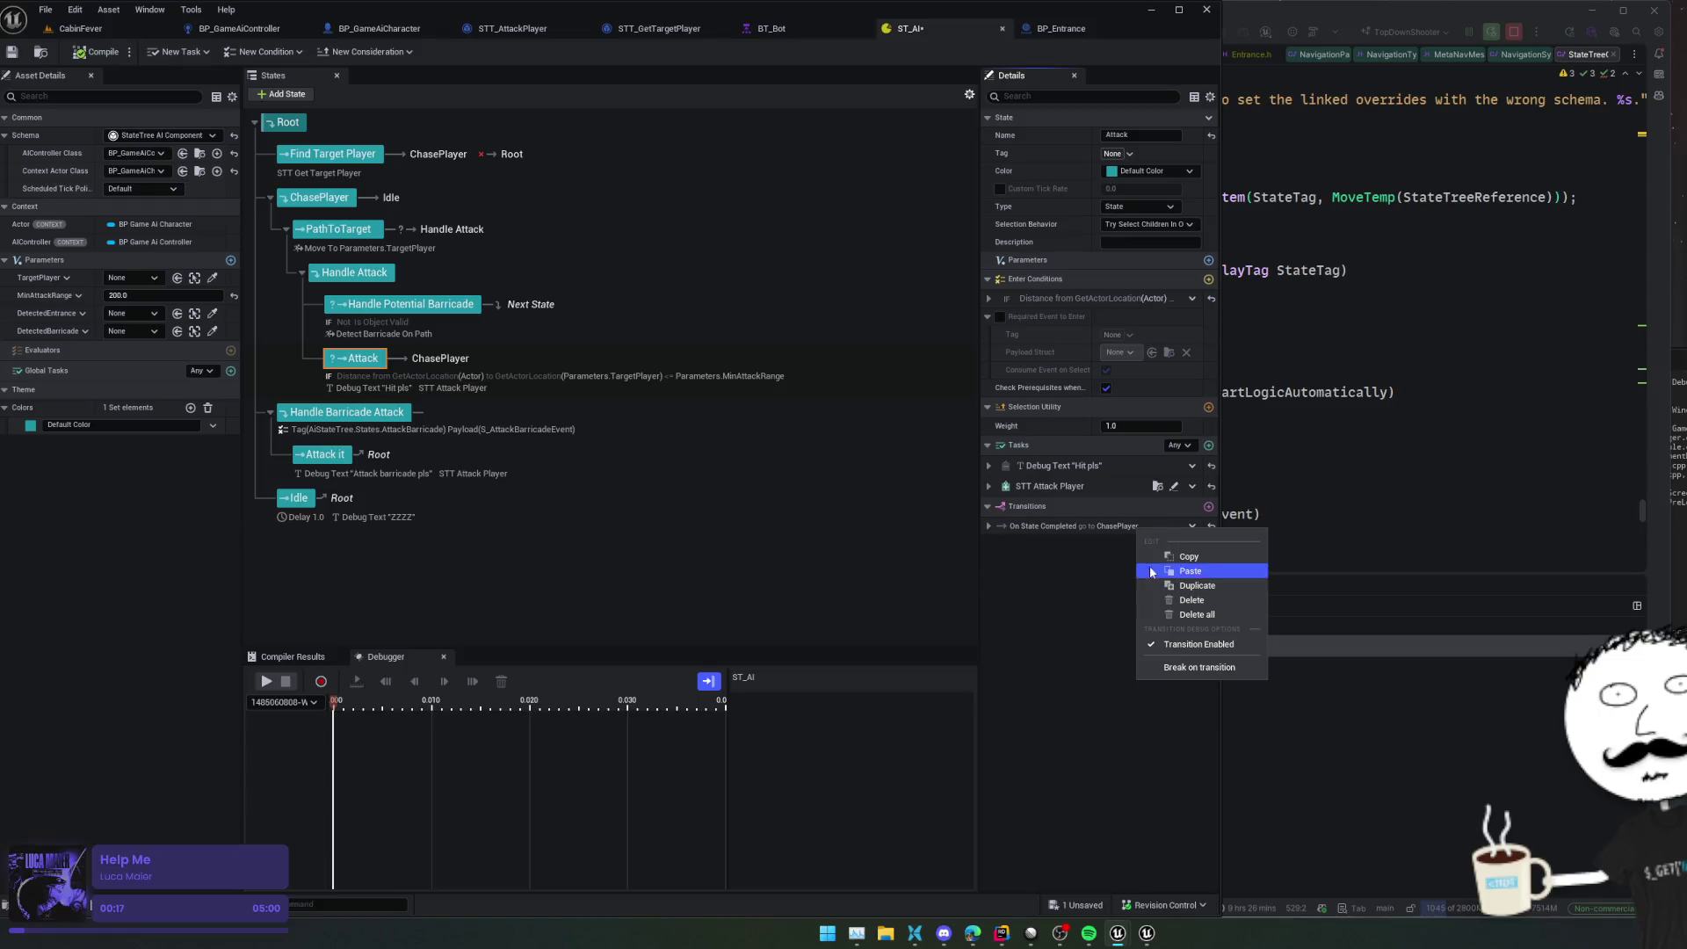
# Disable Attack's transition to ChasePlayer and add a Handle Attack transition targeting Next State
pyautogui.click(1198, 644)
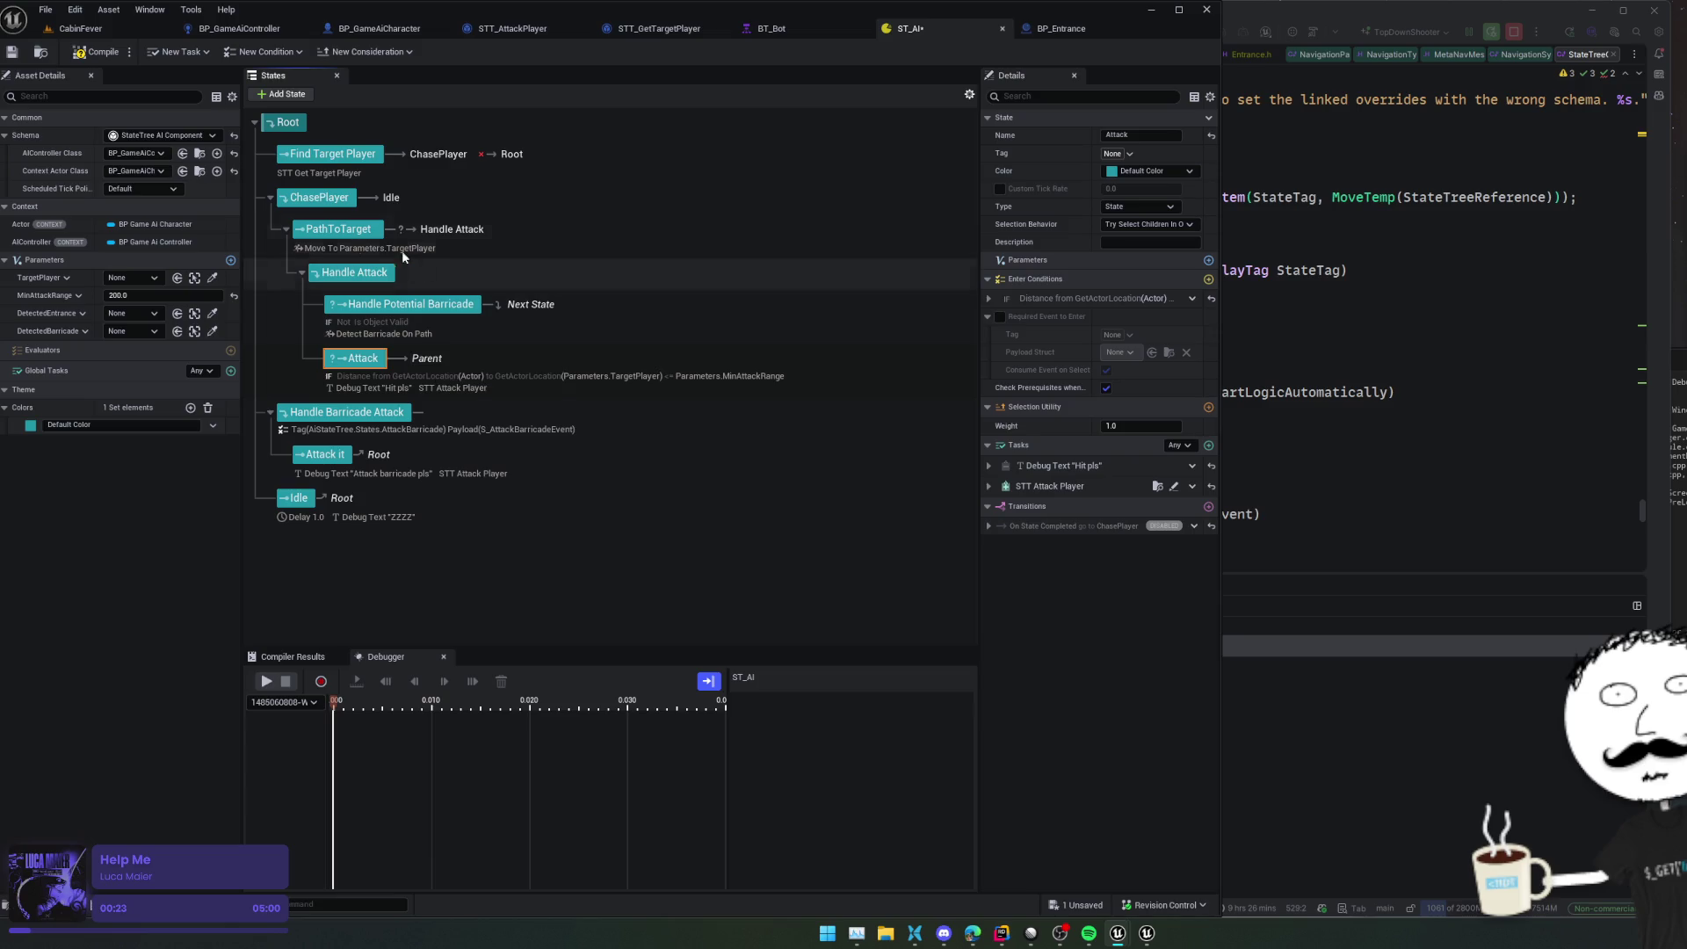
pyautogui.click(377, 273)
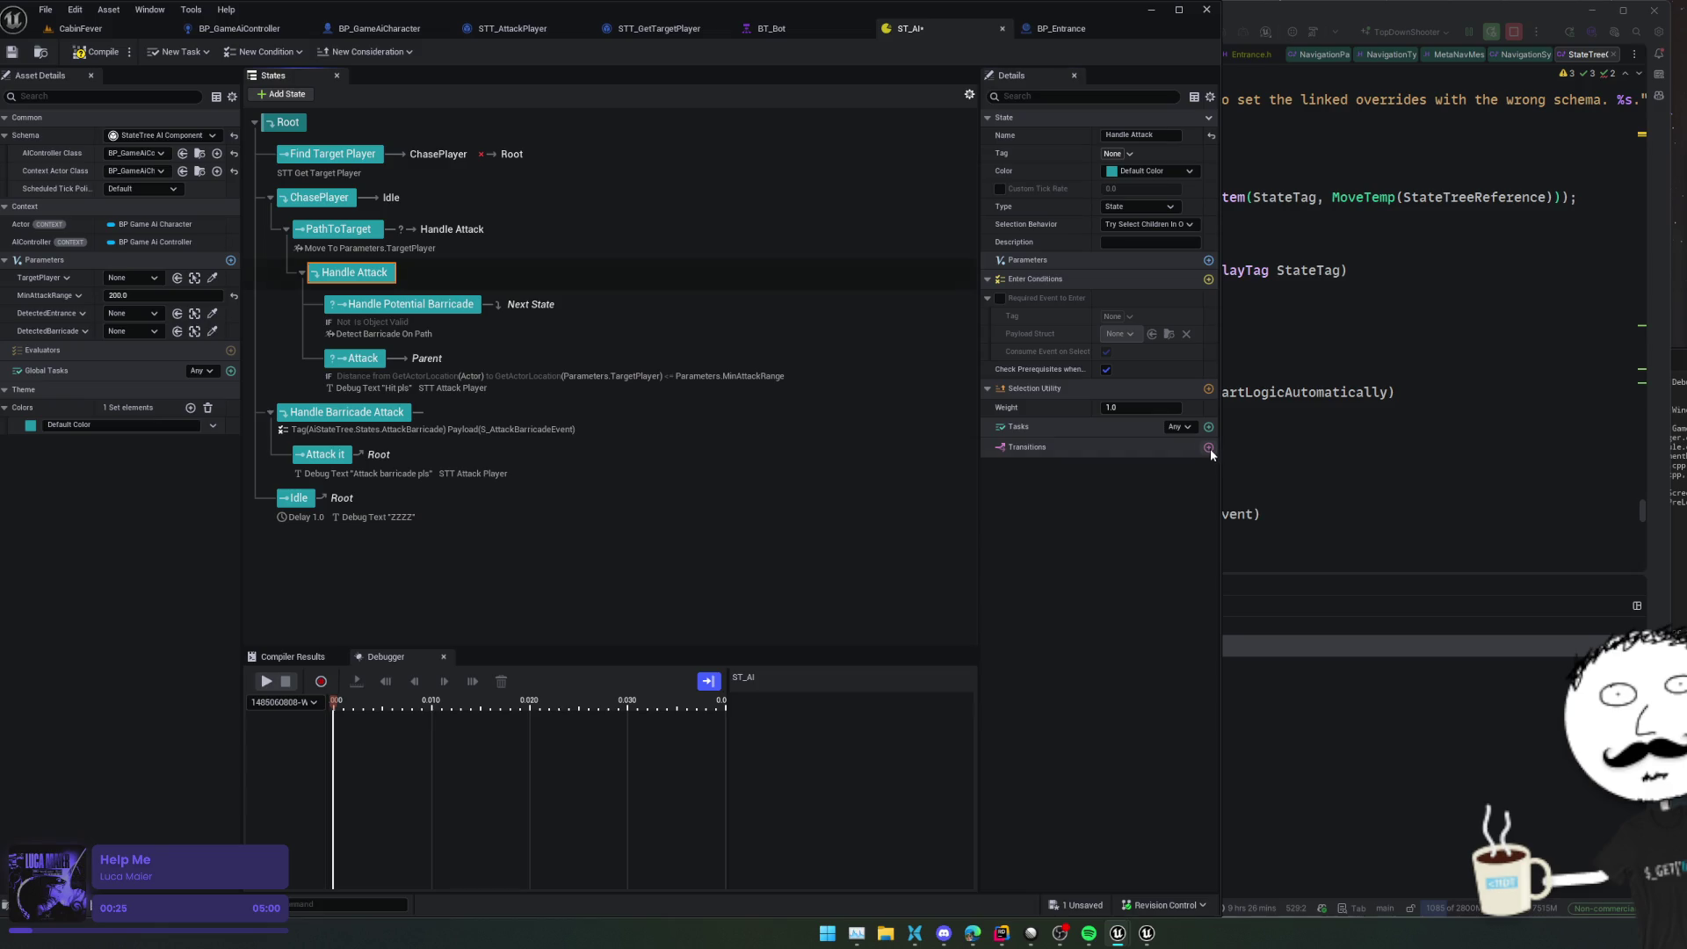
pyautogui.click(1209, 448)
pyautogui.click(1160, 503)
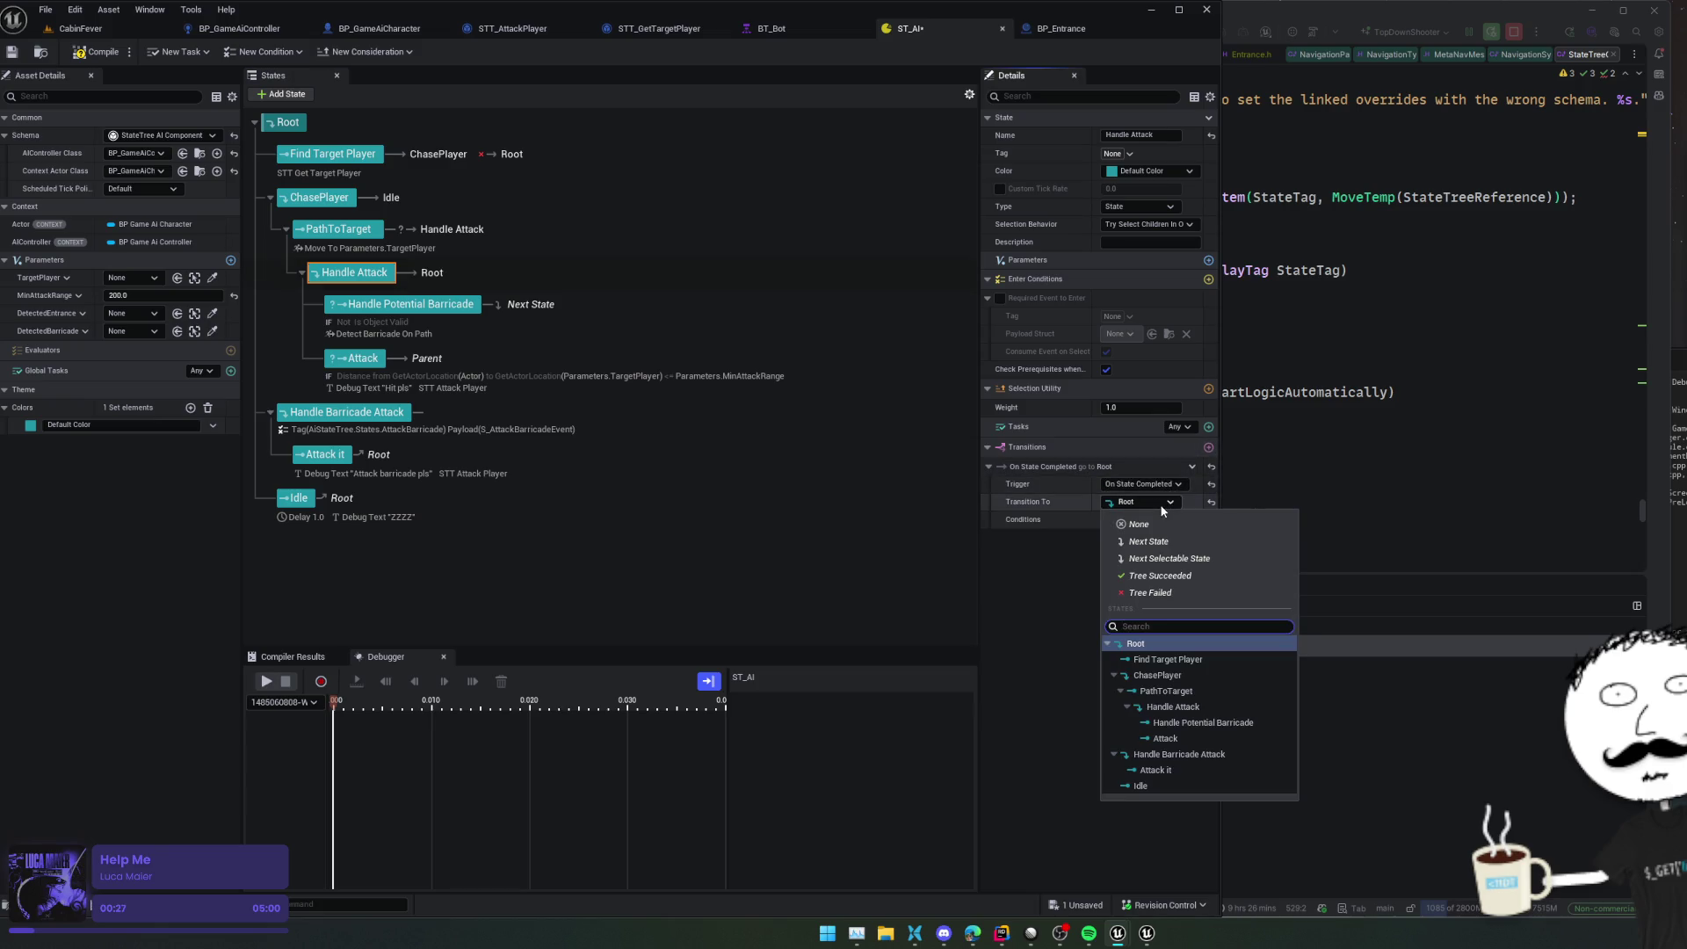
pyautogui.click(1151, 541)
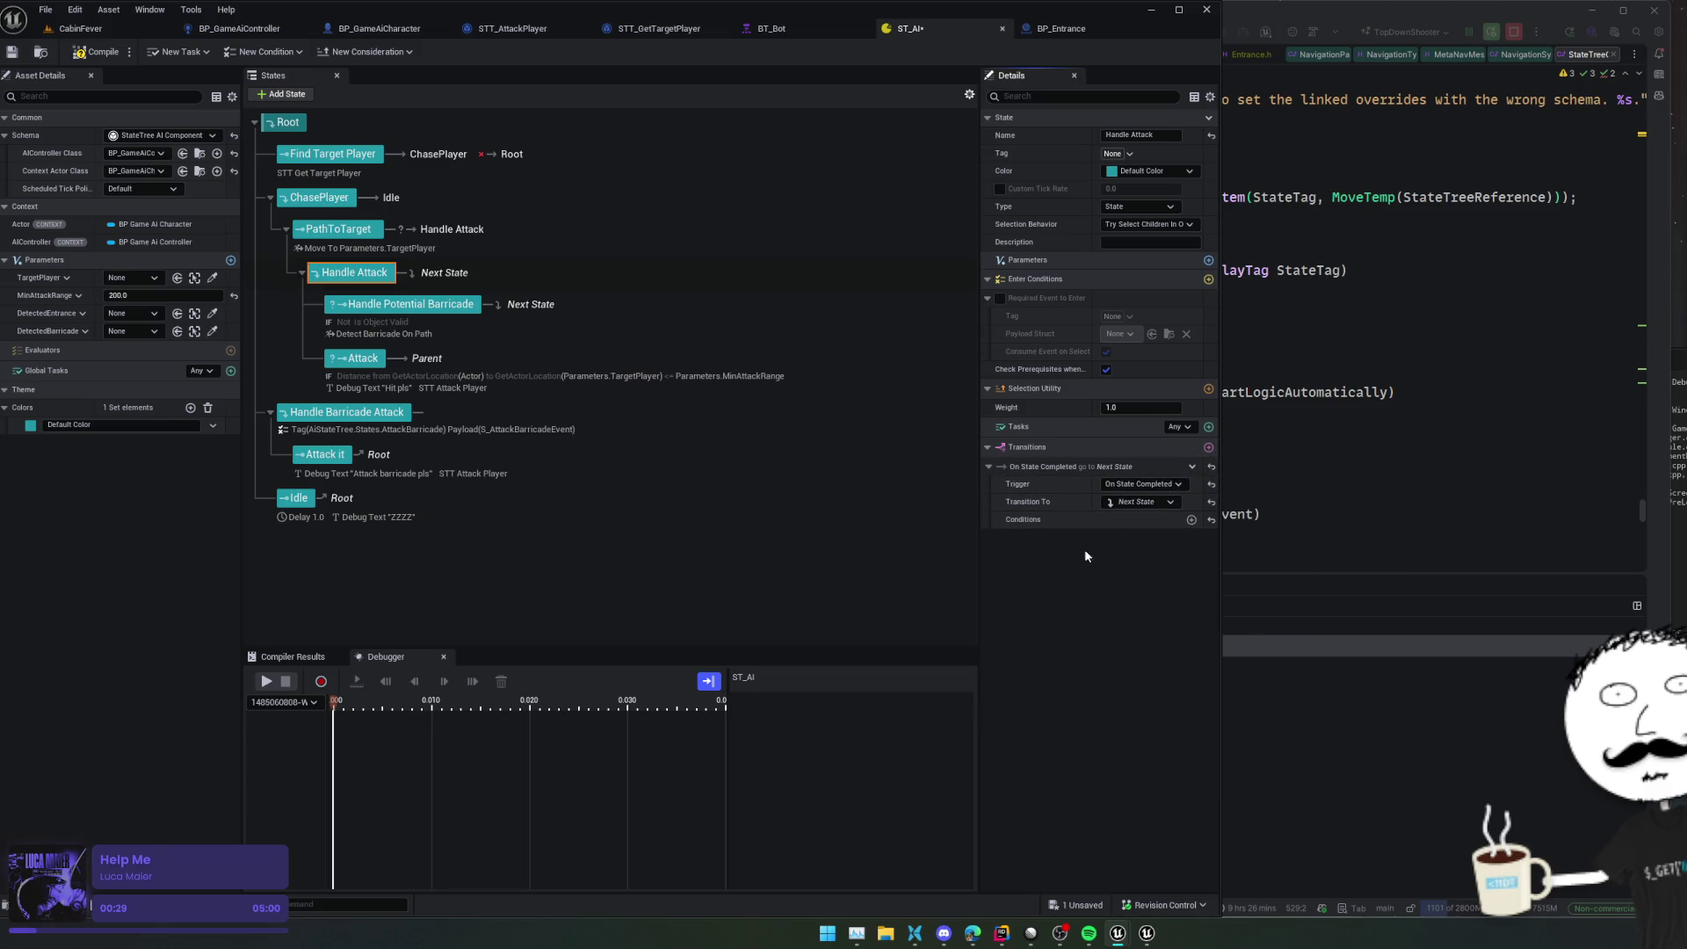
# Keep Next State as Handle Attack's transition target and save the ST_AI State Tree
pyautogui.click(1142, 502)
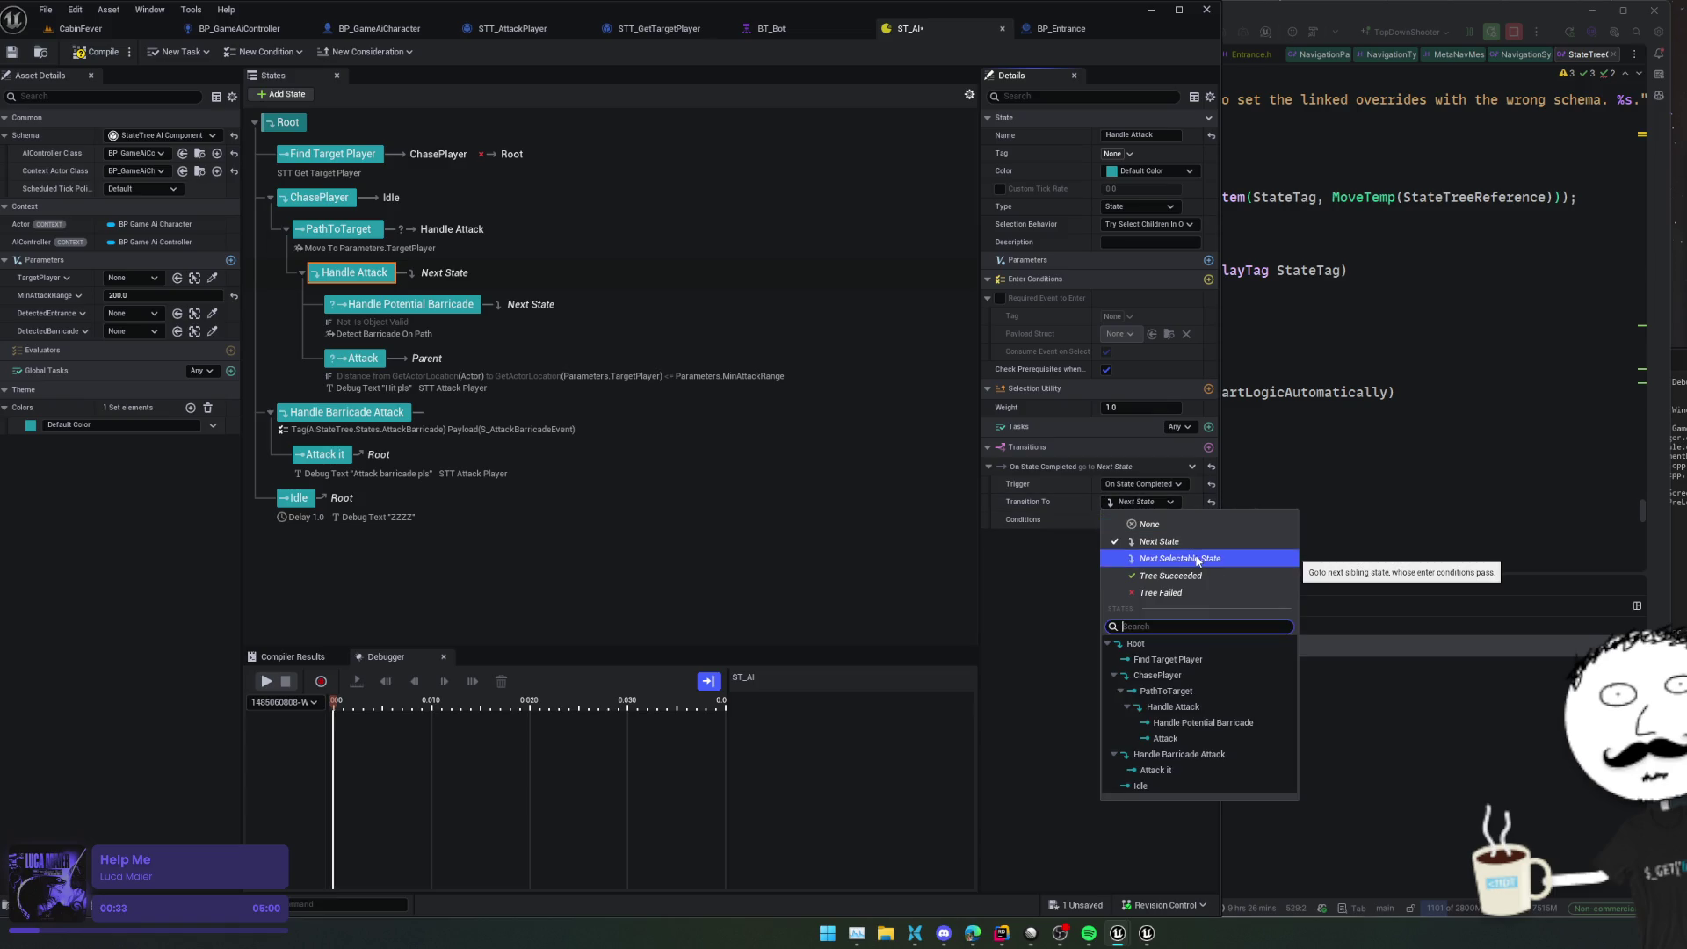
pyautogui.click(1159, 541)
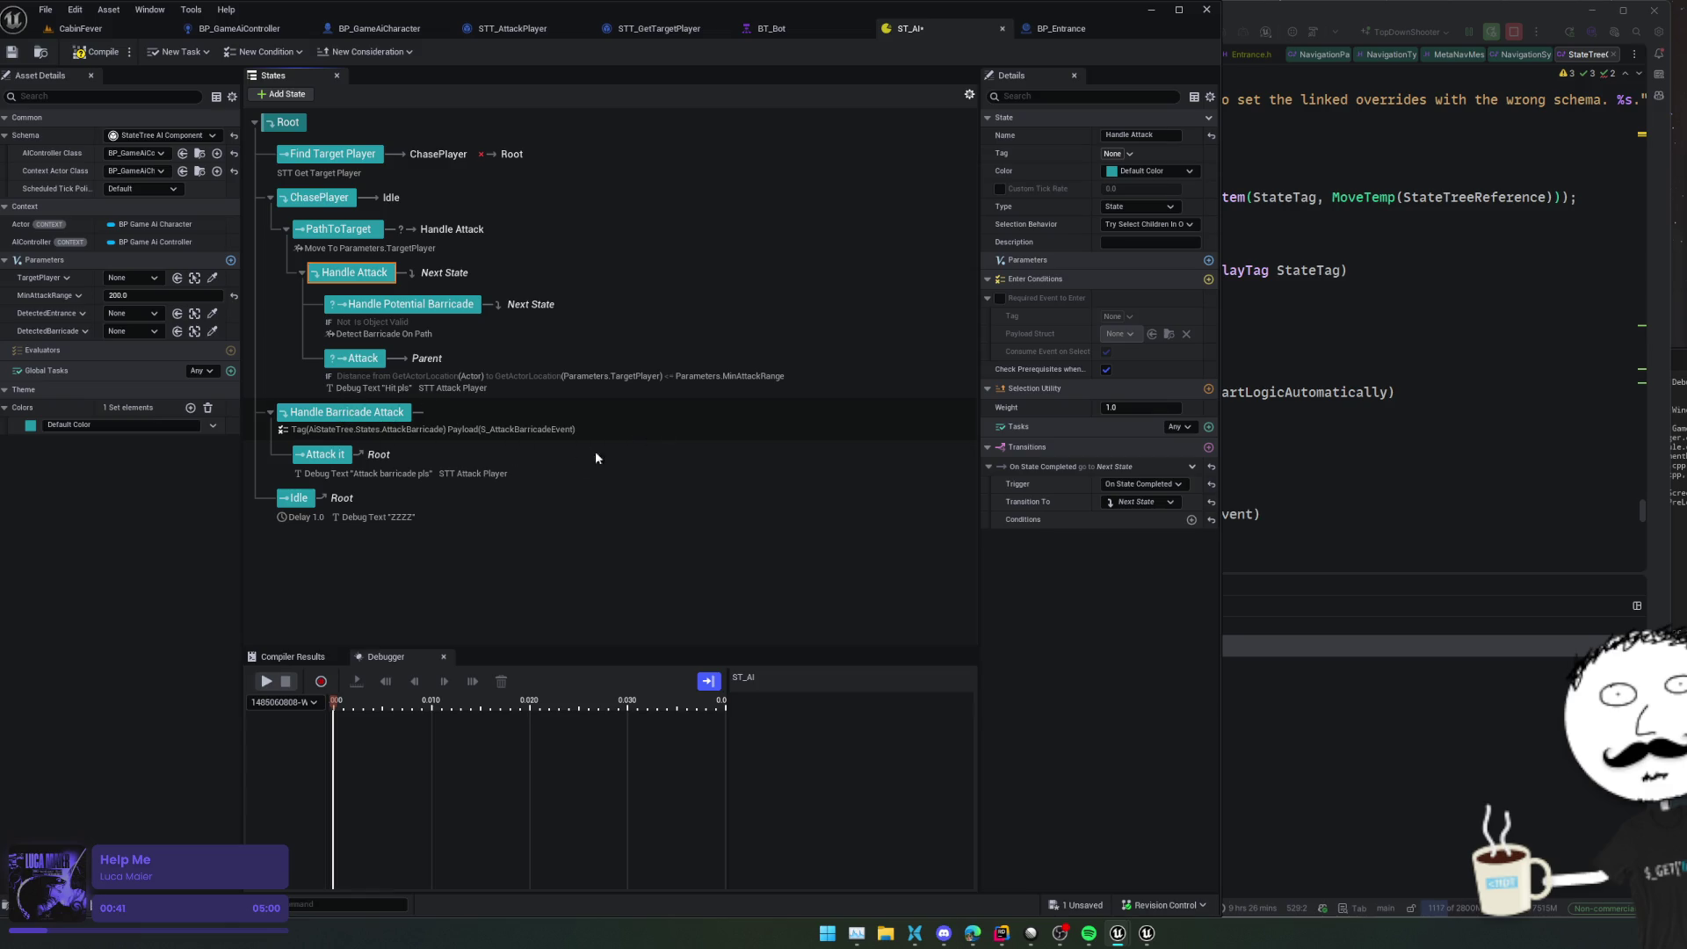
pyautogui.click(493, 495)
pyautogui.click(12, 53)
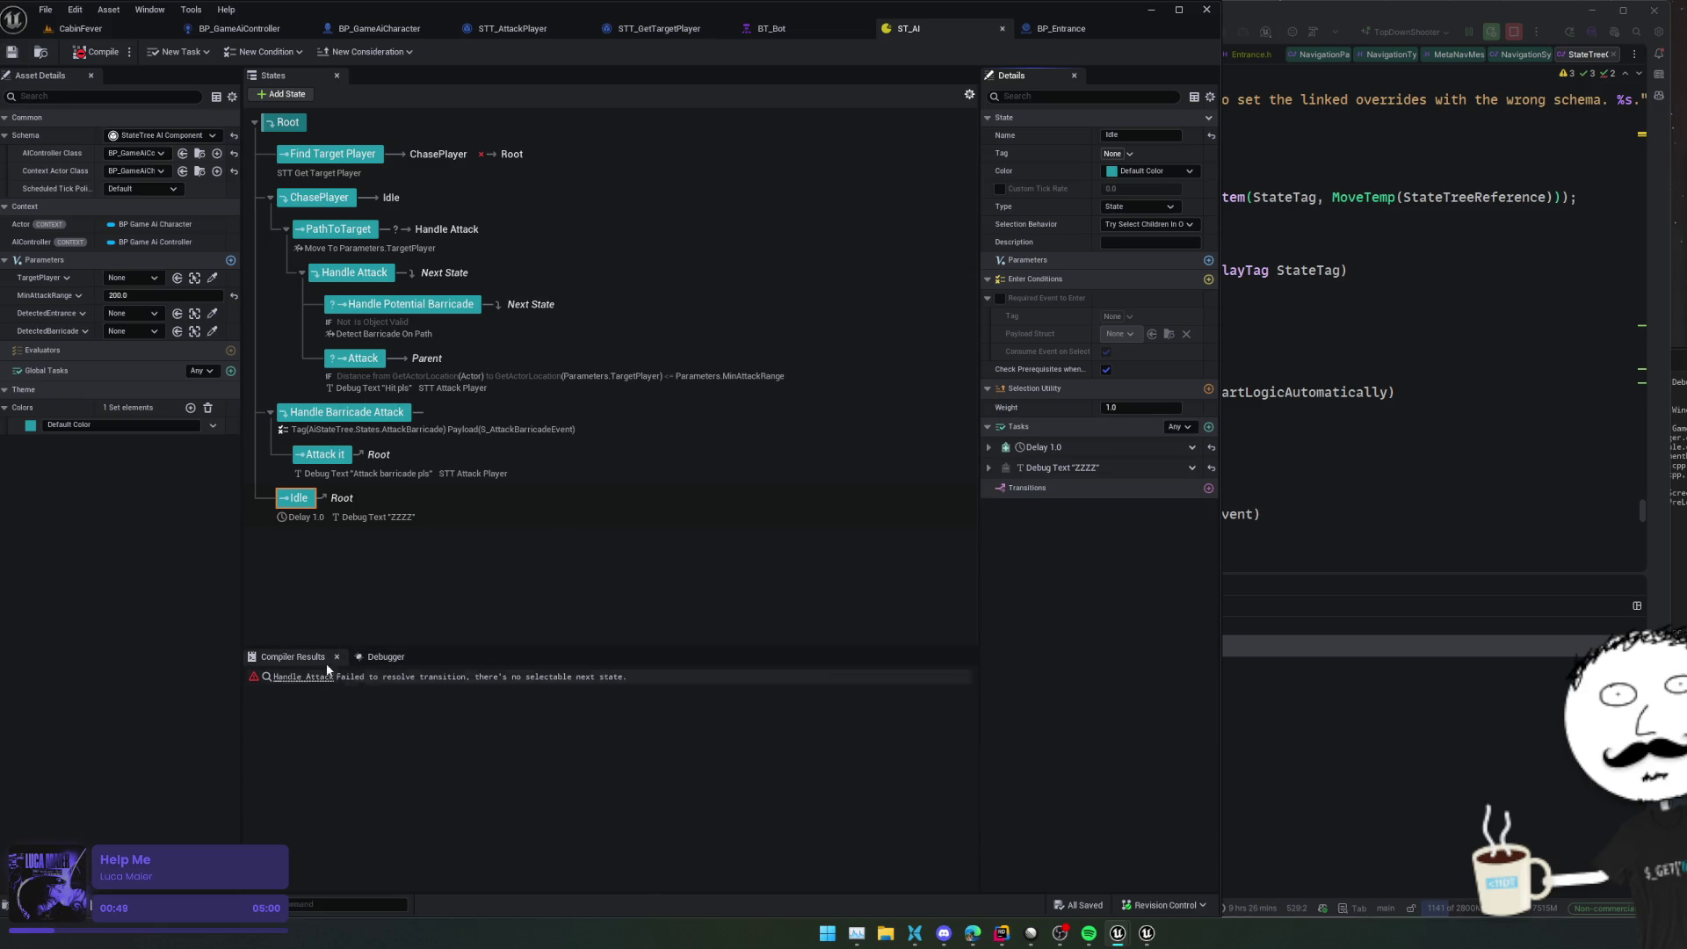
# Inspect Handle Attack's transition target options after the Next State compile error
pyautogui.click(361, 274)
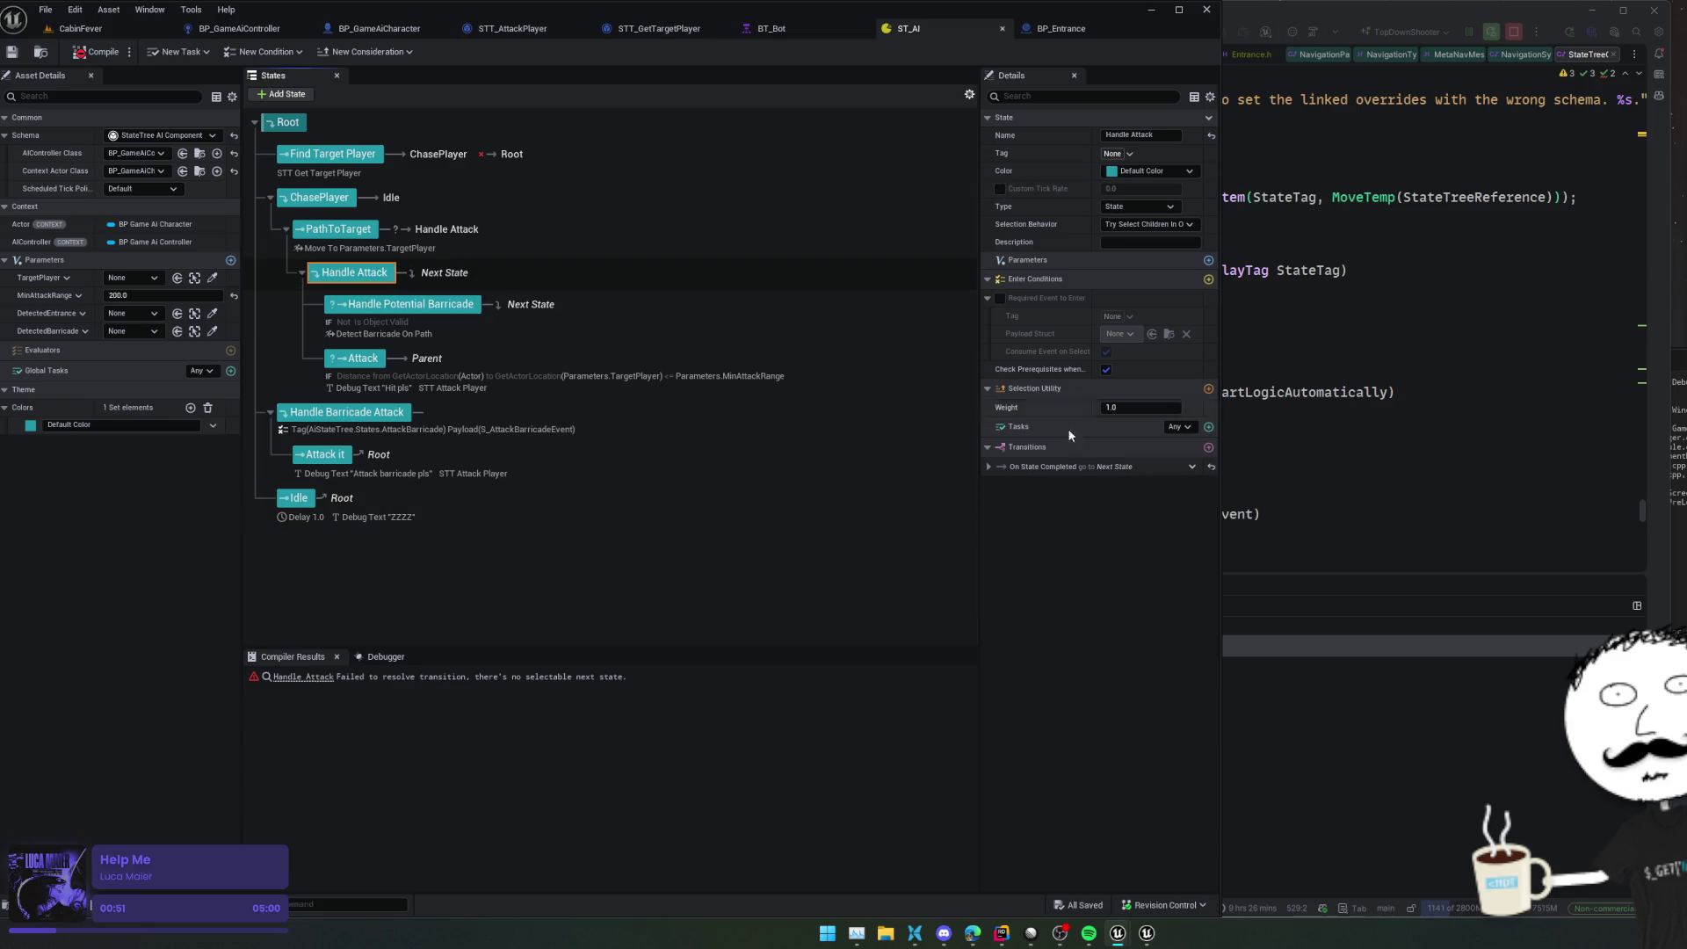
pyautogui.click(1142, 468)
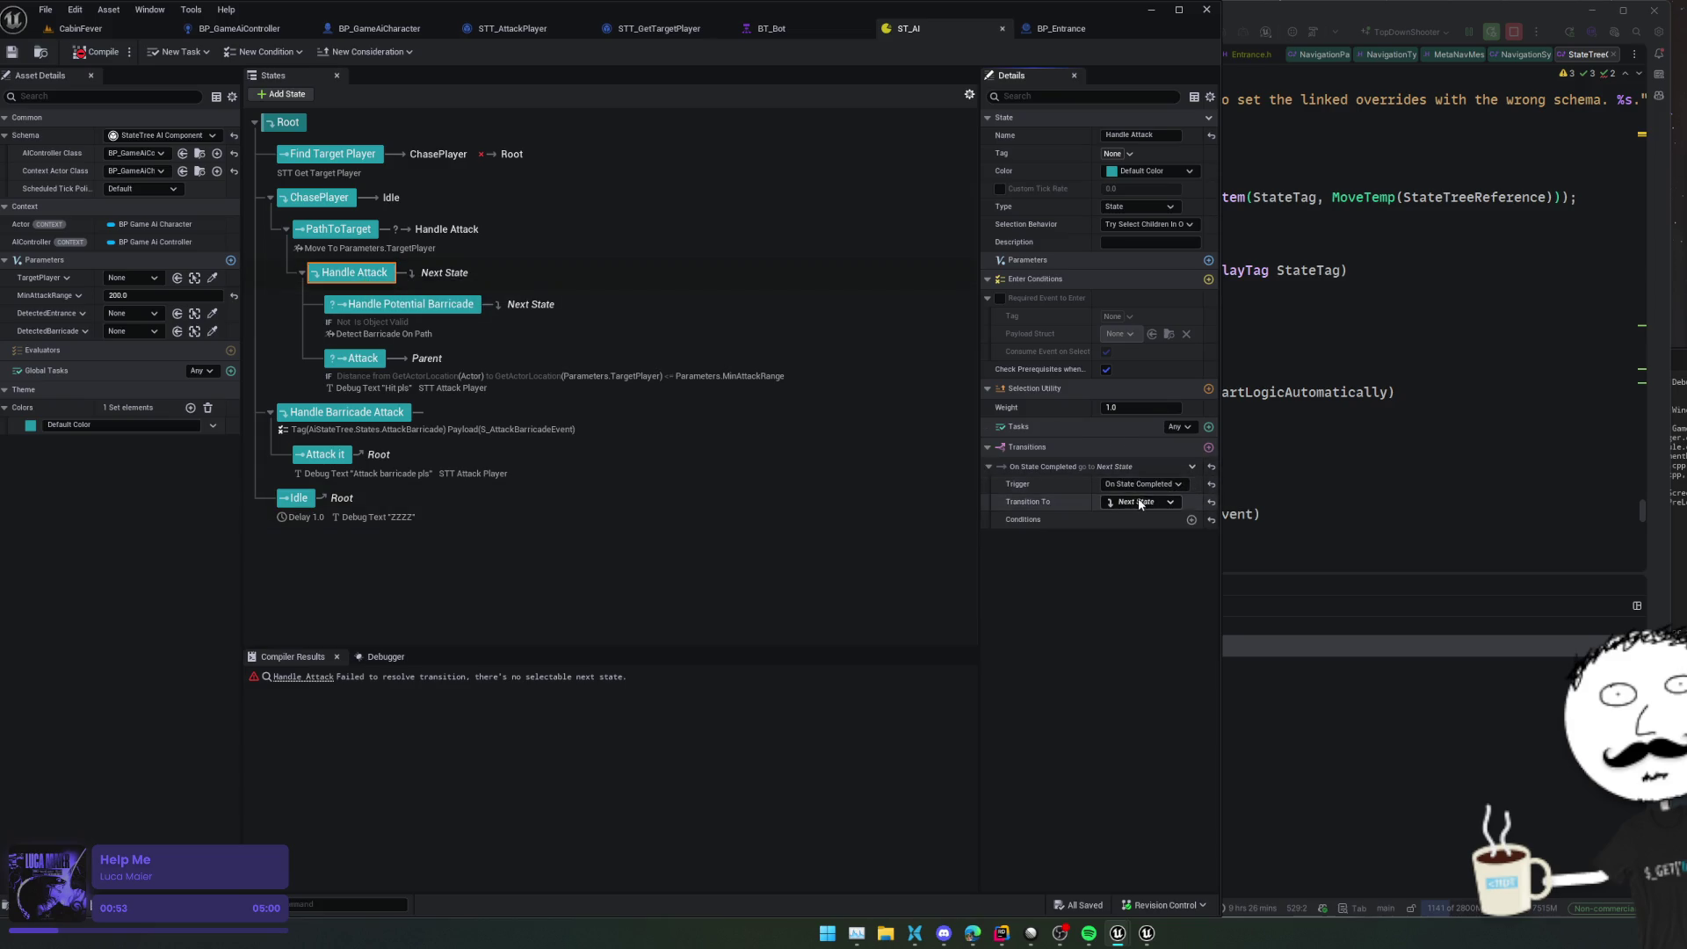
pyautogui.click(1136, 502)
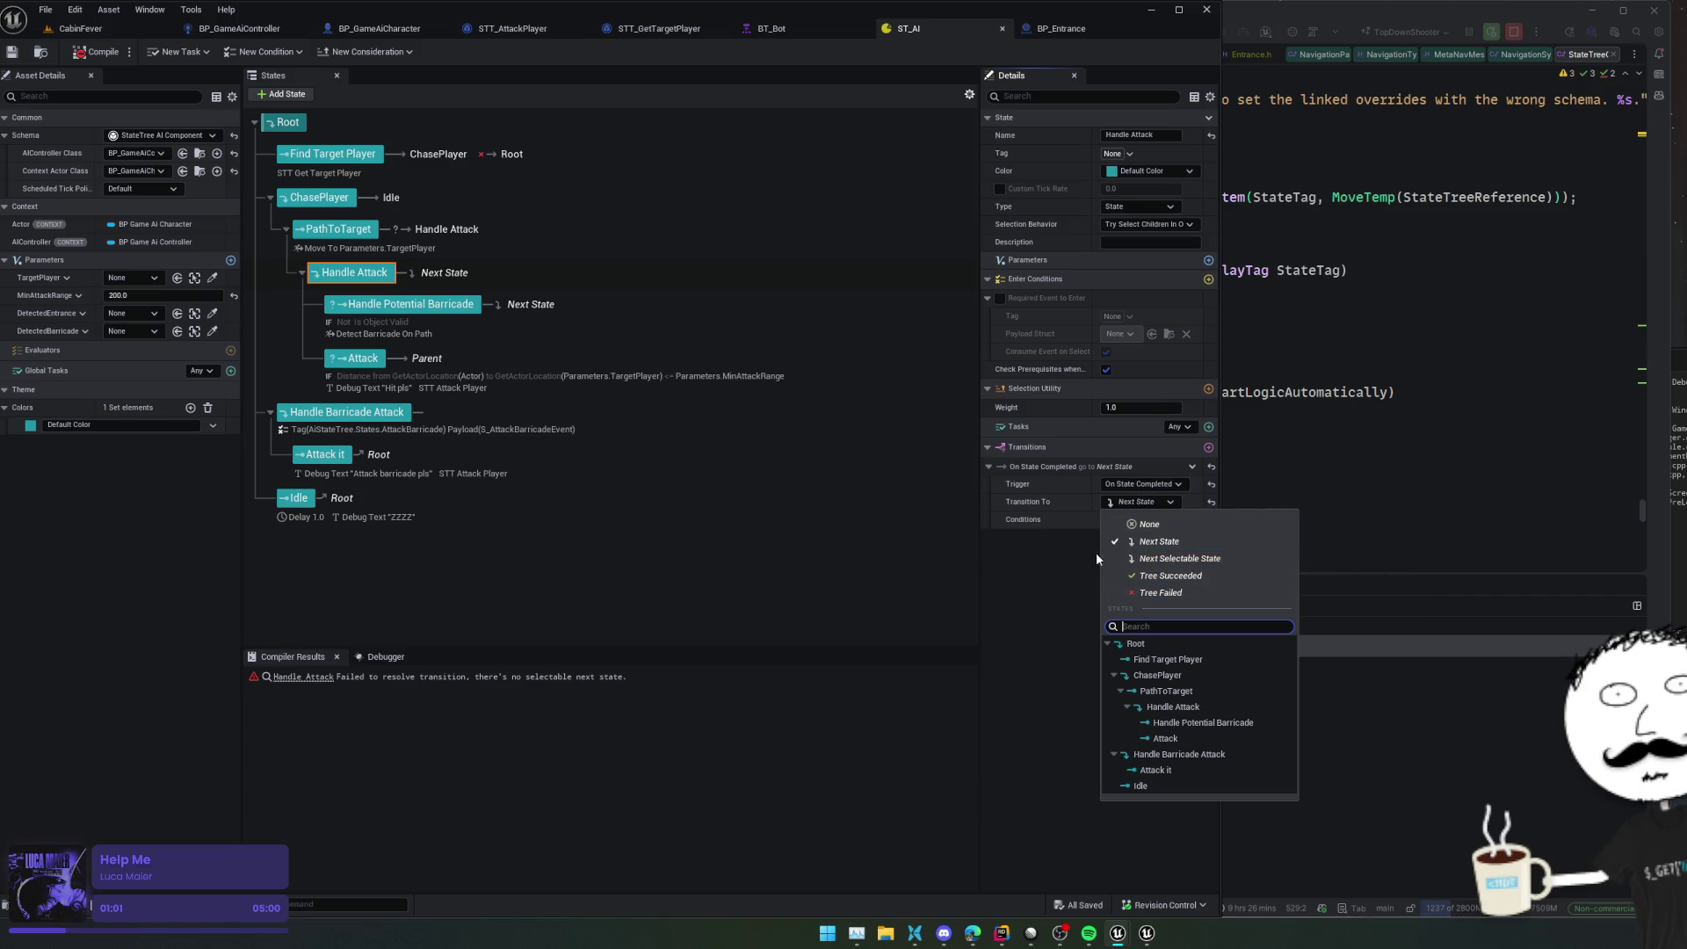
pyautogui.click(1098, 587)
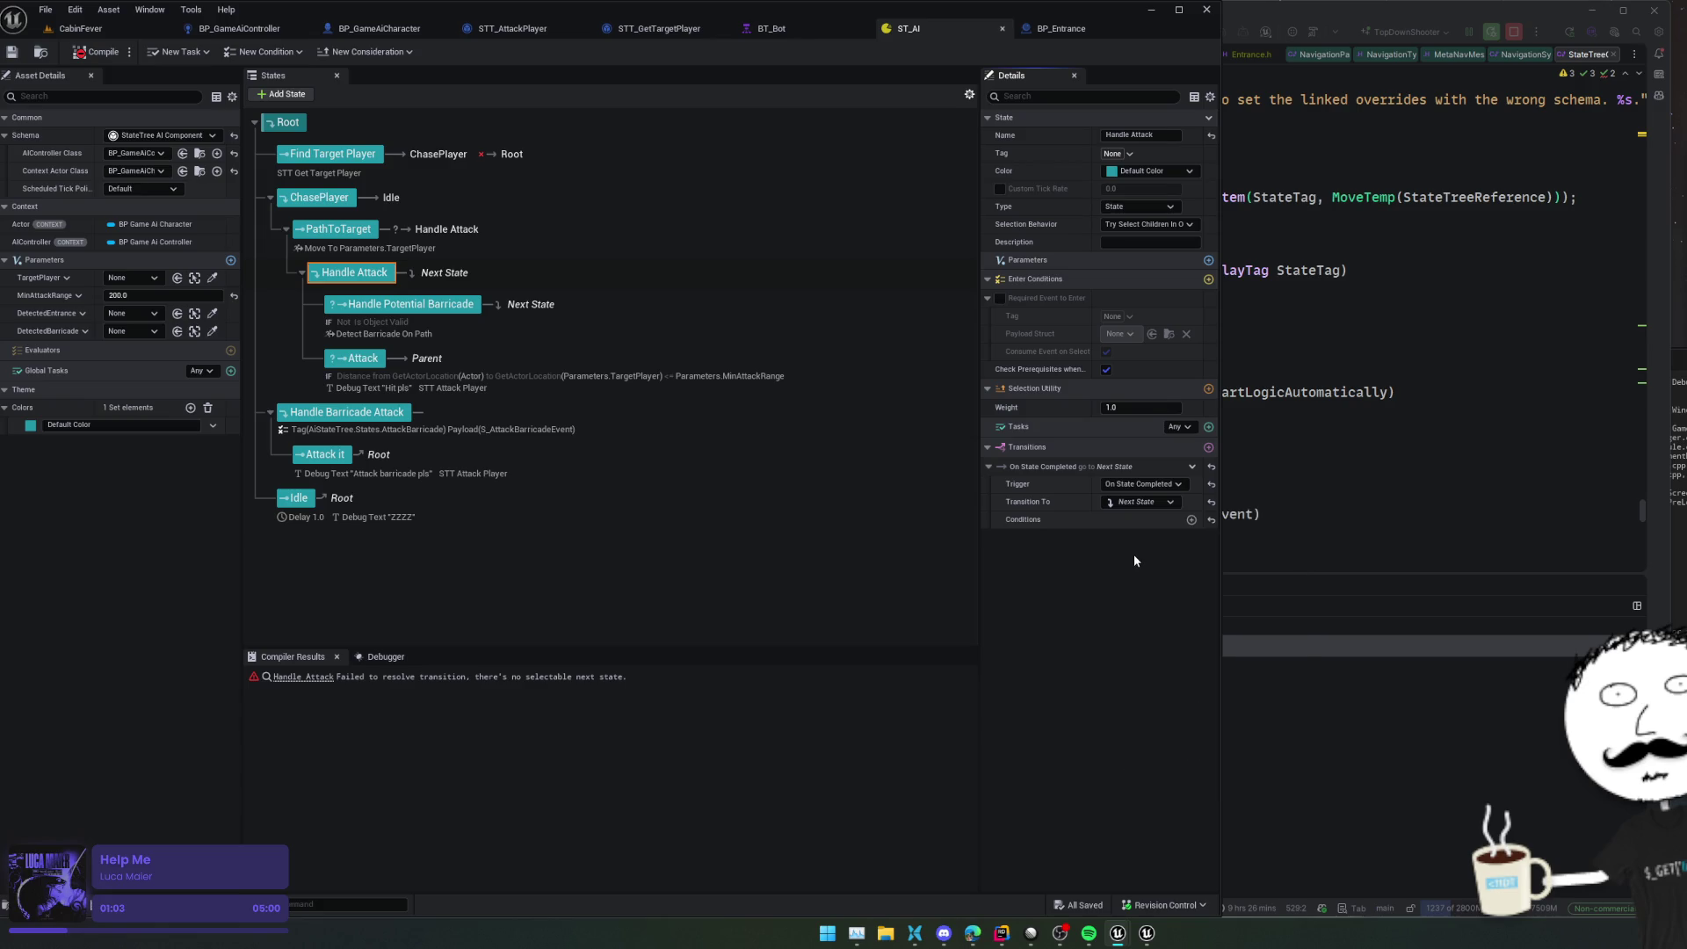
# Change Handle Attack's transition trigger from On State Completed to On Event
pyautogui.click(1140, 484)
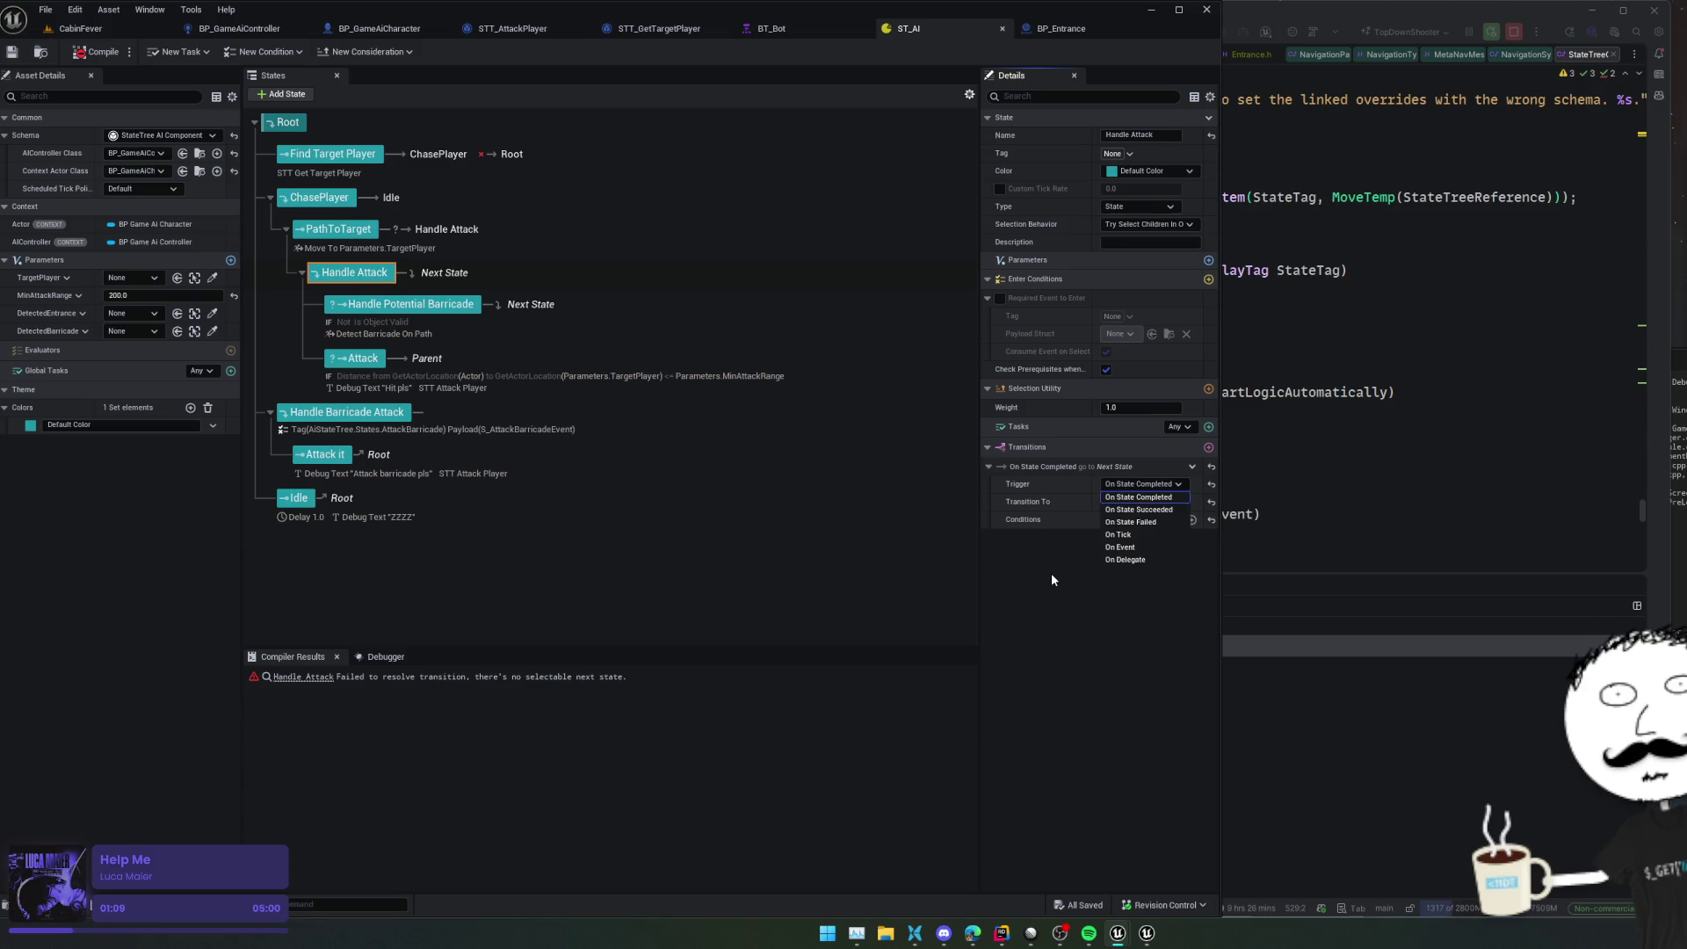
pyautogui.click(1142, 567)
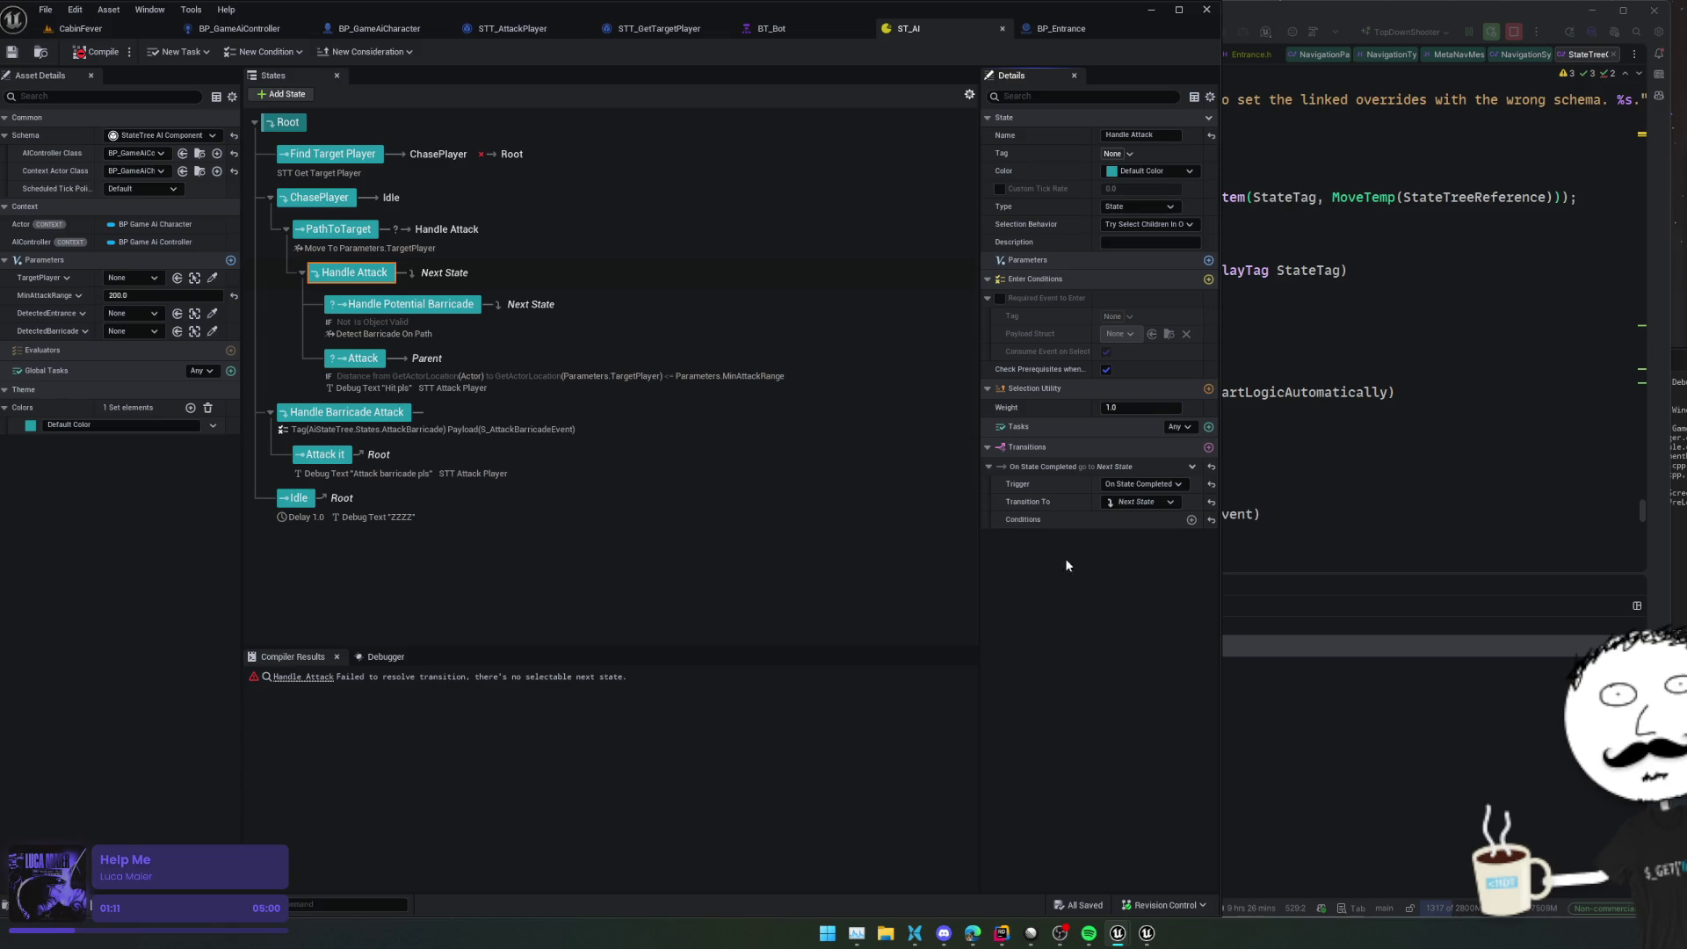
pyautogui.click(1135, 484)
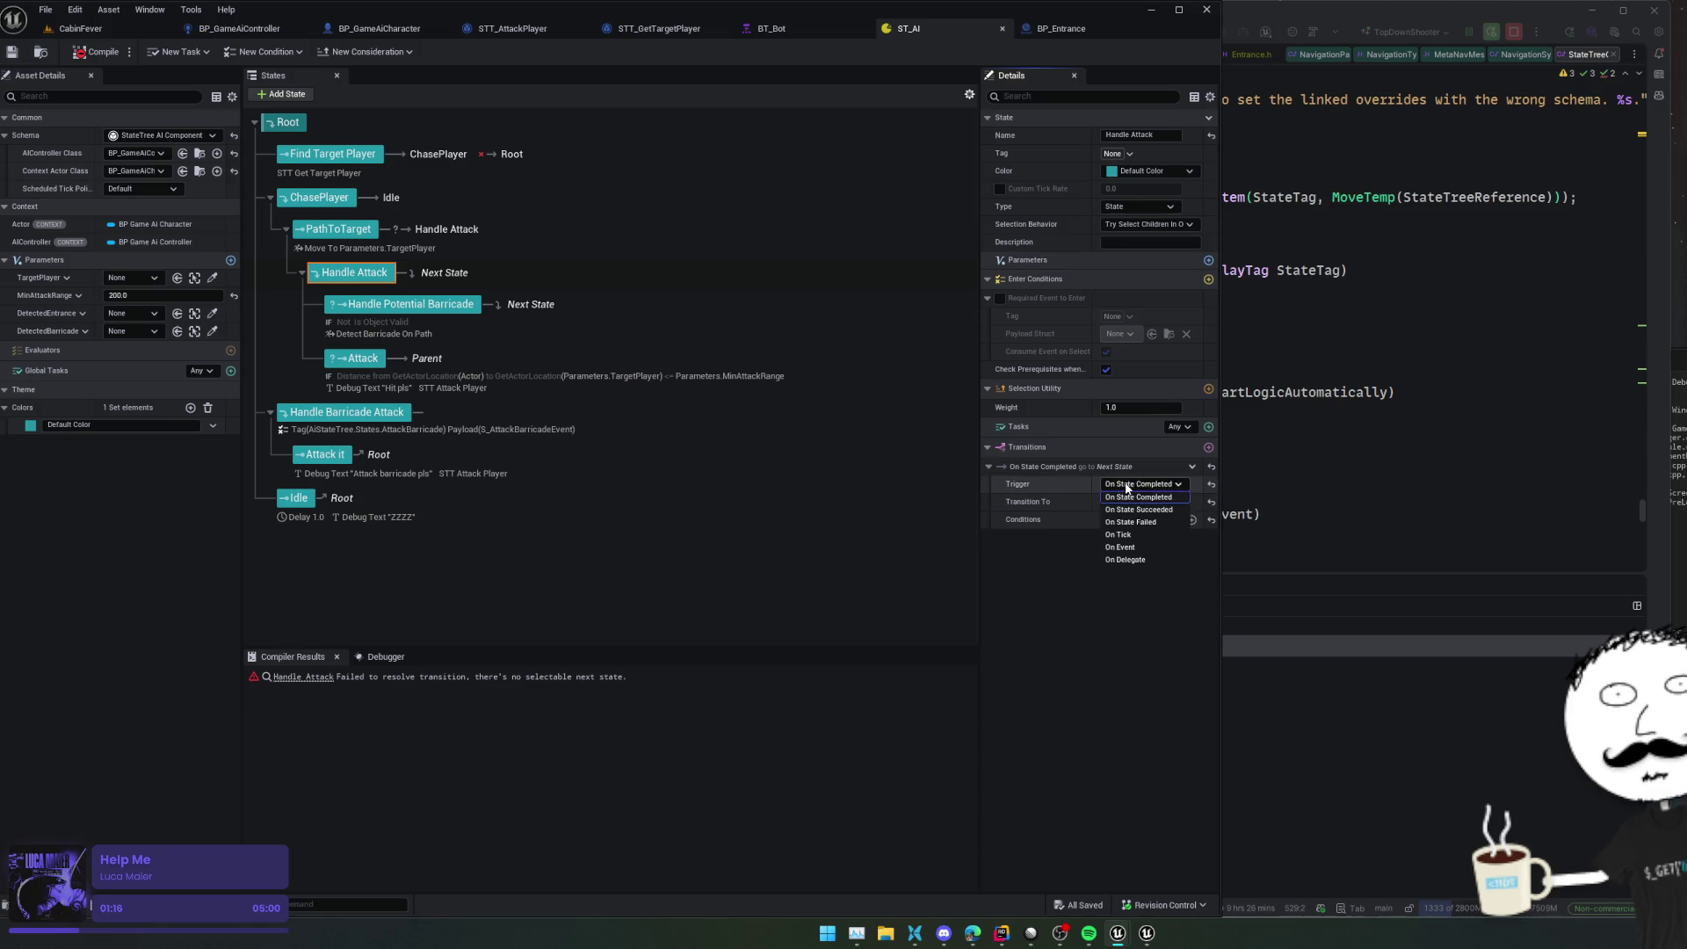
pyautogui.click(1133, 548)
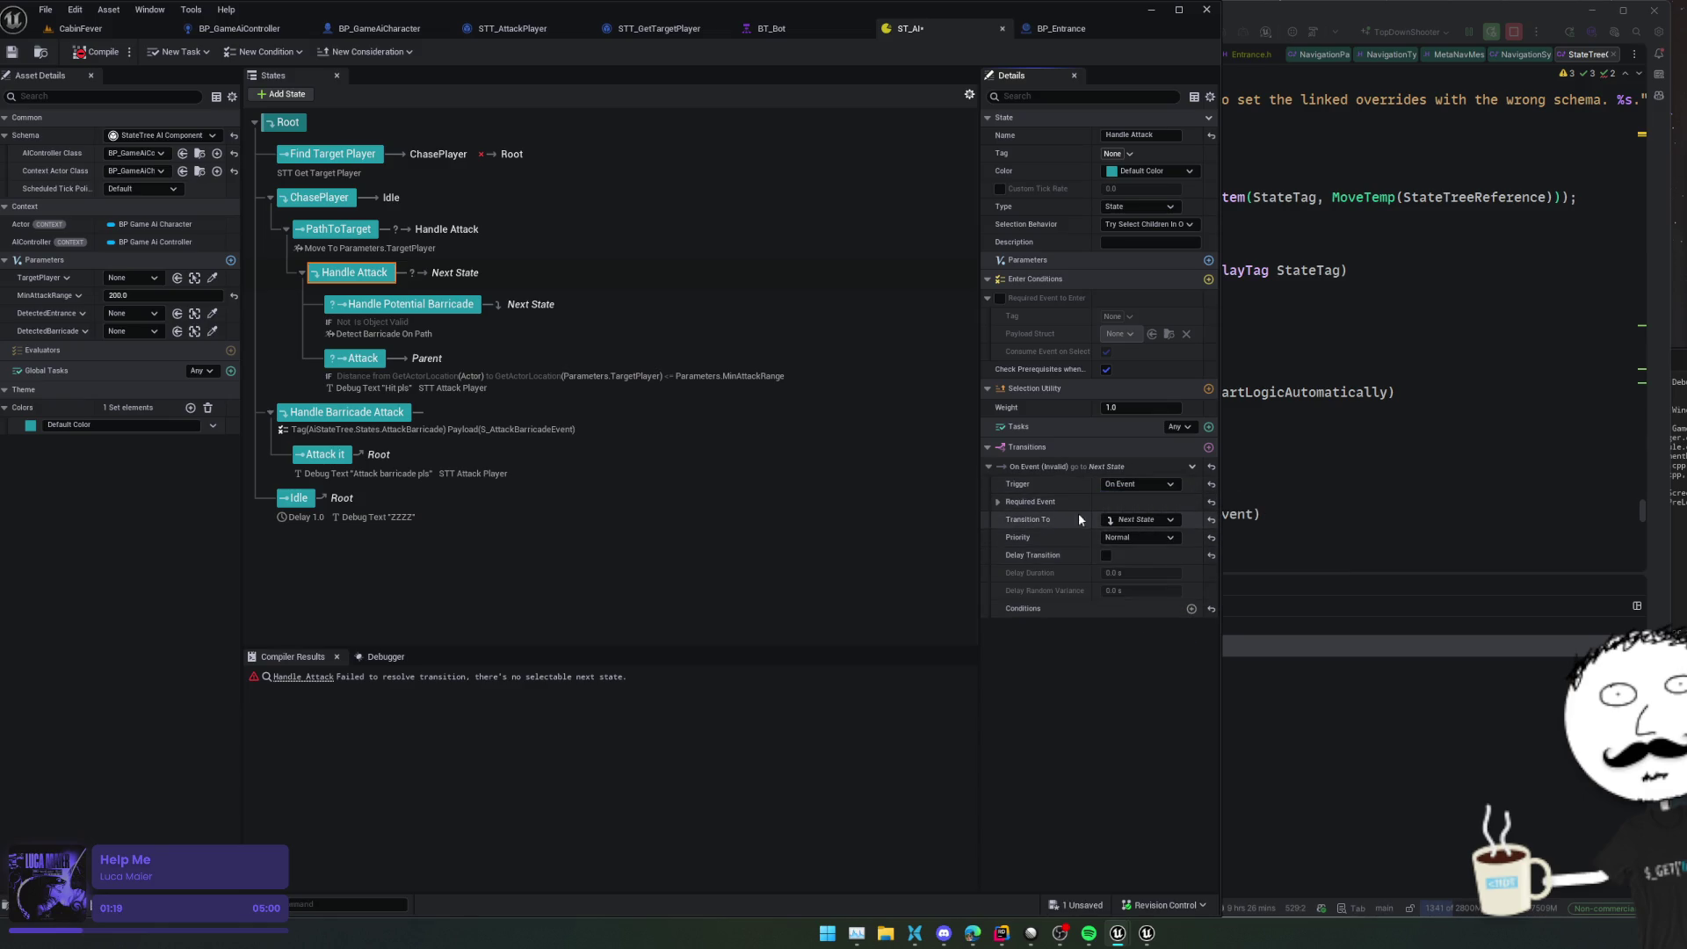
# Require the AiStateTree.States.AttackBarricade event tag with an S_AttackBarricadeEvent payload
pyautogui.click(996, 501)
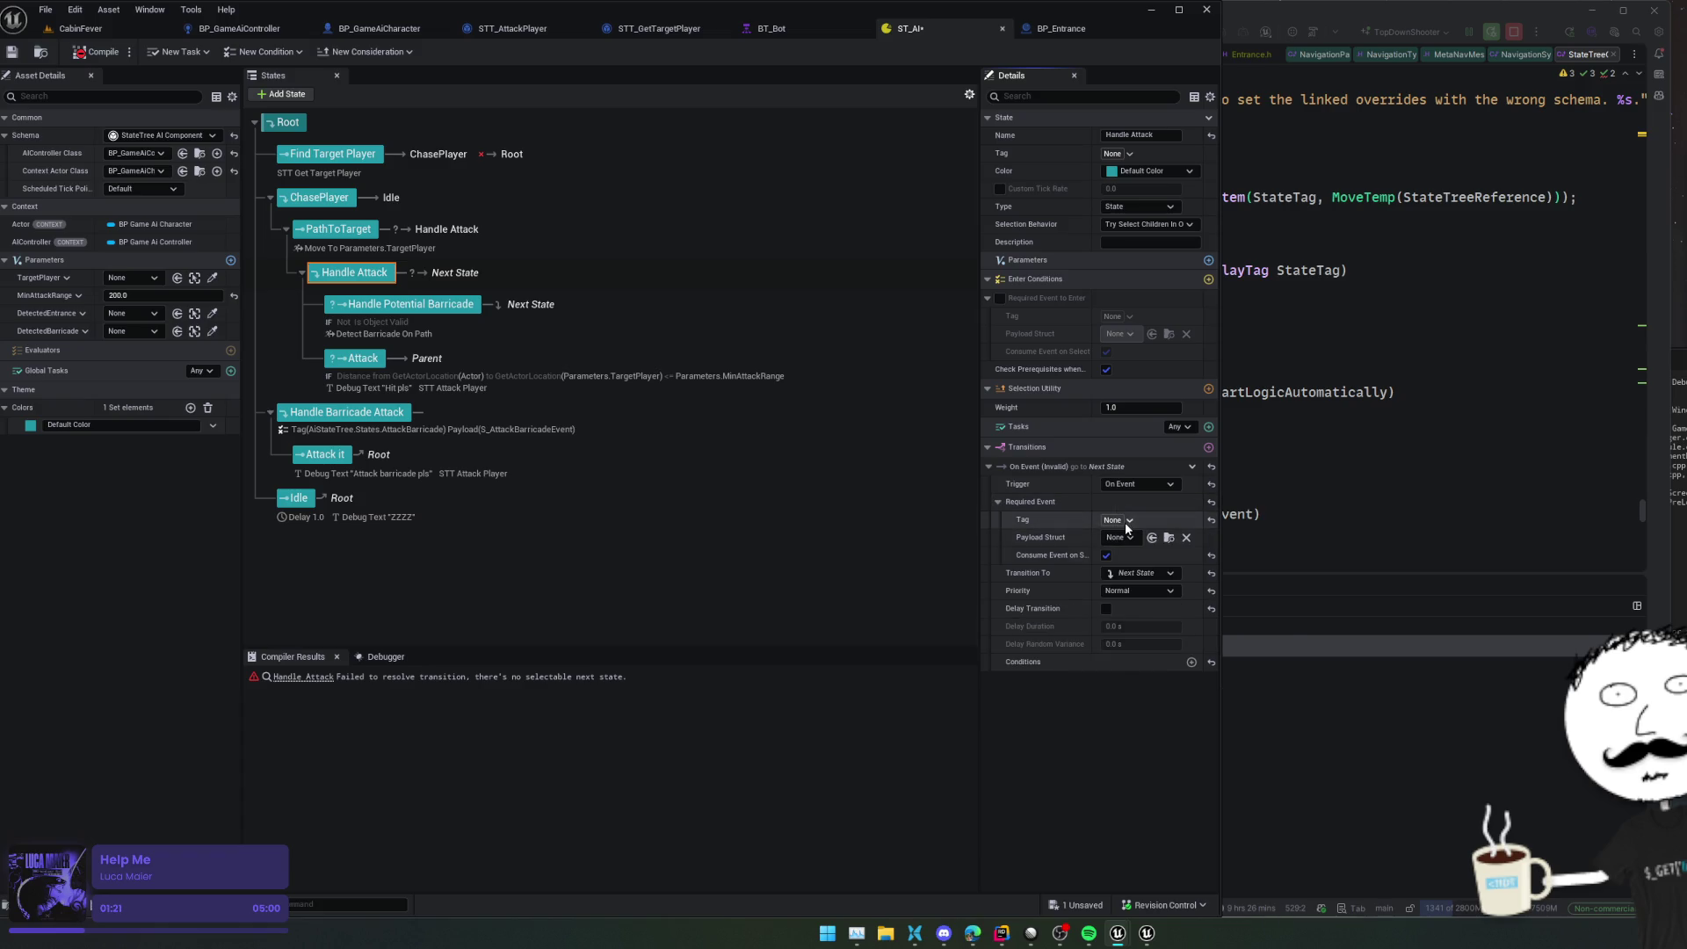
pyautogui.click(1116, 521)
pyautogui.write('attack')
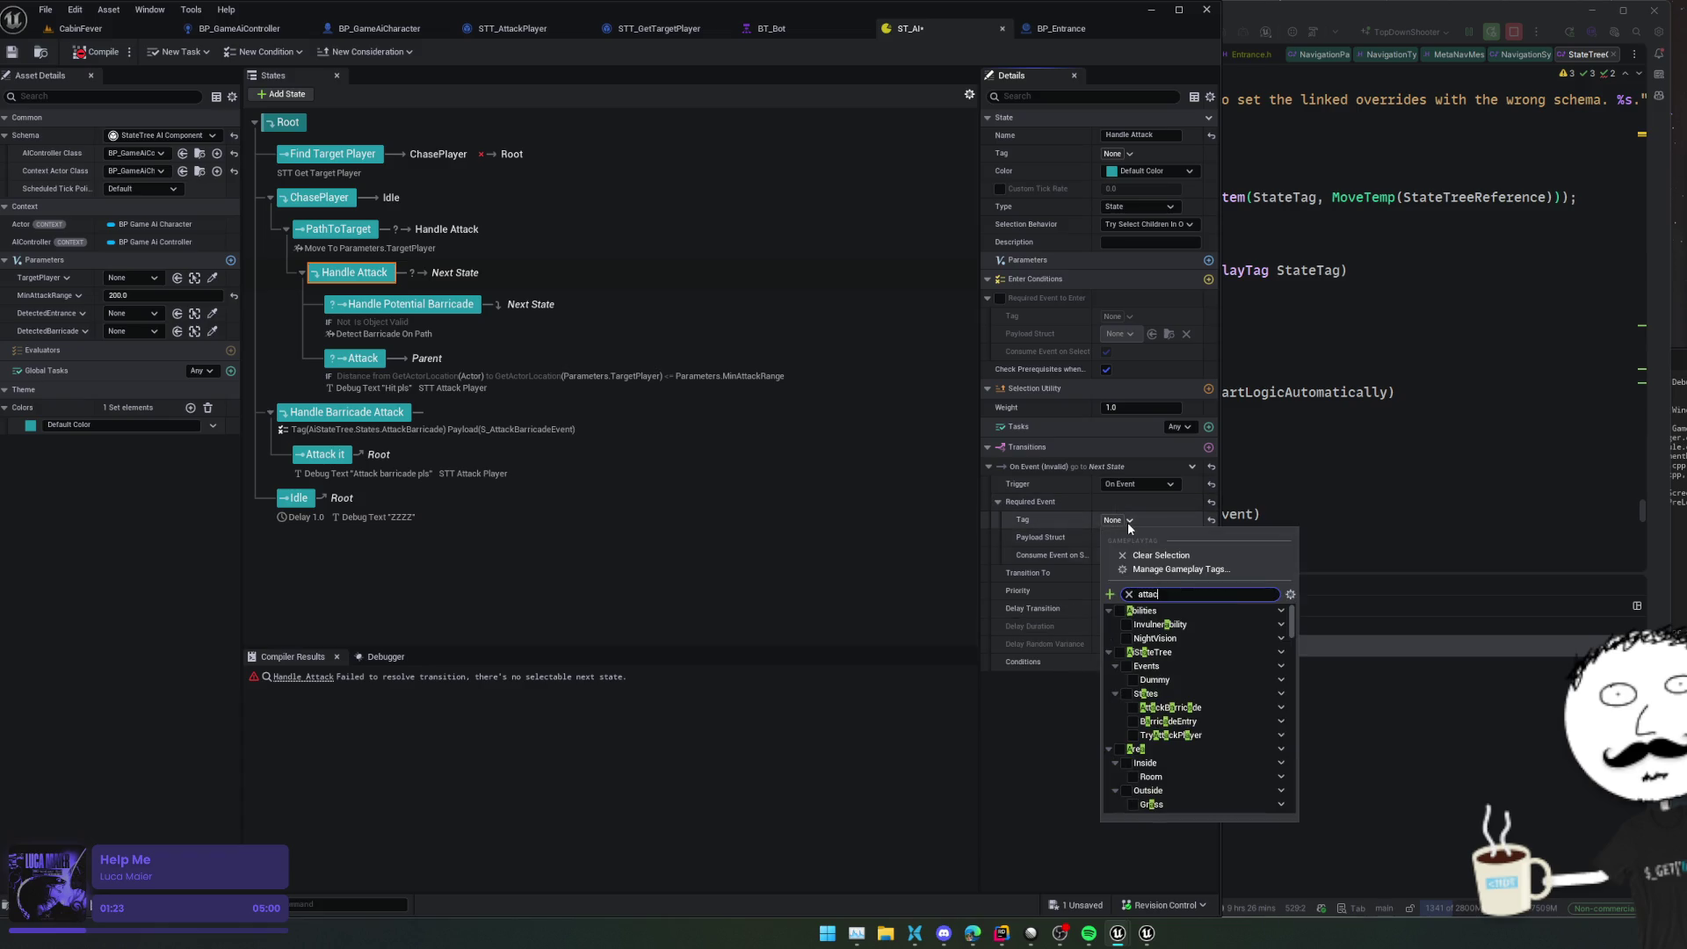
pyautogui.click(1175, 638)
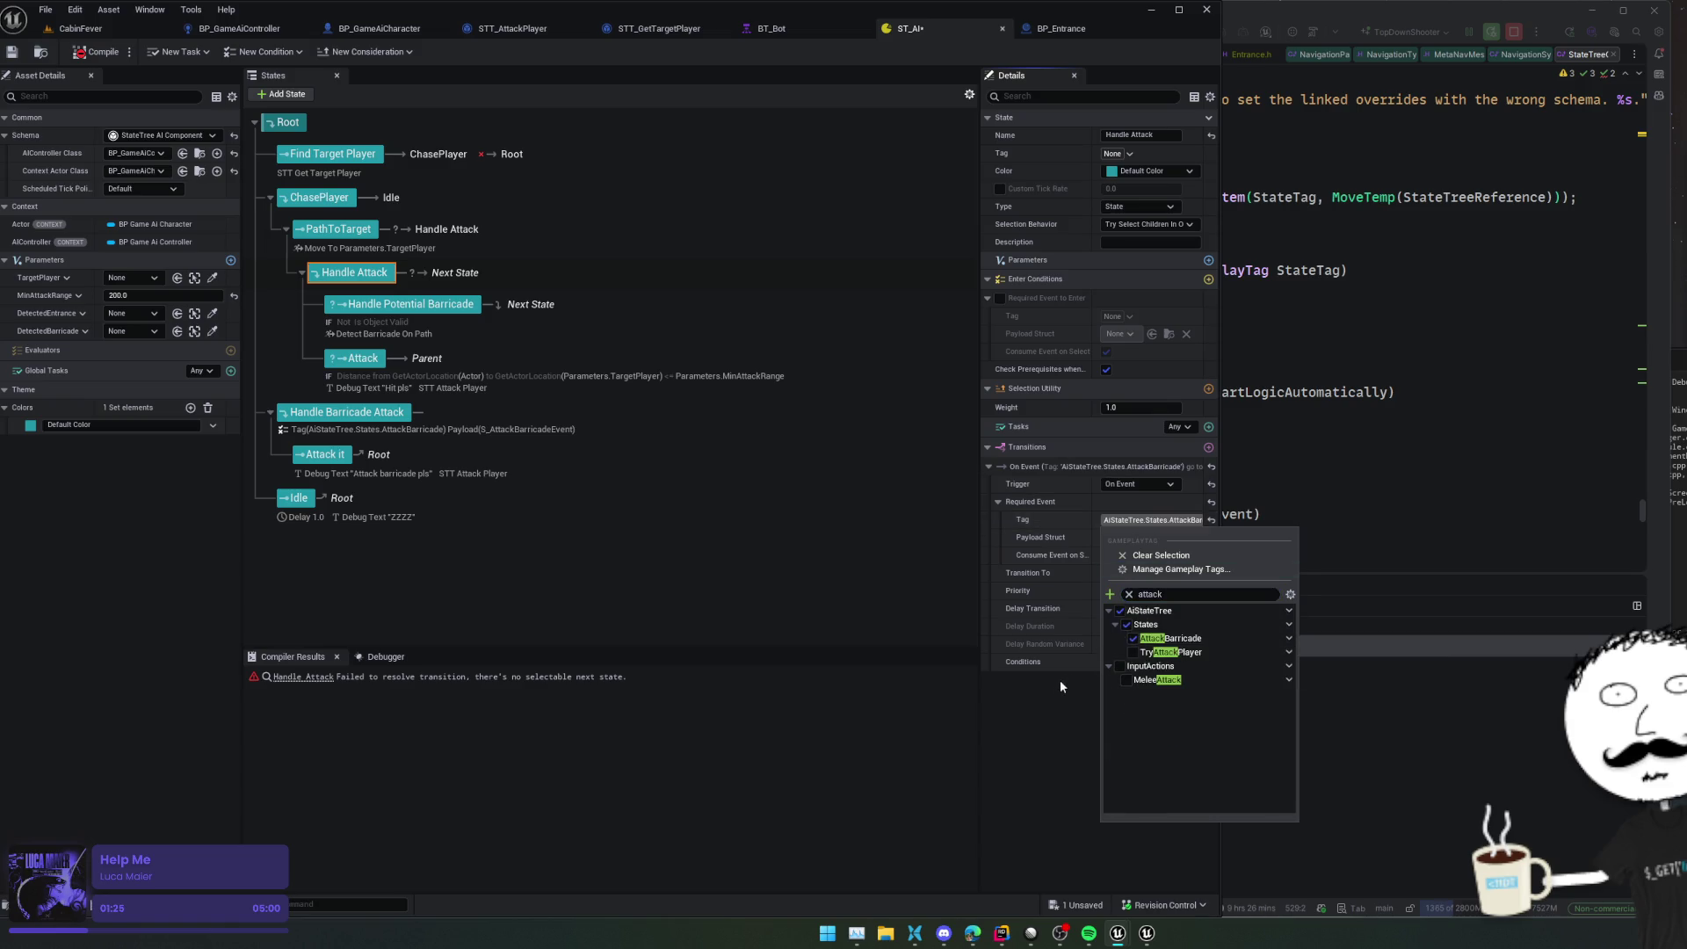
pyautogui.click(1117, 536)
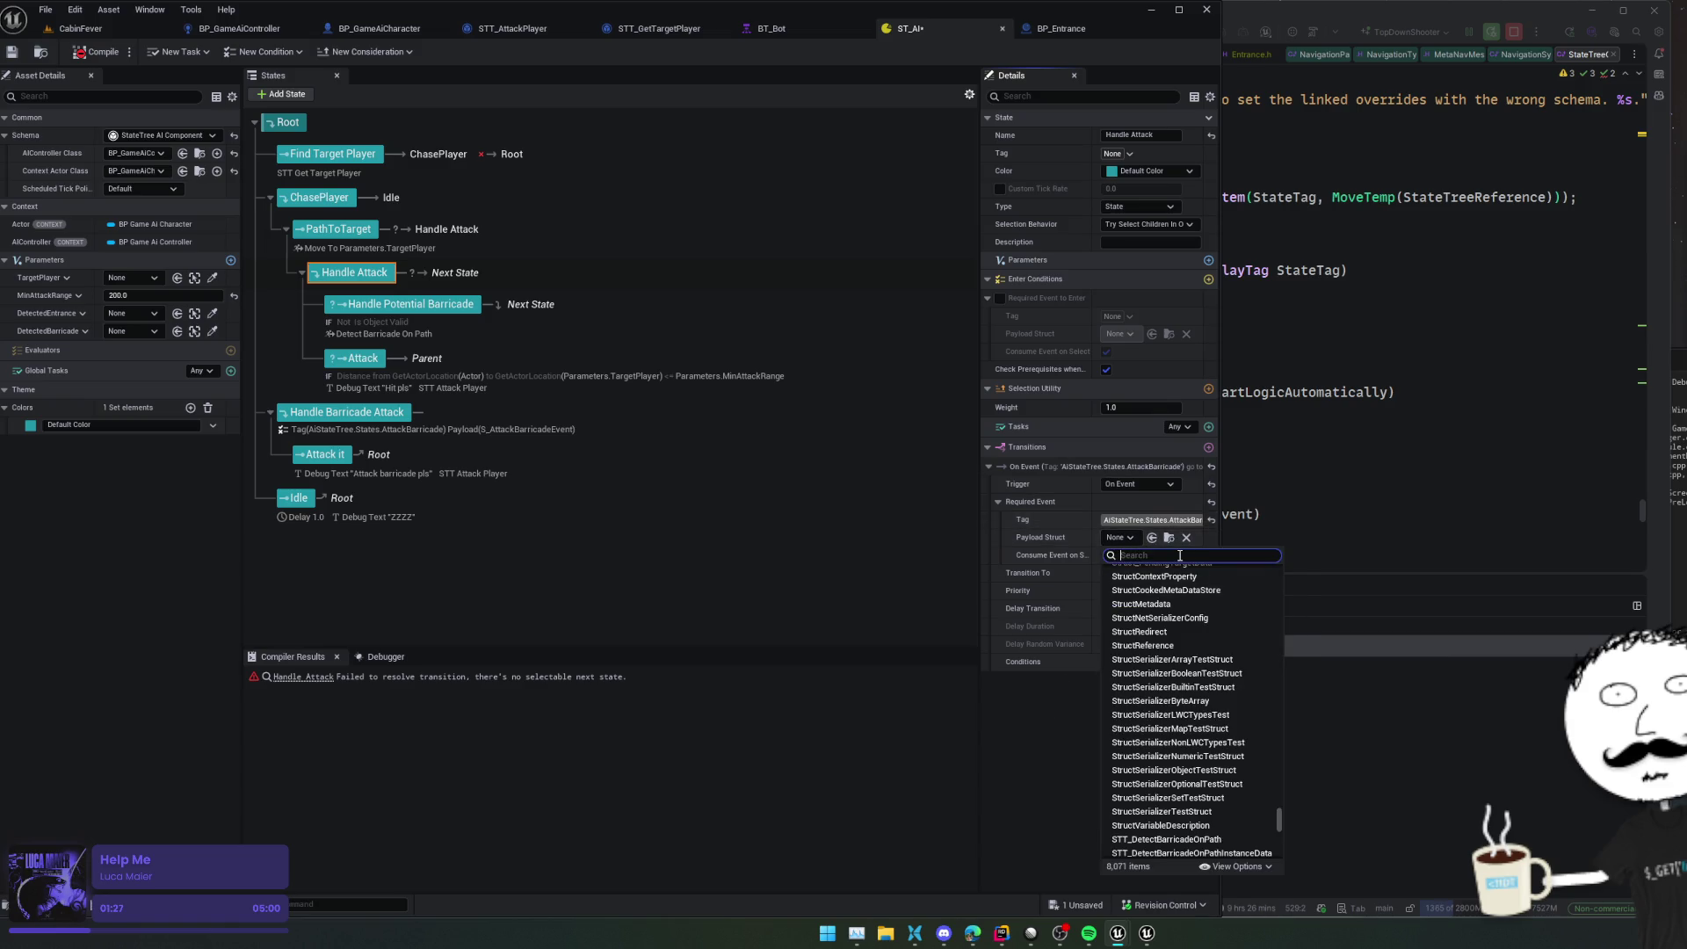
pyautogui.write('S_Attack')
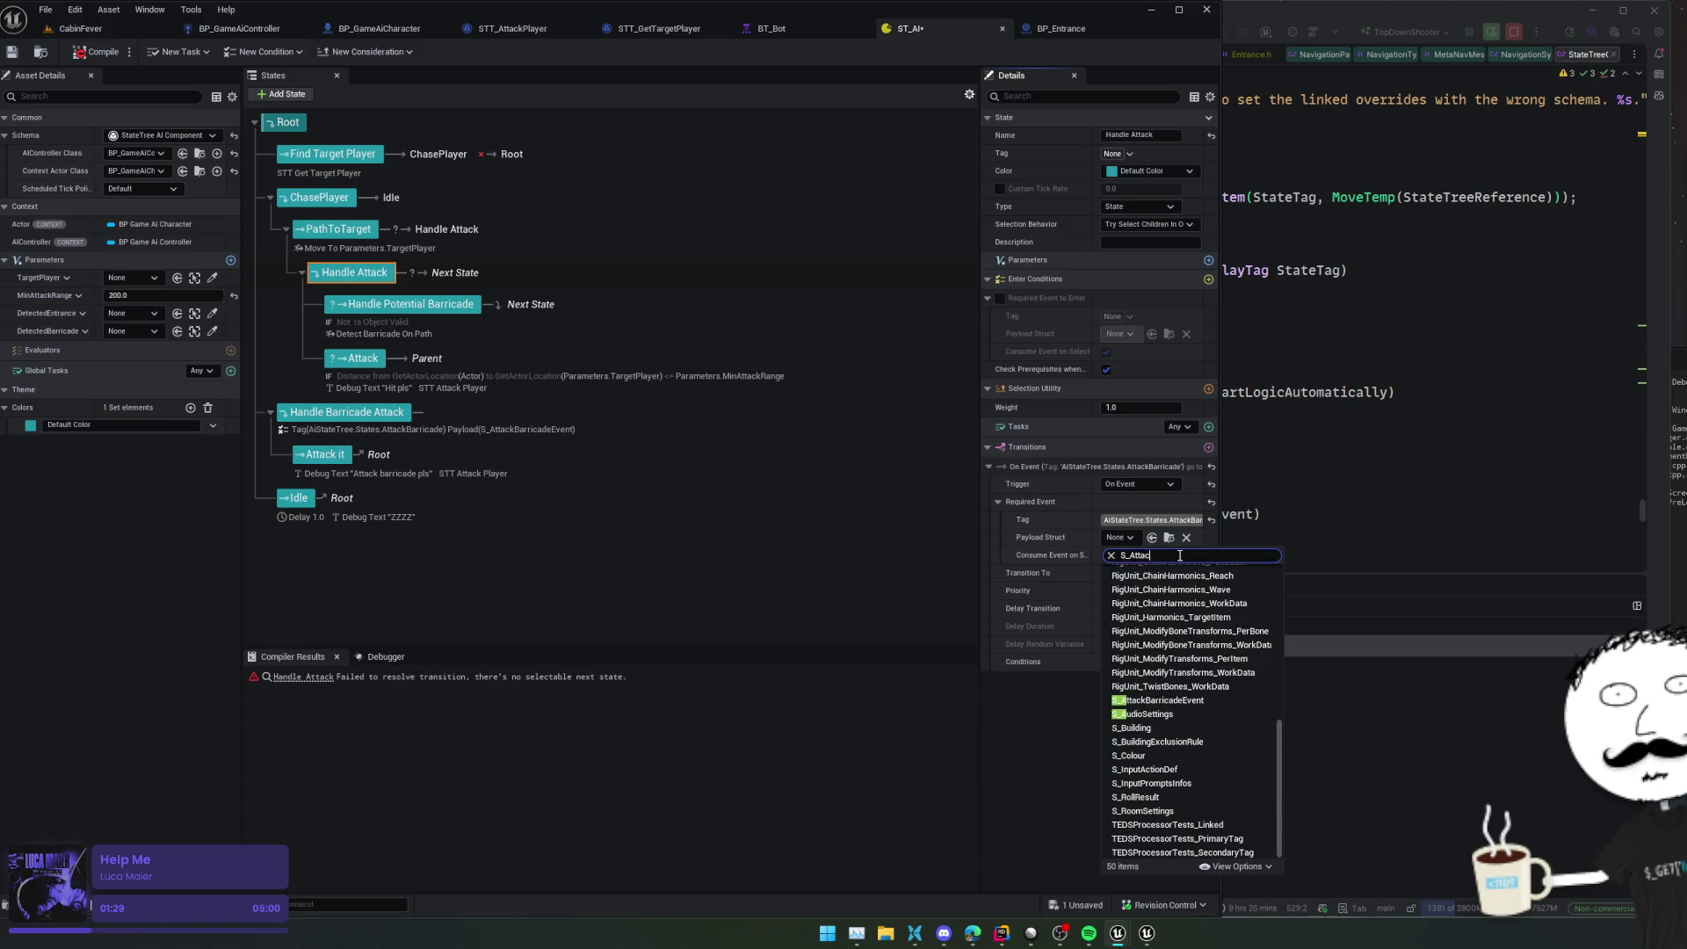
pyautogui.click(1067, 552)
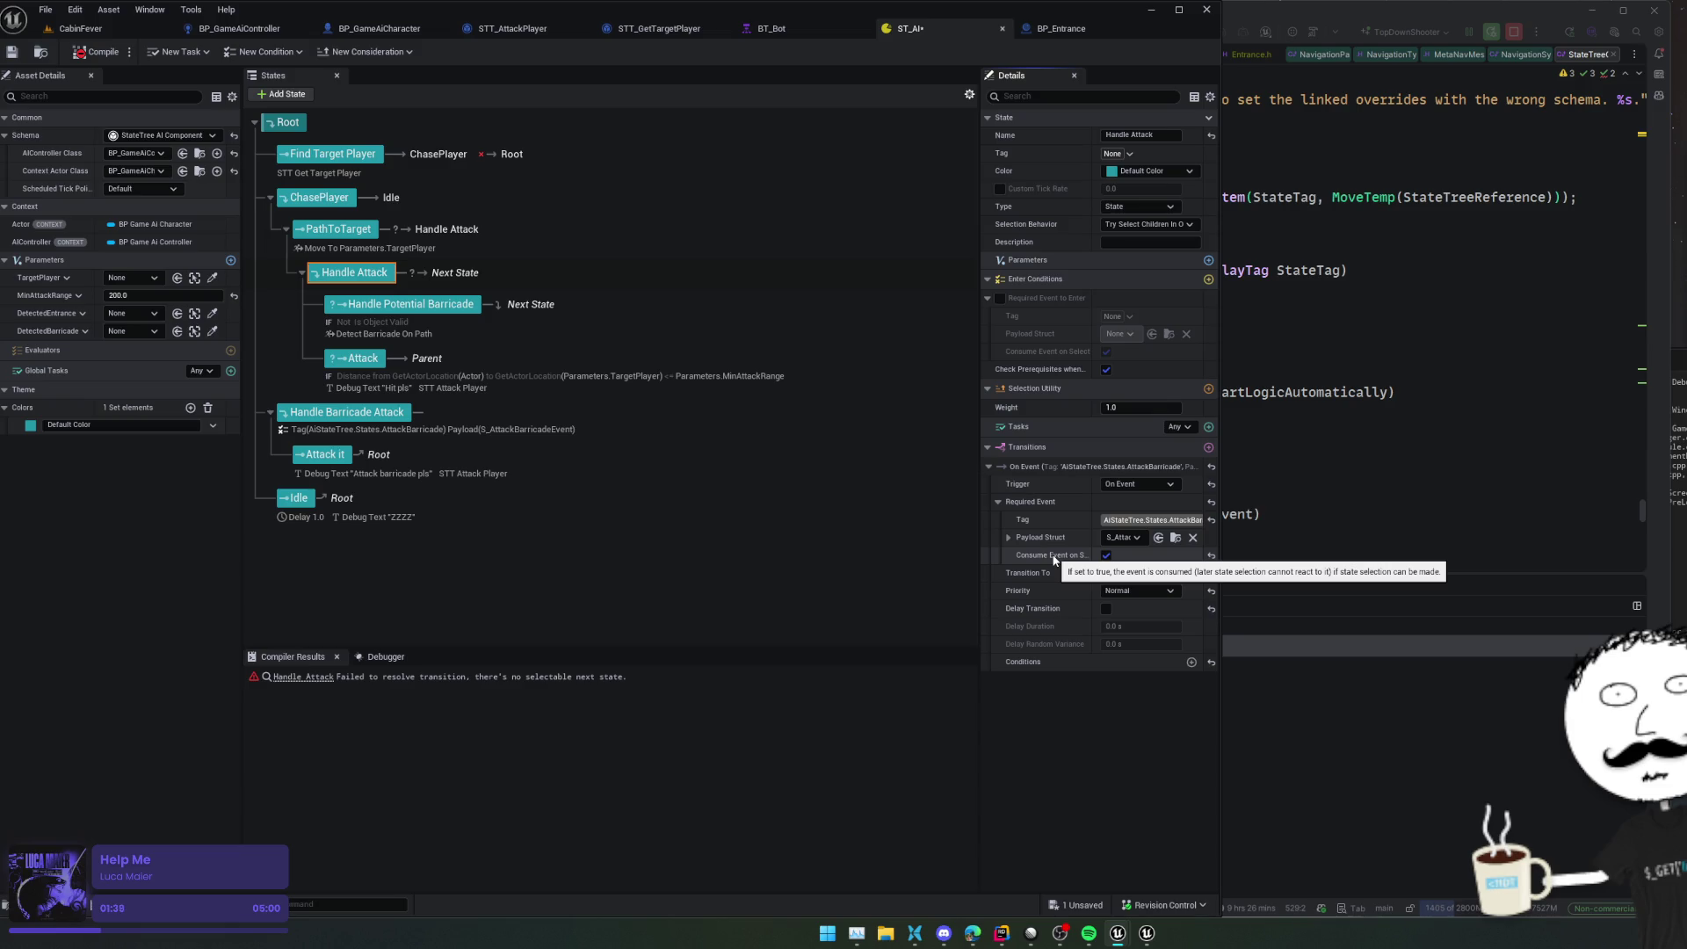
# Untick Consume Event, target Handle Barricade Attack, then save and compile the tree
pyautogui.click(1106, 556)
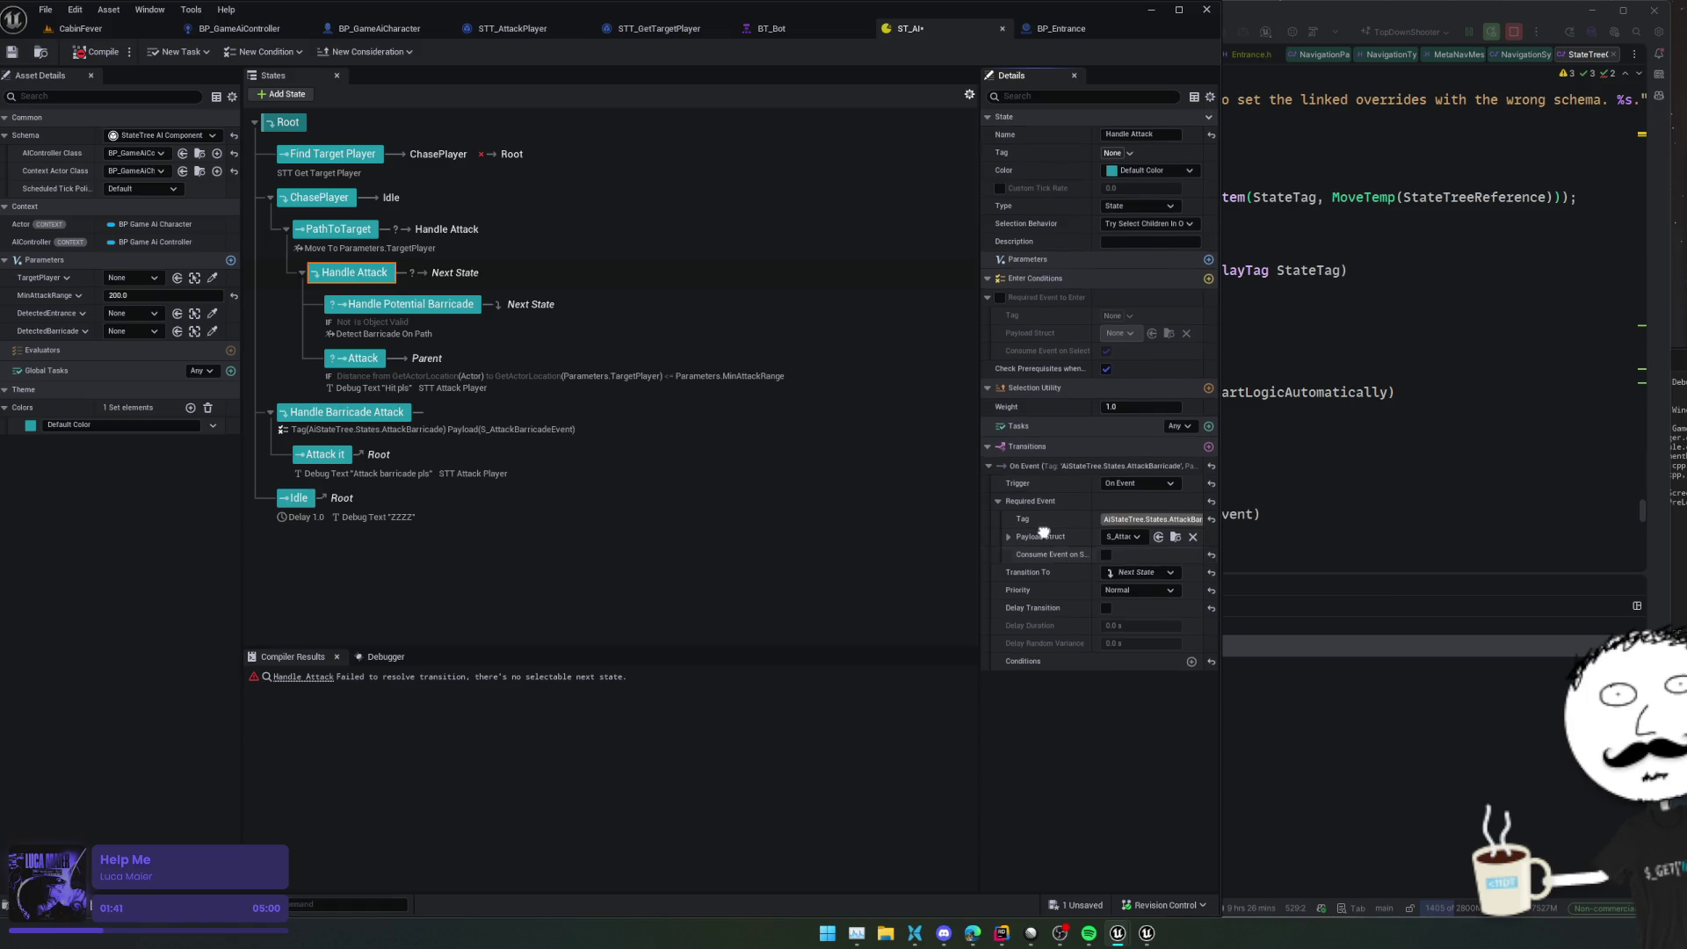
pyautogui.click(1142, 573)
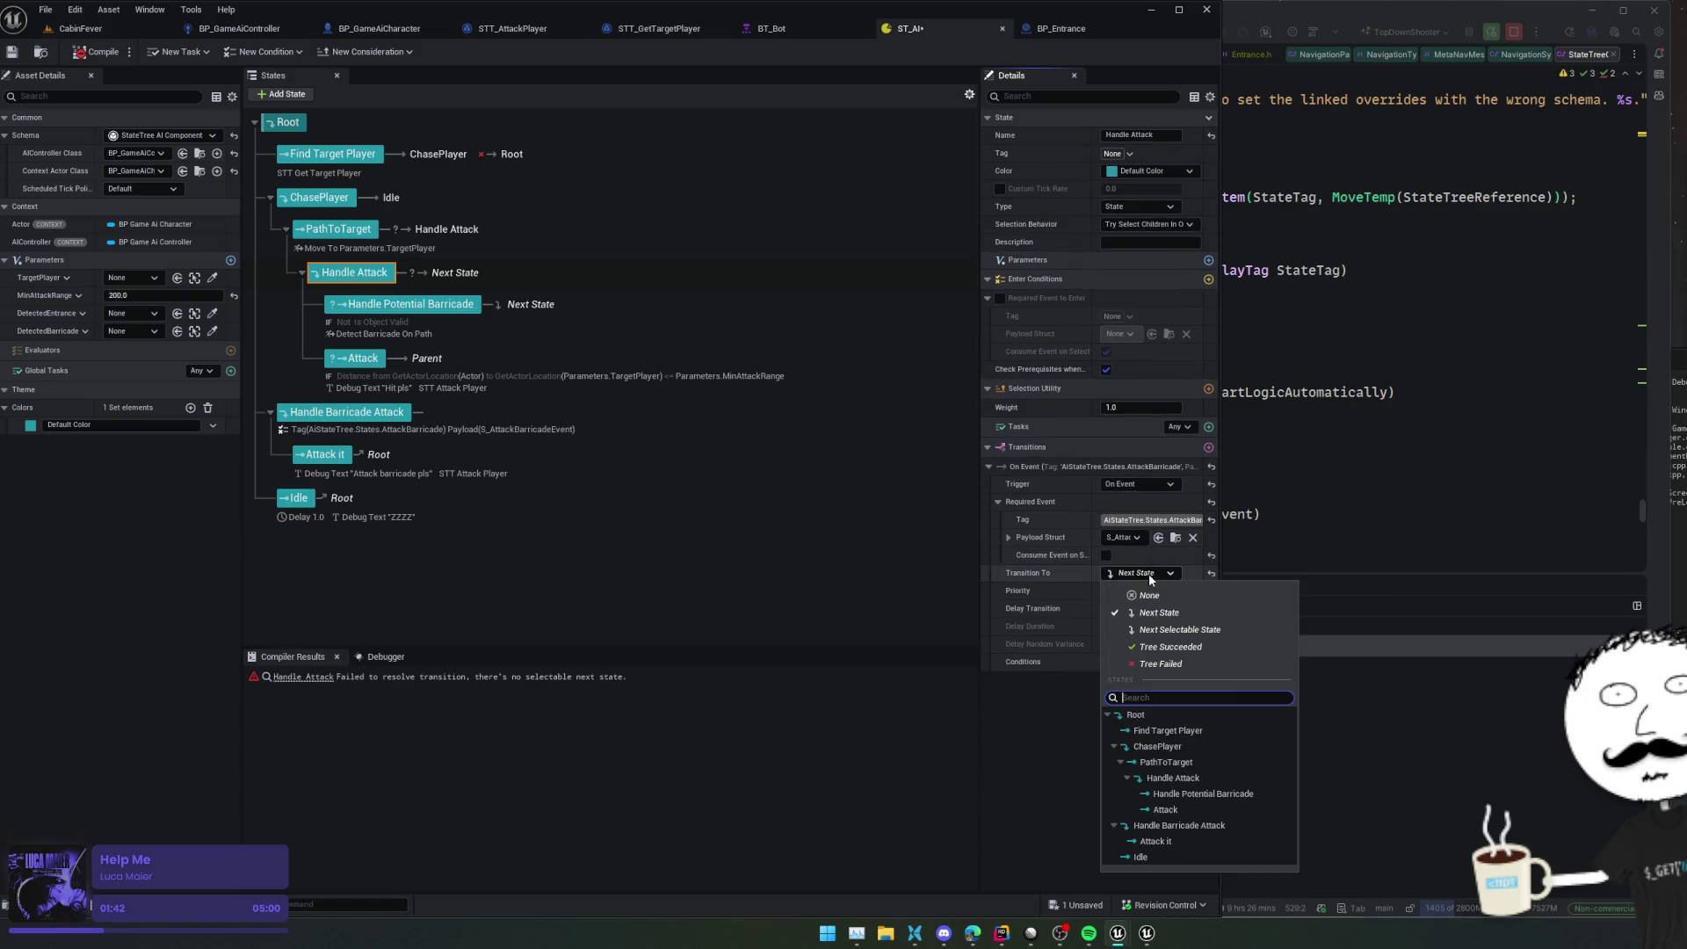
pyautogui.click(1204, 825)
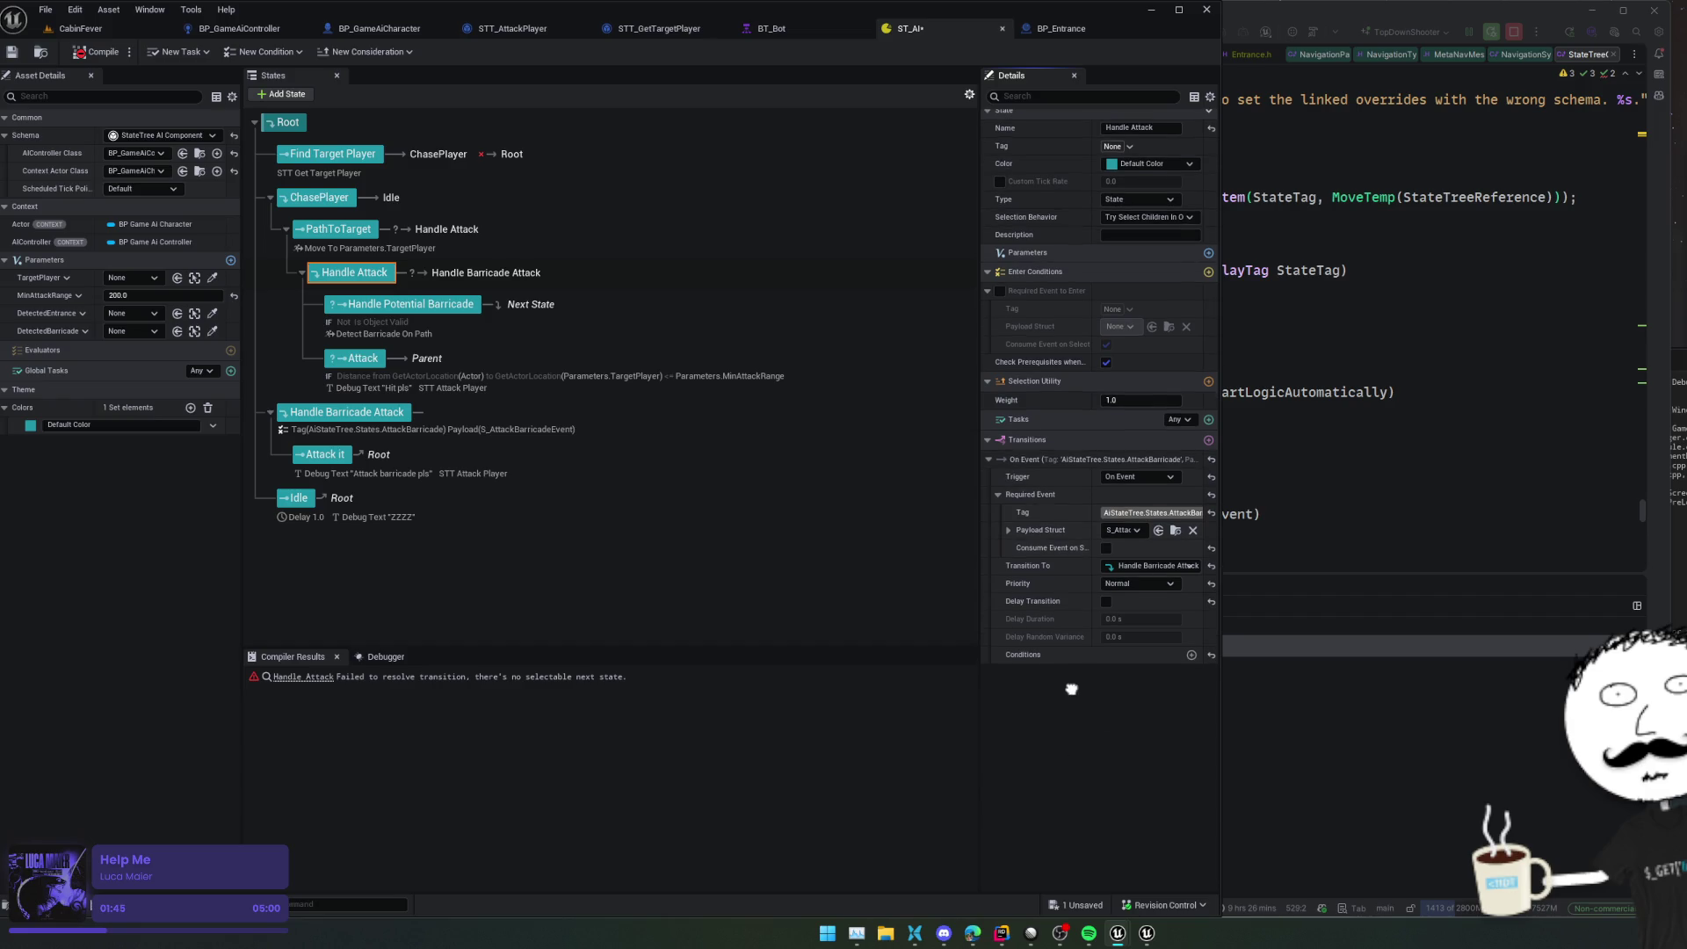
pyautogui.hotkey('ctrl', 's')
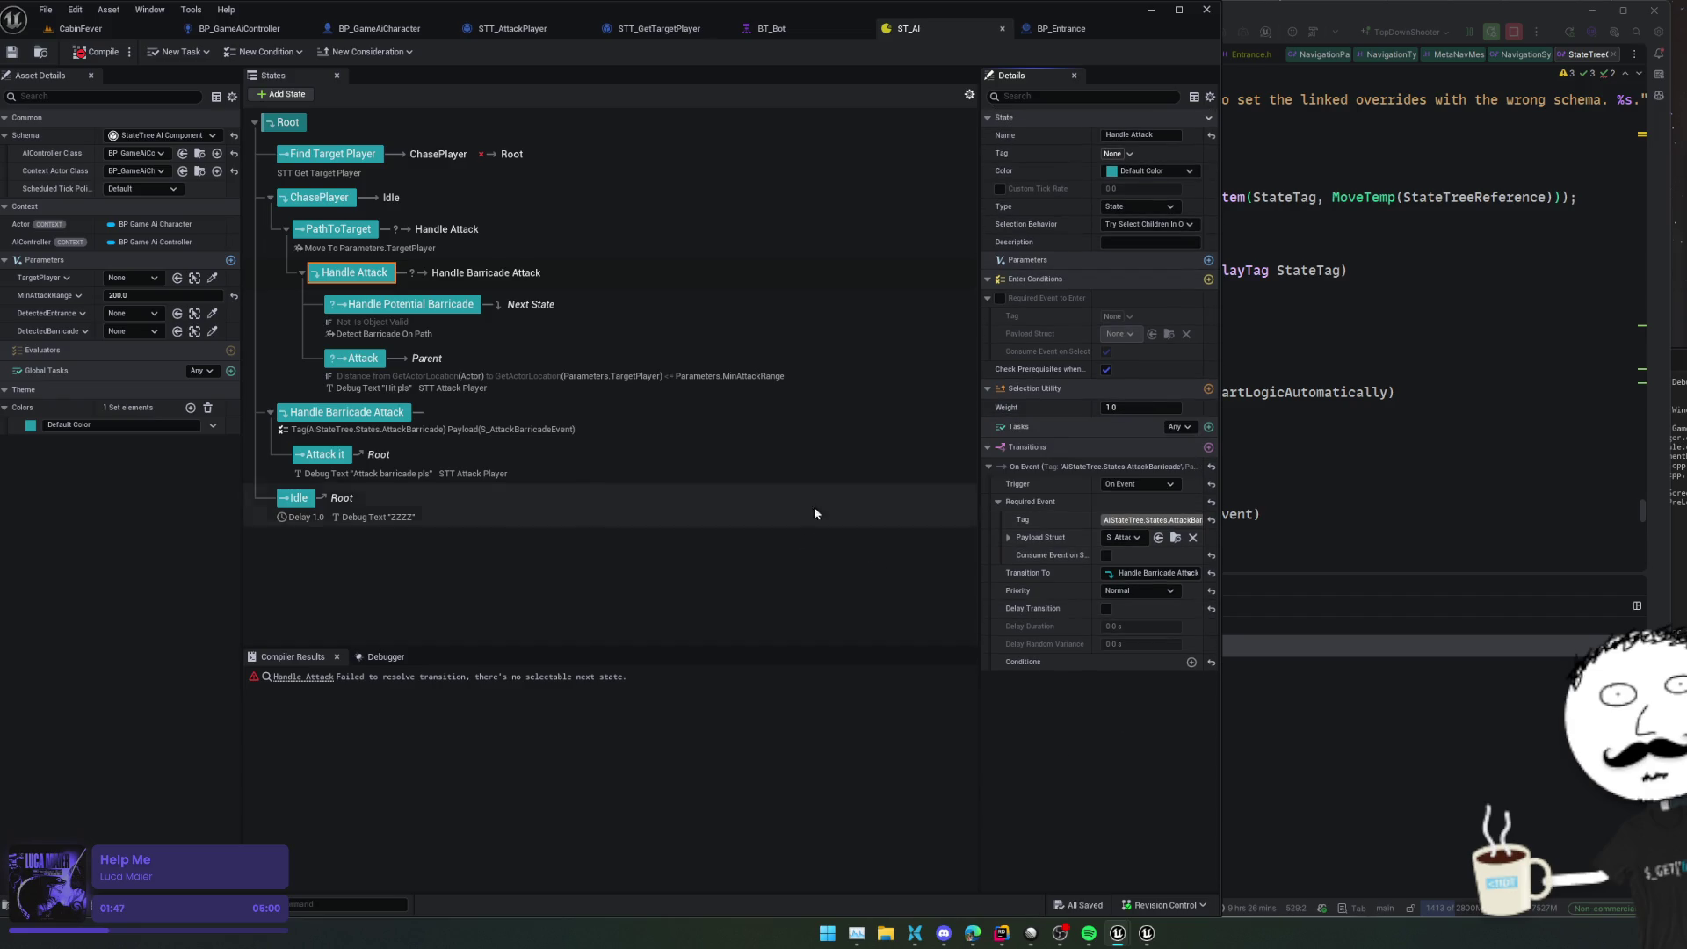
pyautogui.click(100, 53)
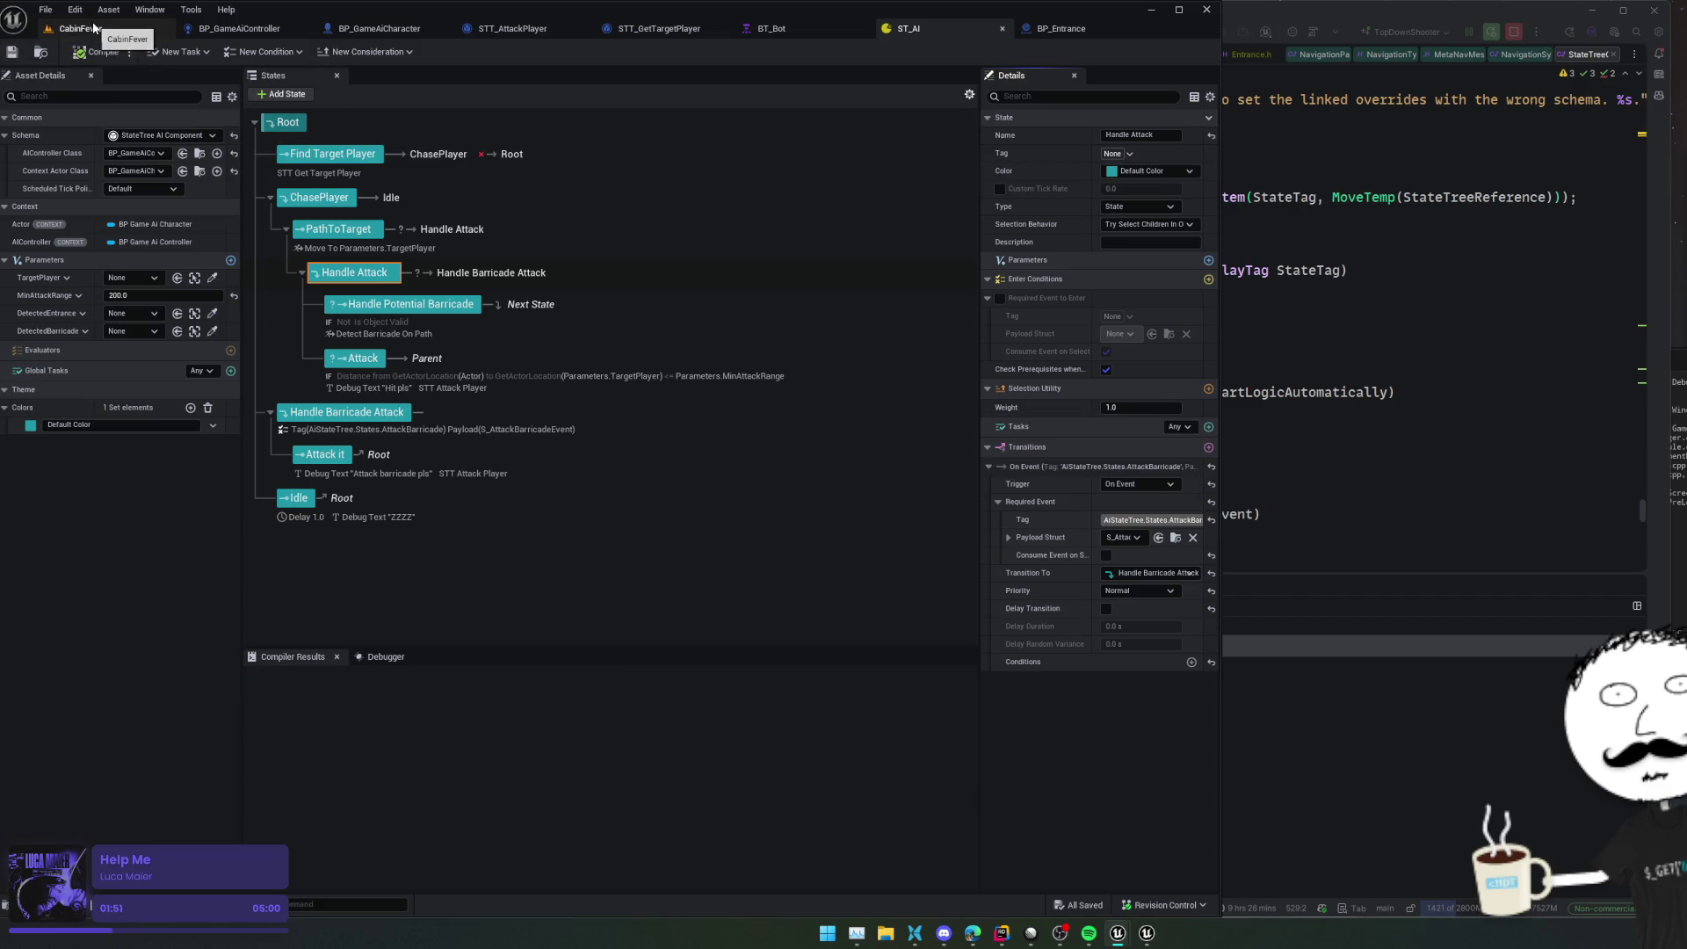
# Switch to the CabinFever level and start a play-in-editor session with Alt+P
pyautogui.click(94, 28)
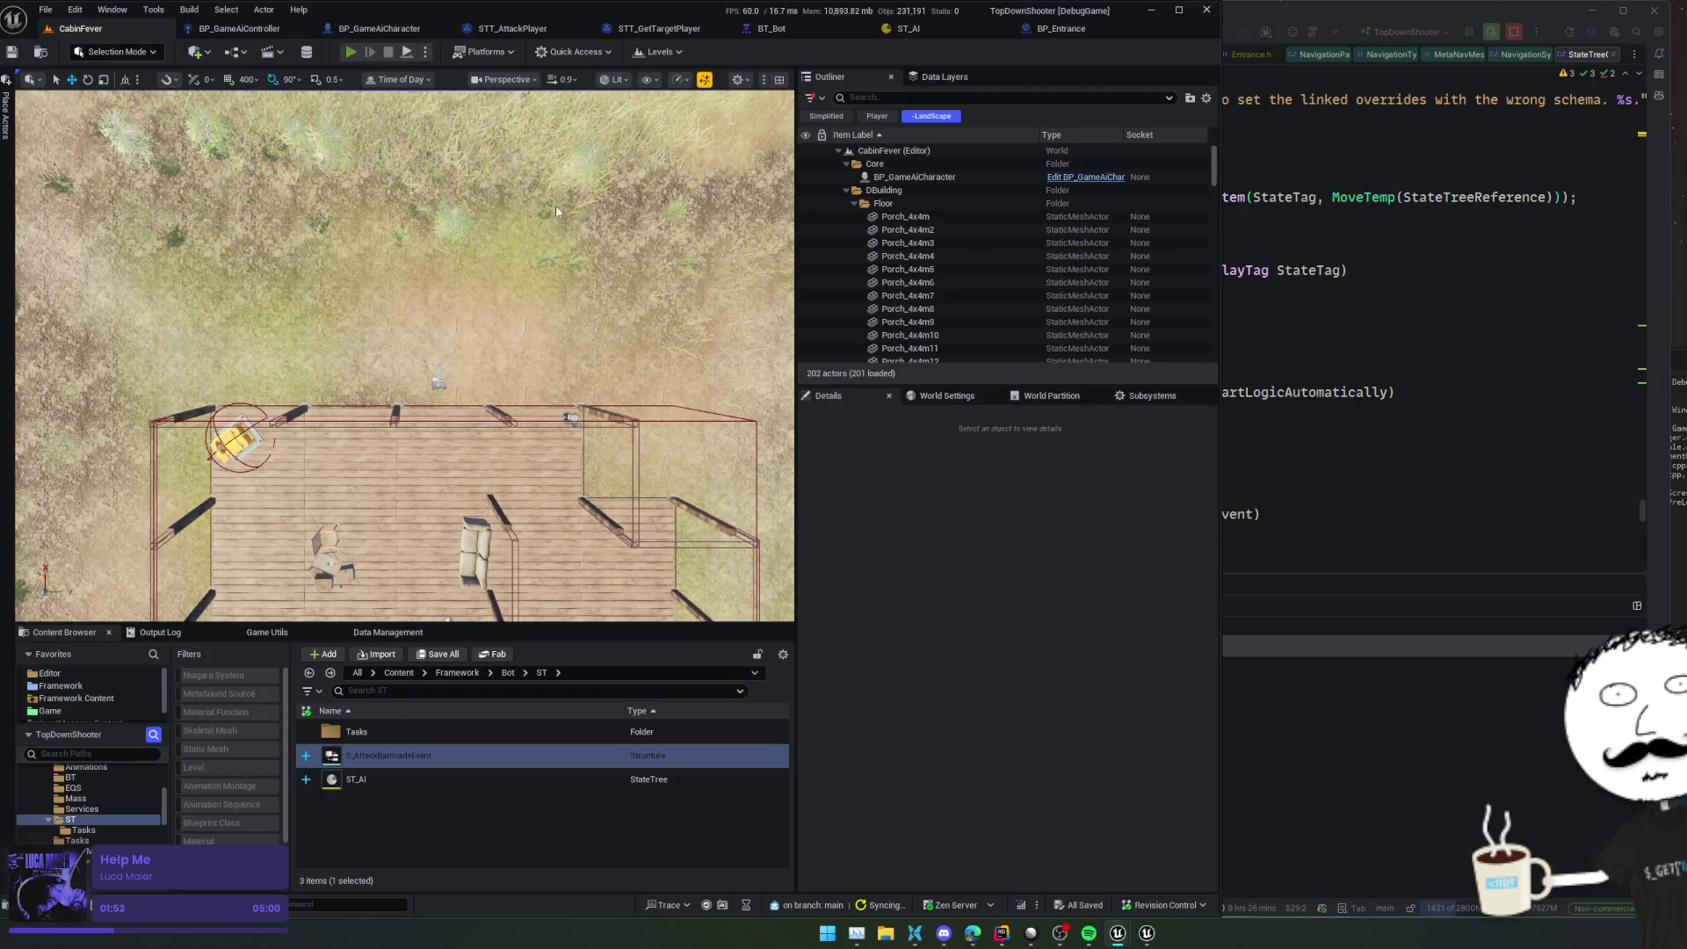
pyautogui.hotkey('alt', 'p')
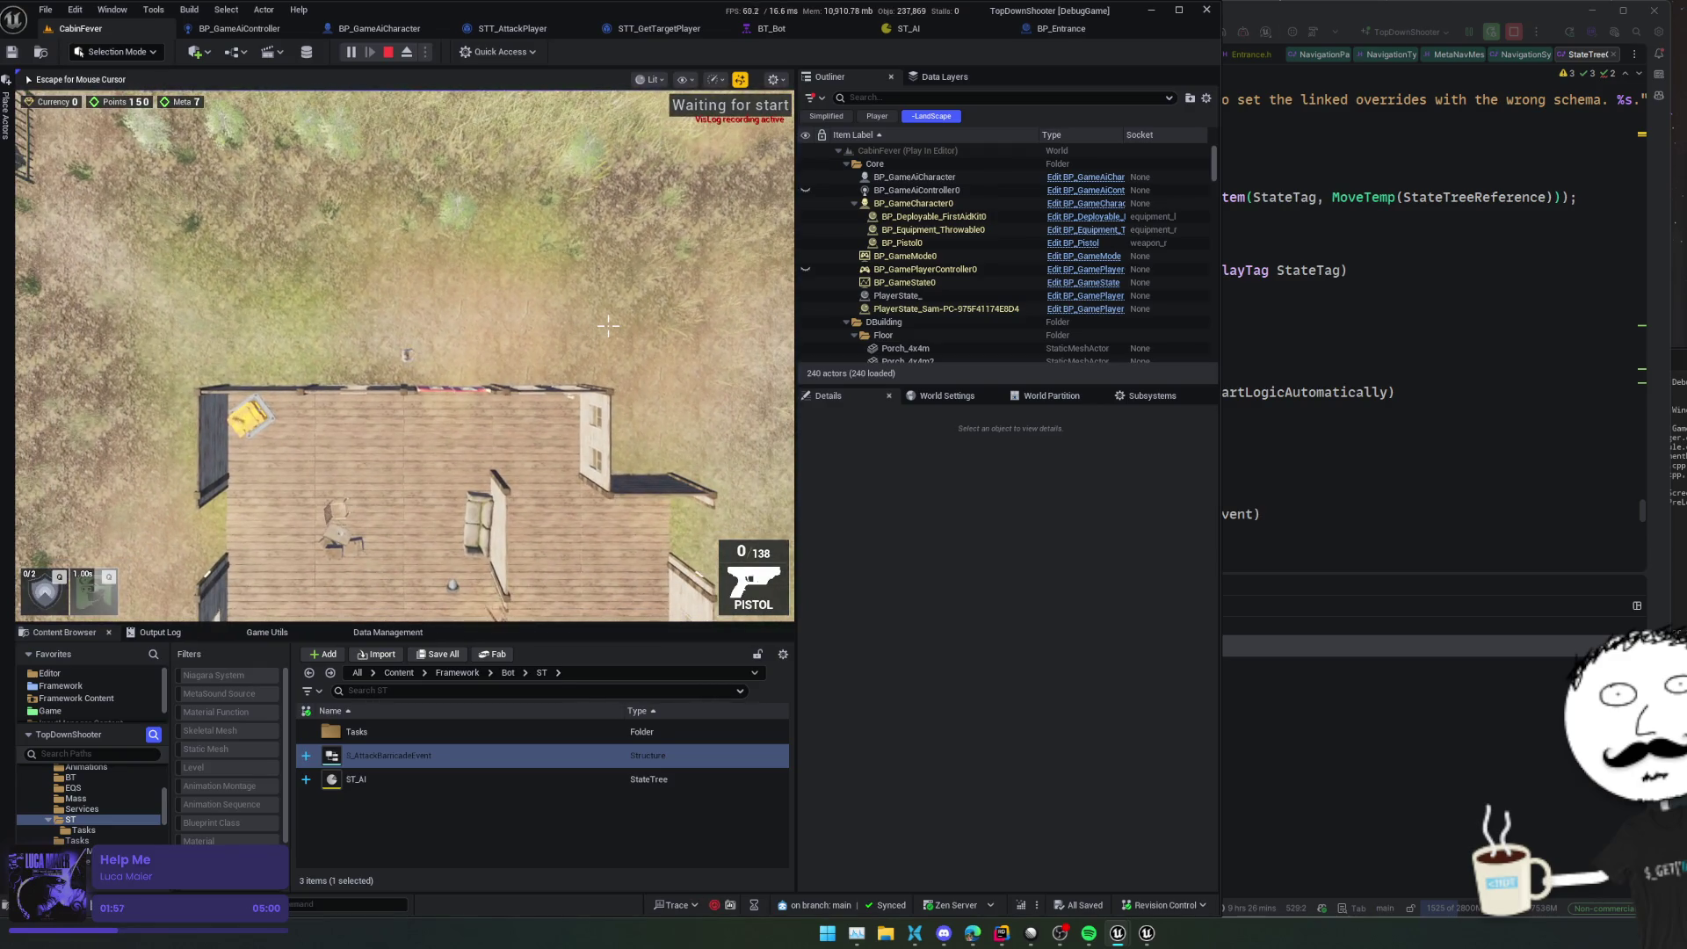
pyautogui.scroll(3, 608, 326)
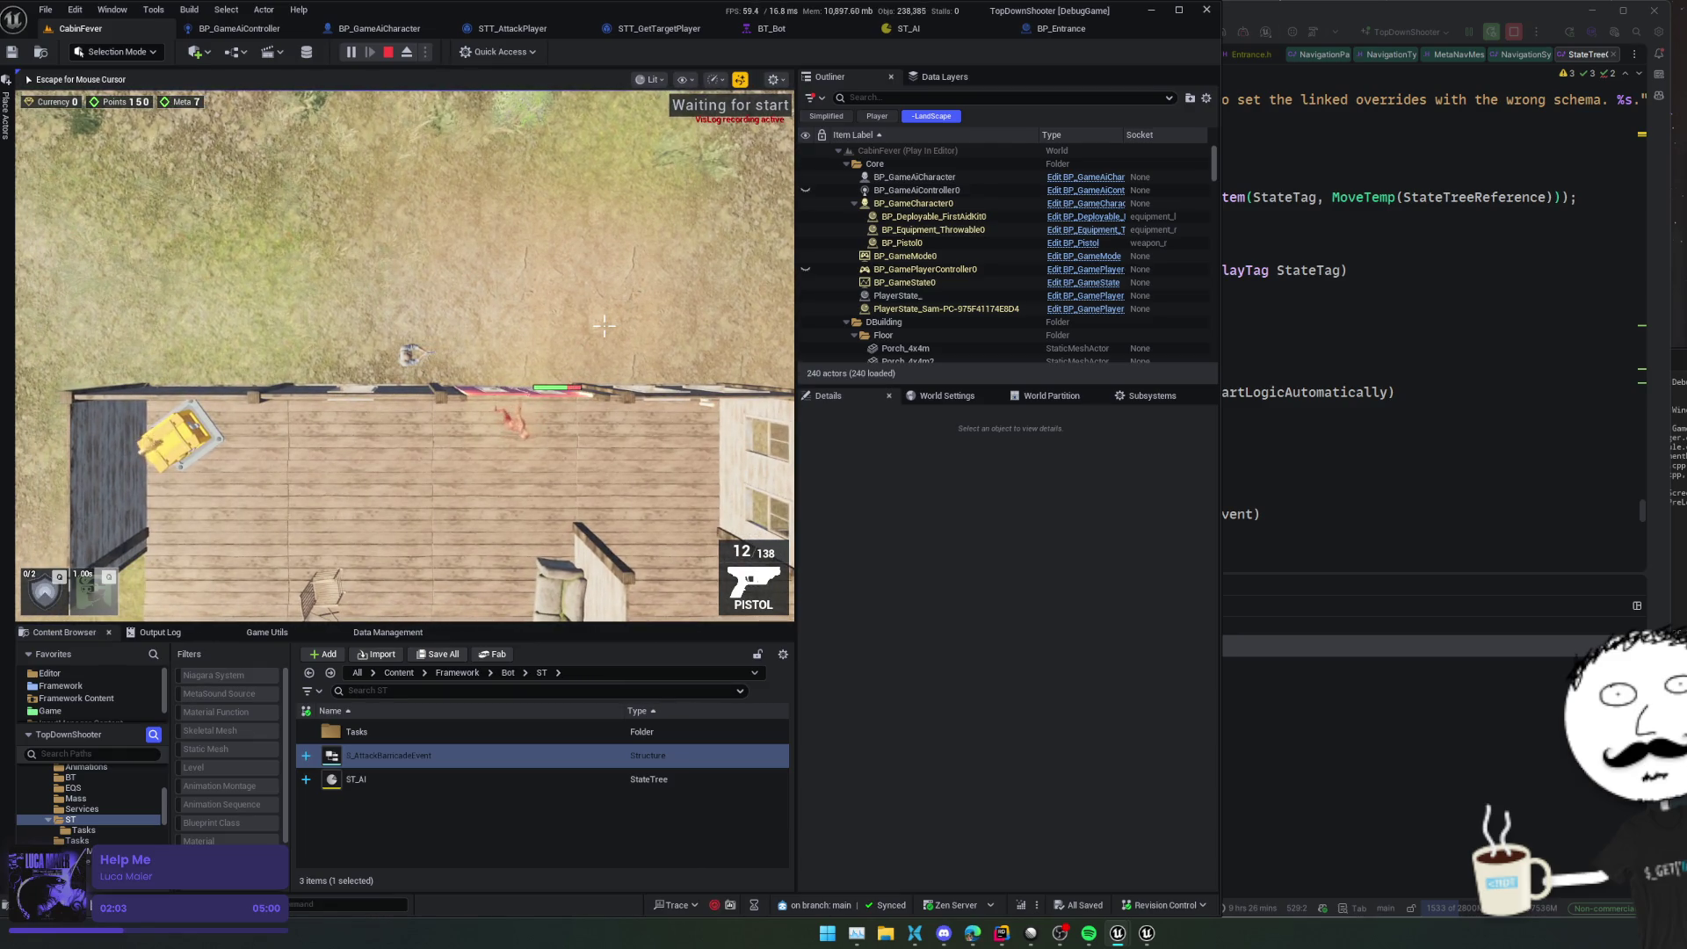
pyautogui.scroll(-1, 604, 326)
pyautogui.scroll(2, 603, 326)
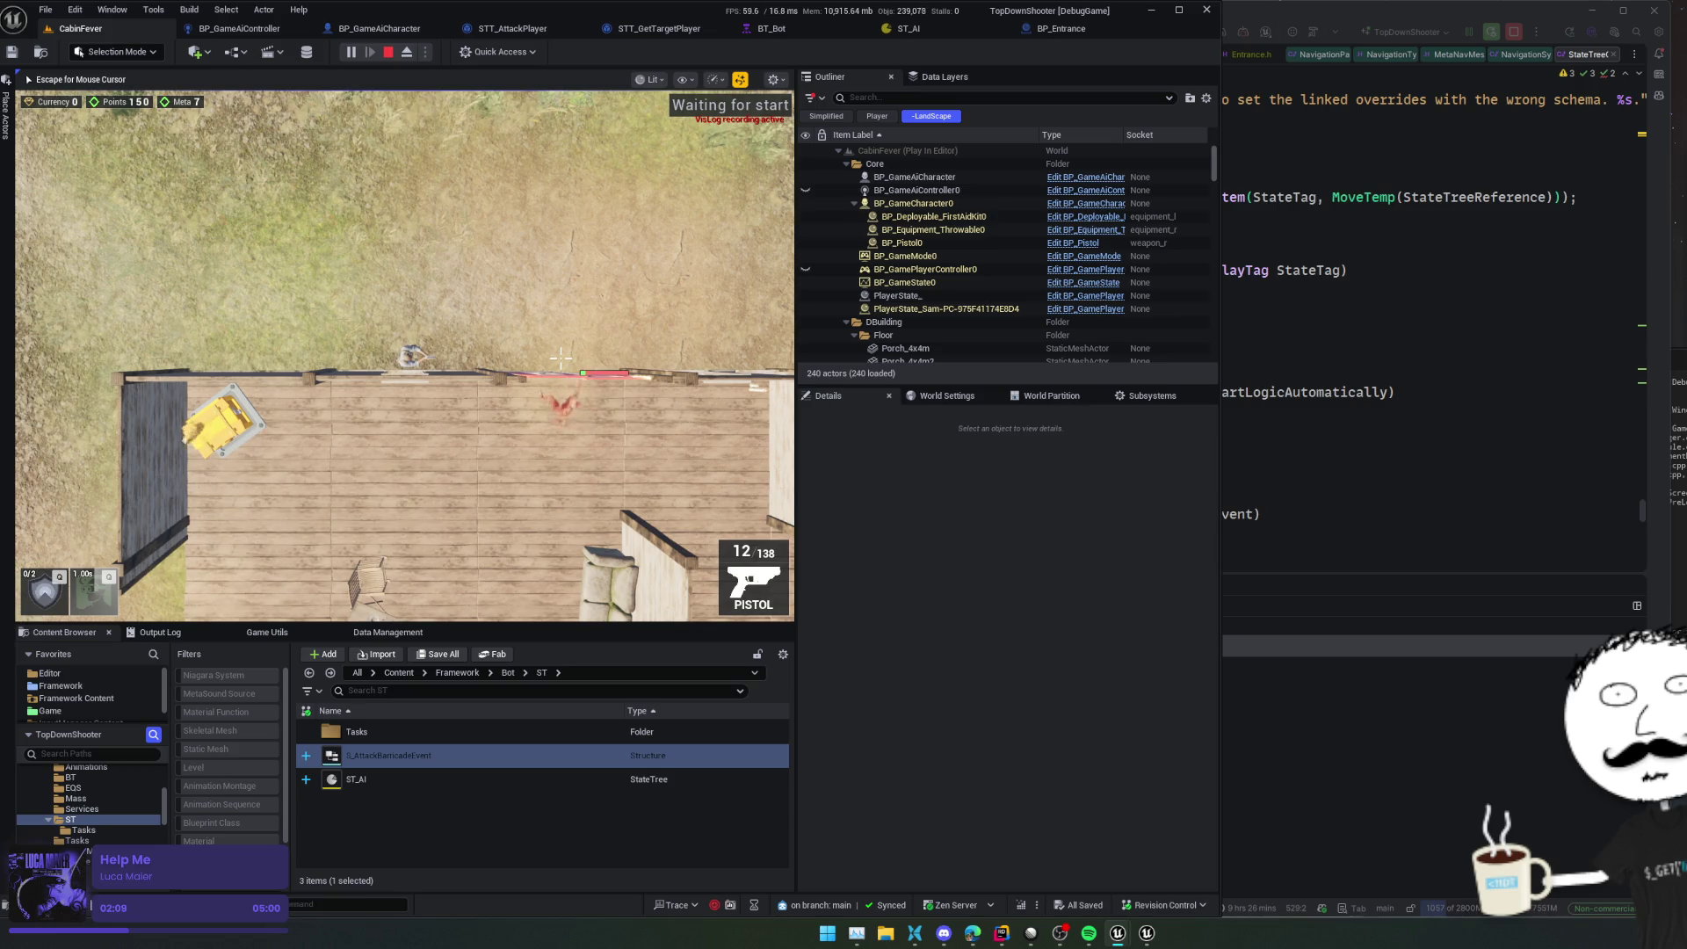
# Walk the character into the house, stop the session, and return to ST_AI
pyautogui.press('w')
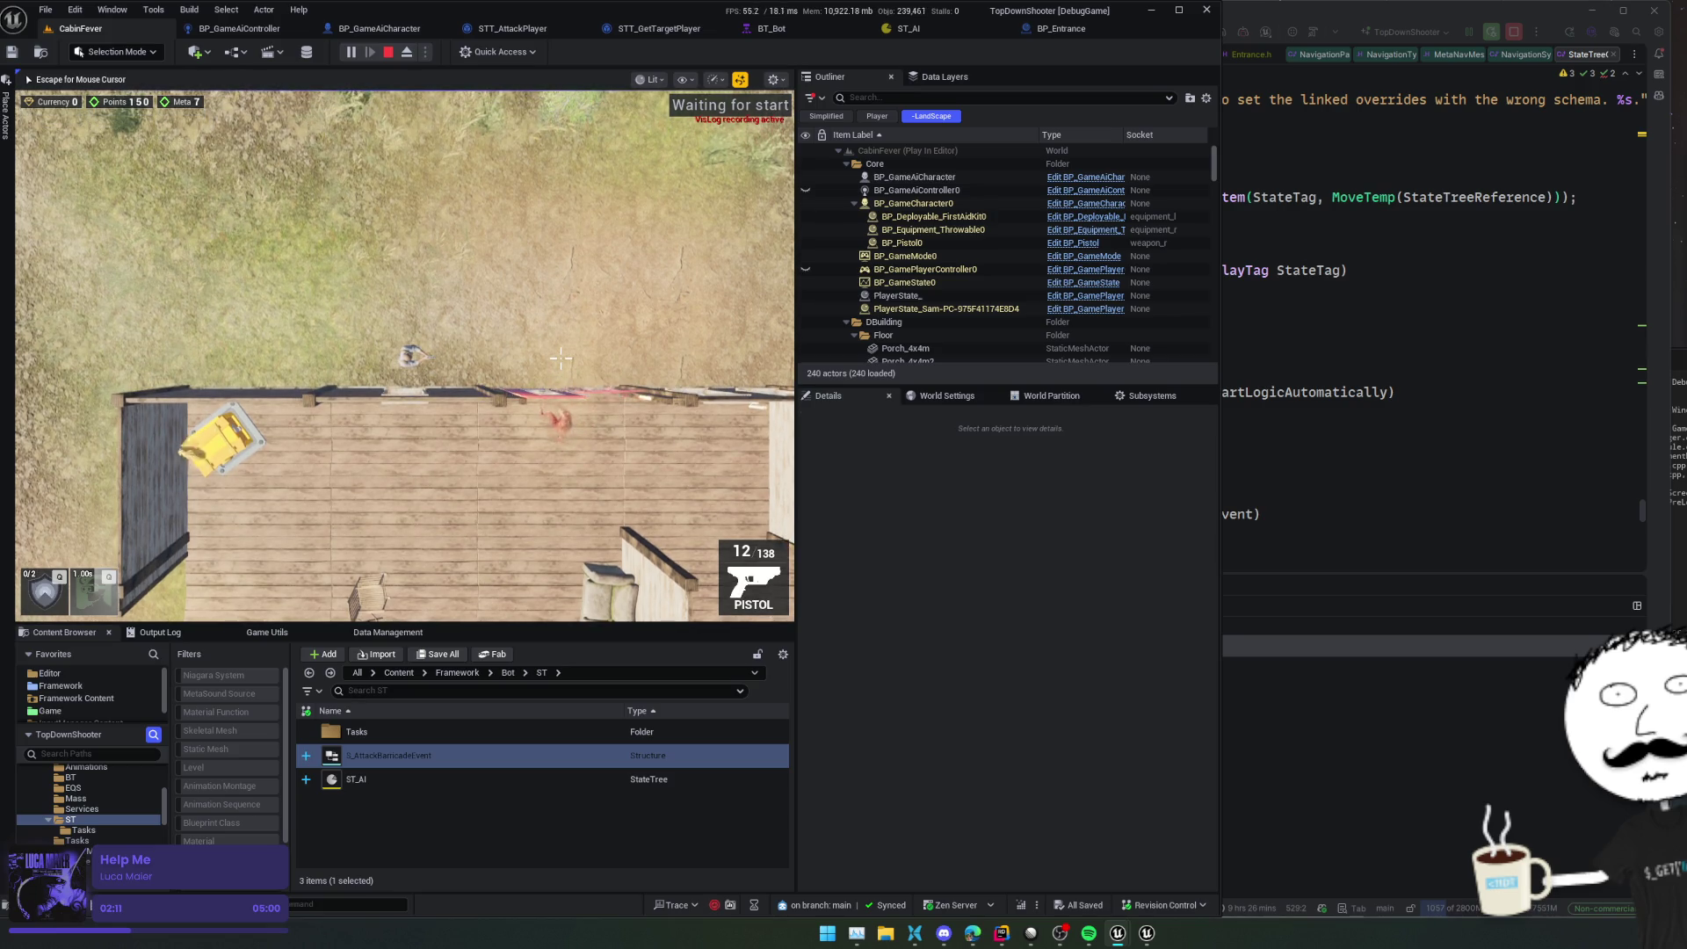
pyautogui.press('a')
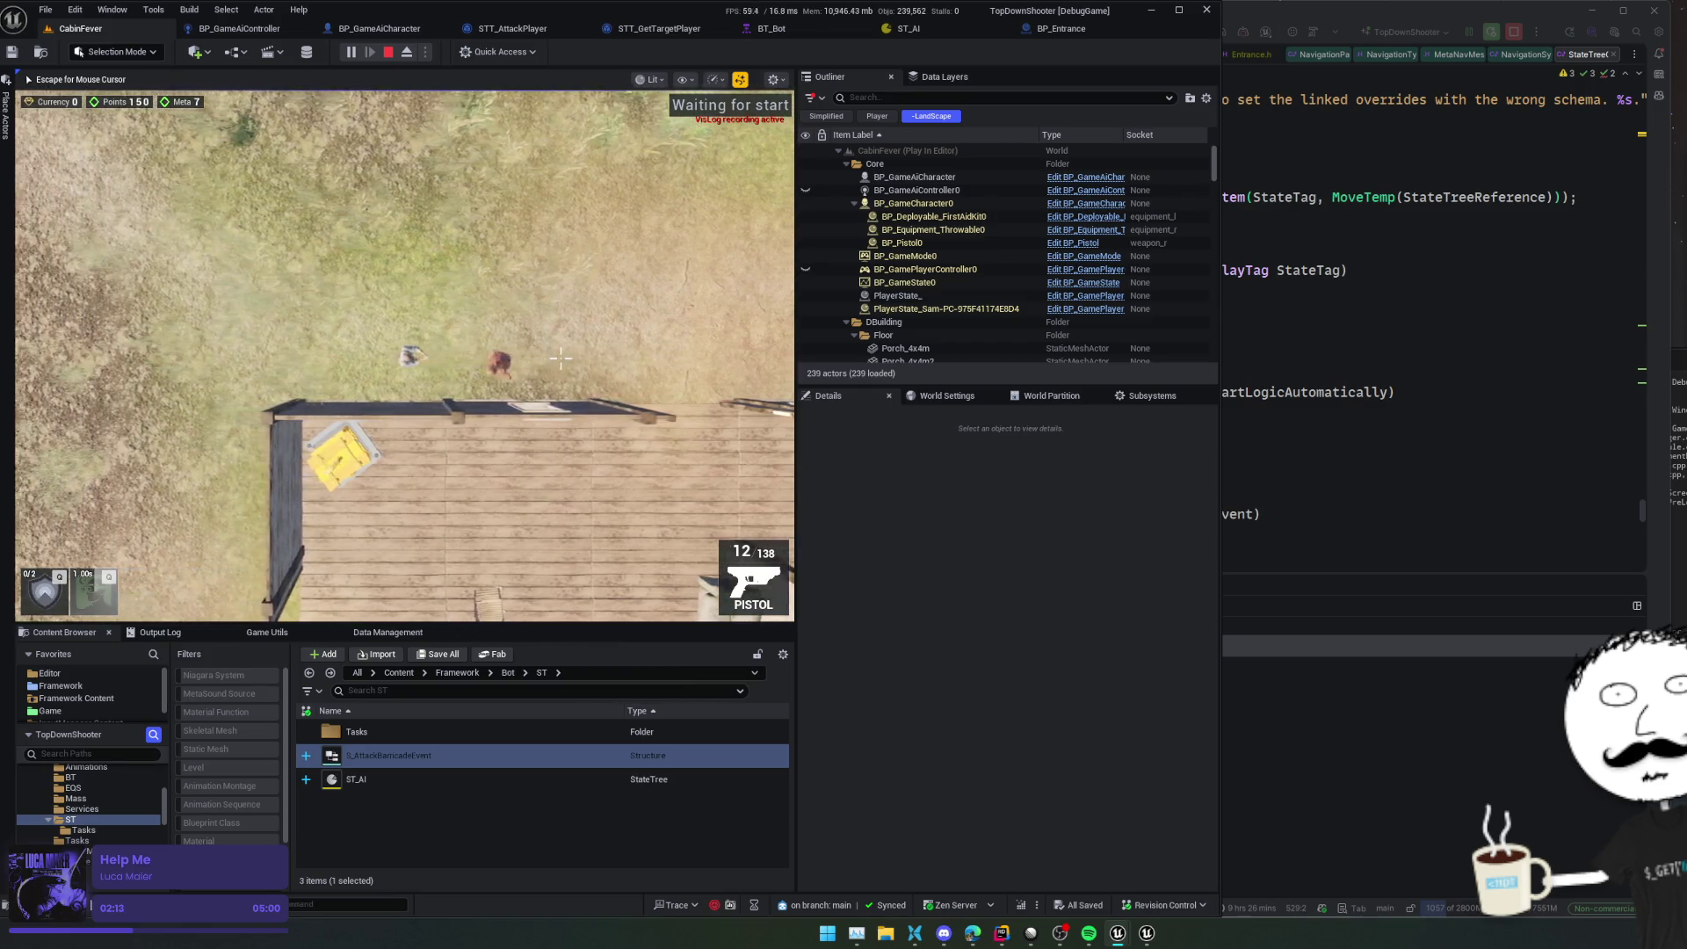
pyautogui.press('s')
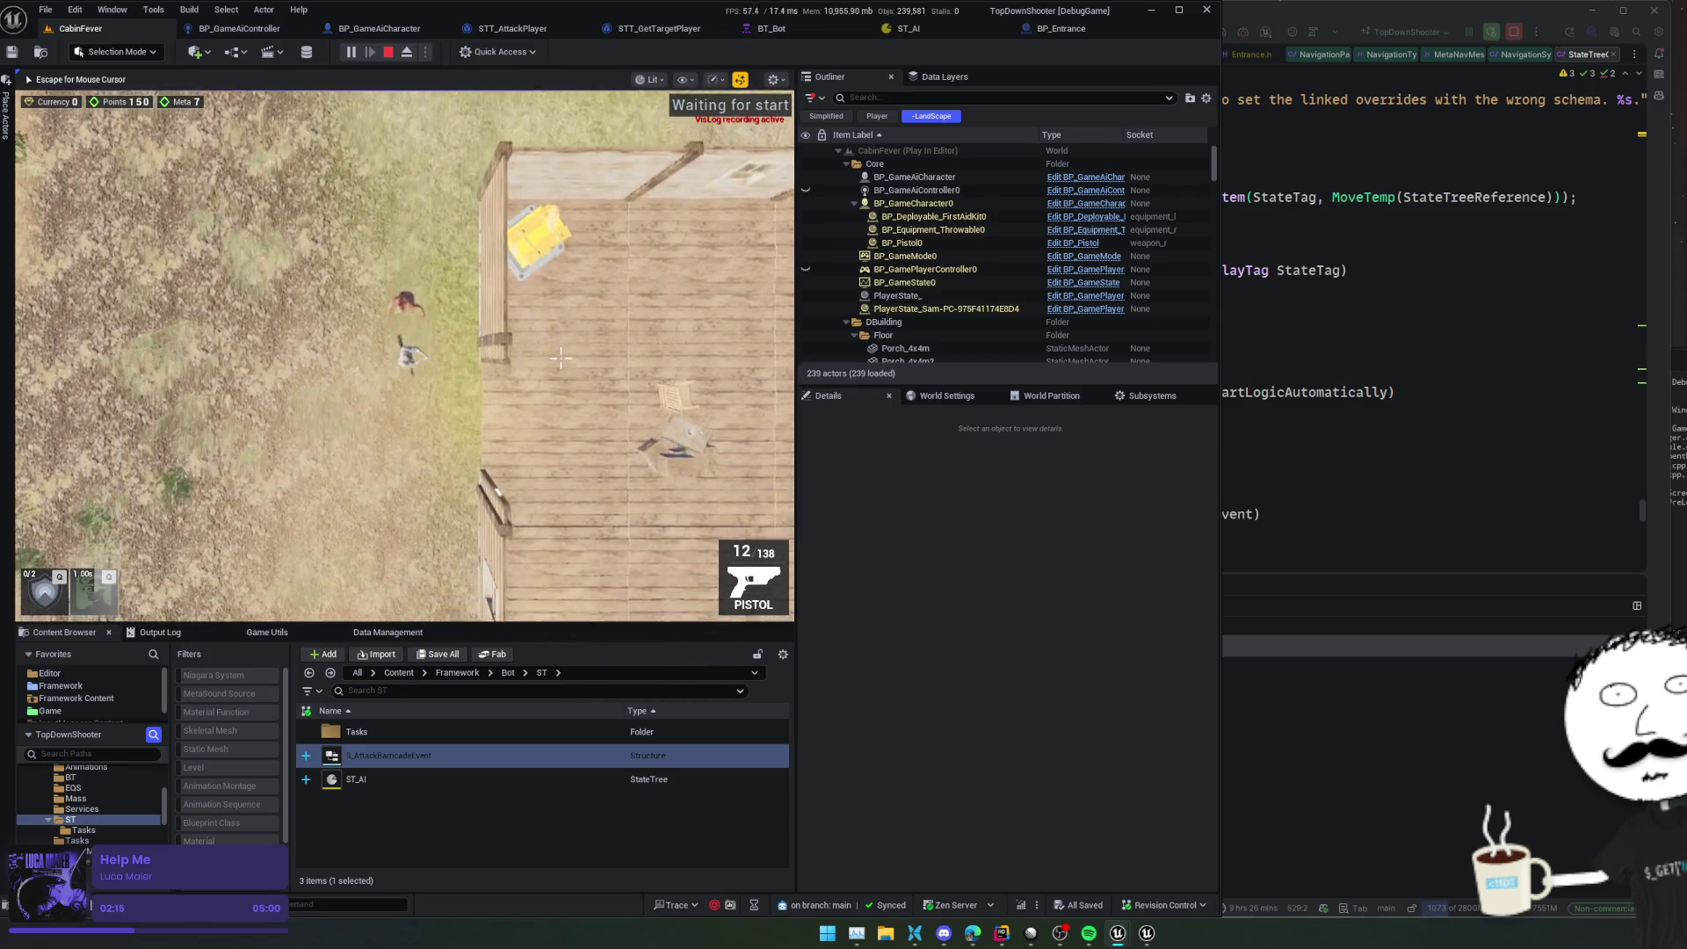
pyautogui.press('d')
pyautogui.press('w')
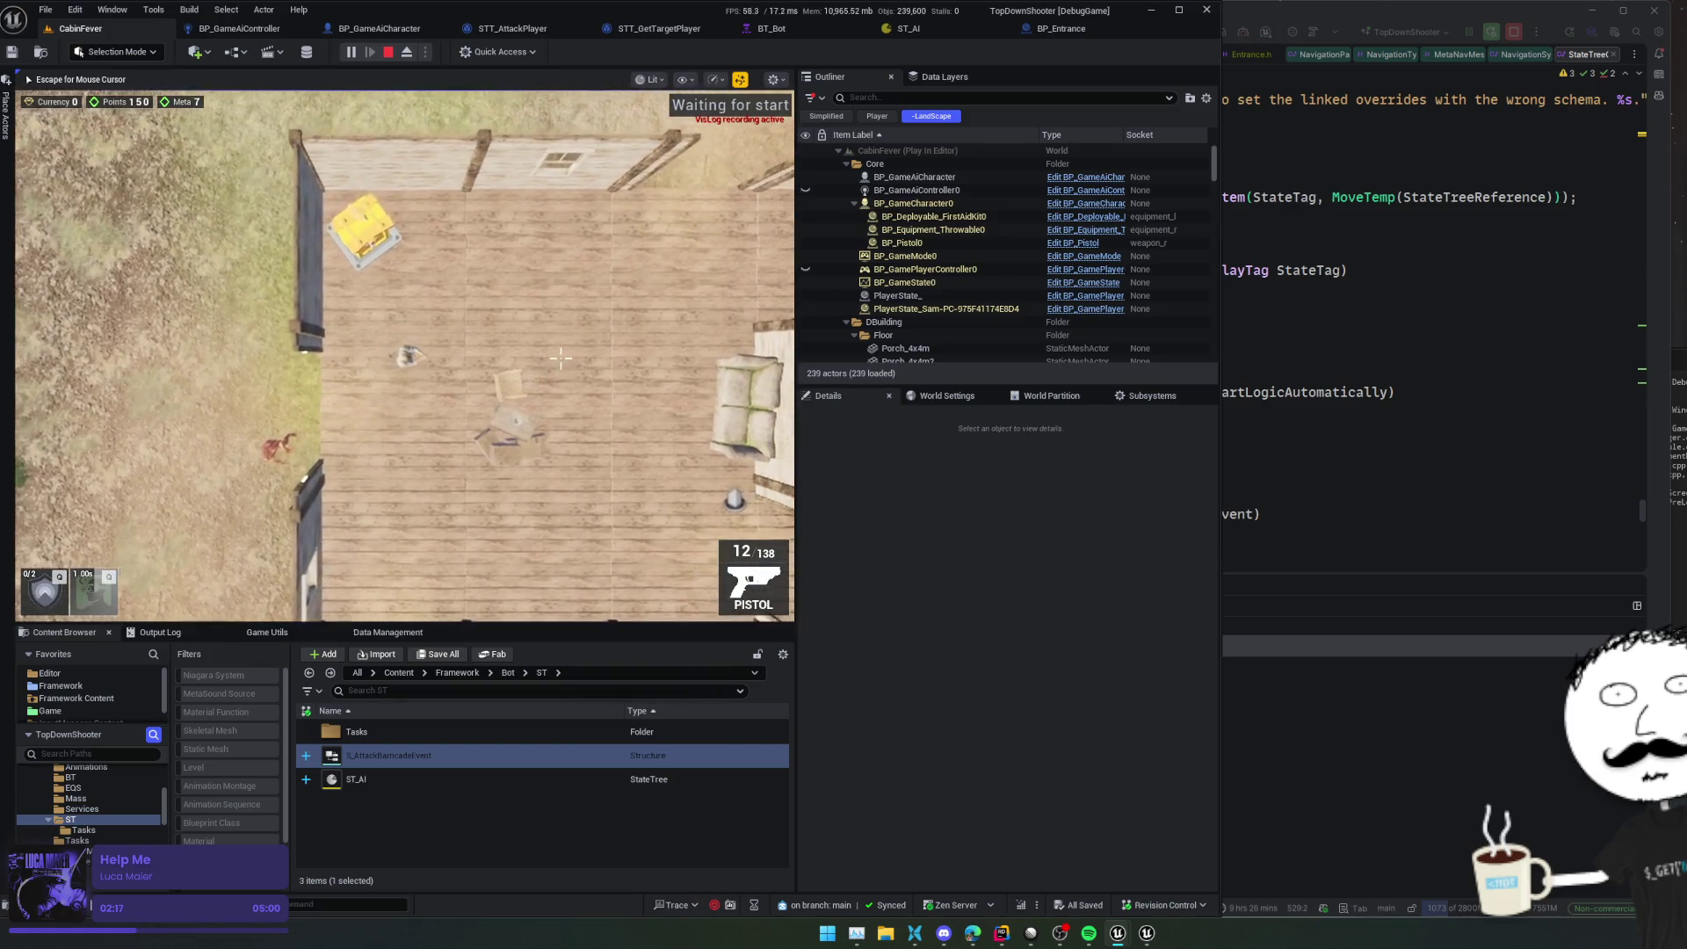
pyautogui.hotkey('shift', 'F1')
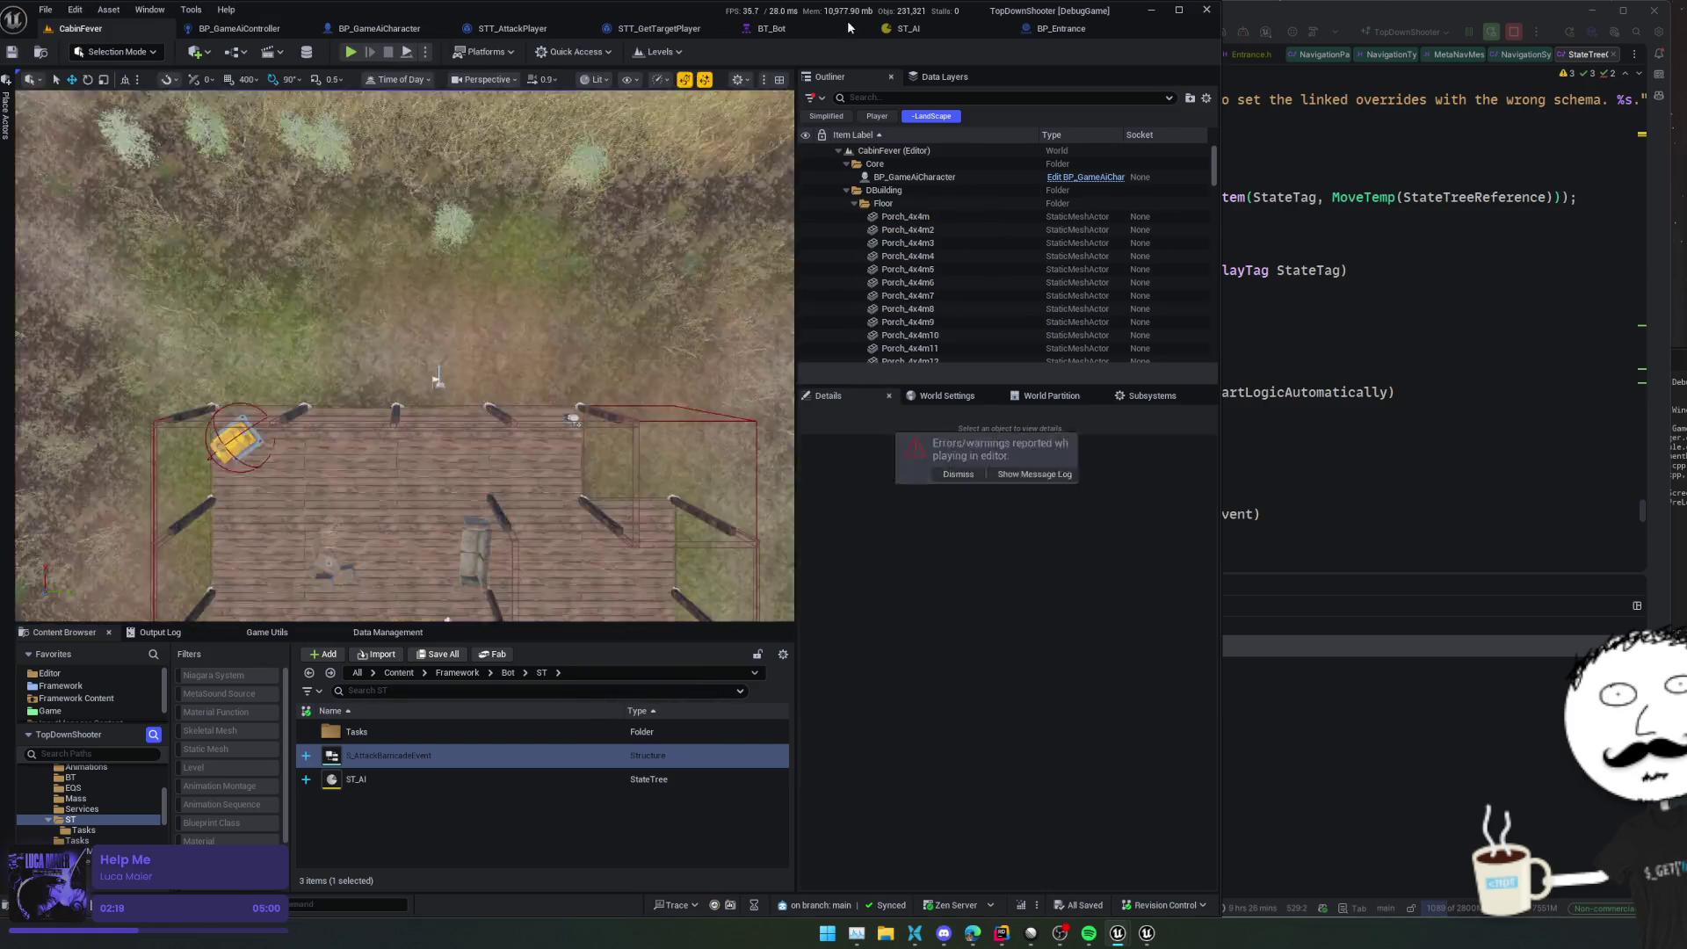
pyautogui.click(922, 28)
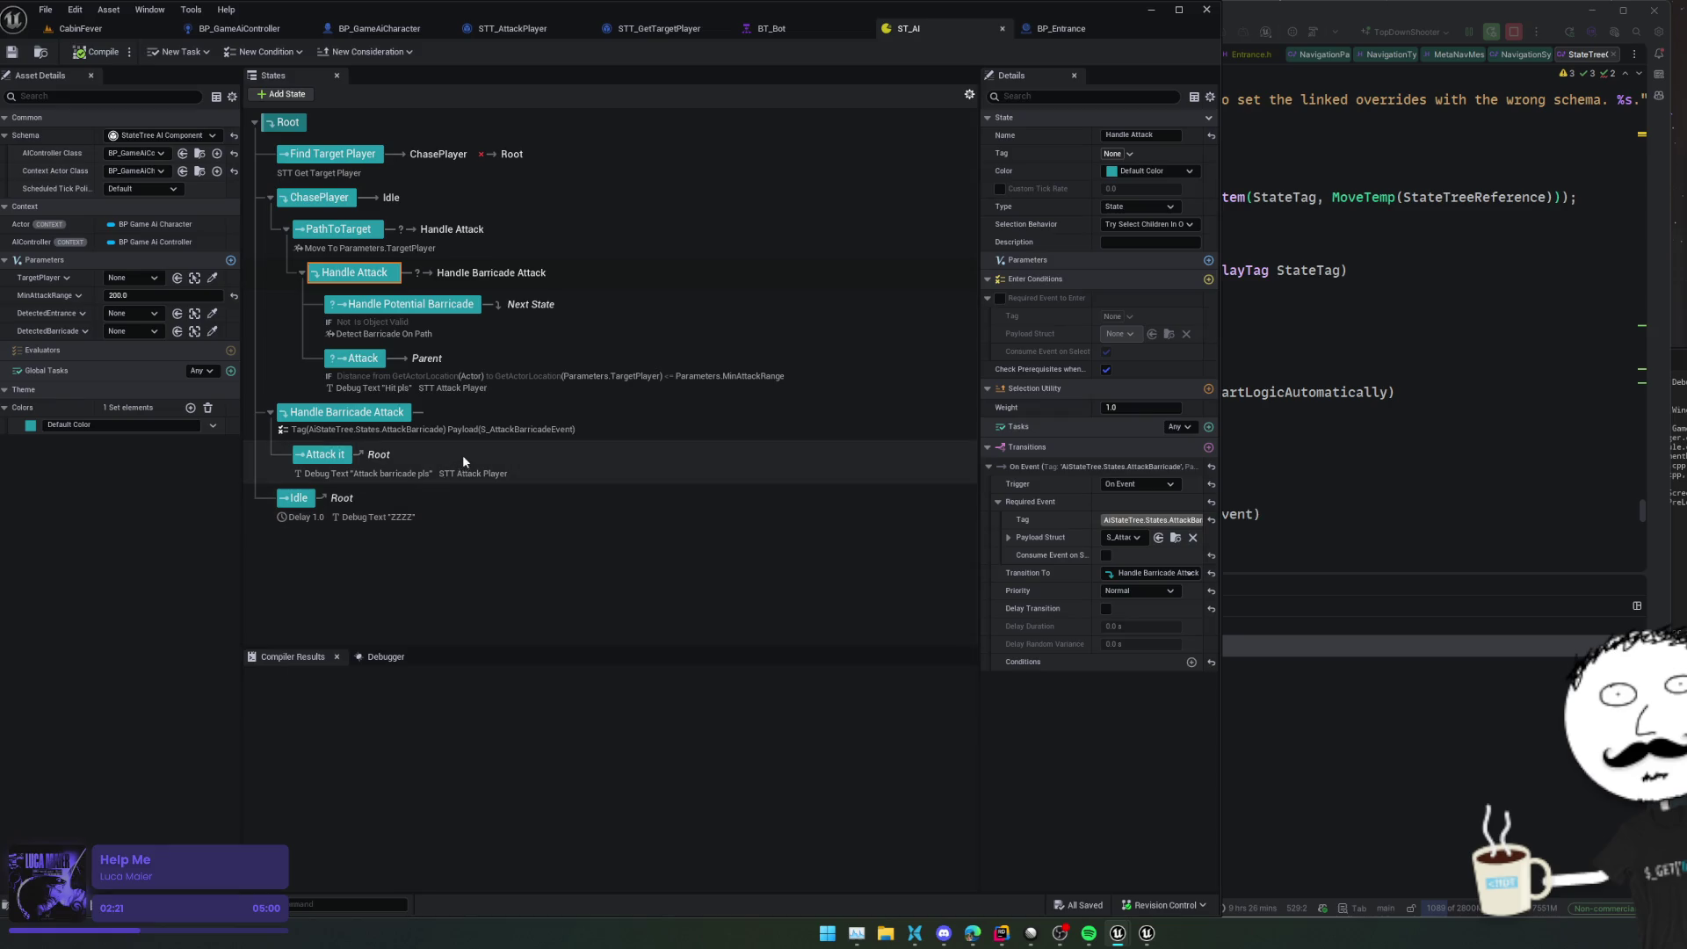
# Select Handle Barricade Attack, collapse its On Event transition, and add a transition to Root
pyautogui.click(629, 434)
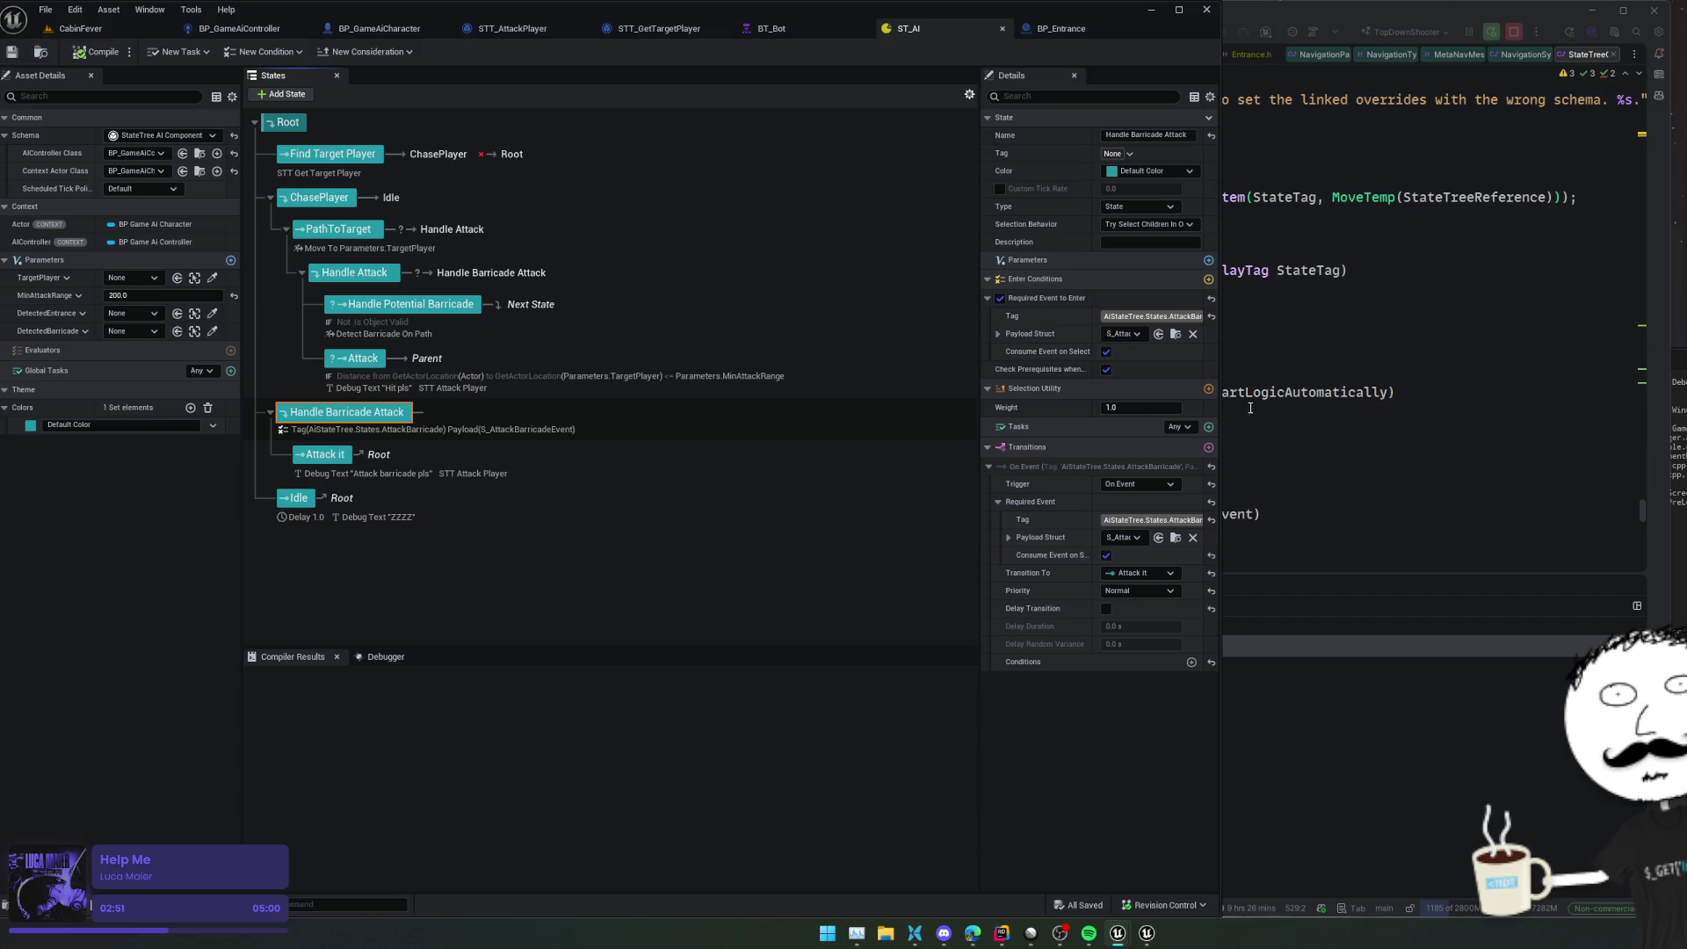
pyautogui.click(989, 467)
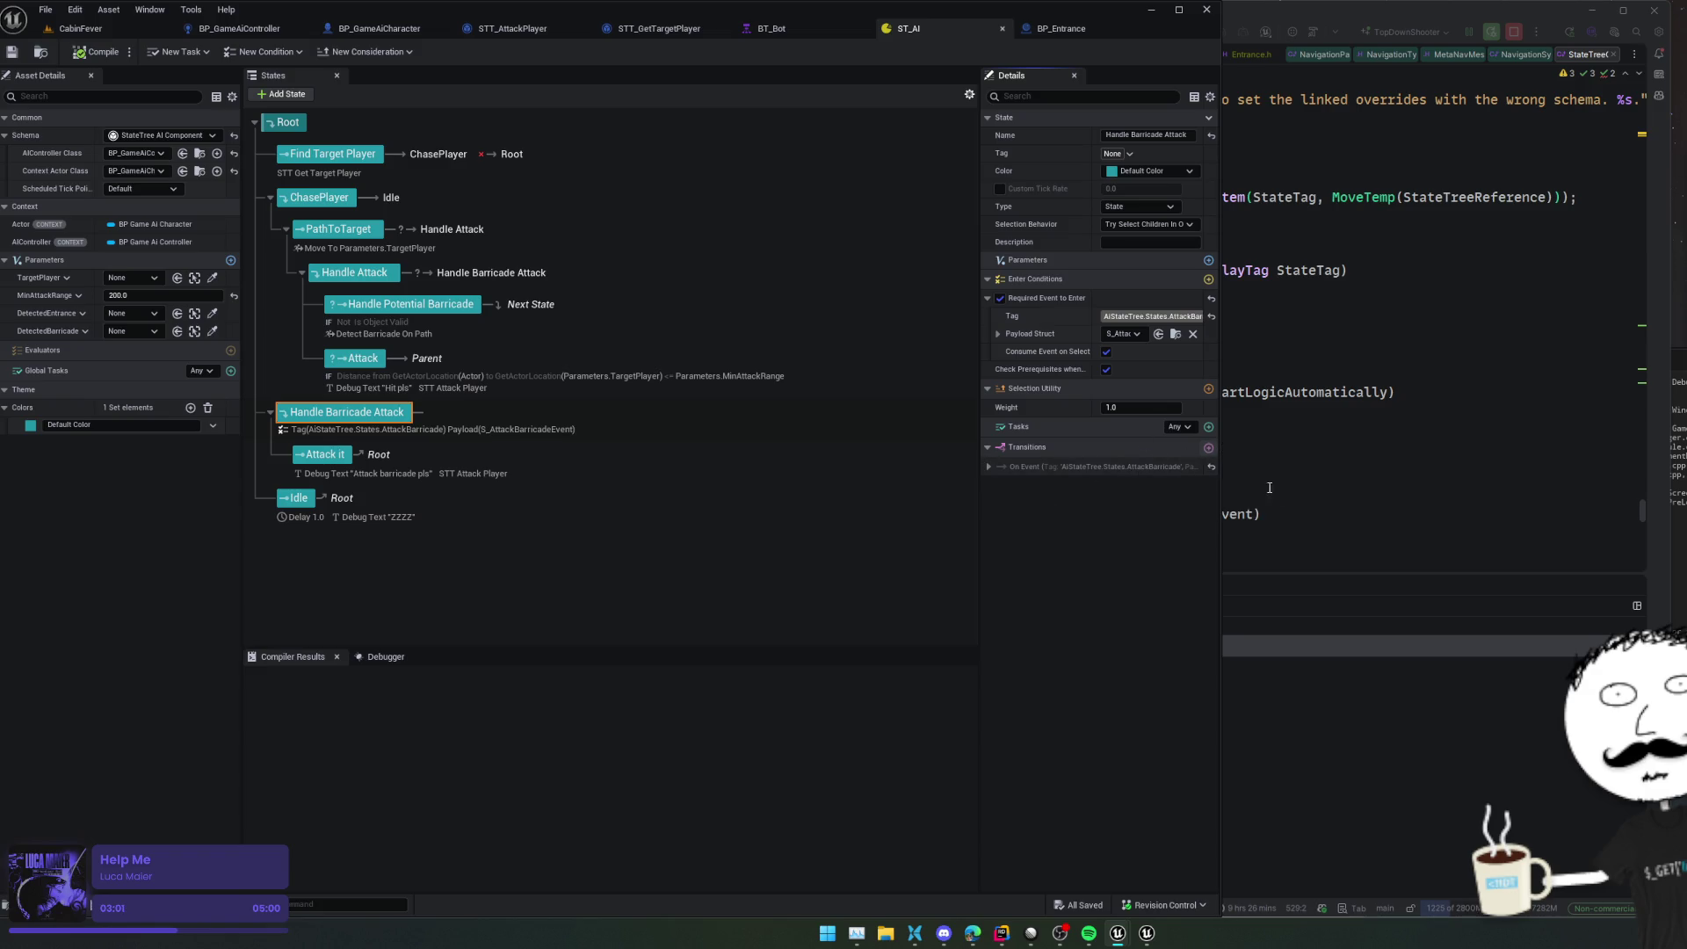
pyautogui.hotkey('ctrl', 'z')
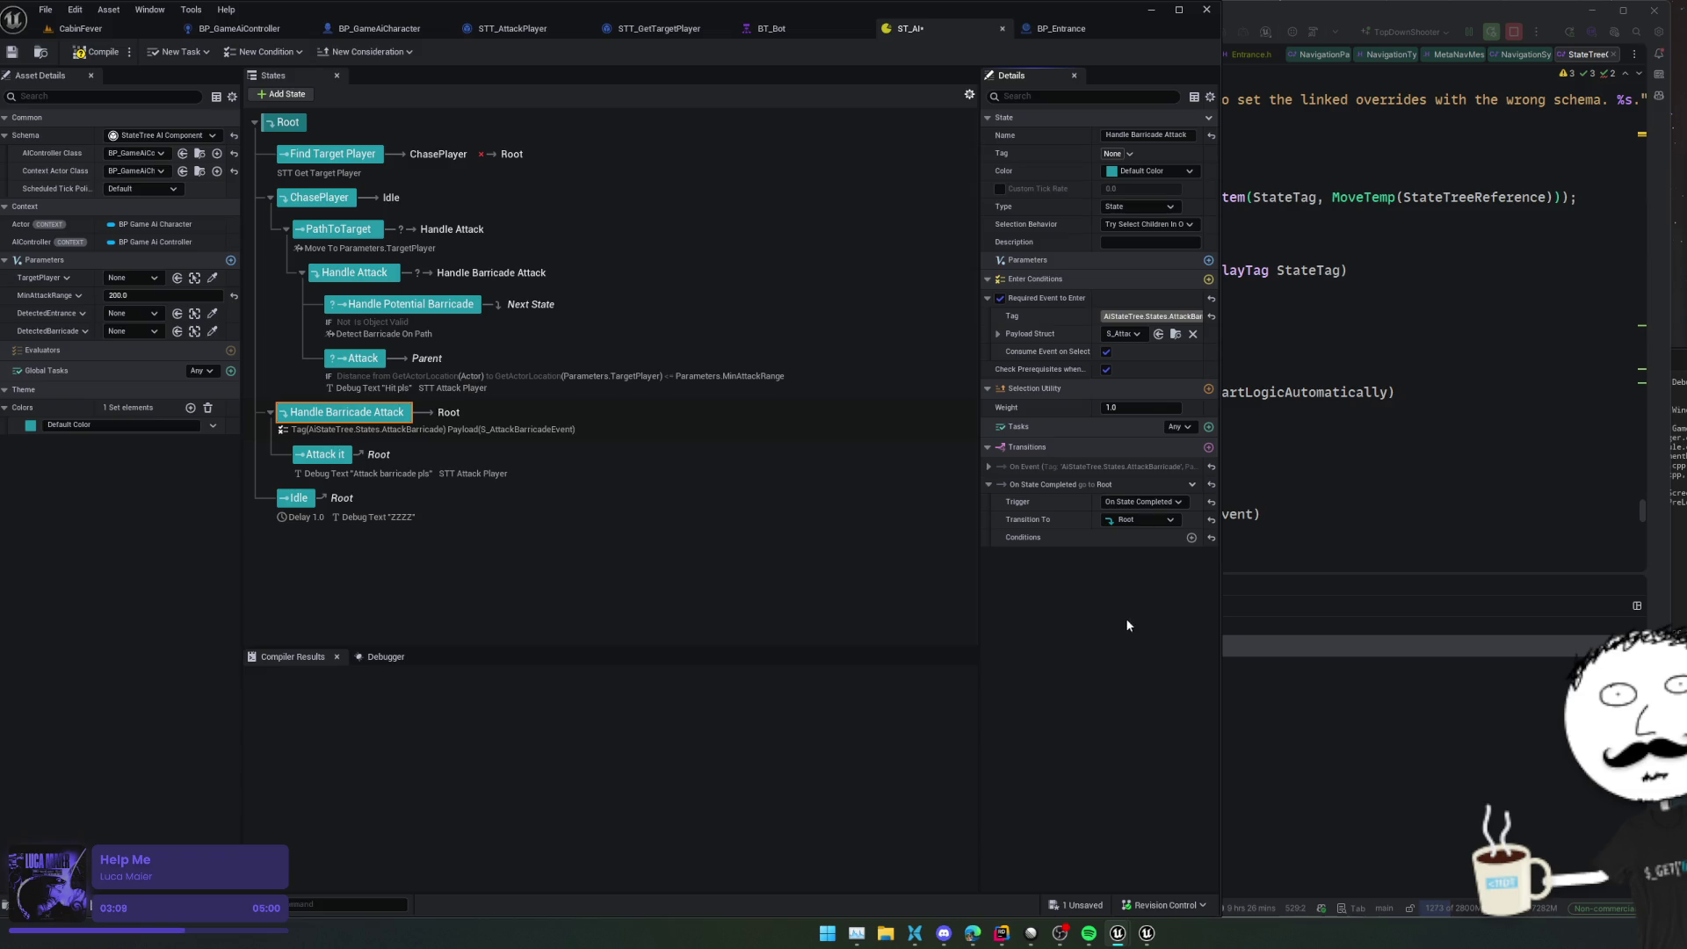
# Set the new transition's trigger to On State Failed and its target to Root
pyautogui.click(1142, 502)
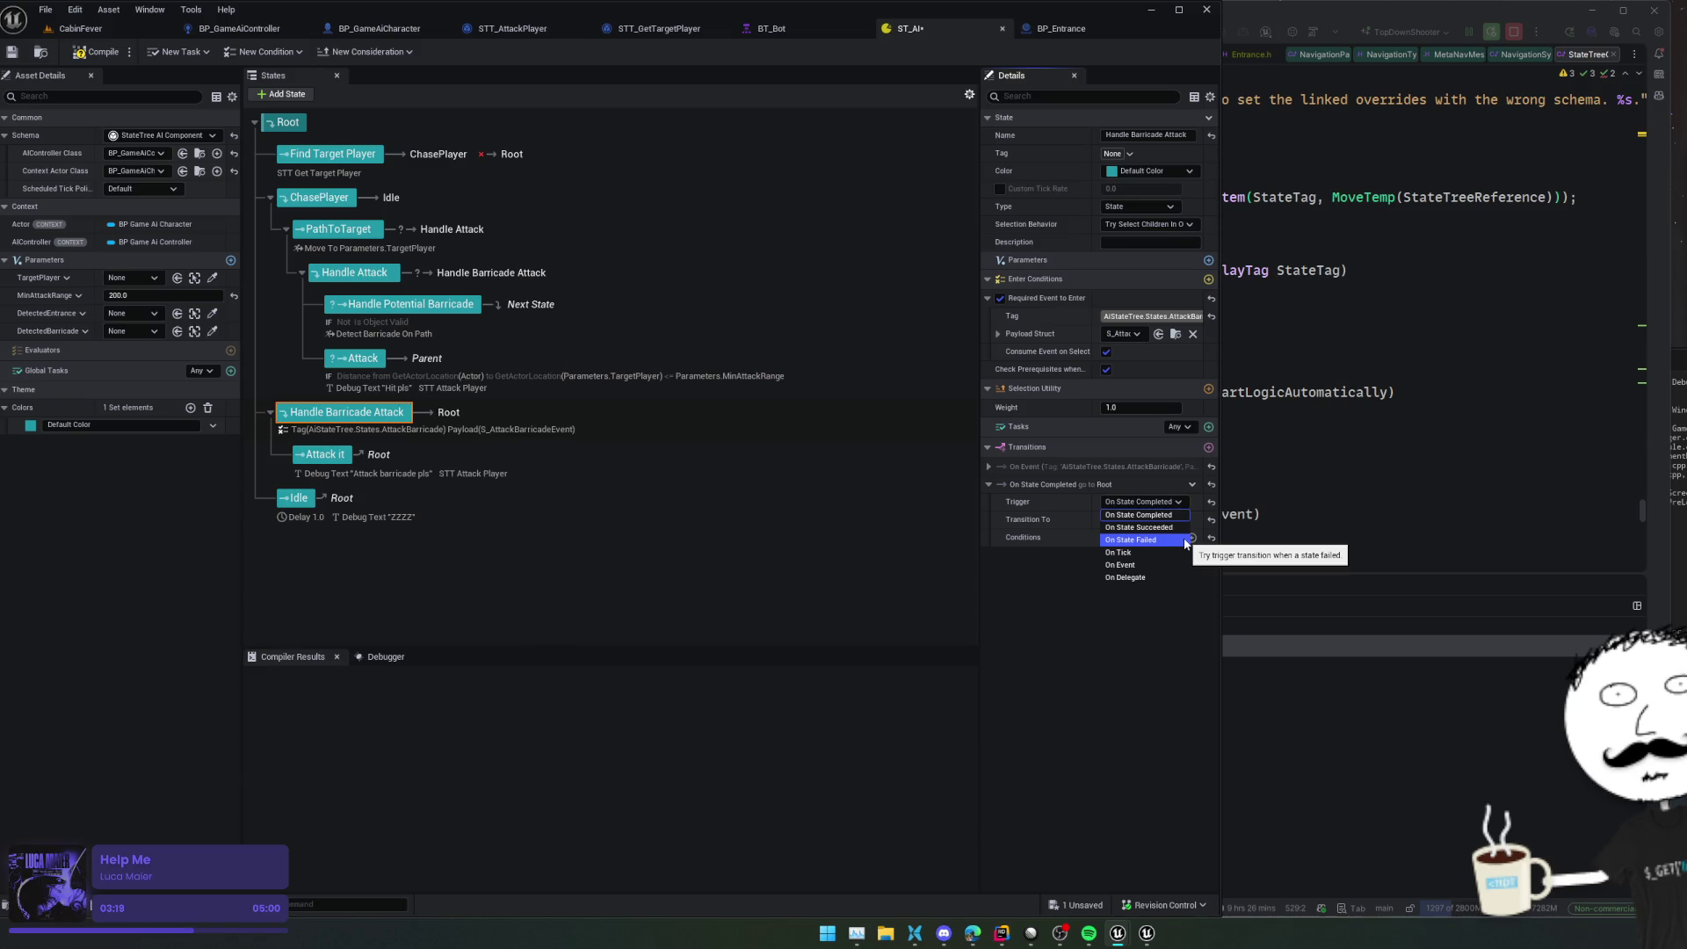
pyautogui.click(1182, 540)
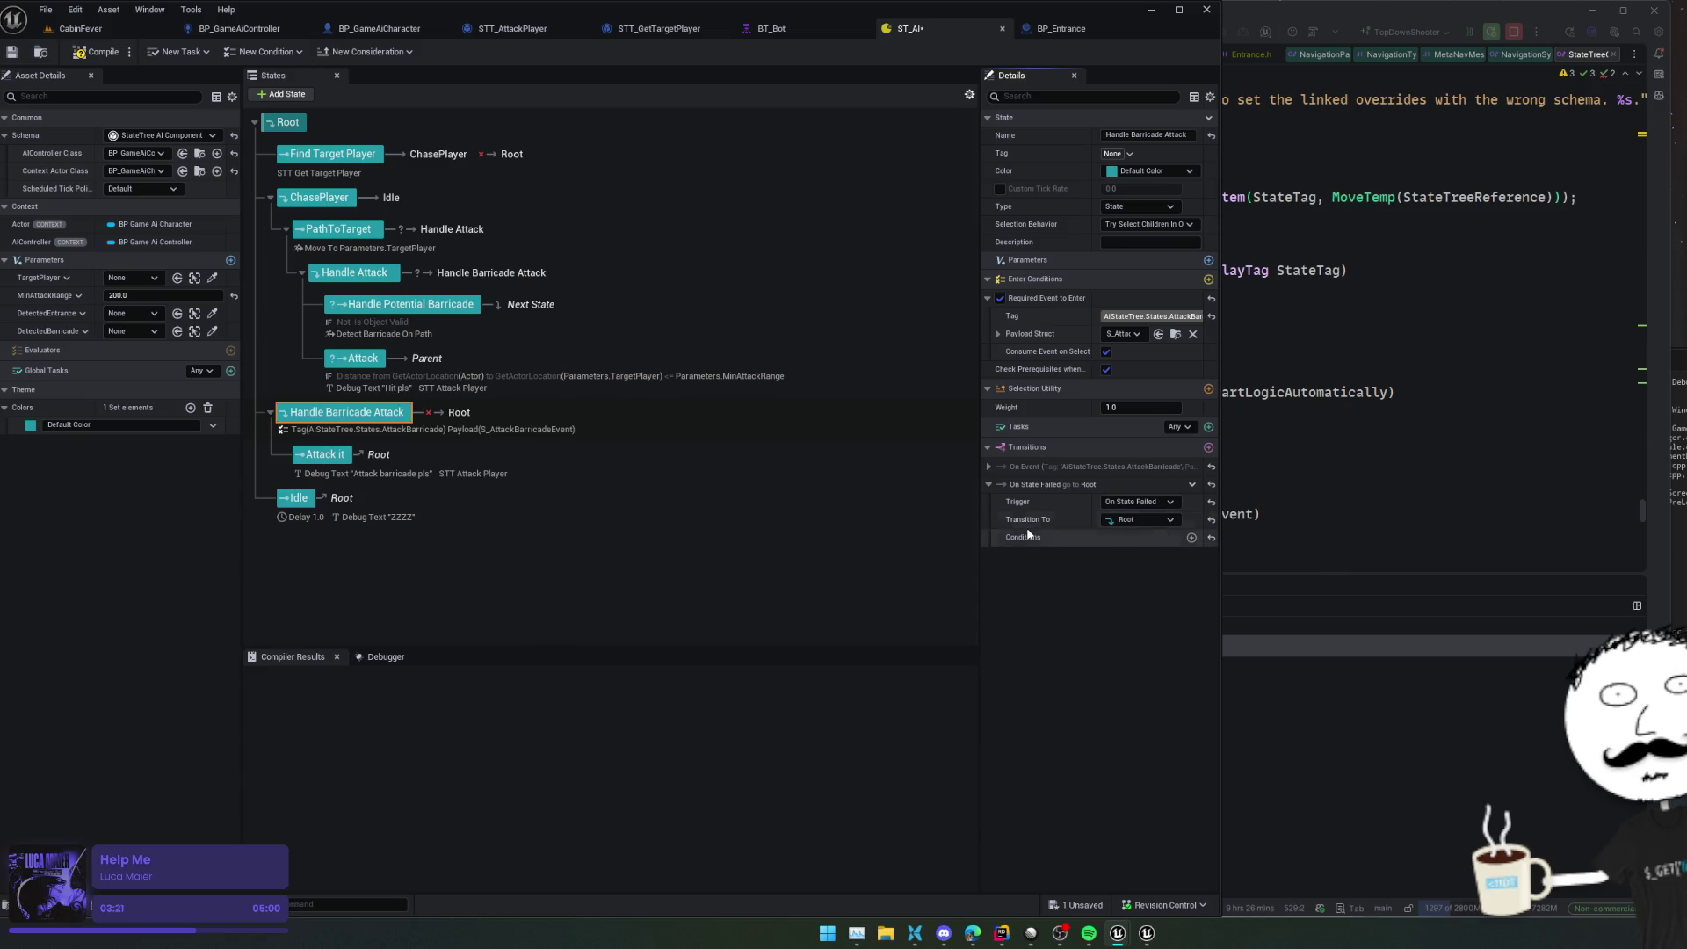
pyautogui.click(1140, 519)
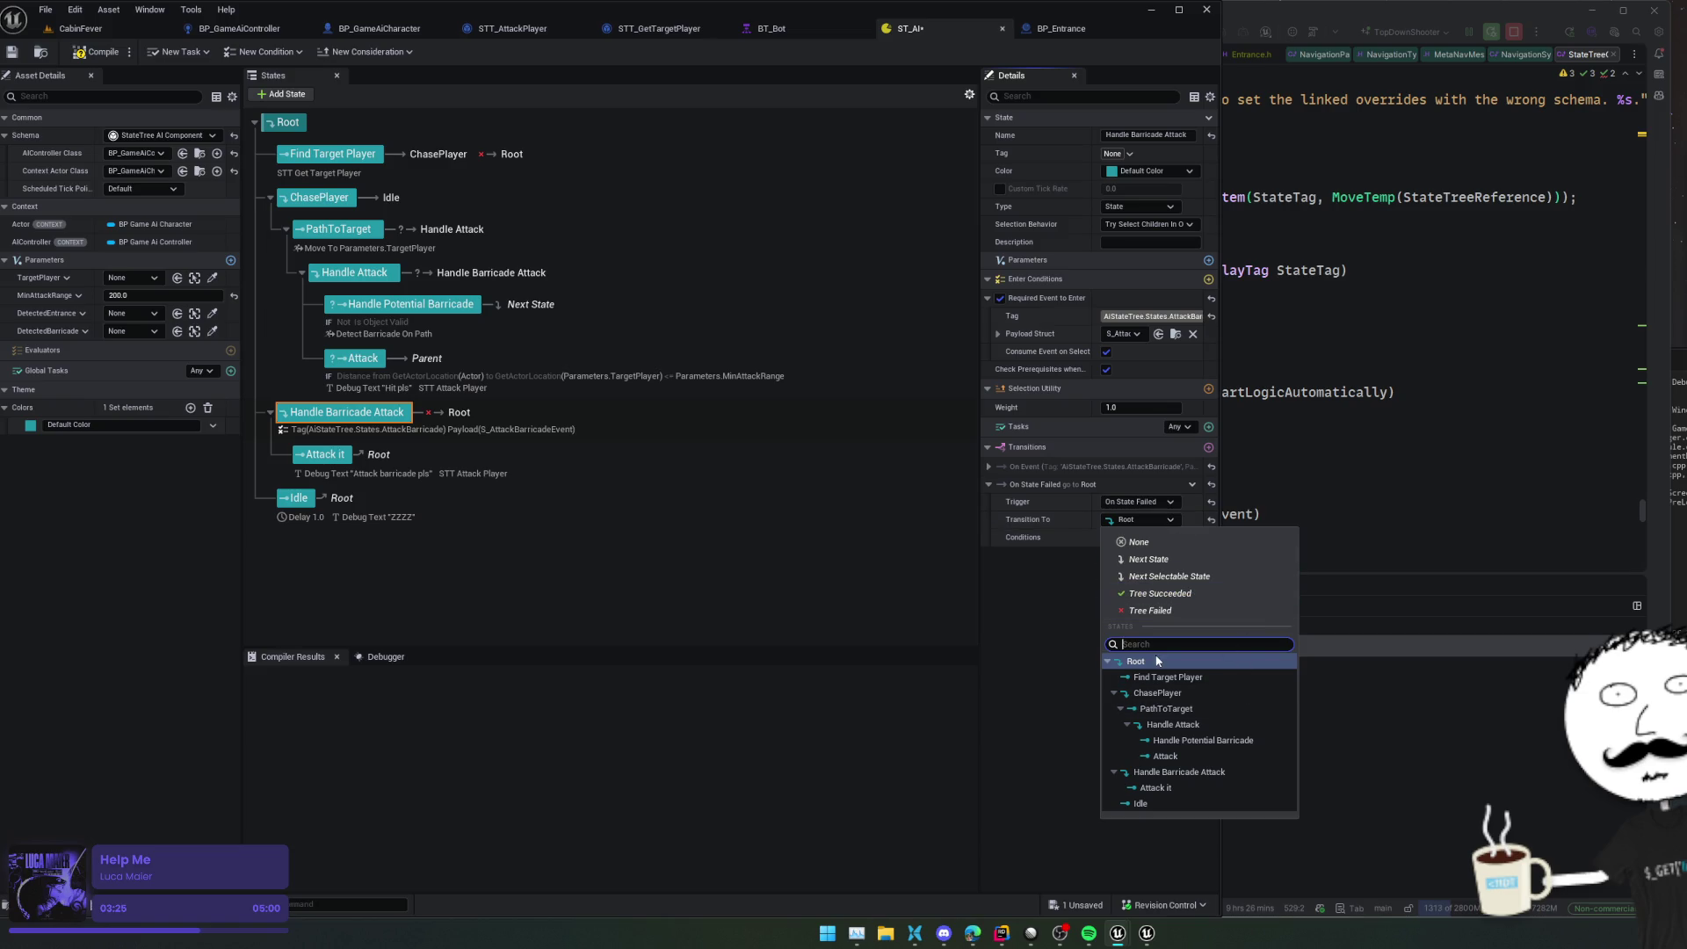
pyautogui.click(1108, 661)
pyautogui.click(1076, 619)
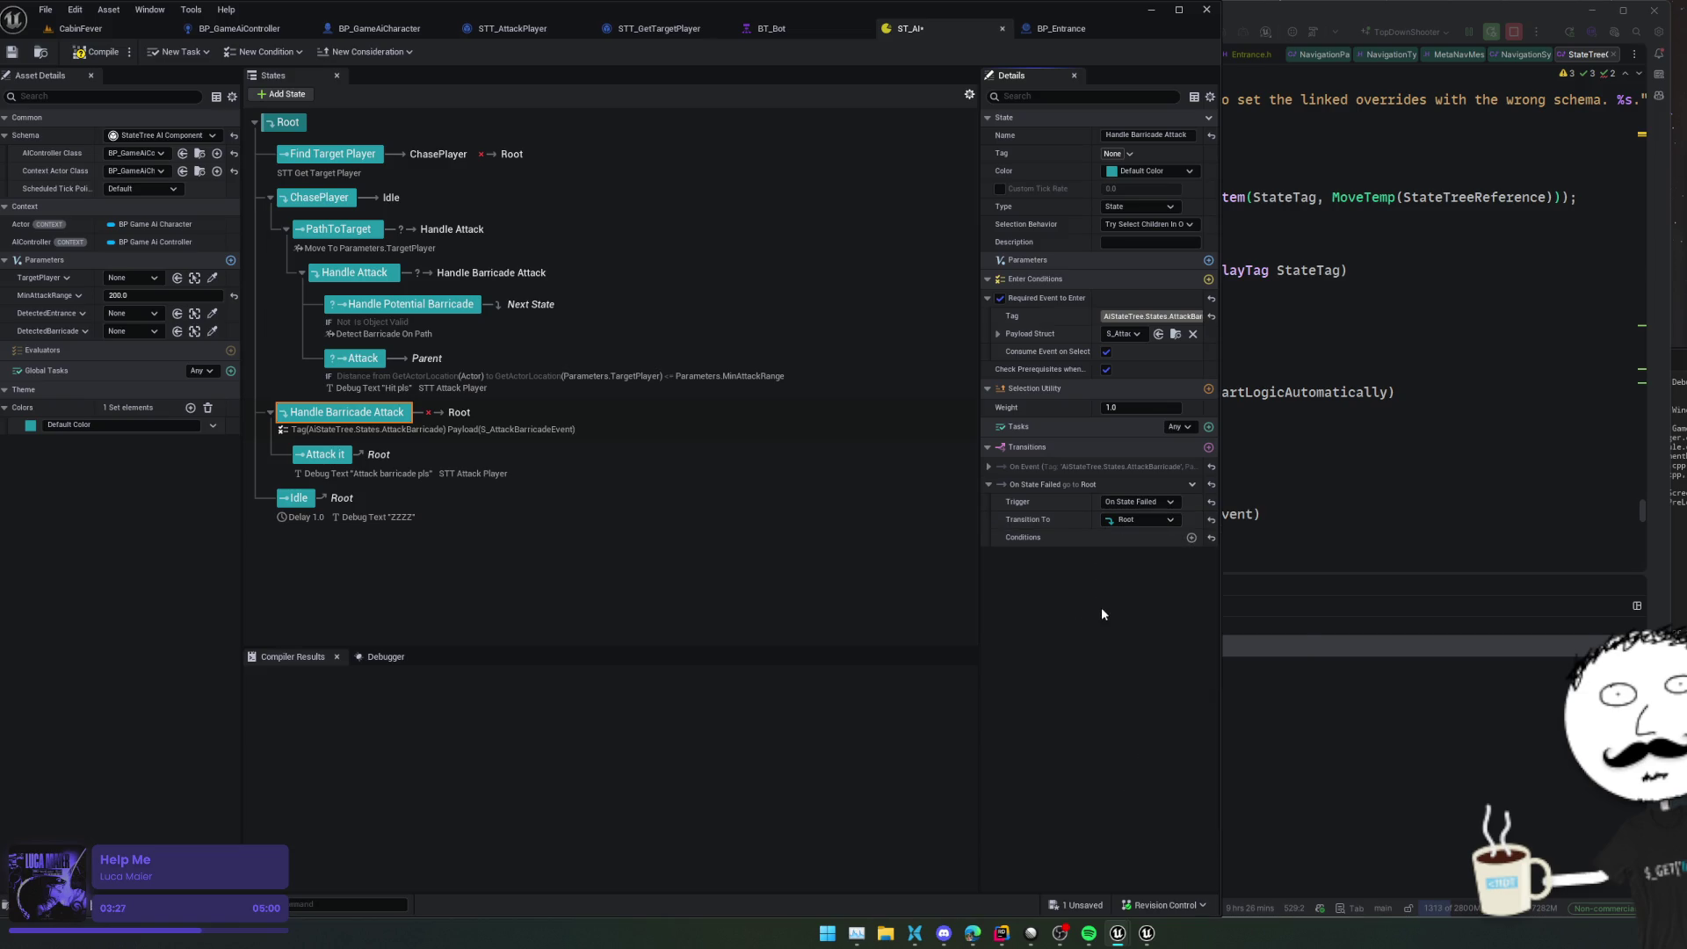
# Compile the ST_AI State Tree and return to the CabinFever level
pyautogui.scroll(1, 1106, 589)
pyautogui.scroll(-1, 1083, 578)
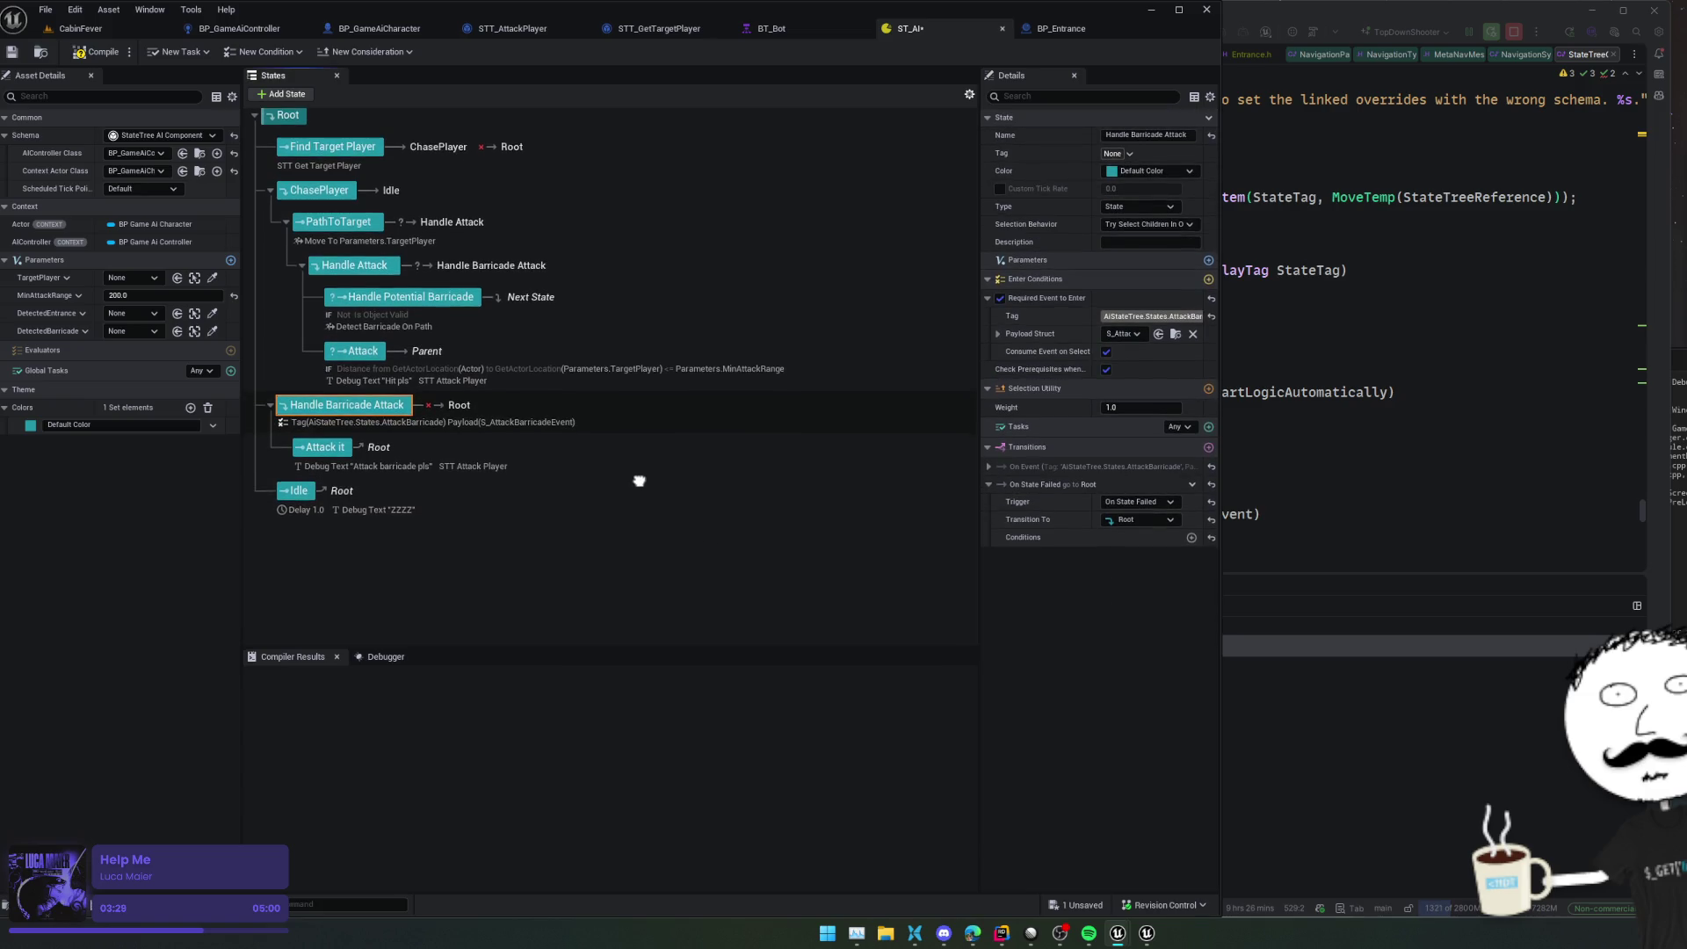
pyautogui.click(95, 53)
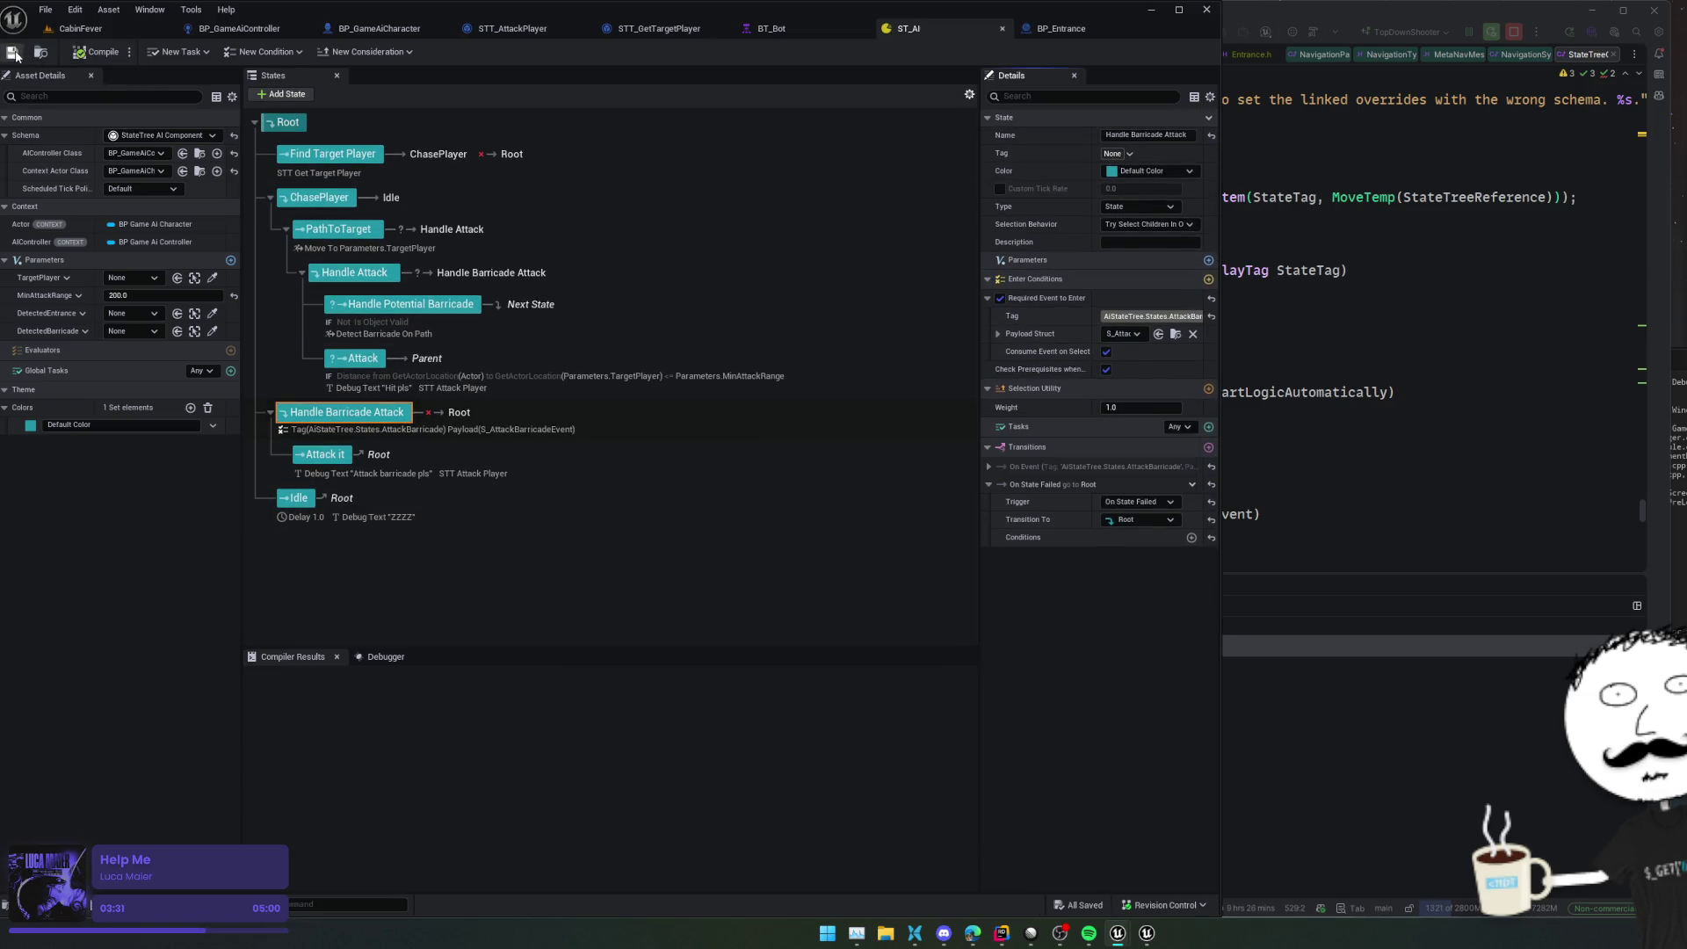
pyautogui.click(81, 28)
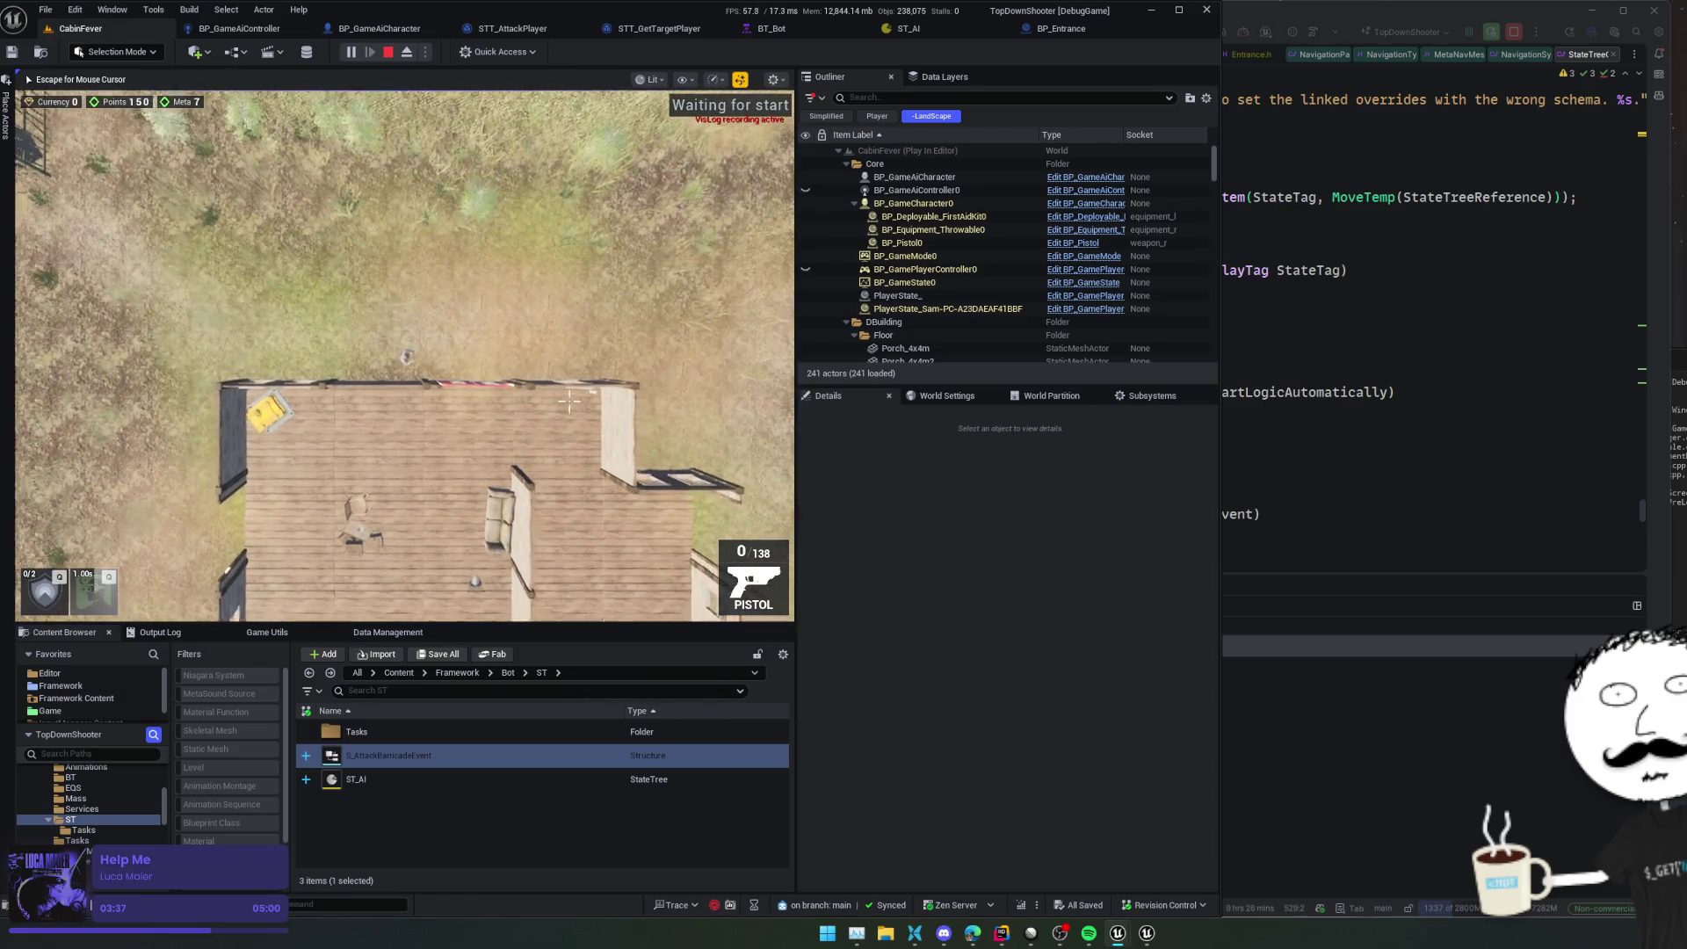
# Reload the pistol during the CabinFever play test, then free the mouse and return to ST_AI
pyautogui.press('r')
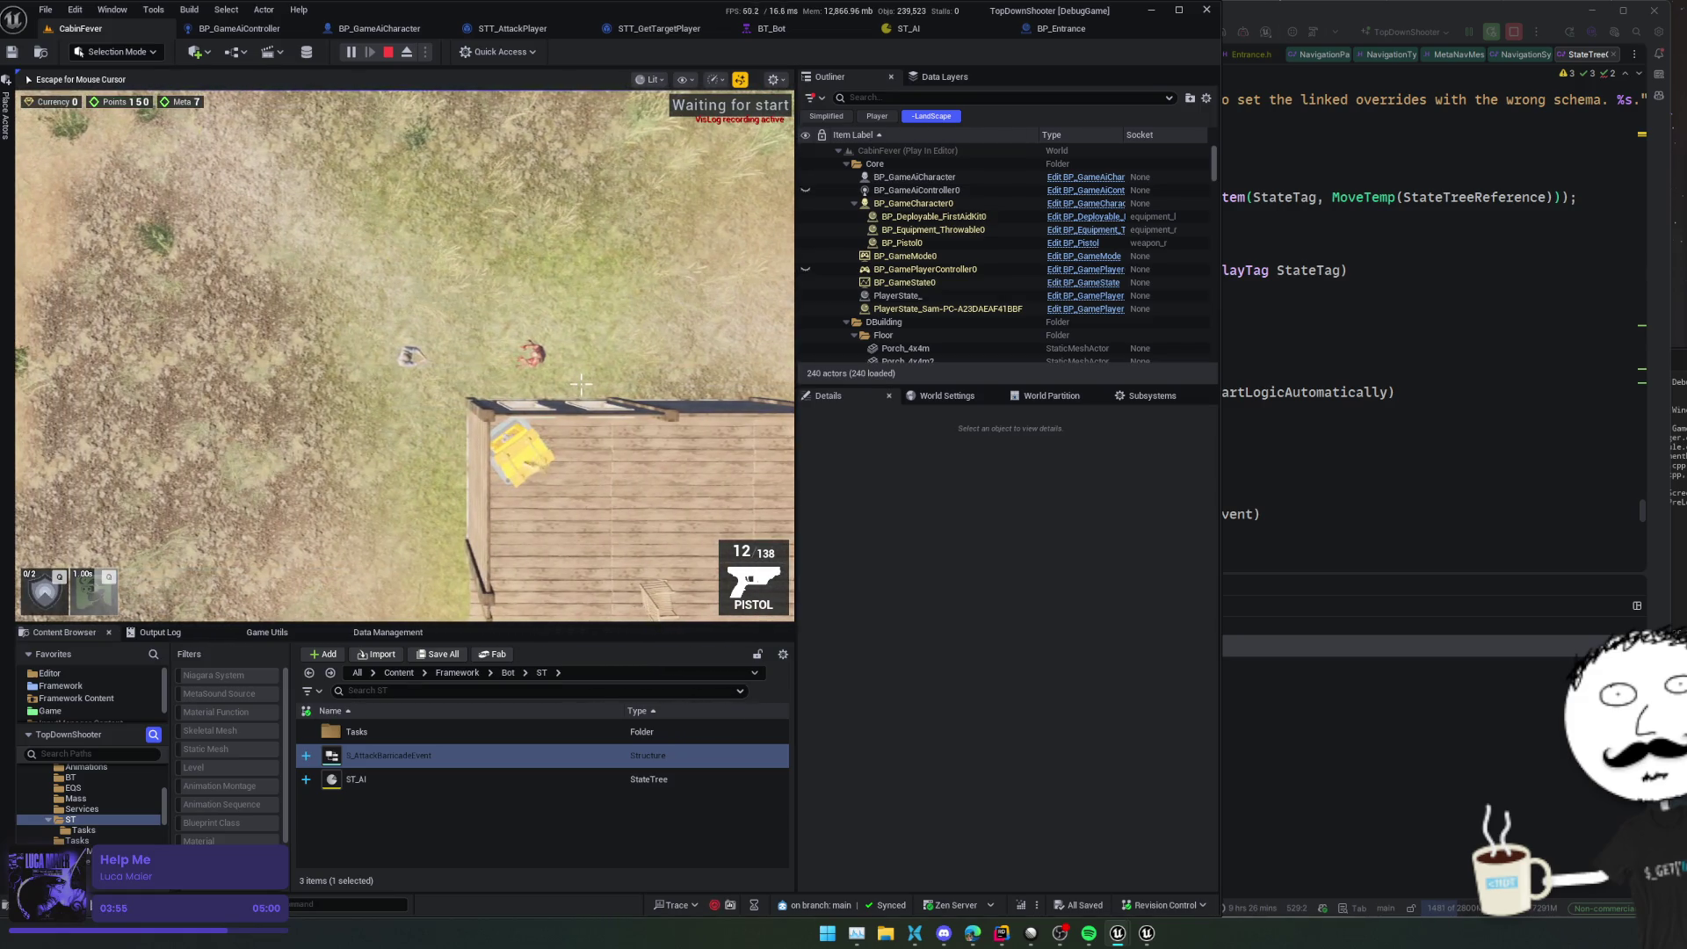
pyautogui.press('Escape')
pyautogui.click(922, 29)
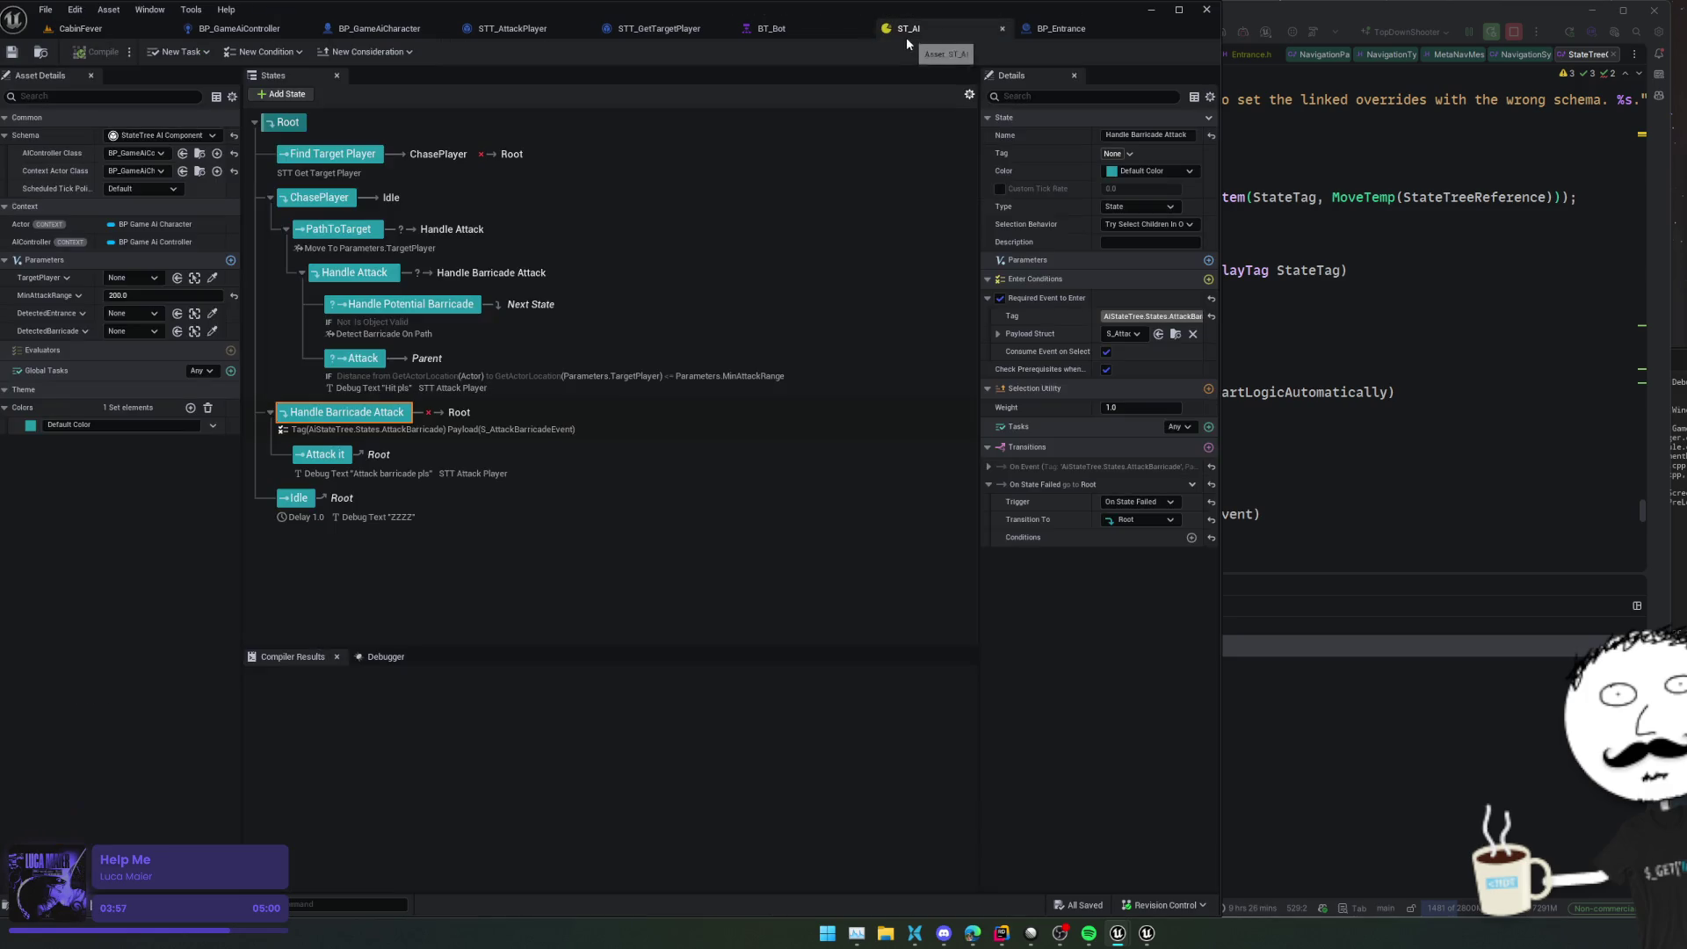
# Open the State Tree debugger and scroll through the Execution #2 trace
pyautogui.moveTo(904, 37)
pyautogui.mouseDown()
pyautogui.moveTo(362, 49)
pyautogui.moveTo(206, 29)
pyautogui.mouseUp()
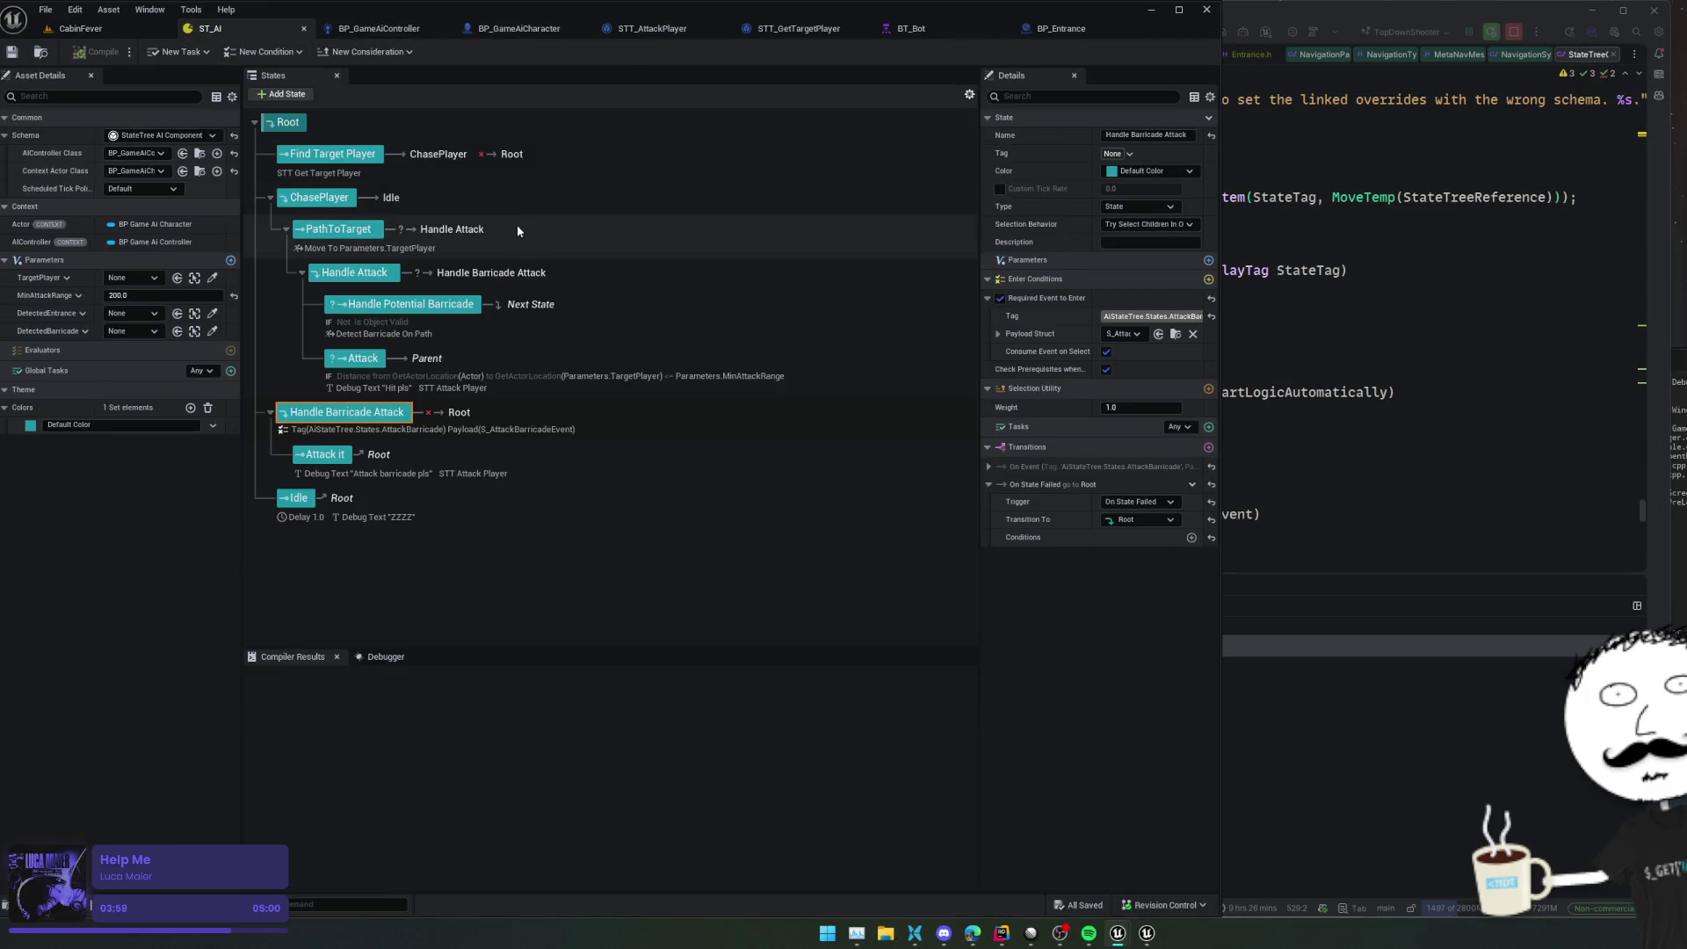
pyautogui.click(383, 658)
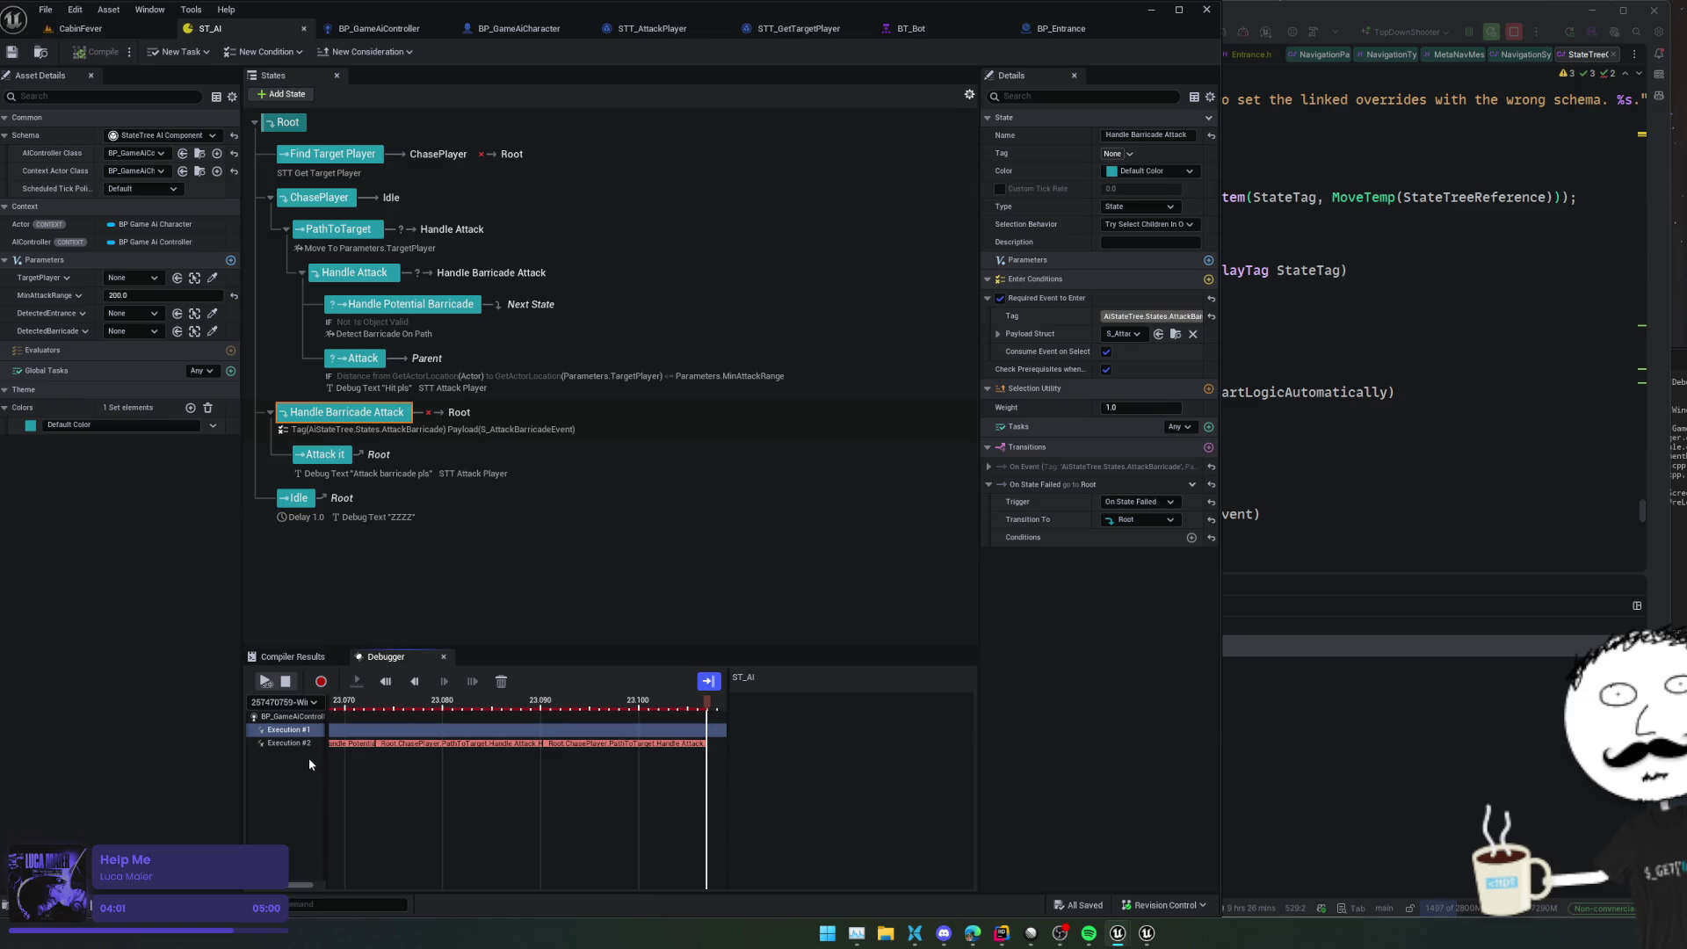
pyautogui.click(290, 743)
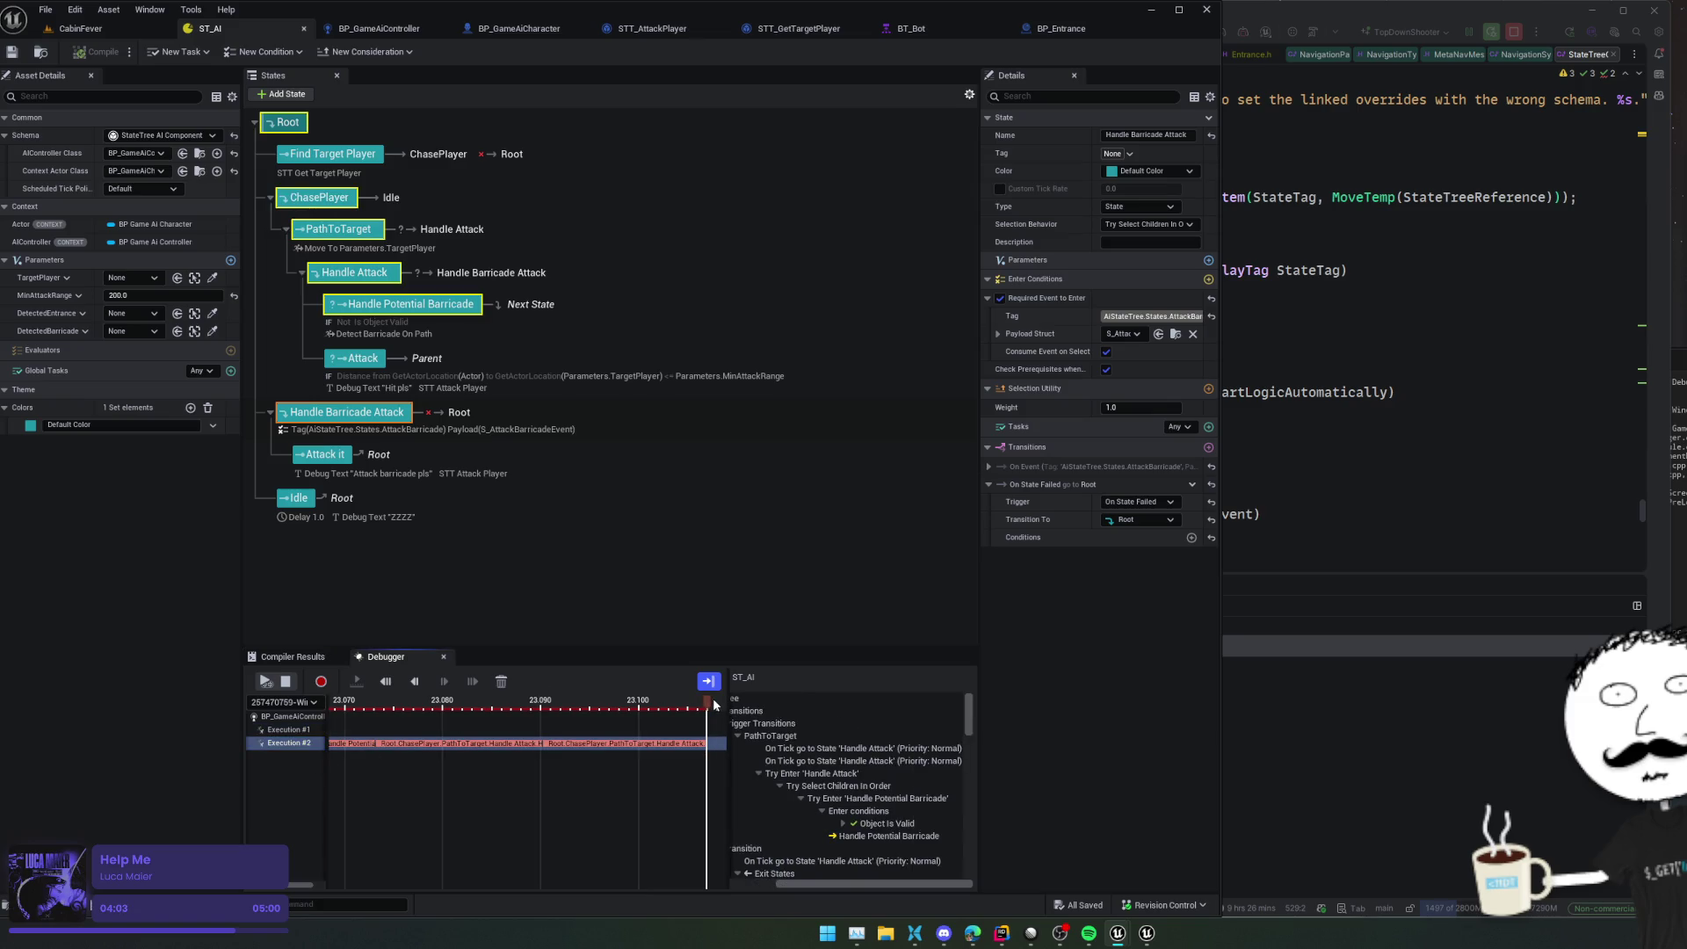
pyautogui.scroll(-3, 843, 742)
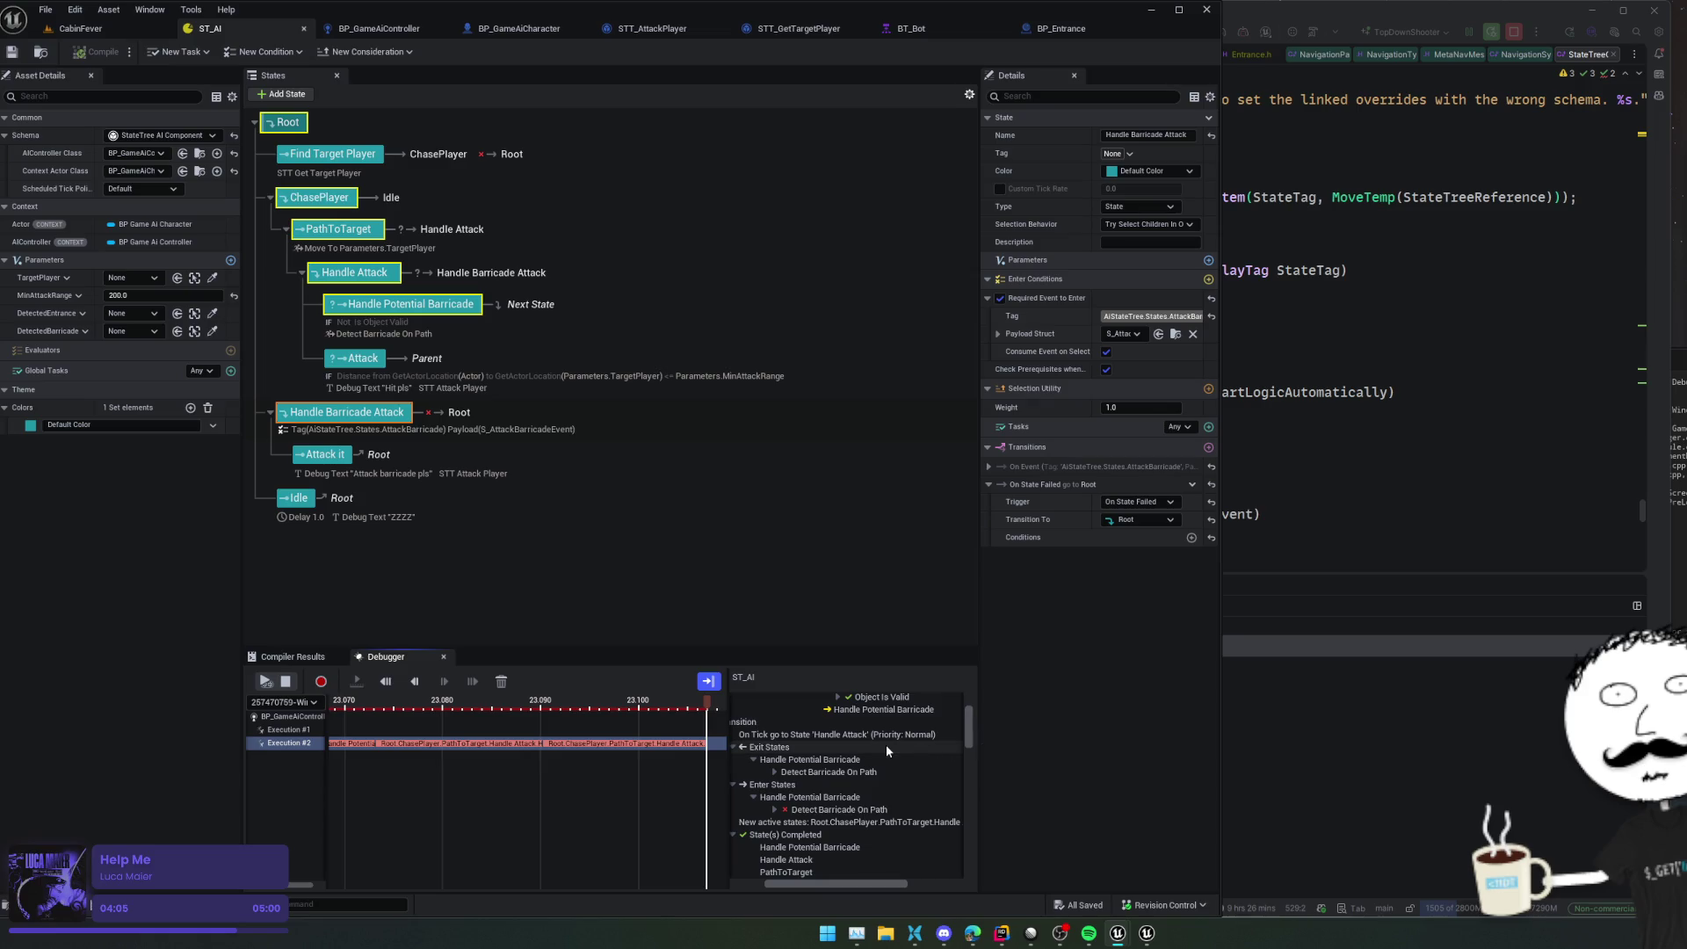
pyautogui.scroll(-1, 888, 749)
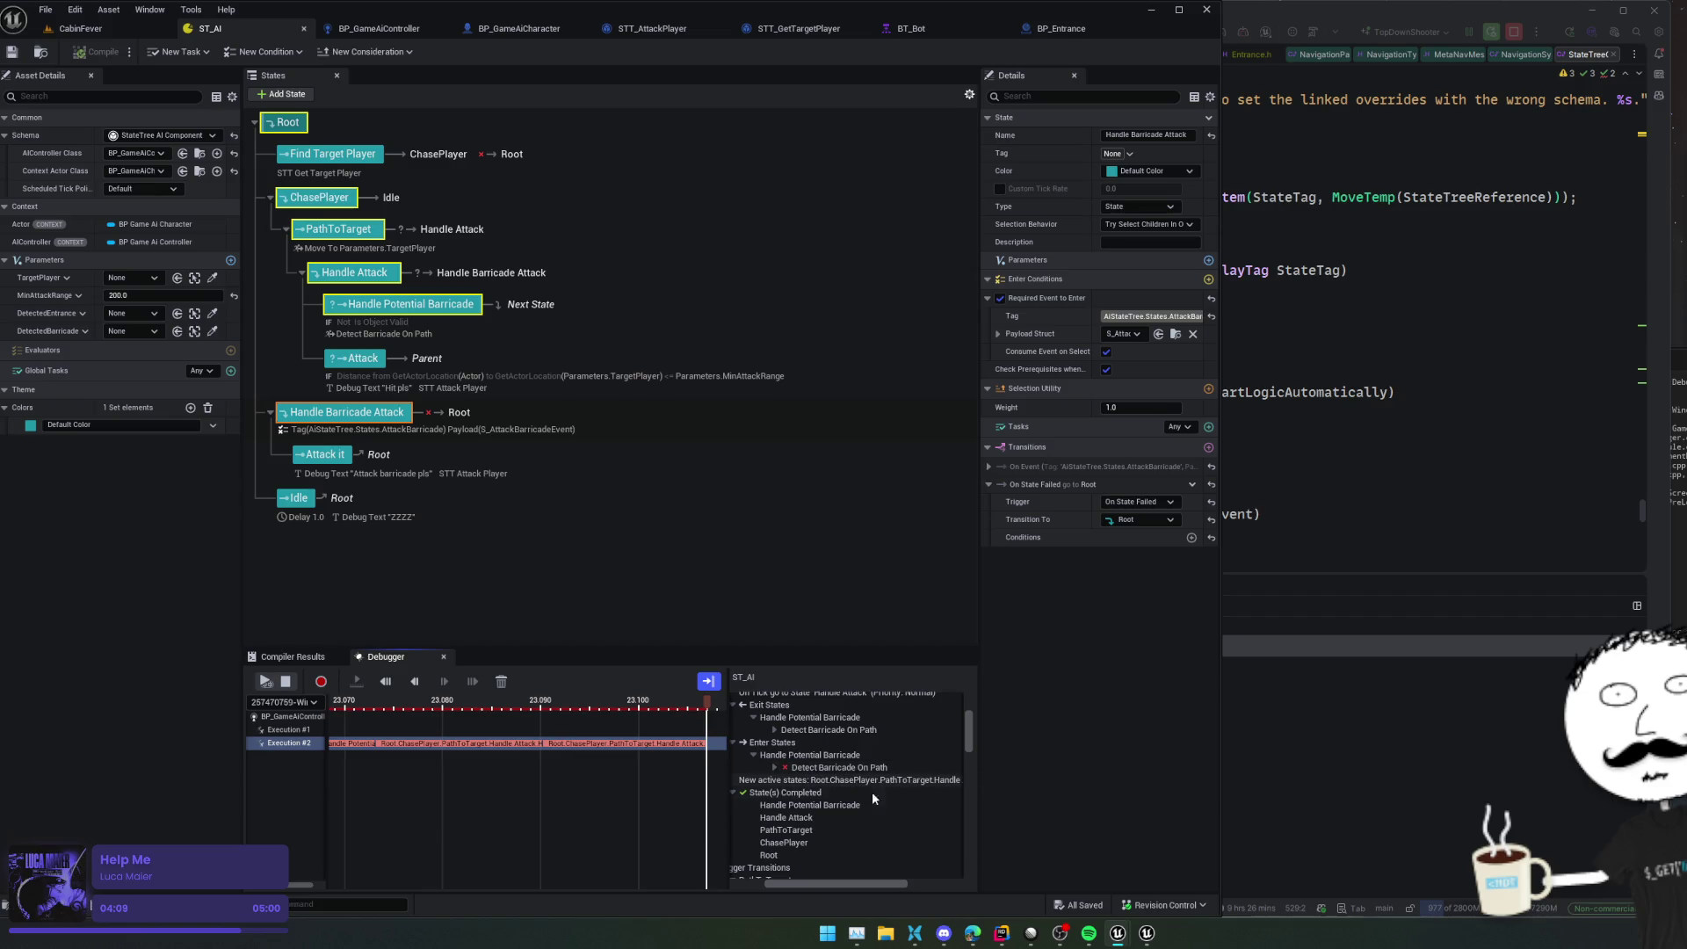
pyautogui.scroll(-1, 896, 795)
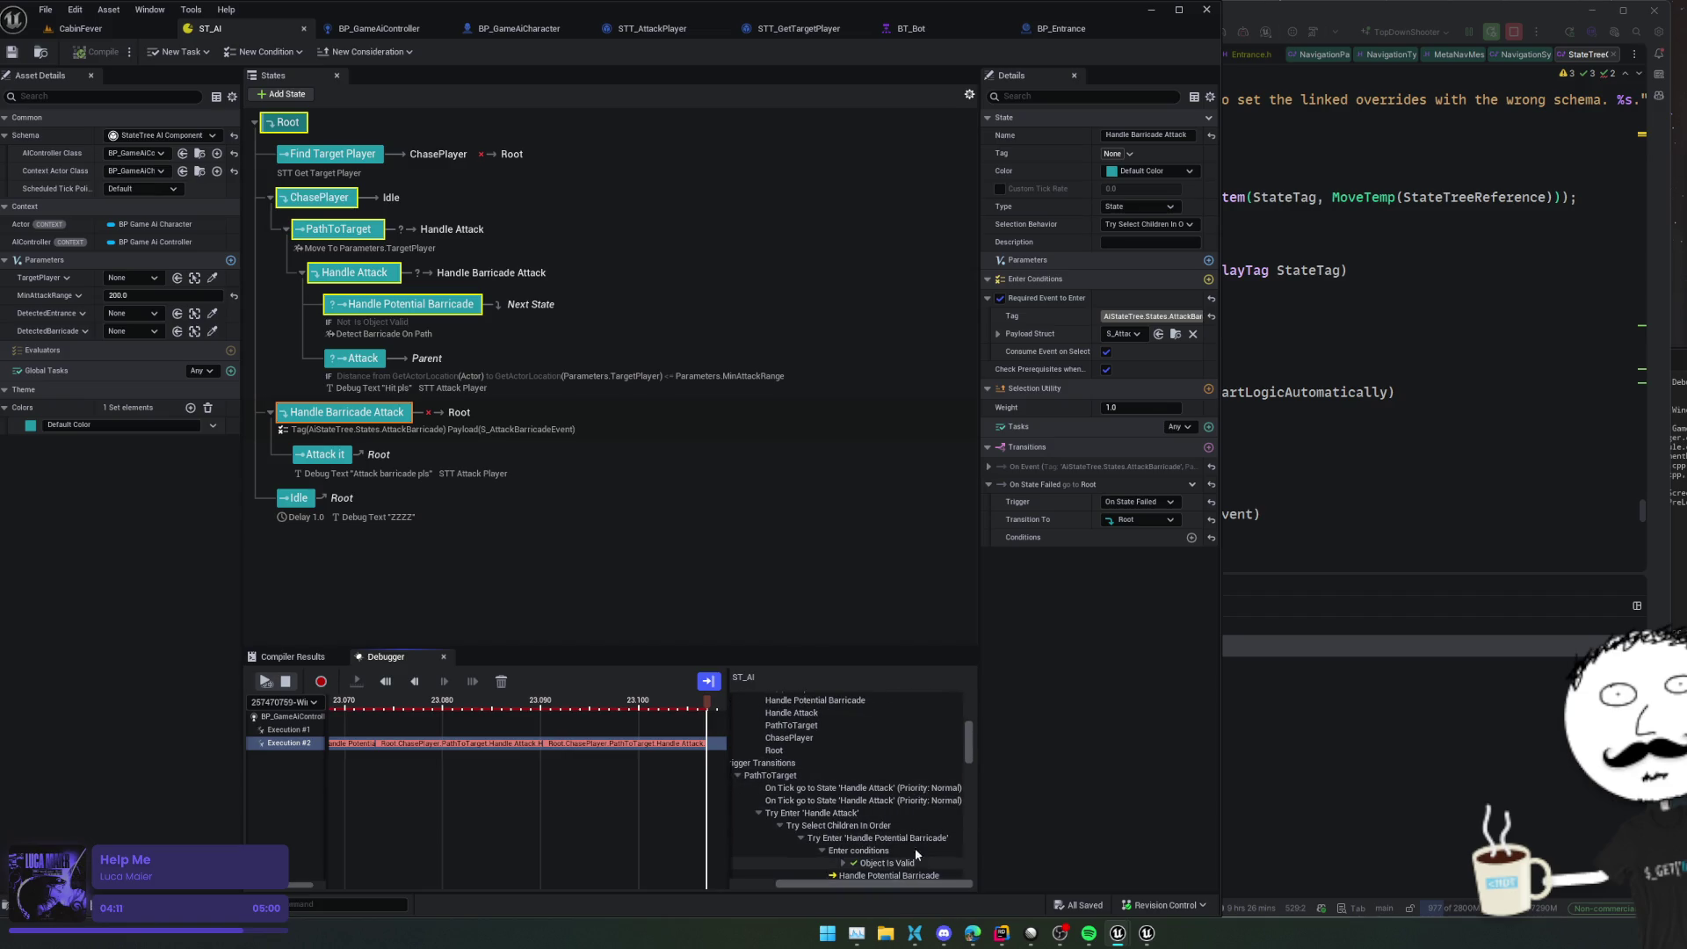
pyautogui.scroll(-3, 915, 847)
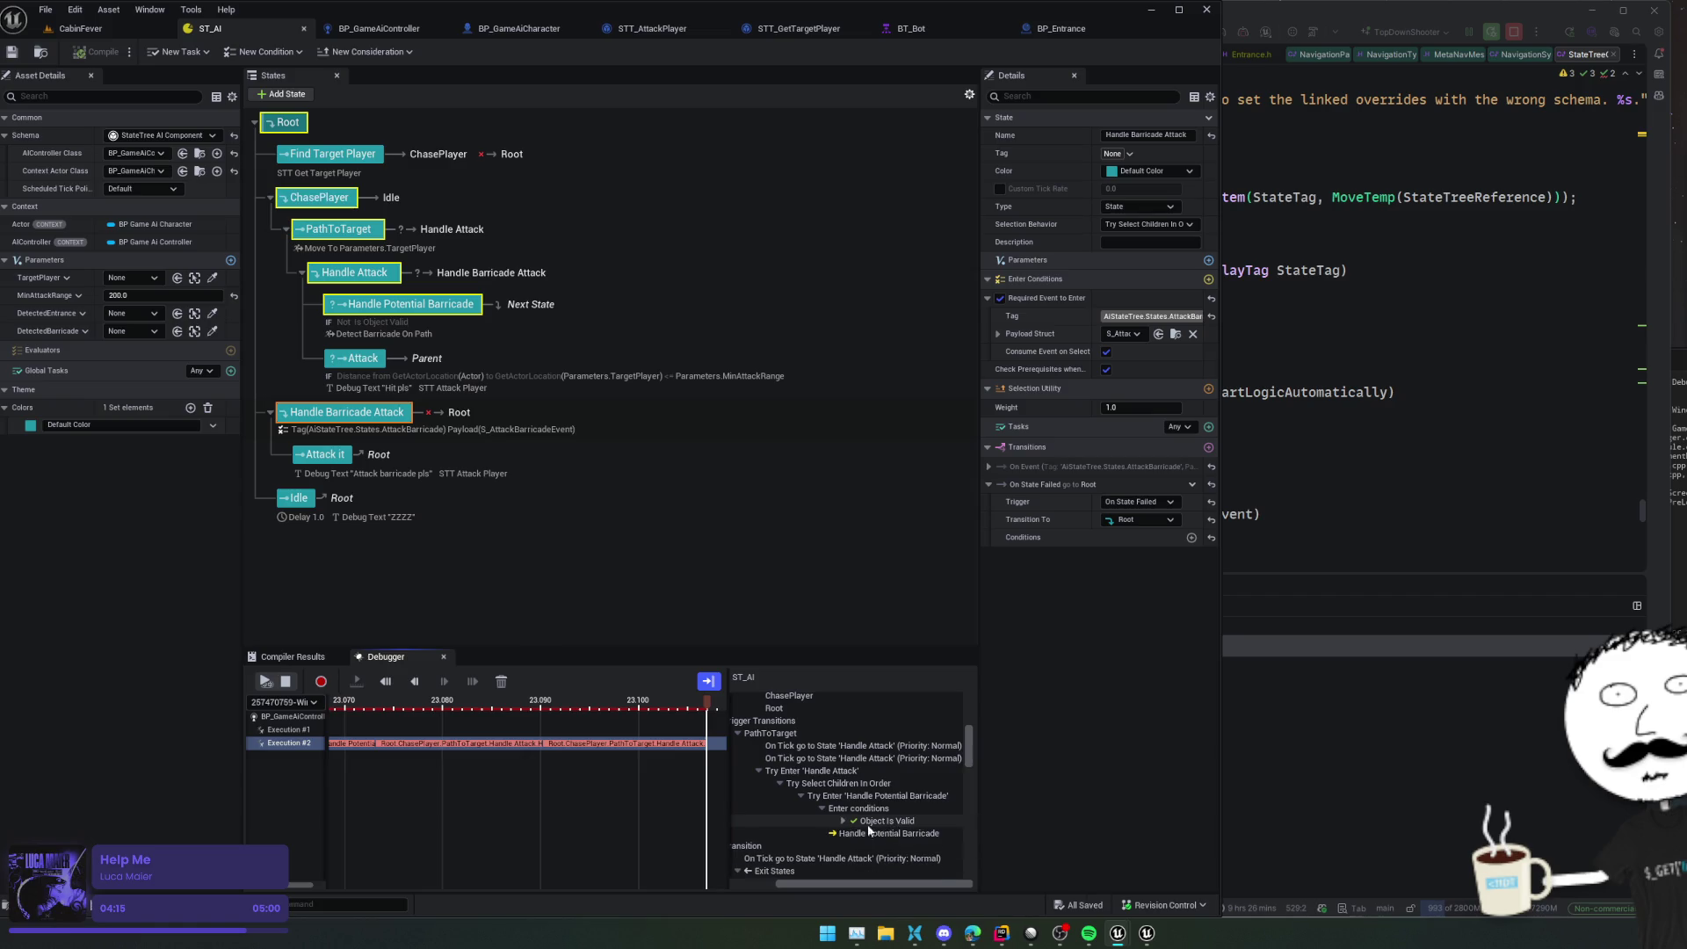
pyautogui.scroll(-3, 937, 825)
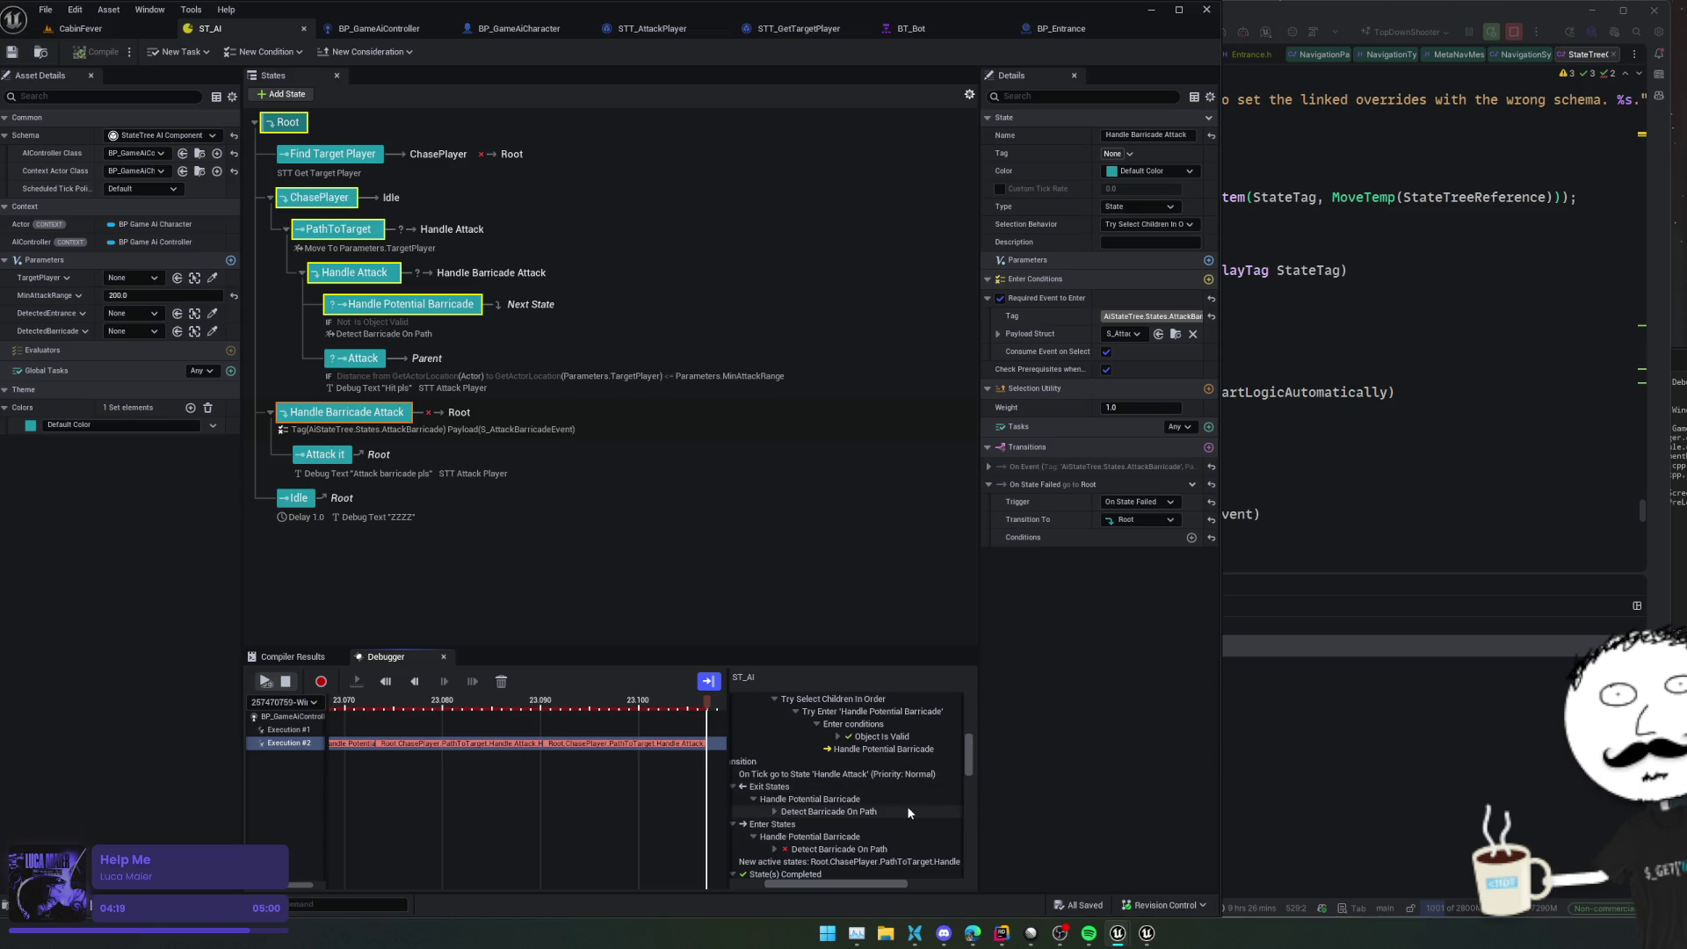
pyautogui.scroll(-1, 866, 840)
pyautogui.moveTo(845, 884)
pyautogui.mouseDown()
pyautogui.moveTo(882, 883)
pyautogui.moveTo(832, 884)
pyautogui.mouseUp()
pyautogui.scroll(-3, 857, 840)
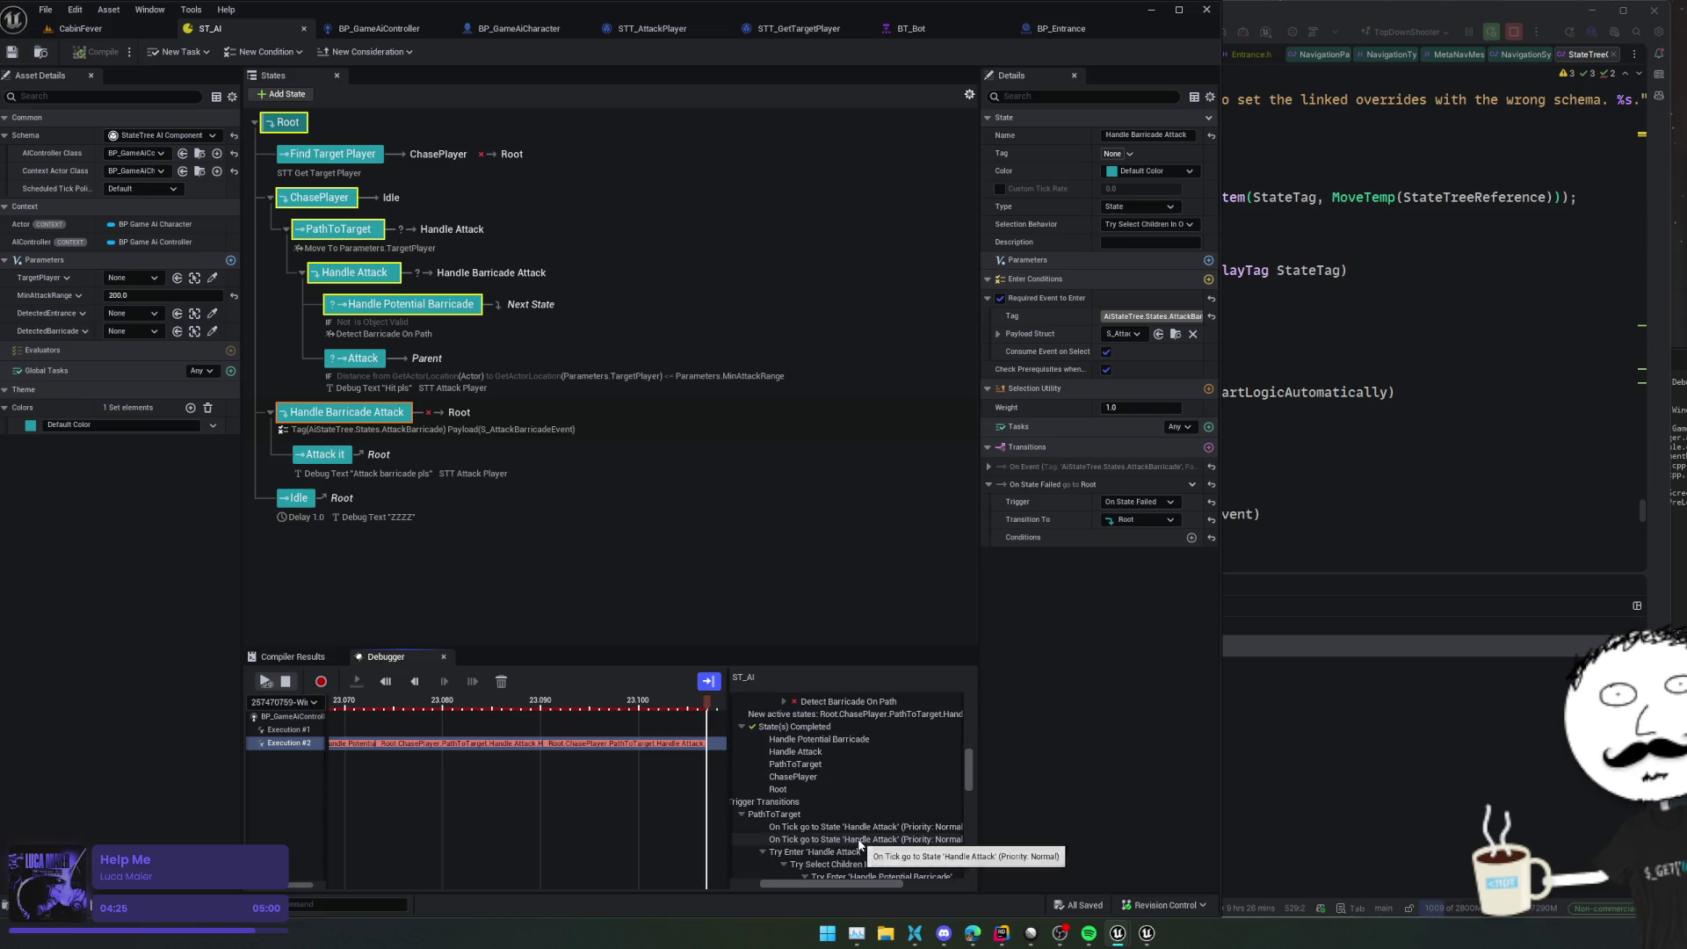
pyautogui.scroll(-2, 921, 828)
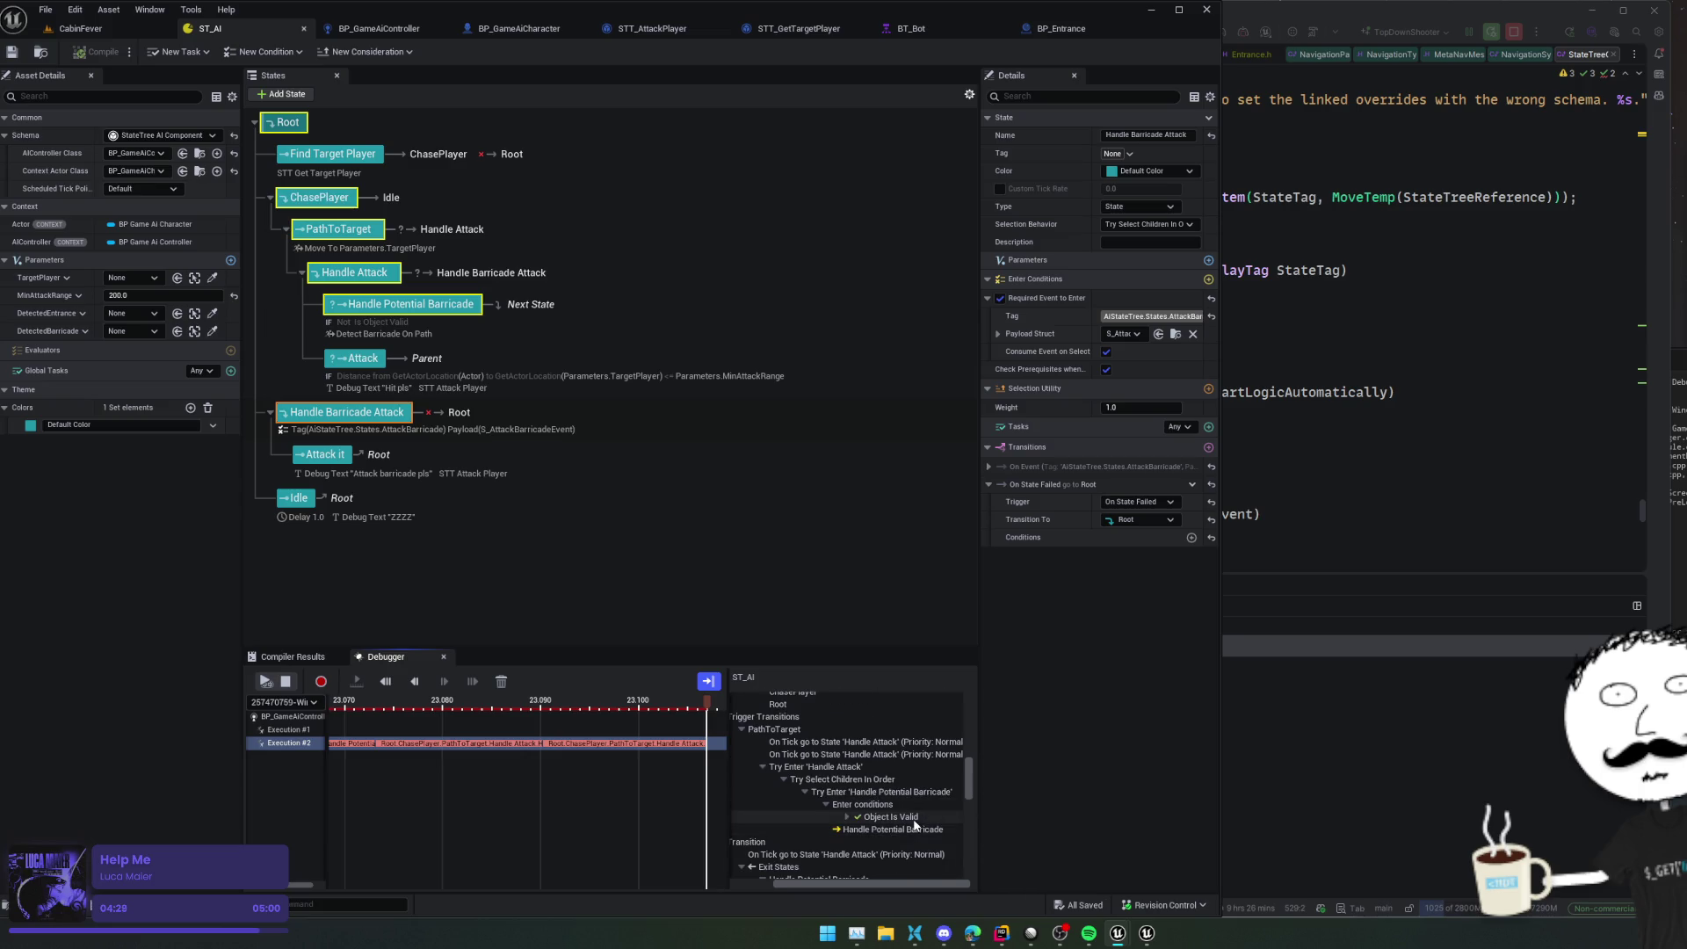
pyautogui.scroll(-1, 960, 820)
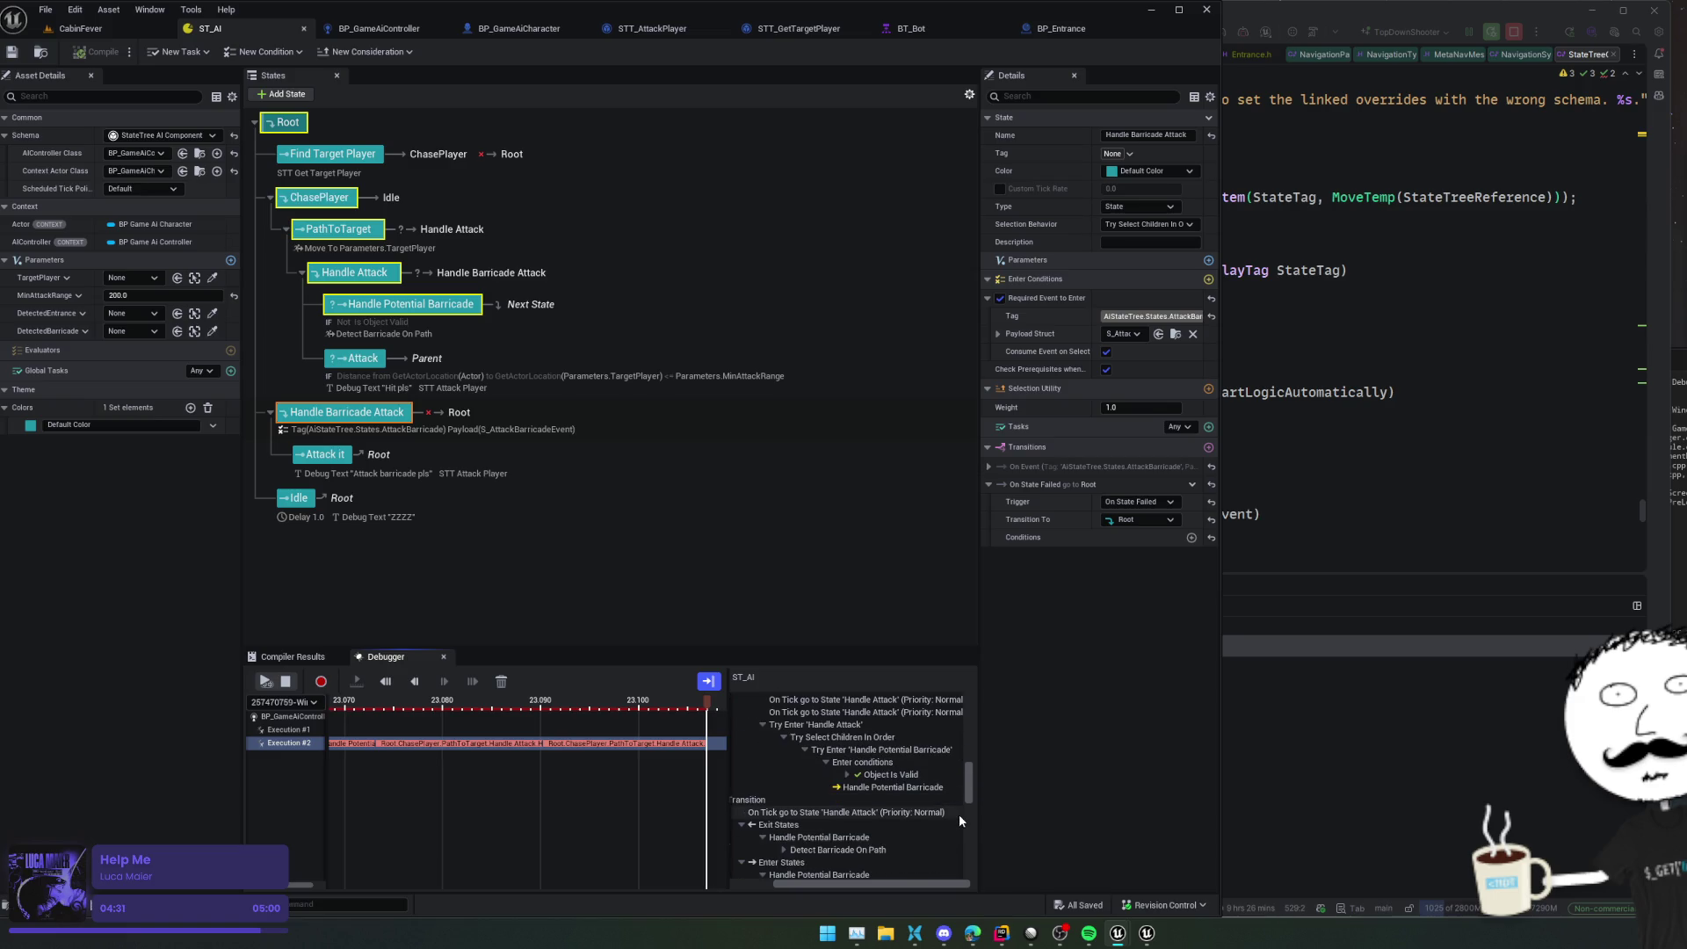
pyautogui.scroll(-1, 960, 821)
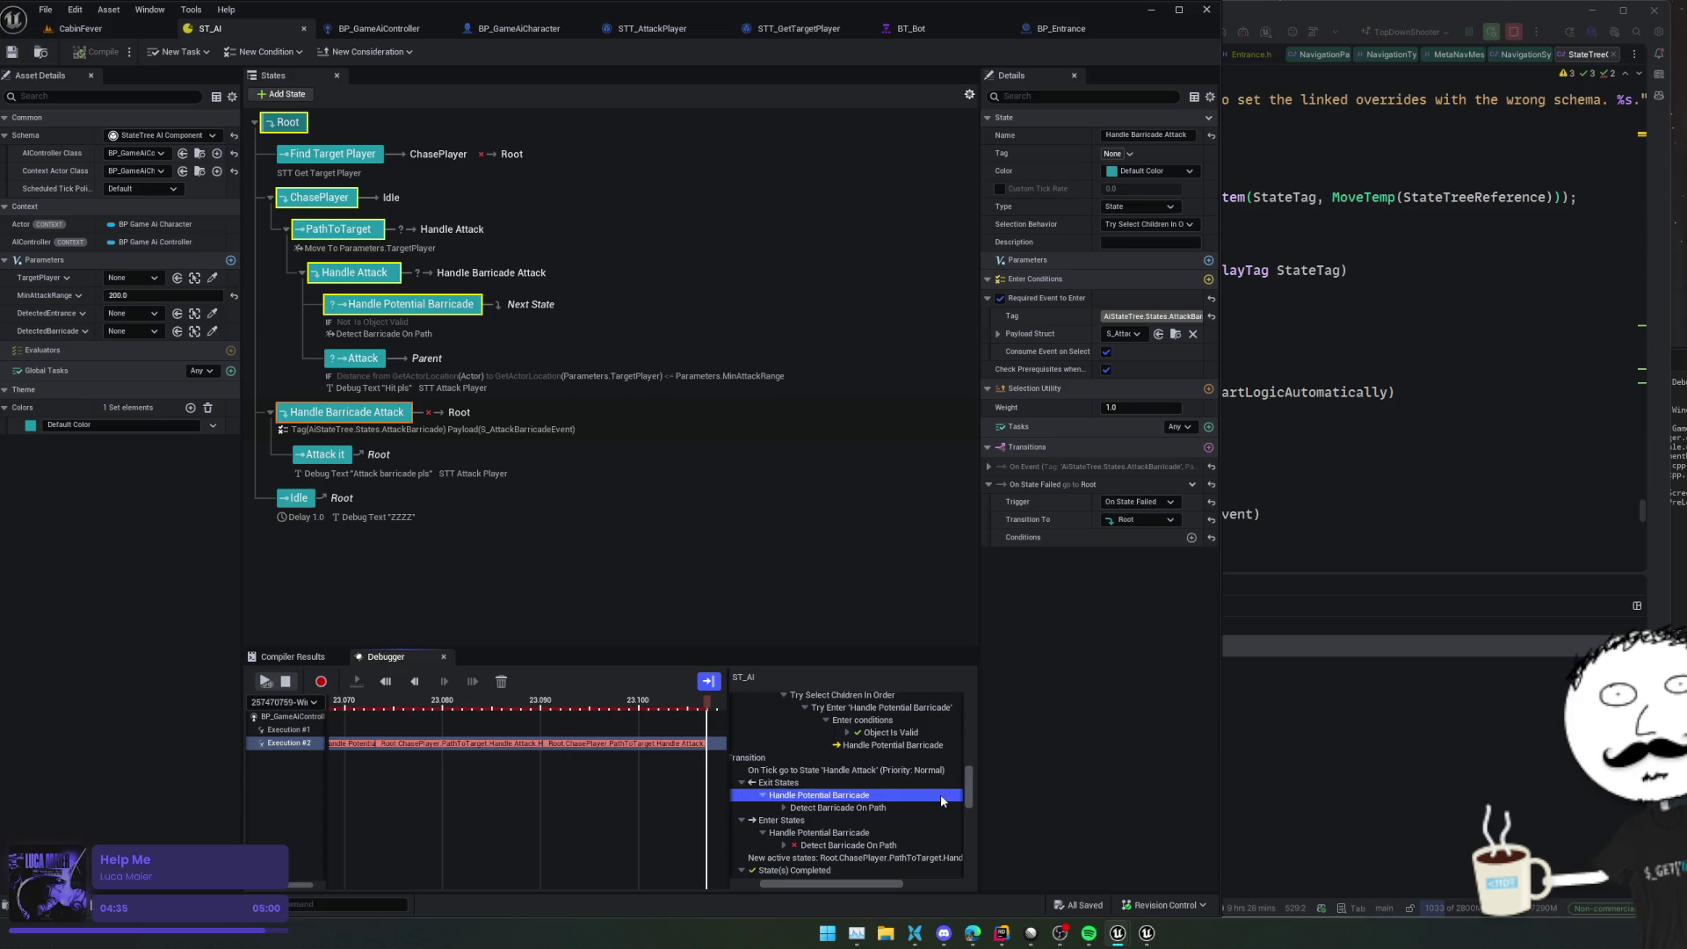
# Expand the Detect Barricade On Path trace entry, then open Handle Potential Barricade's properties
pyautogui.click(940, 805)
pyautogui.doubleClick(941, 808)
pyautogui.scroll(-5, 940, 808)
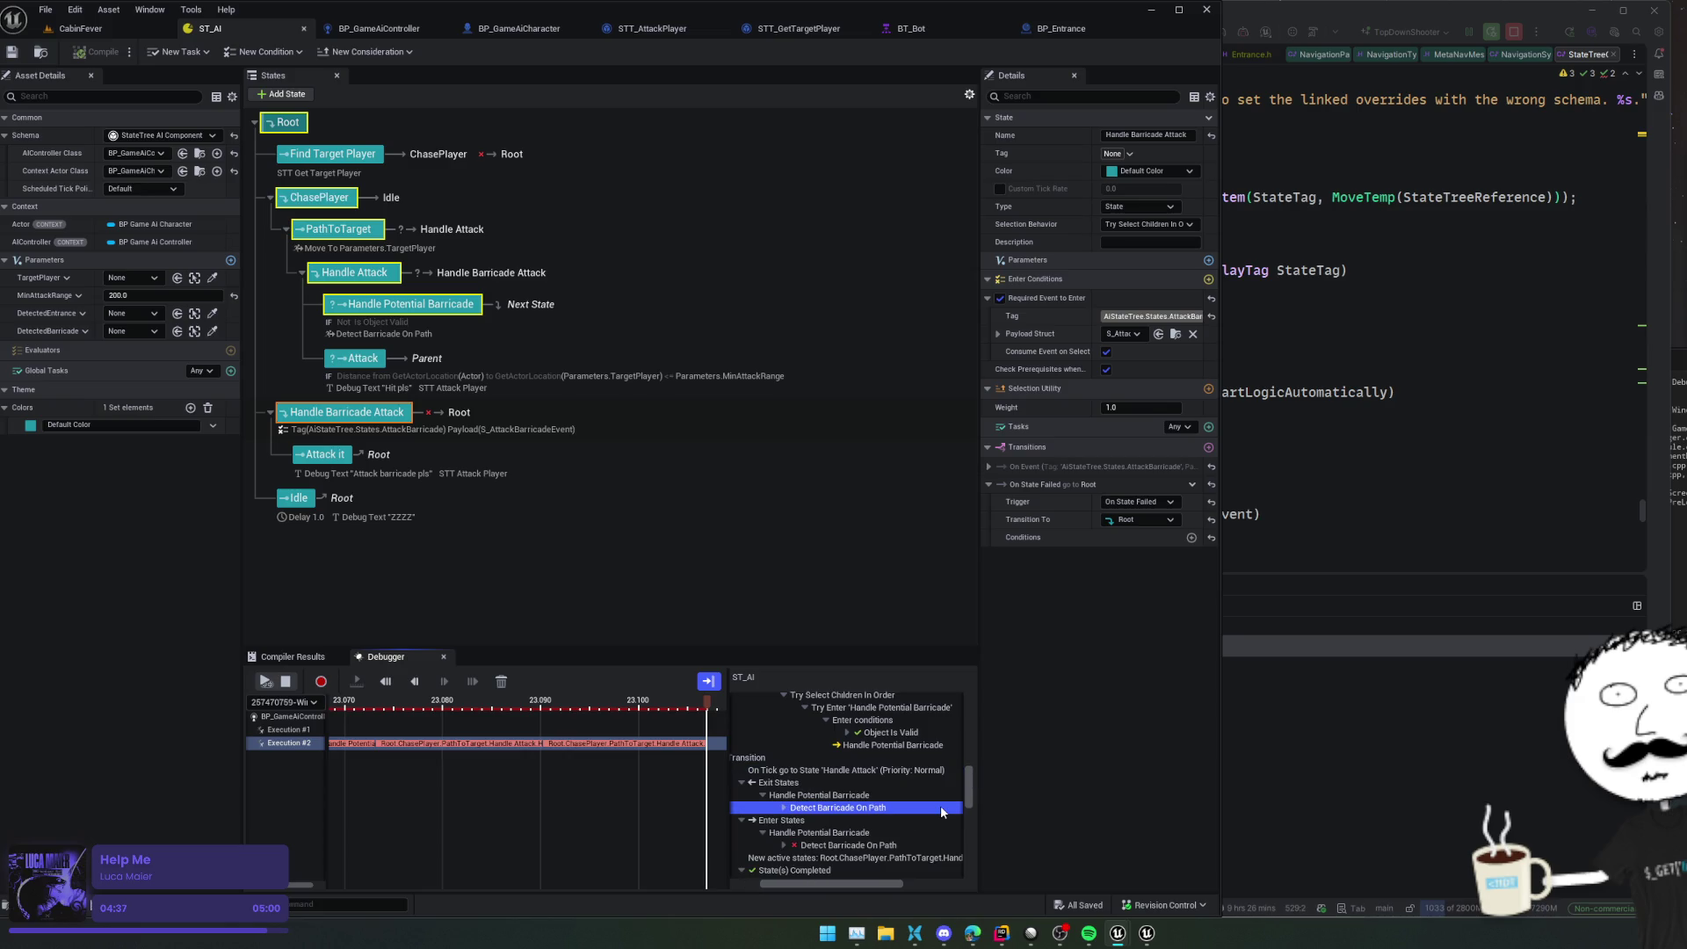
pyautogui.scroll(-5, 940, 803)
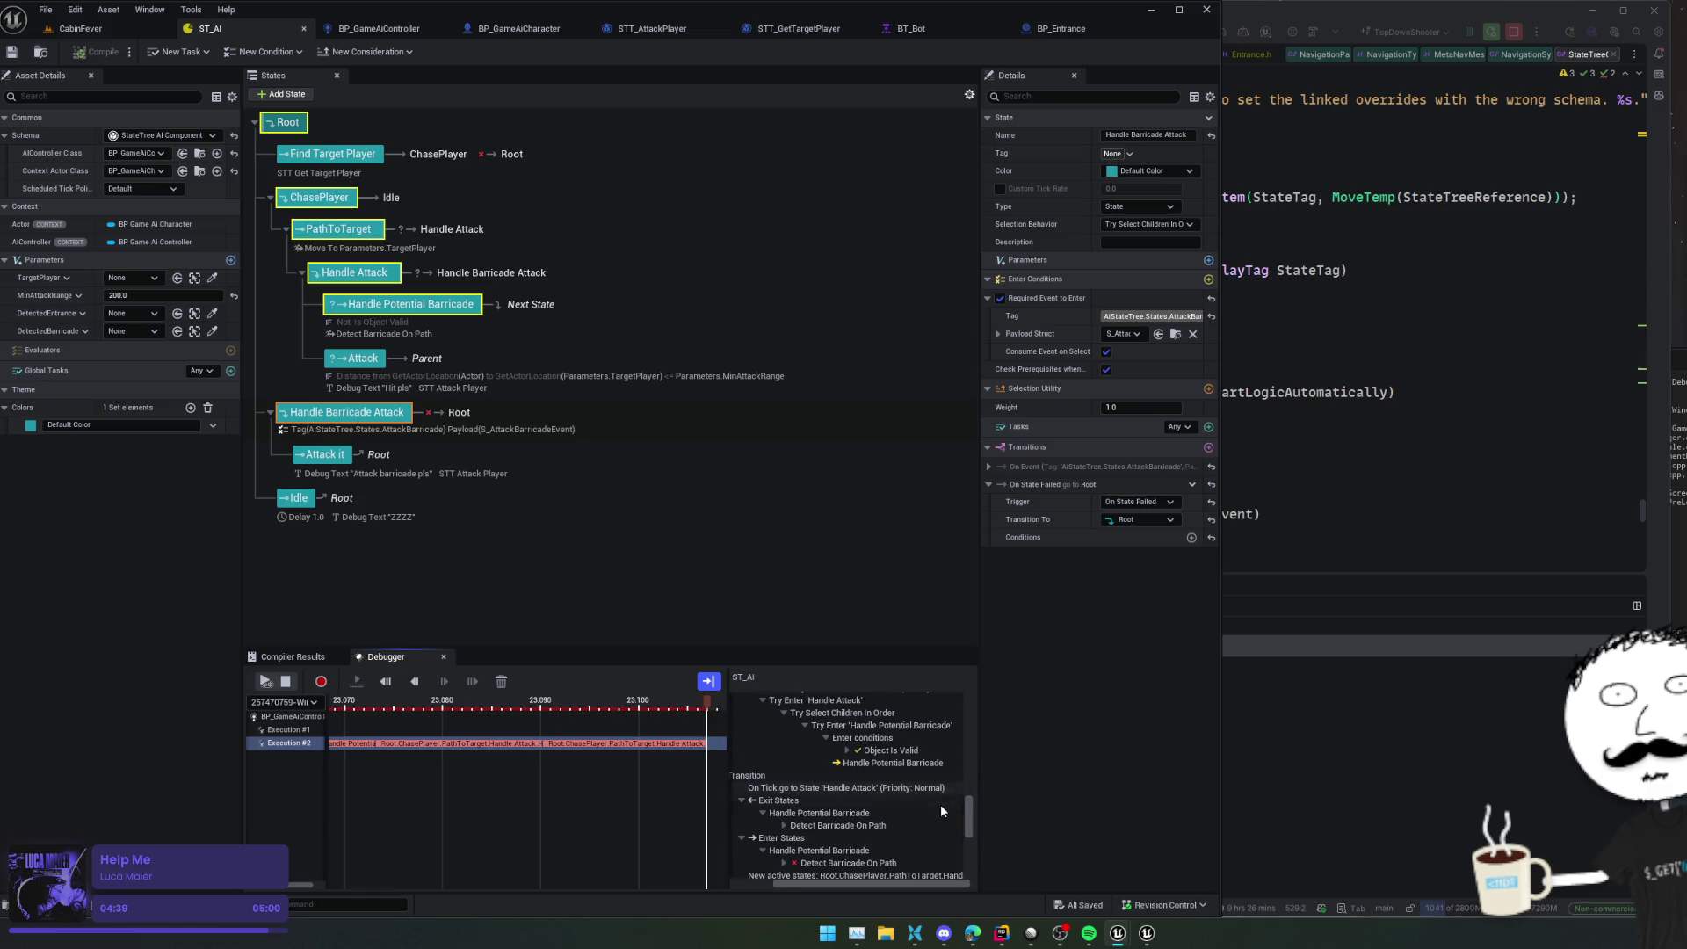
pyautogui.hscroll(3, 941, 800)
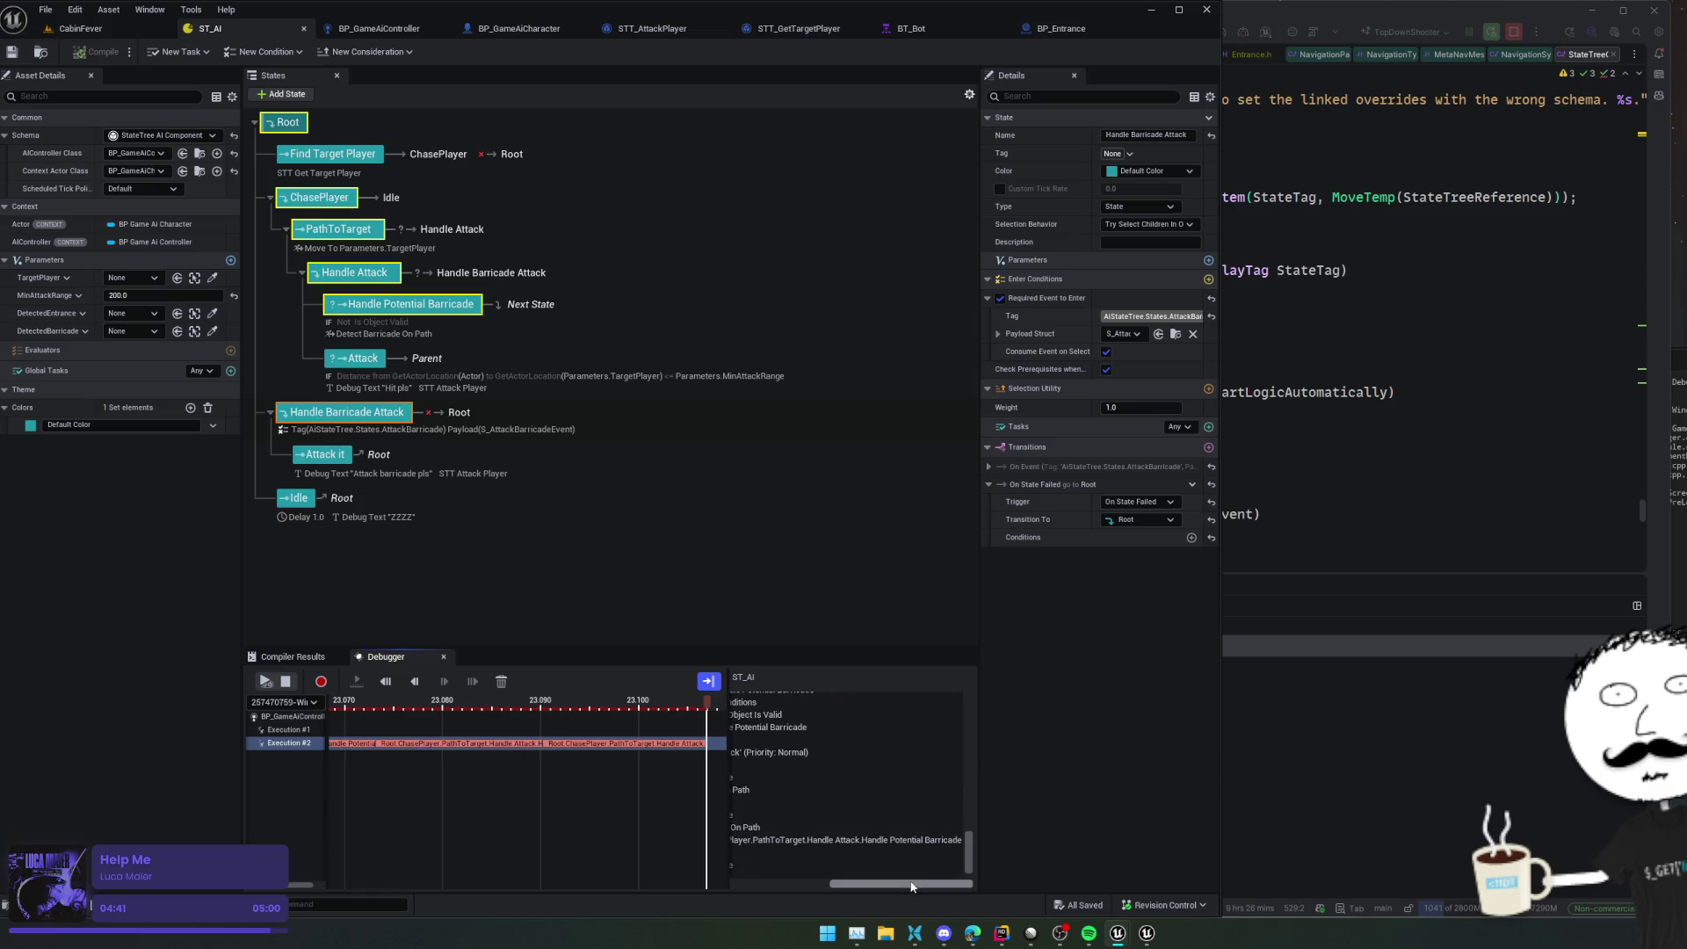
pyautogui.scroll(-1, 898, 826)
pyautogui.hscroll(-2, 898, 826)
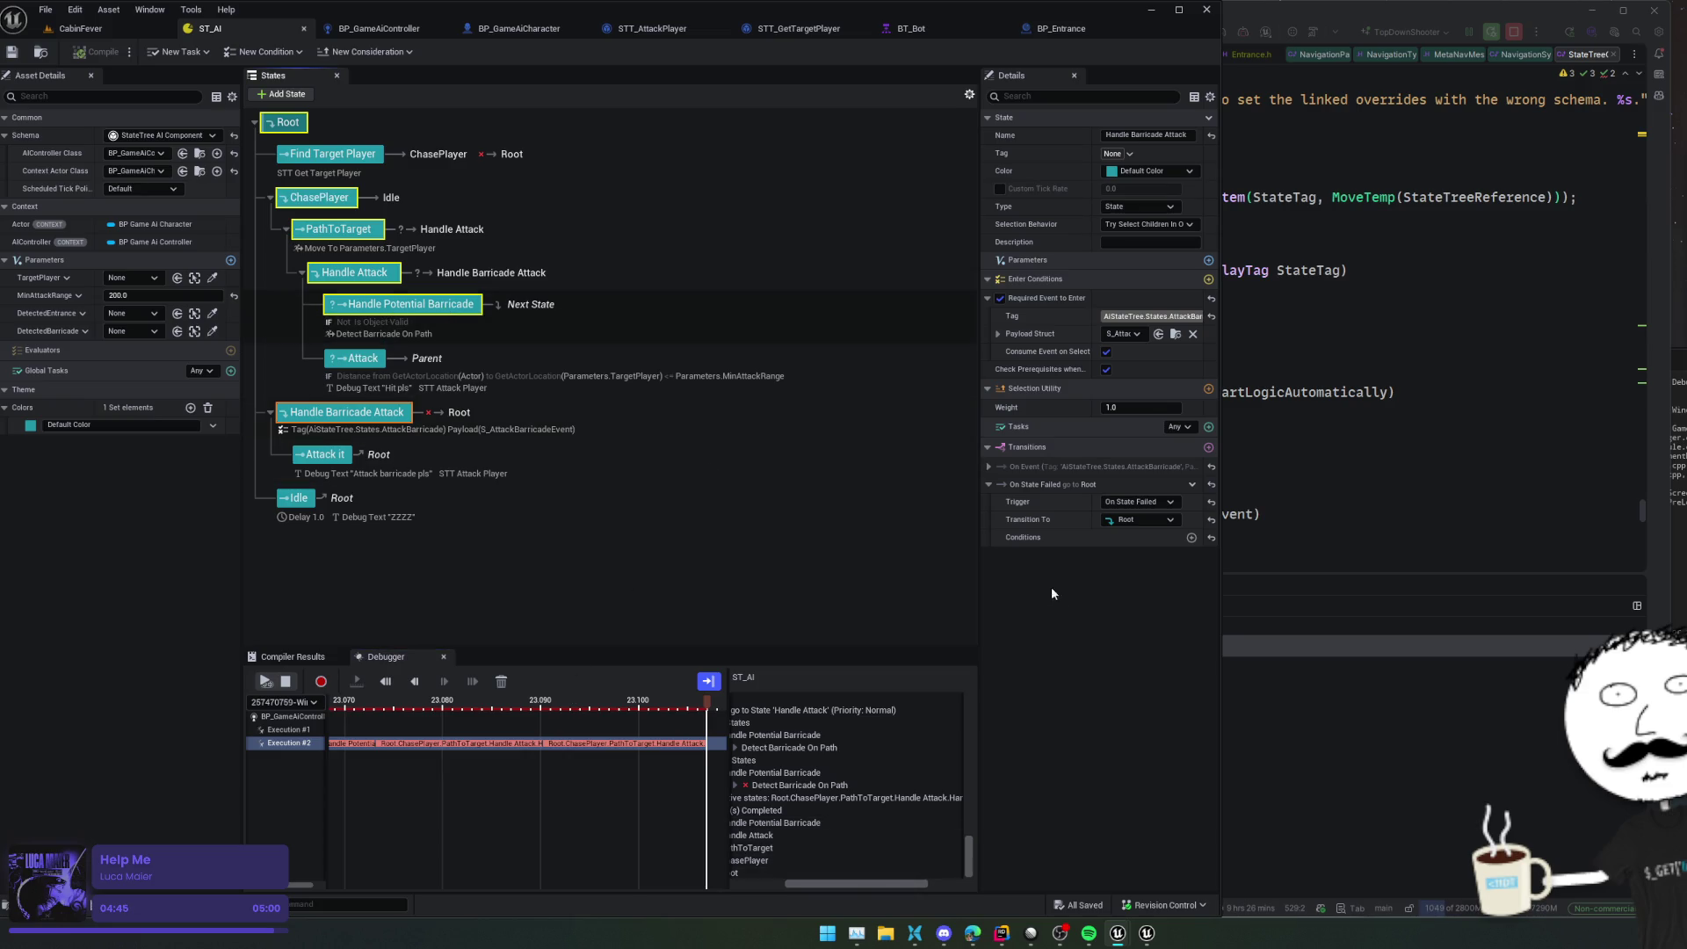
pyautogui.doubleClick(400, 305)
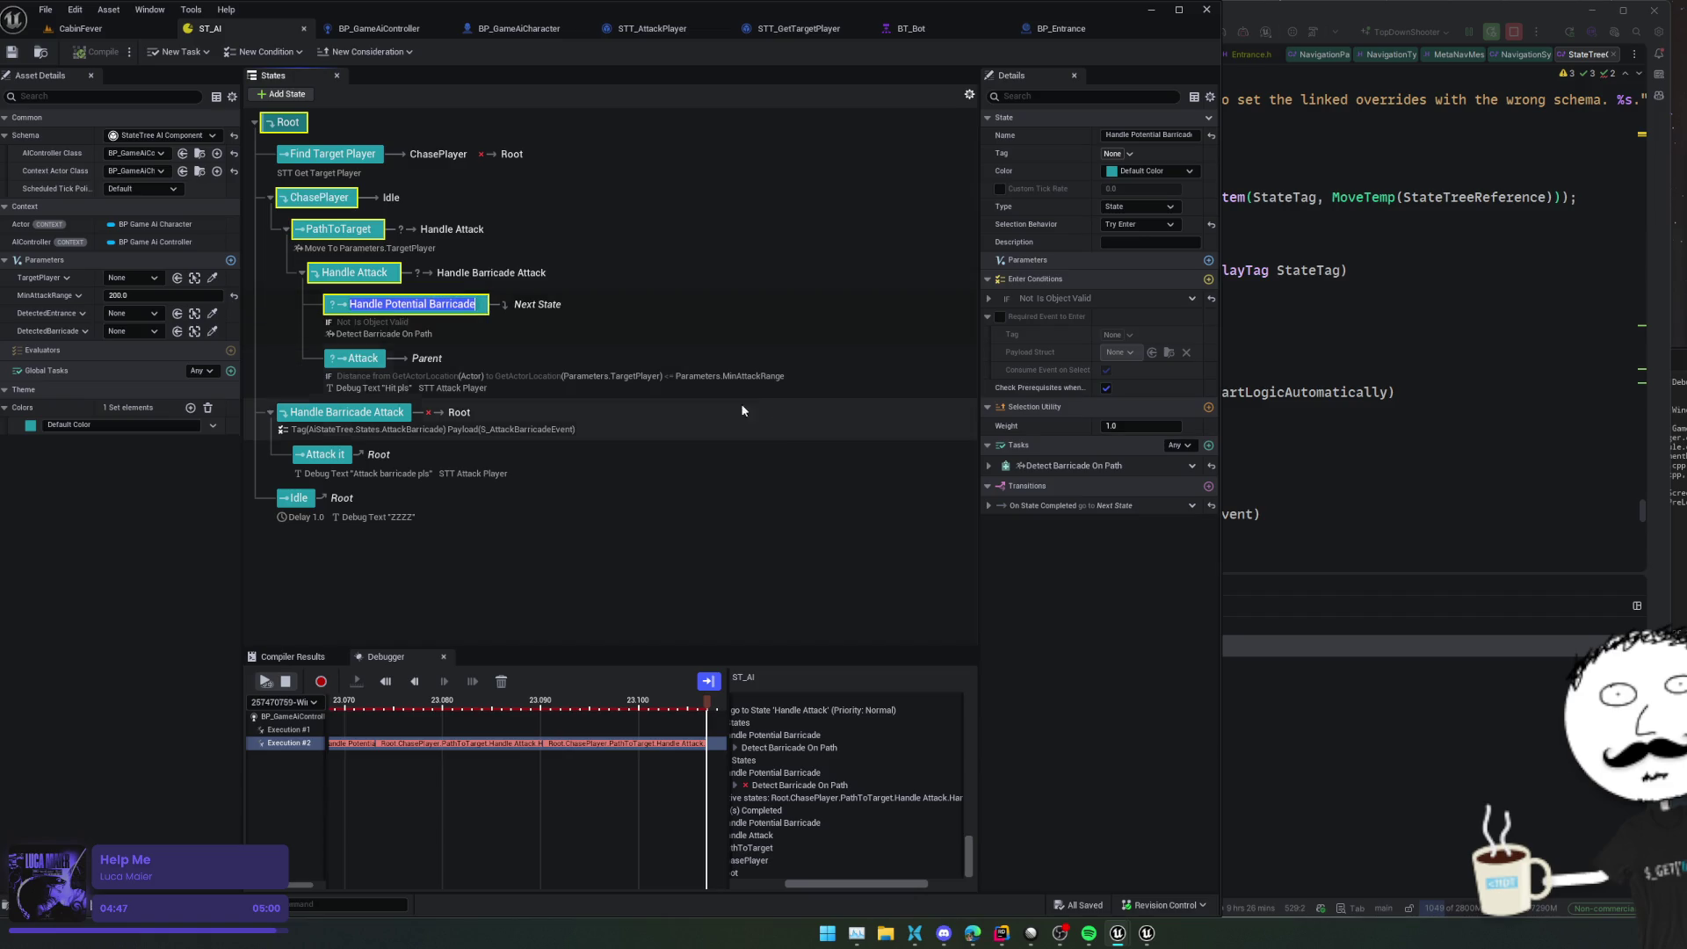
# Review the Not Is Object Valid condition and Detect Barricade task, then add a Root transition
pyautogui.click(614, 309)
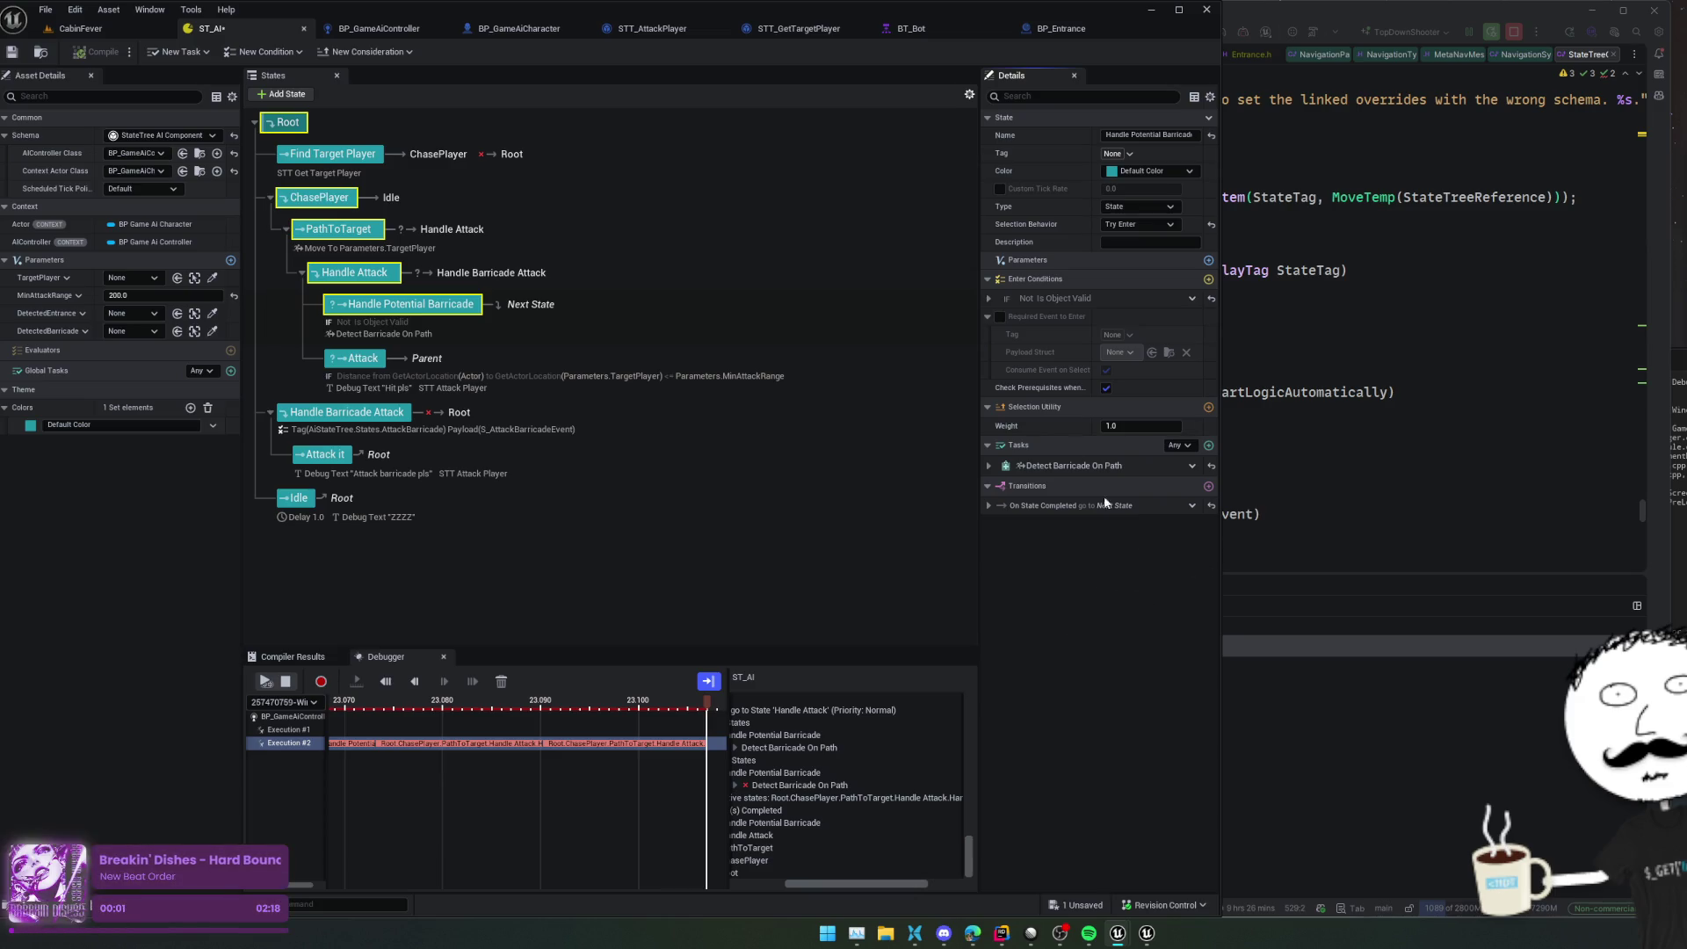
pyautogui.click(987, 299)
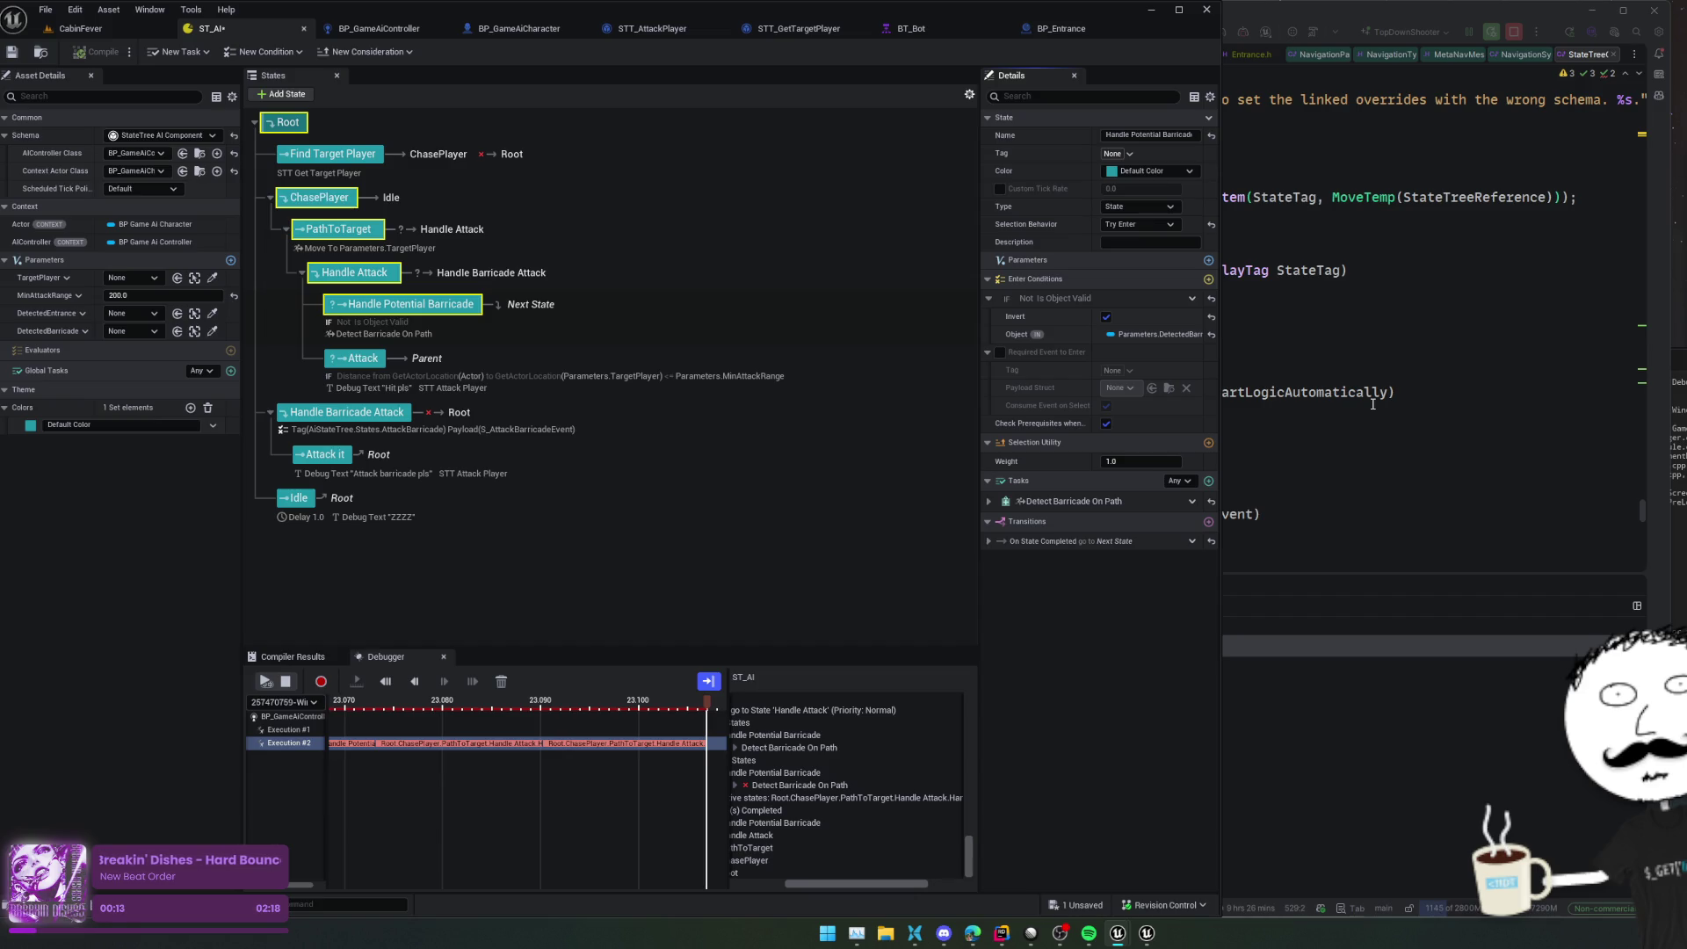
pyautogui.click(789, 785)
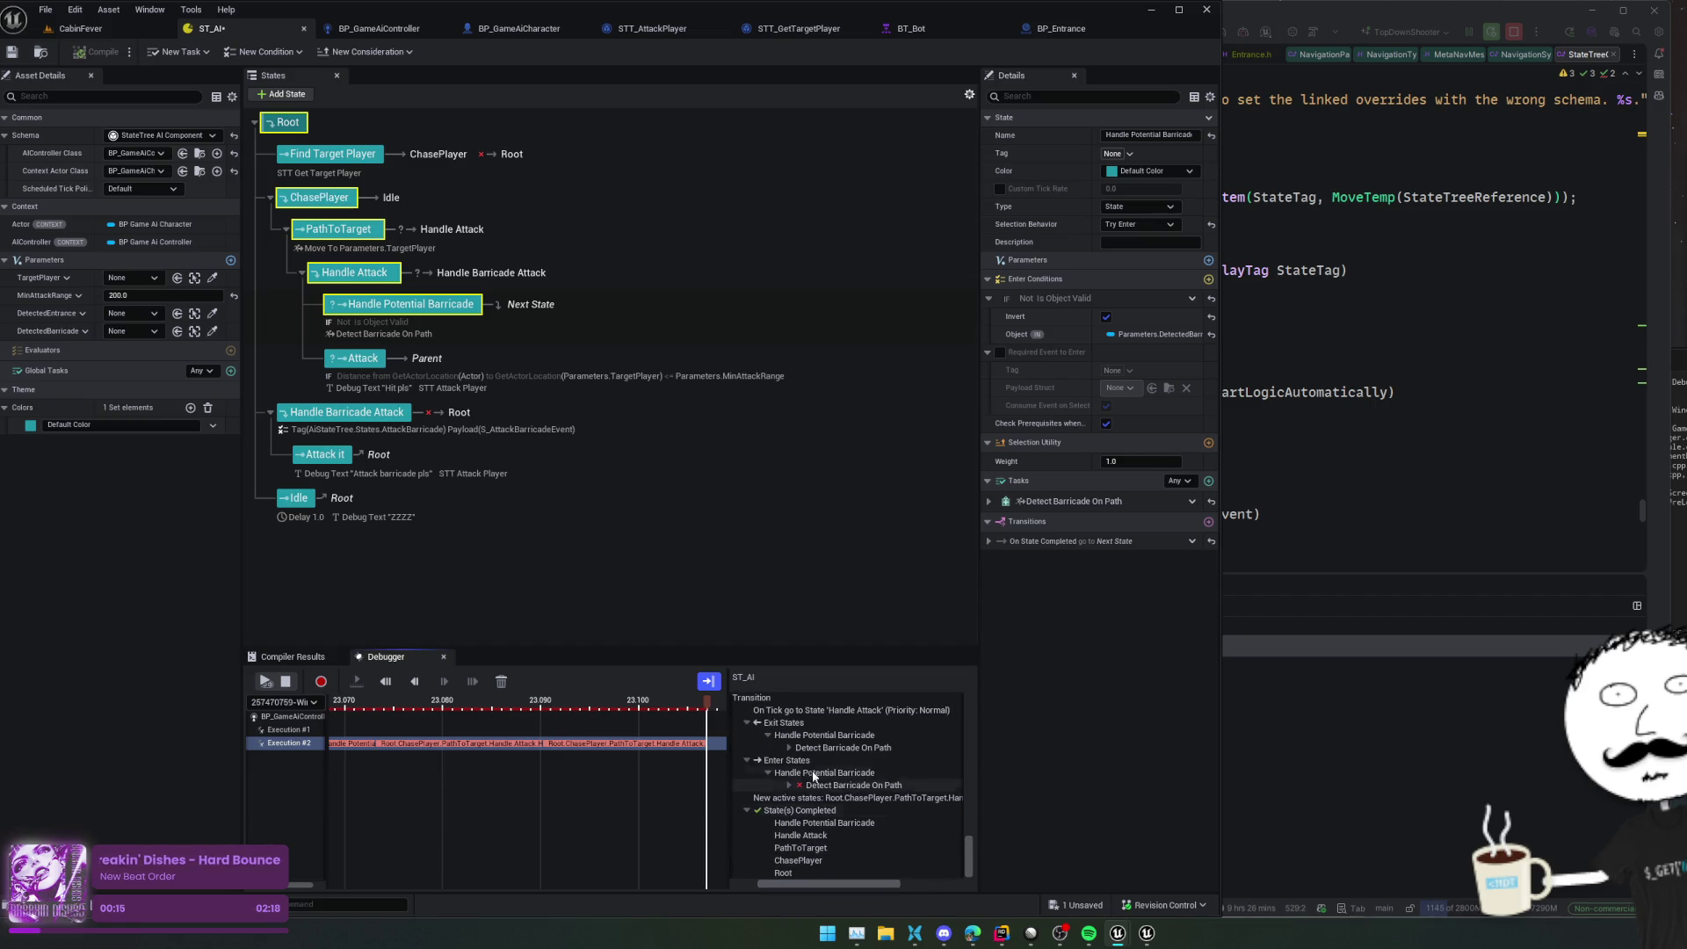
pyautogui.scroll(5, 932, 810)
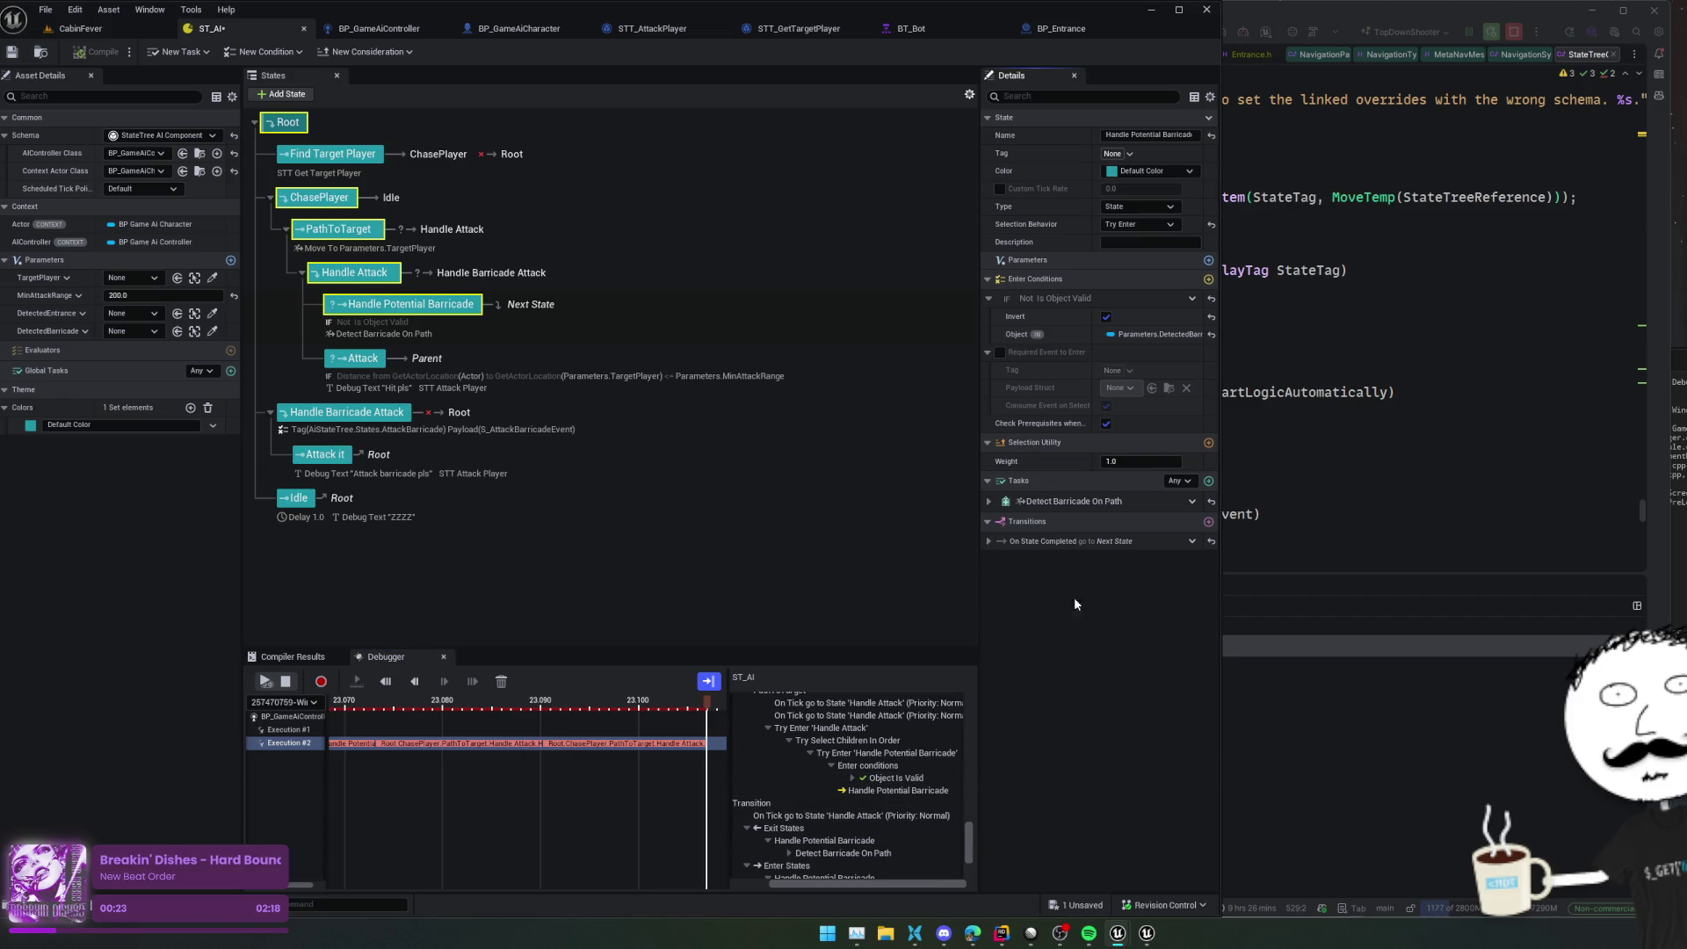
pyautogui.click(1208, 521)
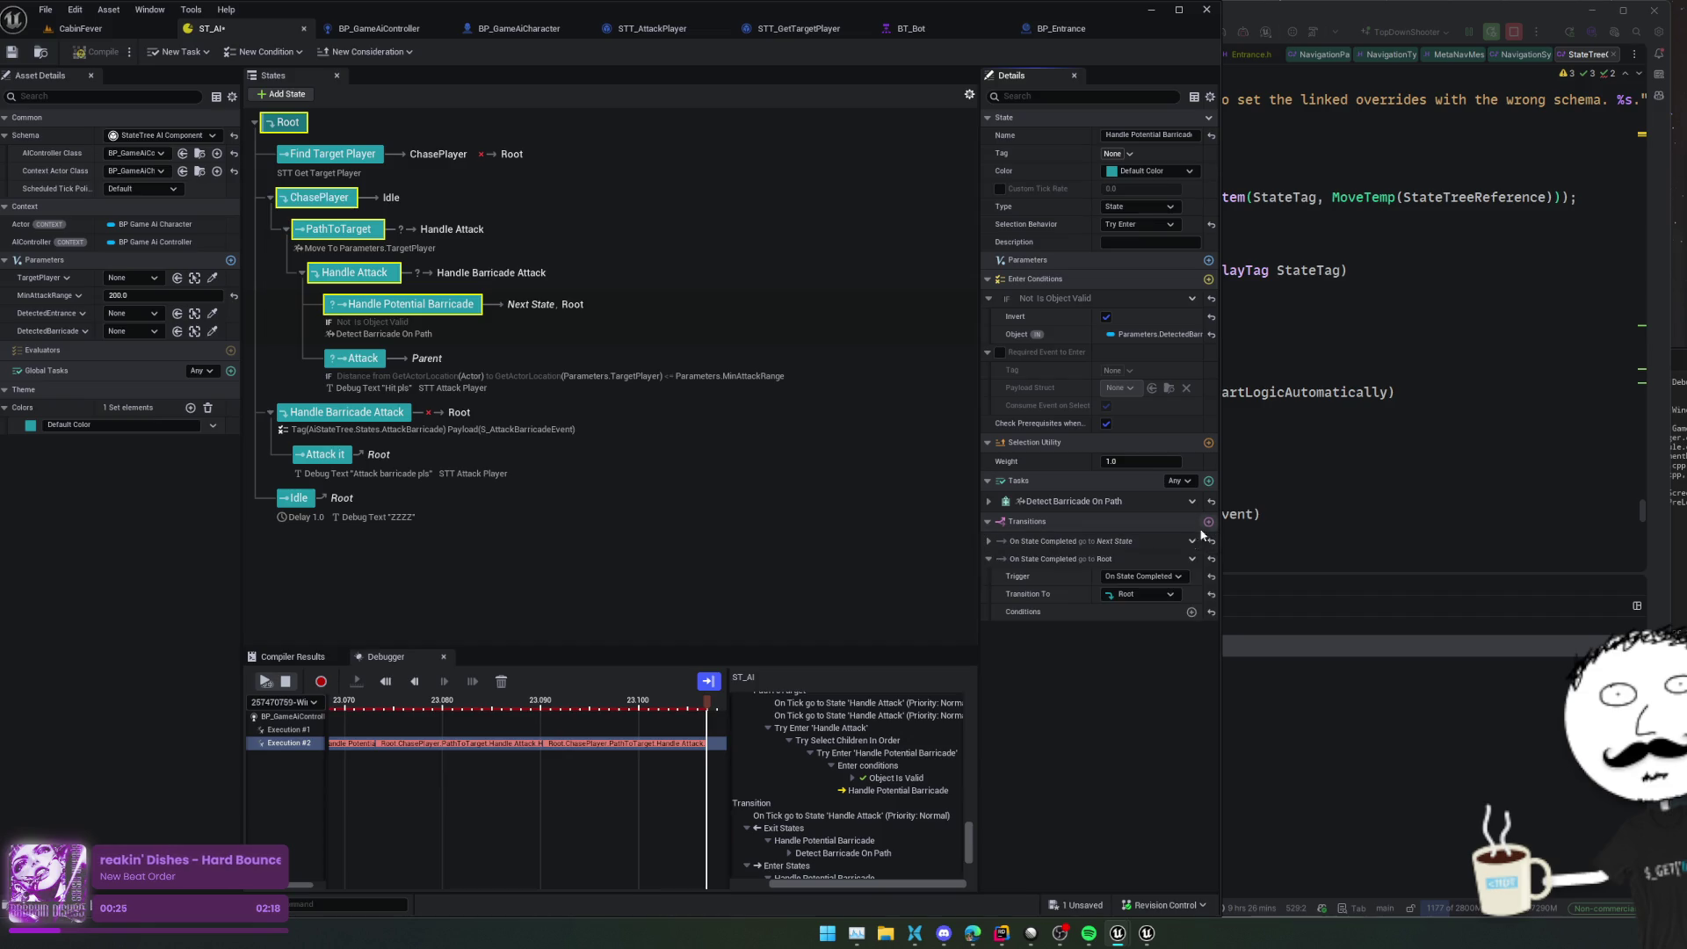
# Retarget Handle Potential Barricade's new On State Completed transition to the Attack state
pyautogui.click(1164, 594)
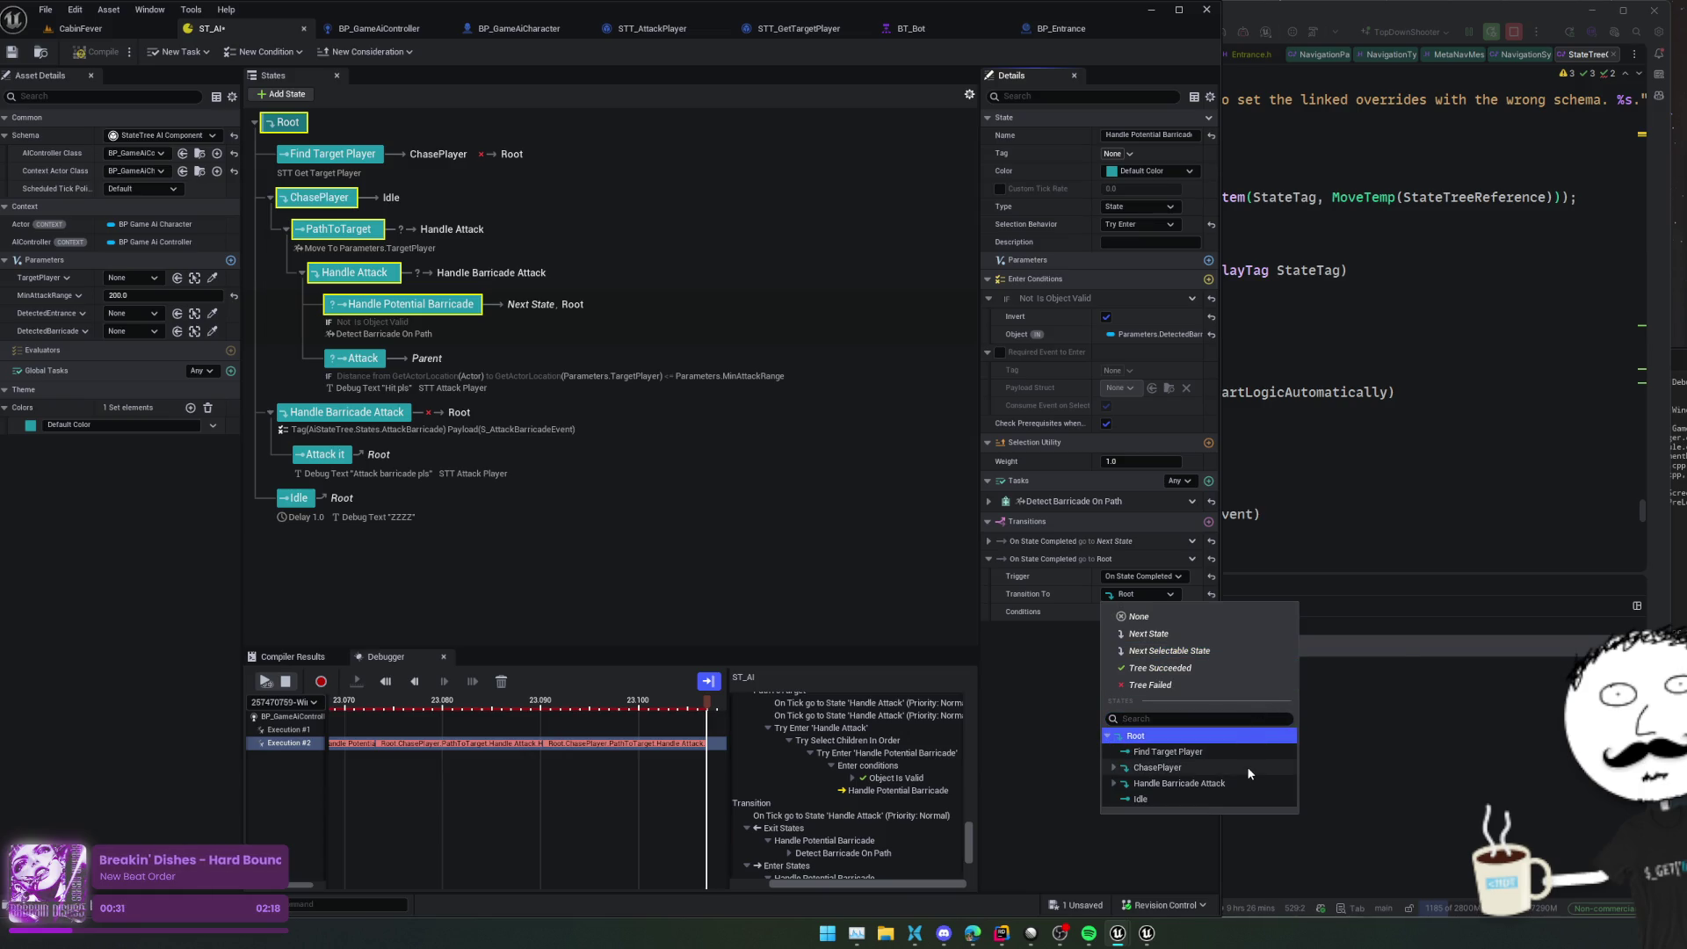
pyautogui.click(1107, 782)
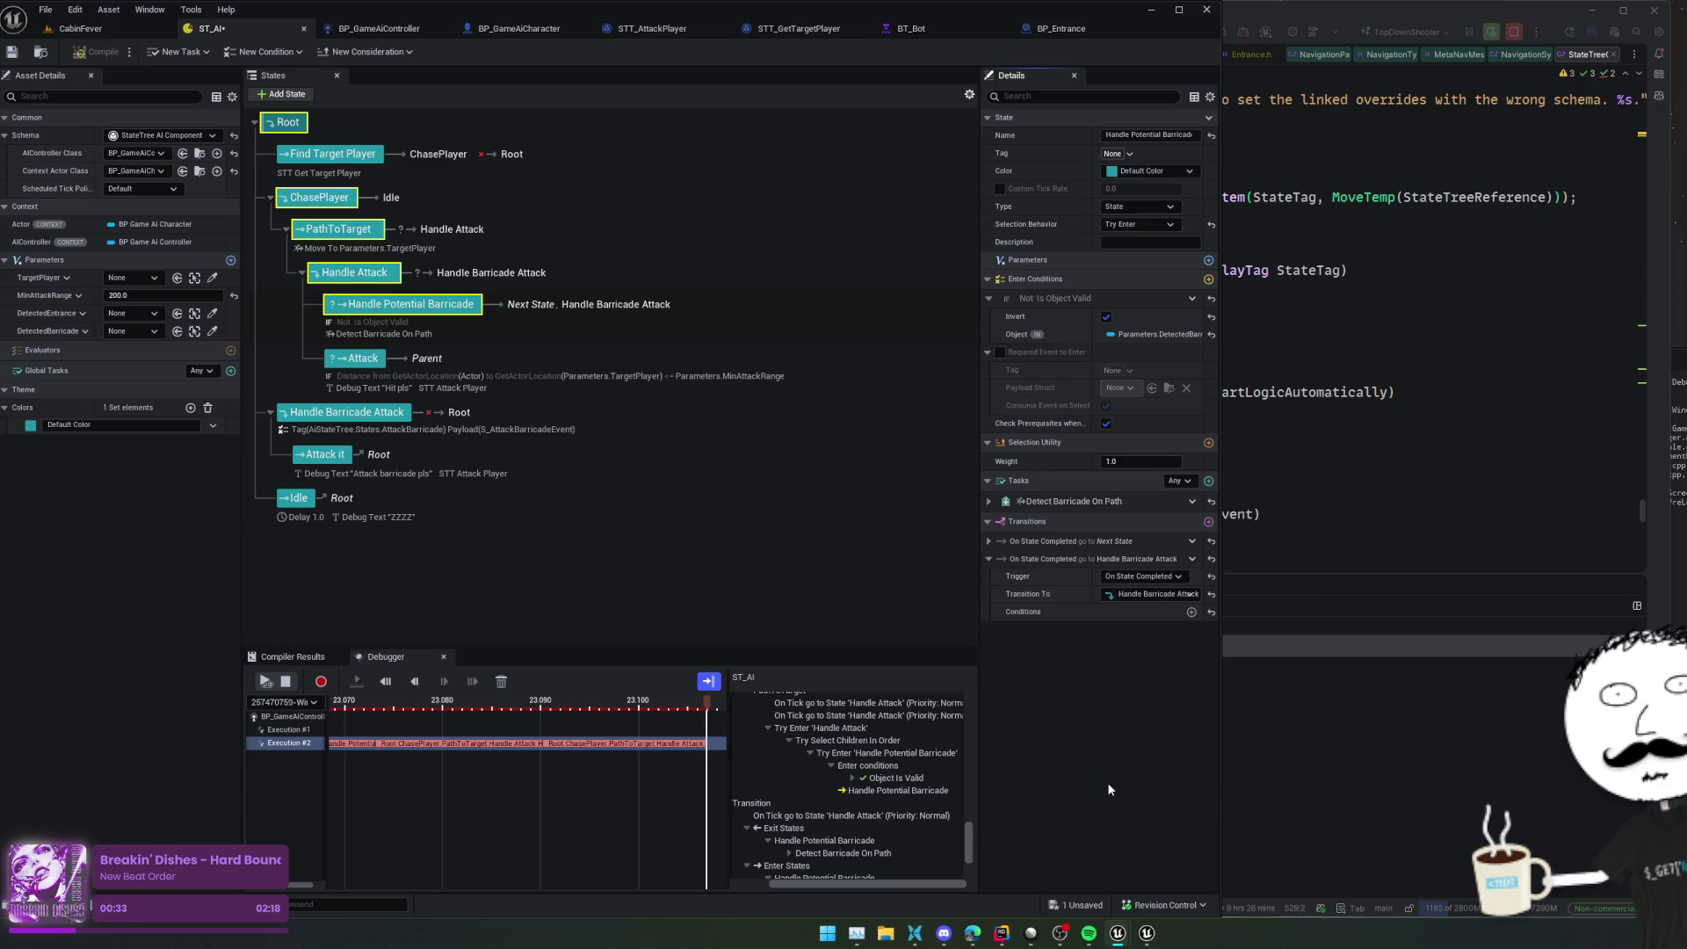
pyautogui.click(1153, 596)
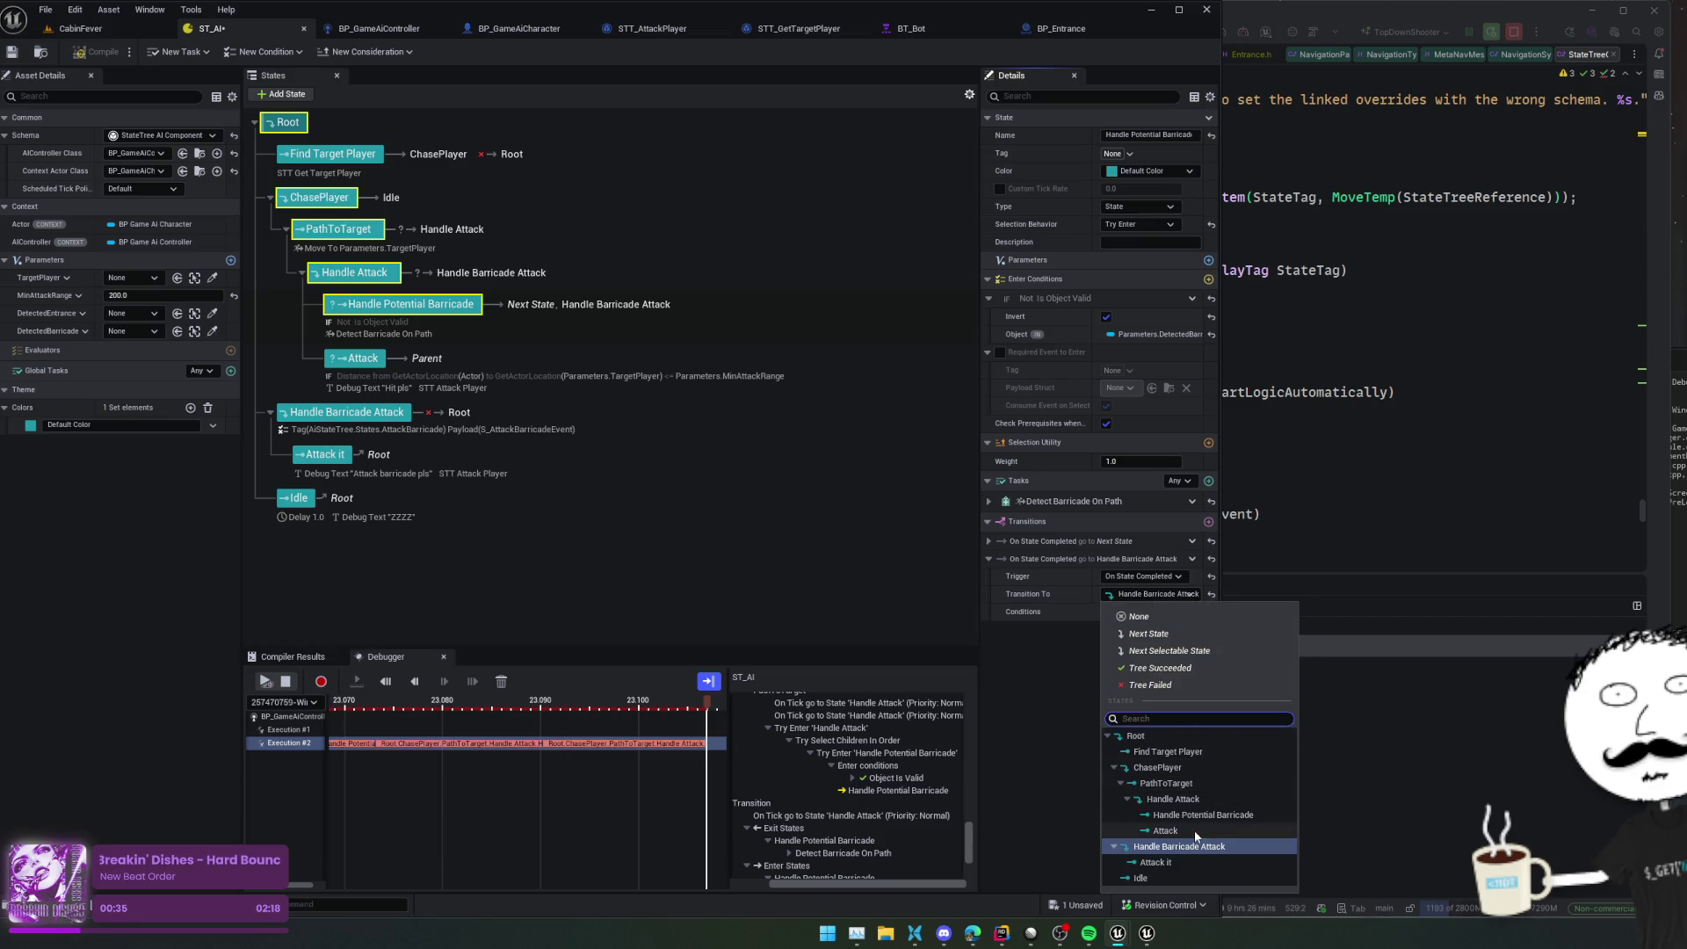
pyautogui.click(1194, 829)
pyautogui.click(1136, 592)
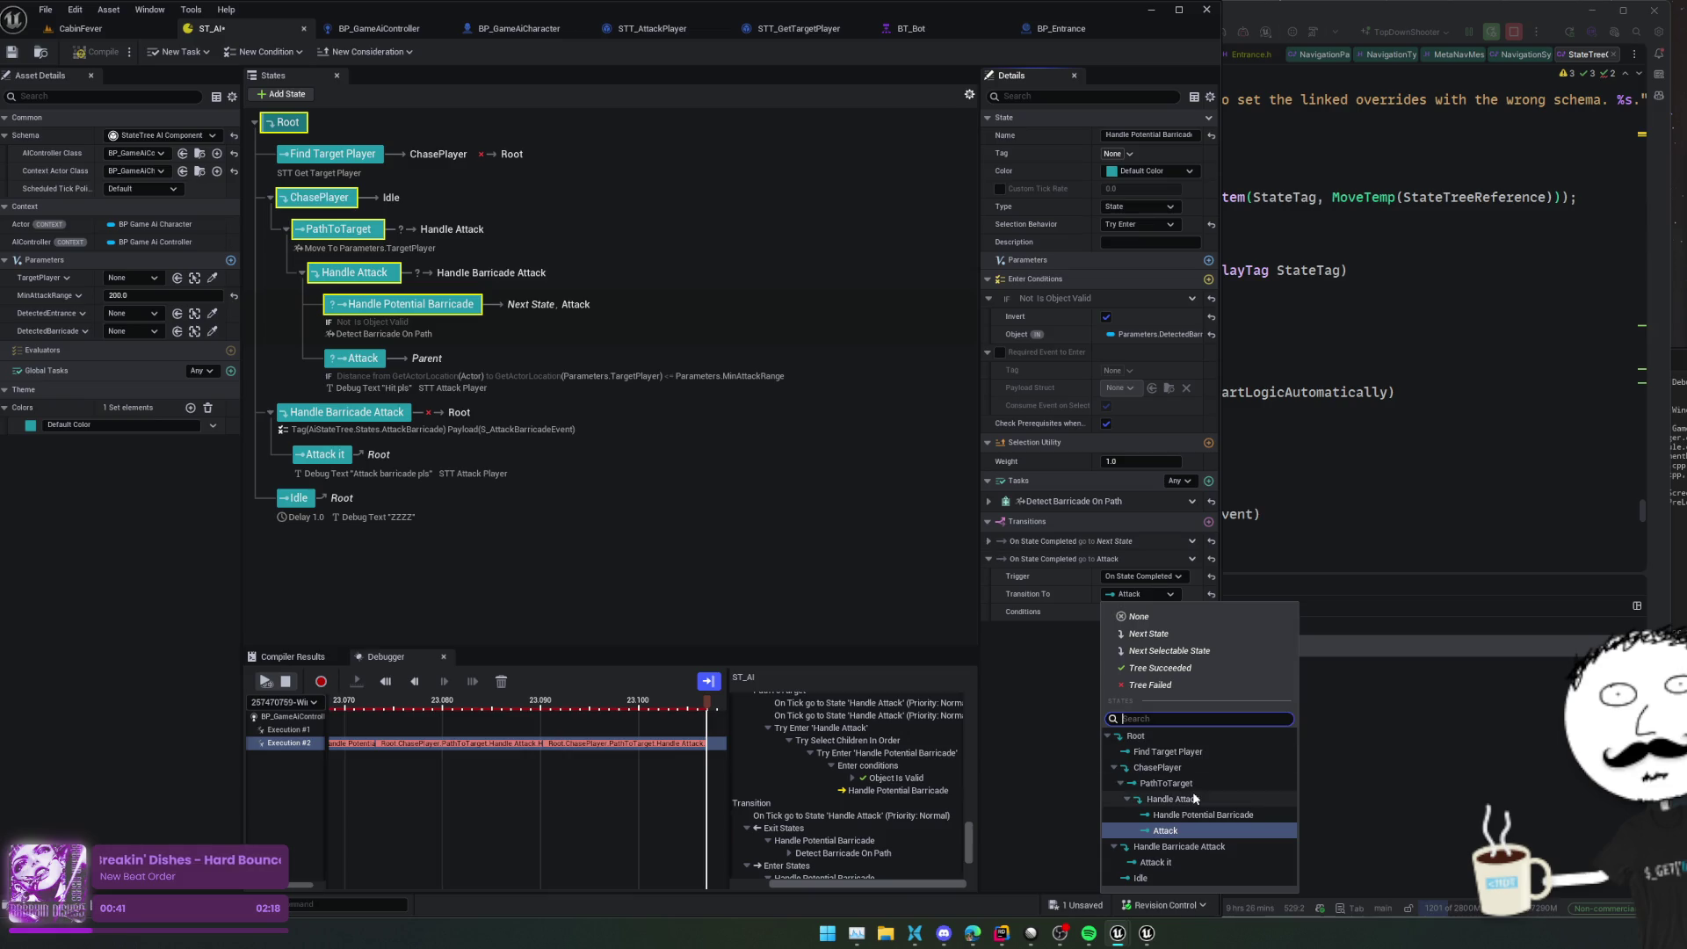
pyautogui.click(1033, 754)
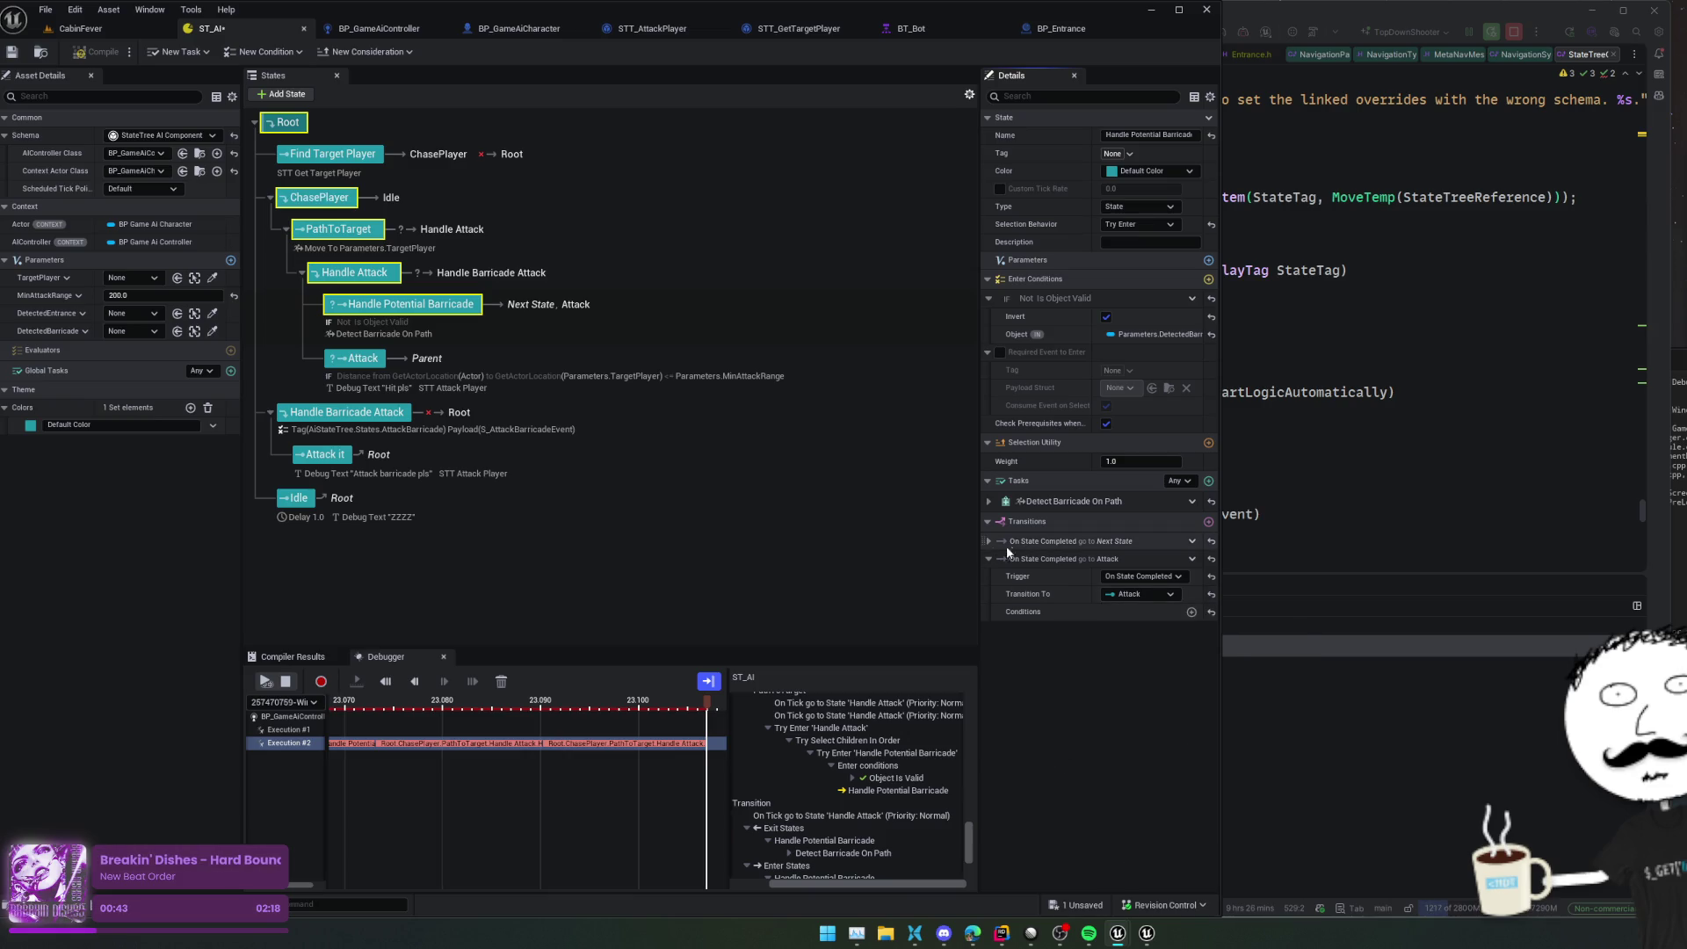
# Expand the existing Next State transition and scrub the debugger timeline back and forward
pyautogui.click(1005, 543)
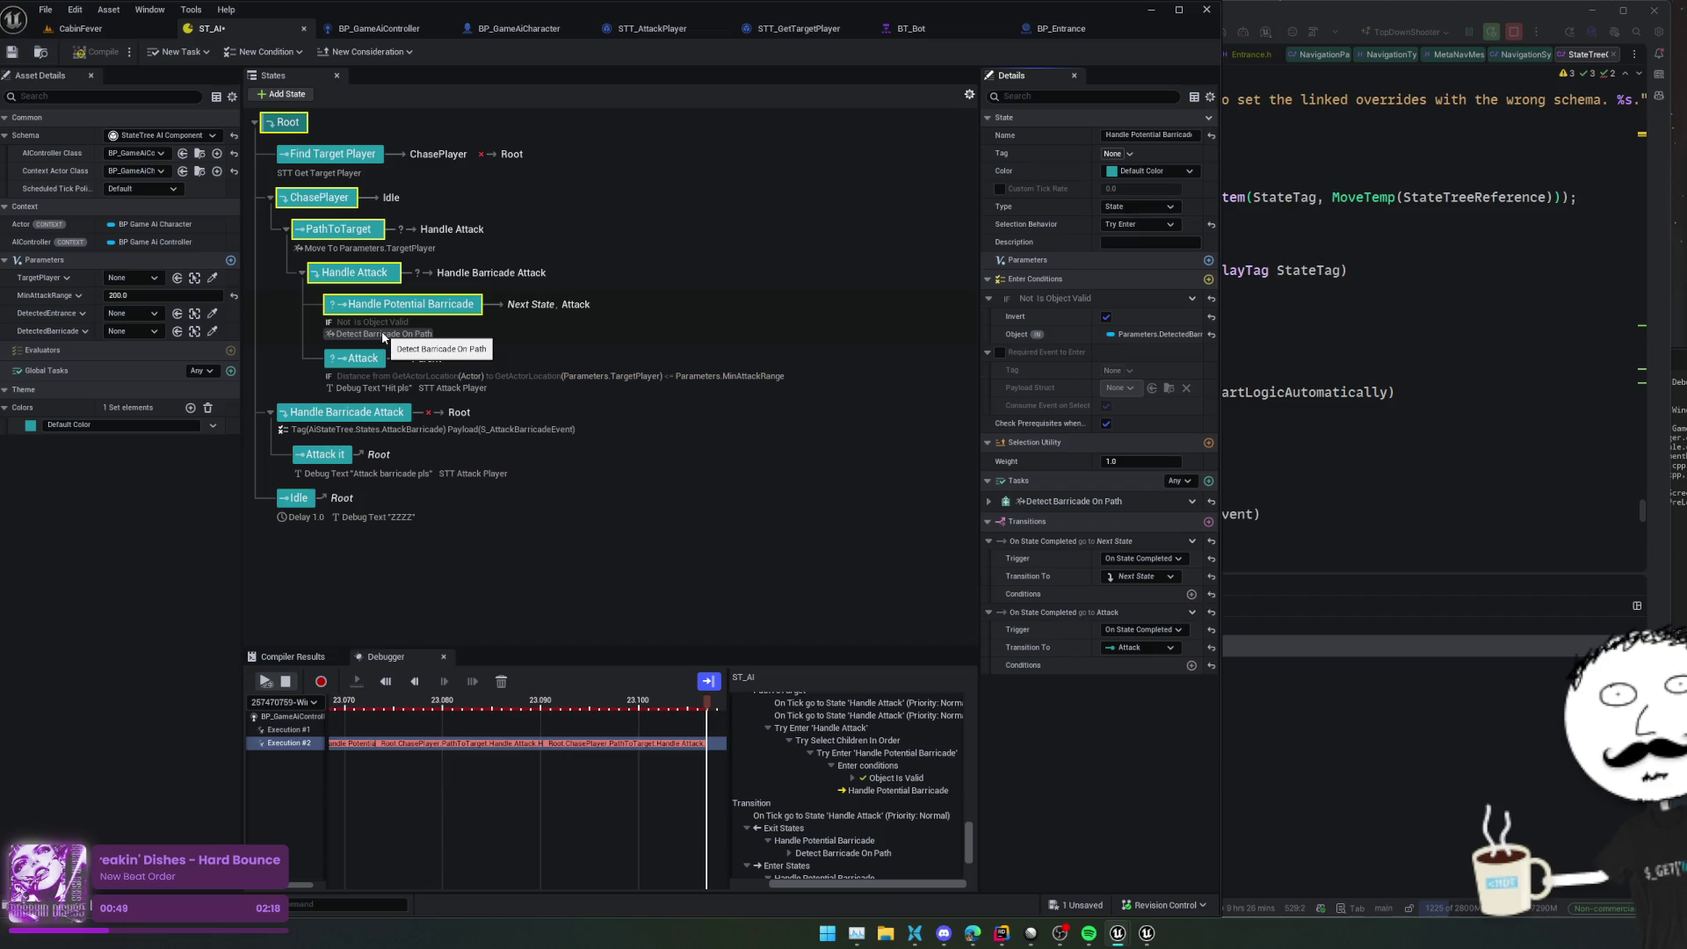
pyautogui.moveTo(708, 704); pyautogui.dragTo(436, 708)
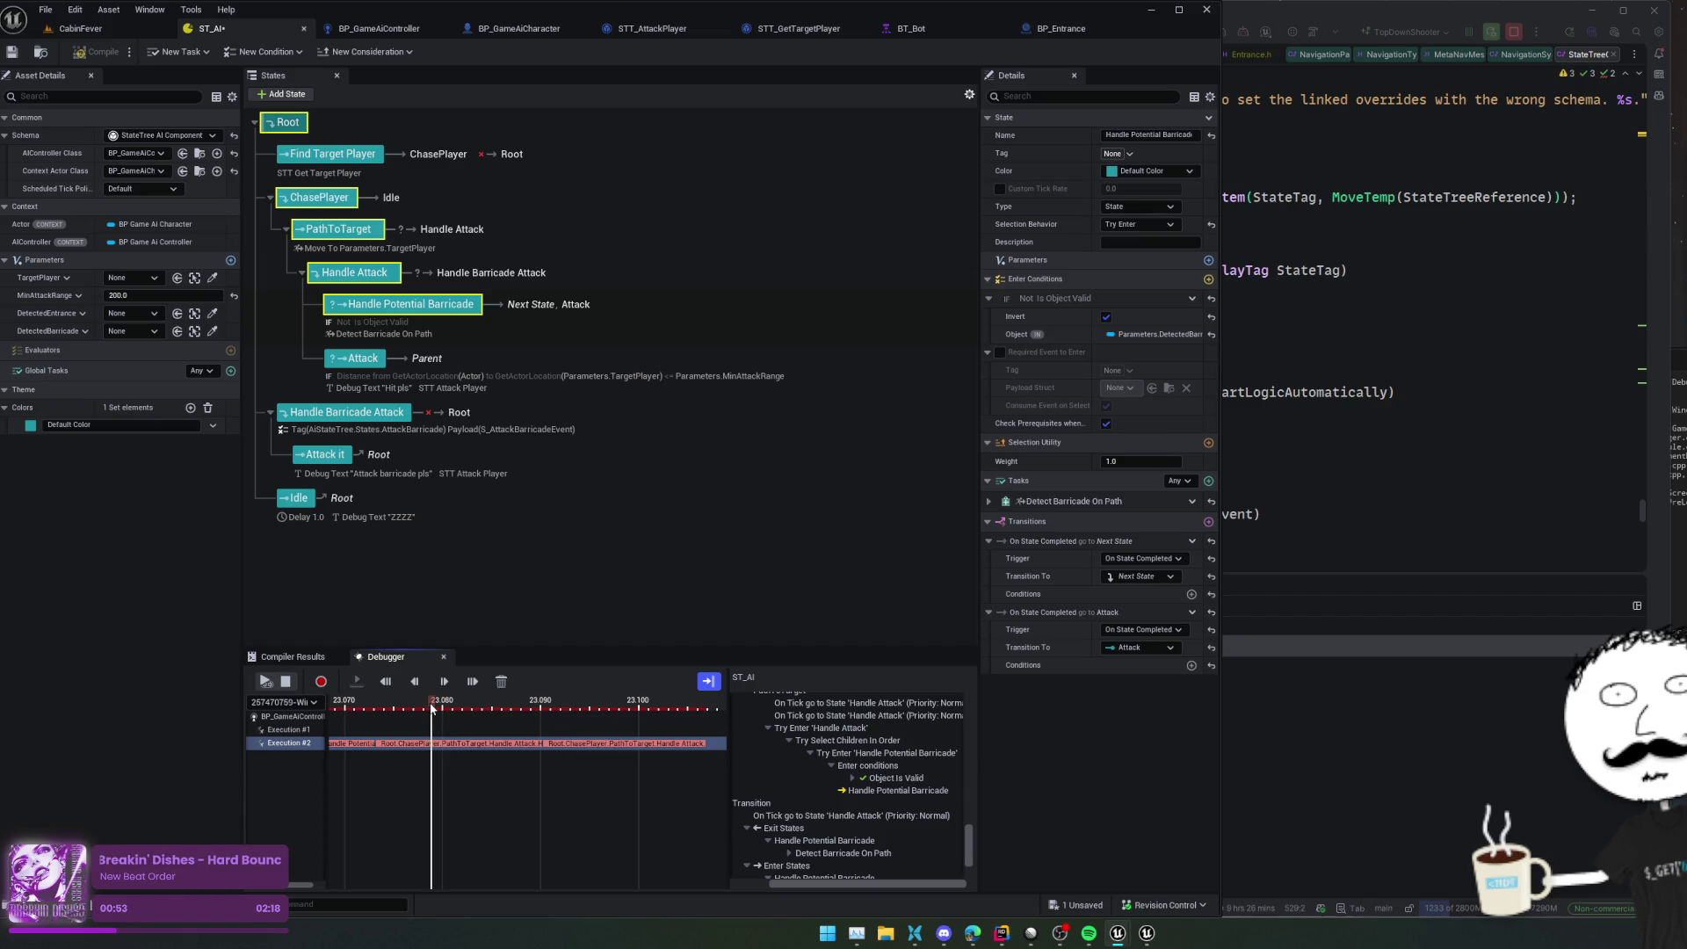
pyautogui.click(471, 747)
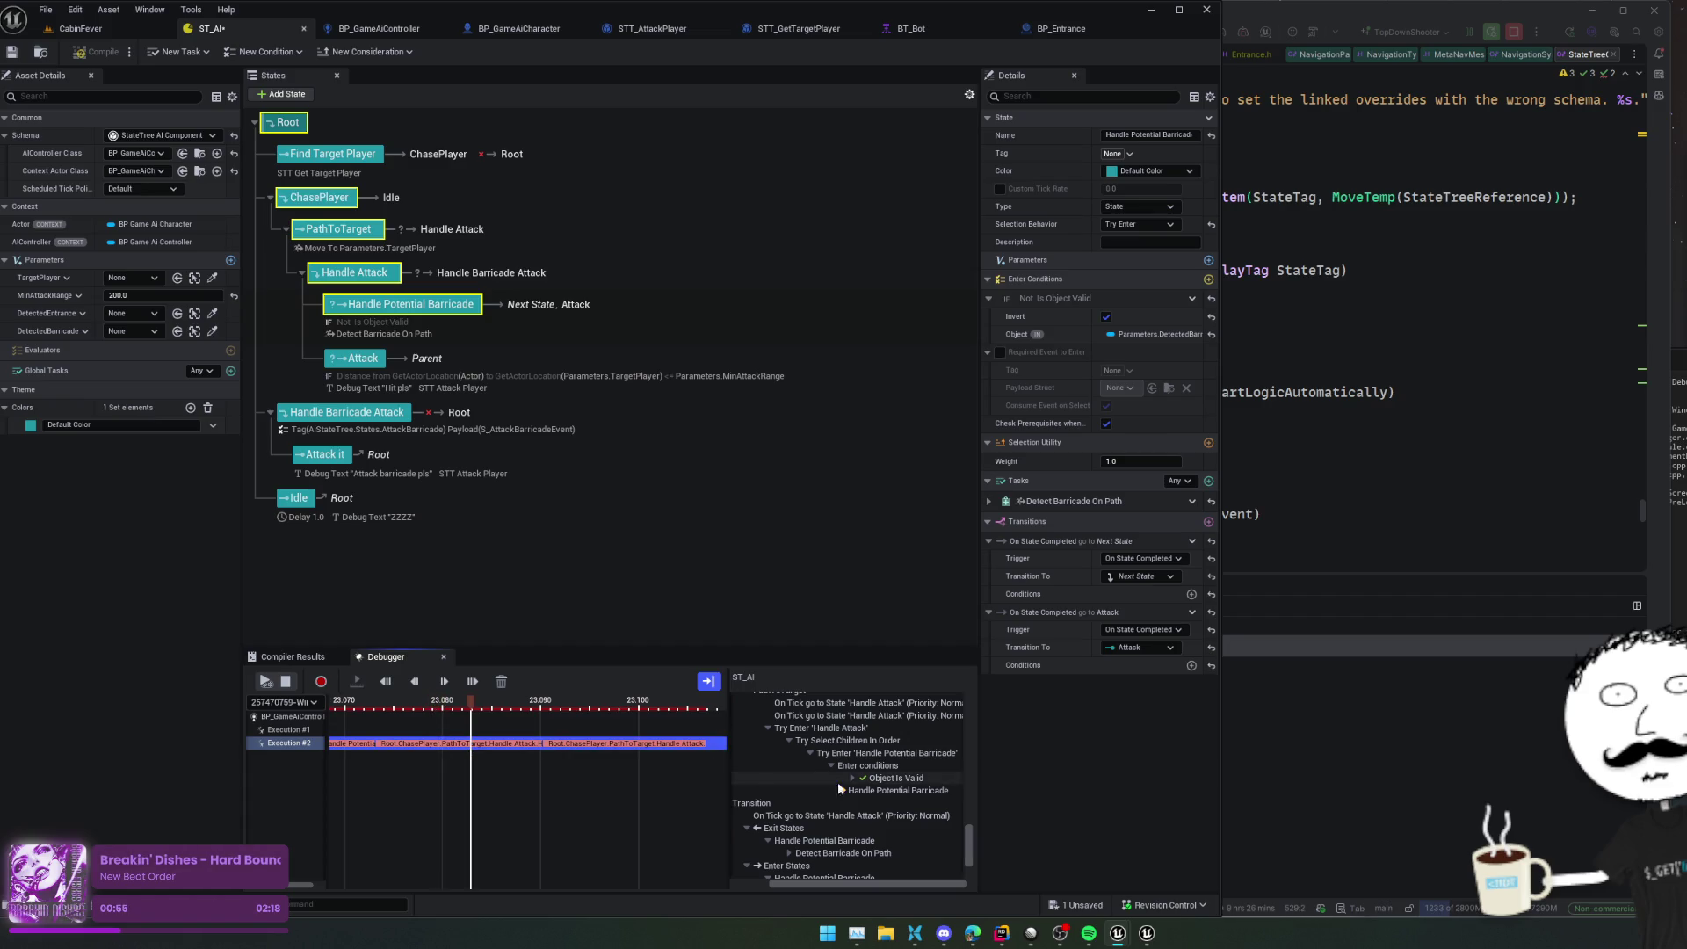
pyautogui.scroll(-2, 885, 783)
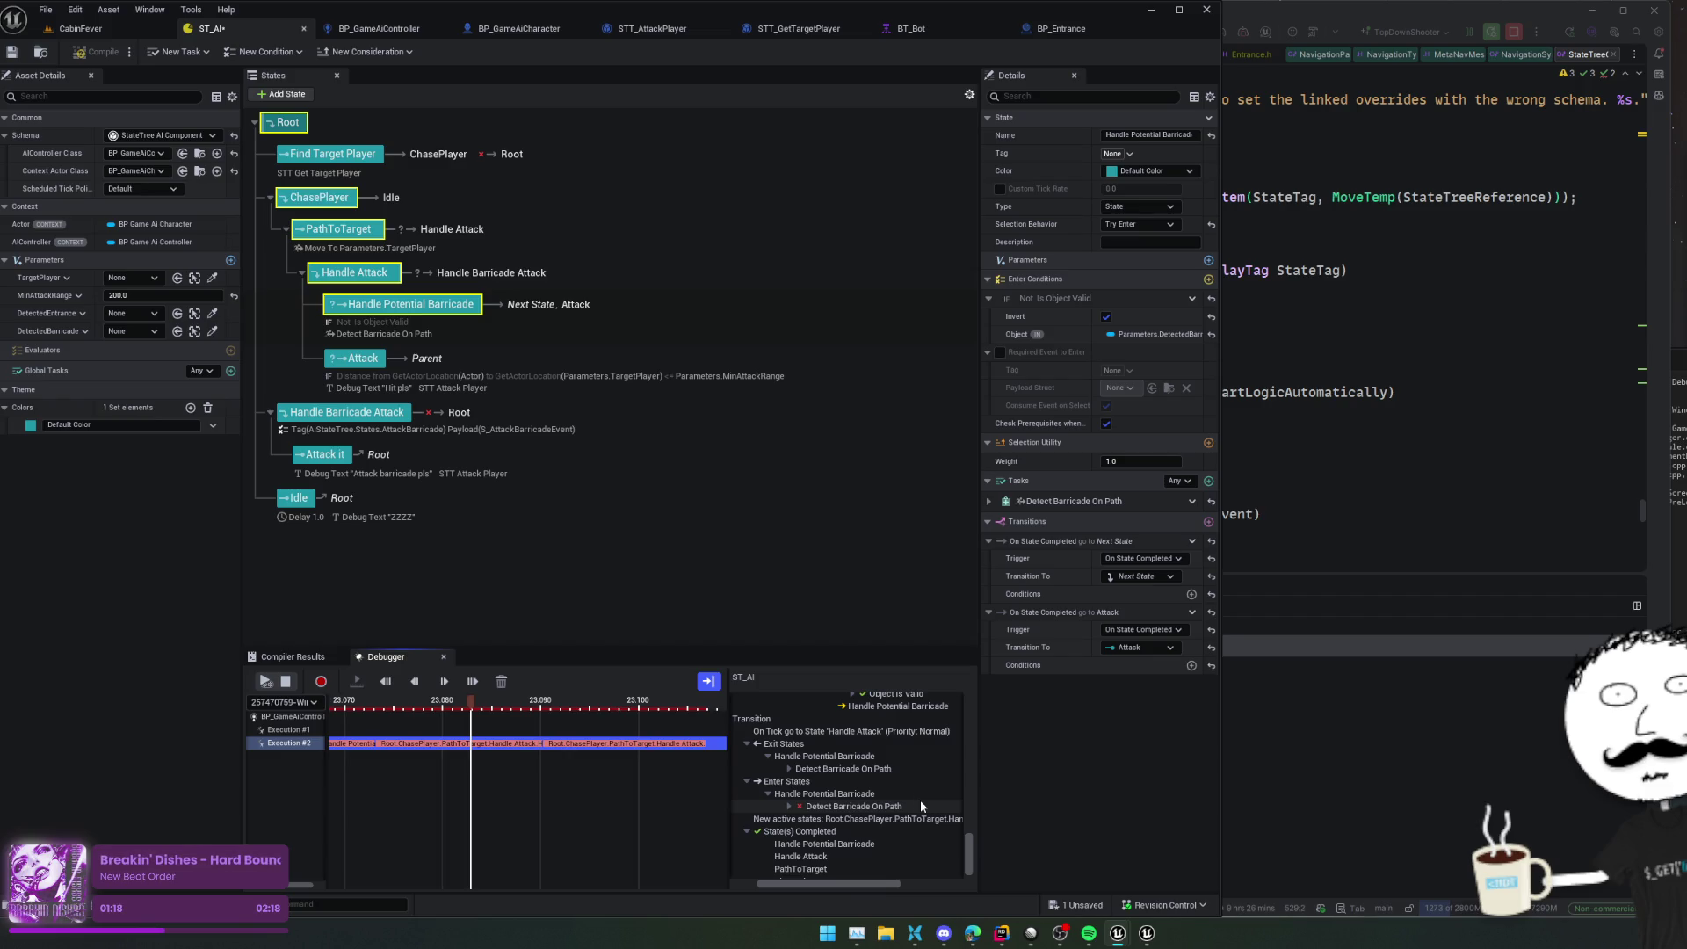
pyautogui.moveTo(530, 275)
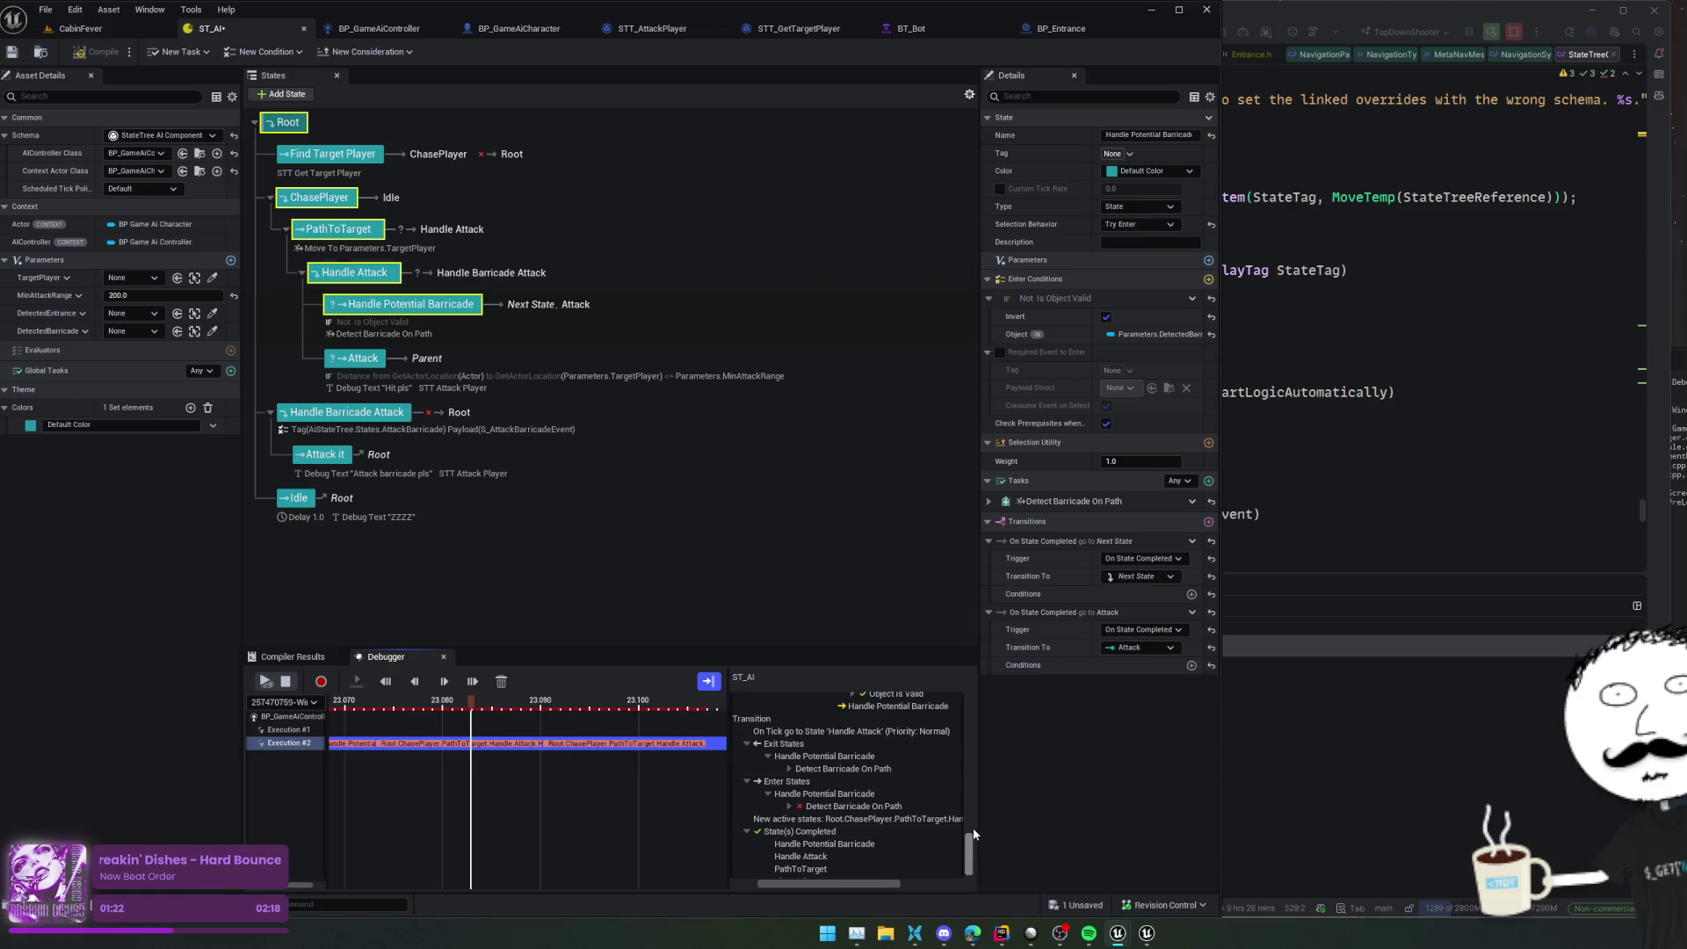
pyautogui.scroll(3, 950, 830)
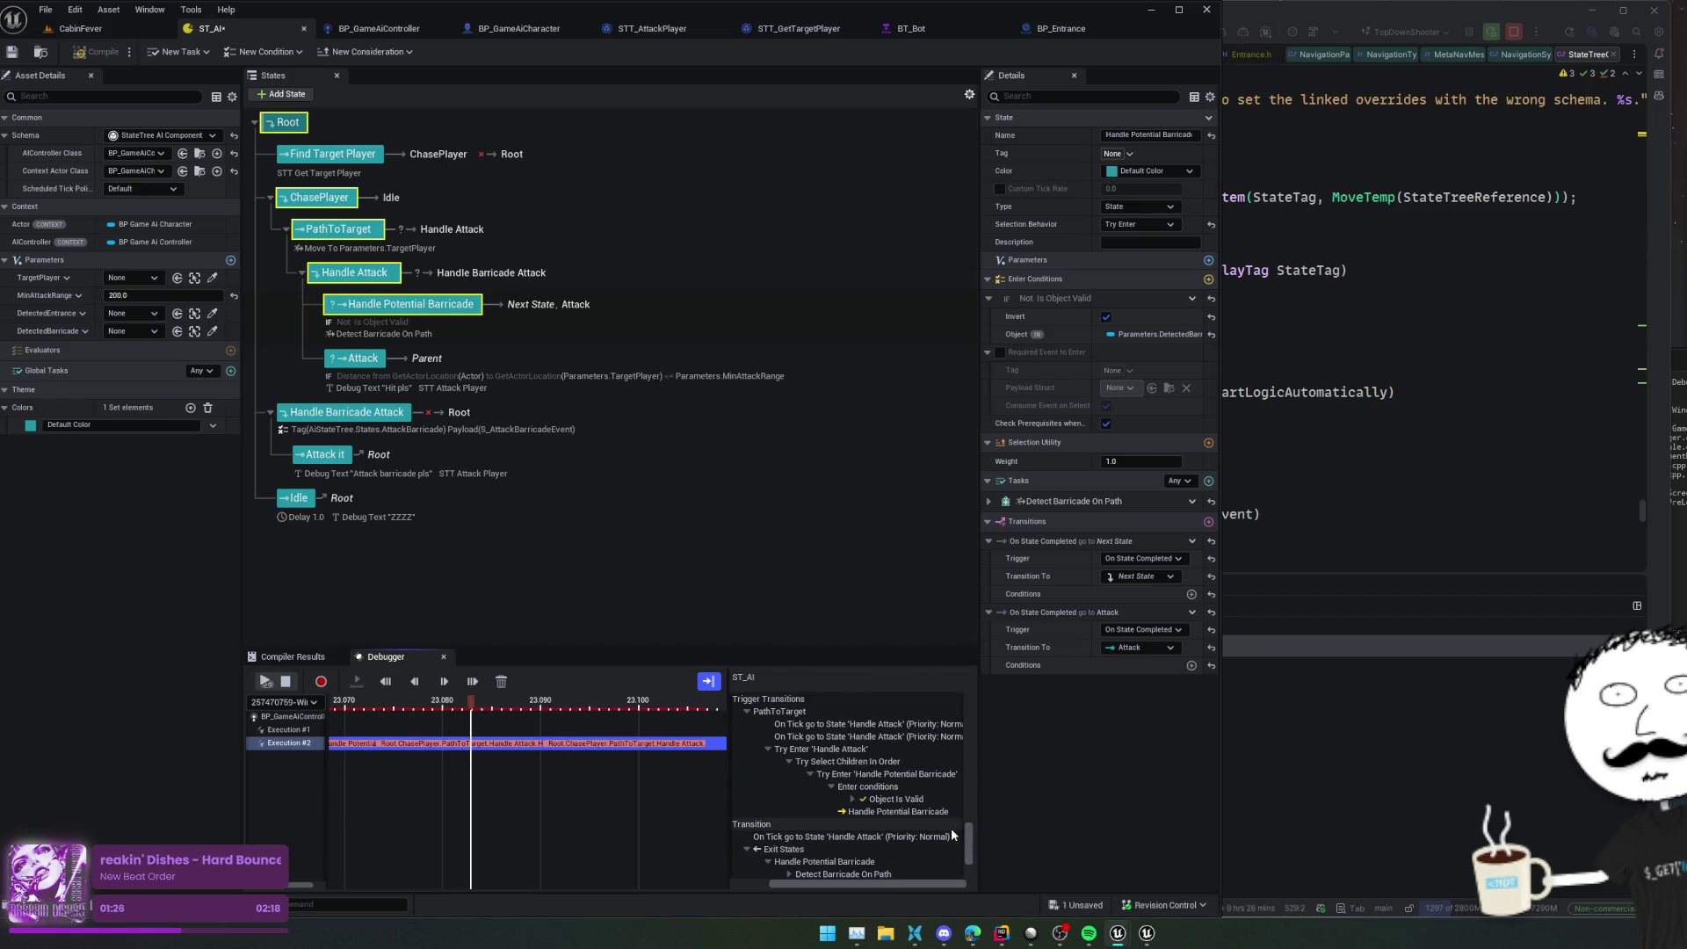
pyautogui.moveTo(969, 839); pyautogui.dragTo(965, 672)
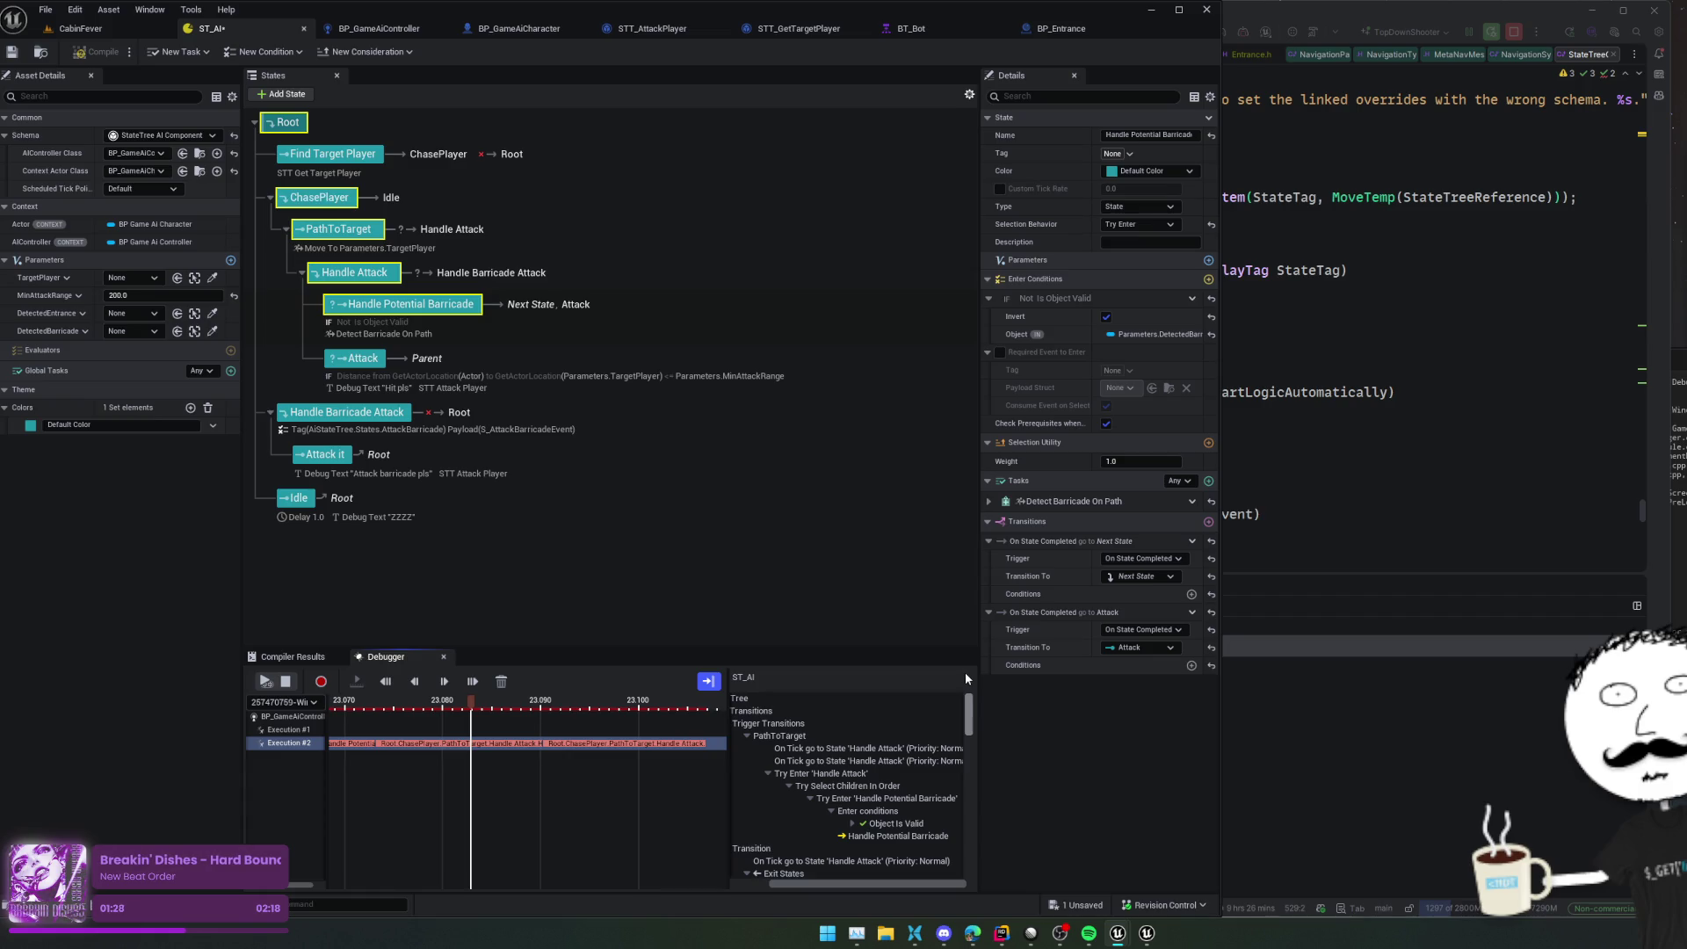
pyautogui.scroll(-2, 973, 718)
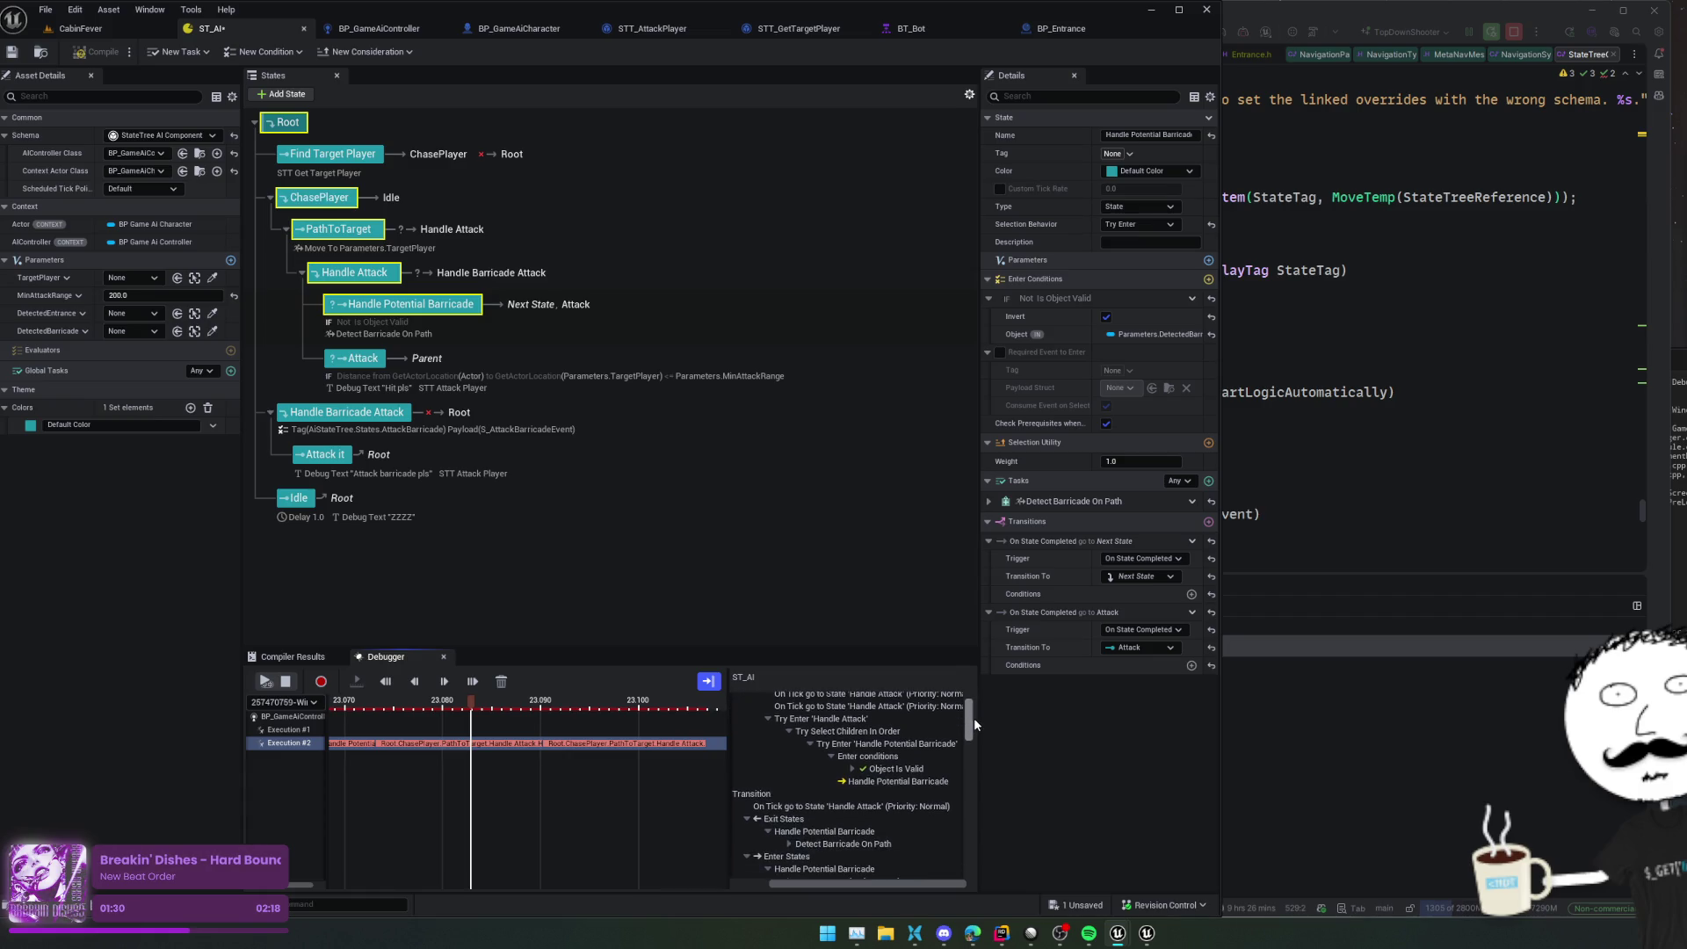
pyautogui.scroll(-2, 973, 719)
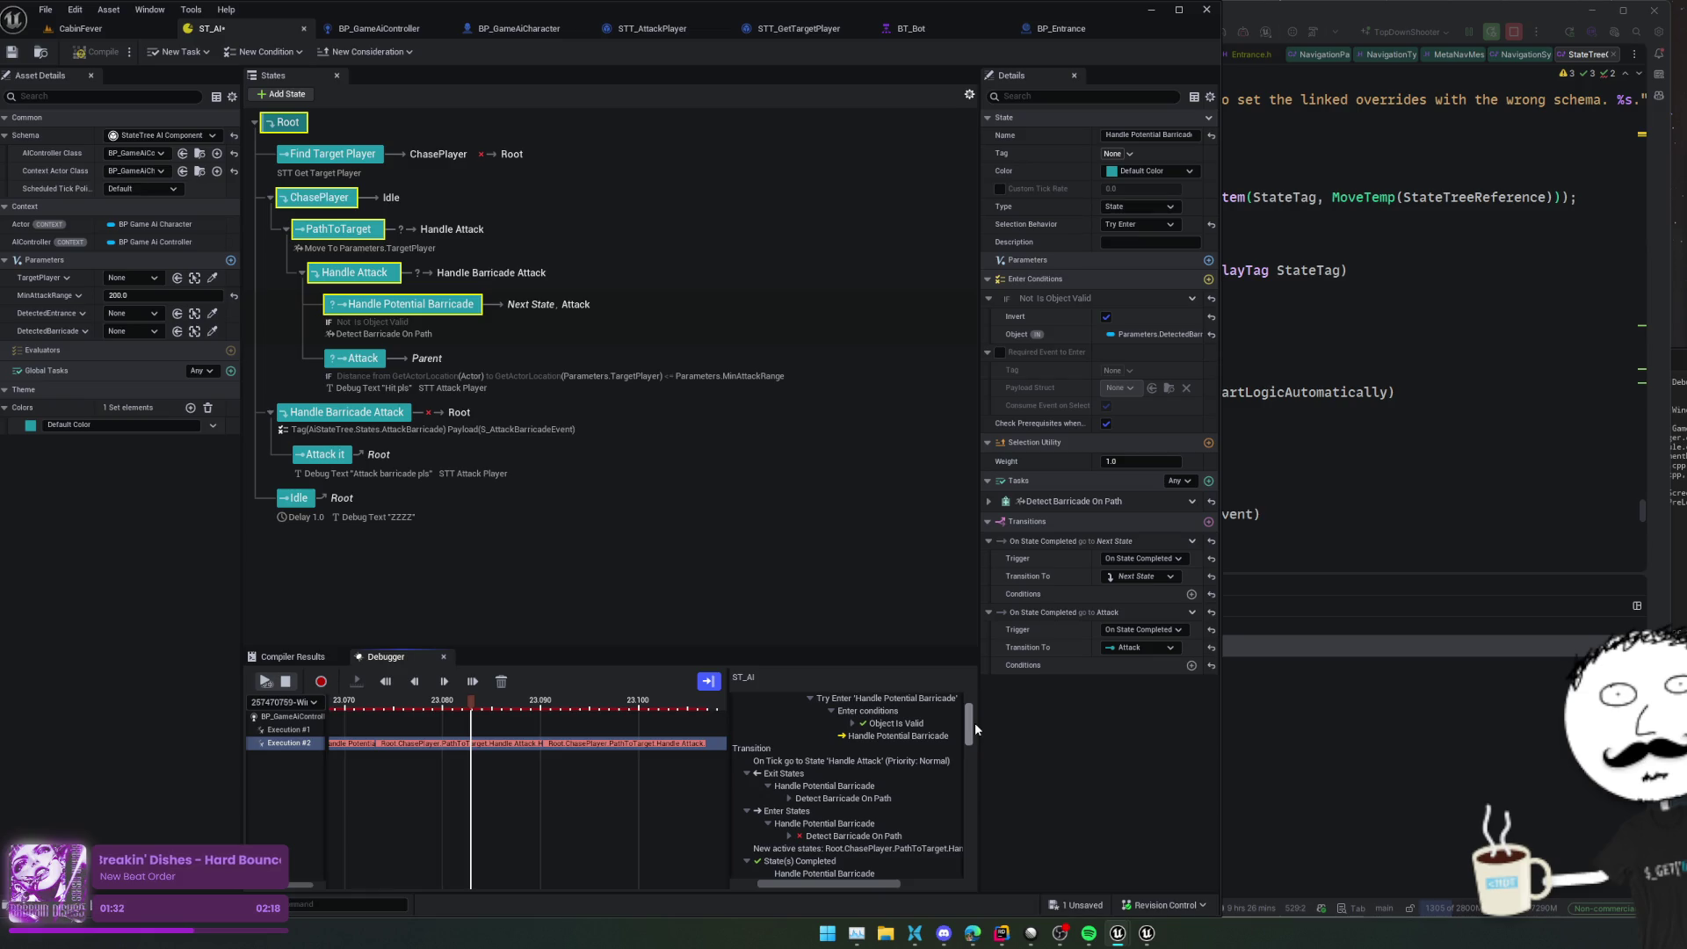
pyautogui.scroll(-1, 974, 723)
pyautogui.scroll(-1, 975, 726)
pyautogui.scroll(-3, 974, 725)
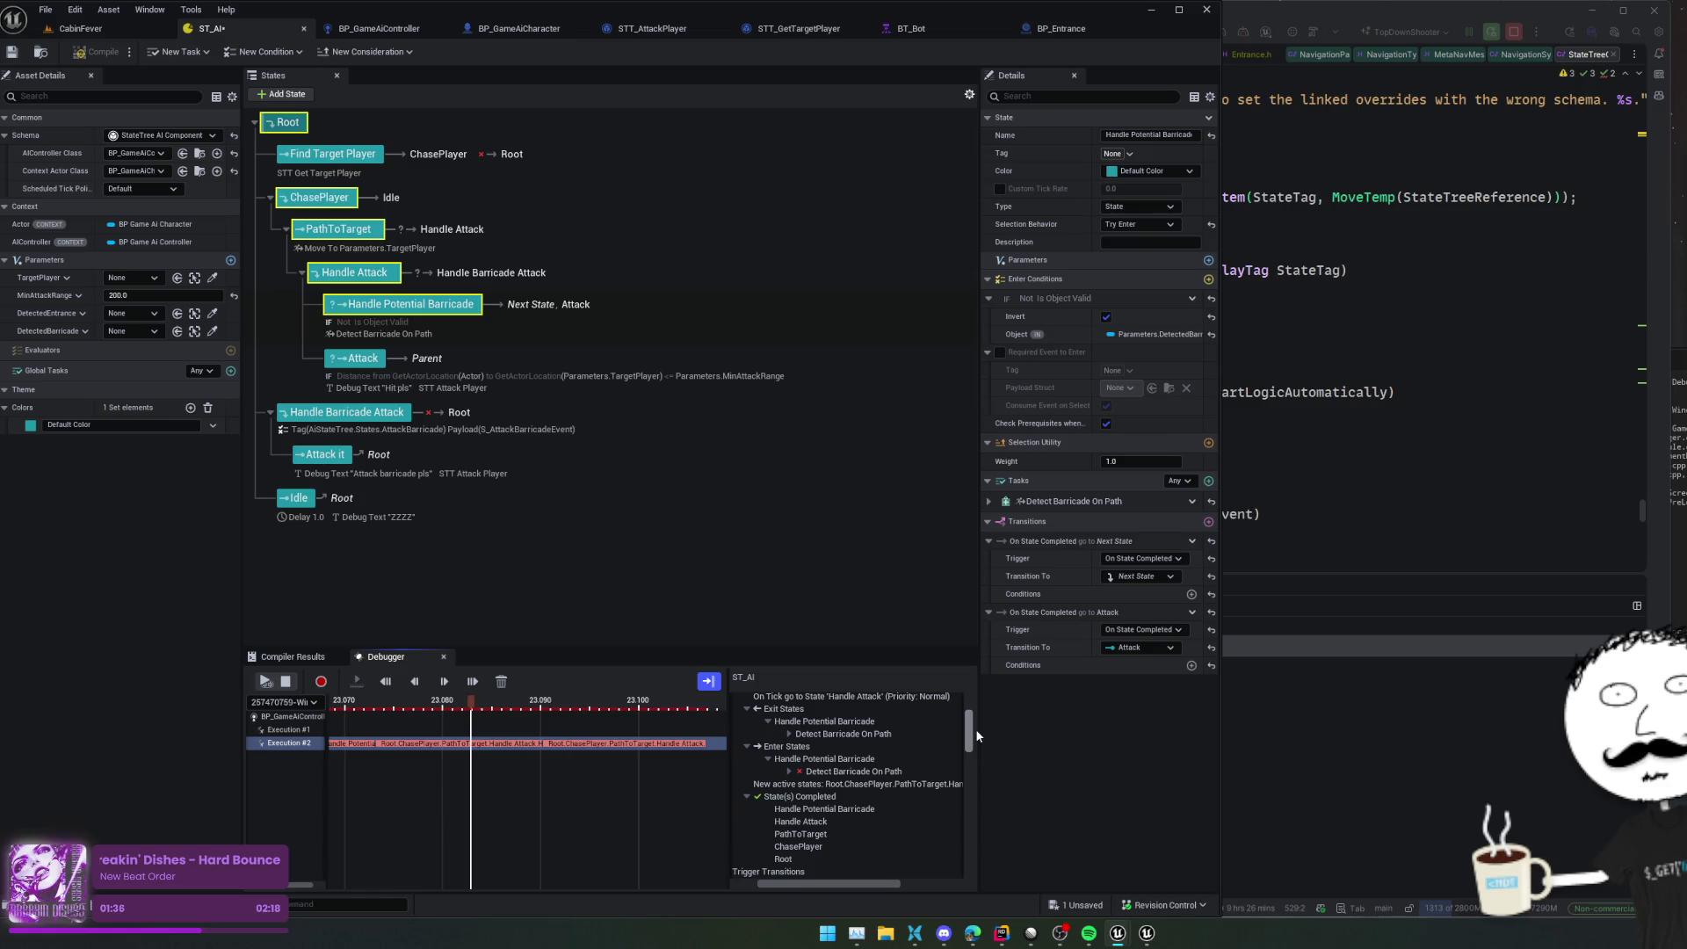
pyautogui.click(942, 785)
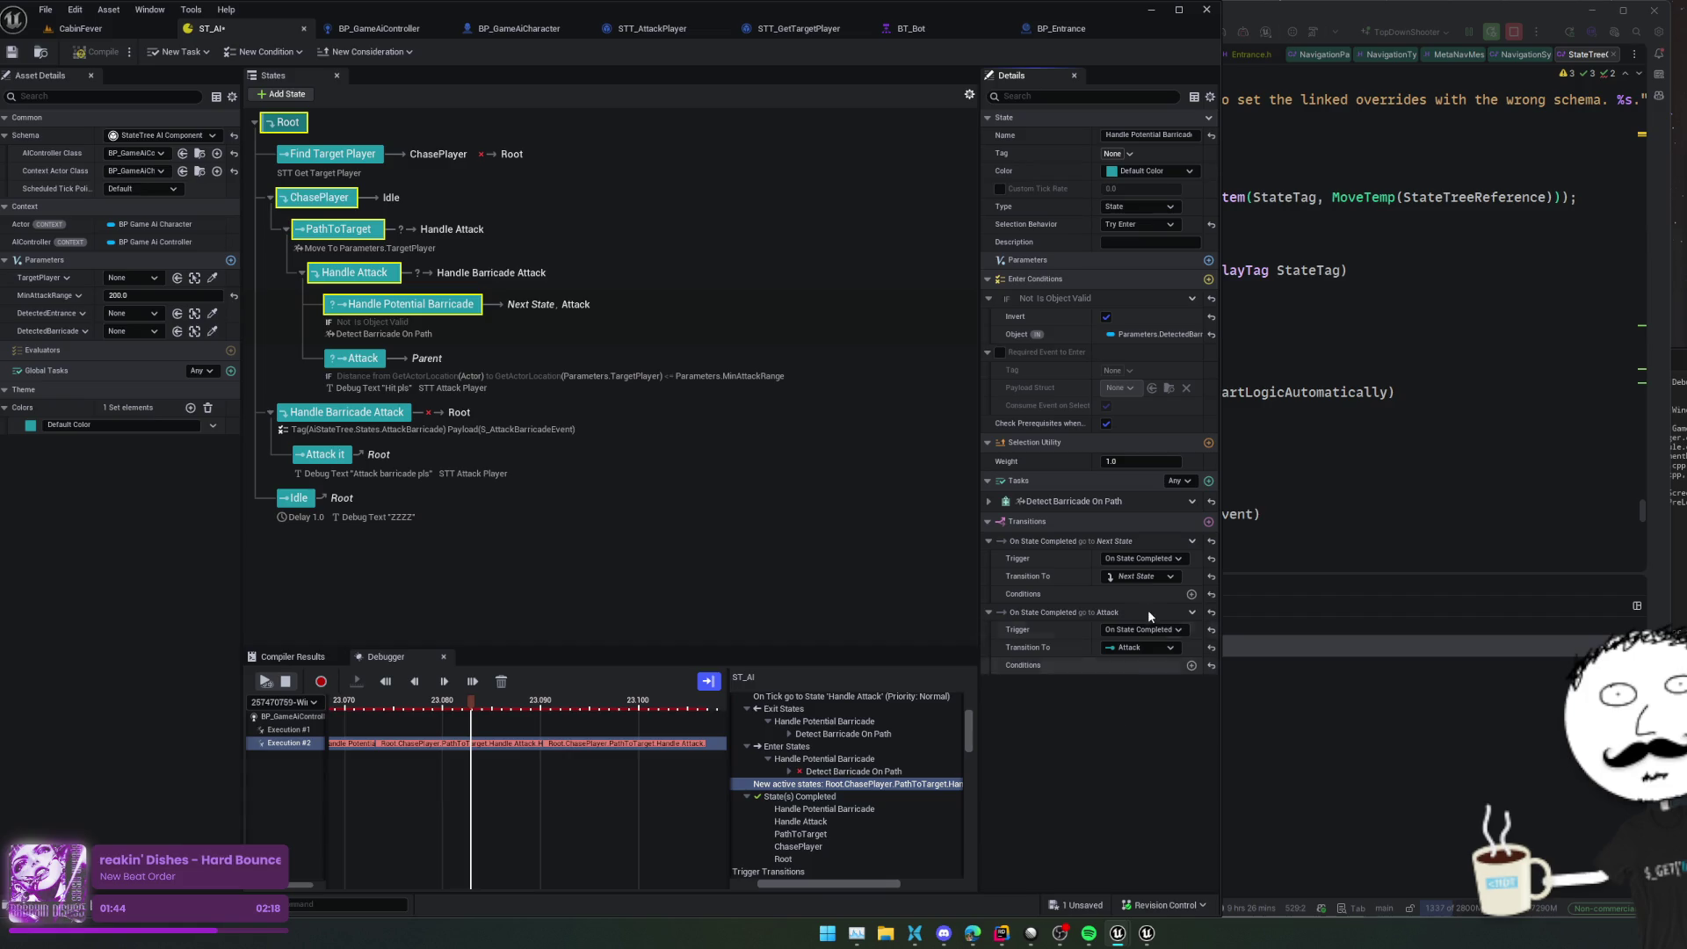
# Set Handle Potential Barricade to Try Follow Transitions and remove its transition to Attack, keeping On State Completed
pyautogui.click(1134, 221)
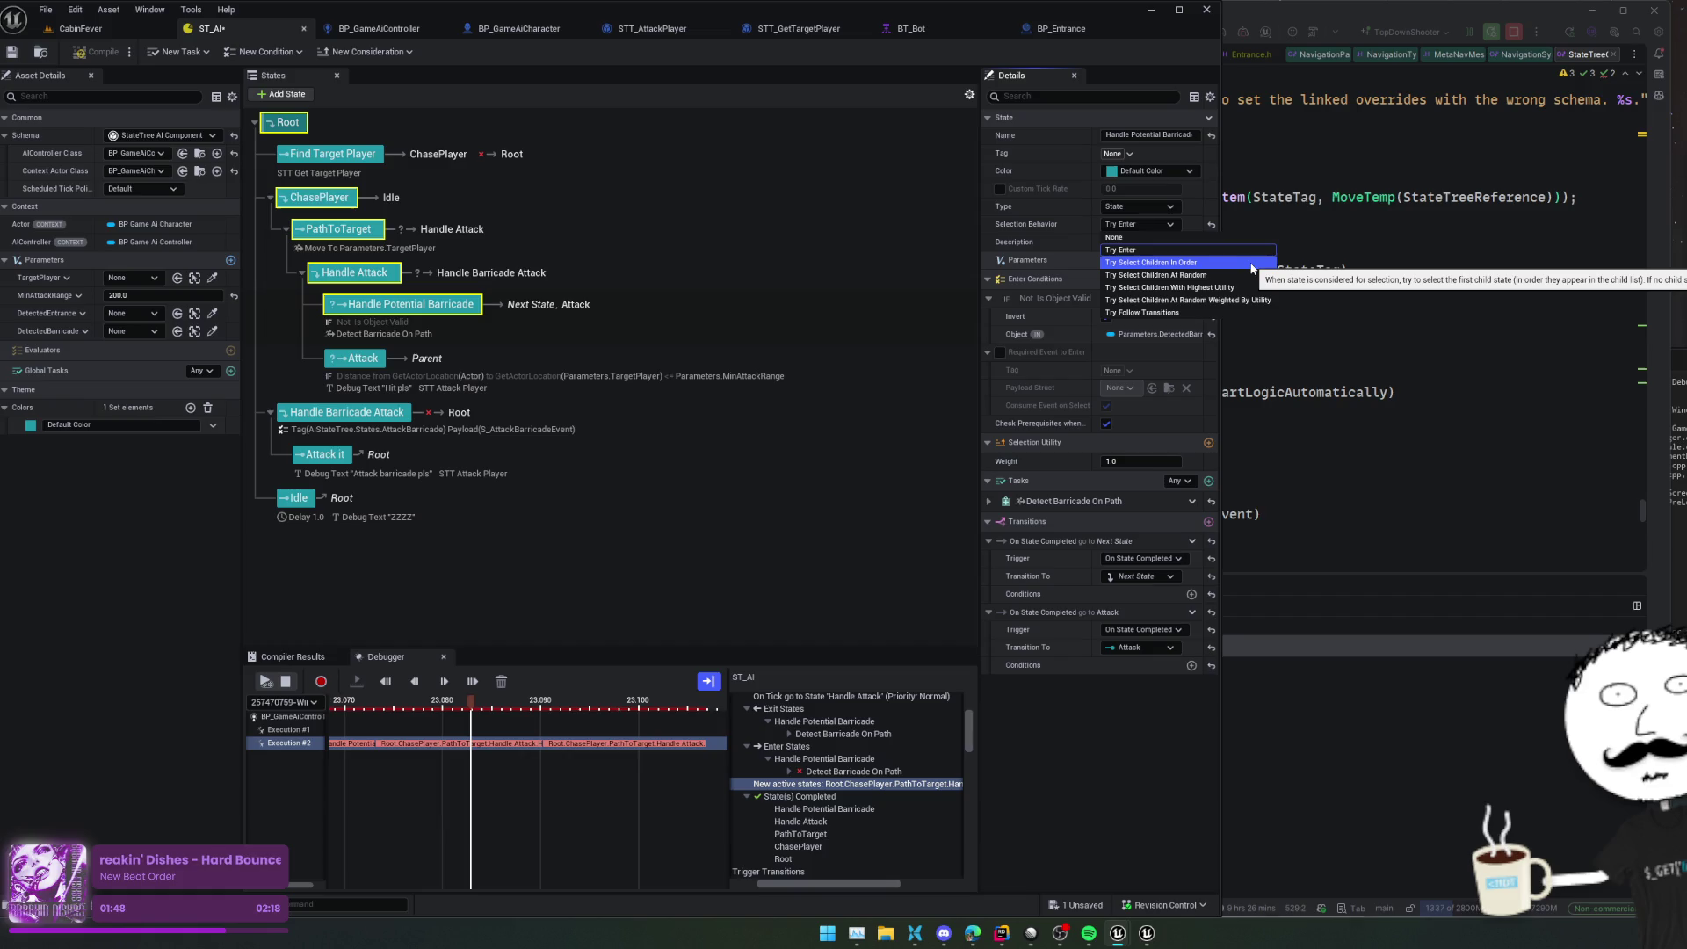
pyautogui.click(1195, 313)
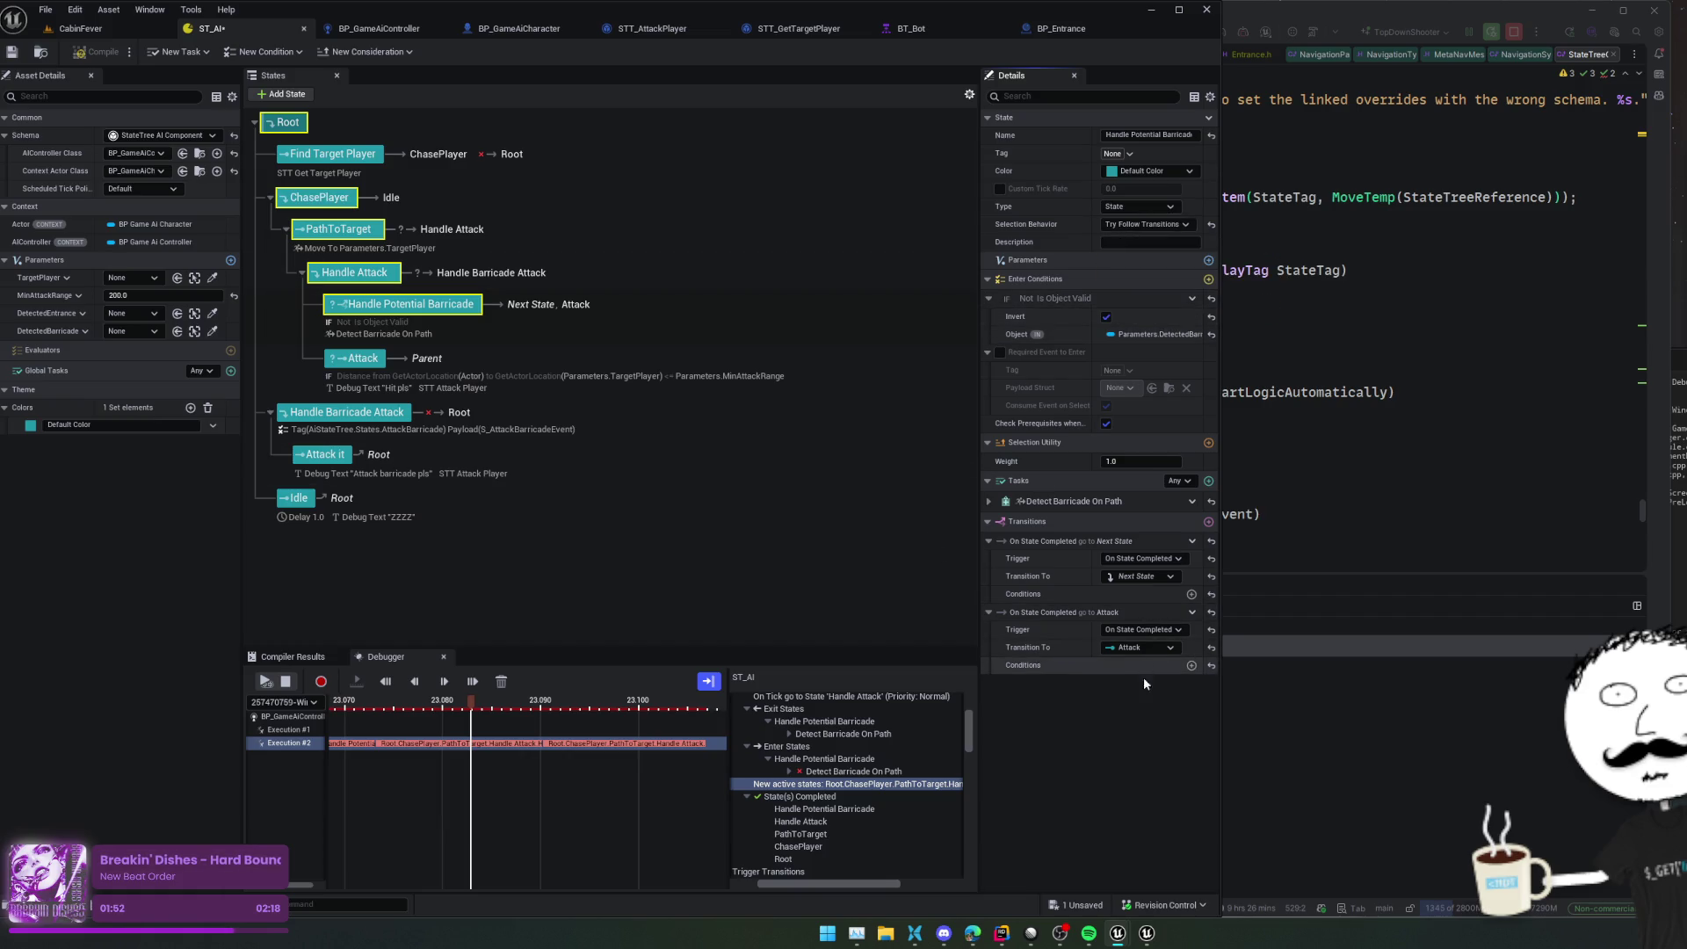
pyautogui.click(1195, 617)
pyautogui.click(1248, 697)
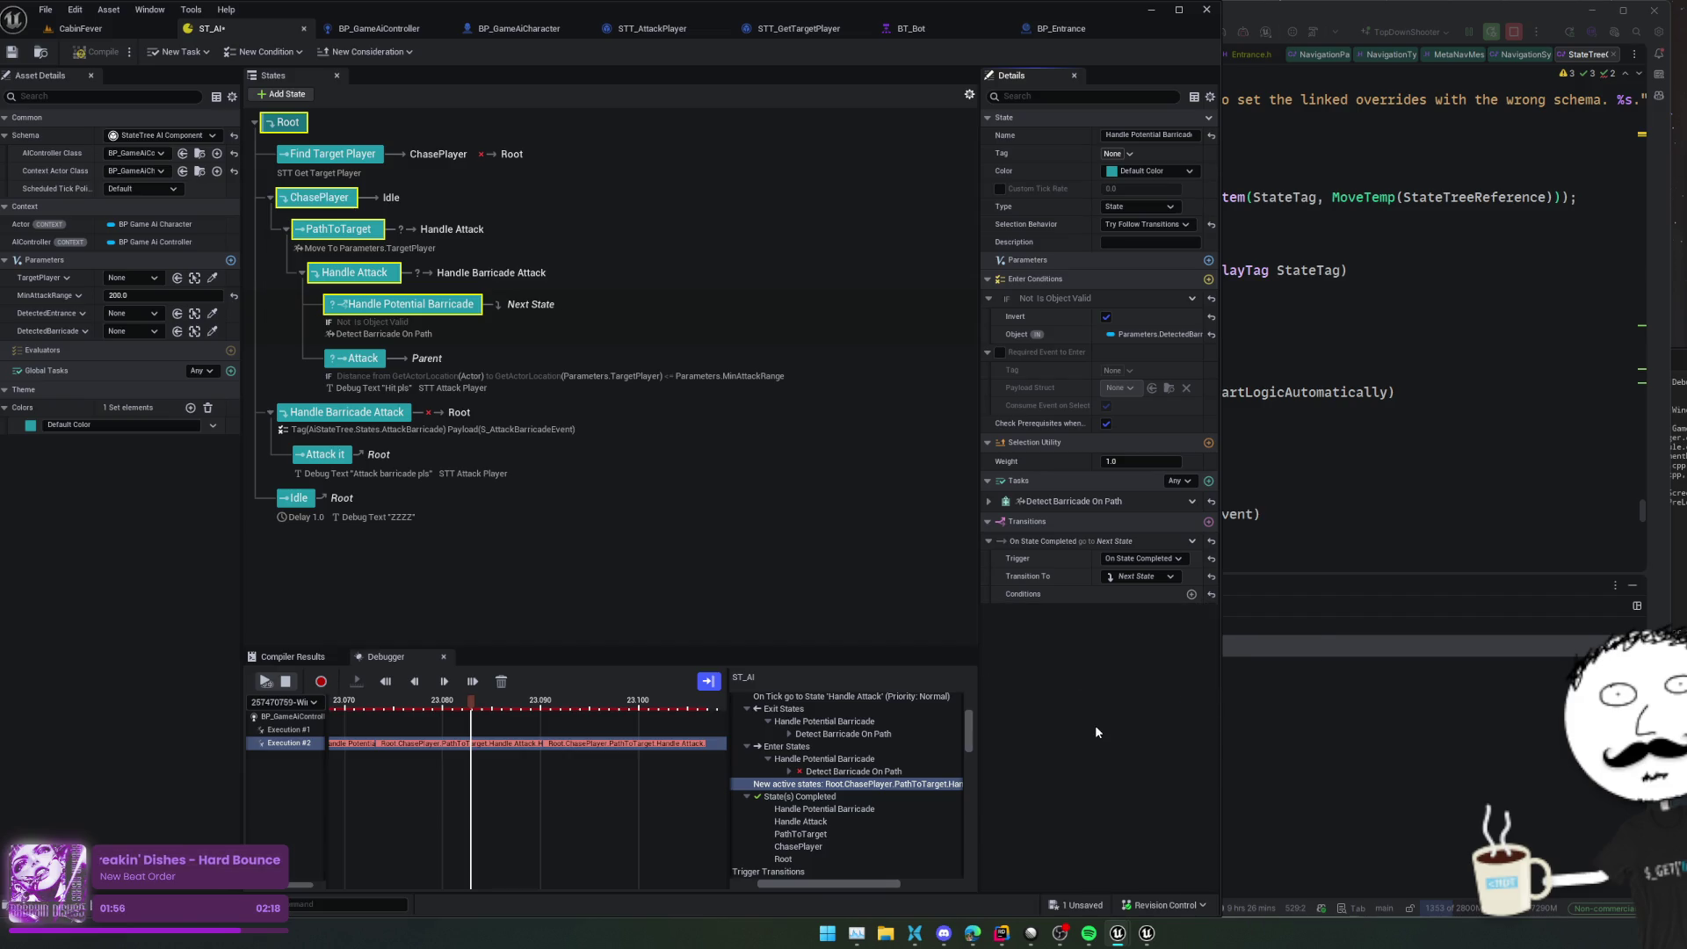
pyautogui.click(1142, 559)
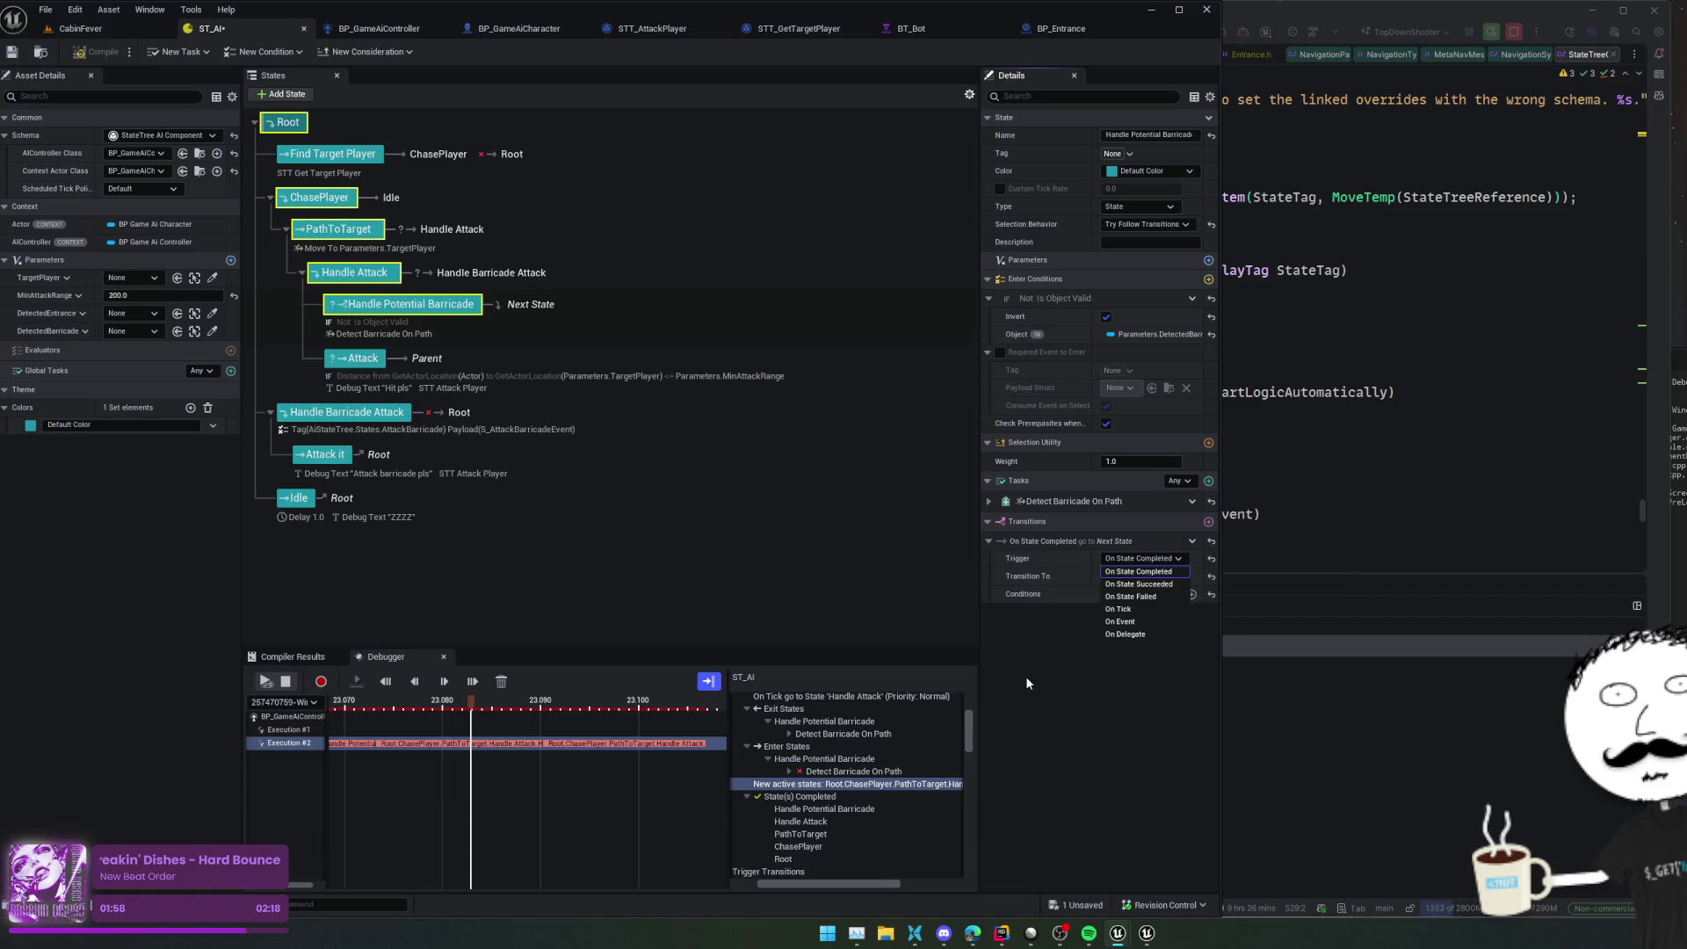
pyautogui.click(1042, 655)
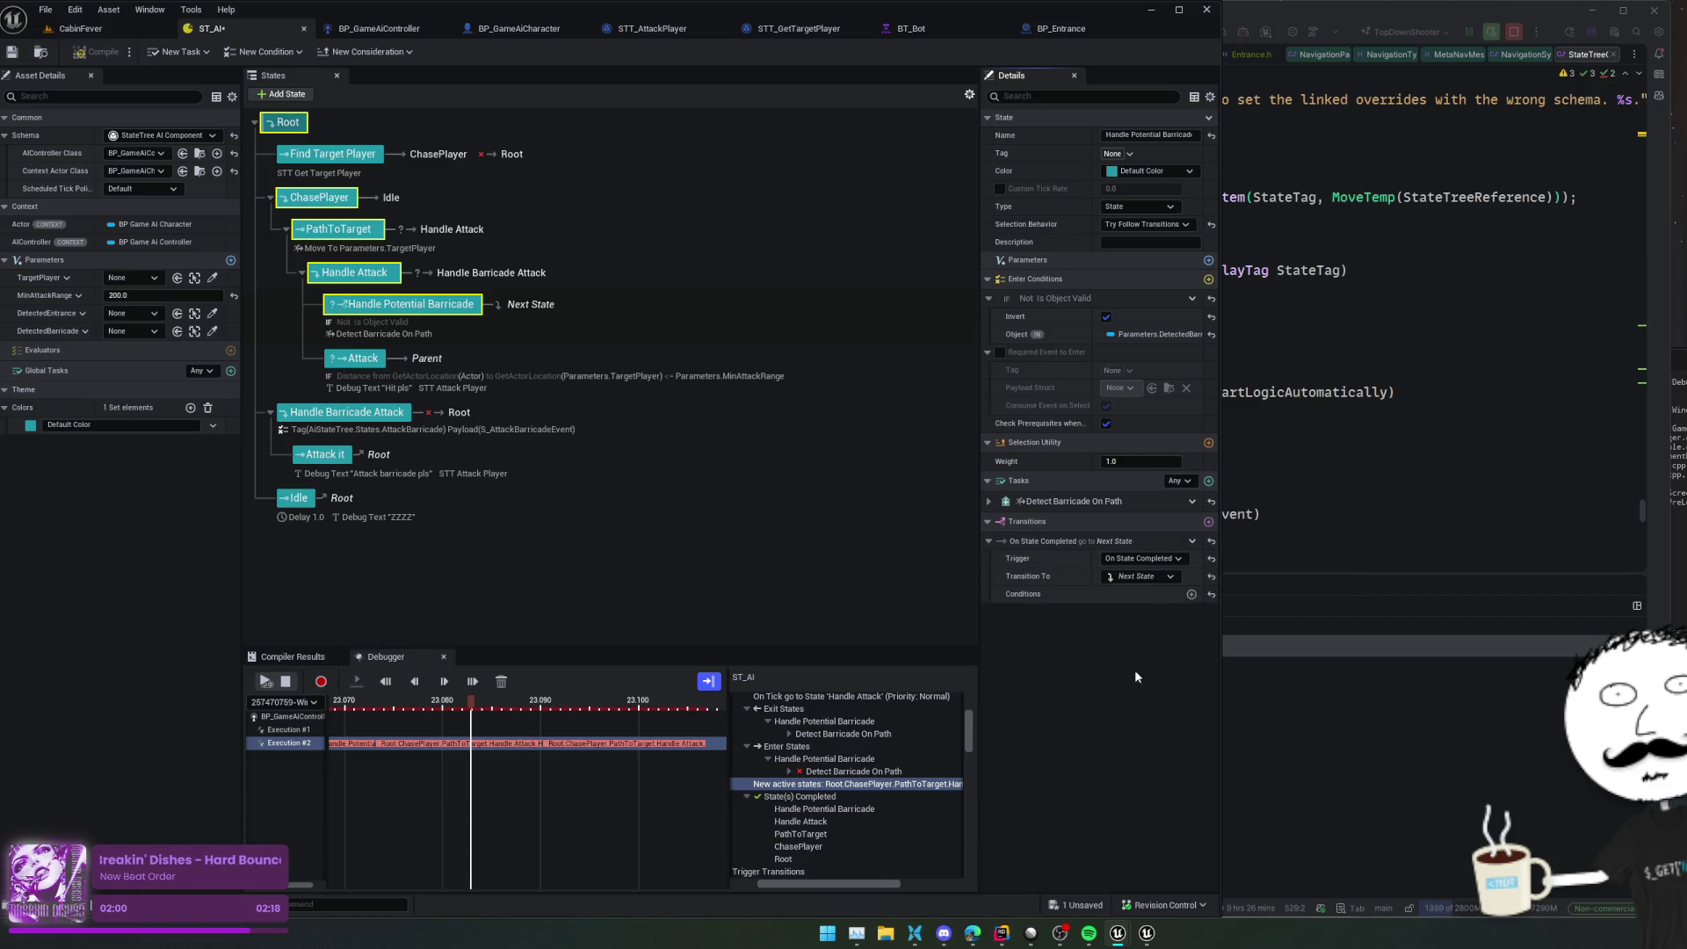
pyautogui.click(375, 361)
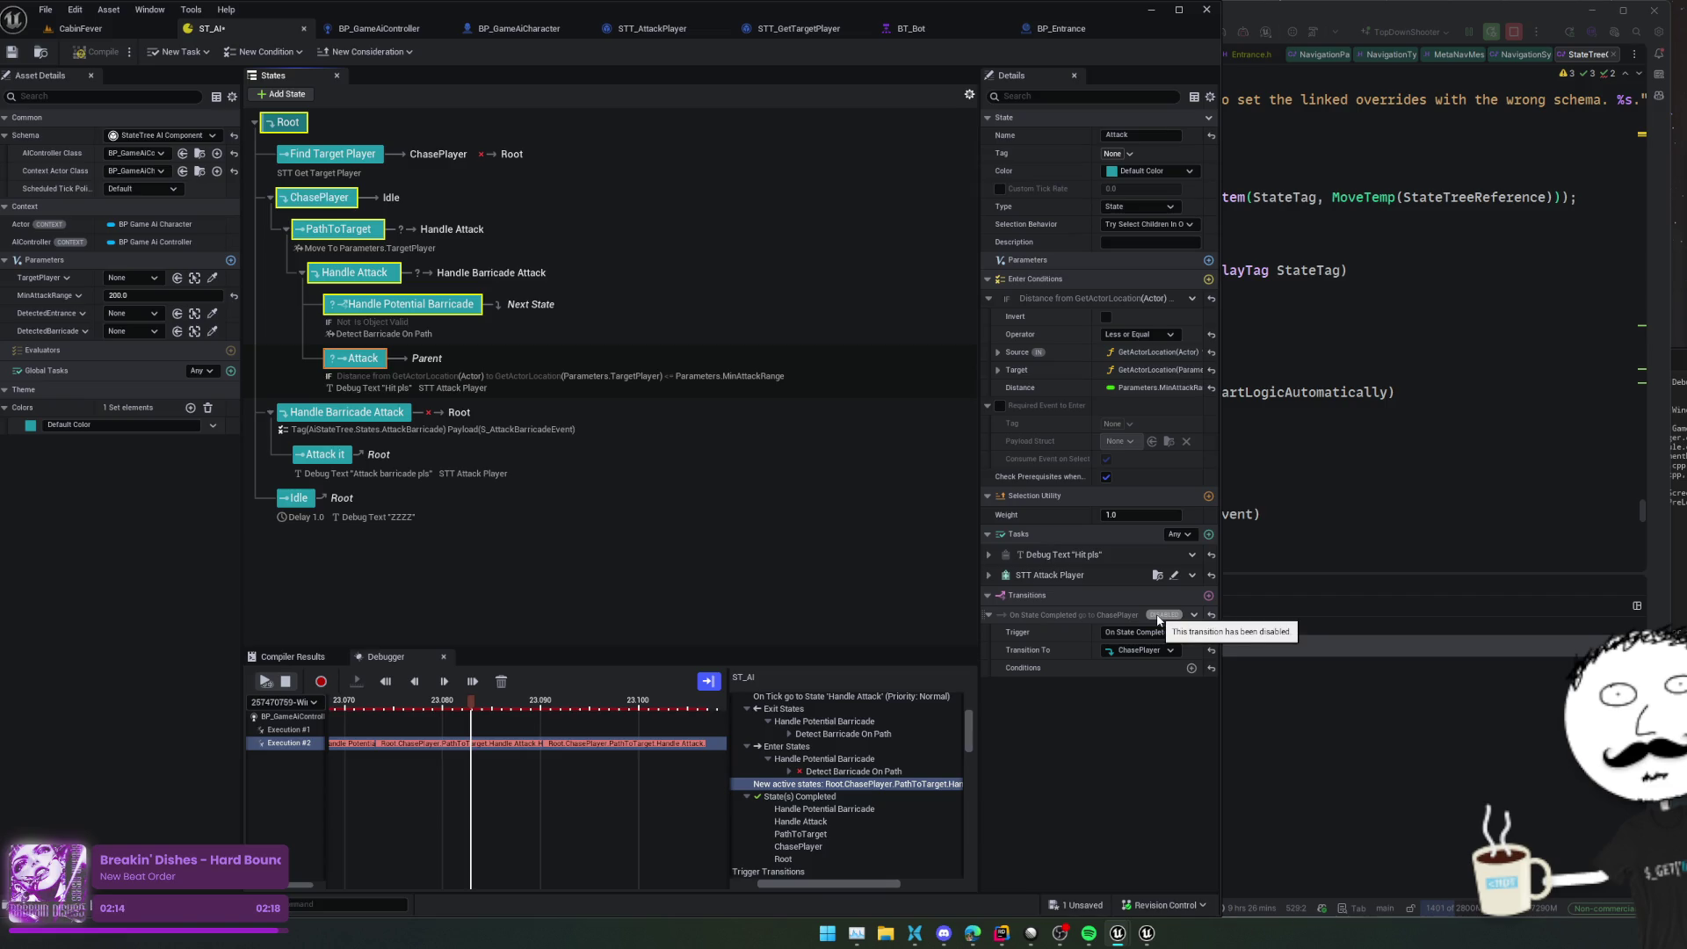
# Add a second On State Completed transition to Attack targeting None, then stop the debugger
pyautogui.click(1208, 595)
pyautogui.click(1140, 722)
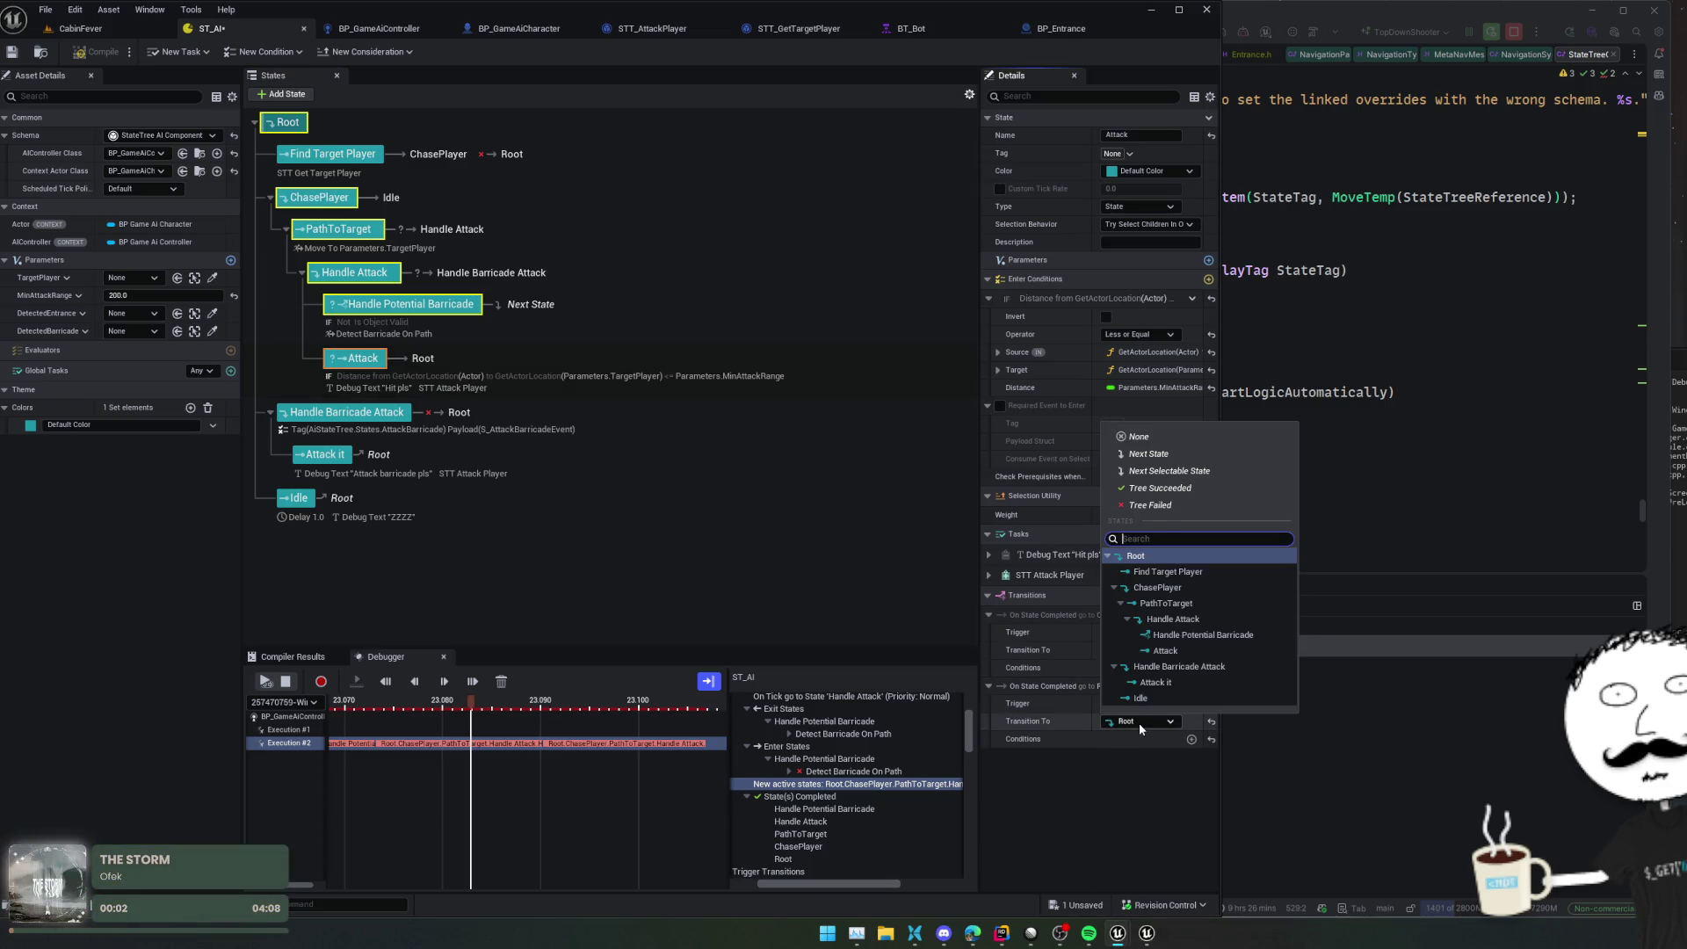
pyautogui.click(1151, 438)
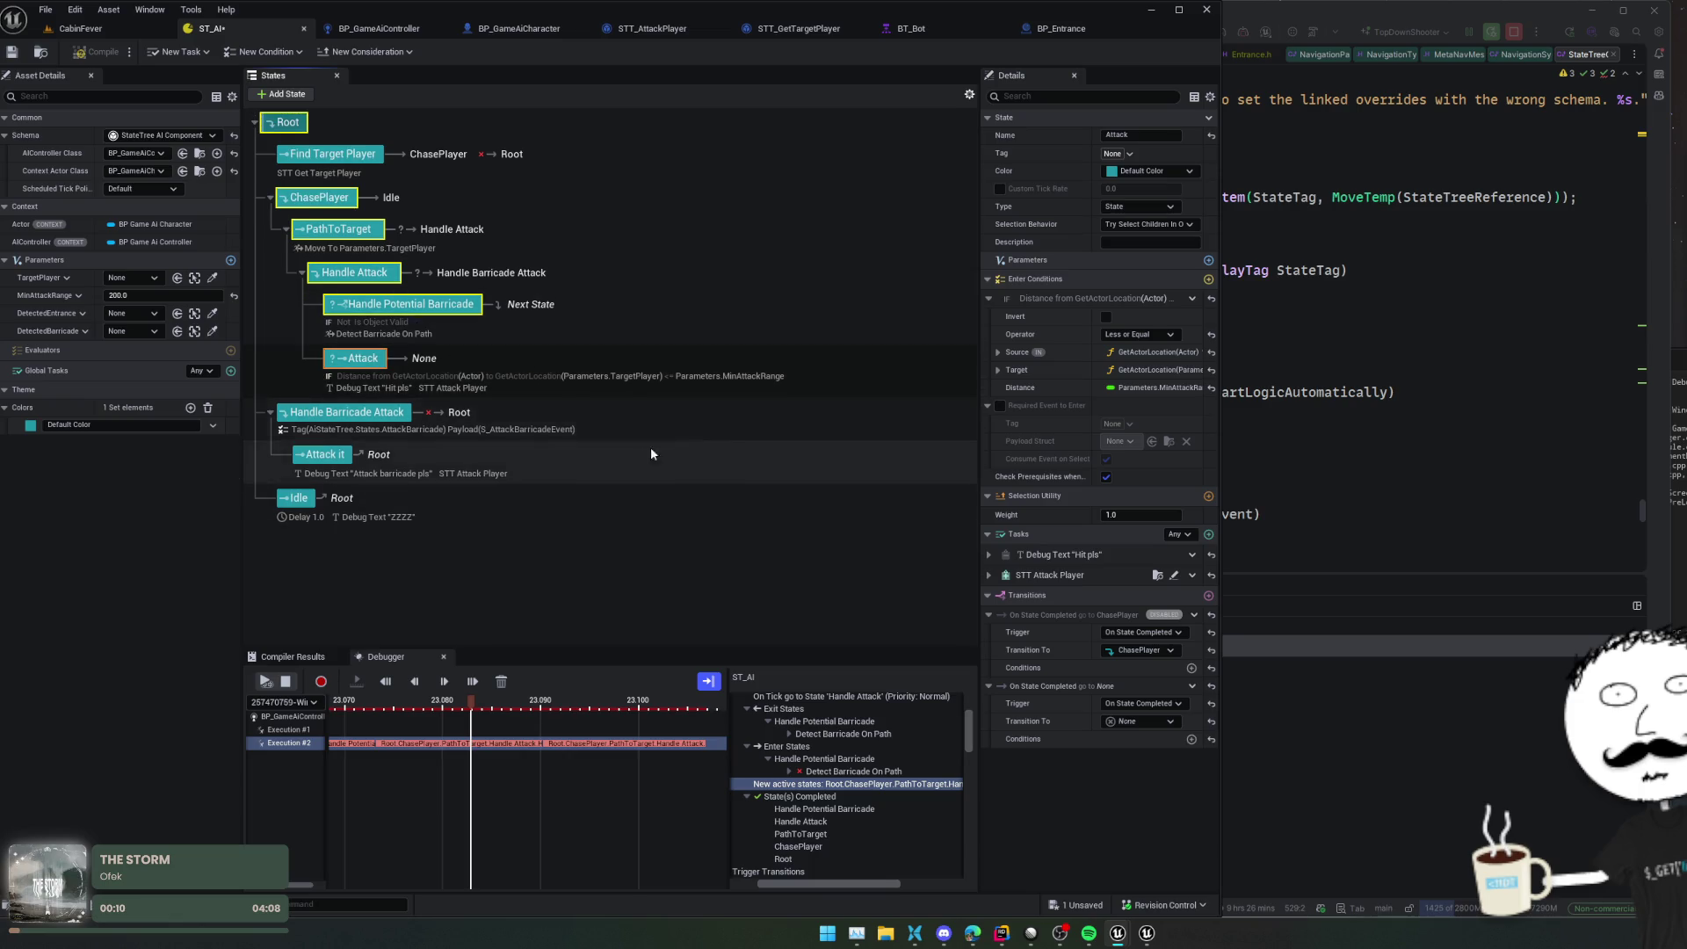
pyautogui.scroll(1, 682, 501)
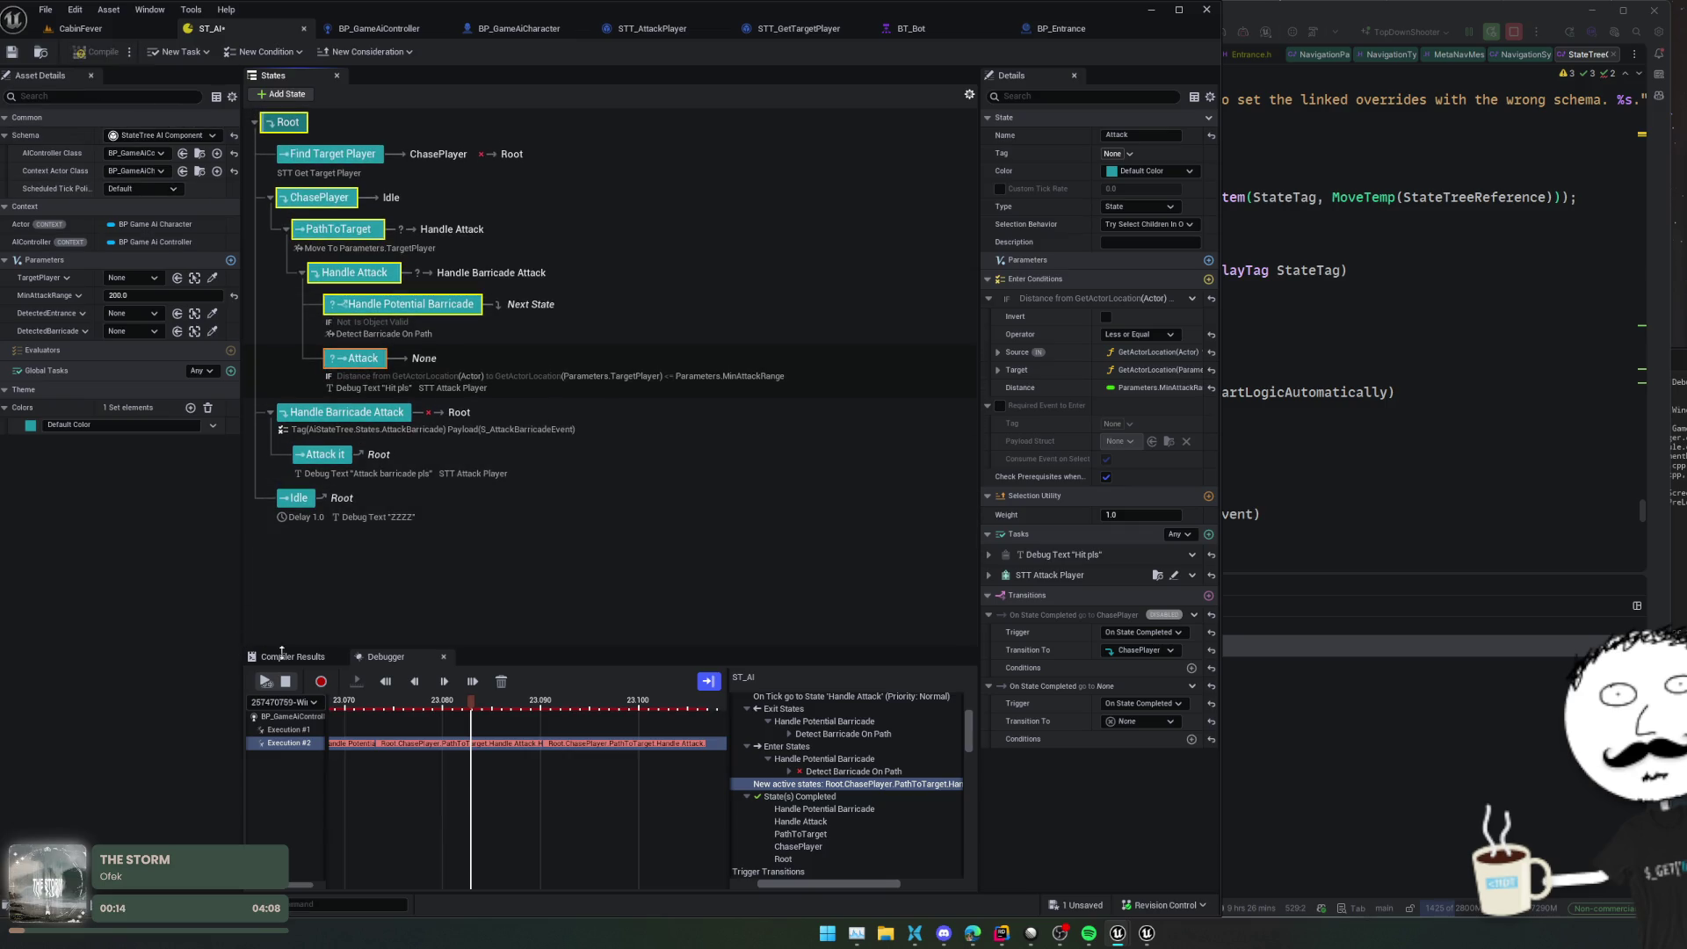
pyautogui.click(288, 684)
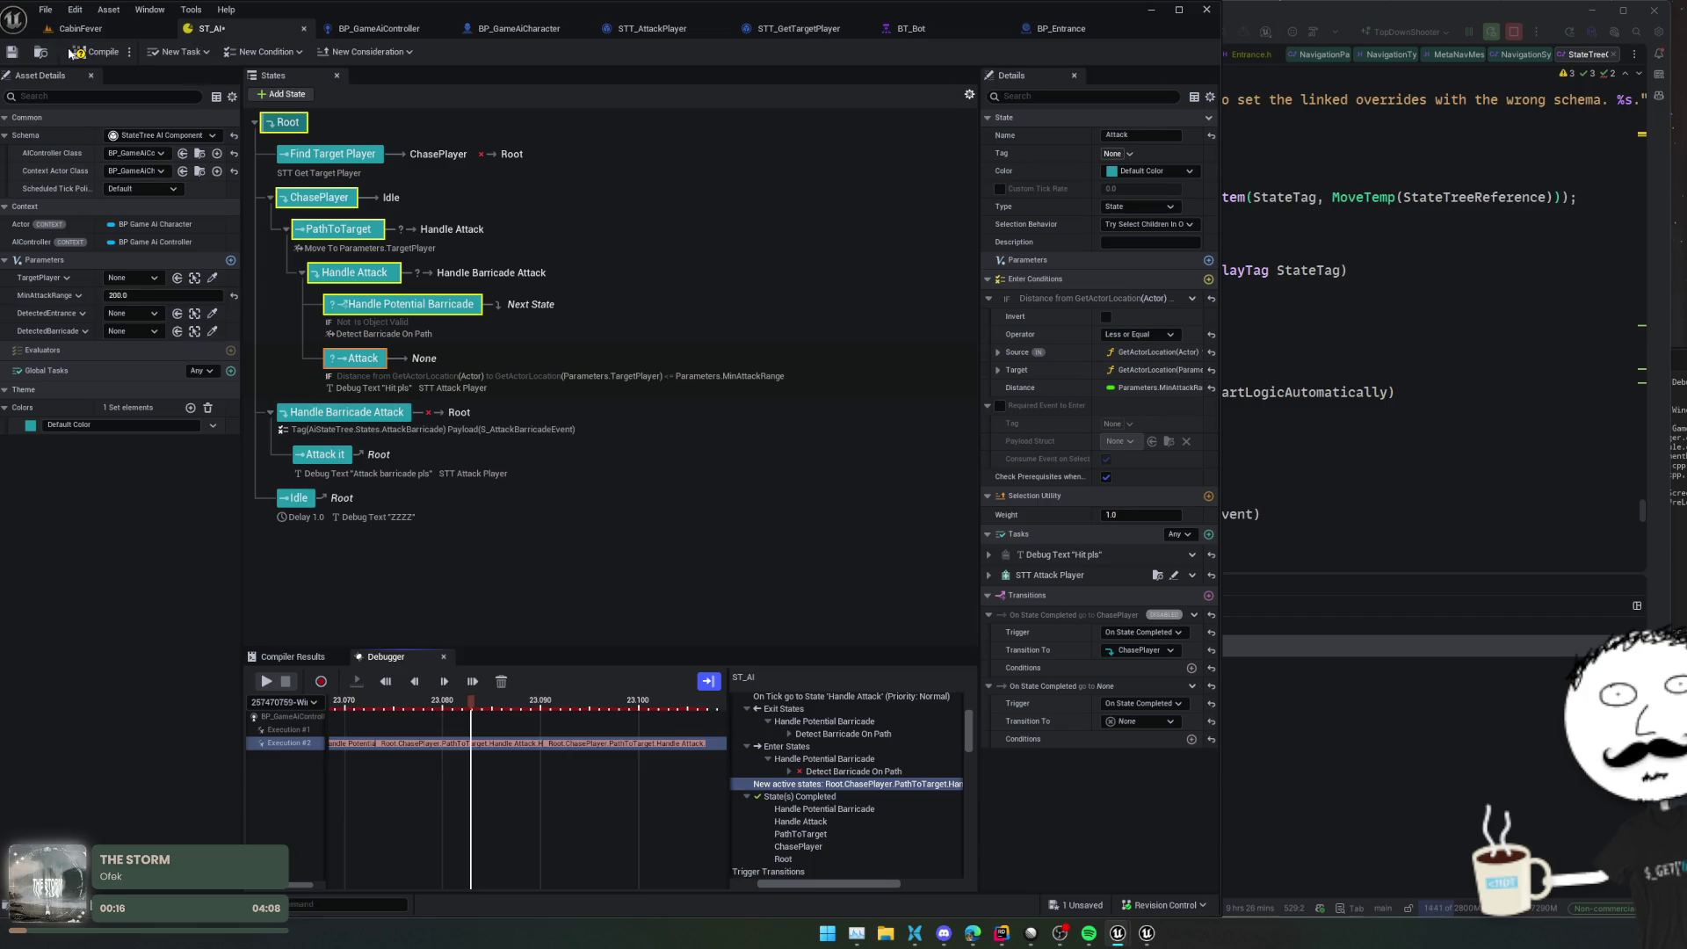
# Compile and save ST_AI, then inspect the error rejecting Attack's None transition target
pyautogui.click(11, 52)
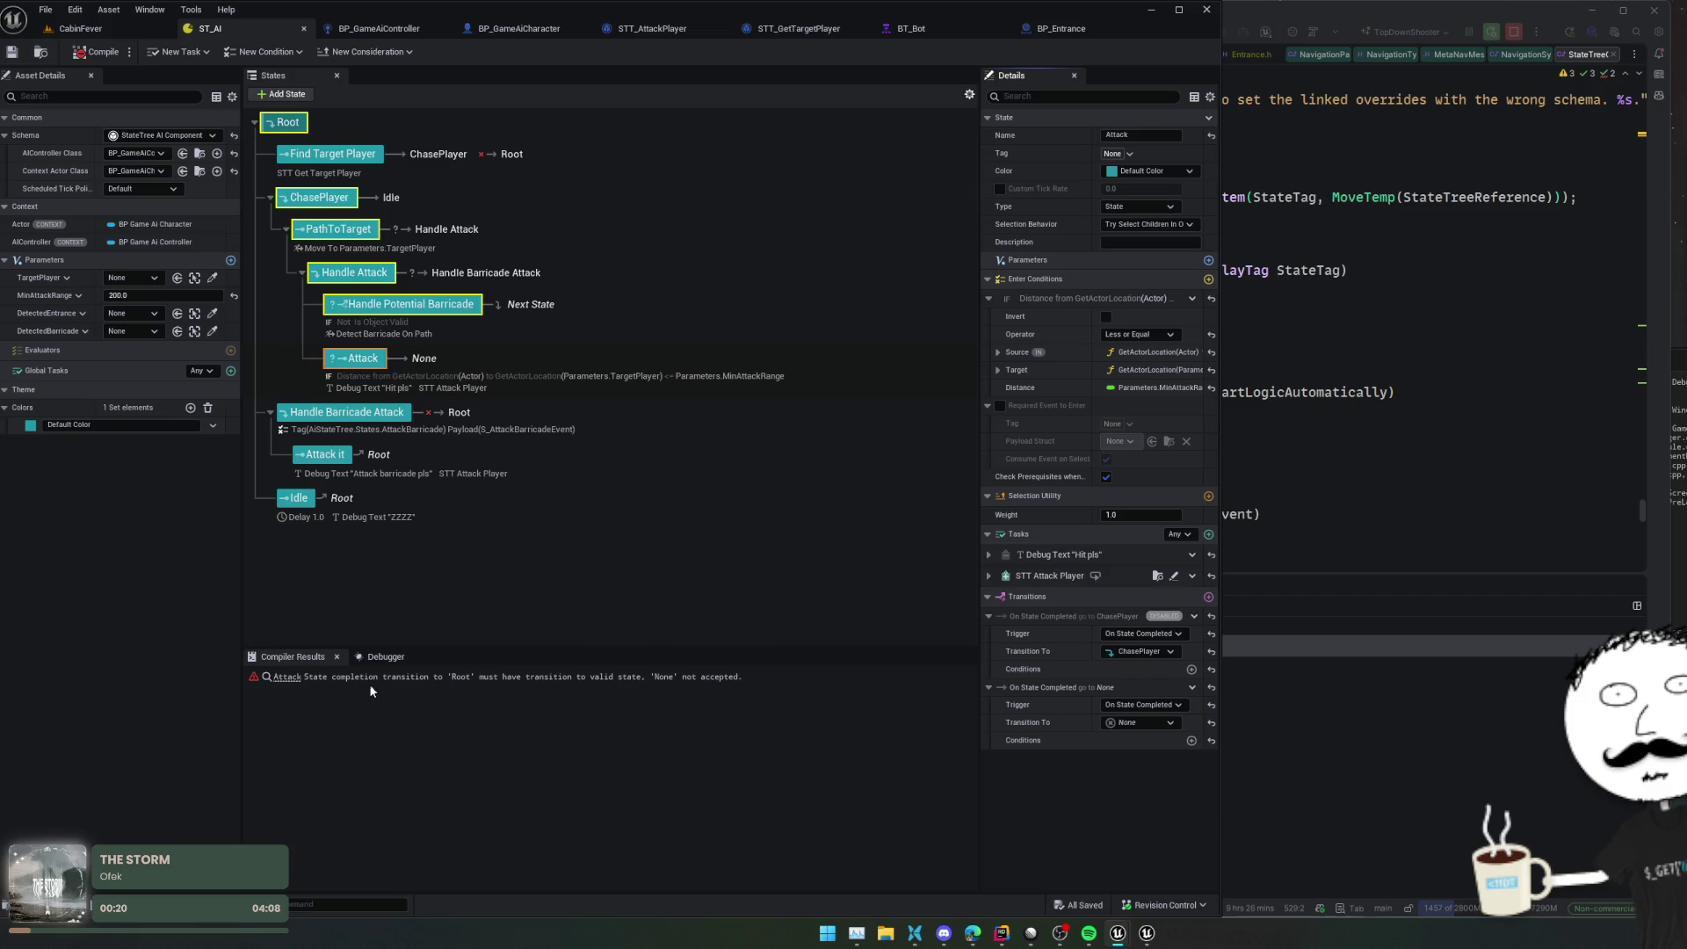
pyautogui.click(395, 678)
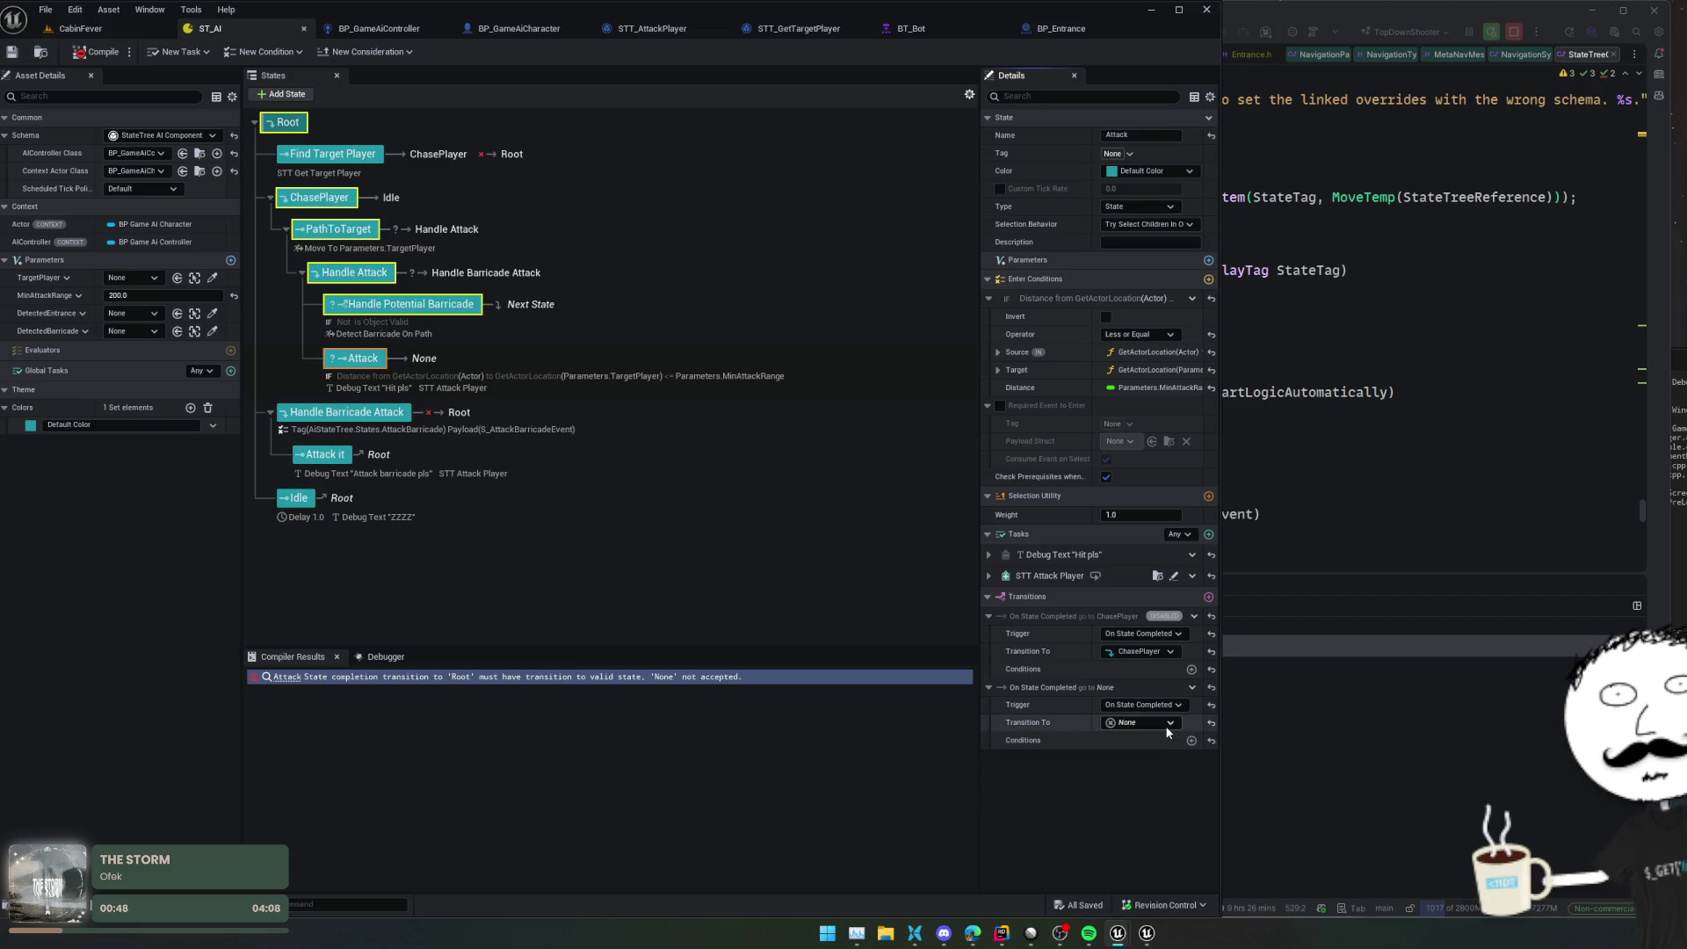
# Point Attack's completion transition to Next State and recompile the state tree
pyautogui.click(1142, 723)
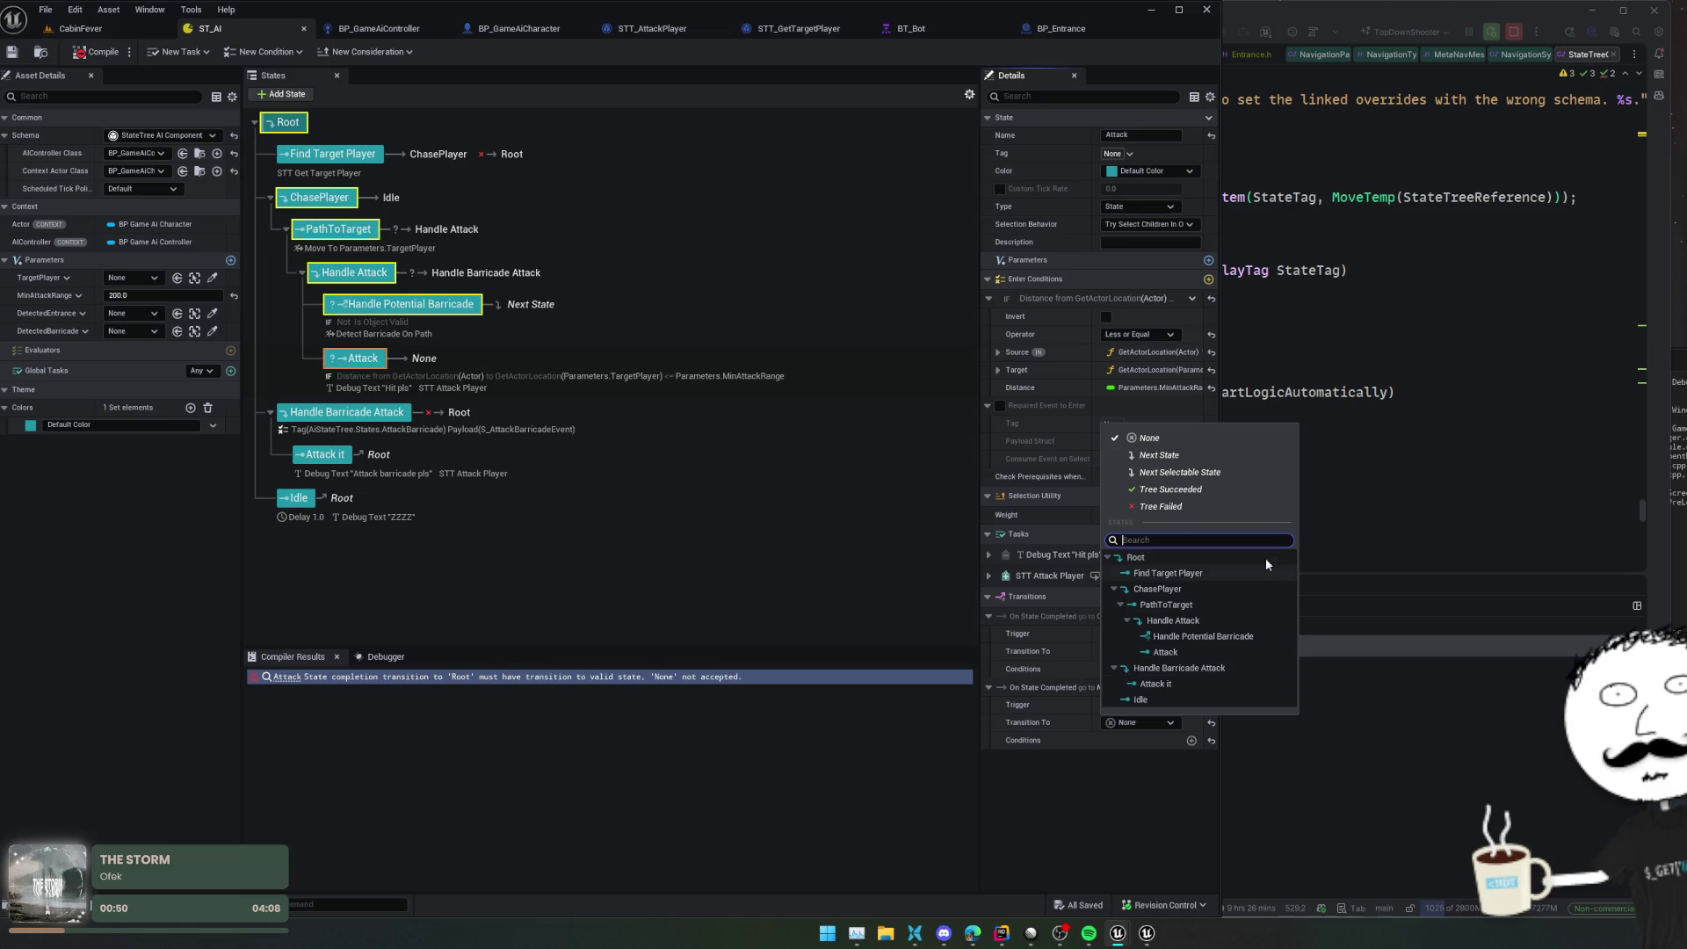
pyautogui.click(1160, 455)
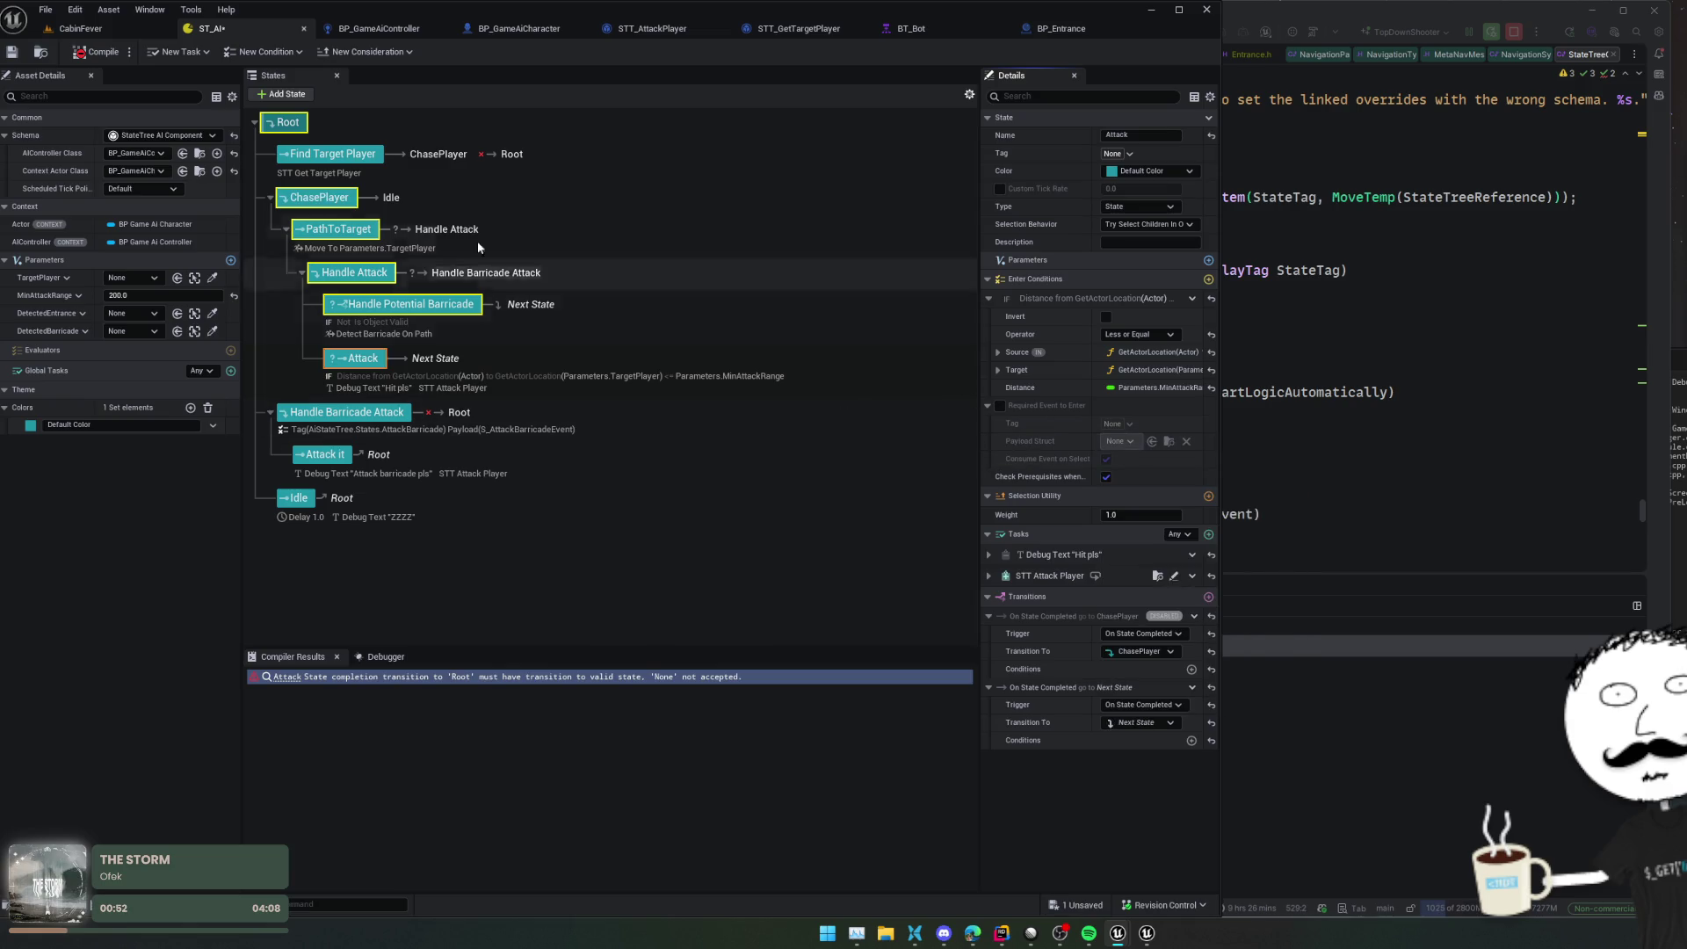
pyautogui.click(95, 58)
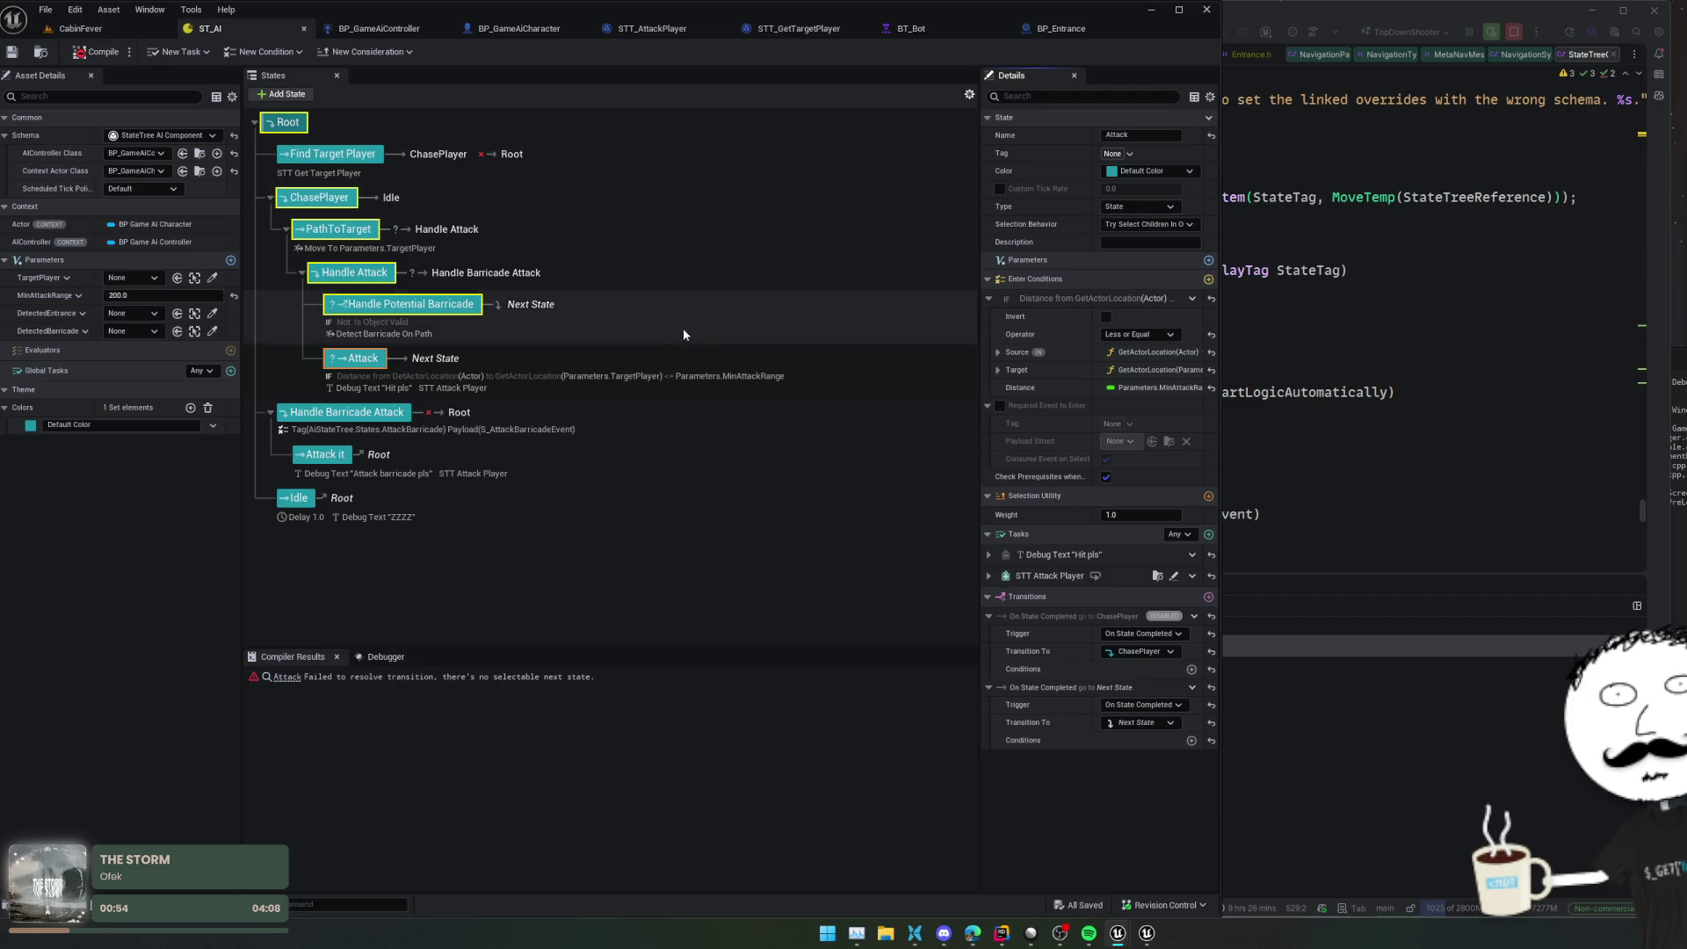
# Retarget Attack's completion transition to PathToTarget and recompile with no errors
pyautogui.click(1146, 723)
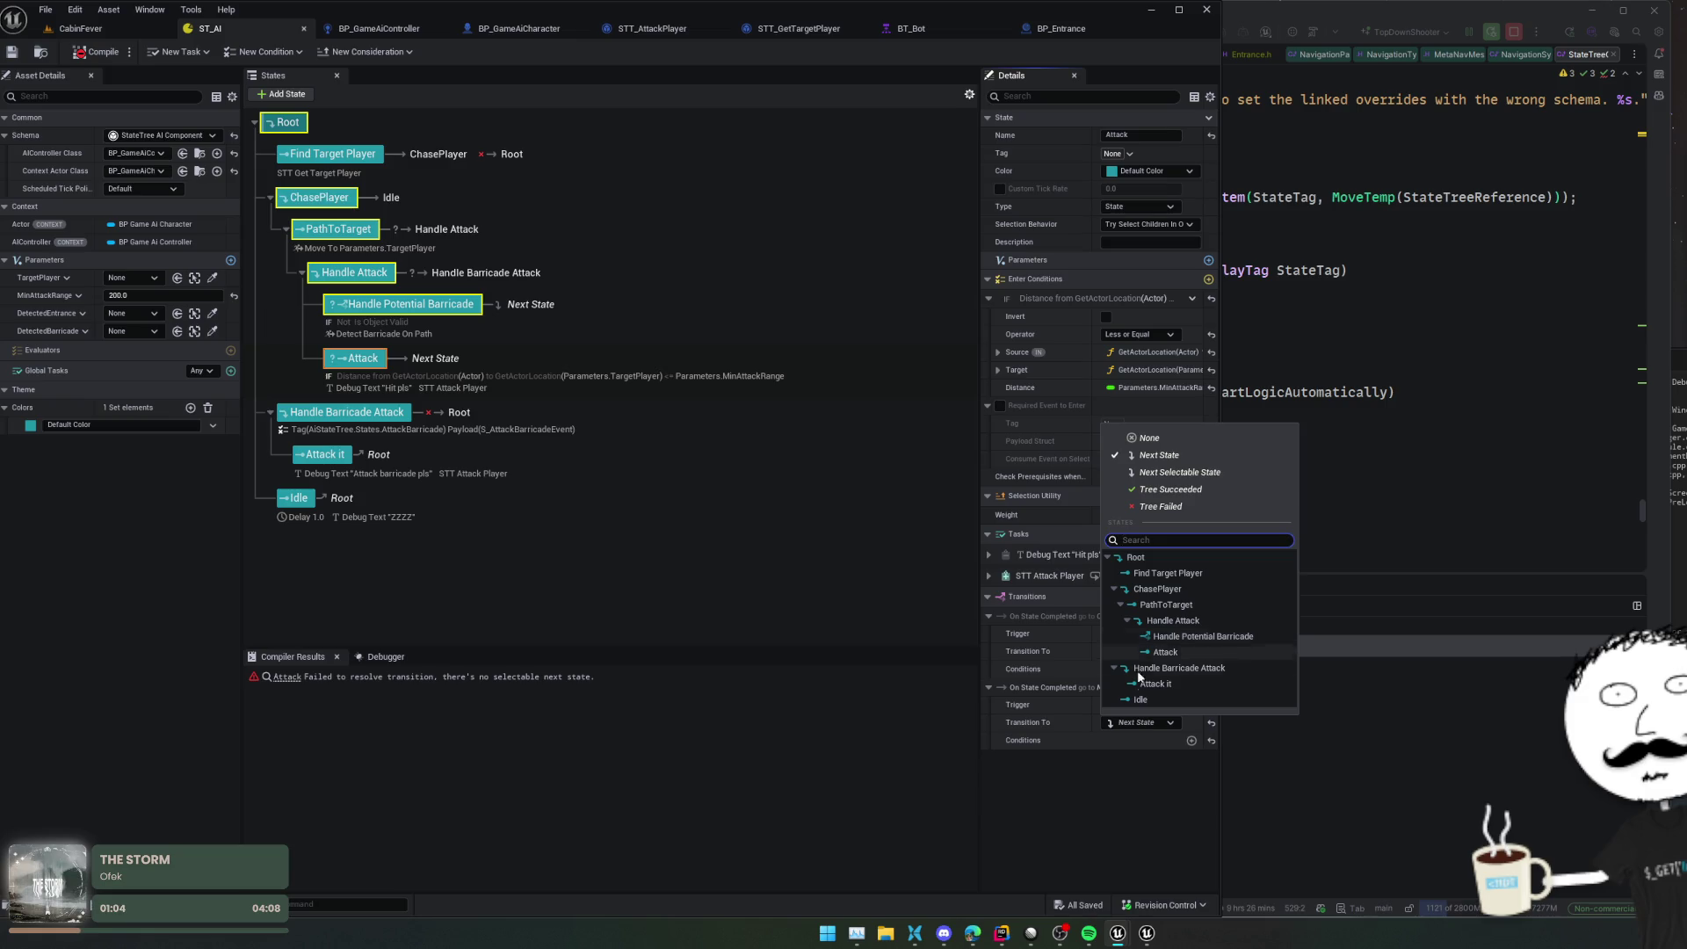
pyautogui.click(587, 532)
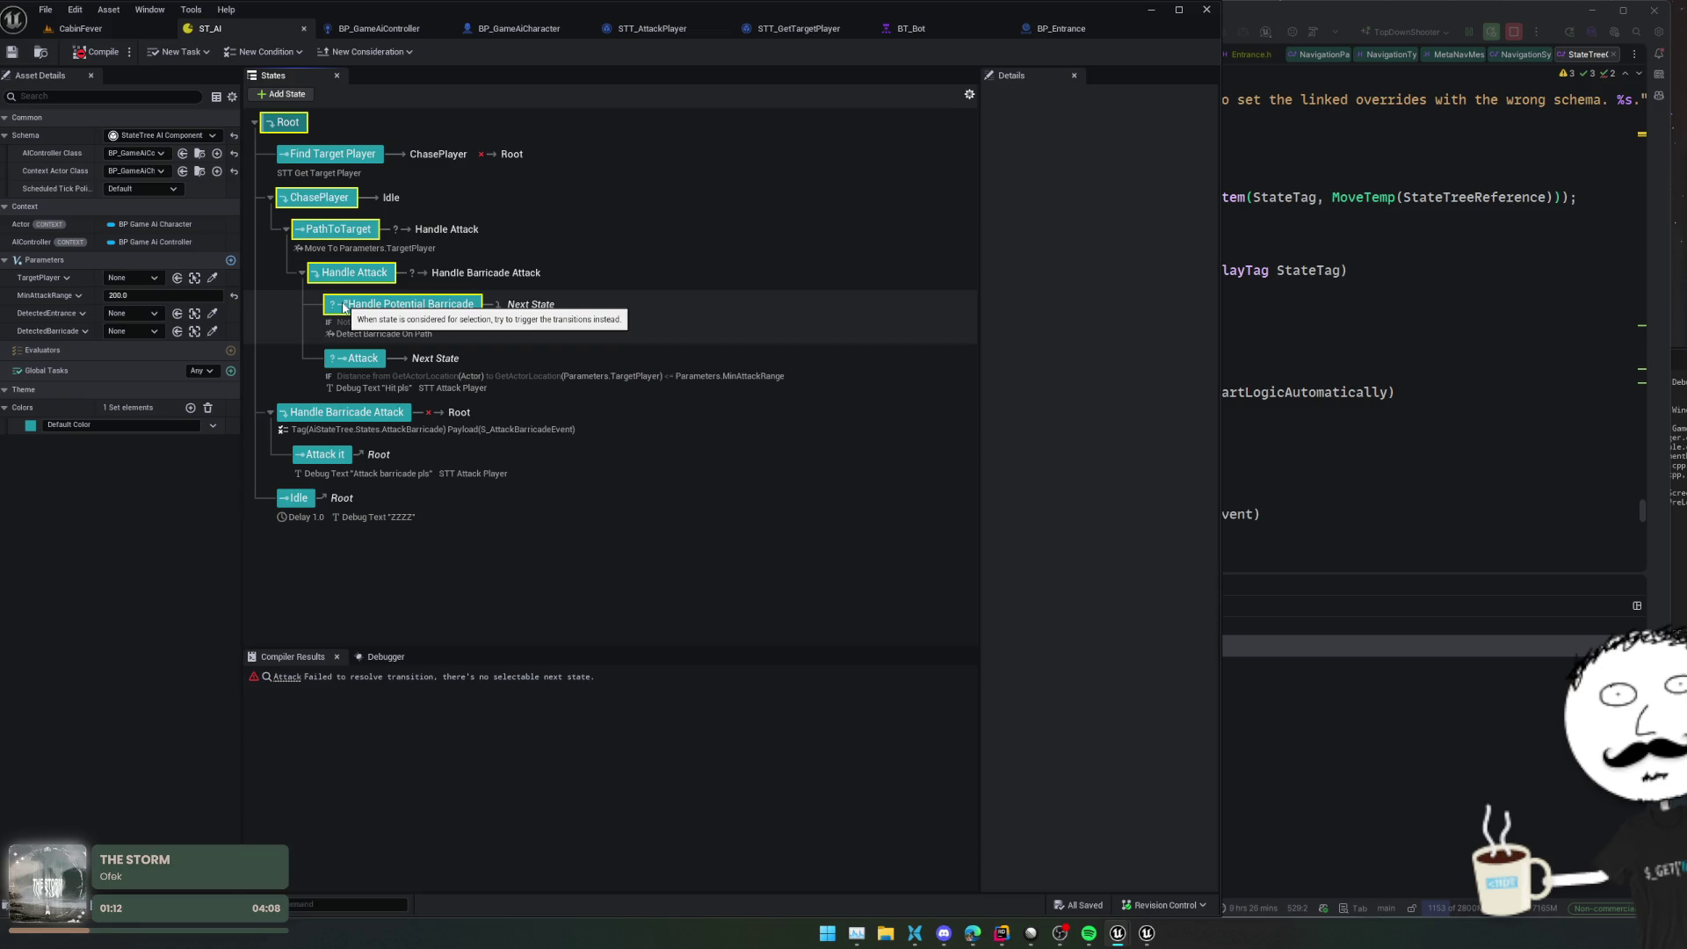
pyautogui.click(356, 358)
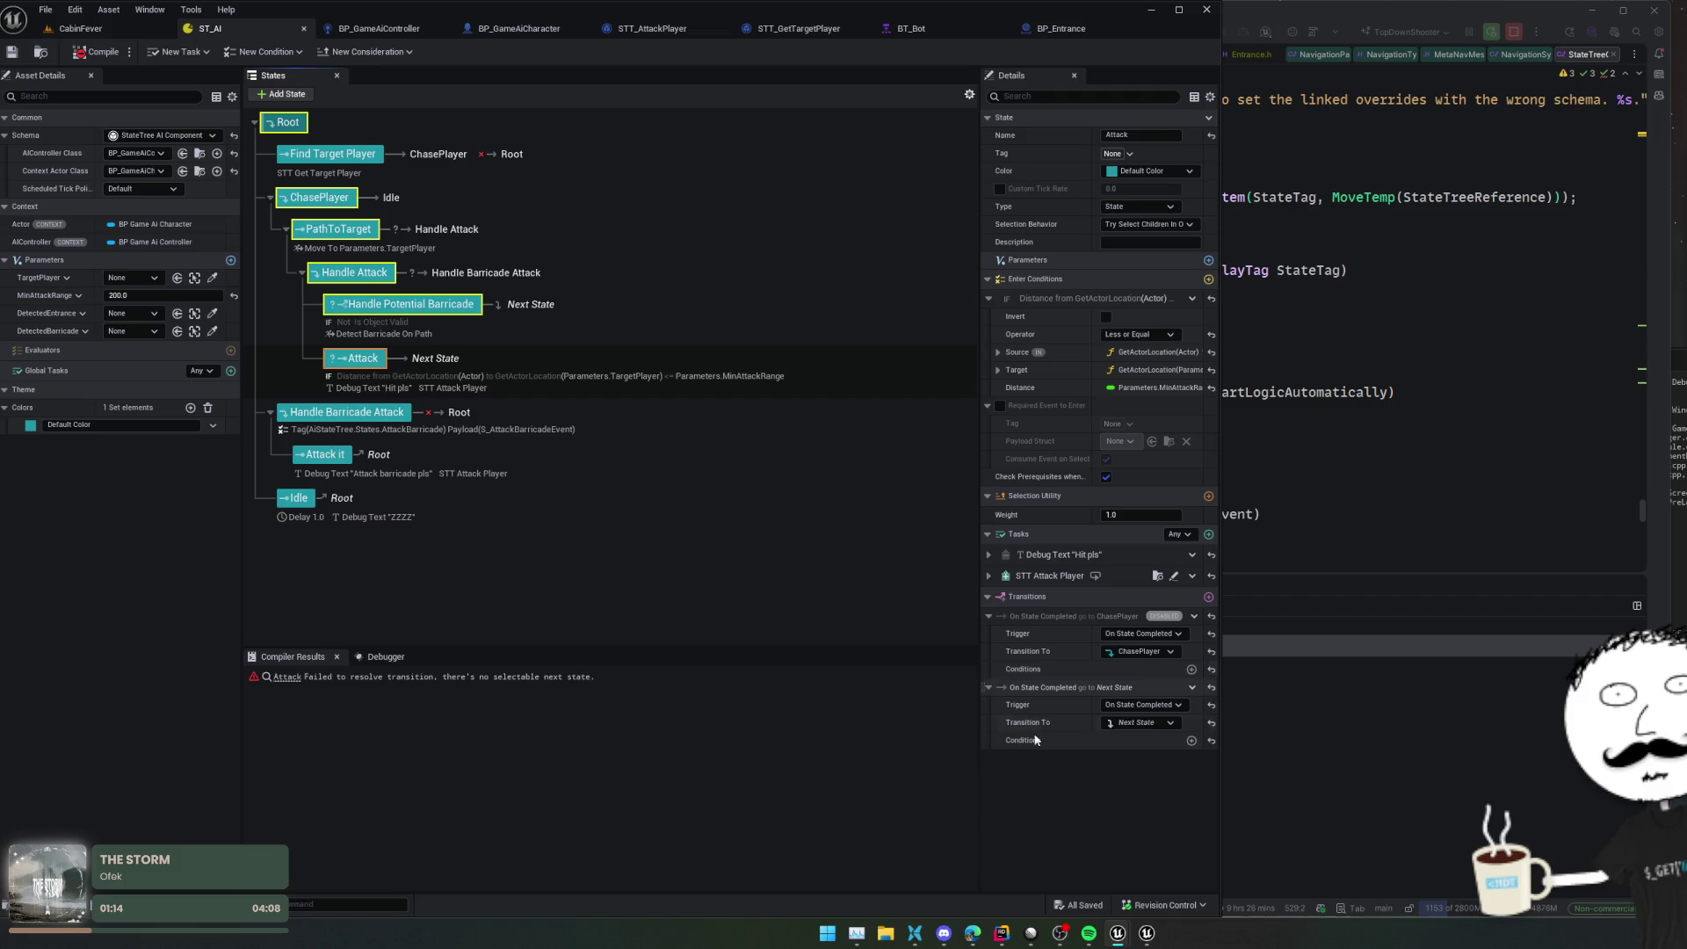
pyautogui.click(1138, 722)
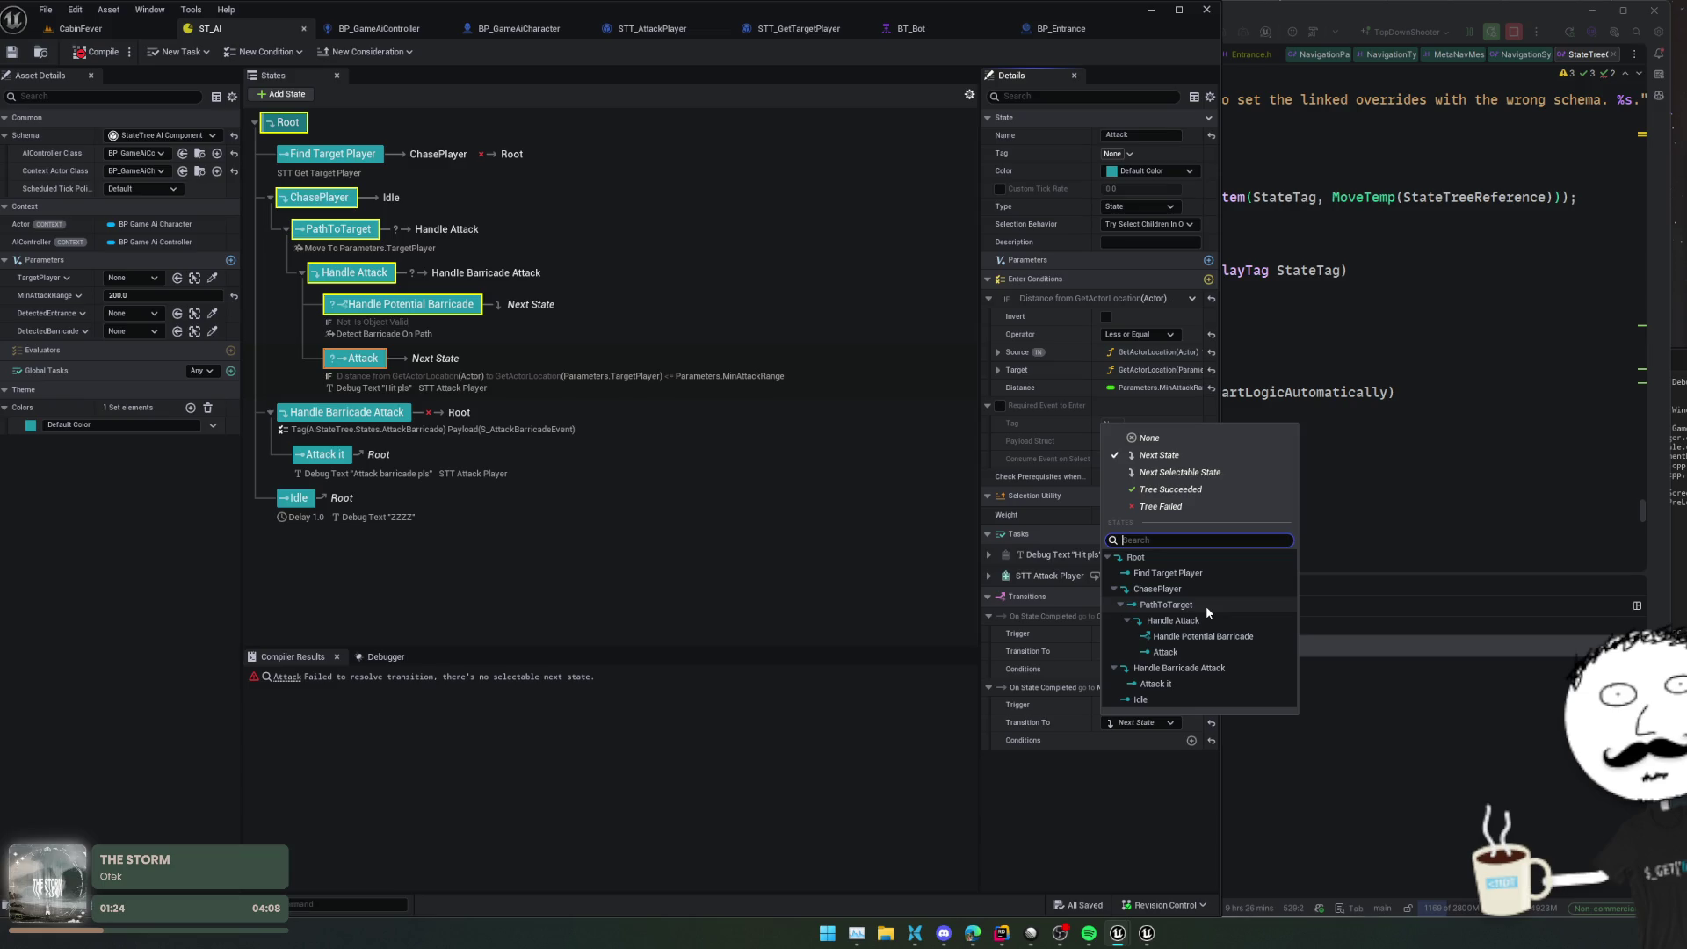
pyautogui.click(1205, 604)
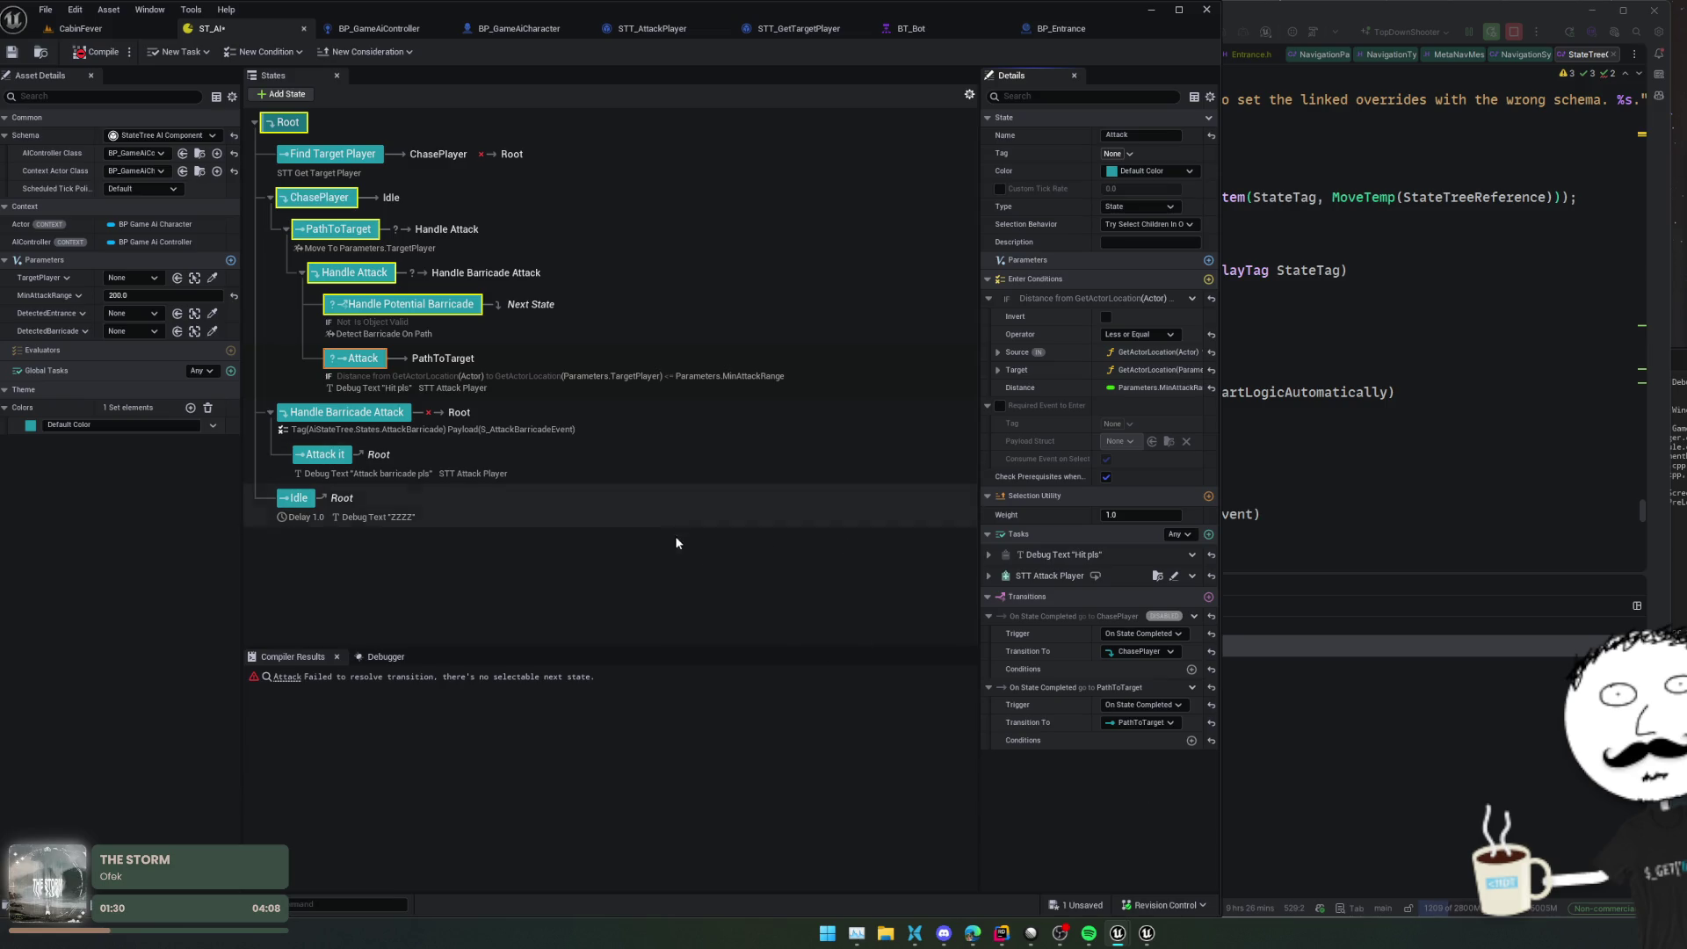
pyautogui.click(104, 52)
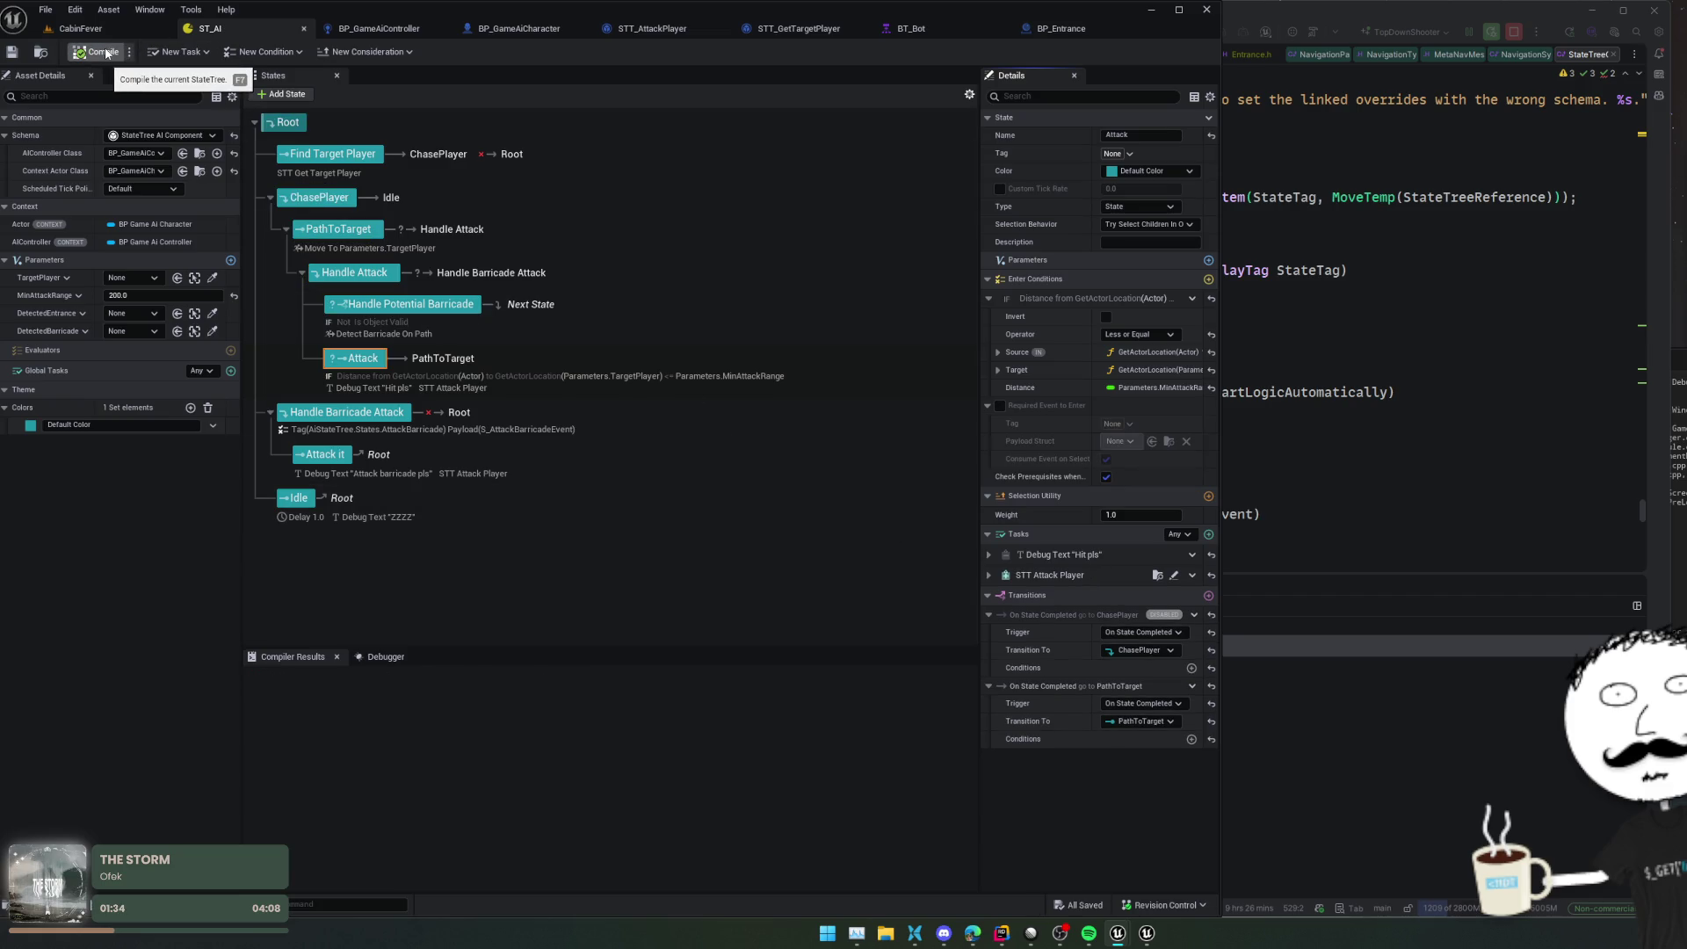
# Play-test the CabinFever level in the editor, then return to the ST_AI debugger
pyautogui.click(80, 28)
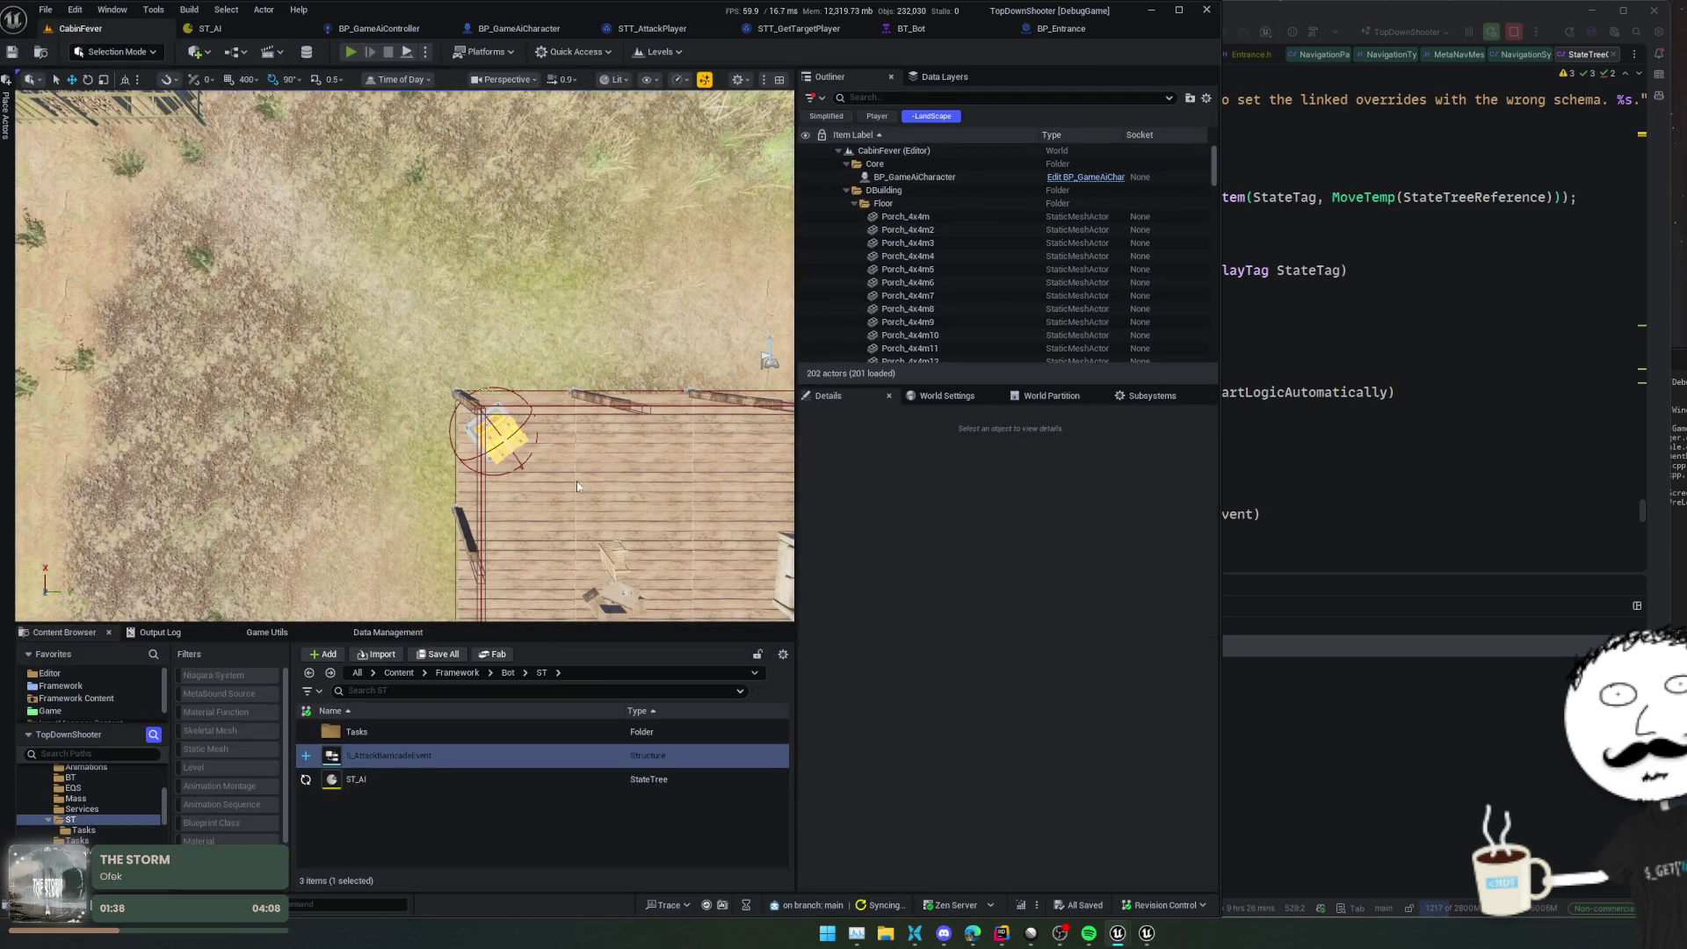
pyautogui.hotkey('alt', 'p')
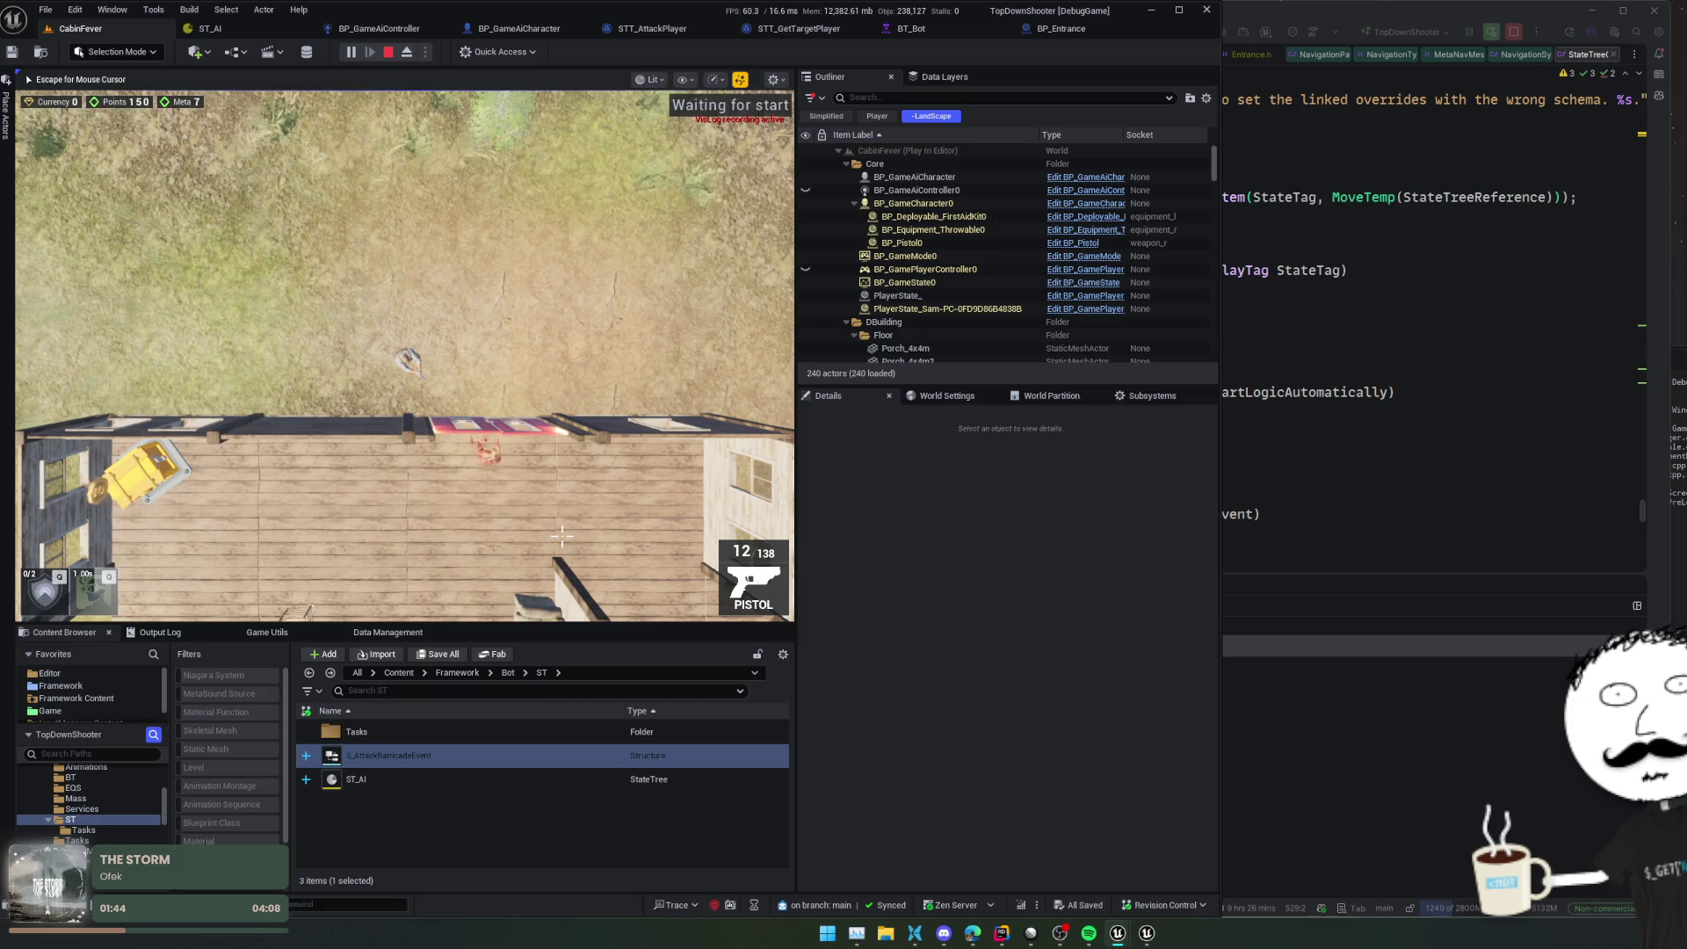
pyautogui.press('Escape')
pyautogui.click(210, 28)
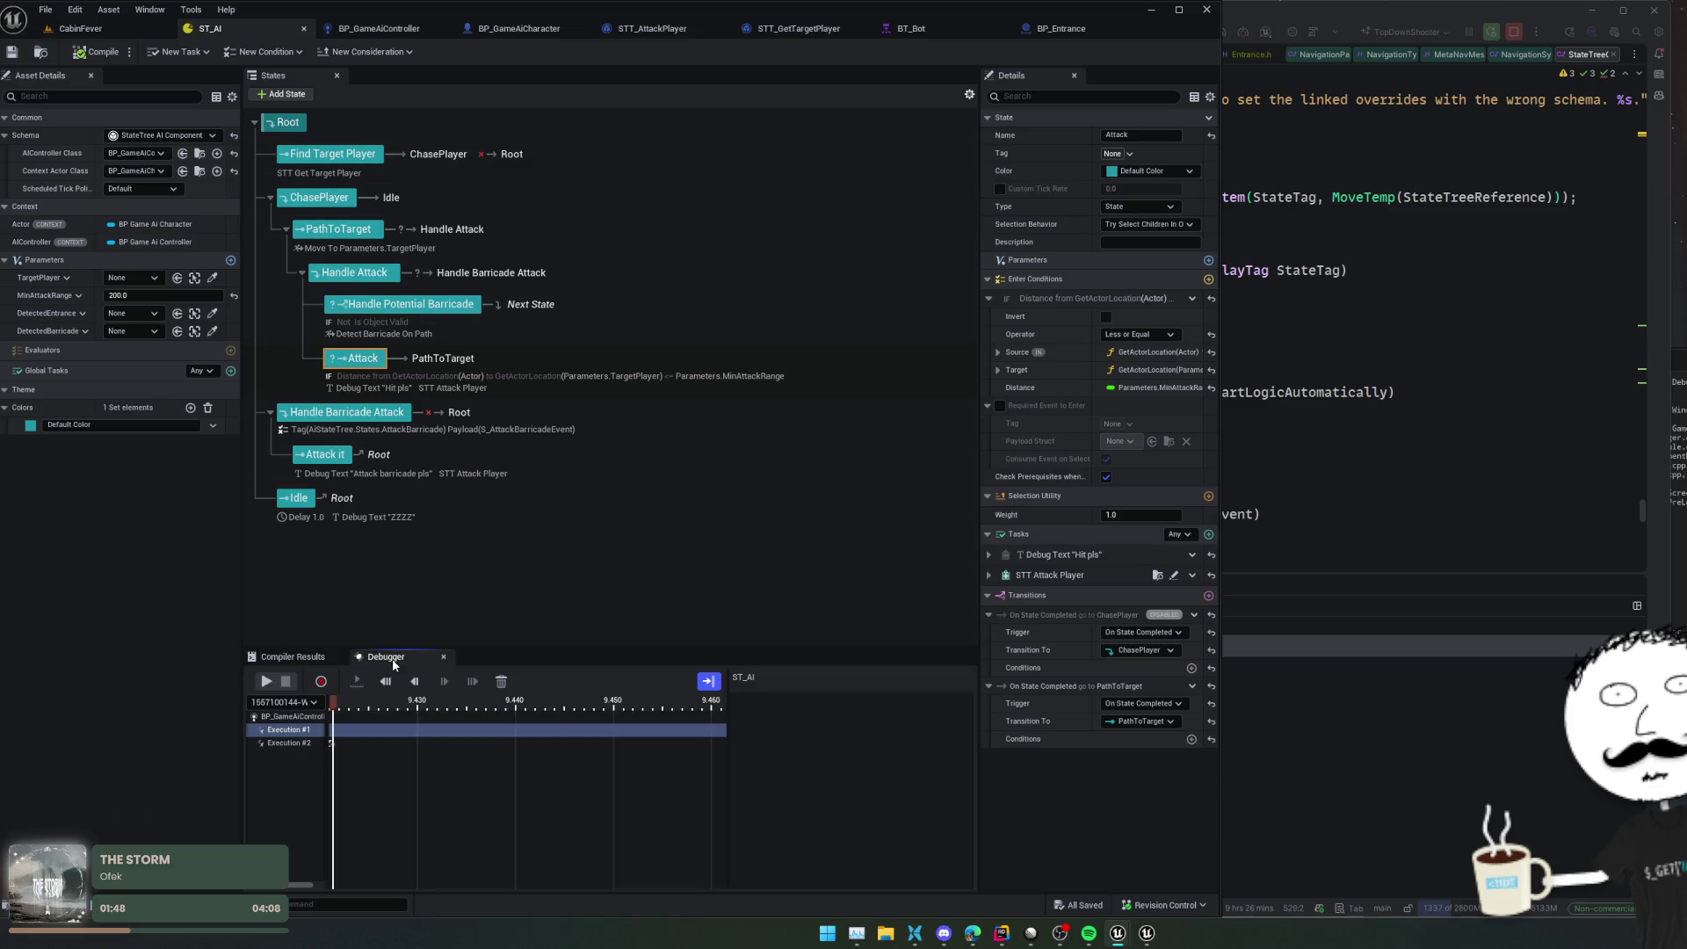
# Scrub Execution #2's trace to about 9.35 and expand Attack's failing Distance Compare against 200
pyautogui.click(312, 738)
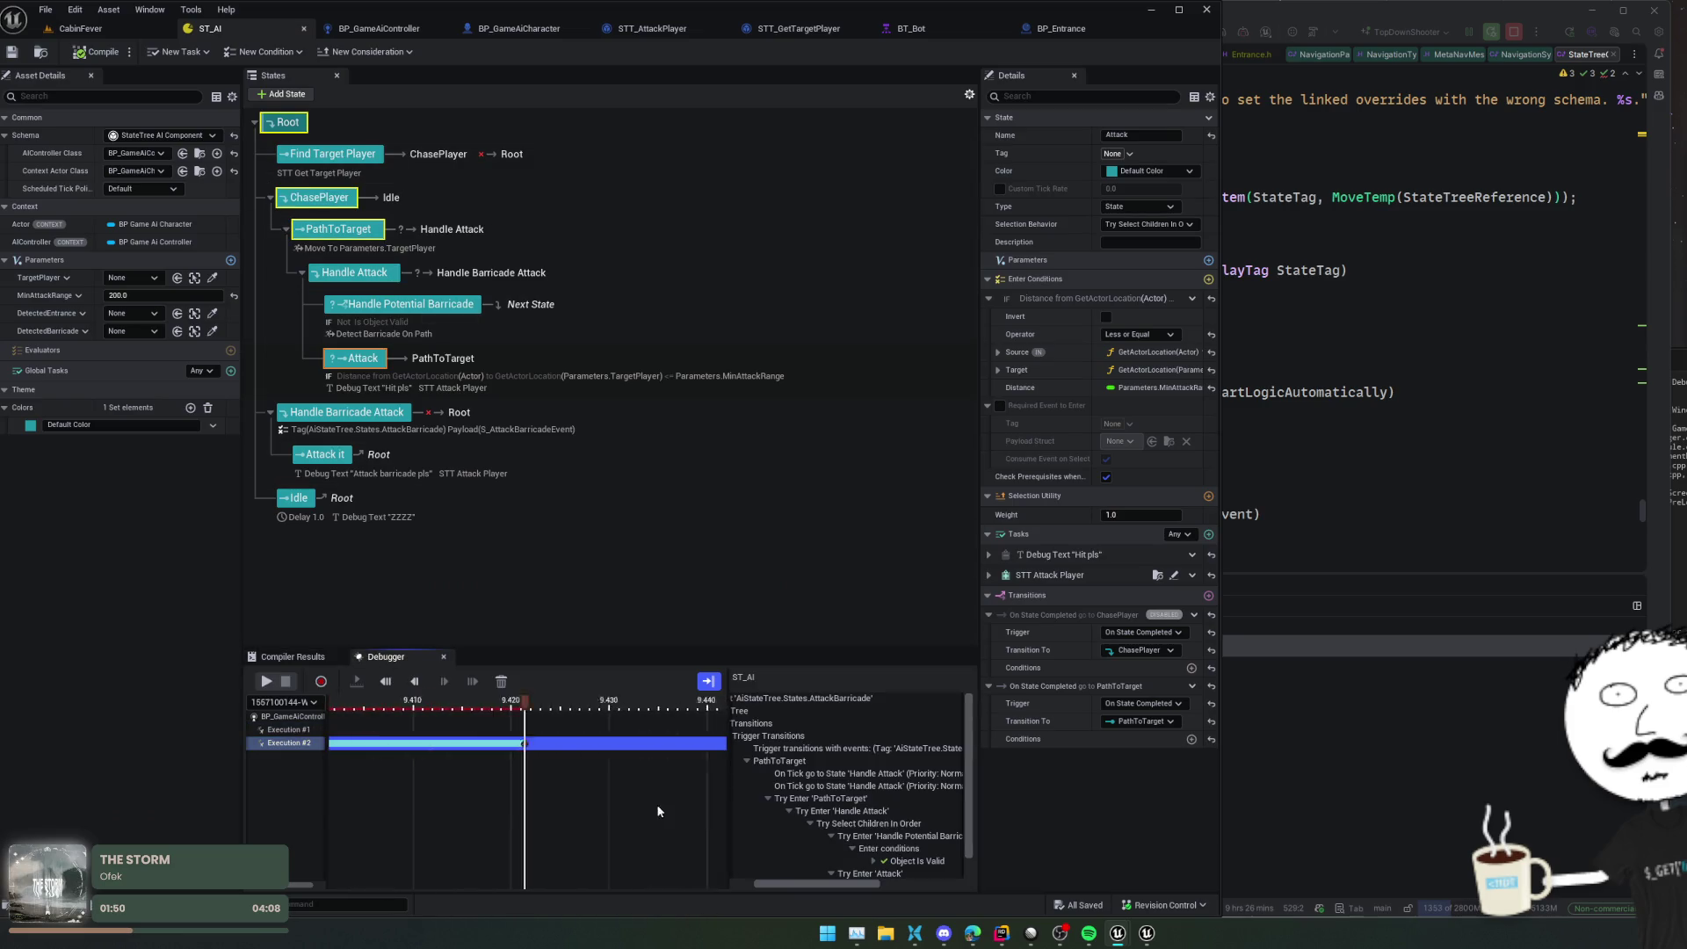
pyautogui.moveTo(573, 708); pyautogui.dragTo(413, 708)
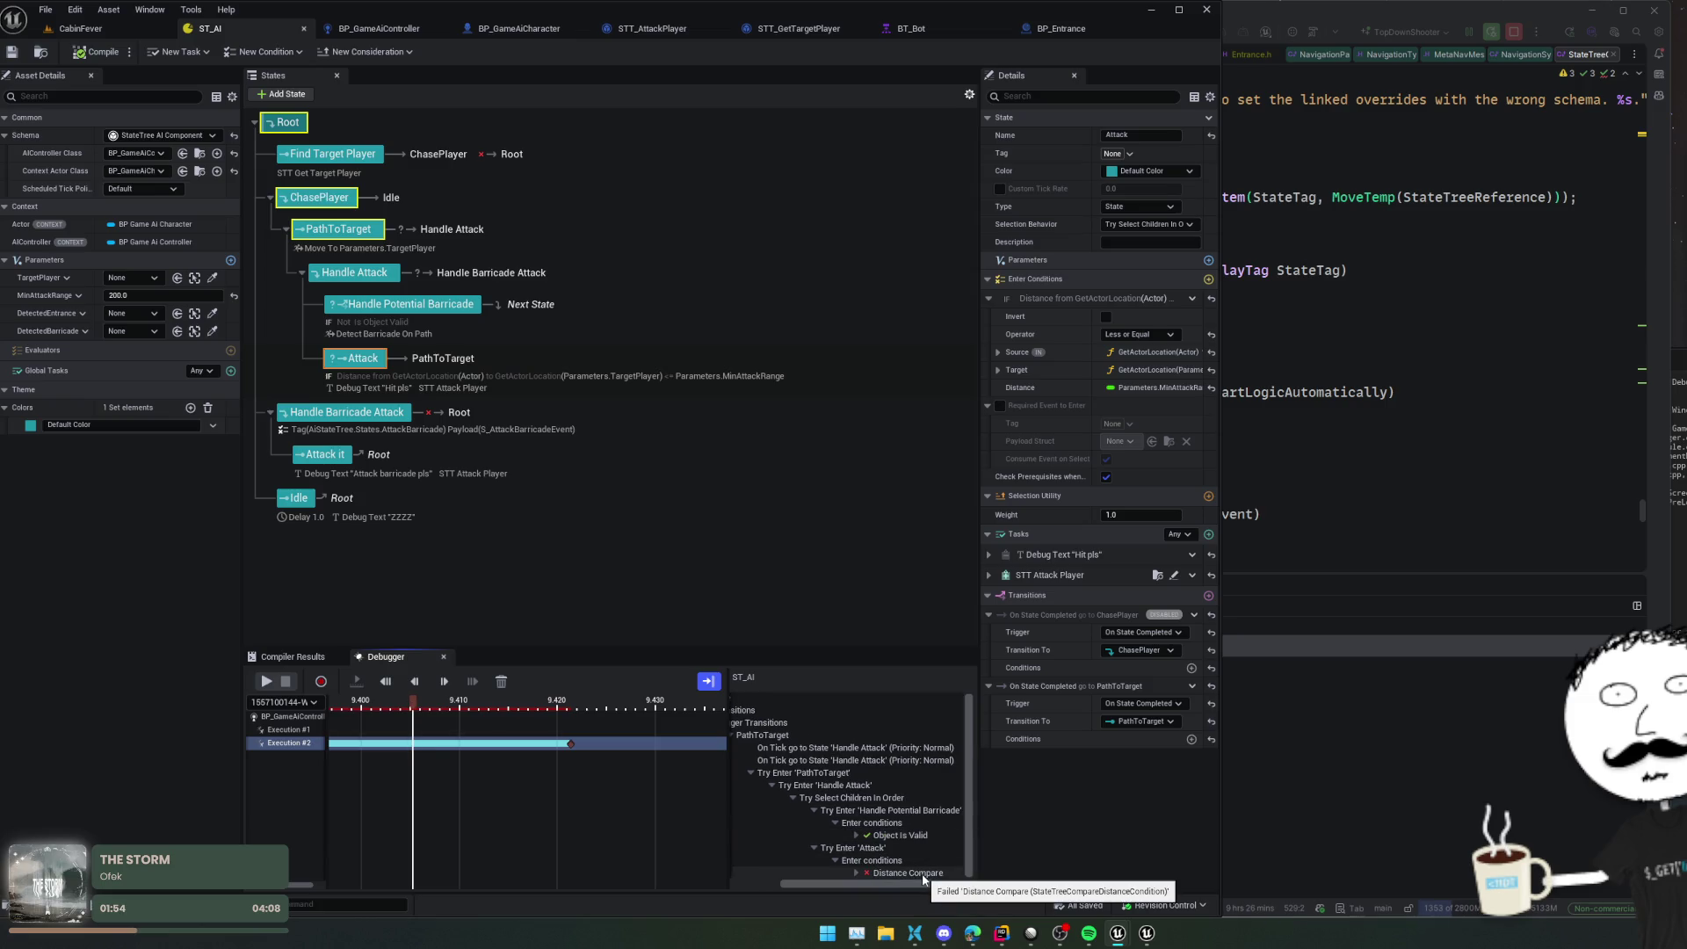
pyautogui.moveTo(514, 791); pyautogui.dragTo(715, 794)
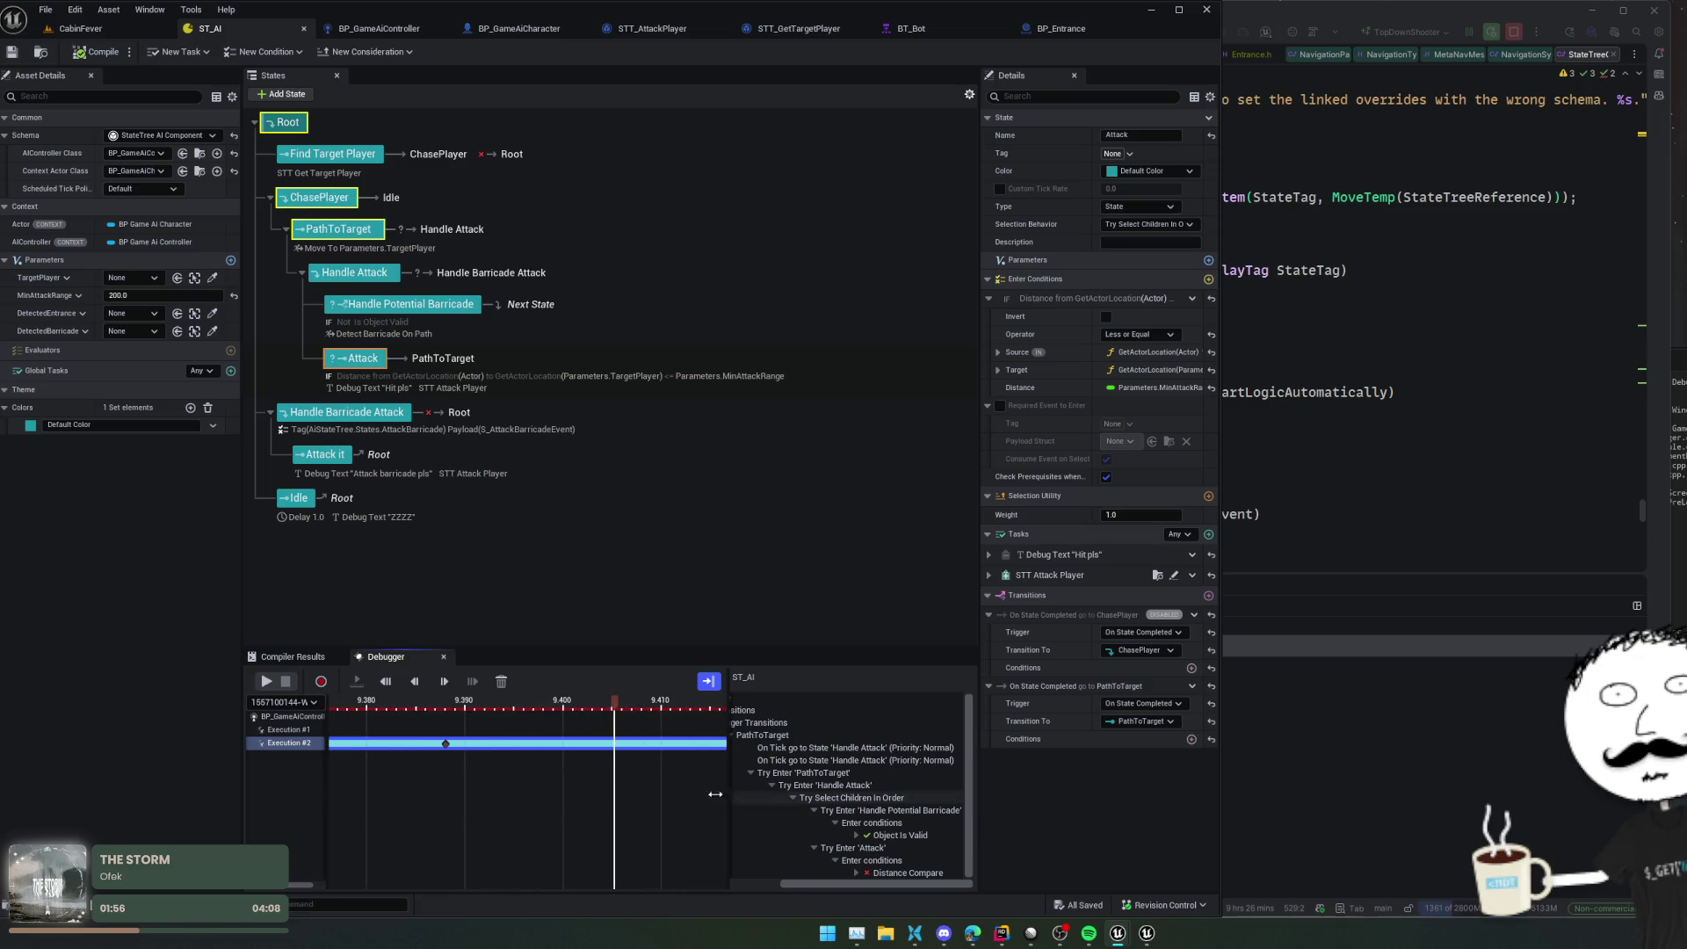
pyautogui.scroll(-5, 613, 720)
pyautogui.click(571, 703)
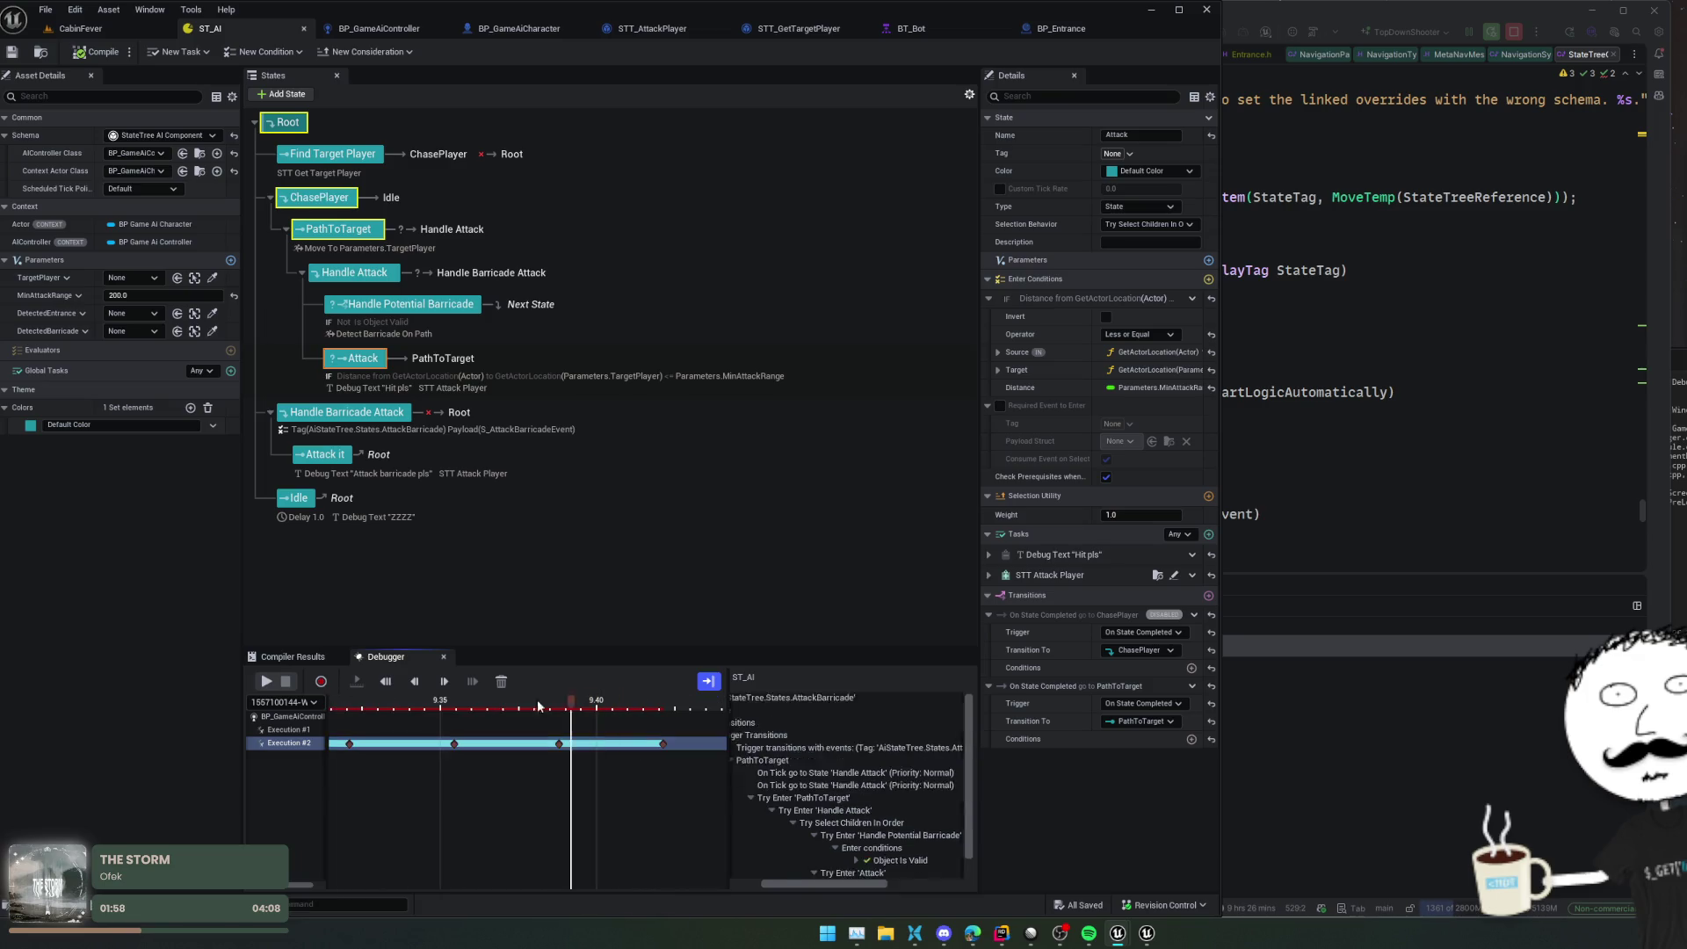
pyautogui.click(472, 703)
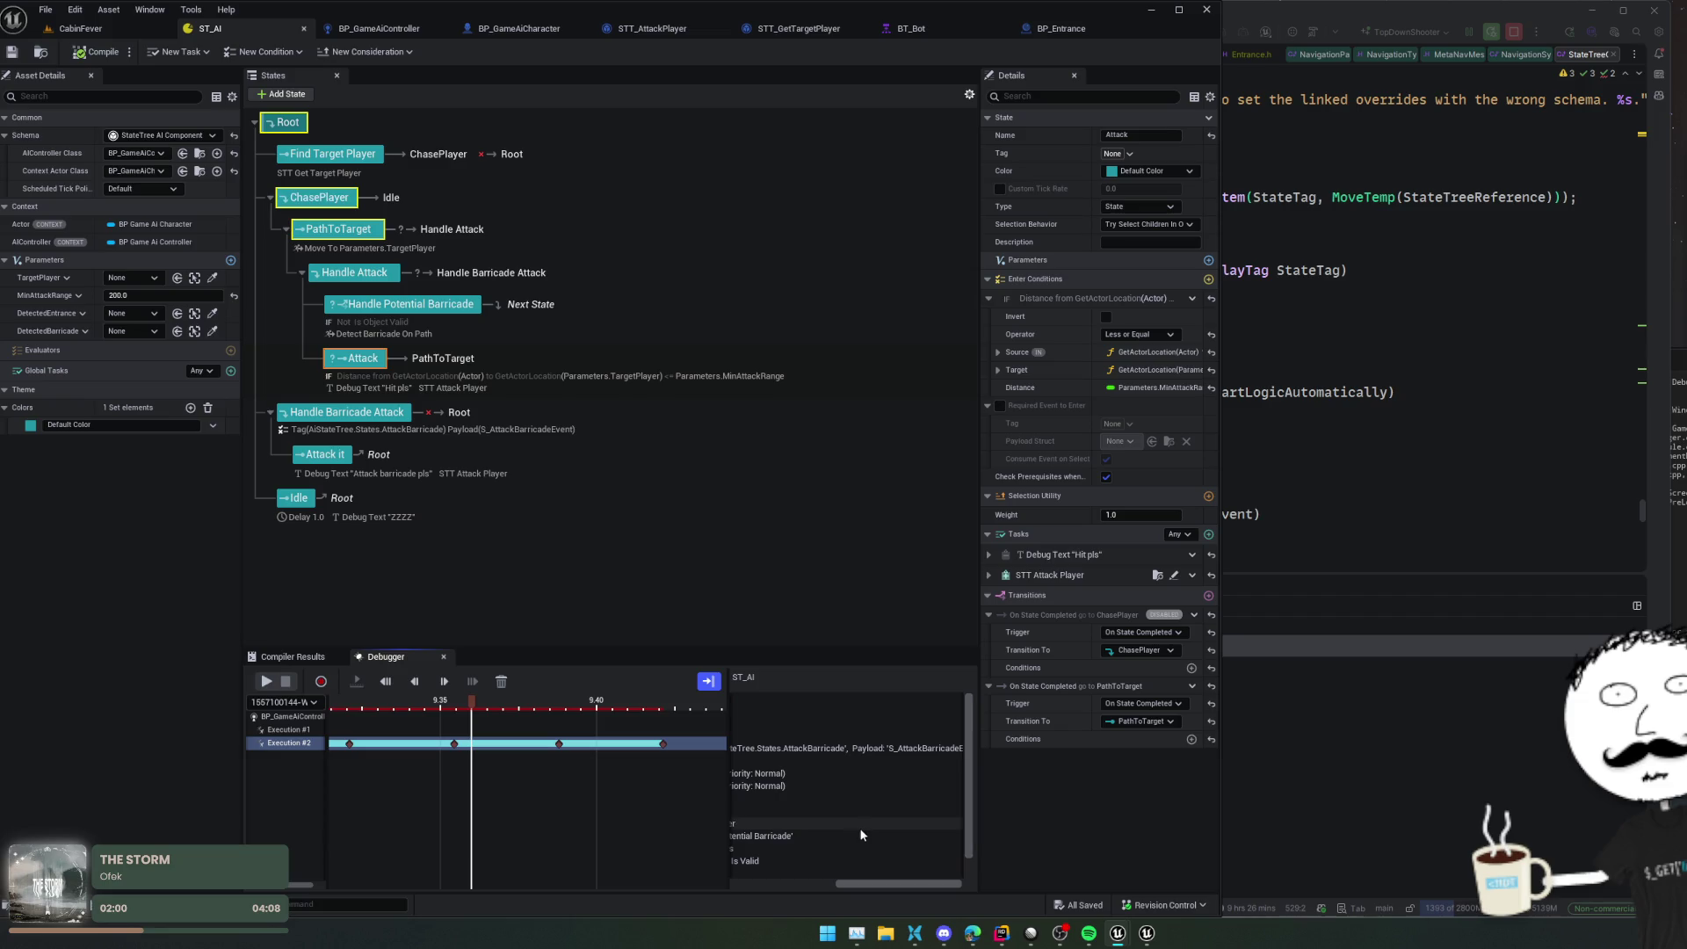
pyautogui.moveTo(909, 883)
pyautogui.mouseDown()
pyautogui.moveTo(804, 880)
pyautogui.moveTo(884, 881)
pyautogui.moveTo(863, 887)
pyautogui.mouseUp()
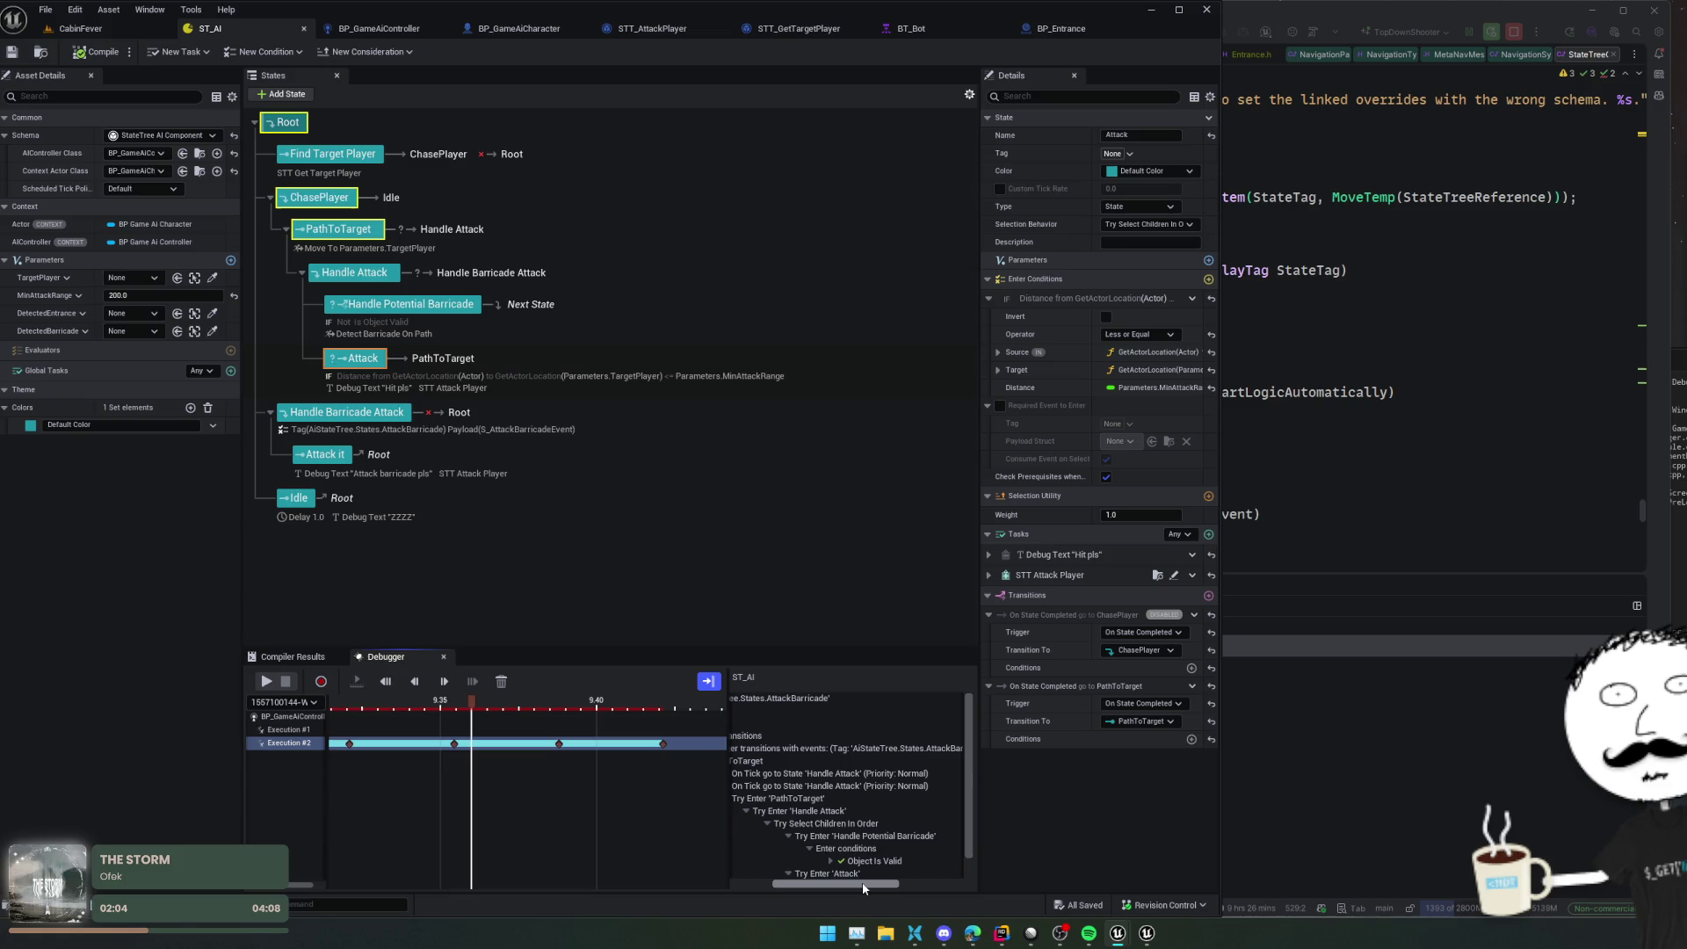
pyautogui.scroll(-2, 958, 835)
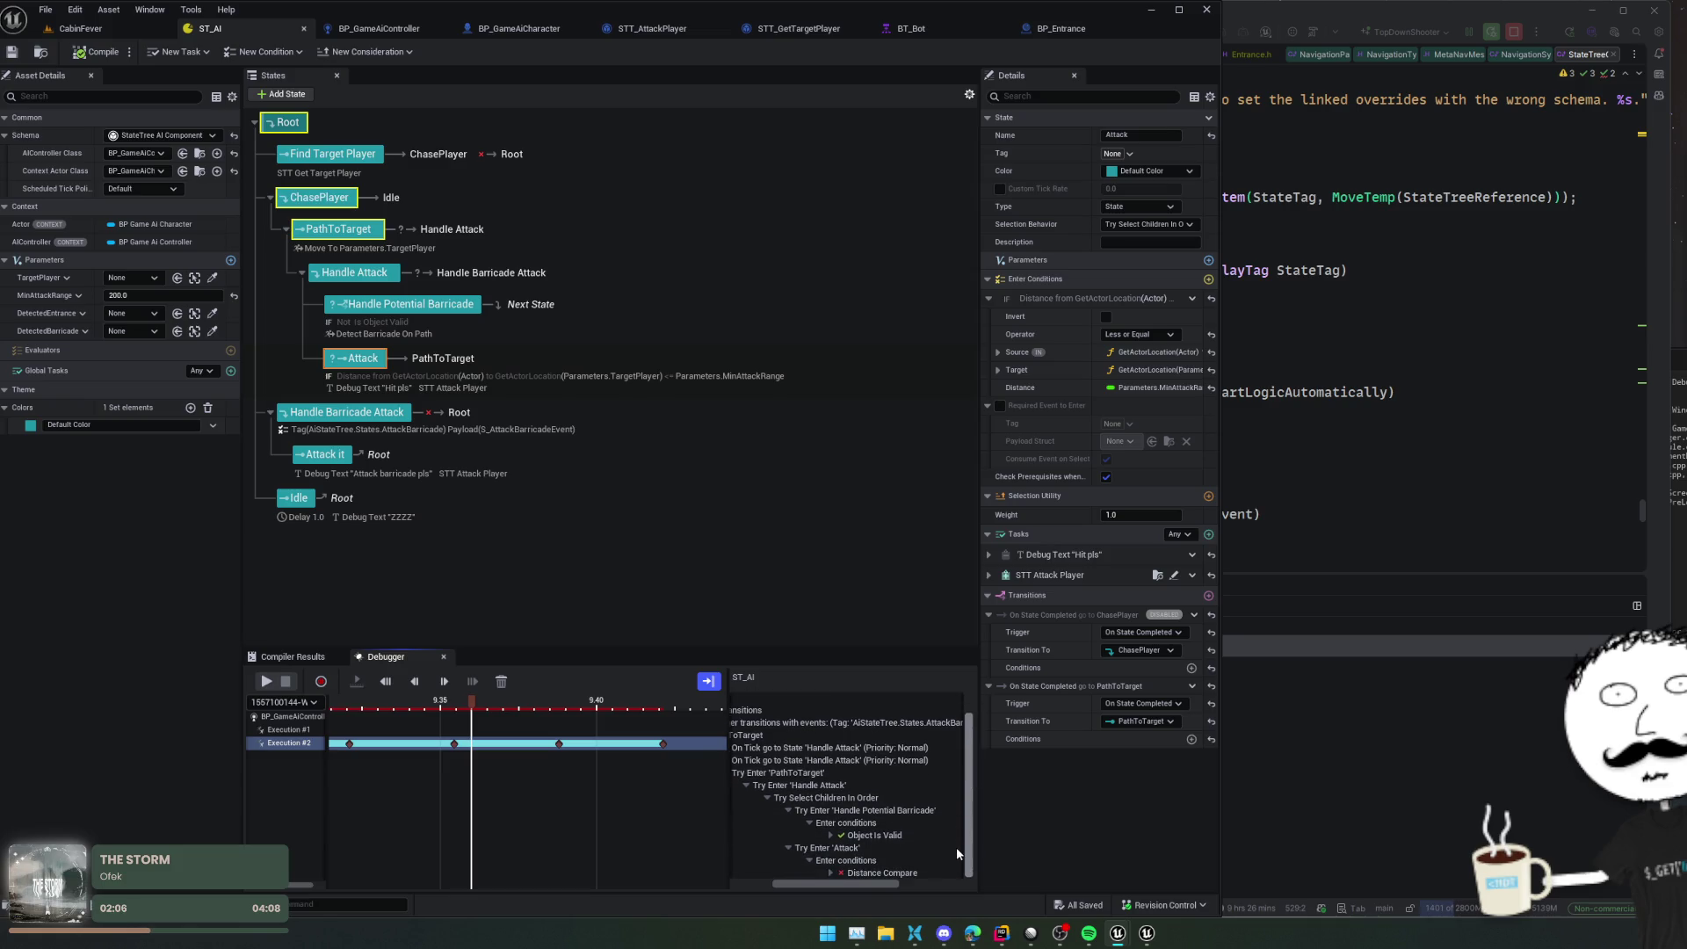
pyautogui.click(830, 873)
pyautogui.scroll(-1, 850, 859)
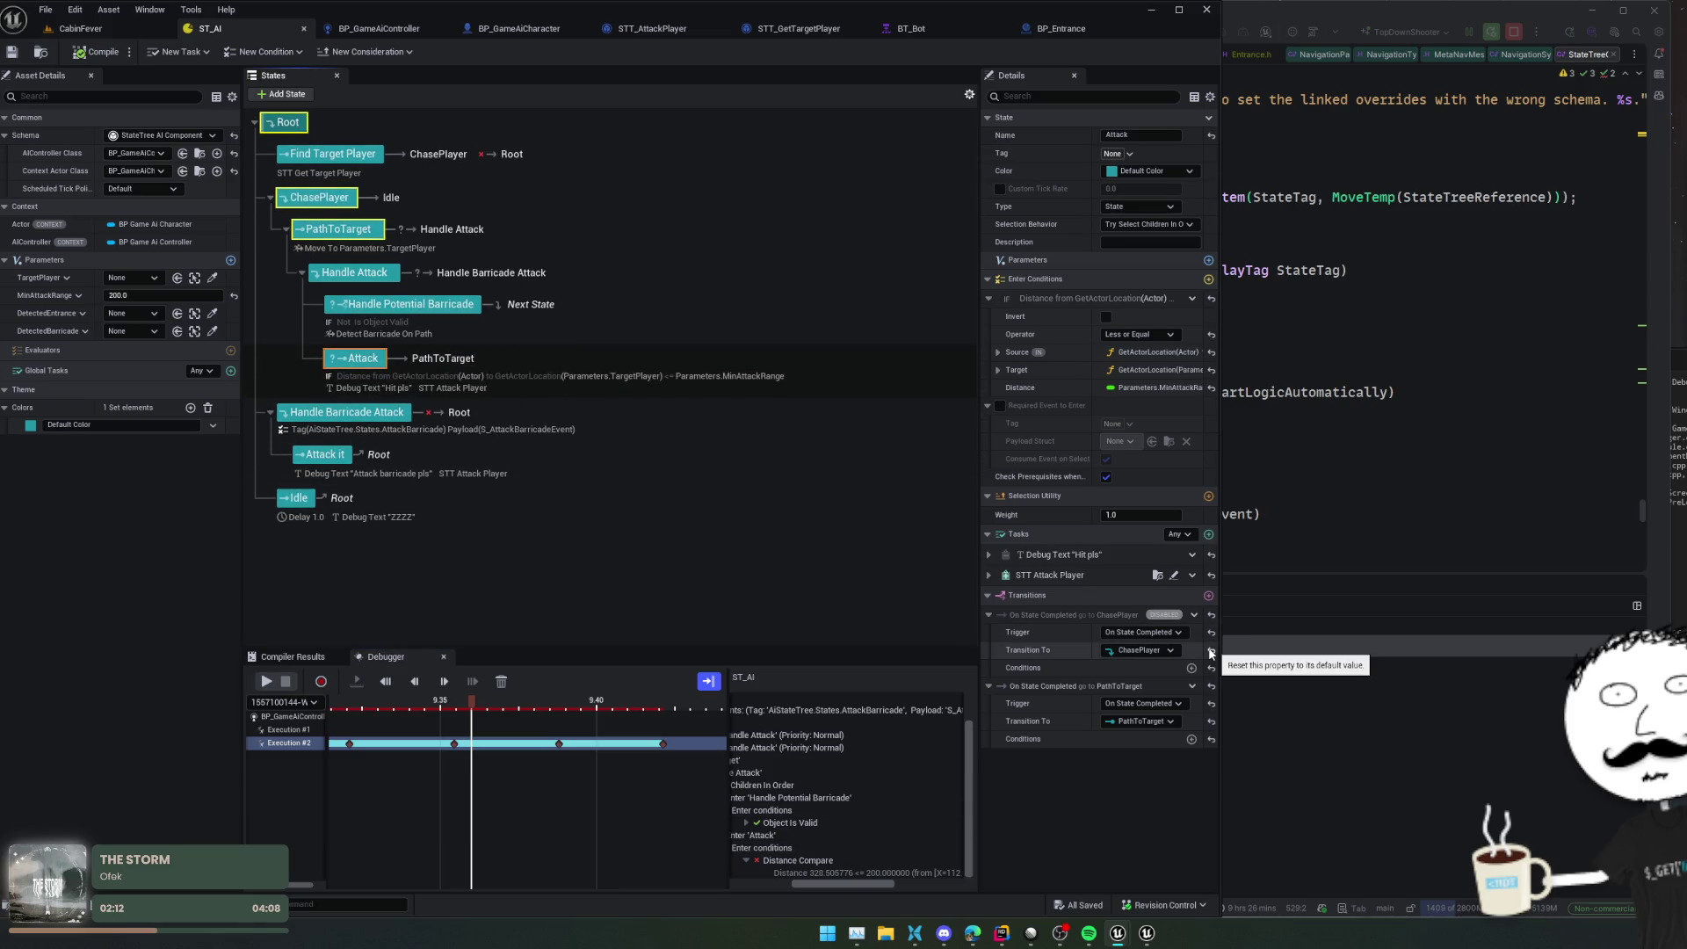
# Delete Attack's PathToTarget transition, enable the ChasePlayer transition instead, and save ST_AI
pyautogui.click(1192, 686)
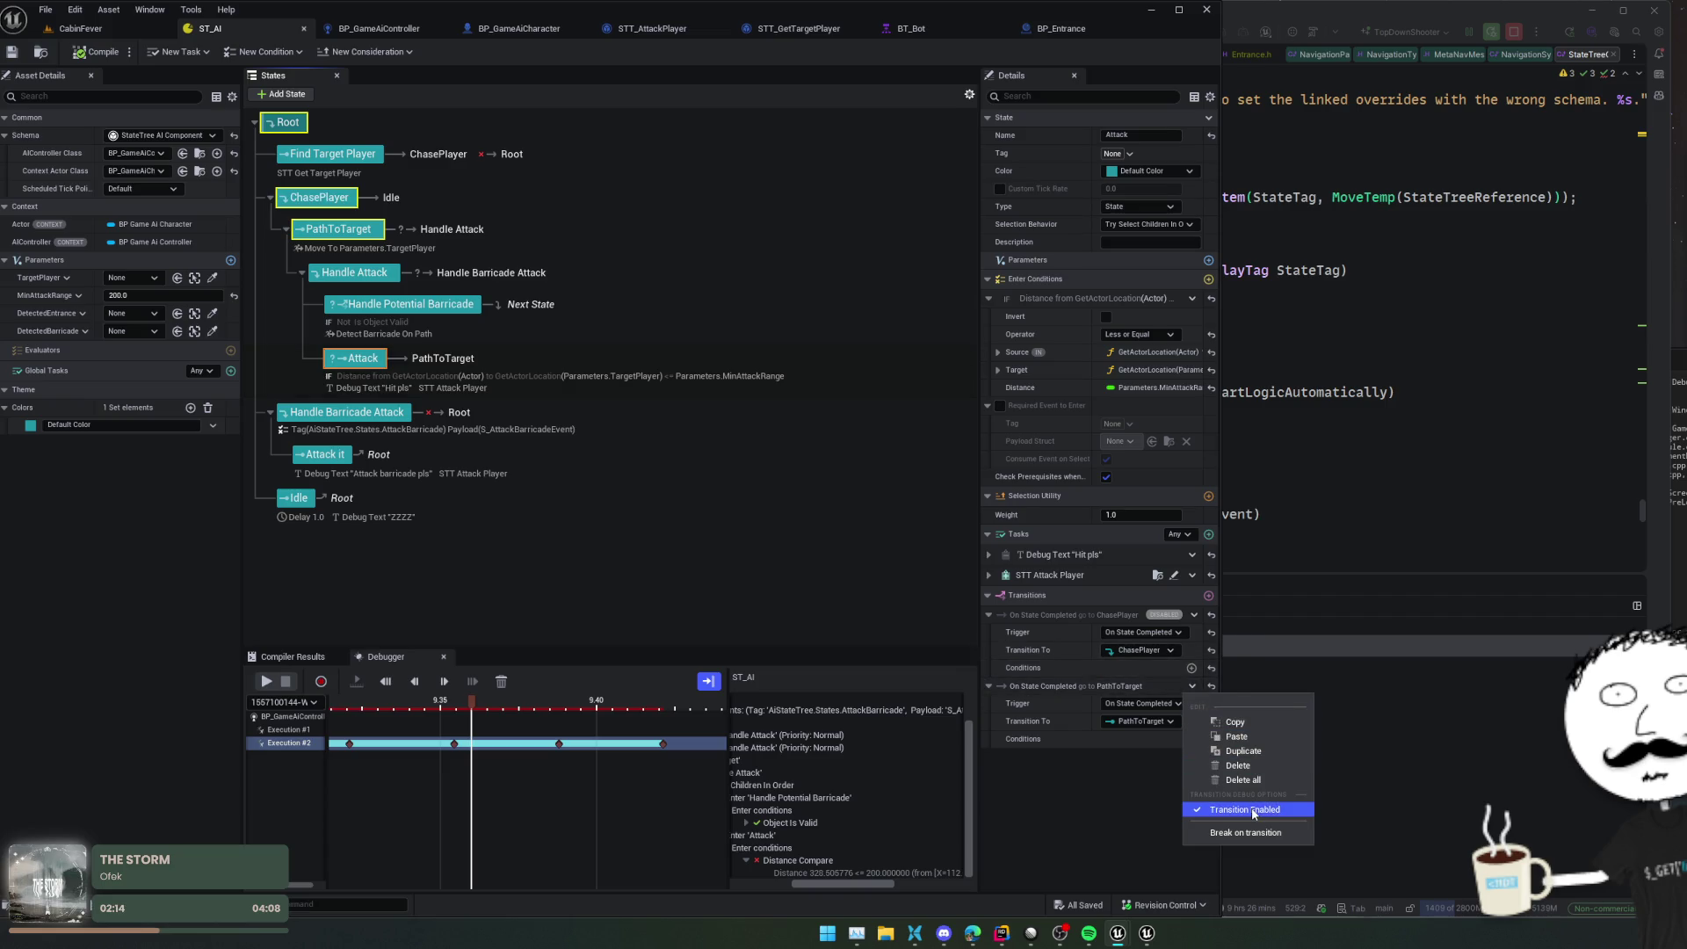
pyautogui.click(1238, 765)
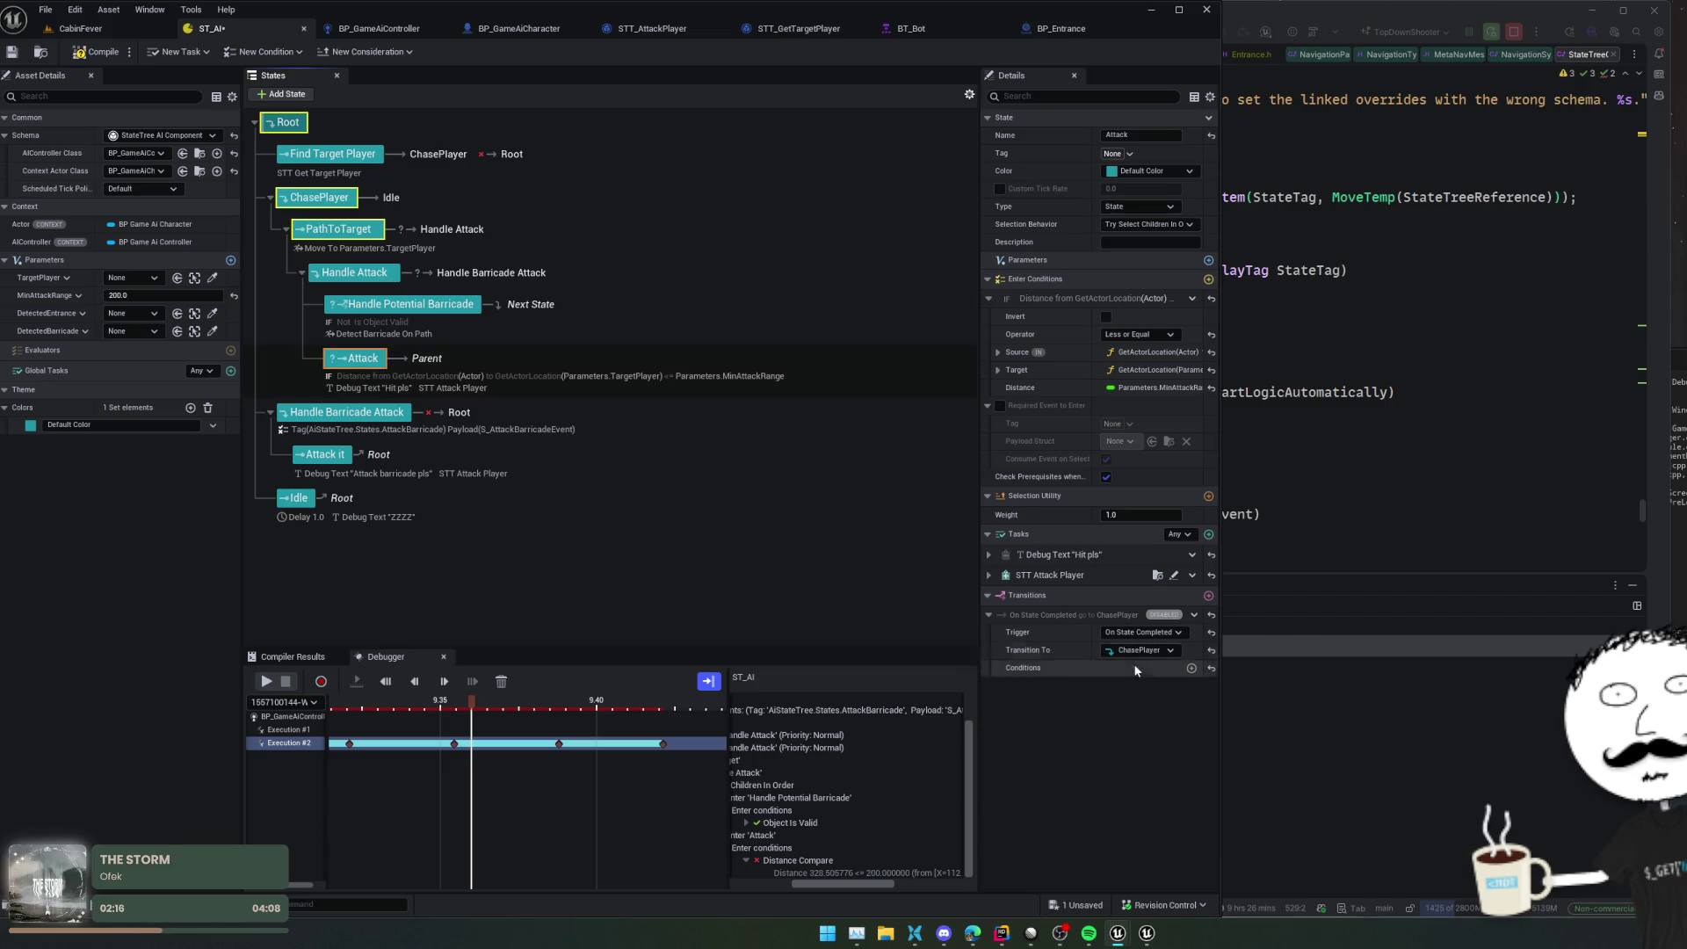
pyautogui.rightClick(1103, 615)
pyautogui.click(1156, 730)
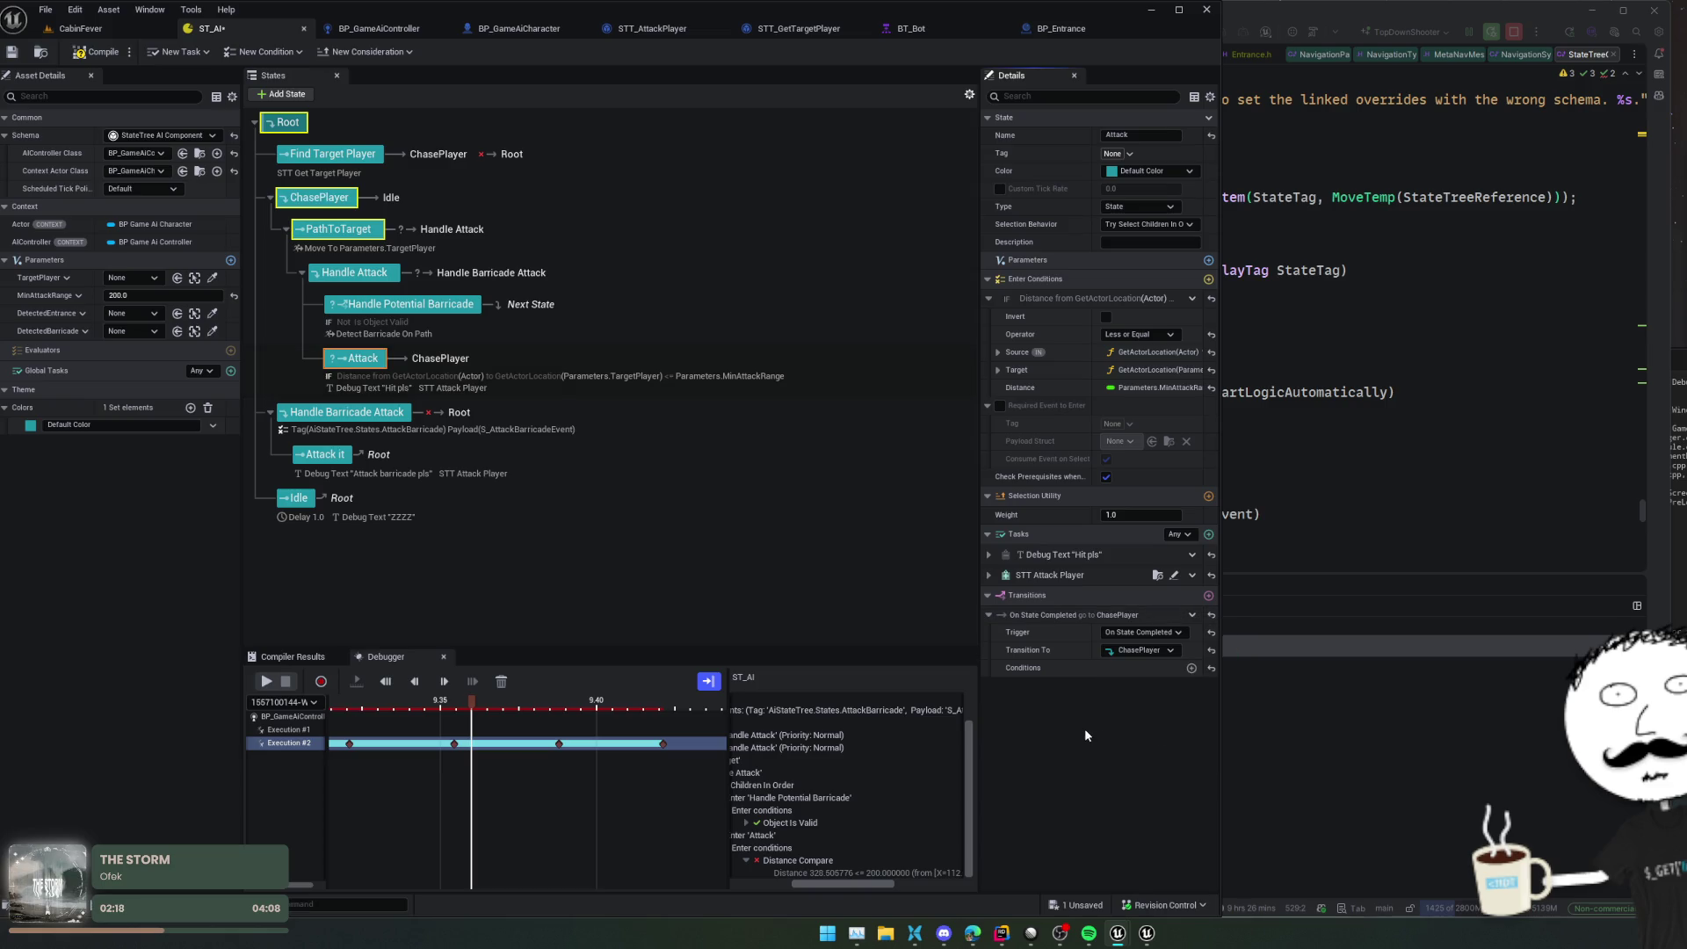
pyautogui.hotkey('ctrl', 's')
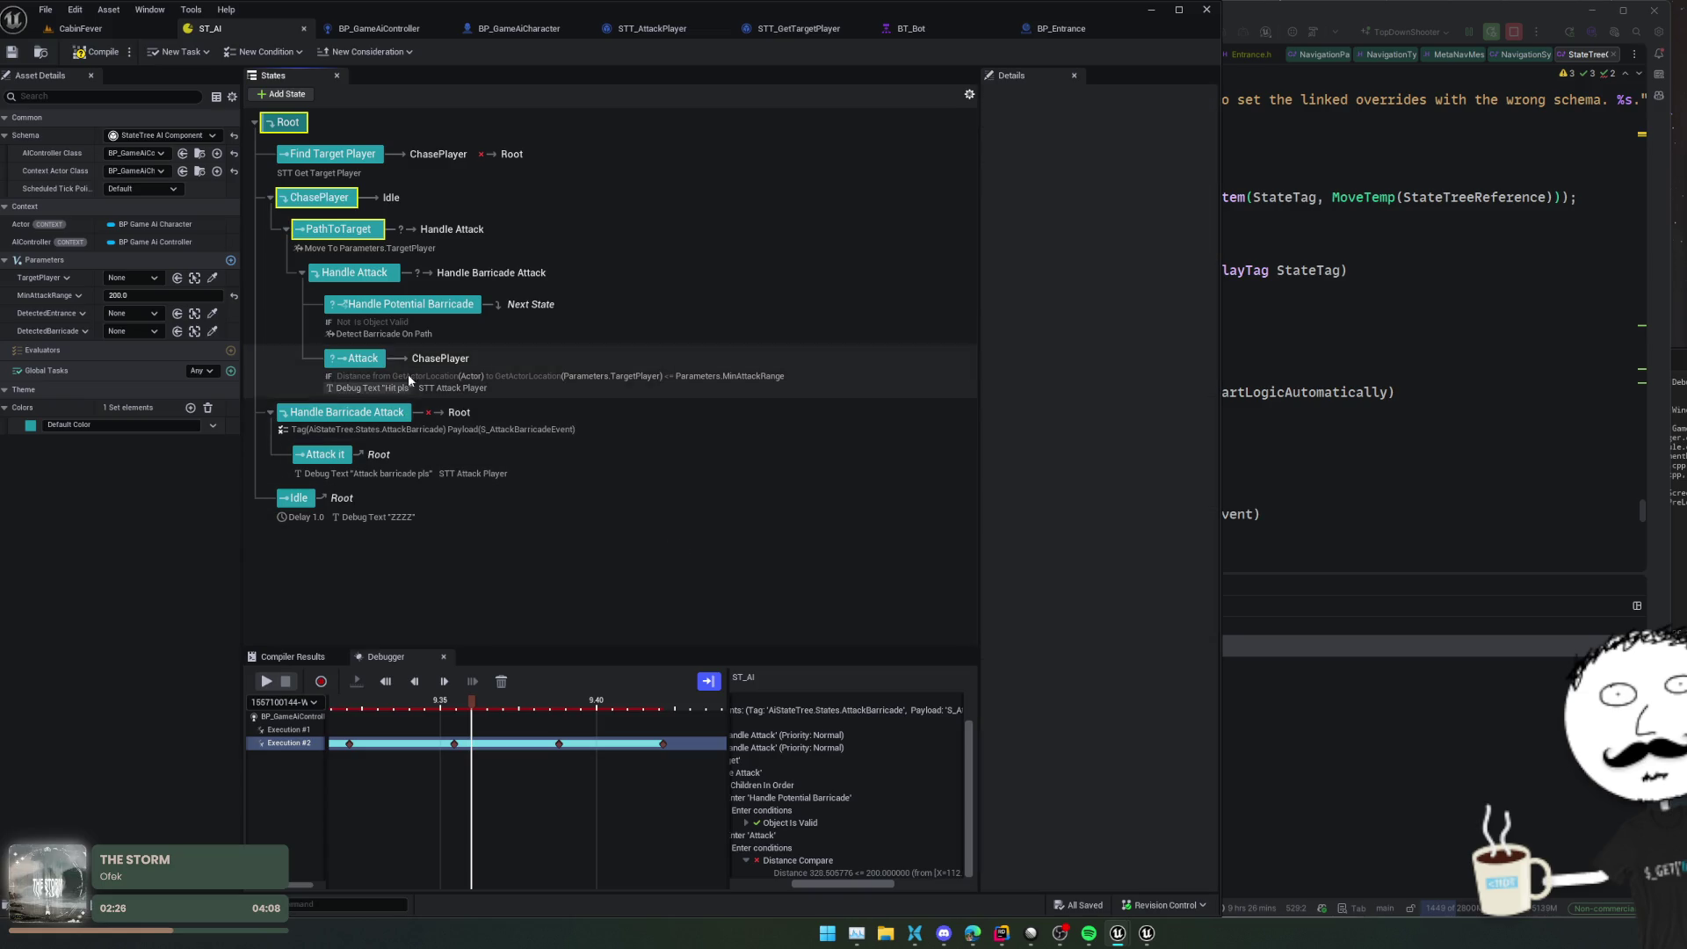
# Review ChasePlayer and the STT Attack Player task parameters, then recompile the state tree
pyautogui.click(320, 198)
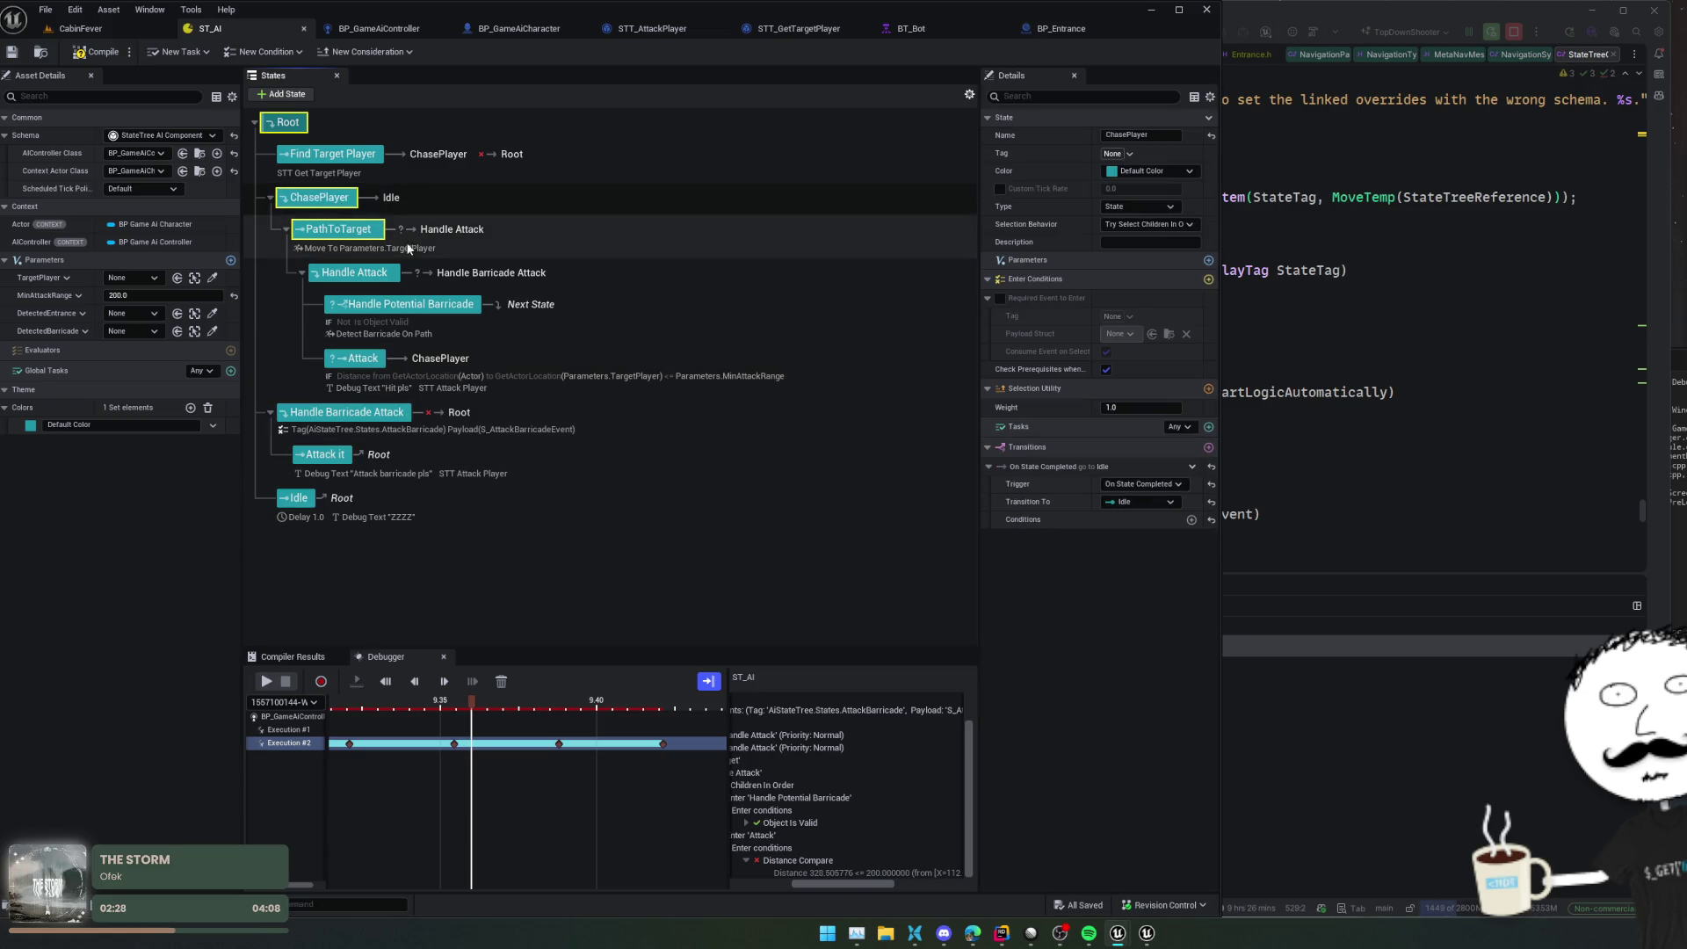
pyautogui.click(326, 457)
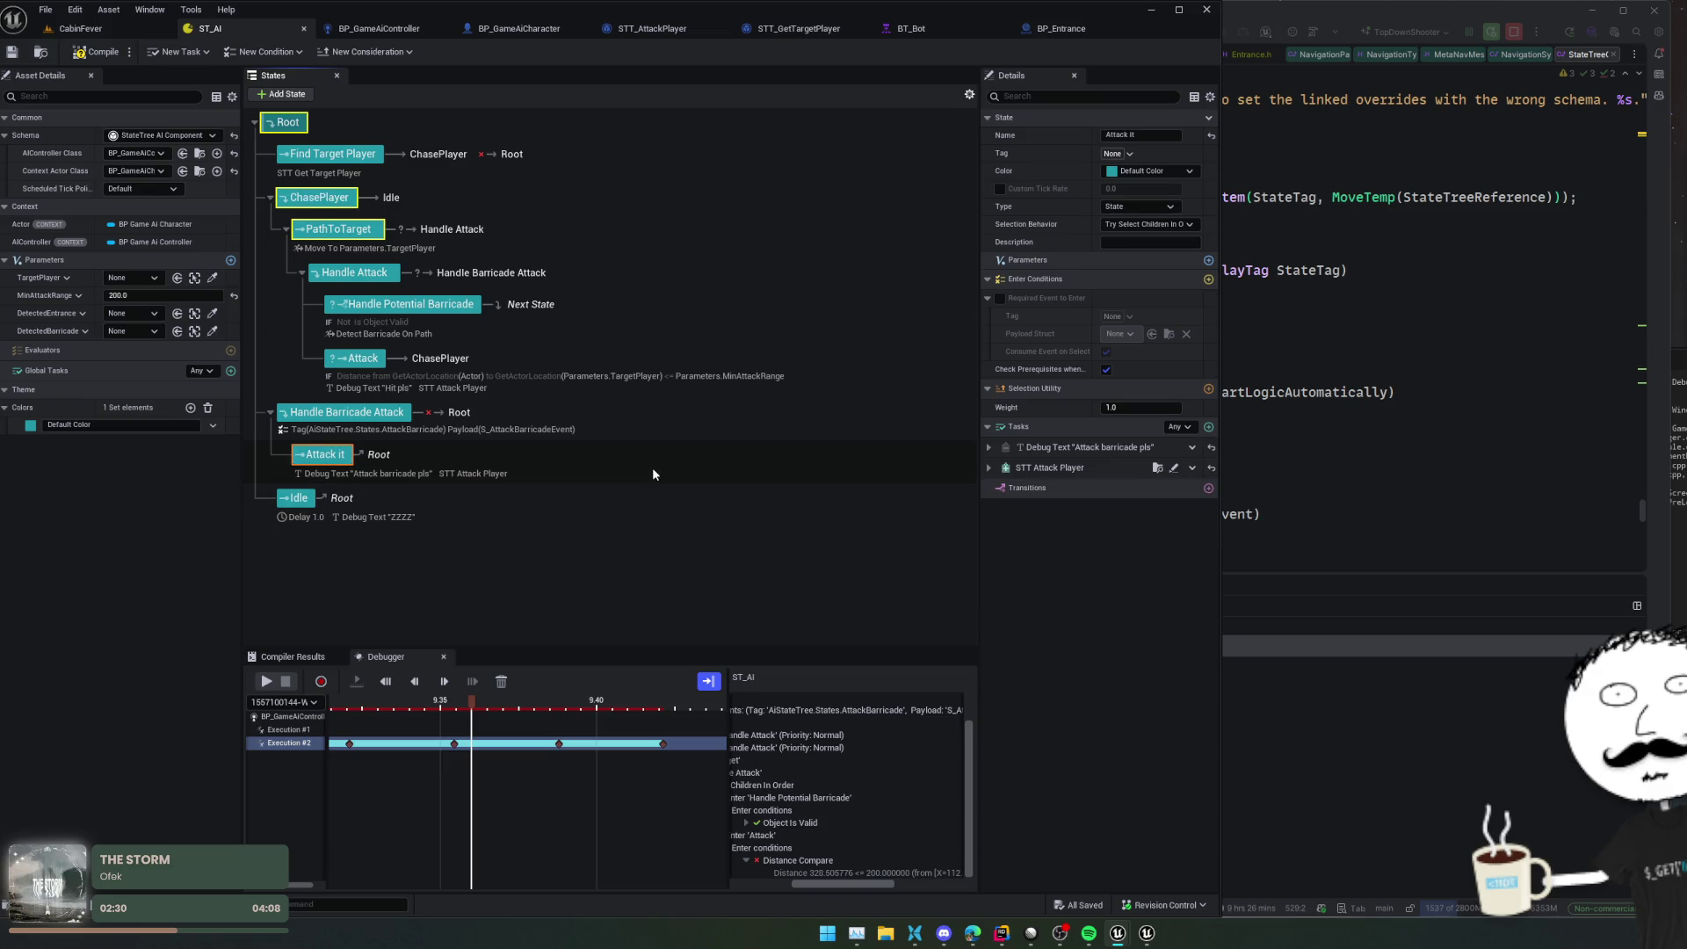
pyautogui.click(989, 467)
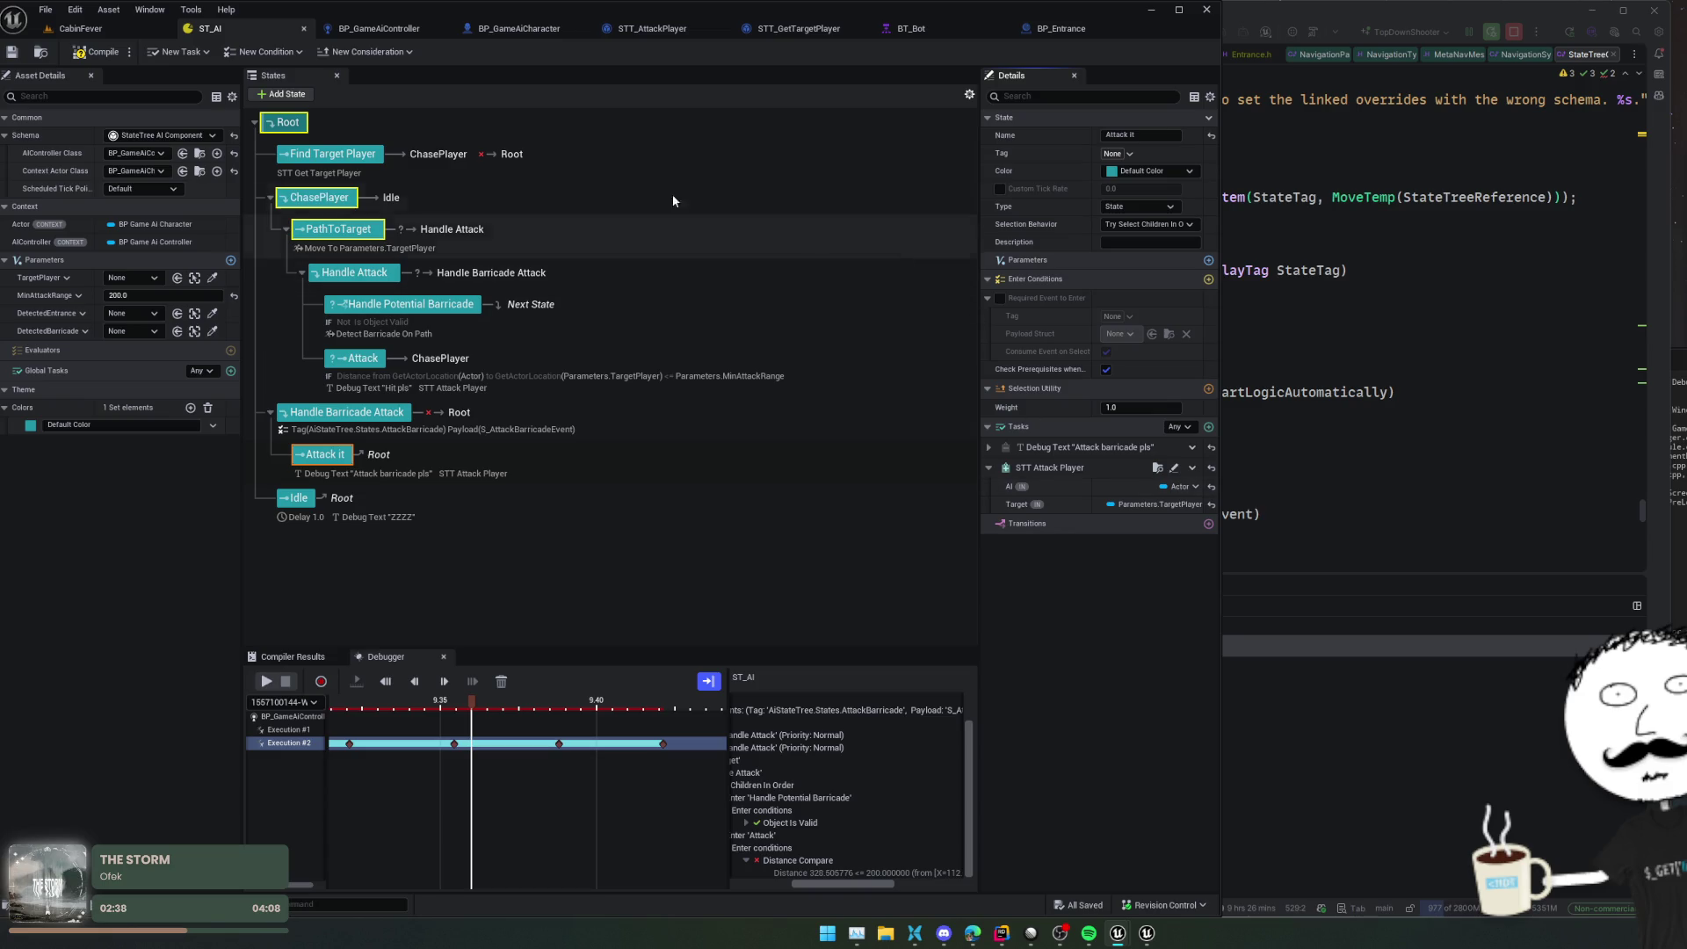
pyautogui.click(11, 51)
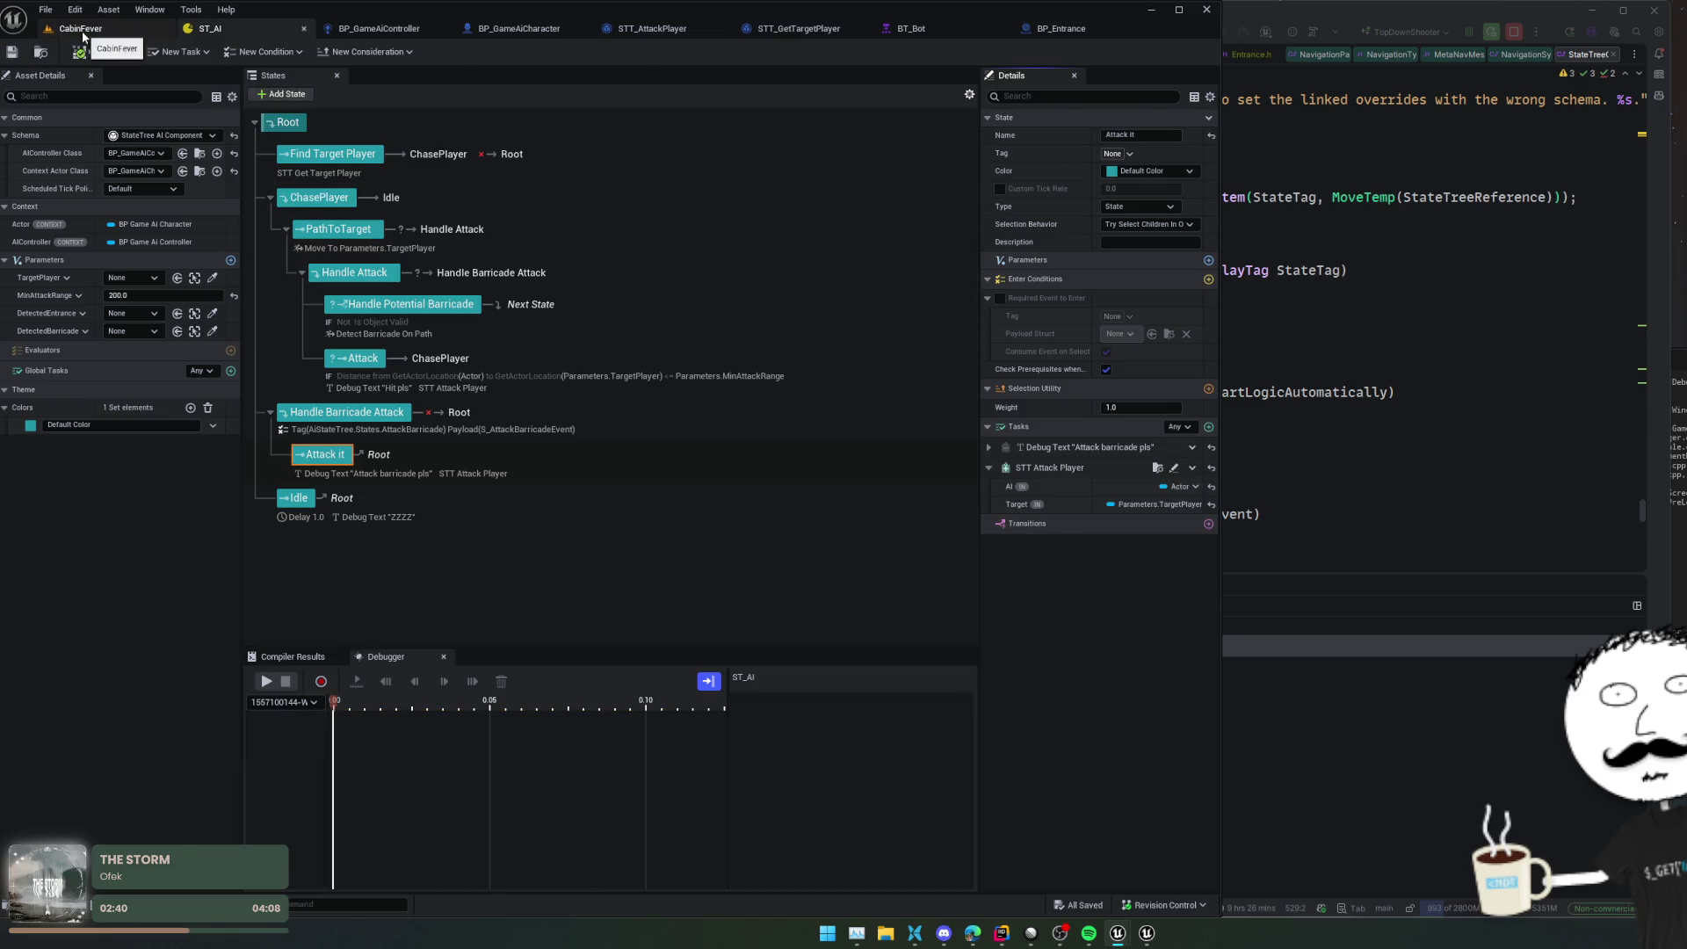
# Run another CabinFever play-in-editor session and return to the ST_AI debugger
pyautogui.click(82, 30)
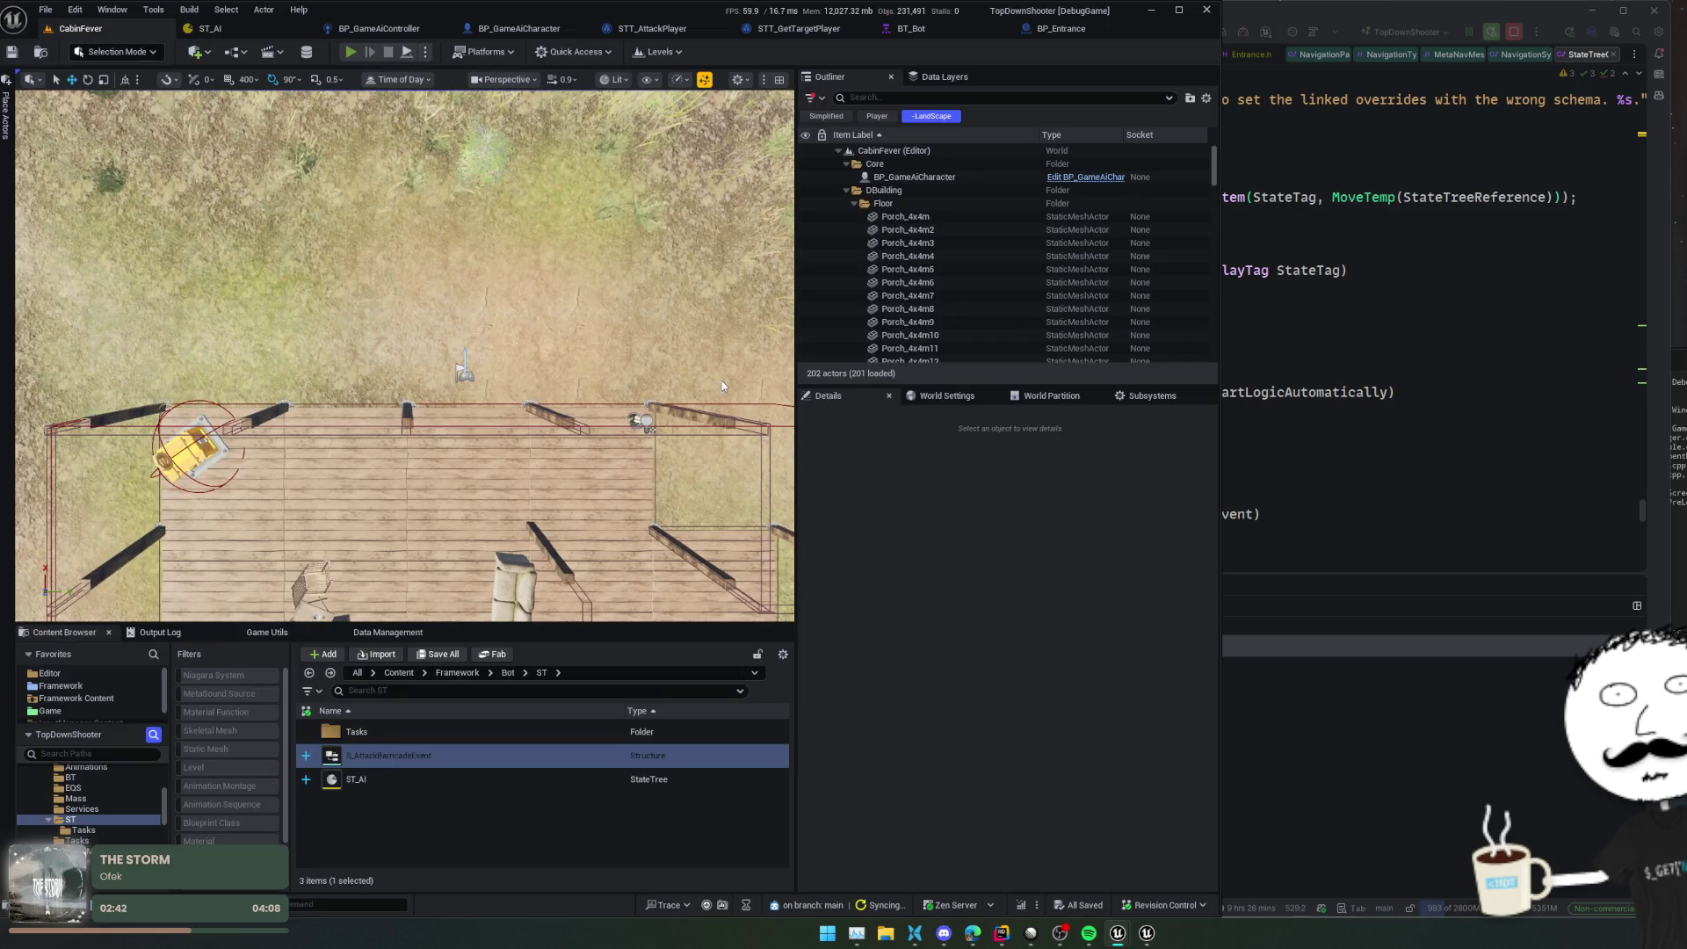
pyautogui.hotkey('alt', 'p')
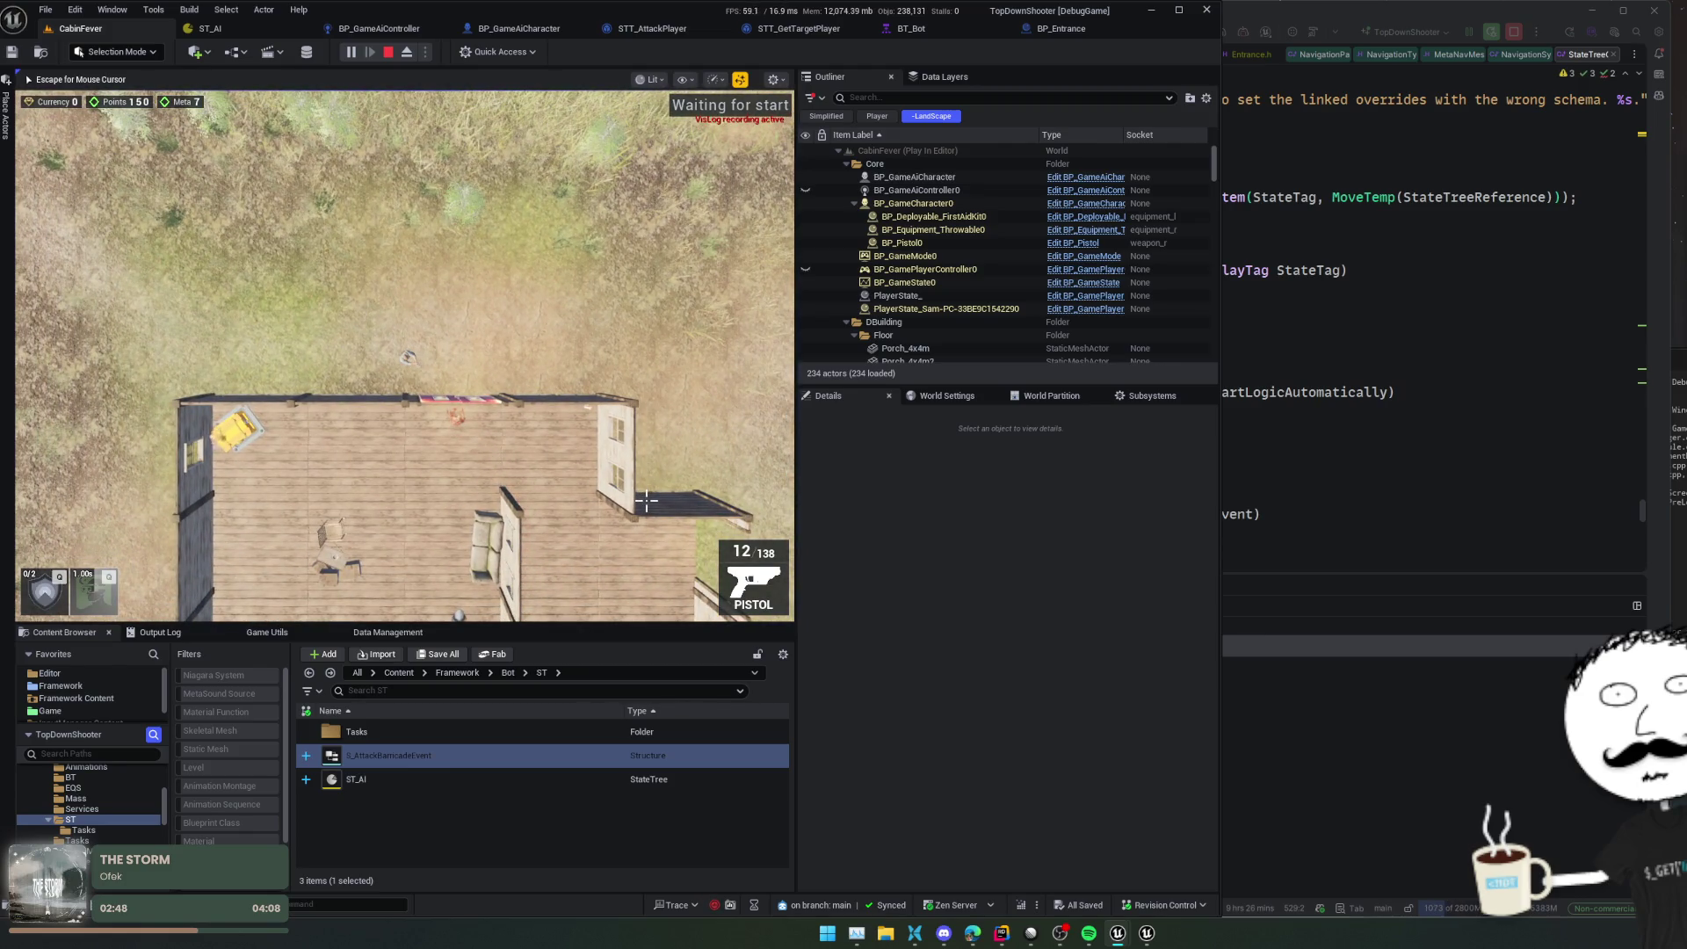
pyautogui.press('Escape')
pyautogui.click(233, 25)
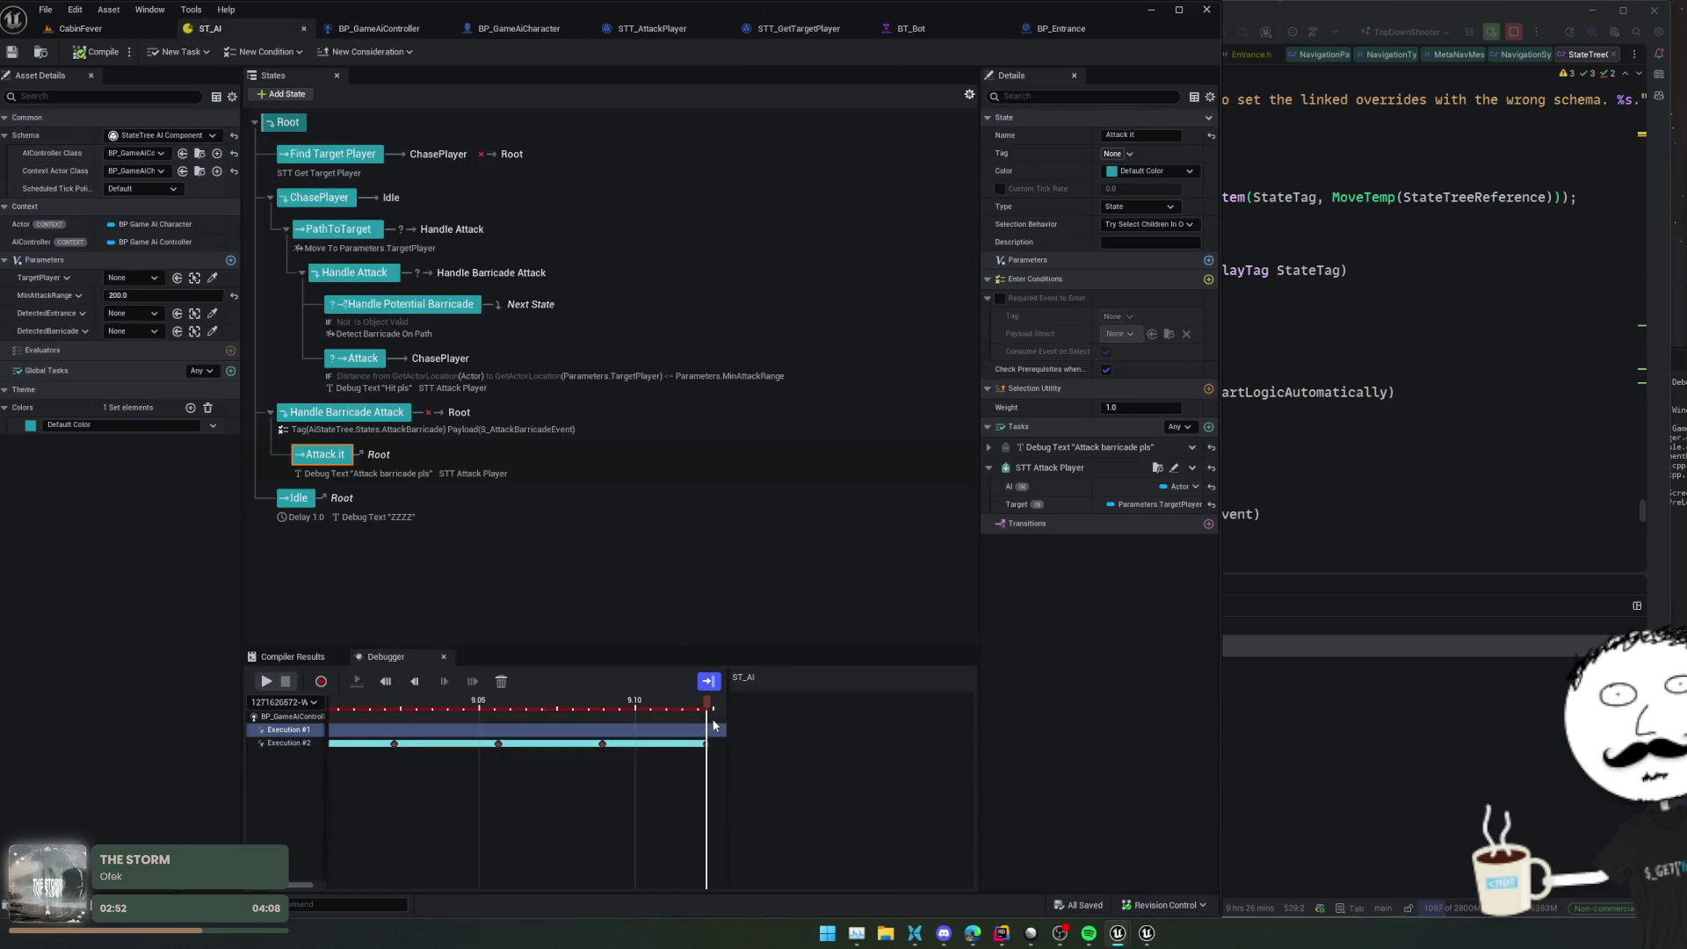
# Open Execution #2's trace, expand Distance Compare, collapse Handle Potential Barricade, and rewind the timeline
pyautogui.click(295, 743)
pyautogui.click(700, 706)
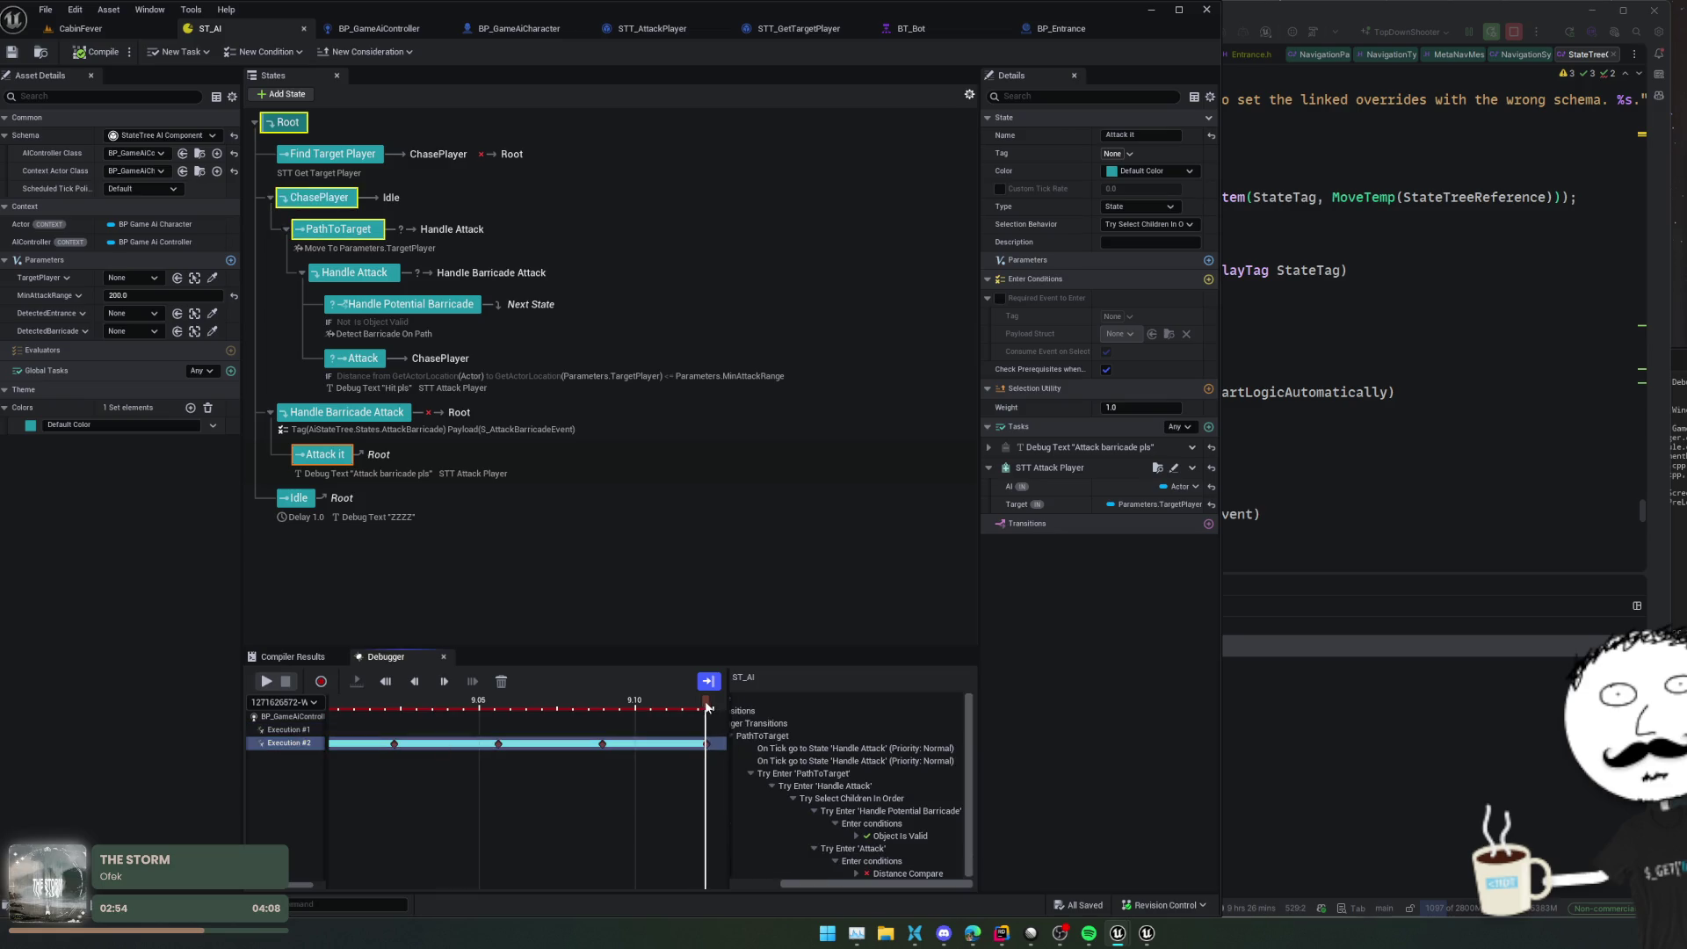
pyautogui.click(857, 873)
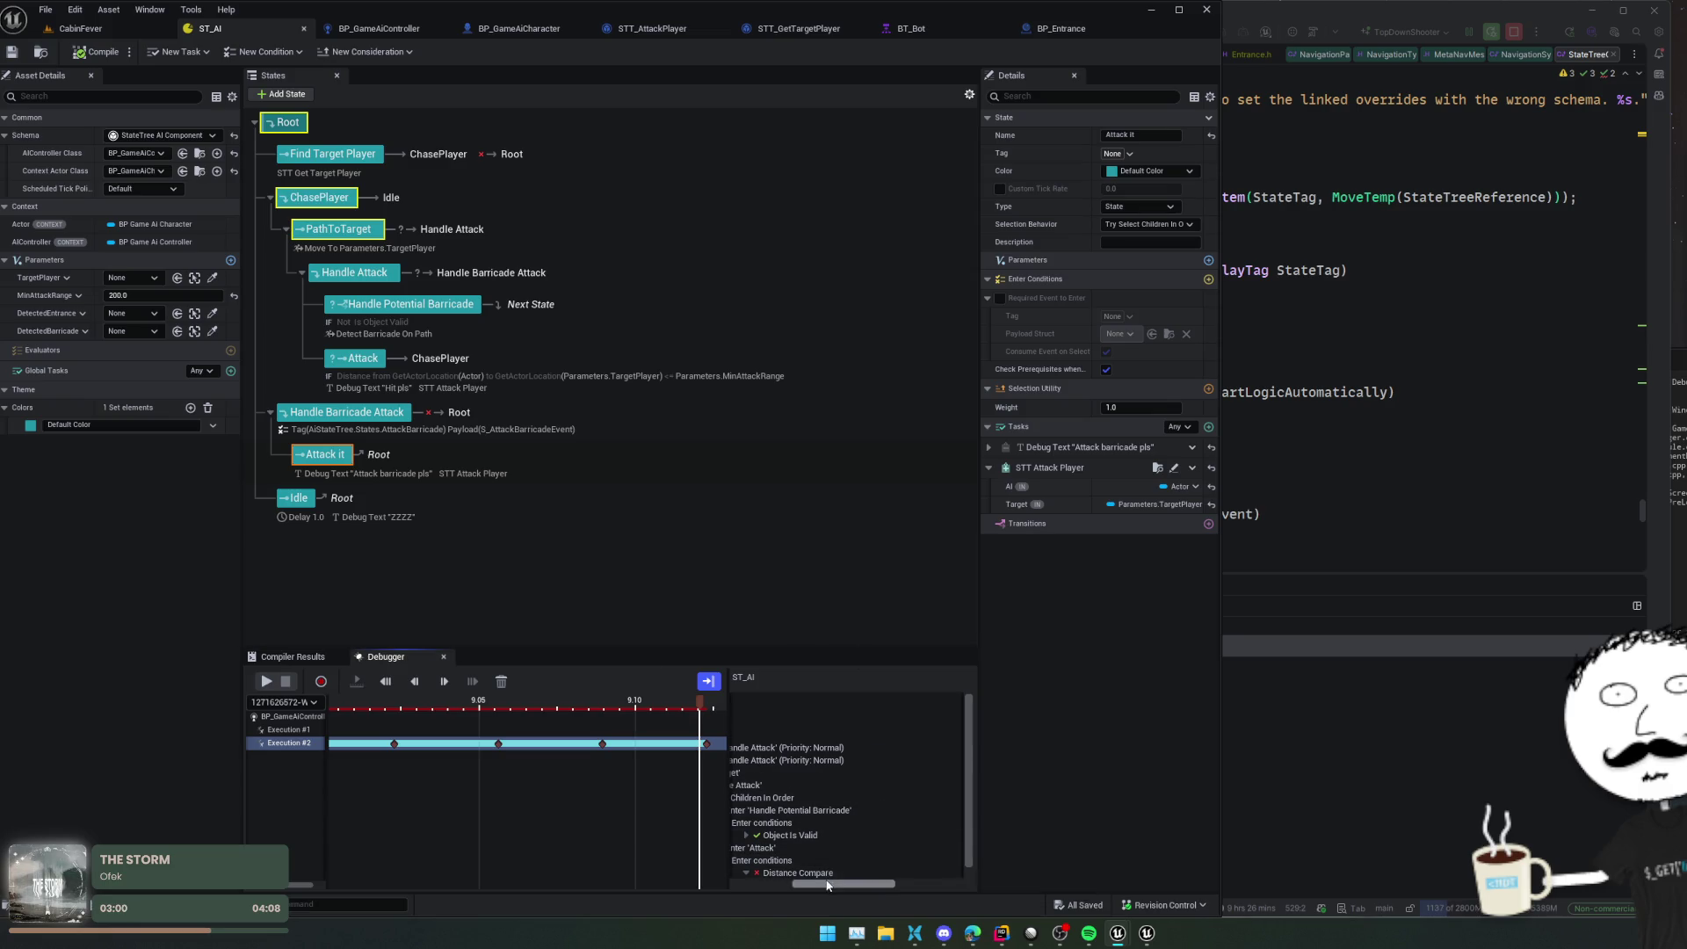
pyautogui.moveTo(846, 884); pyautogui.dragTo(814, 885)
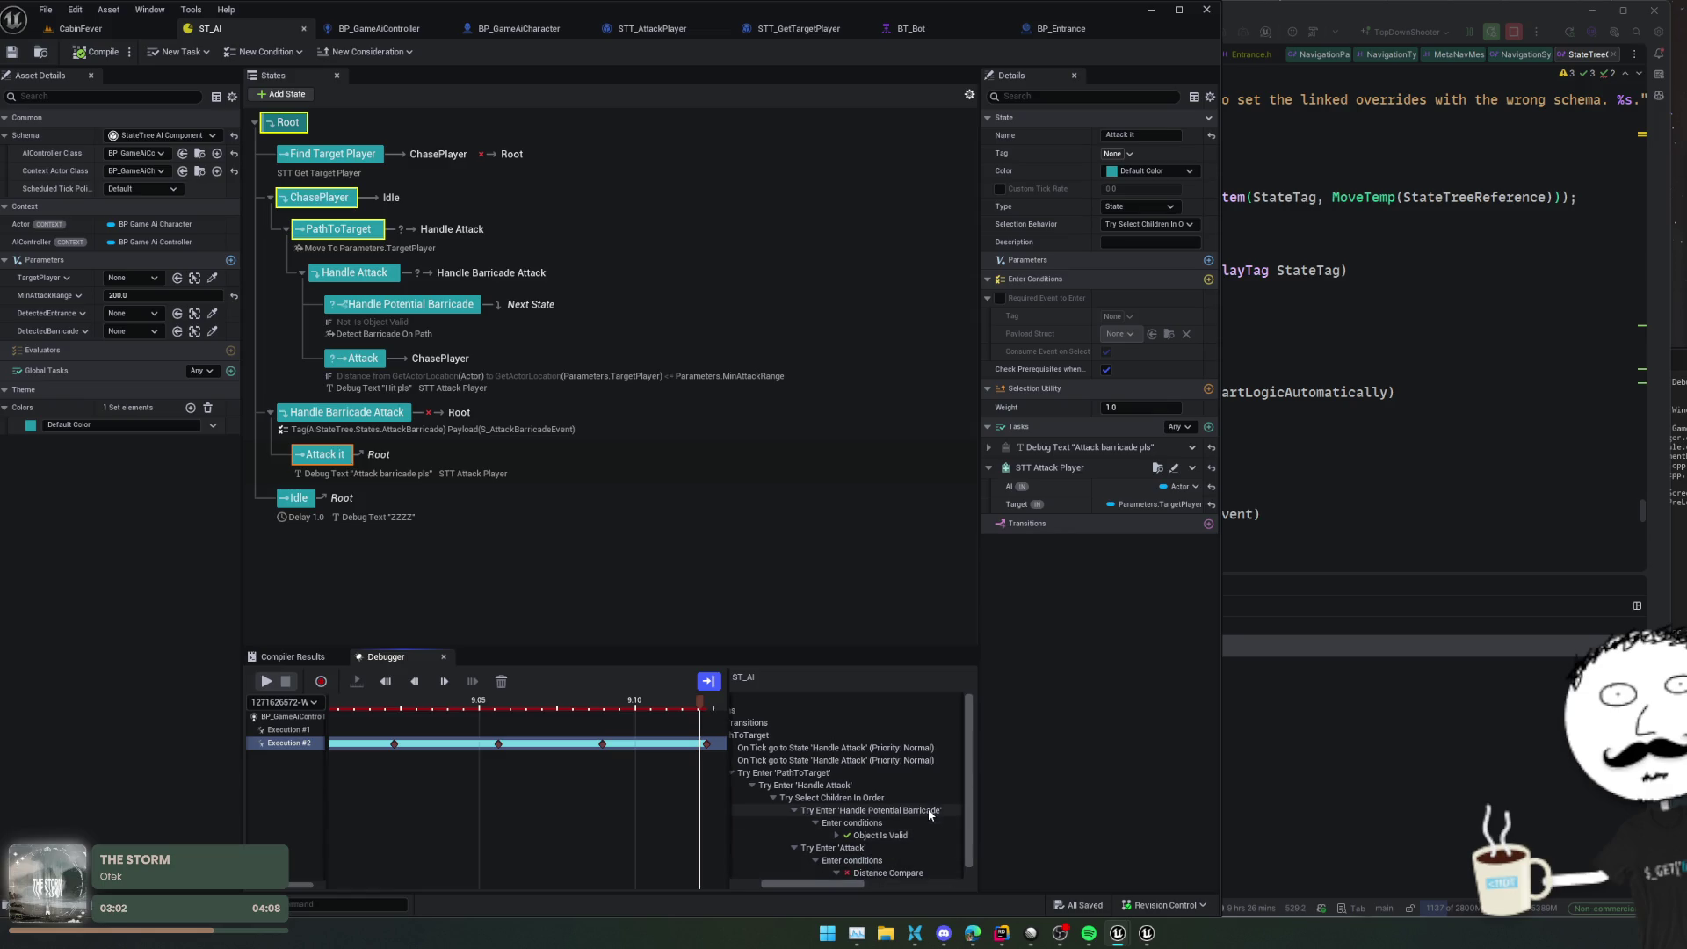
pyautogui.click(793, 809)
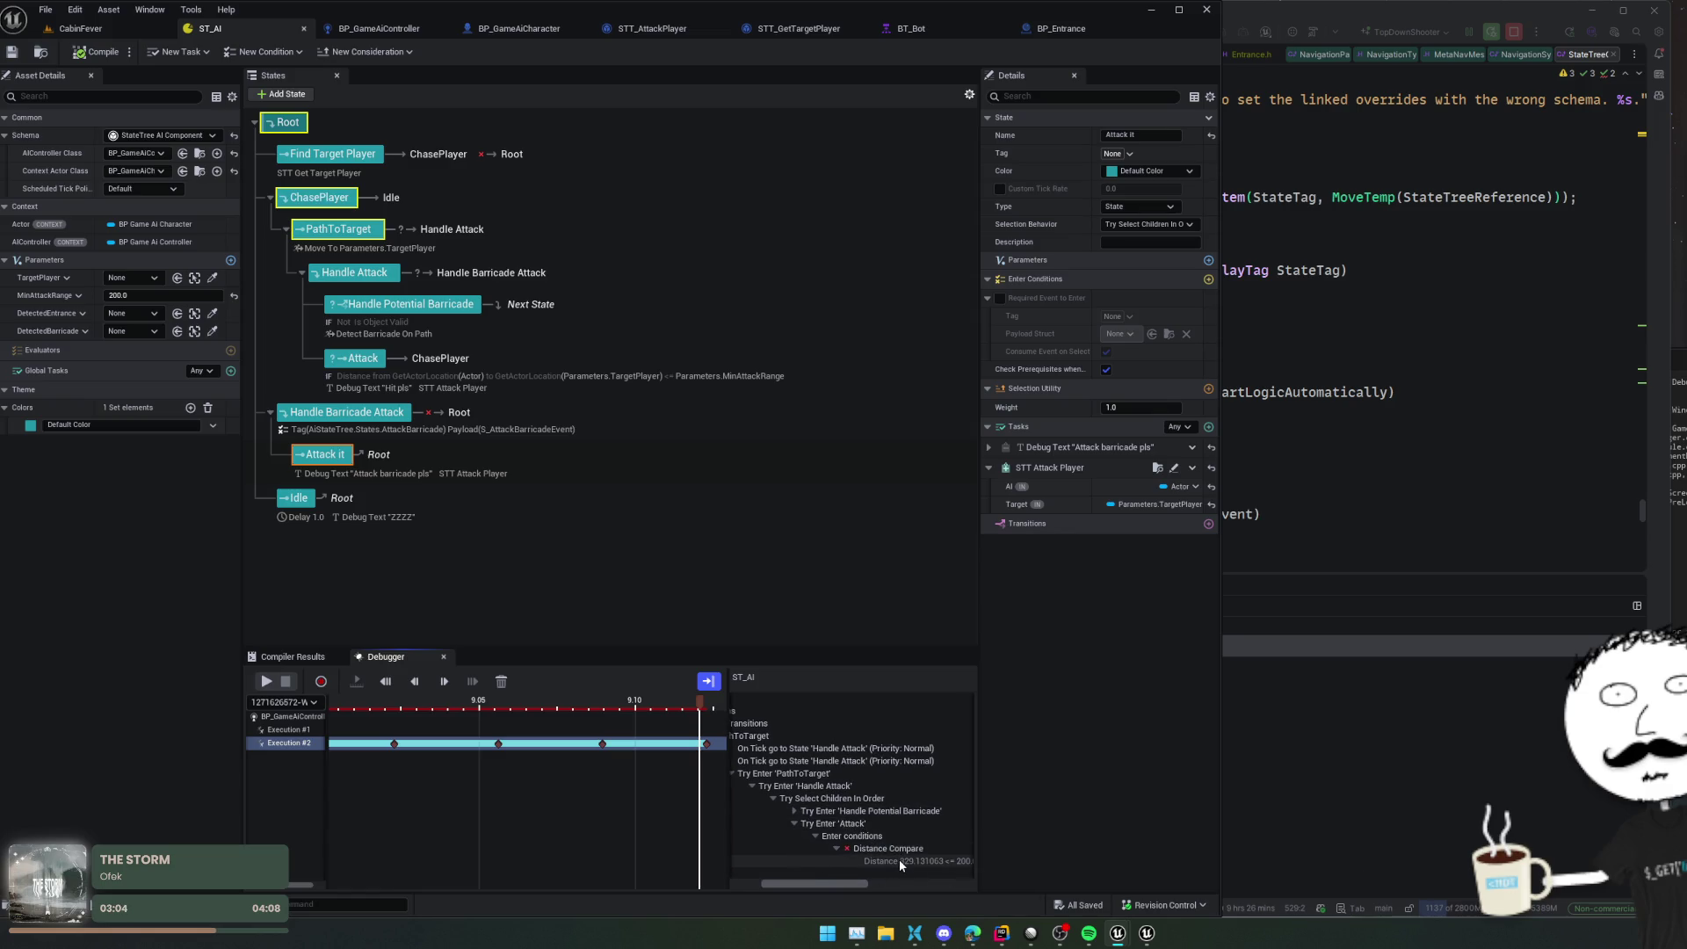
pyautogui.moveTo(701, 709); pyautogui.dragTo(555, 719)
pyautogui.moveTo(536, 716)
pyautogui.mouseDown()
pyautogui.moveTo(272, 723)
pyautogui.moveTo(409, 722)
pyautogui.mouseUp()
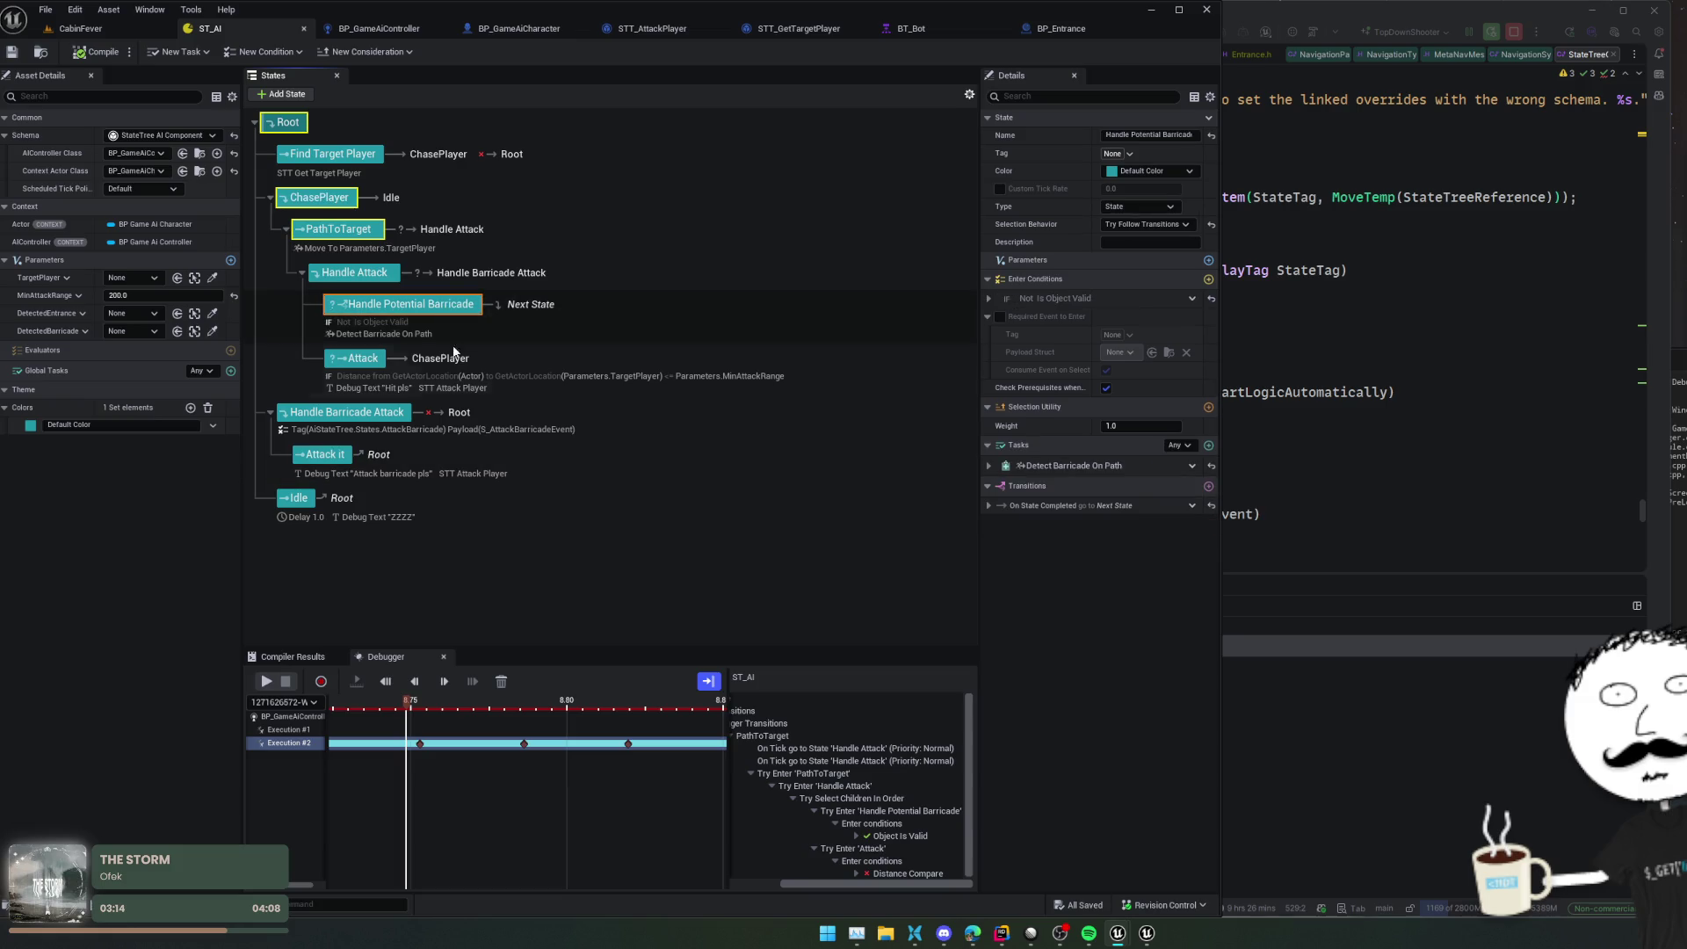
# Set Handle Potential Barricade's Selection Behavior to Try Enter and save the state tree
pyautogui.click(384, 357)
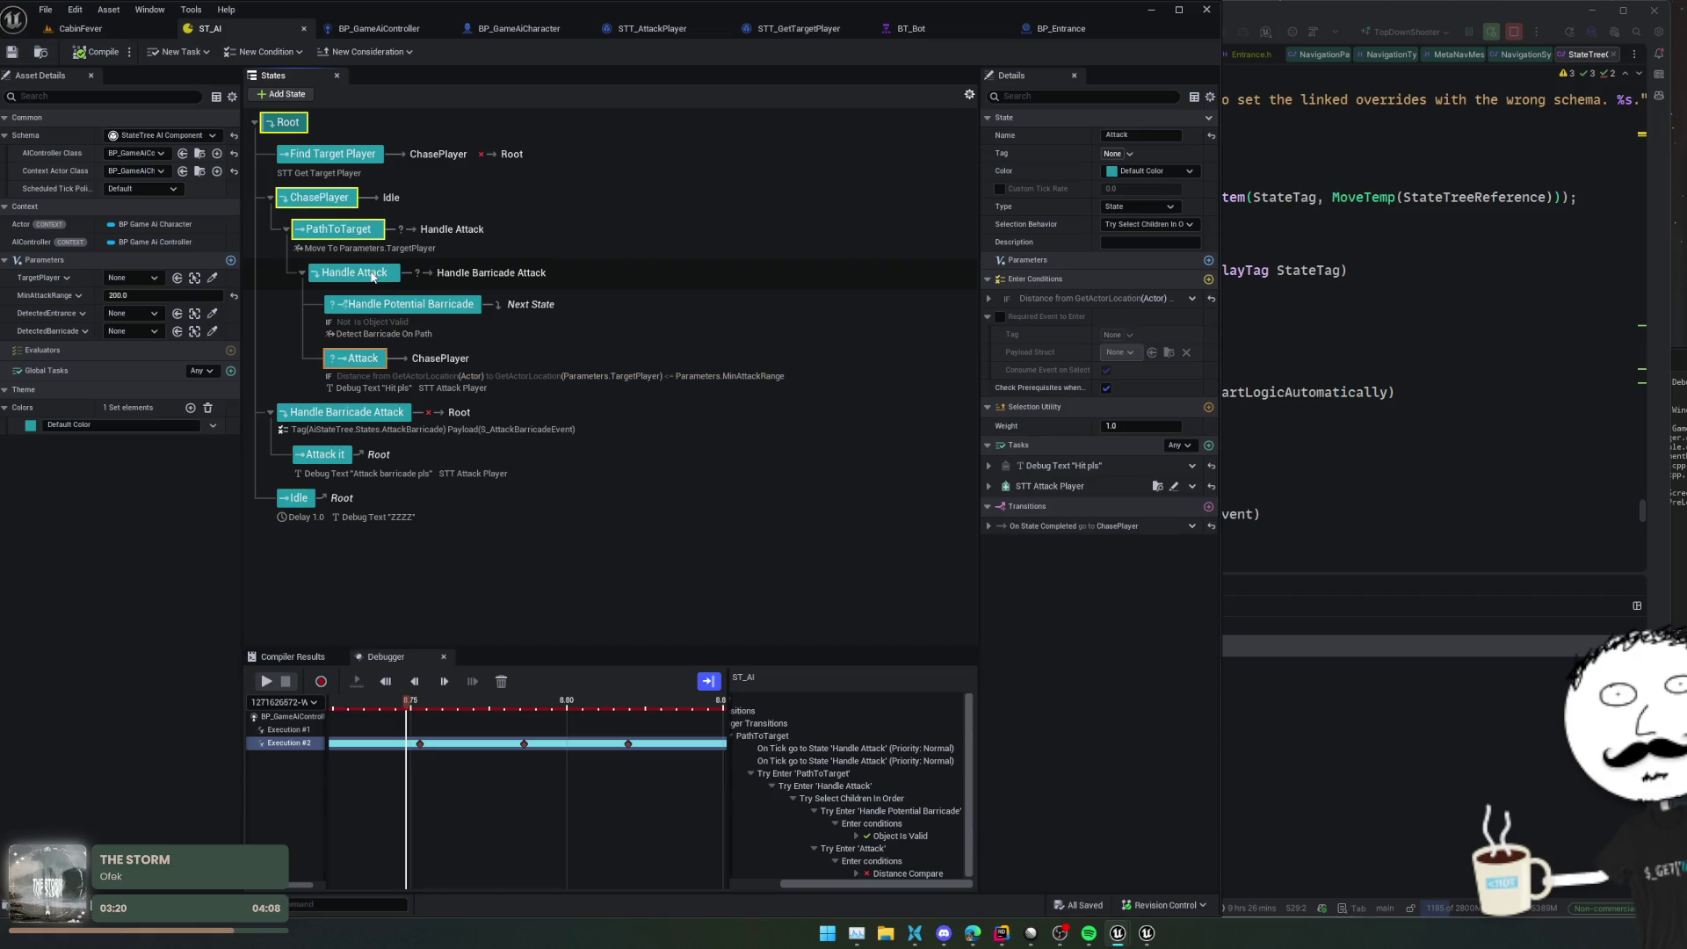
pyautogui.click(373, 276)
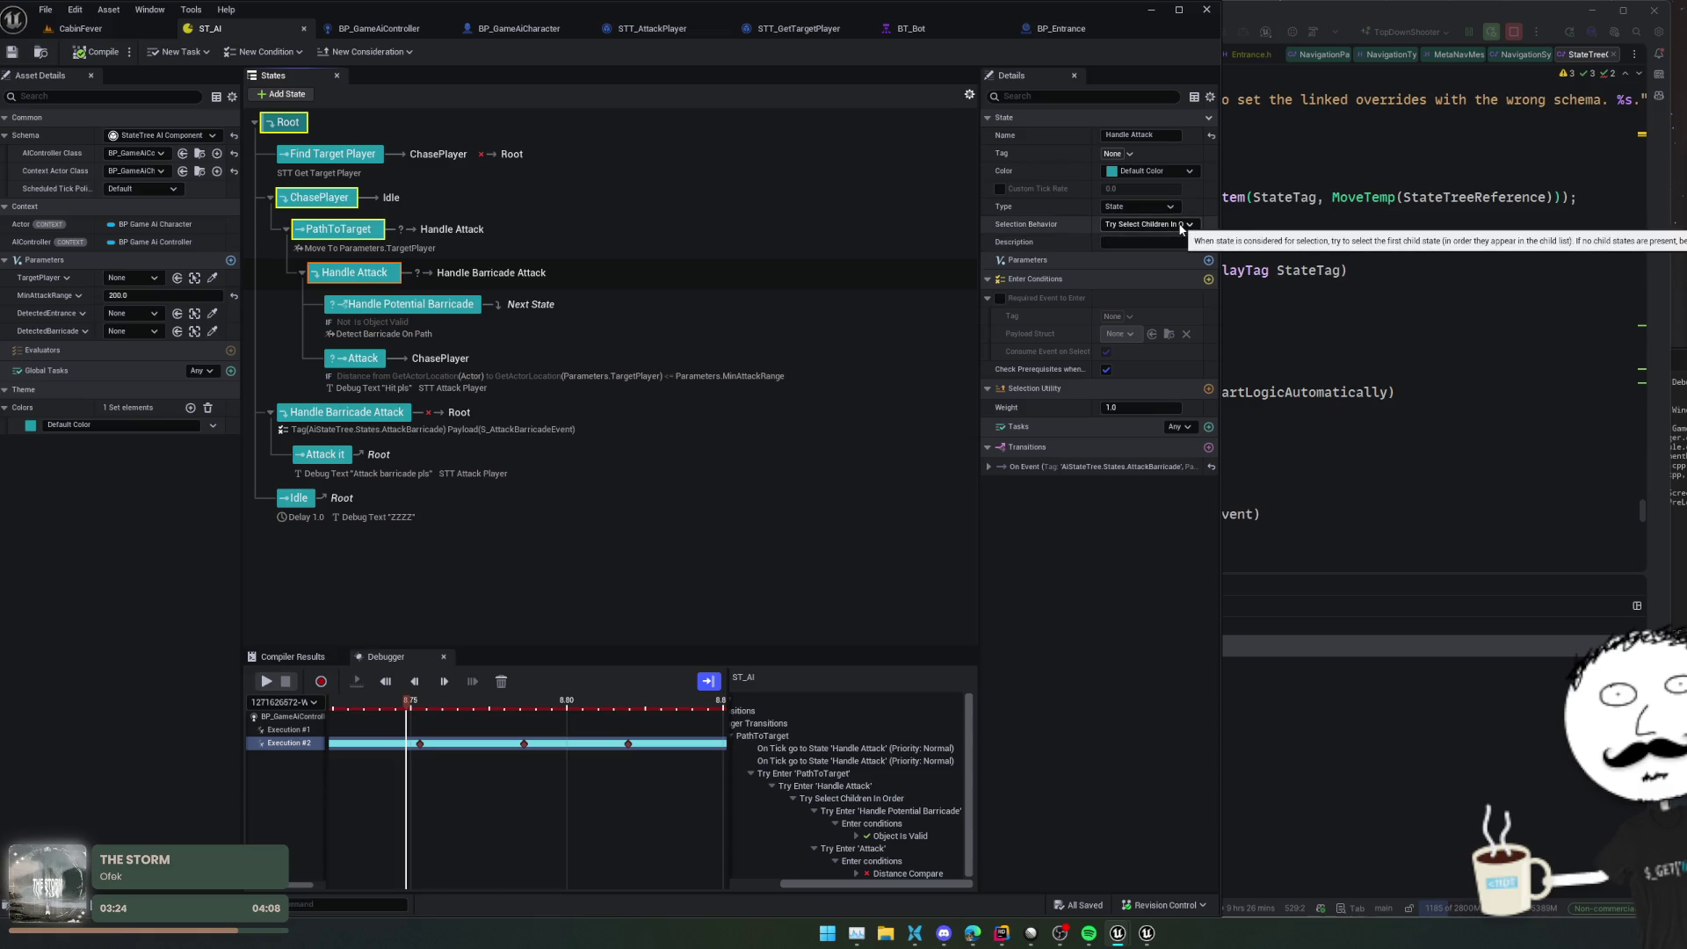
pyautogui.click(429, 303)
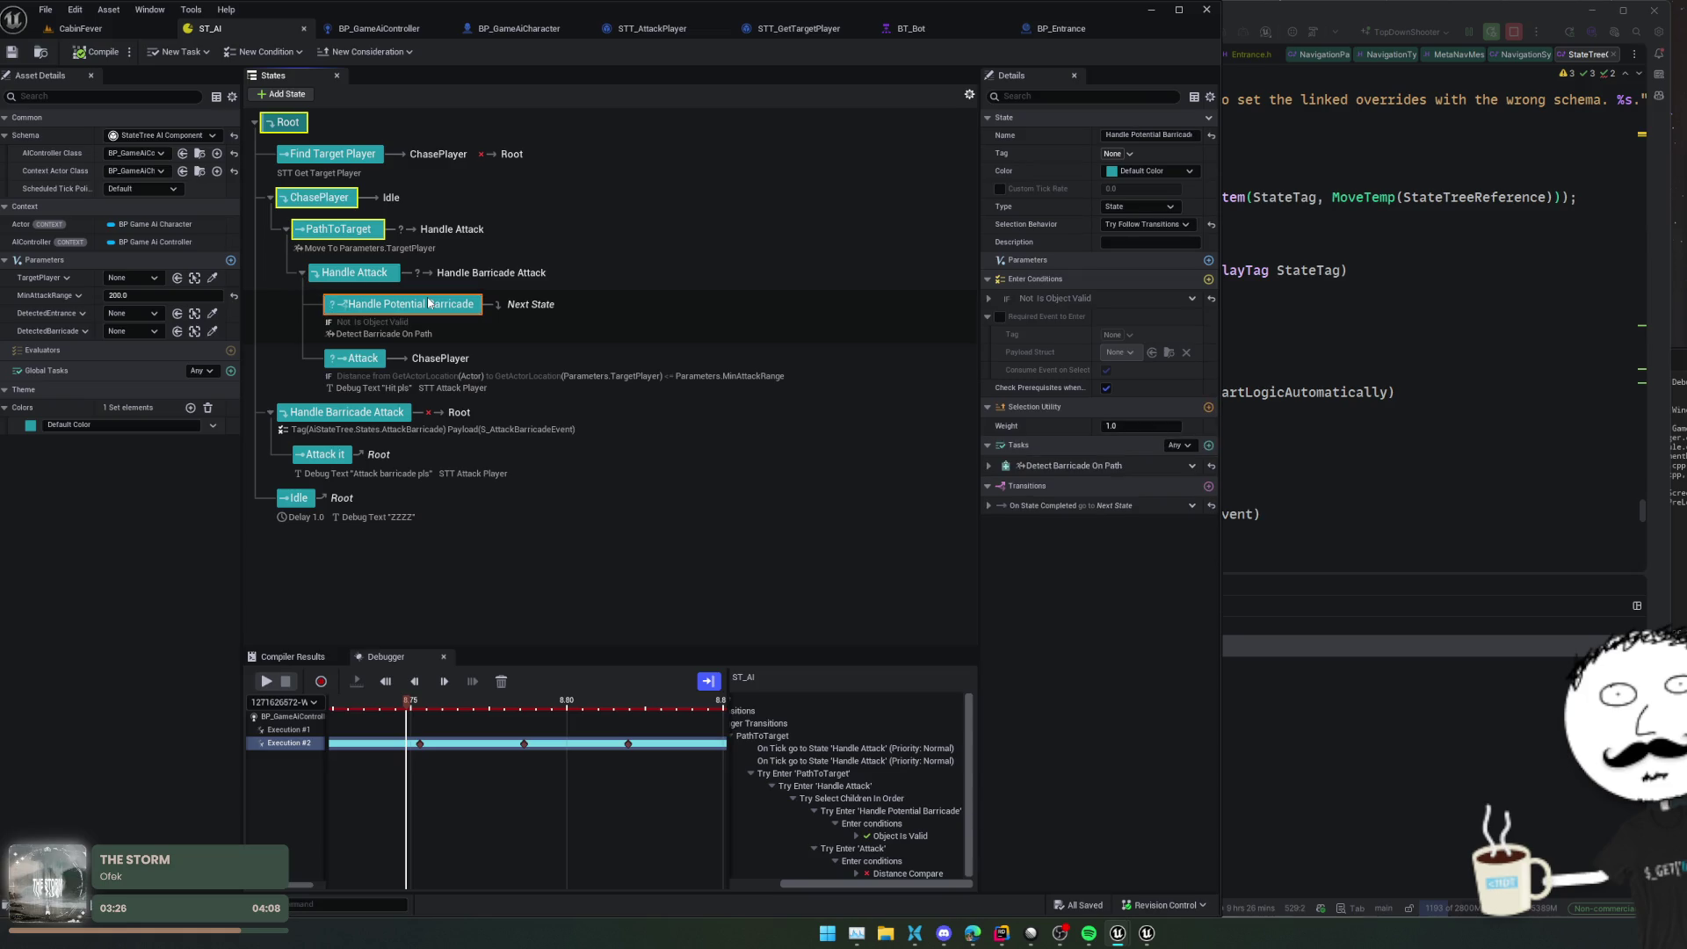
pyautogui.click(1177, 227)
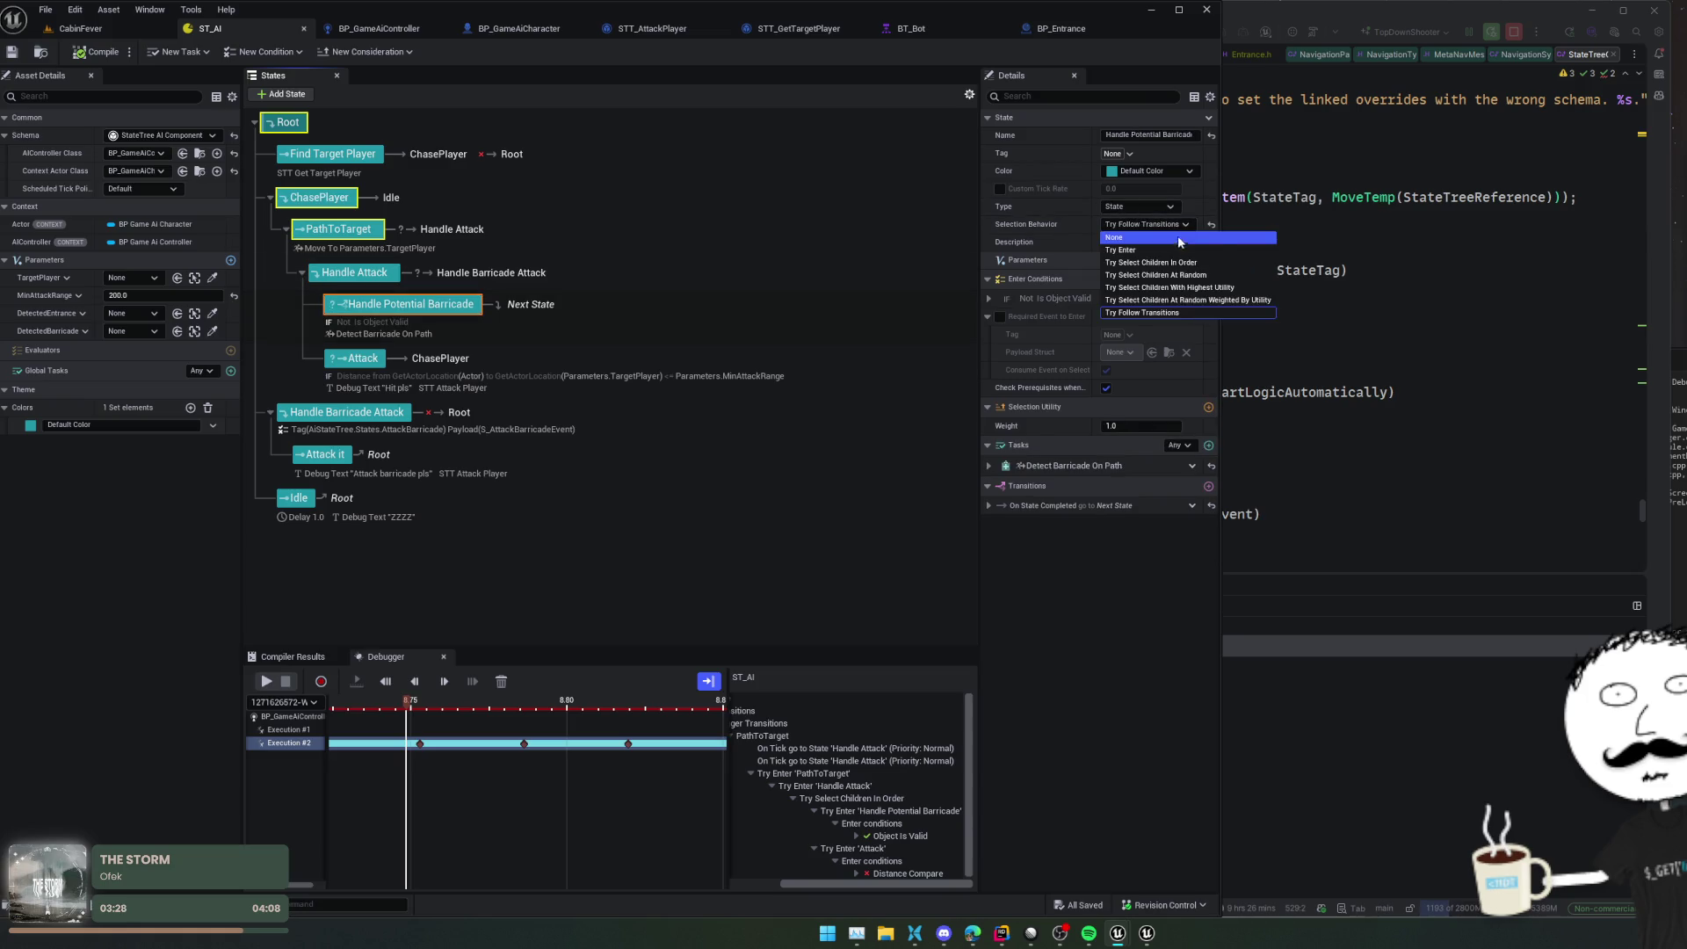
pyautogui.click(1242, 251)
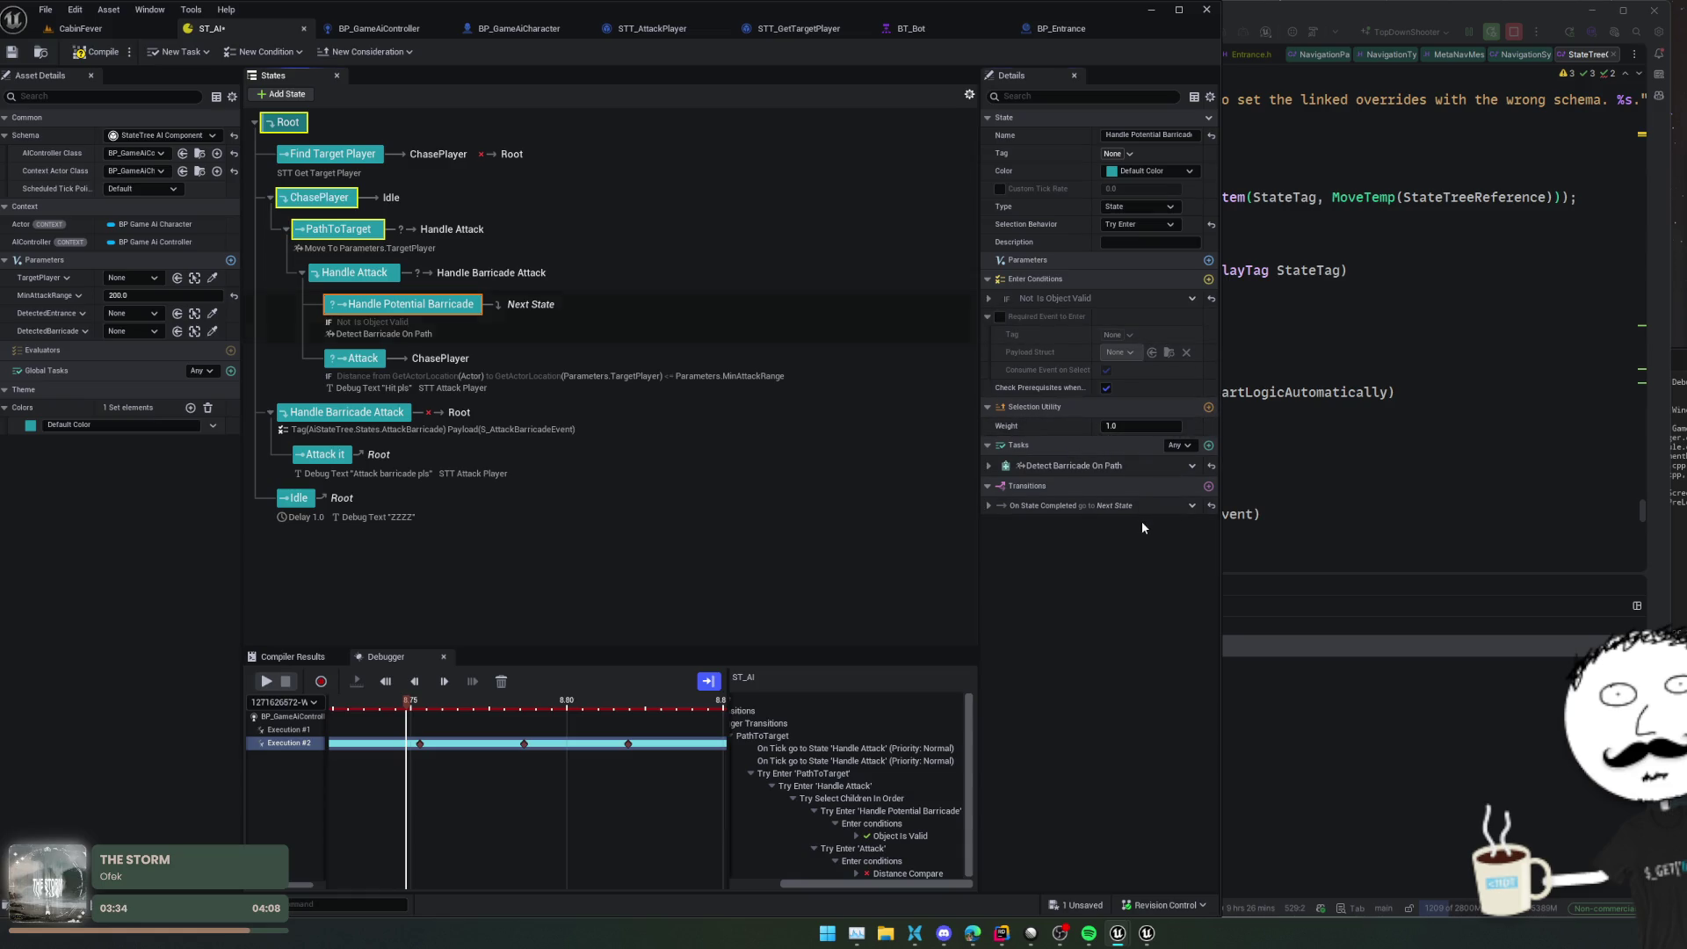
pyautogui.hotkey('ctrl', 's')
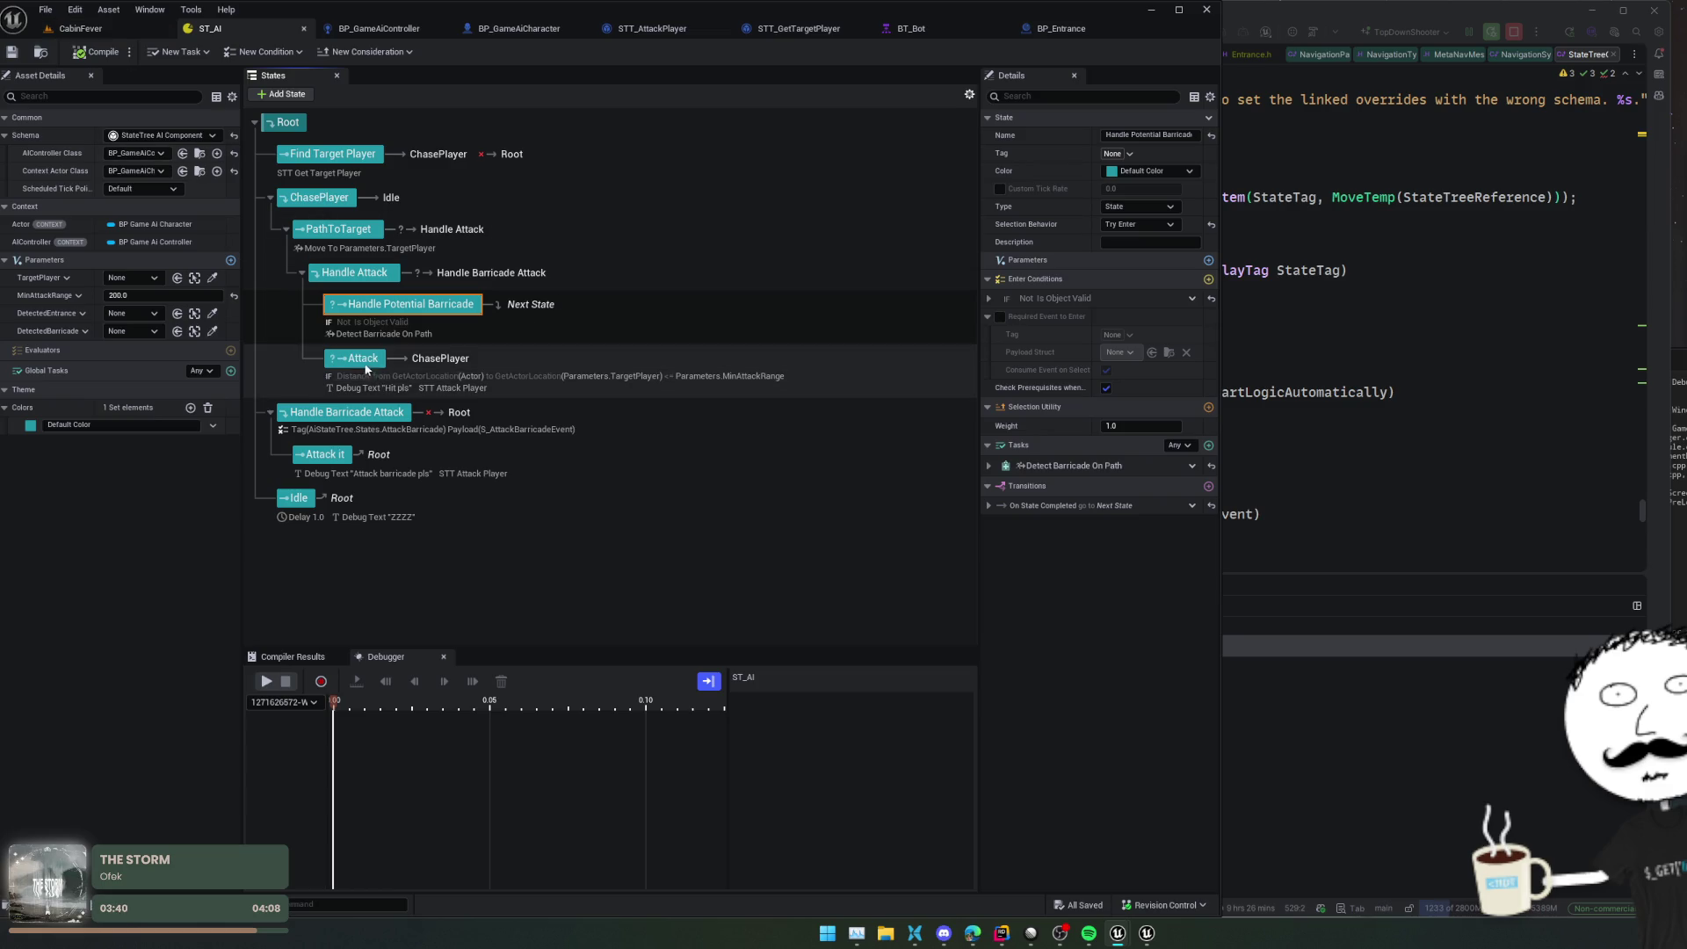
# Retarget Attack's On State Completed transition to Handle Attack and save
pyautogui.click(611, 372)
pyautogui.click(1140, 527)
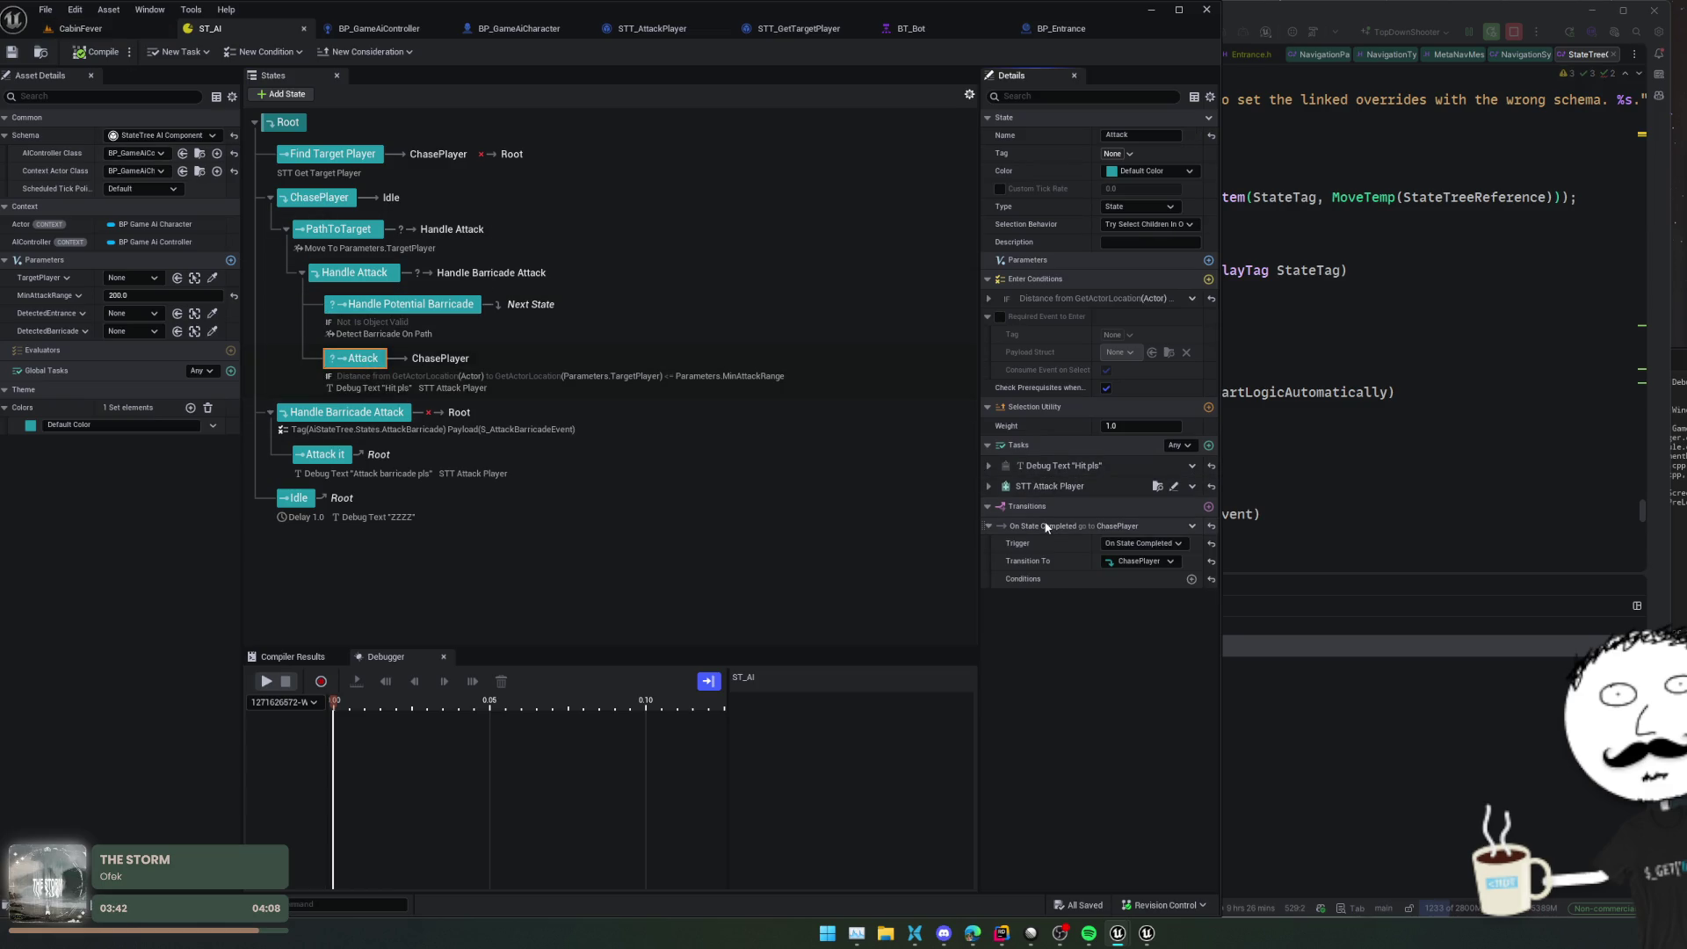
pyautogui.click(1142, 561)
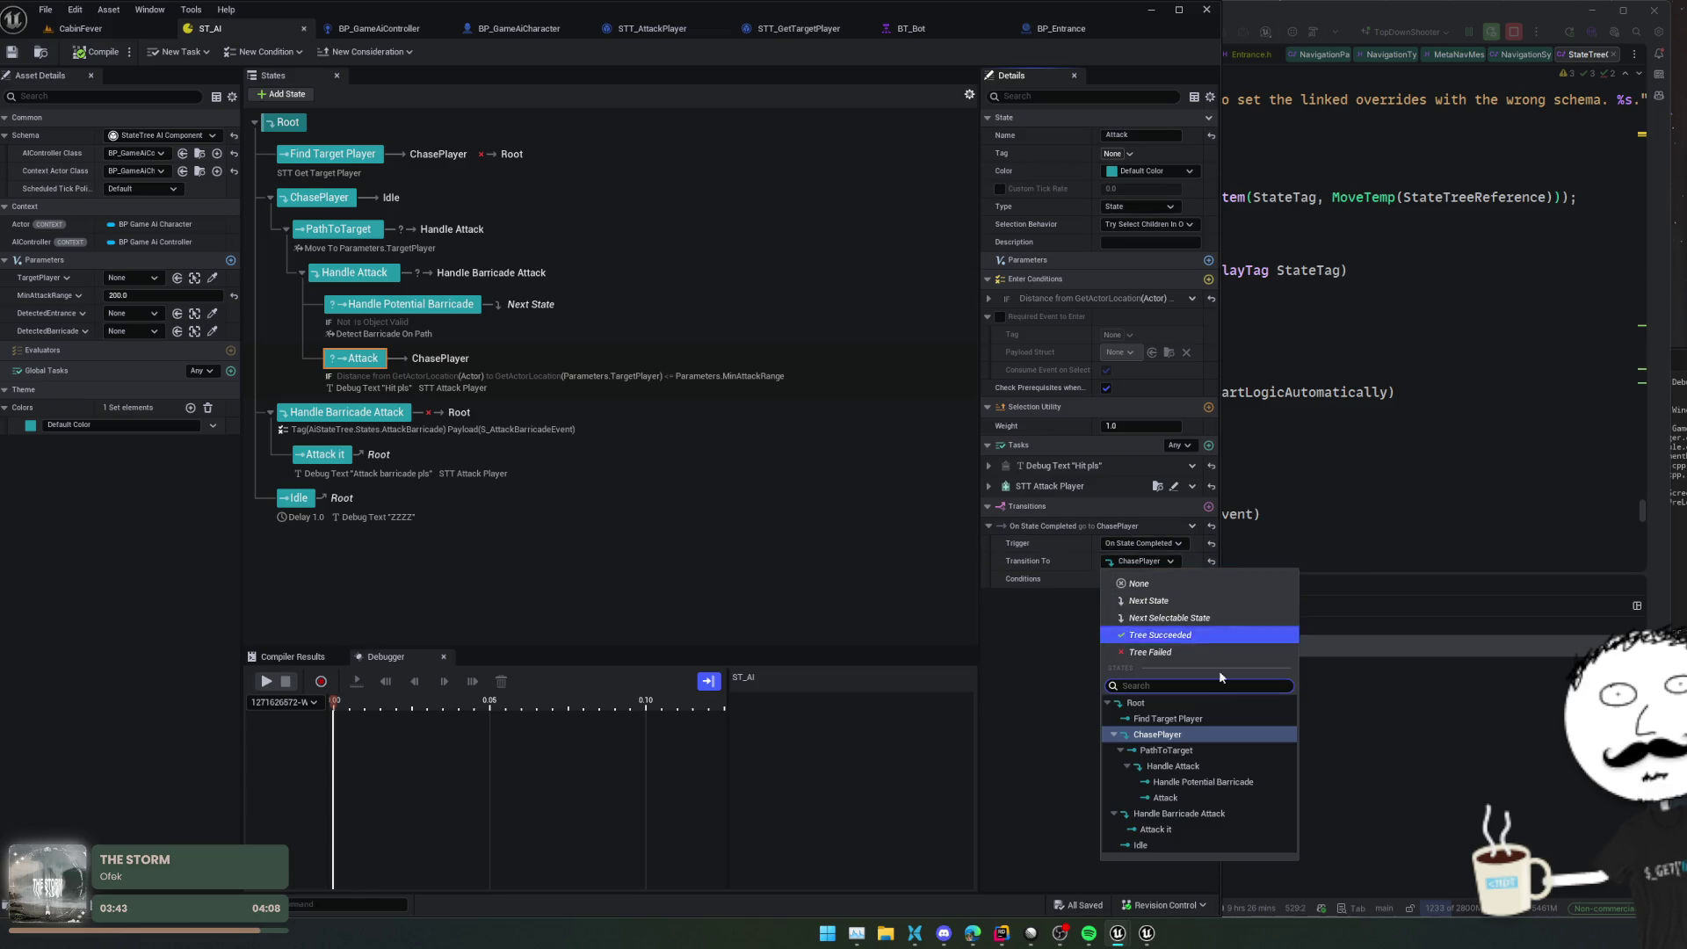
pyautogui.click(1218, 760)
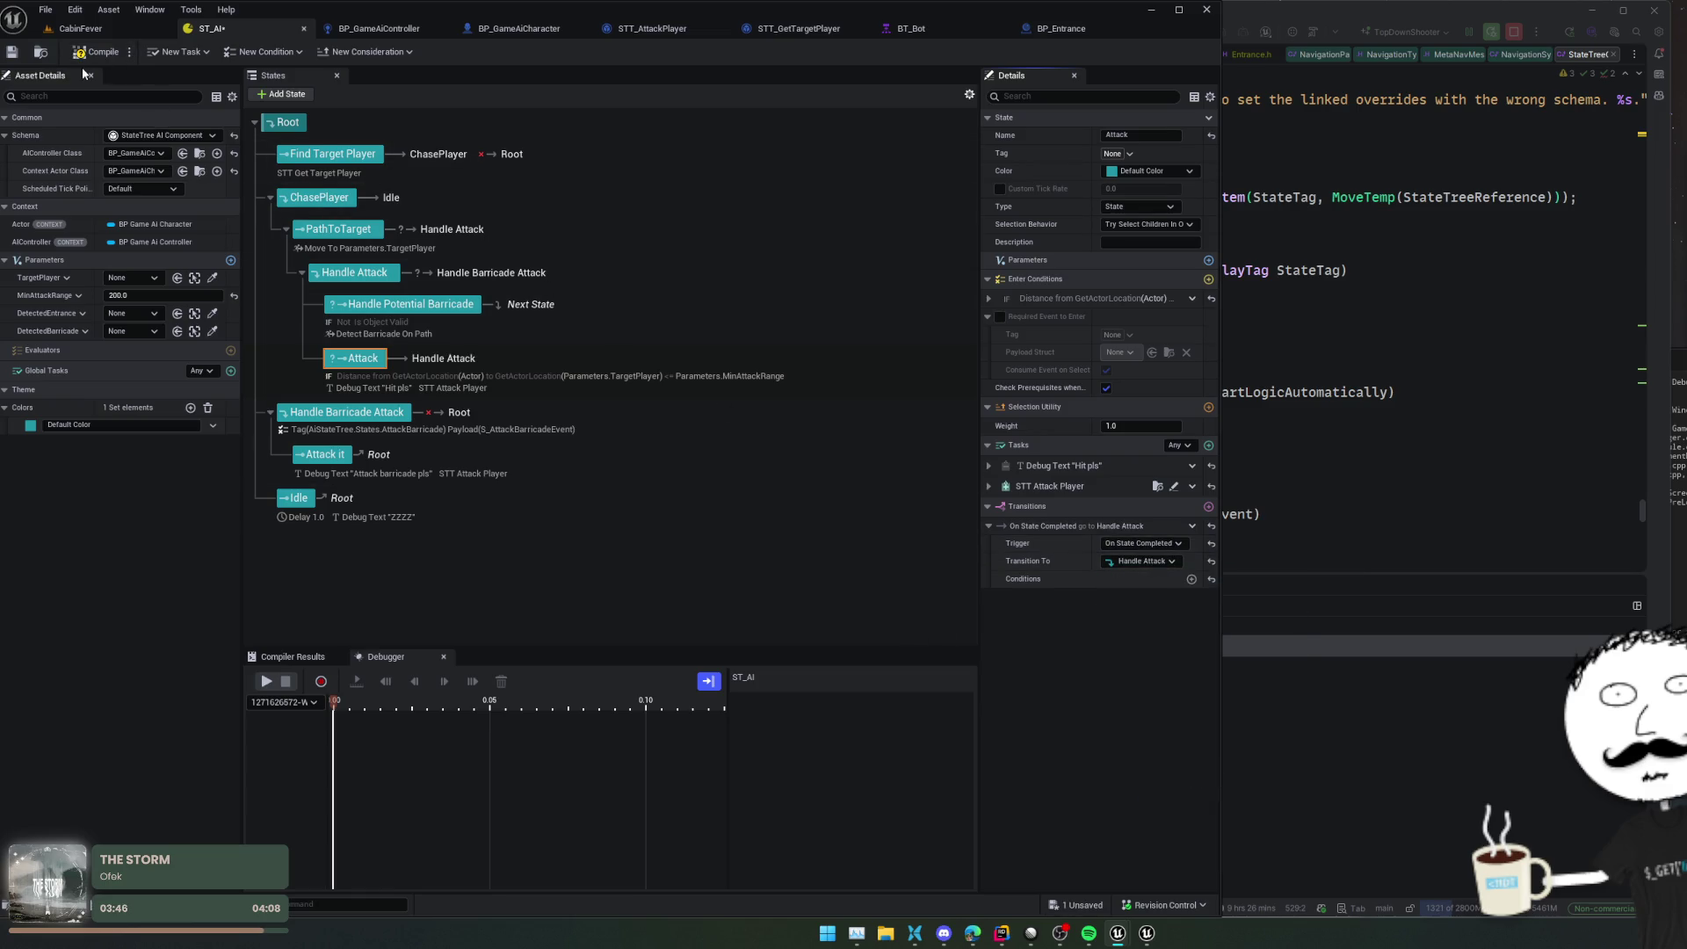
pyautogui.click(11, 53)
pyautogui.click(81, 29)
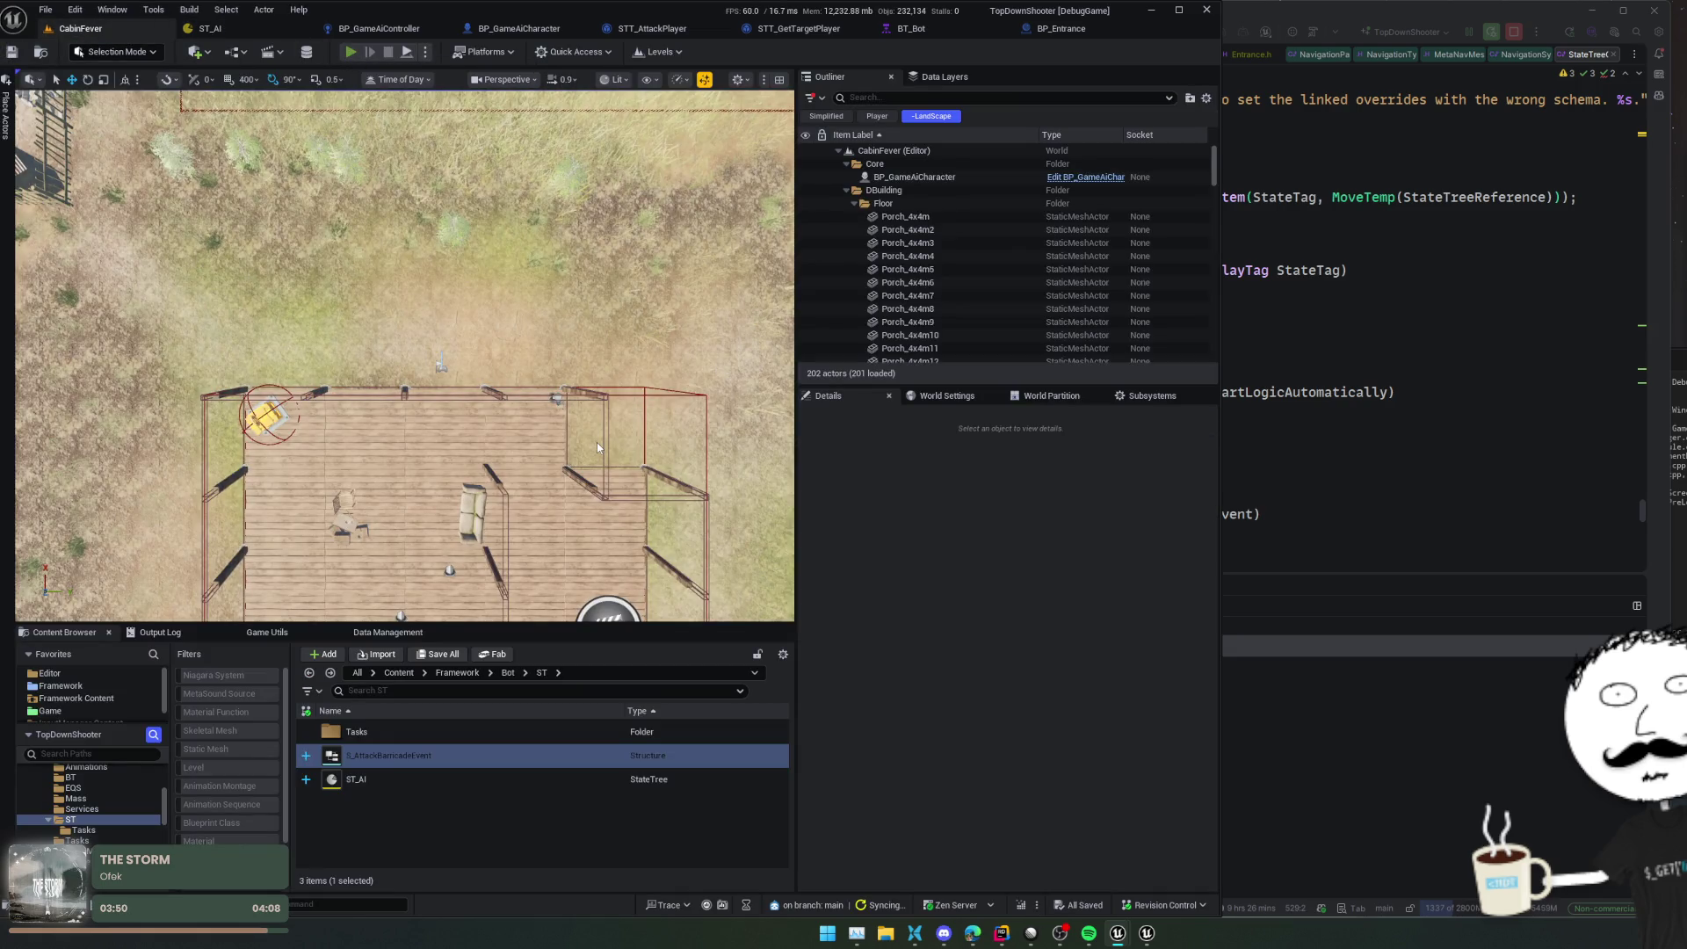
# Play-test CabinFever again, walking the player north then left toward the bot, and return to ST_AI
pyautogui.hotkey('alt', 'p')
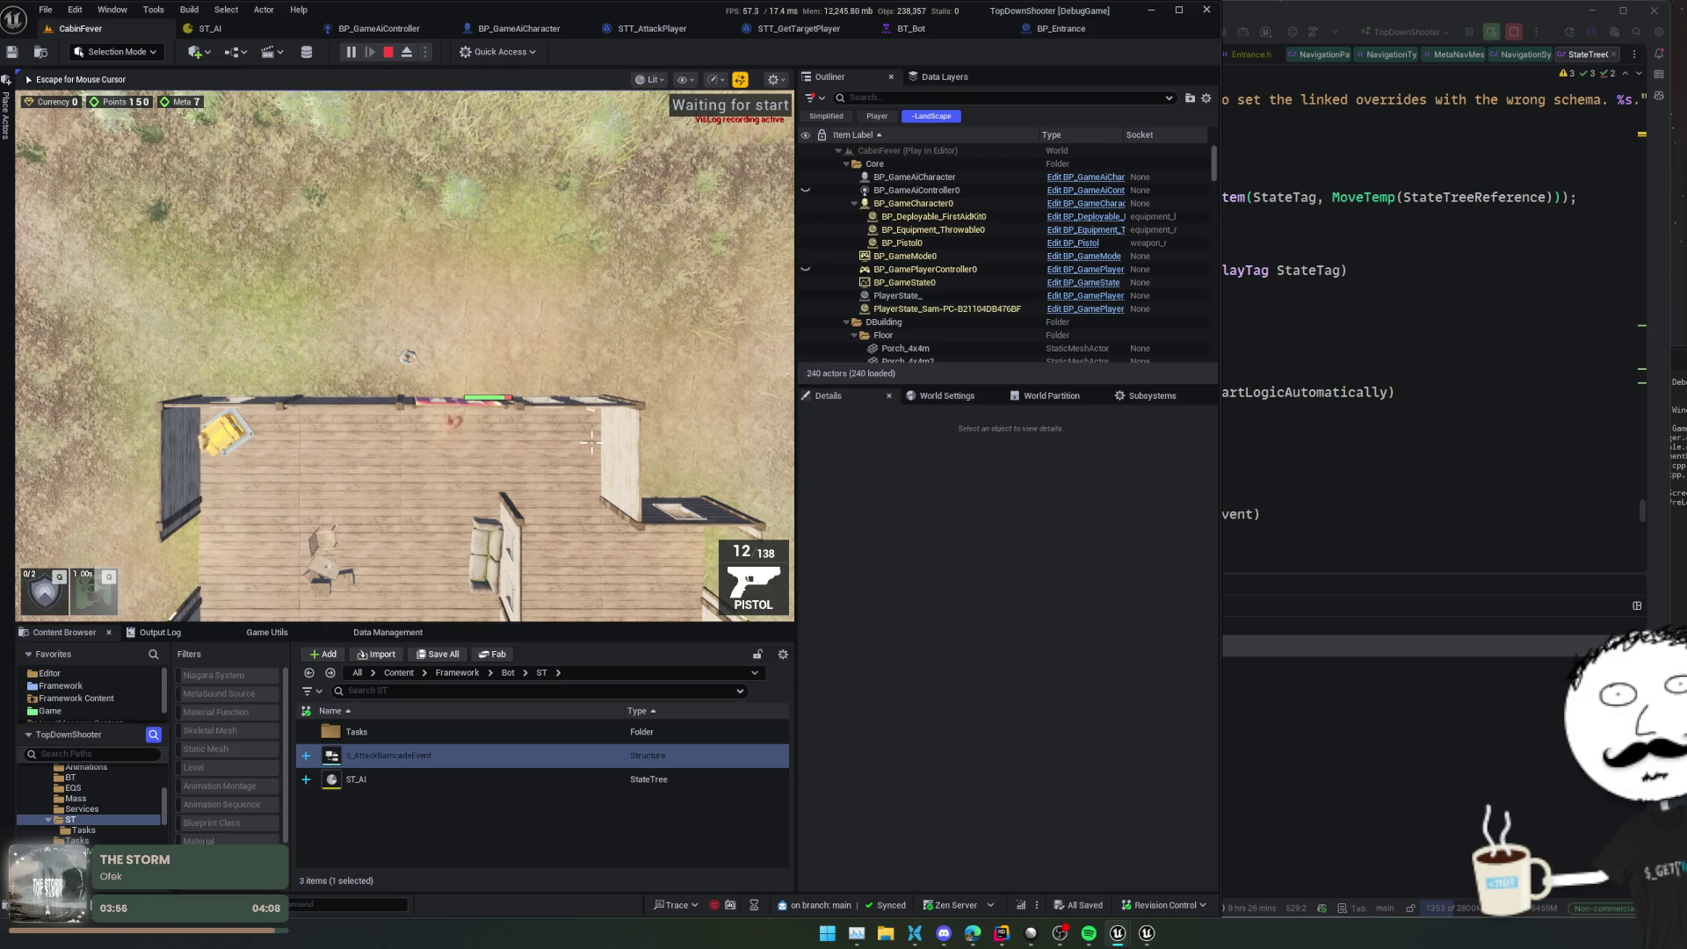
pyautogui.press('w')
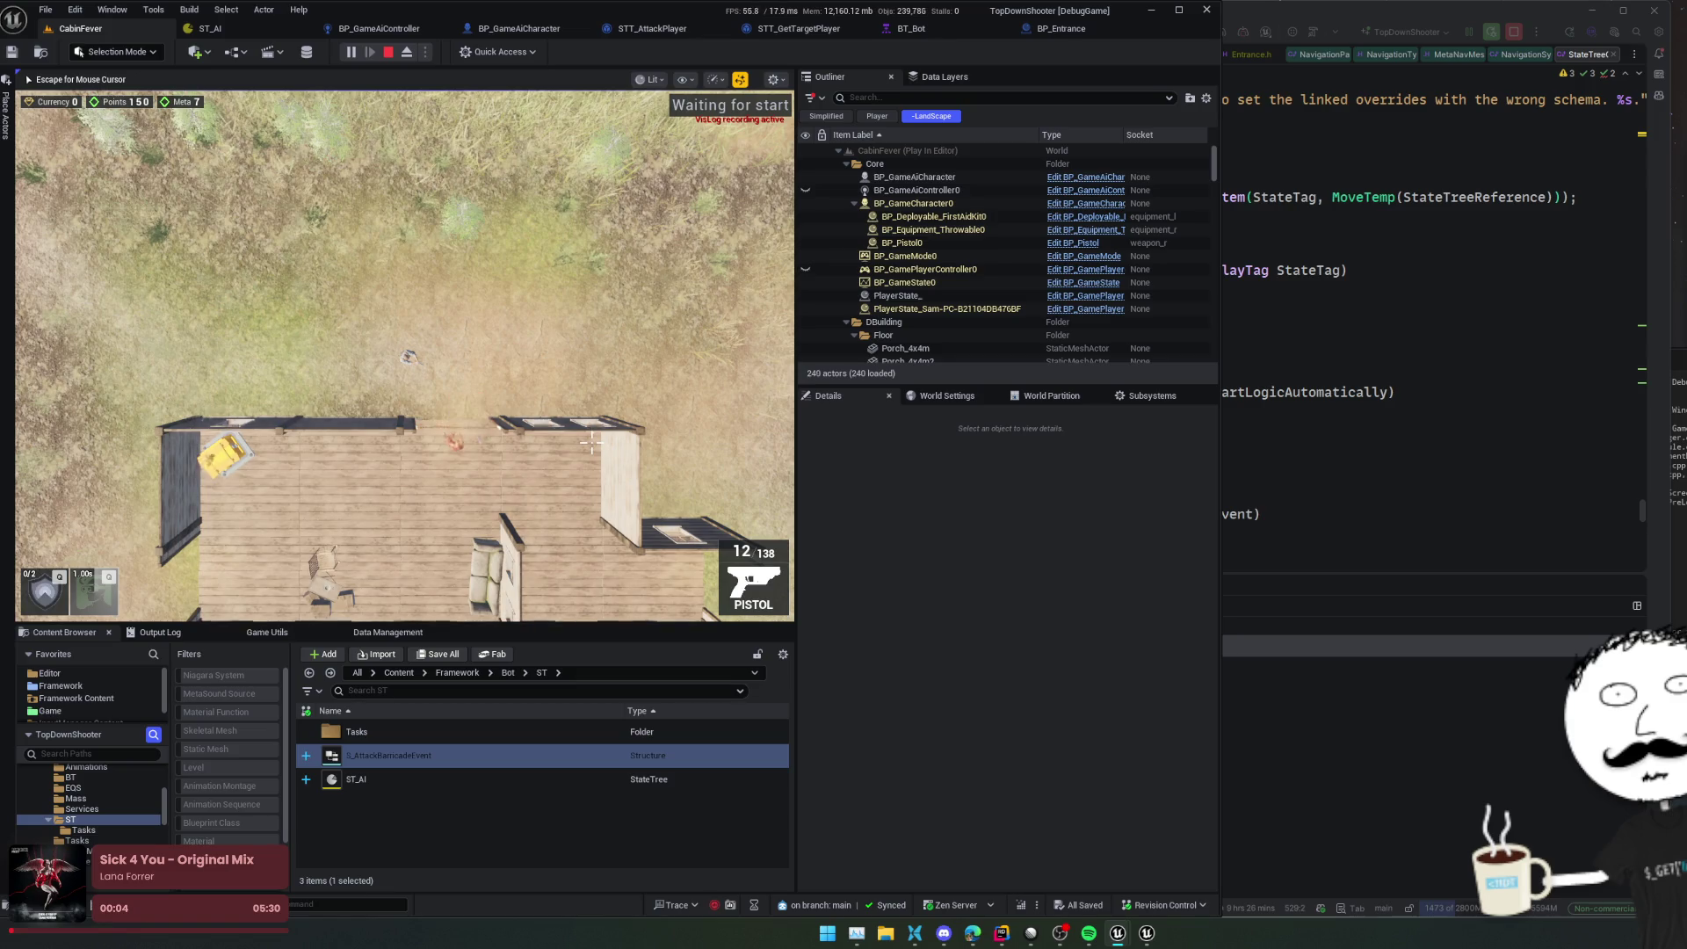
pyautogui.press('a')
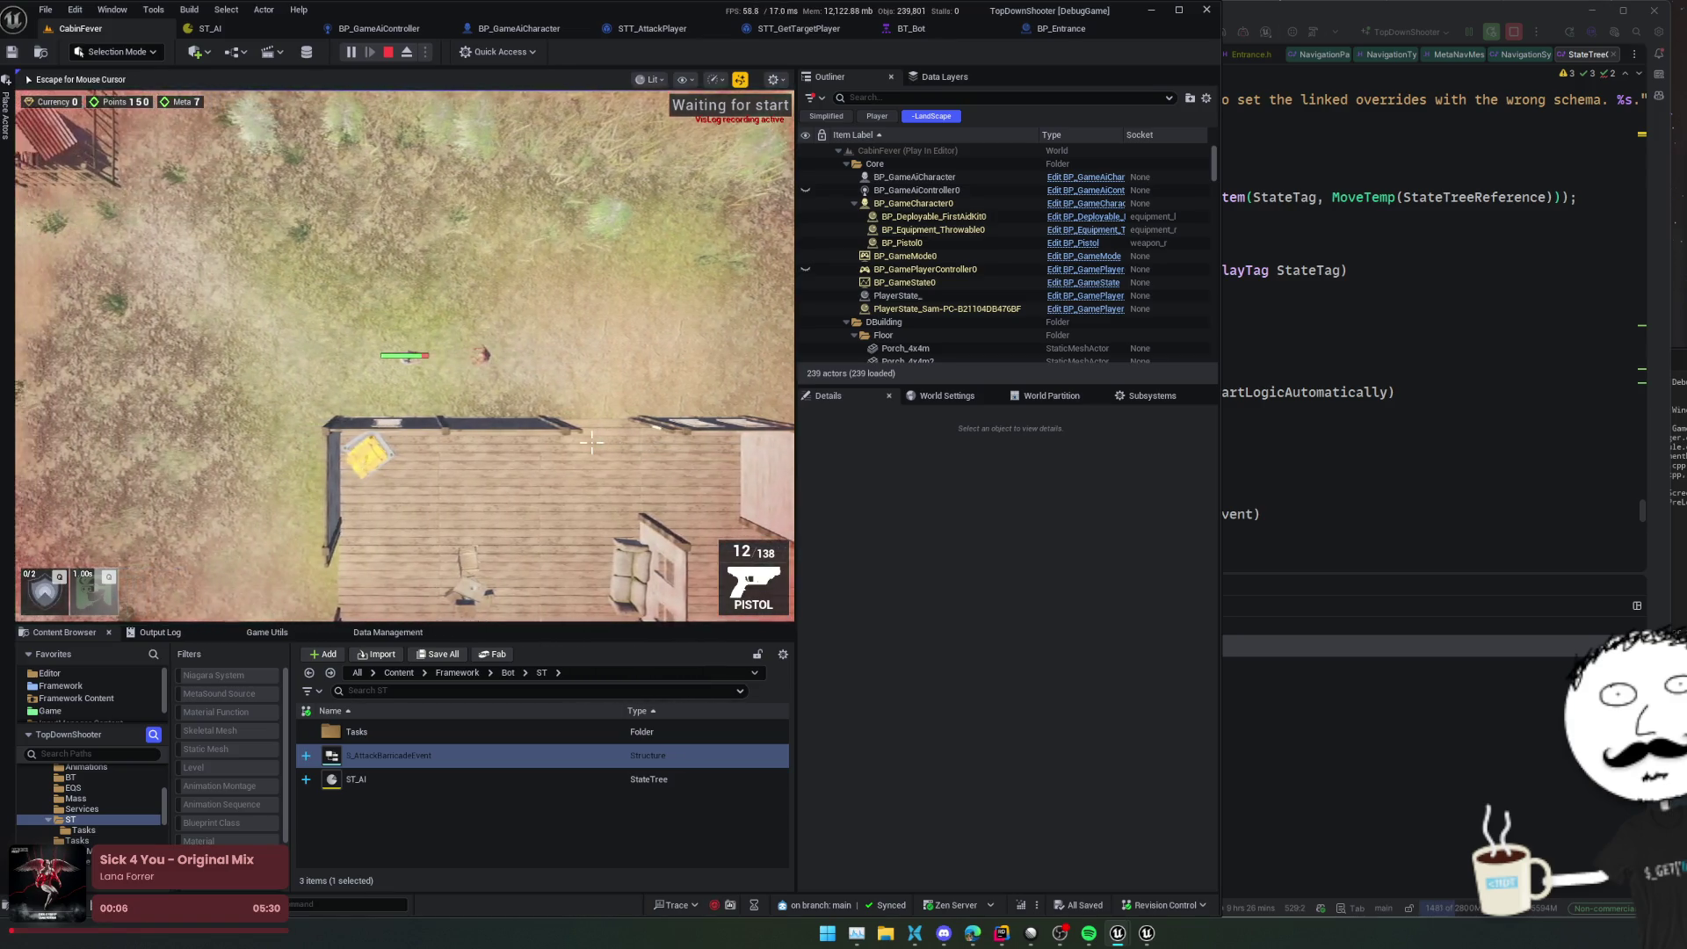
pyautogui.press('a')
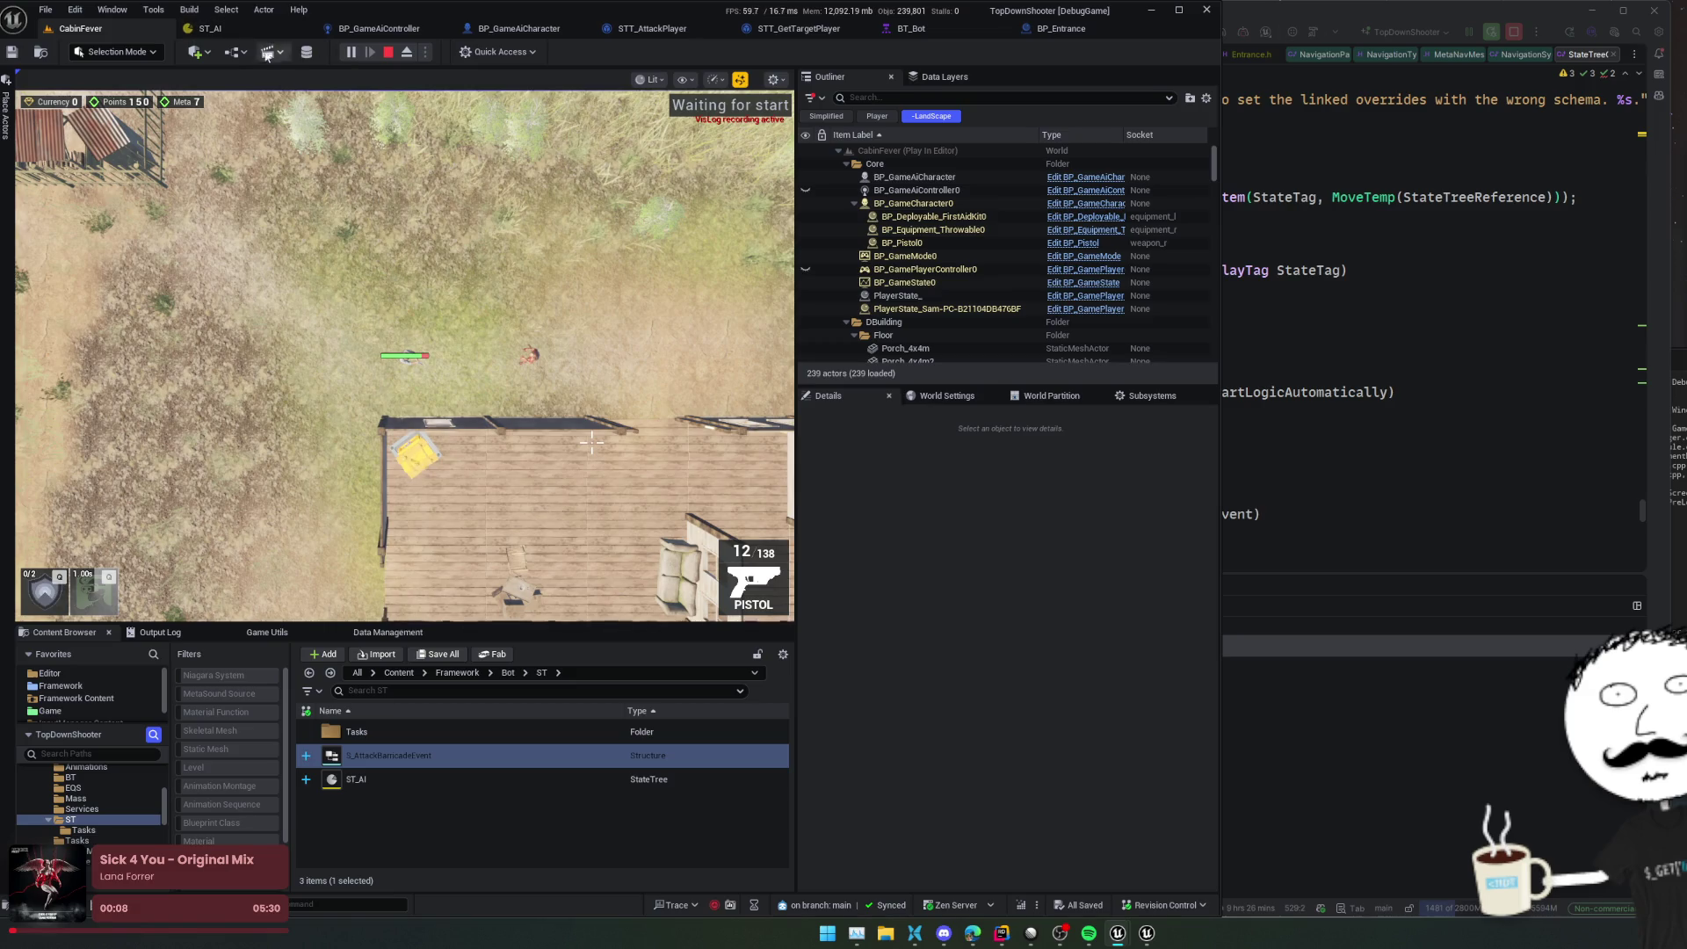
pyautogui.click(210, 28)
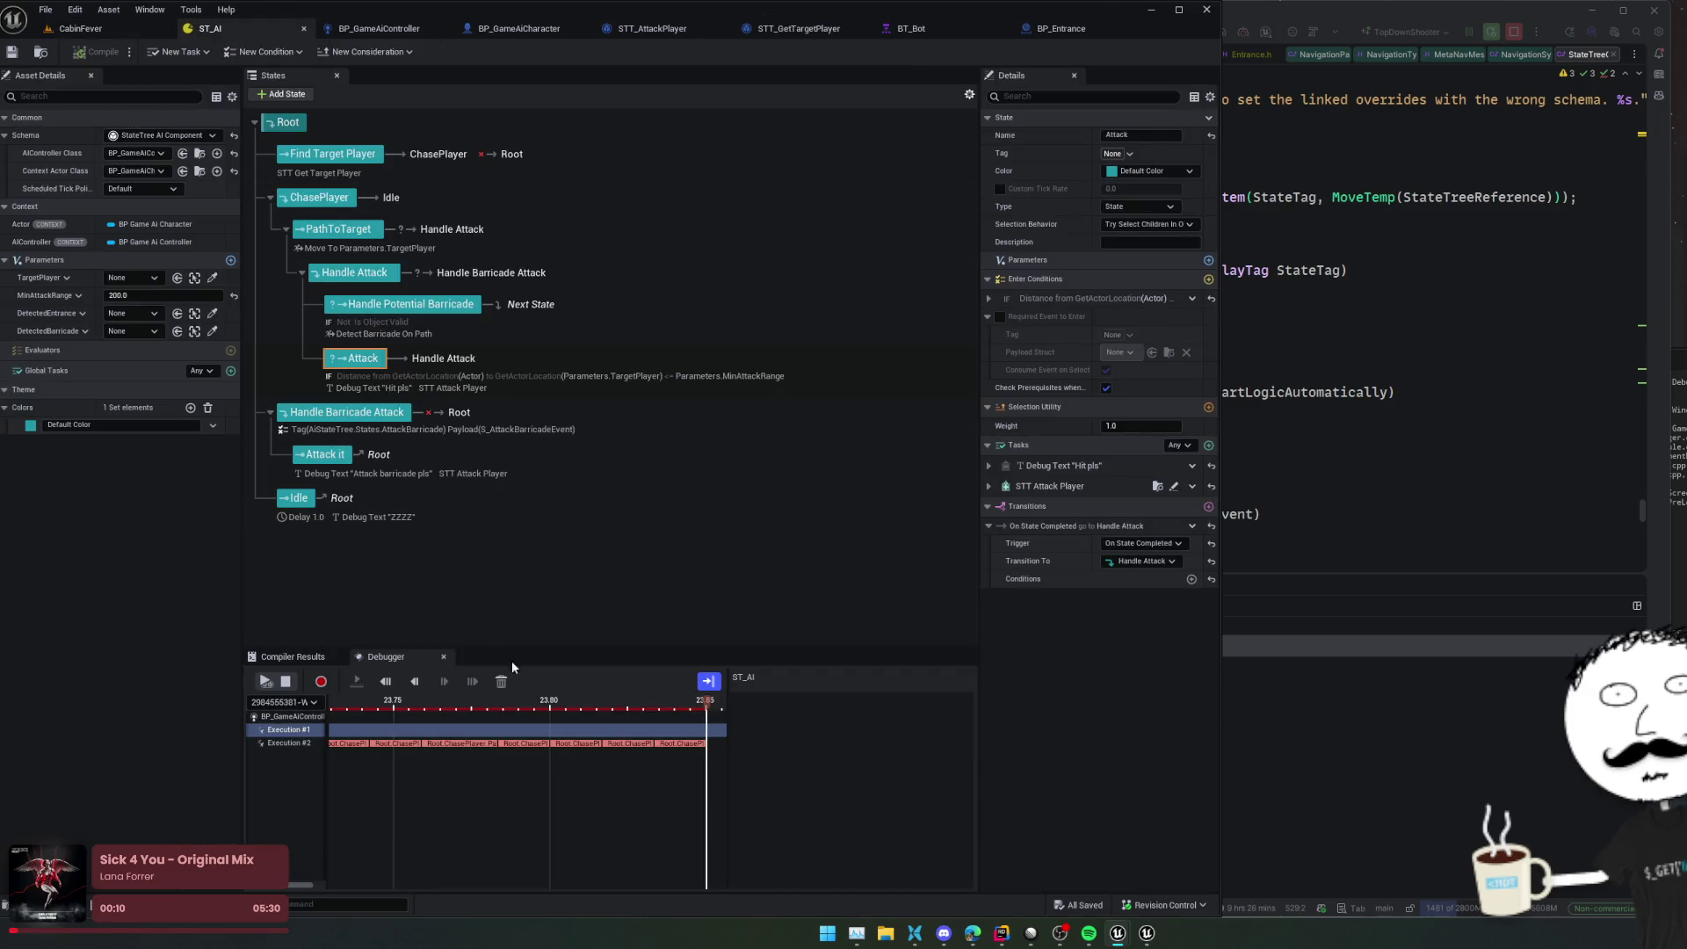
# Open Execution #2's debugger trace and expand the Detect Barricade On Path entry to see its values
pyautogui.click(553, 744)
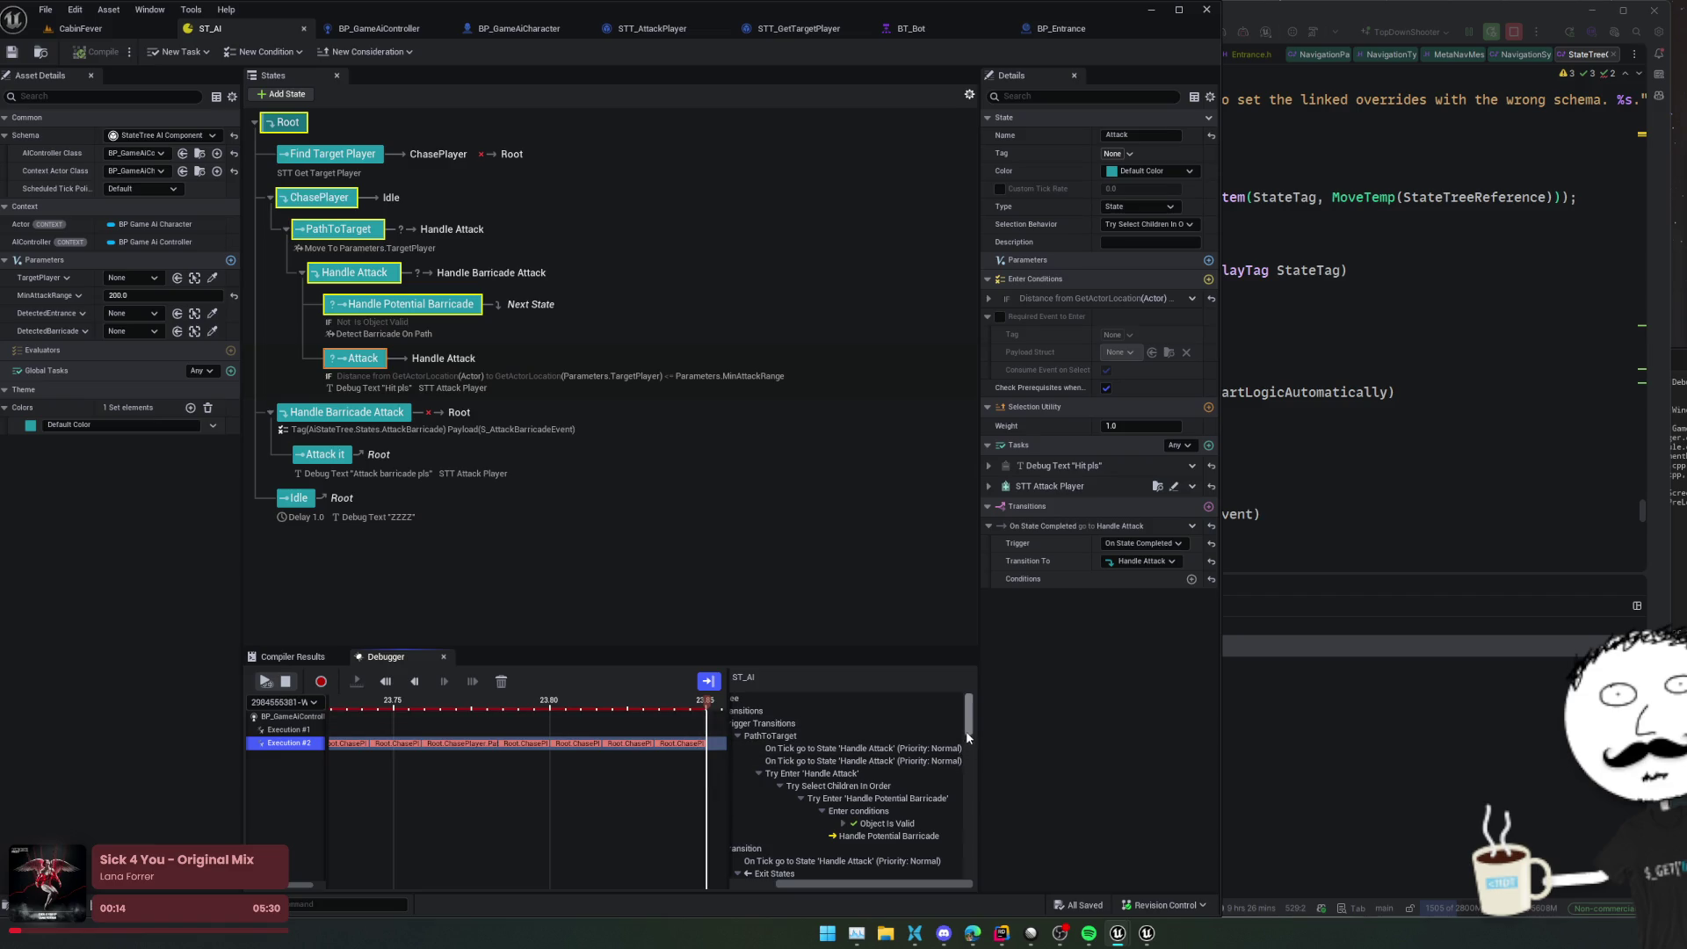
pyautogui.moveTo(967, 736); pyautogui.dragTo(970, 752)
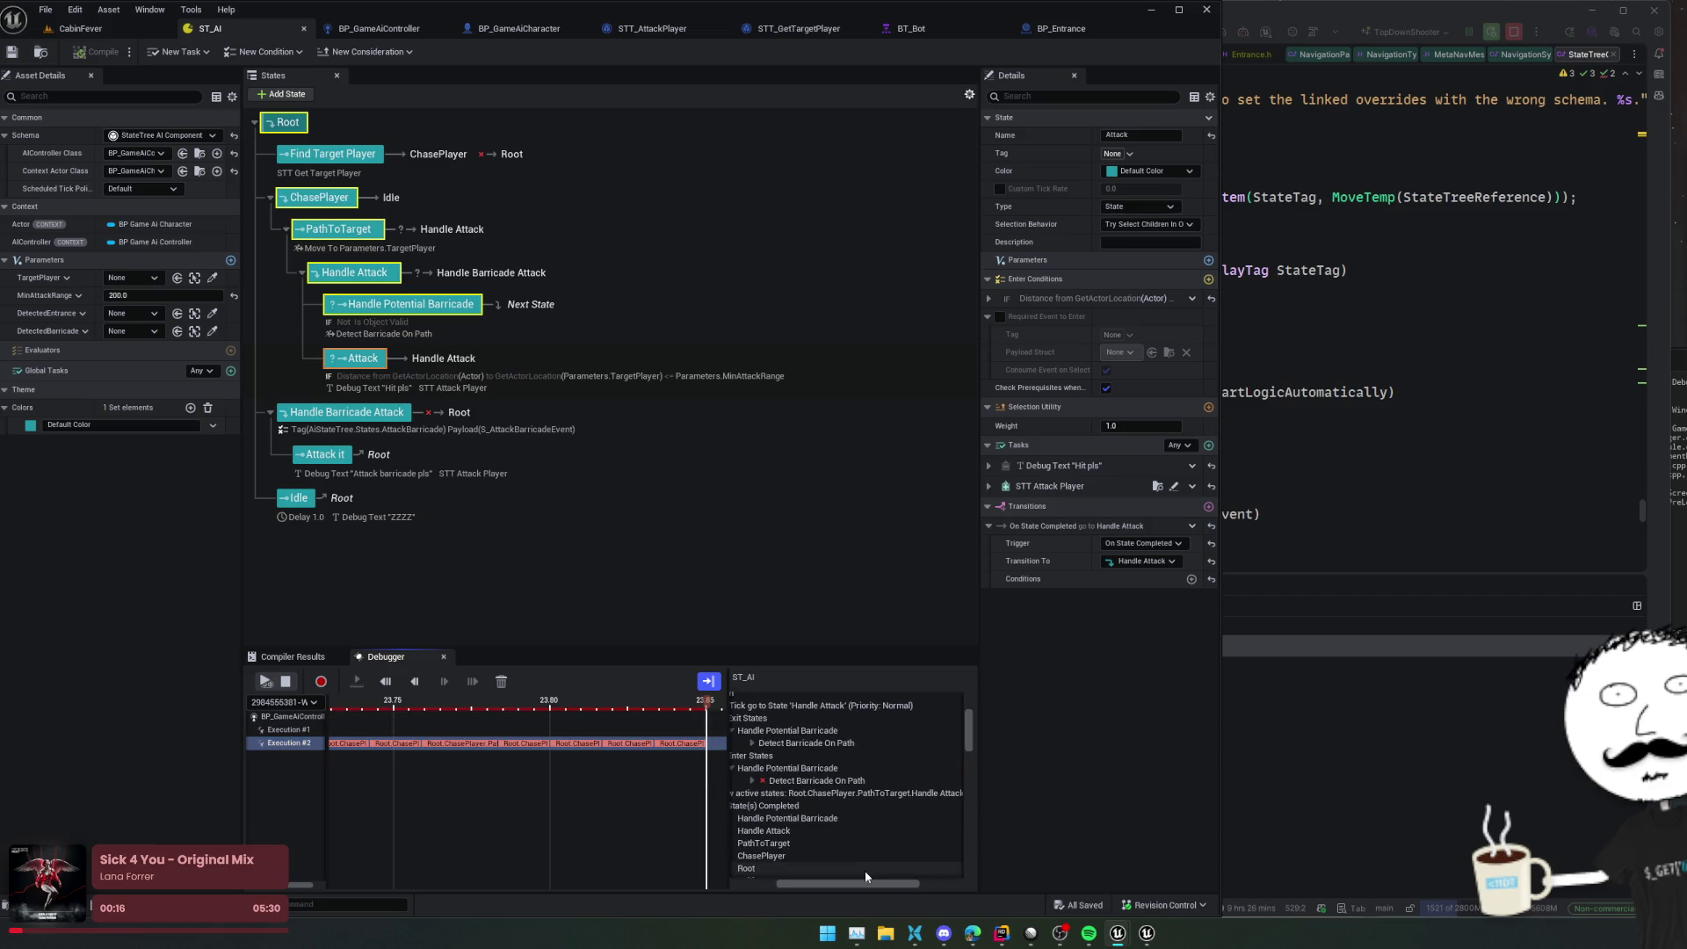
pyautogui.moveTo(857, 884); pyautogui.dragTo(840, 886)
pyautogui.scroll(-3, 871, 840)
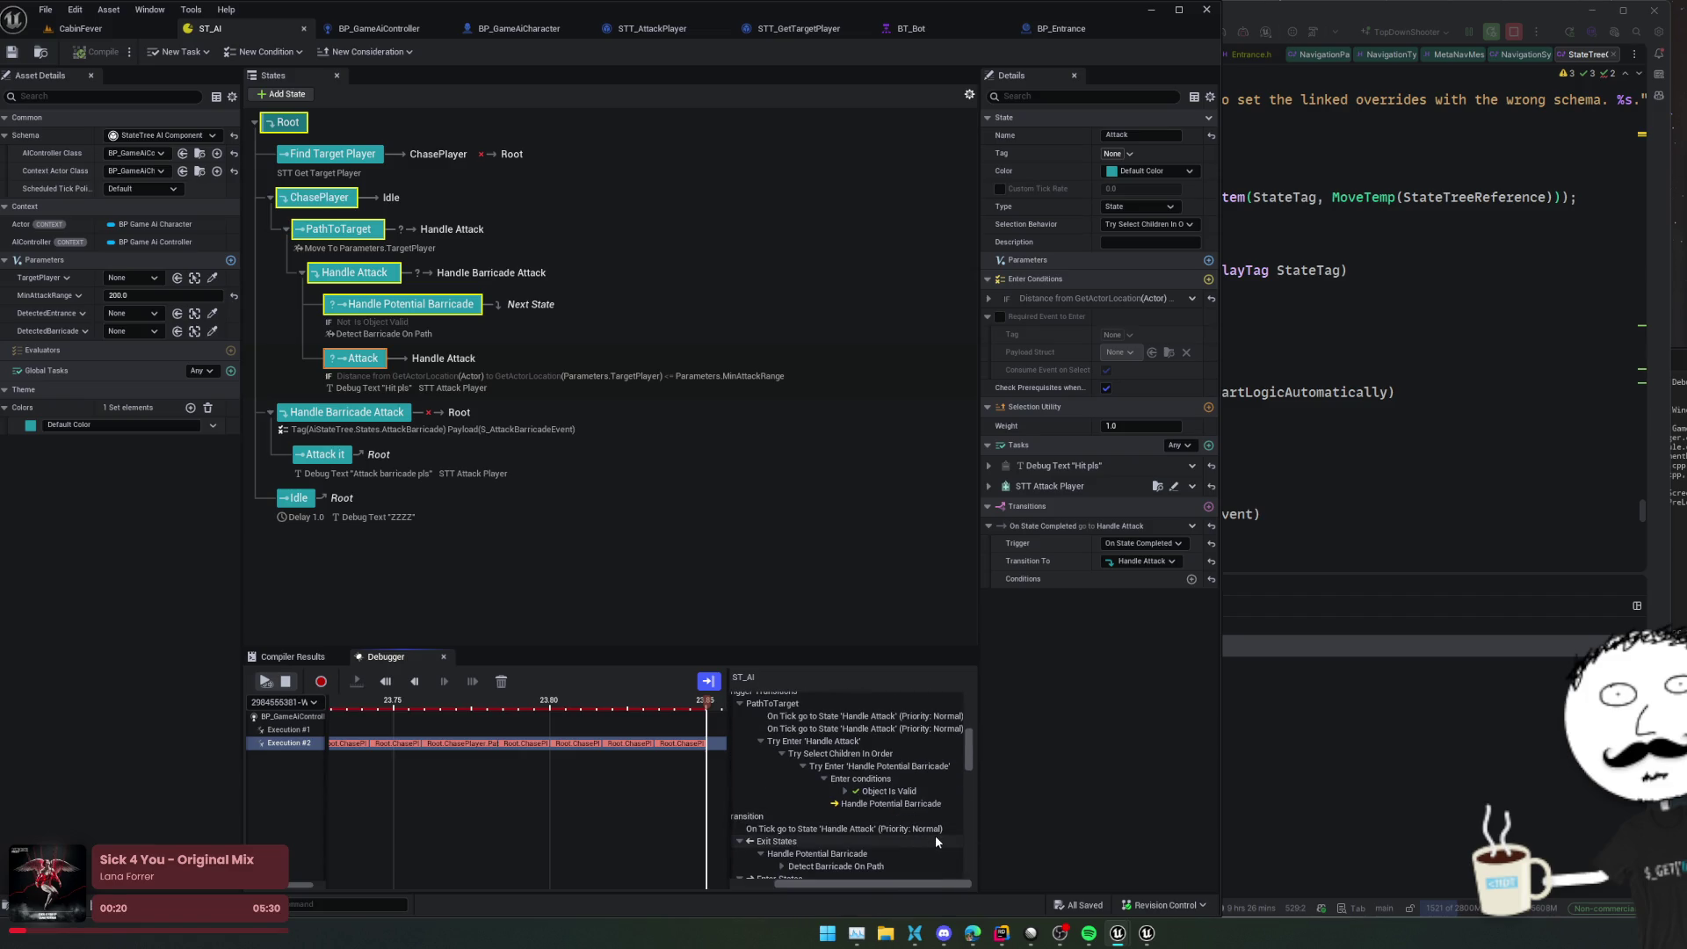
pyautogui.scroll(-3, 935, 835)
pyautogui.click(781, 755)
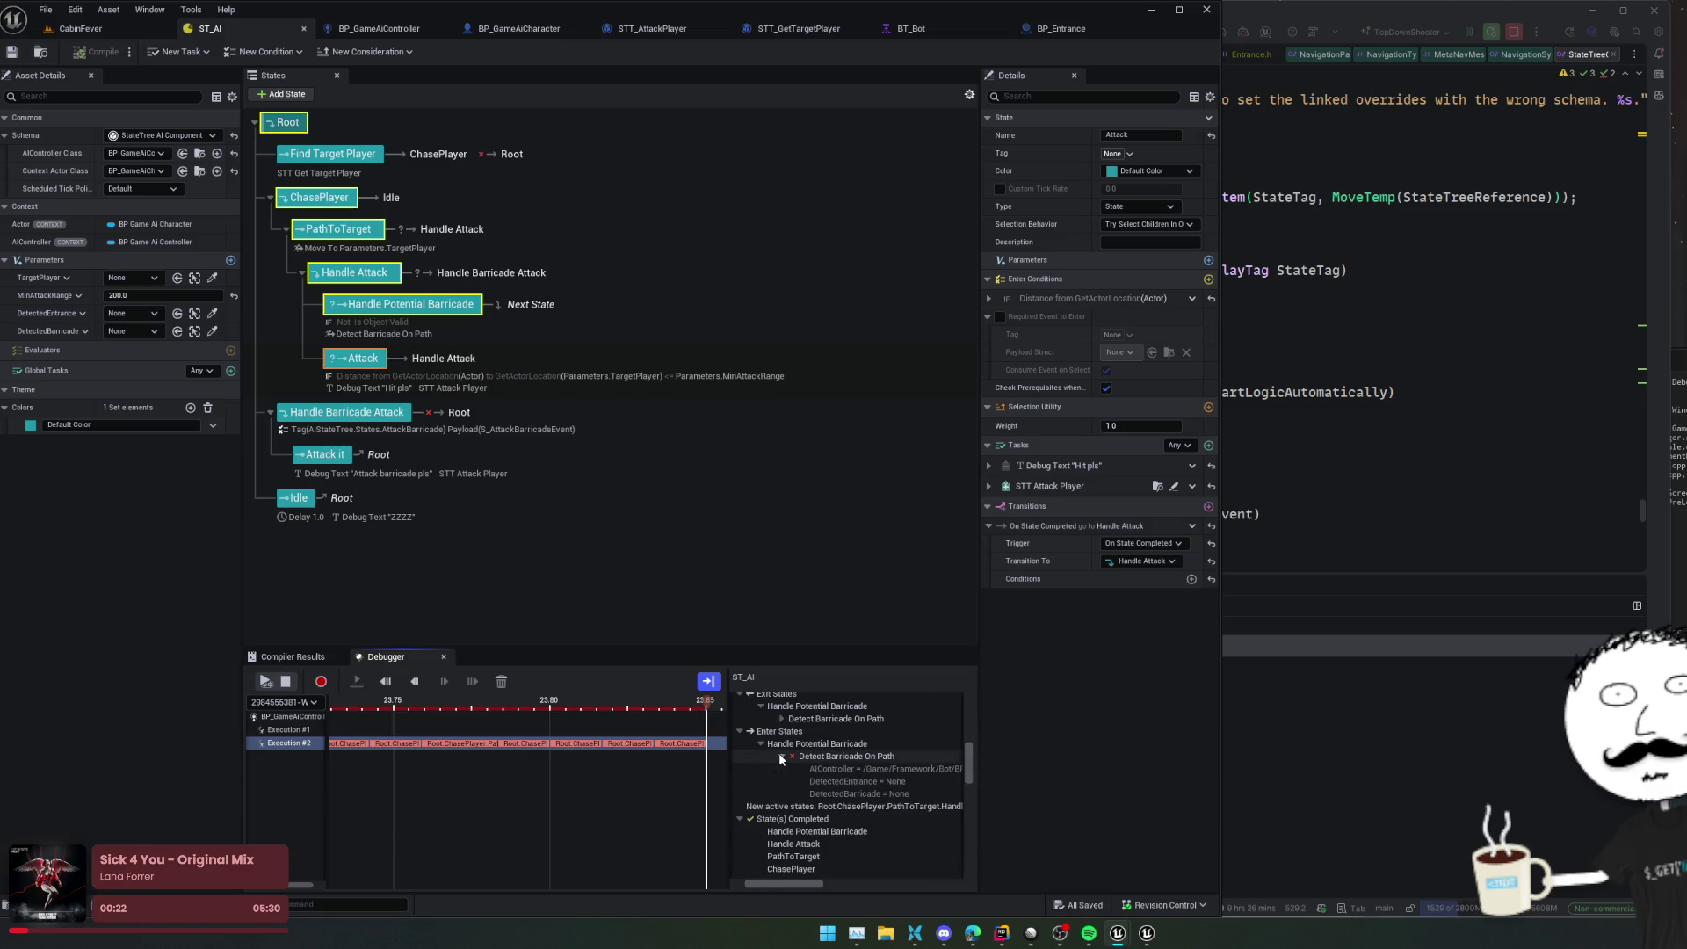
pyautogui.click(874, 756)
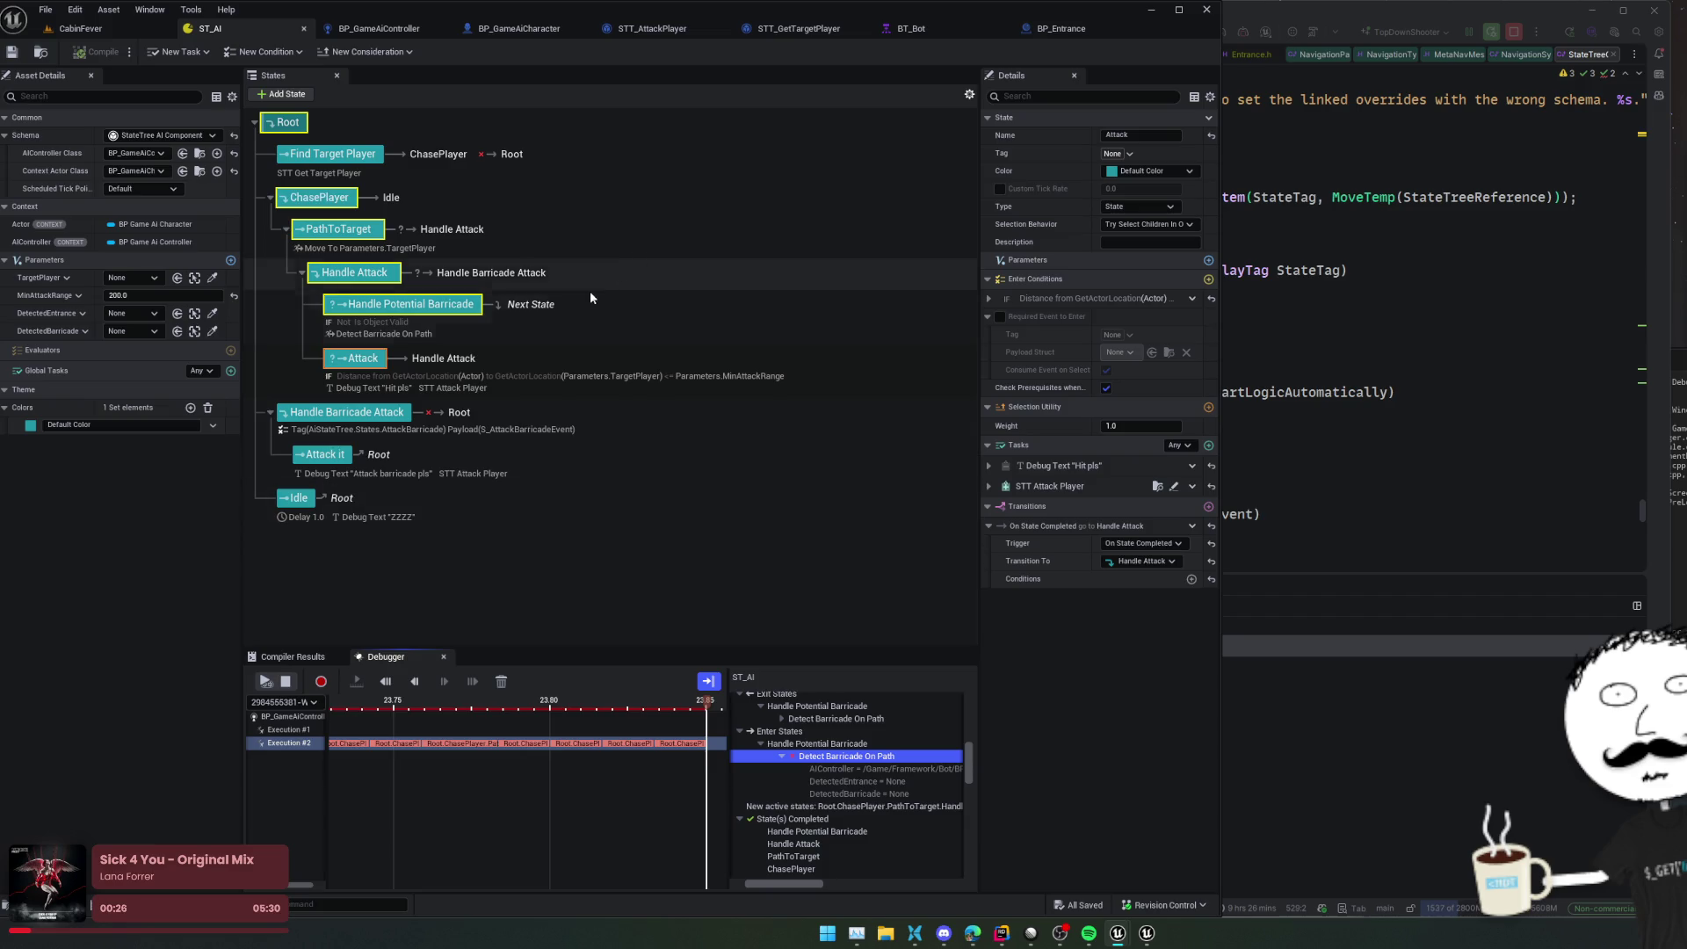
# Show Handle Potential Barricade's details and expand its Detect Barricade On Path task bindings
pyautogui.click(744, 300)
pyautogui.click(485, 305)
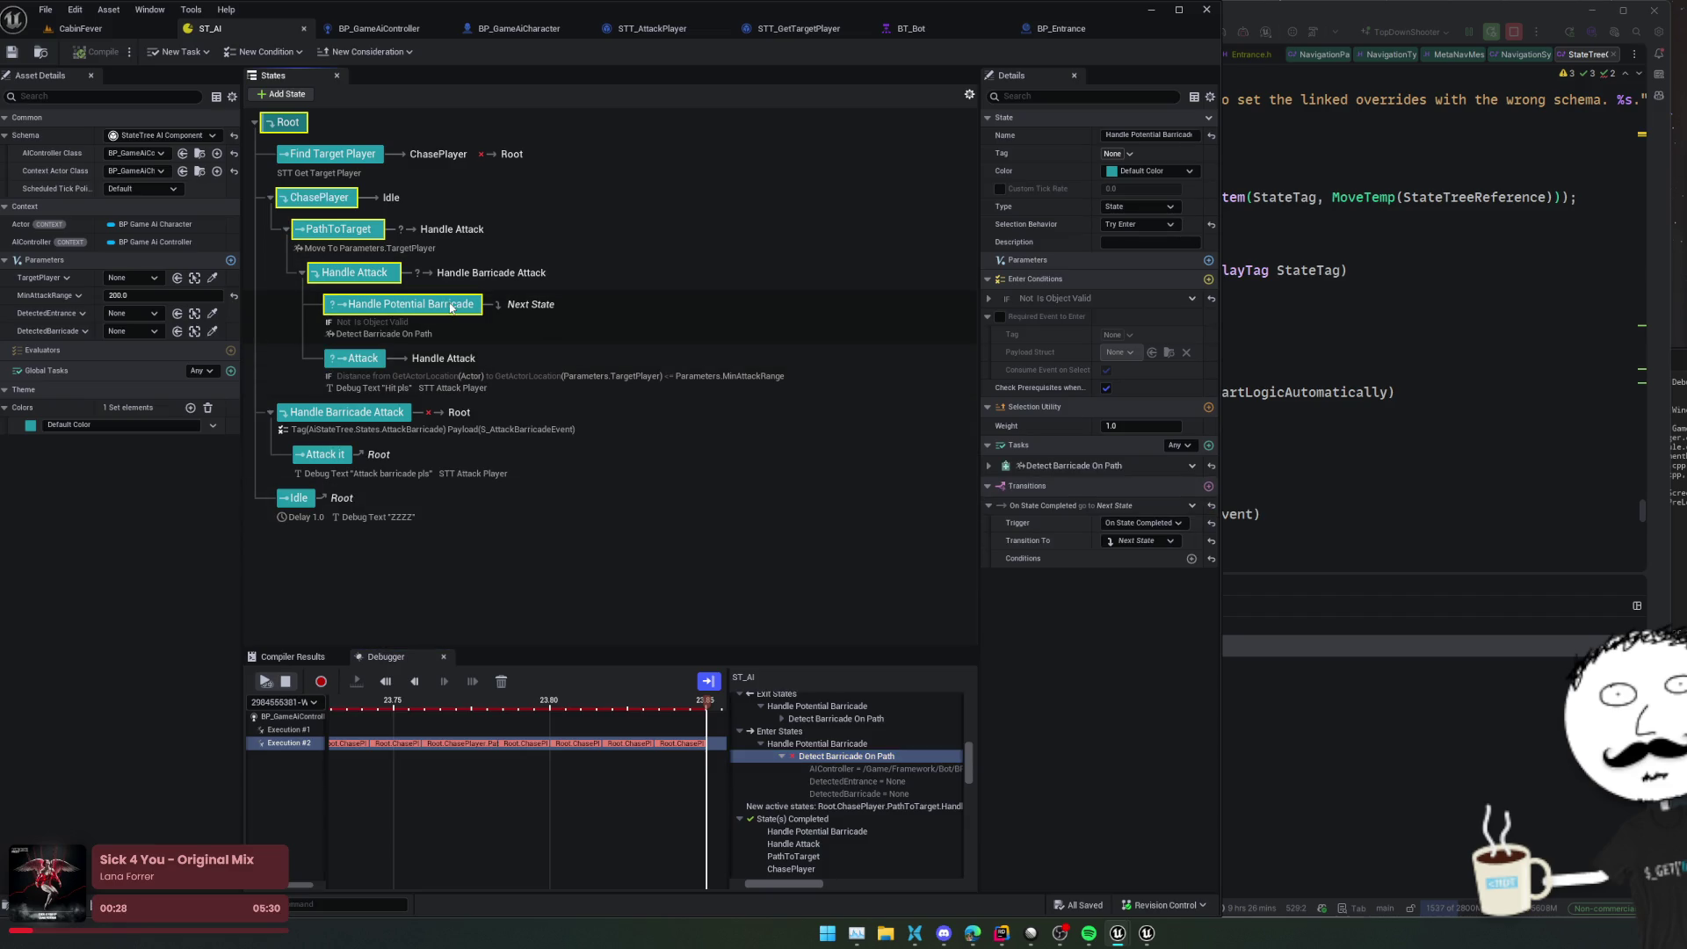
pyautogui.press('Return')
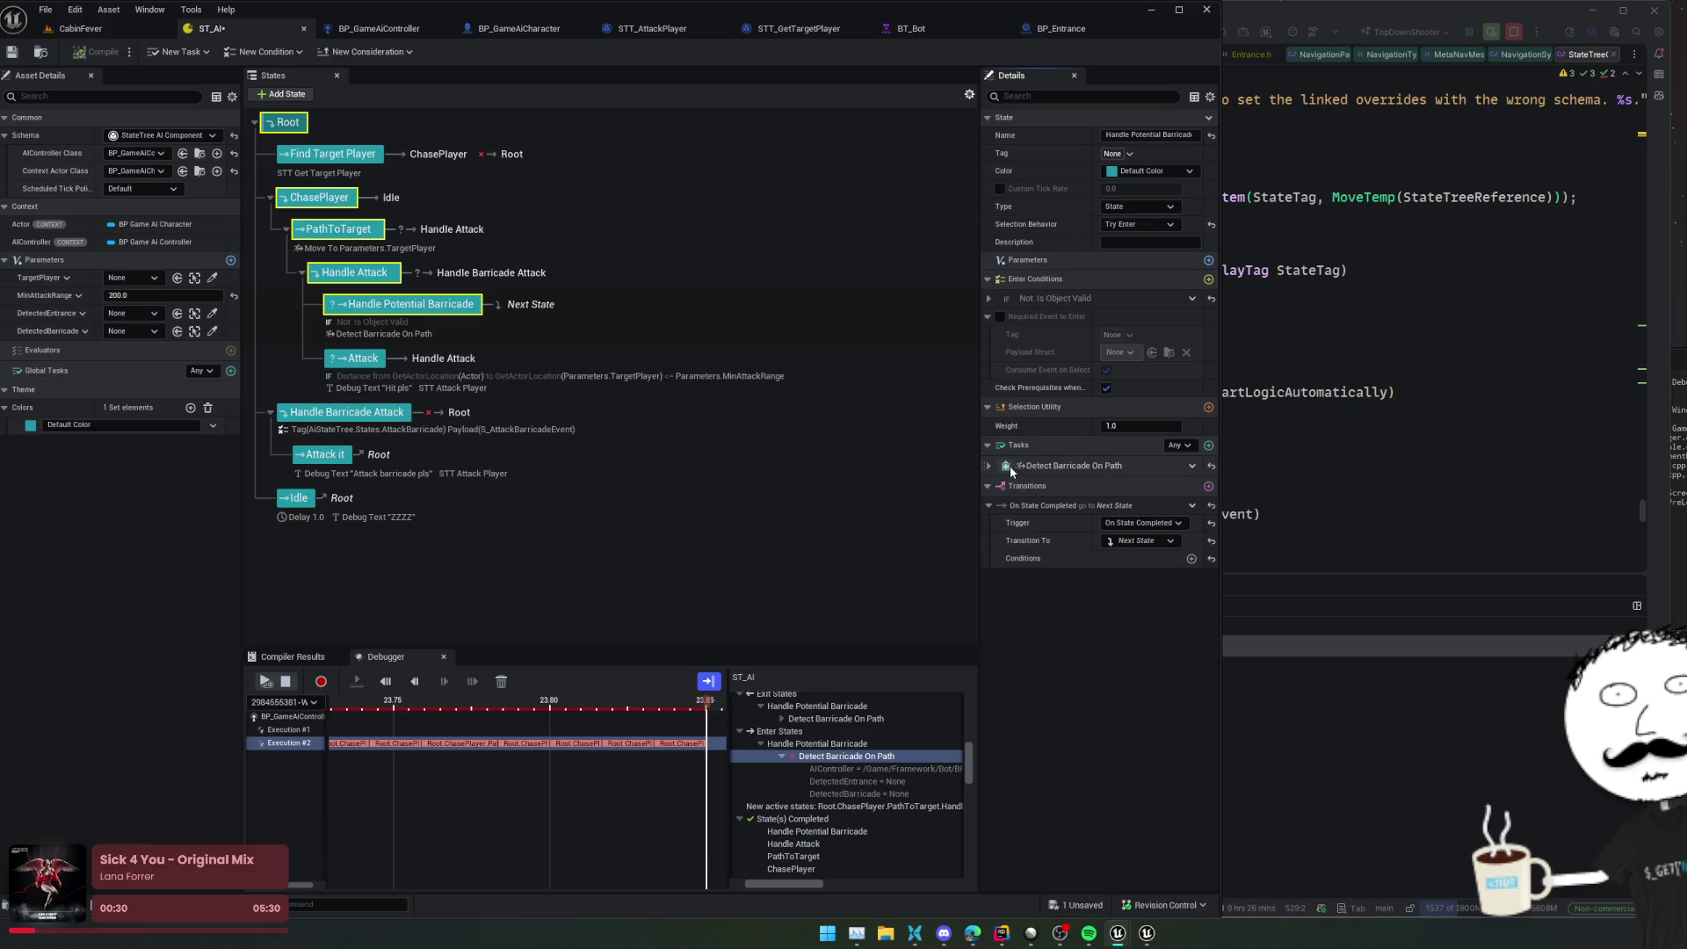
pyautogui.click(990, 466)
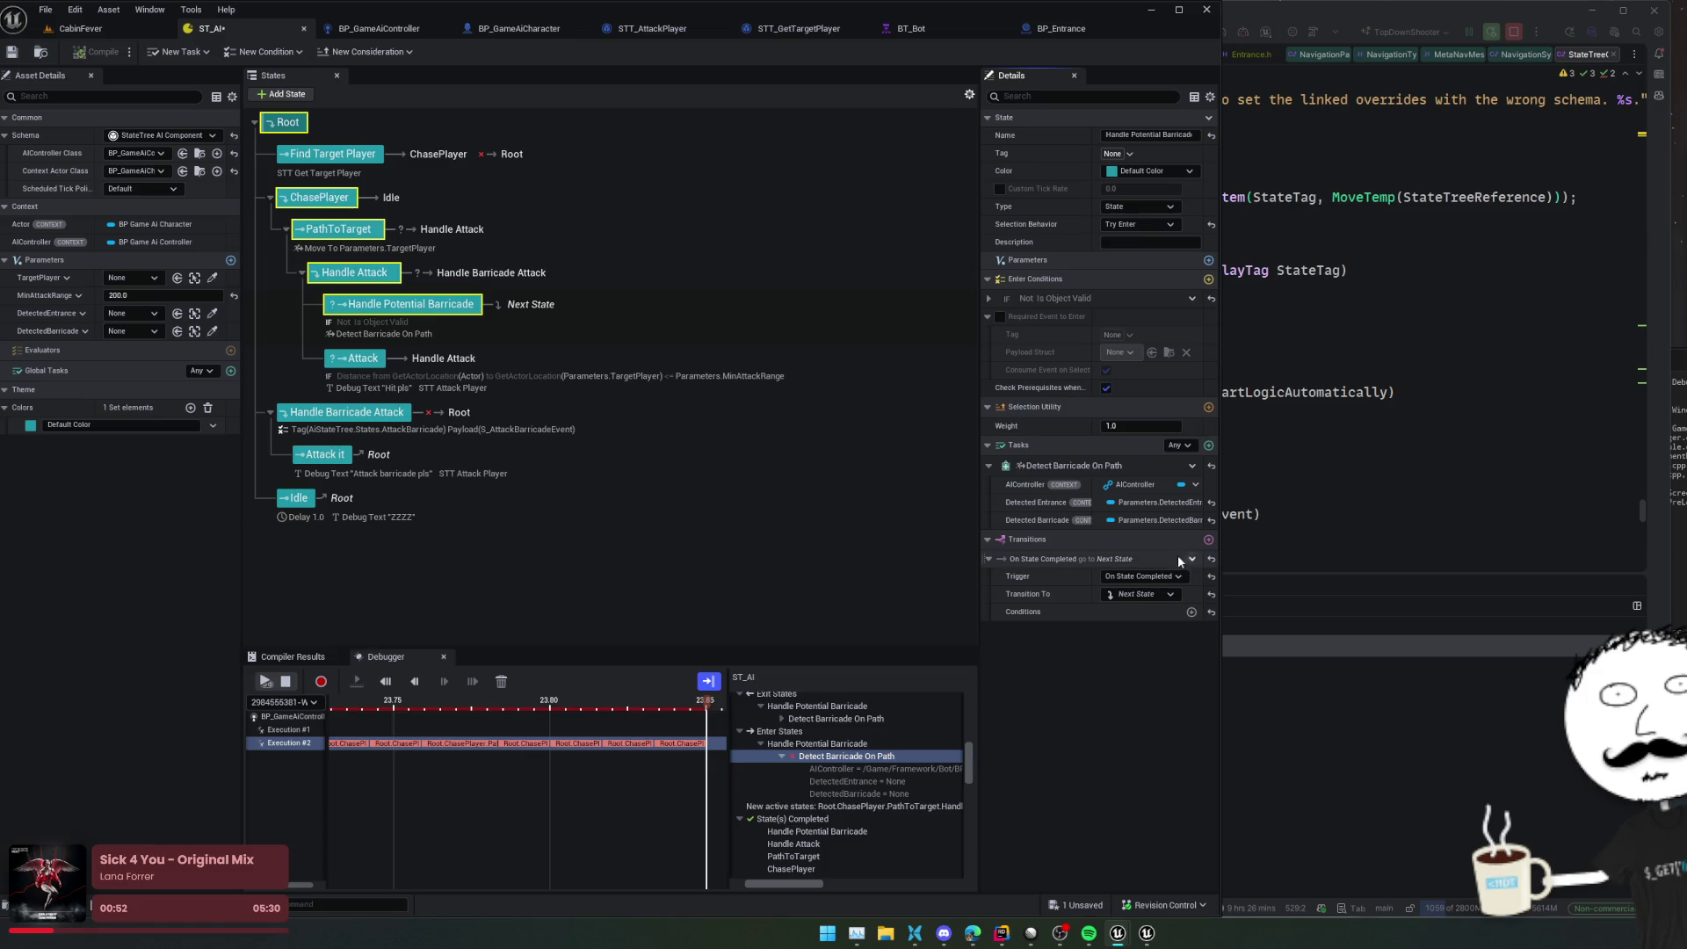
pyautogui.hotkey('alt', 'Tab')
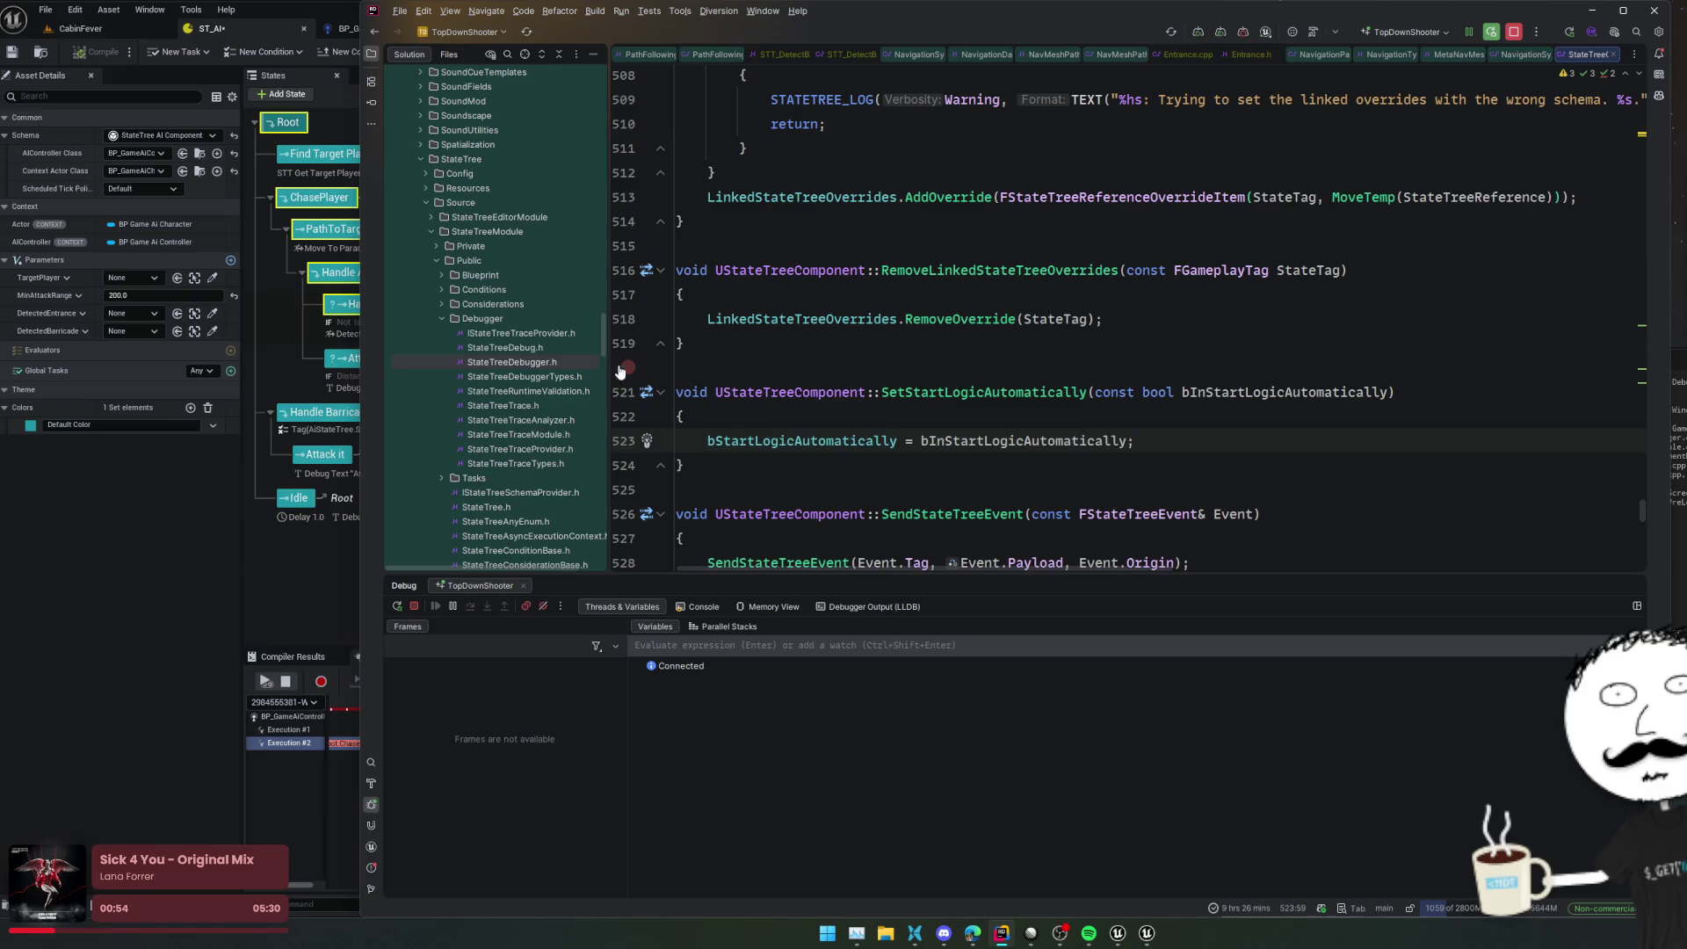
# Open STT_DetectBarricadeOnPath.cpp in Rider and find EnterState's failure checks
pyautogui.click(782, 54)
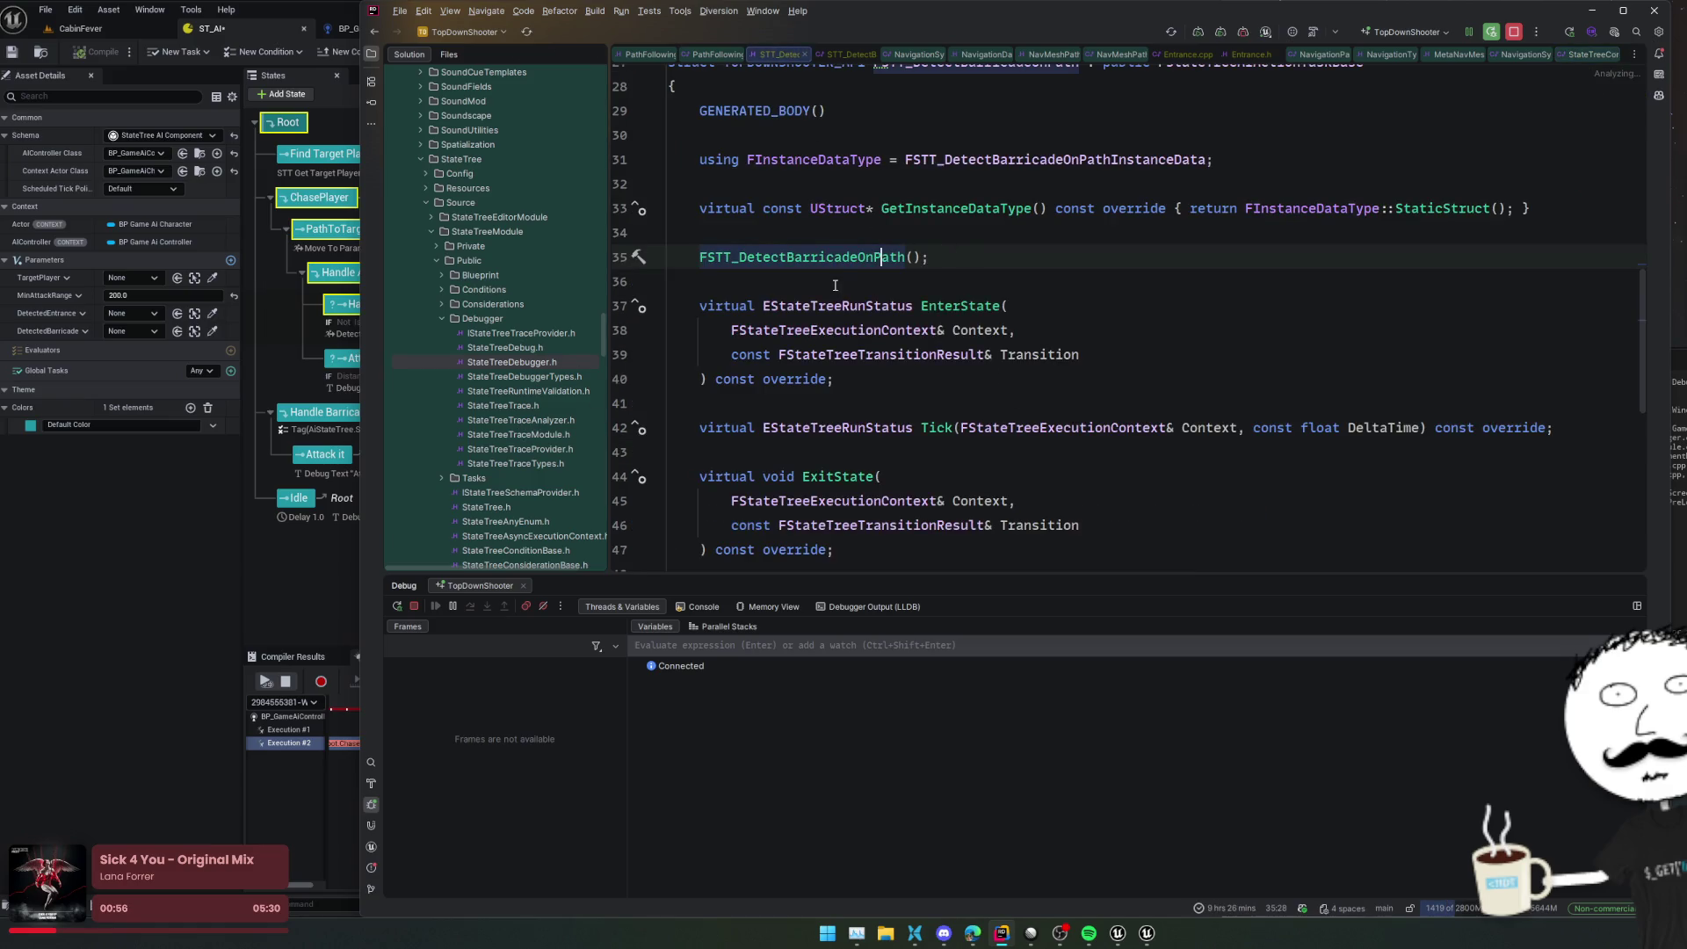
pyautogui.keyDown('ctrl'); pyautogui.click(868, 248); pyautogui.keyUp('ctrl')
pyautogui.scroll(-6, 1082, 340)
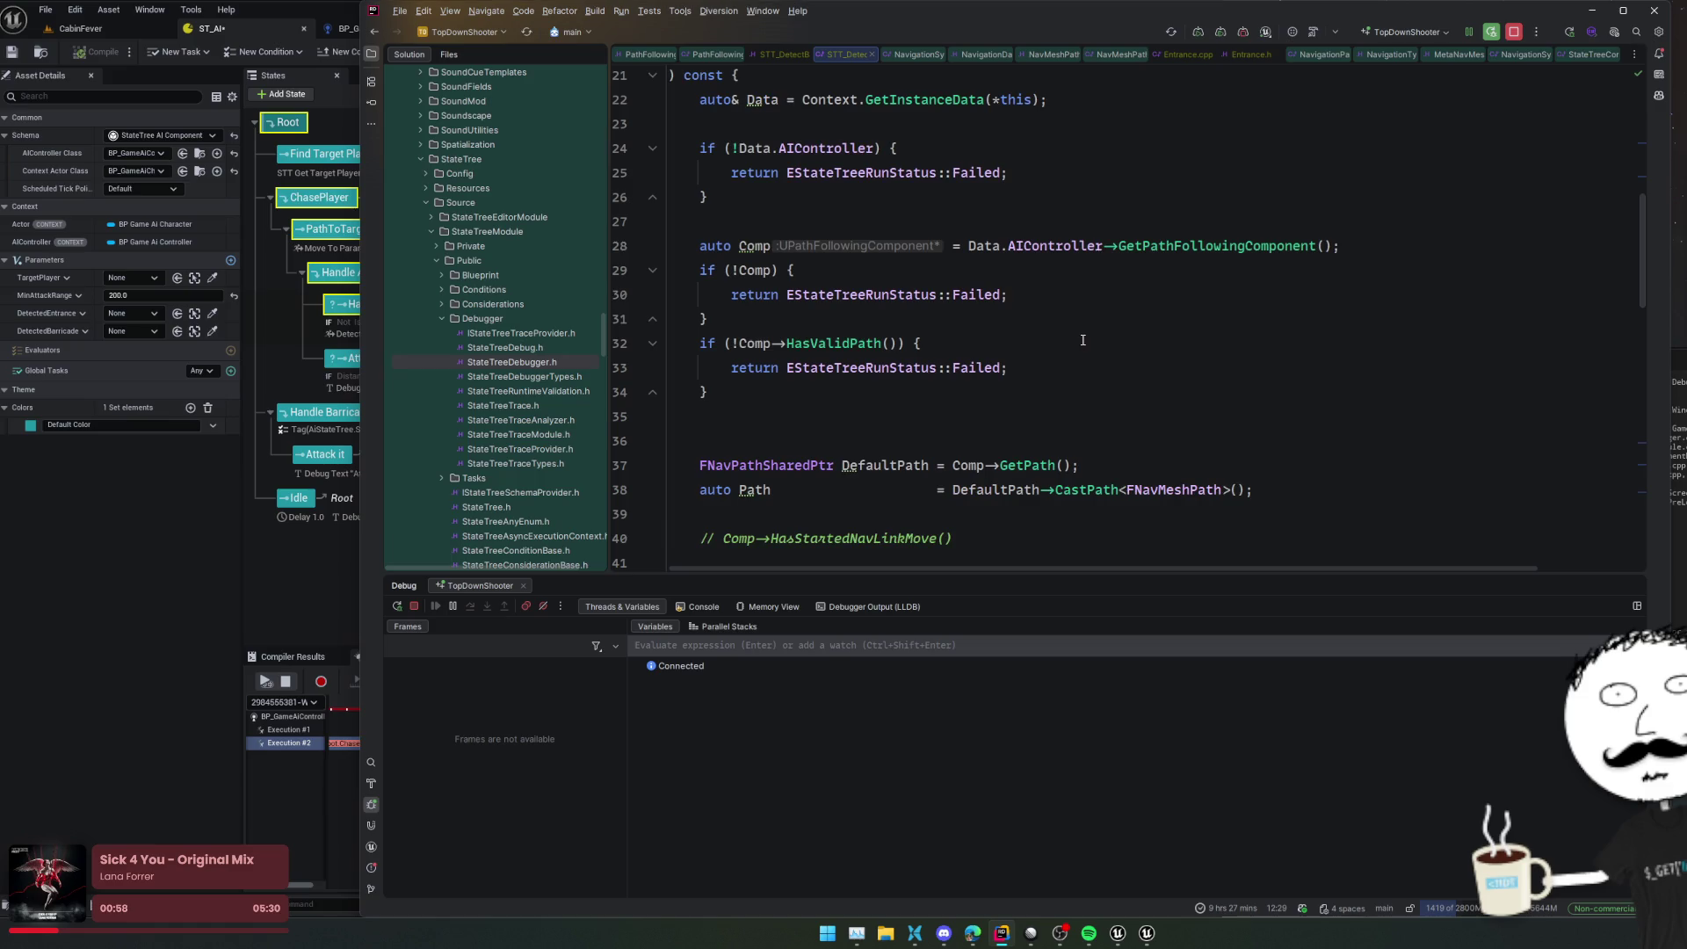
pyautogui.click(1008, 339)
pyautogui.scroll(-2, 1066, 333)
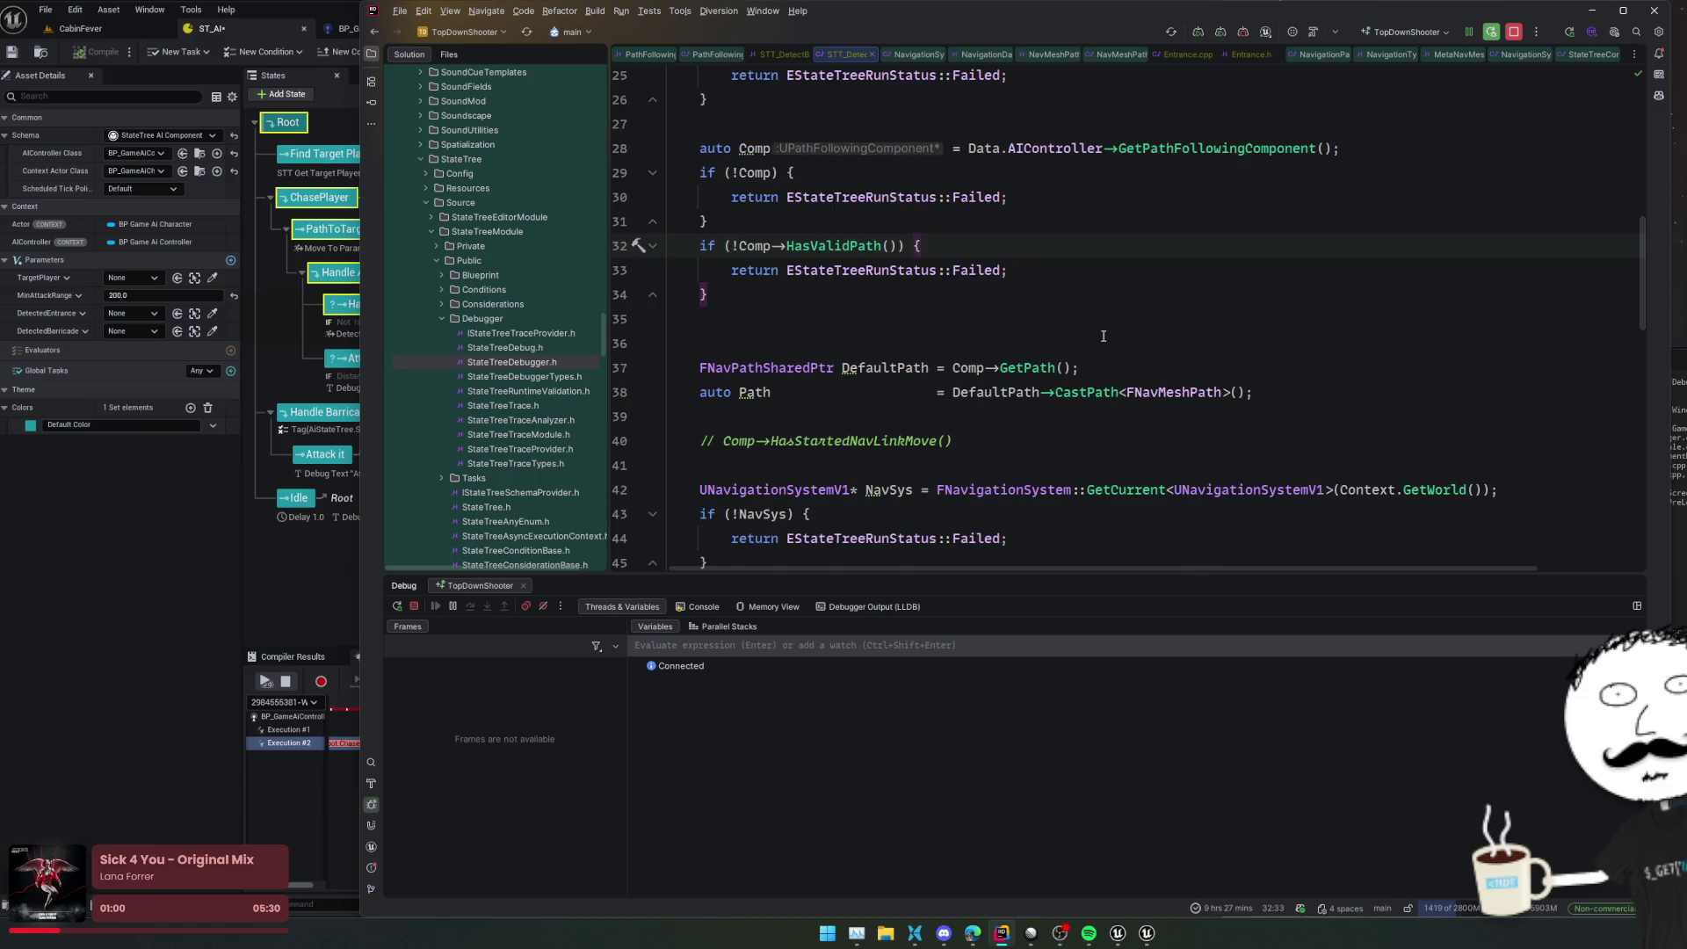
pyautogui.scroll(-7, 1104, 336)
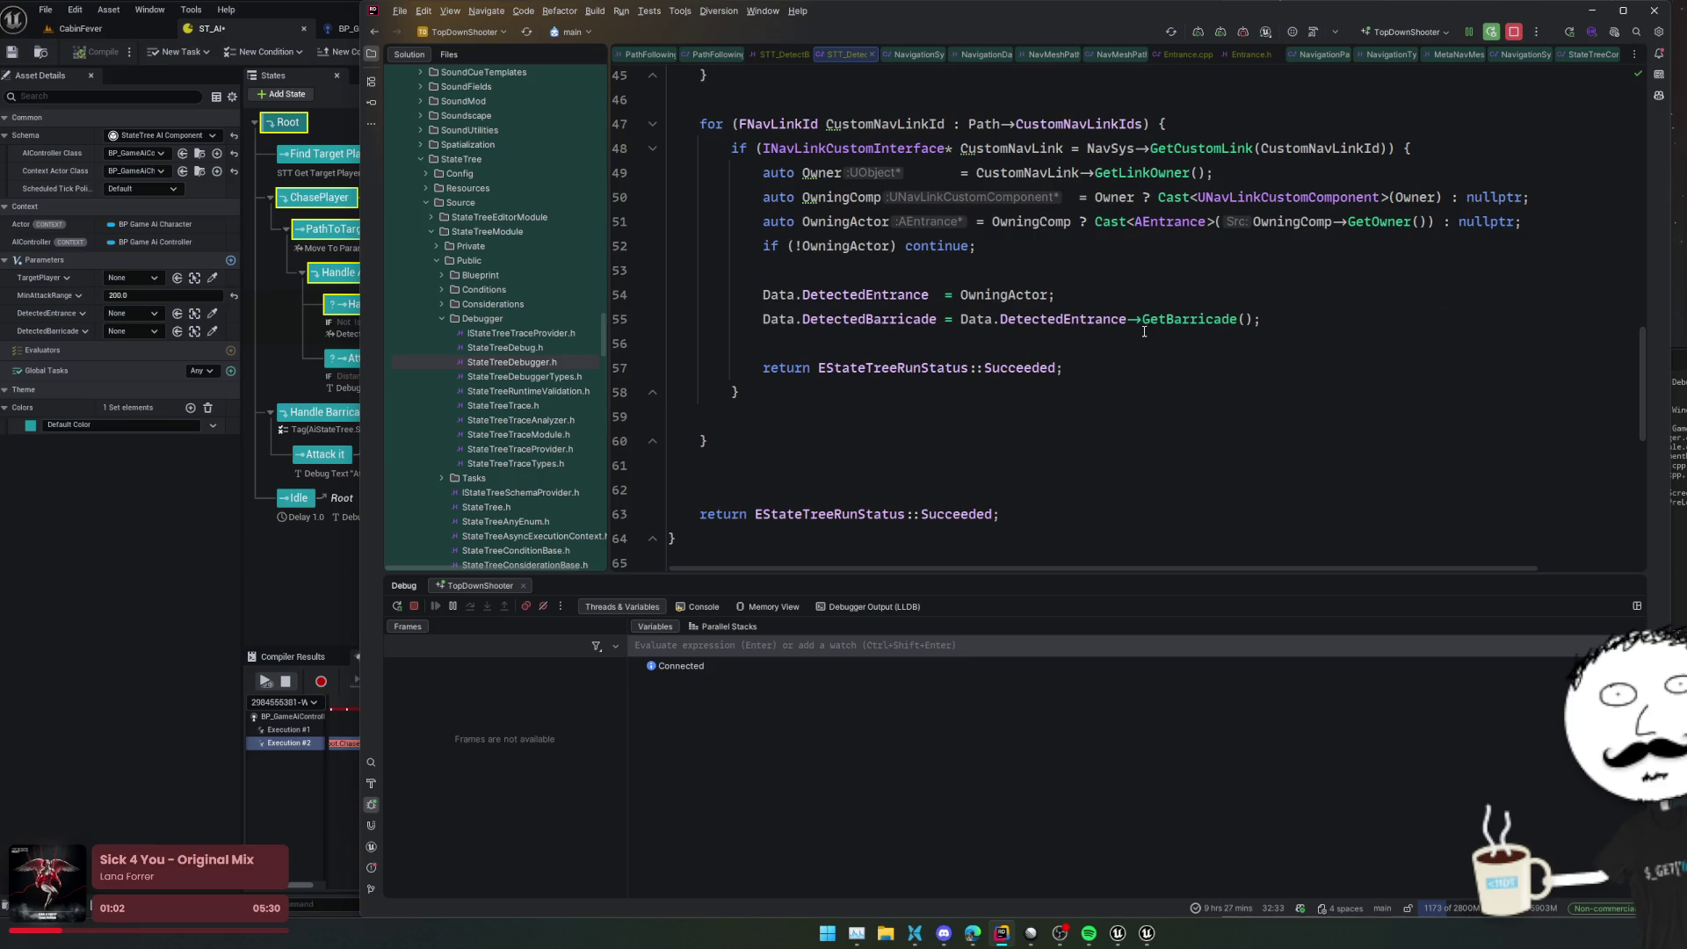
pyautogui.scroll(-2, 1060, 369)
pyautogui.scroll(3, 1081, 364)
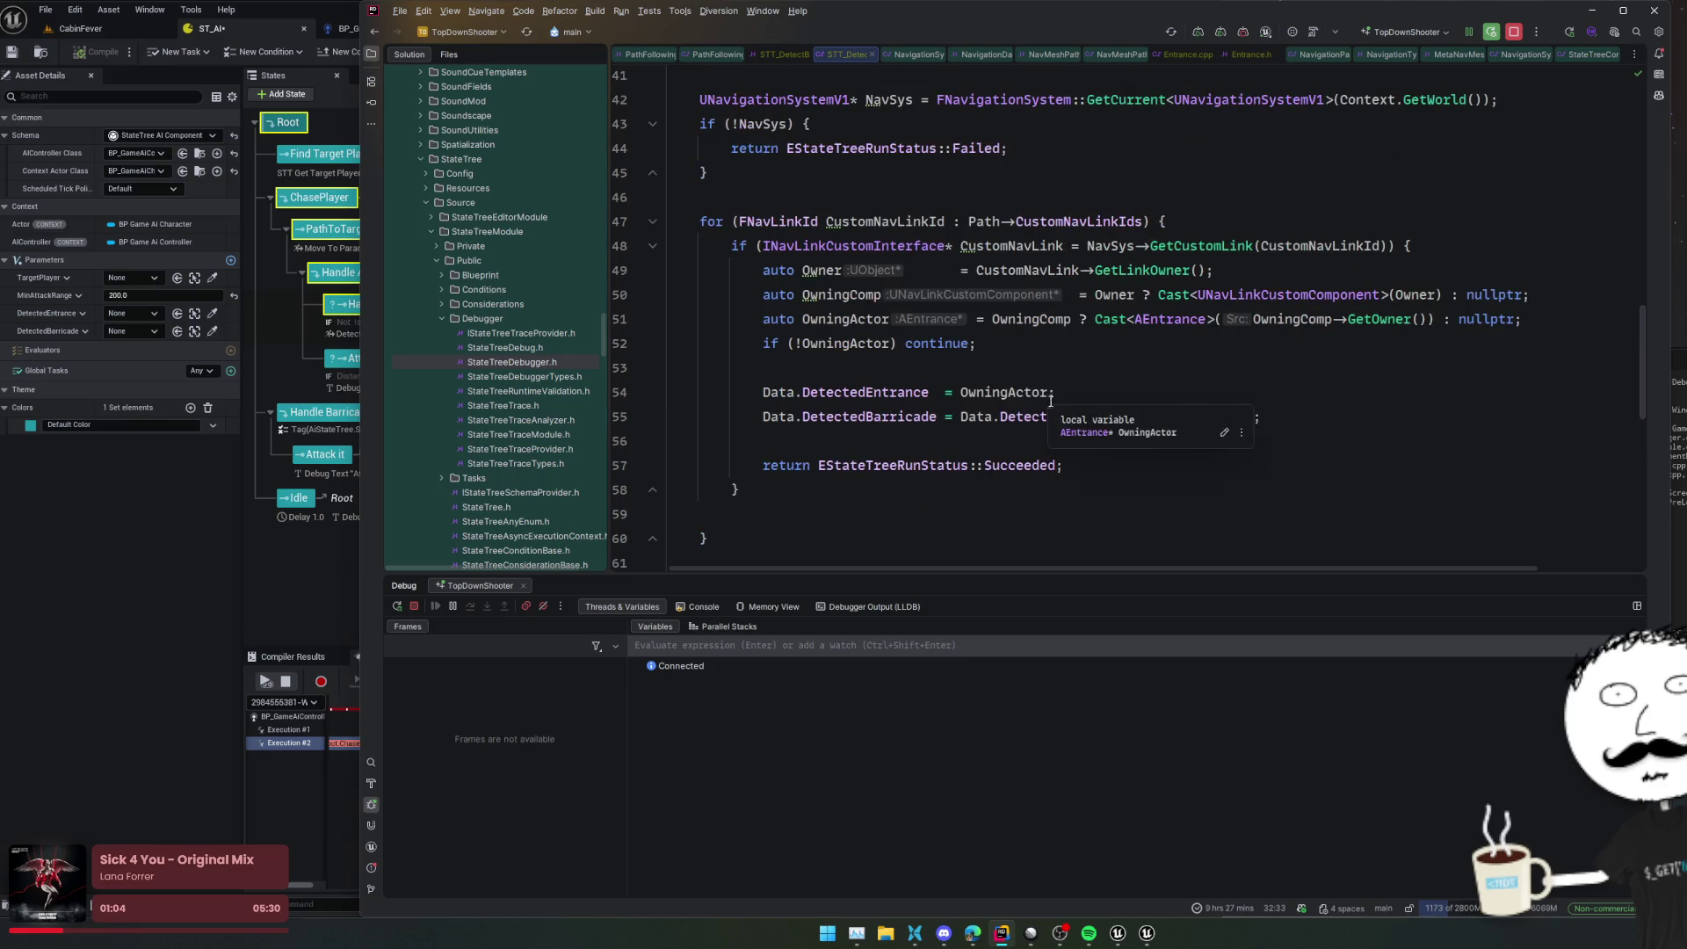
pyautogui.scroll(4, 1089, 373)
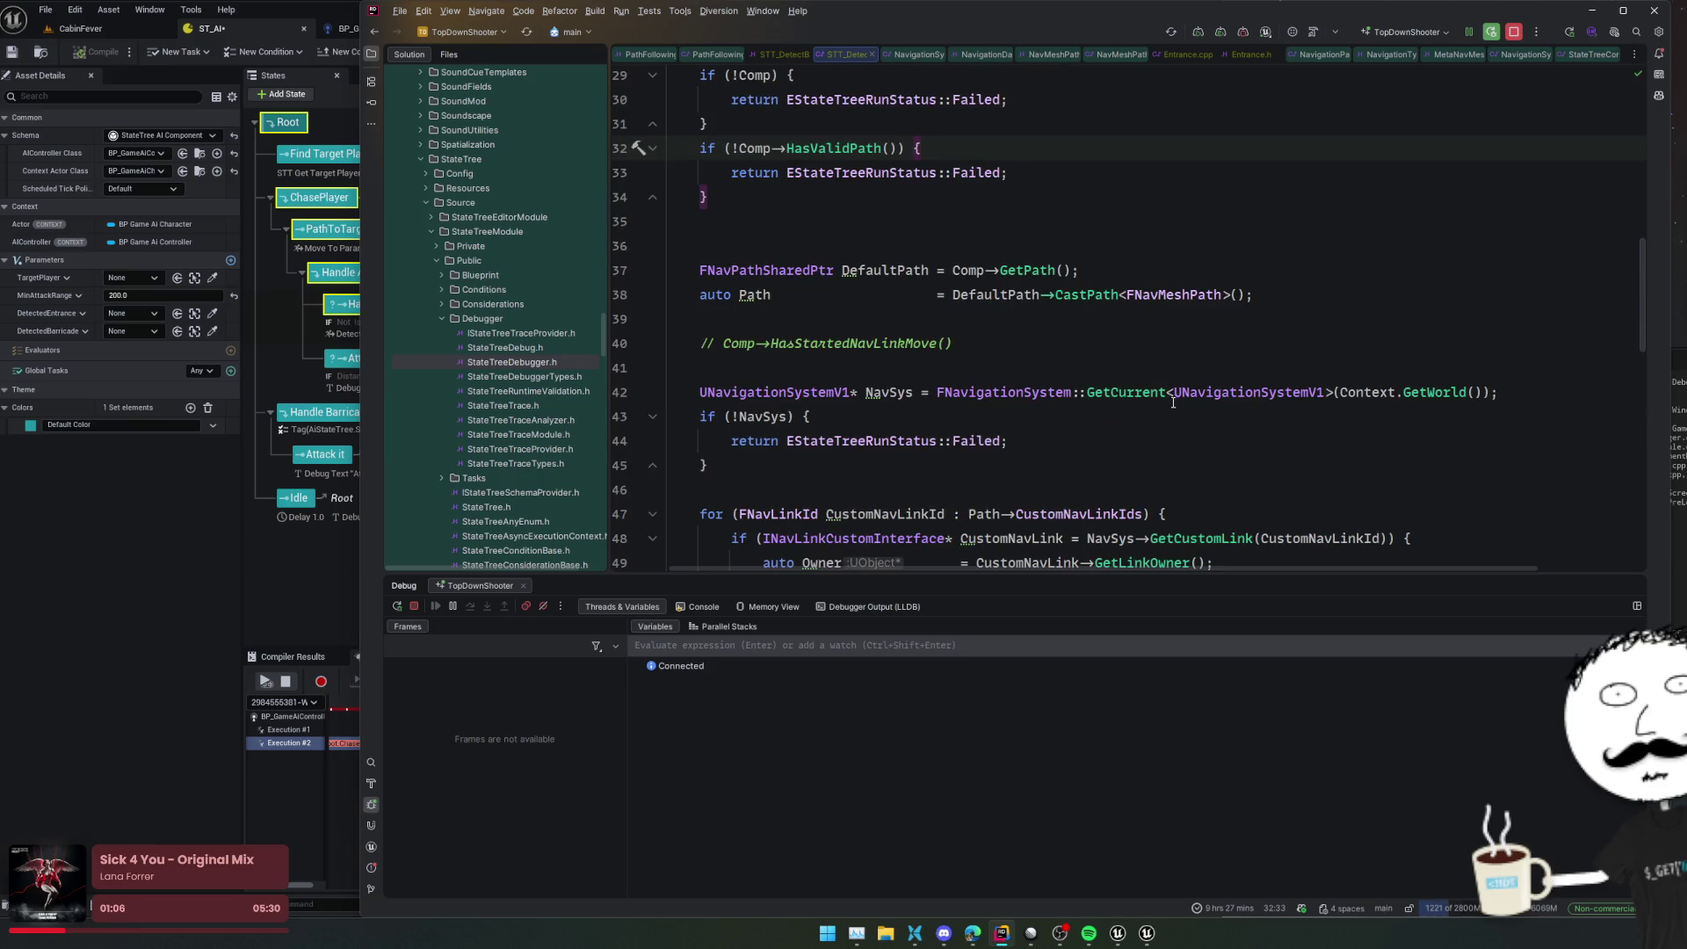
pyautogui.scroll(3, 1090, 356)
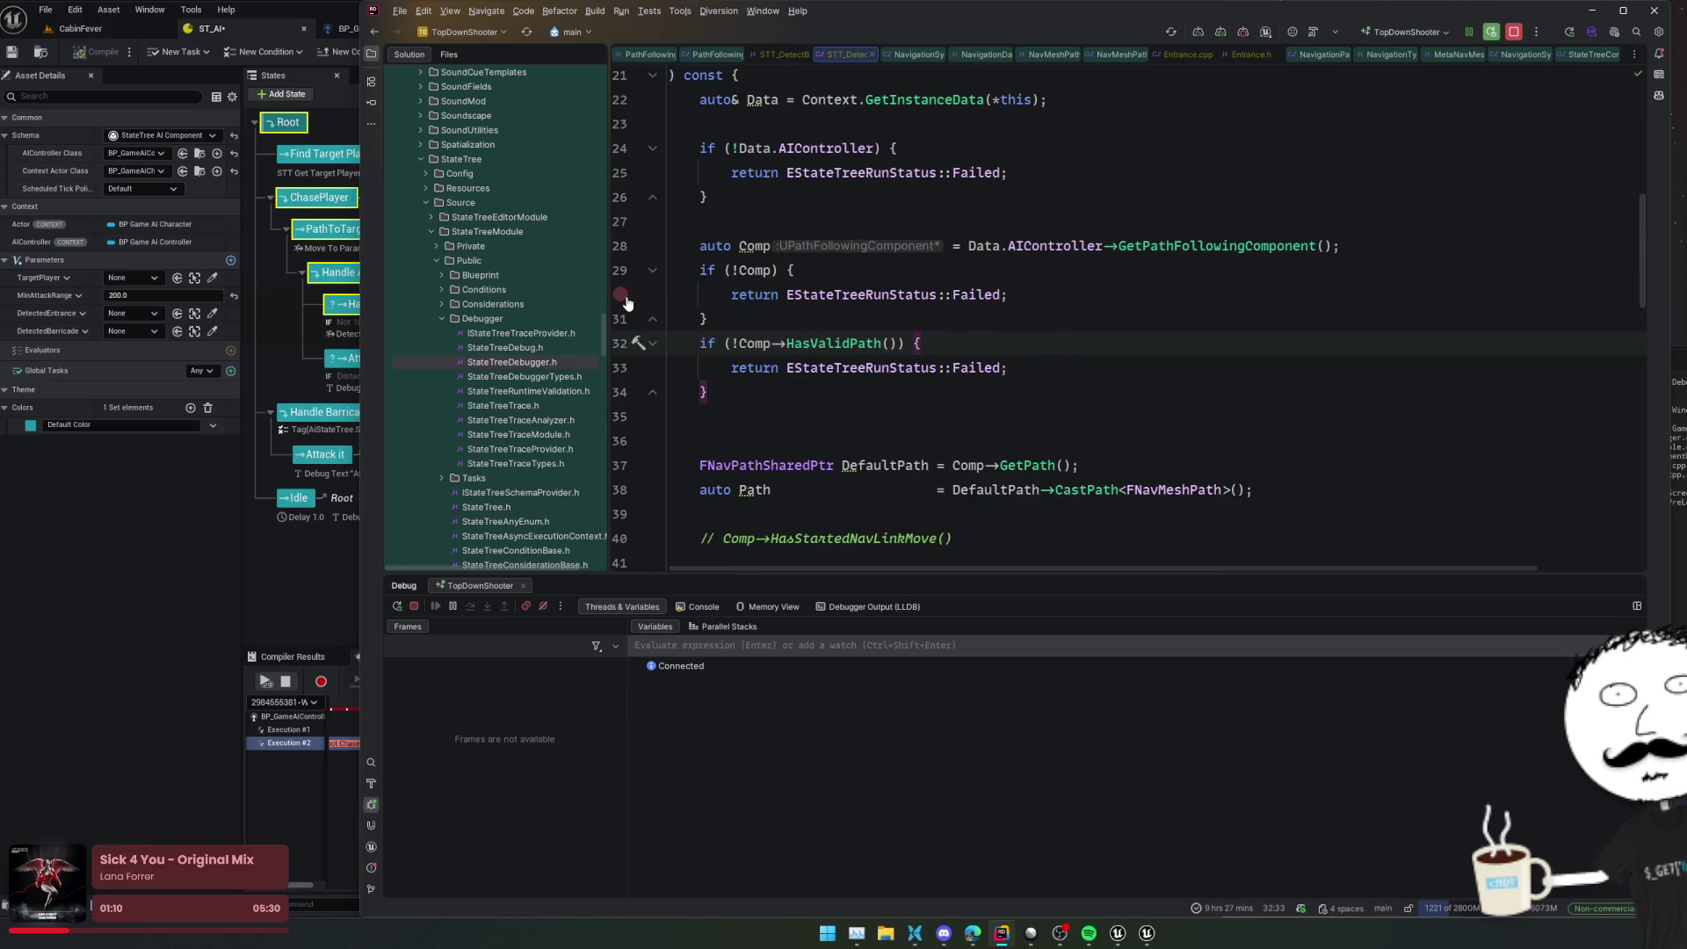
# Set breakpoints on the Failed returns at lines 30, 33 and 44, then go back to Unreal
pyautogui.click(620, 295)
pyautogui.click(620, 368)
pyautogui.scroll(-4, 765, 384)
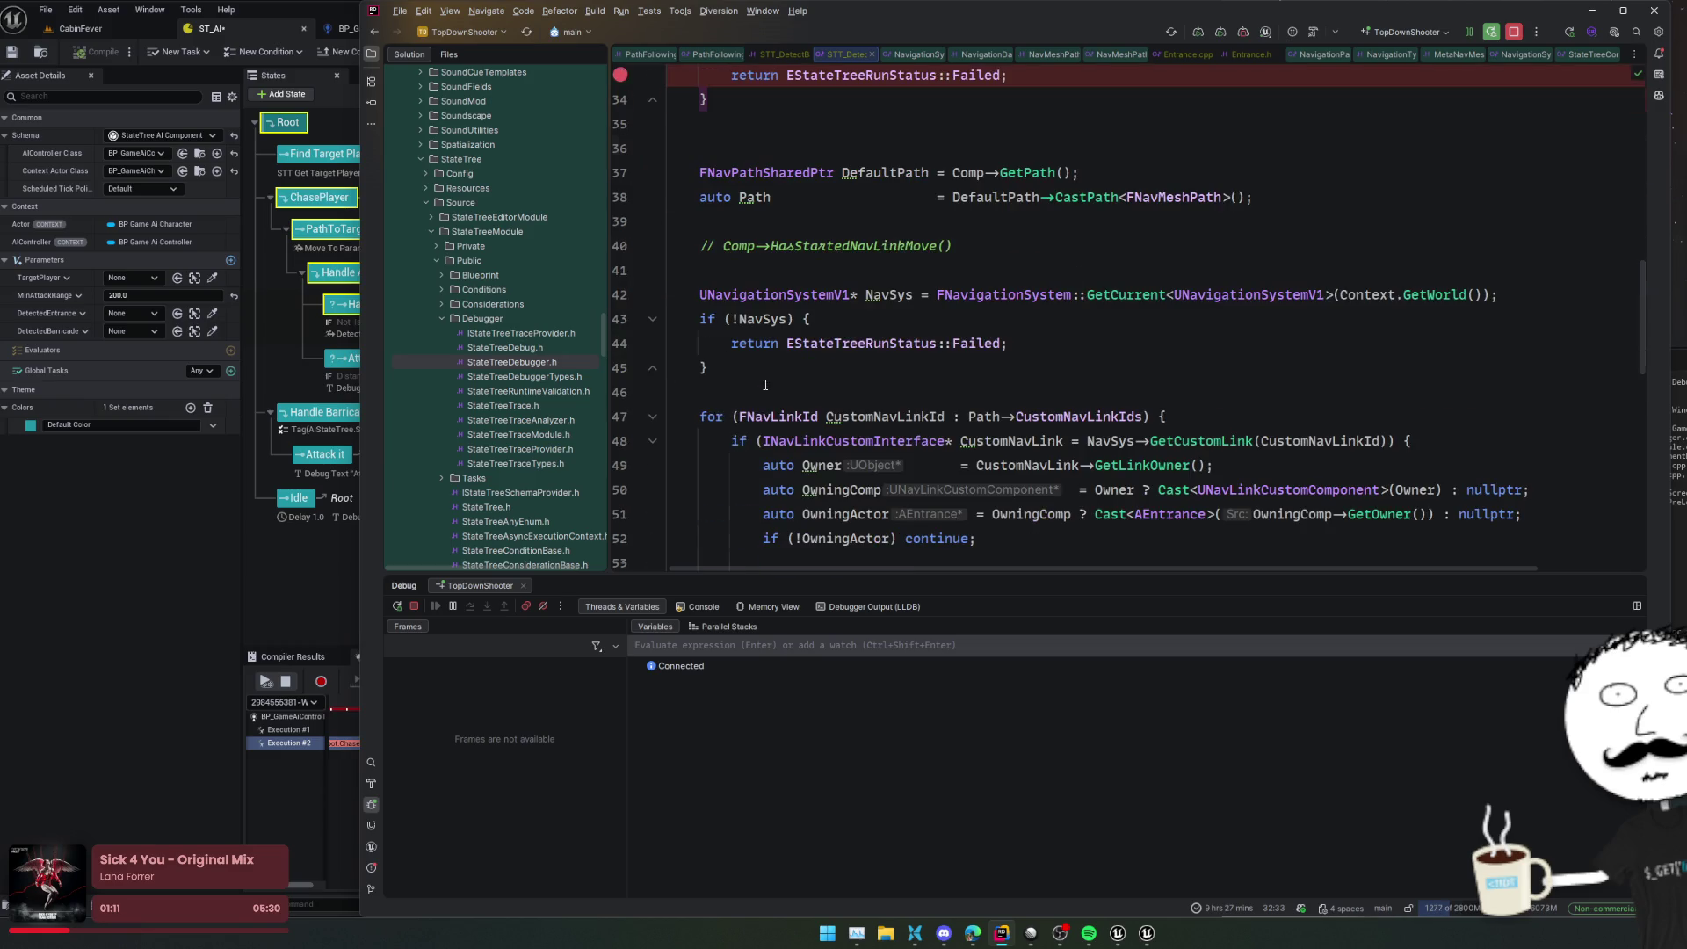
pyautogui.click(621, 343)
pyautogui.scroll(-4, 685, 353)
pyautogui.scroll(-3, 794, 356)
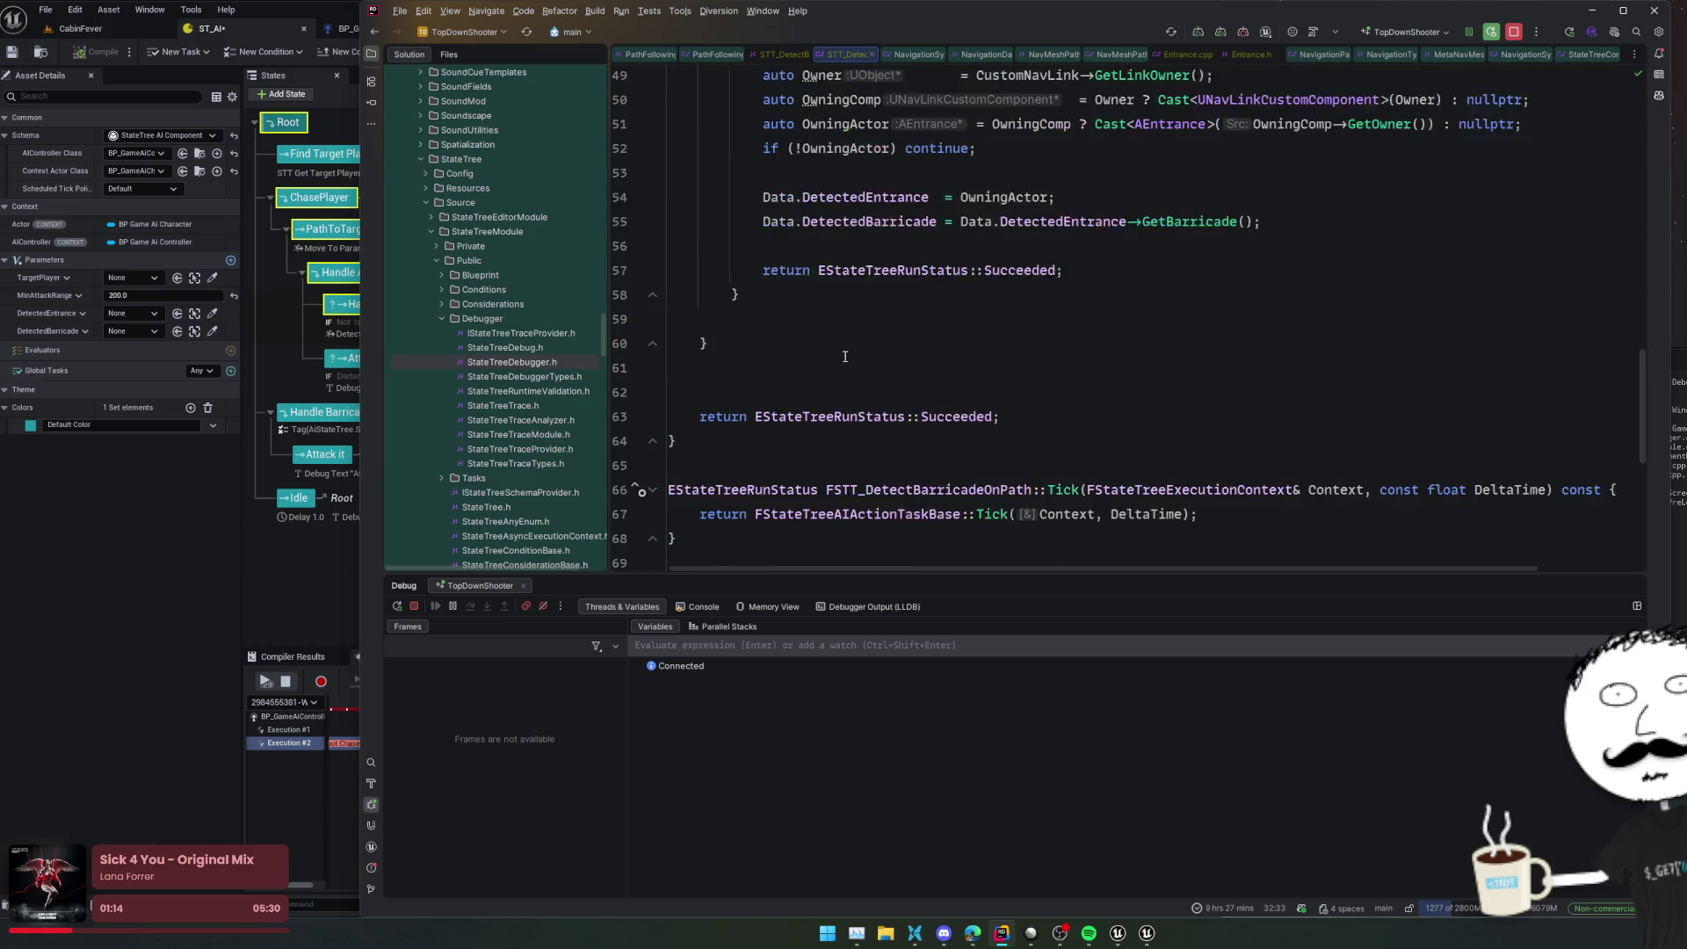
pyautogui.scroll(11, 844, 355)
pyautogui.scroll(5, 852, 354)
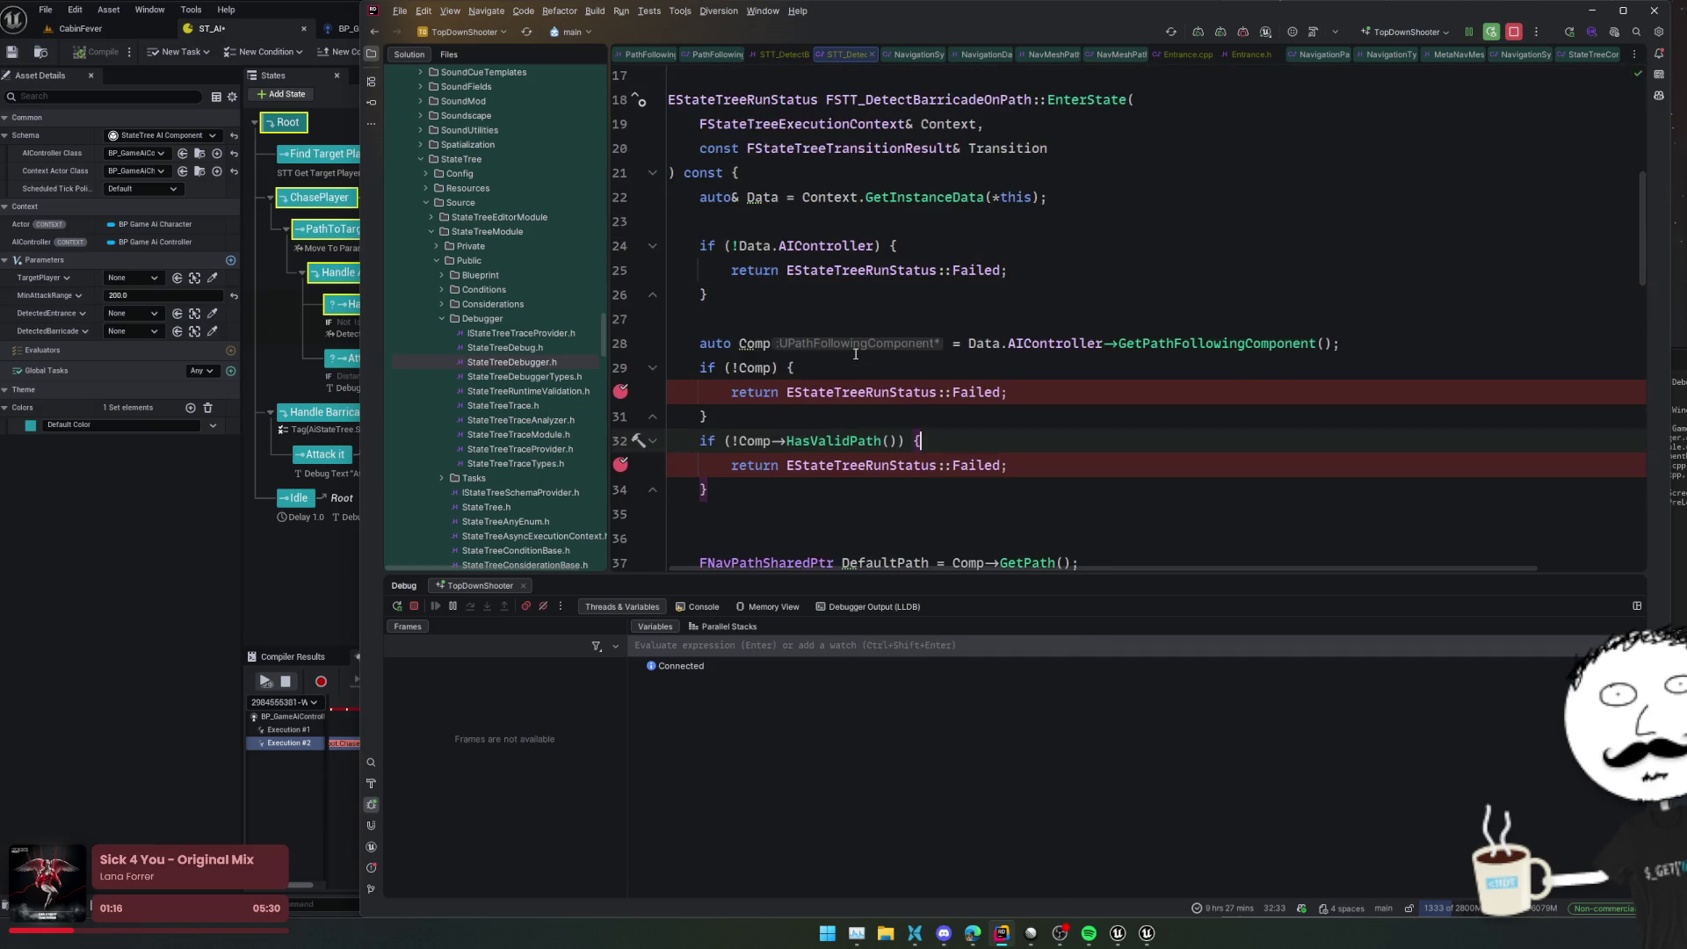
pyautogui.click(79, 28)
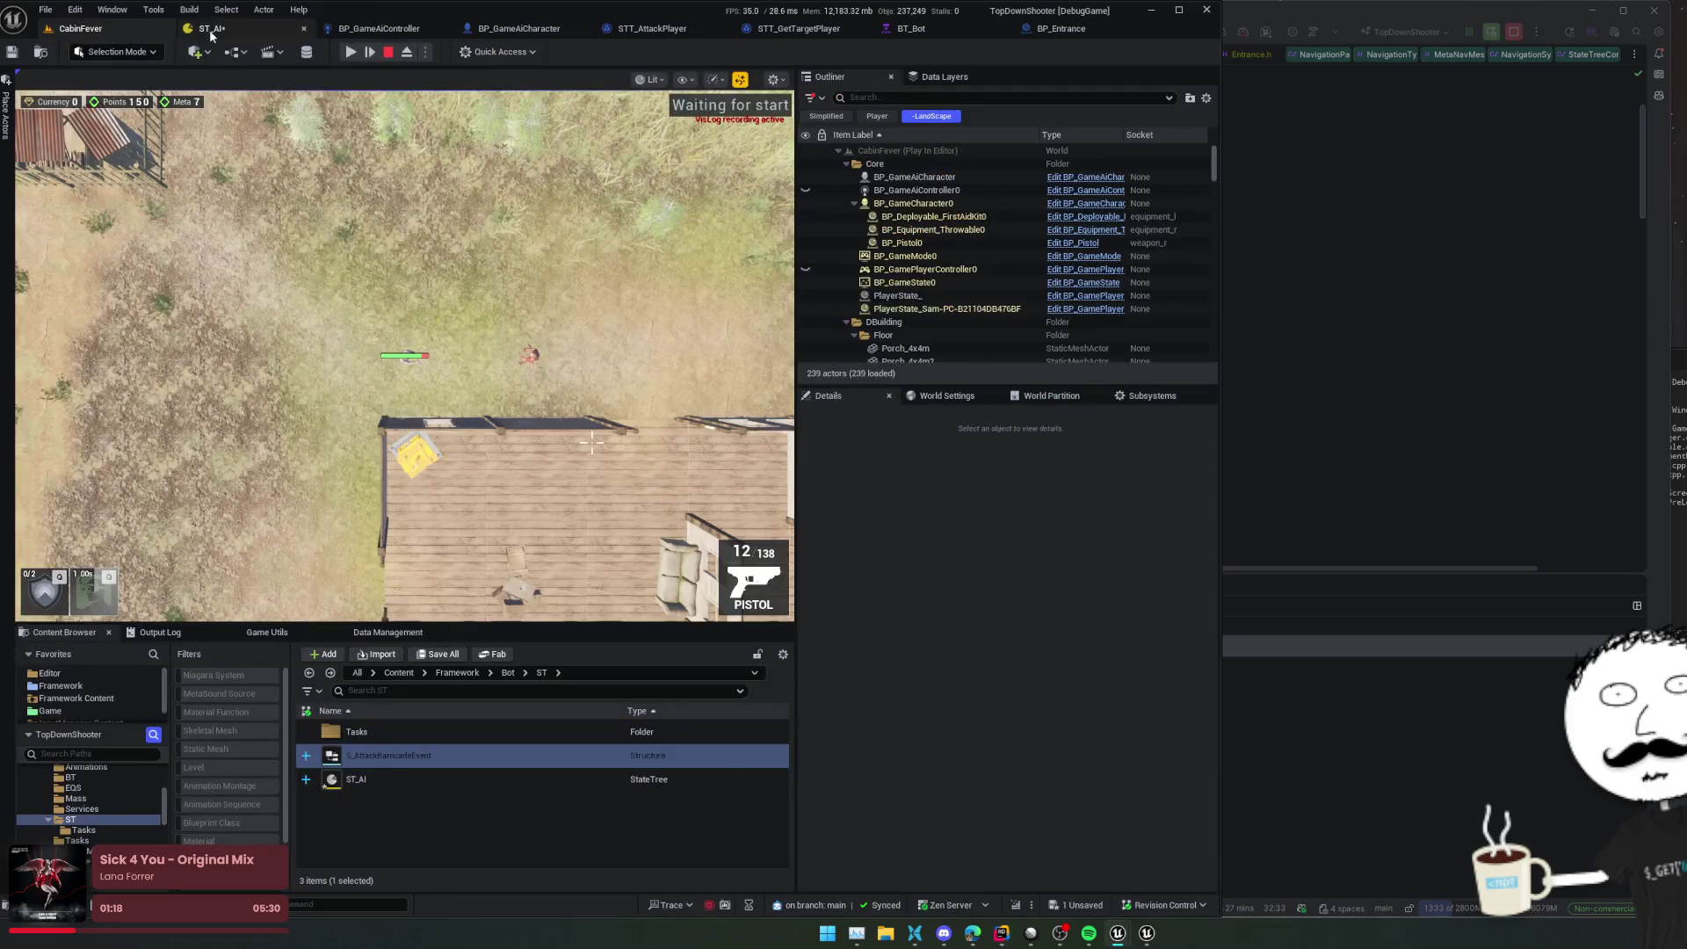
# Play the level, toggle Mute Breakpoints off and on, remove the hit line 33 breakpoint, and resume
pyautogui.click(351, 53)
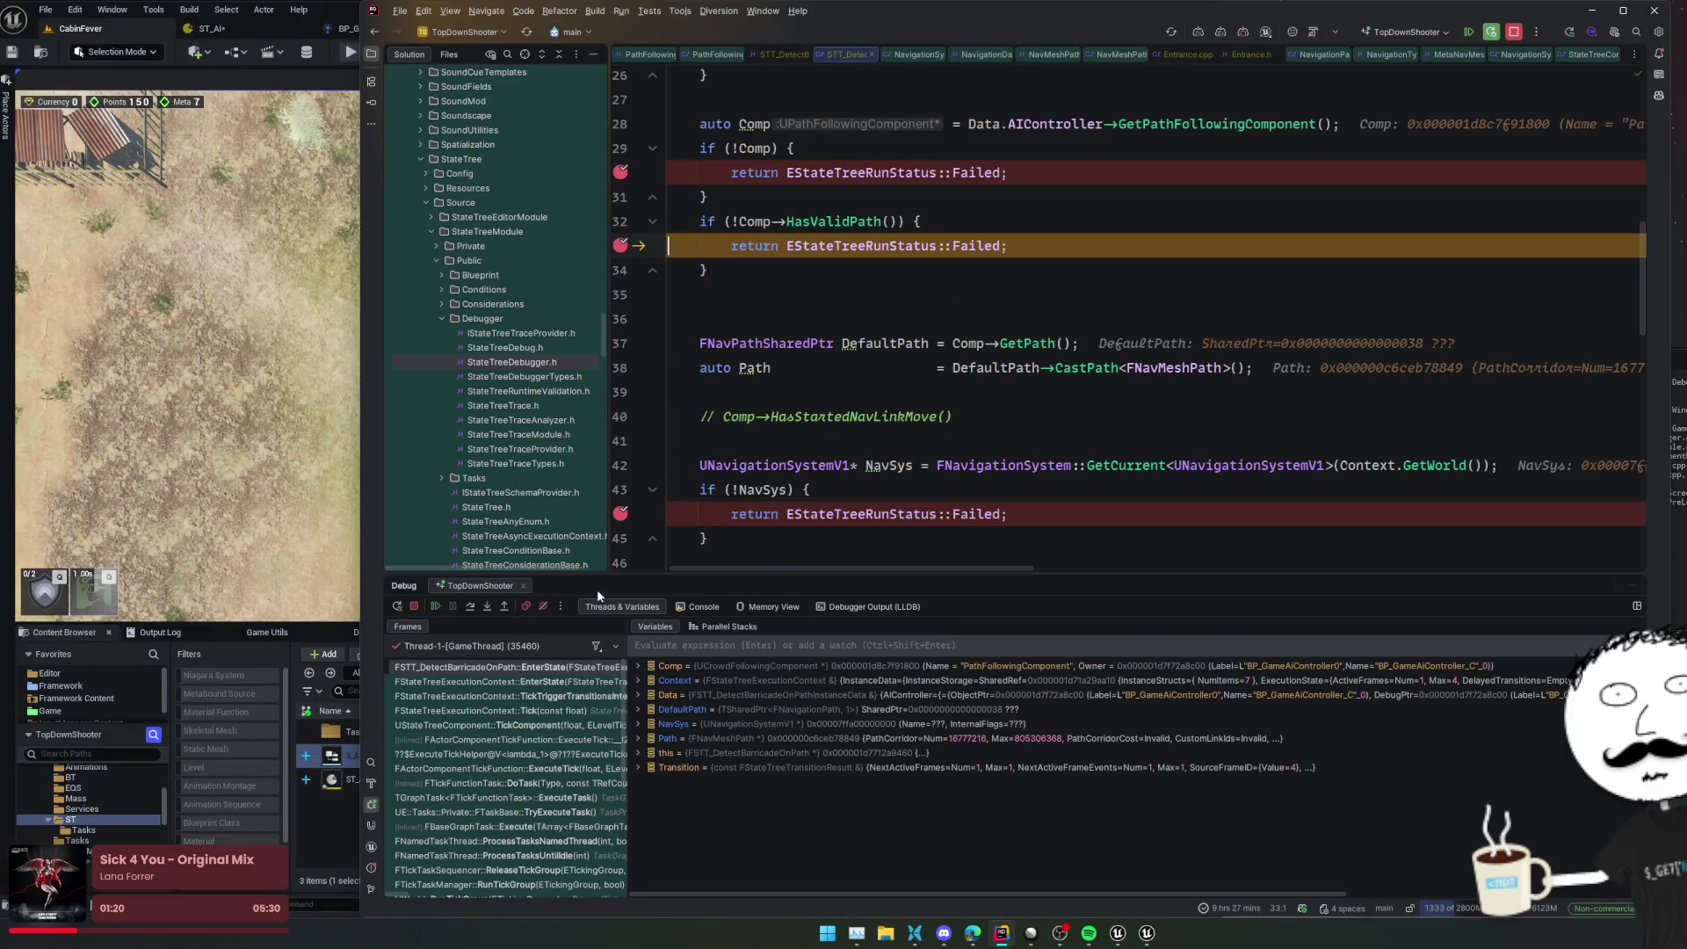
pyautogui.click(546, 606)
pyautogui.click(546, 606)
pyautogui.click(620, 245)
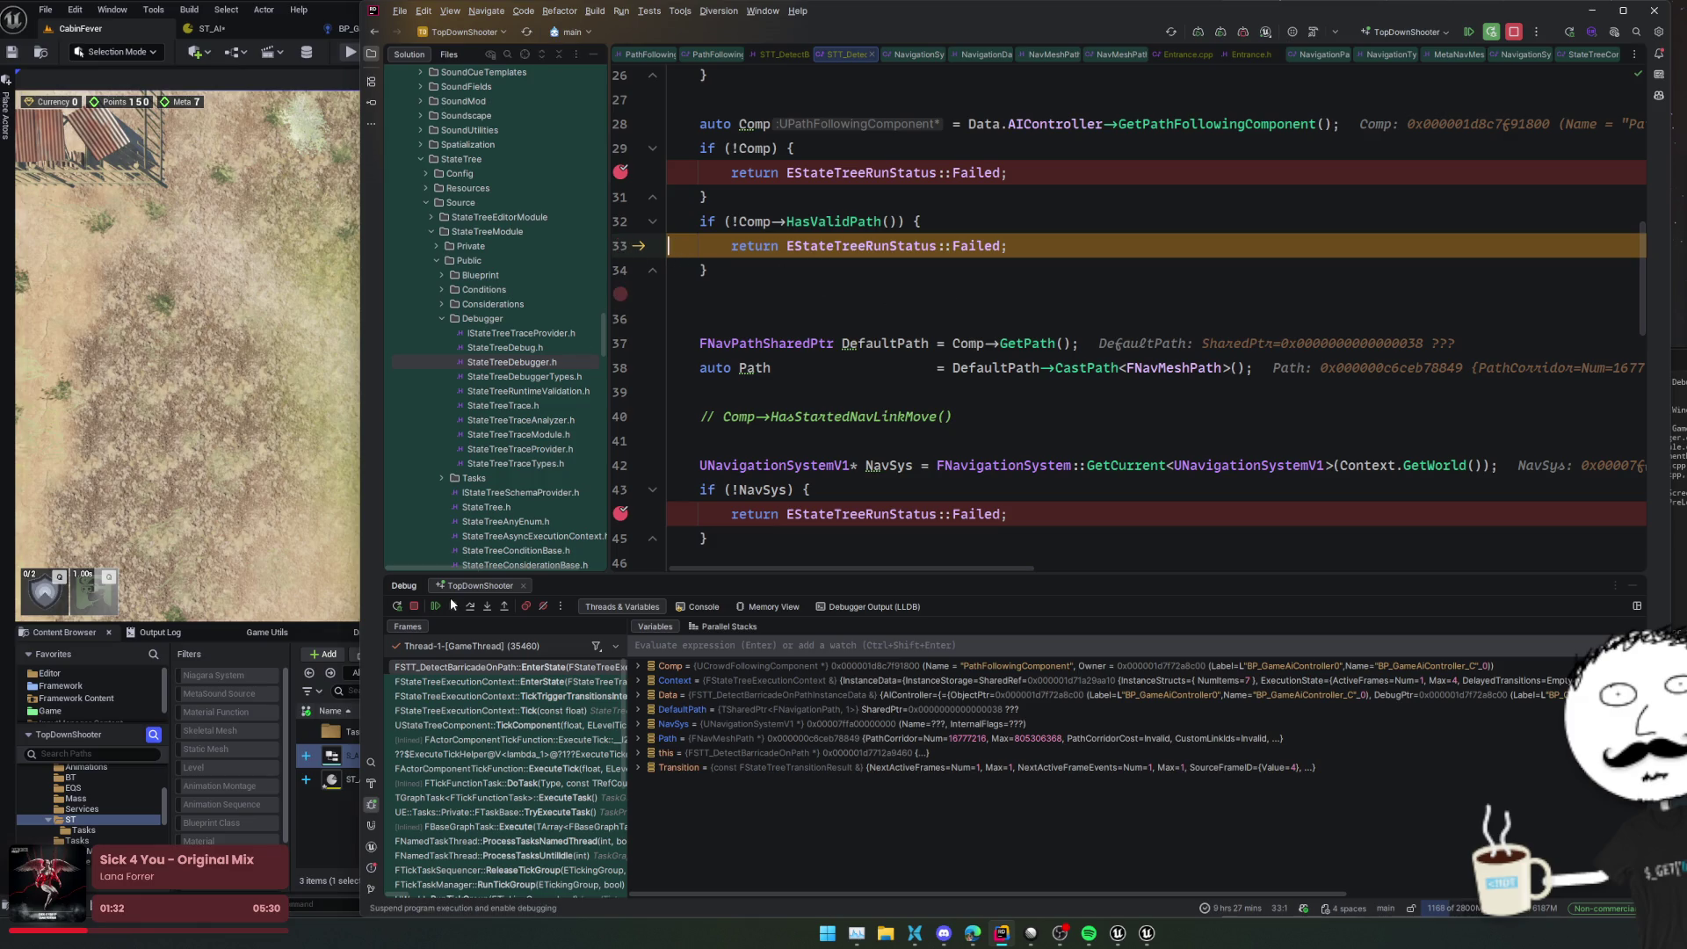
pyautogui.click(438, 607)
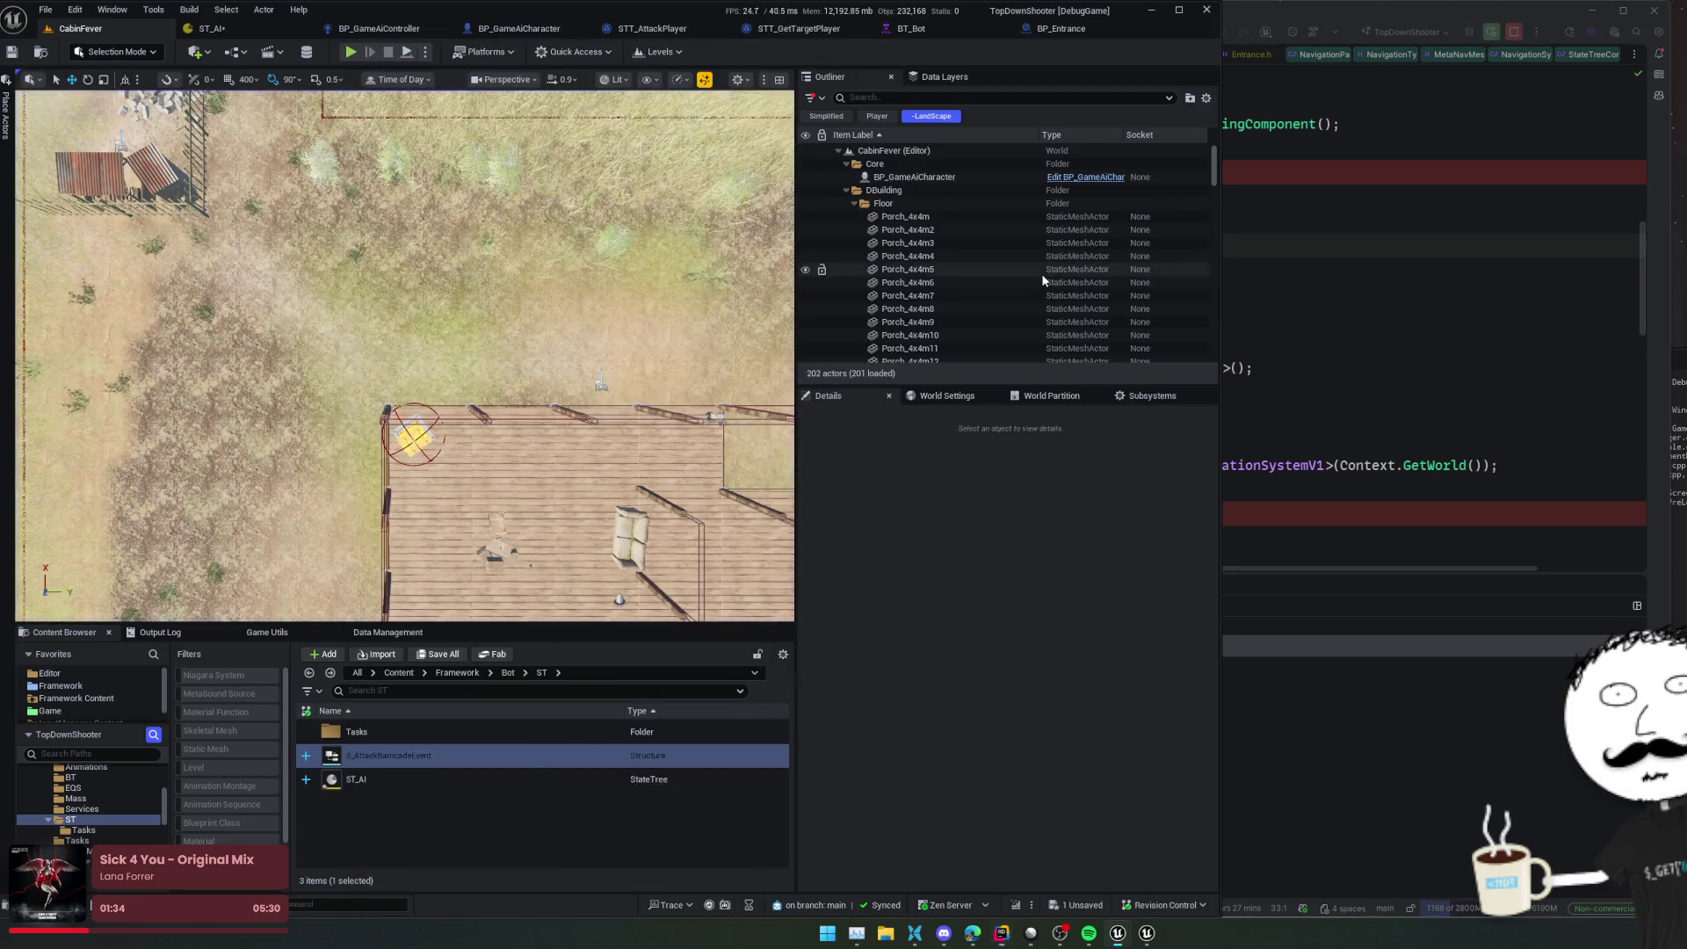
pyautogui.click(1275, 220)
# Change line 33's return from Failed to Succeeded and rebuild with Live Coding
pyautogui.doubleClick(972, 247)
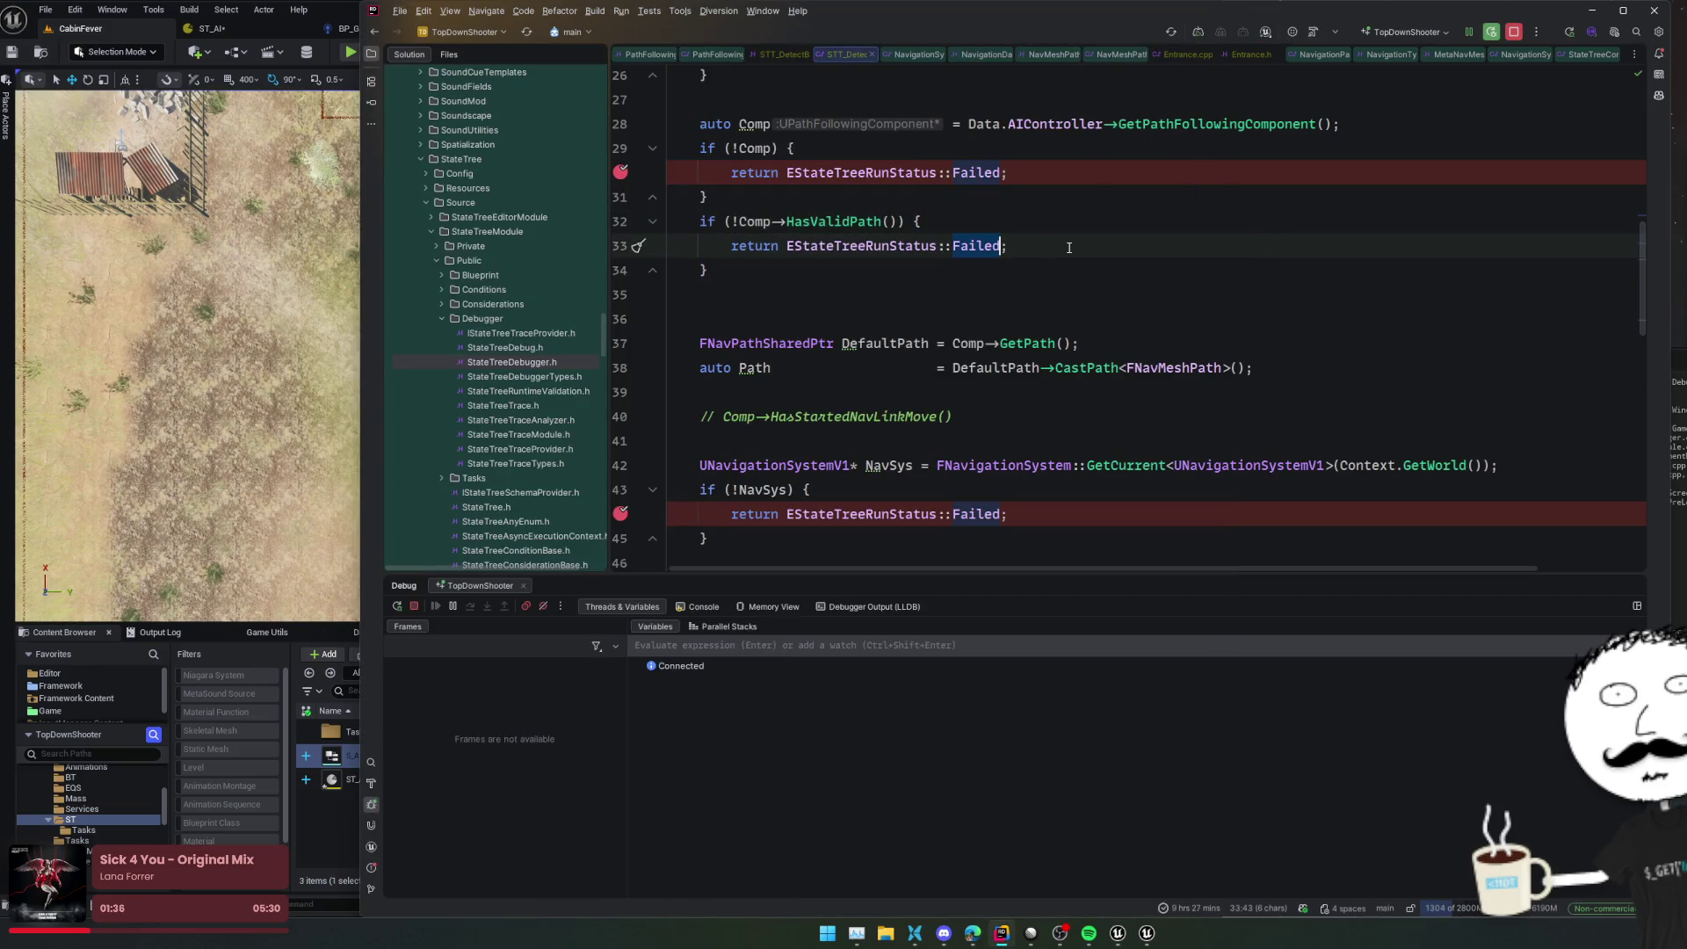
pyautogui.write('S')
pyautogui.press('Return')
pyautogui.press('Home')
pyautogui.hotkey('ctrl', 'alt', 'F11')
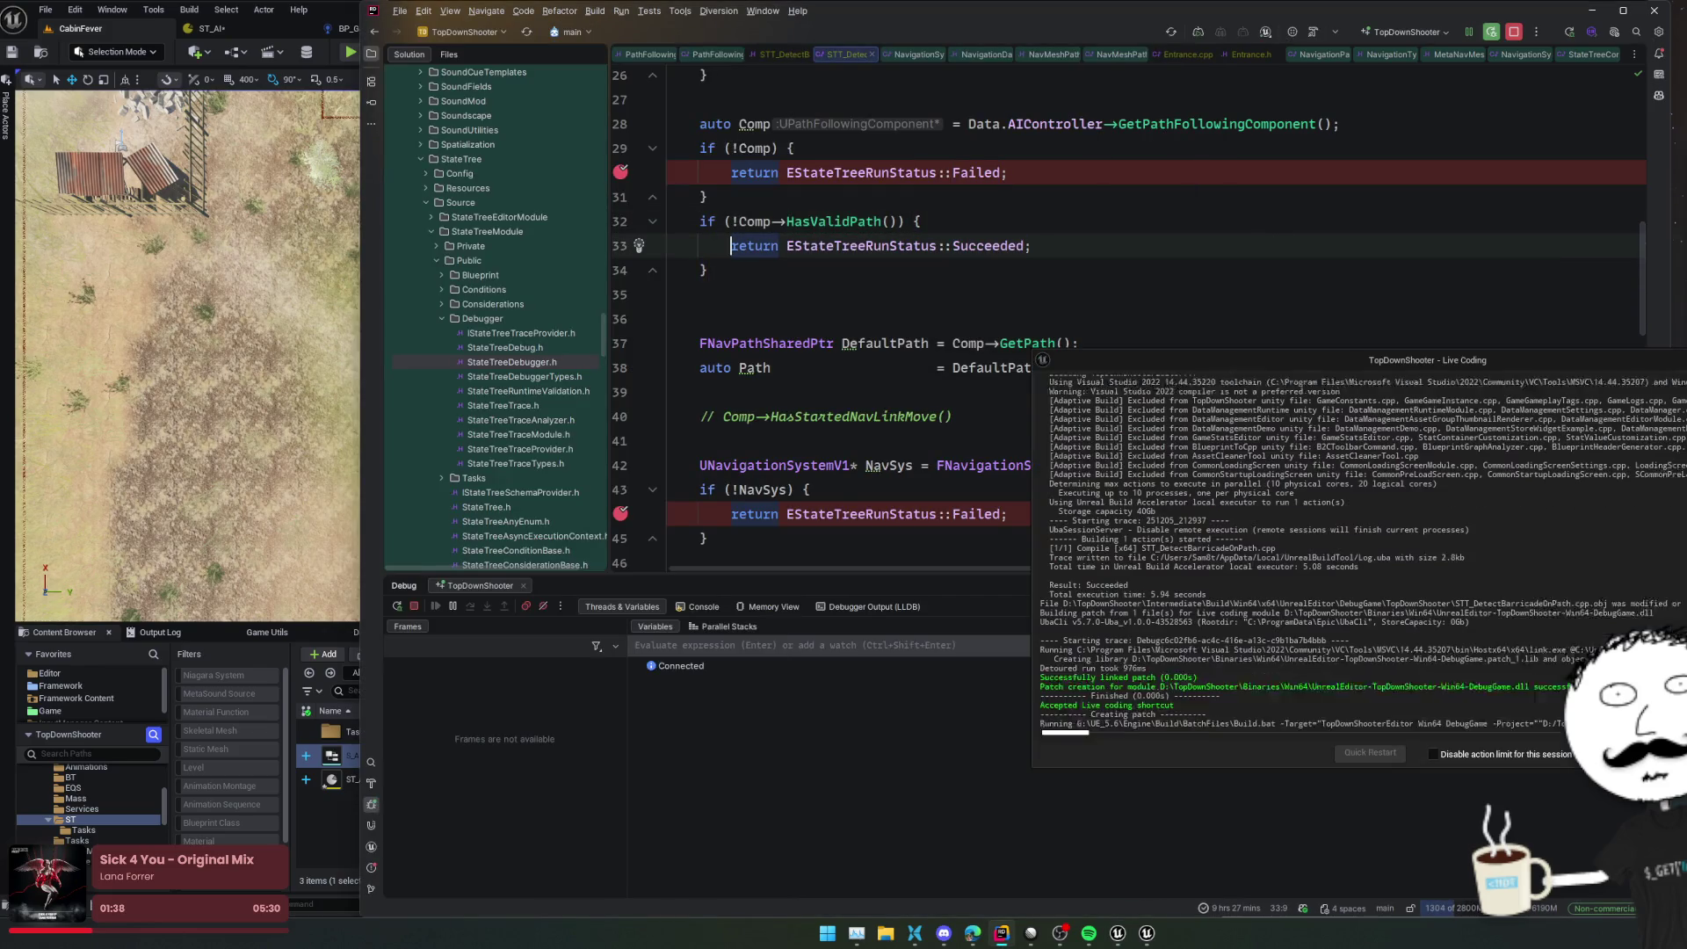
# Remove the breakpoints on lines 30 and 44, then return to Unreal Editor
pyautogui.scroll(-2, 829, 264)
pyautogui.scroll(3, 830, 264)
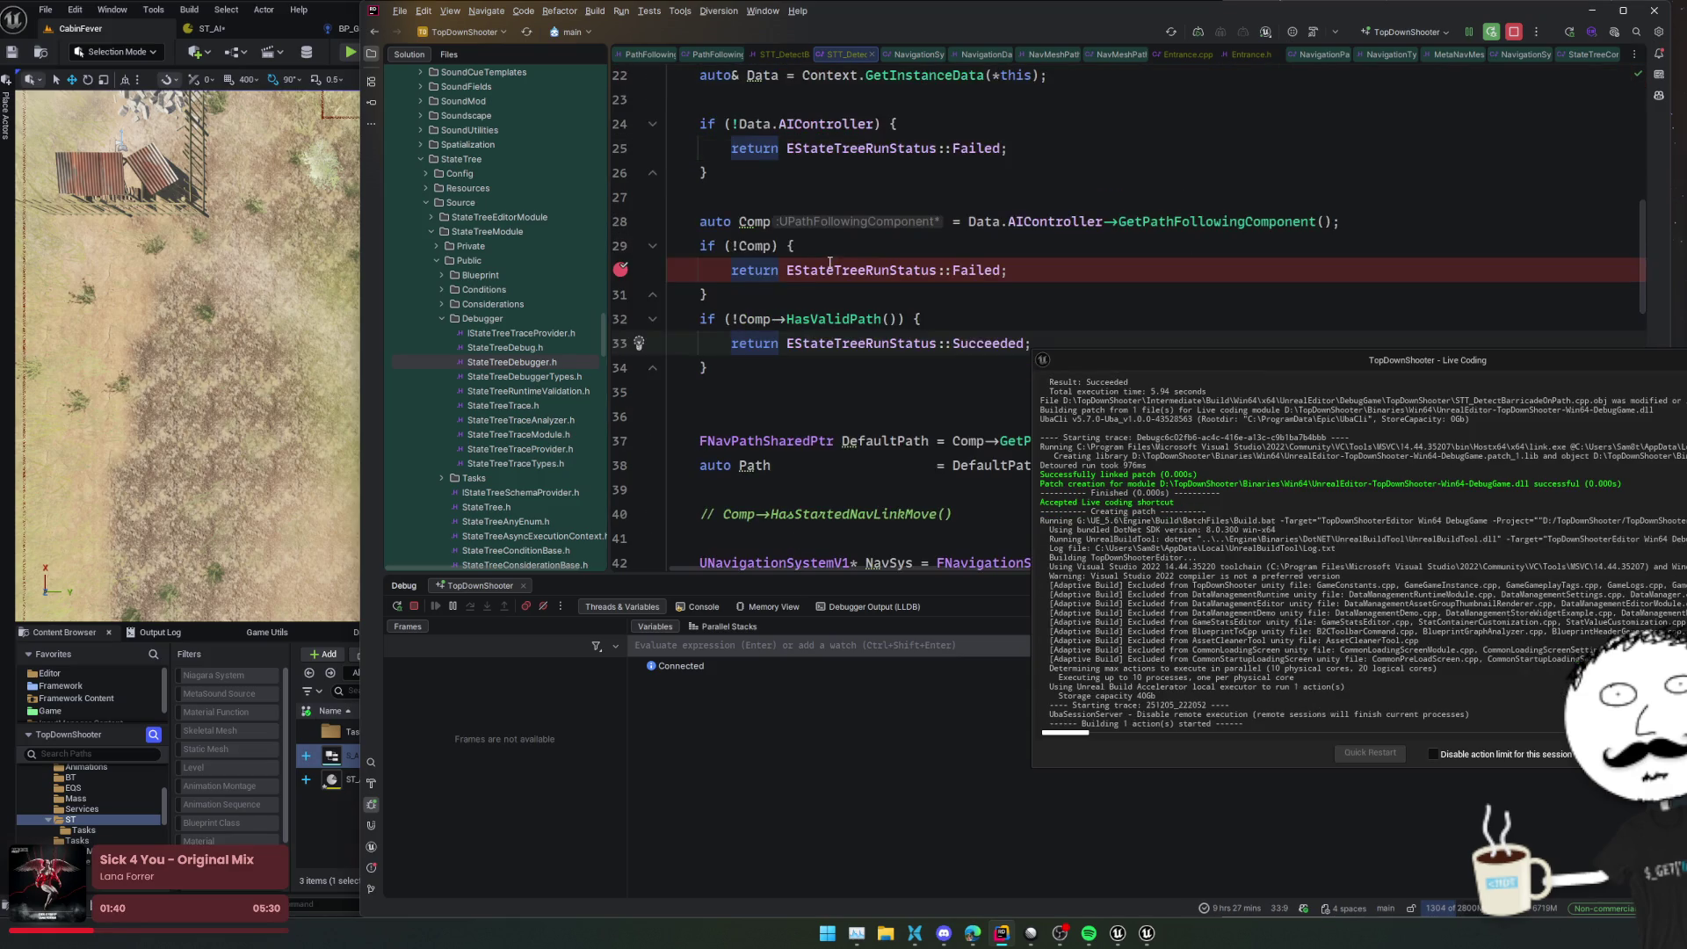
pyautogui.click(620, 271)
pyautogui.scroll(-3, 781, 277)
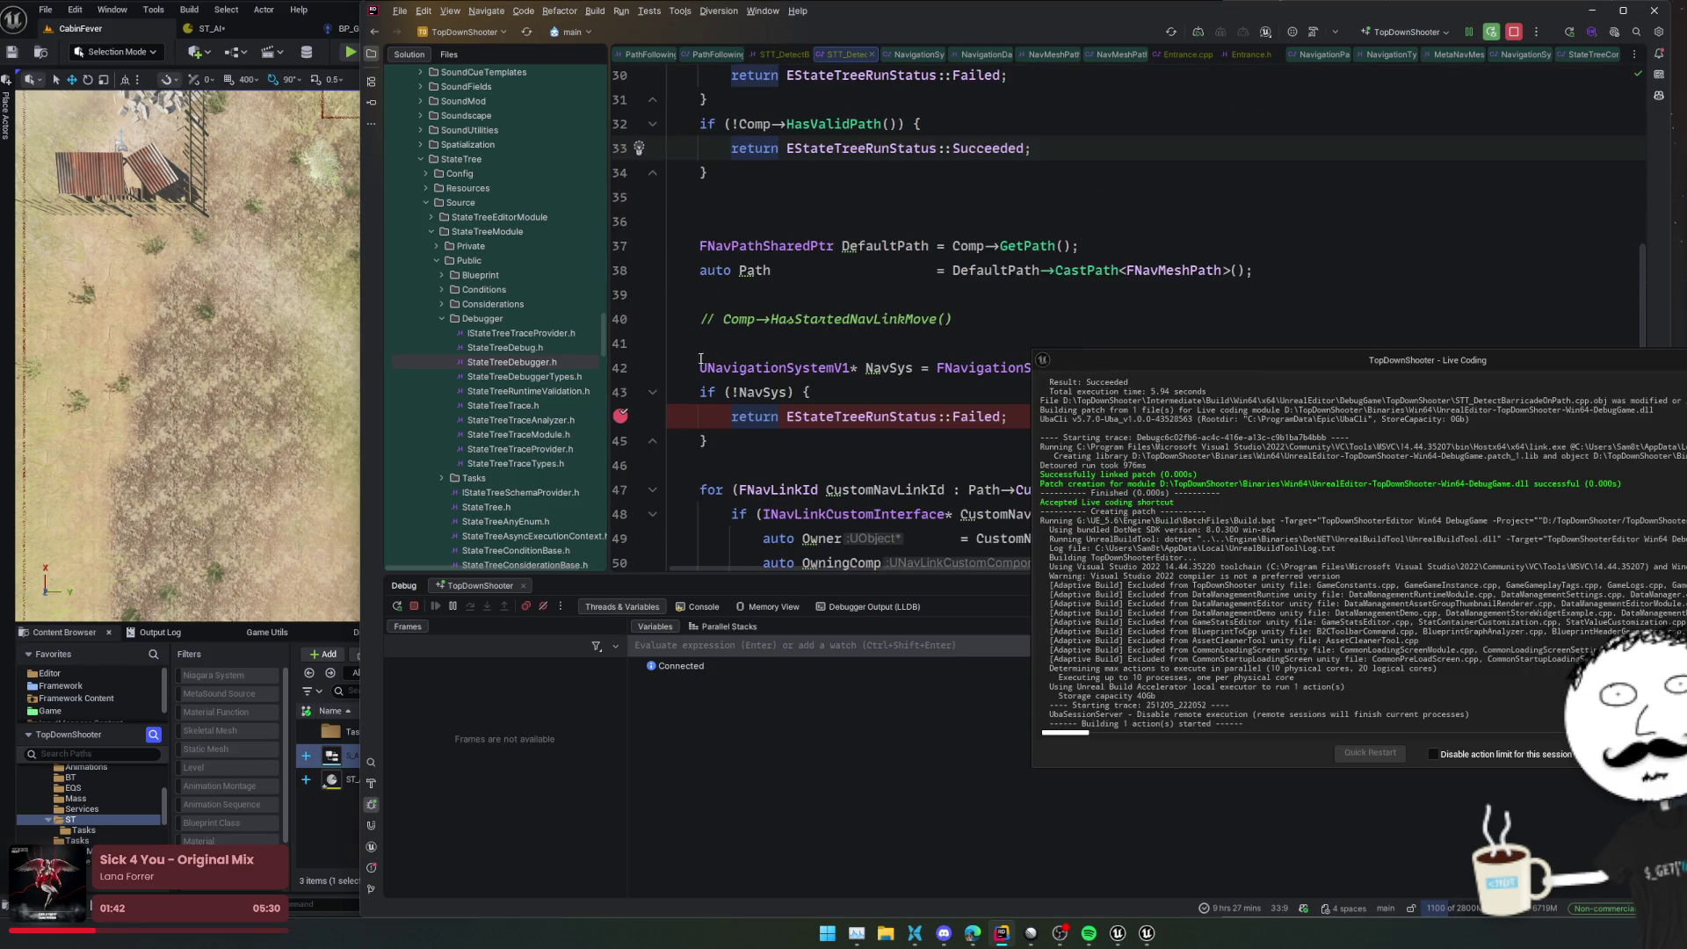
pyautogui.click(621, 416)
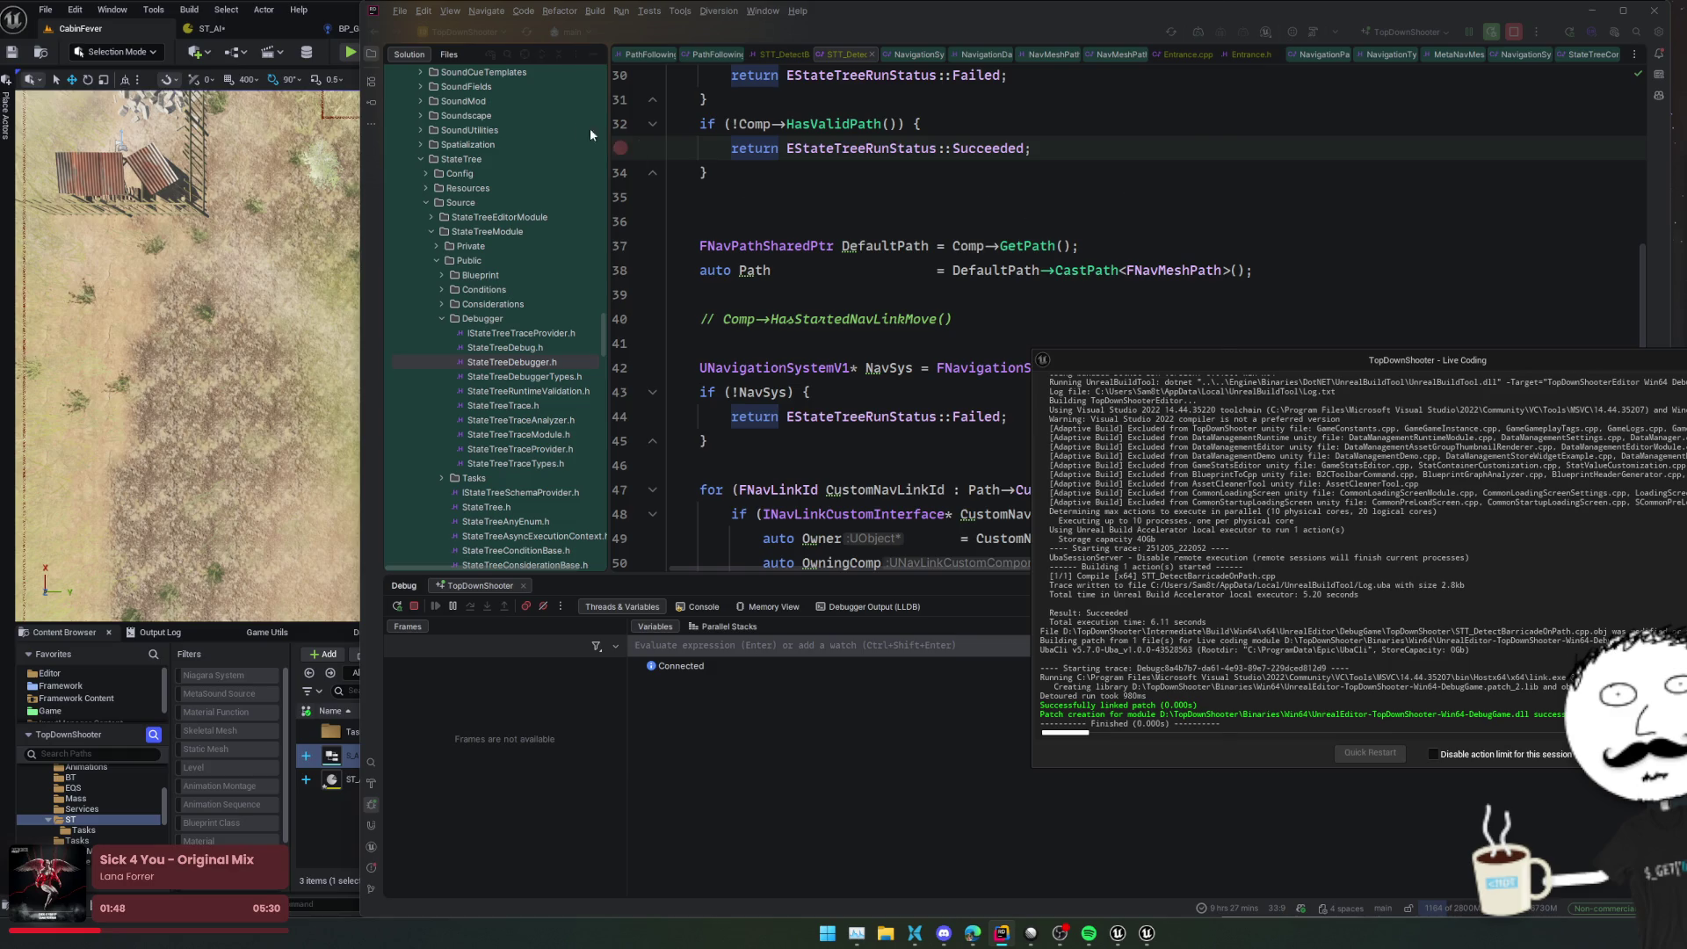
pyautogui.hotkey('alt', 'Tab')
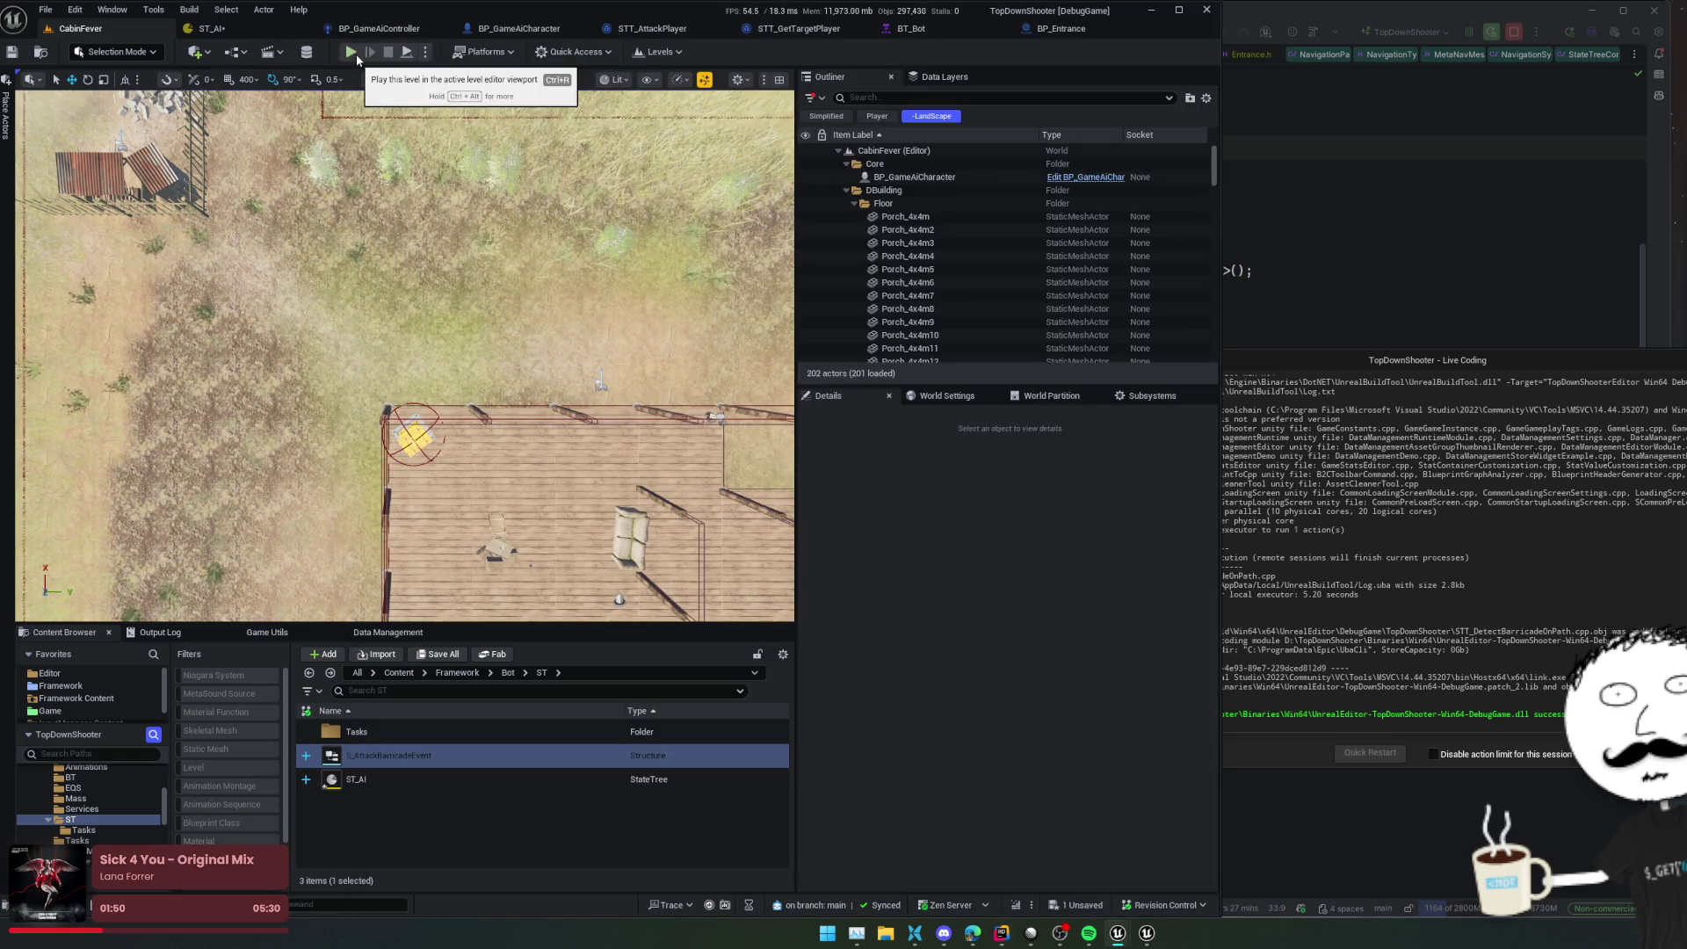
# Compile ST_AI, play-test CabinFever moving the player left and down, then return to ST_AI
pyautogui.click(251, 28)
pyautogui.click(83, 50)
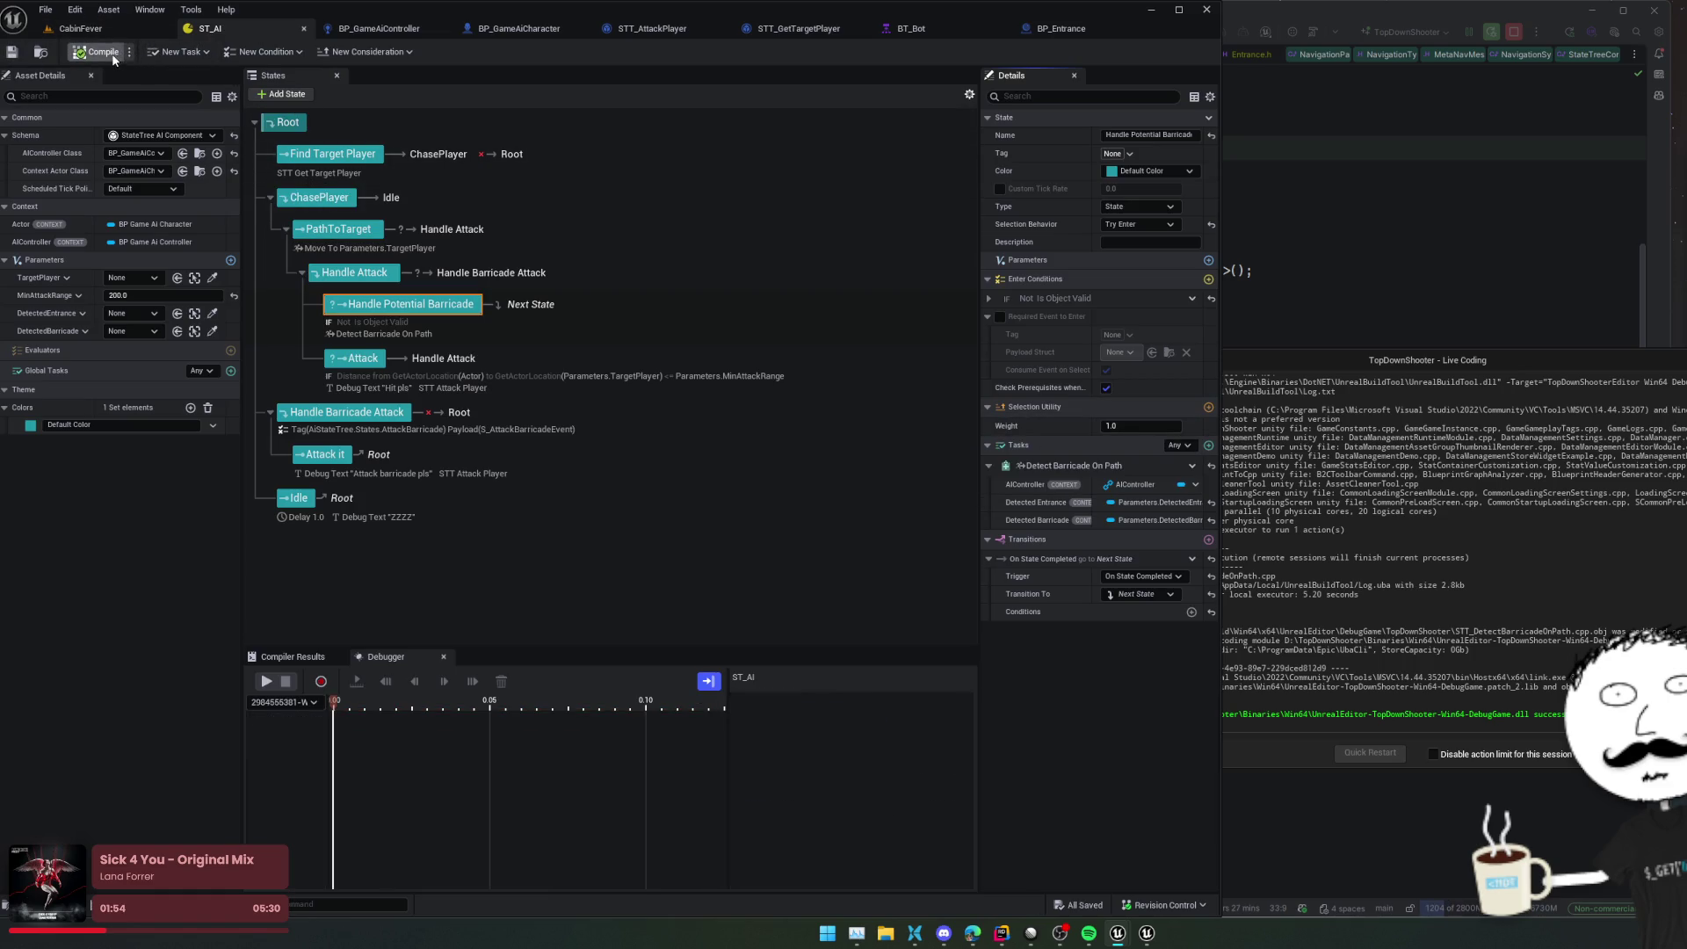
pyautogui.click(124, 28)
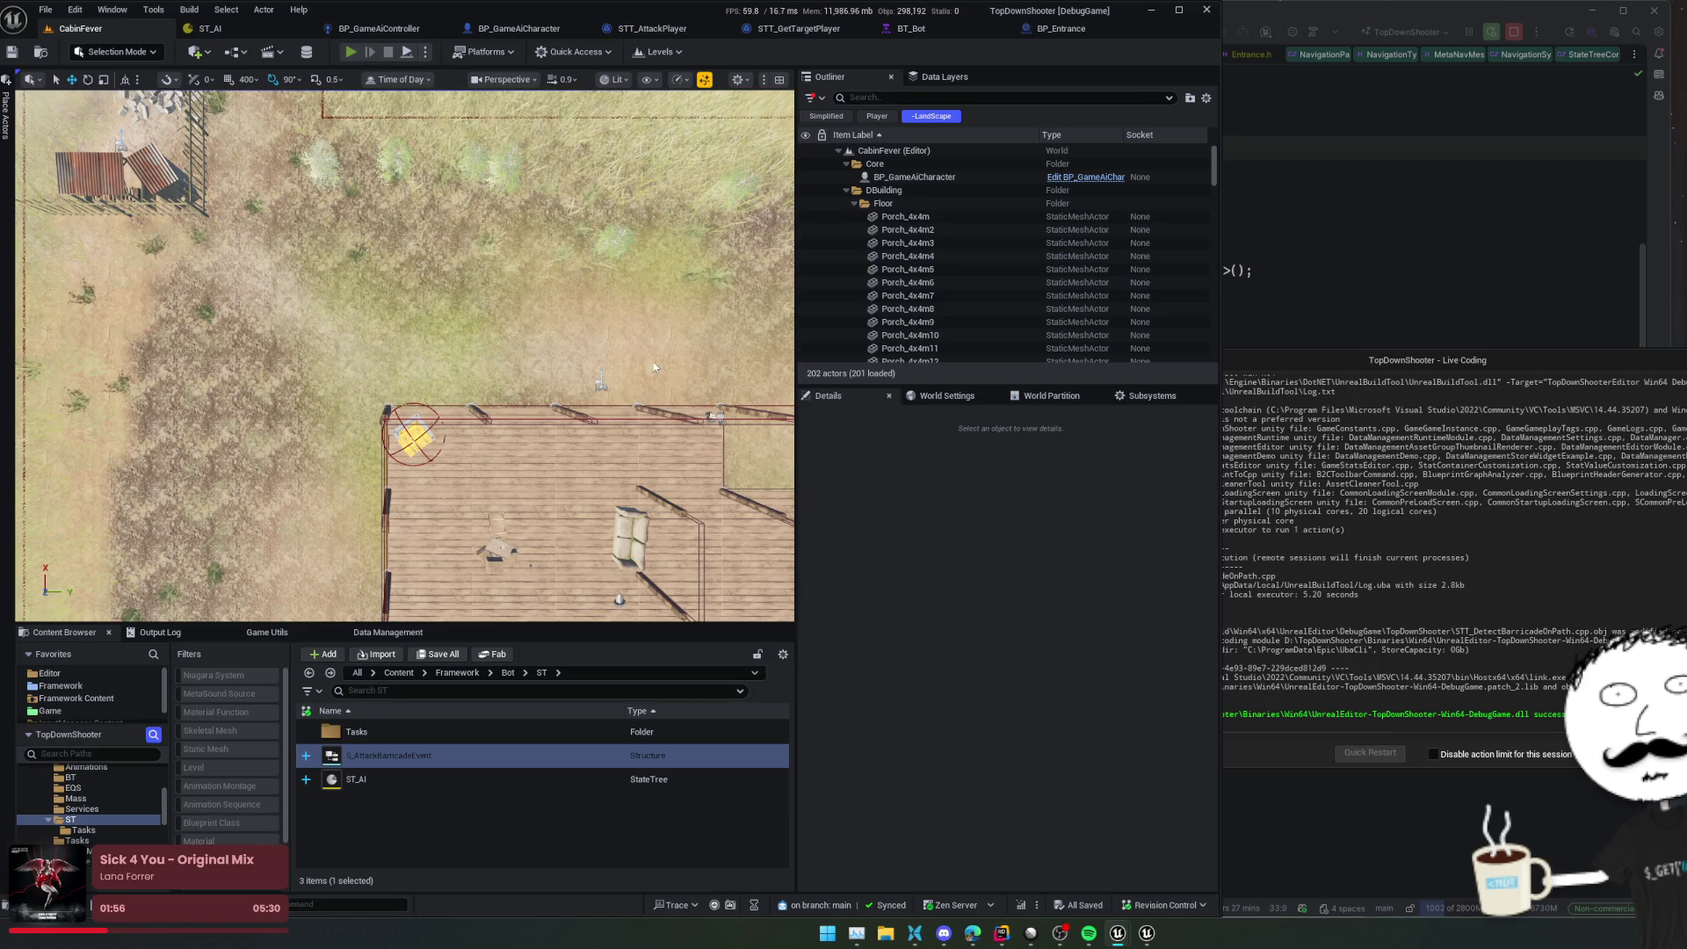
pyautogui.hotkey('alt', 'p')
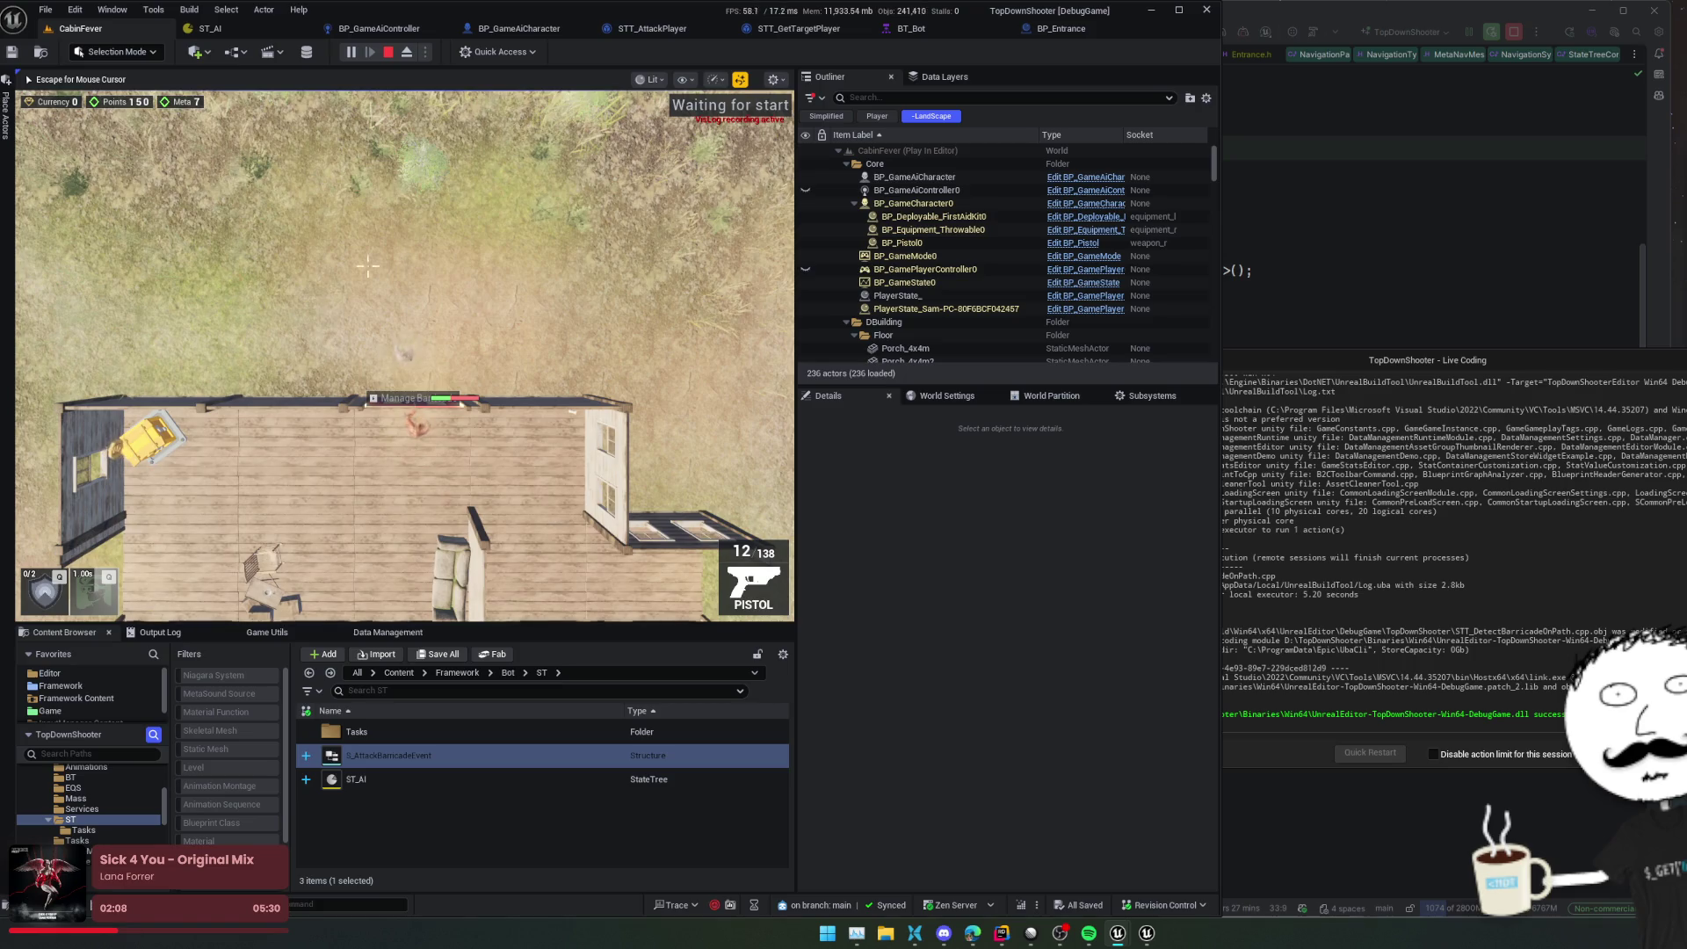
pyautogui.scroll(2, 403, 428)
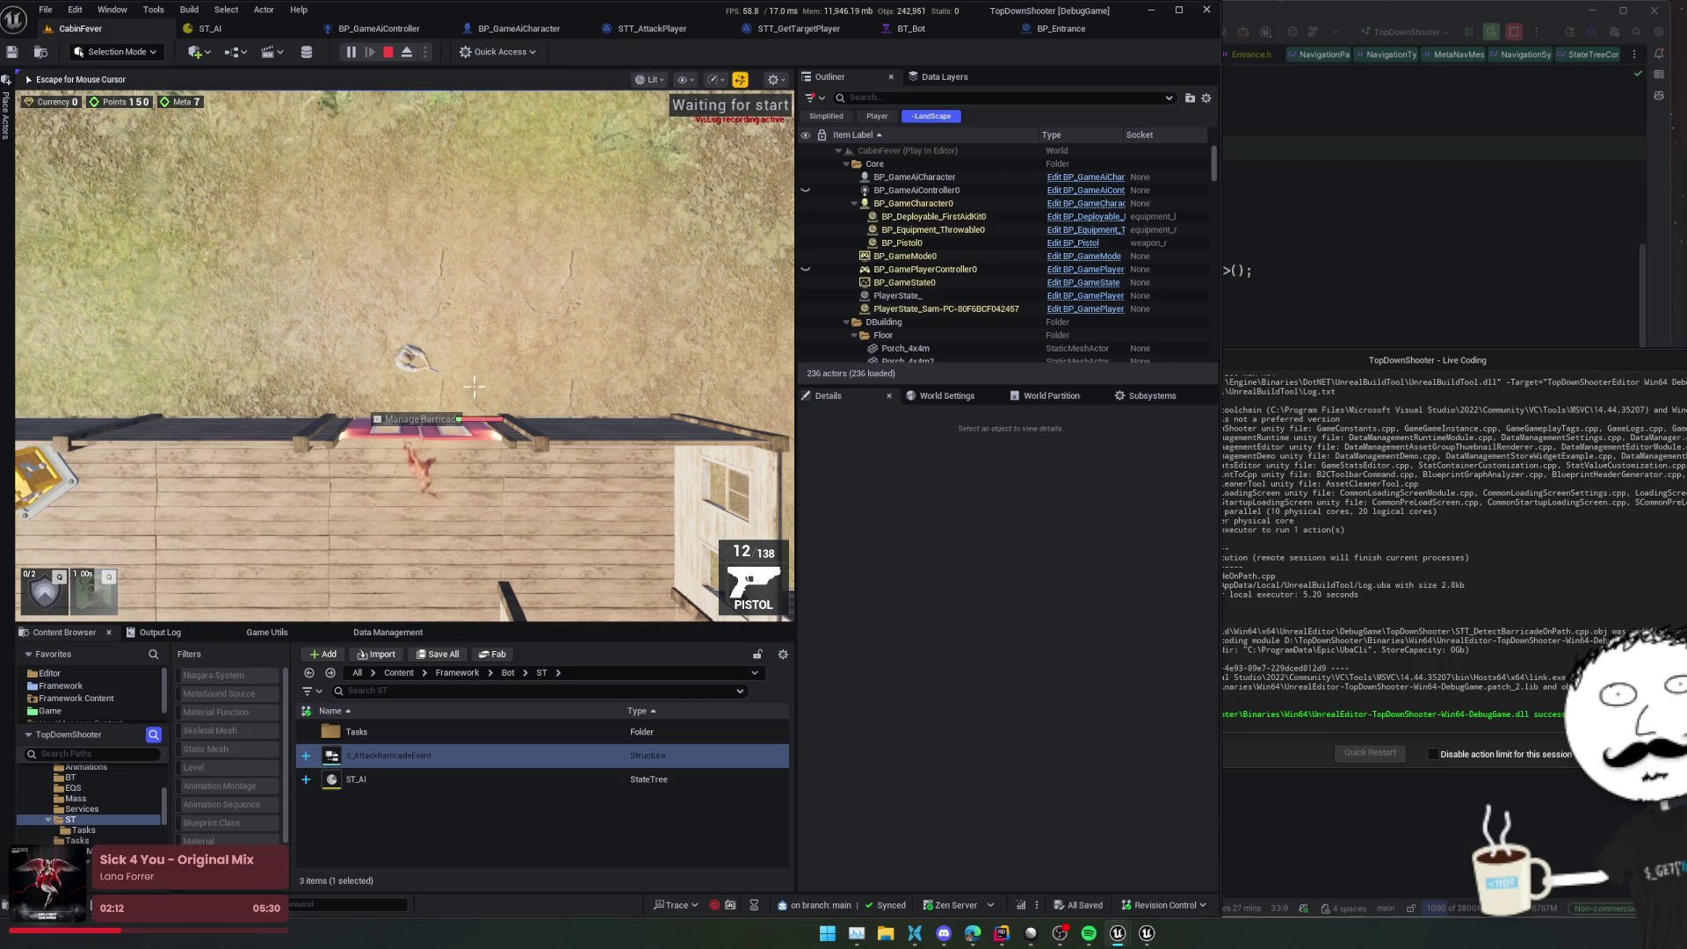
pyautogui.press('a')
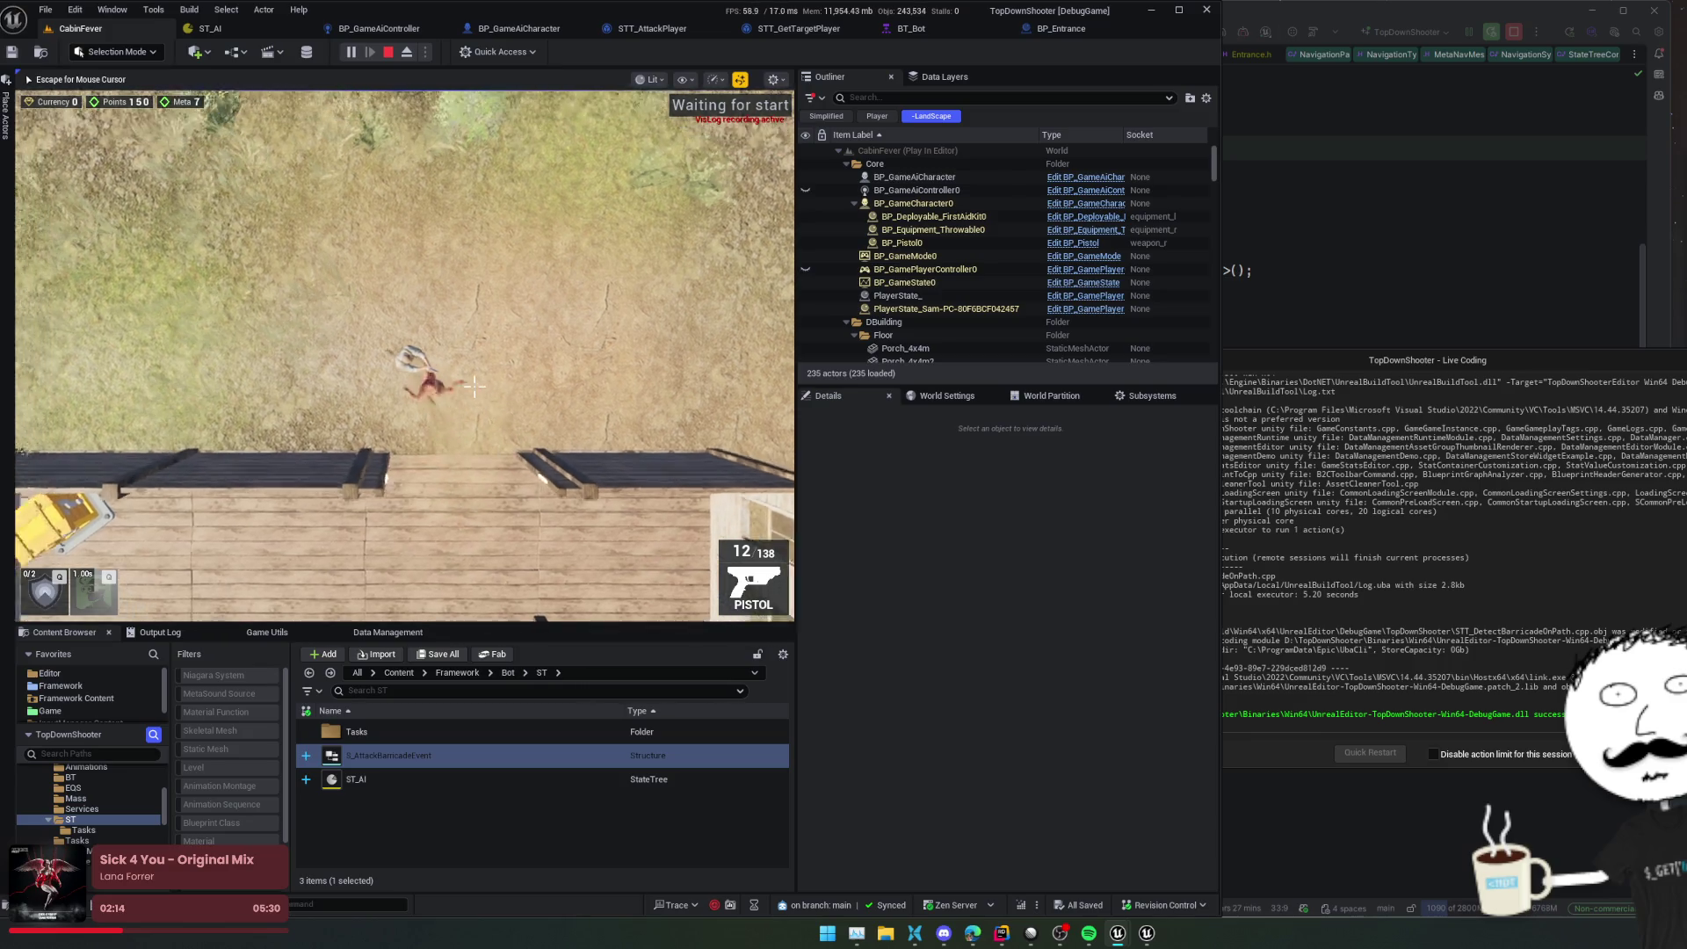
pyautogui.press('a')
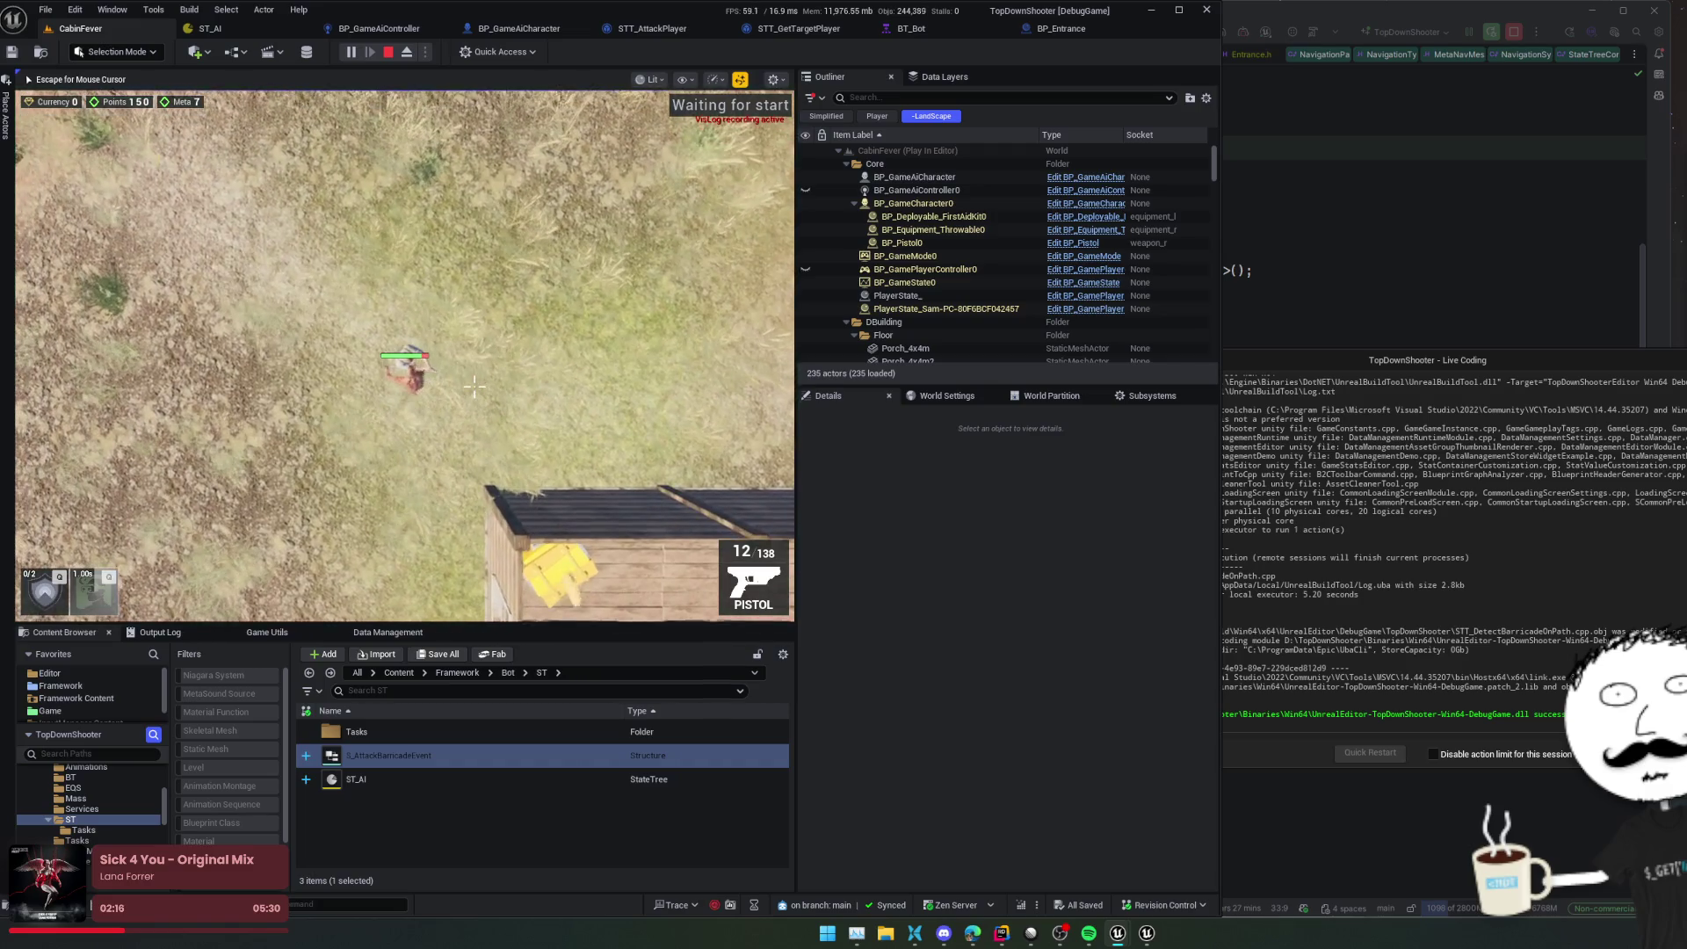
pyautogui.press('s')
pyautogui.press('Escape')
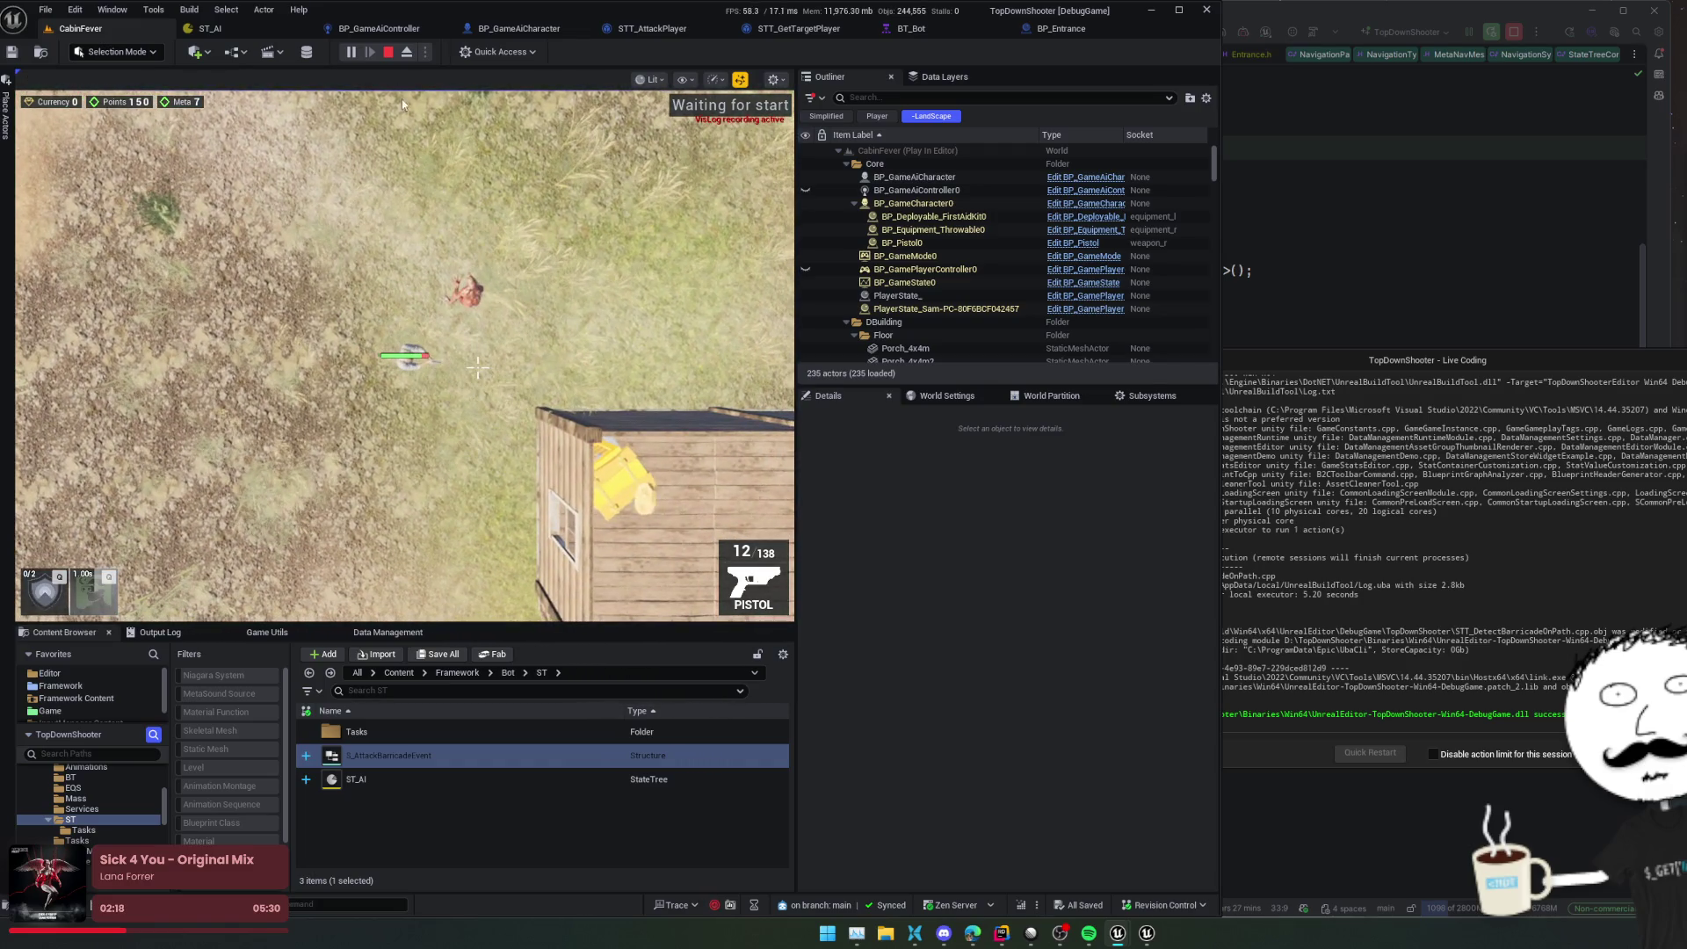
pyautogui.click(253, 34)
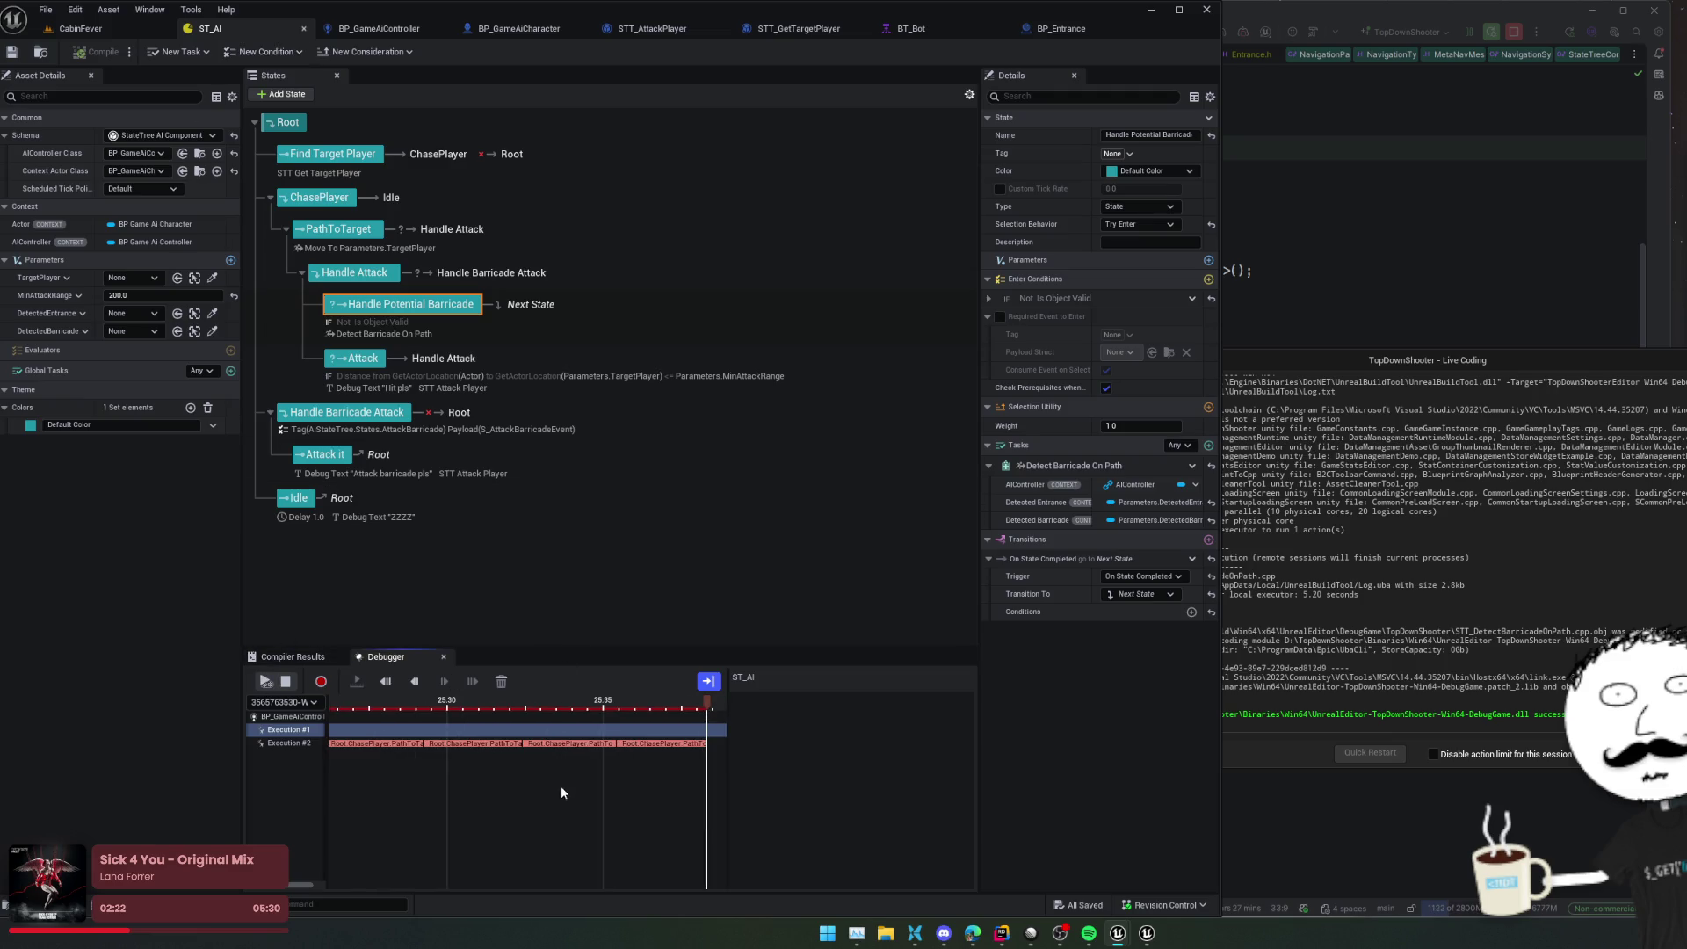
# Open Execution #2's trace, expand Detect Barricade On Path's exit entry, and scroll to the trace's end
pyautogui.scroll(-3, 615, 786)
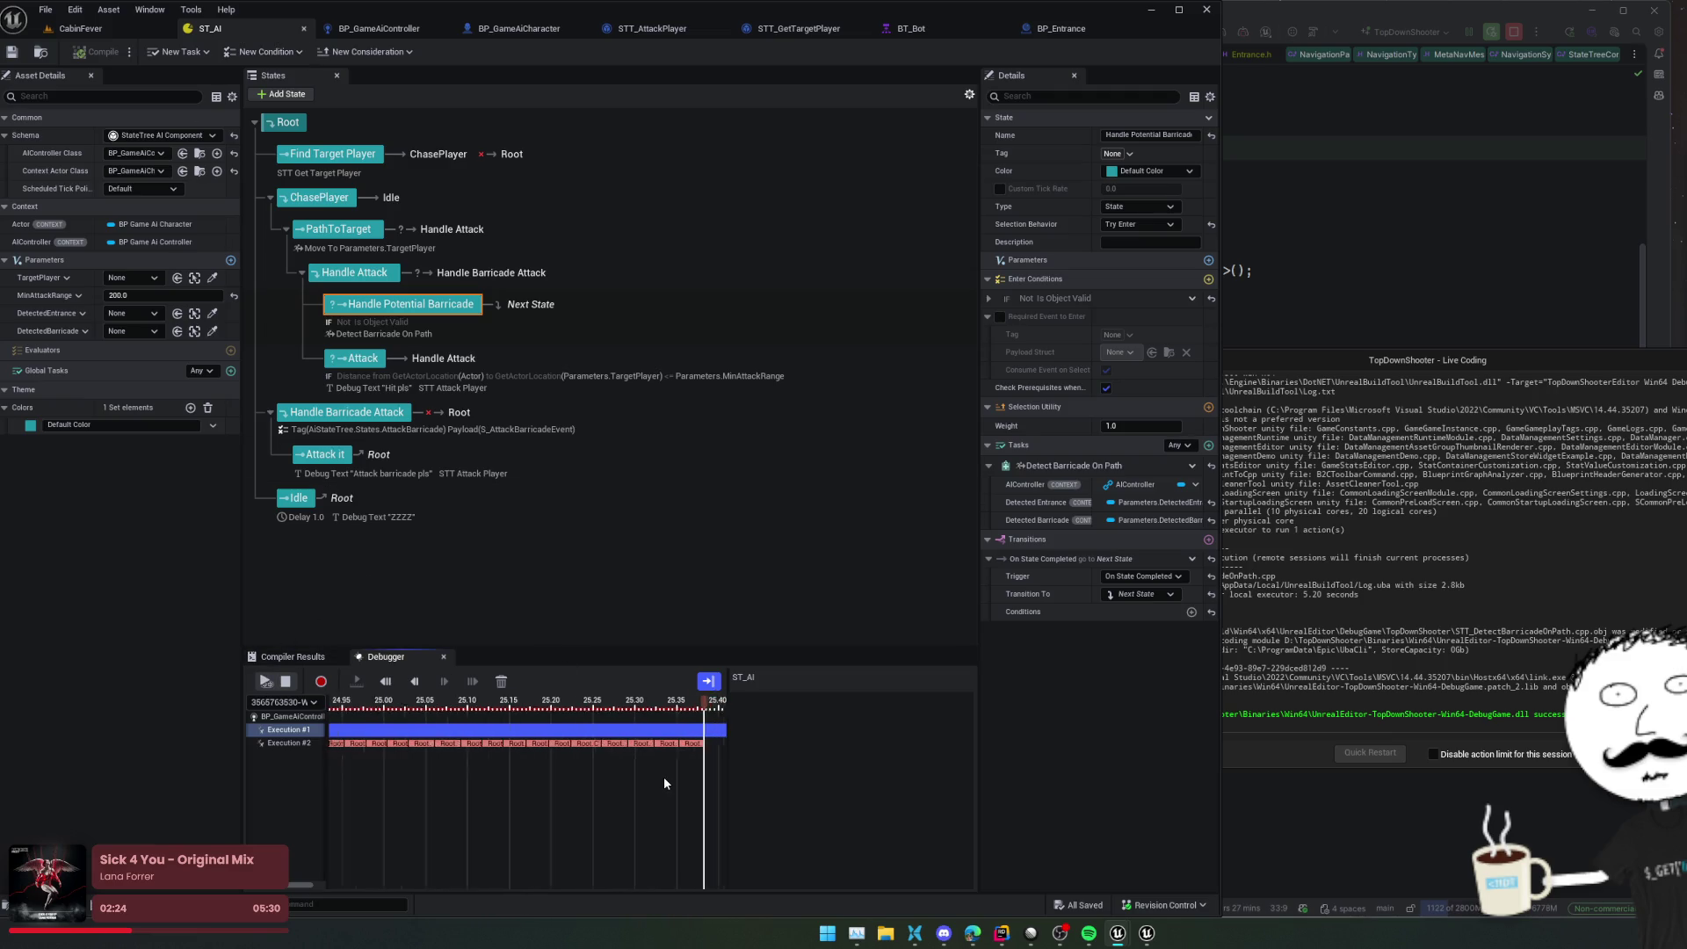
pyautogui.click(290, 743)
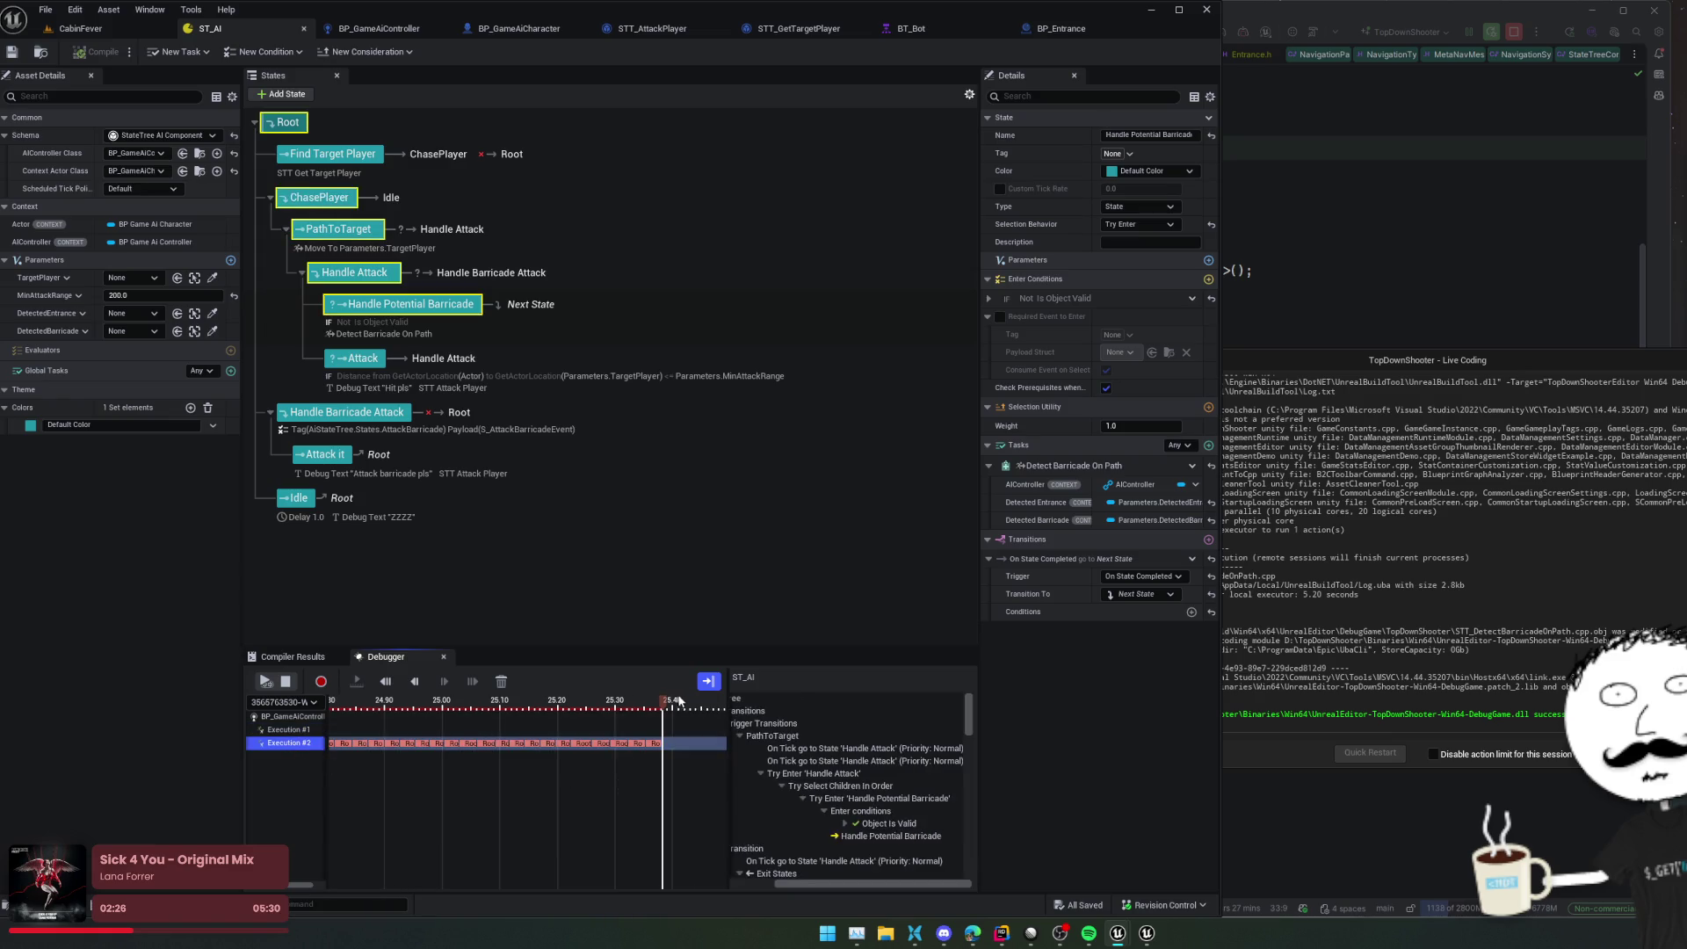
pyautogui.scroll(-3, 940, 775)
pyautogui.scroll(-3, 933, 819)
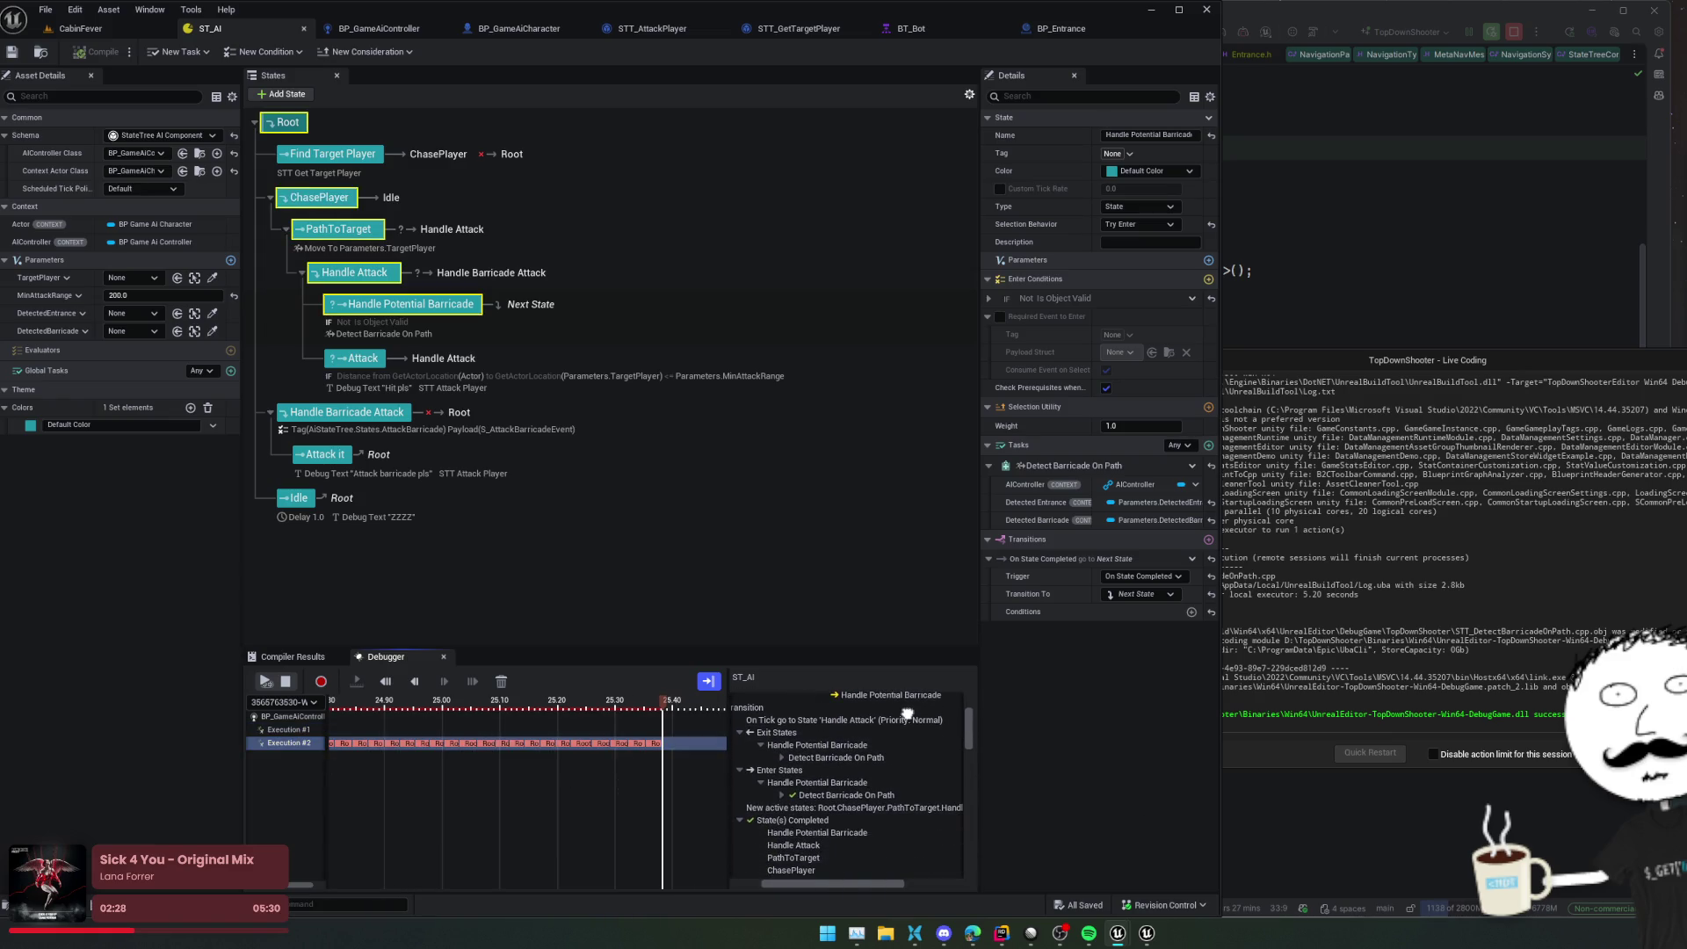
pyautogui.click(781, 757)
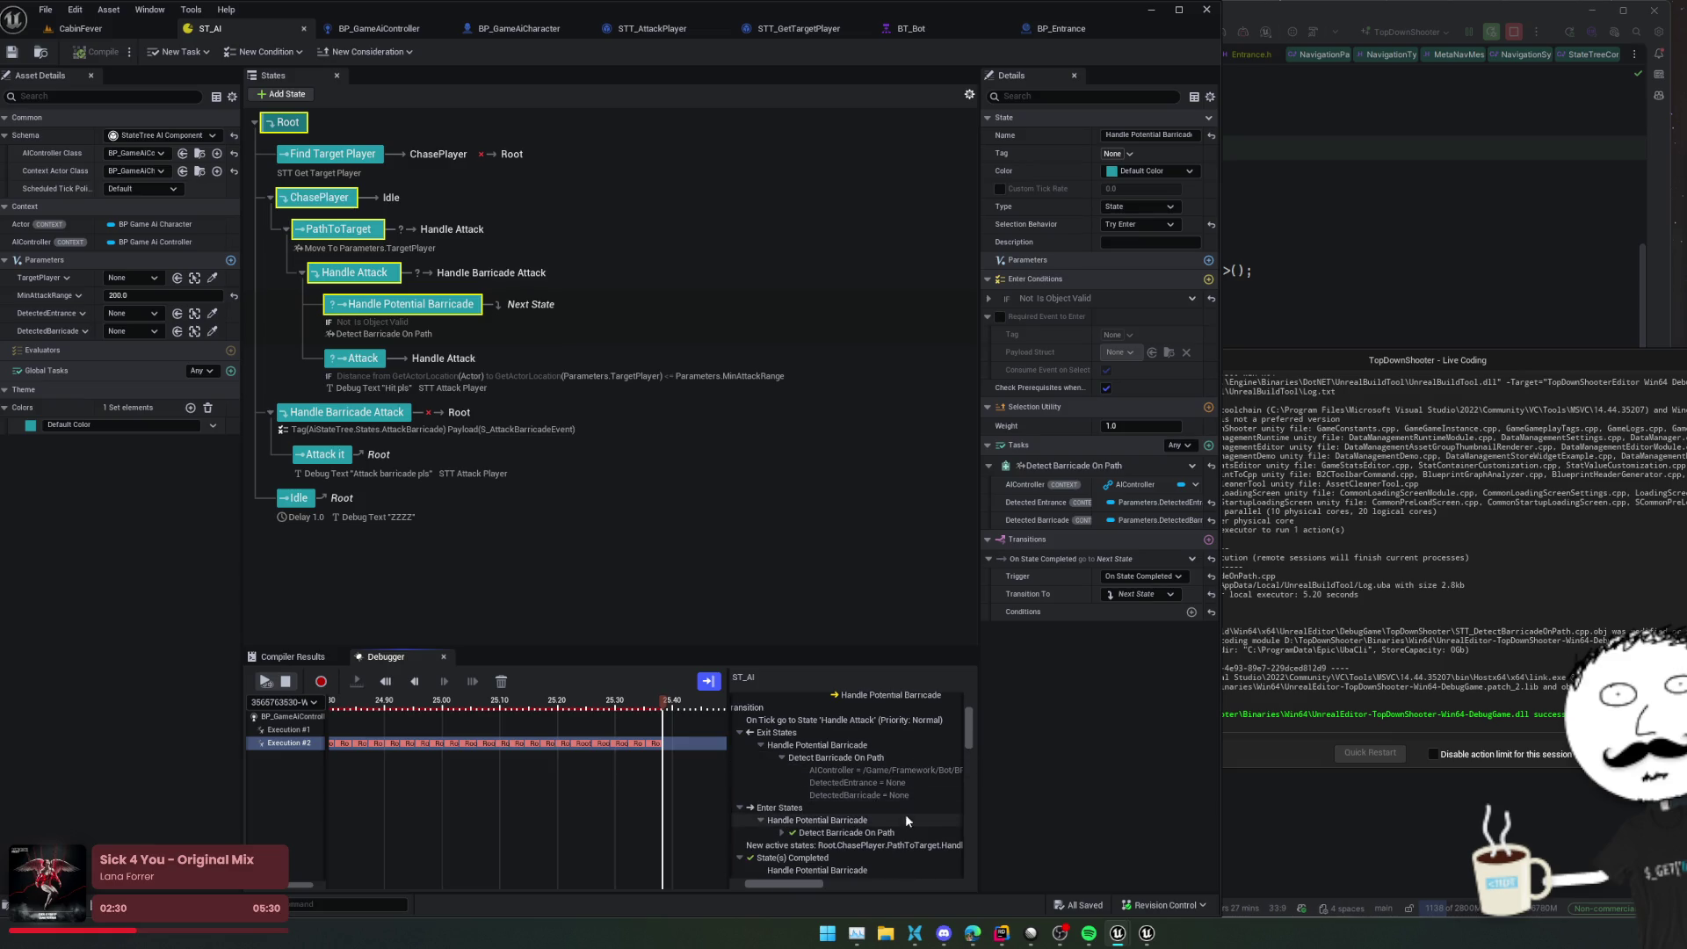
pyautogui.scroll(-3, 905, 813)
pyautogui.scroll(-5, 879, 773)
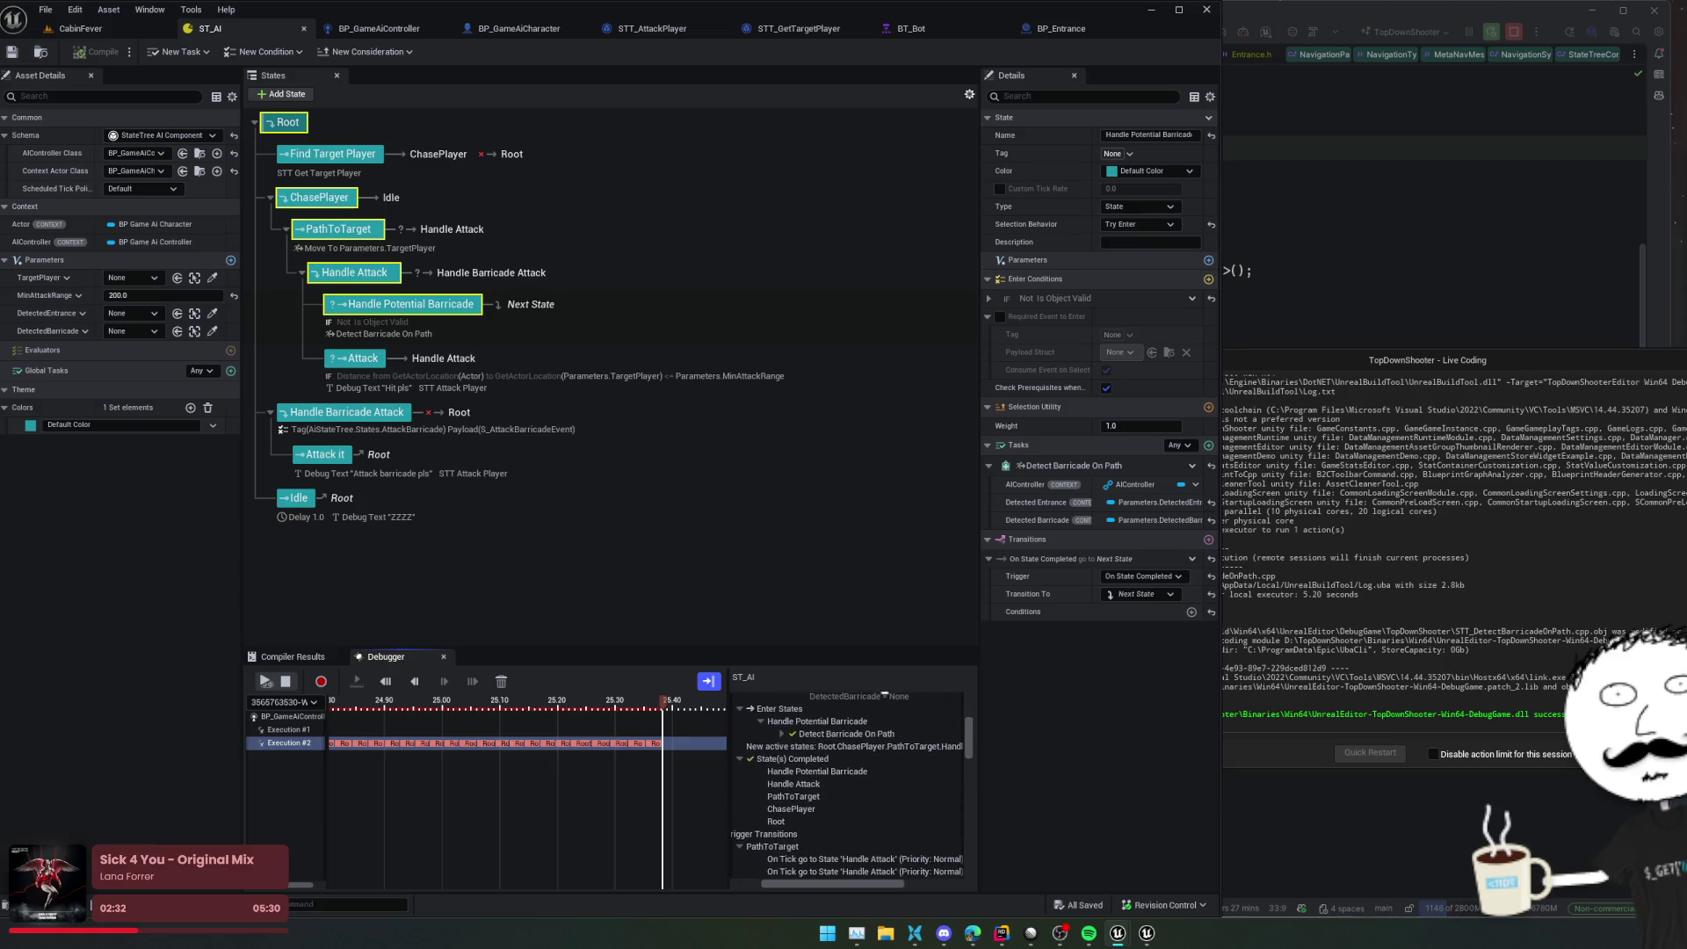
pyautogui.scroll(-5, 848, 782)
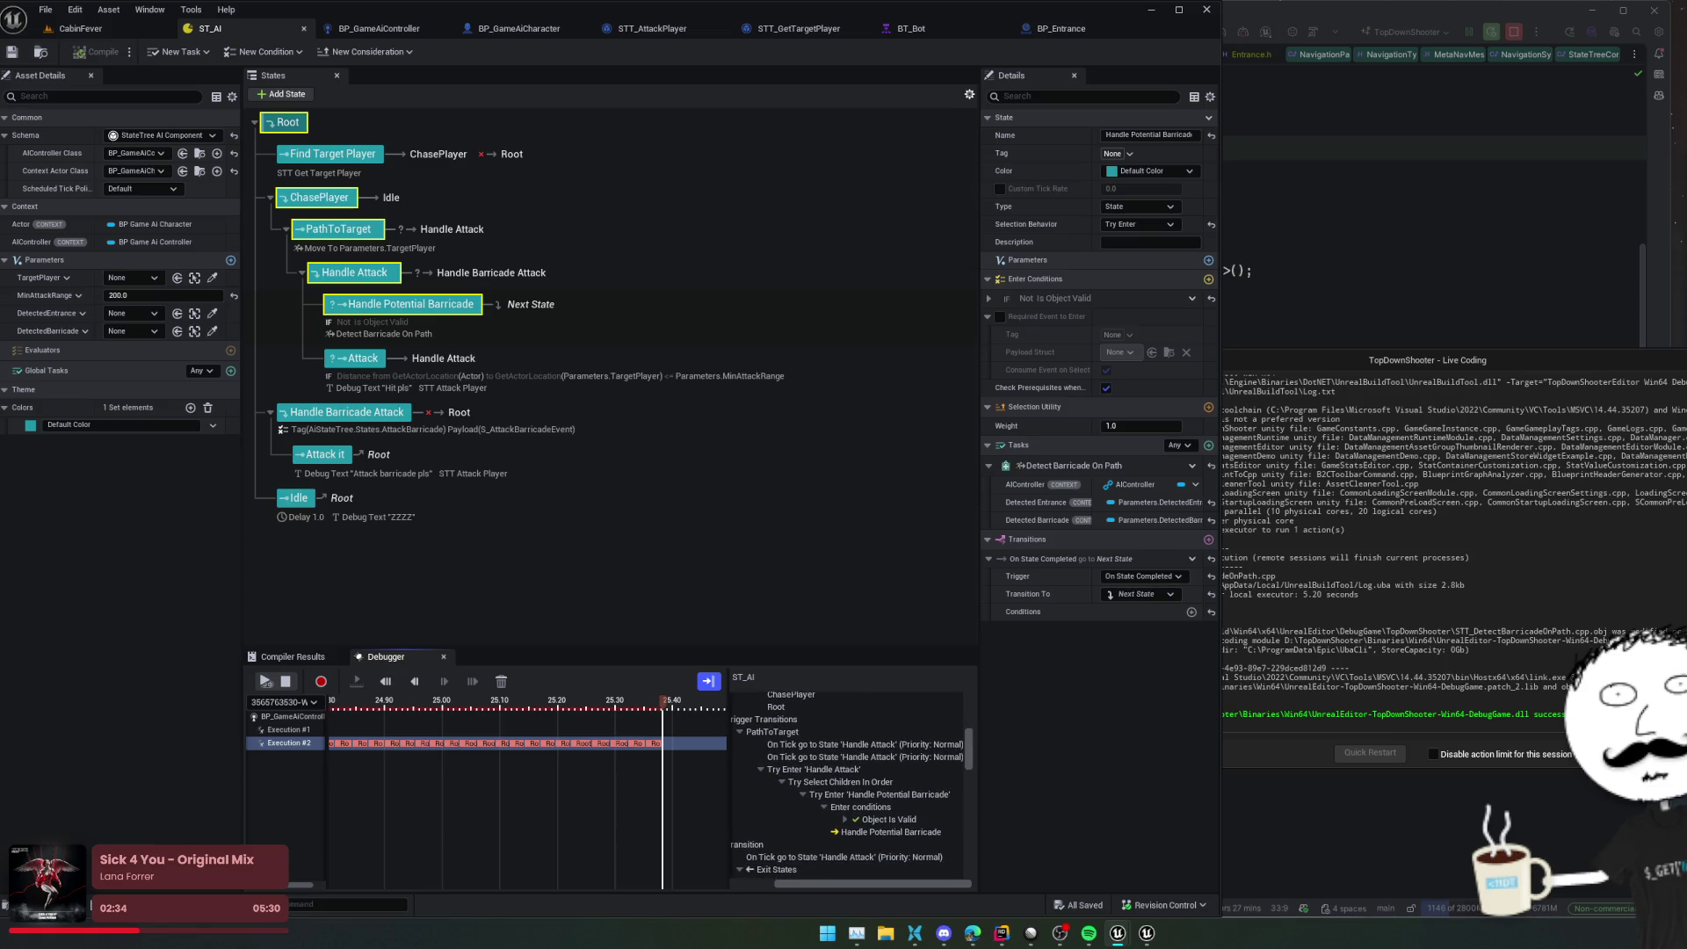
pyautogui.scroll(-3, 903, 829)
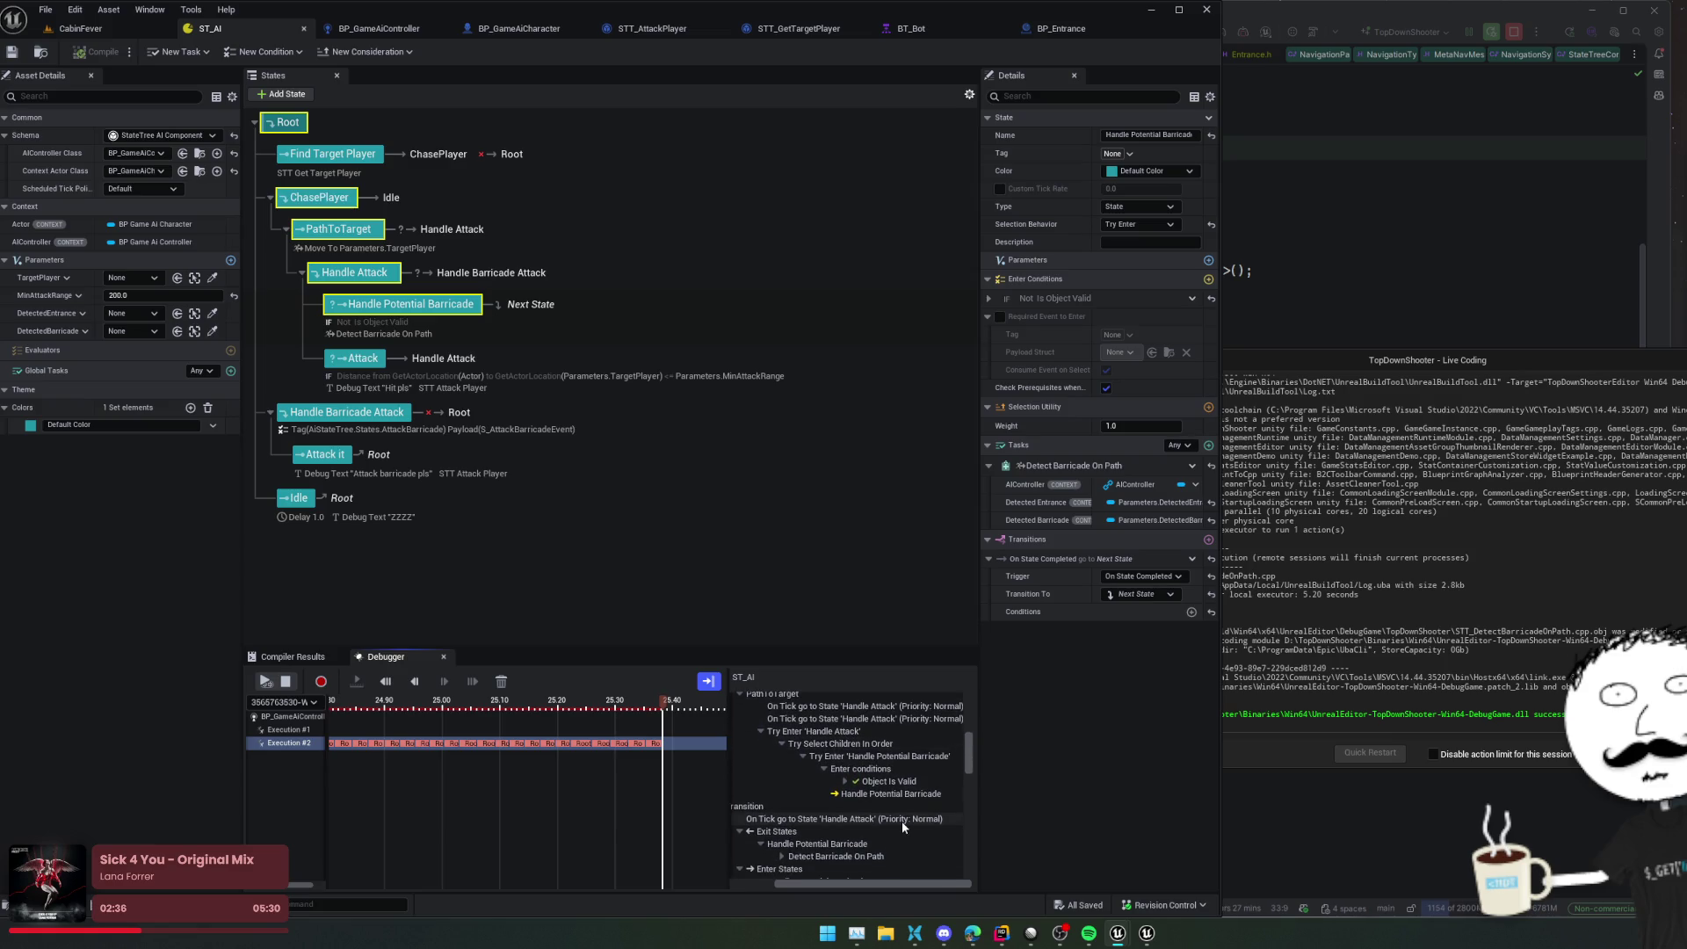
pyautogui.scroll(-1, 903, 828)
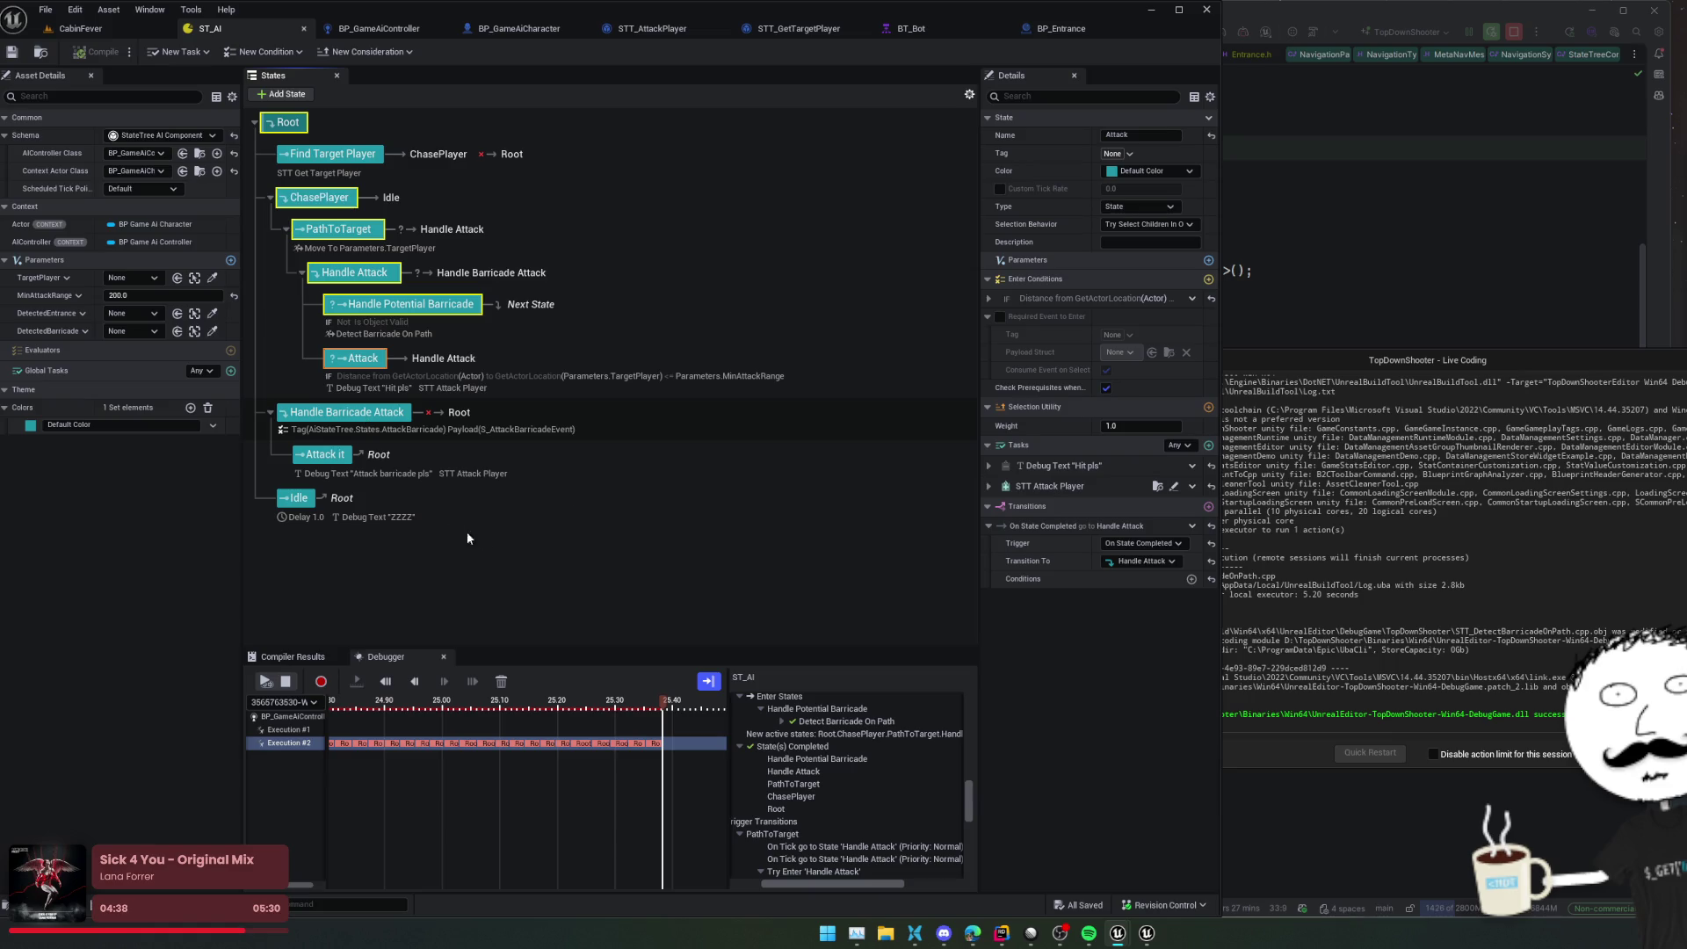
# Review Handle Potential Barricade's task bindings and completion options, leaving completion at Any
pyautogui.click(531, 408)
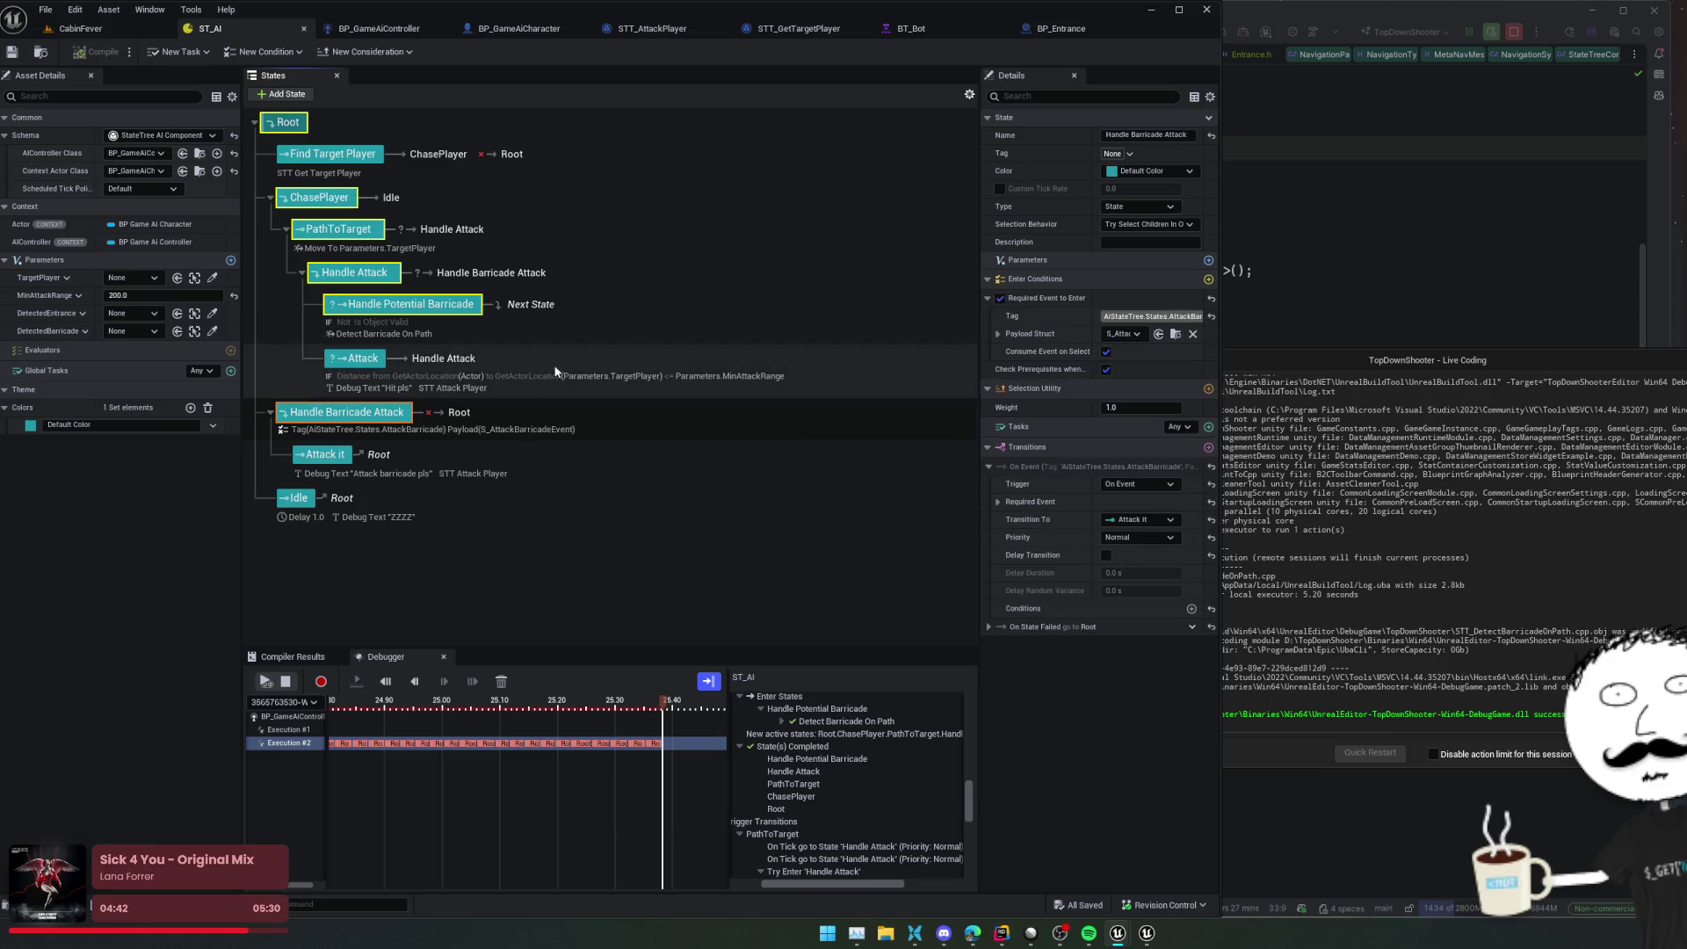
pyautogui.click(404, 306)
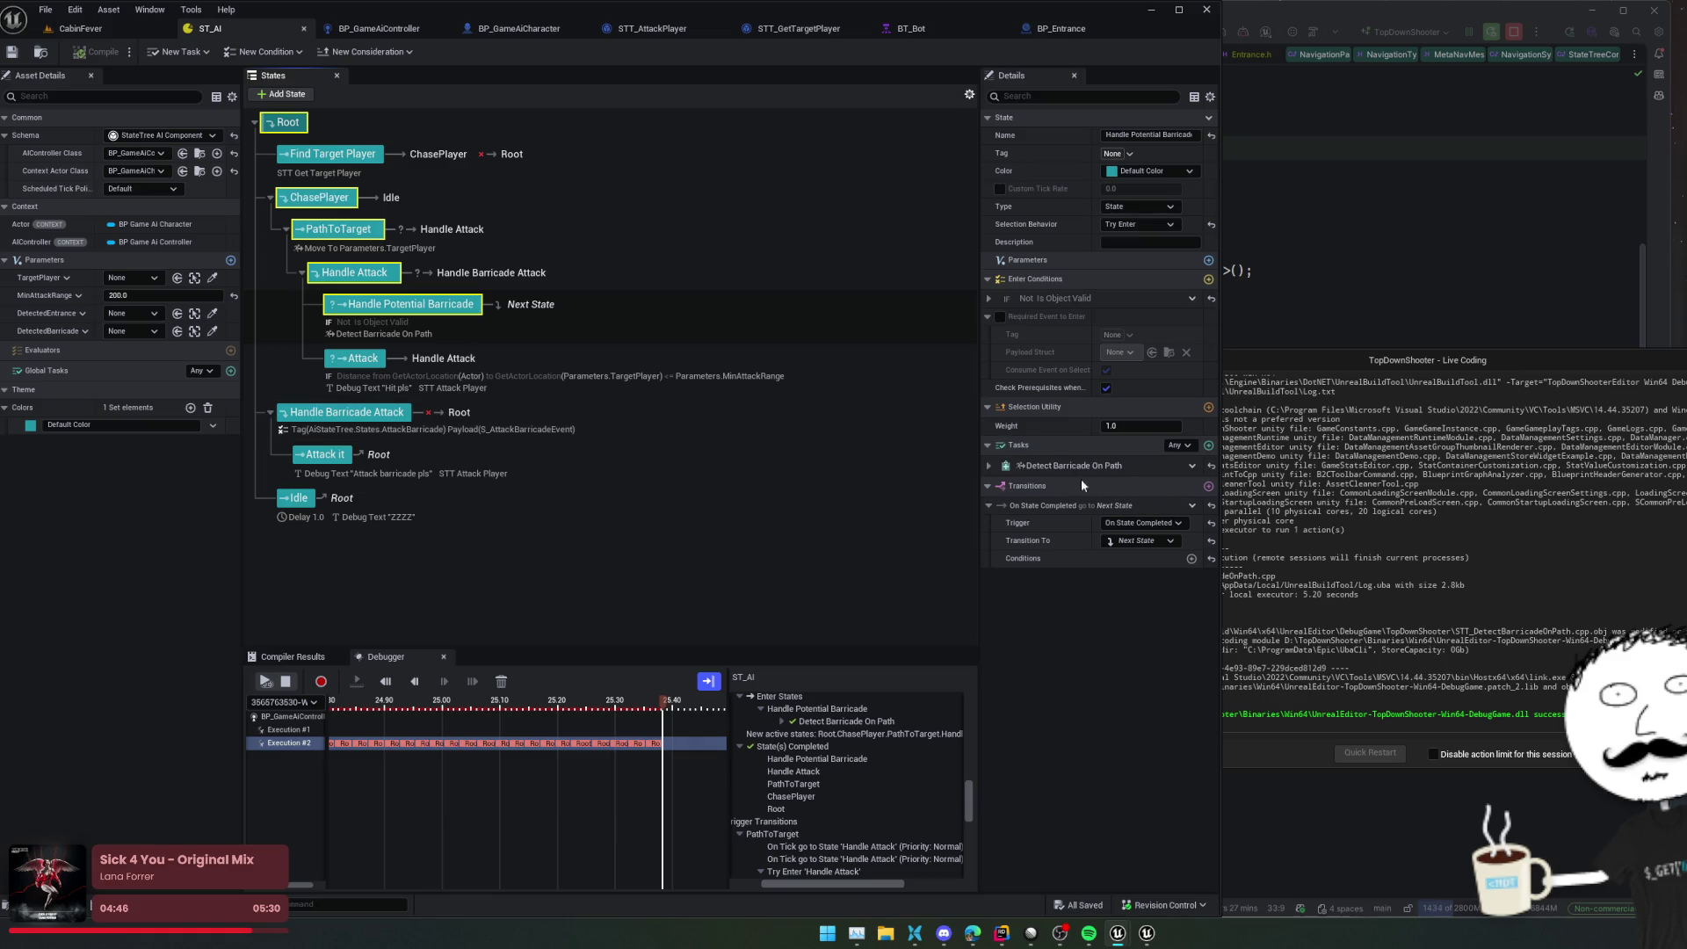
pyautogui.click(989, 467)
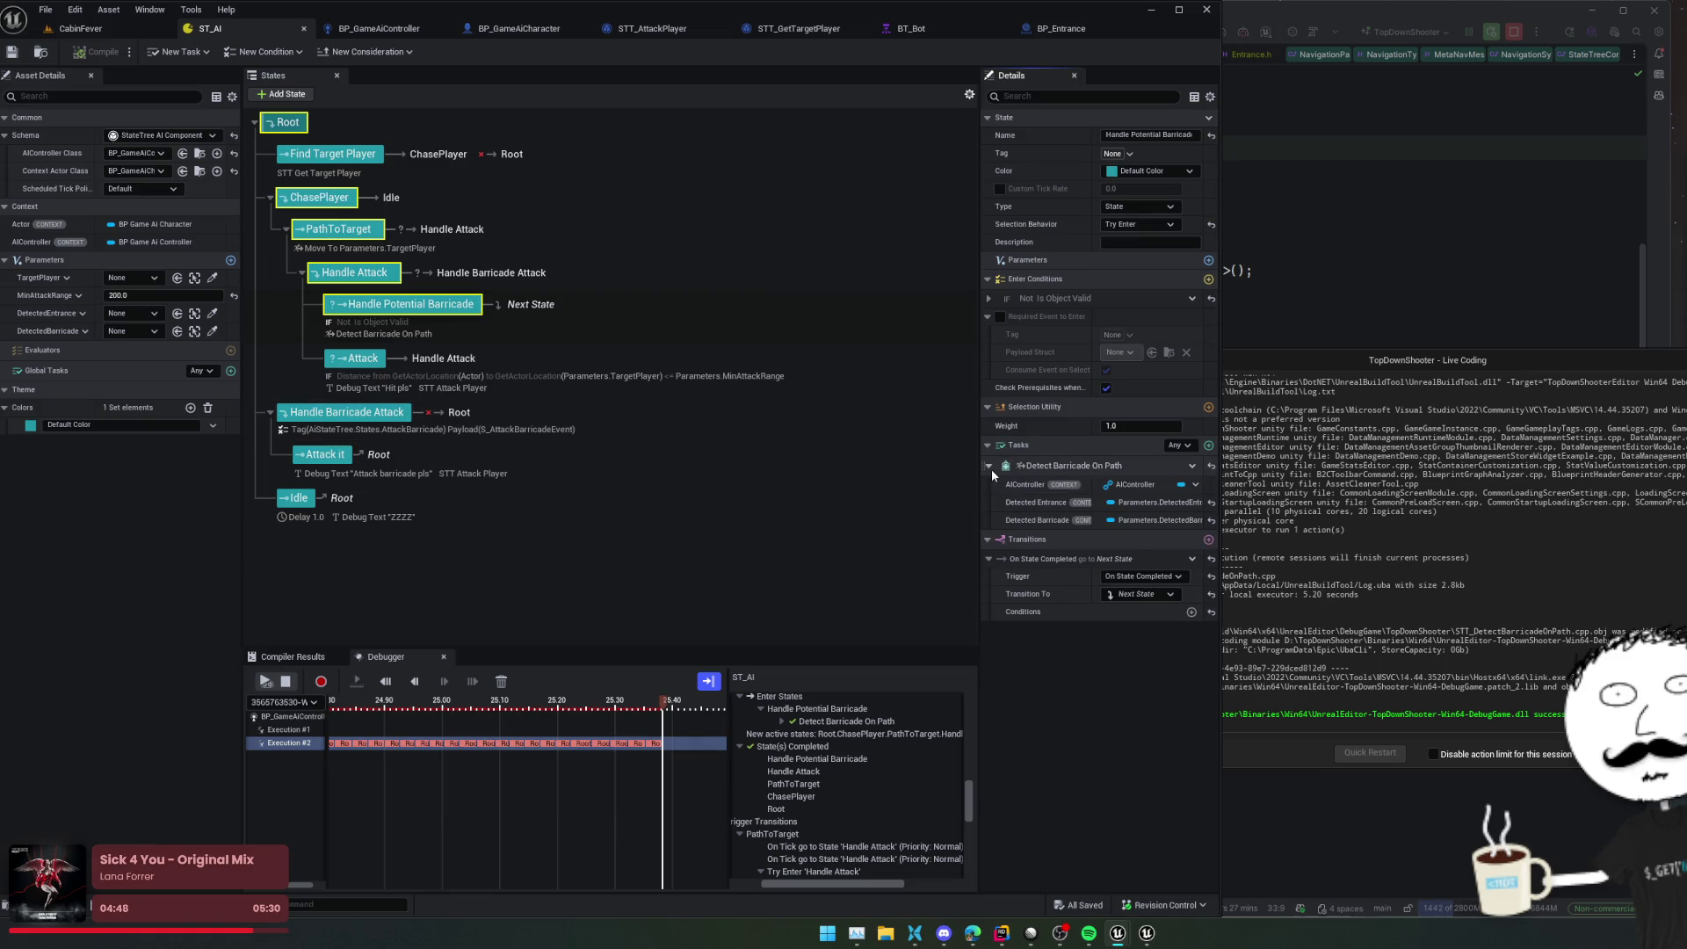
pyautogui.click(989, 466)
pyautogui.click(1188, 447)
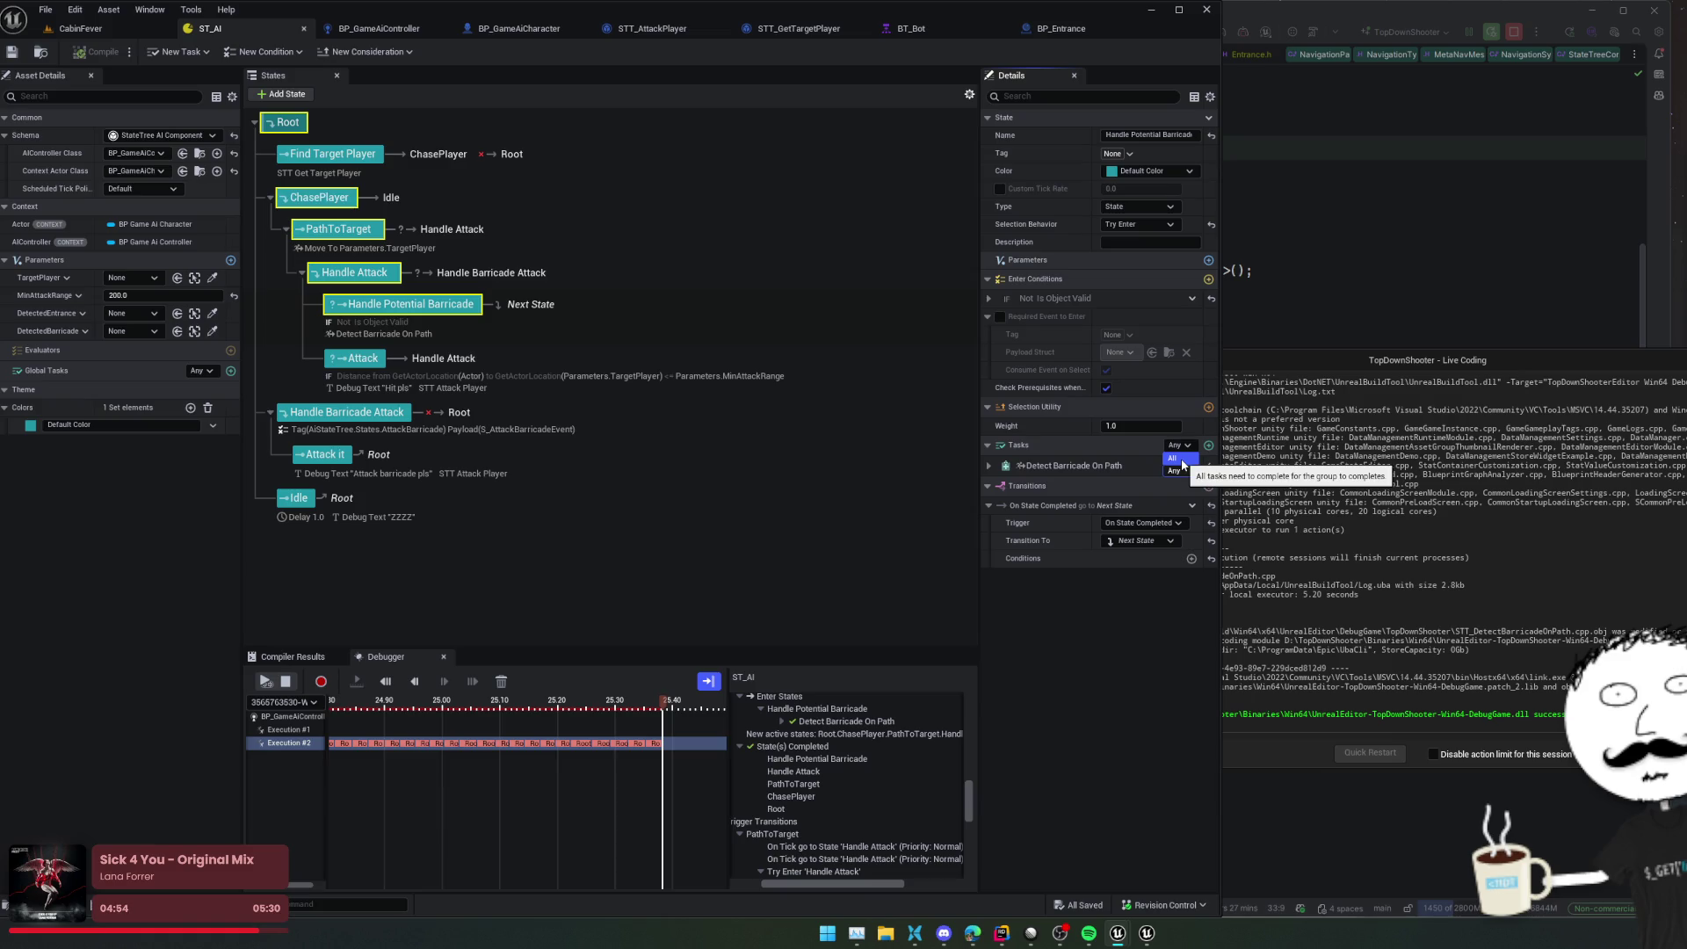
pyautogui.click(1175, 471)
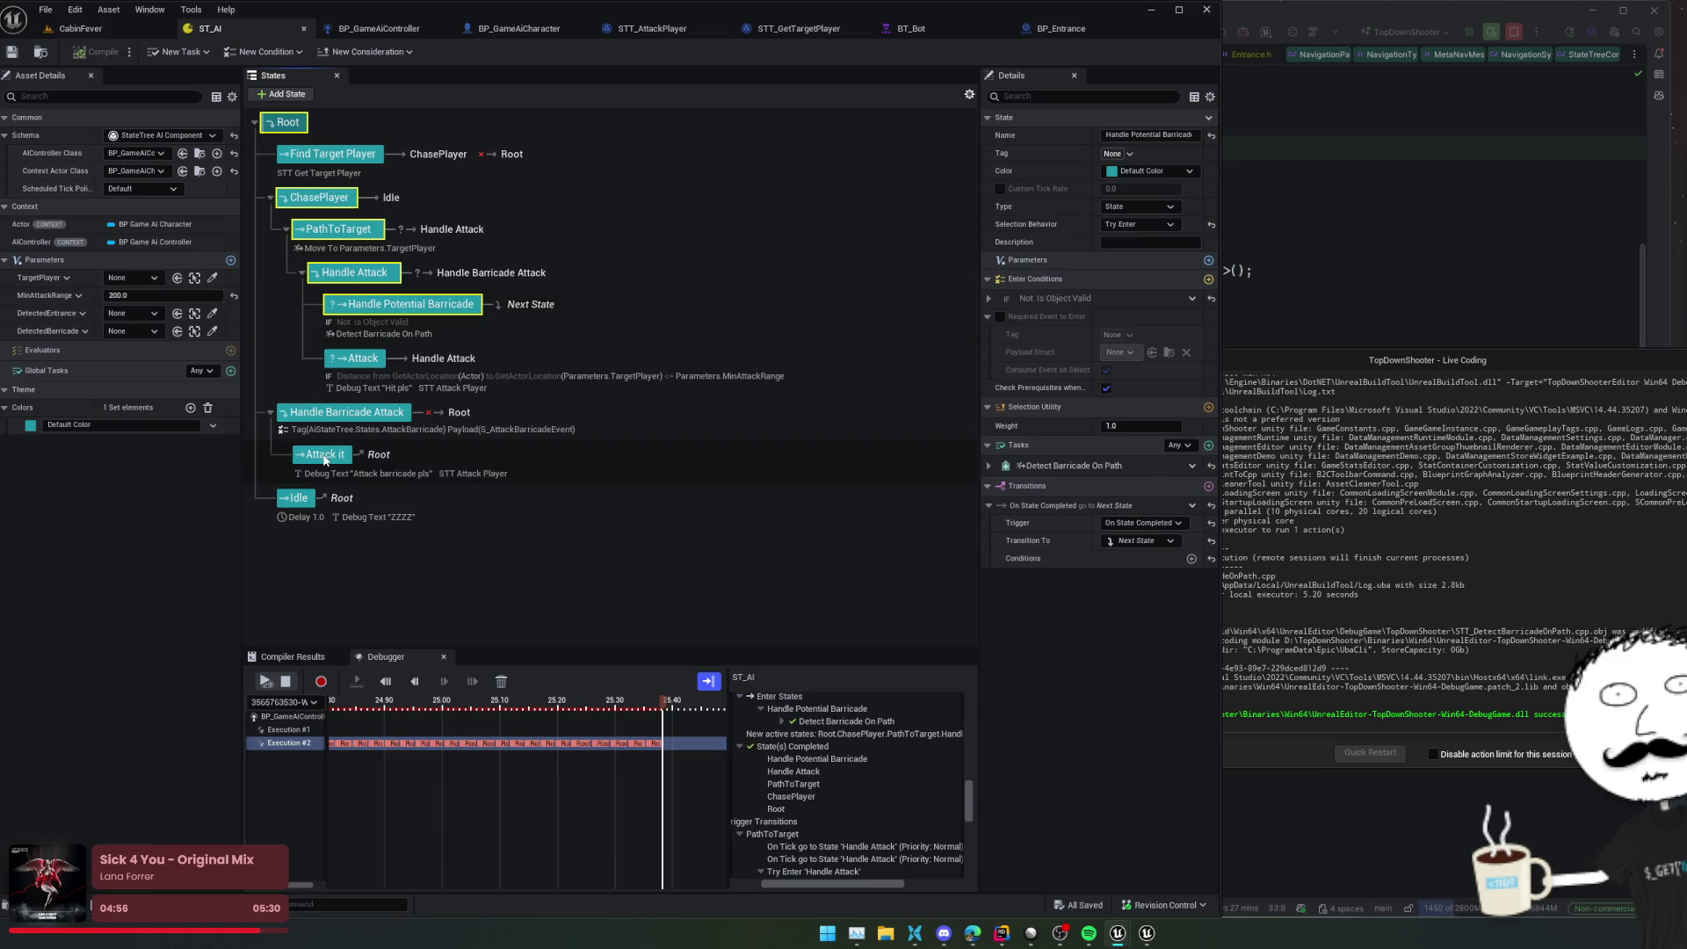
# Set task completion to All for both the Attack it and Attack states
pyautogui.click(417, 453)
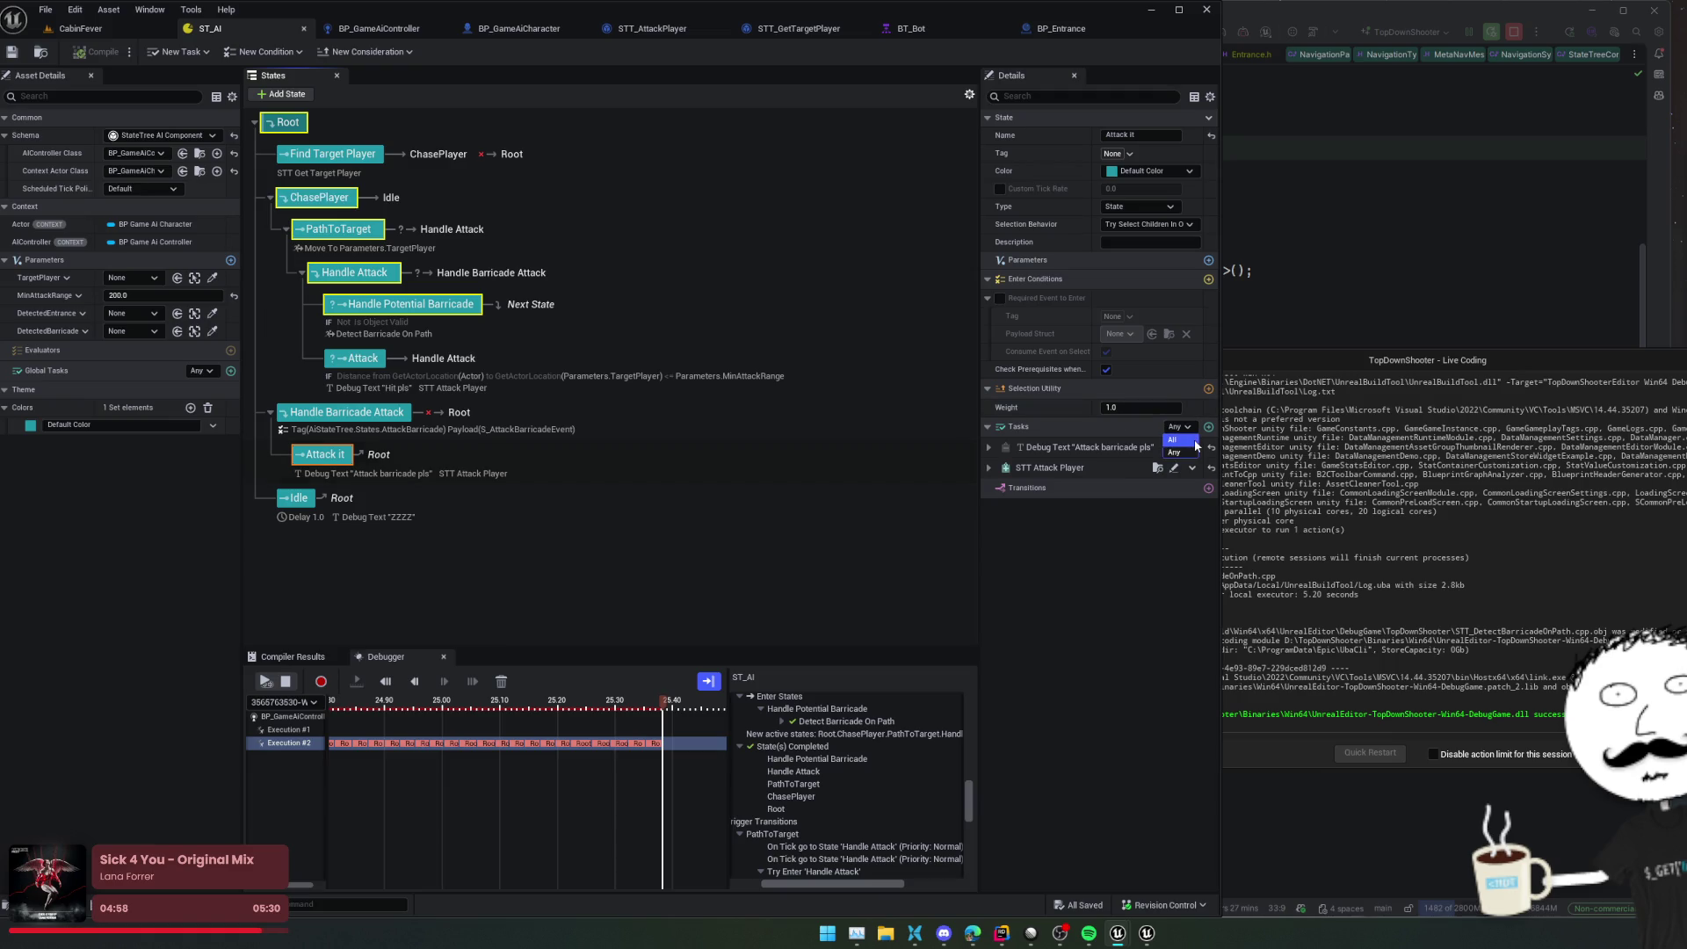
pyautogui.click(1194, 439)
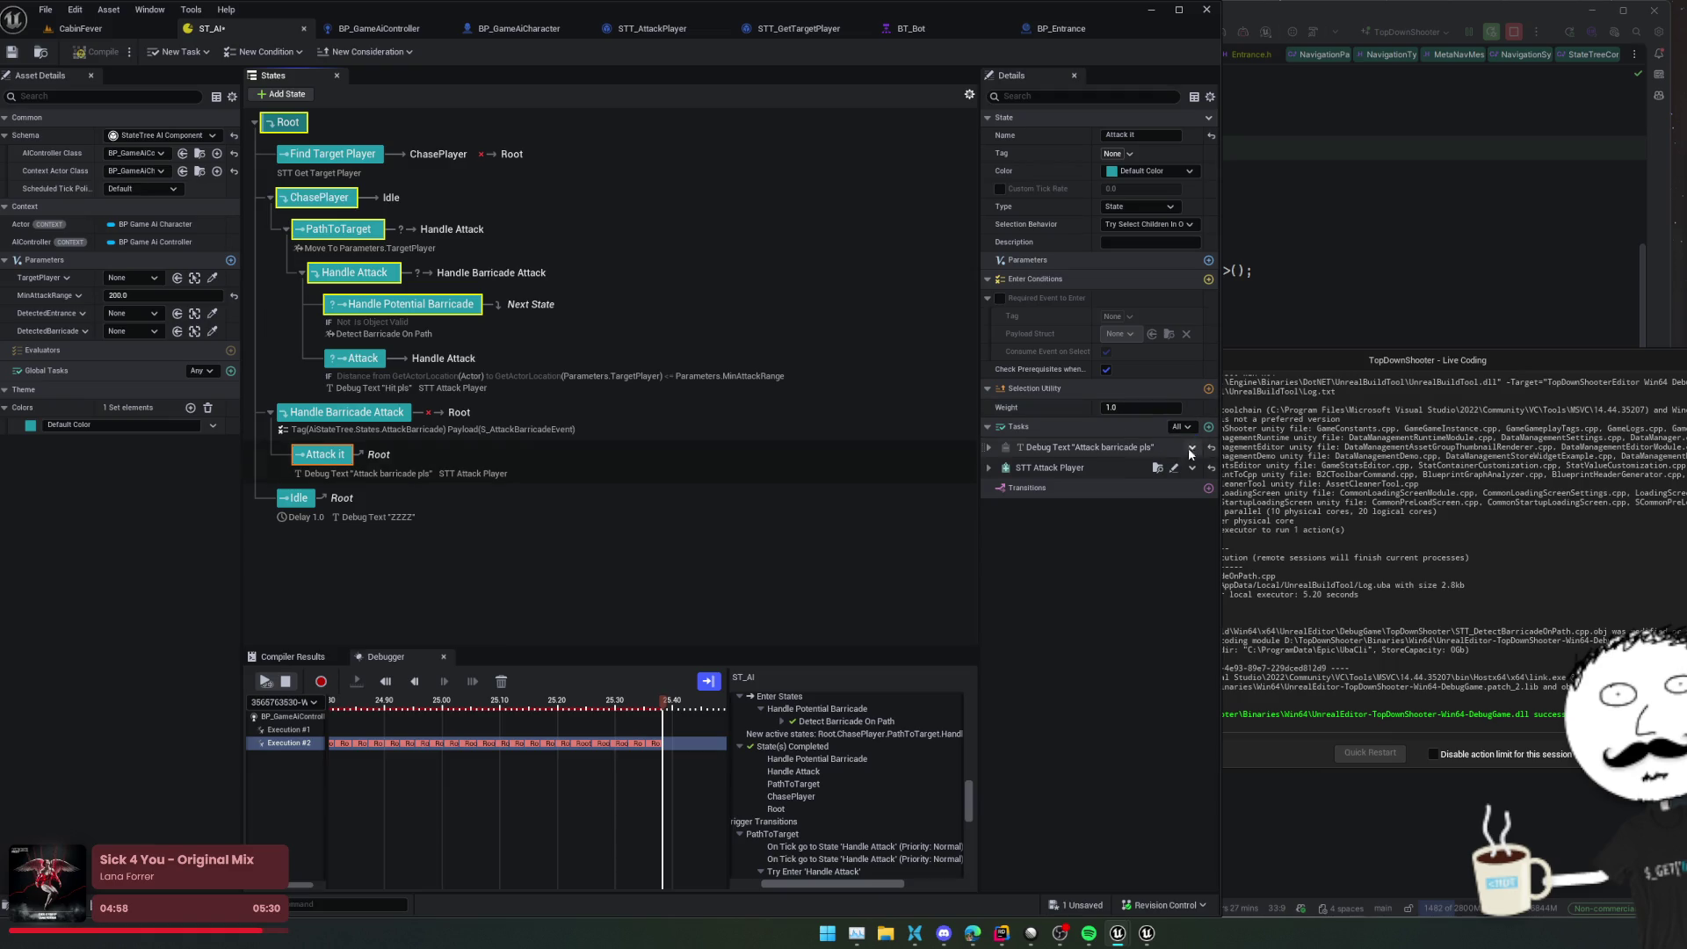
pyautogui.click(391, 417)
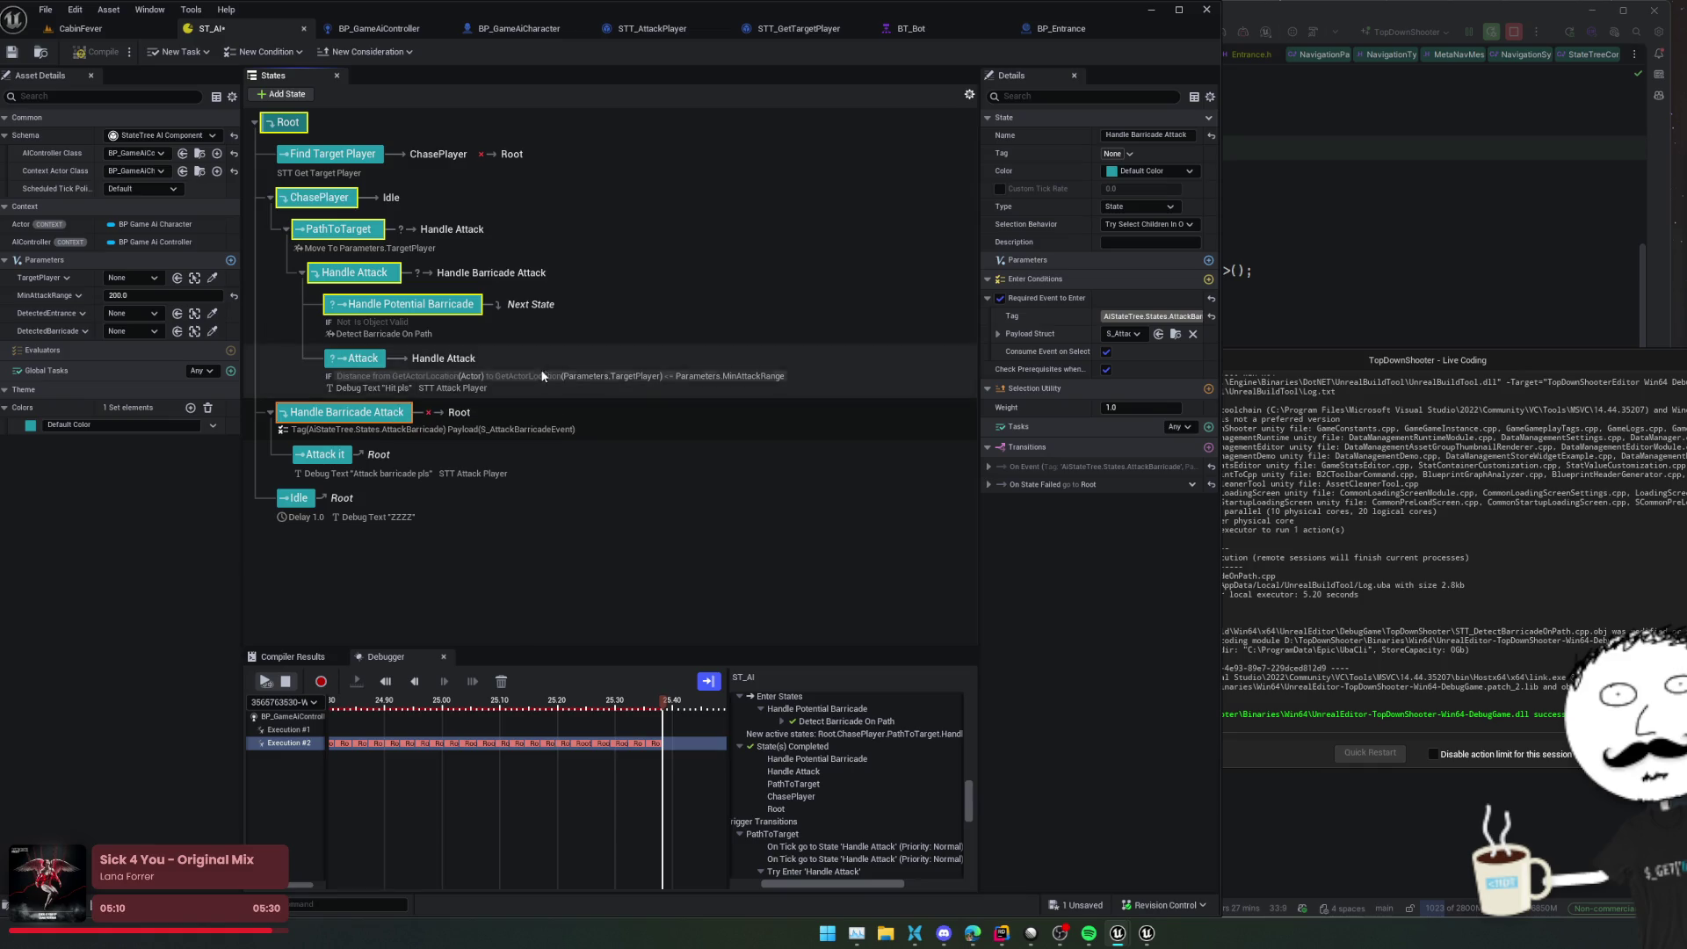
pyautogui.click(358, 360)
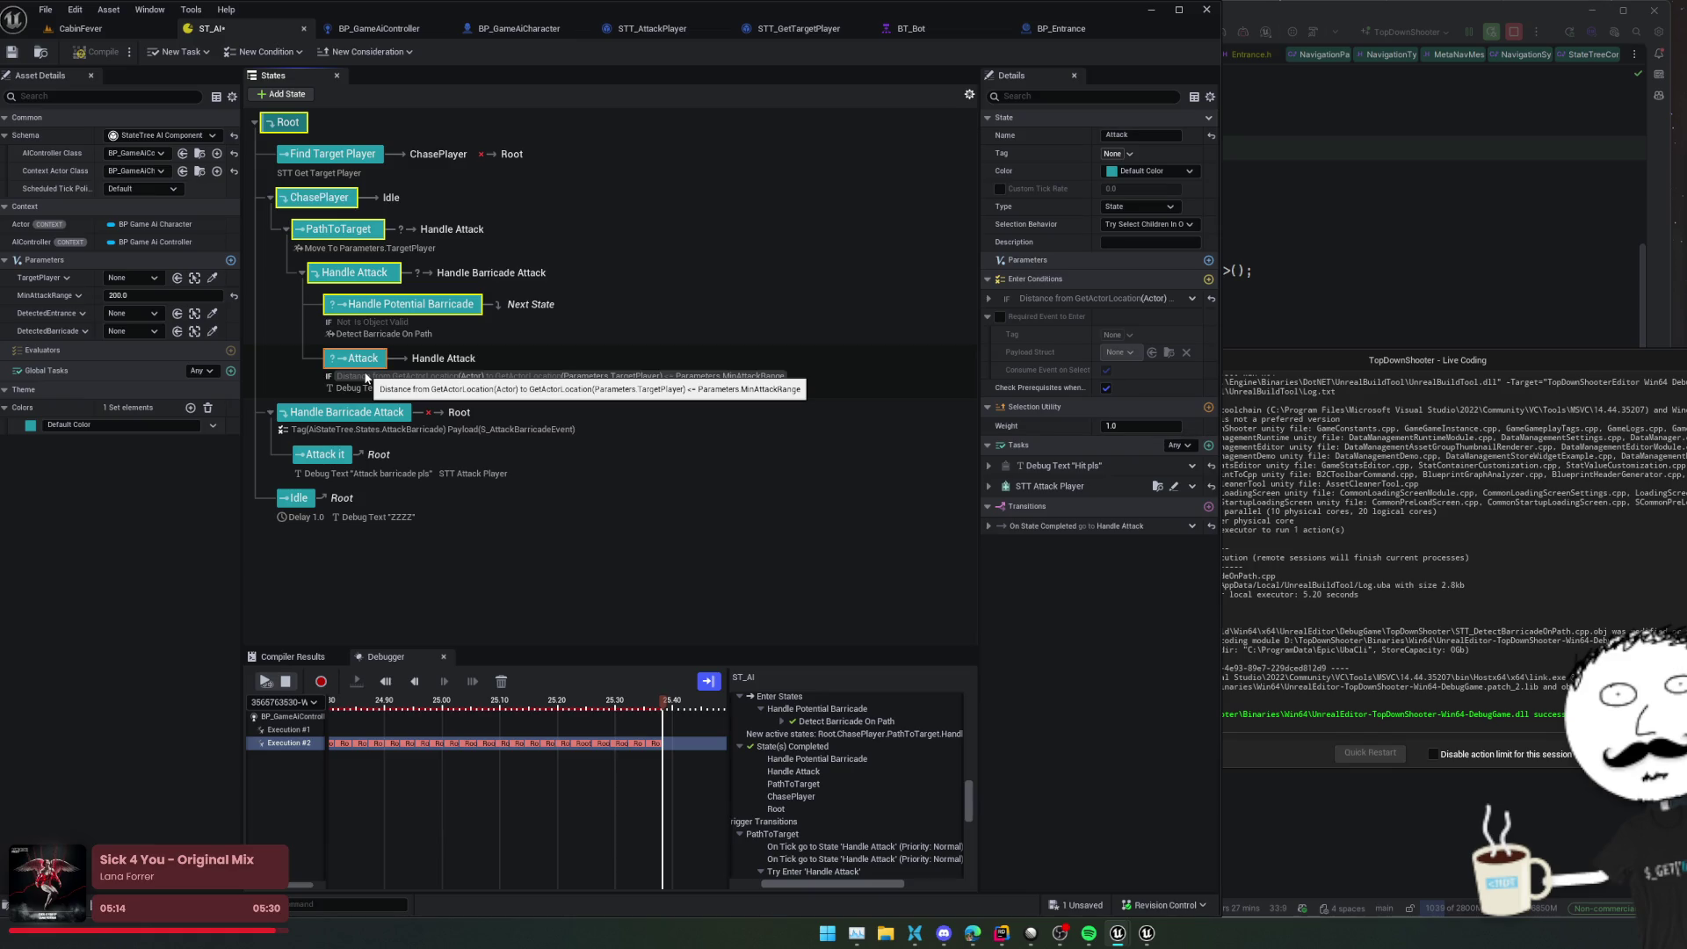
pyautogui.click(1180, 444)
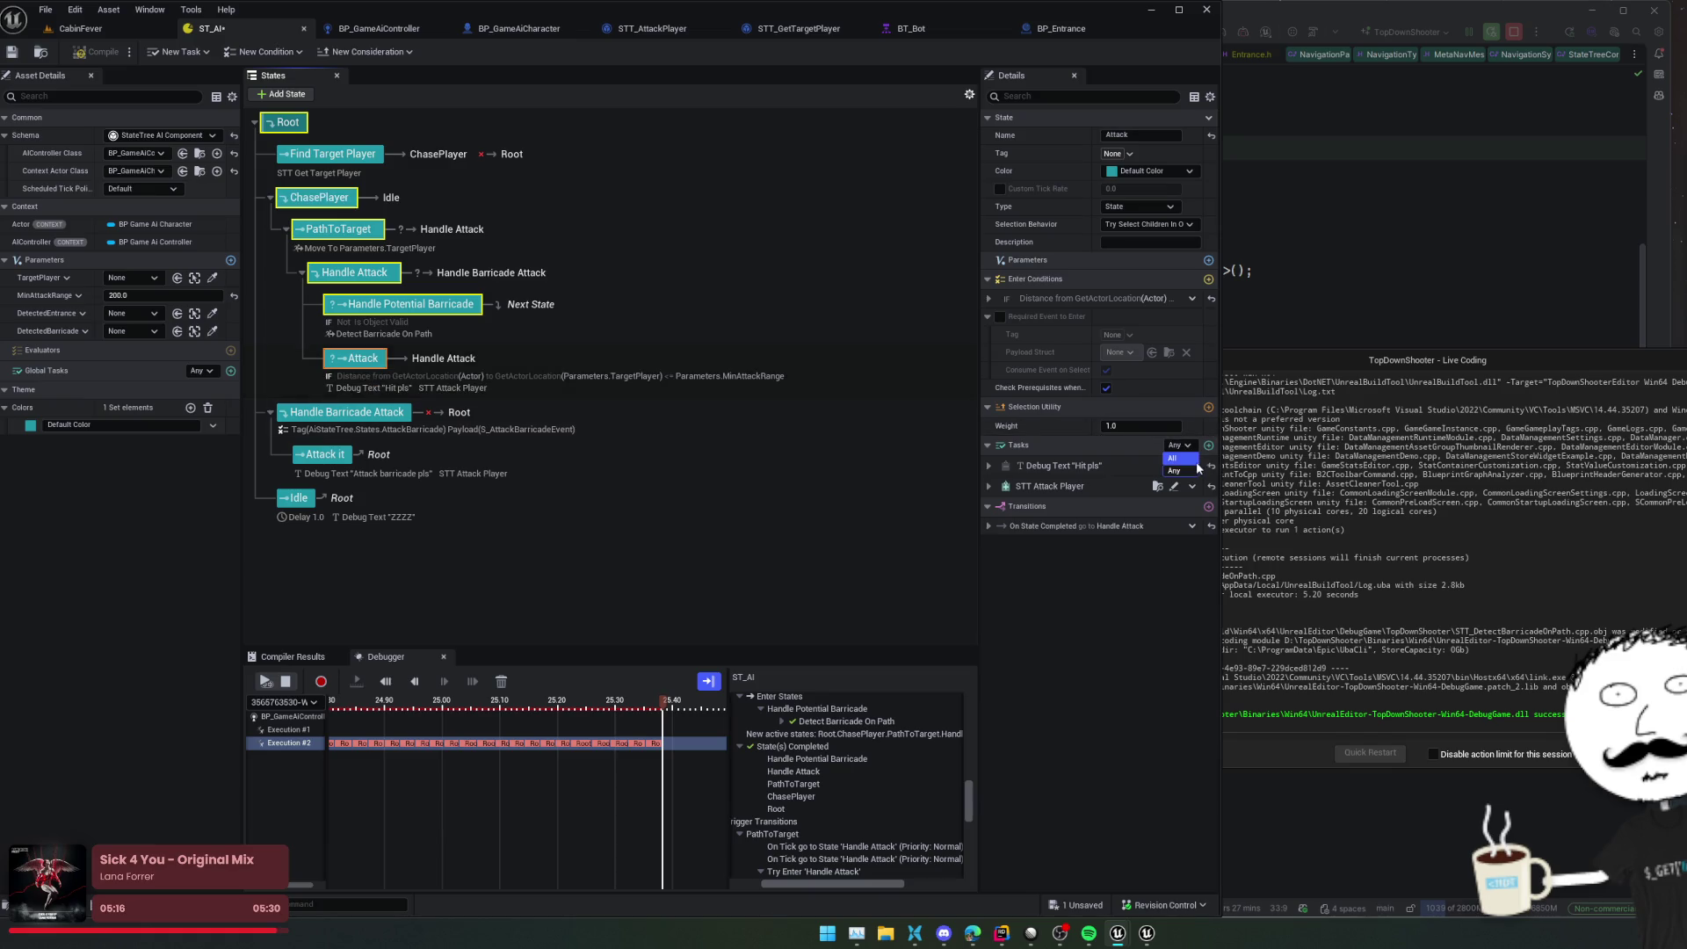
pyautogui.click(1178, 471)
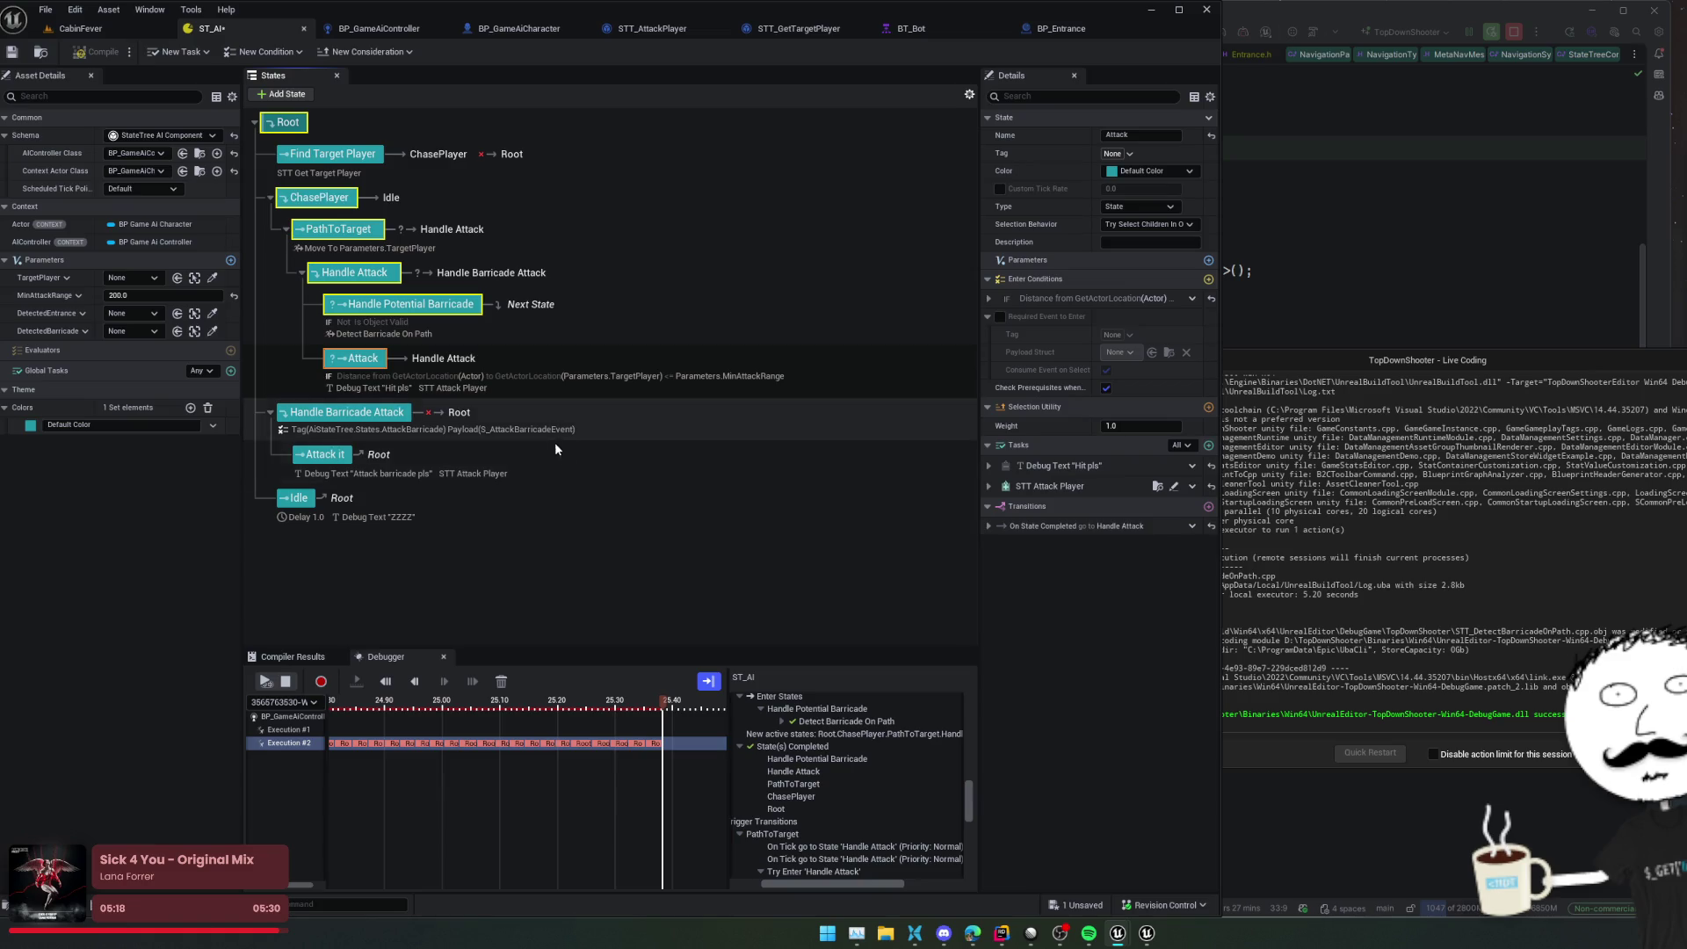
# Set Attack's selection behaviour to Try Enter, then check Handle Potential Barricade's type and completion trigger
pyautogui.click(1144, 225)
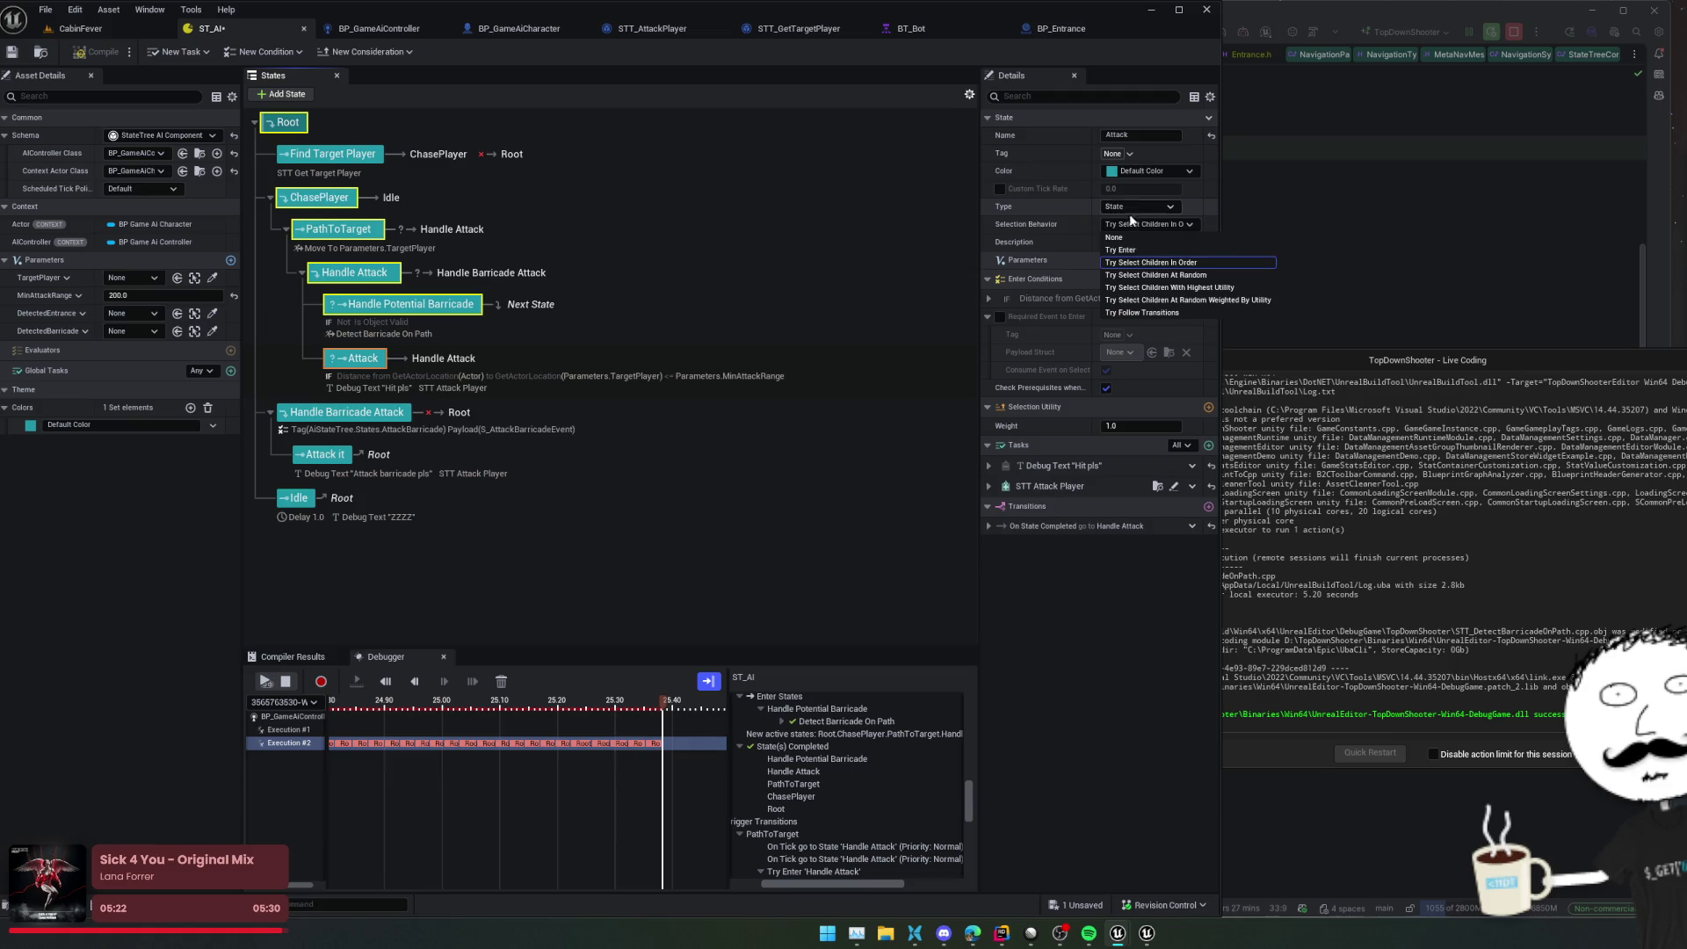
pyautogui.click(1121, 250)
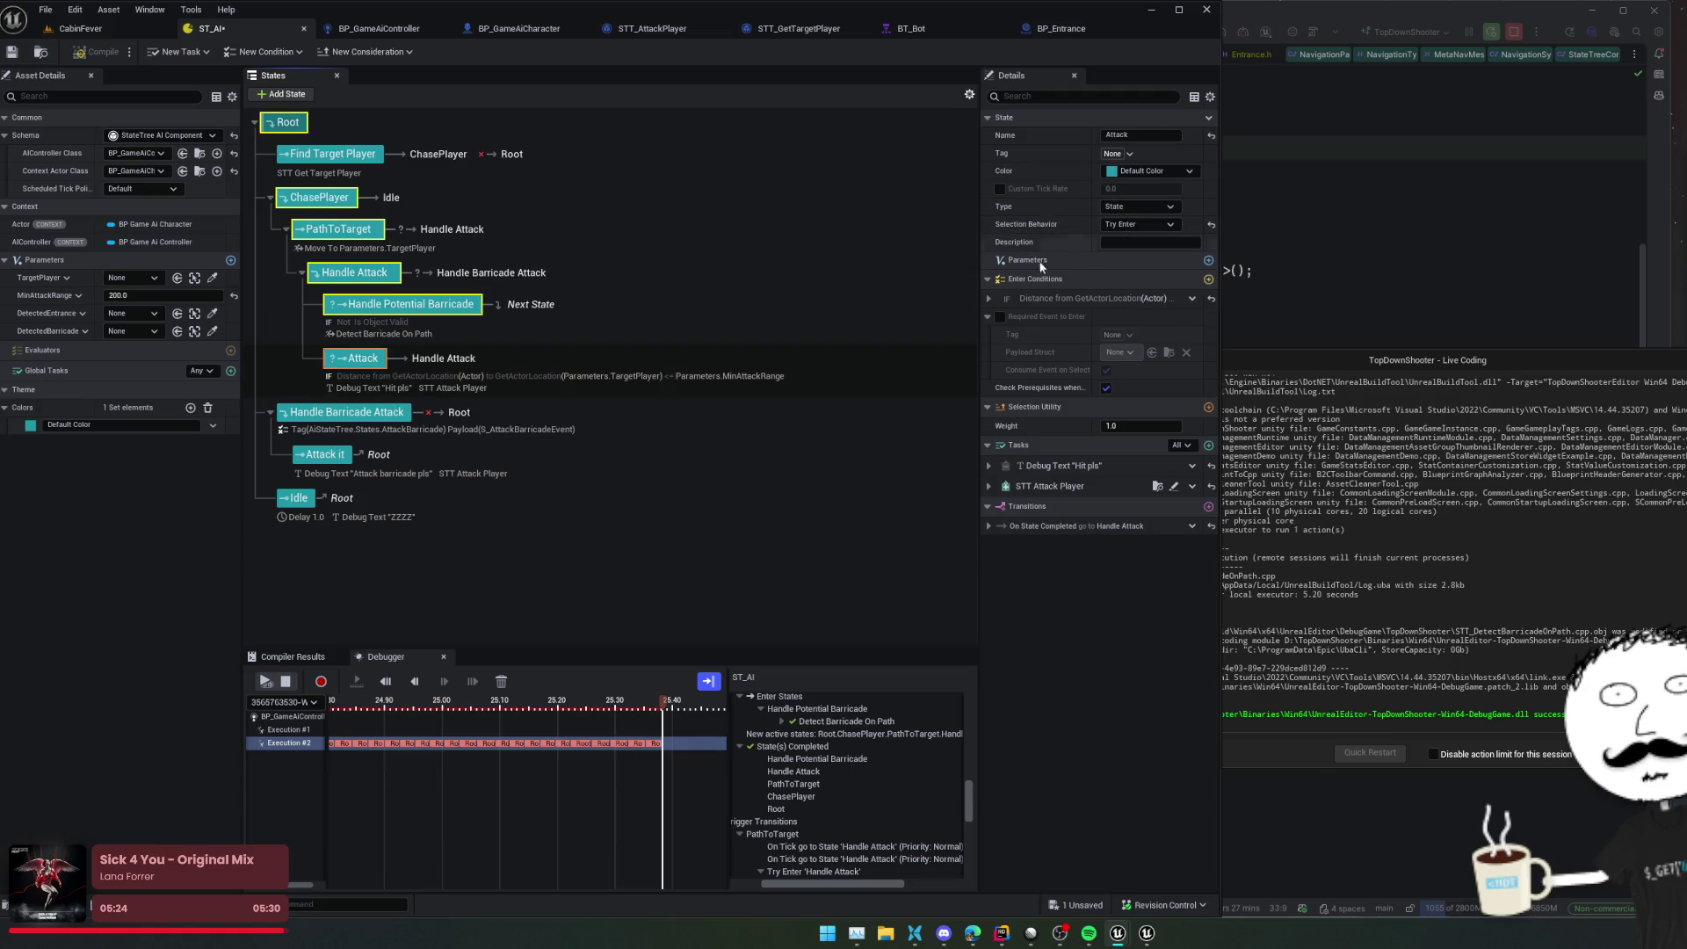
pyautogui.click(376, 300)
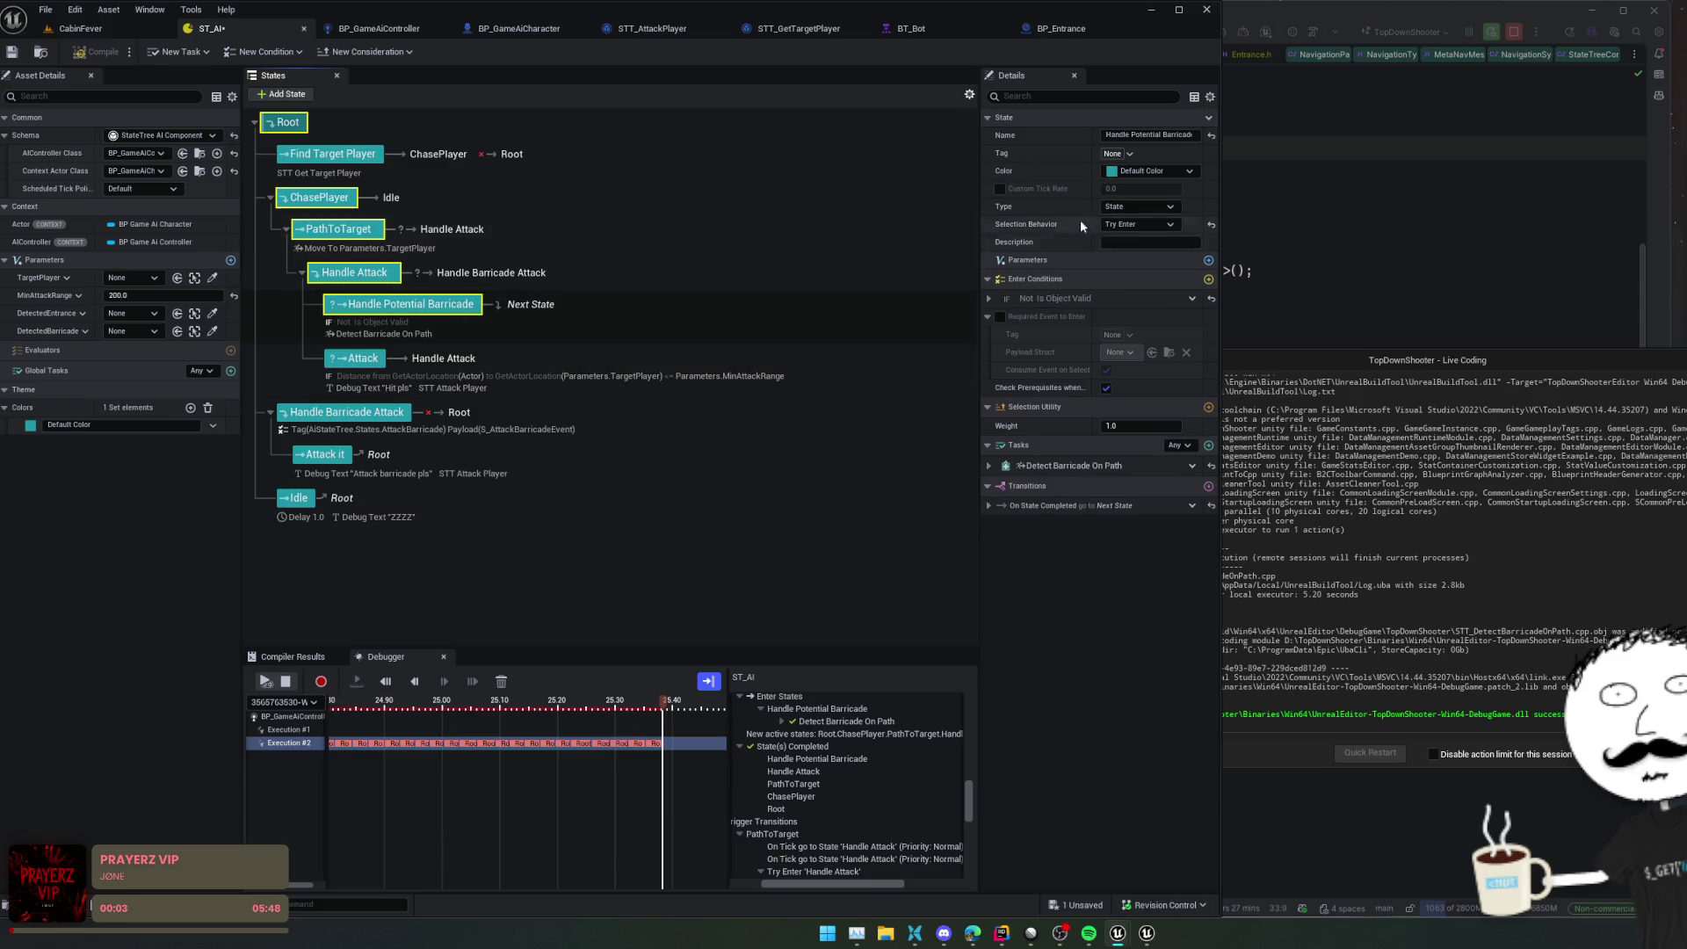
pyautogui.click(1152, 207)
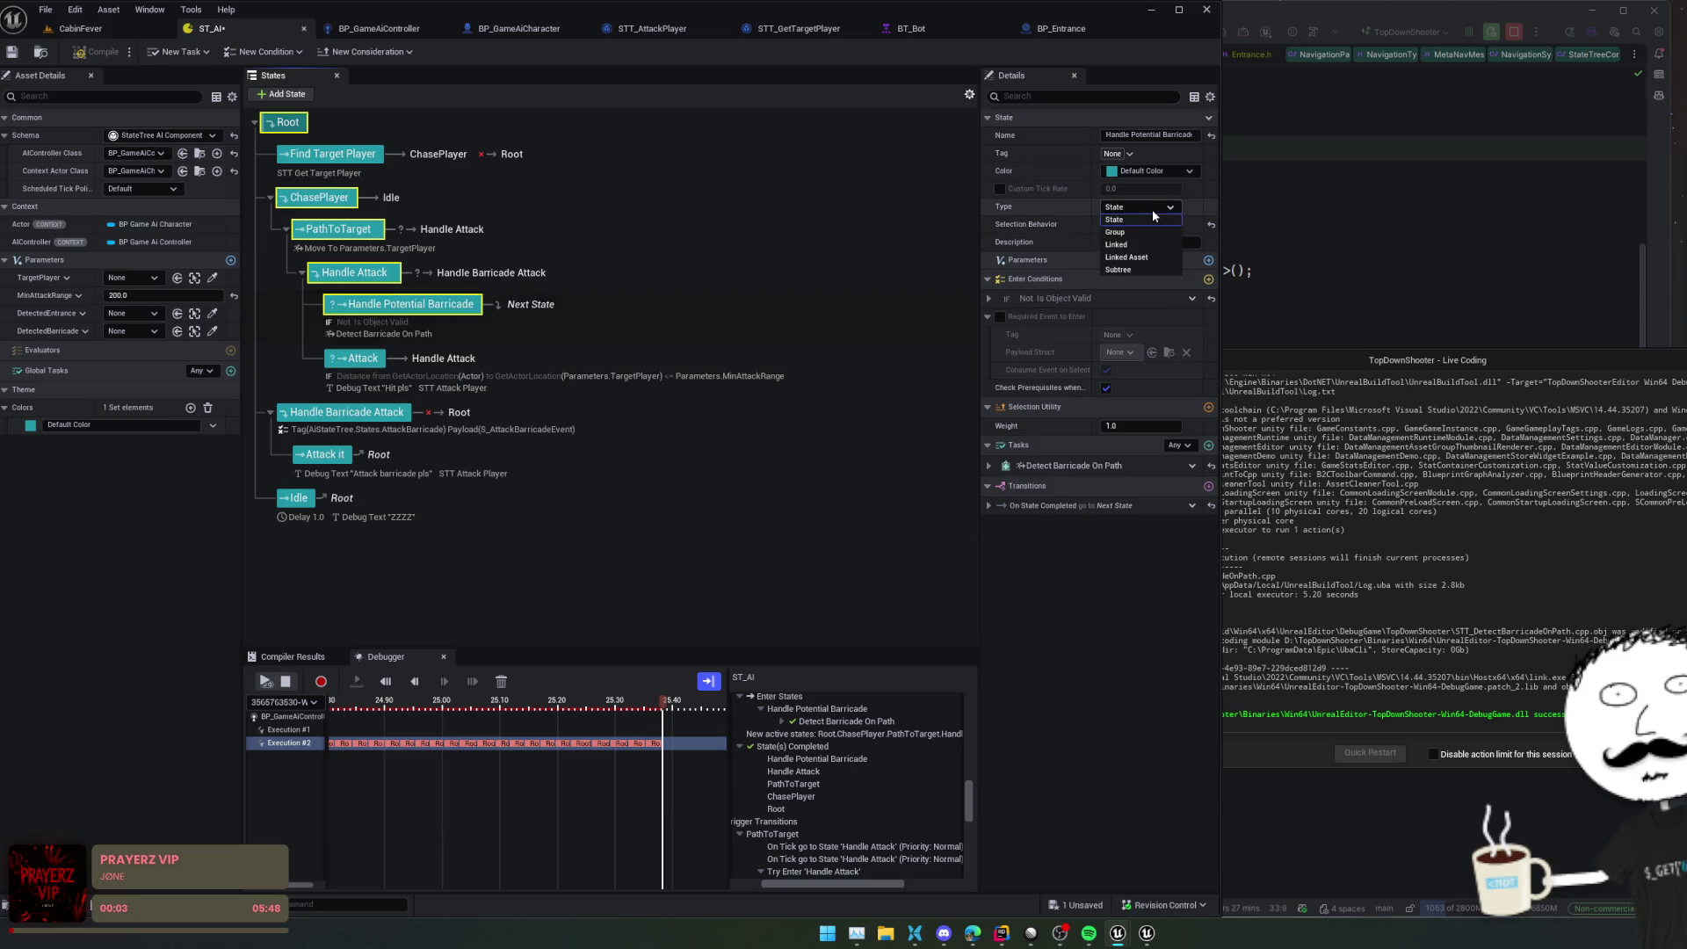
pyautogui.click(1025, 218)
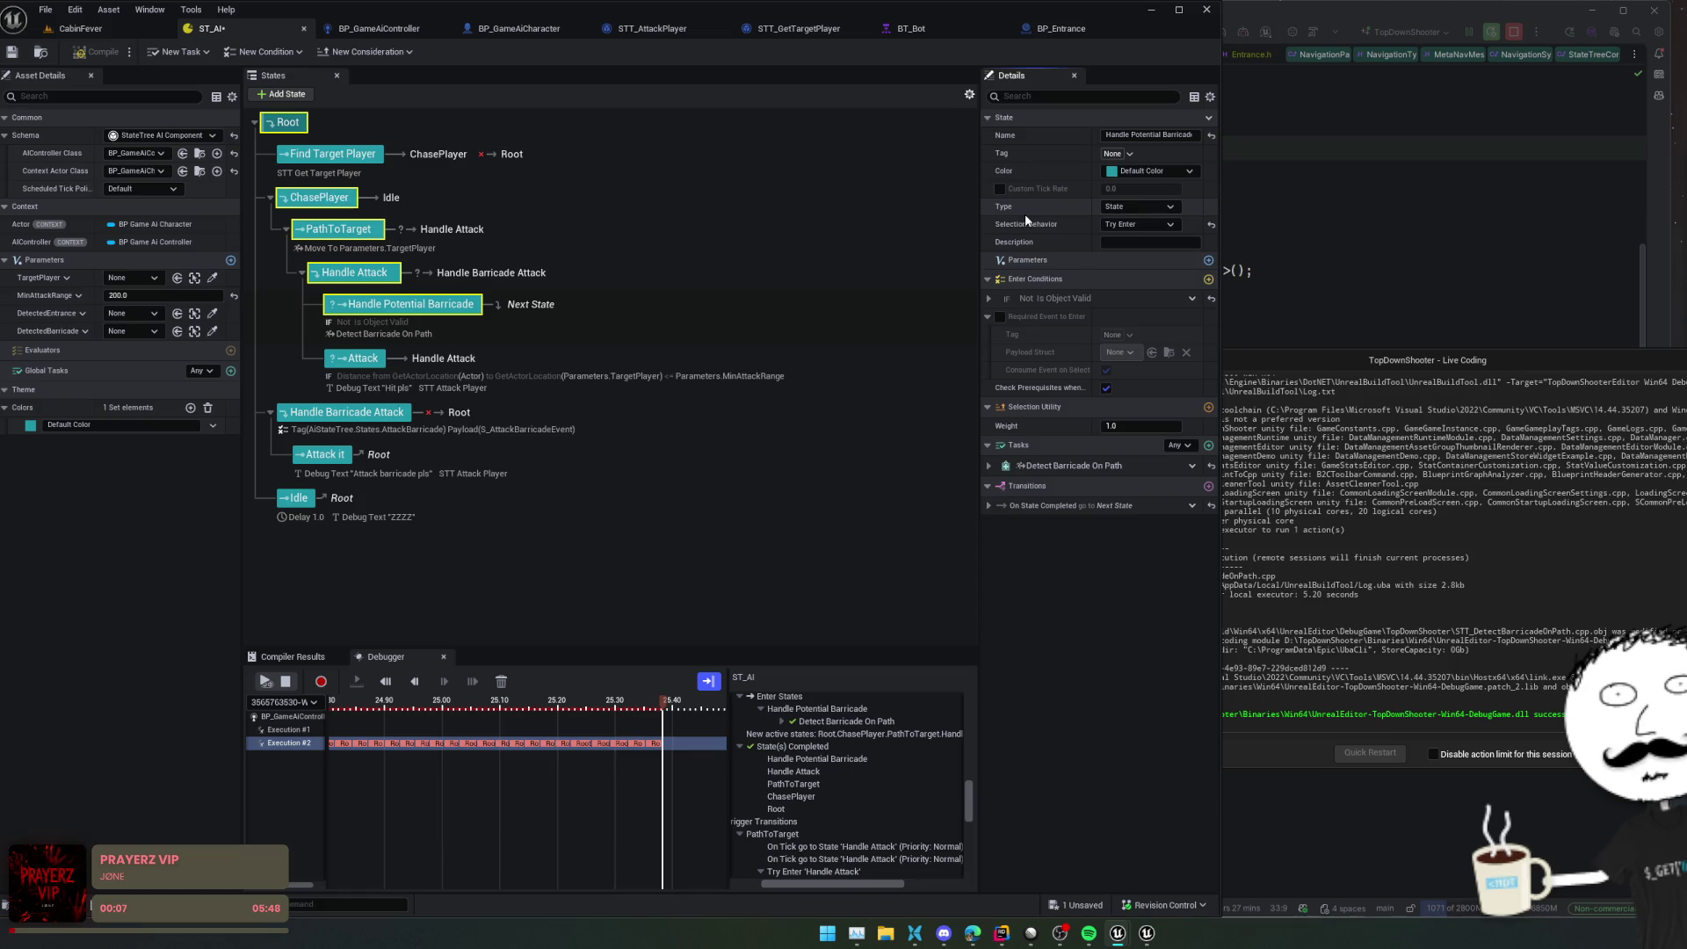
pyautogui.click(989, 506)
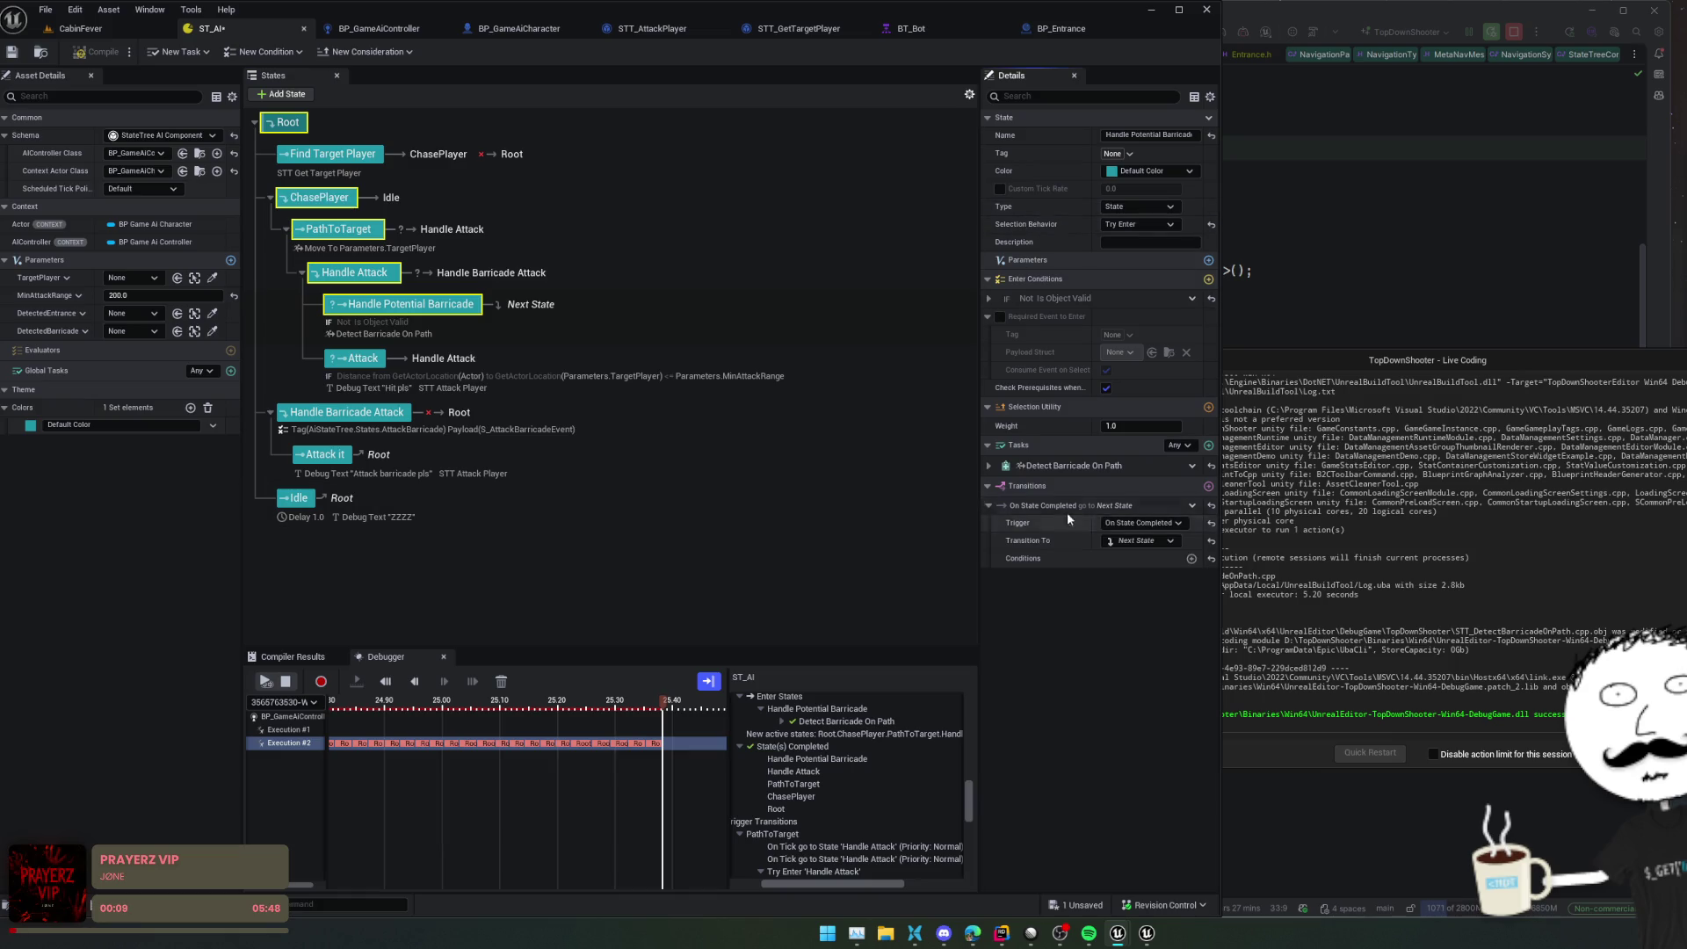
pyautogui.click(1151, 525)
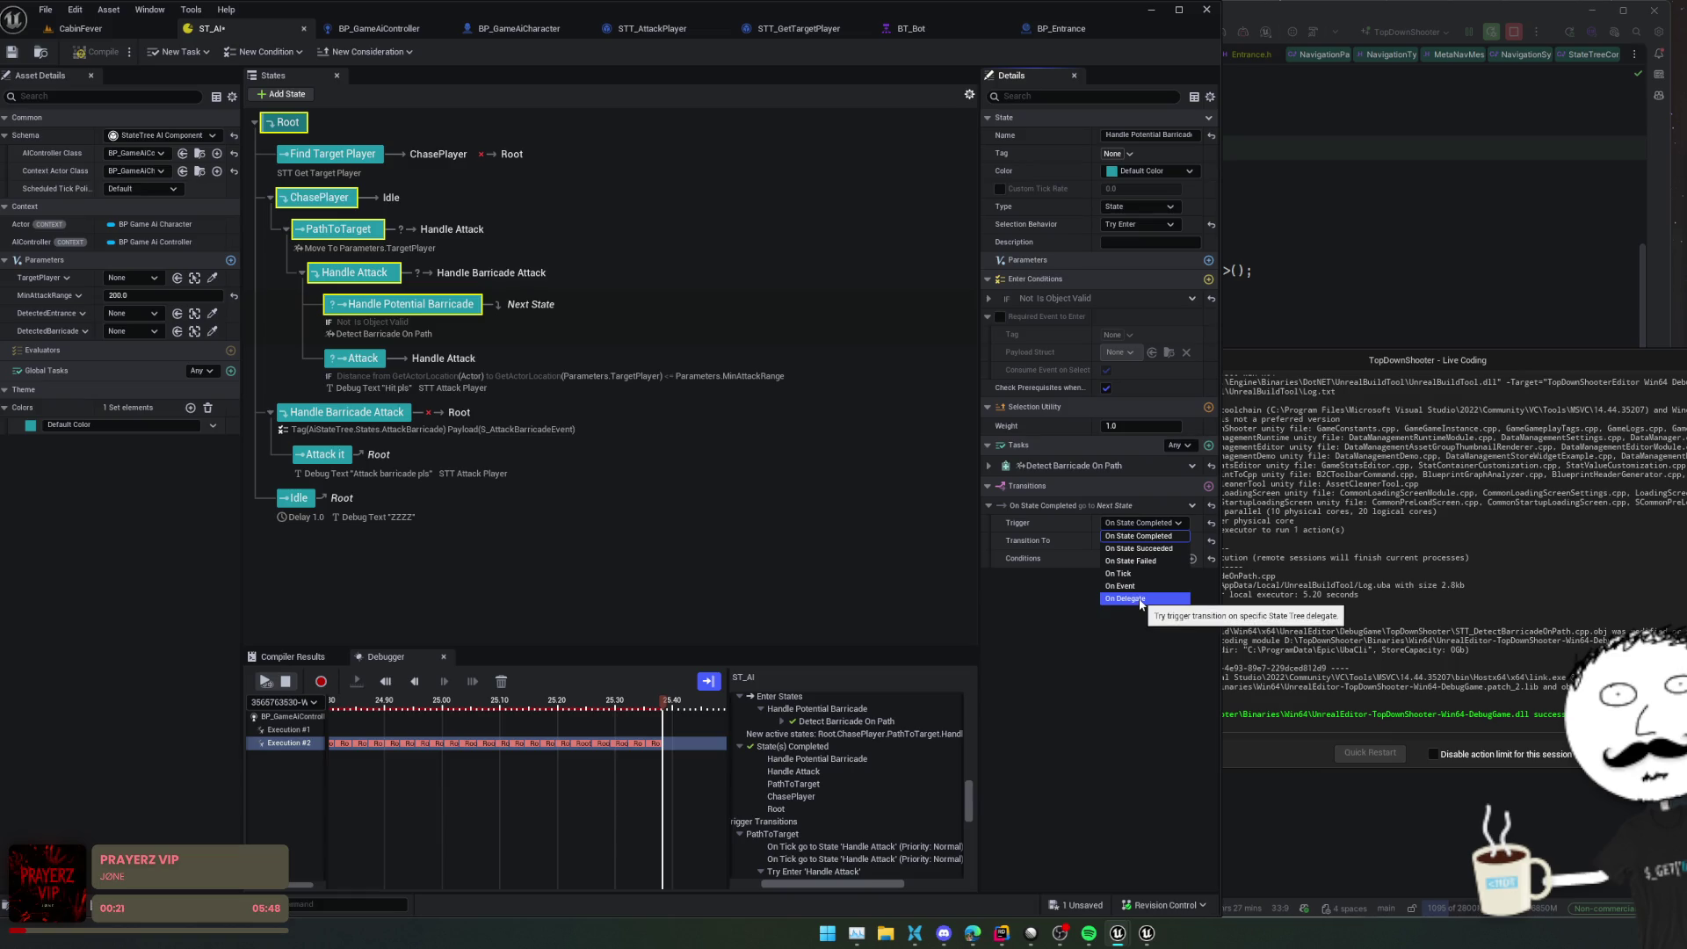
pyautogui.click(1056, 603)
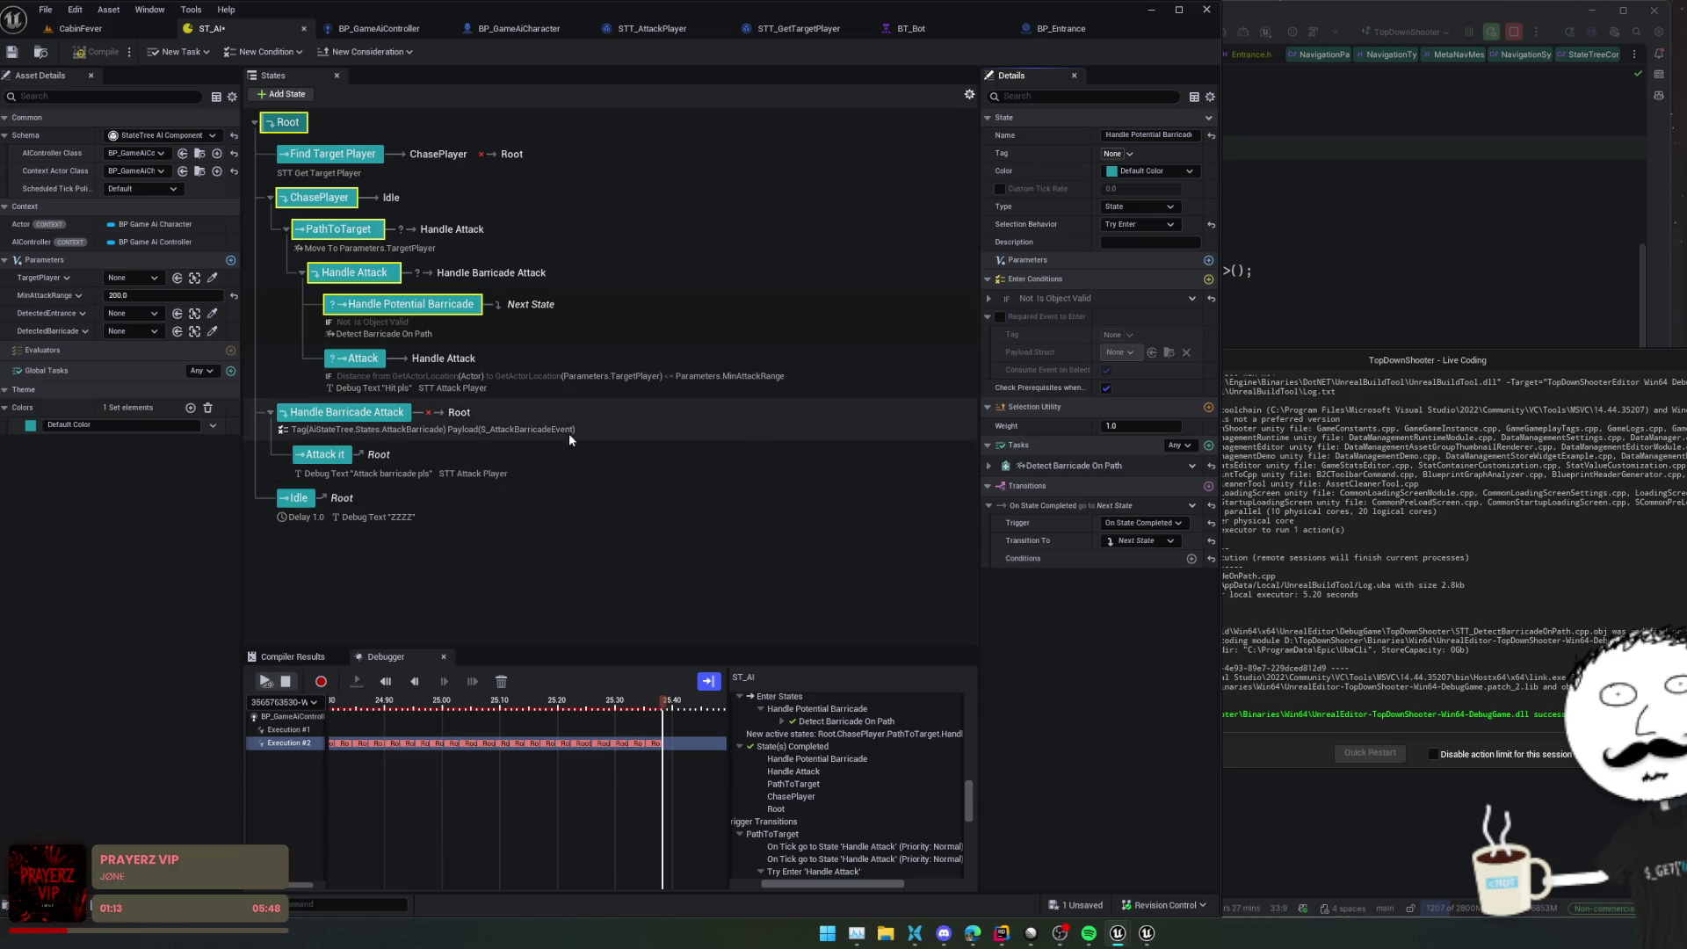
# Move Attack above Handle Potential Barricade and make it transition to Next State
pyautogui.click(361, 358)
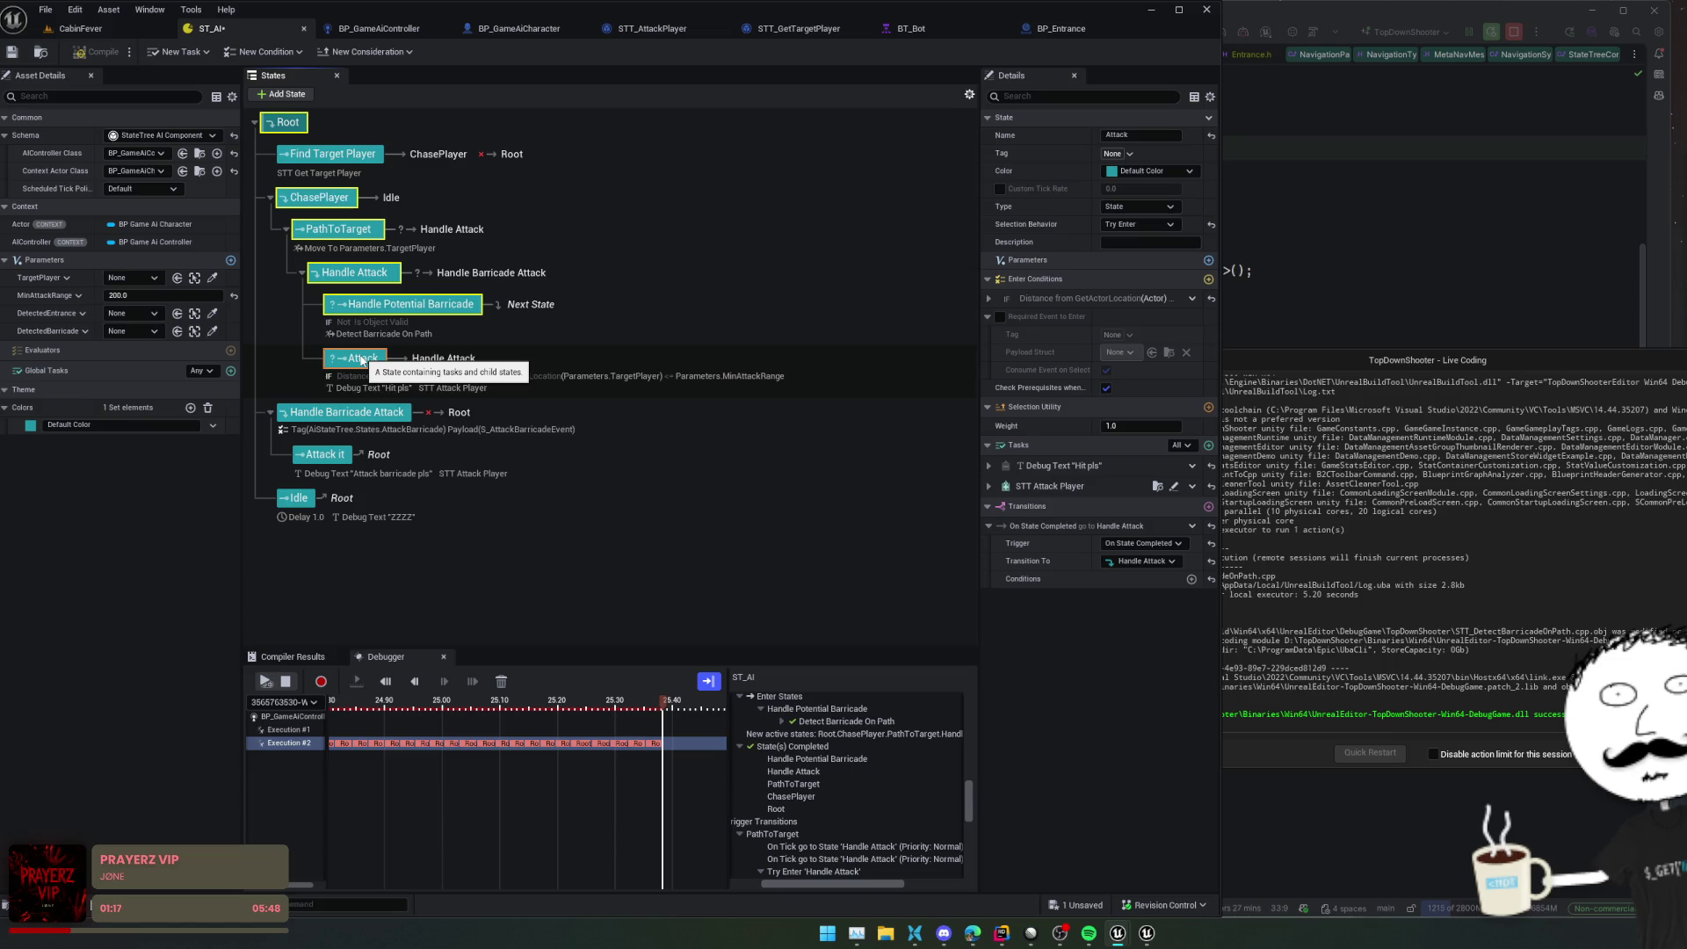
pyautogui.moveTo(362, 358); pyautogui.dragTo(360, 299)
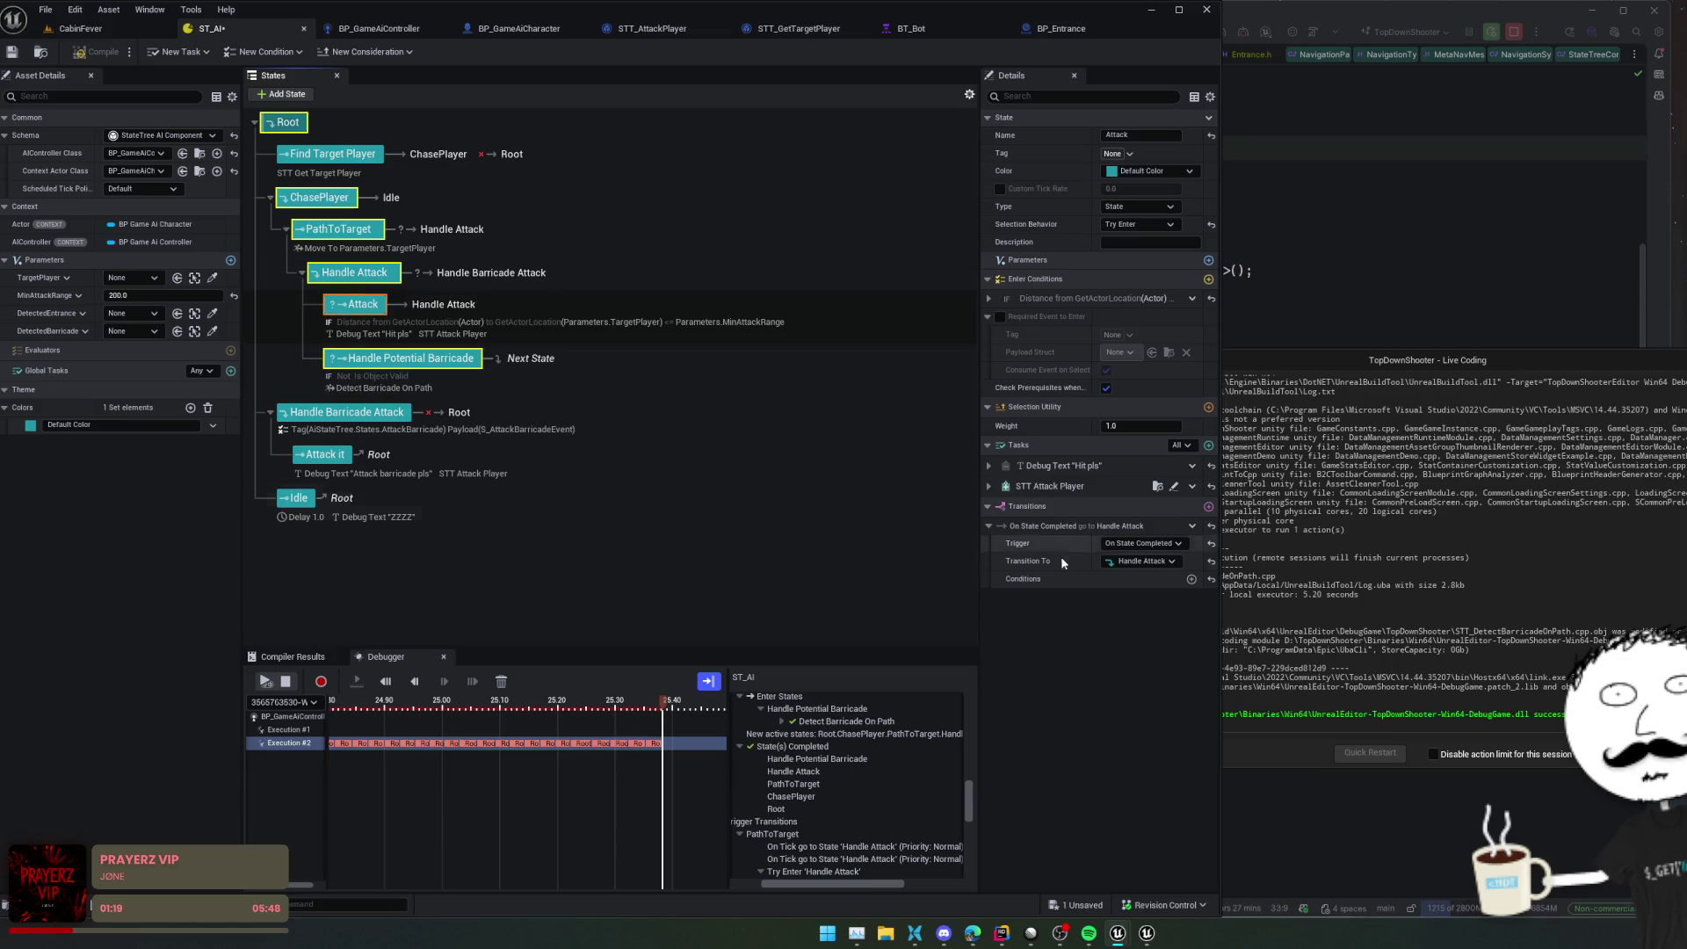
pyautogui.click(1161, 563)
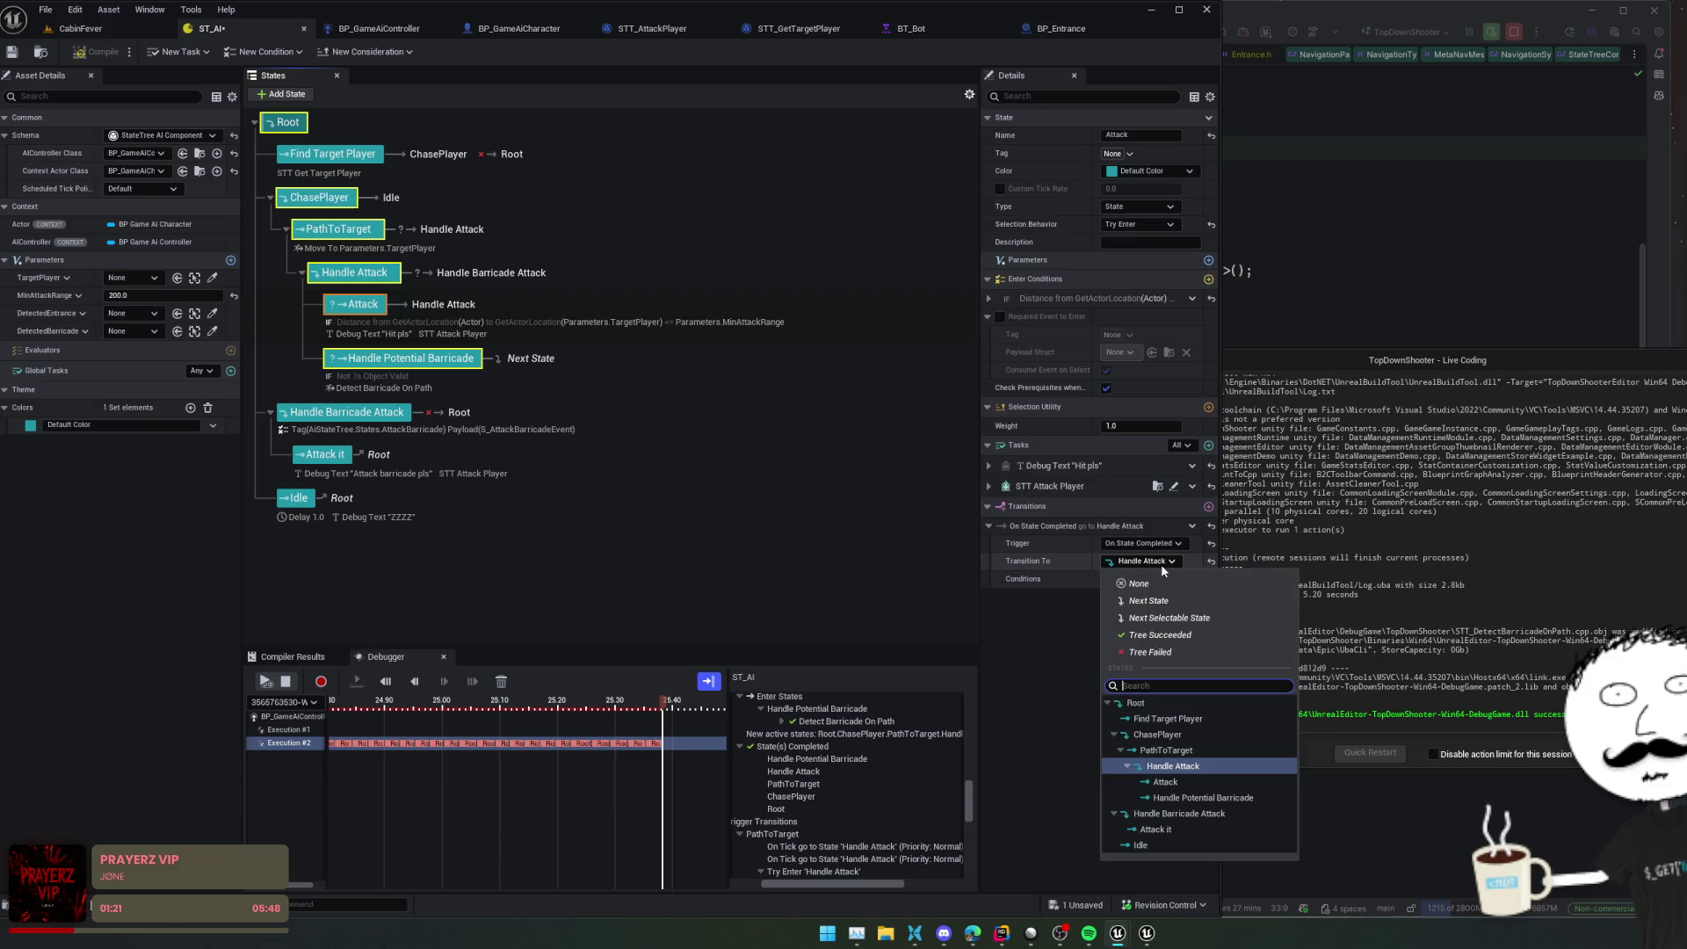
pyautogui.click(1148, 600)
# Make Handle Potential Barricade transition to Handle Attack and recompile the tree
pyautogui.click(404, 362)
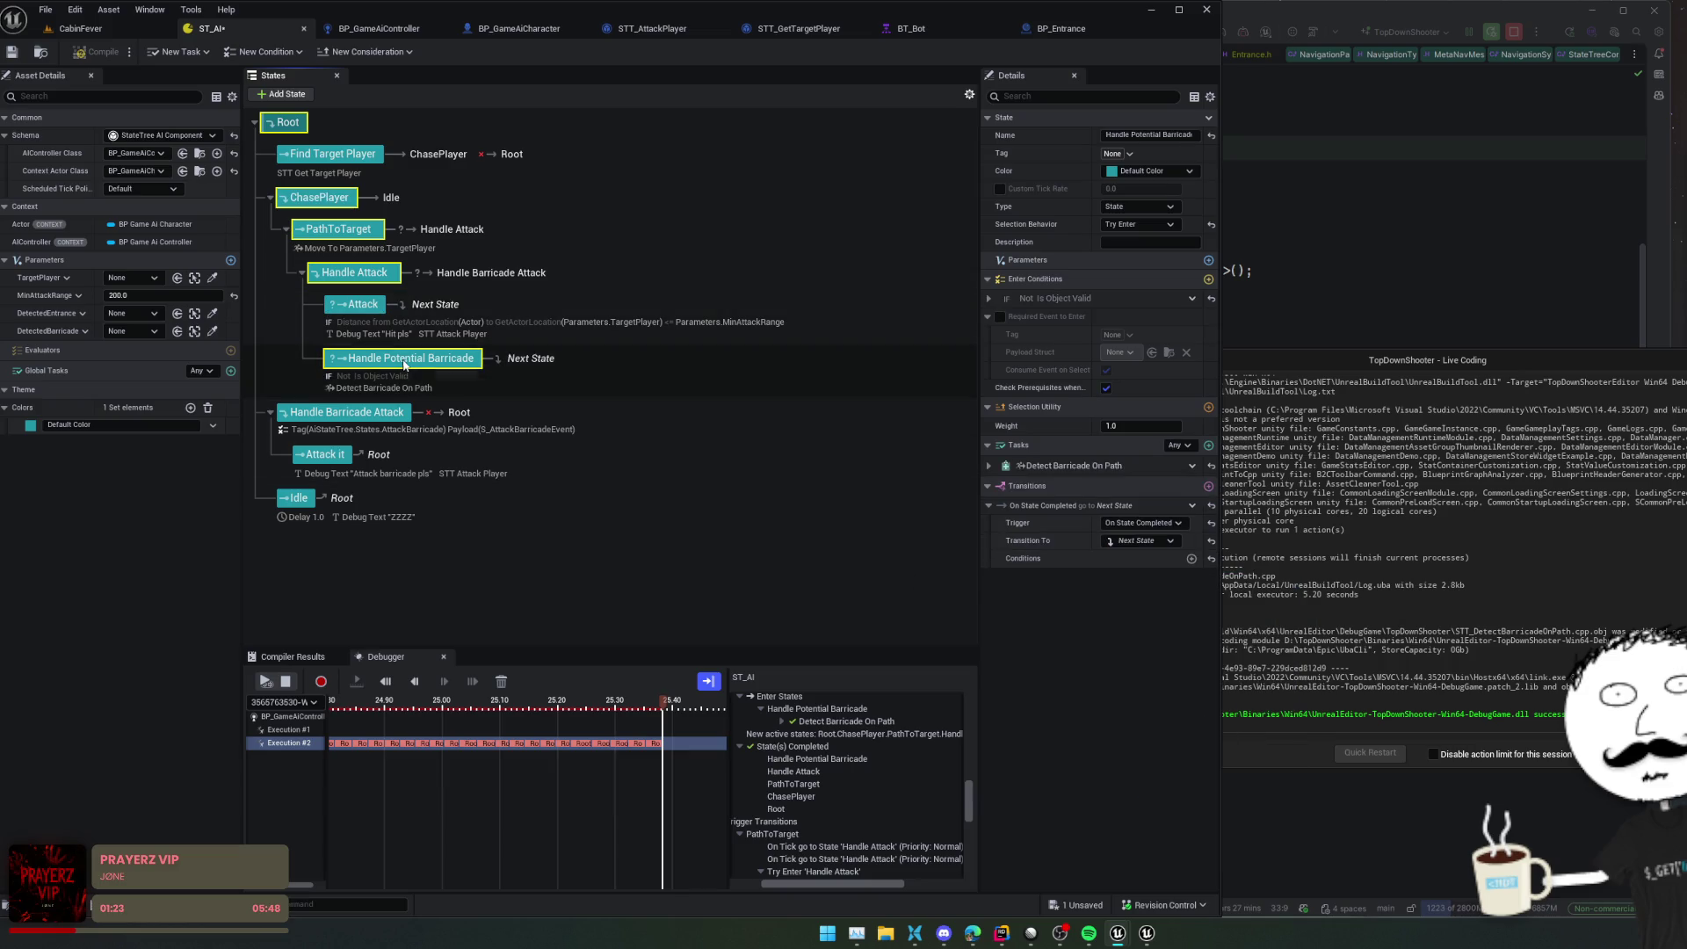
pyautogui.click(1138, 540)
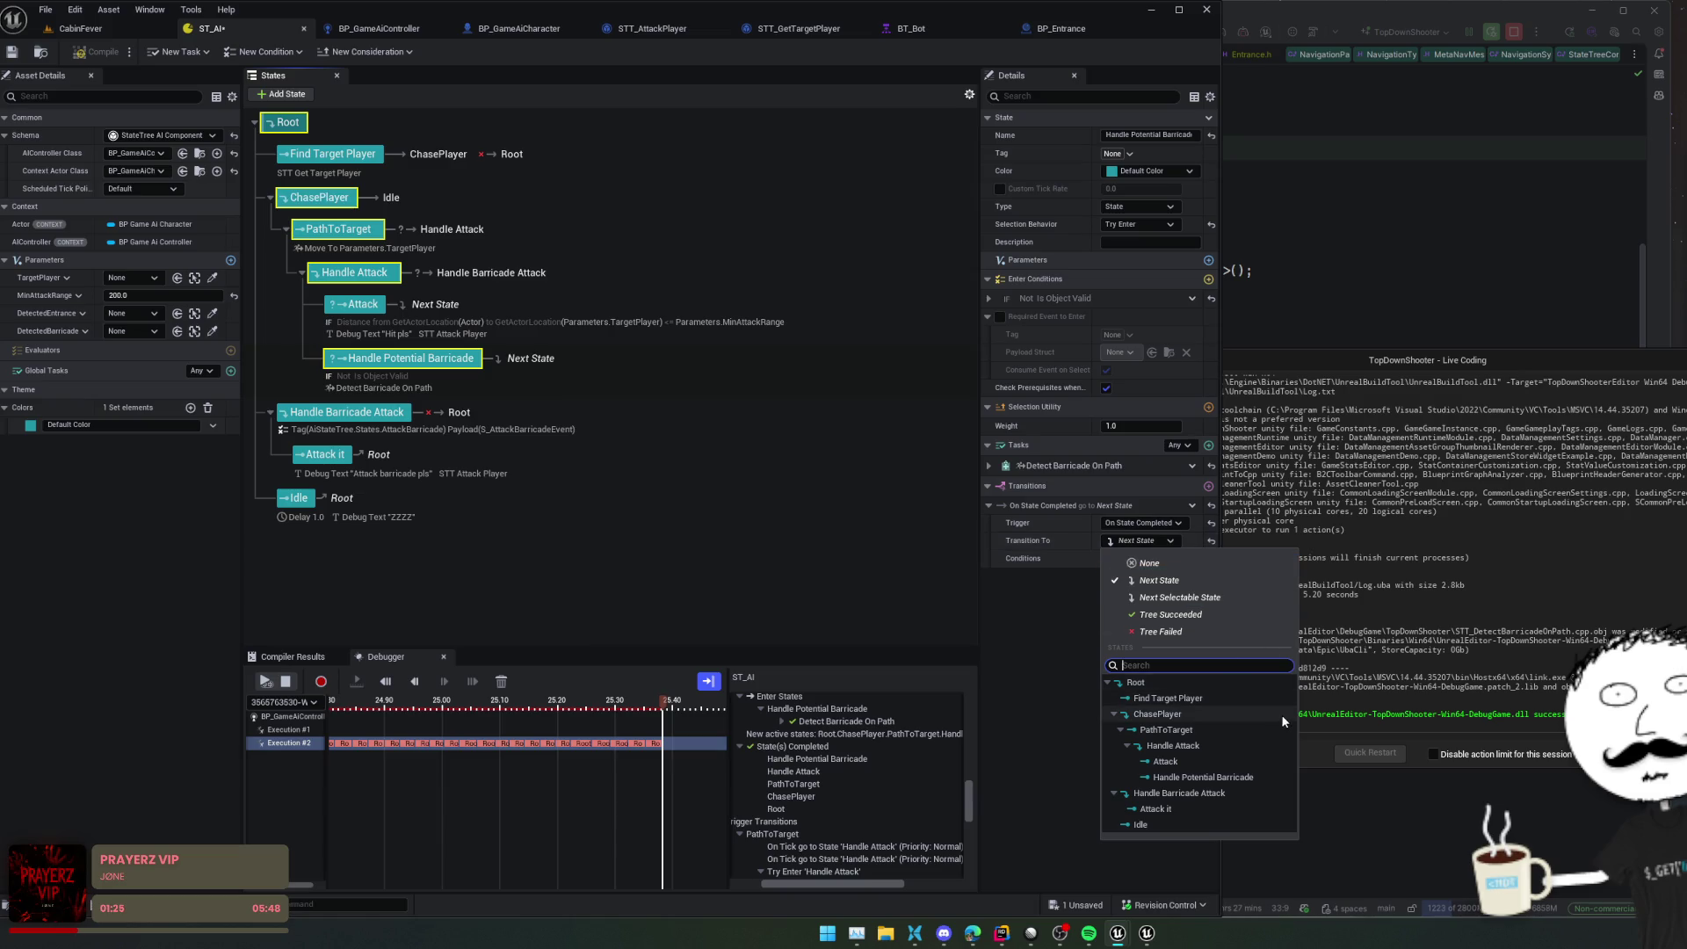
pyautogui.click(1224, 745)
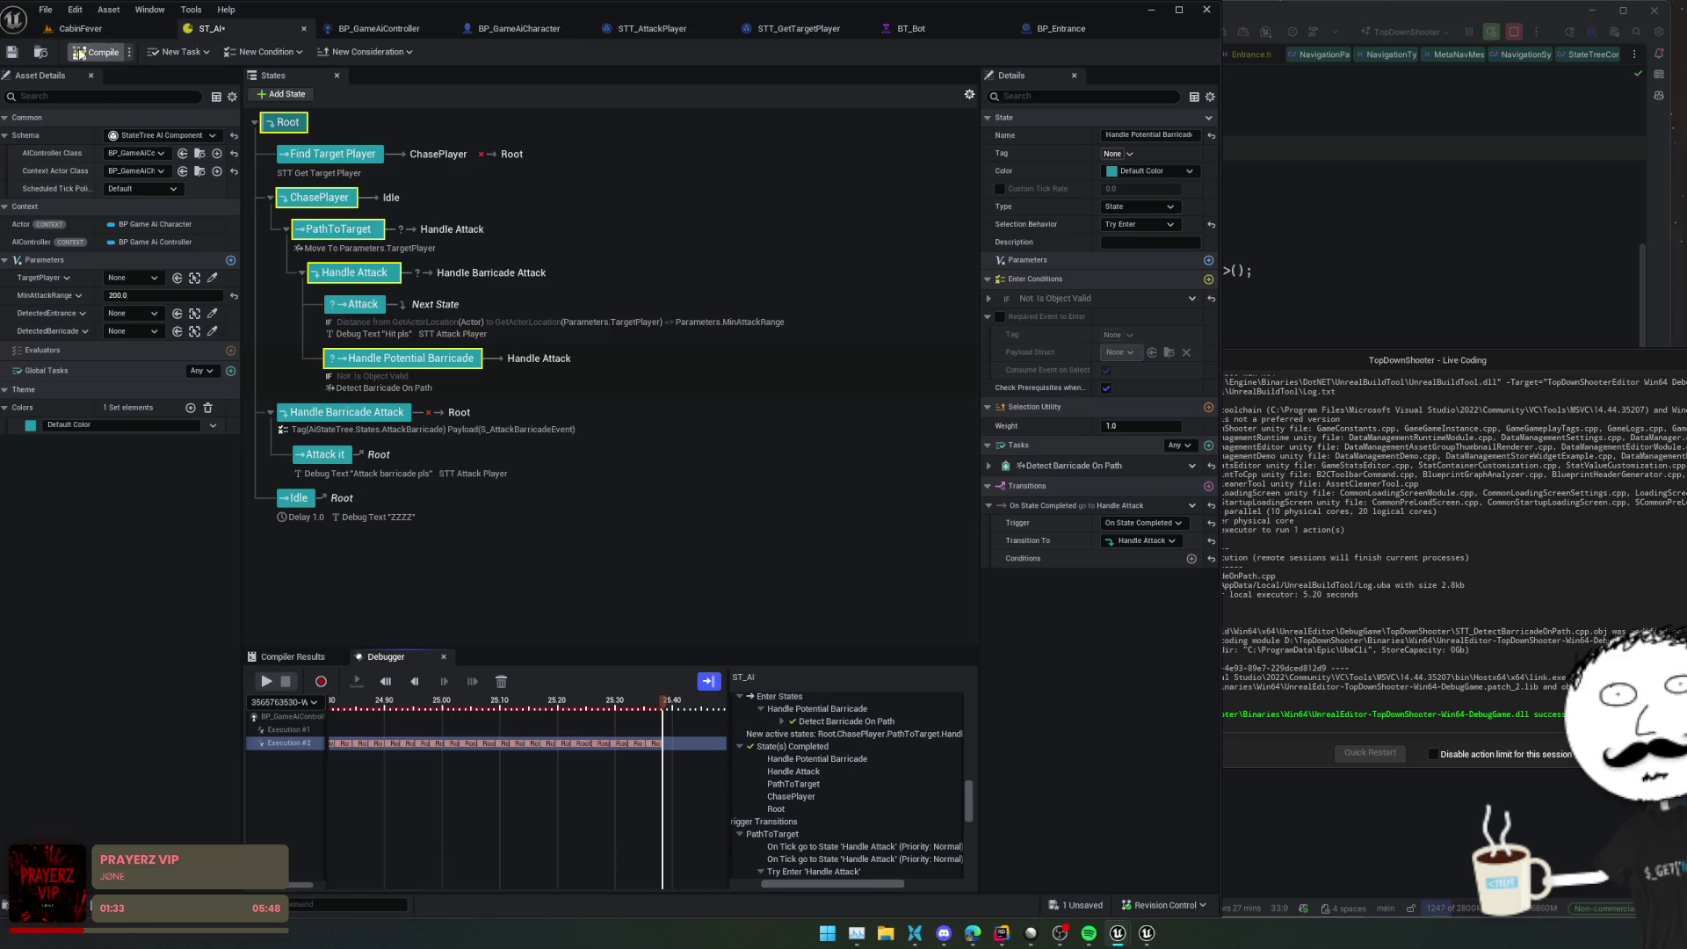
pyautogui.click(79, 53)
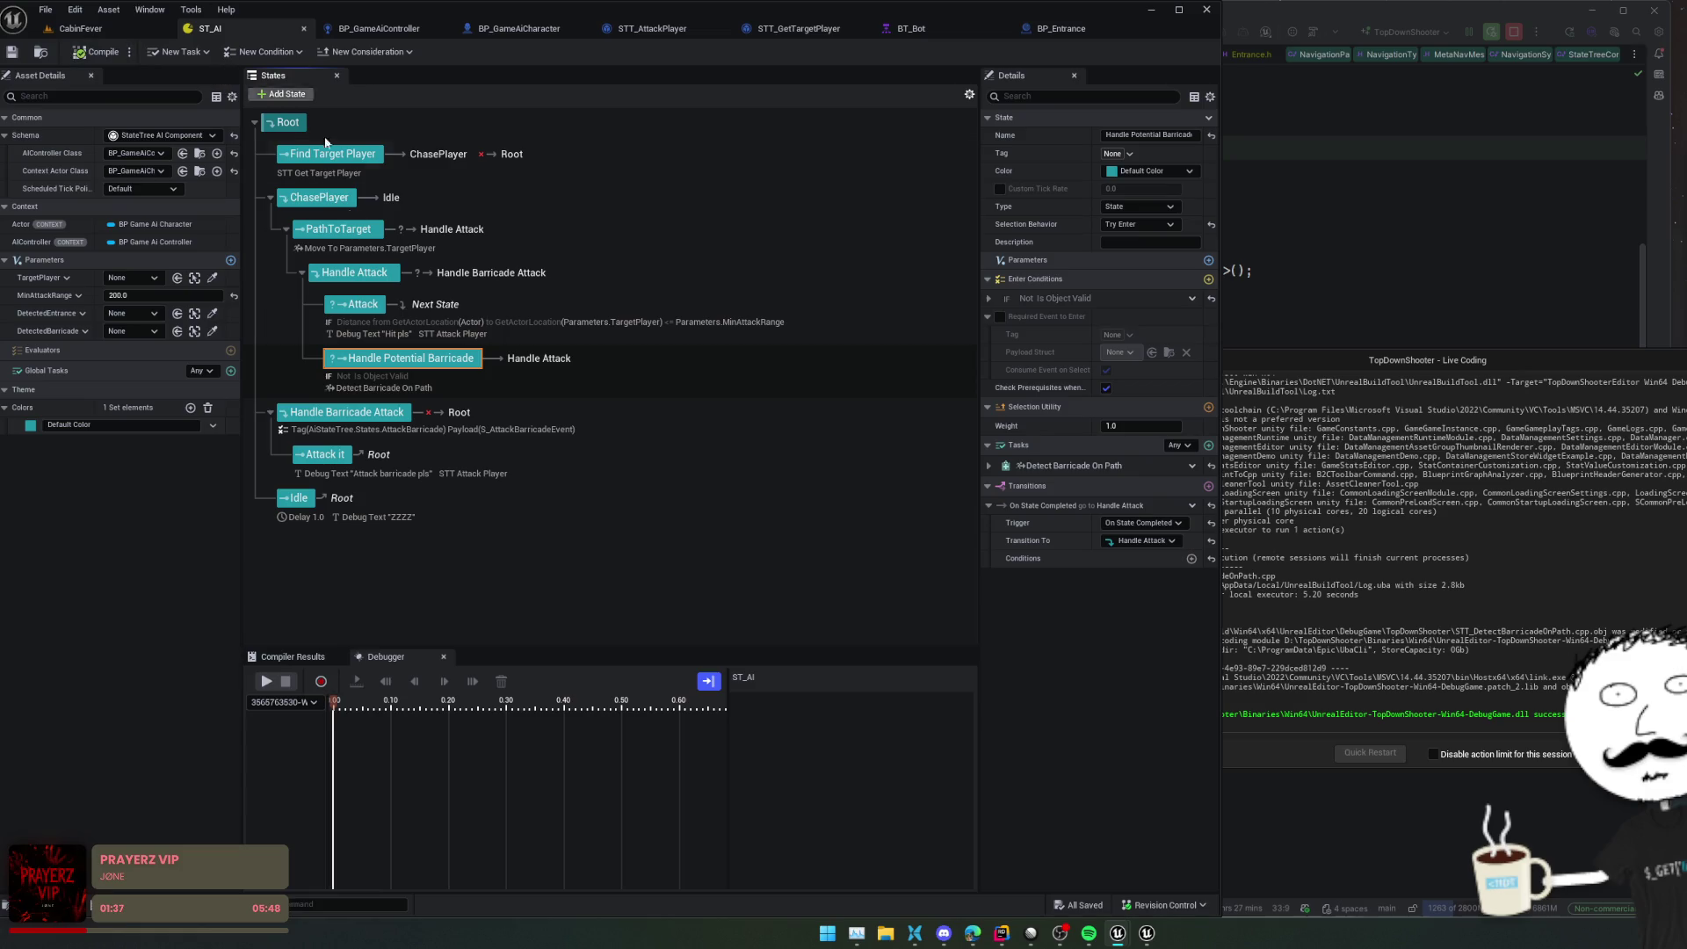
# Play-test CabinFever, walk the character west with A, then exit back to the ST_AI editor
pyautogui.click(12, 52)
pyautogui.click(81, 28)
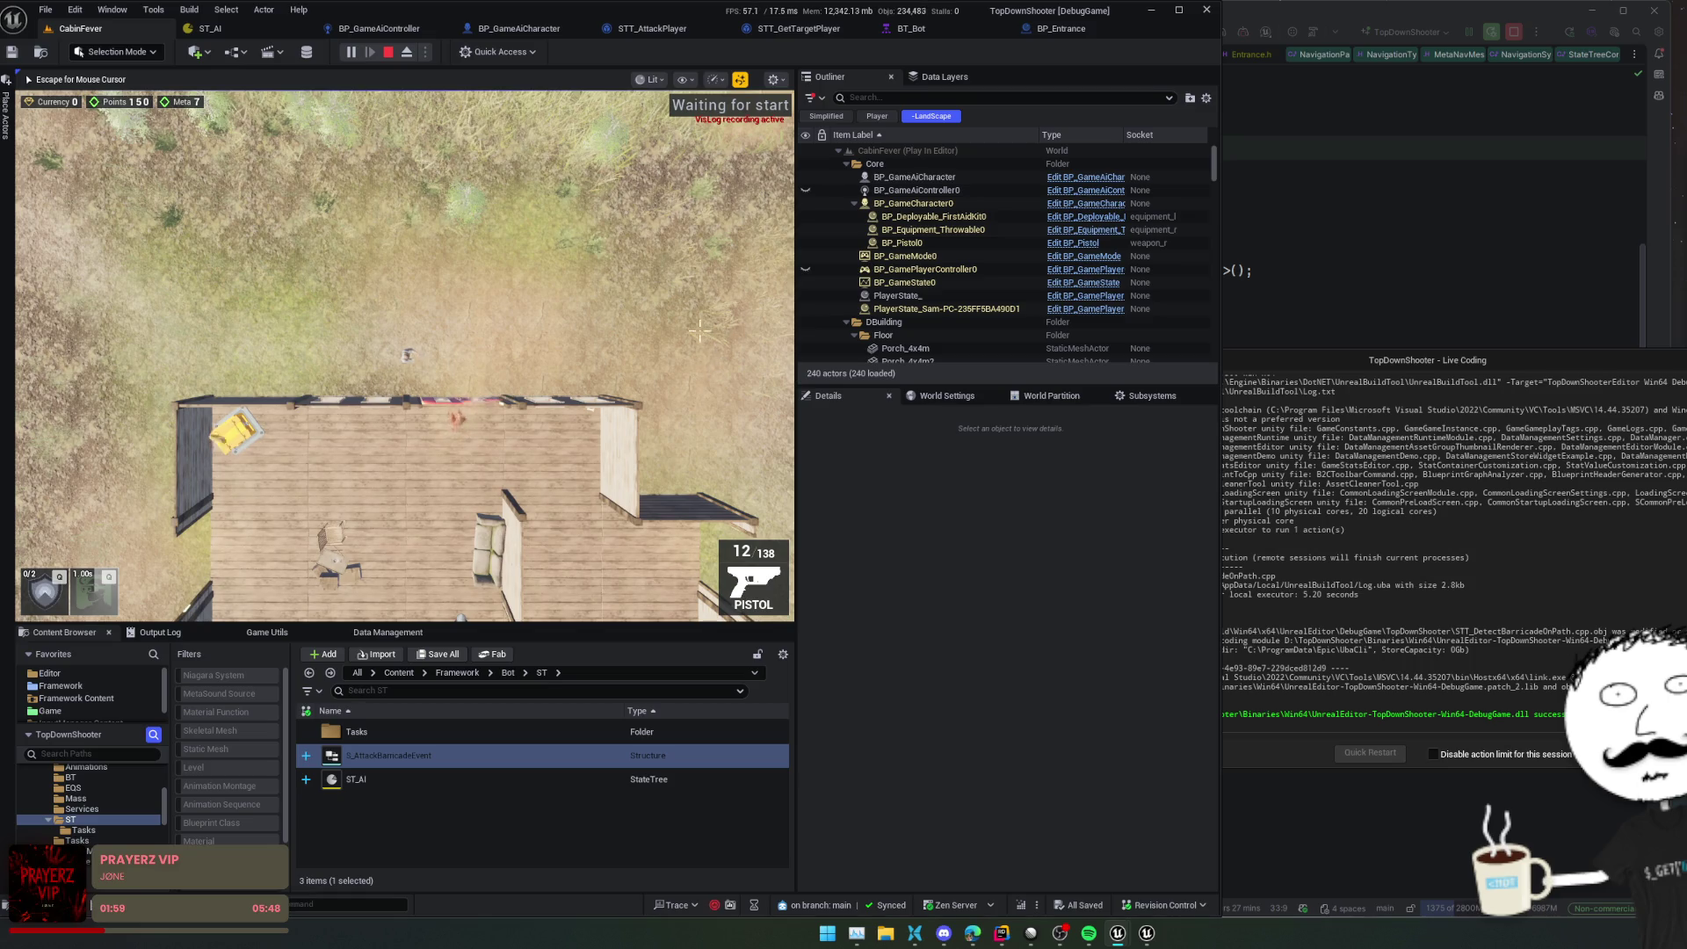
pyautogui.press('a')
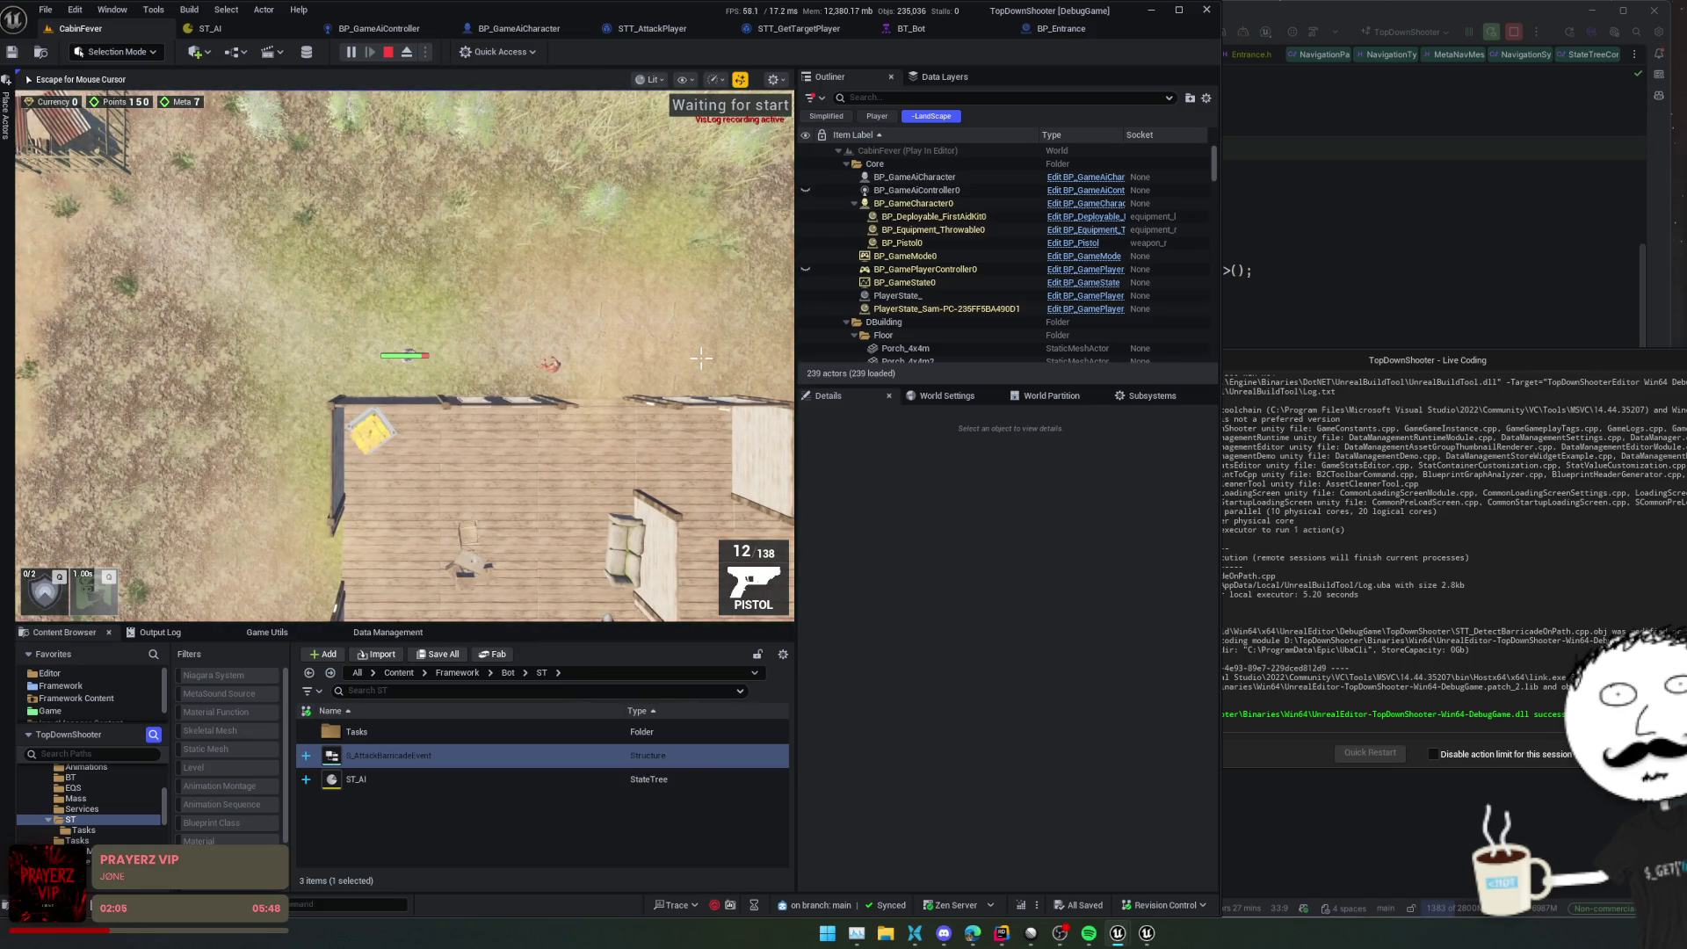
pyautogui.press('Escape')
pyautogui.click(270, 26)
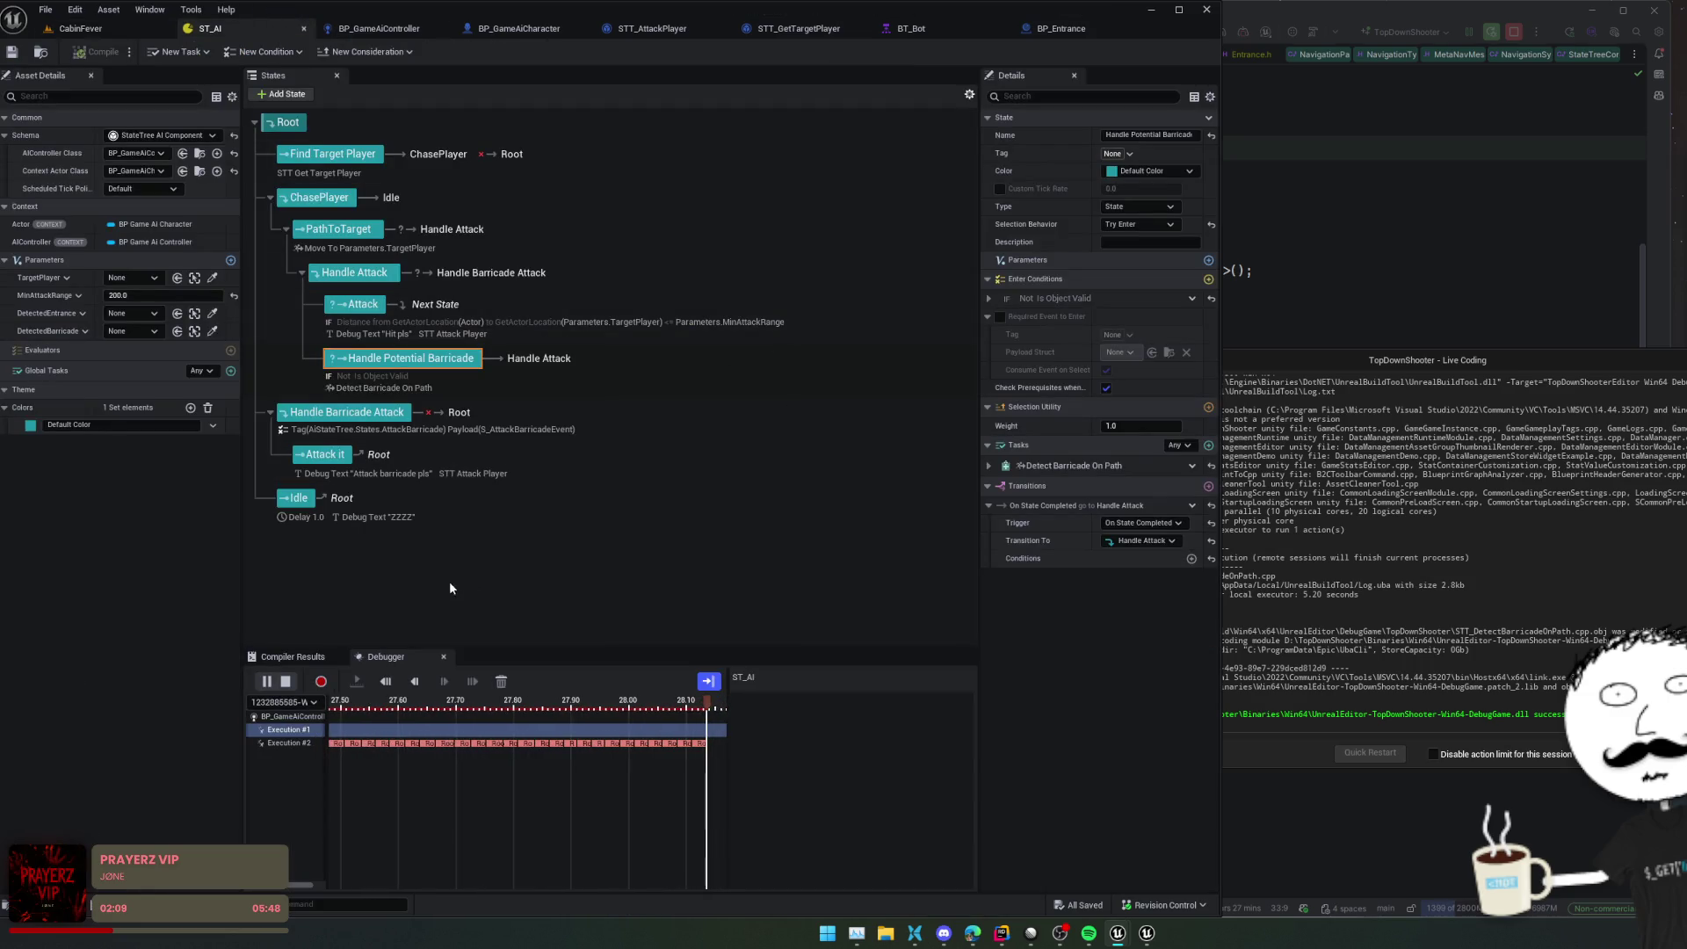
# Pause the debugger, rewind the timeline to about 28.60, and review Execution #2's trace
pyautogui.click(262, 686)
pyautogui.click(688, 707)
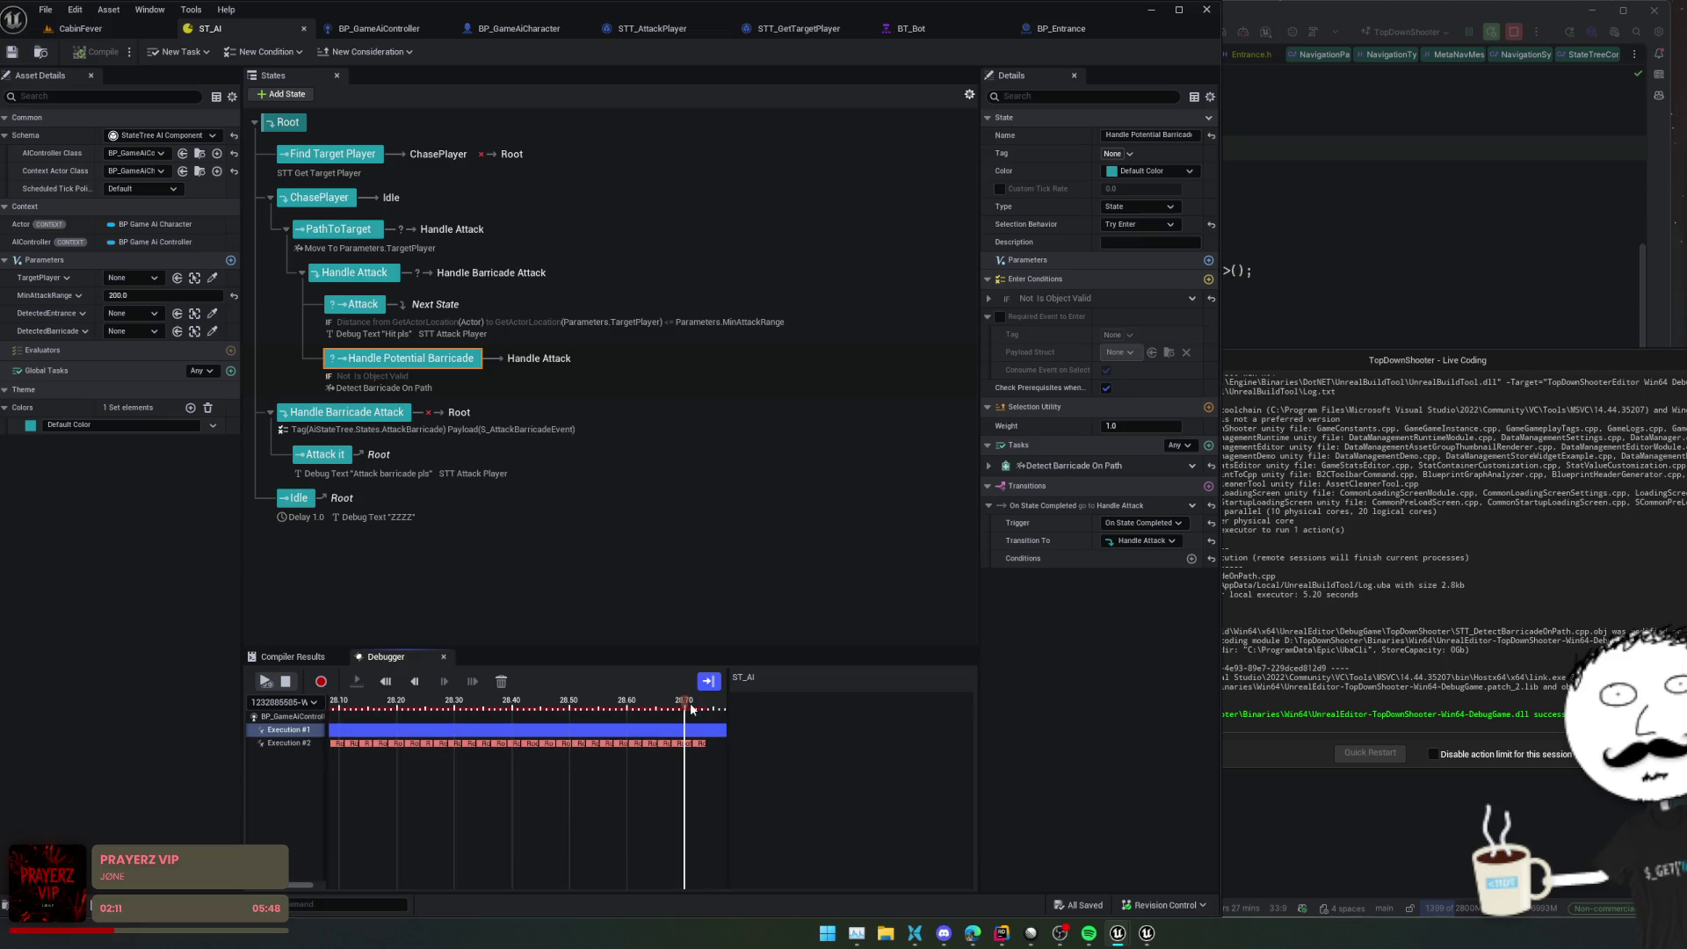
pyautogui.click(624, 745)
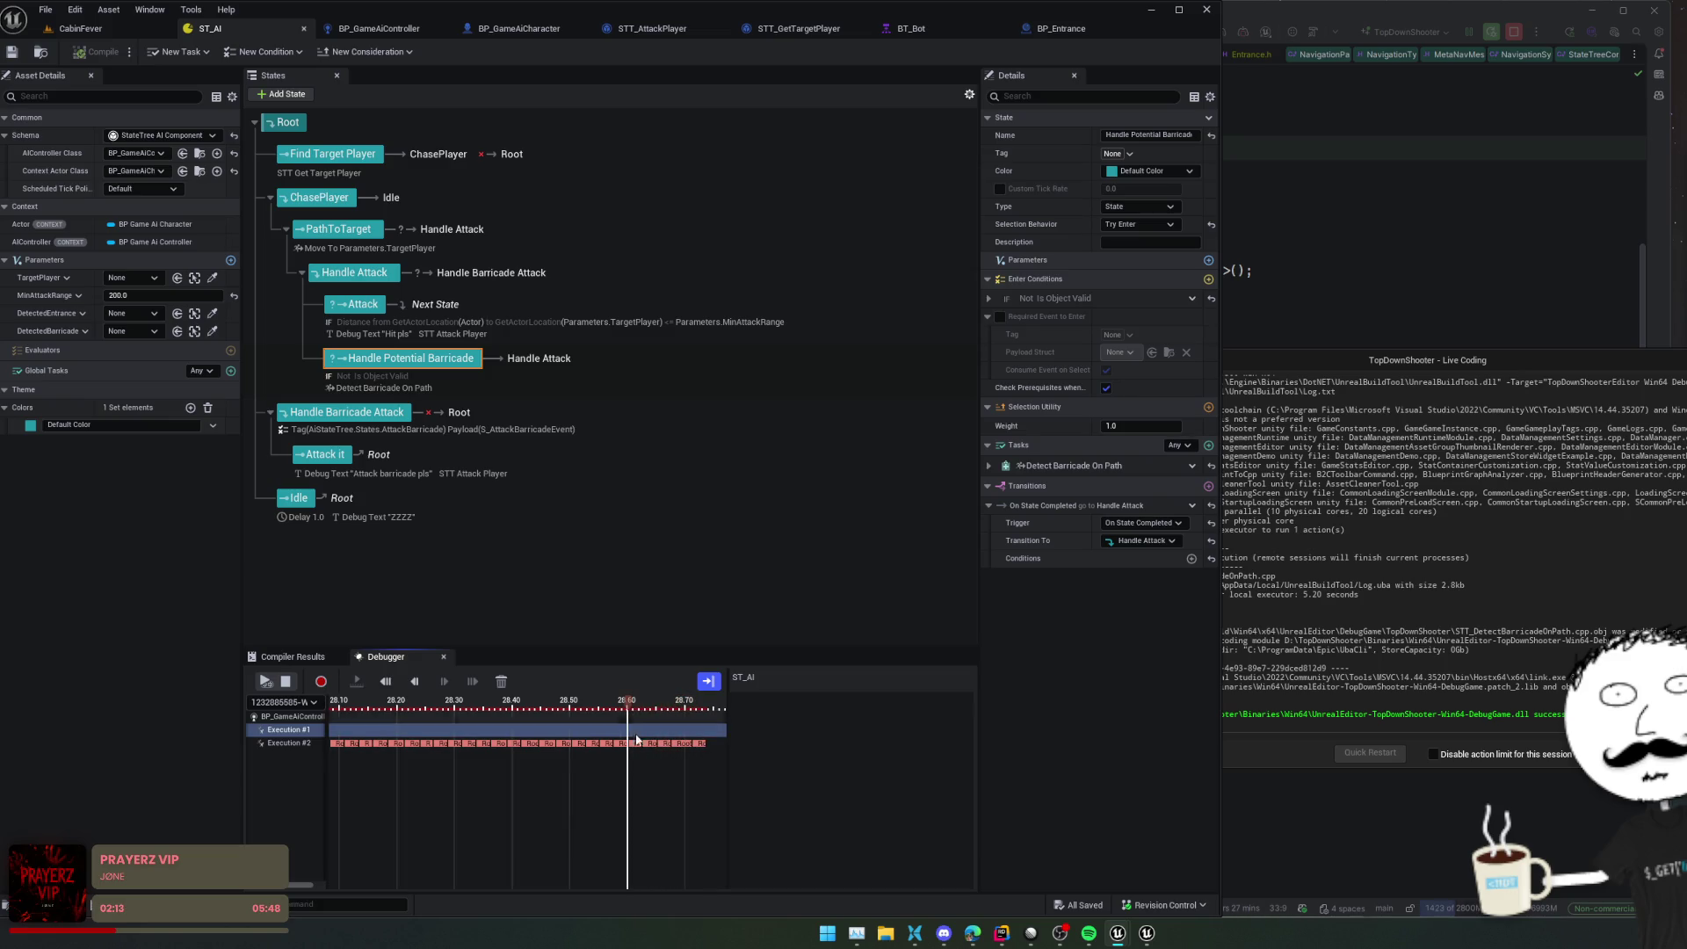
pyautogui.click(624, 745)
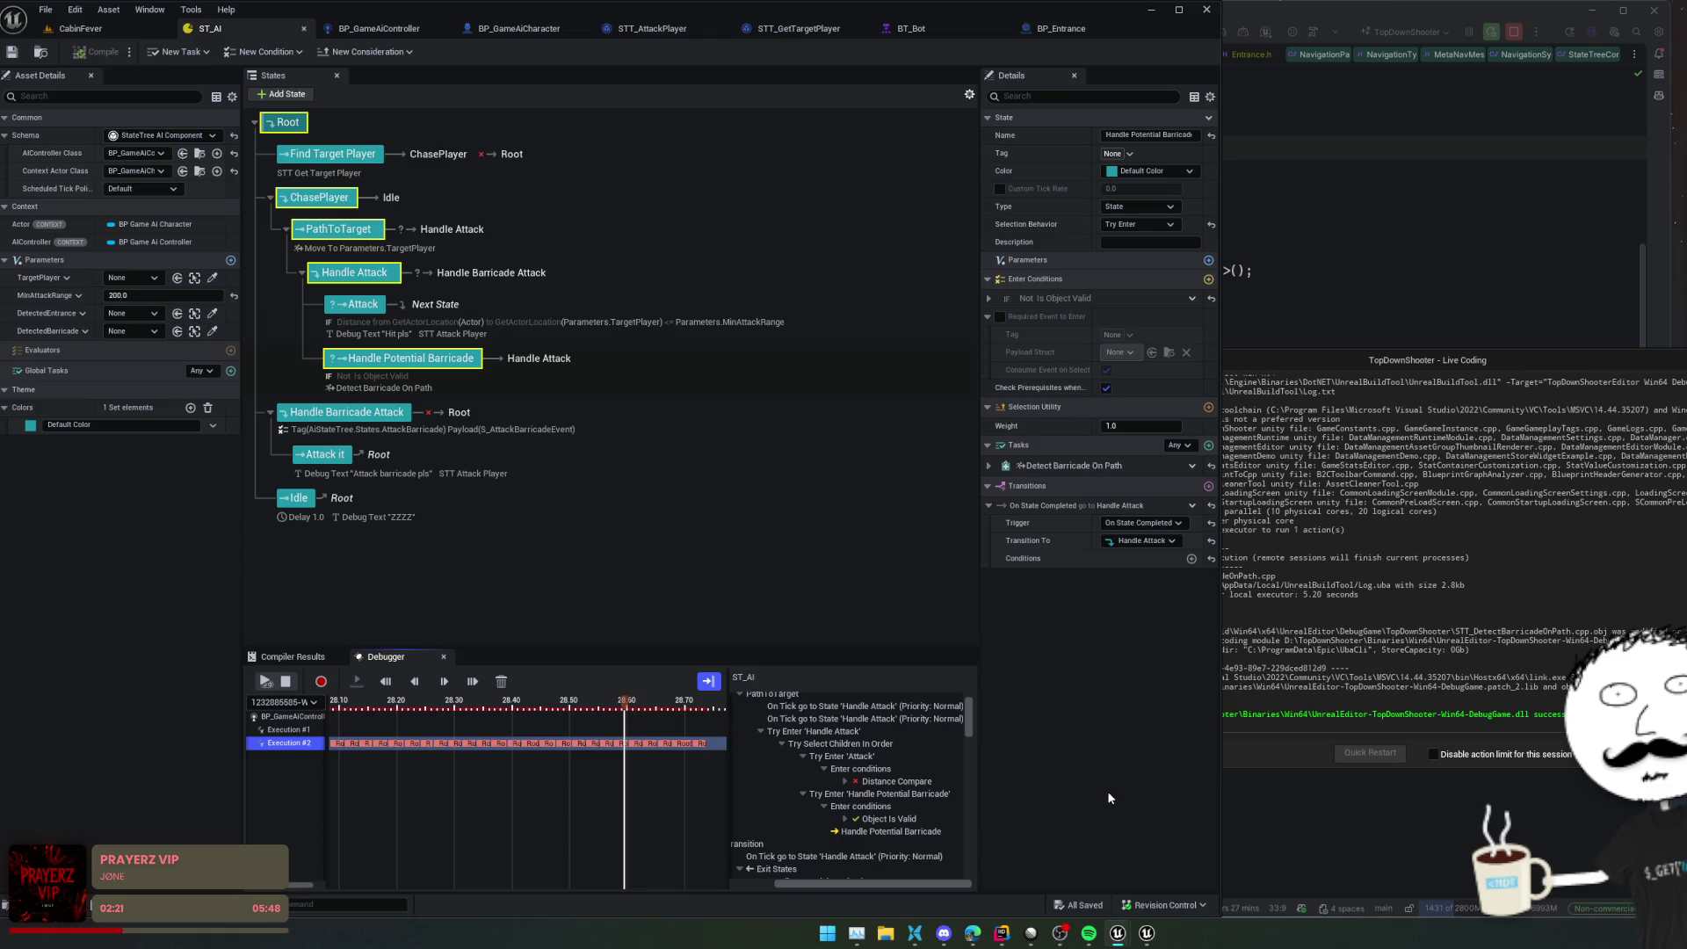
pyautogui.scroll(-3, 954, 833)
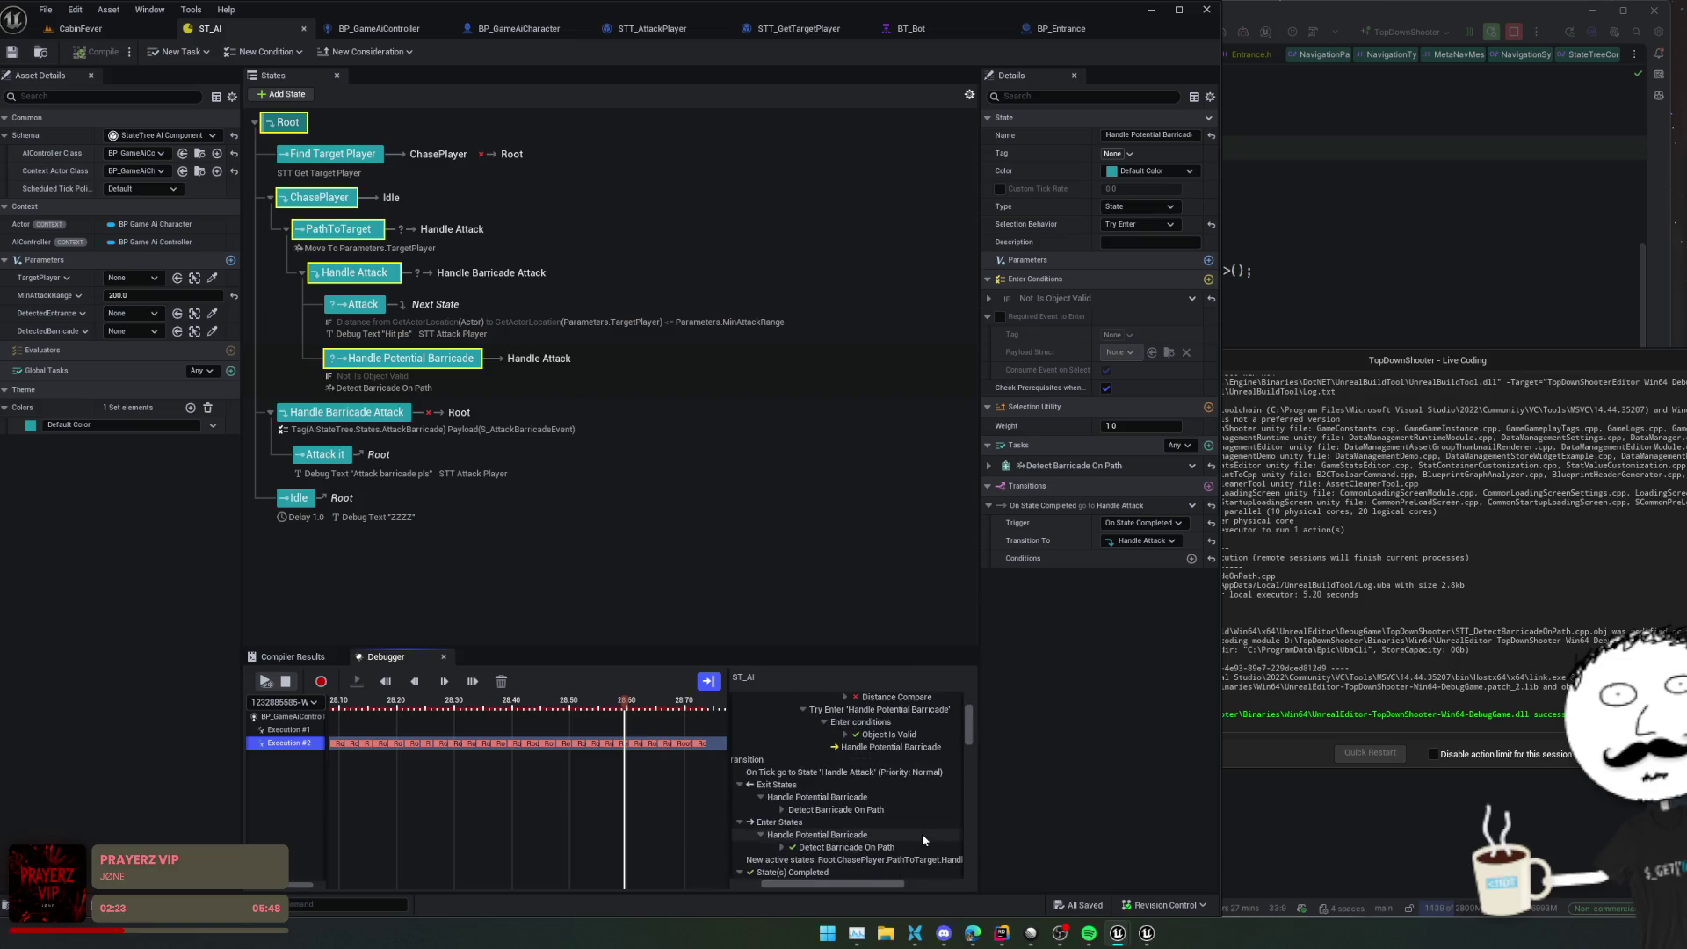
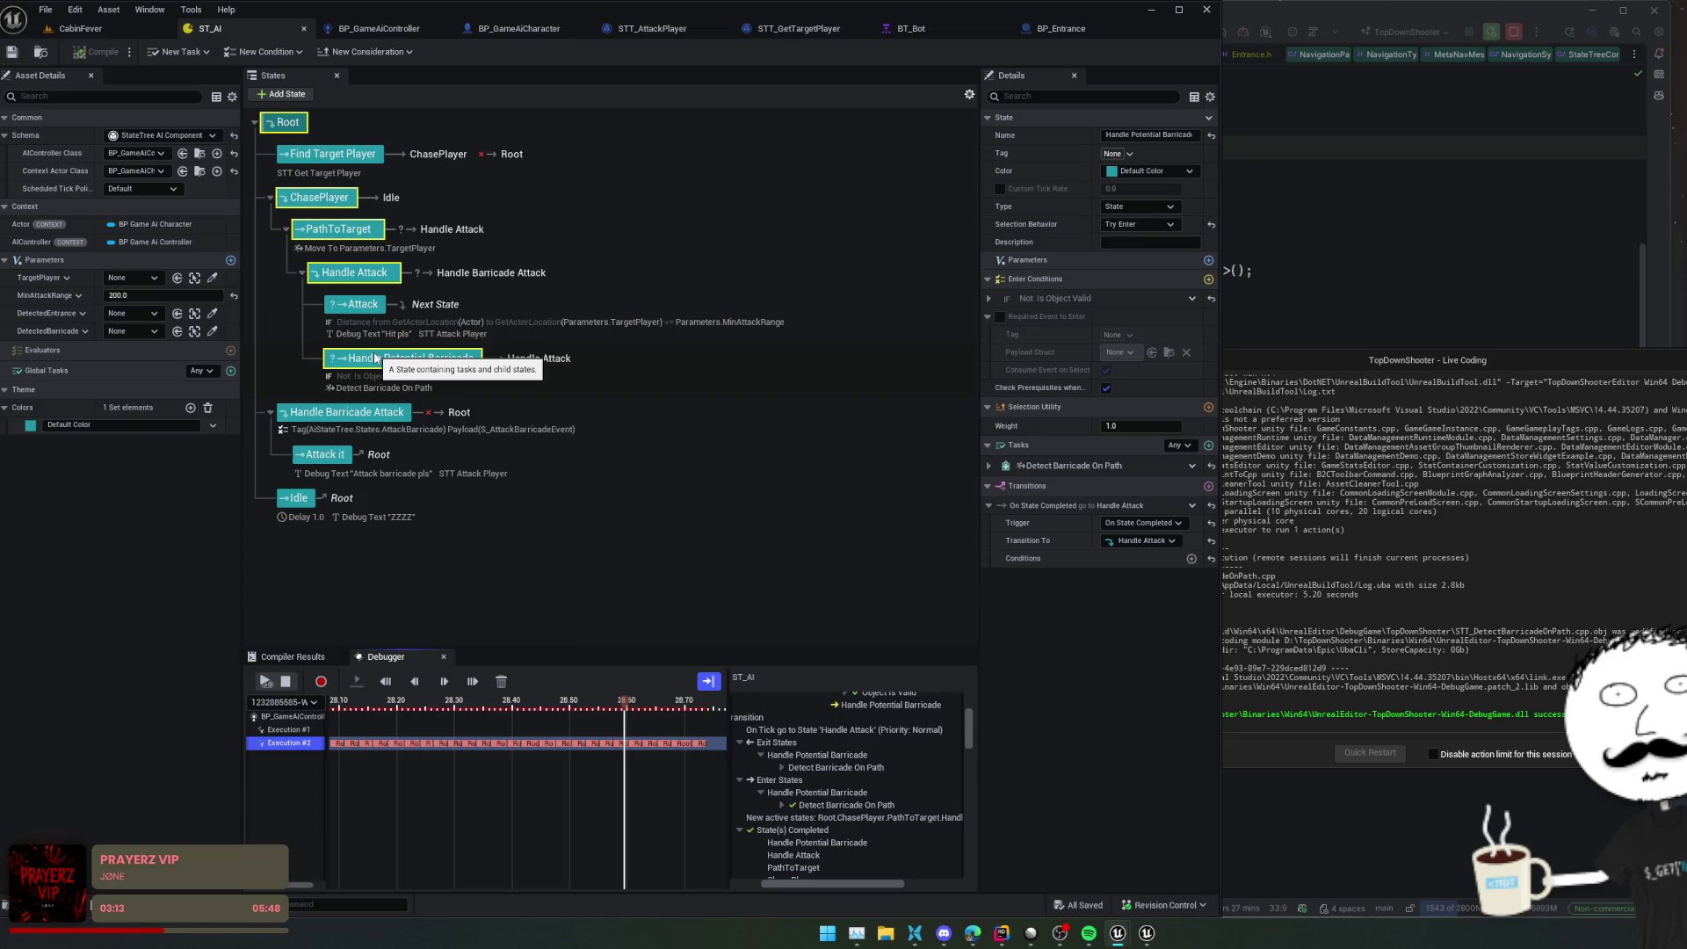
# Review the Attack and PathToTarget states, then disable the Handle Potential Barricade state
pyautogui.click(357, 304)
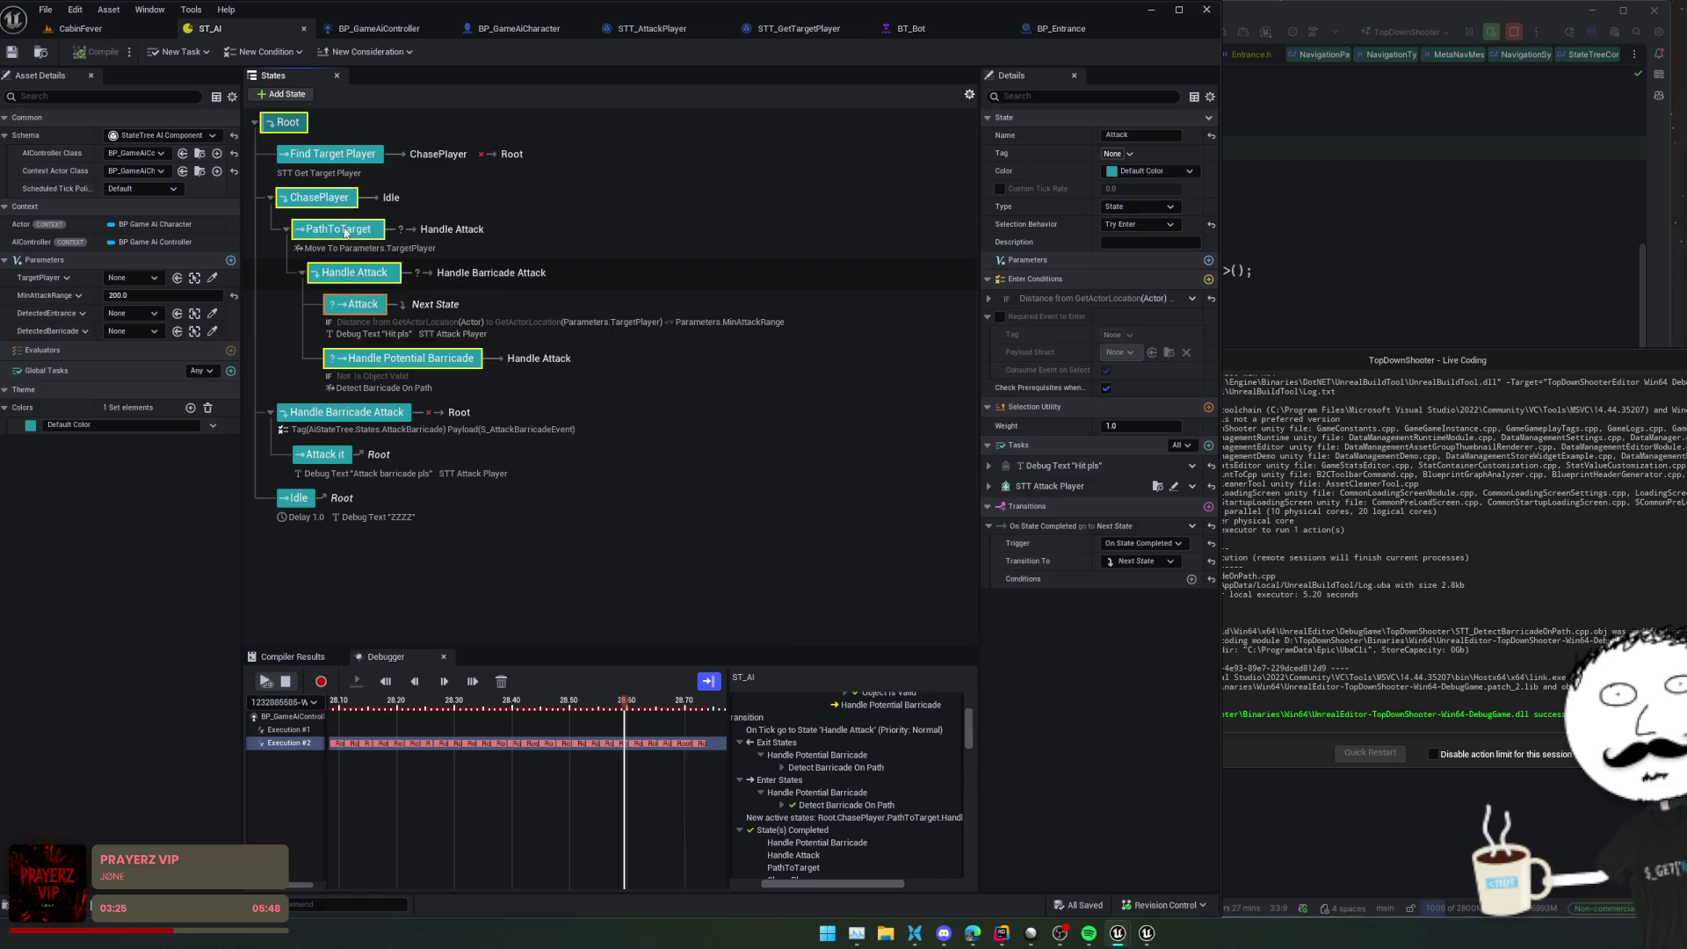
pyautogui.click(344, 230)
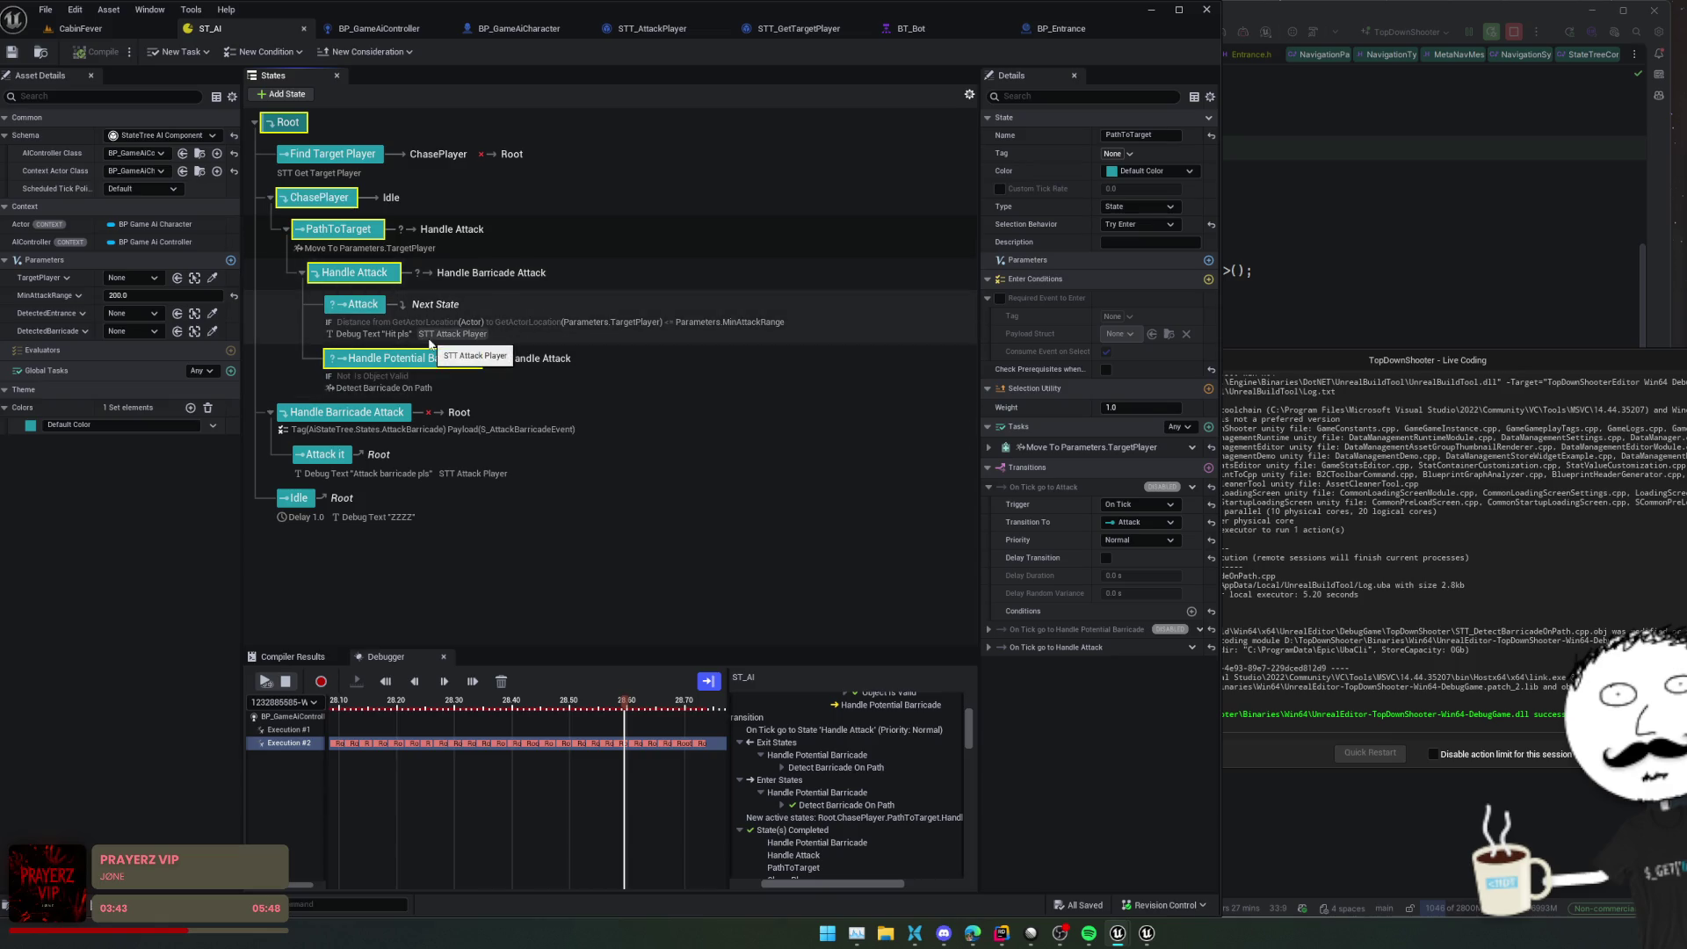
pyautogui.rightClick(373, 365)
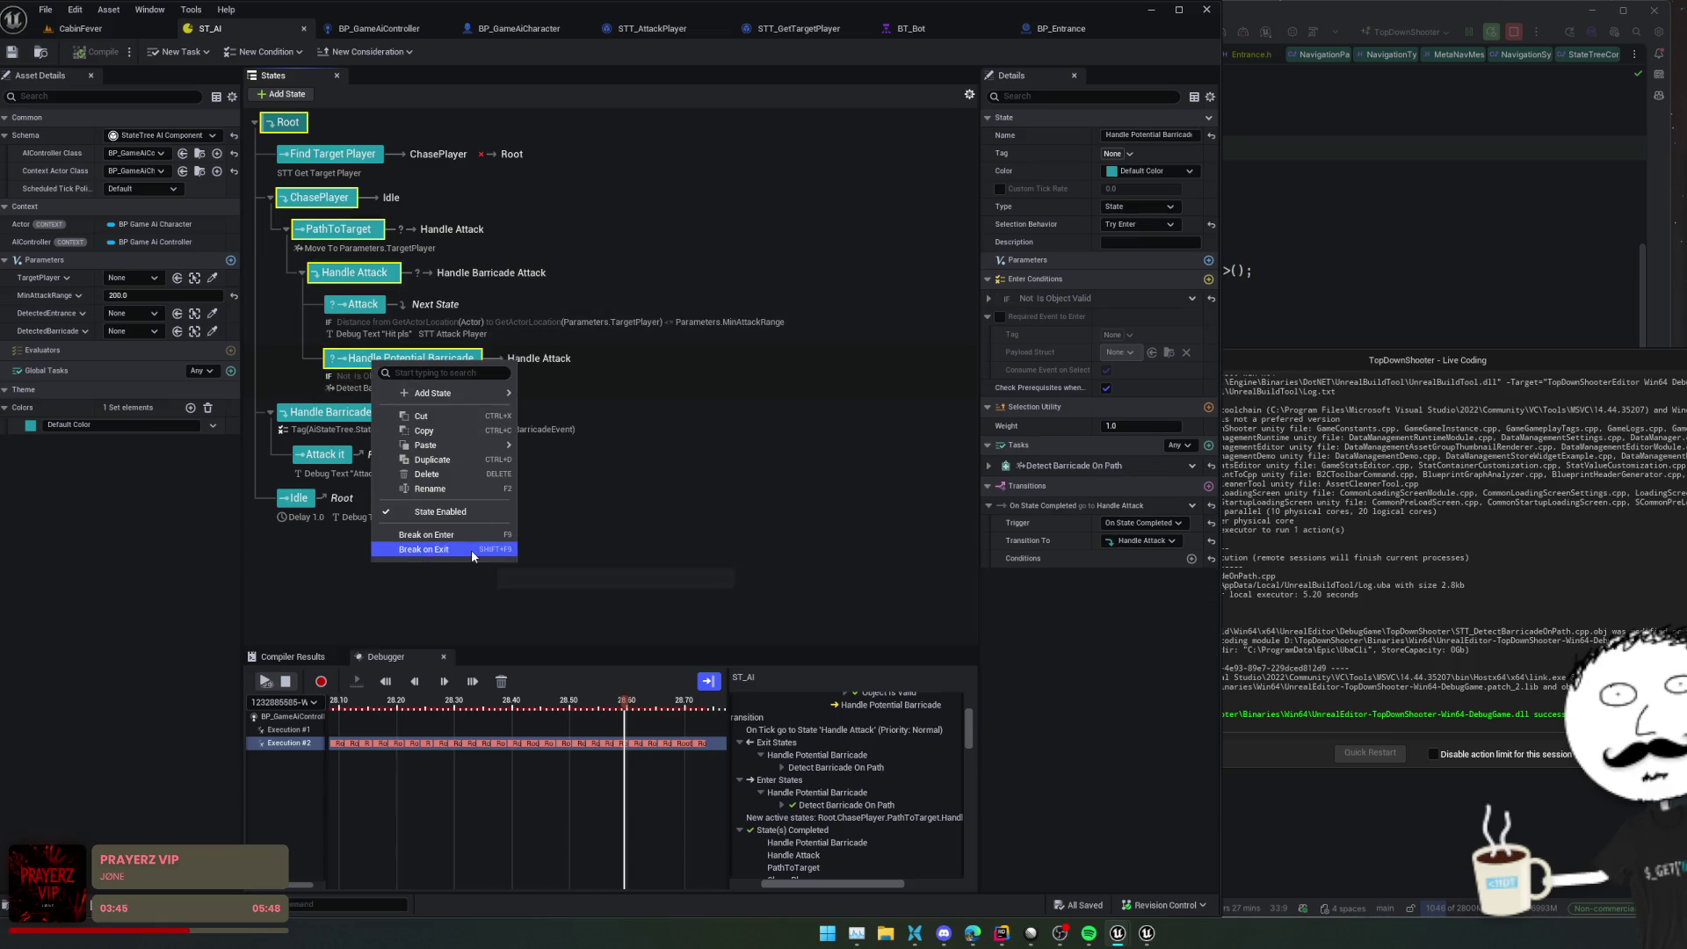
pyautogui.click(457, 511)
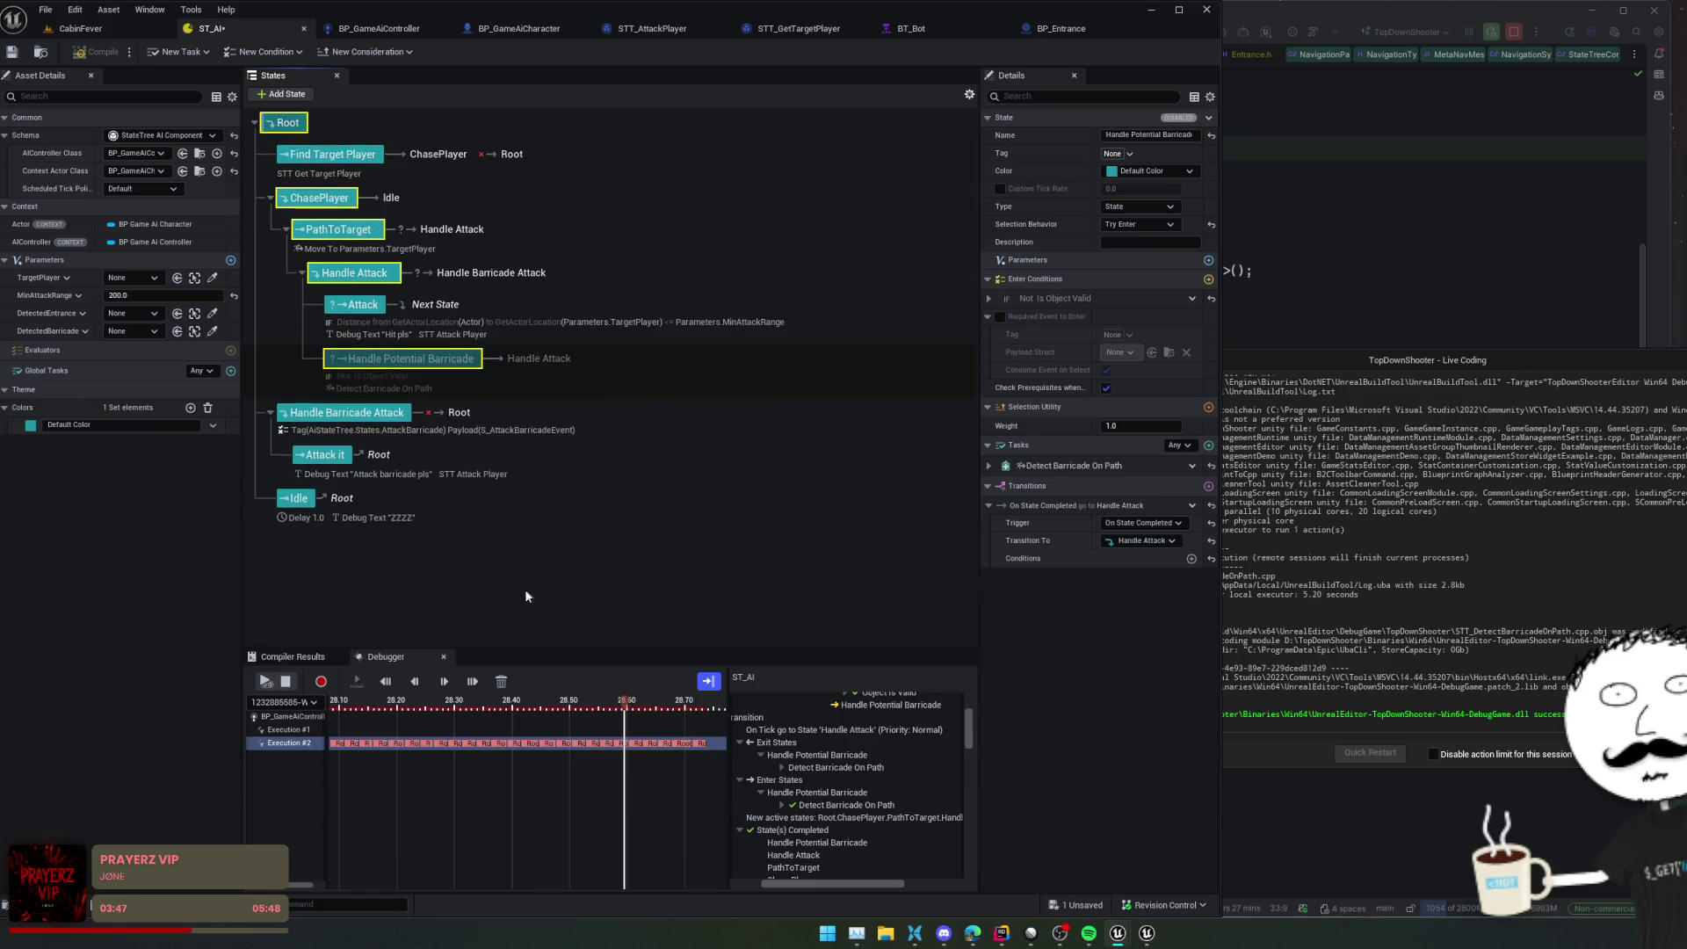
# Set Attack's completion transition to Tree Succeeded and recompile ST_AI until the error clears
pyautogui.click(558, 312)
pyautogui.click(1174, 562)
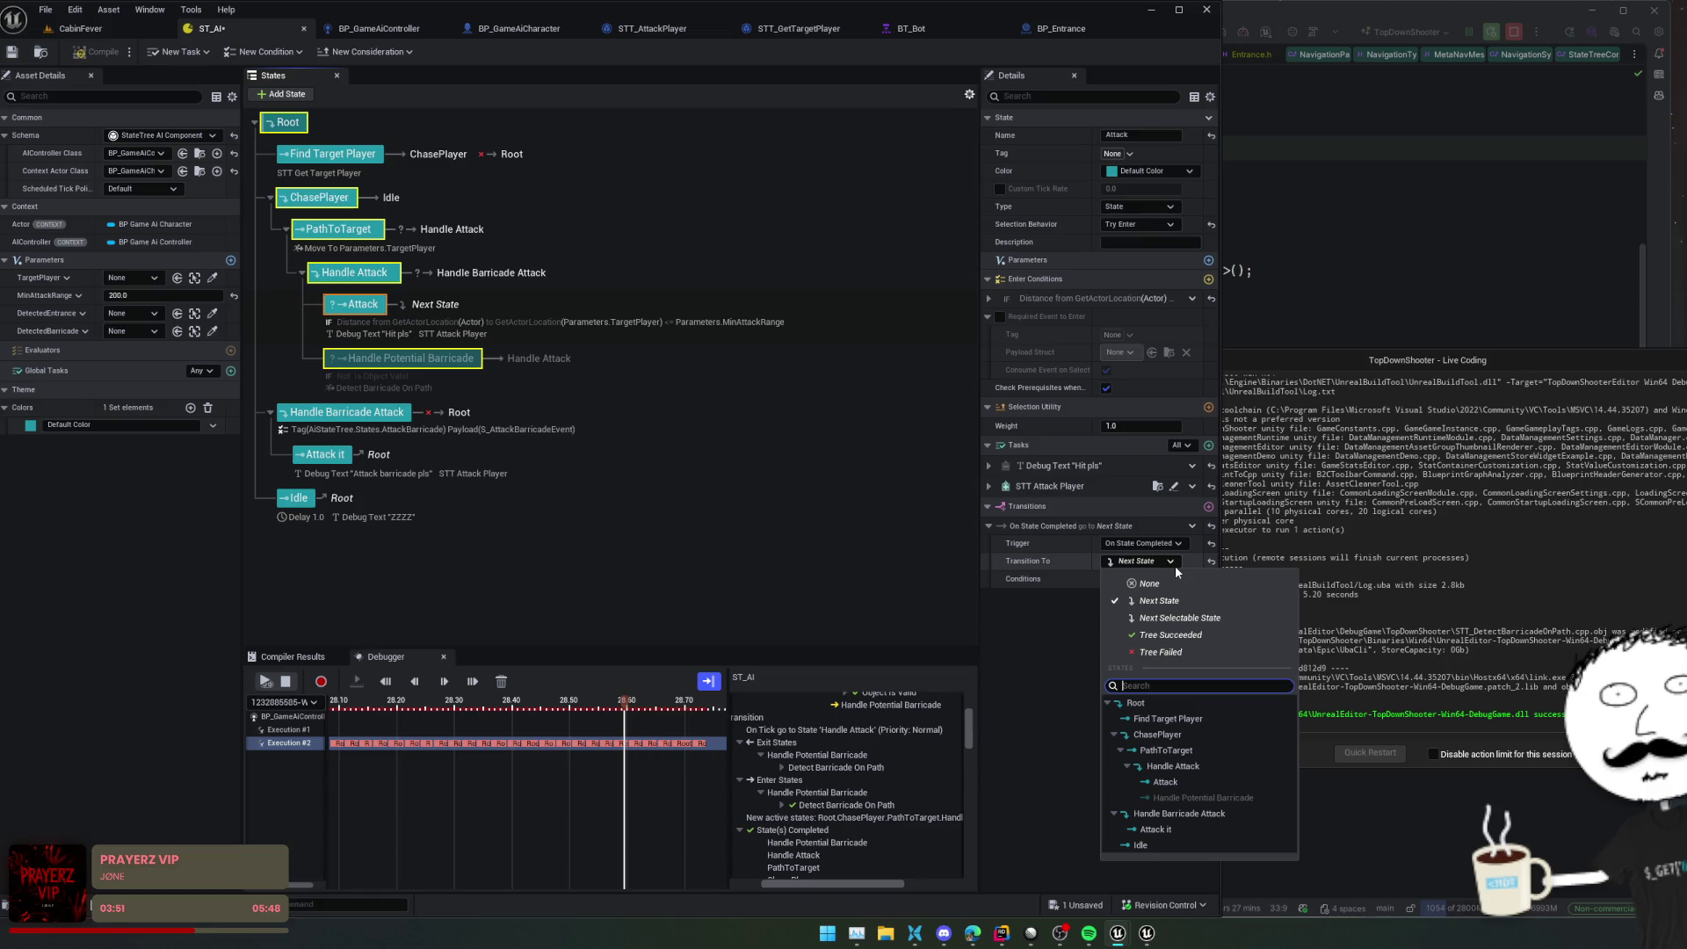
pyautogui.click(1166, 585)
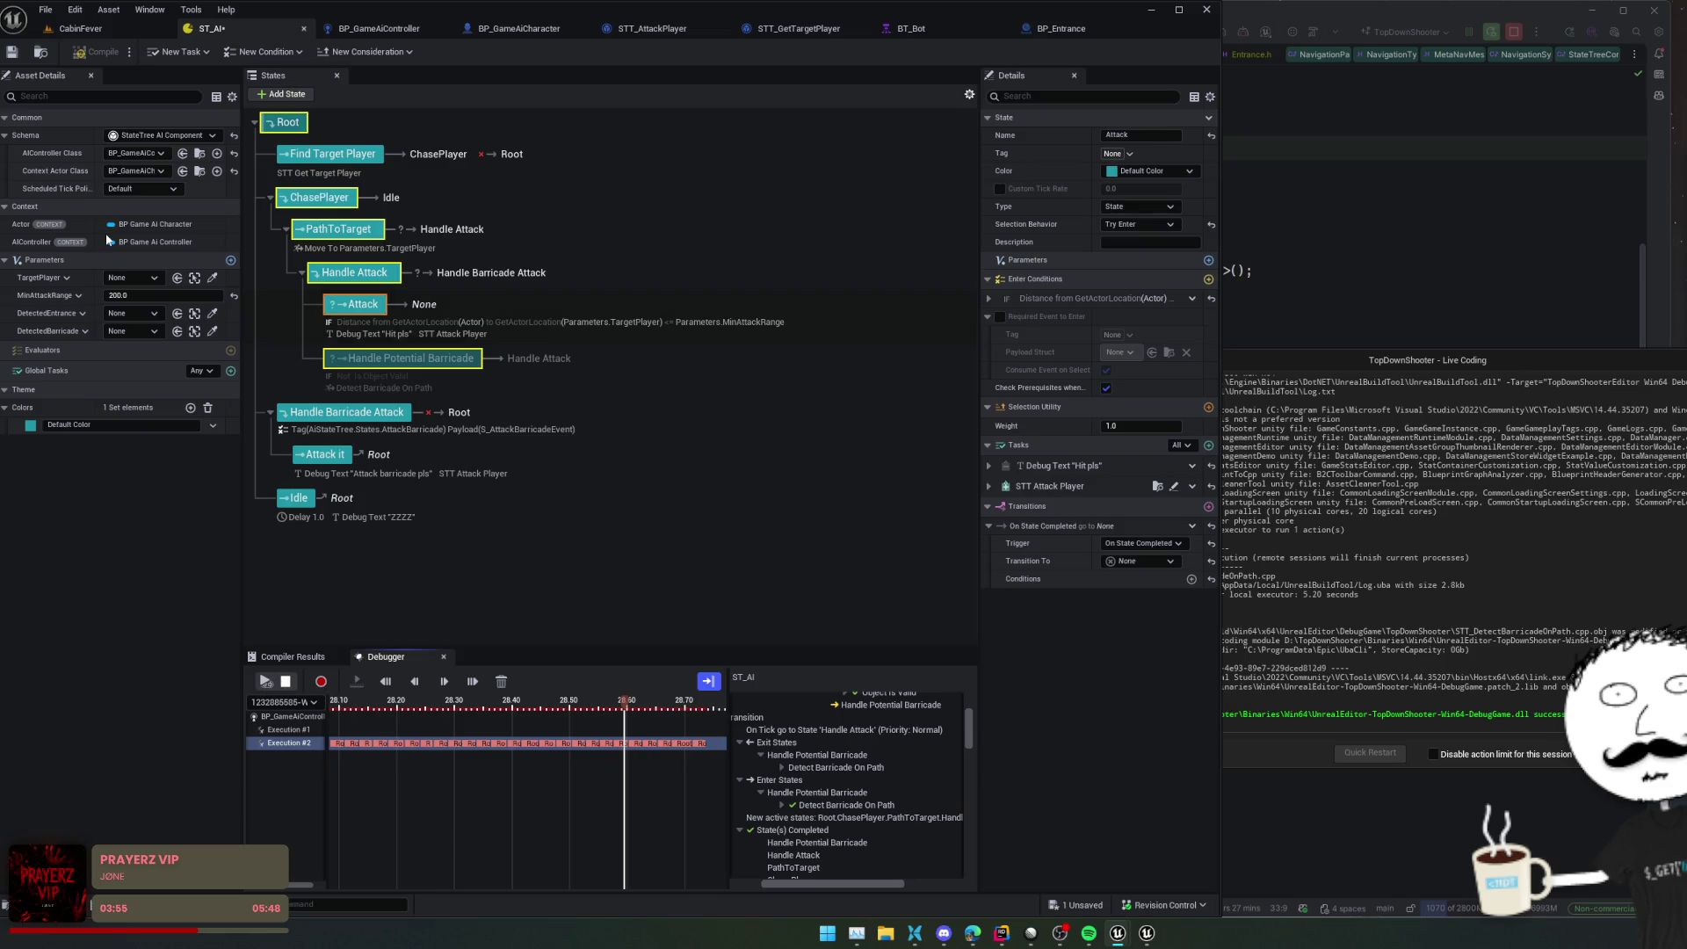
pyautogui.click(92, 50)
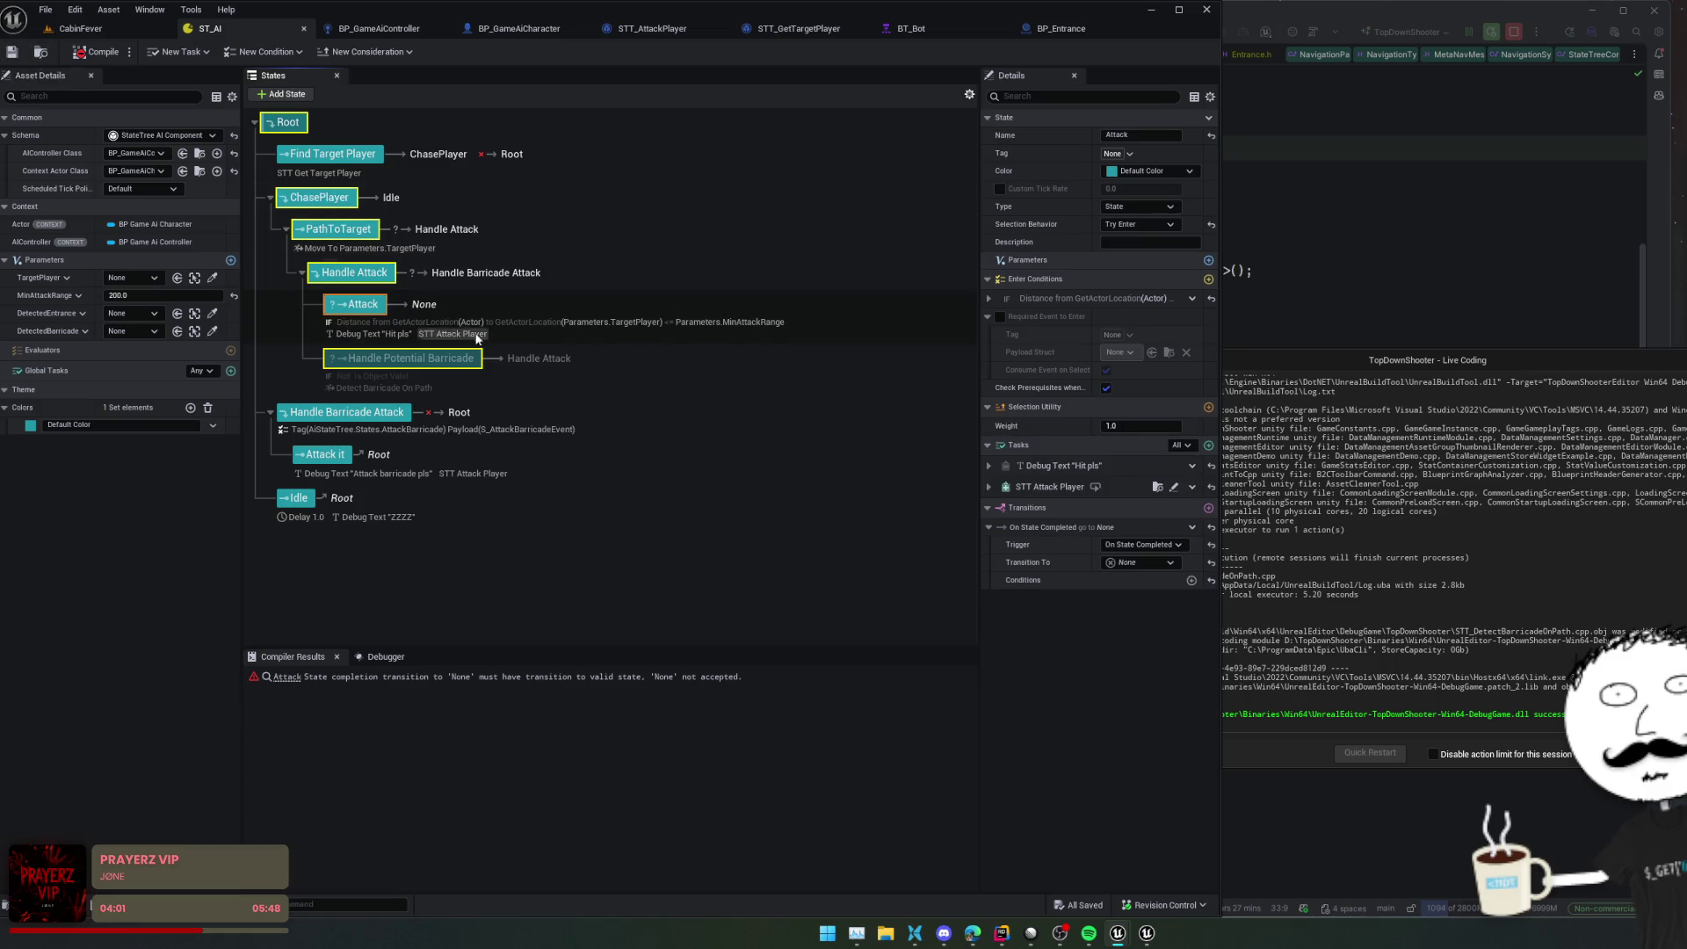
pyautogui.doubleClick(361, 306)
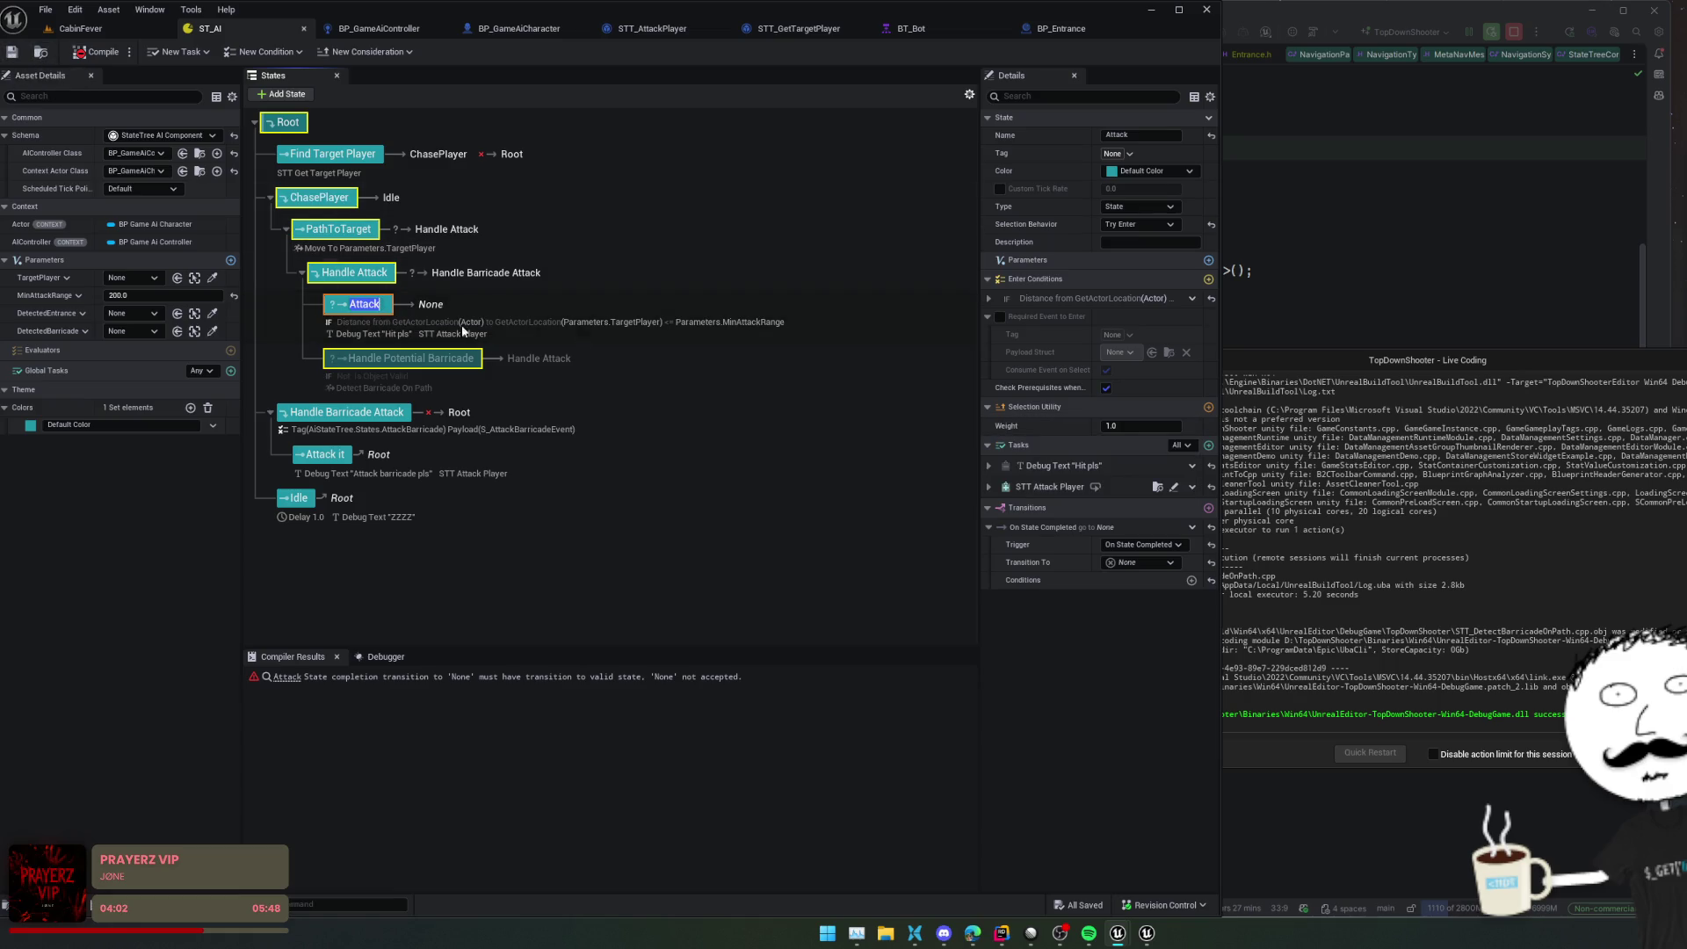
pyautogui.click(1169, 563)
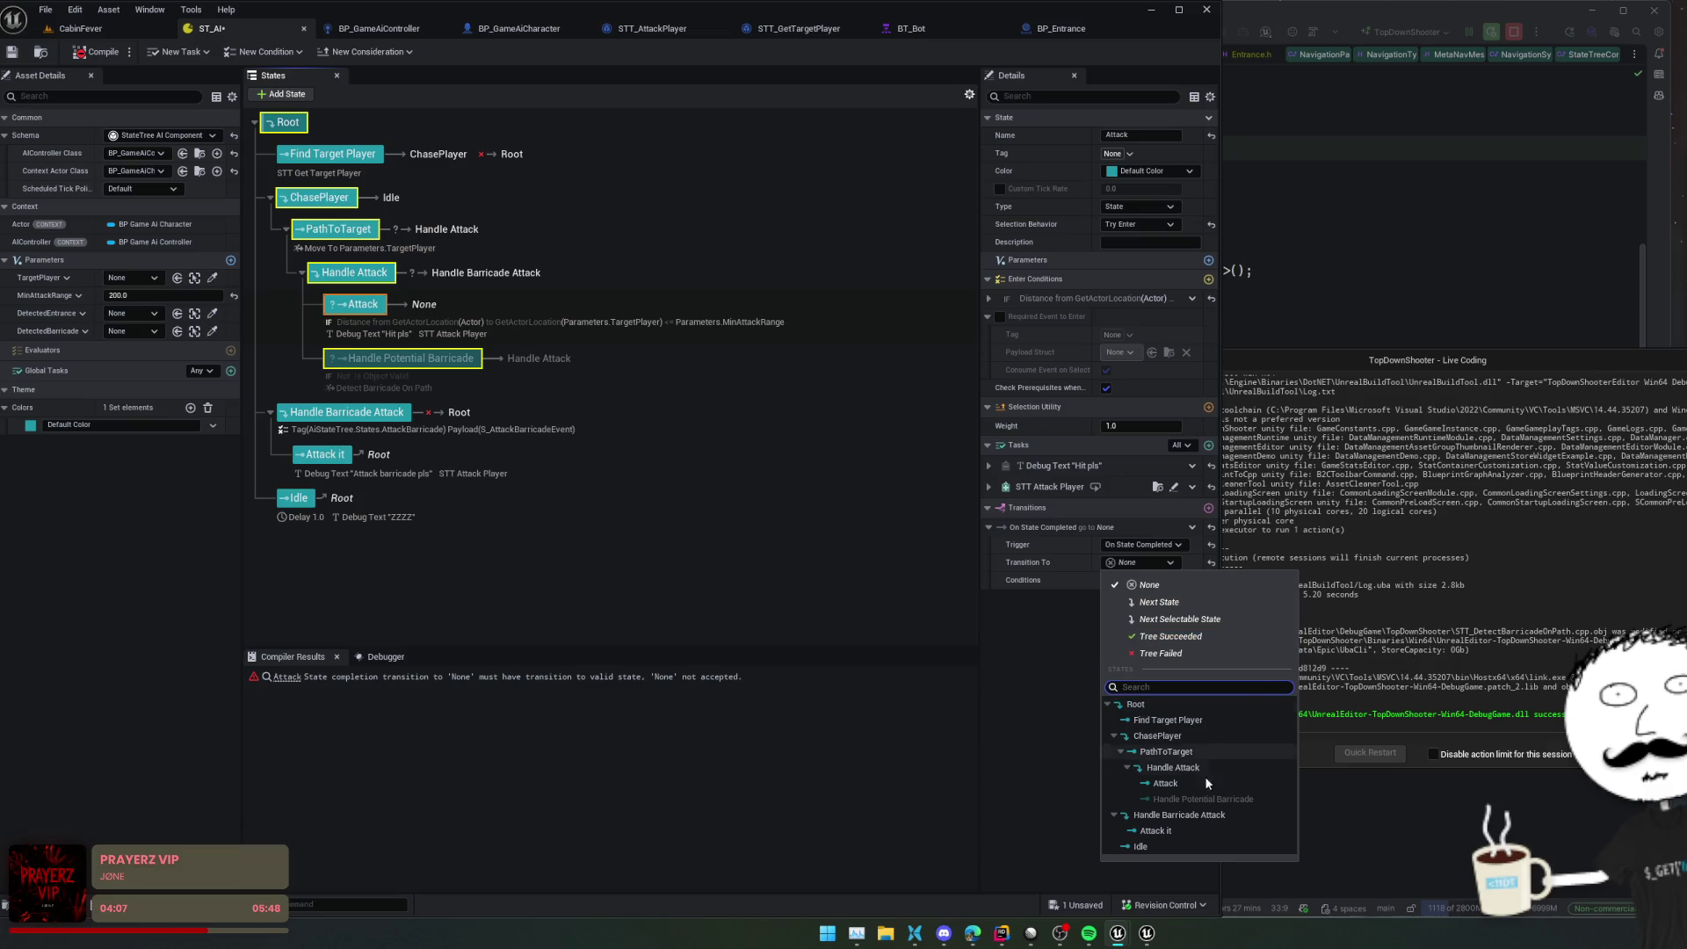
pyautogui.click(1173, 636)
pyautogui.click(102, 52)
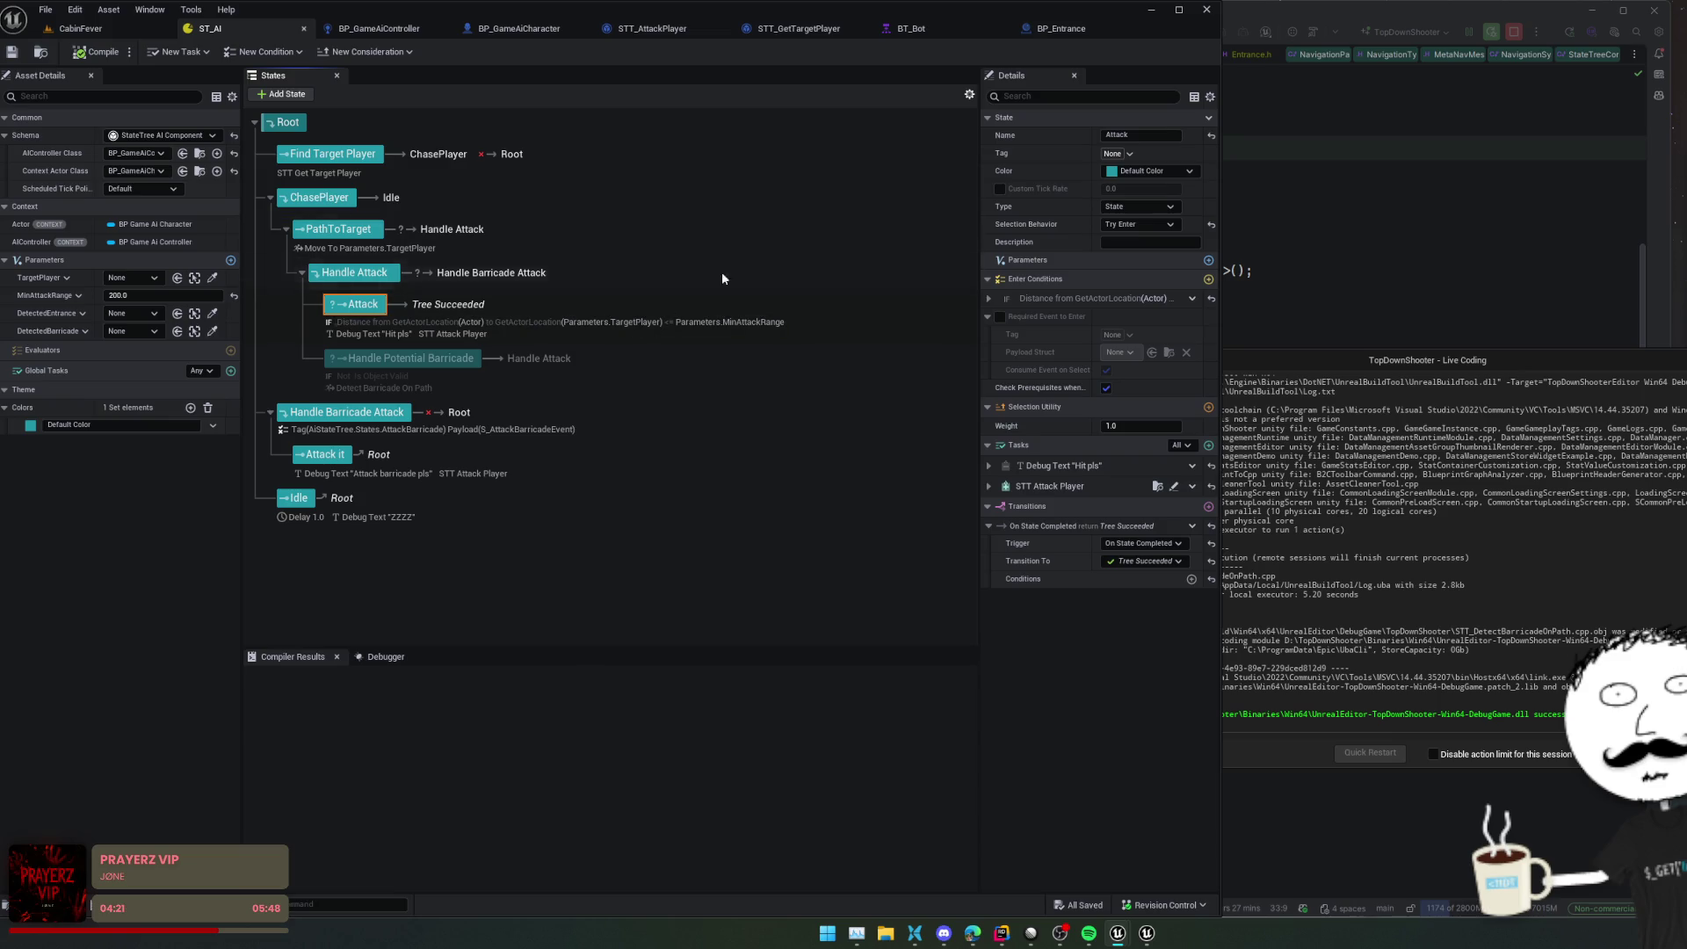
# Review PathToTarget's On Tick transitions to Attack and Handle Attack, then return to CabinFever
pyautogui.click(347, 230)
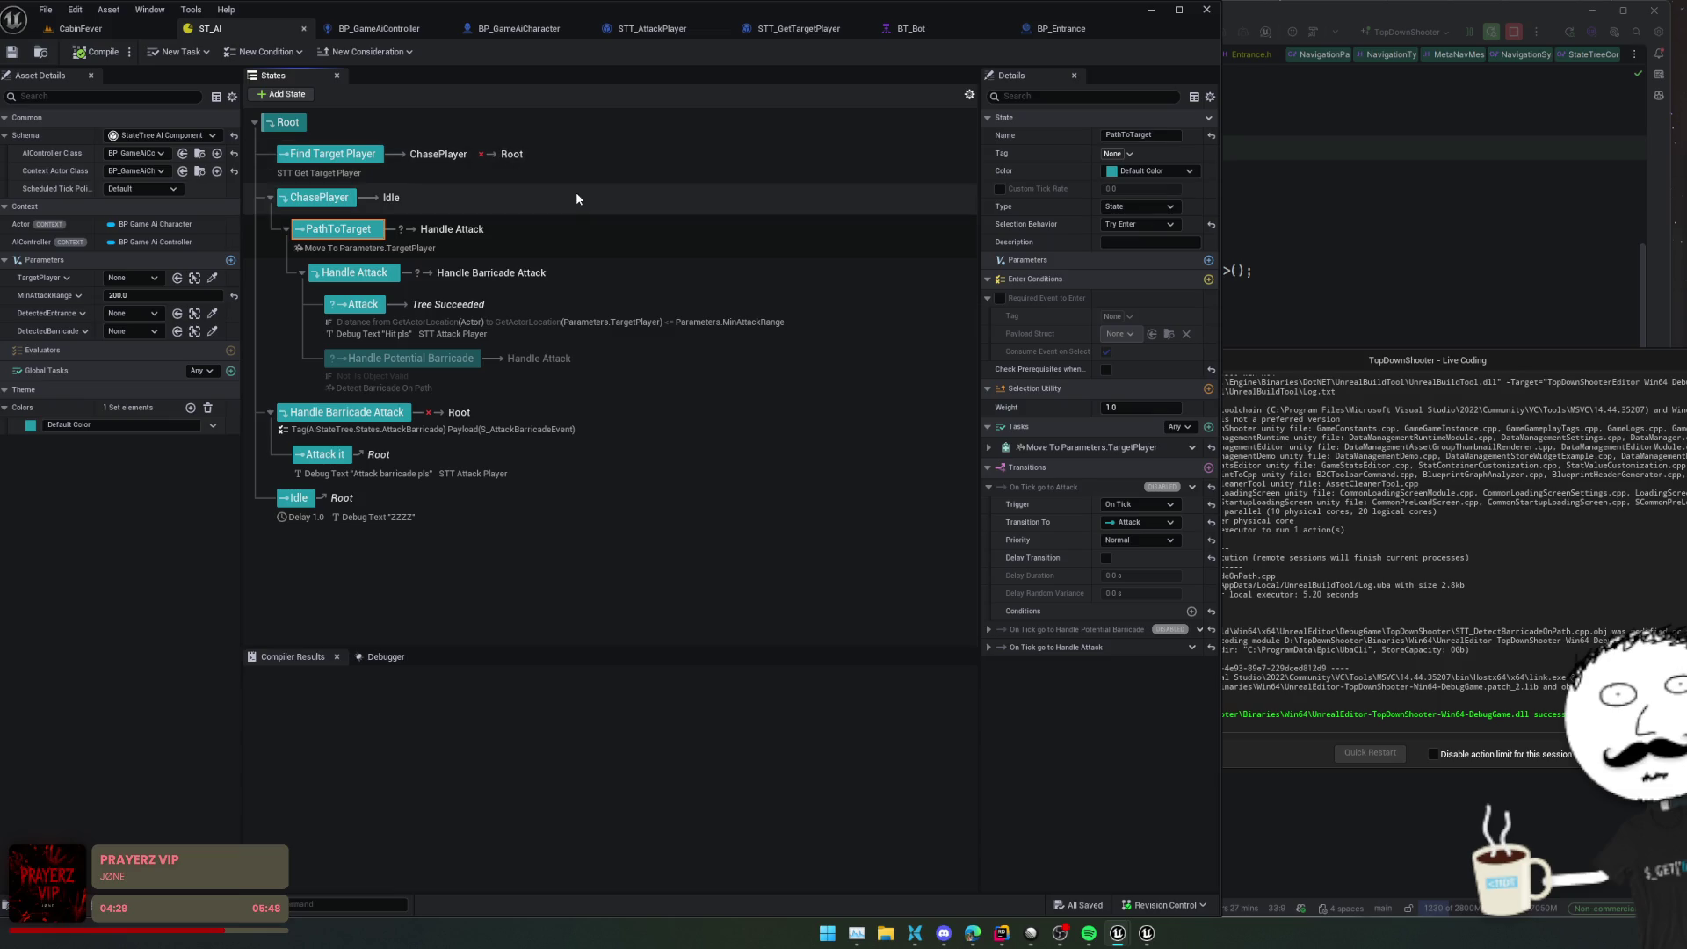
pyautogui.click(988, 487)
pyautogui.click(988, 522)
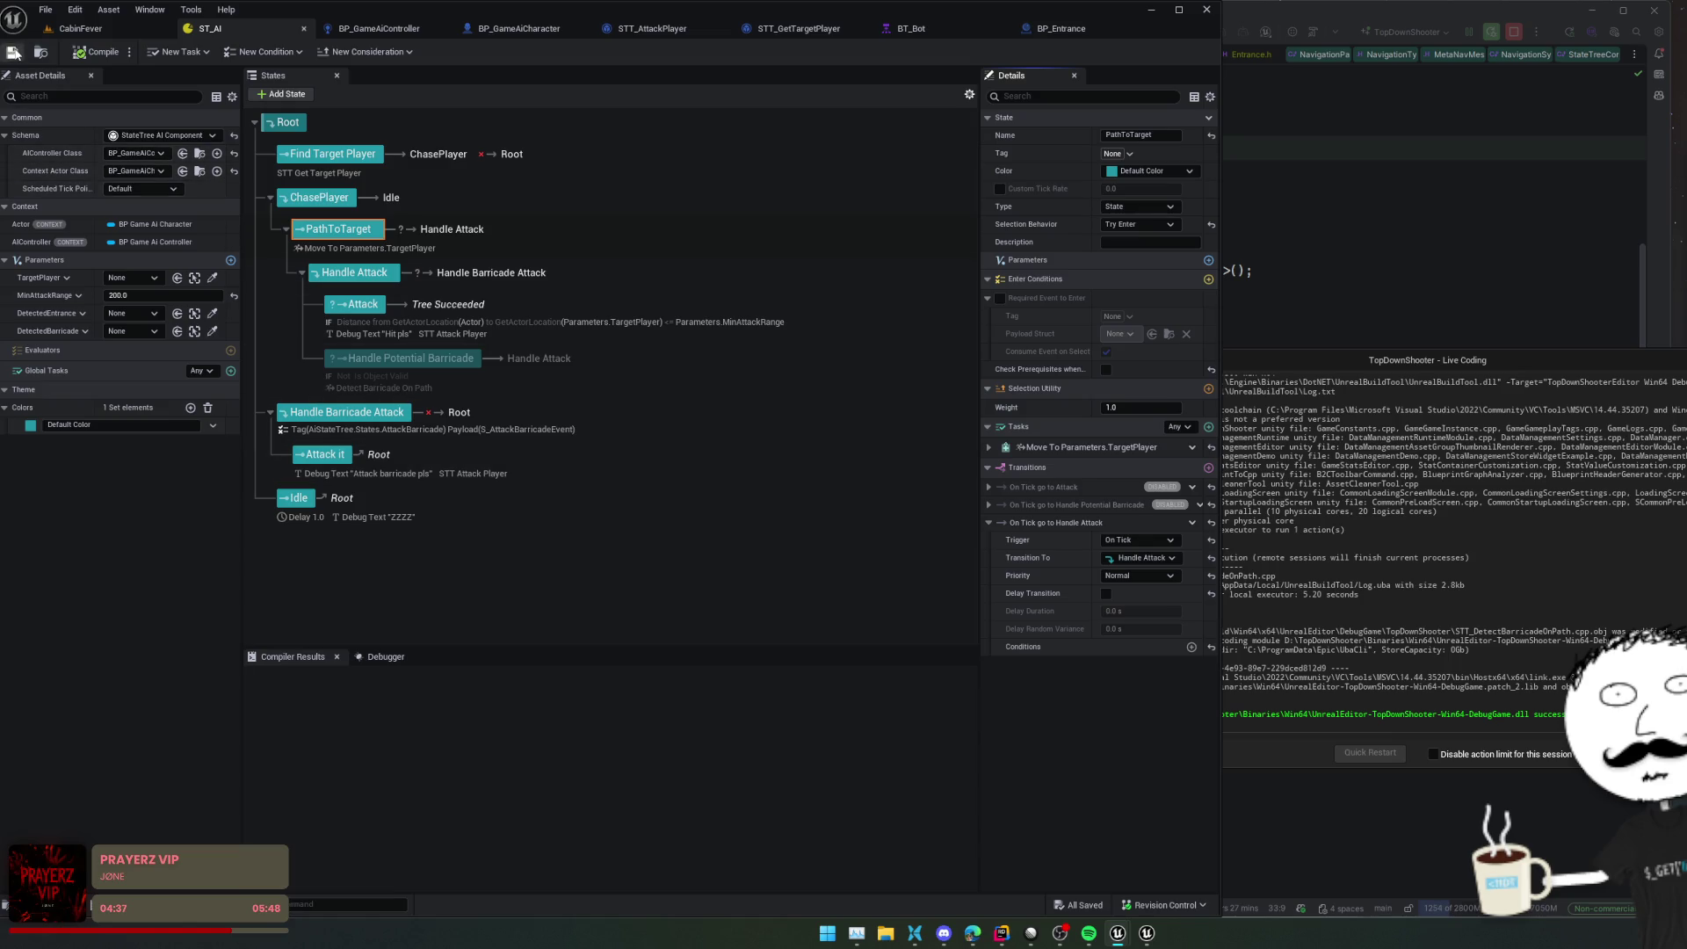
pyautogui.click(80, 28)
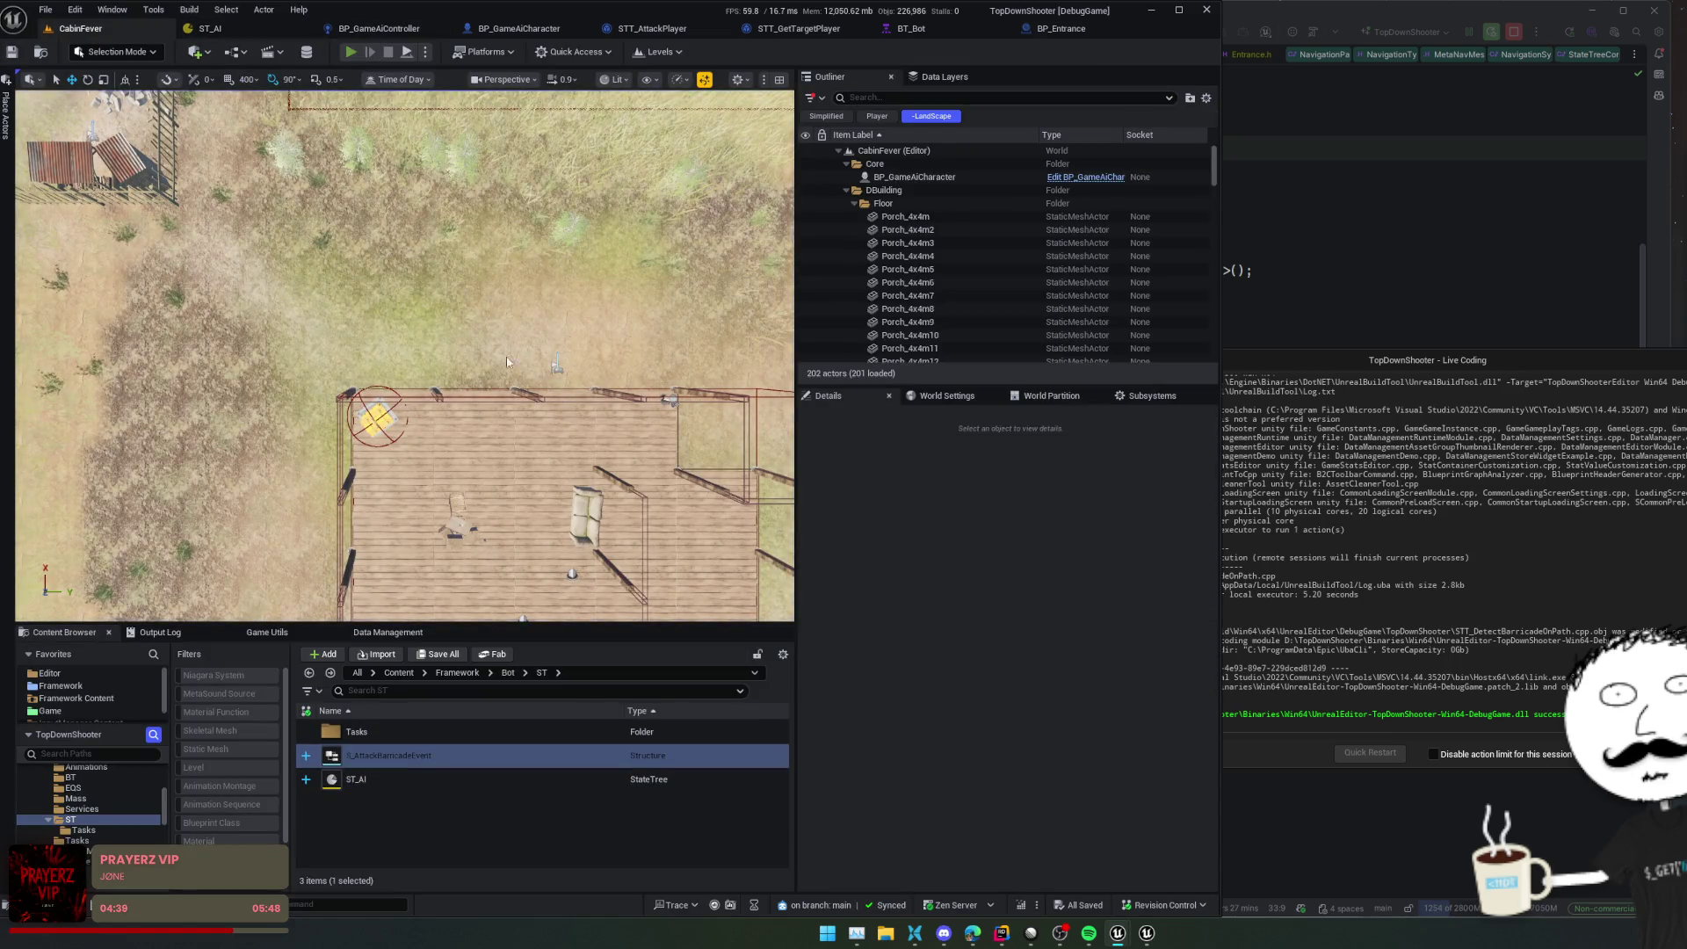
# Play-test CabinFever, moving the character left, then return to the ST_AI state tree
pyautogui.hotkey('alt', 'p')
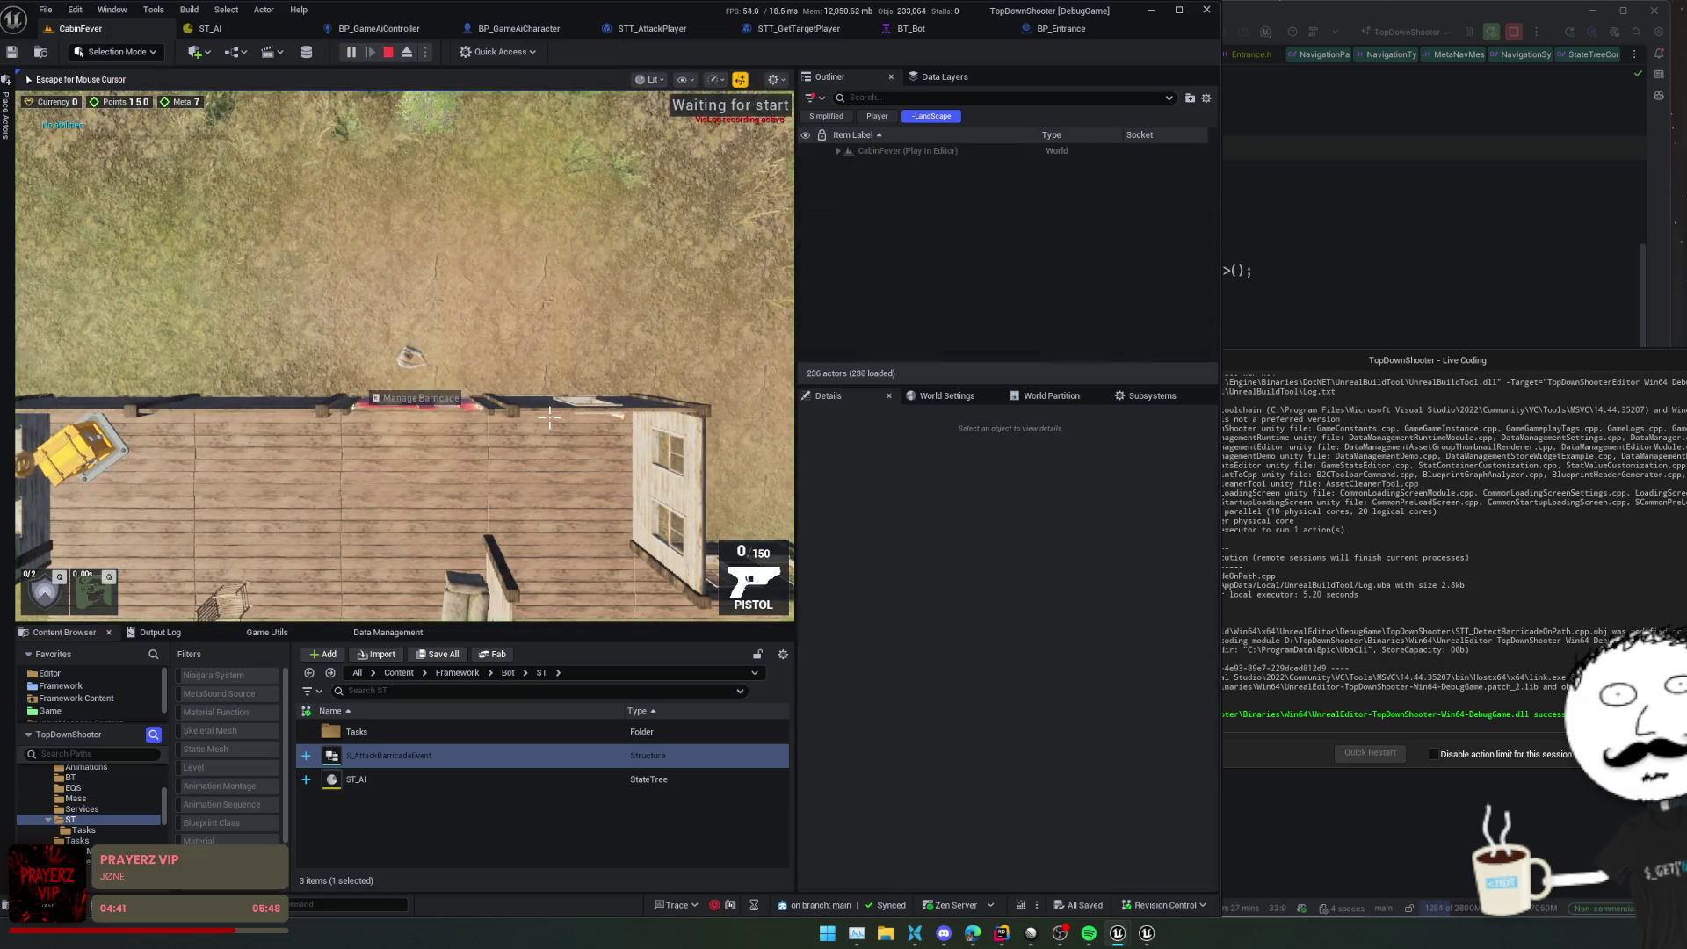
pyautogui.press('a')
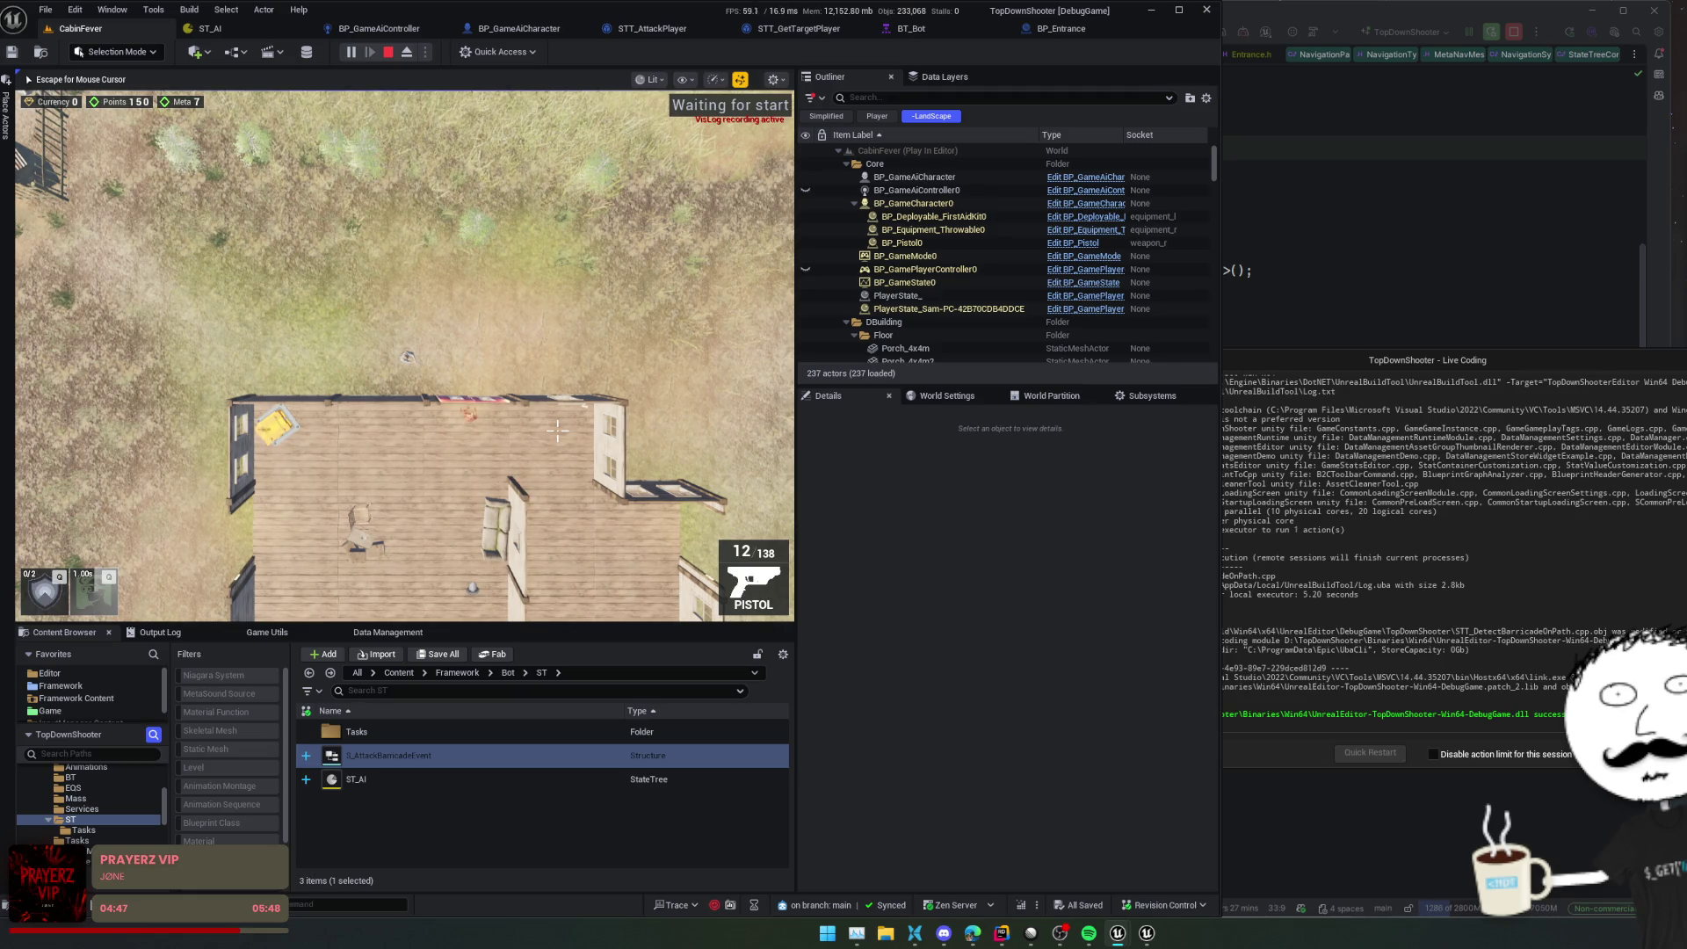
pyautogui.press('Escape')
pyautogui.click(254, 27)
# In the ST_AI debugger, trace Execution #2 entering PathToTarget, then Handle Attack
pyautogui.click(386, 656)
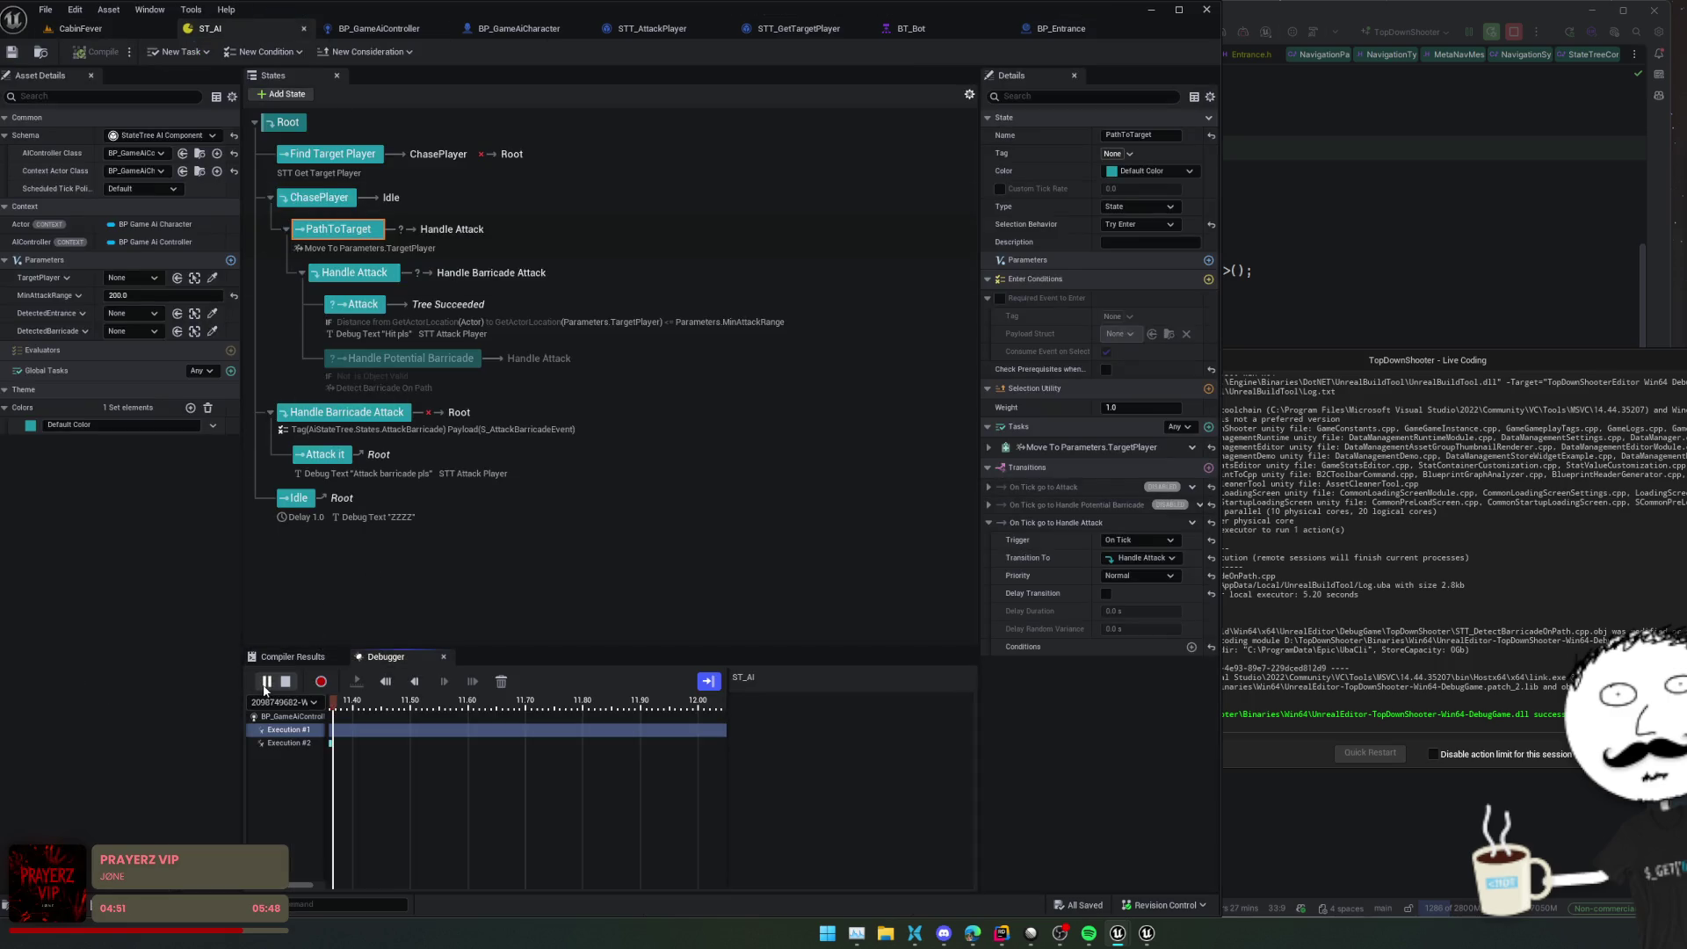
pyautogui.click(288, 743)
pyautogui.moveTo(410, 713)
pyautogui.mouseDown()
pyautogui.moveTo(625, 726)
pyautogui.moveTo(581, 694)
pyautogui.mouseUp()
pyautogui.scroll(5, 615, 746)
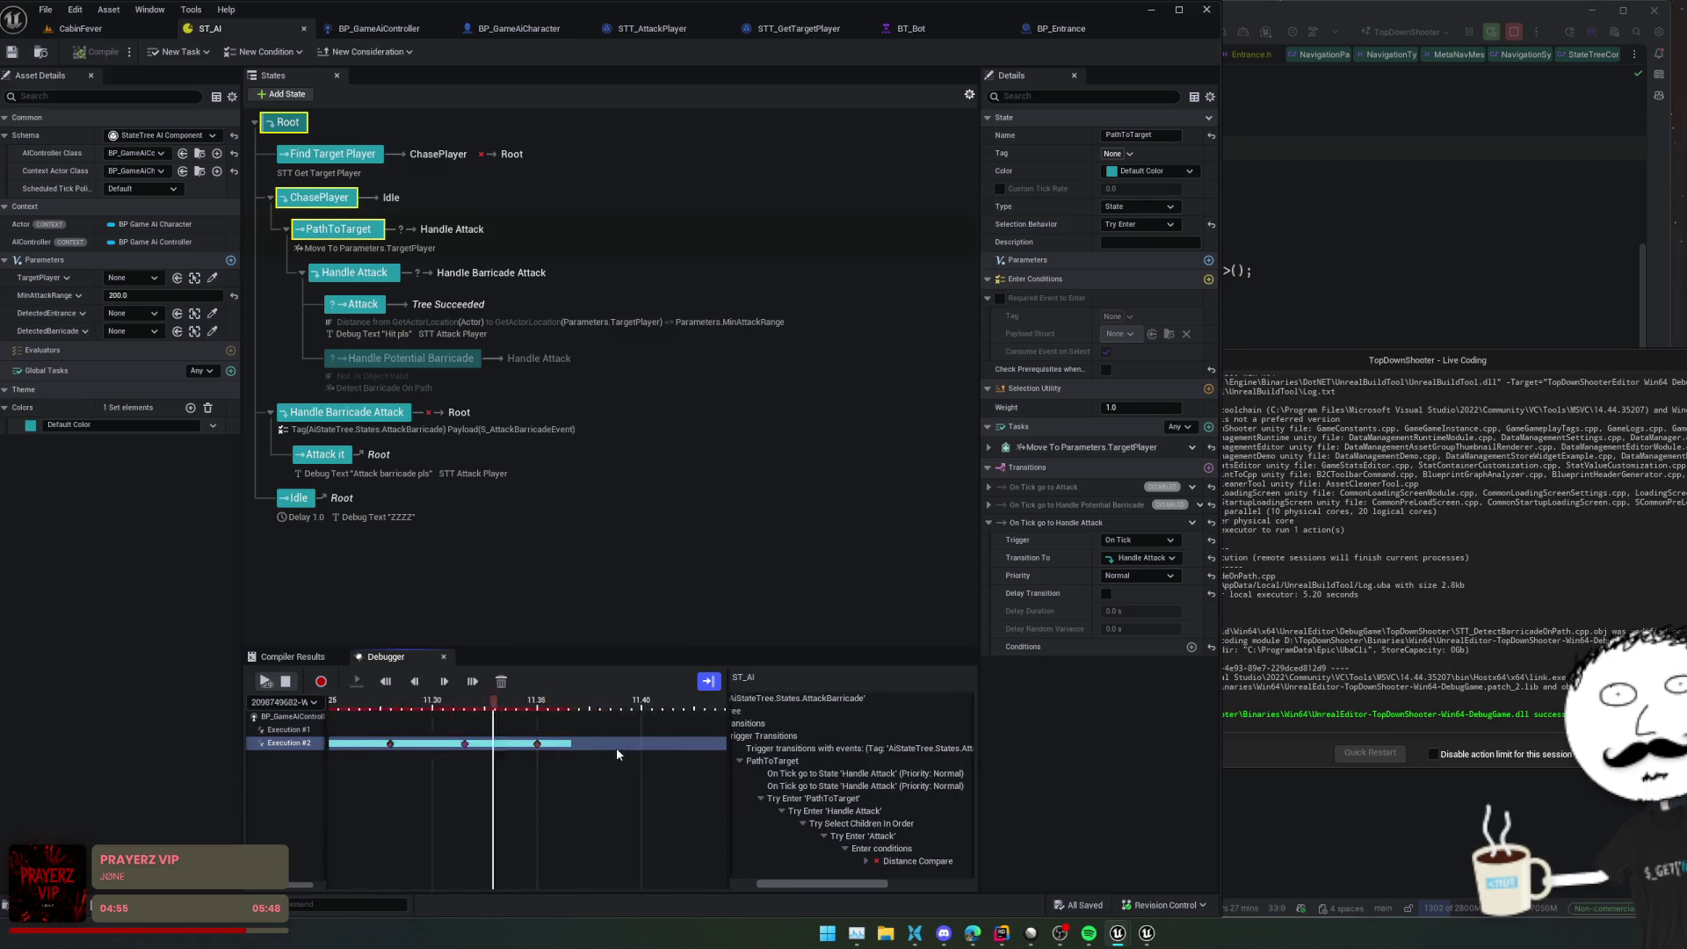
pyautogui.scroll(-10, 610, 750)
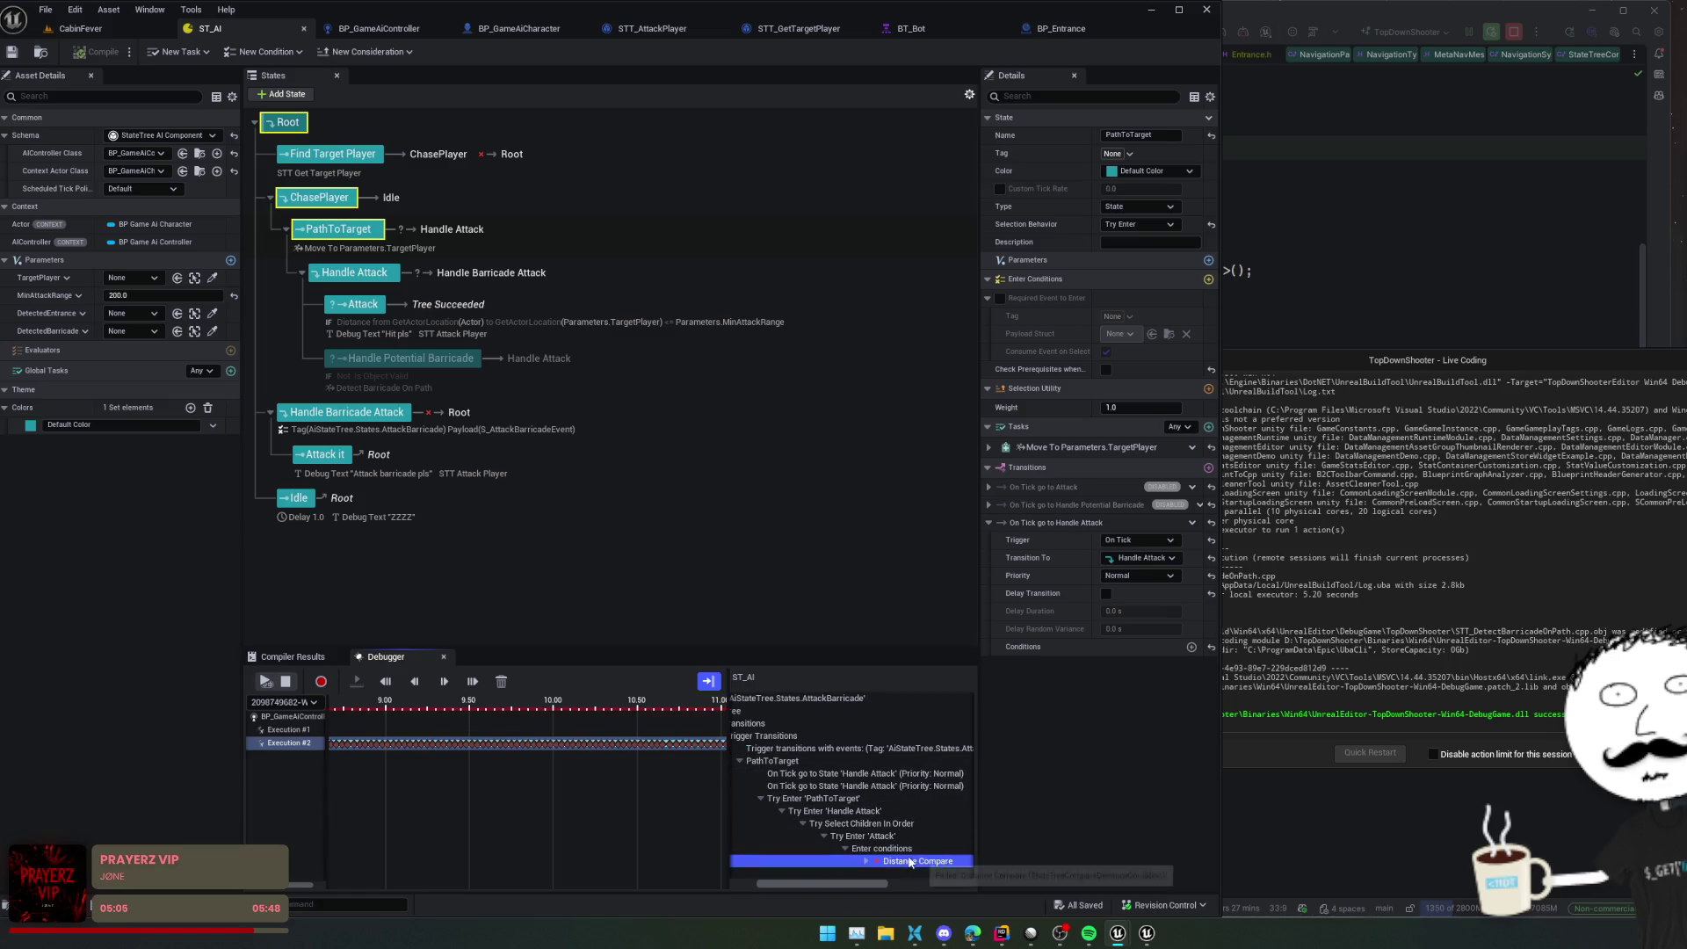
pyautogui.click(866, 798)
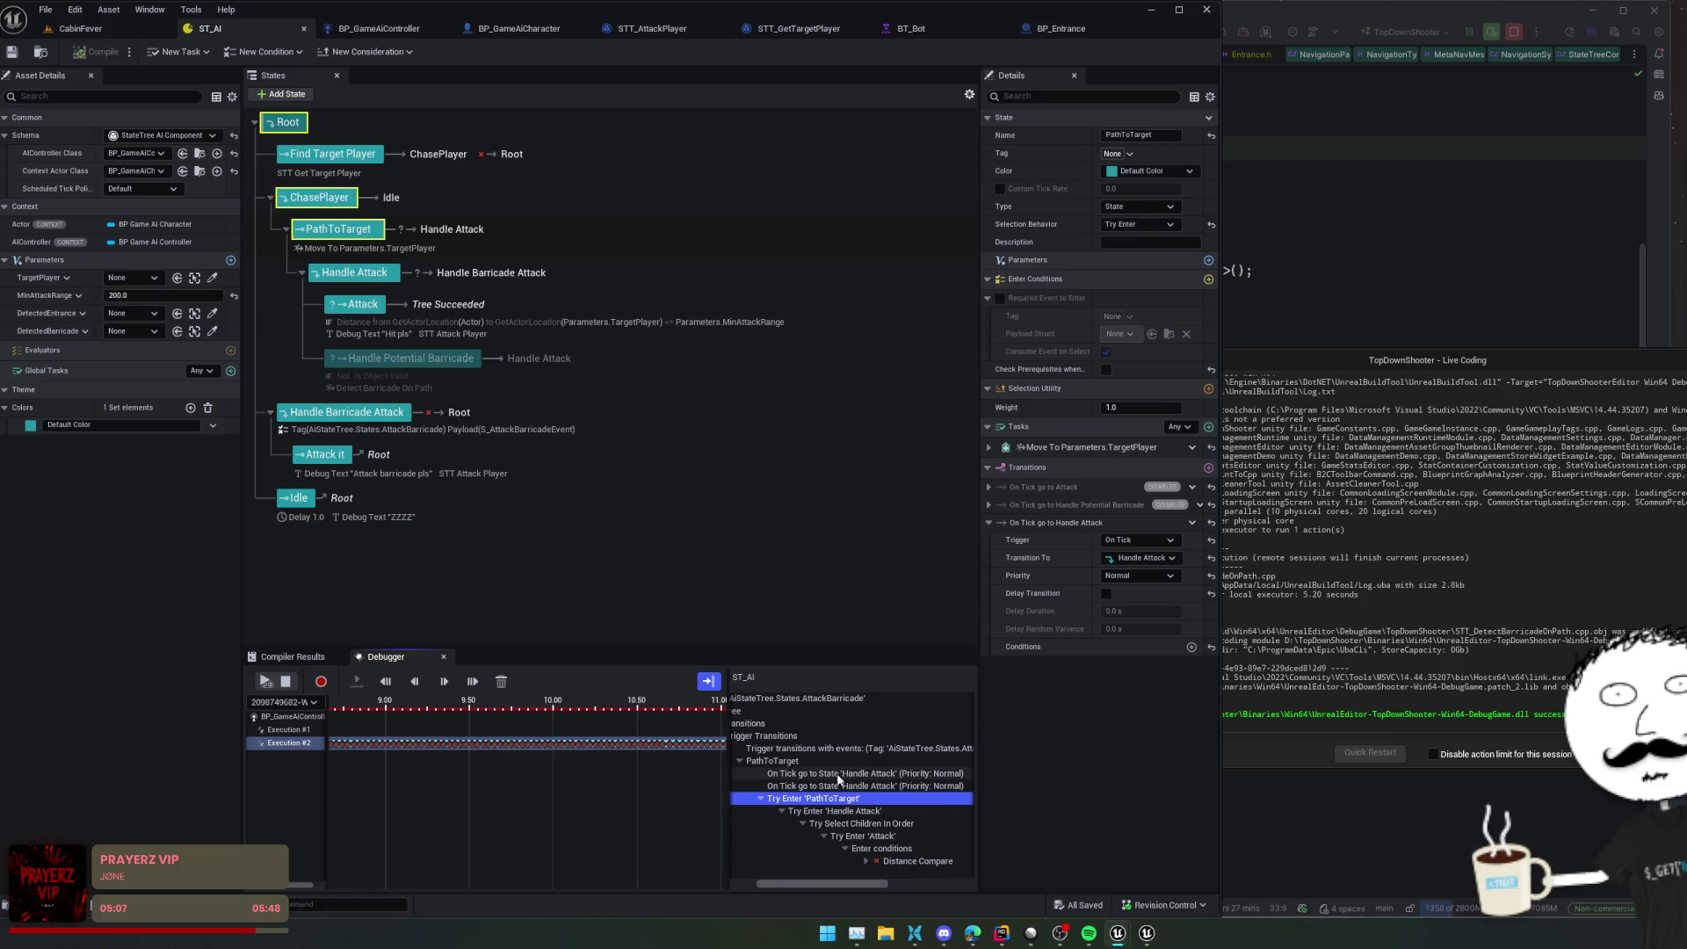
pyautogui.click(936, 774)
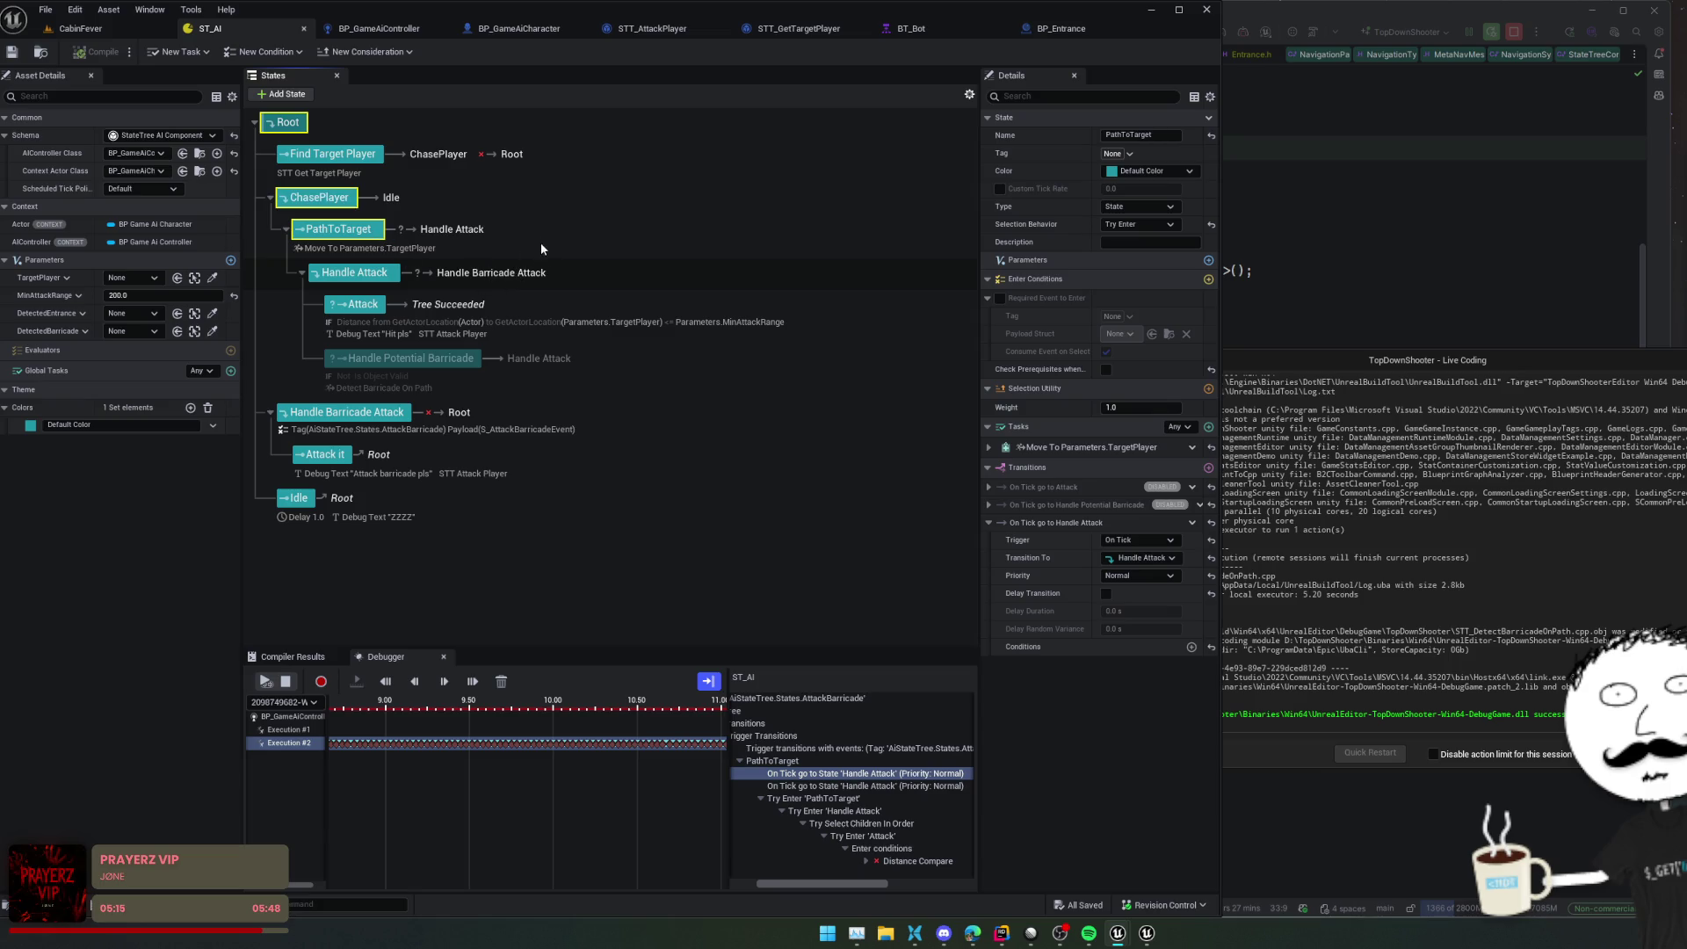
pyautogui.click(511, 277)
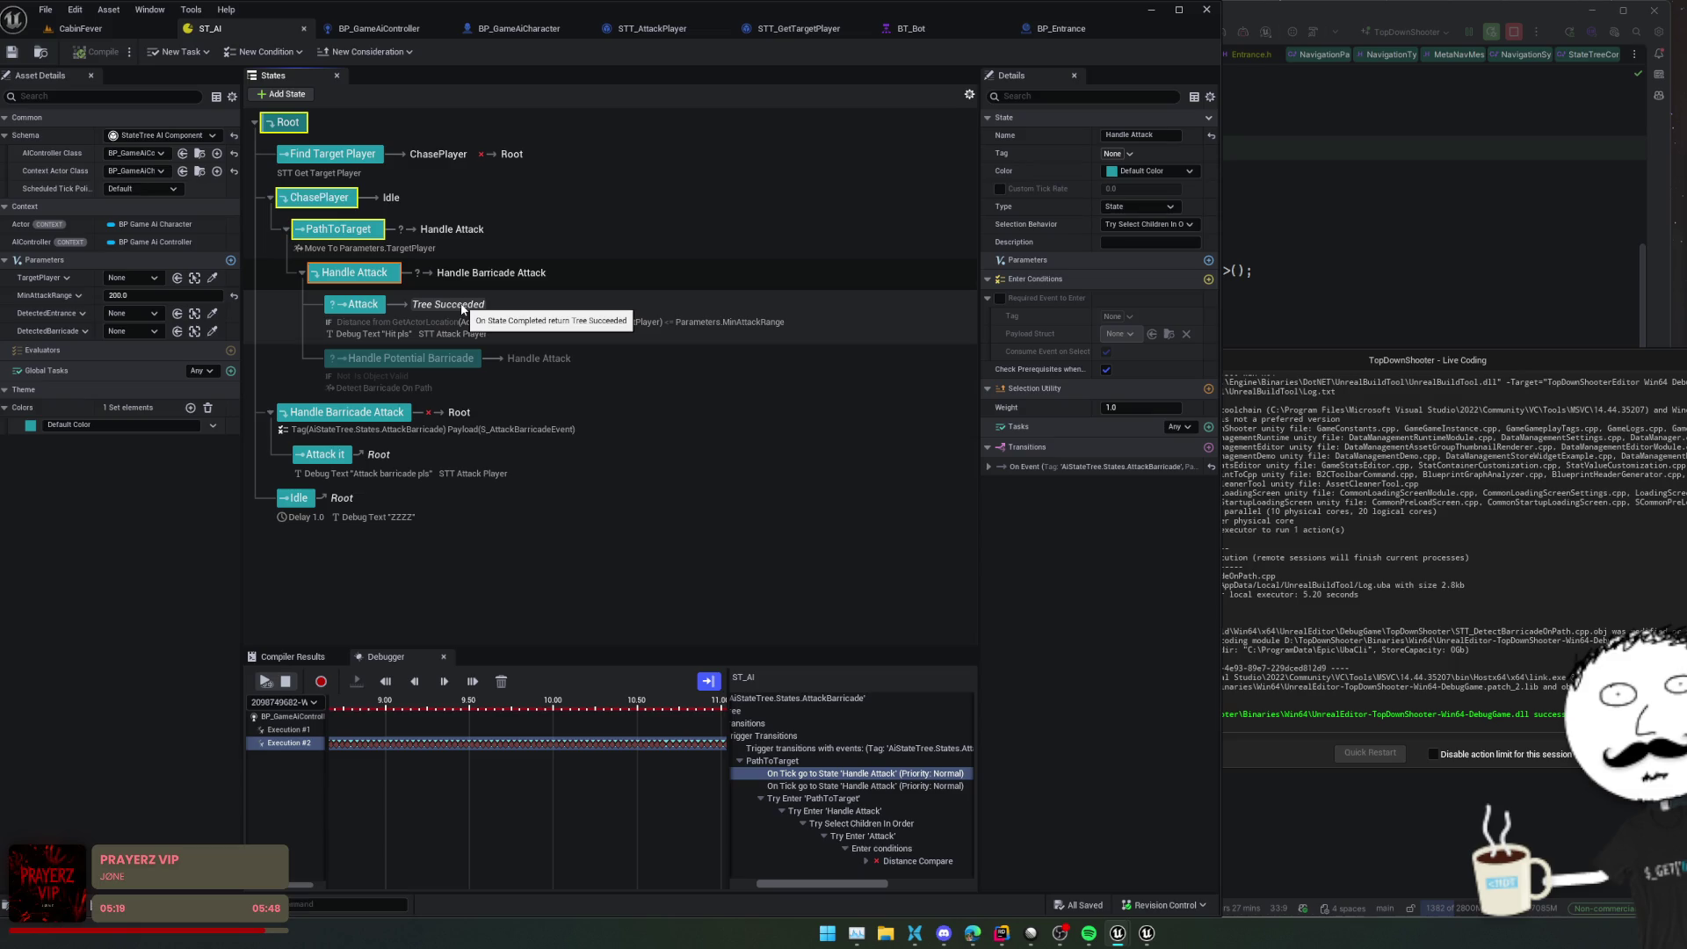
# Change Attack's On State Completed transition target from Tree Succeeded to Handle Attack
pyautogui.click(372, 307)
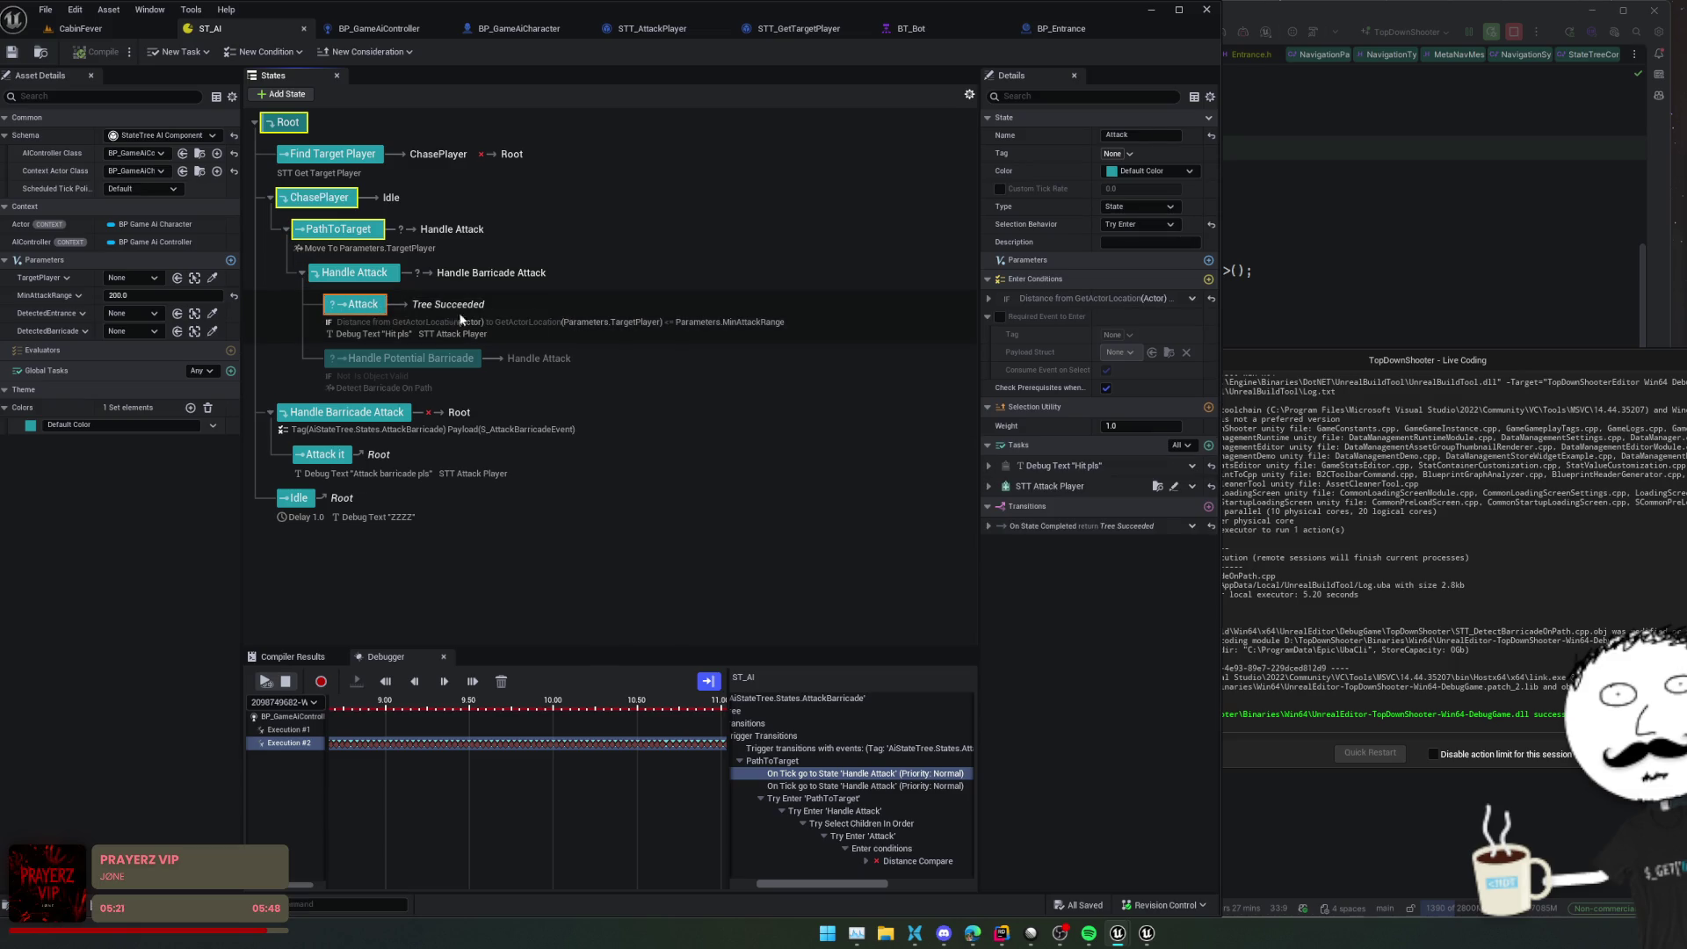
pyautogui.click(1087, 526)
pyautogui.click(1142, 560)
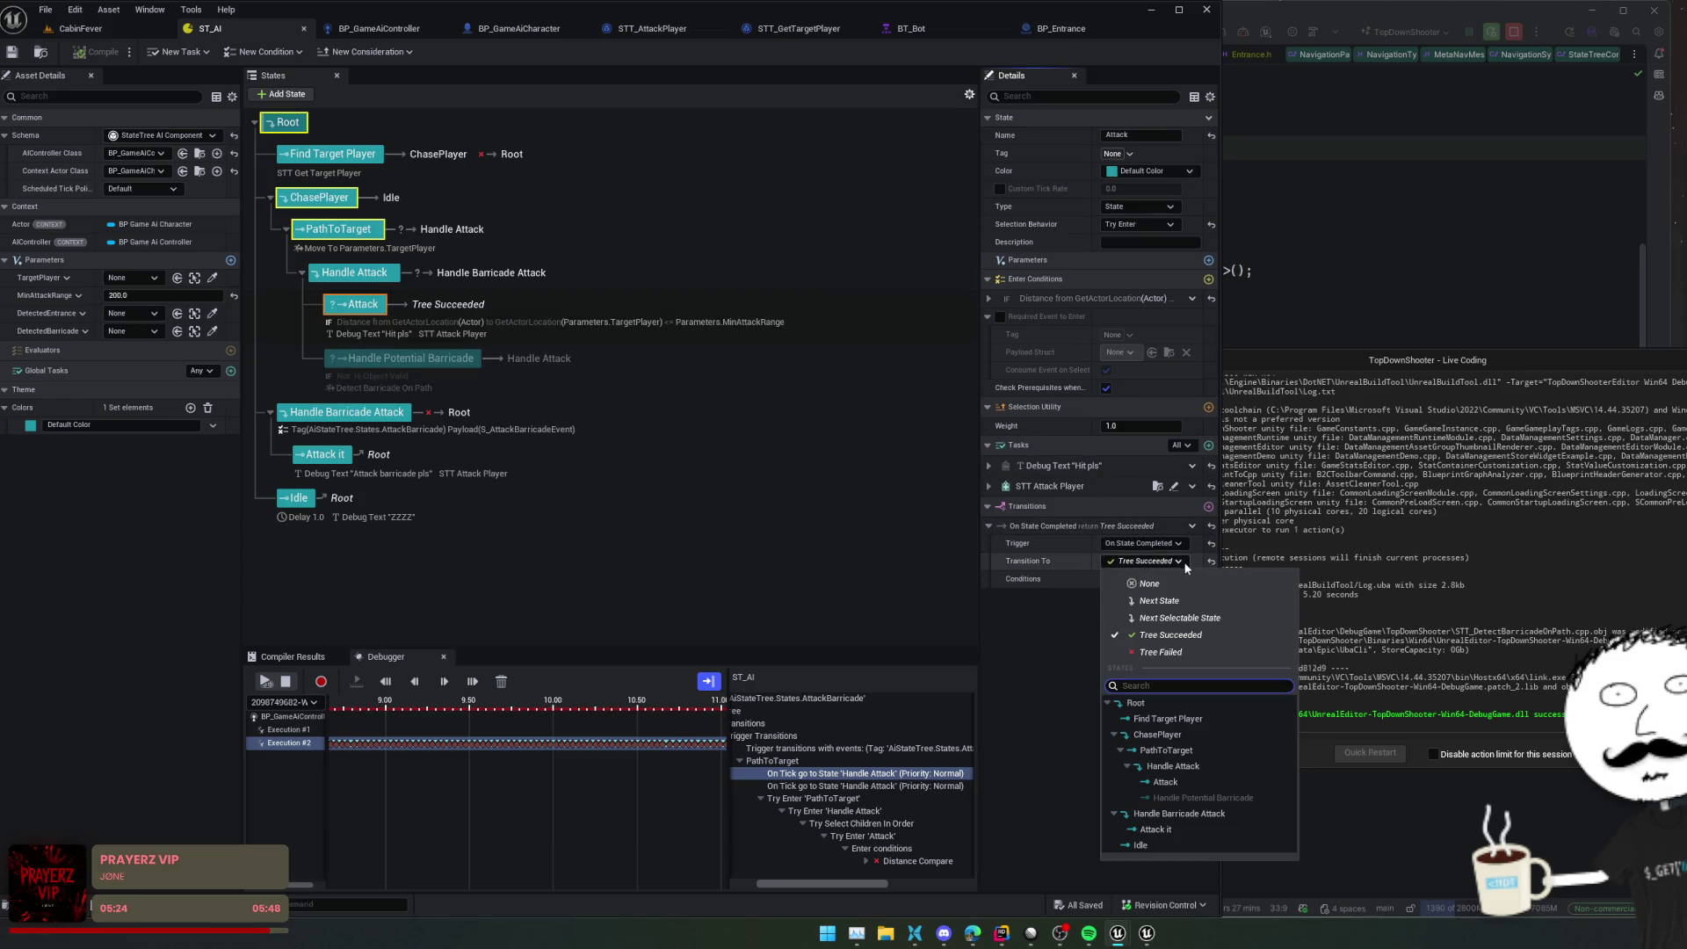
pyautogui.click(1193, 771)
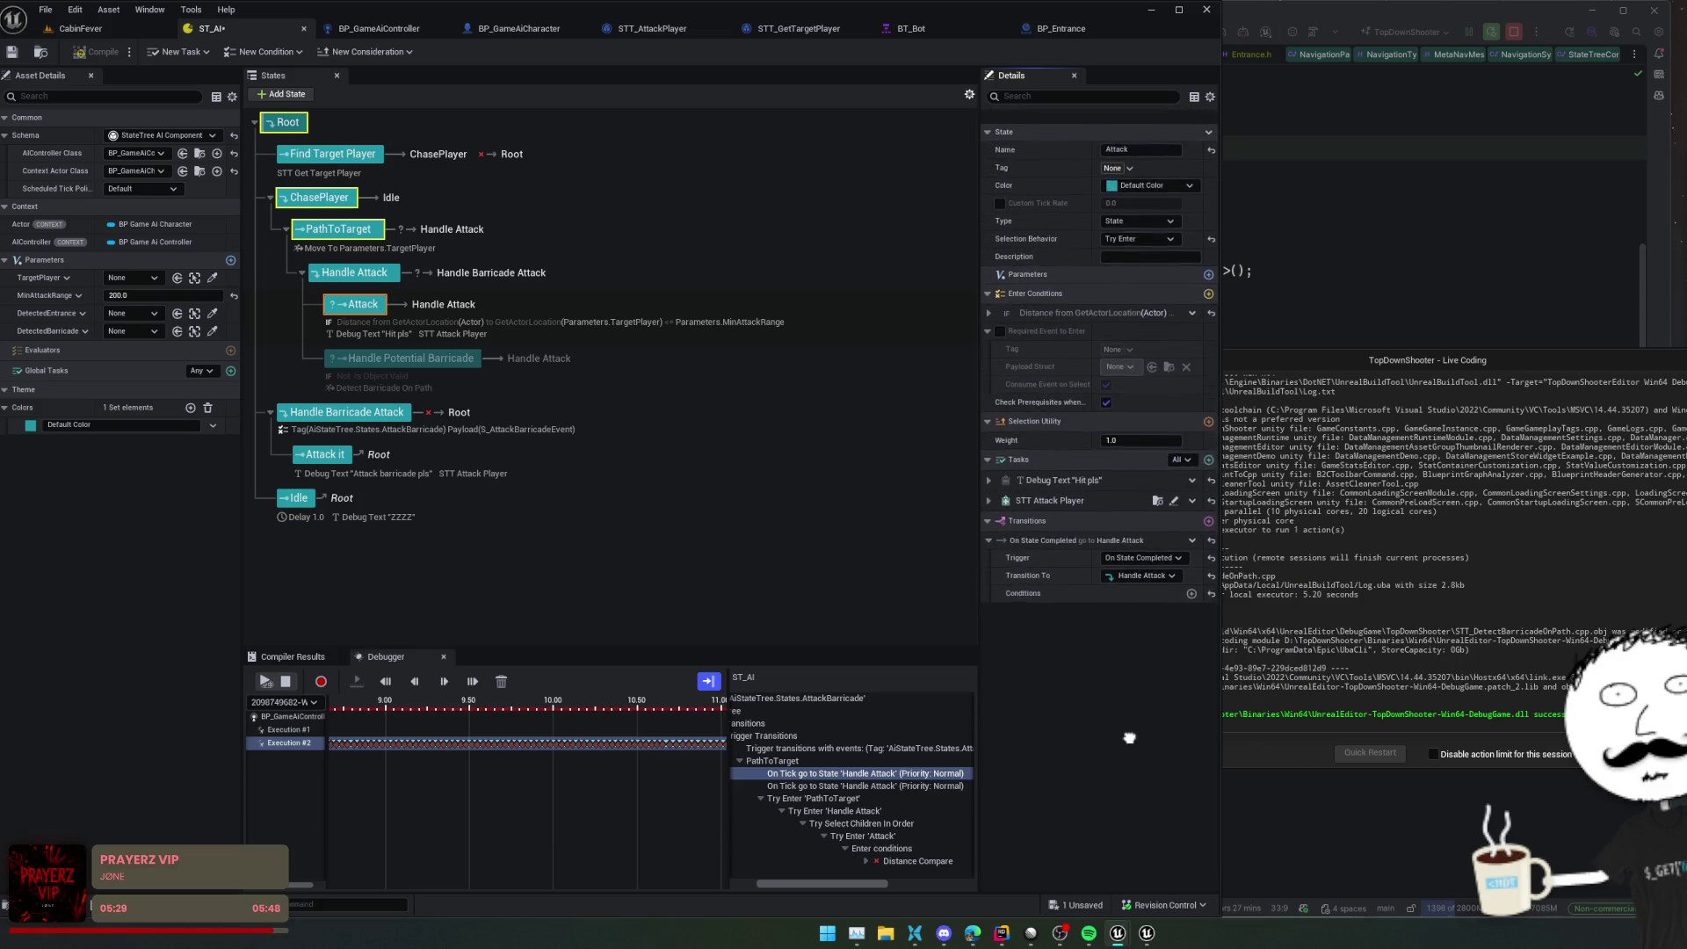
pyautogui.scroll(-1, 1130, 738)
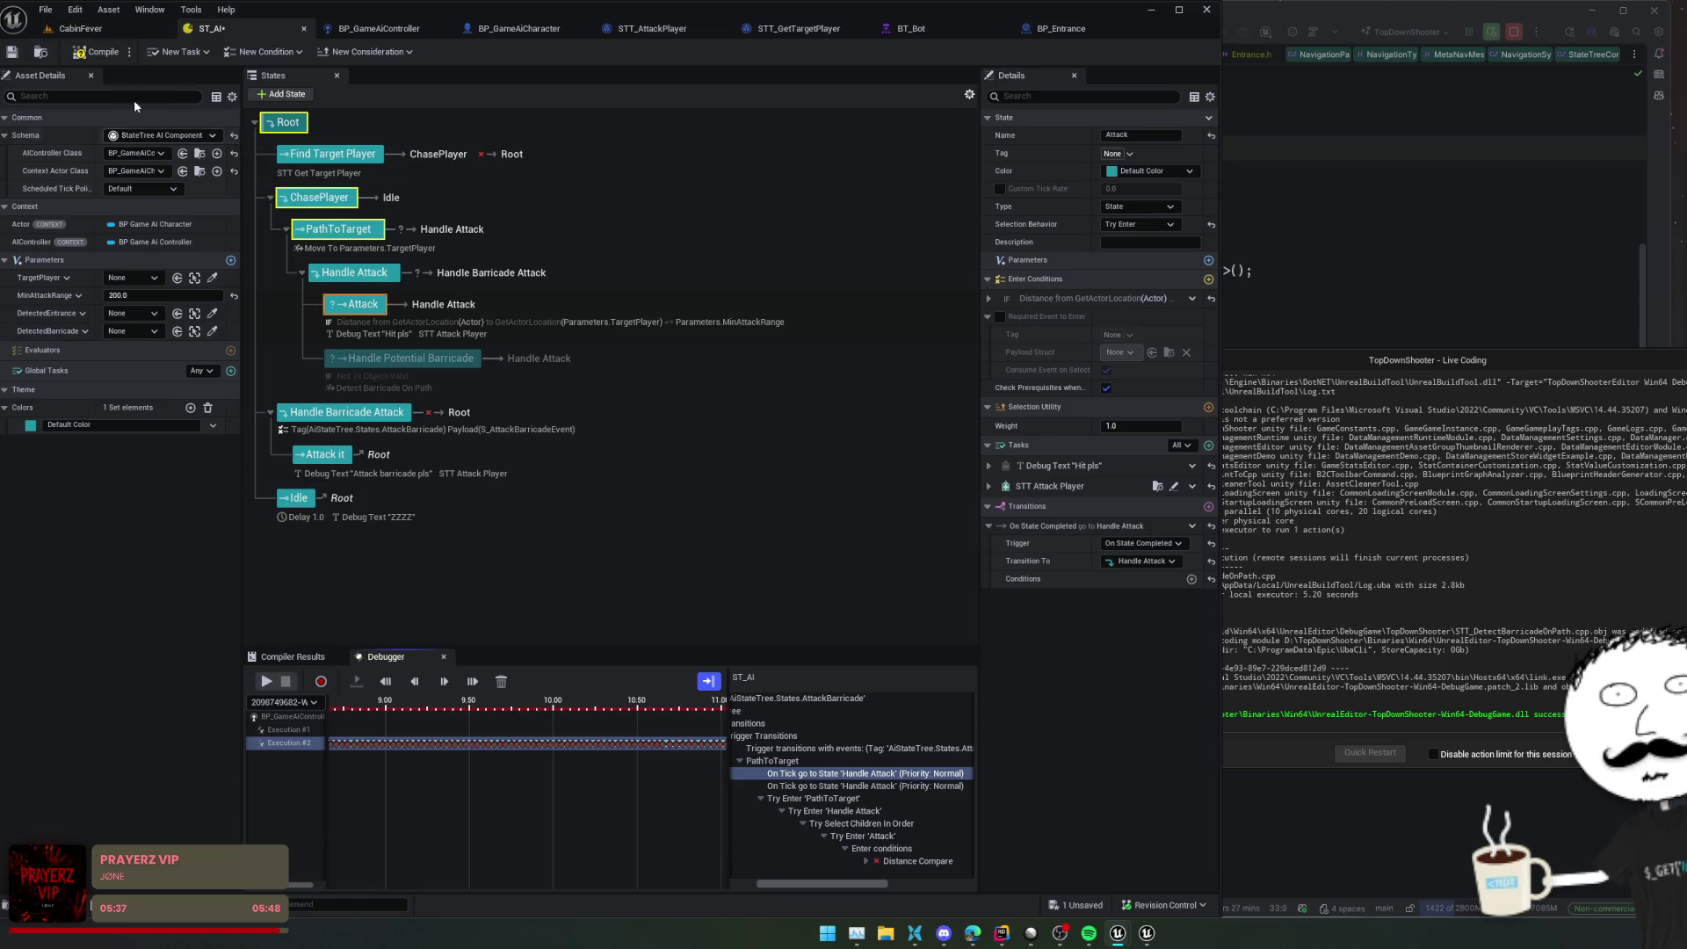
# Save ST_AI, play-test CabinFever moving the character left, and return to ST_AI
pyautogui.hotkey('ctrl', 's')
pyautogui.click(63, 32)
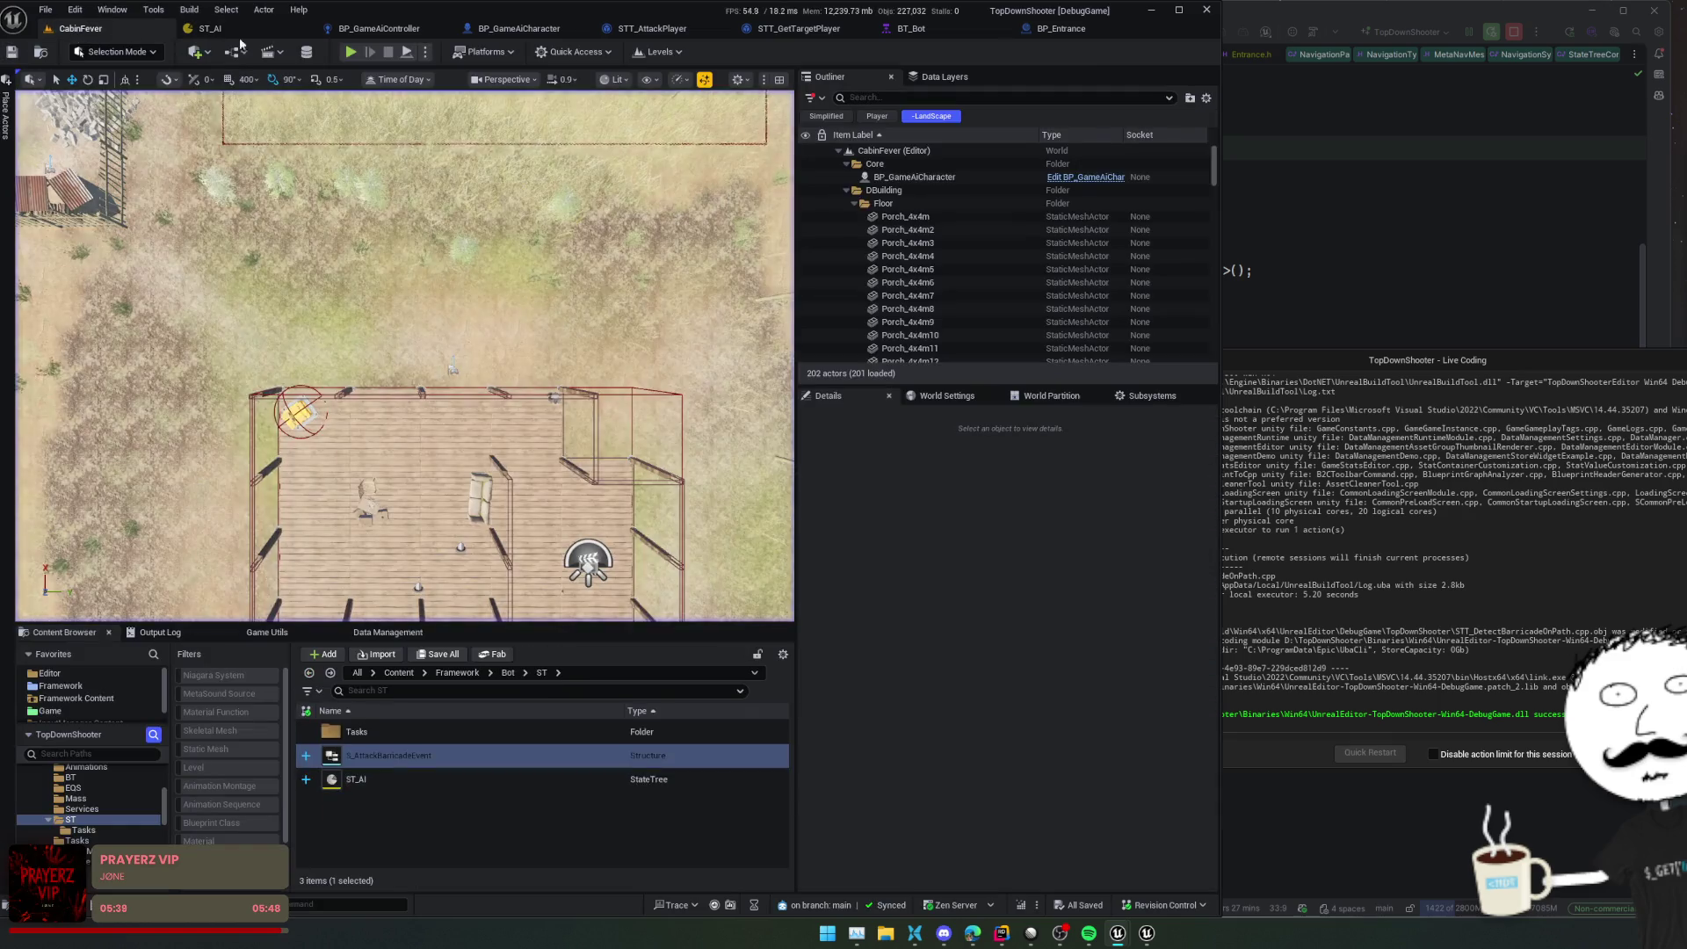
pyautogui.click(351, 51)
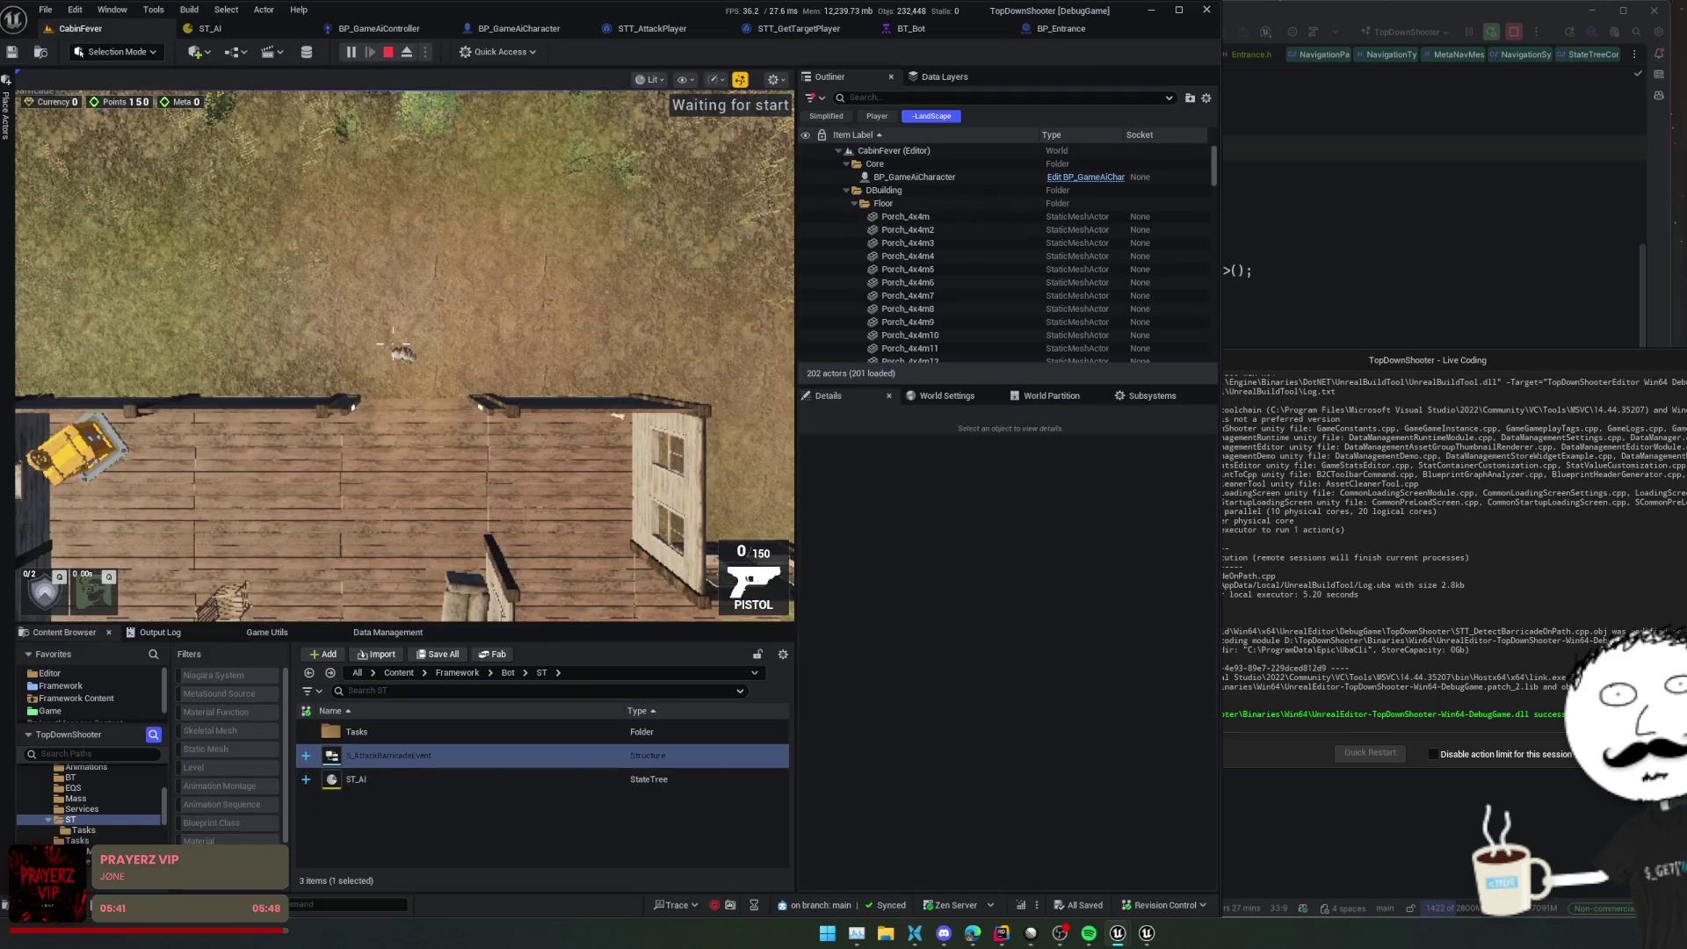
pyautogui.press('a')
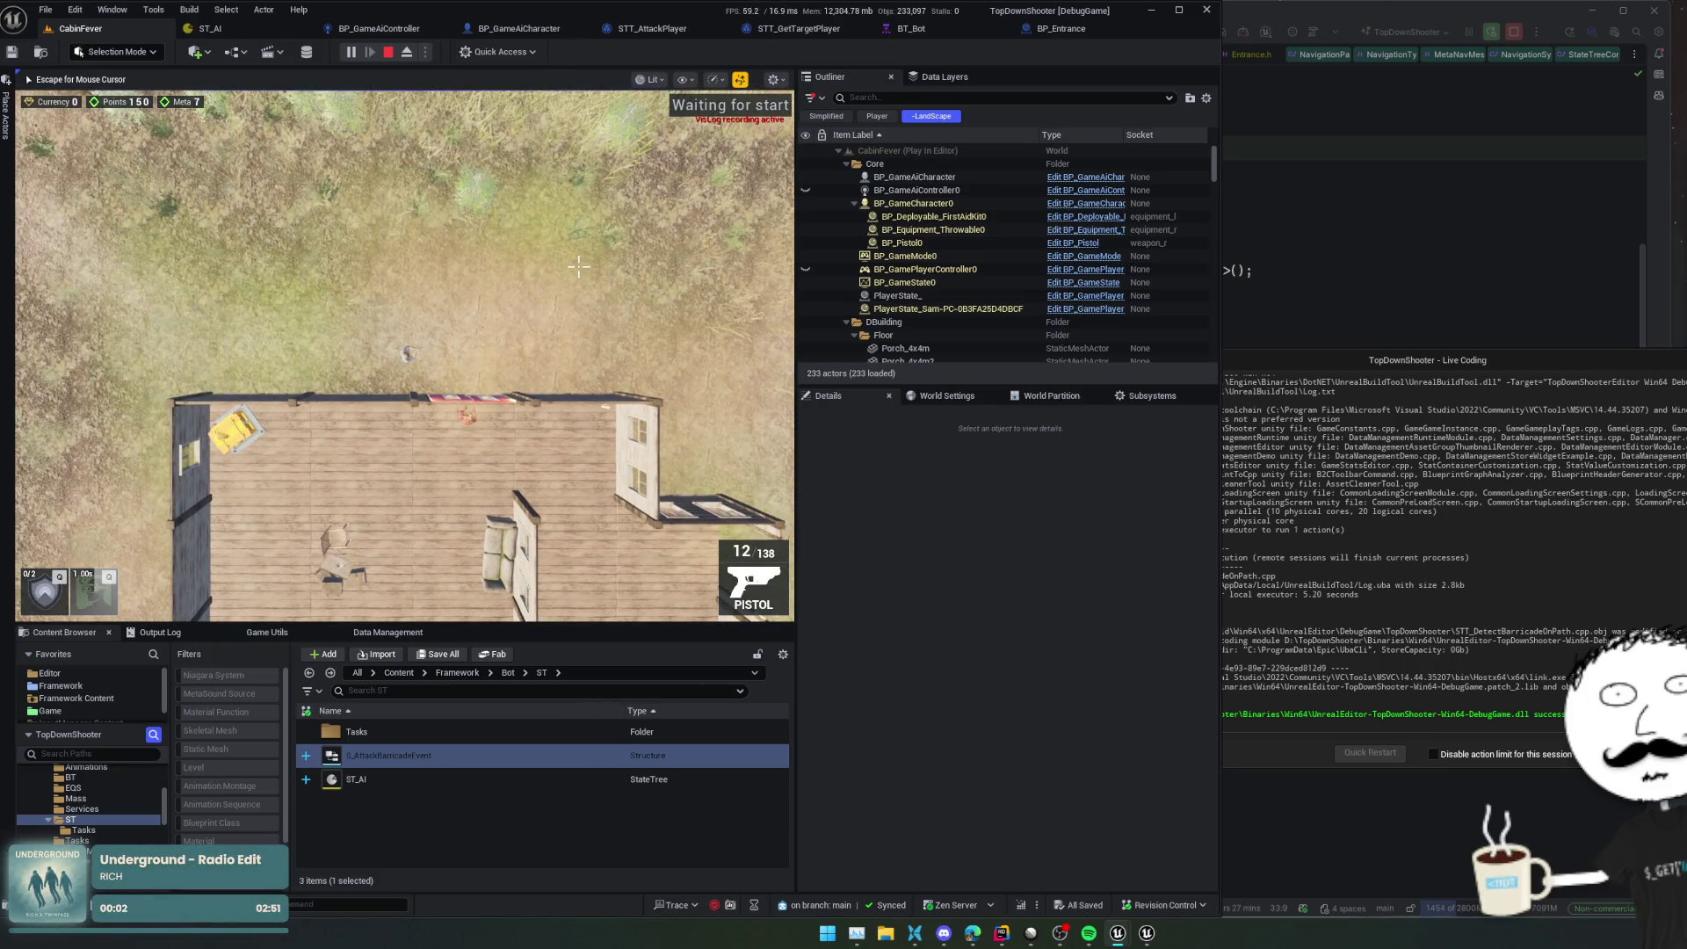
pyautogui.press('Escape')
pyautogui.click(271, 29)
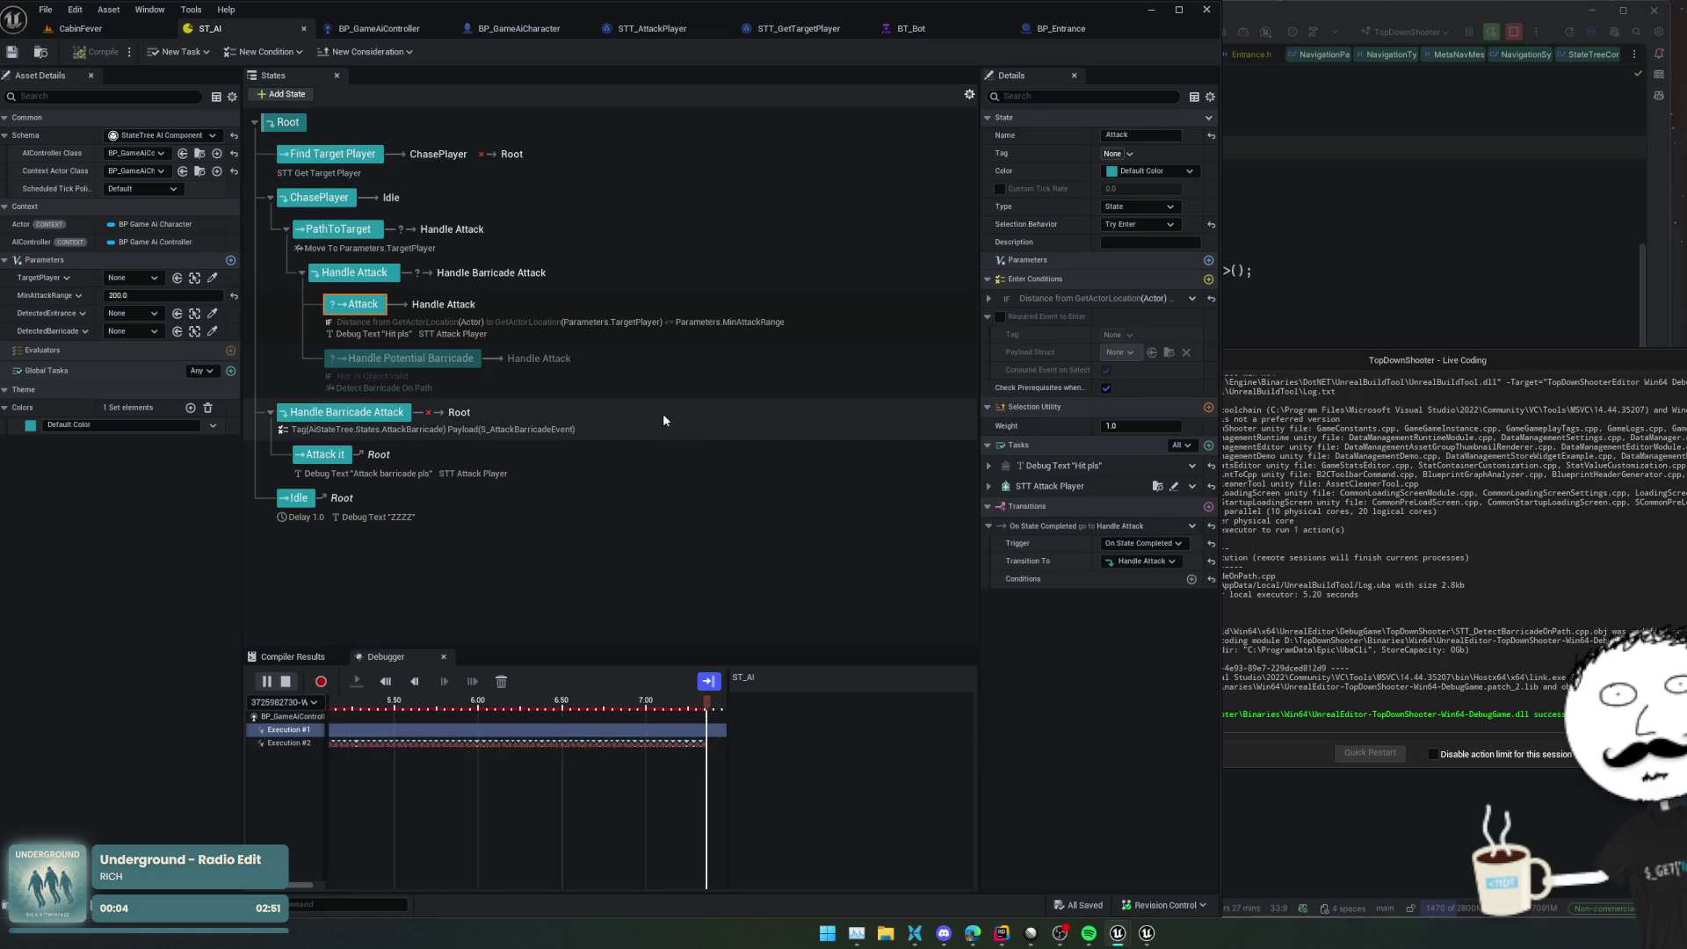
# Inspect Execution #2's AttackBarricade event and Handle Attack's transition to Handle Barricade Attack
pyautogui.click(288, 743)
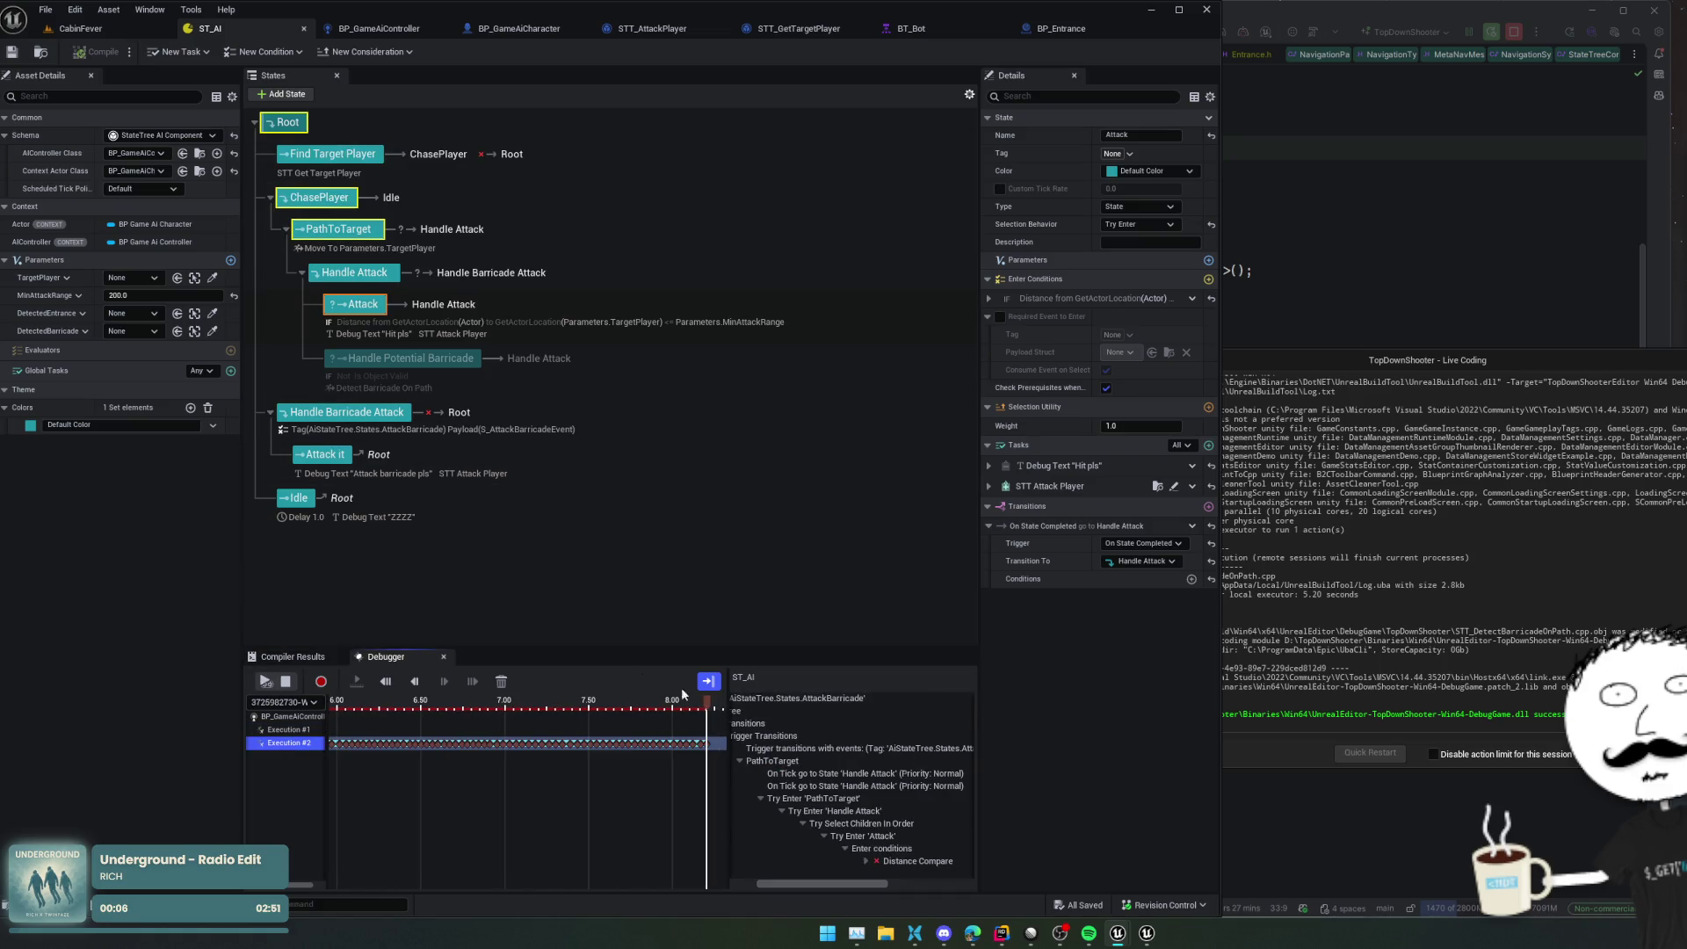
pyautogui.click(790, 697)
pyautogui.hscroll(2, 896, 798)
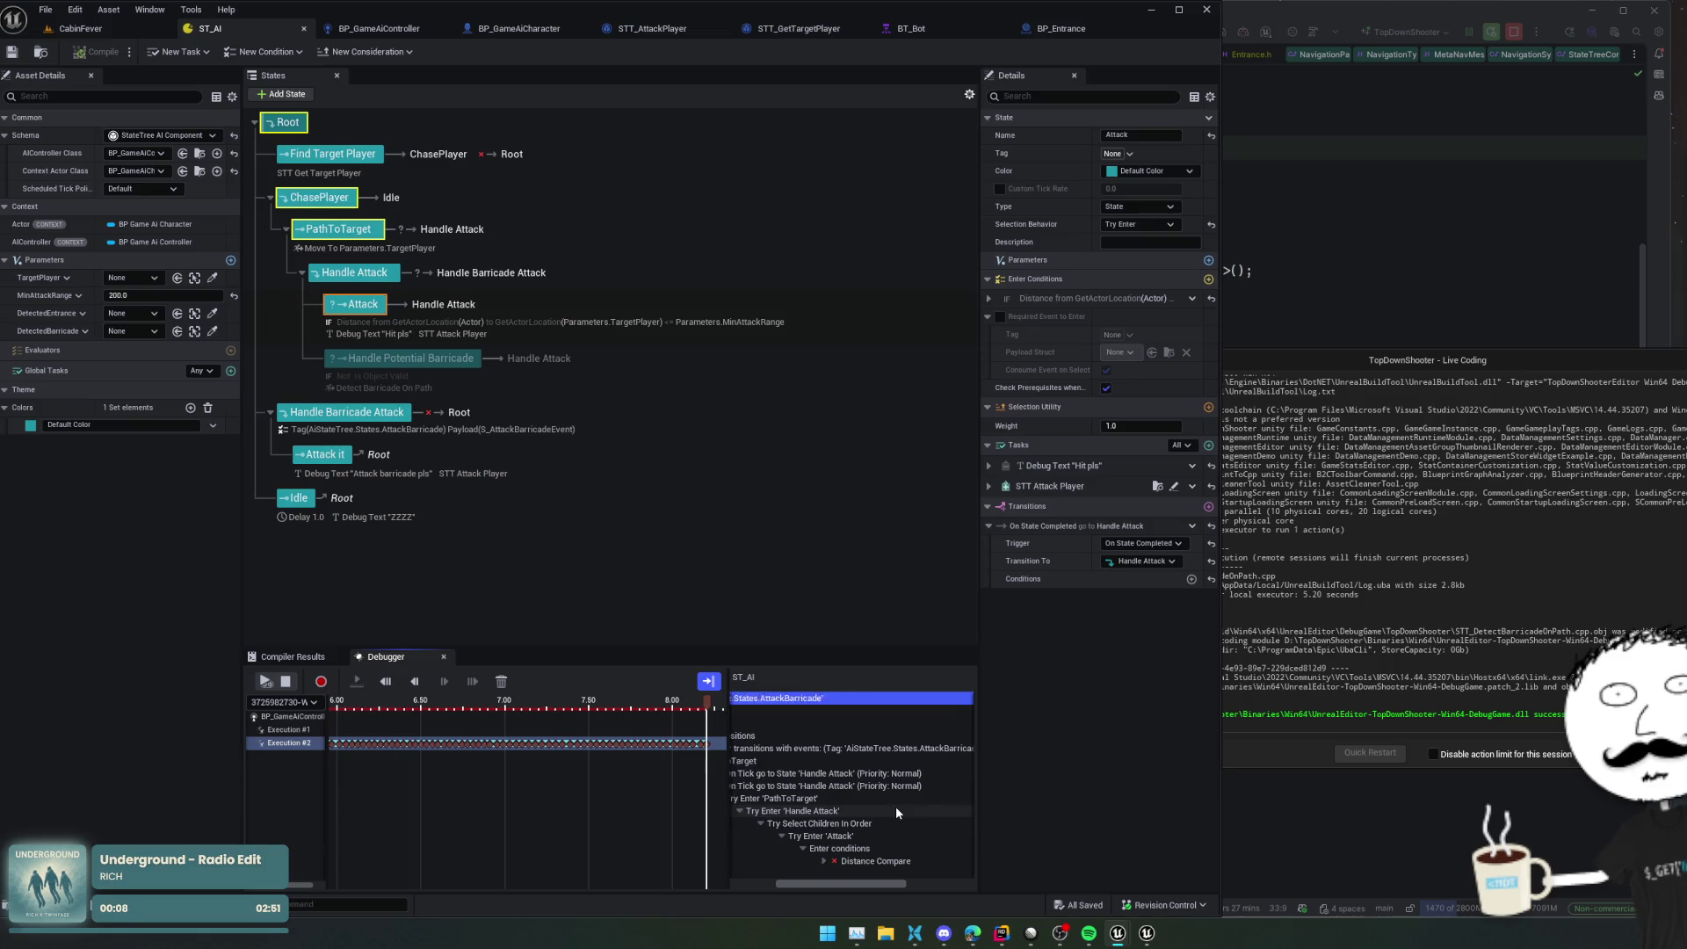
pyautogui.hscroll(-2, 895, 805)
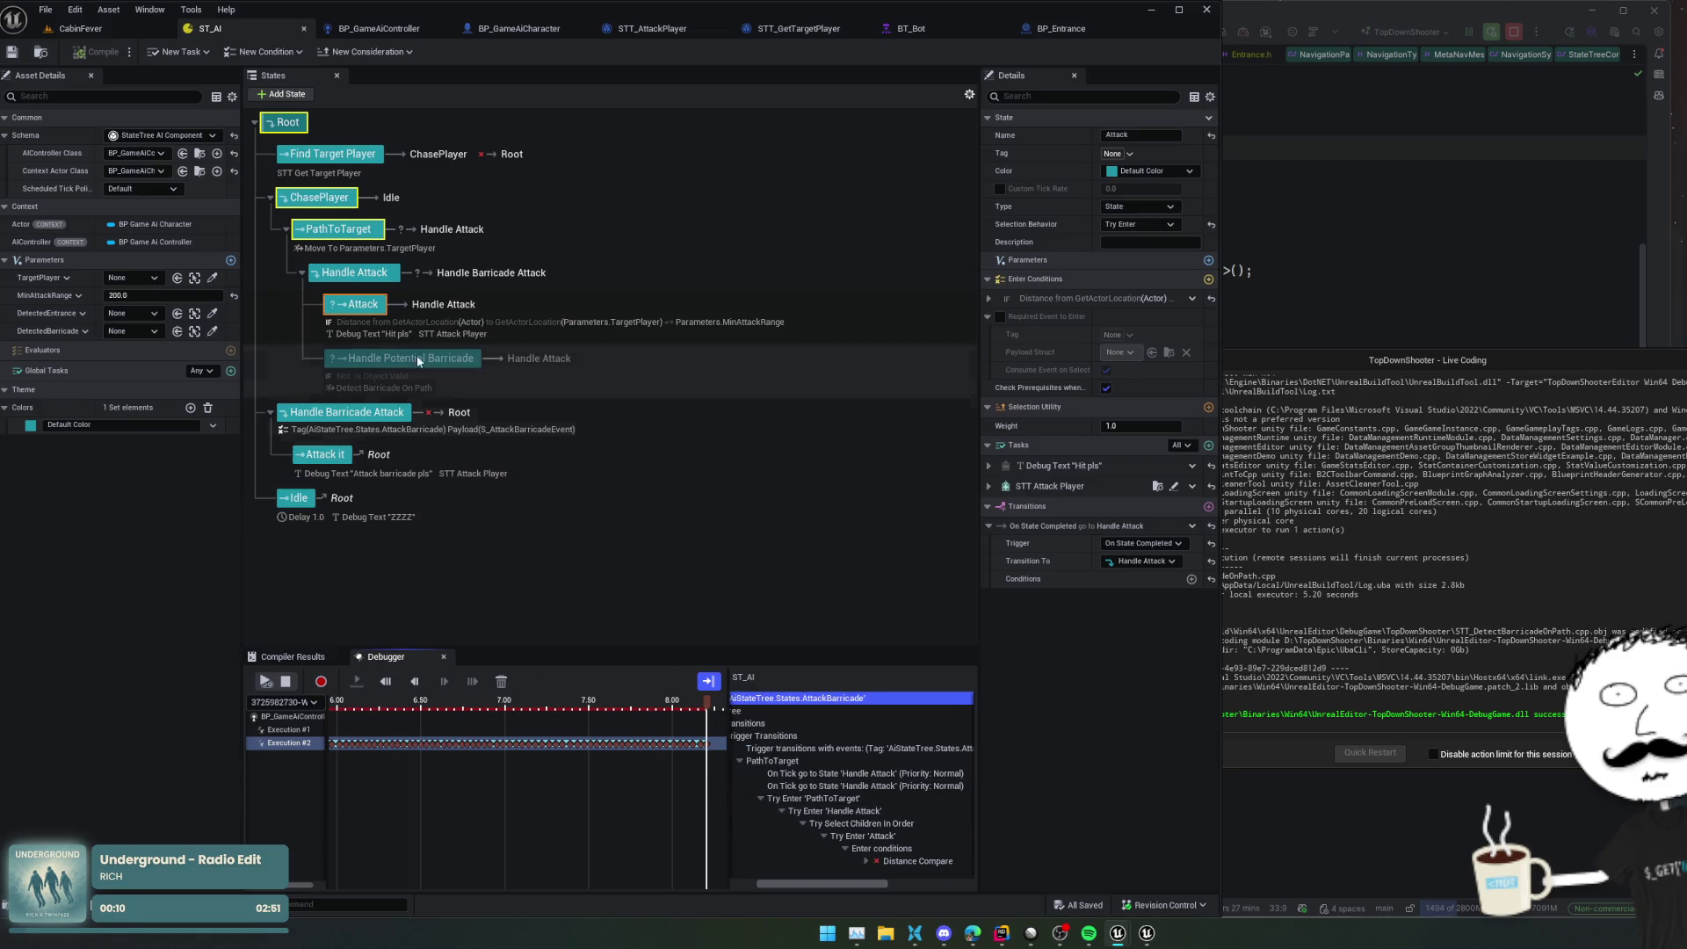
pyautogui.click(458, 274)
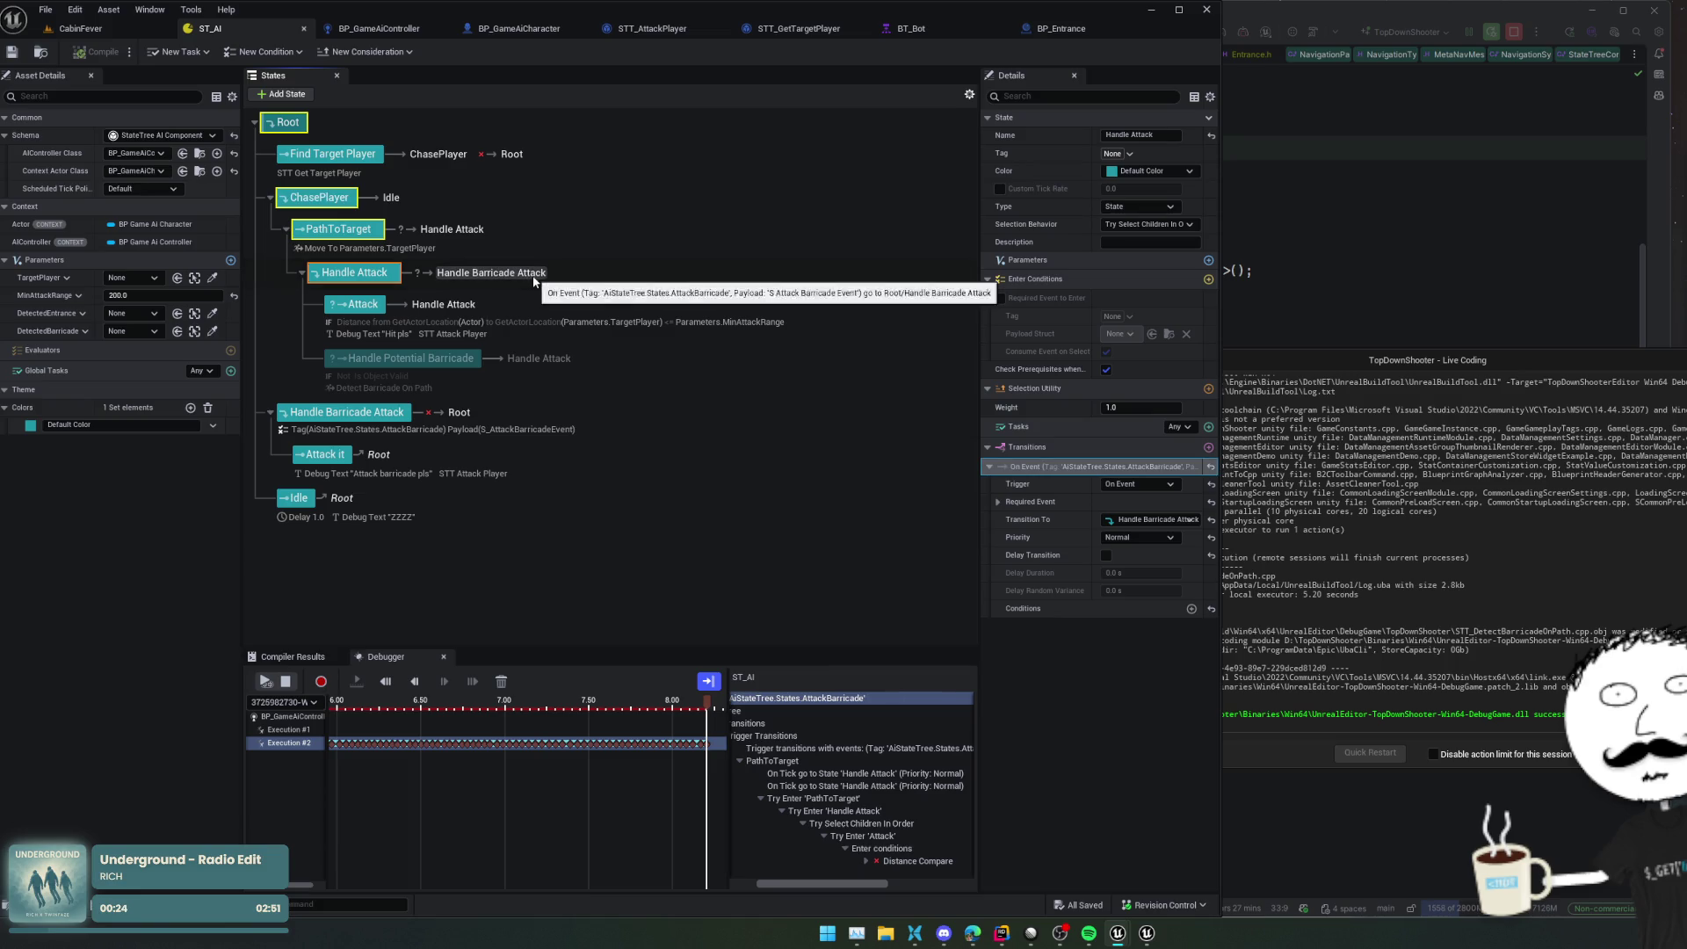
# Expand the On Event transition's payload to show Barricade, then add a break on that transition
pyautogui.click(998, 502)
pyautogui.click(1009, 536)
pyautogui.scroll(-1, 1044, 547)
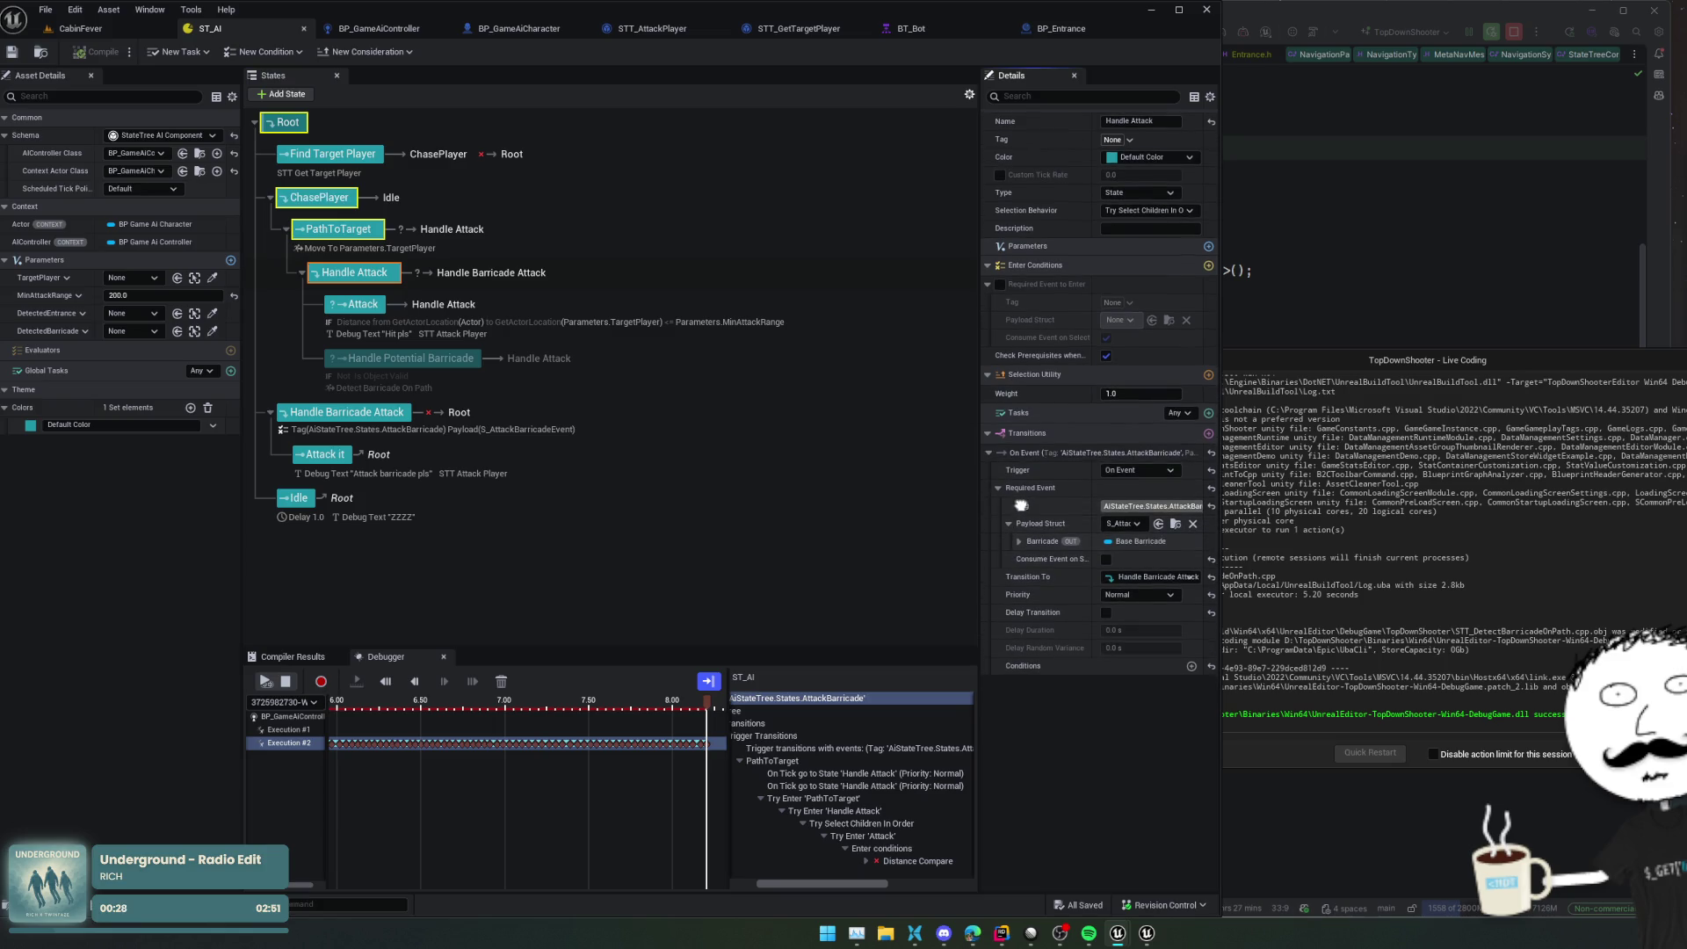
pyautogui.moveTo(978, 548); pyautogui.dragTo(906, 562)
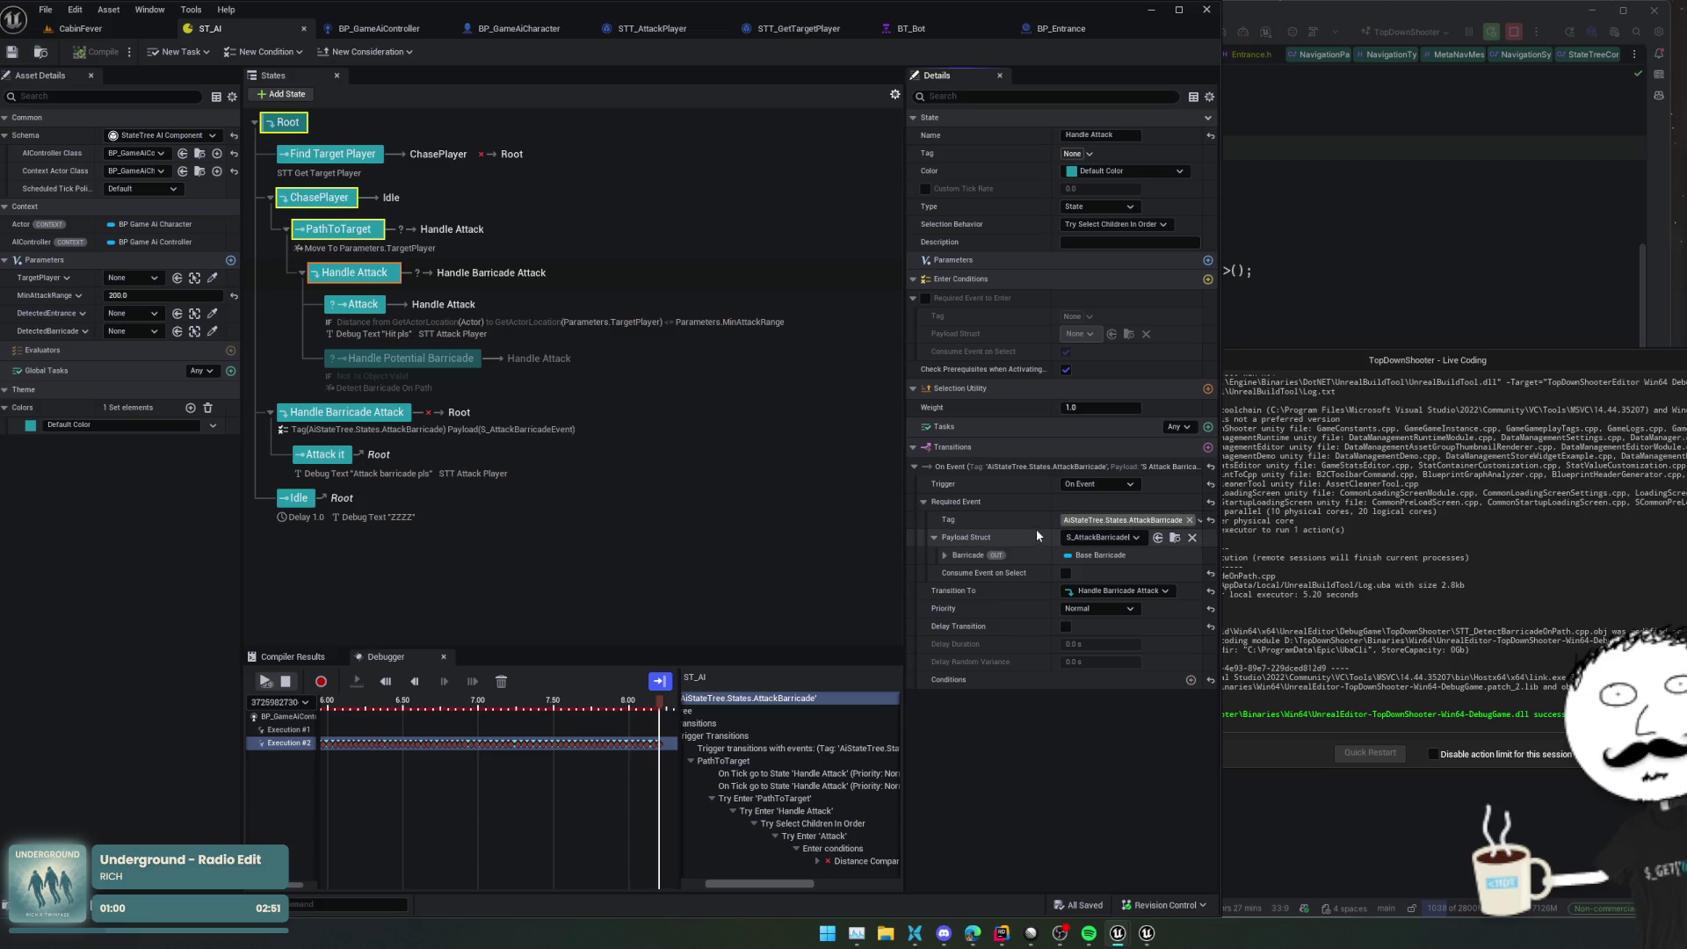
pyautogui.rightClick(1048, 463)
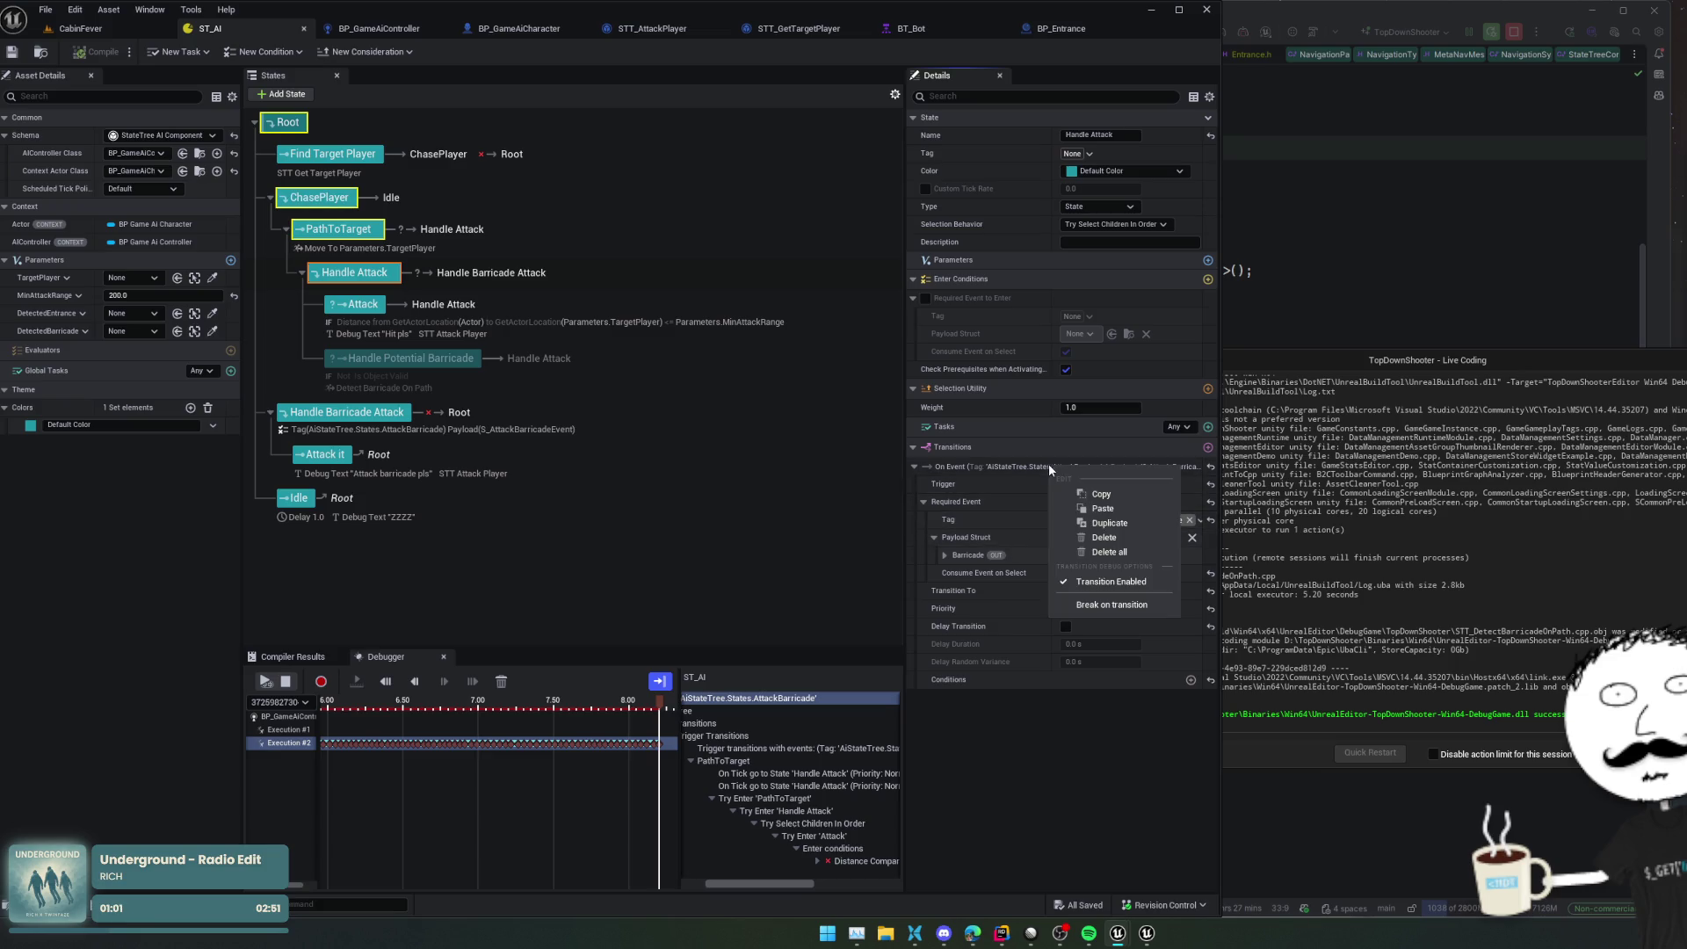
pyautogui.click(1098, 606)
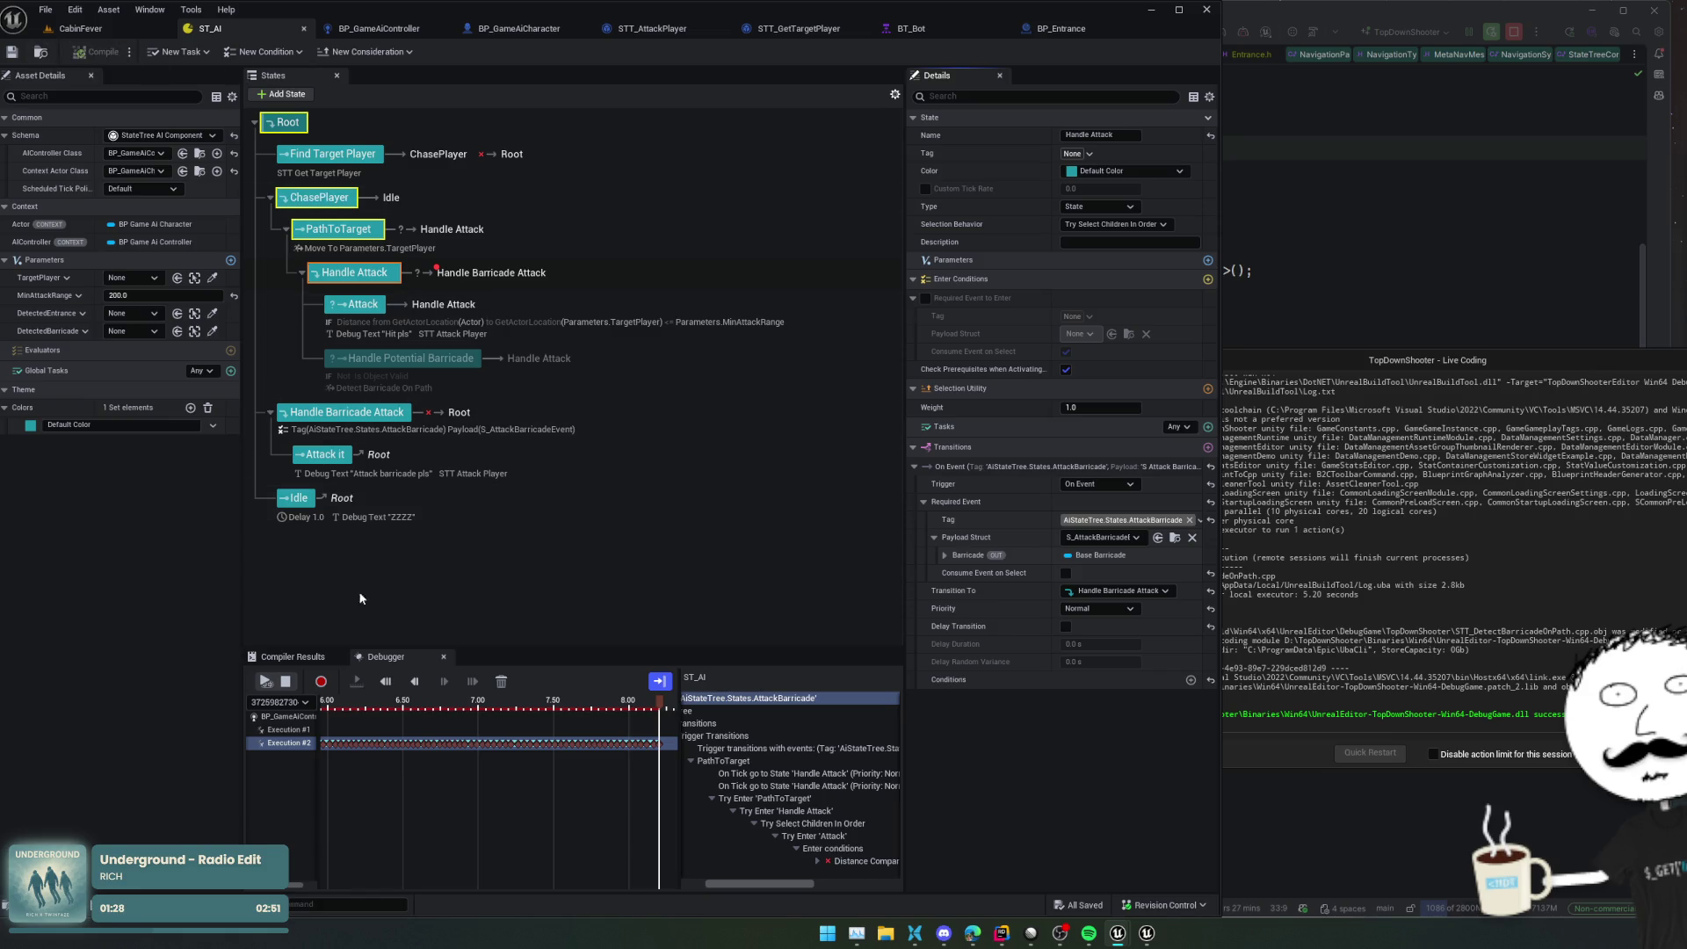
# Play CabinFever, pause the ST_AI debugger, and scrub Execution #2 to its latest time
pyautogui.click(100, 33)
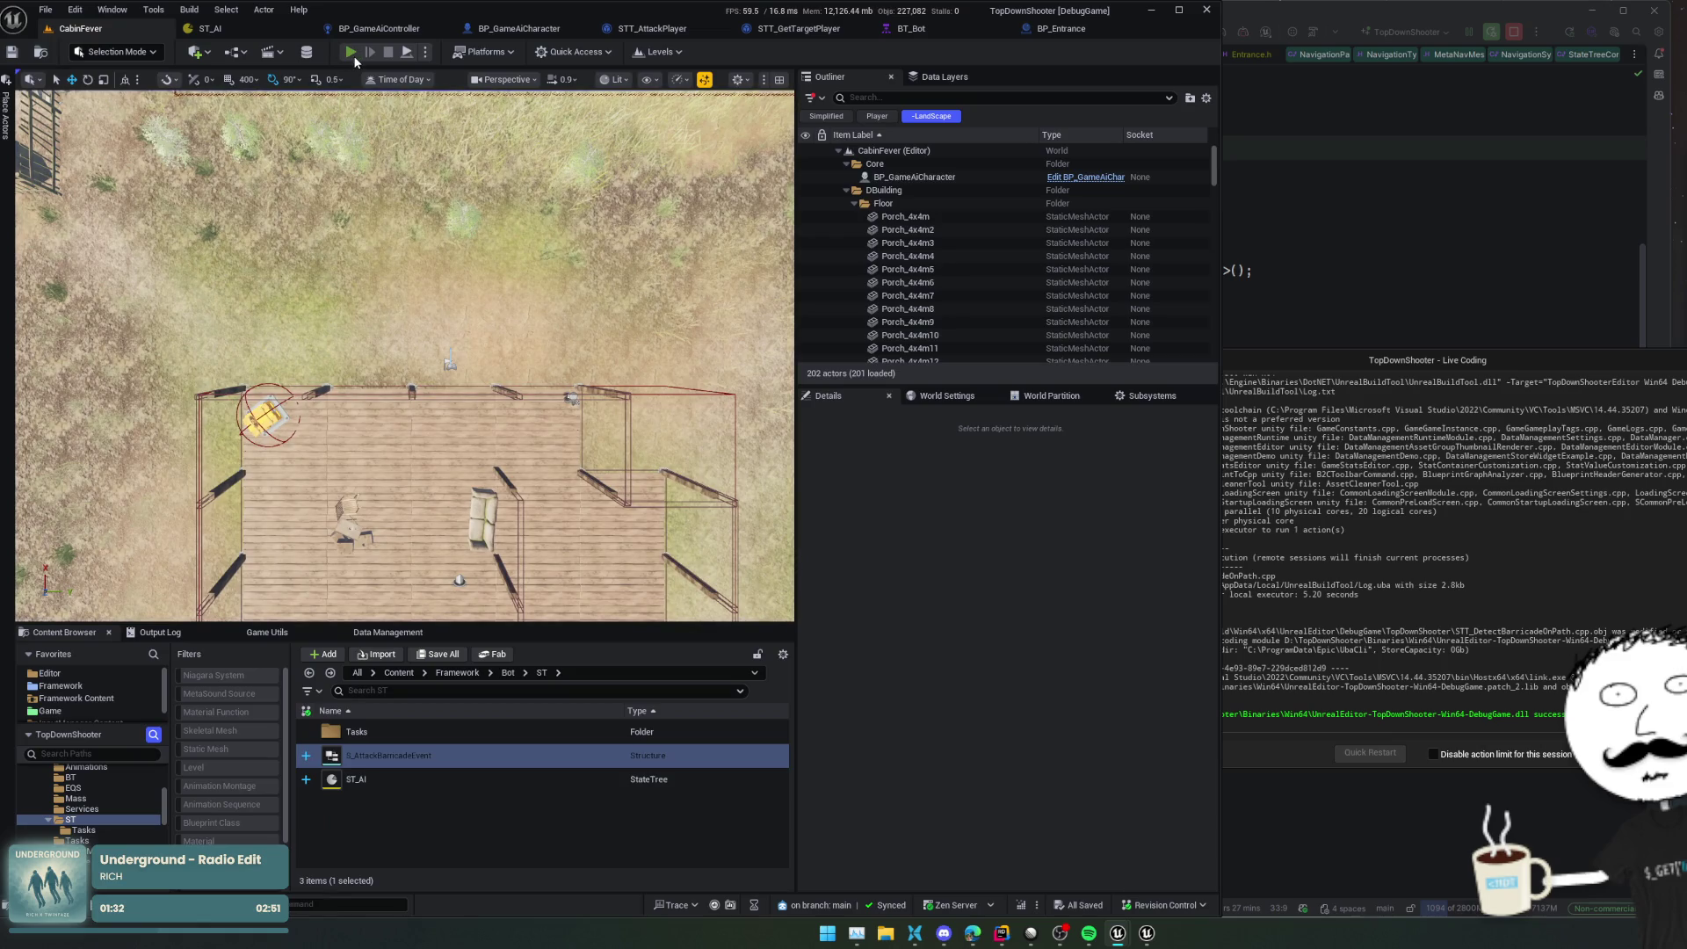
pyautogui.hotkey('alt', 'p')
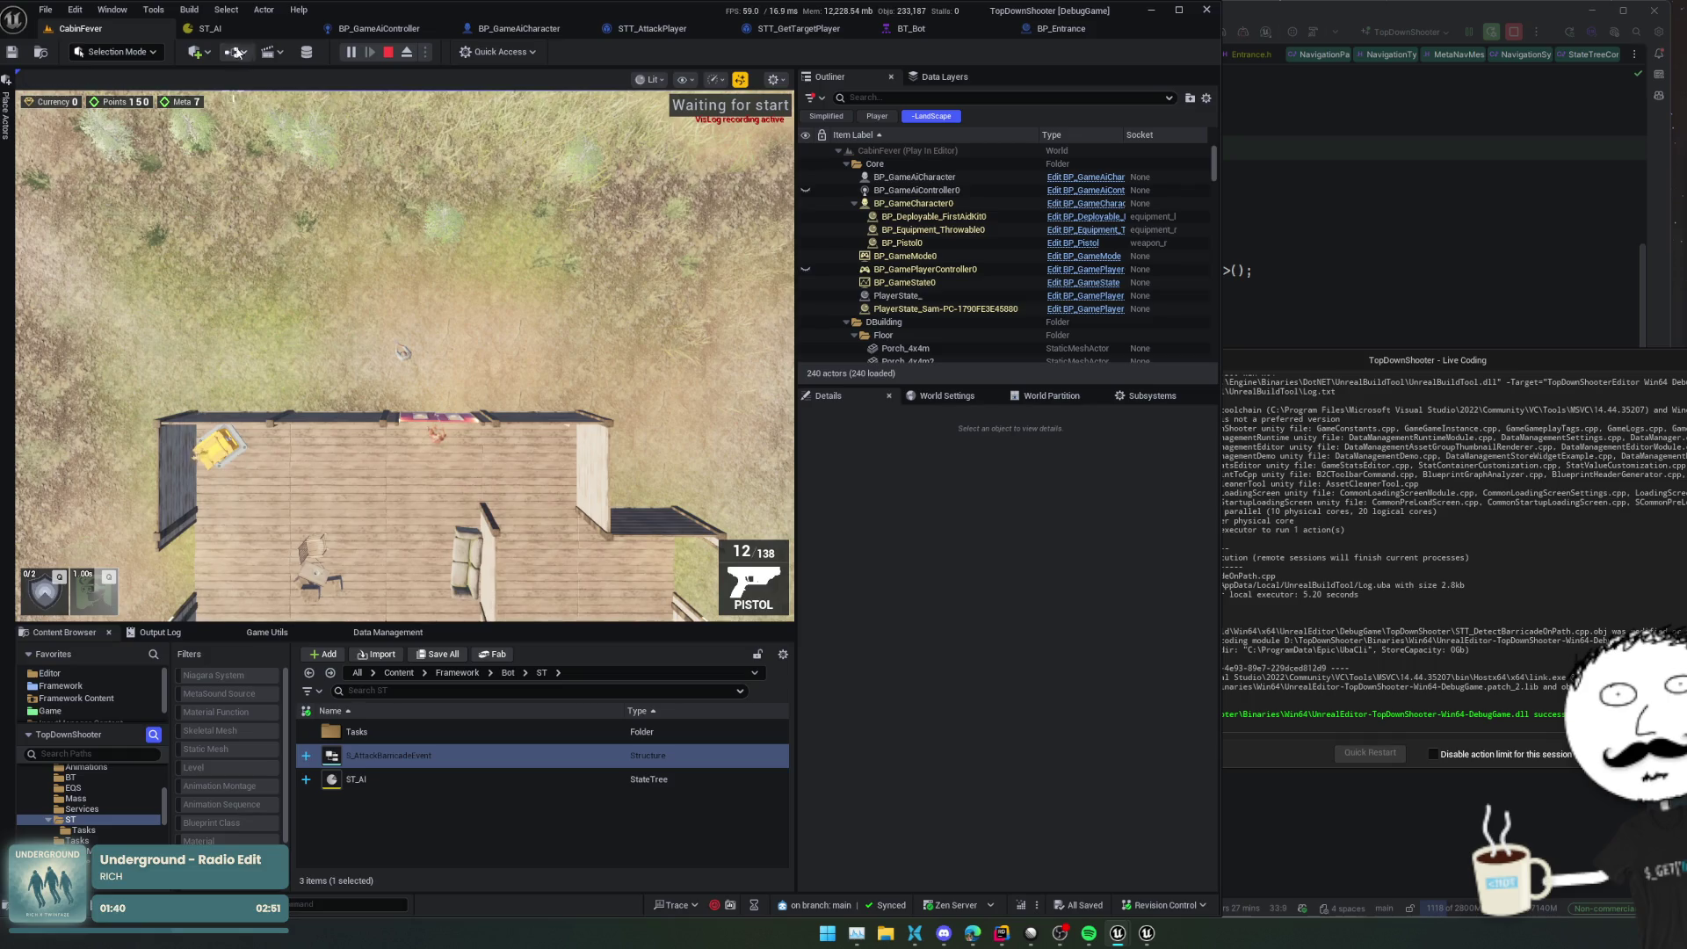
pyautogui.click(208, 28)
pyautogui.click(266, 680)
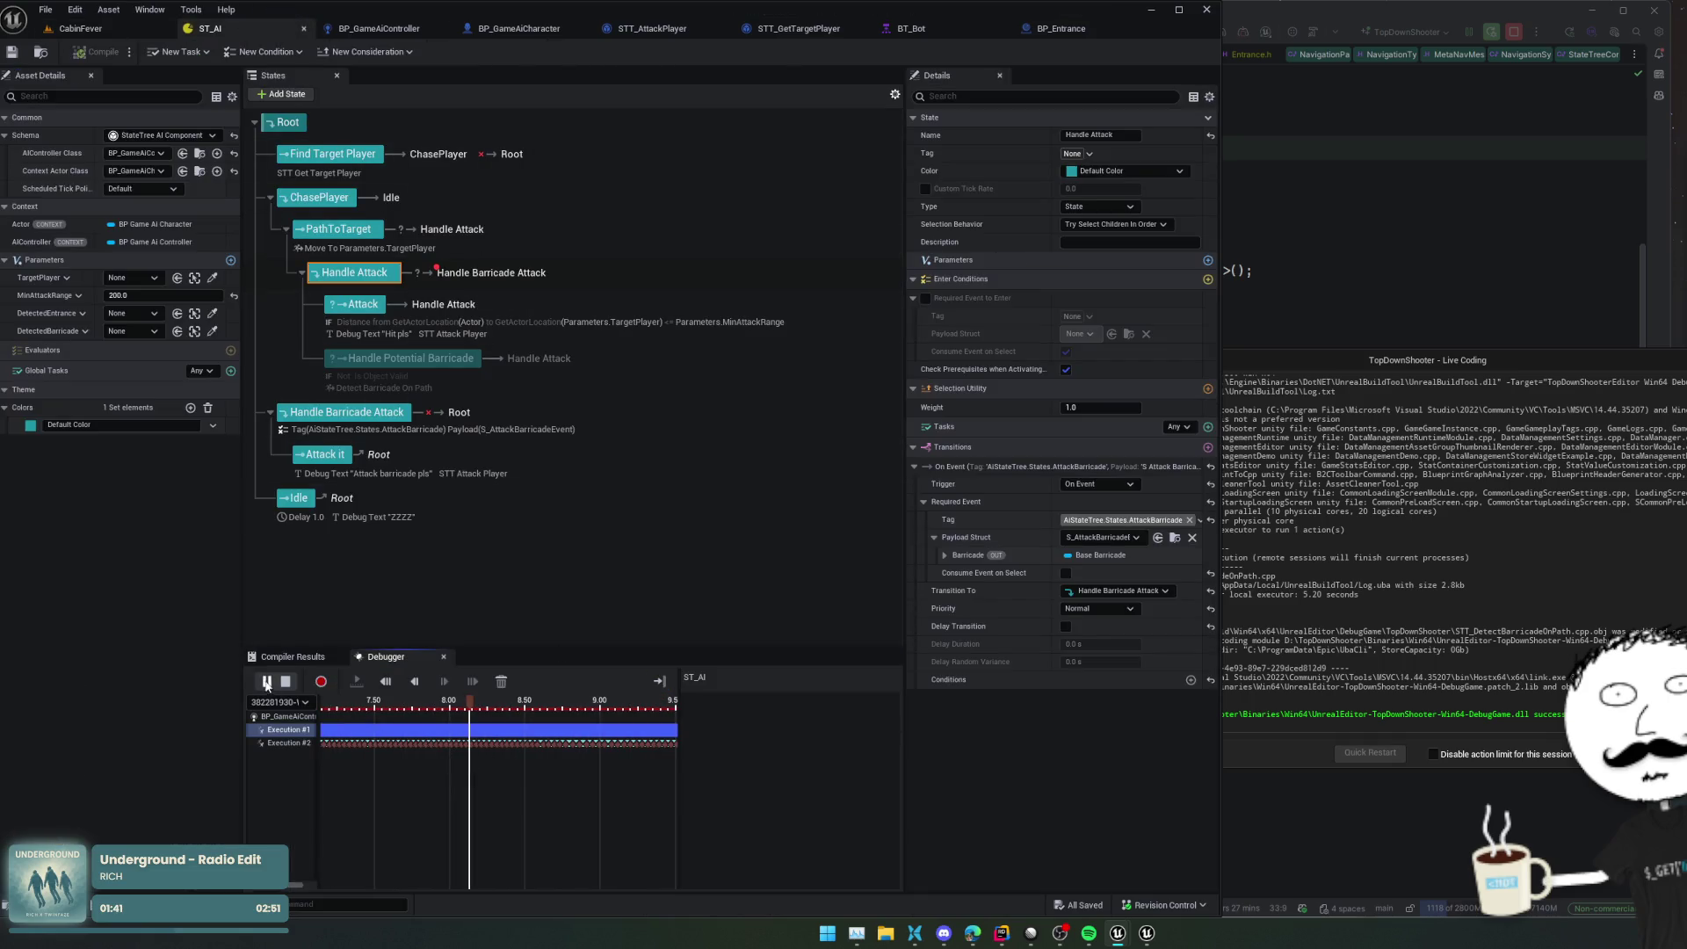
pyautogui.click(283, 743)
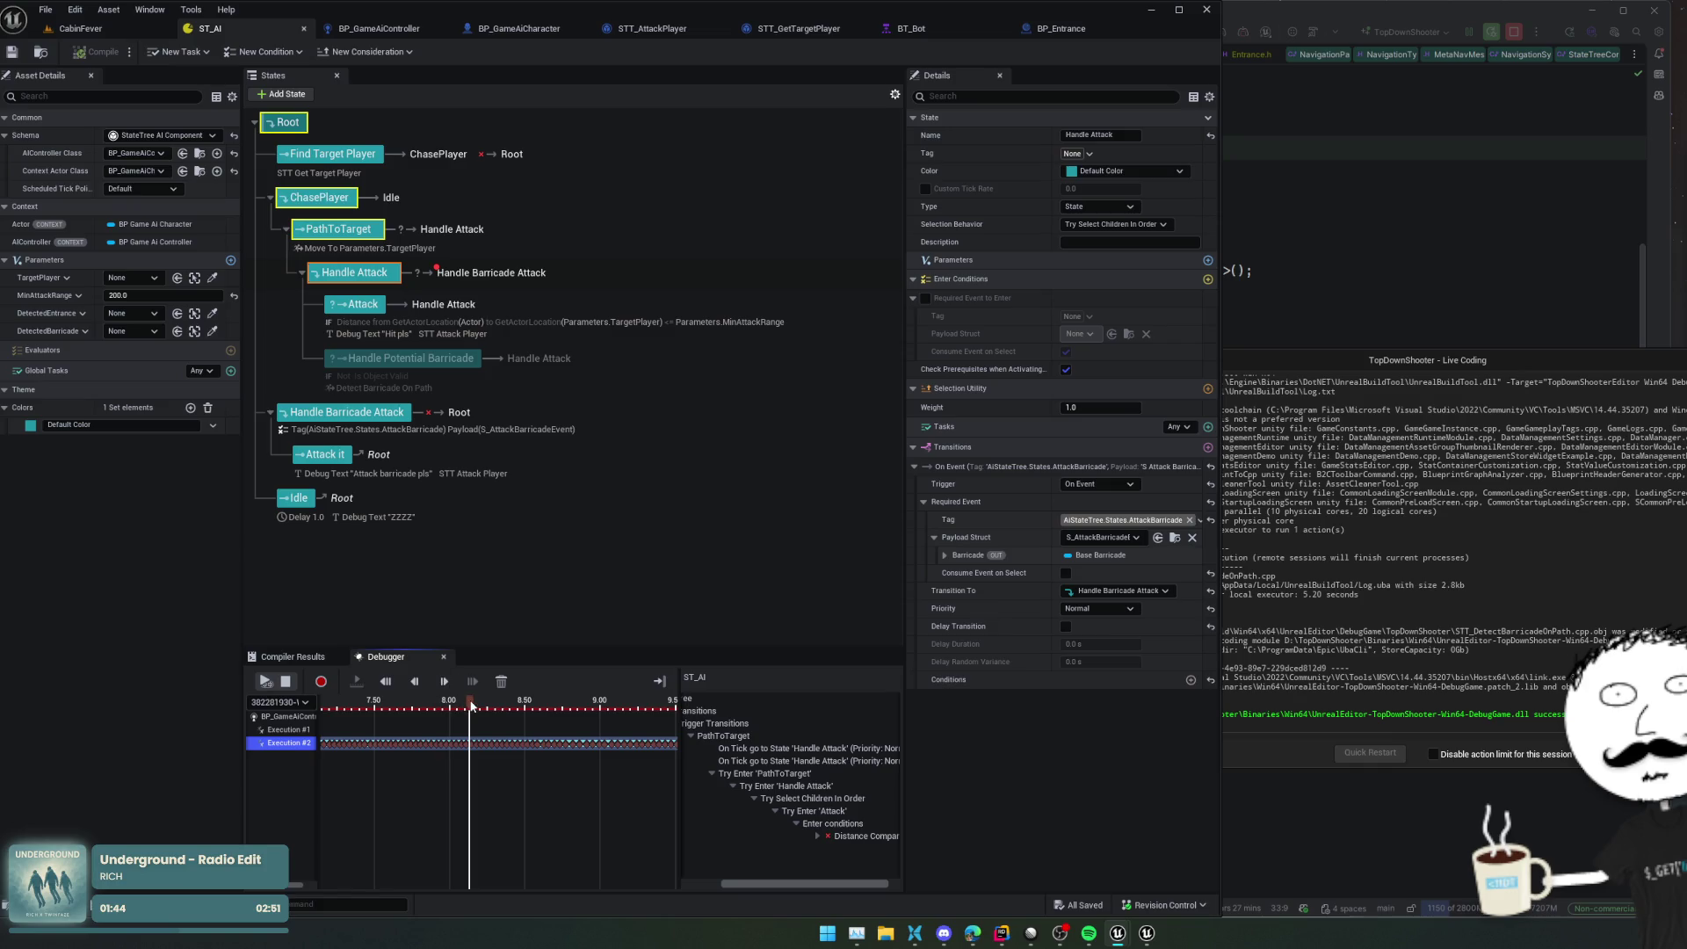
pyautogui.click(518, 705)
pyautogui.moveTo(535, 705)
pyautogui.mouseDown()
pyautogui.moveTo(703, 718)
pyautogui.moveTo(324, 738)
pyautogui.mouseUp()
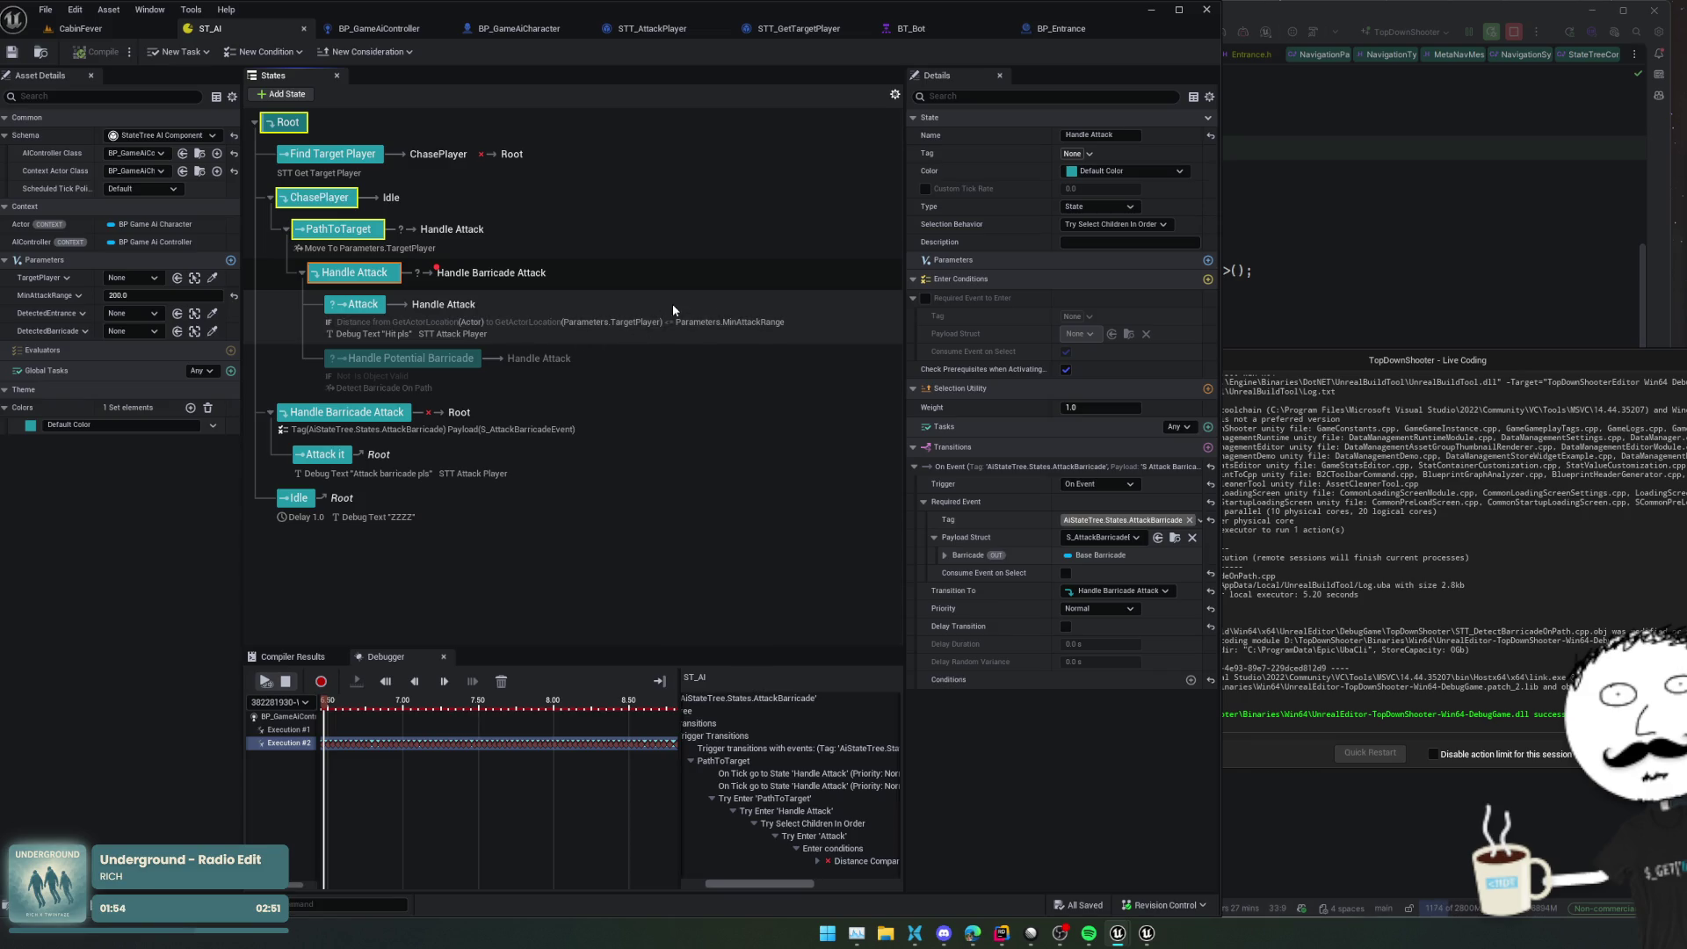
# Delete Handle Attack's On Event transition to Handle Barricade Attack
pyautogui.click(519, 274)
pyautogui.rightClick(518, 274)
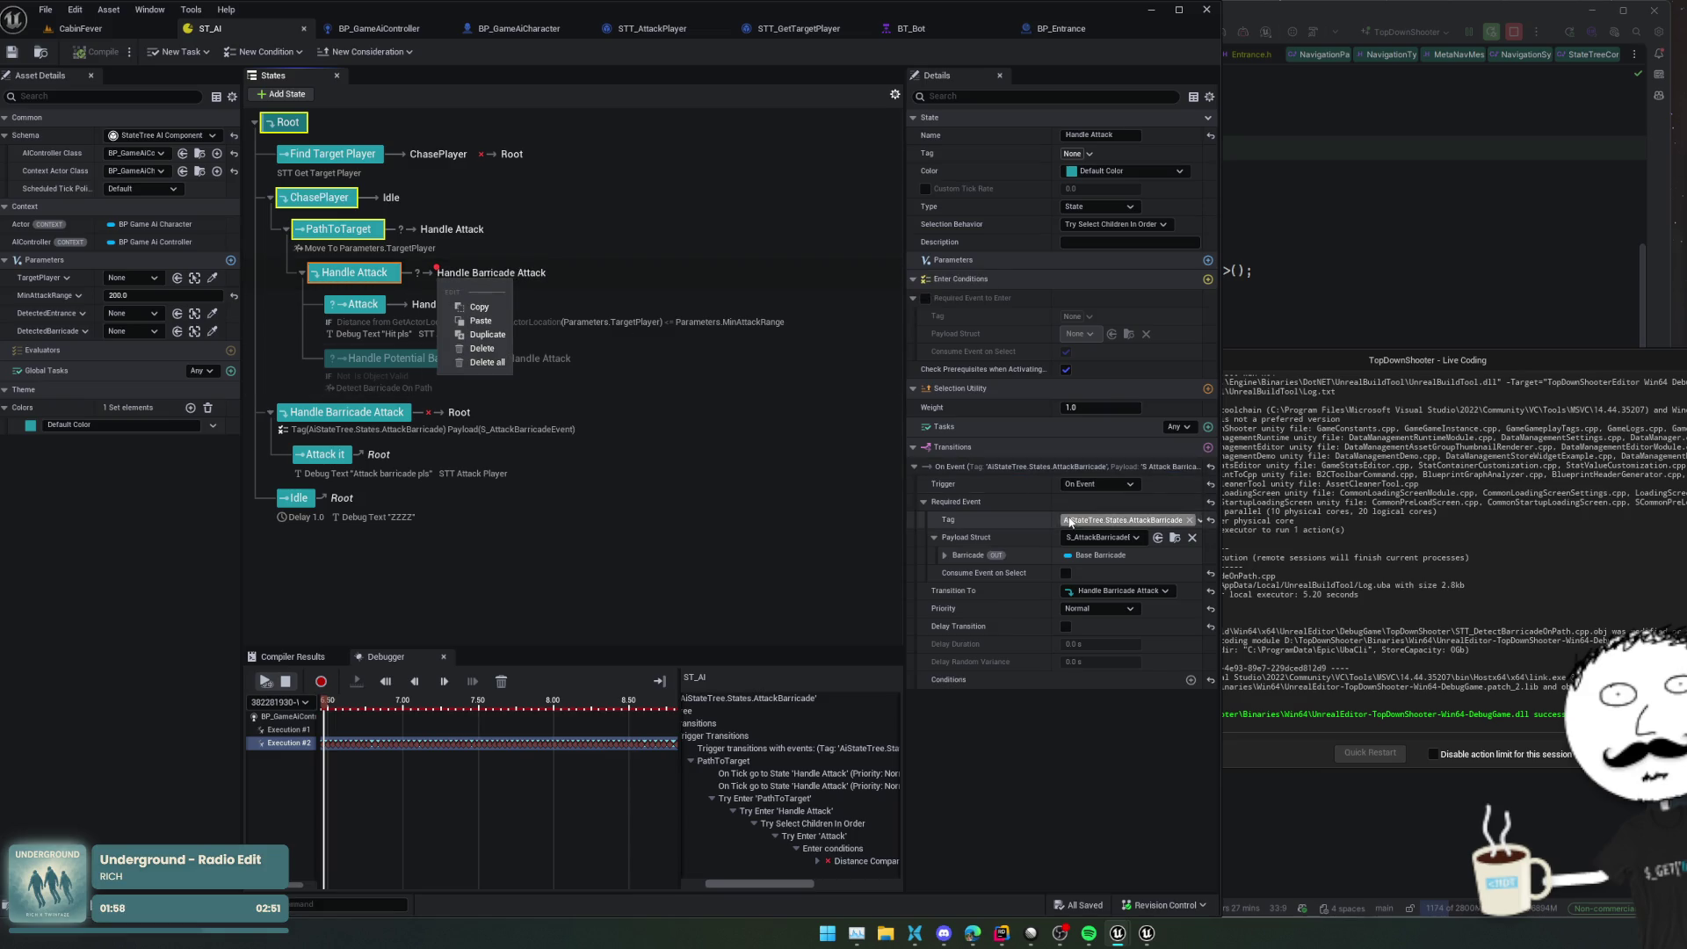
pyautogui.click(1089, 465)
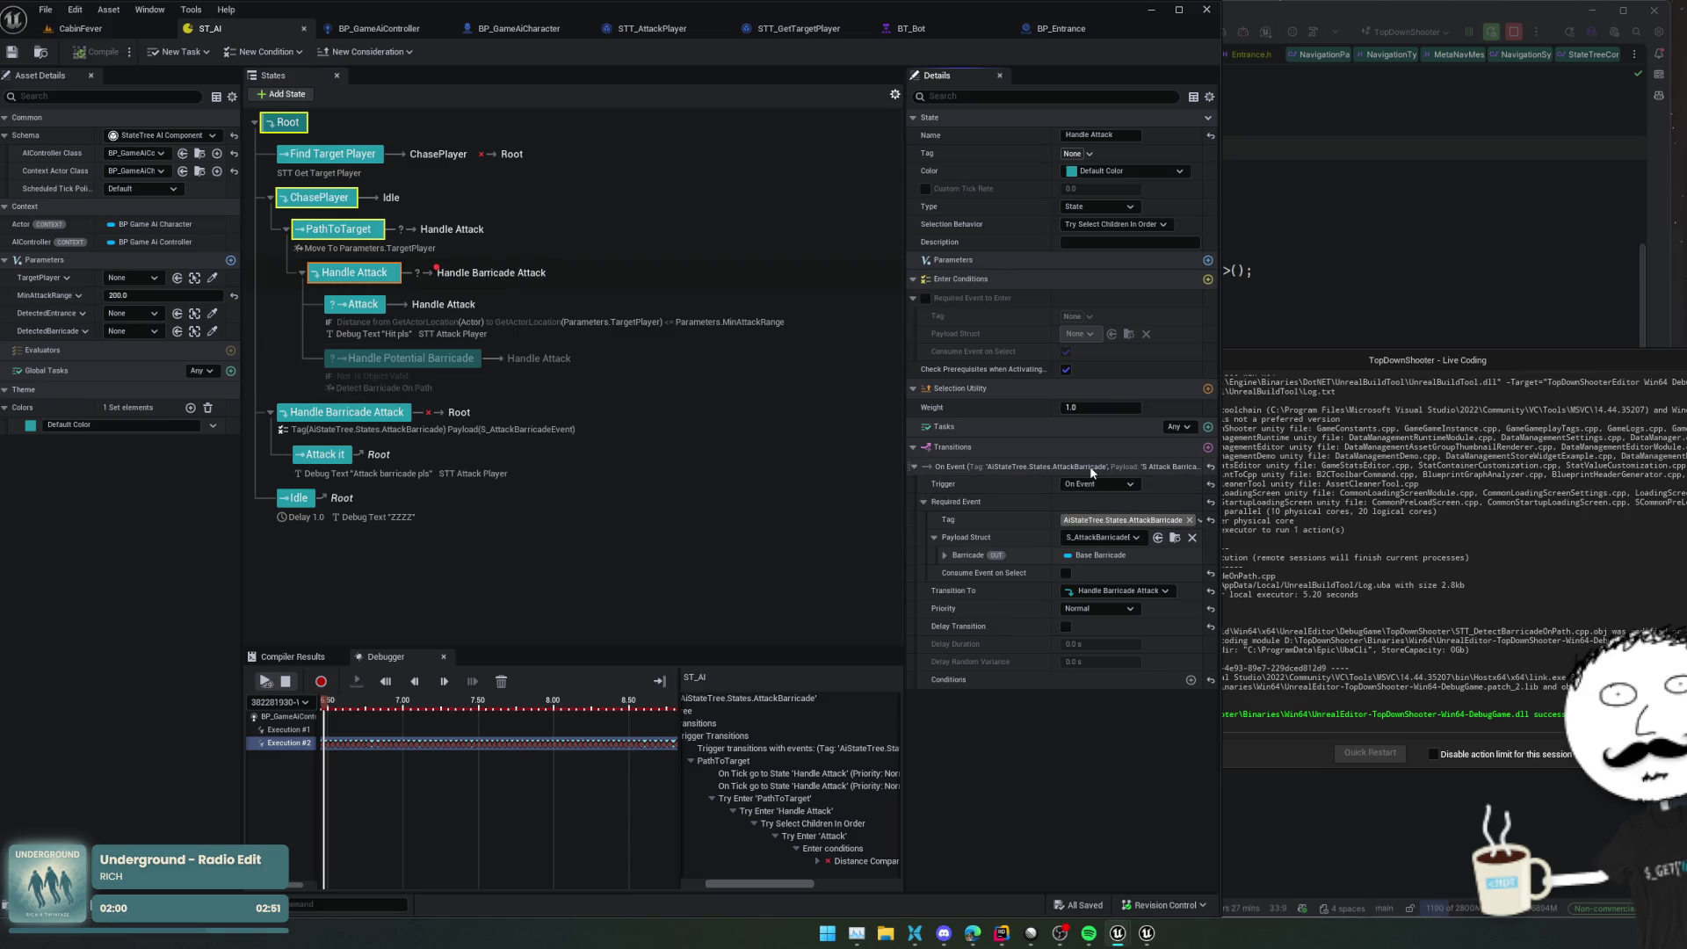
pyautogui.rightClick(1089, 466)
pyautogui.click(1158, 607)
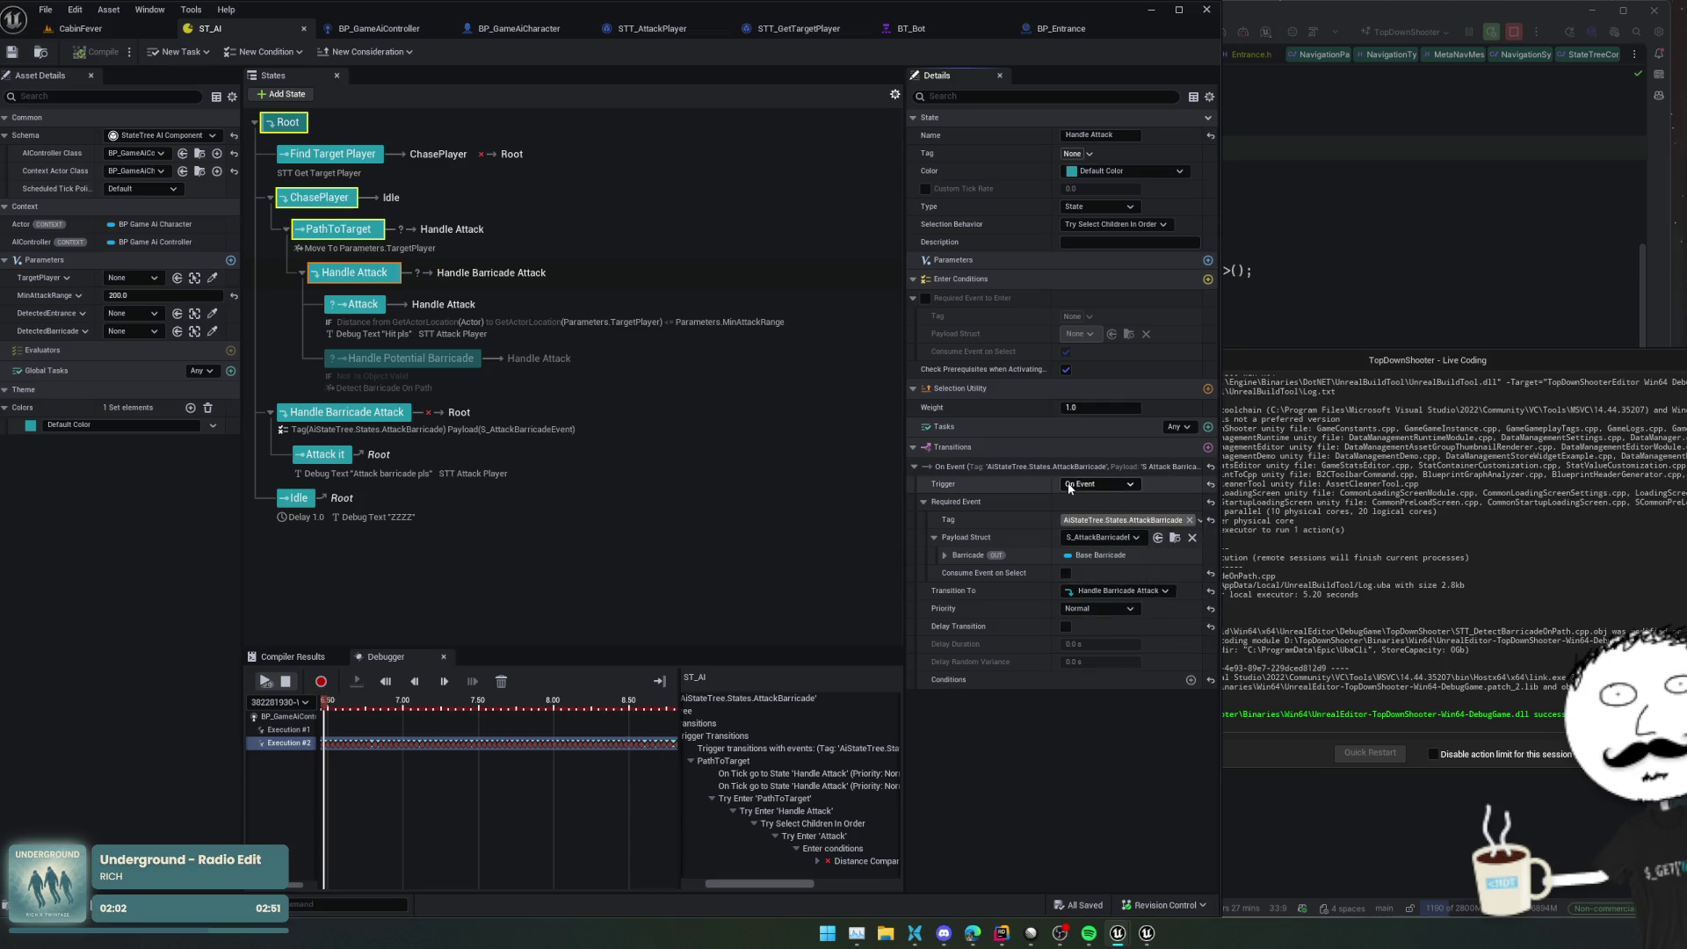
pyautogui.rightClick(1074, 467)
pyautogui.click(1151, 584)
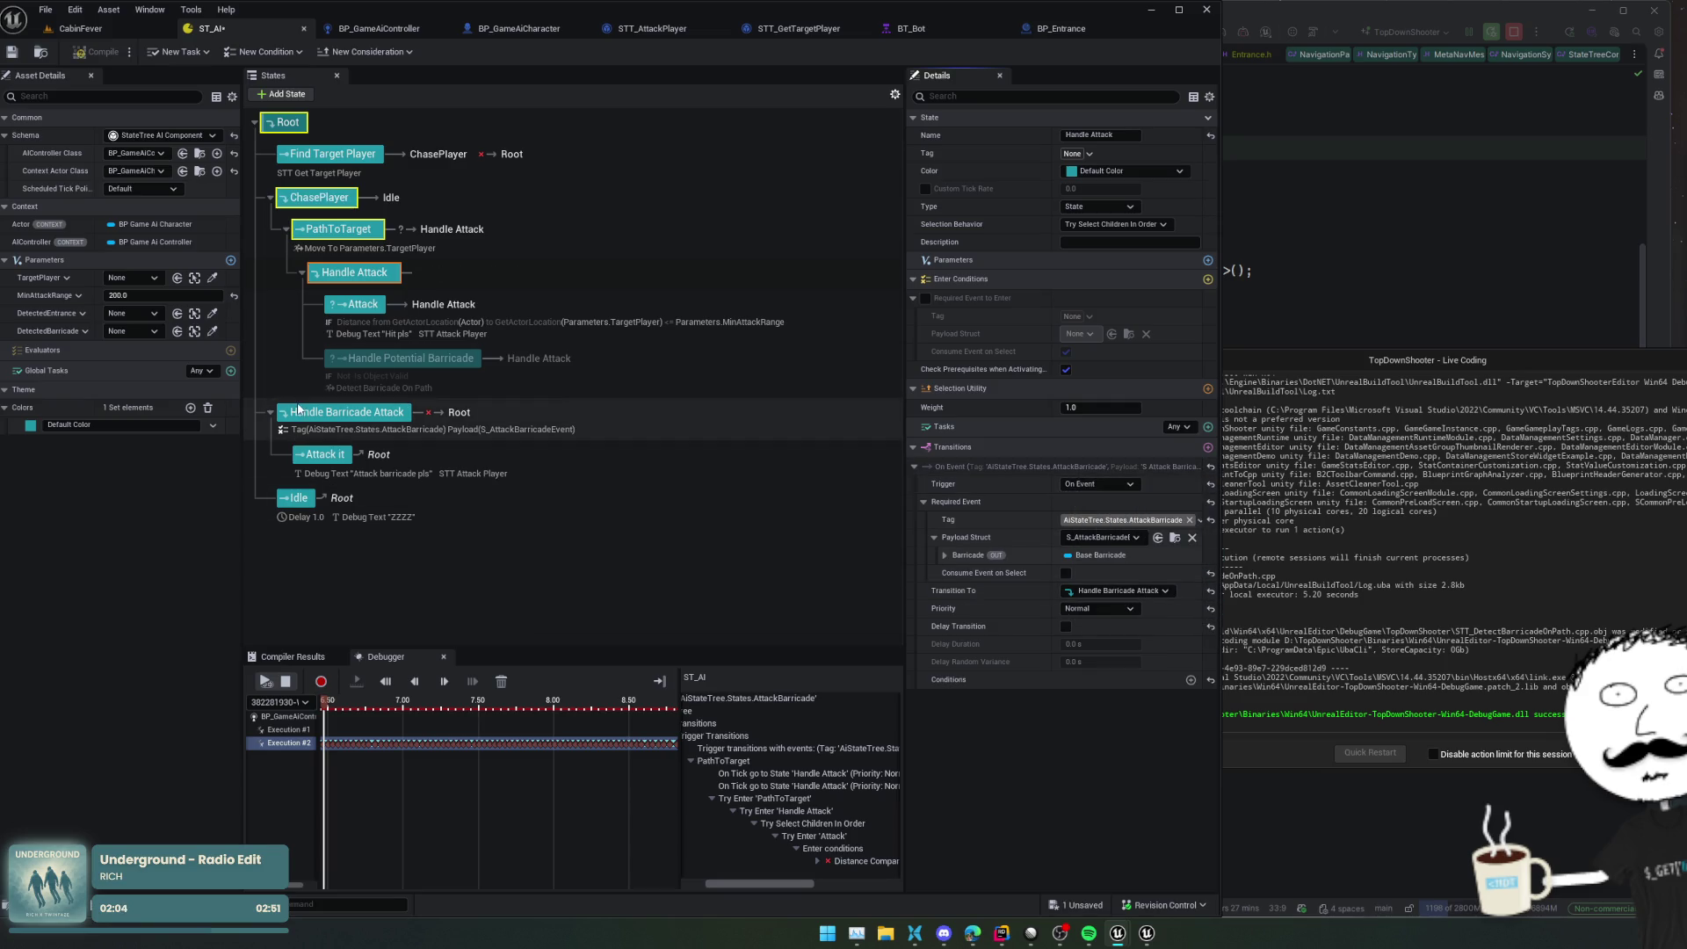
# Nest Handle Barricade Attack under Handle Attack and stop the play session
pyautogui.moveTo(297, 409); pyautogui.dragTo(304, 413)
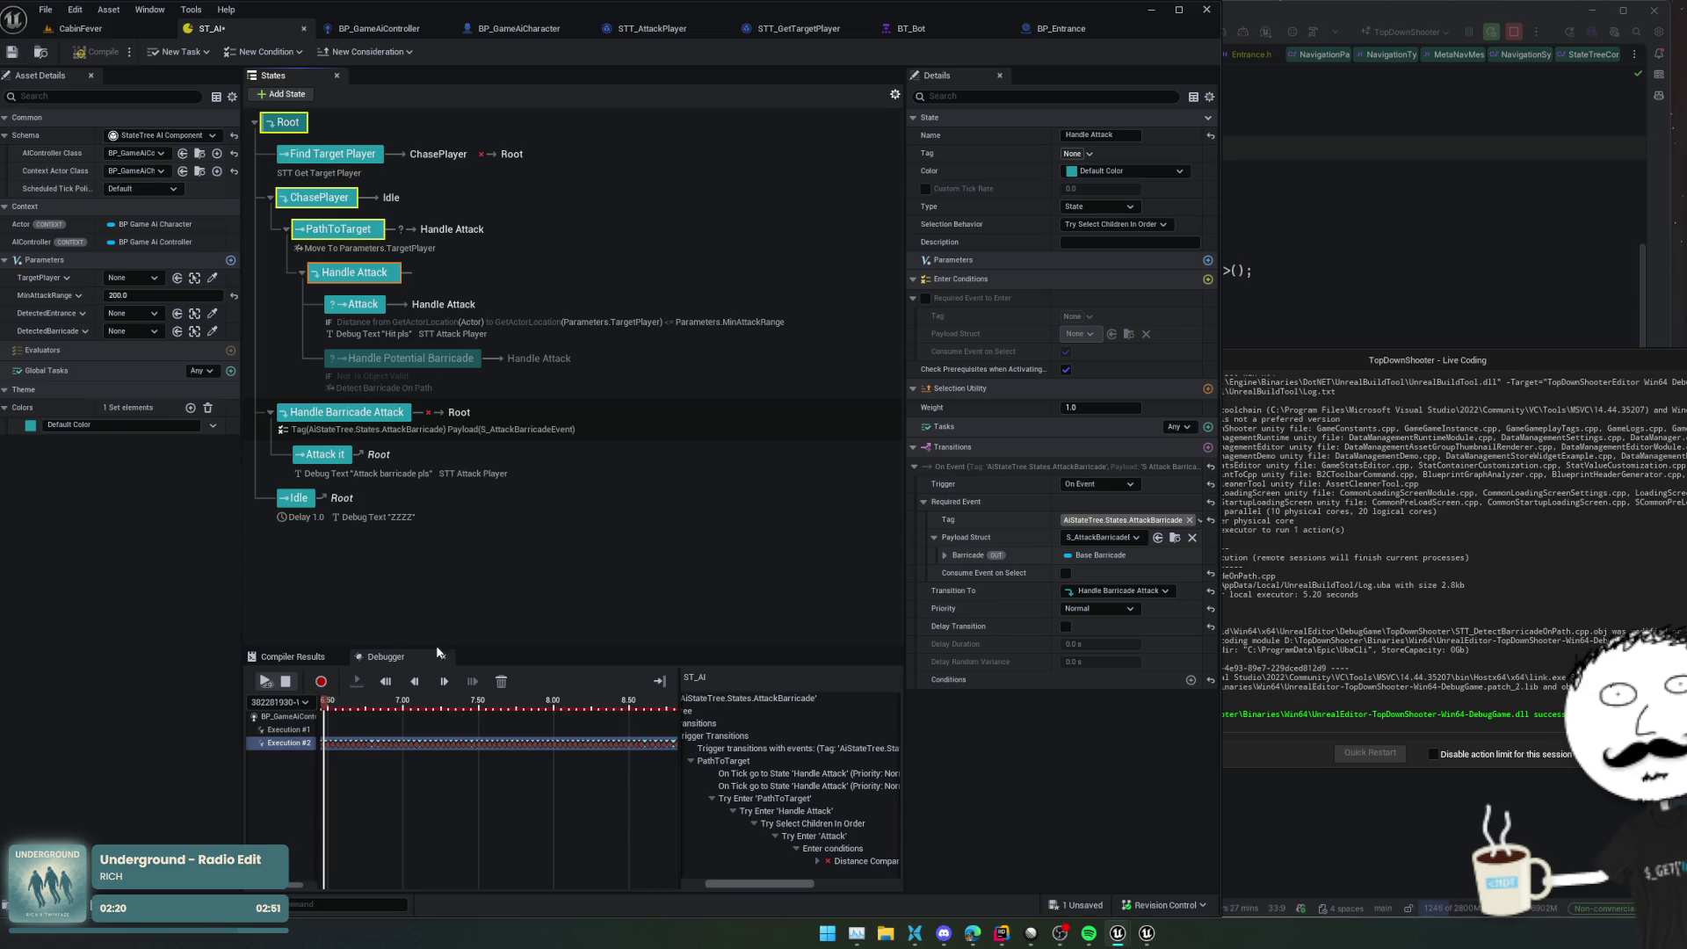
pyautogui.hotkey('ctrl', 'z')
pyautogui.click(285, 681)
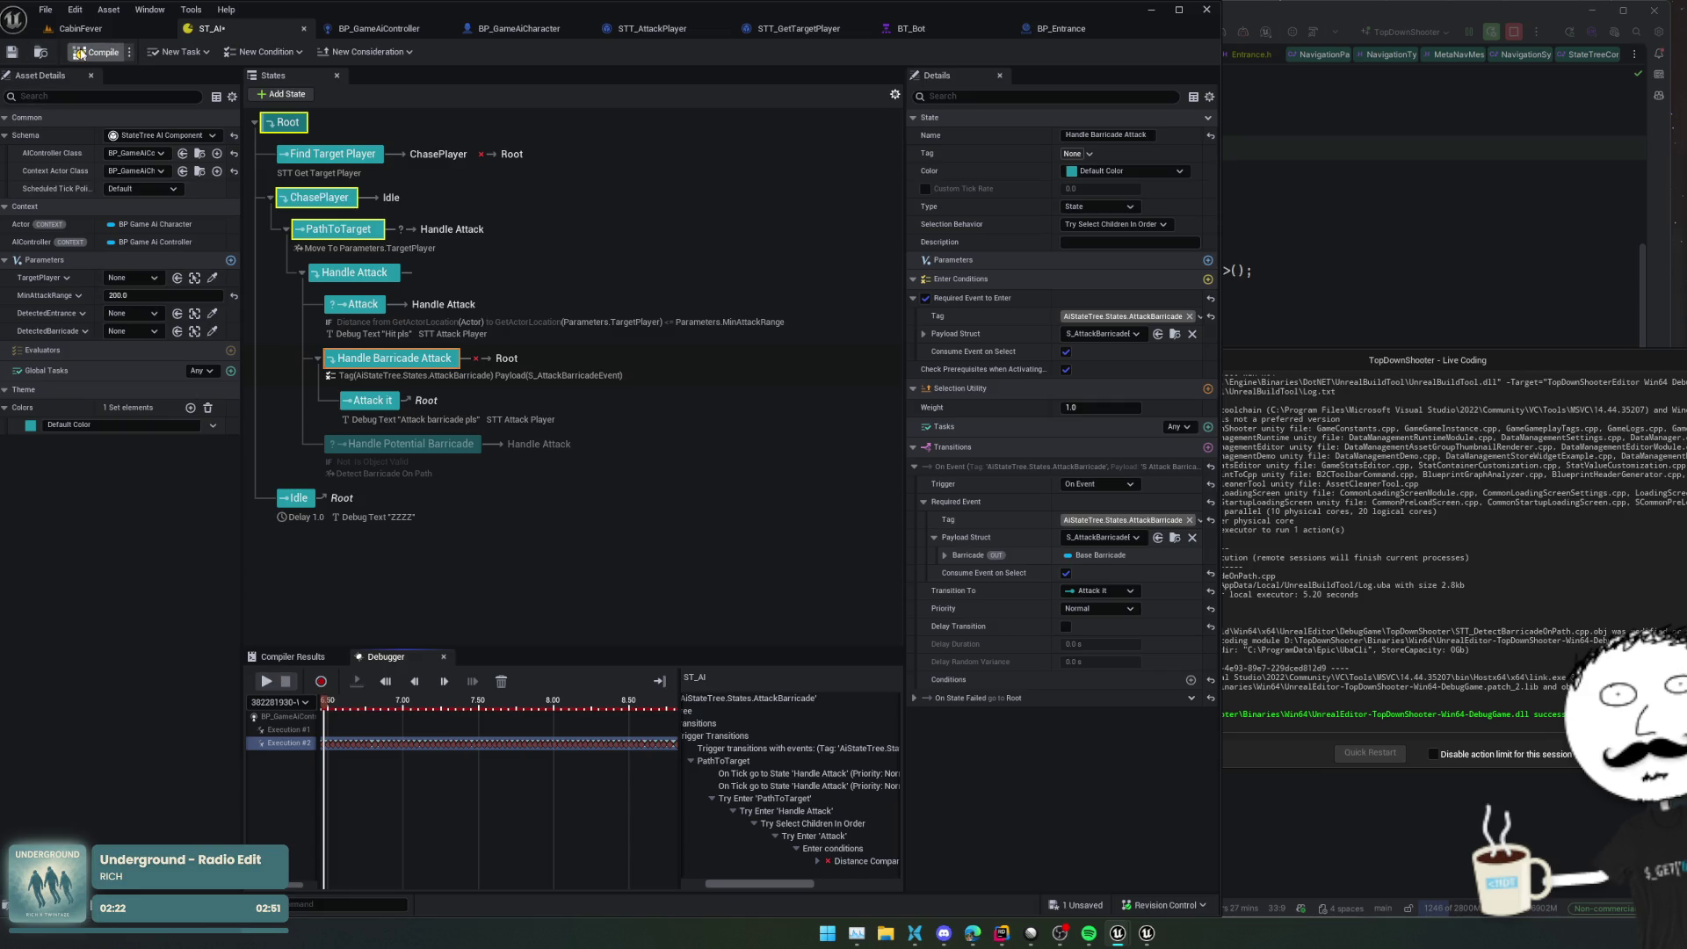
# Save ST_AI, close the ST_AI and BT_Bot tabs, and reopen ST_AI from the Content Browser
pyautogui.click(97, 52)
pyautogui.click(79, 28)
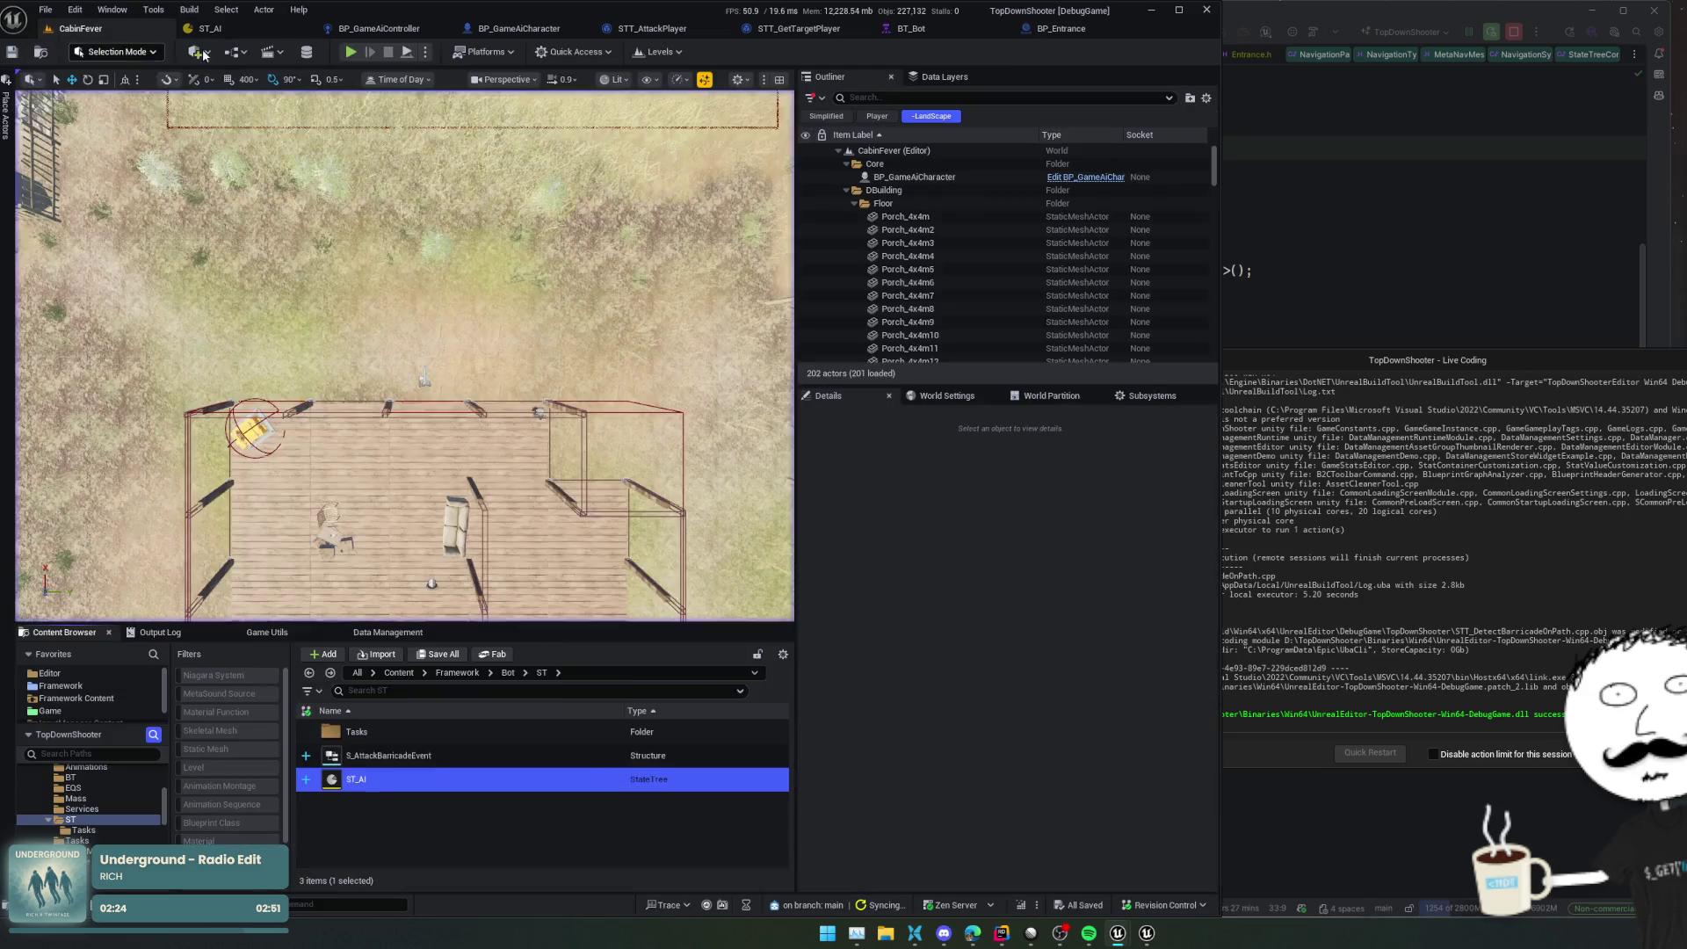
pyautogui.click(304, 28)
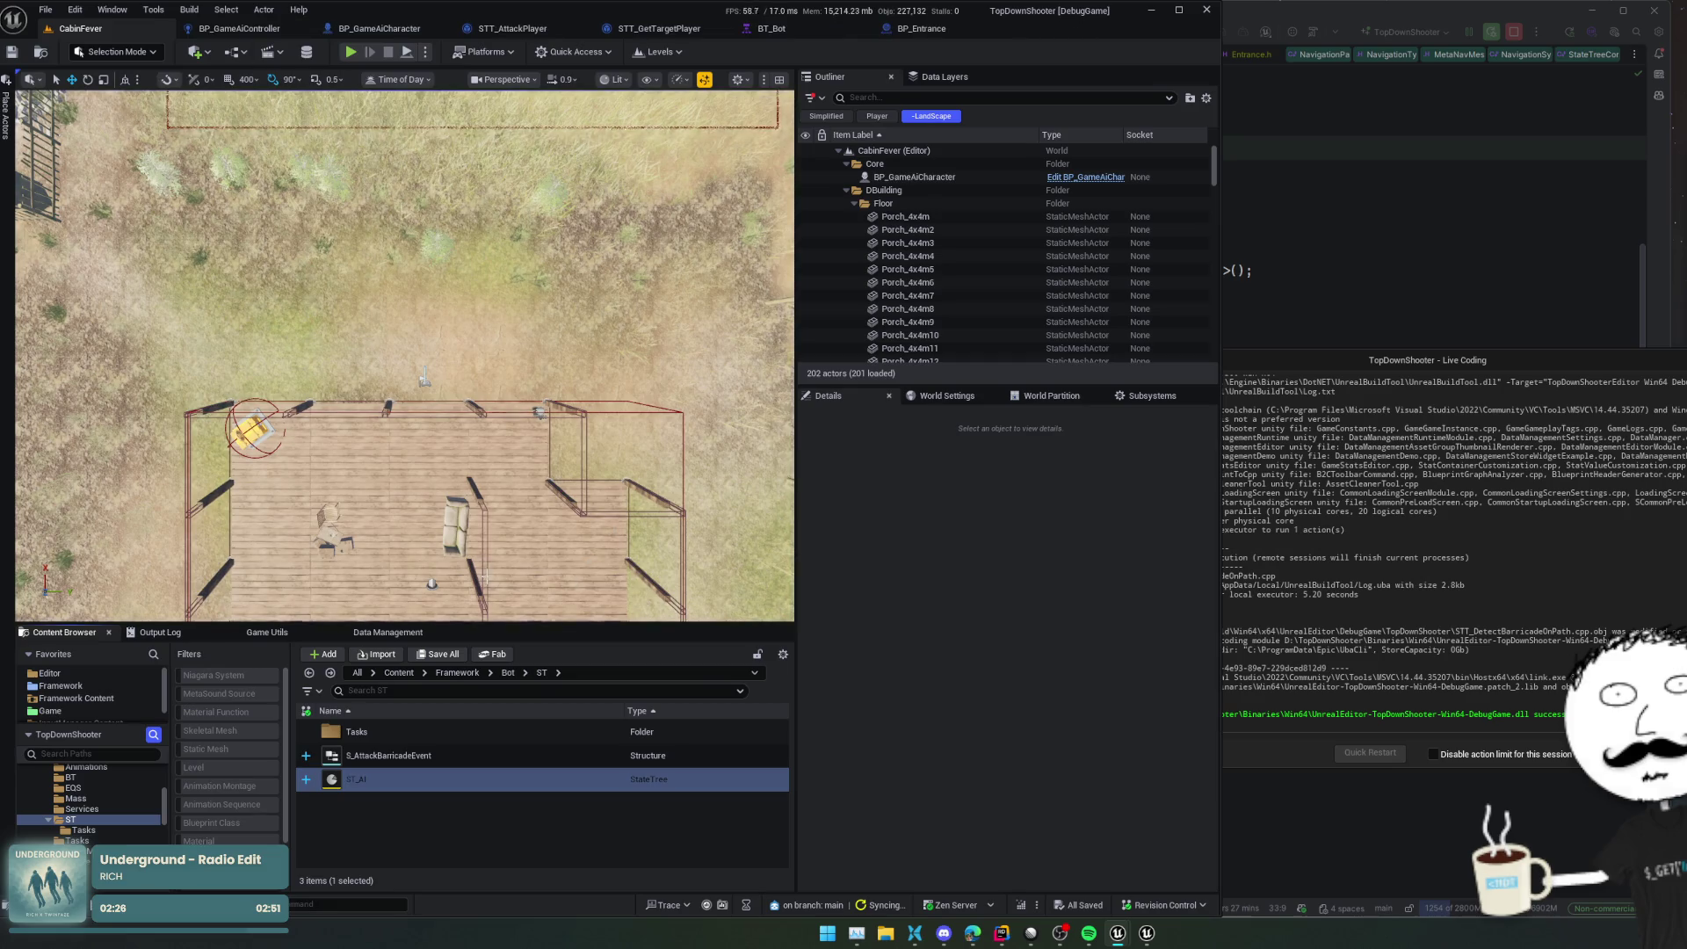
pyautogui.click(861, 28)
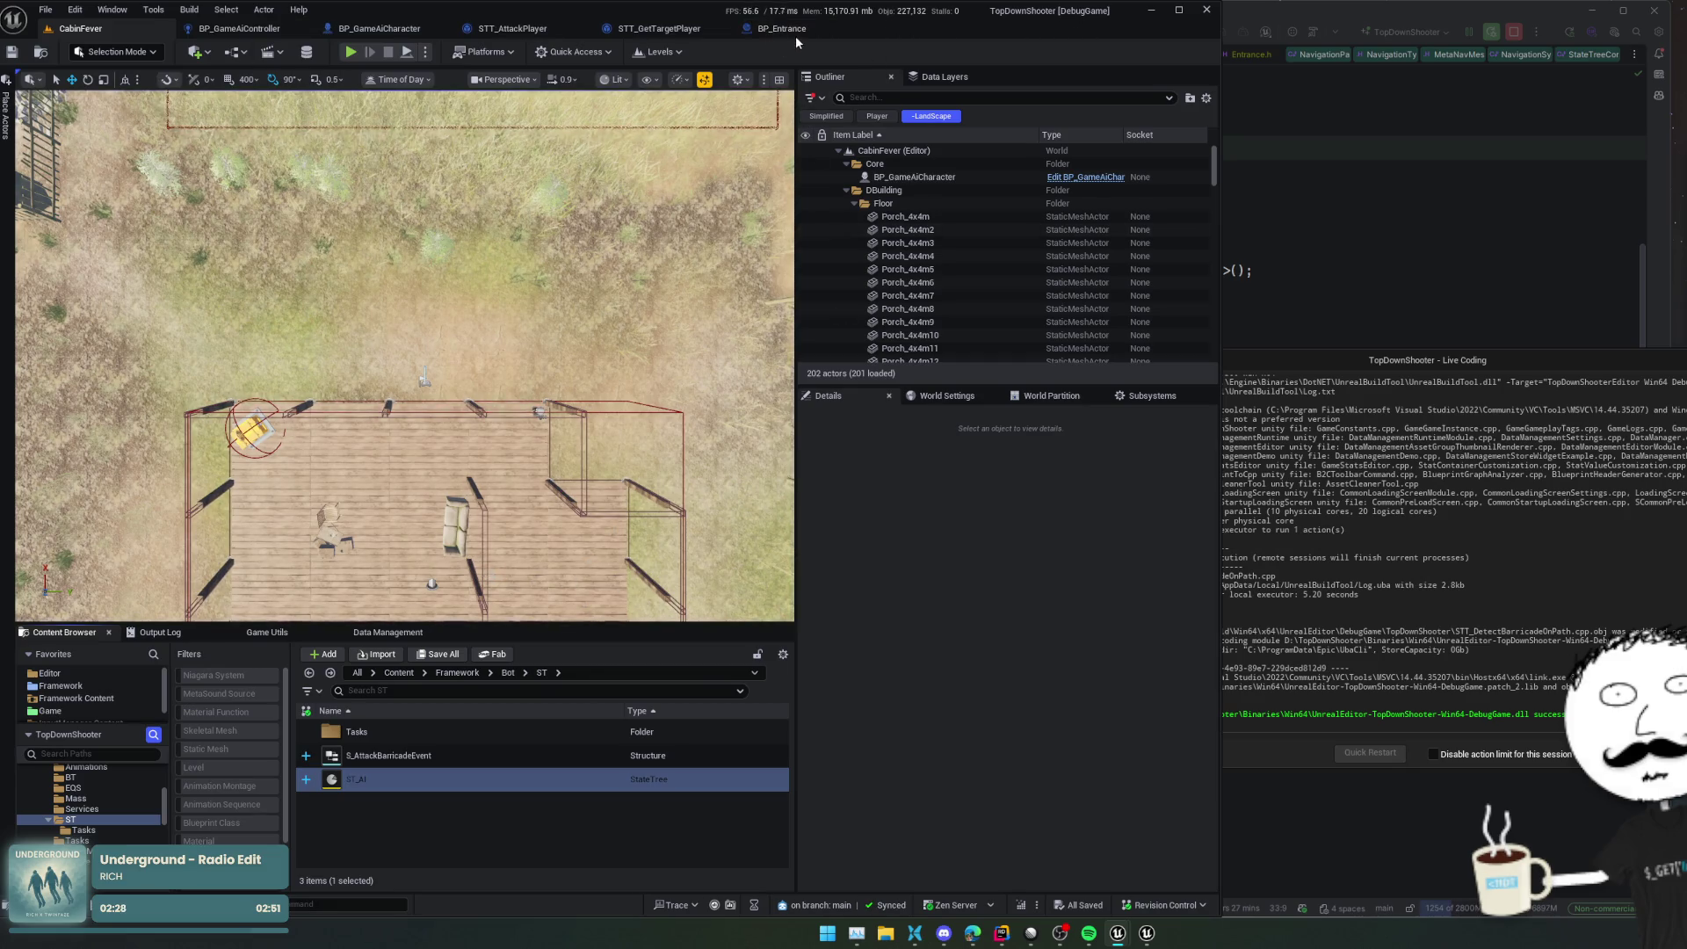
pyautogui.doubleClick(454, 779)
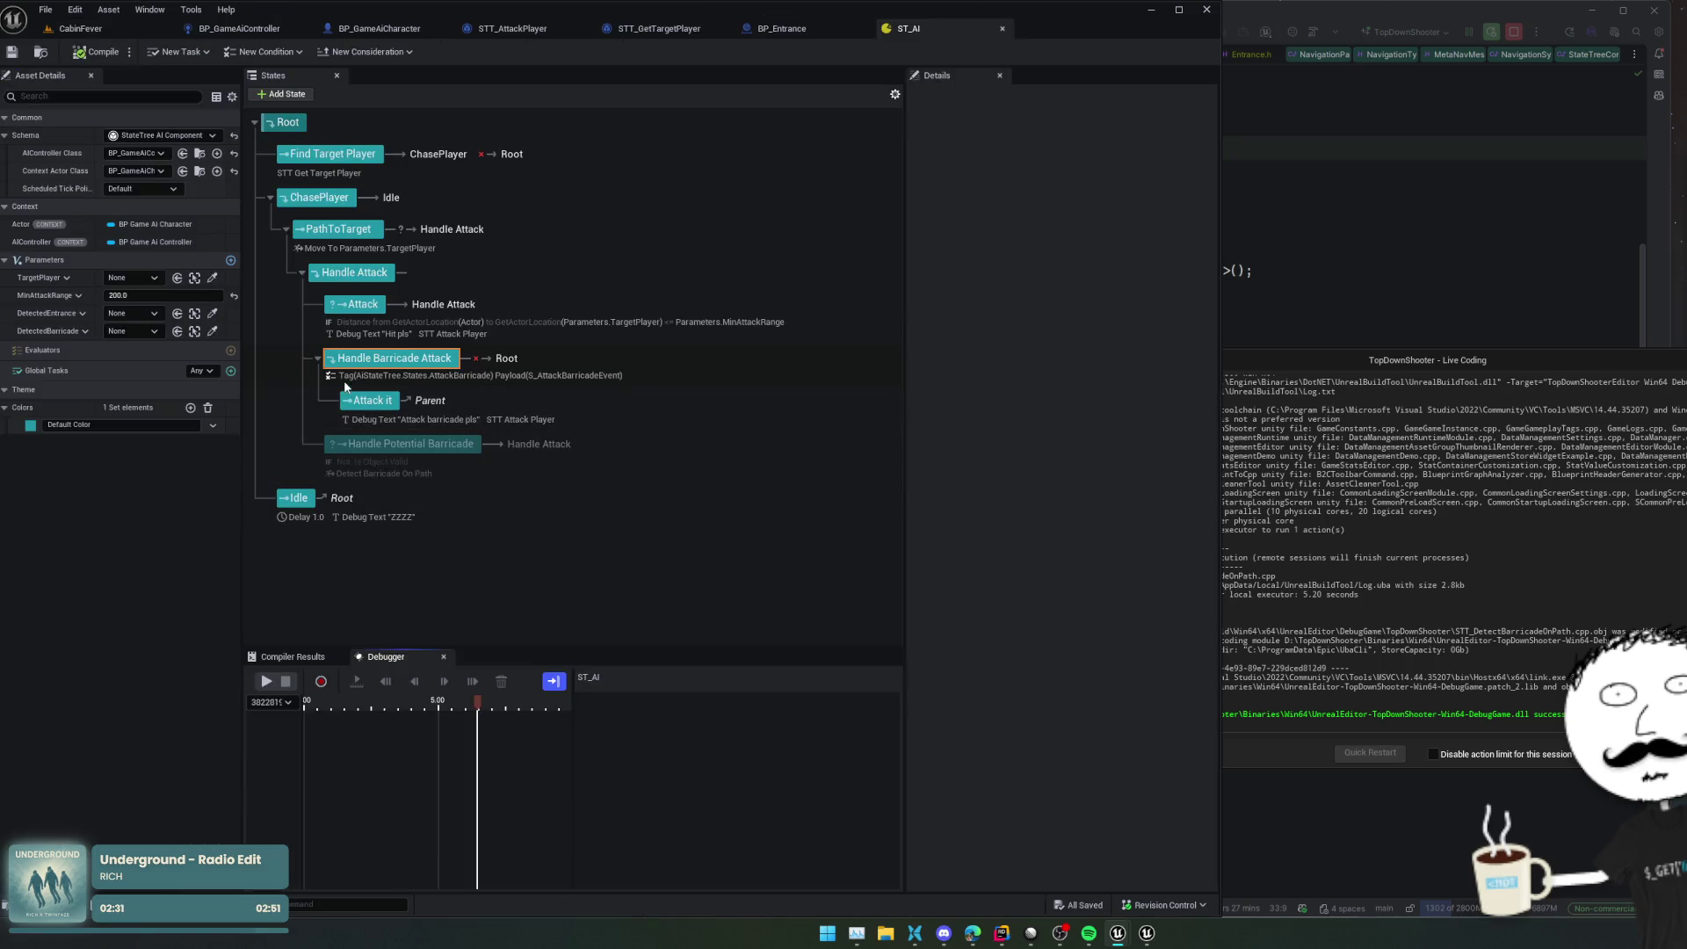
# Move Handle Barricade Attack above Attack as Handle Attack's first child
pyautogui.click(369, 400)
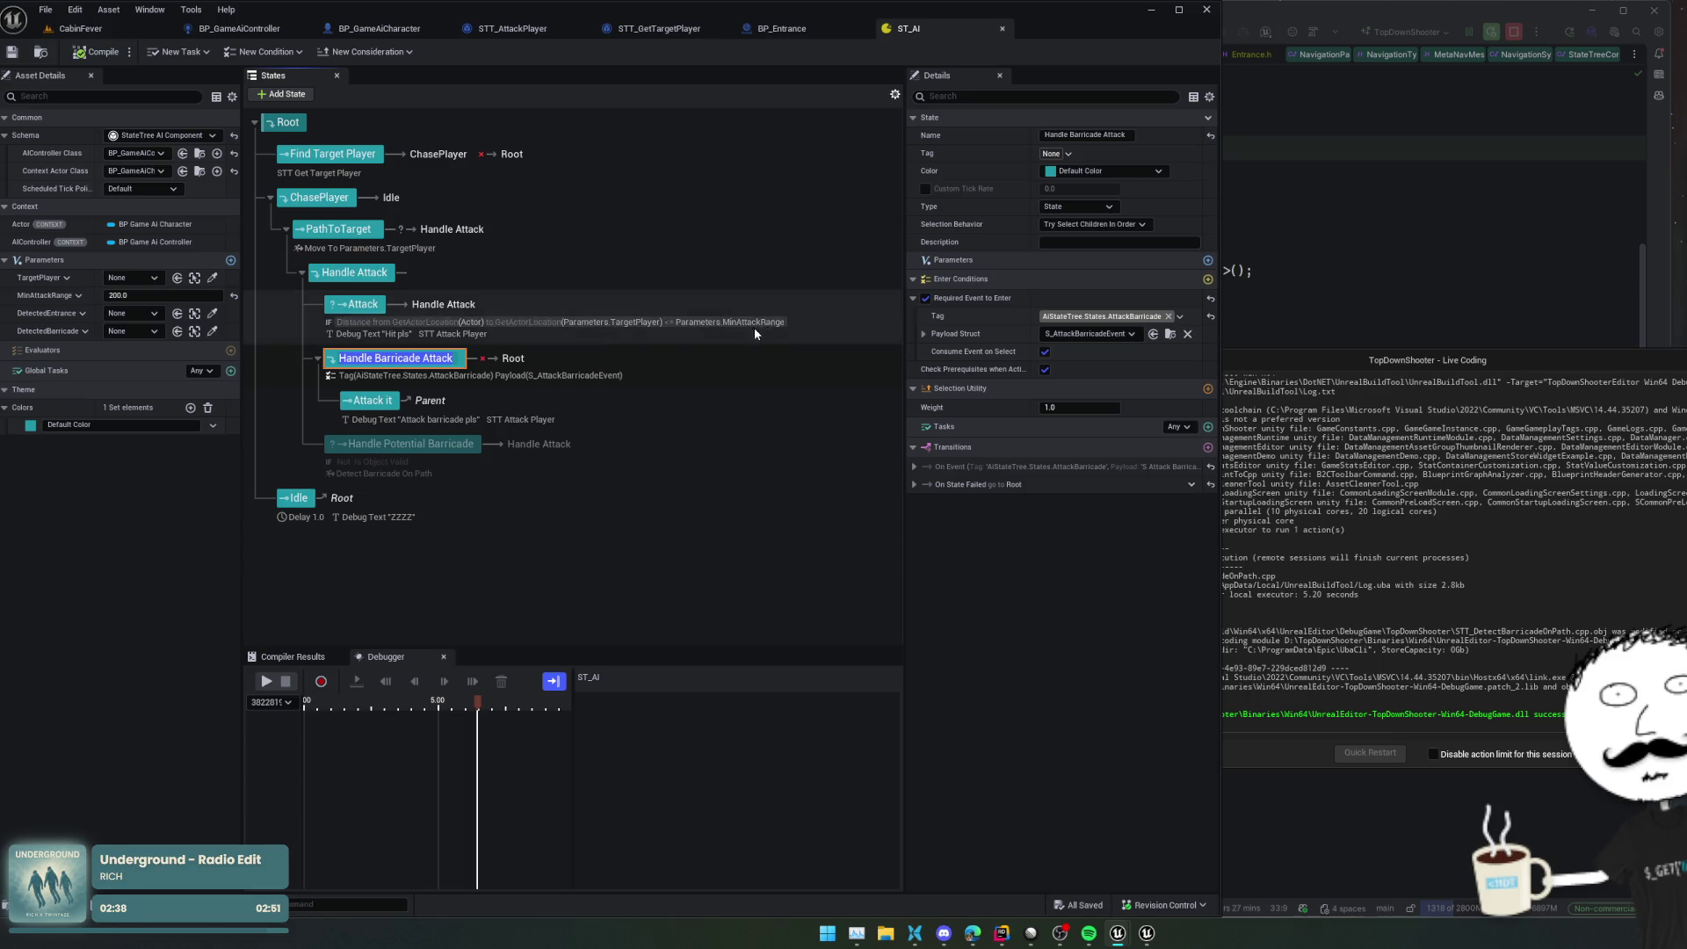
pyautogui.click(456, 357)
pyautogui.moveTo(455, 358)
pyautogui.mouseDown()
pyautogui.moveTo(400, 362)
pyautogui.moveTo(385, 324)
pyautogui.moveTo(388, 355)
pyautogui.mouseUp()
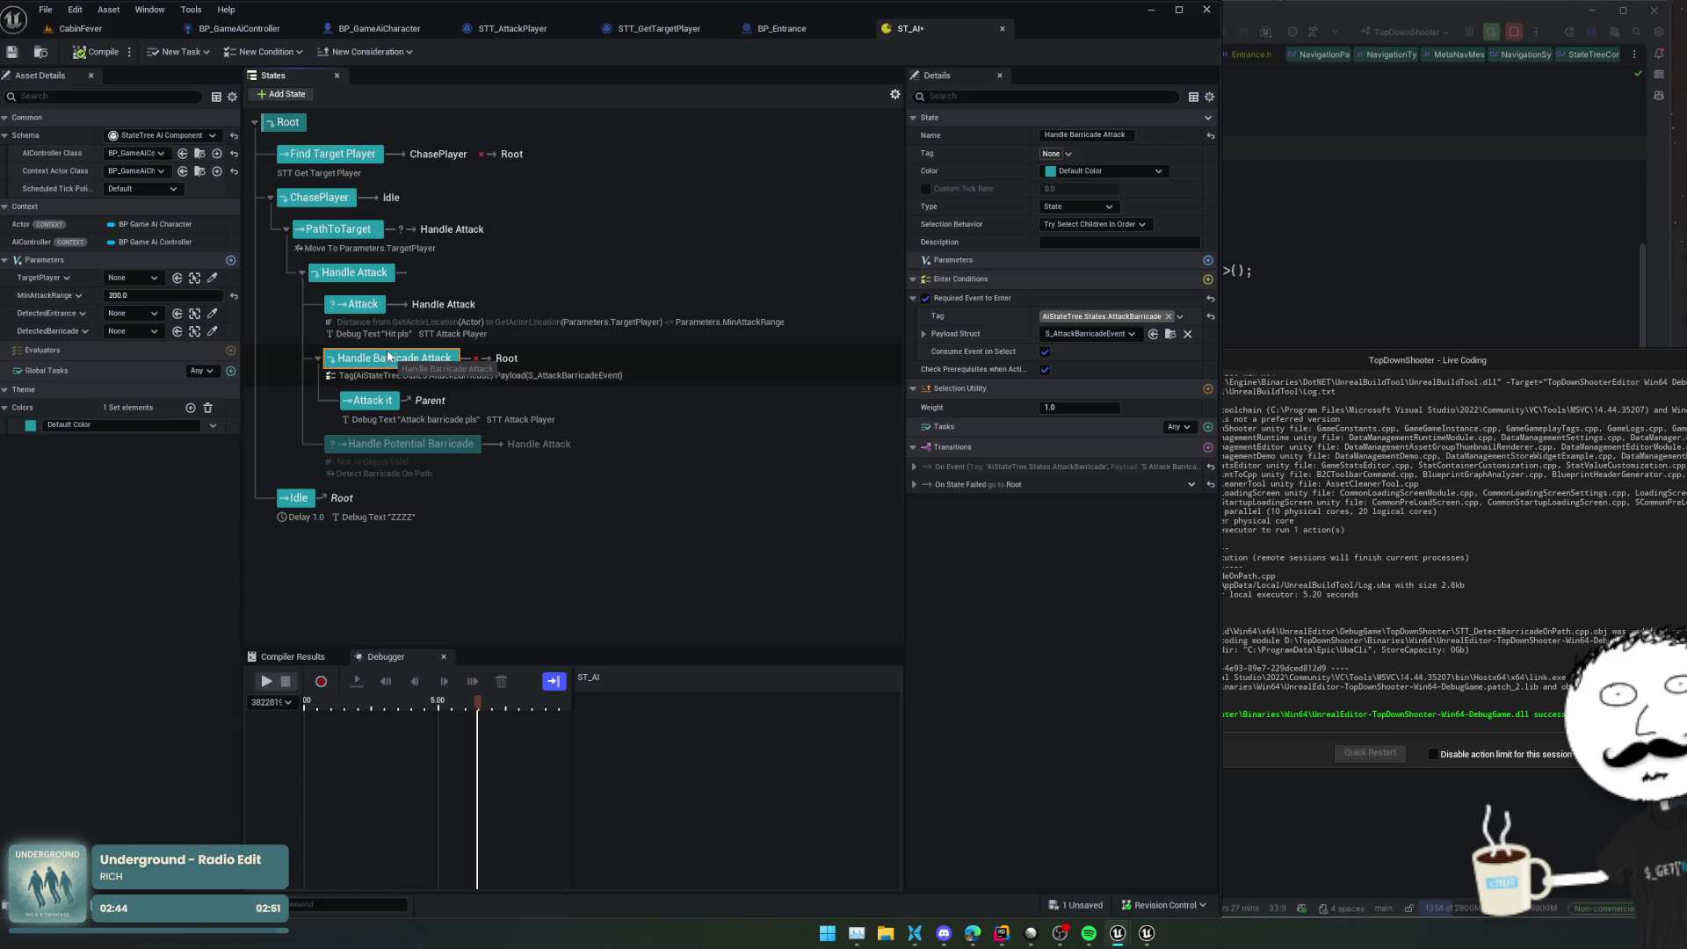
pyautogui.moveTo(421, 282)
pyautogui.mouseDown()
pyautogui.moveTo(397, 322)
pyautogui.moveTo(404, 303)
pyautogui.mouseUp()
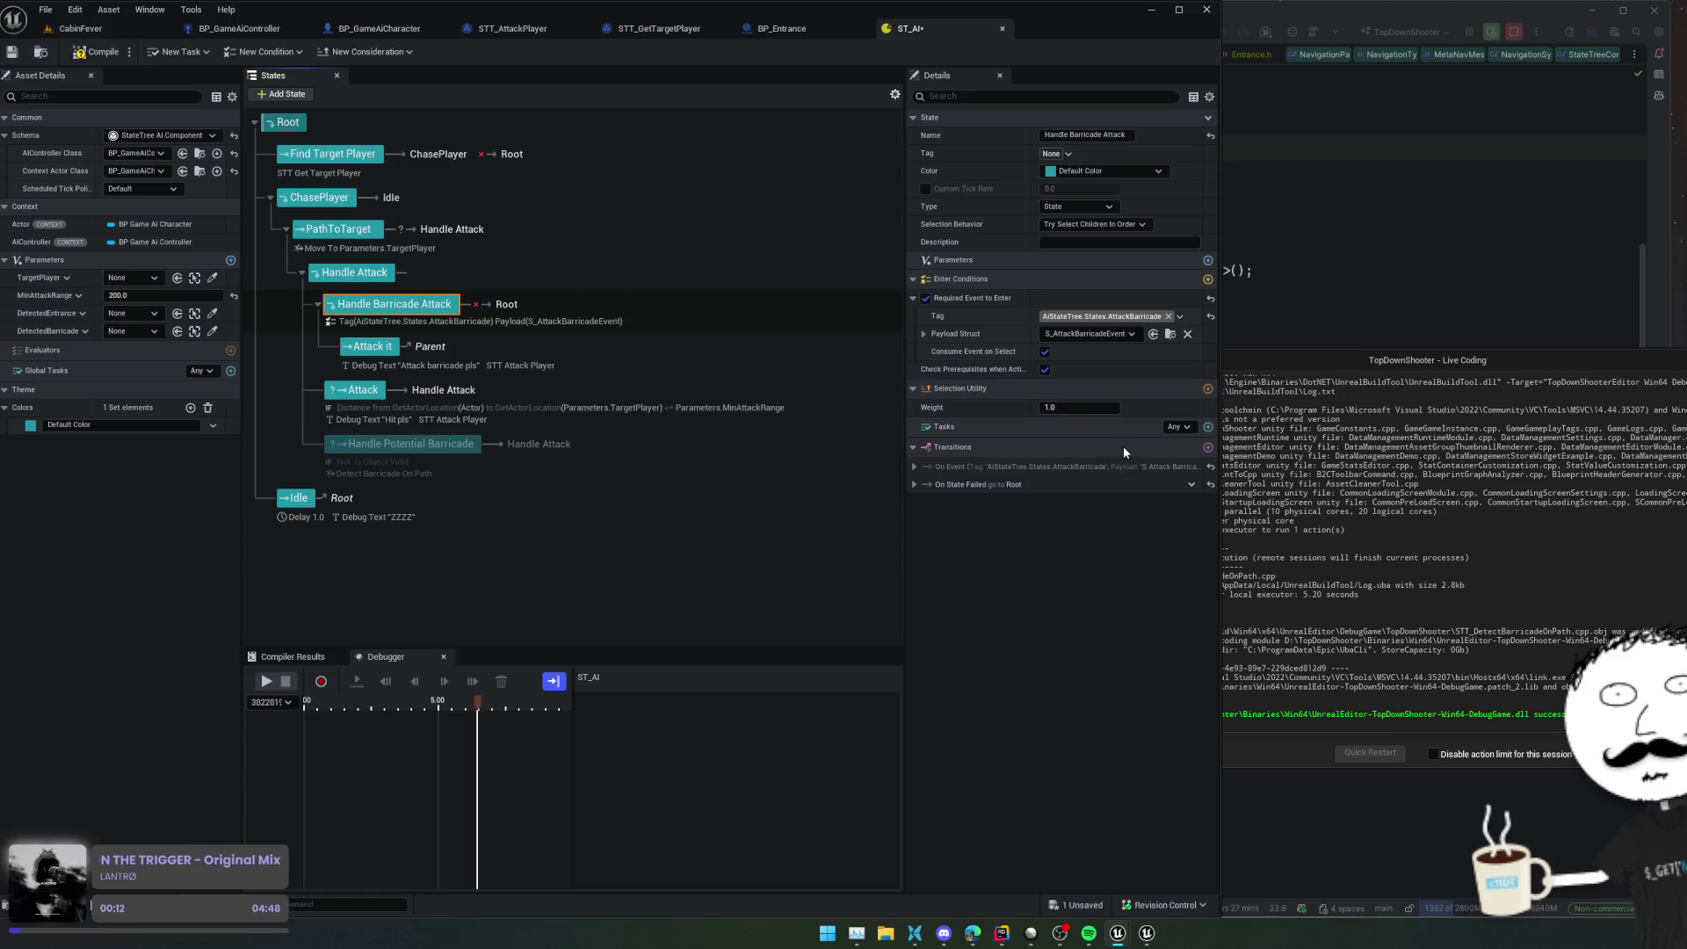
# Add a Handle Barricade Attack transition: On State Succeeded goes to Handle Attack
pyautogui.click(1058, 484)
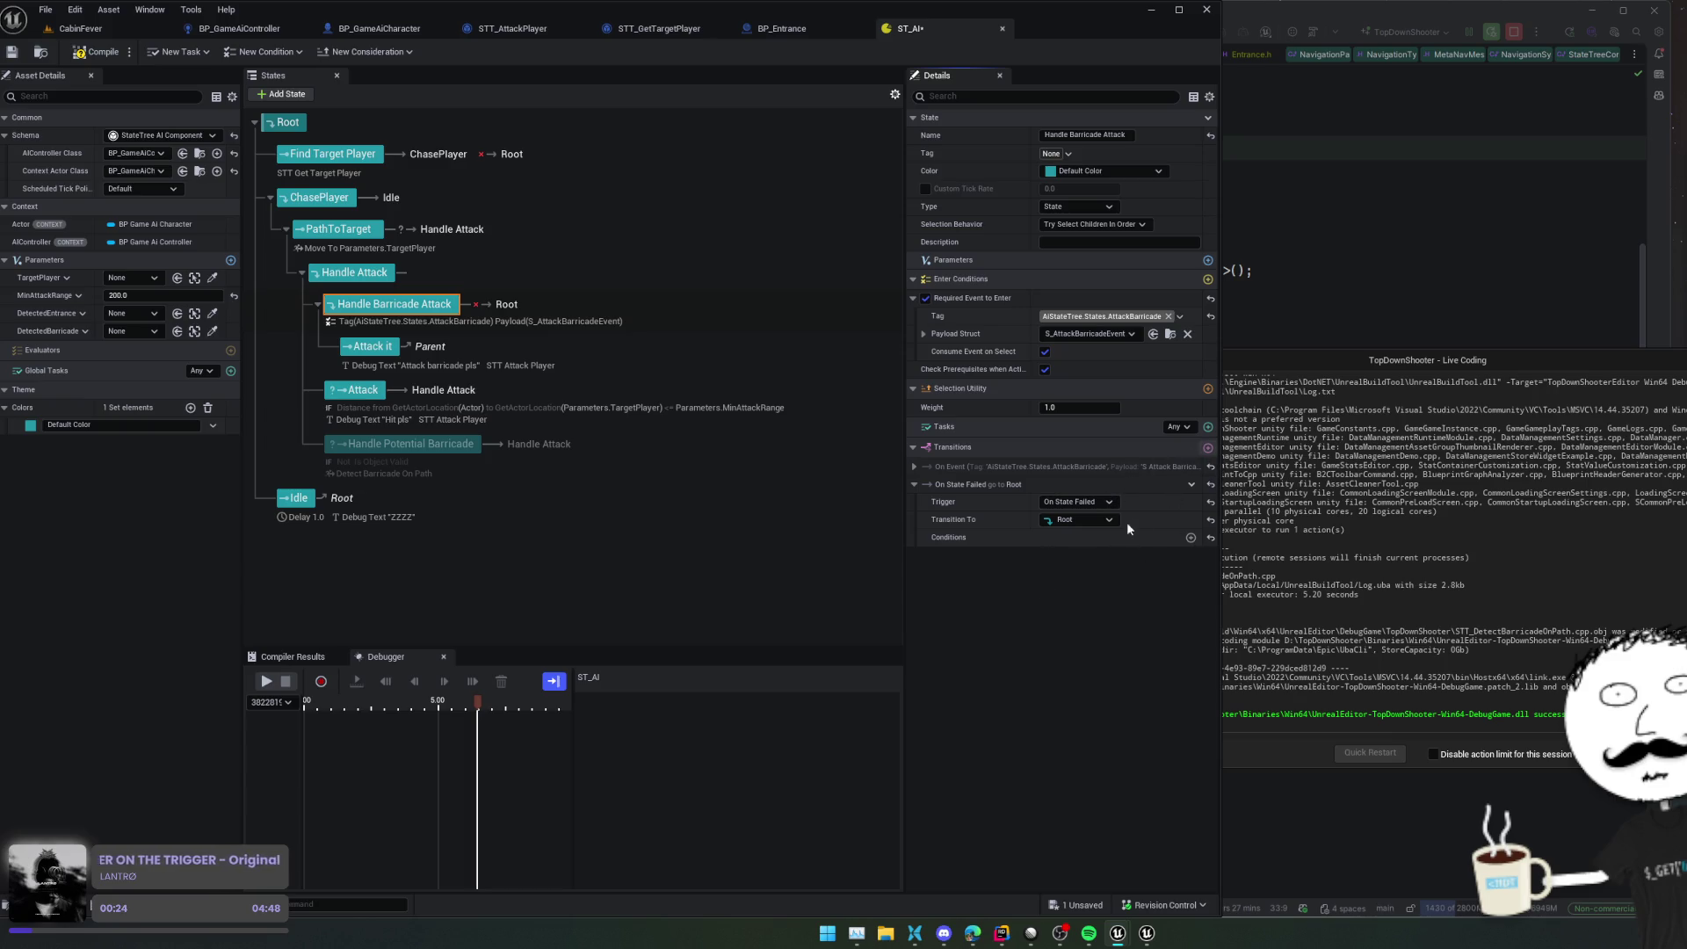
pyautogui.click(1207, 447)
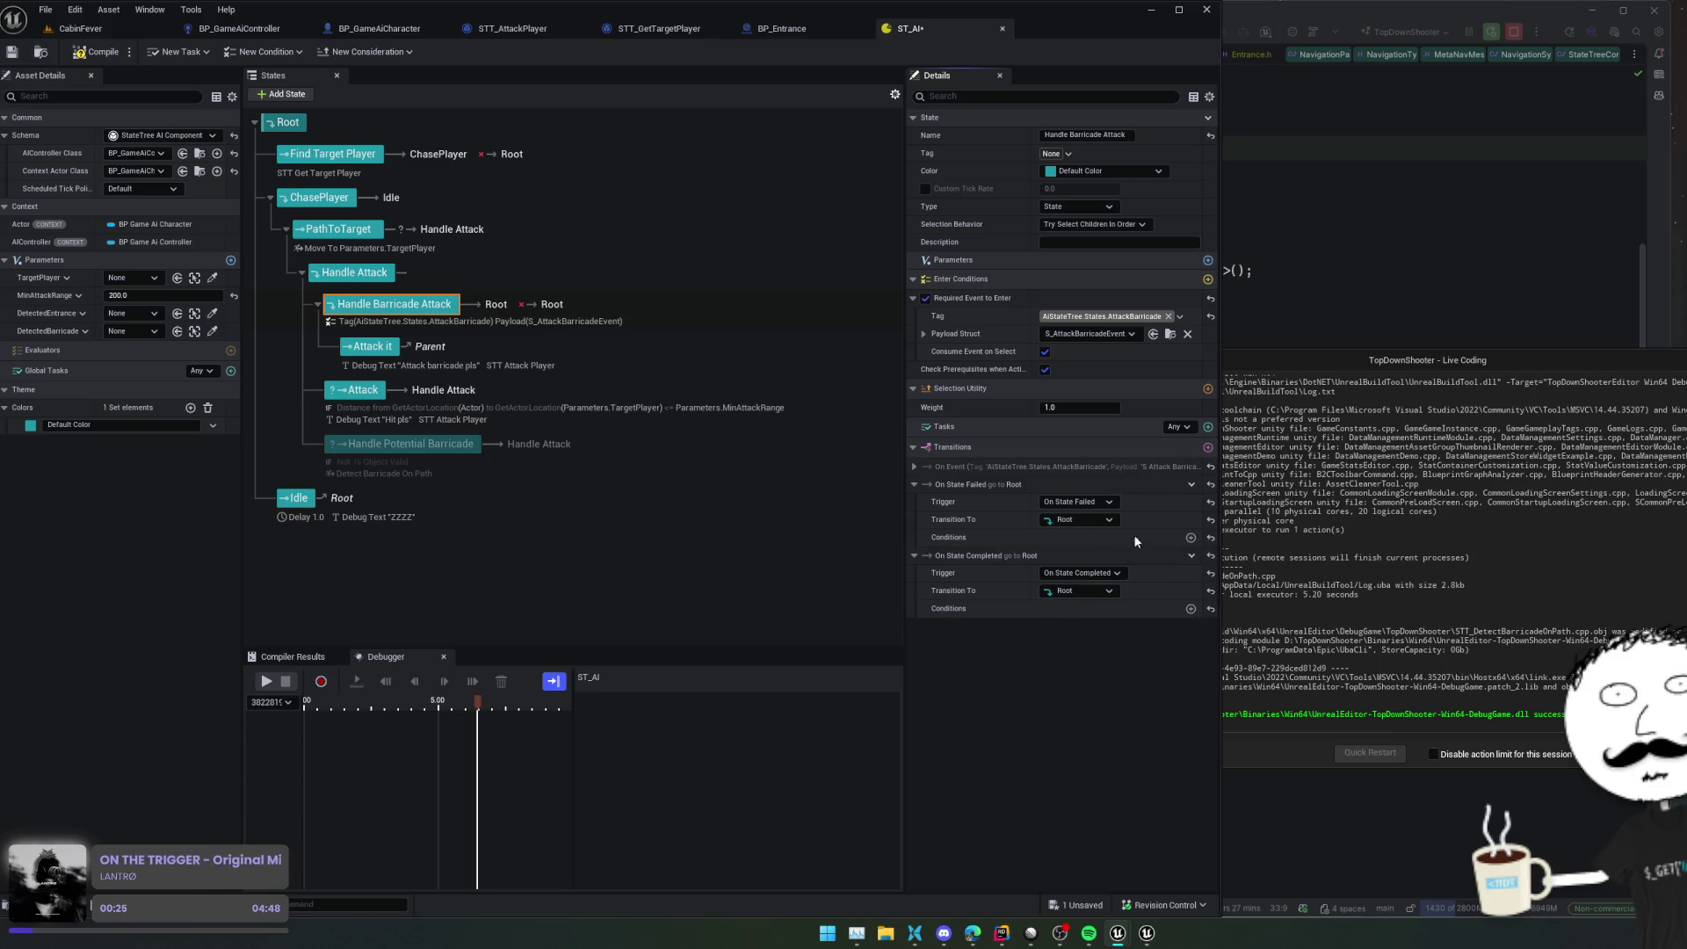
pyautogui.click(1095, 572)
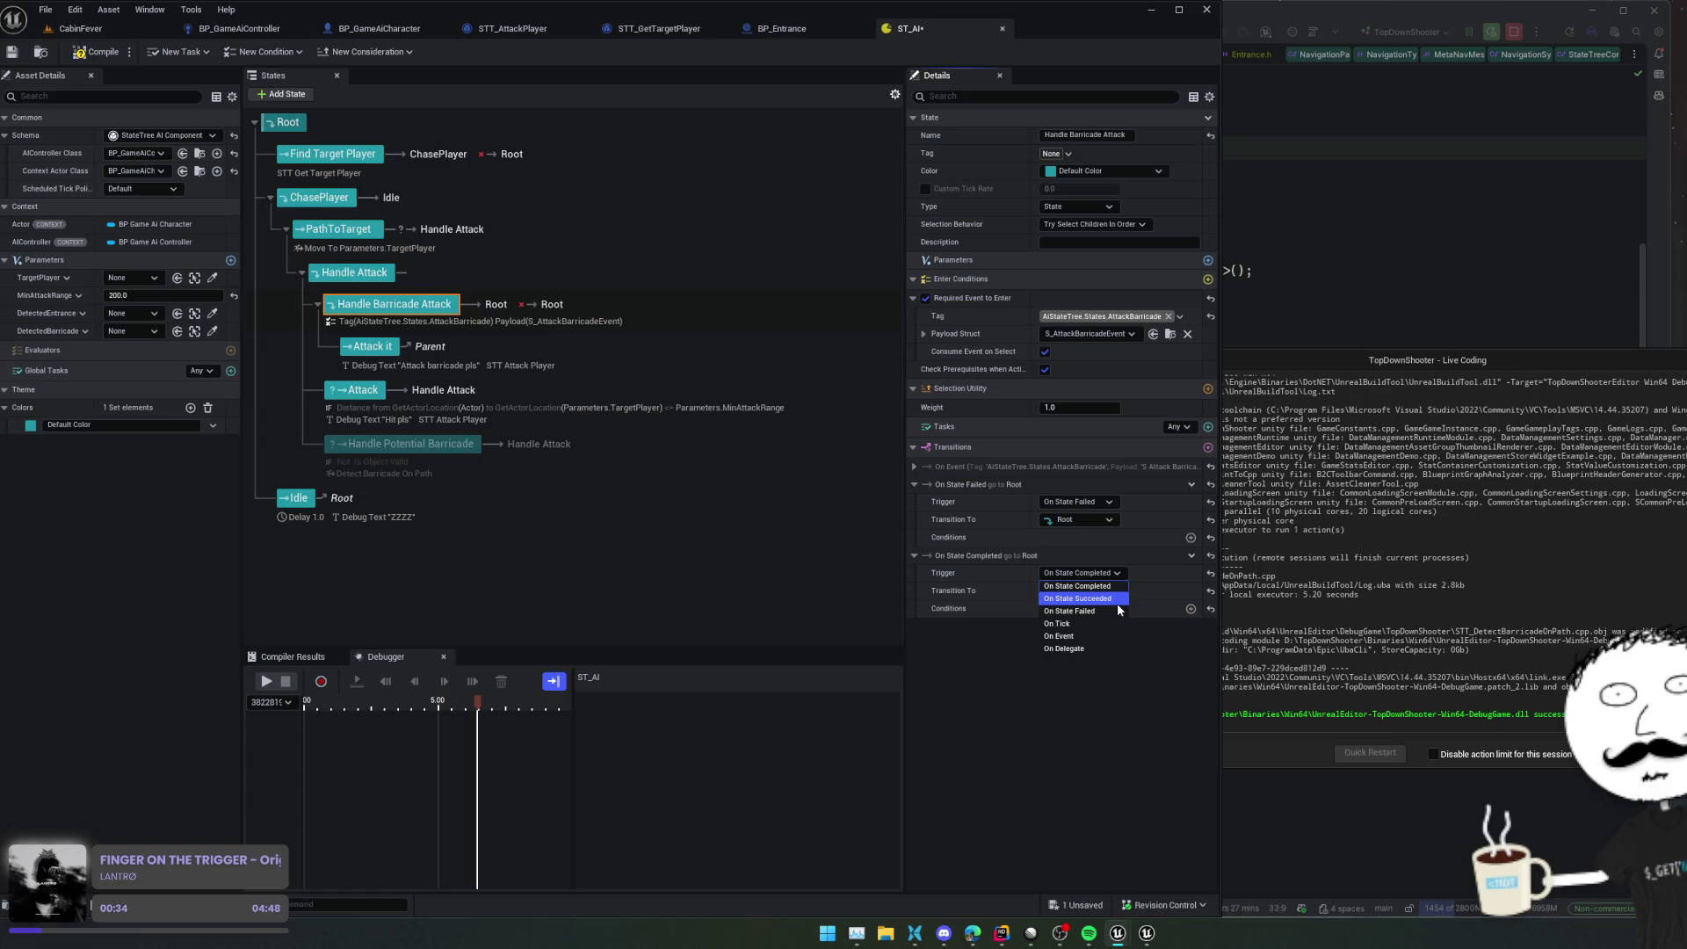
pyautogui.click(1115, 601)
pyautogui.click(1084, 591)
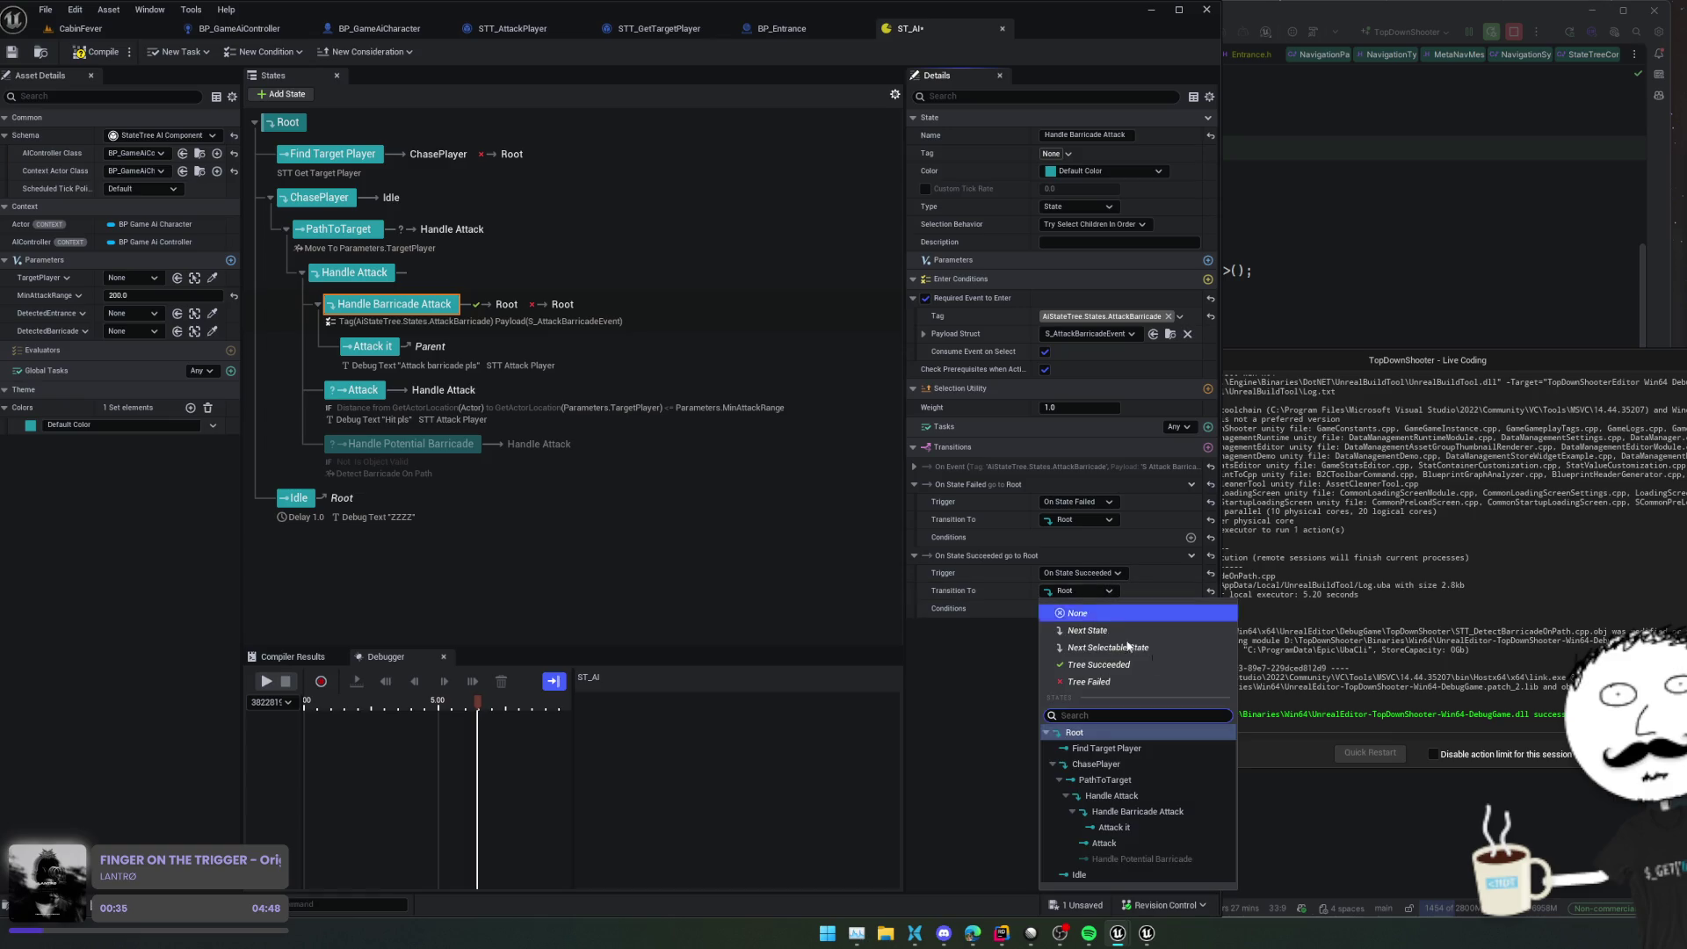
pyautogui.click(1157, 794)
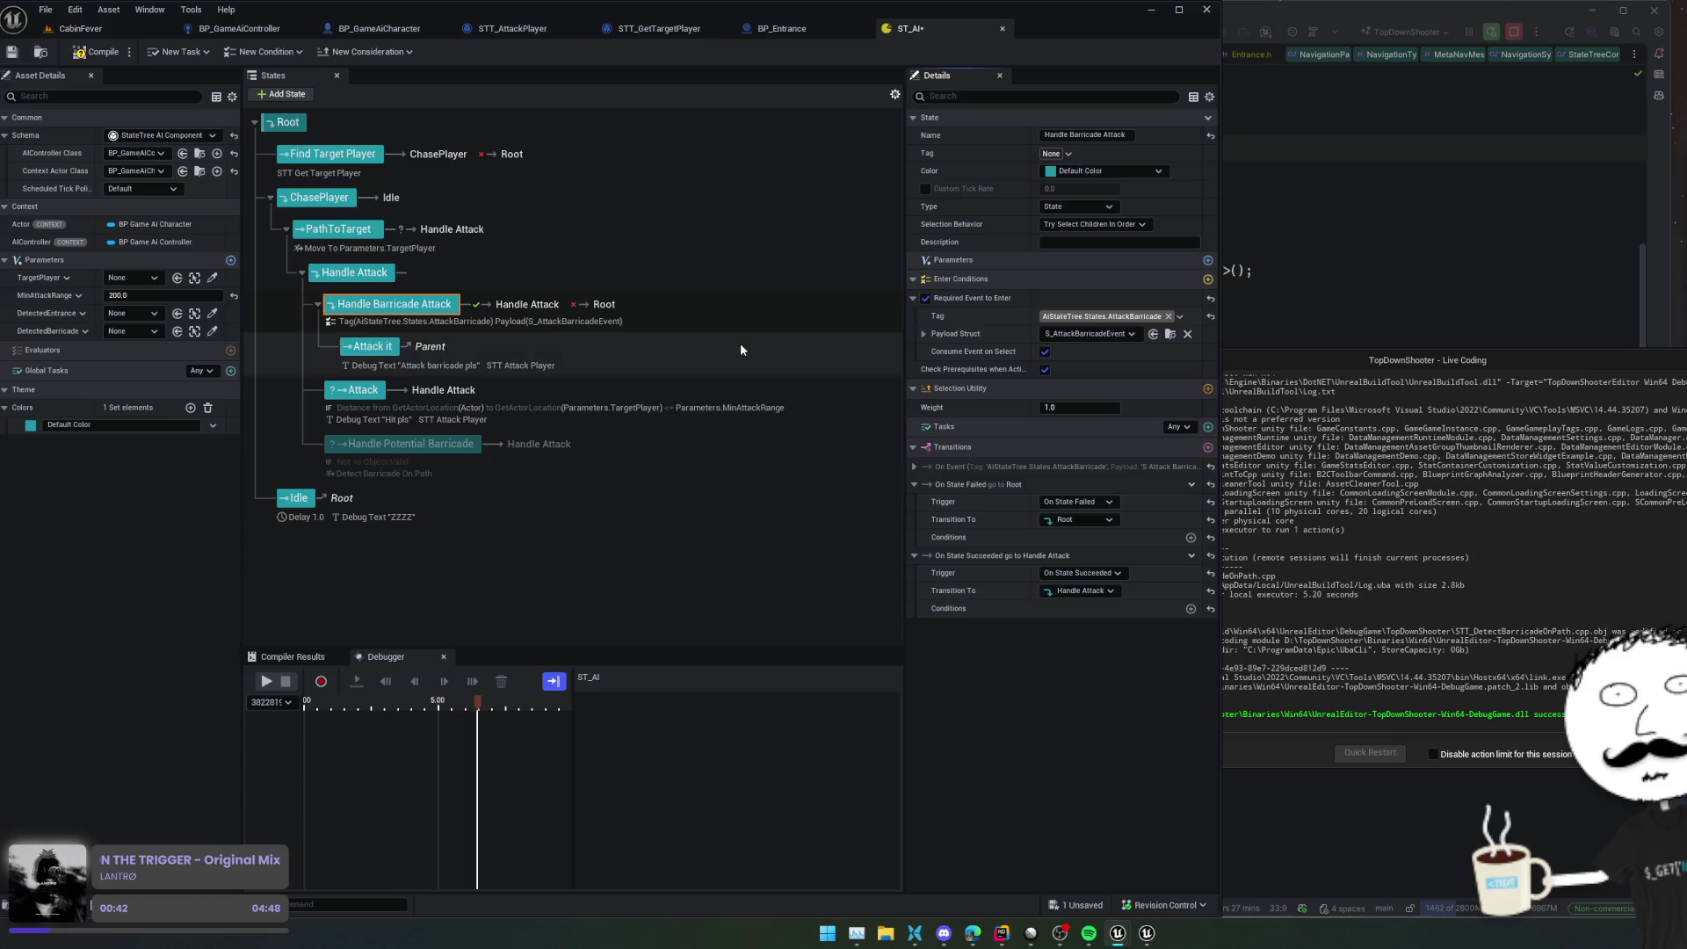
# Compile ST_AI and save all changed assets
pyautogui.click(88, 54)
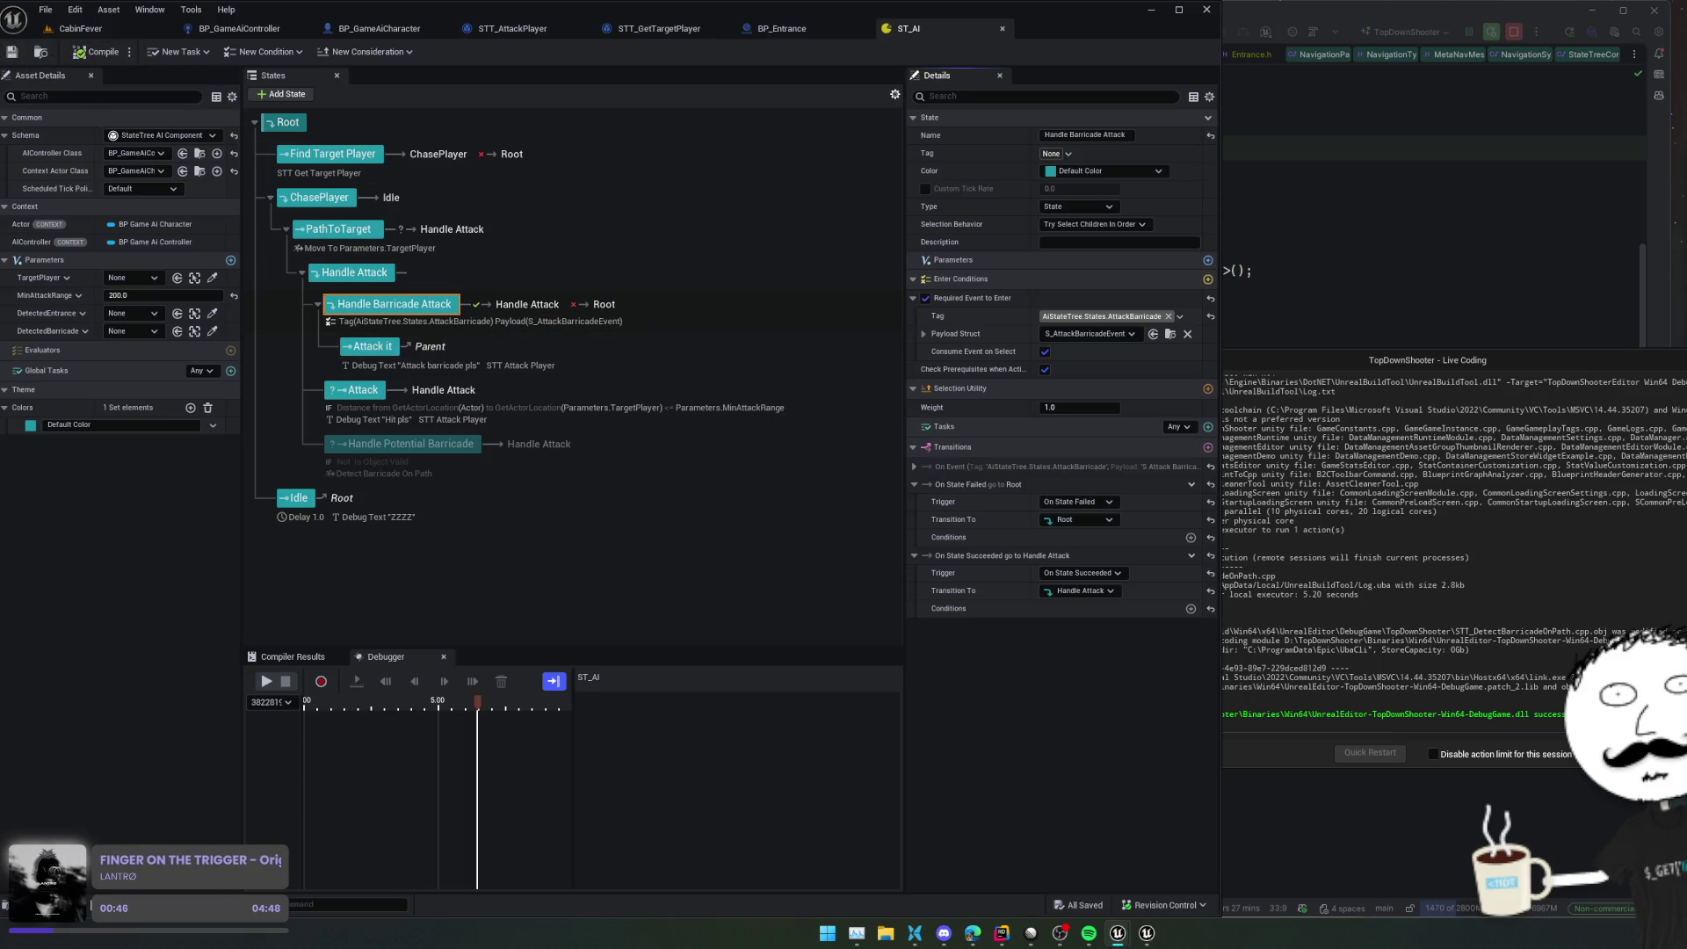
pyautogui.click(11, 52)
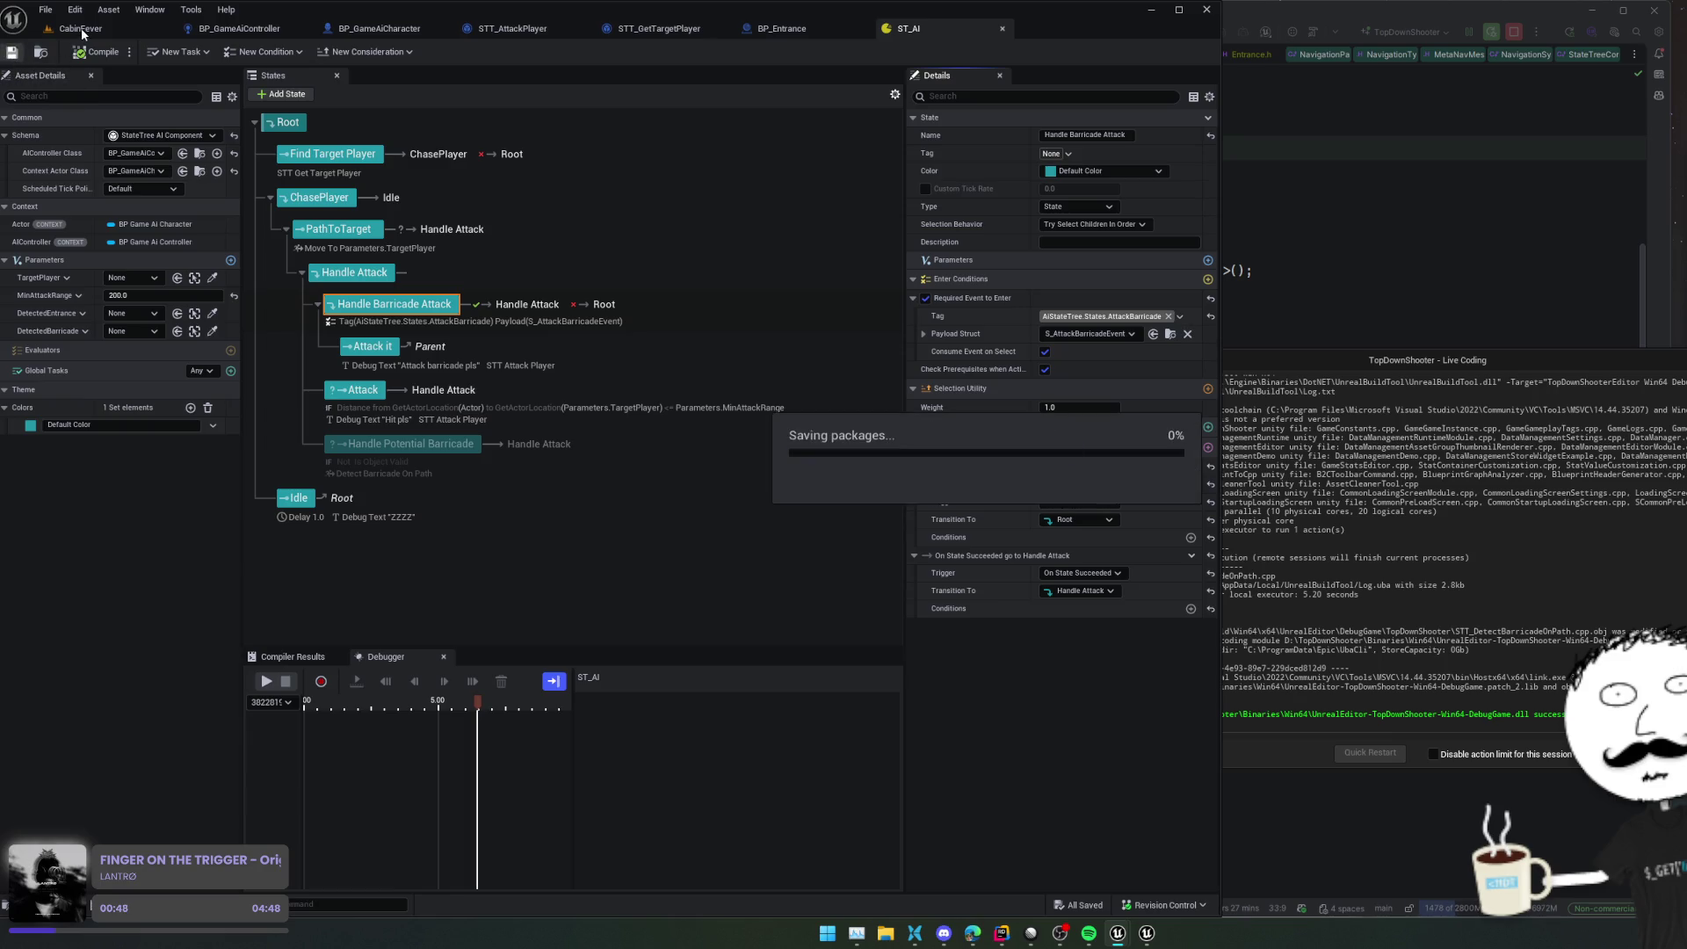
pyautogui.click(105, 33)
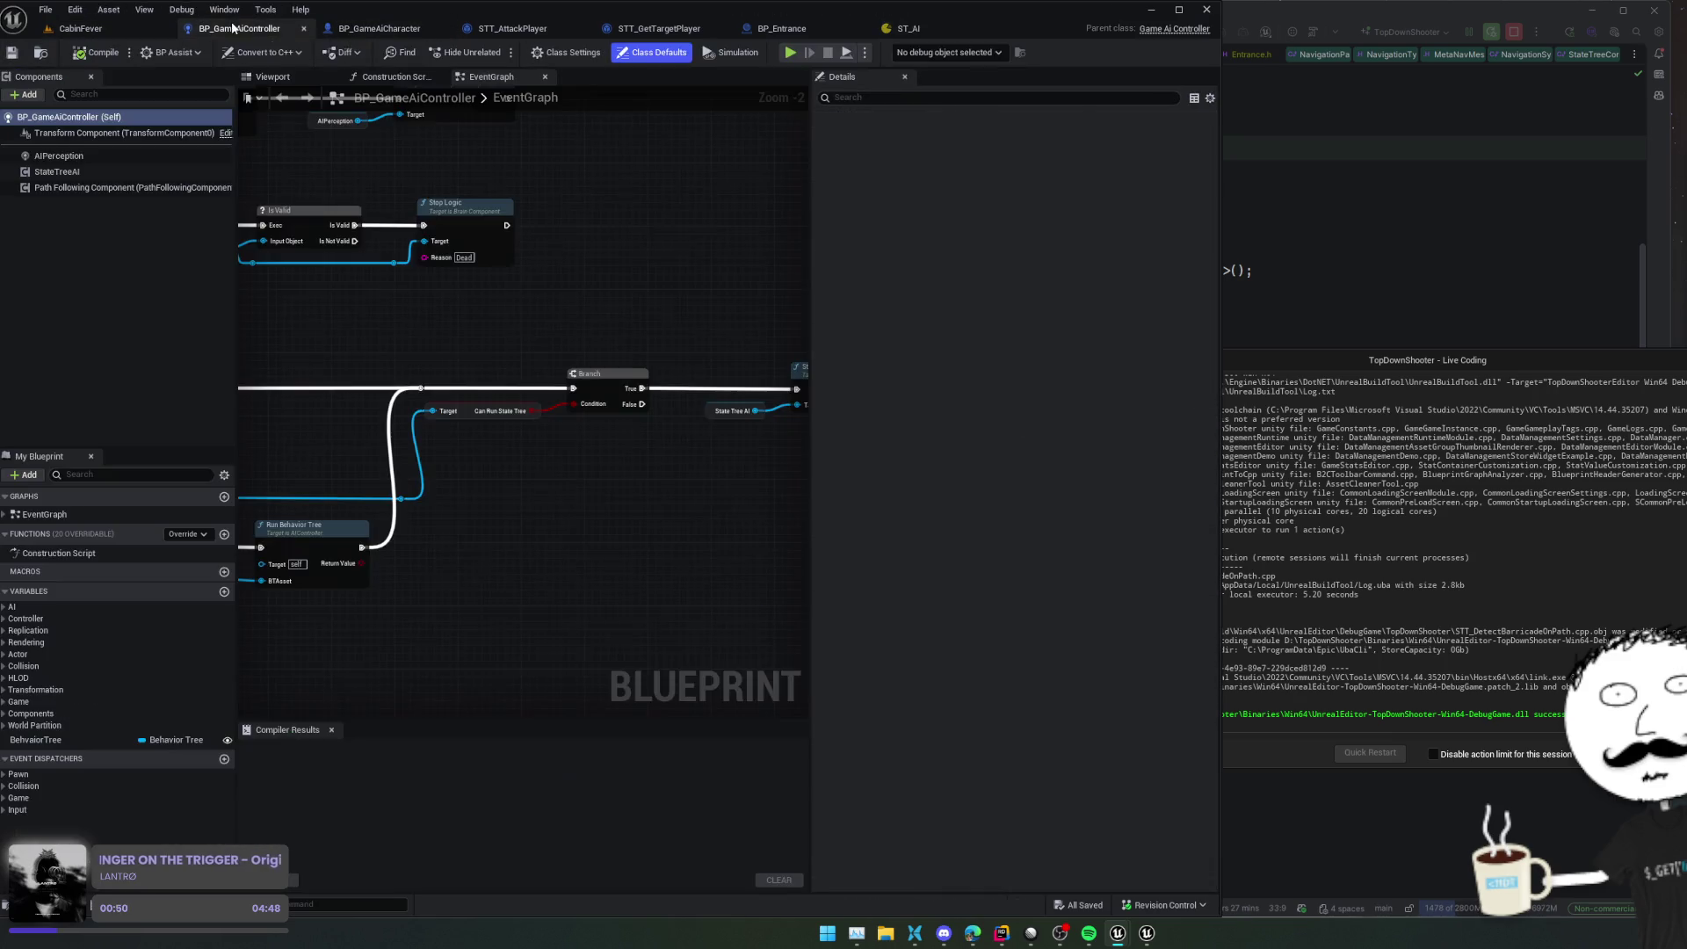
# Play-test CabinFever, walking with A and S to watch the barricade AI, then stop and return to ST_AI
pyautogui.click(235, 27)
pyautogui.click(86, 29)
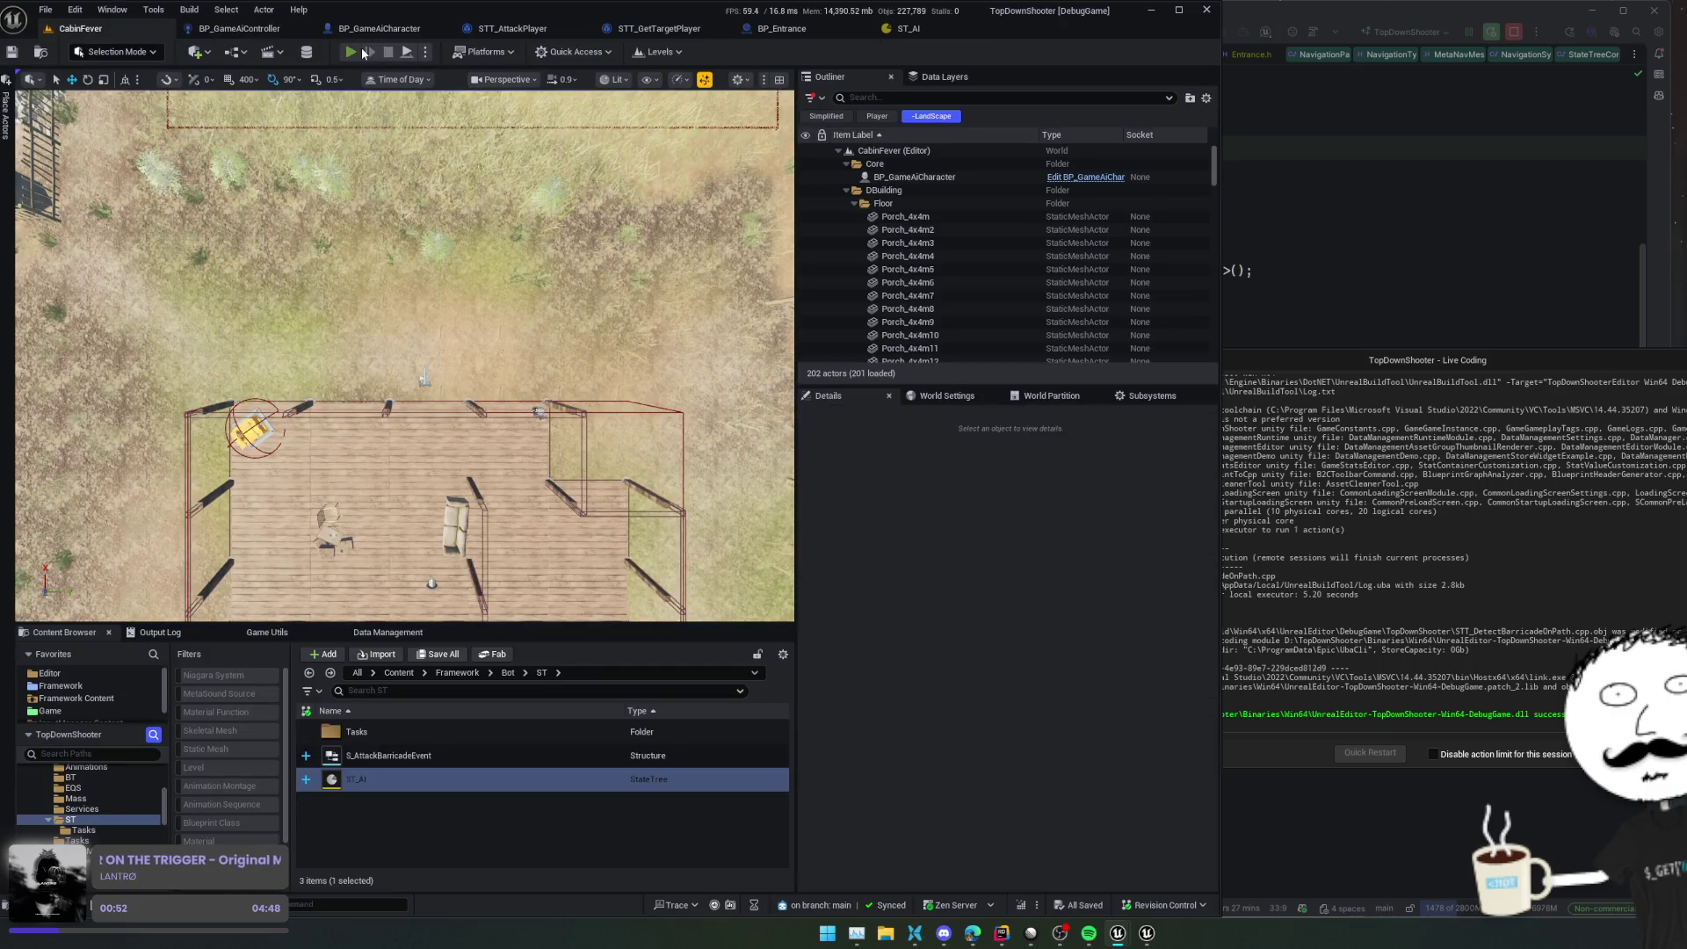
pyautogui.hotkey('alt', 'p')
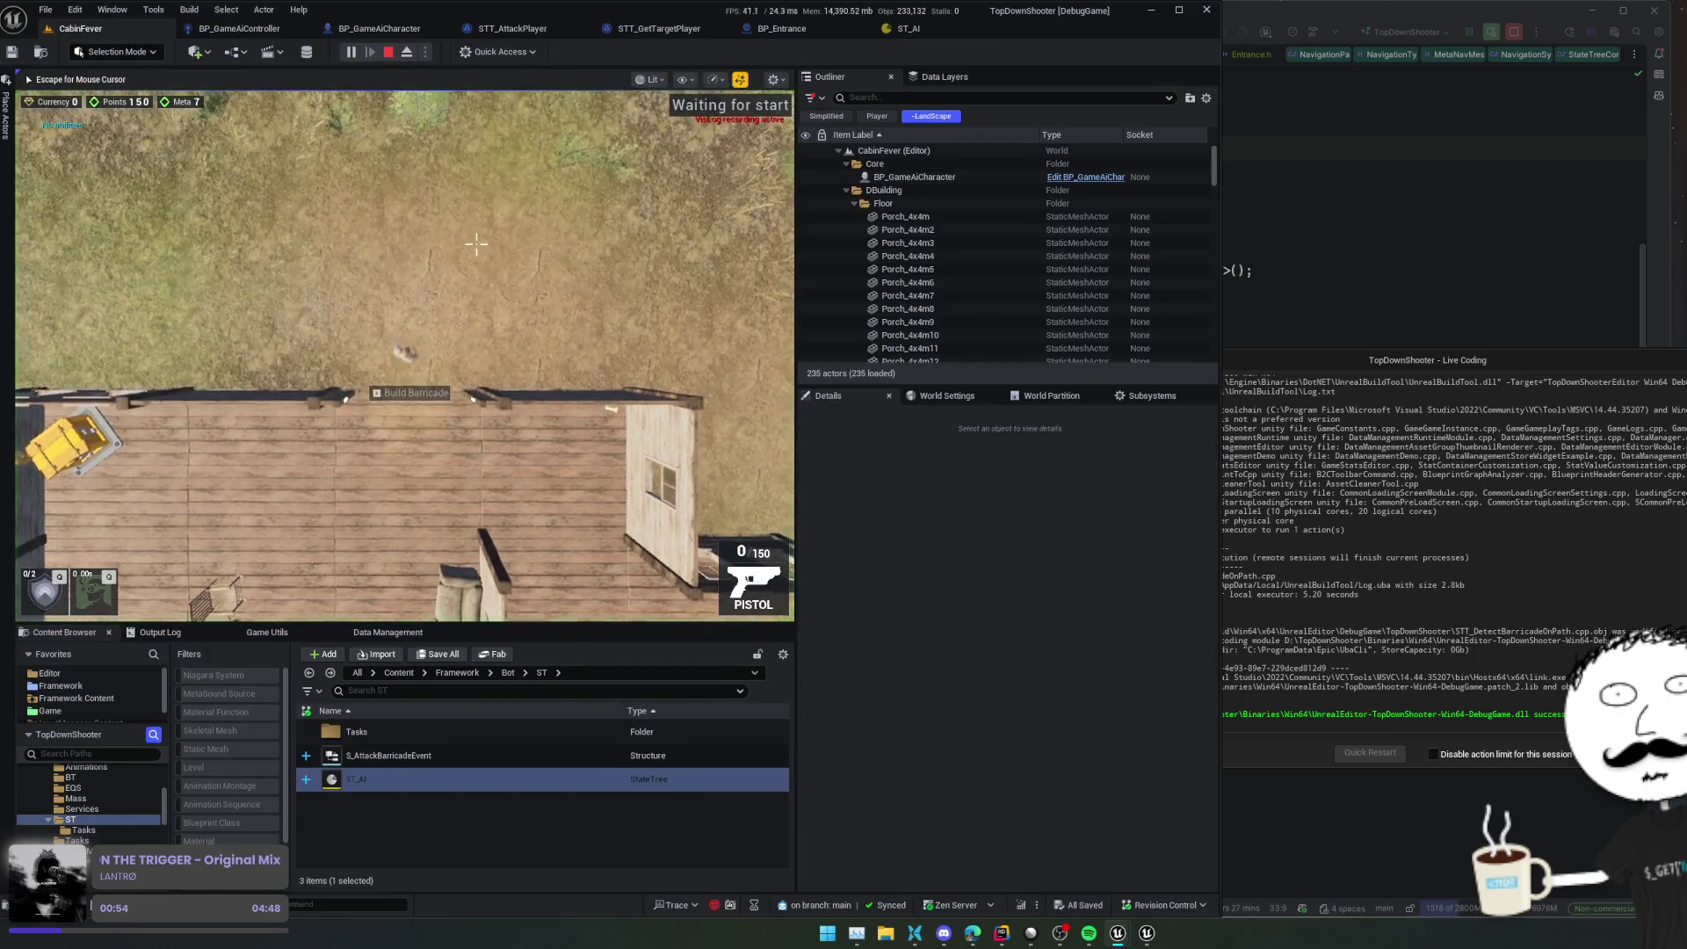
pyautogui.scroll(-3, 447, 299)
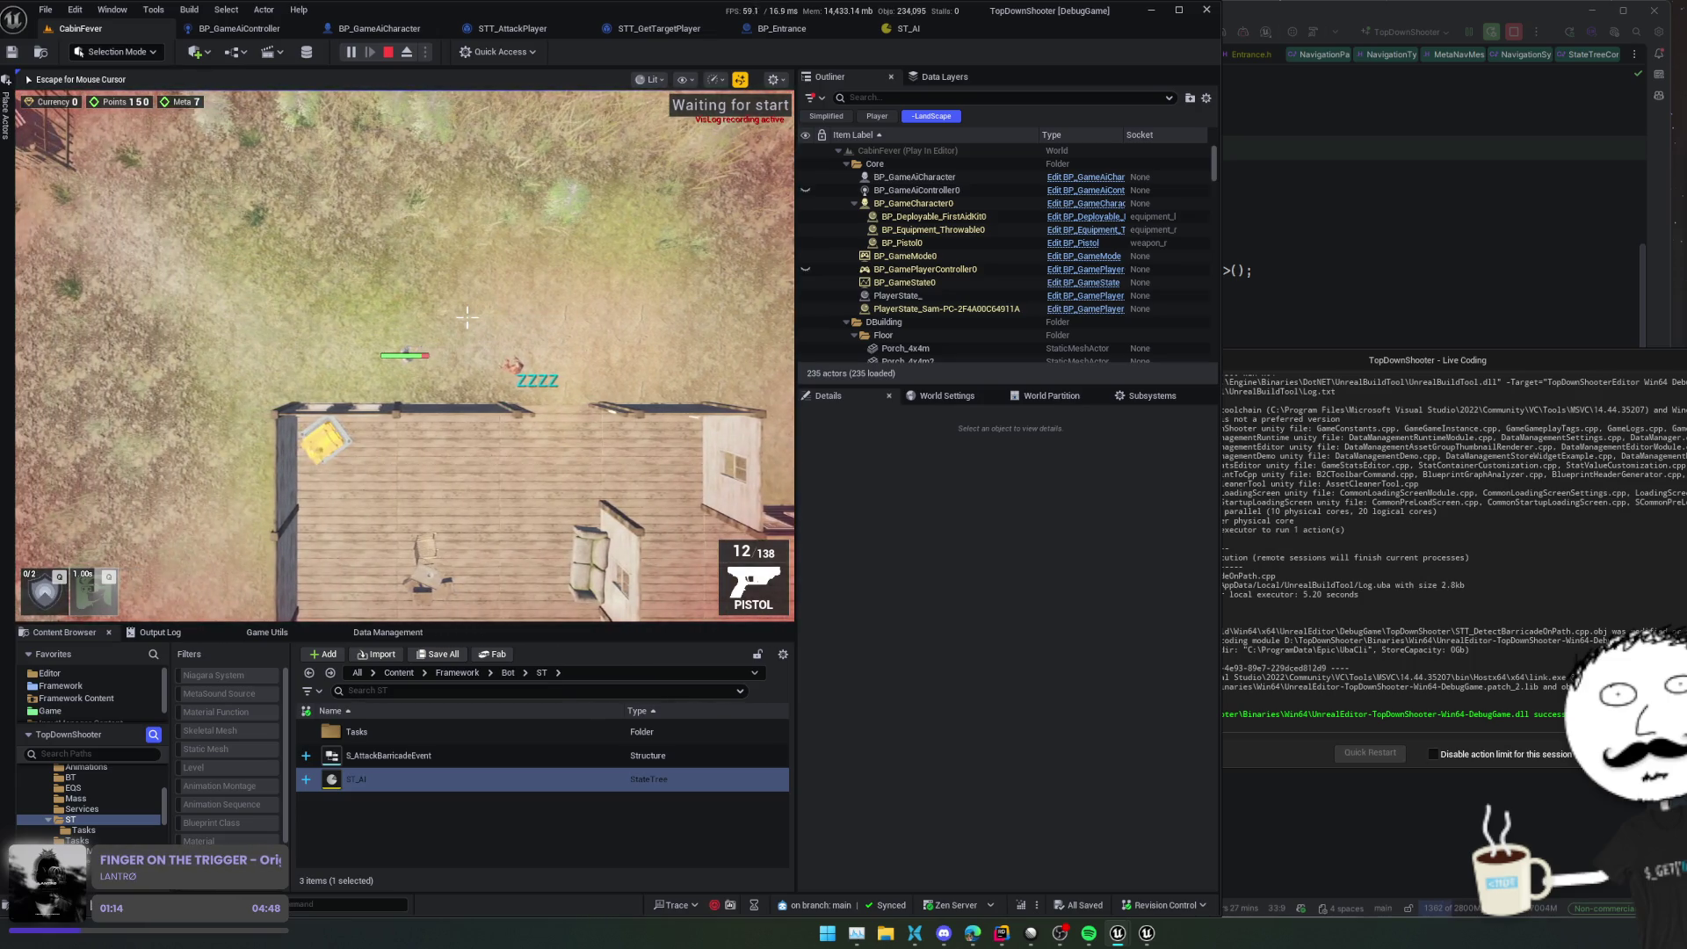
pyautogui.press('a')
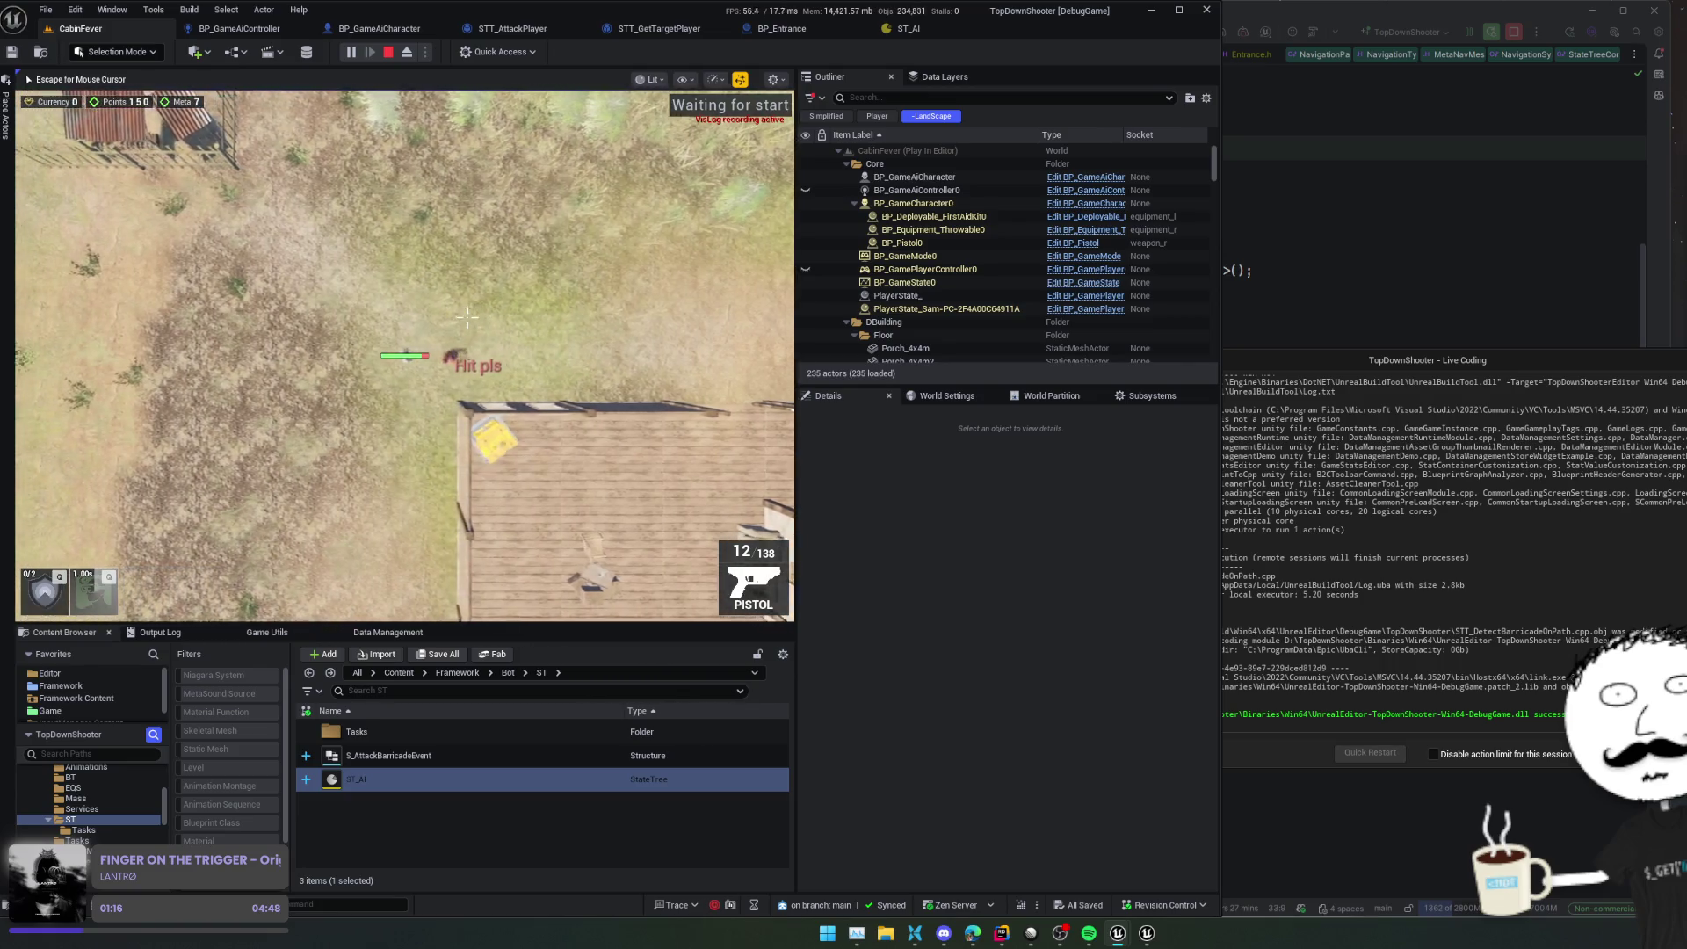
pyautogui.press('s')
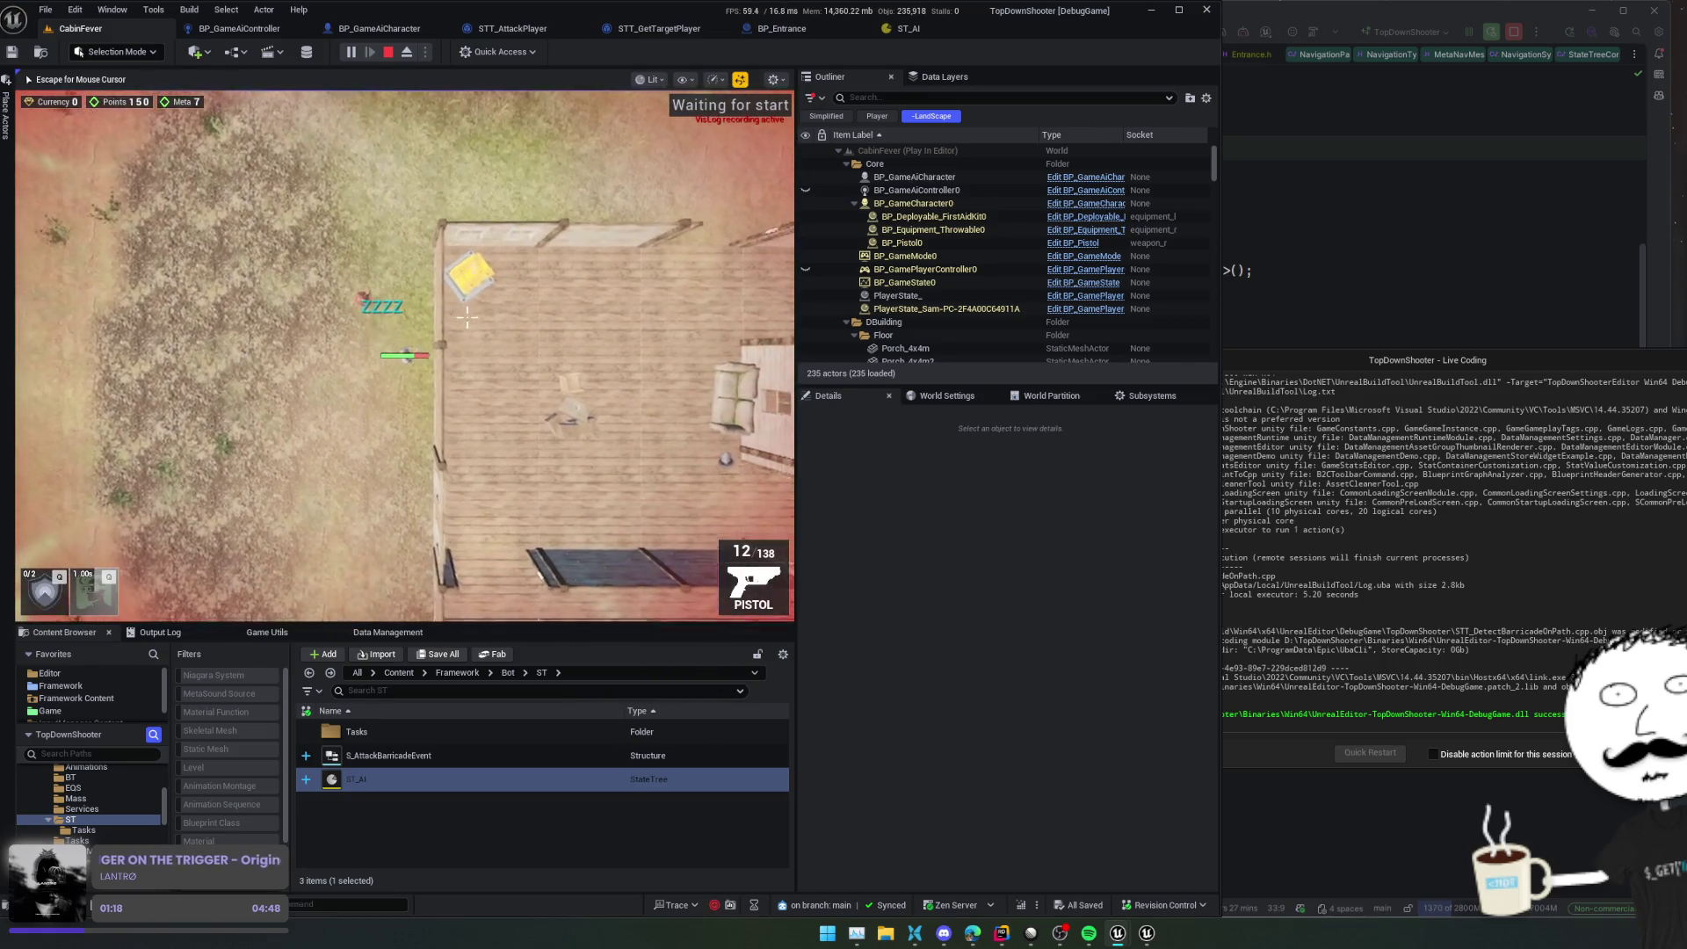
pyautogui.press('Escape')
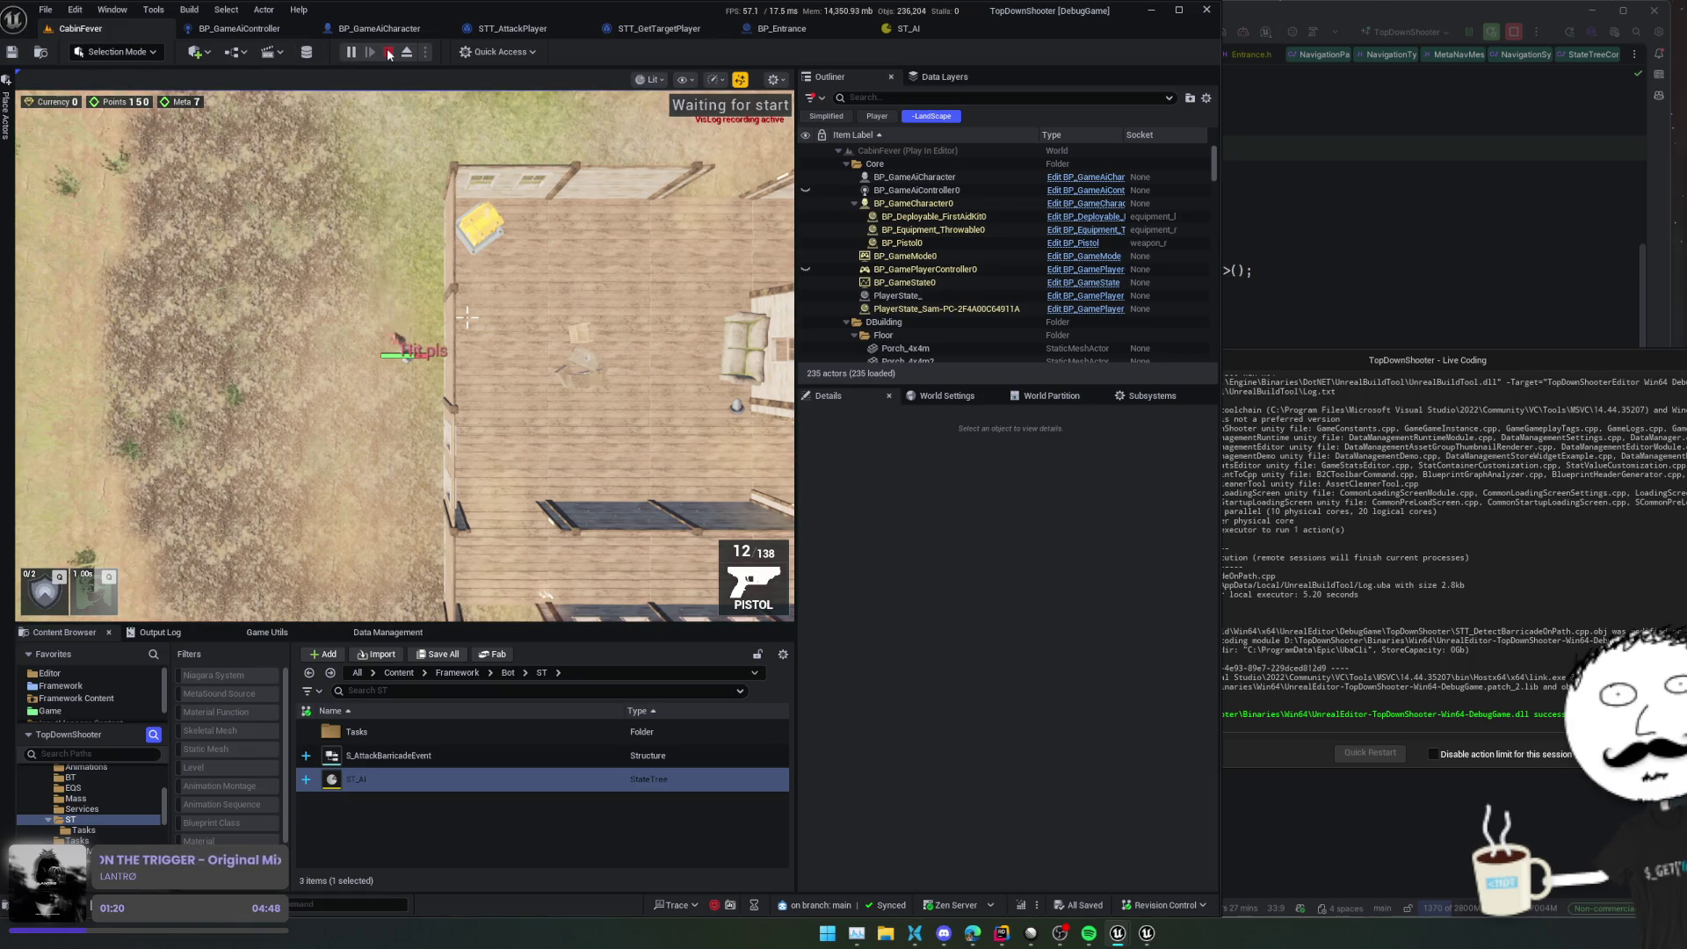
pyautogui.click(389, 53)
pyautogui.click(908, 28)
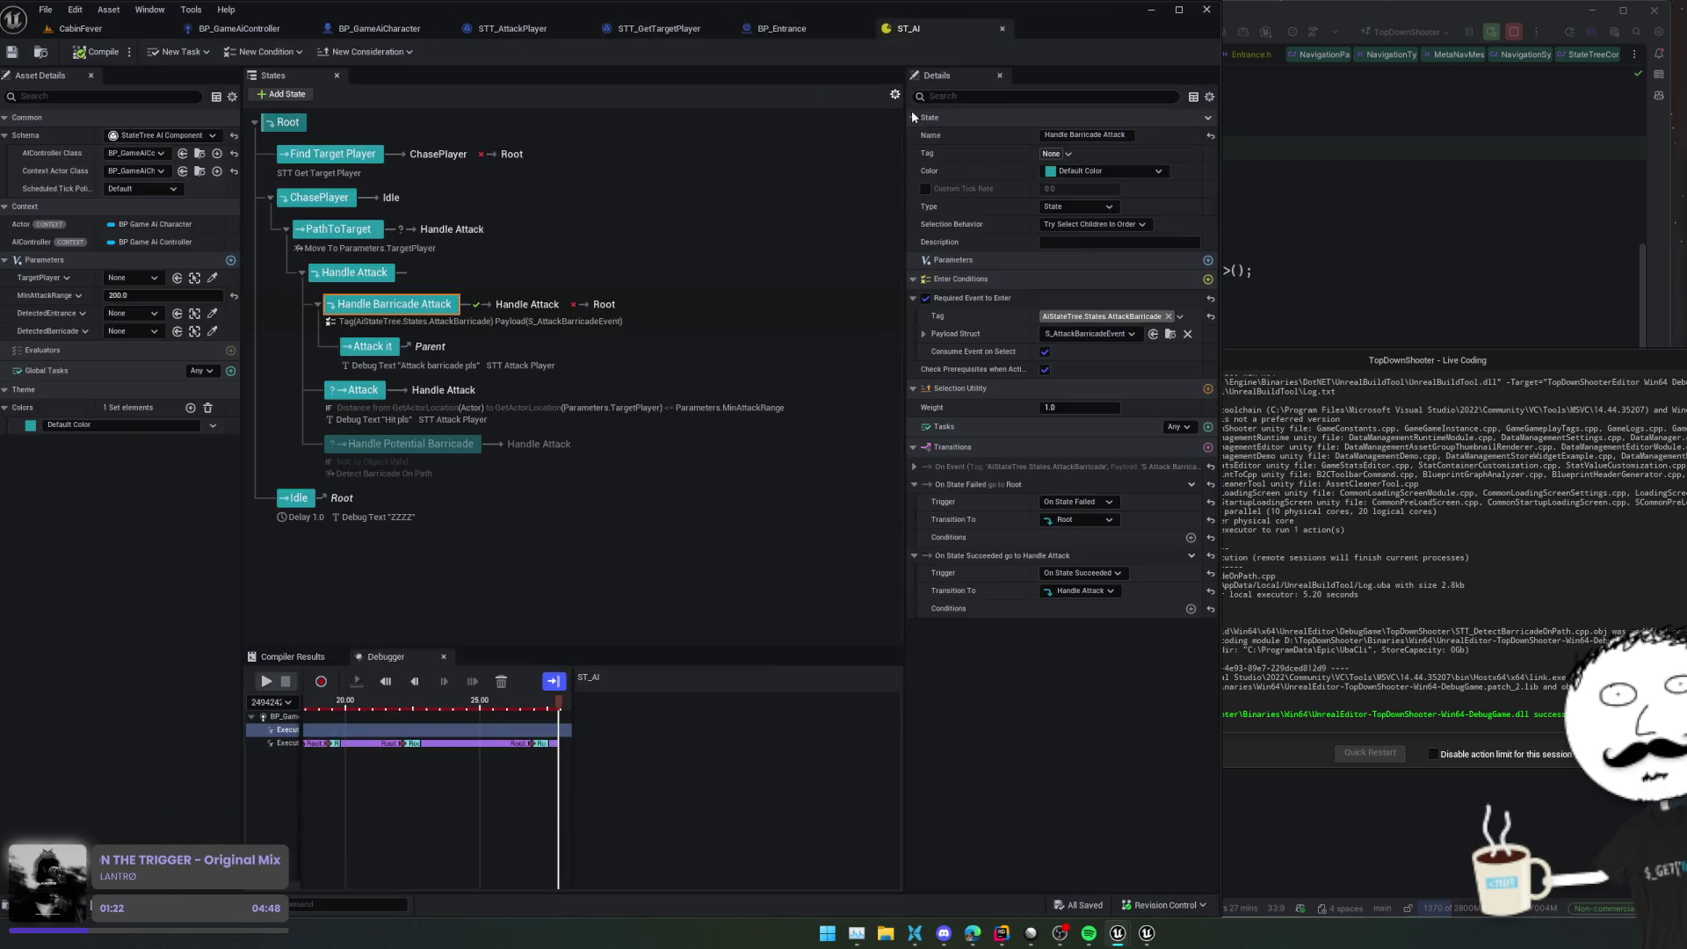
# Keep Handle Barricade Attack's On State Failed trigger and change its target from Root to ChasePlayer
pyautogui.scroll(1, 676, 510)
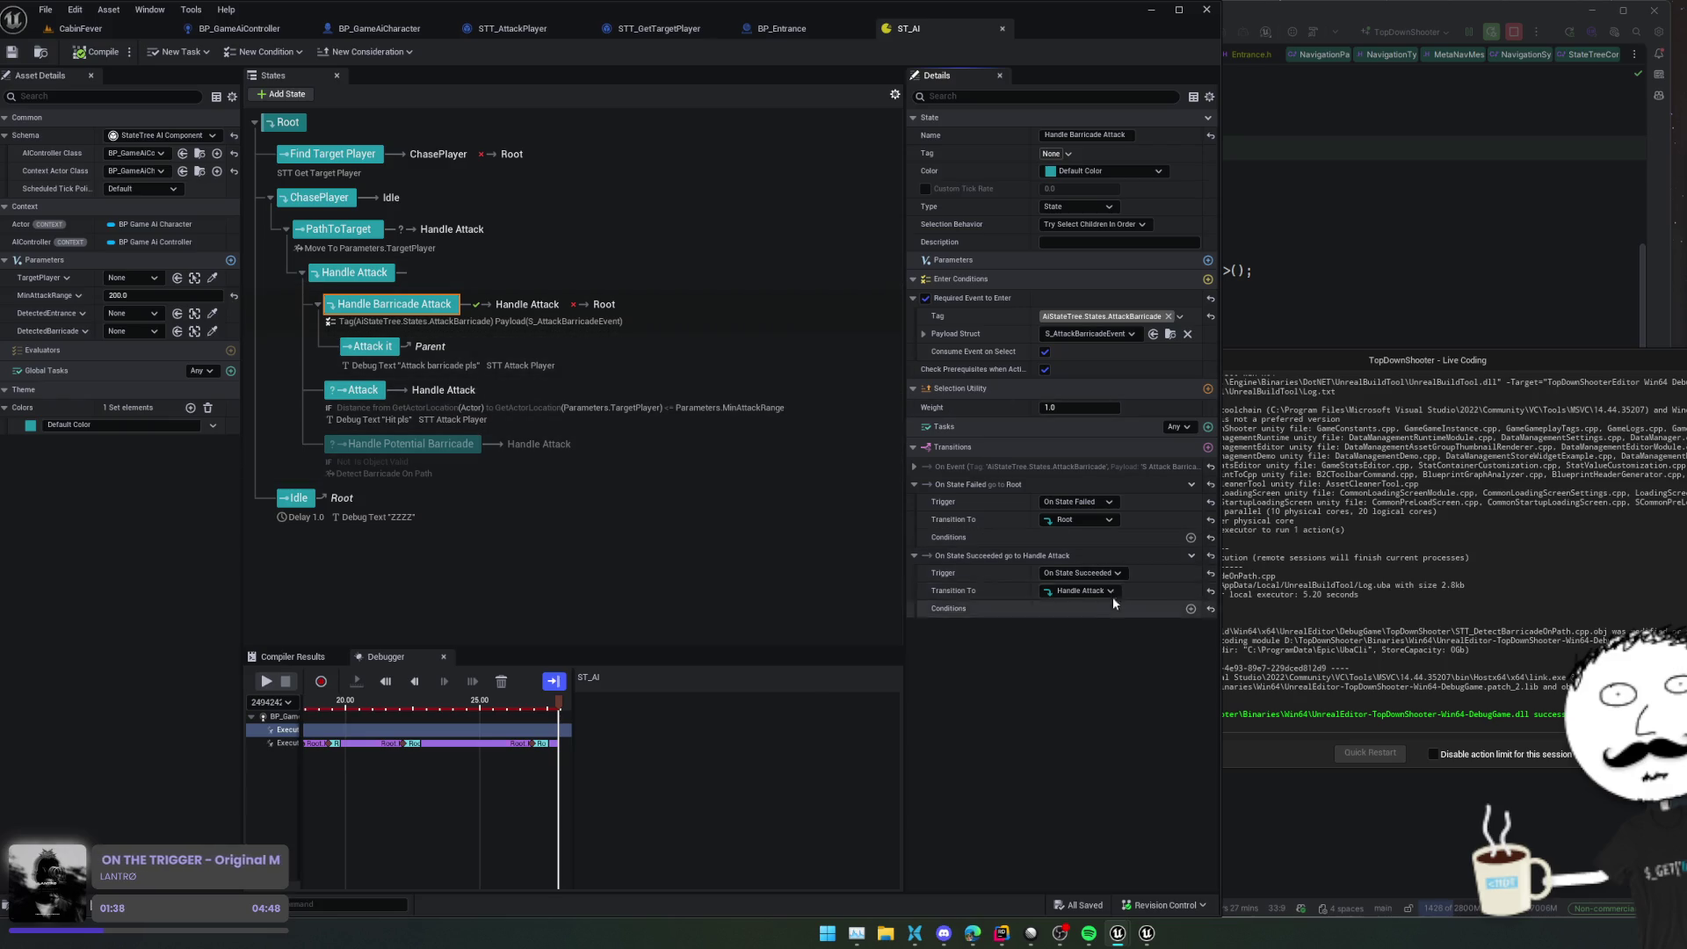
pyautogui.click(1095, 501)
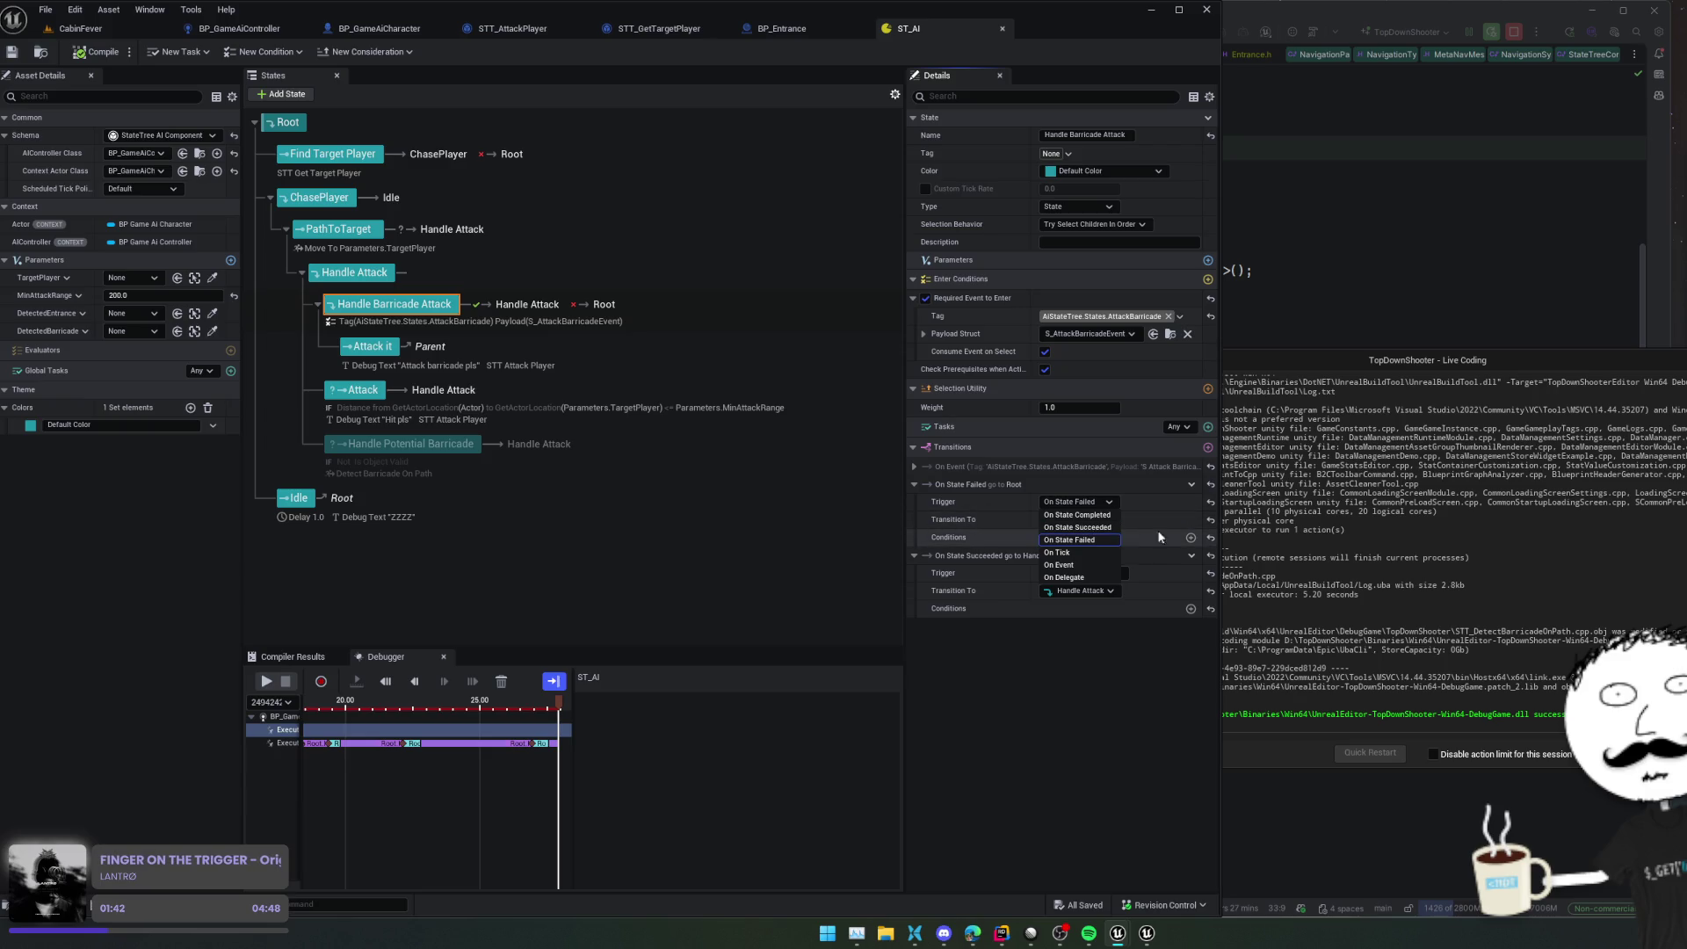
pyautogui.click(984, 524)
pyautogui.click(1082, 519)
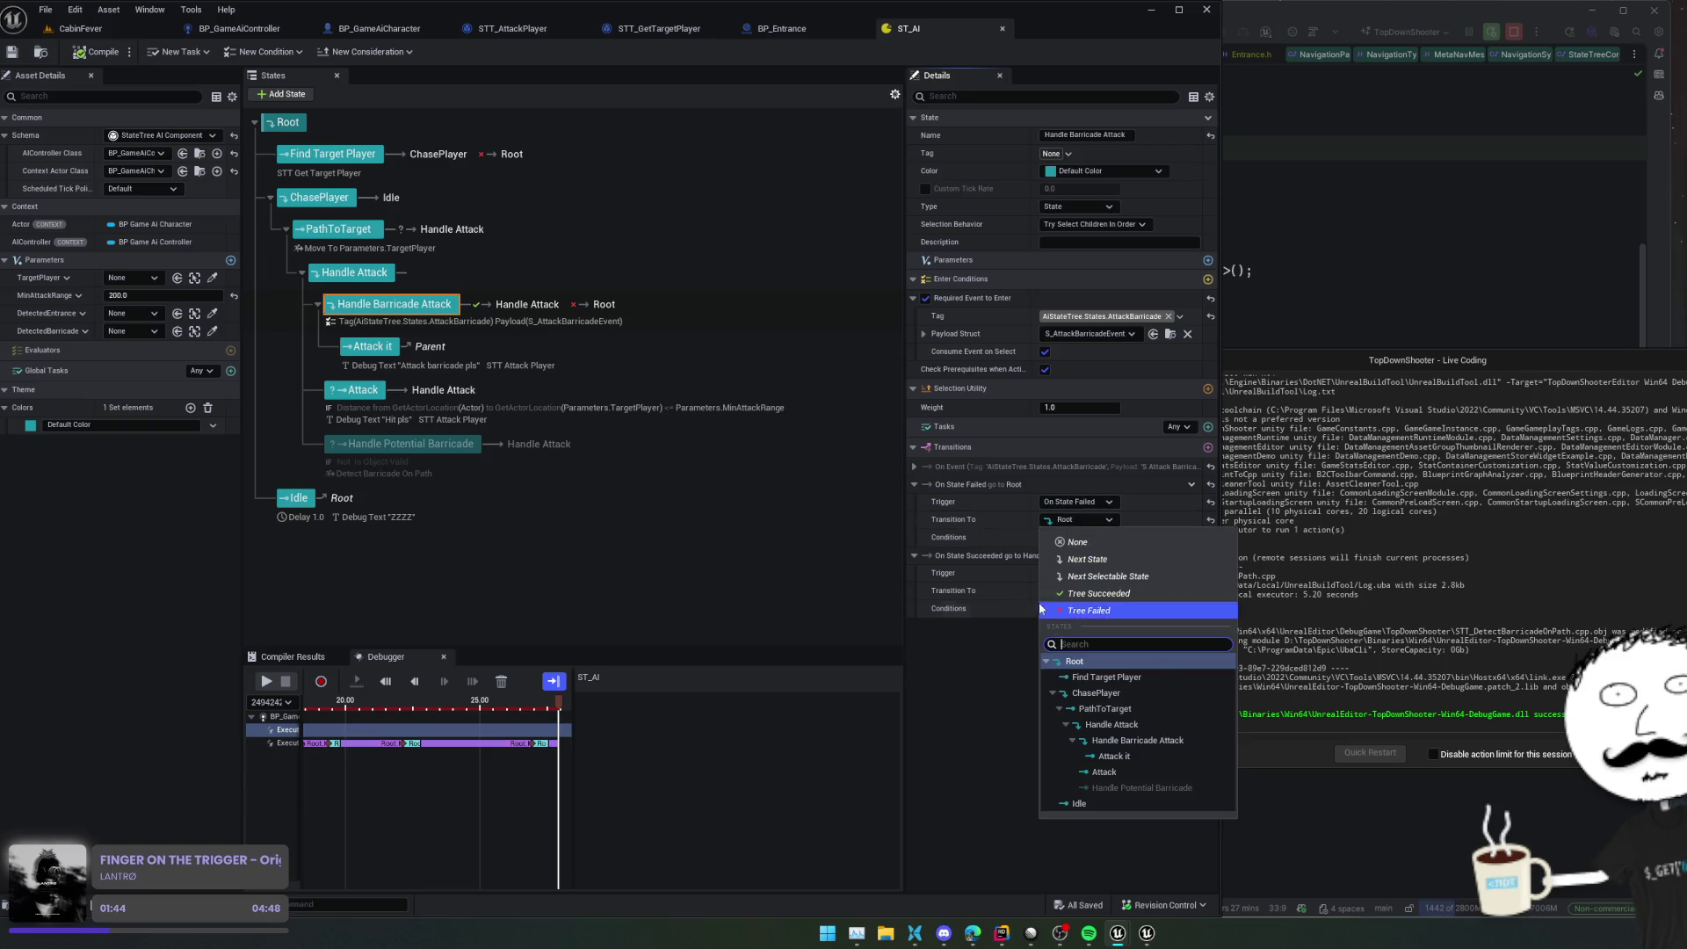
pyautogui.click(1166, 687)
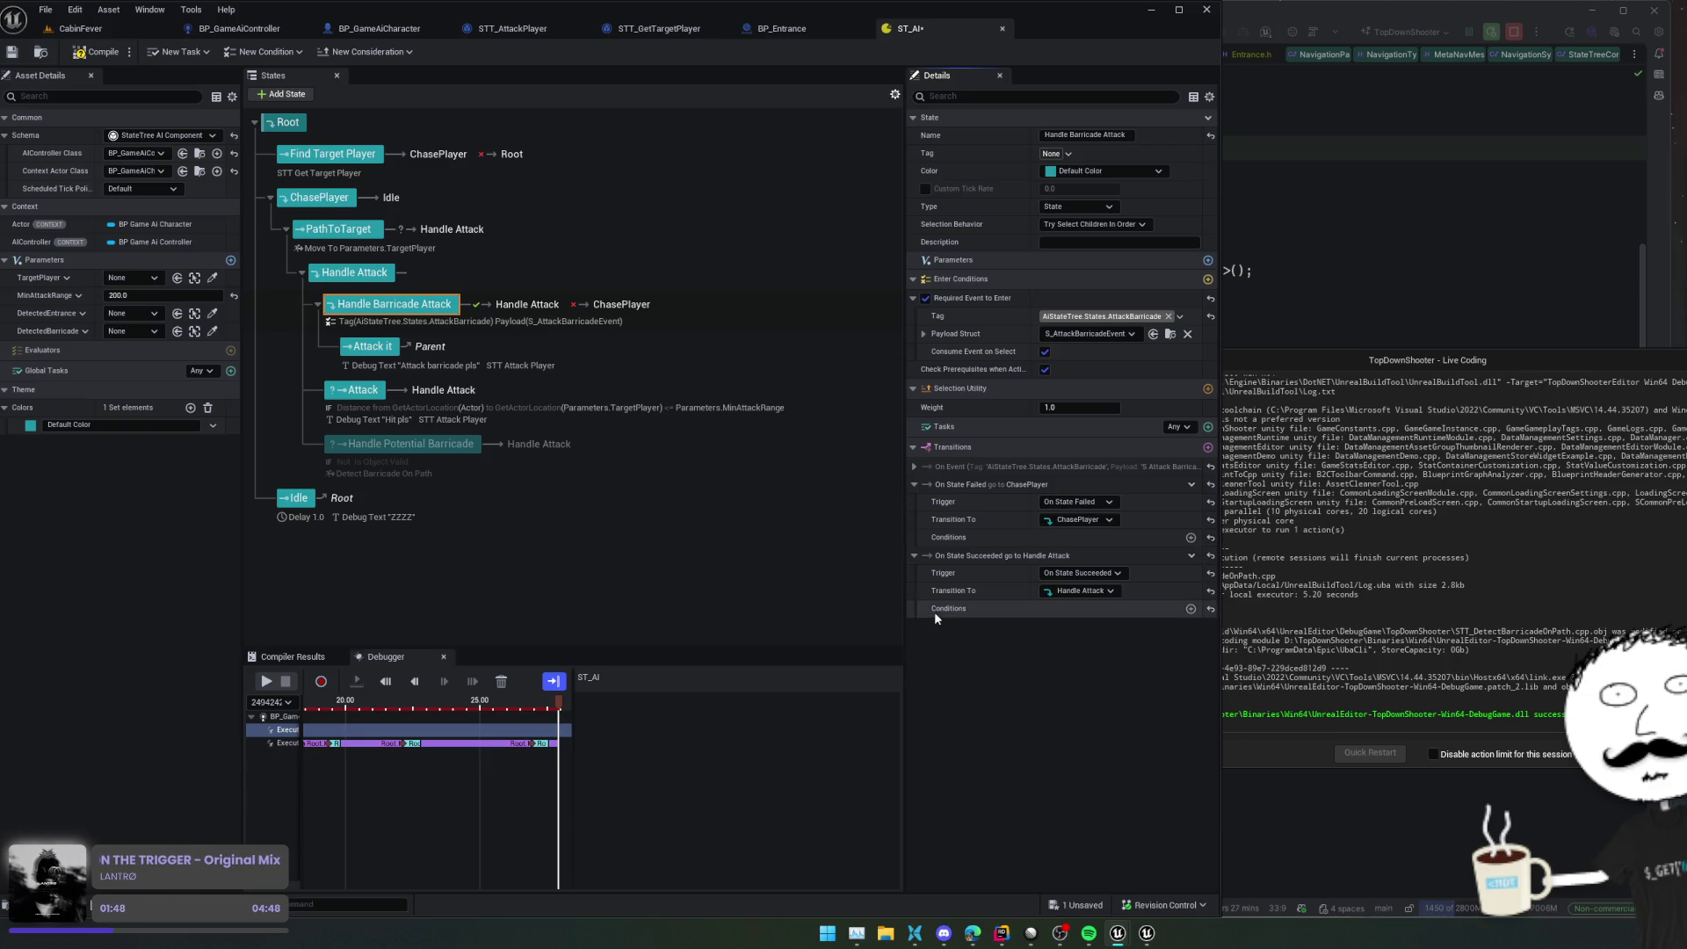
pyautogui.scroll(-2, 534, 436)
pyautogui.scroll(1, 575, 439)
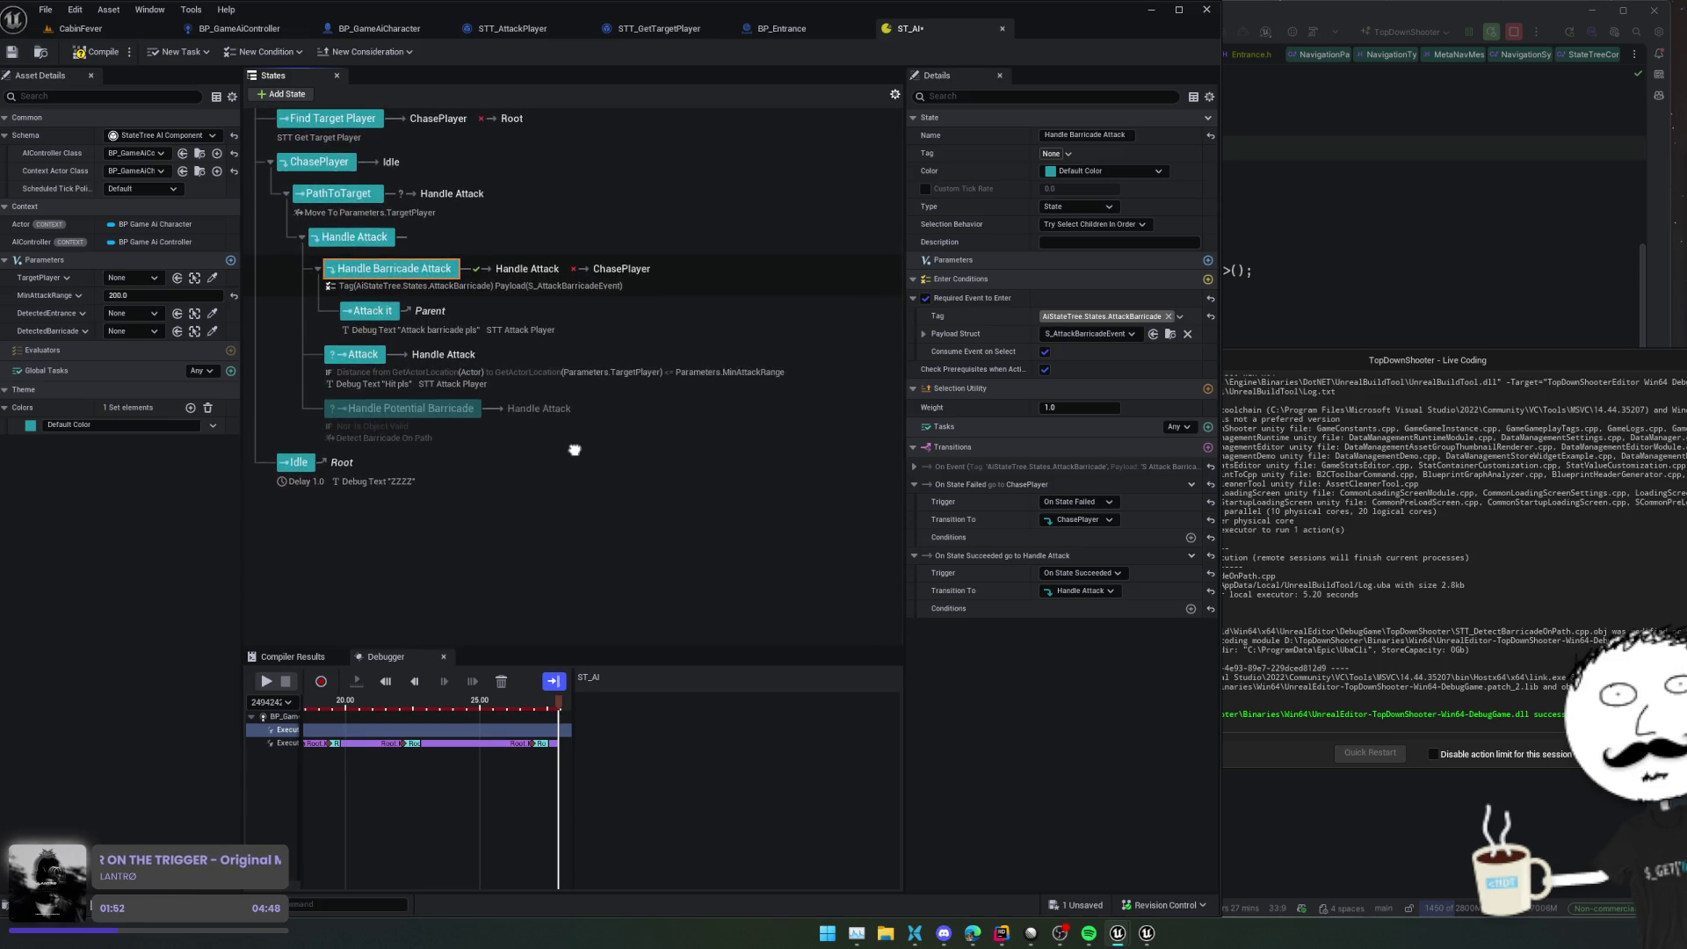
pyautogui.scroll(-1, 574, 452)
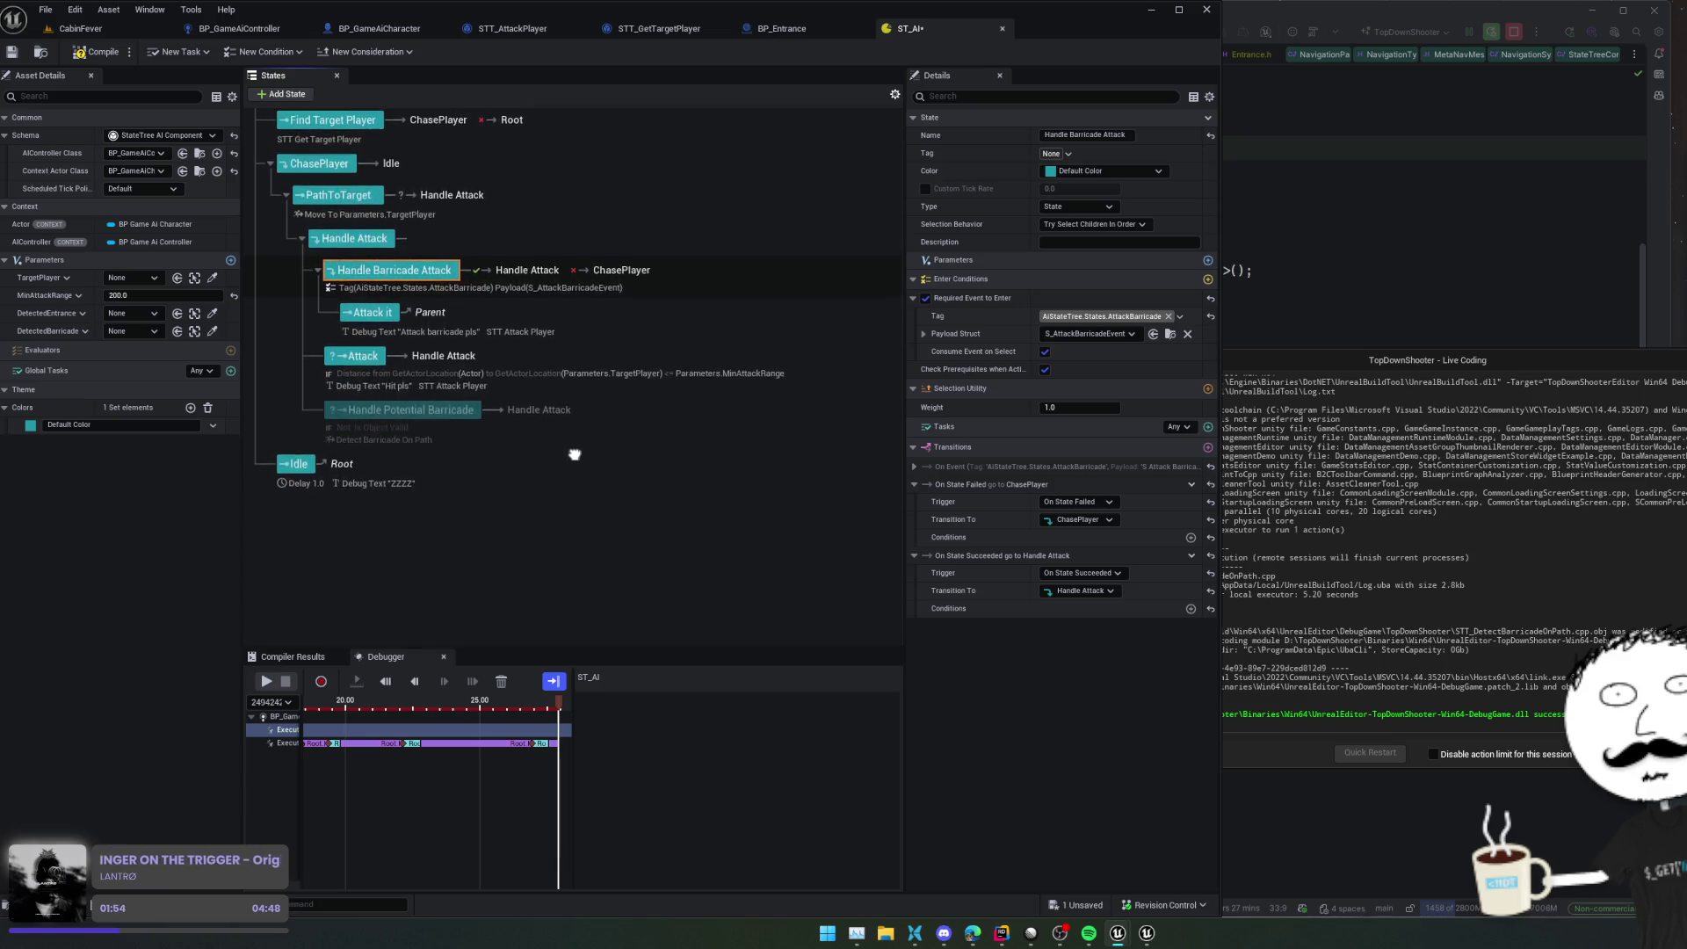
pyautogui.scroll(-1, 575, 435)
pyautogui.scroll(1, 575, 439)
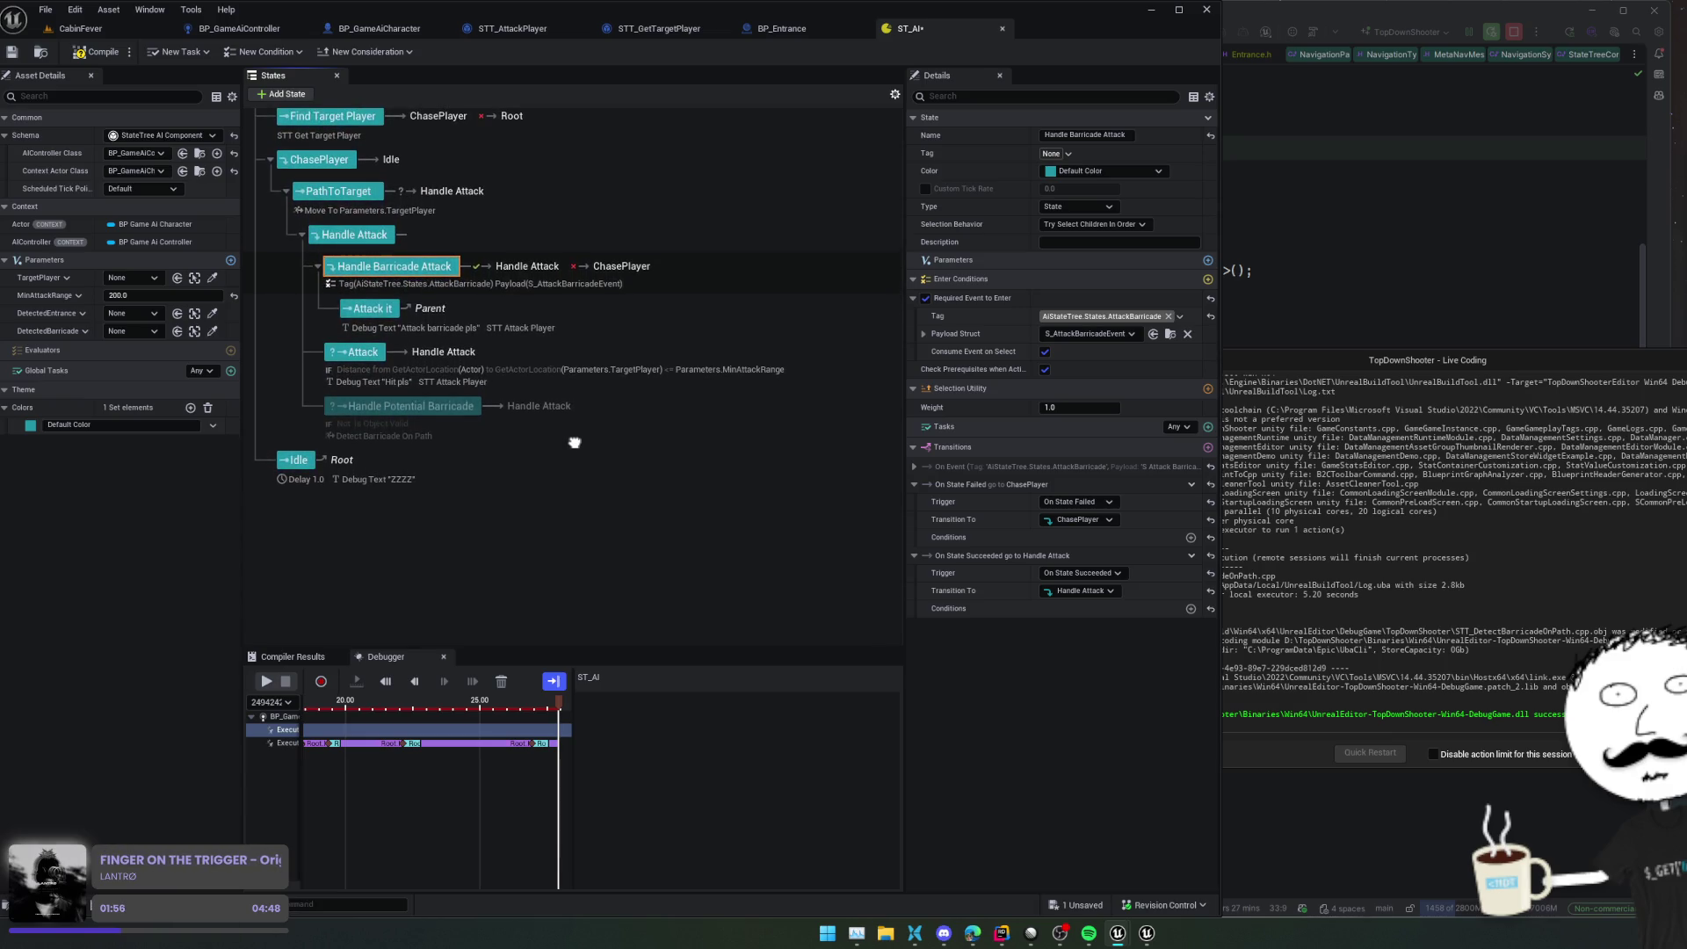
pyautogui.scroll(3, 571, 445)
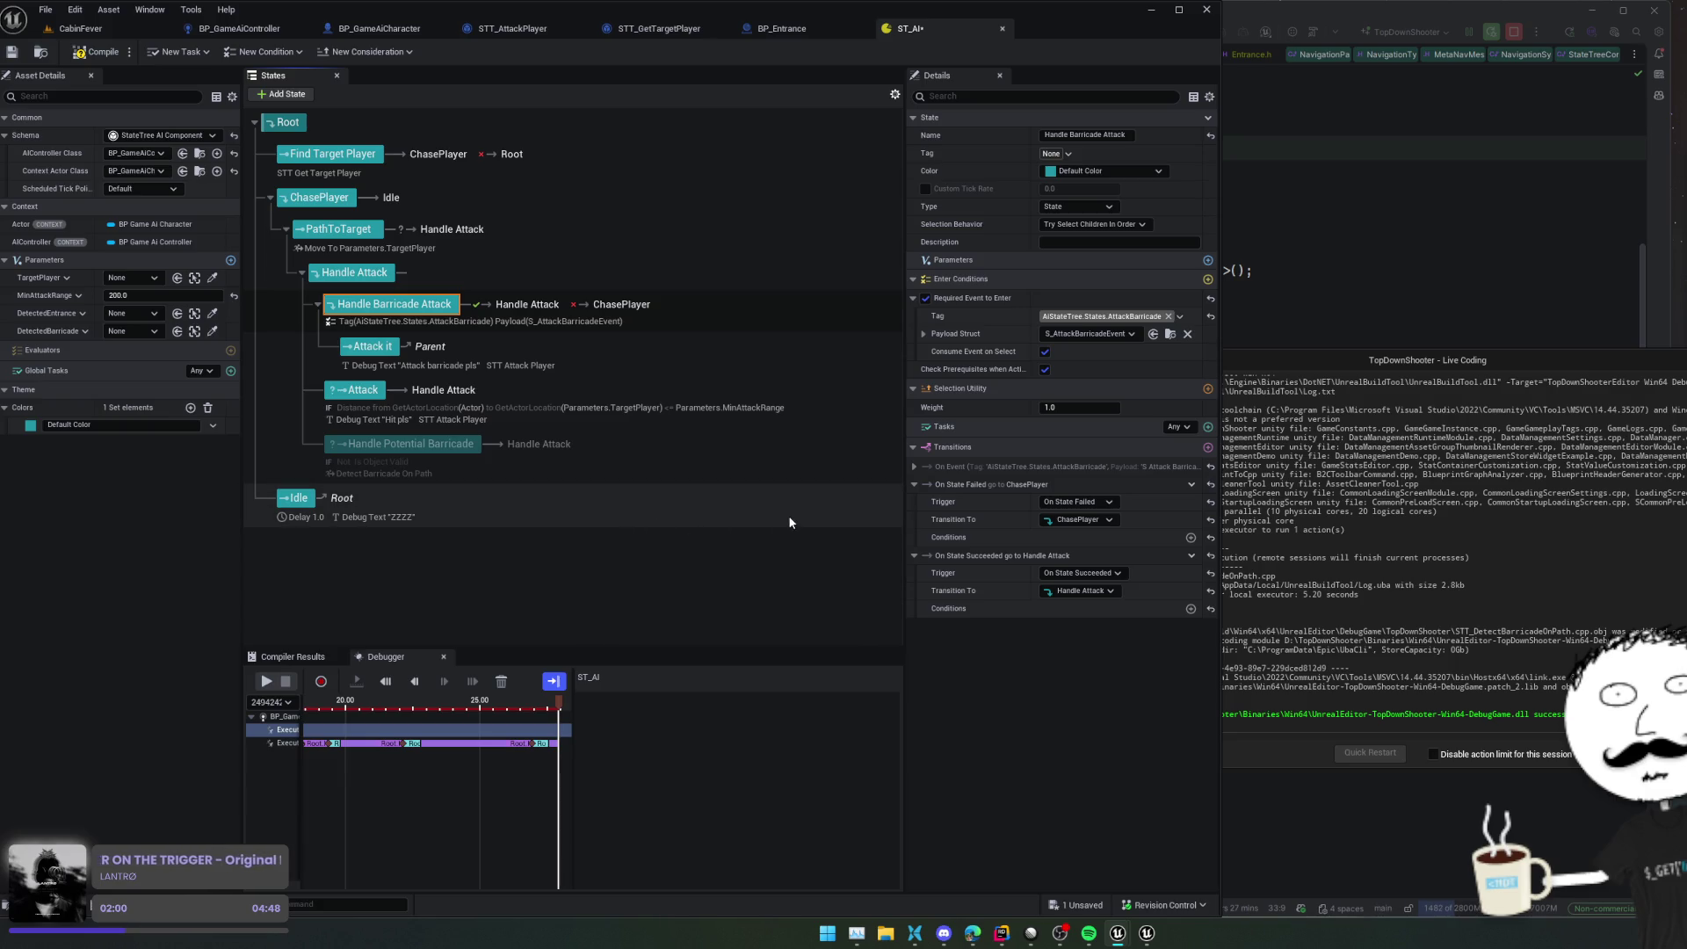
pyautogui.click(607, 407)
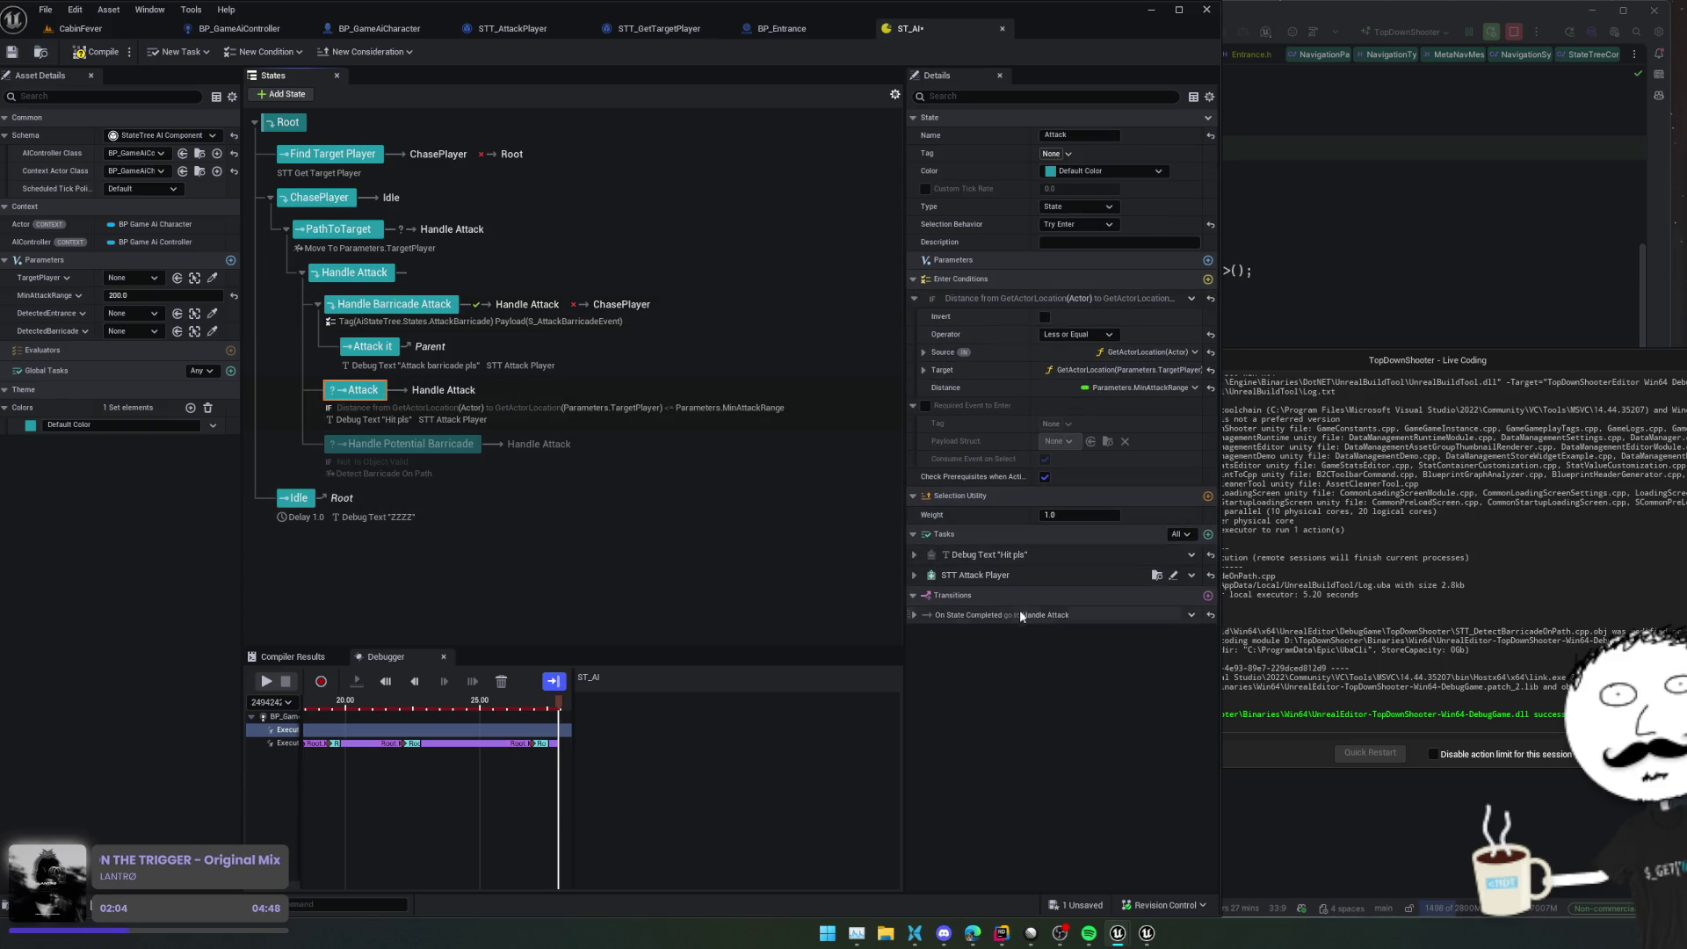
# Review the Attack, Handle Attack and ChasePlayer states' transitions in ST_AI
pyautogui.click(913, 614)
pyautogui.scroll(-1, 620, 496)
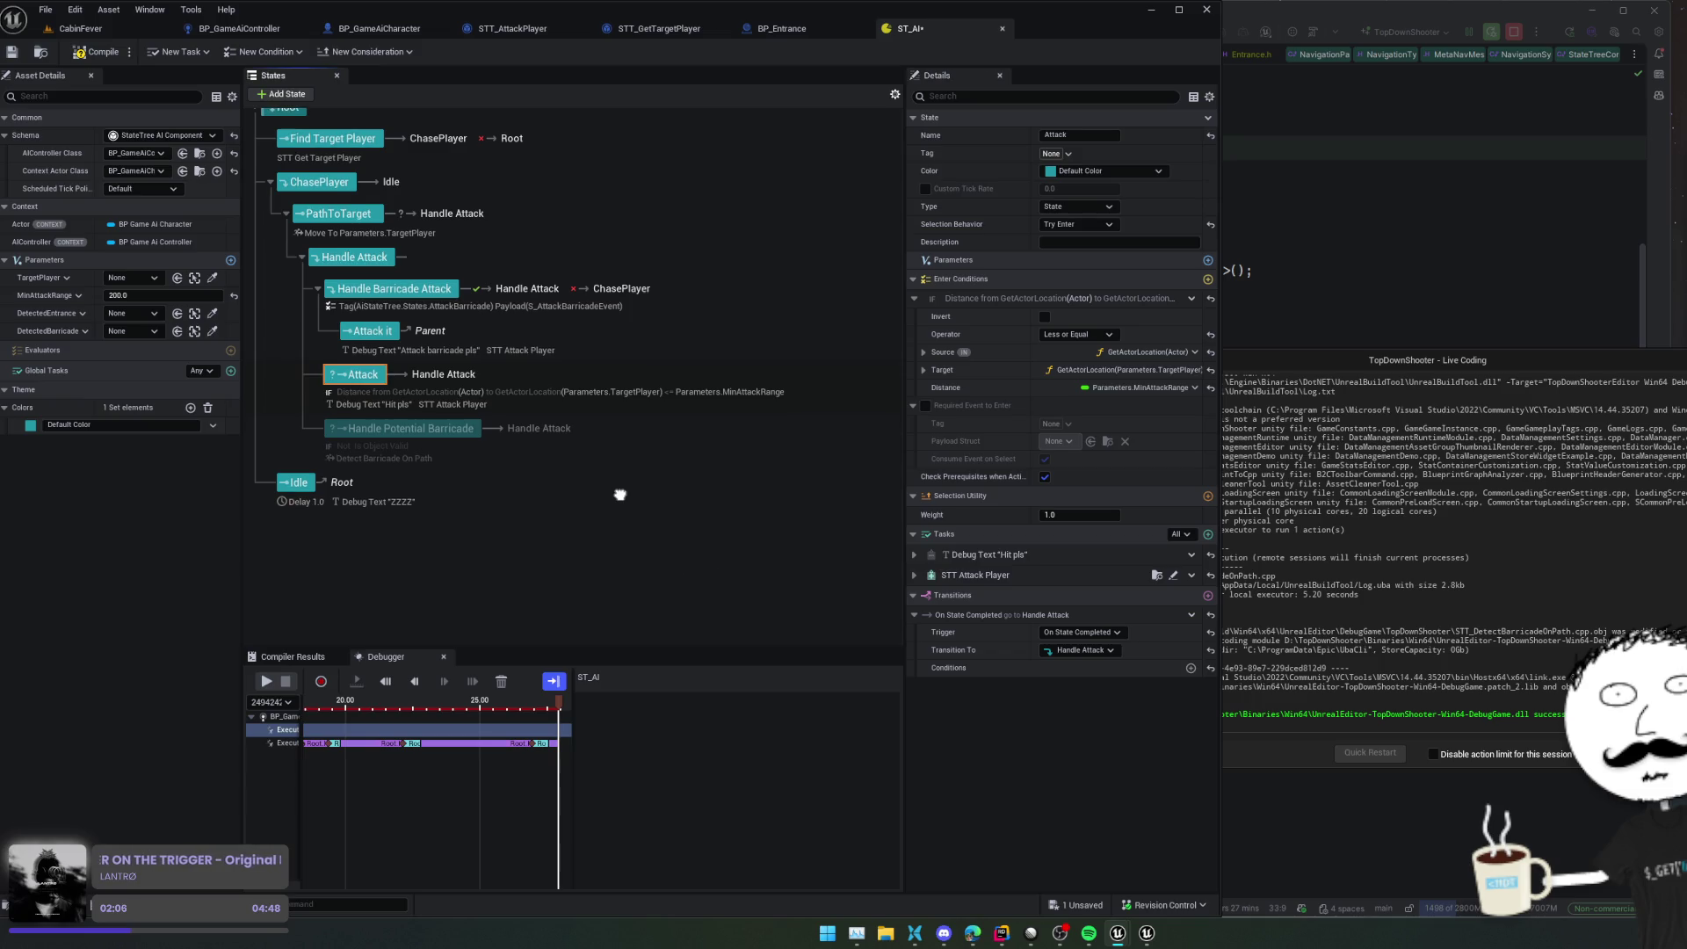
pyautogui.scroll(1, 620, 503)
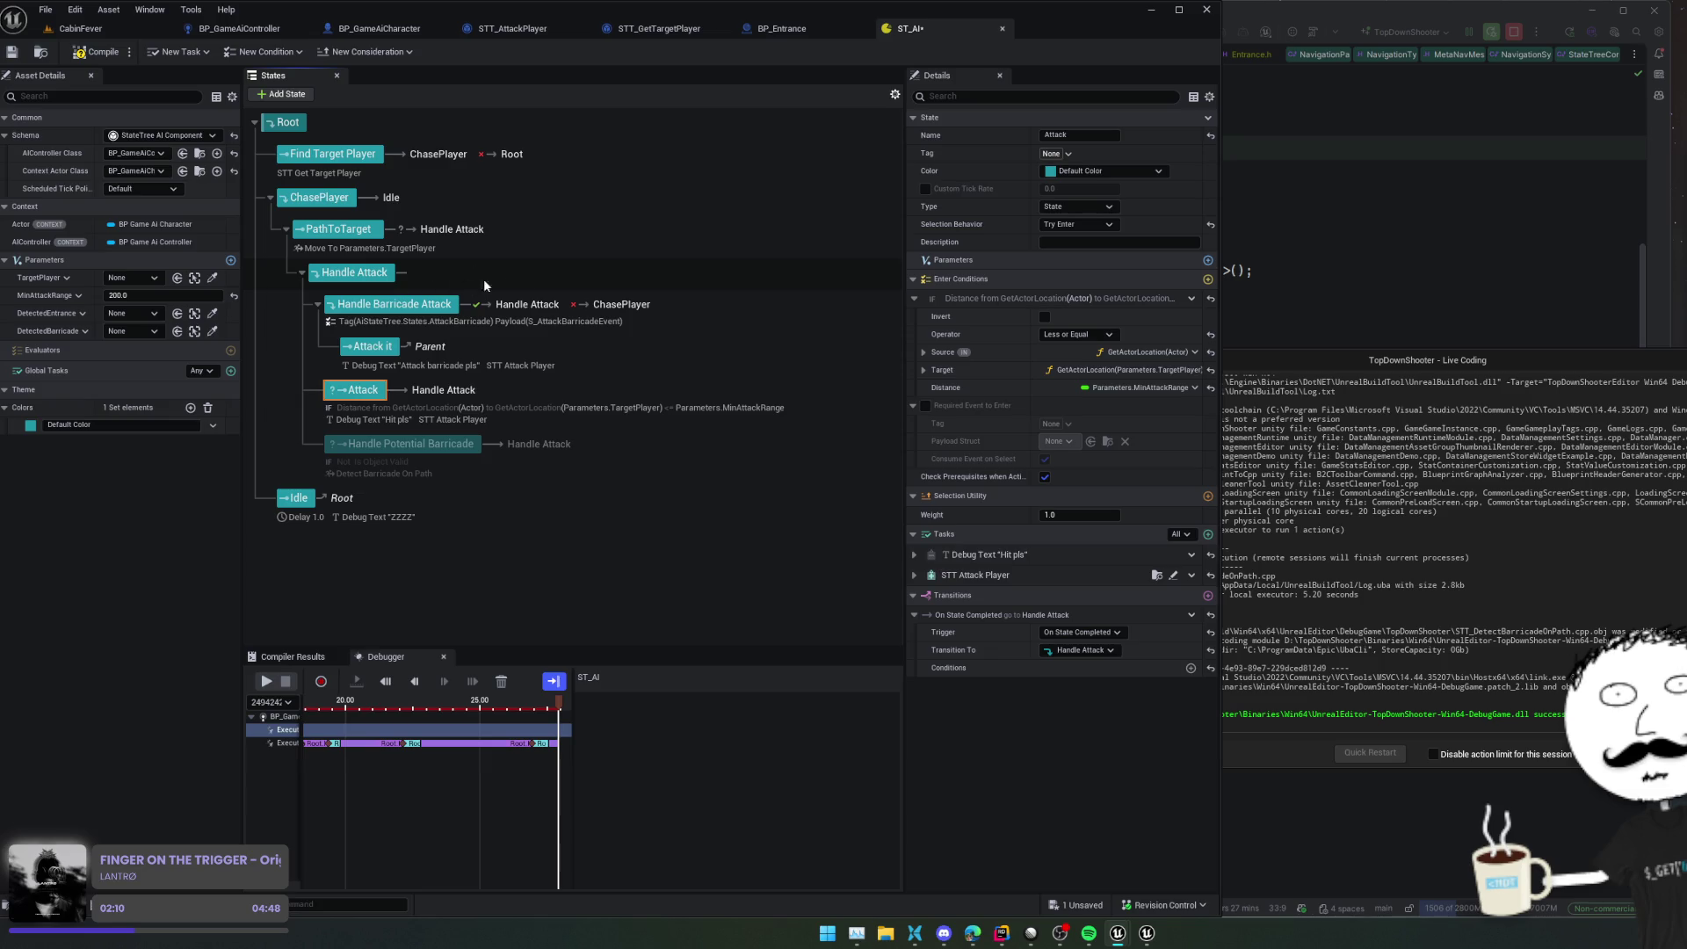
pyautogui.click(534, 274)
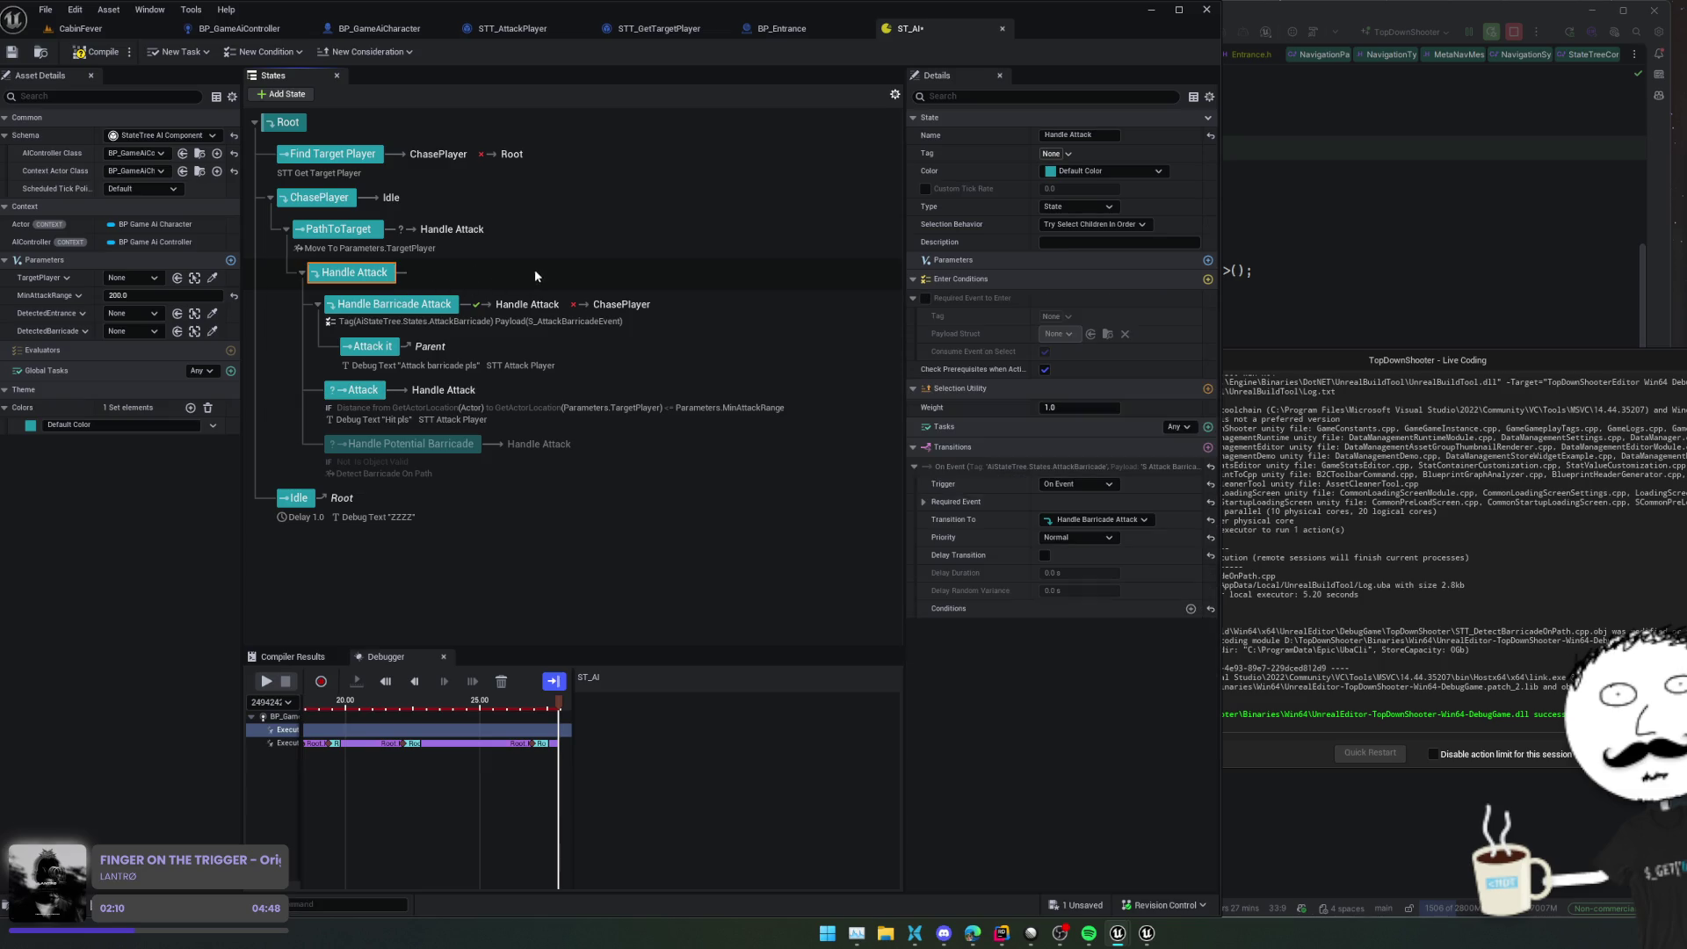
pyautogui.click(322, 201)
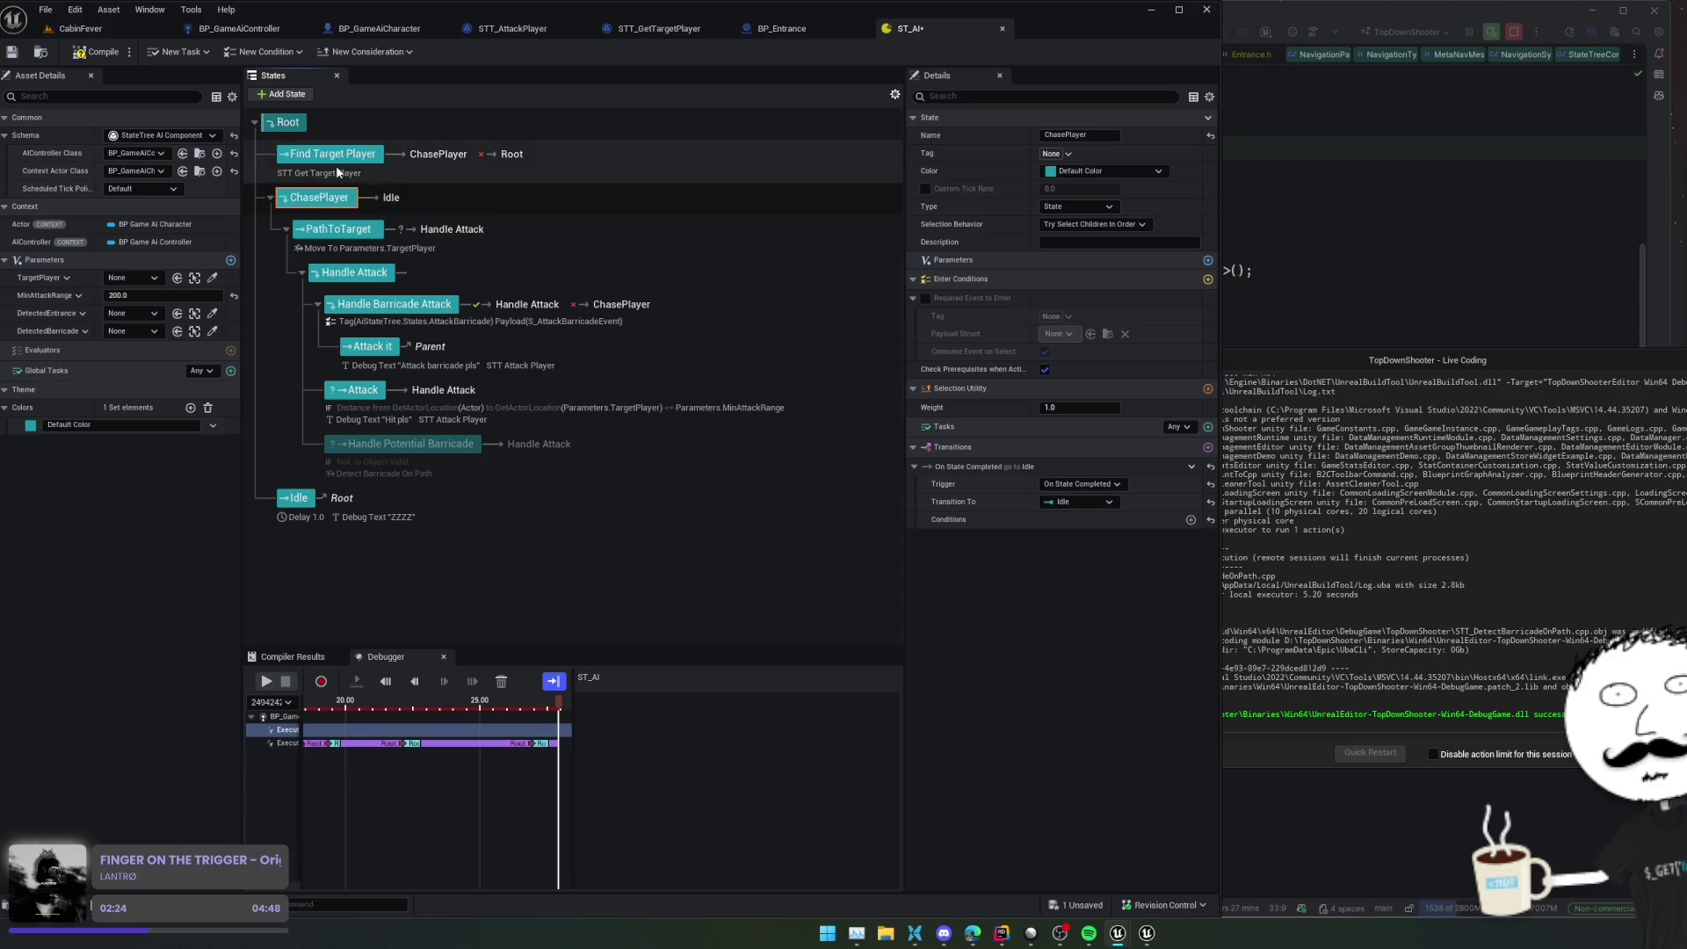
# Compile and save the ST_AI StateTree, then return to the CabinFever level
pyautogui.click(79, 29)
pyautogui.click(903, 28)
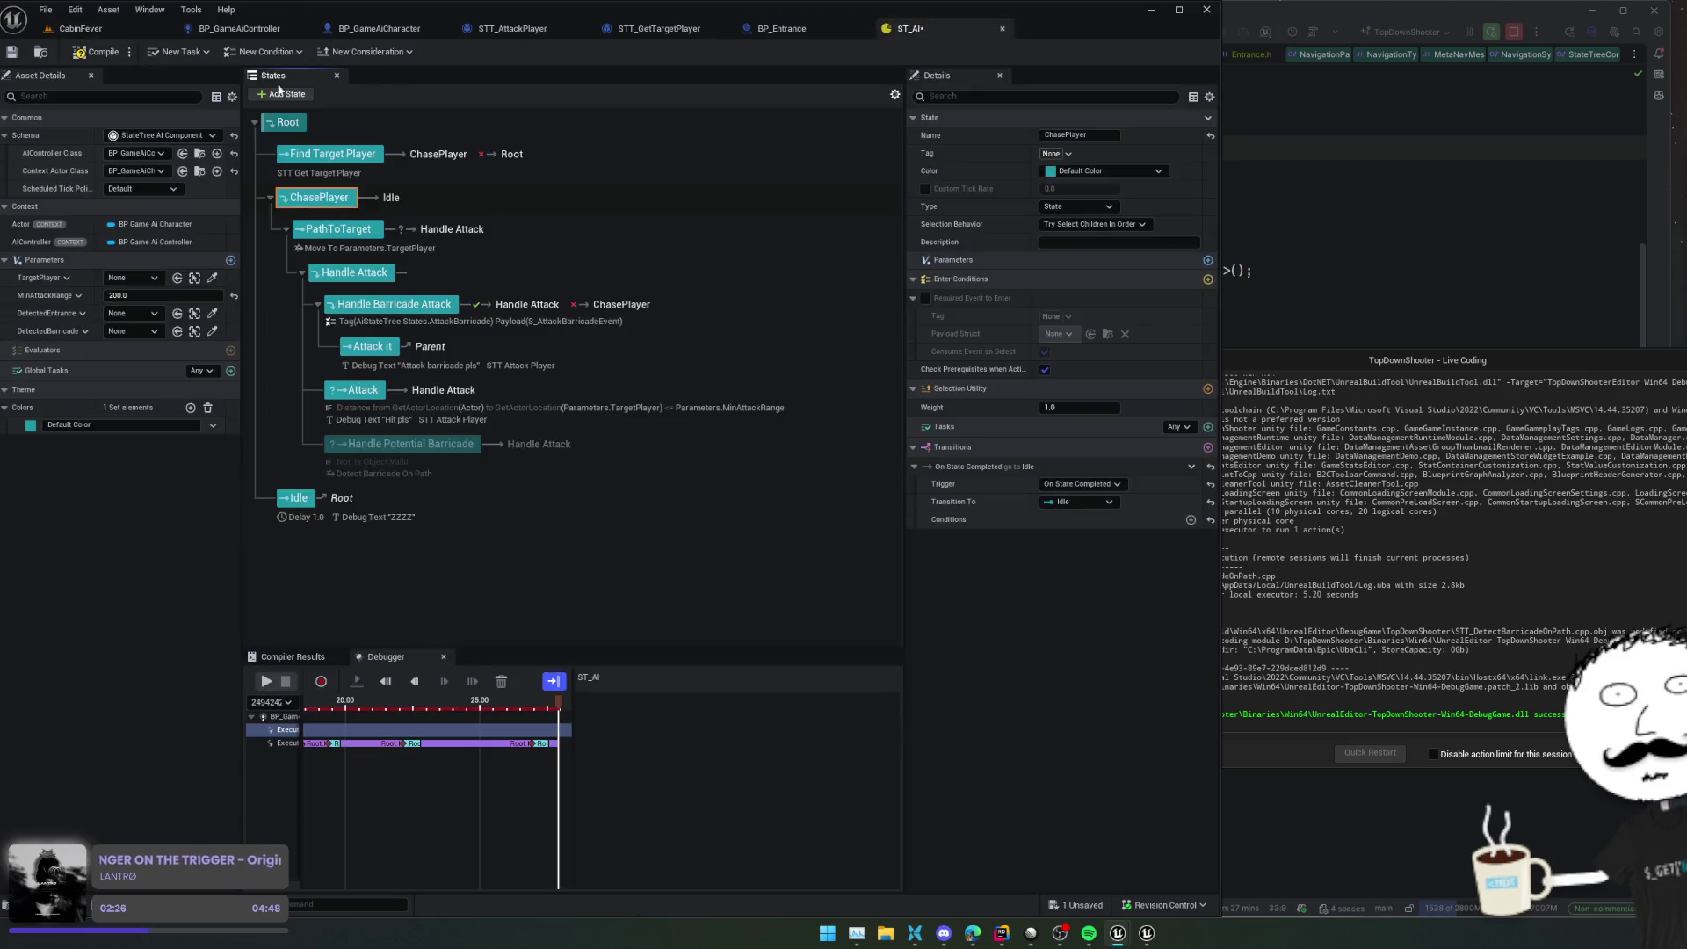
pyautogui.click(98, 52)
pyautogui.click(96, 30)
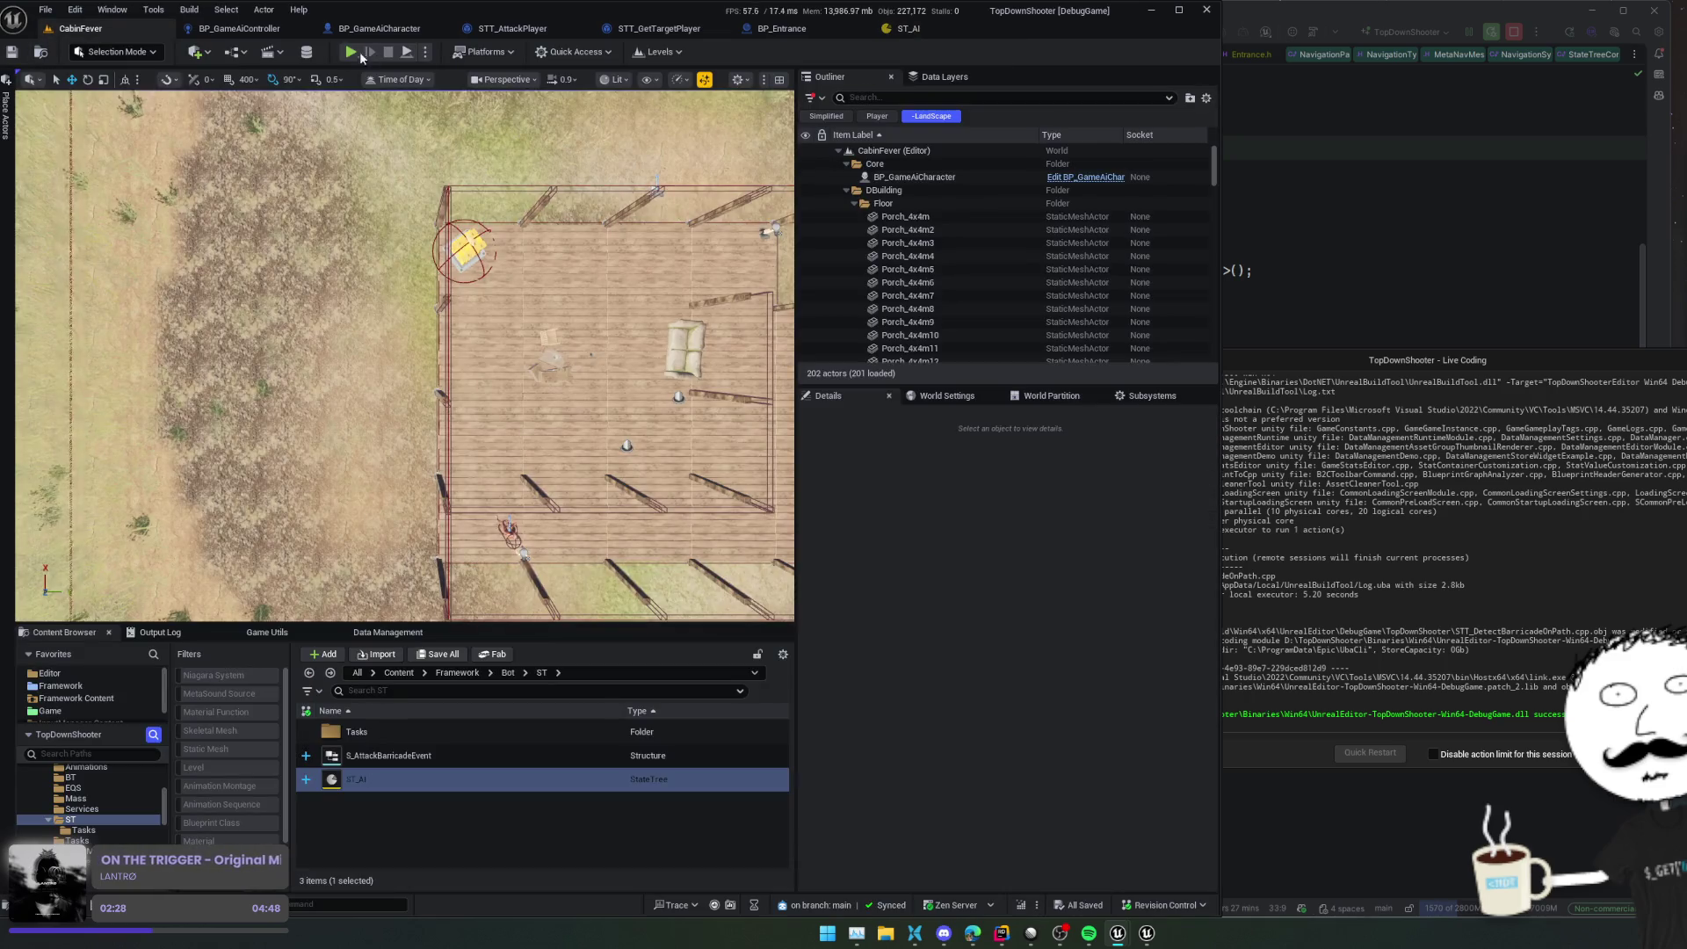
# Start a play test and walk the character west and south-east past the crate
pyautogui.click(348, 52)
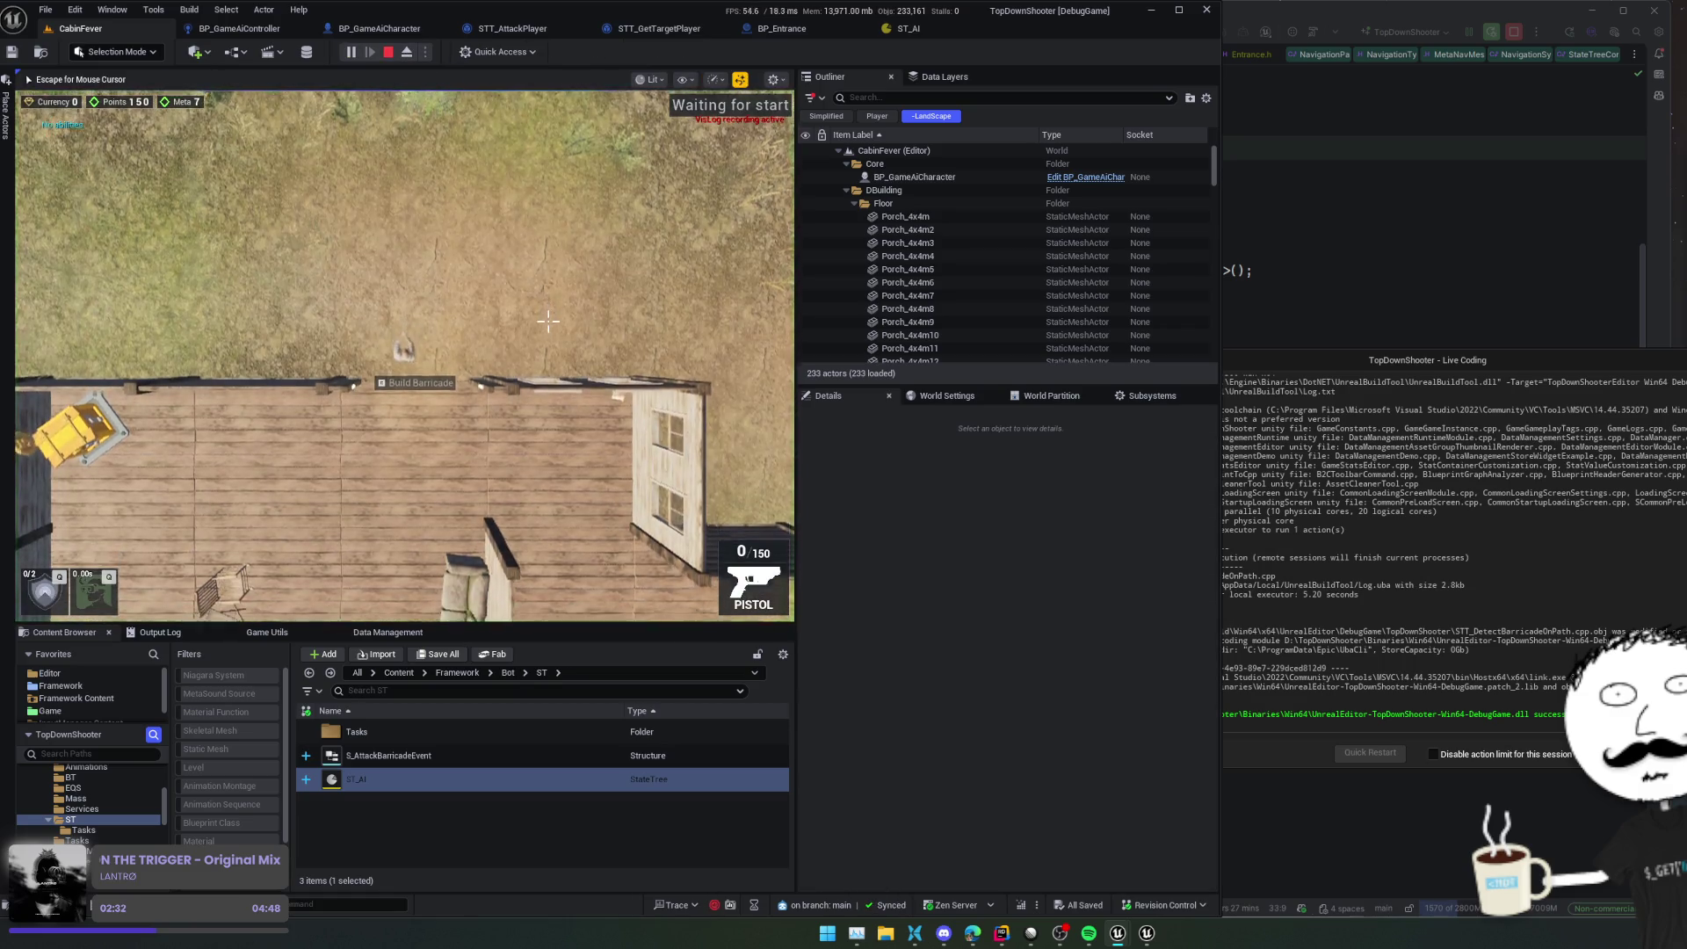
pyautogui.press('a')
pyautogui.press('r')
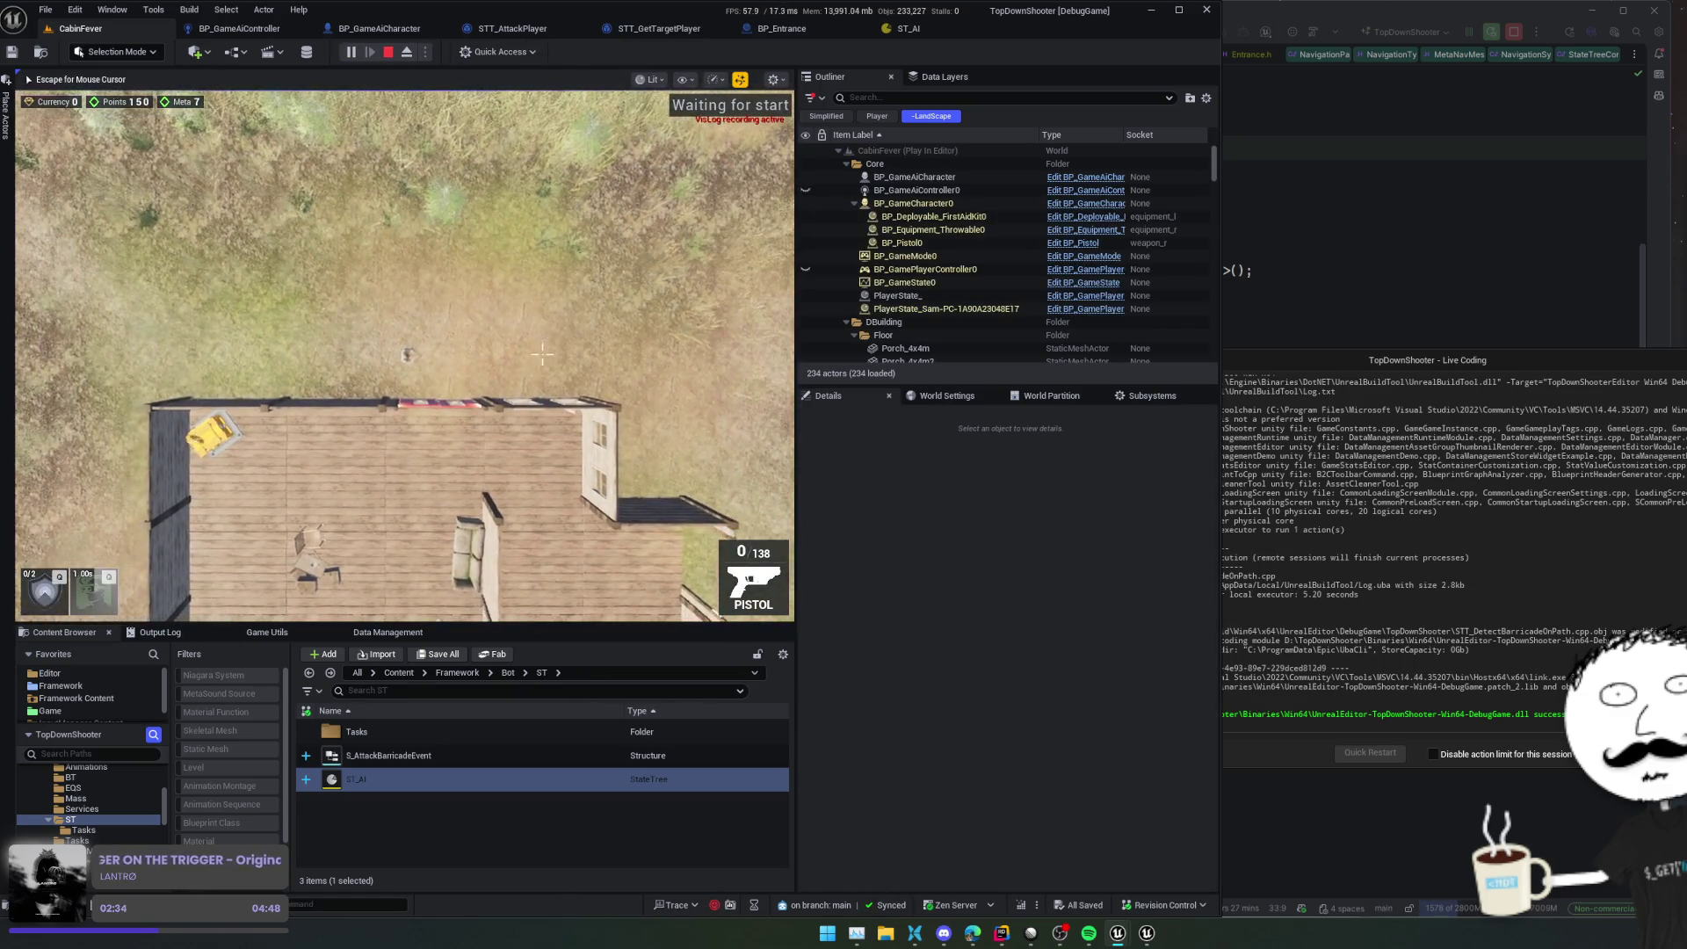
pyautogui.press('w')
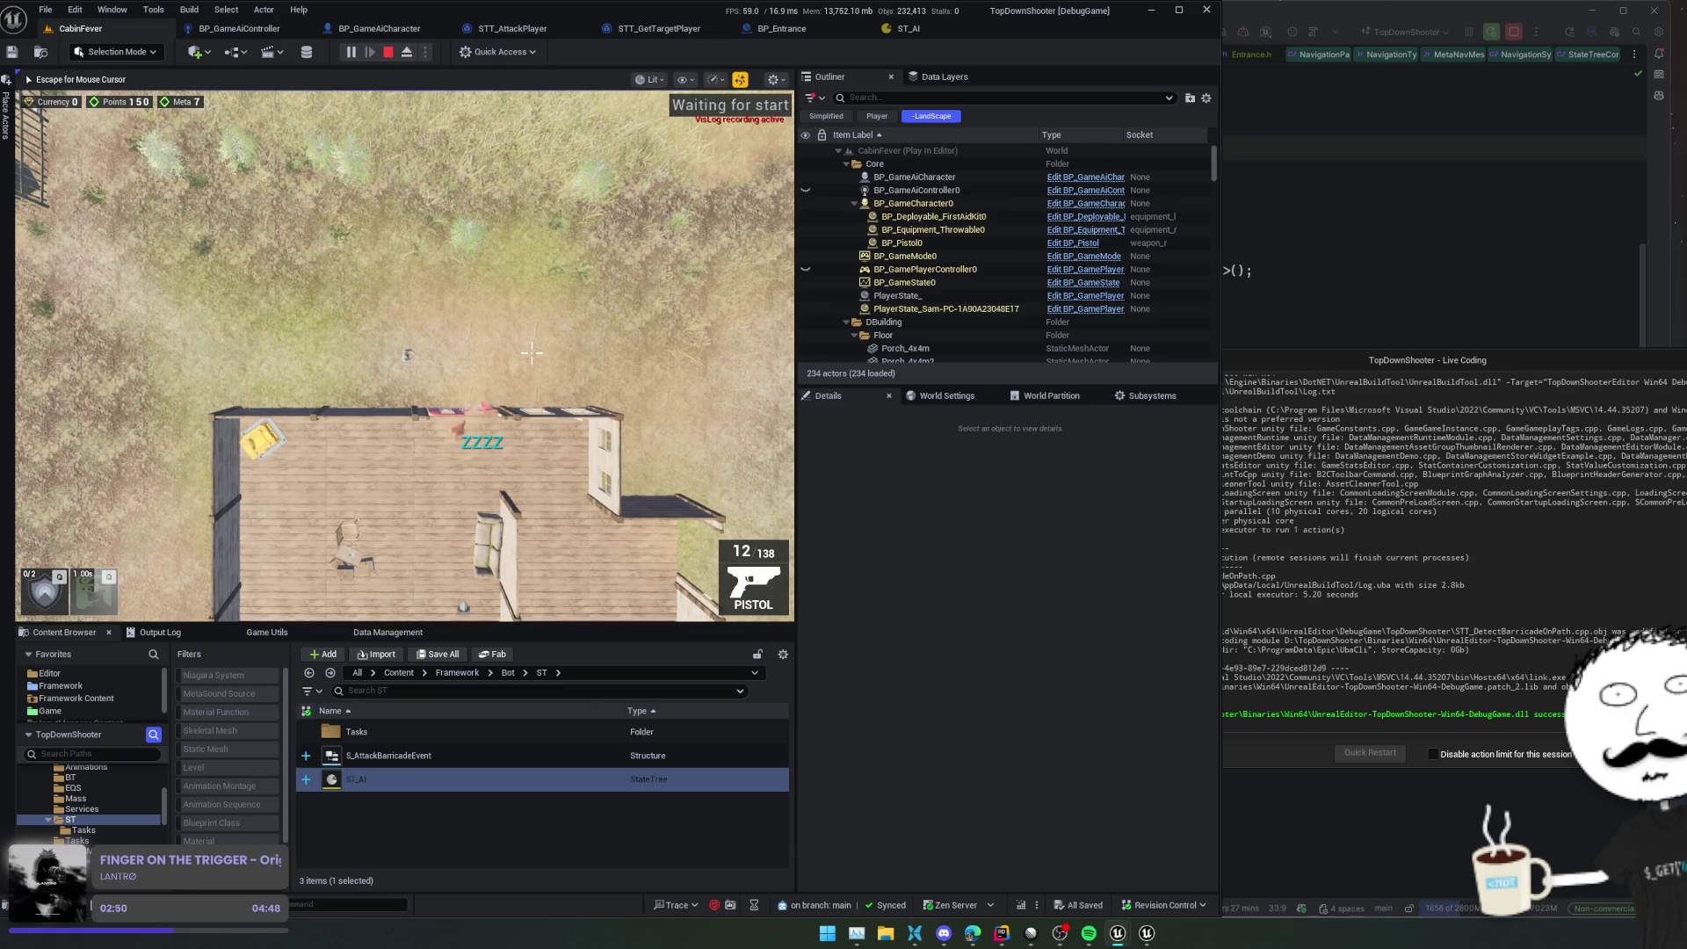
pyautogui.press('a')
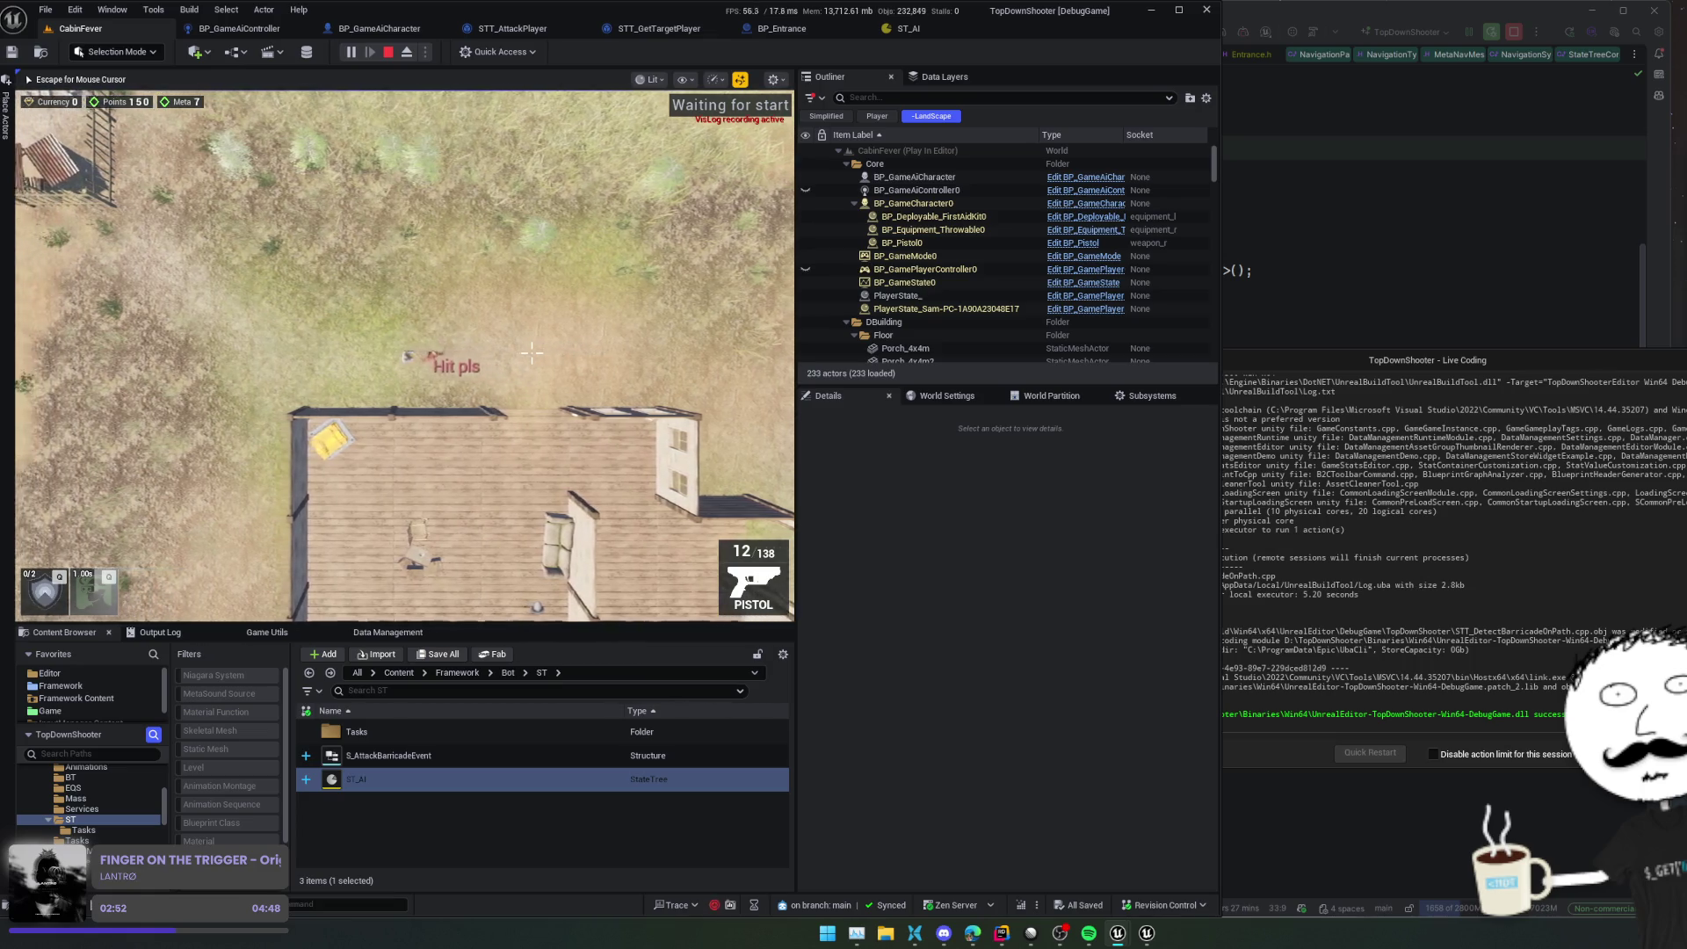
pyautogui.press('a')
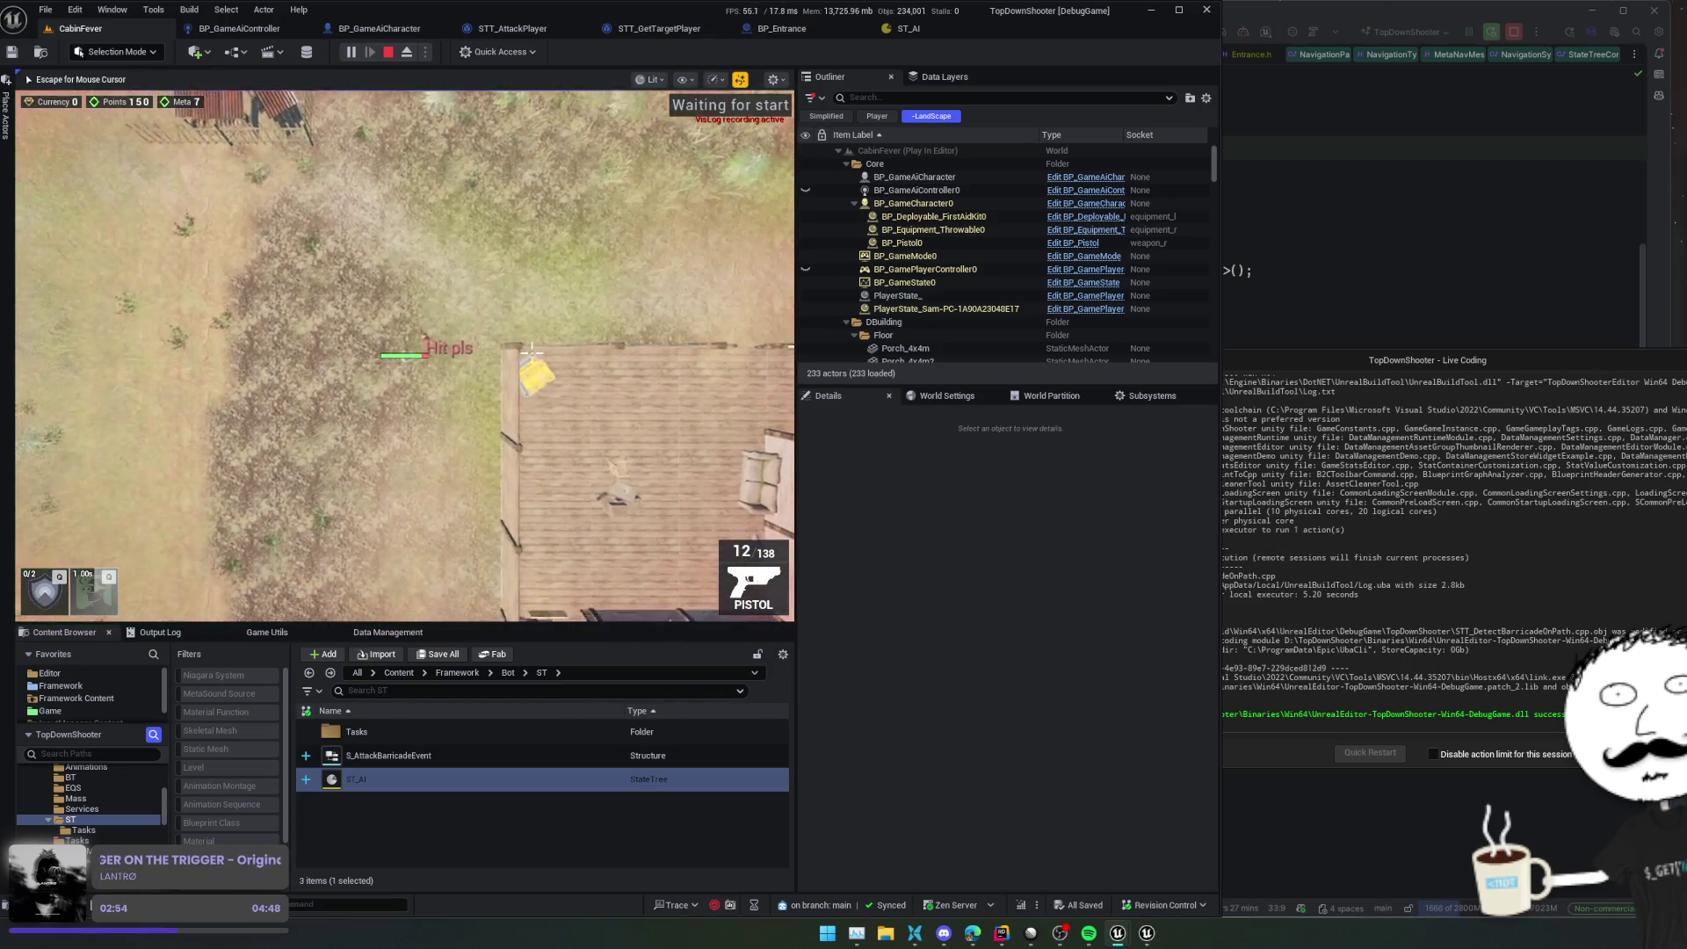
pyautogui.press('s')
pyautogui.press('d')
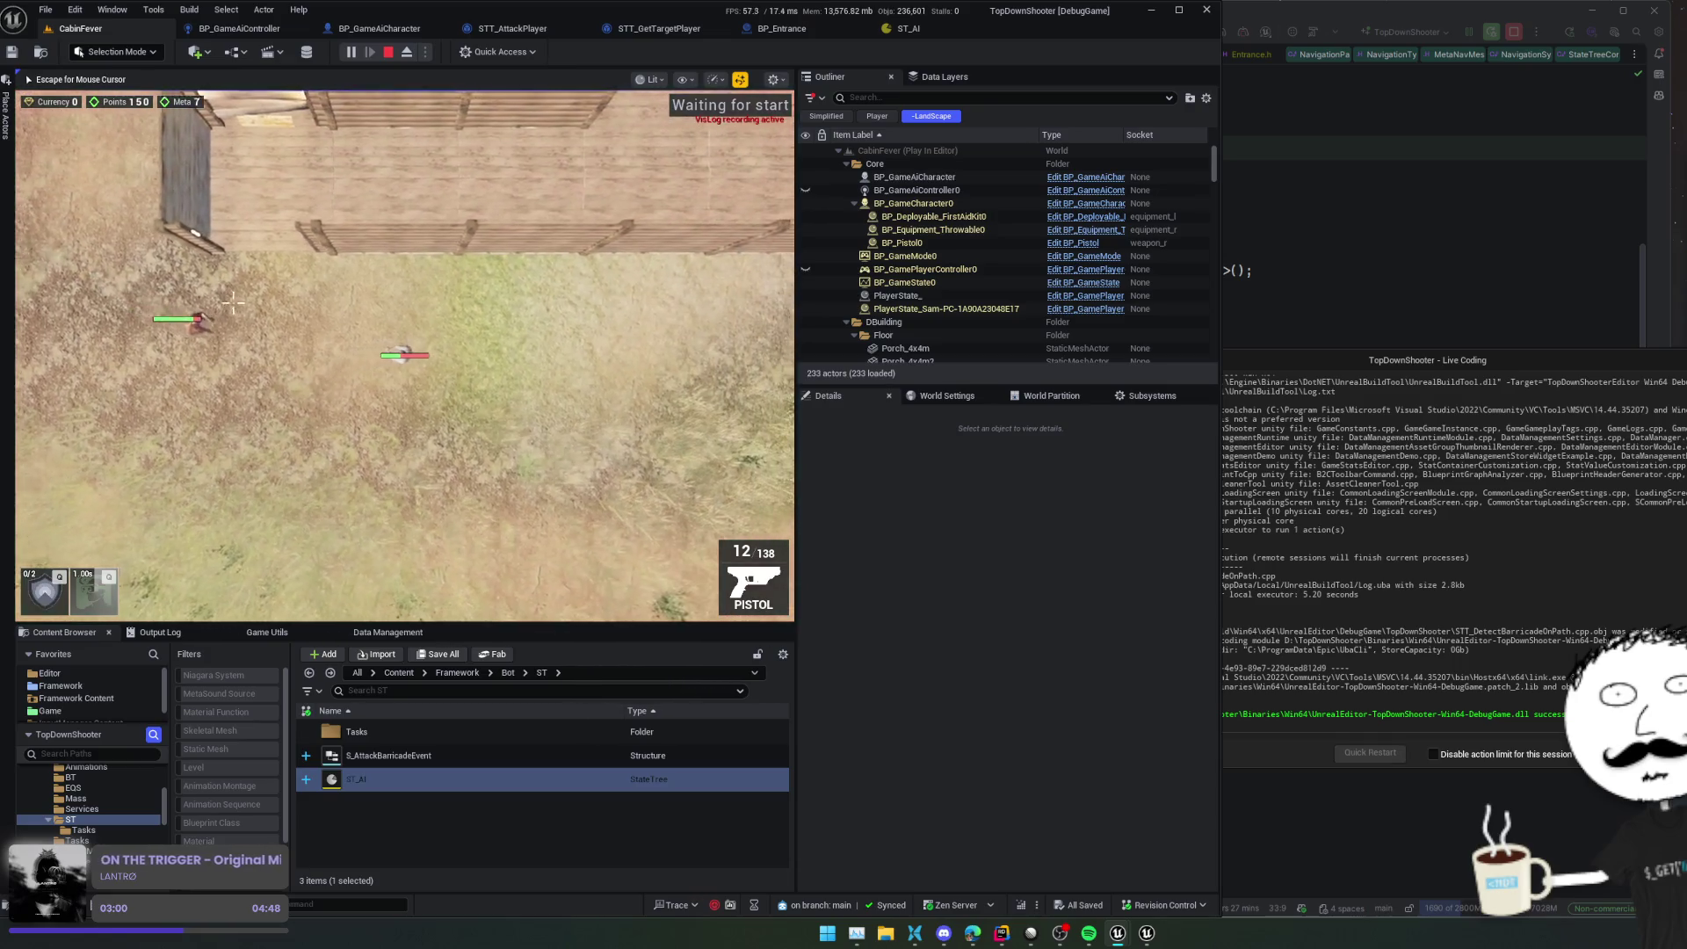
# Walk the character into the house past the barricade spots toward the enemy
pyautogui.press('w')
pyautogui.press('d')
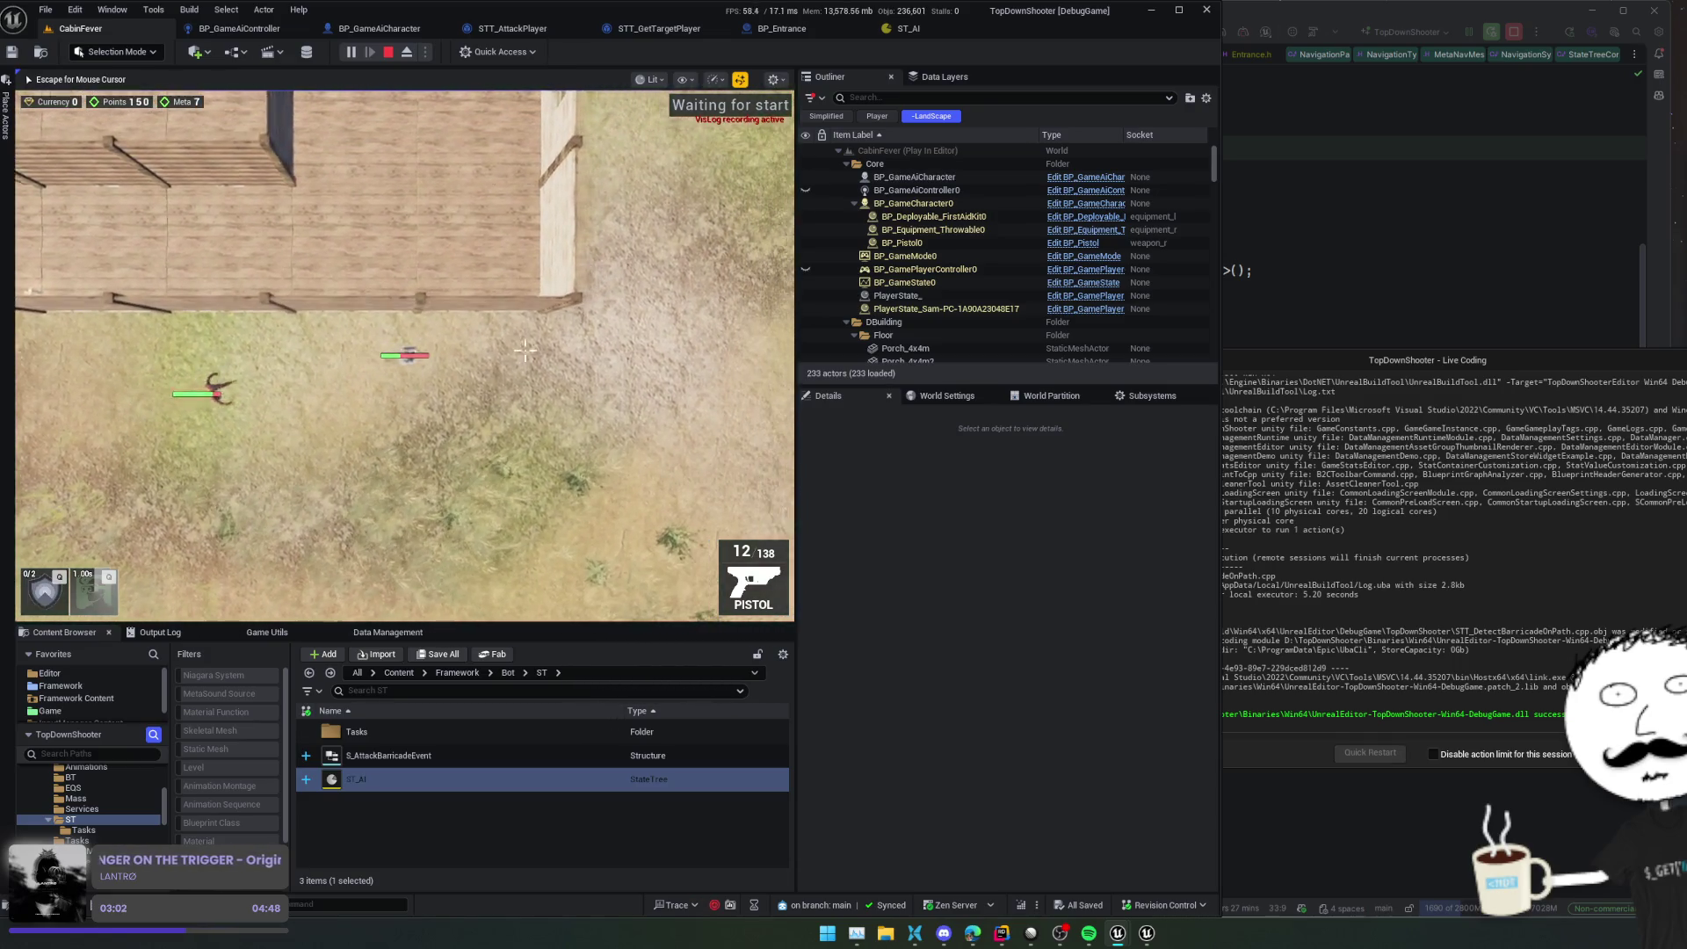
pyautogui.press('w')
pyautogui.press('d')
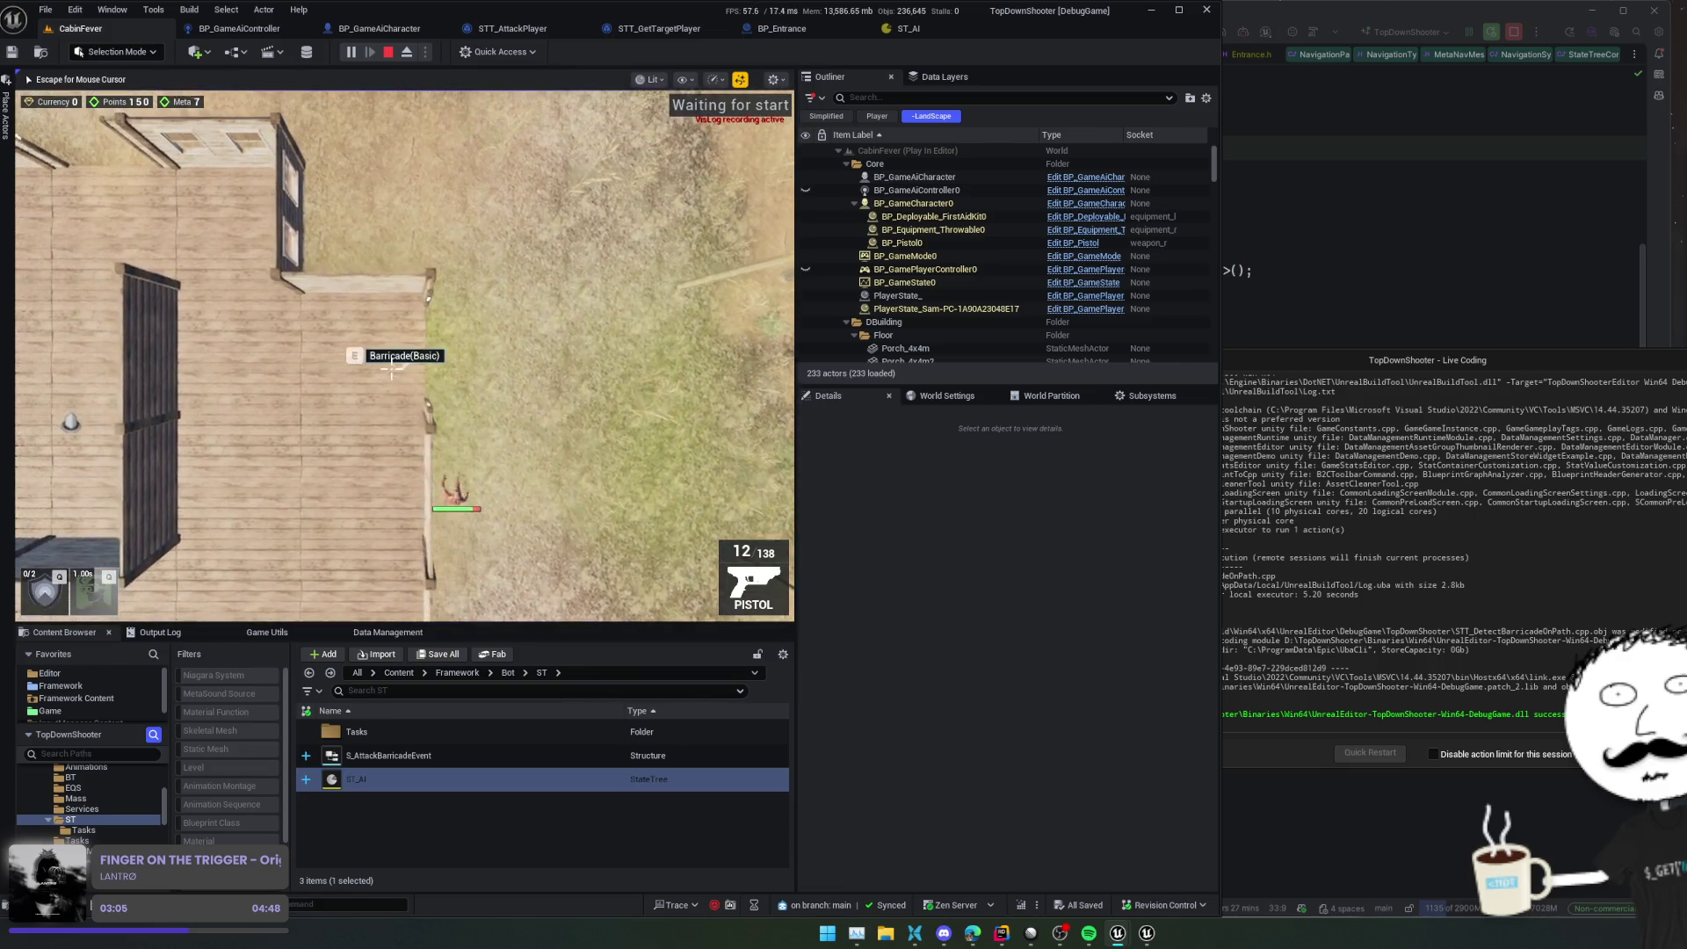
pyautogui.press('w')
pyautogui.press('a')
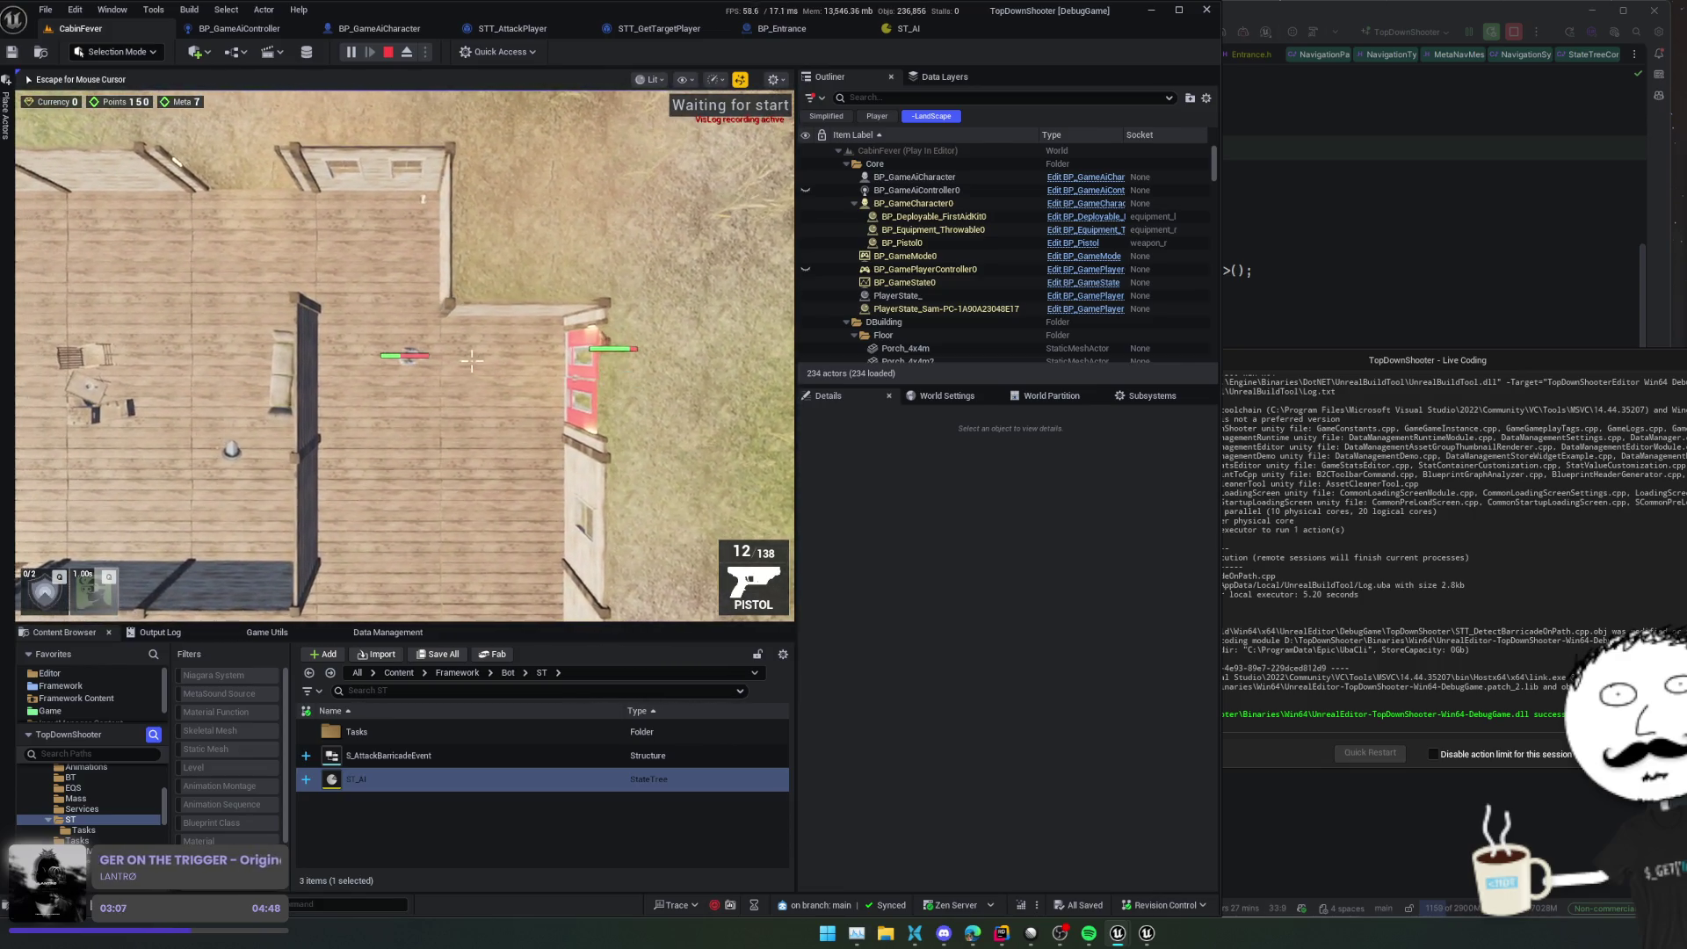
pyautogui.press('w')
pyautogui.press('a')
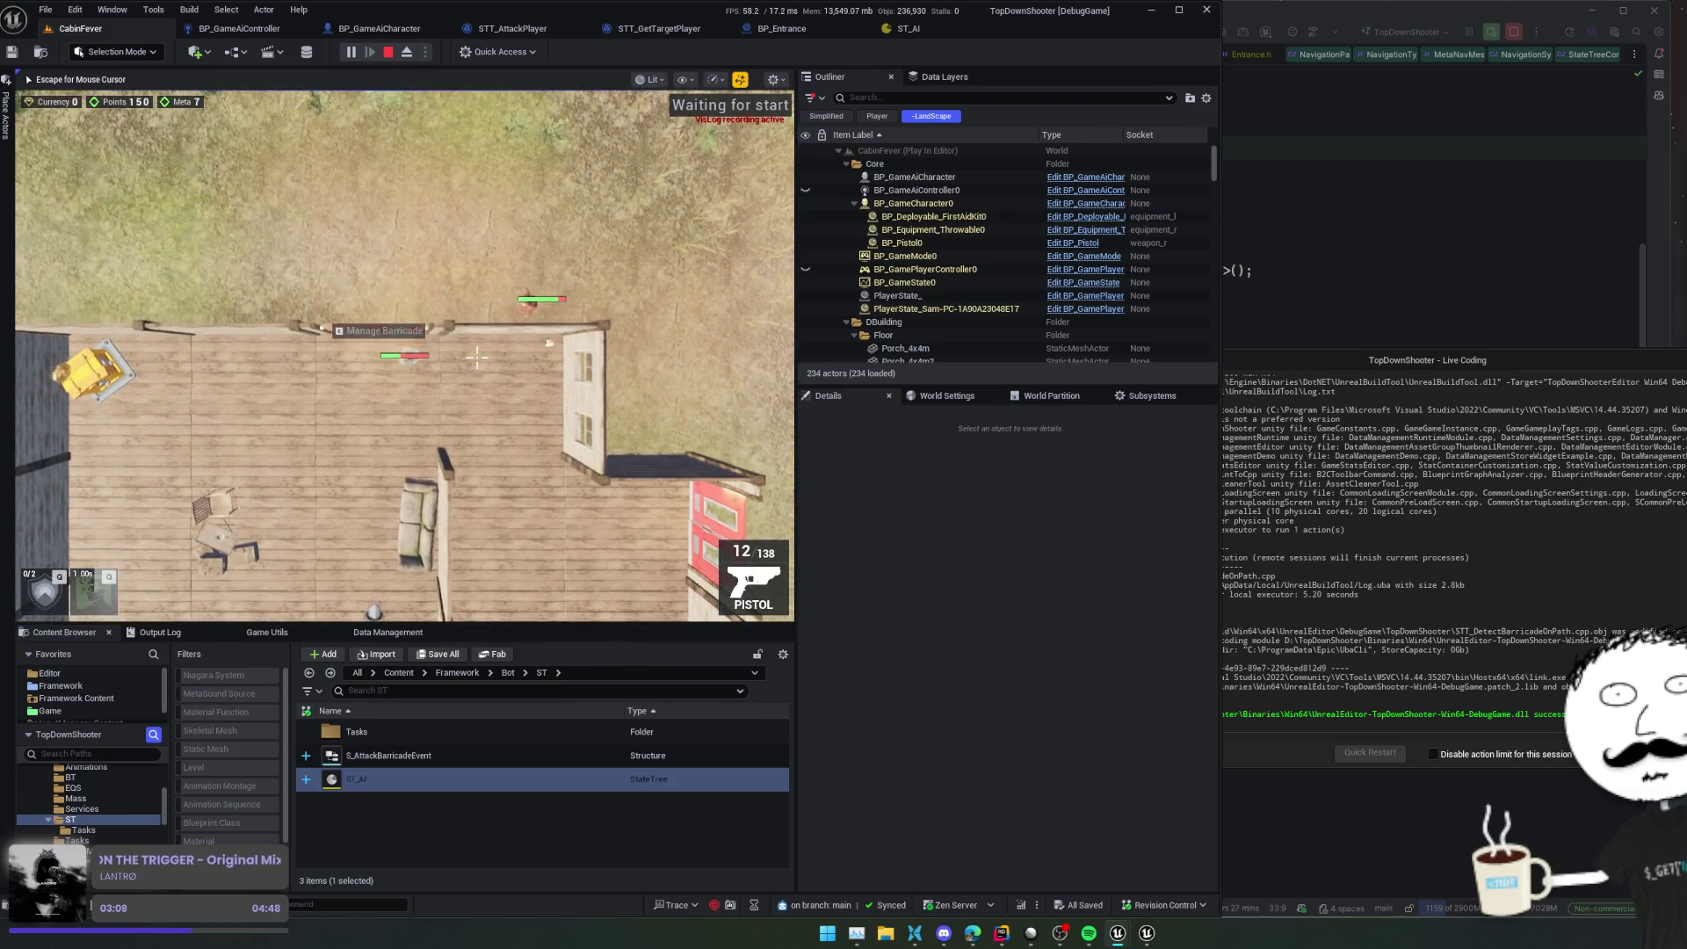
pyautogui.press('s')
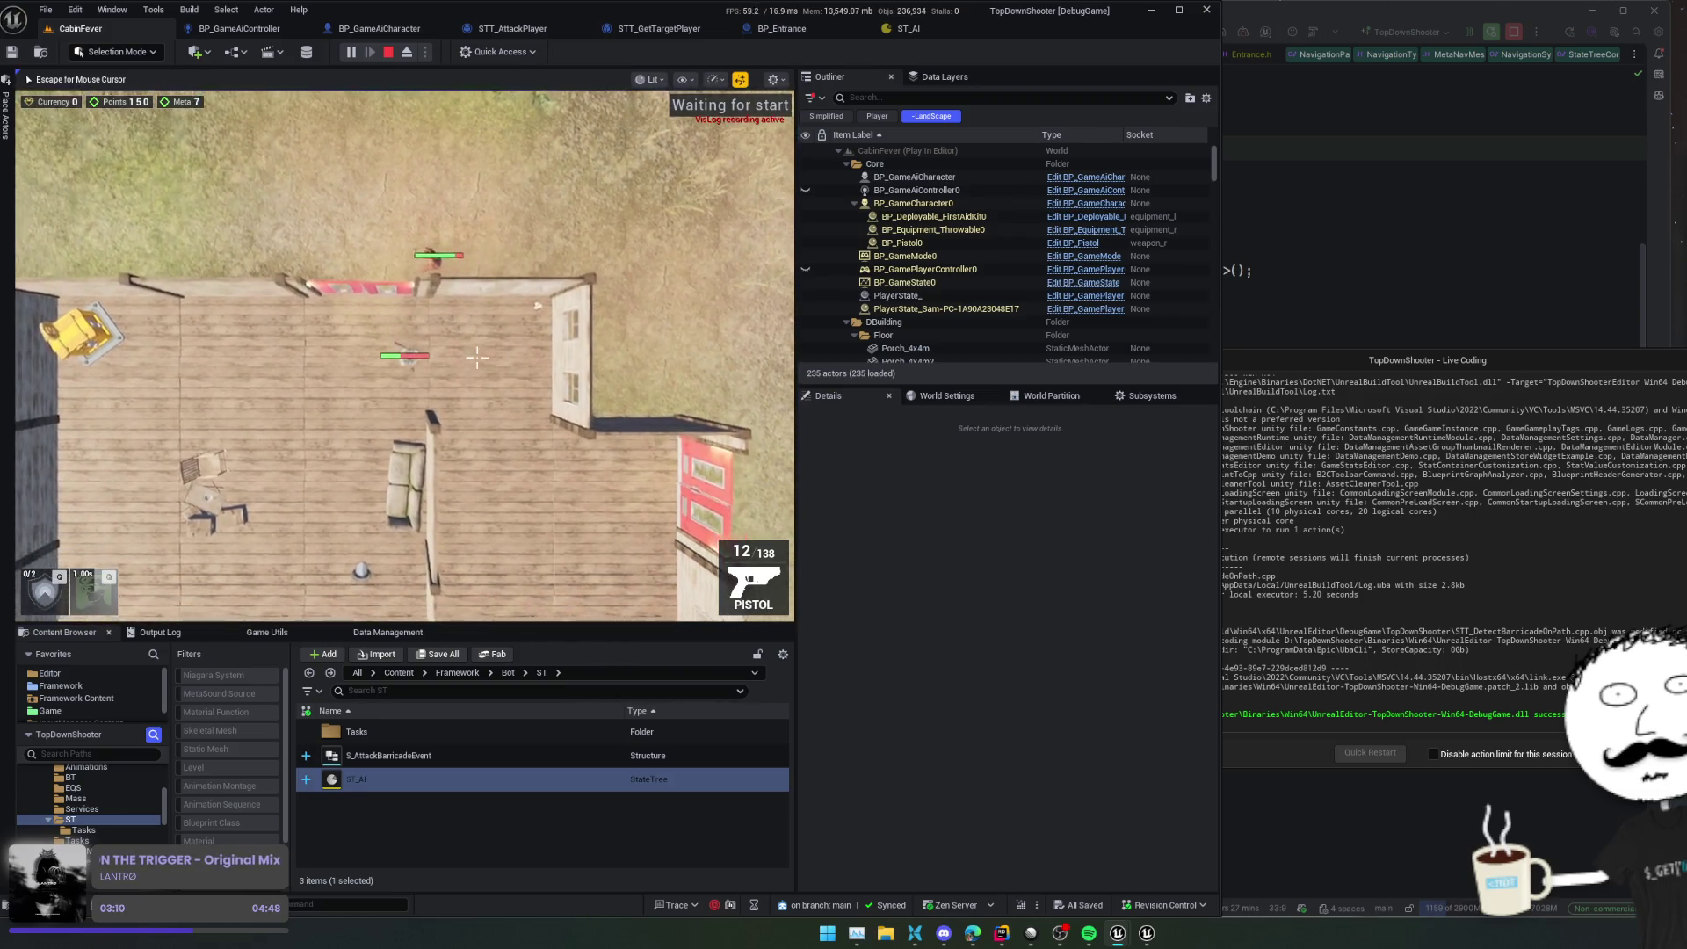
pyautogui.press('d')
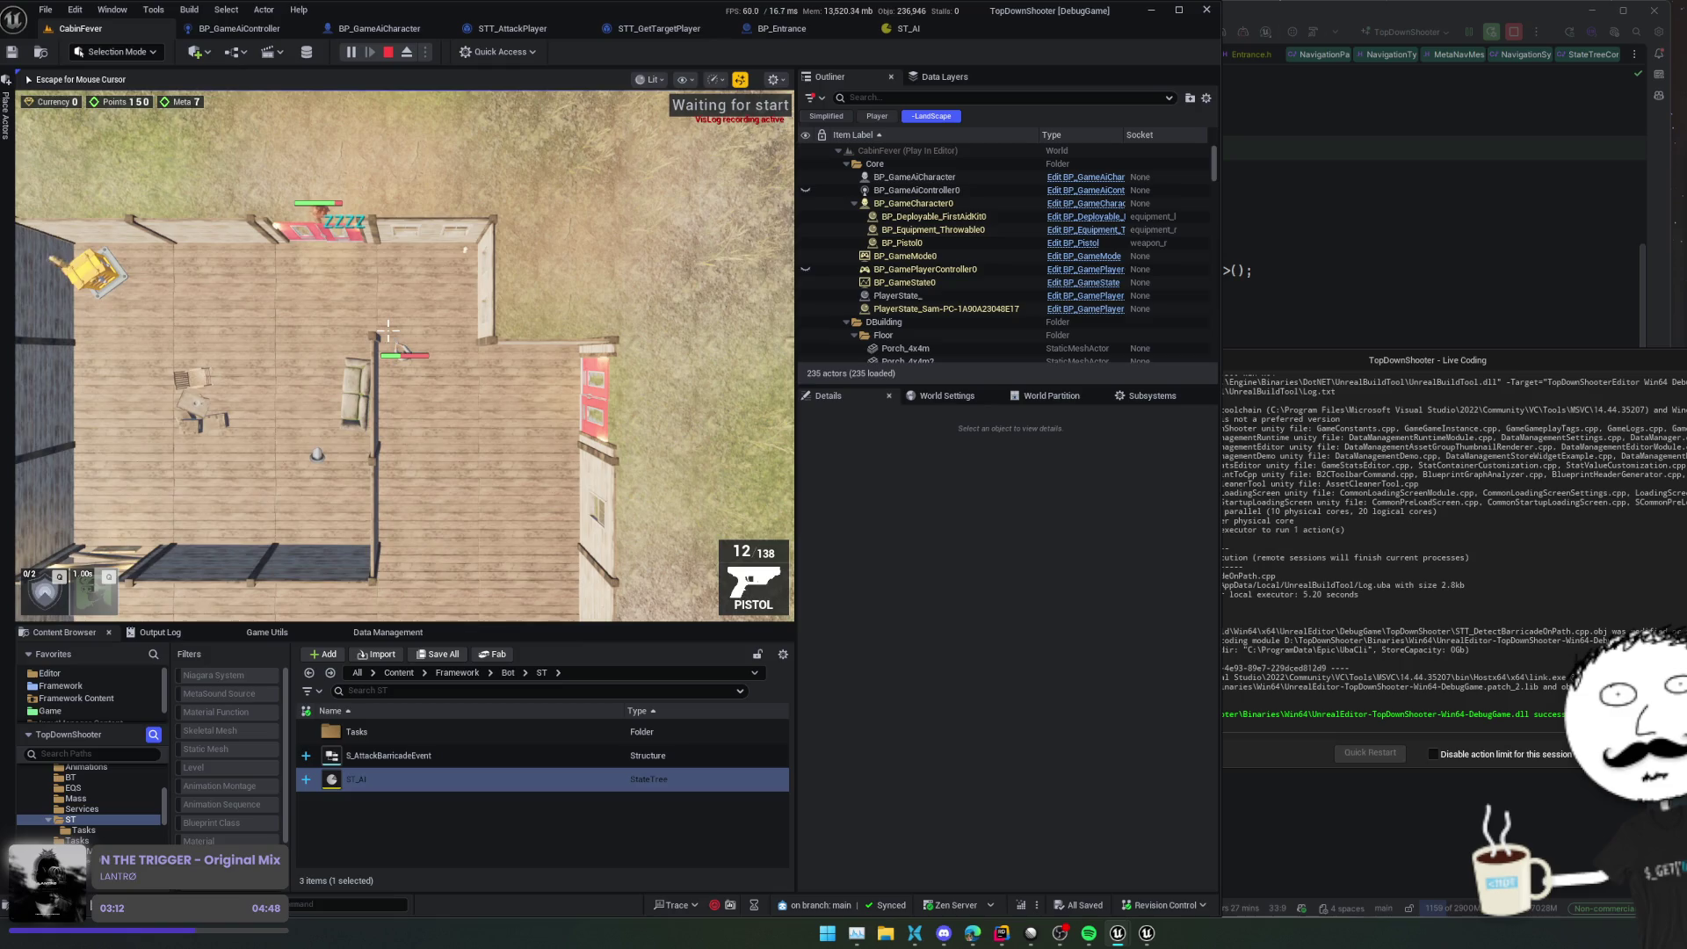
pyautogui.press('w')
pyautogui.press('a')
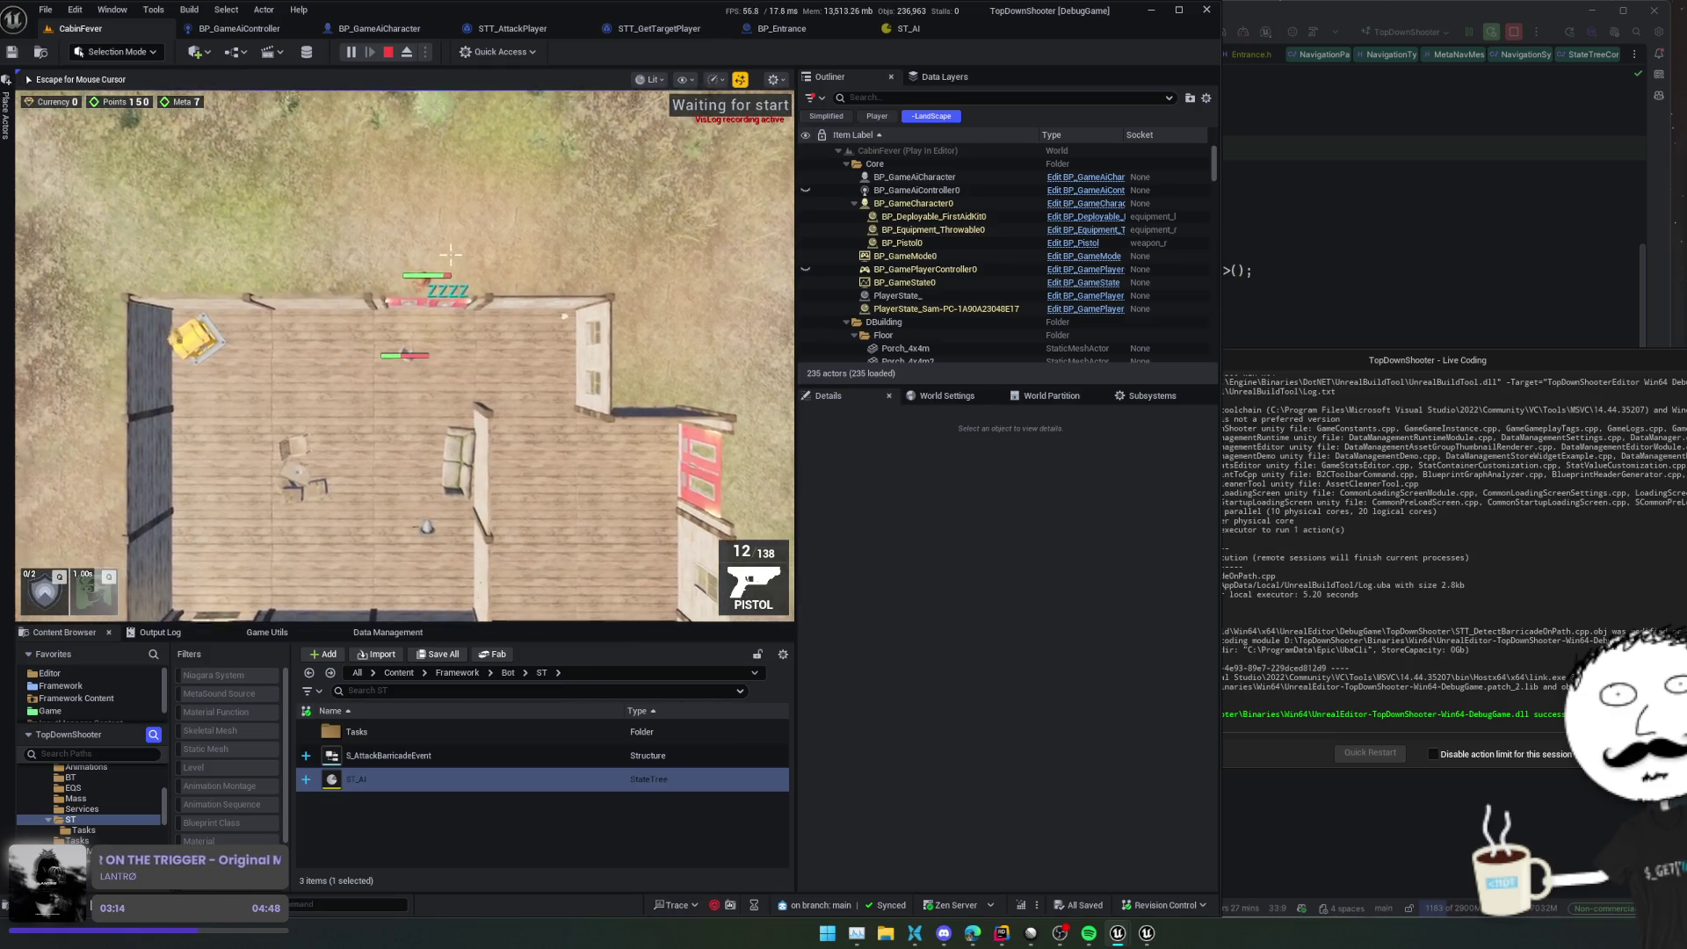
# Shoot the sleeping enemy, then stop the play test and return to ST_AI
pyautogui.click(450, 255)
pyautogui.press('s')
pyautogui.press('d')
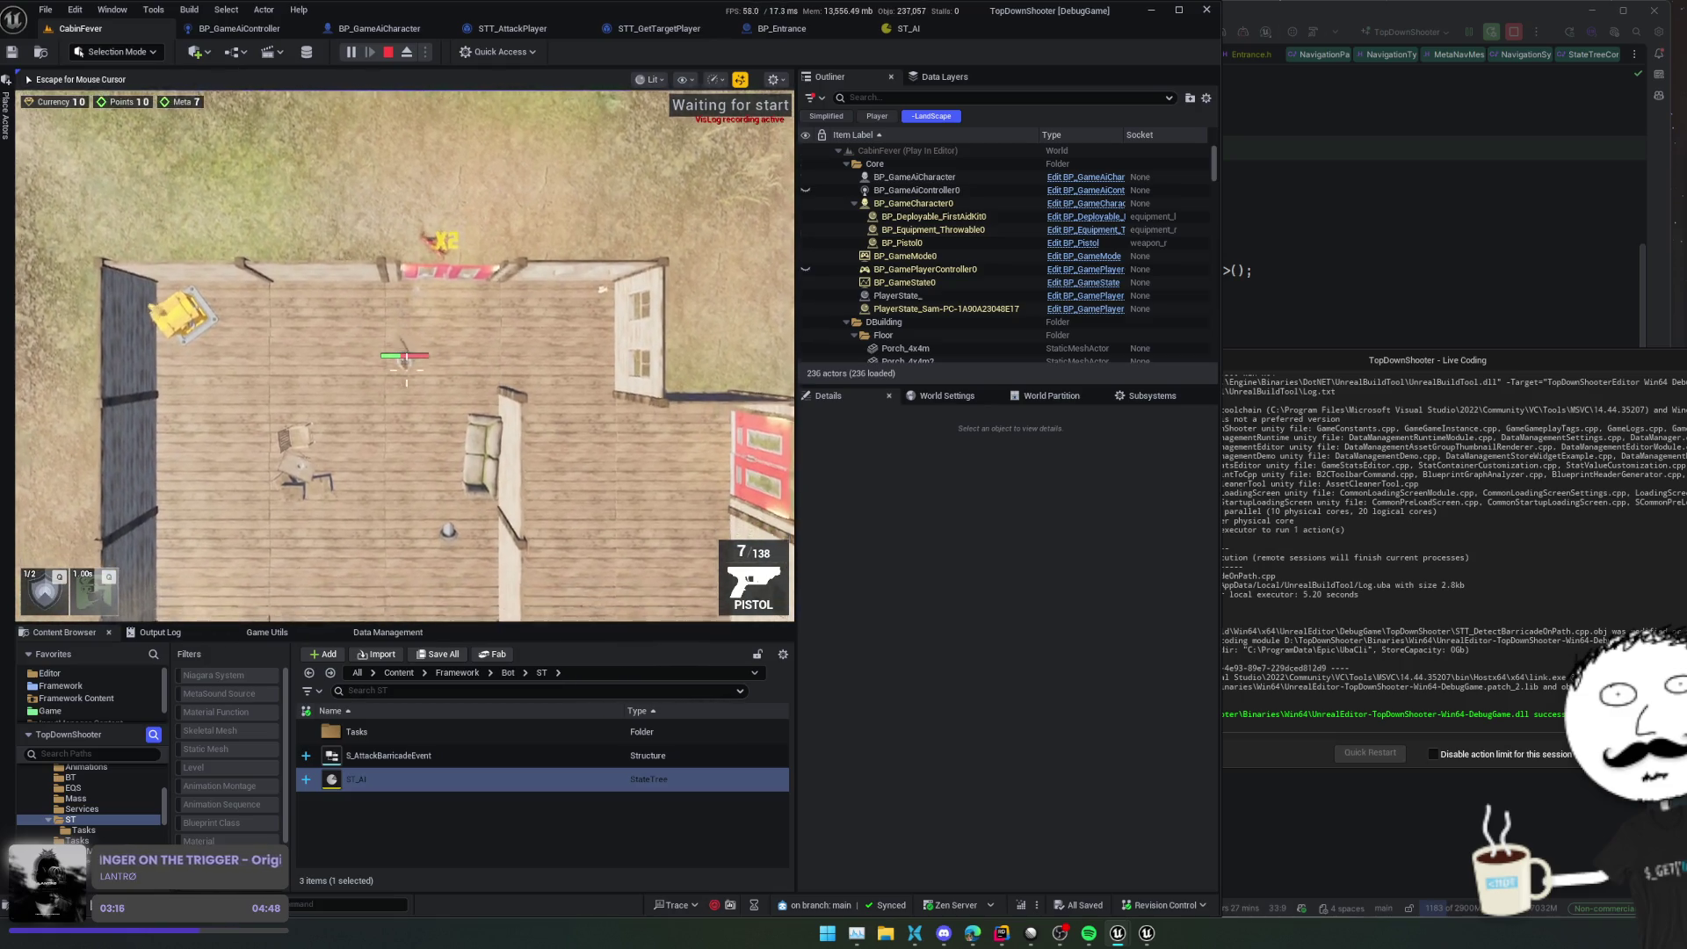
pyautogui.press('s')
pyautogui.press('d')
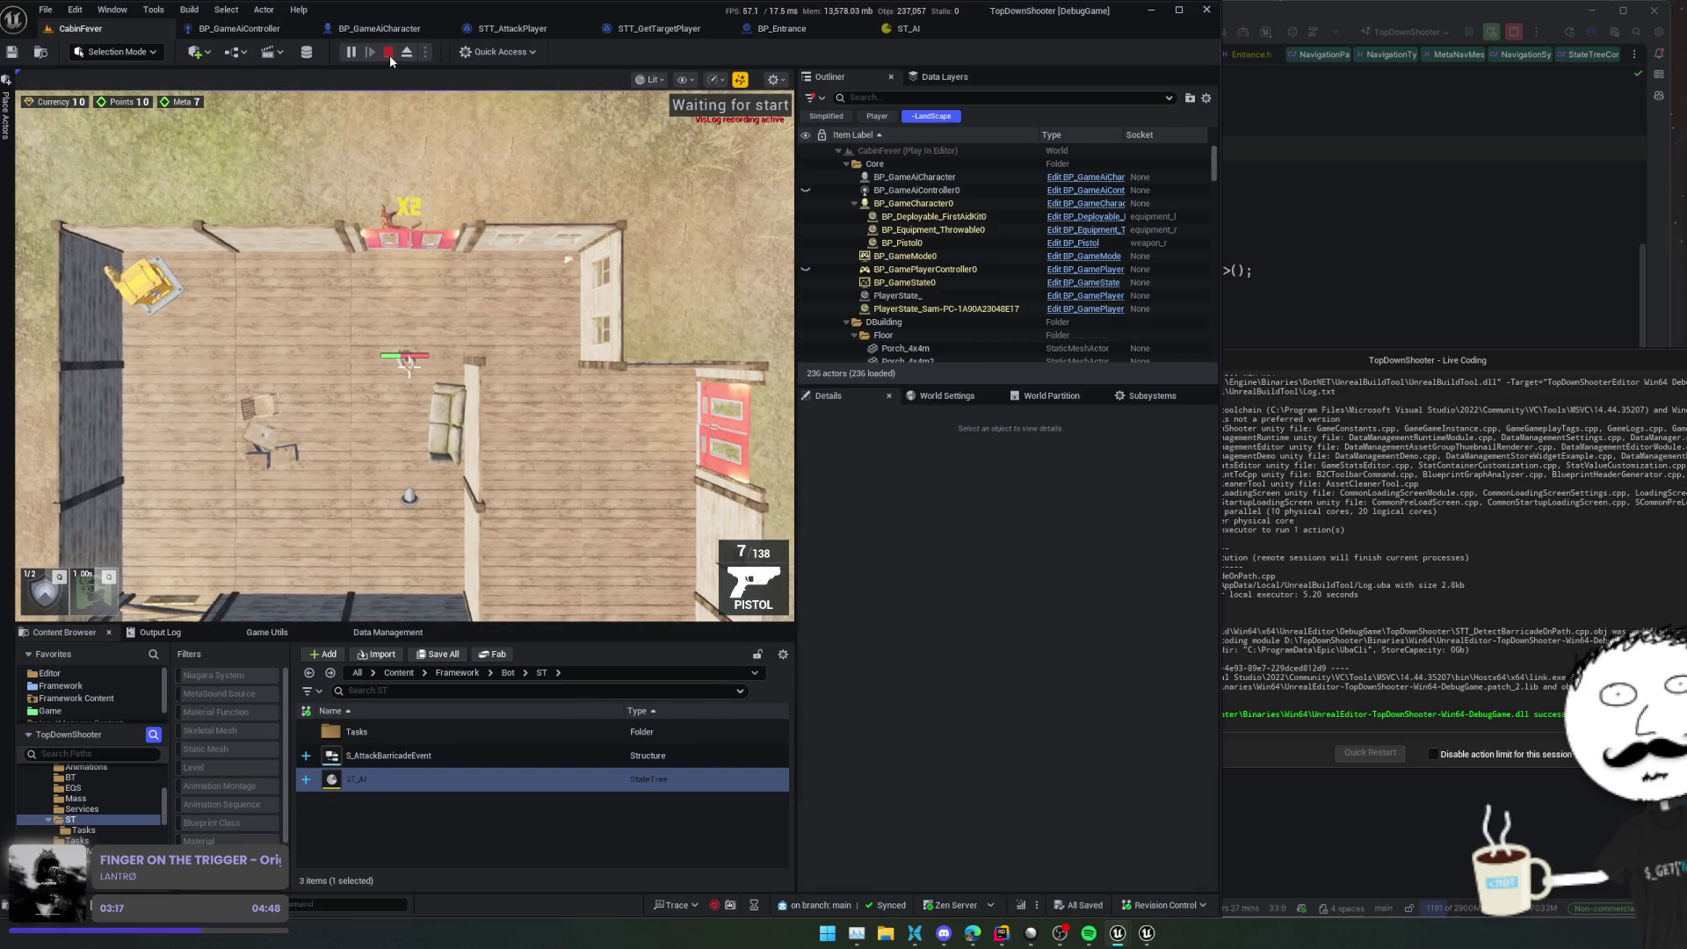
pyautogui.click(389, 54)
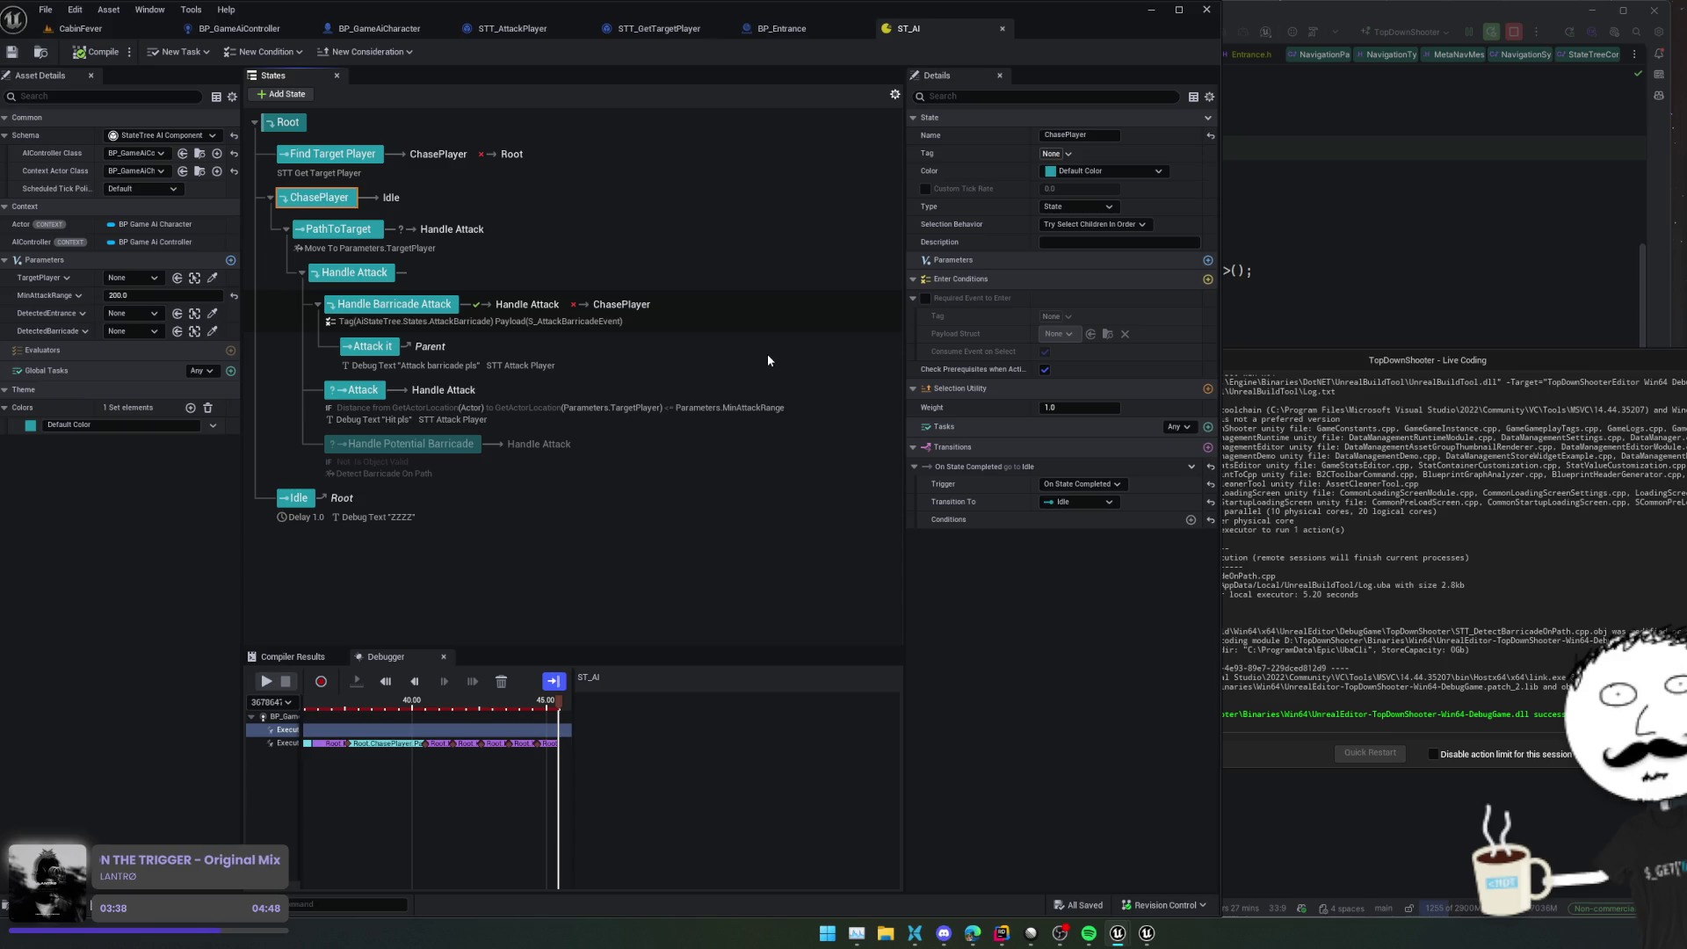
# Point Handle Barricade Attack's On State Failed transition to PathToTarget, then save ST_AI
pyautogui.click(764, 320)
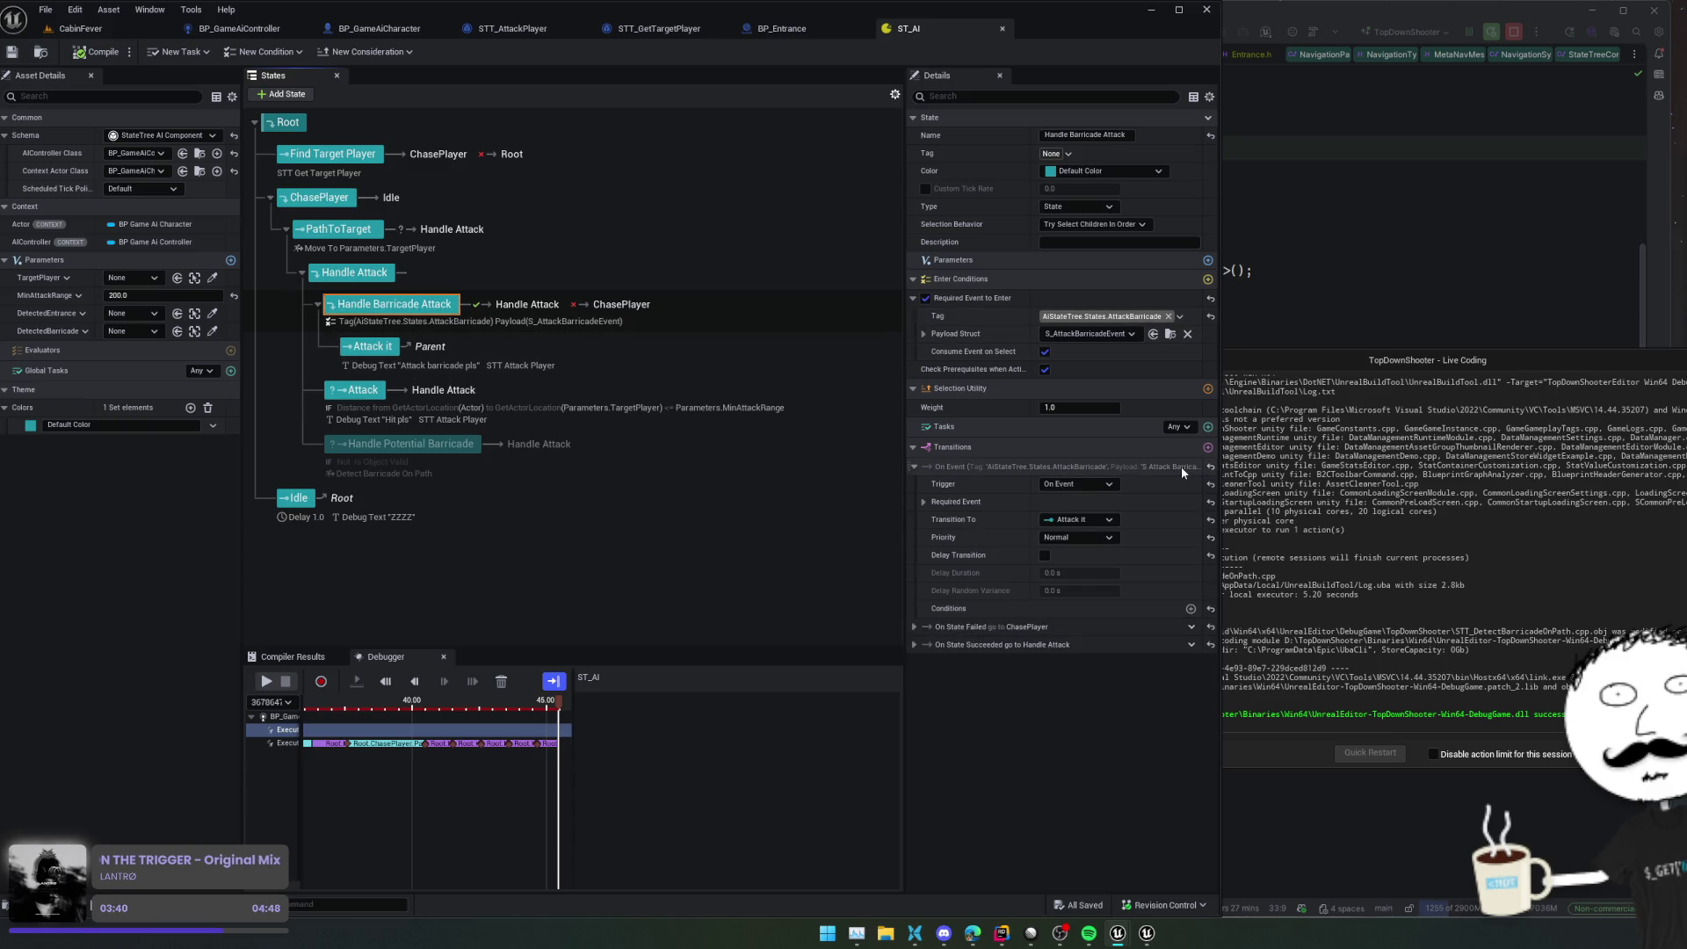
pyautogui.click(1100, 630)
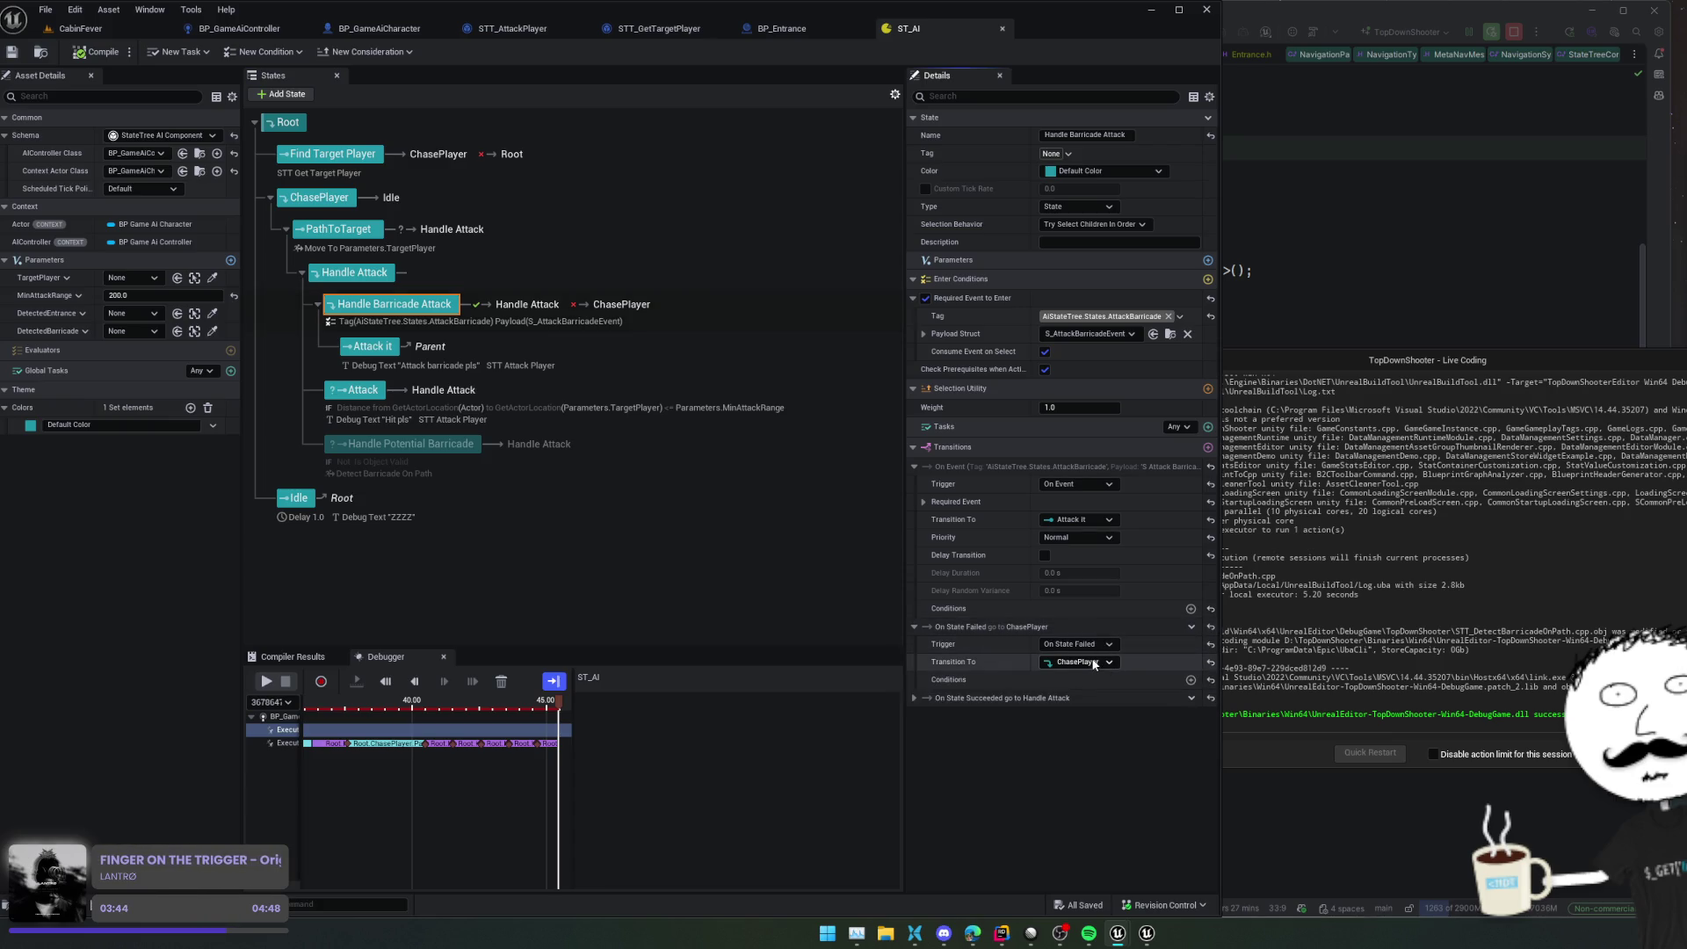
pyautogui.click(1088, 664)
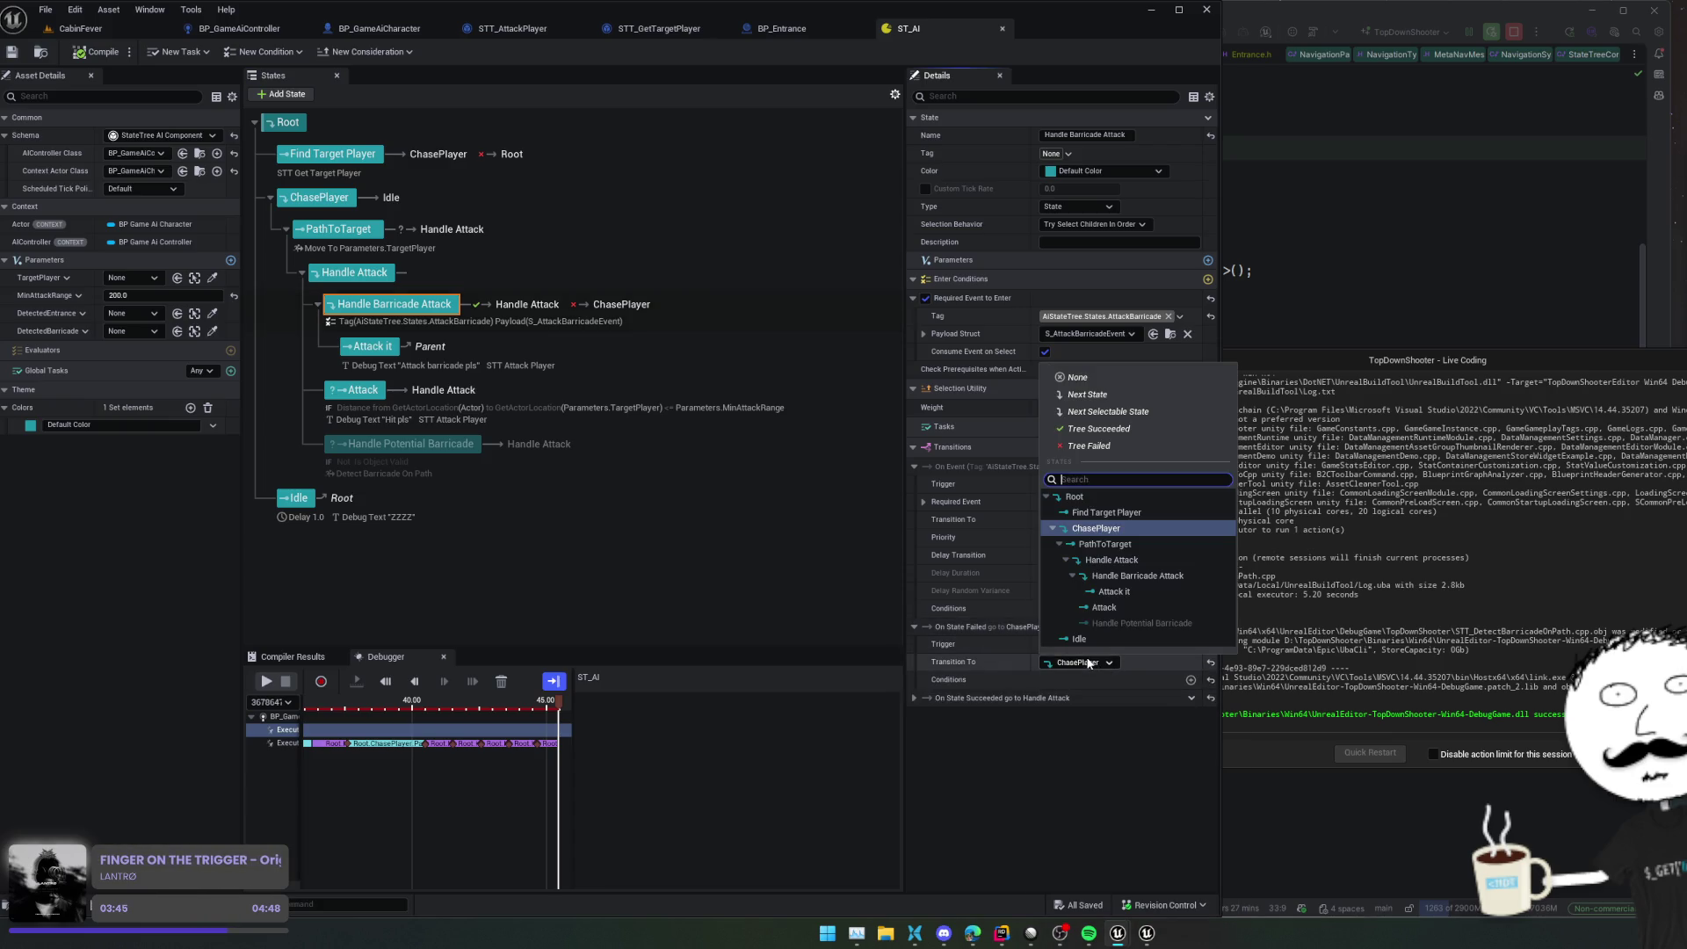
pyautogui.click(1167, 546)
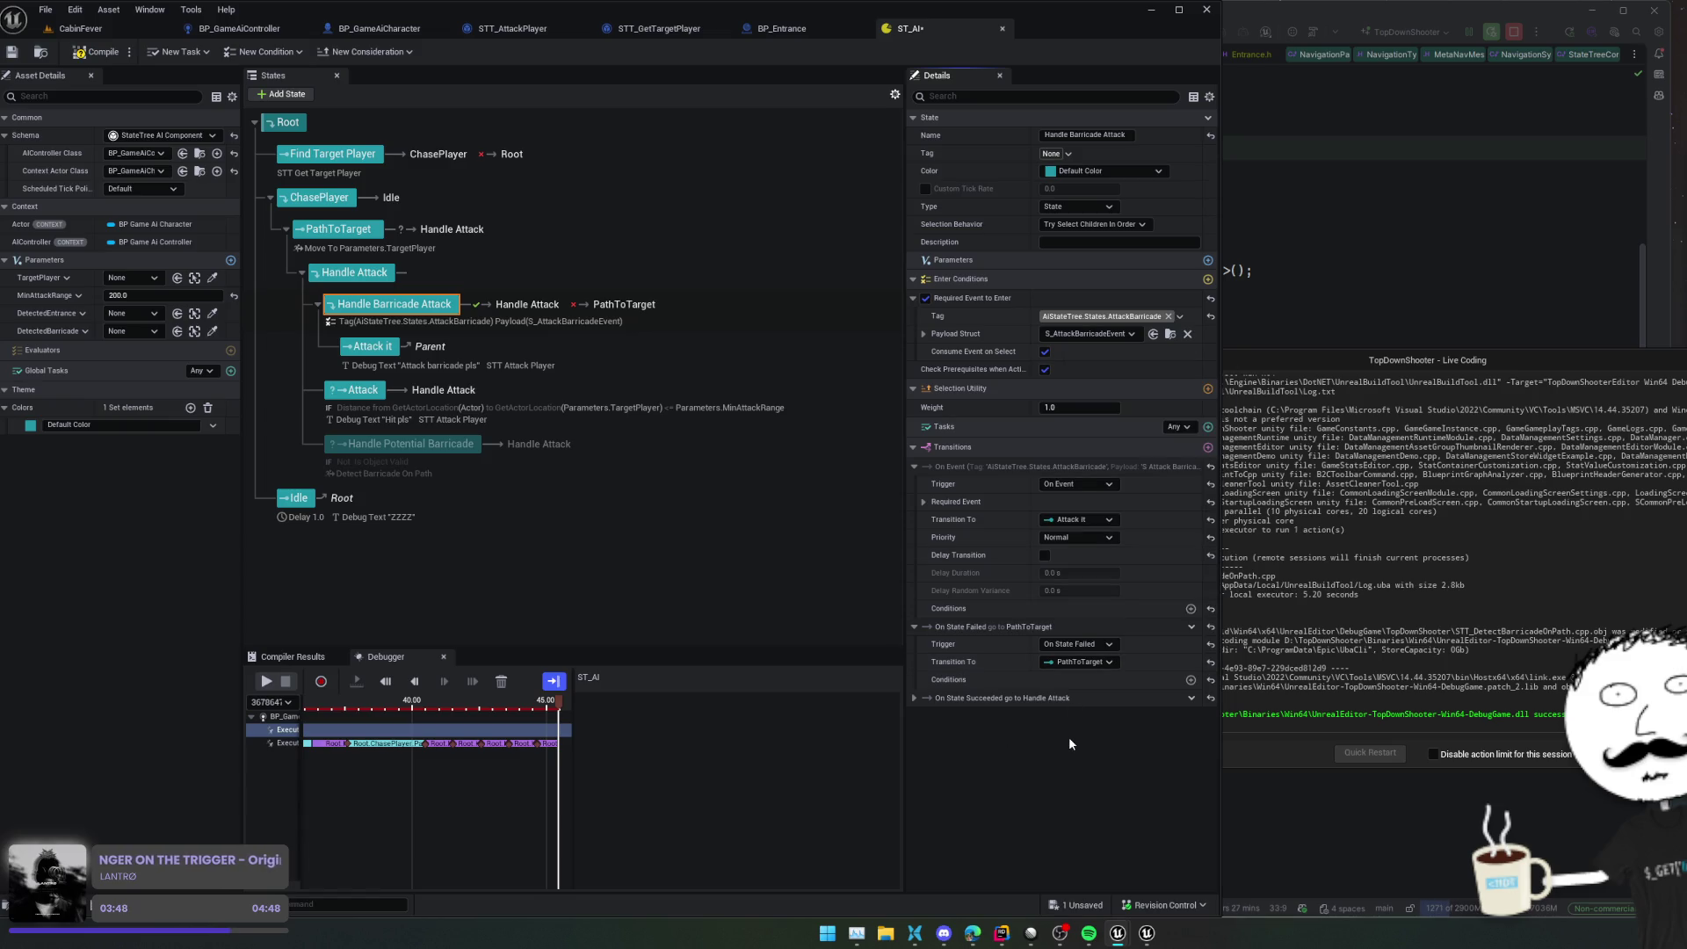
pyautogui.scroll(-1, 785, 545)
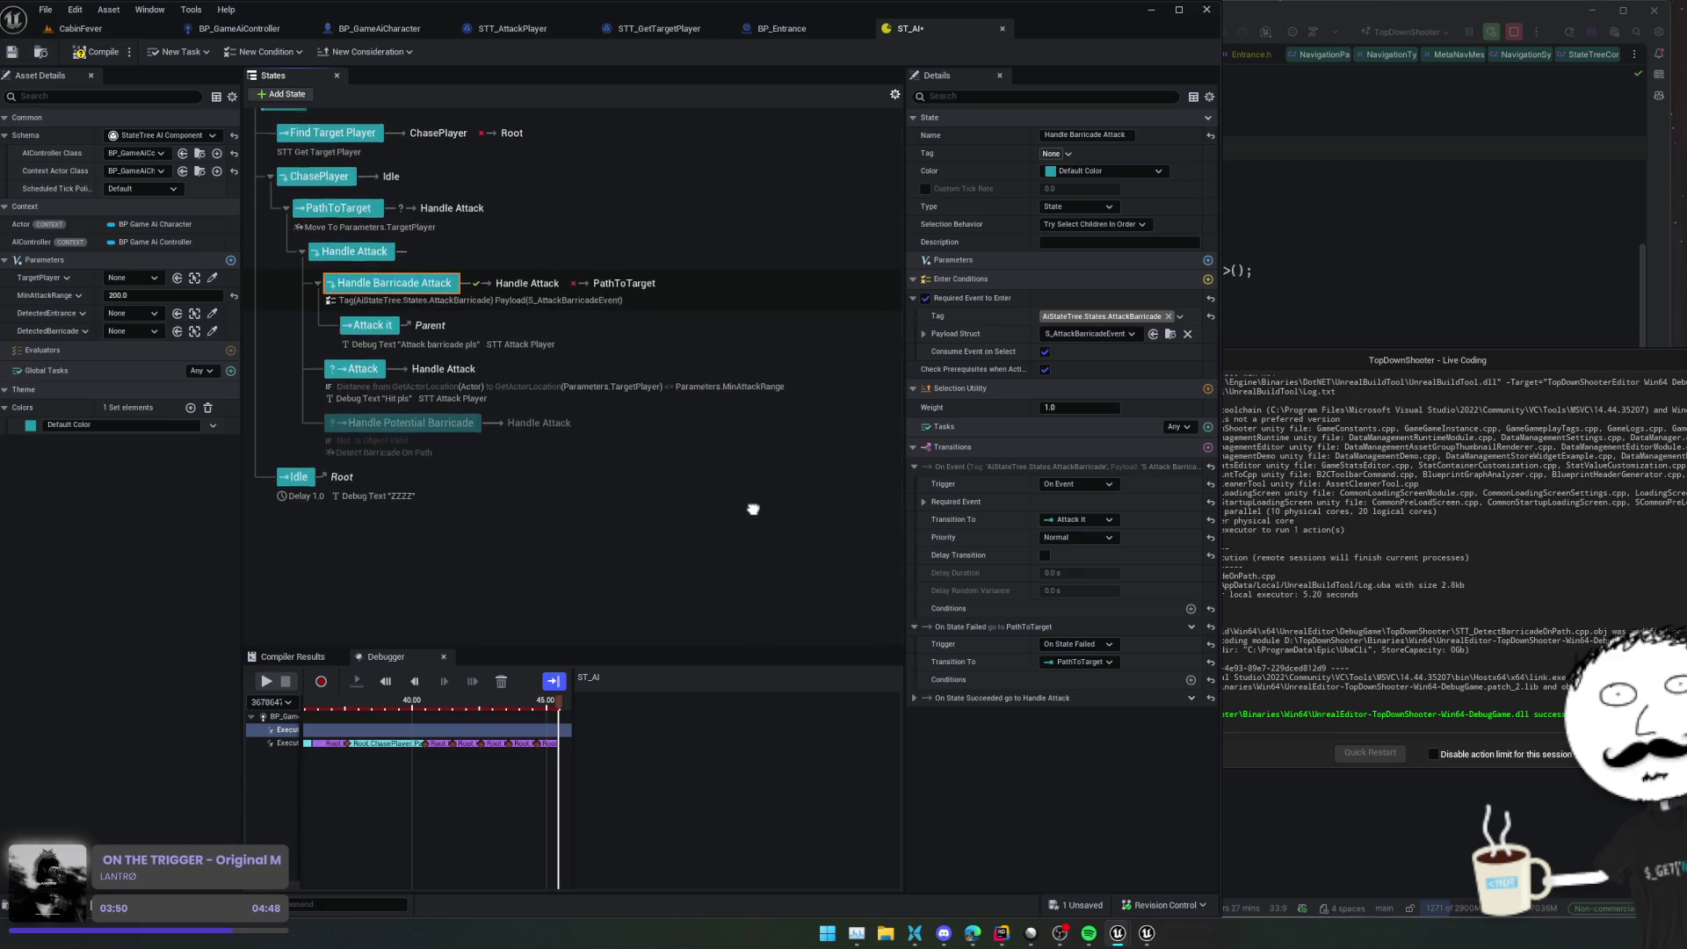
pyautogui.scroll(1, 753, 508)
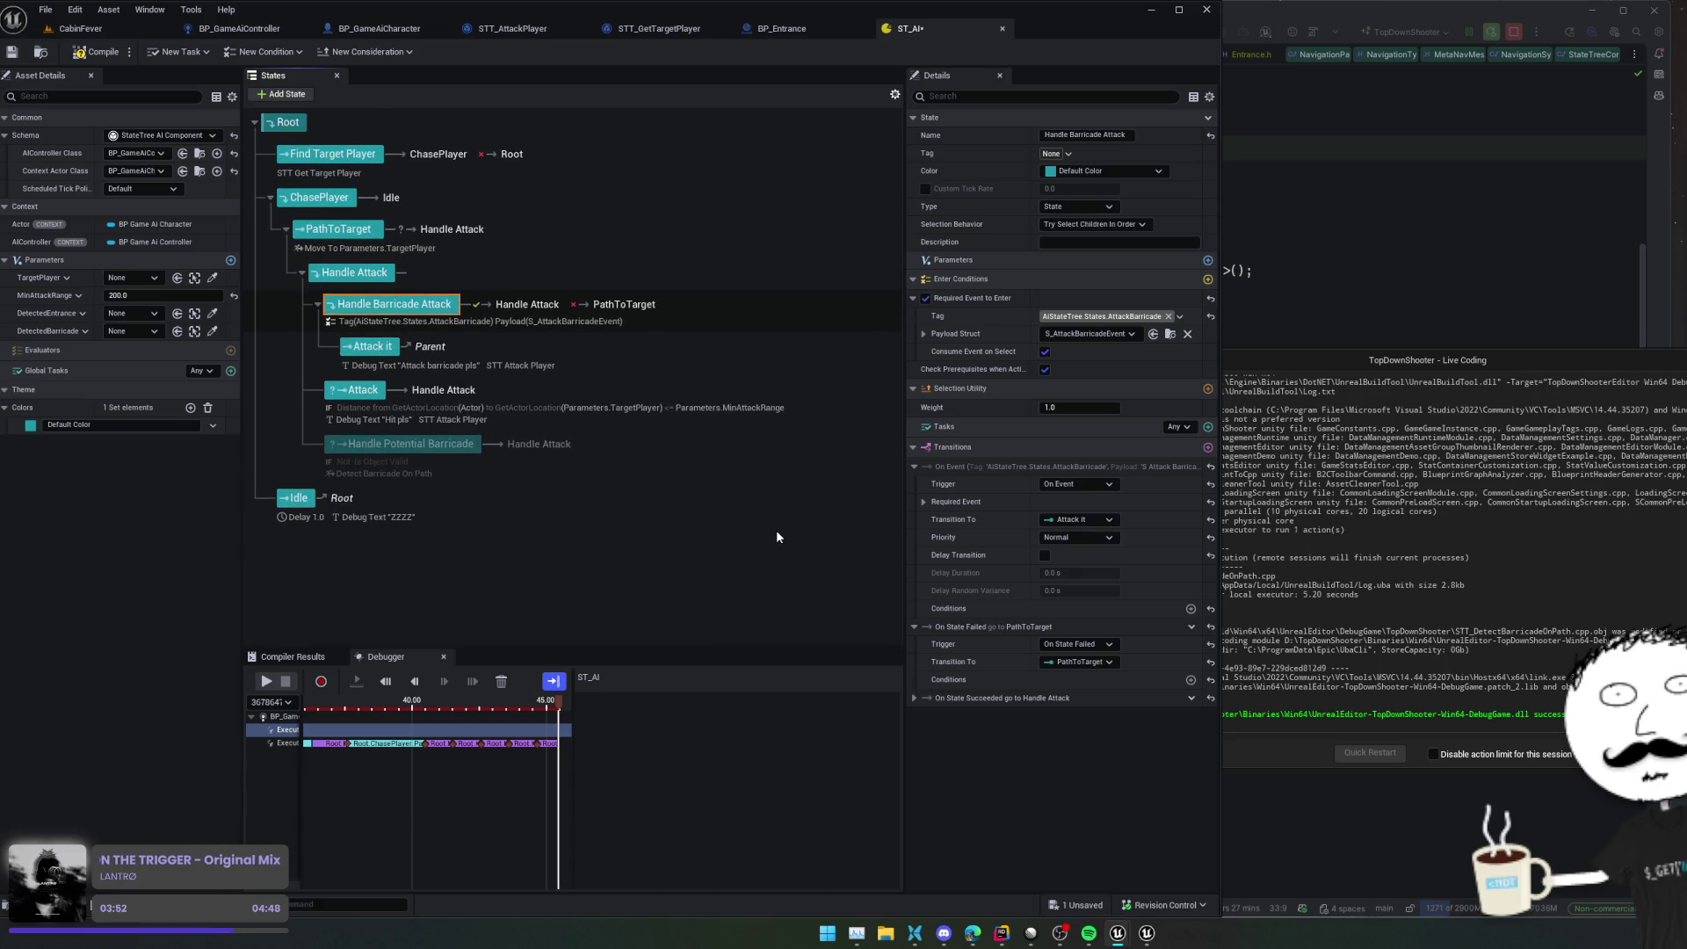
pyautogui.click(646, 390)
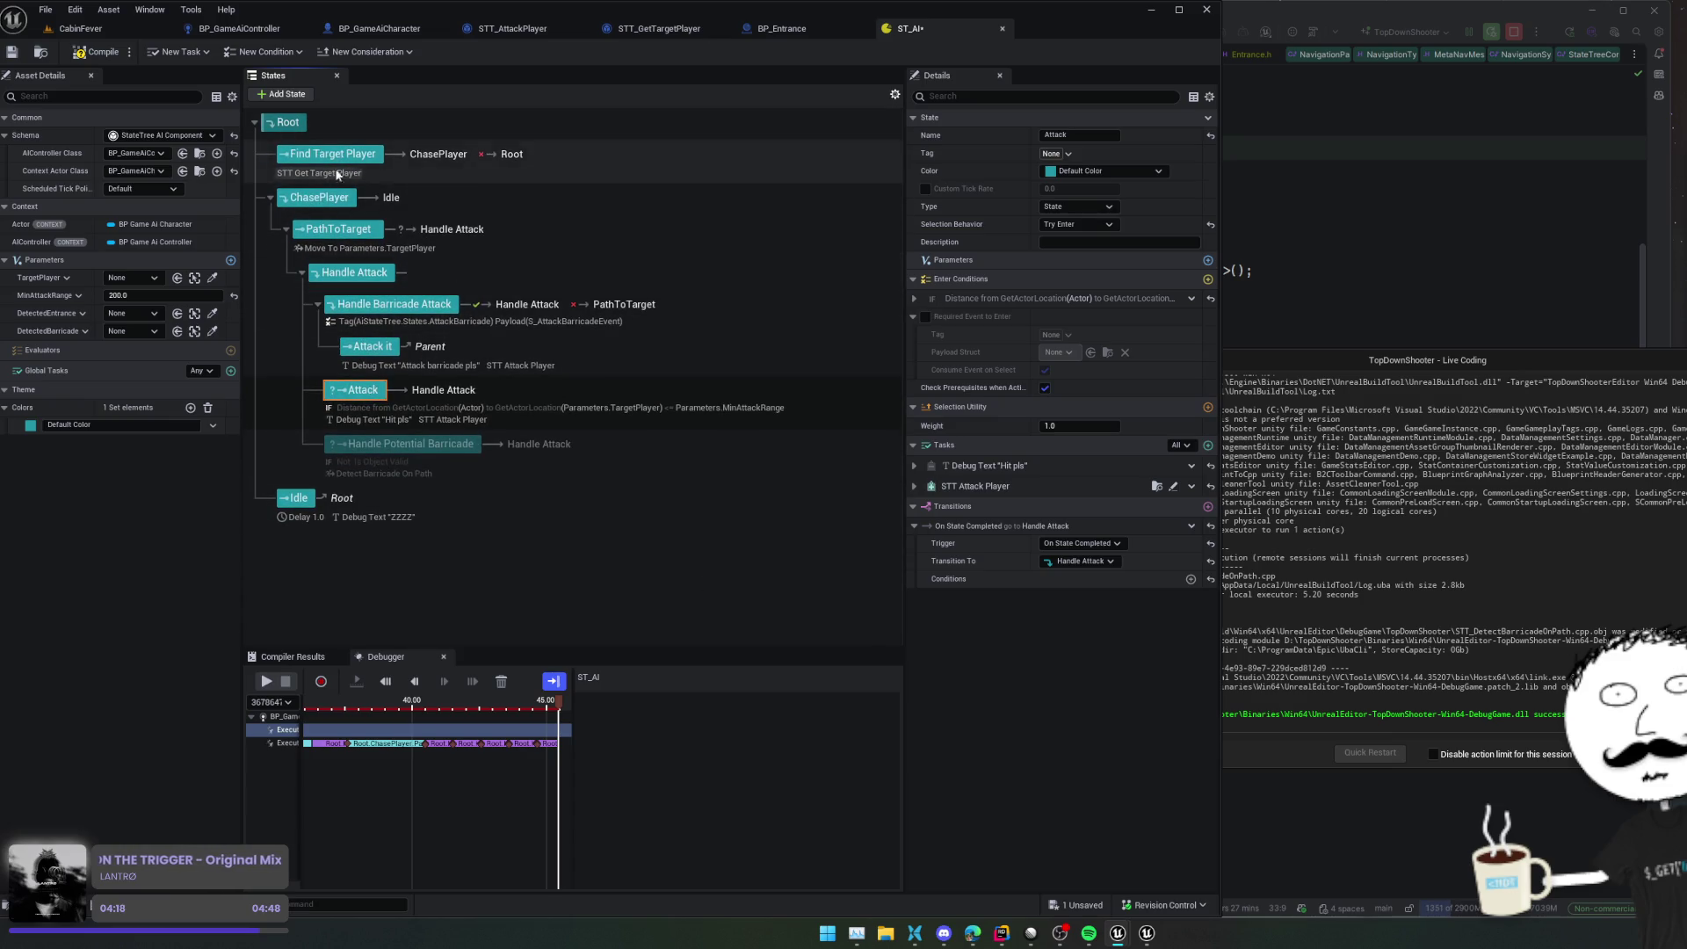
pyautogui.click(12, 51)
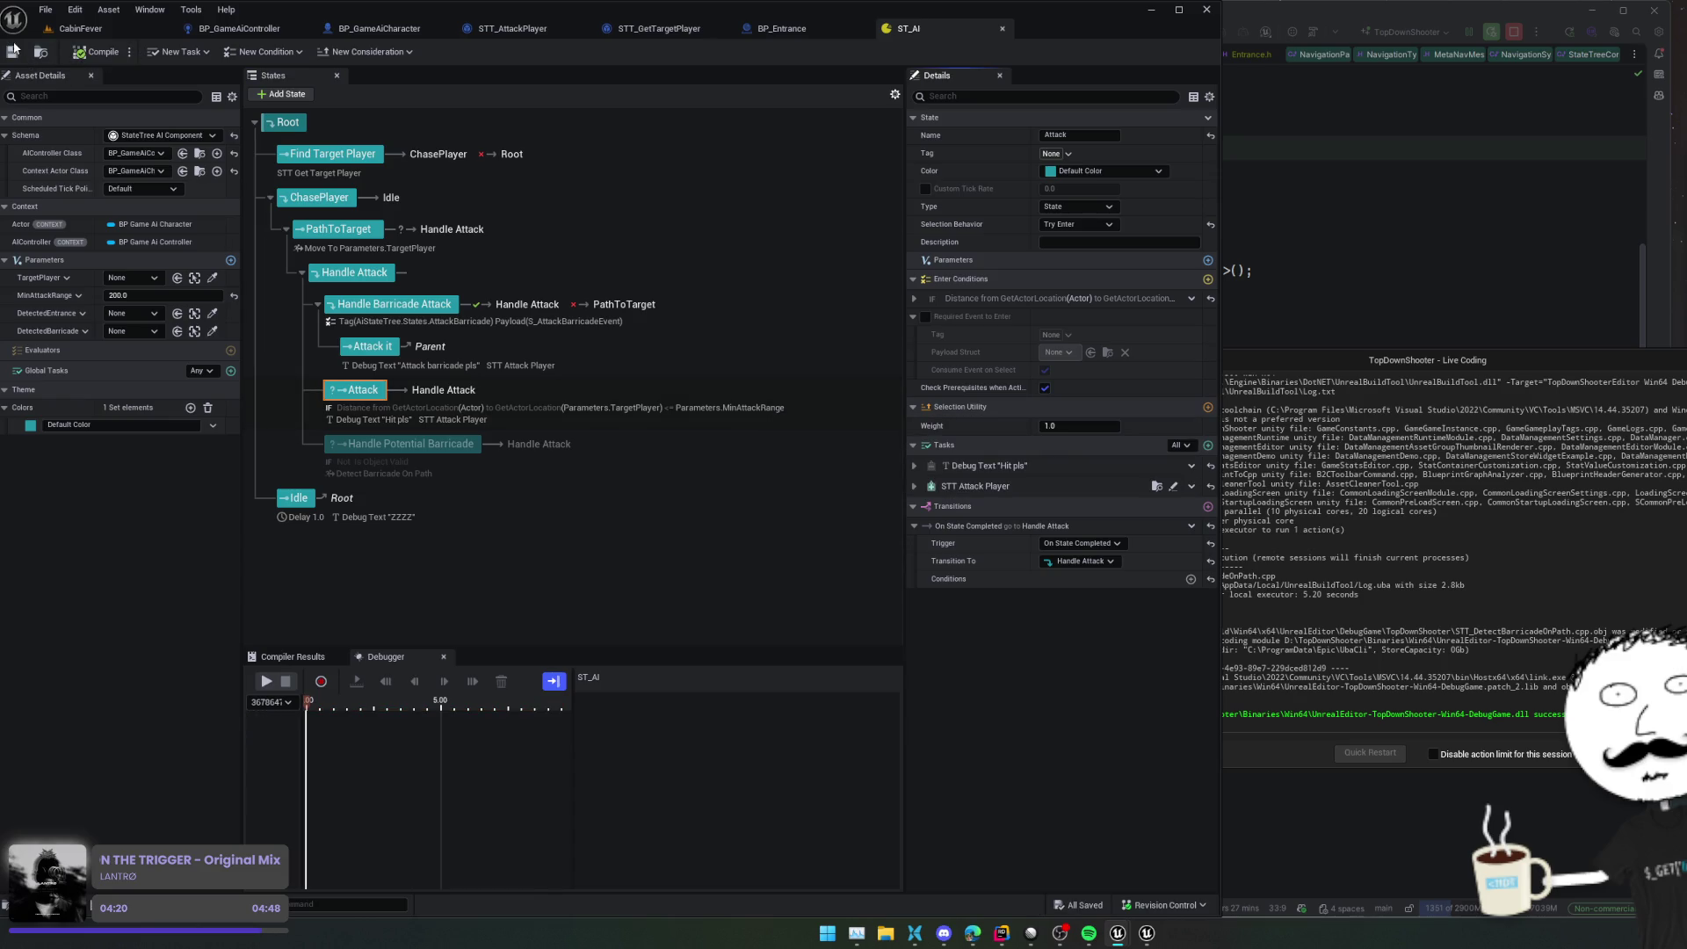
# Play-test CabinFever with Alt+P, look around, then release the mouse and stop play
pyautogui.click(80, 28)
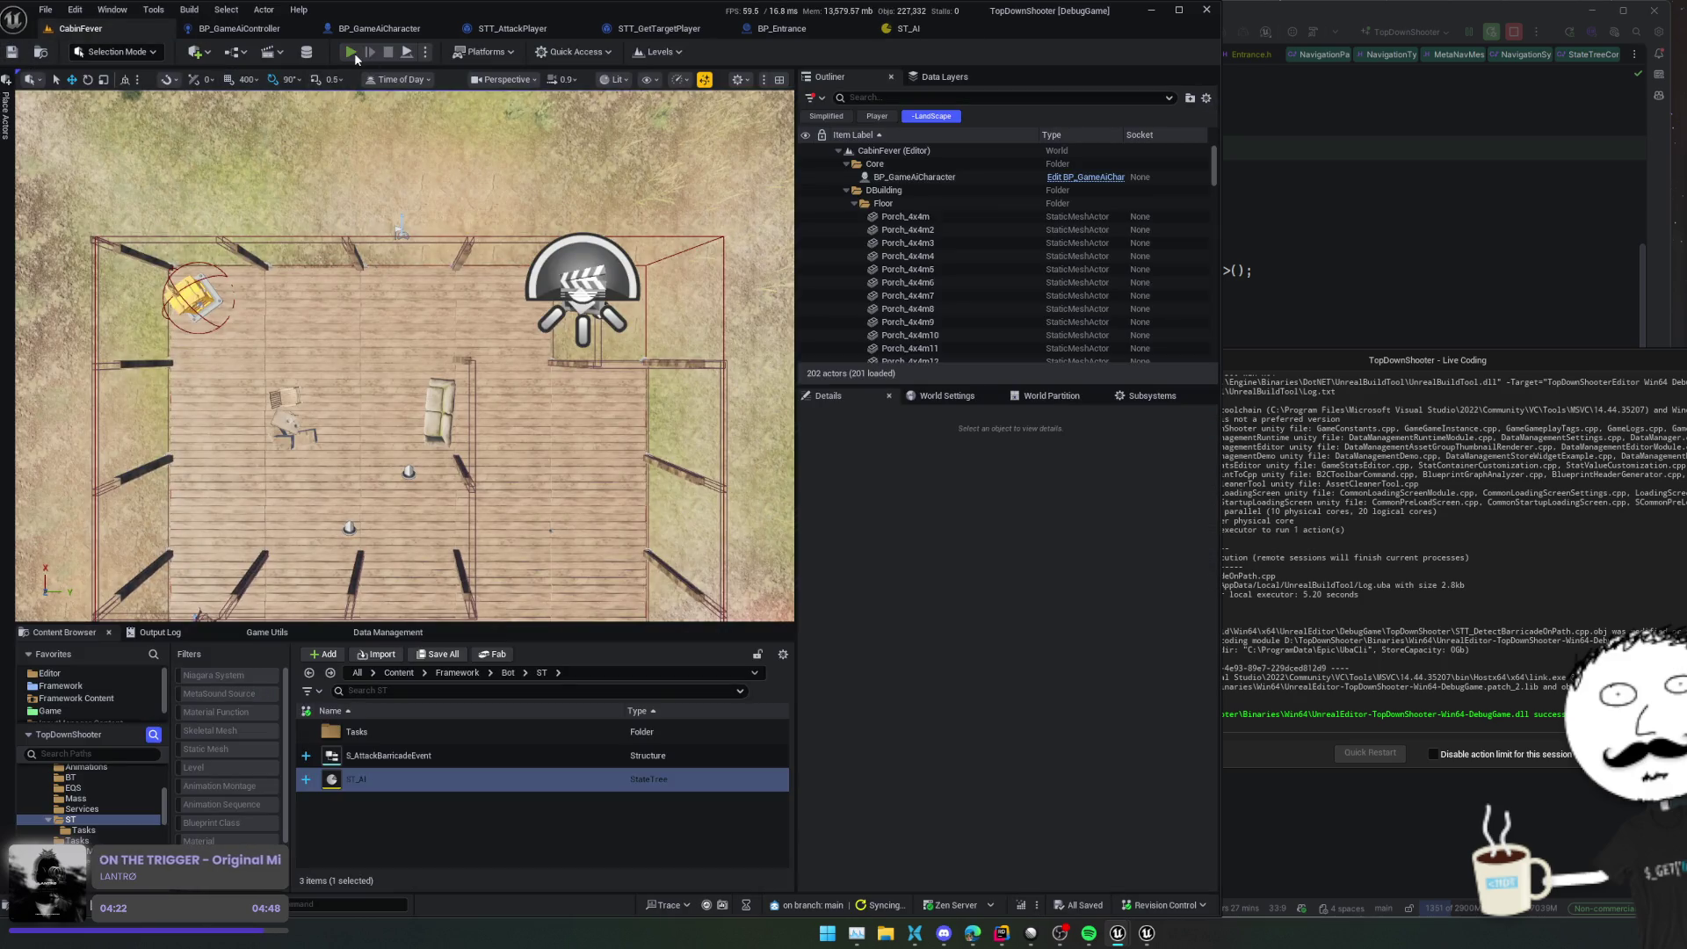
pyautogui.hotkey('alt', 'p')
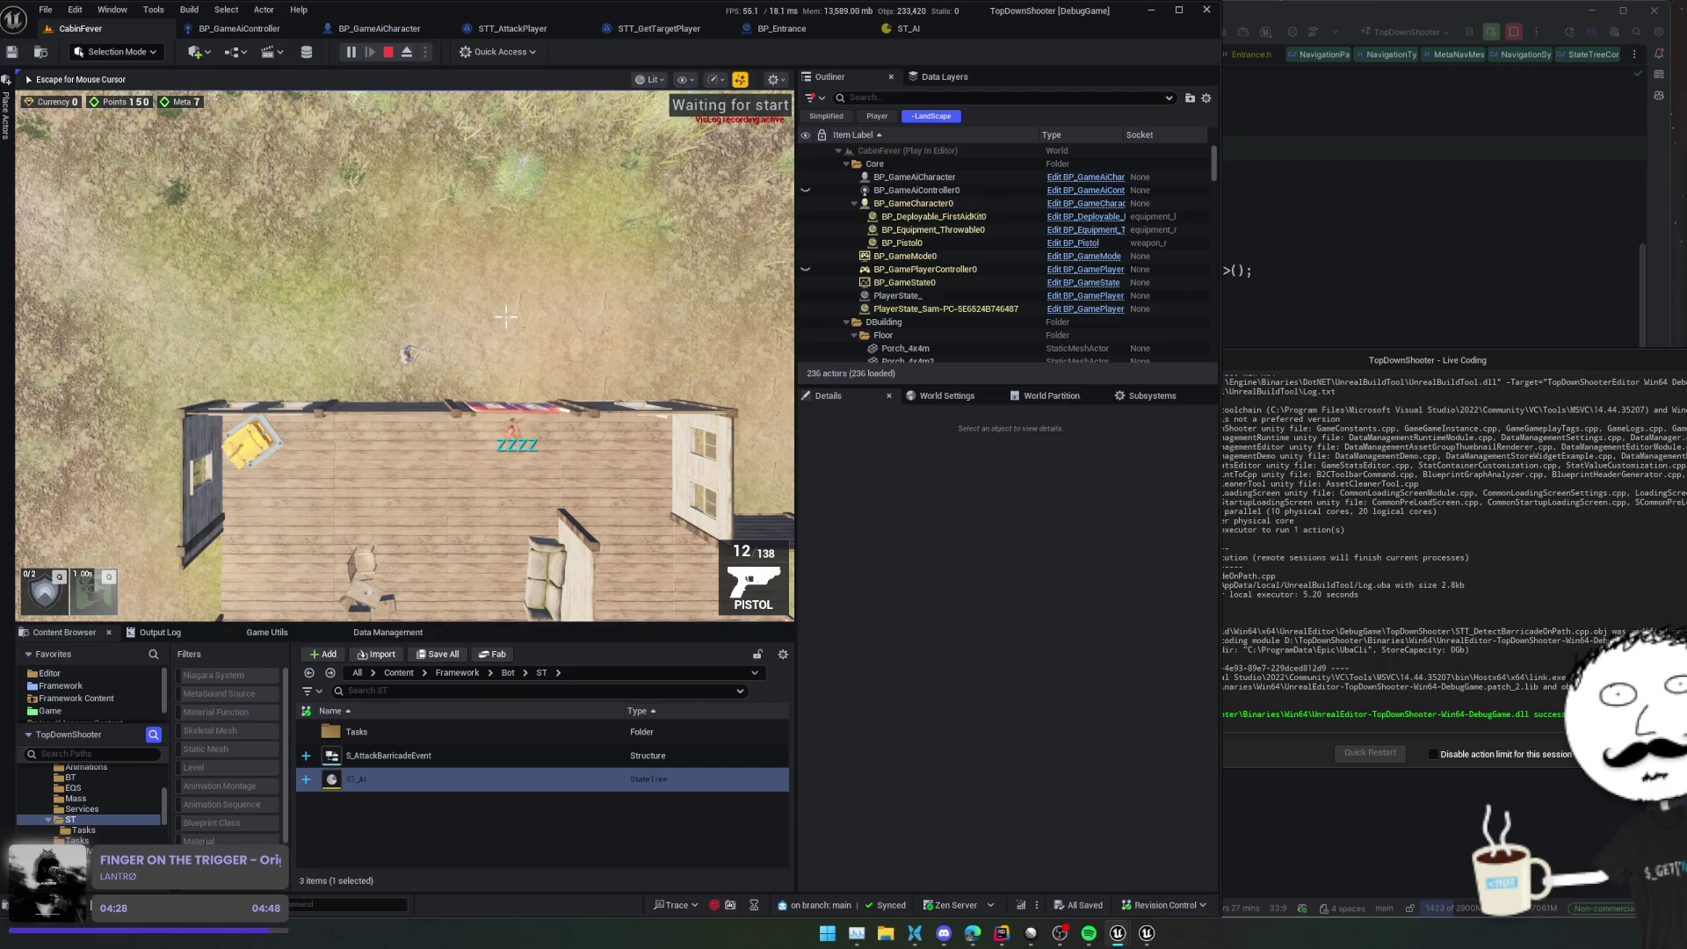
pyautogui.scroll(4, 506, 316)
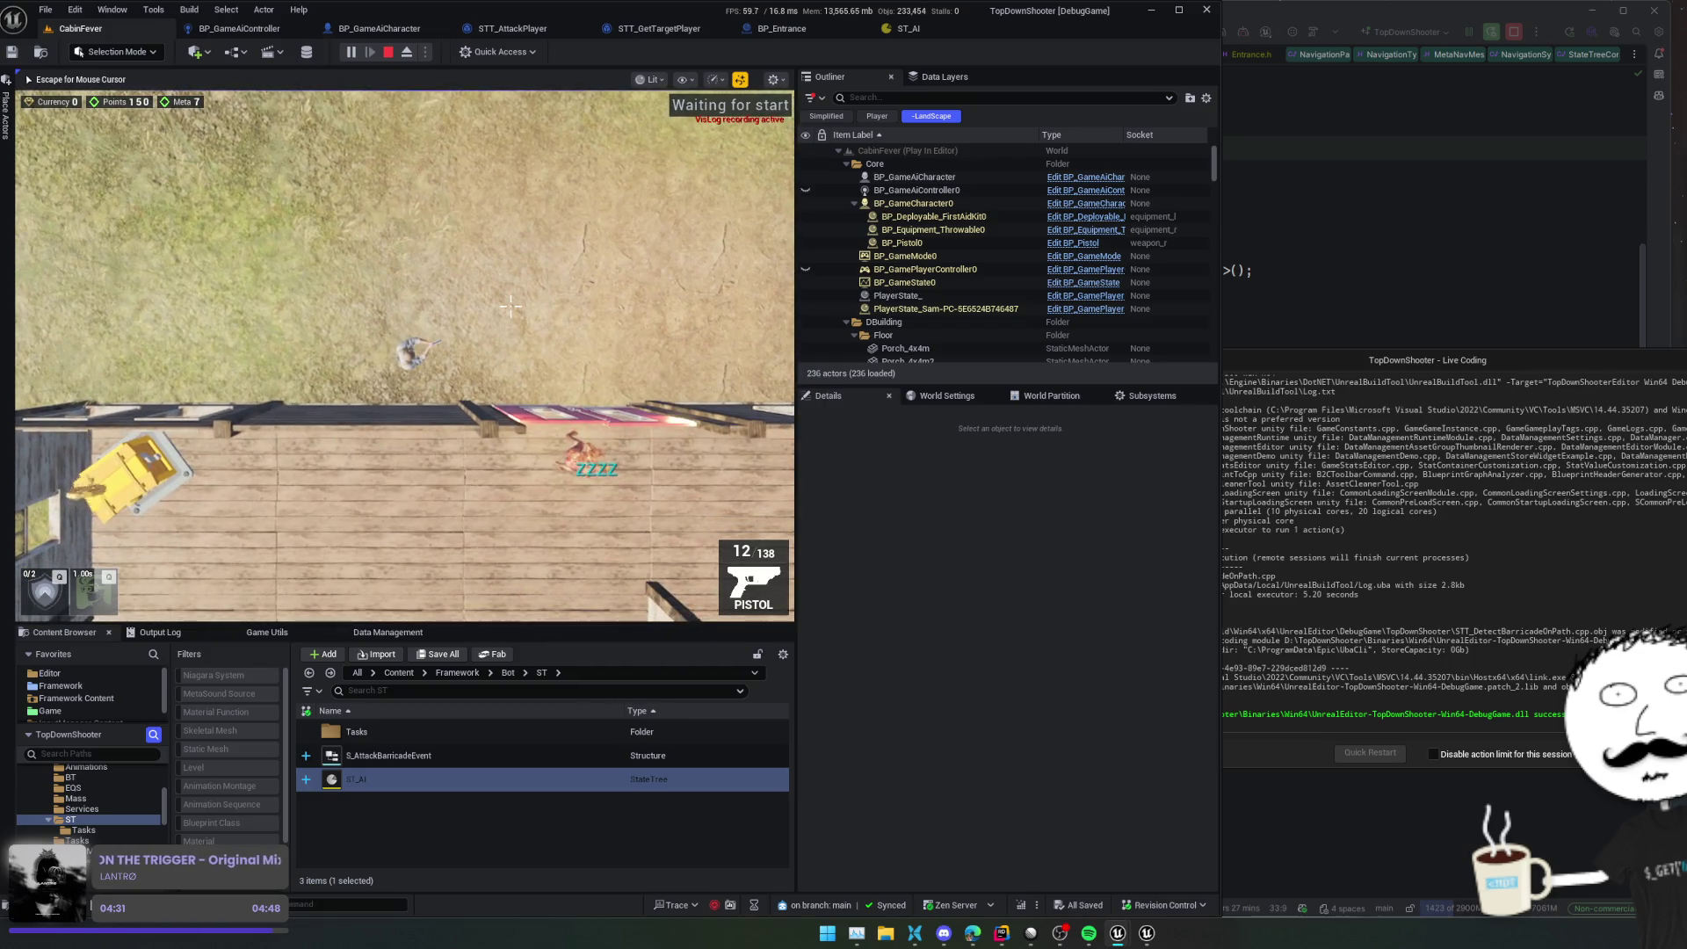
pyautogui.scroll(3, 510, 306)
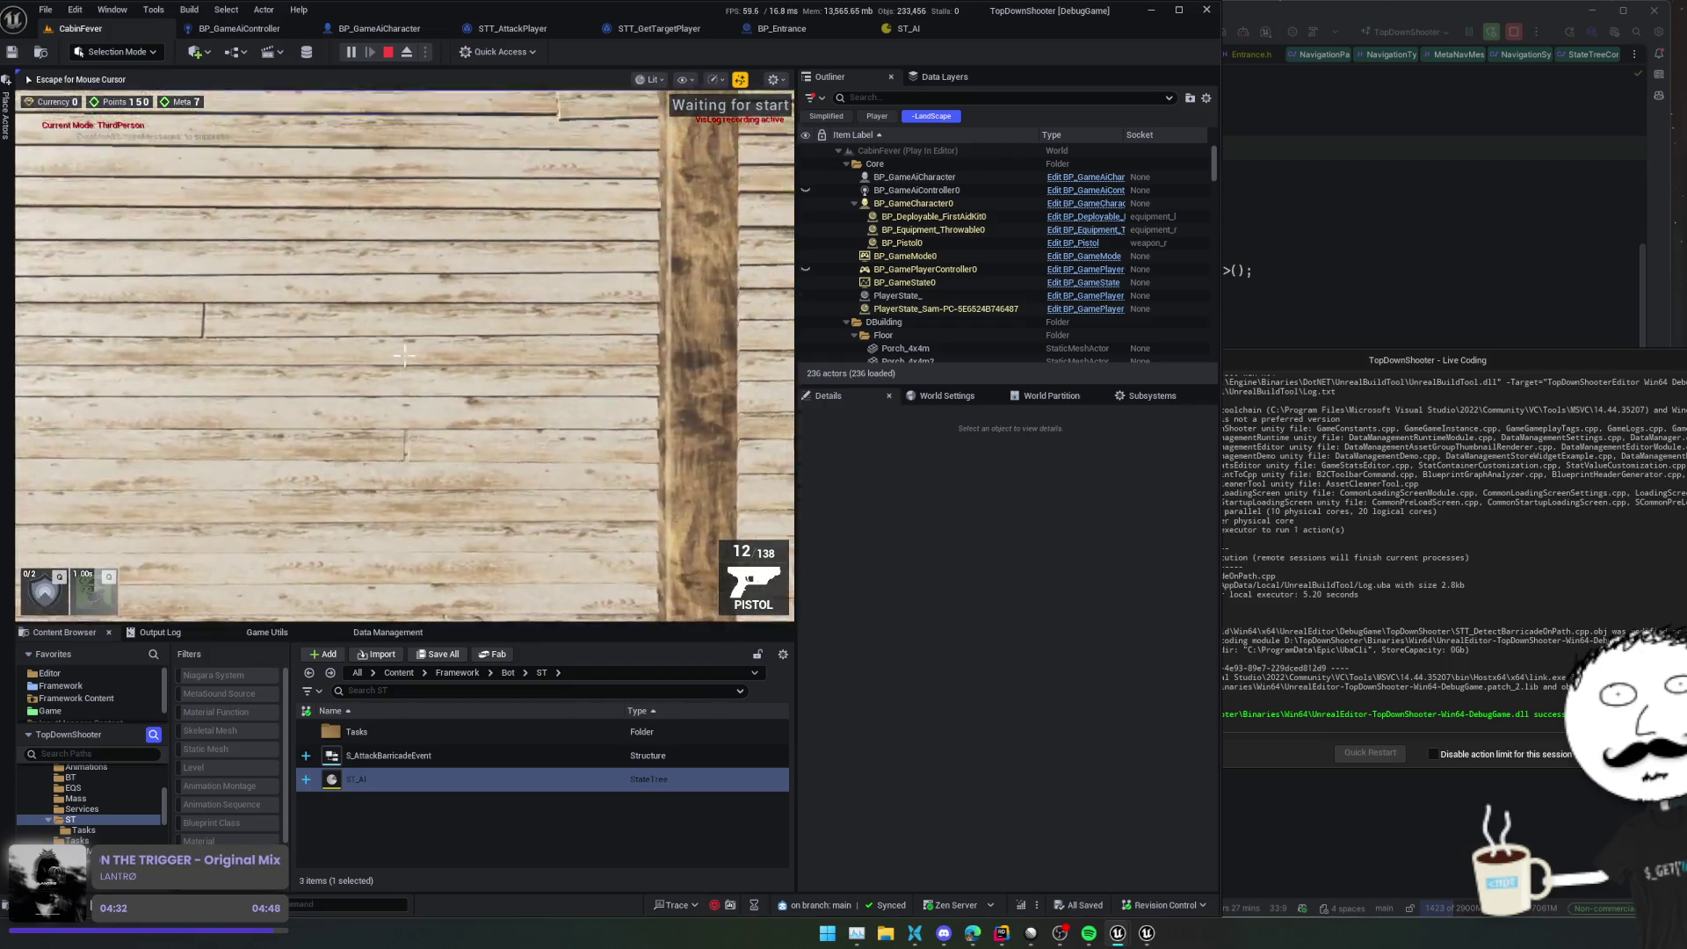
pyautogui.scroll(-4, 404, 354)
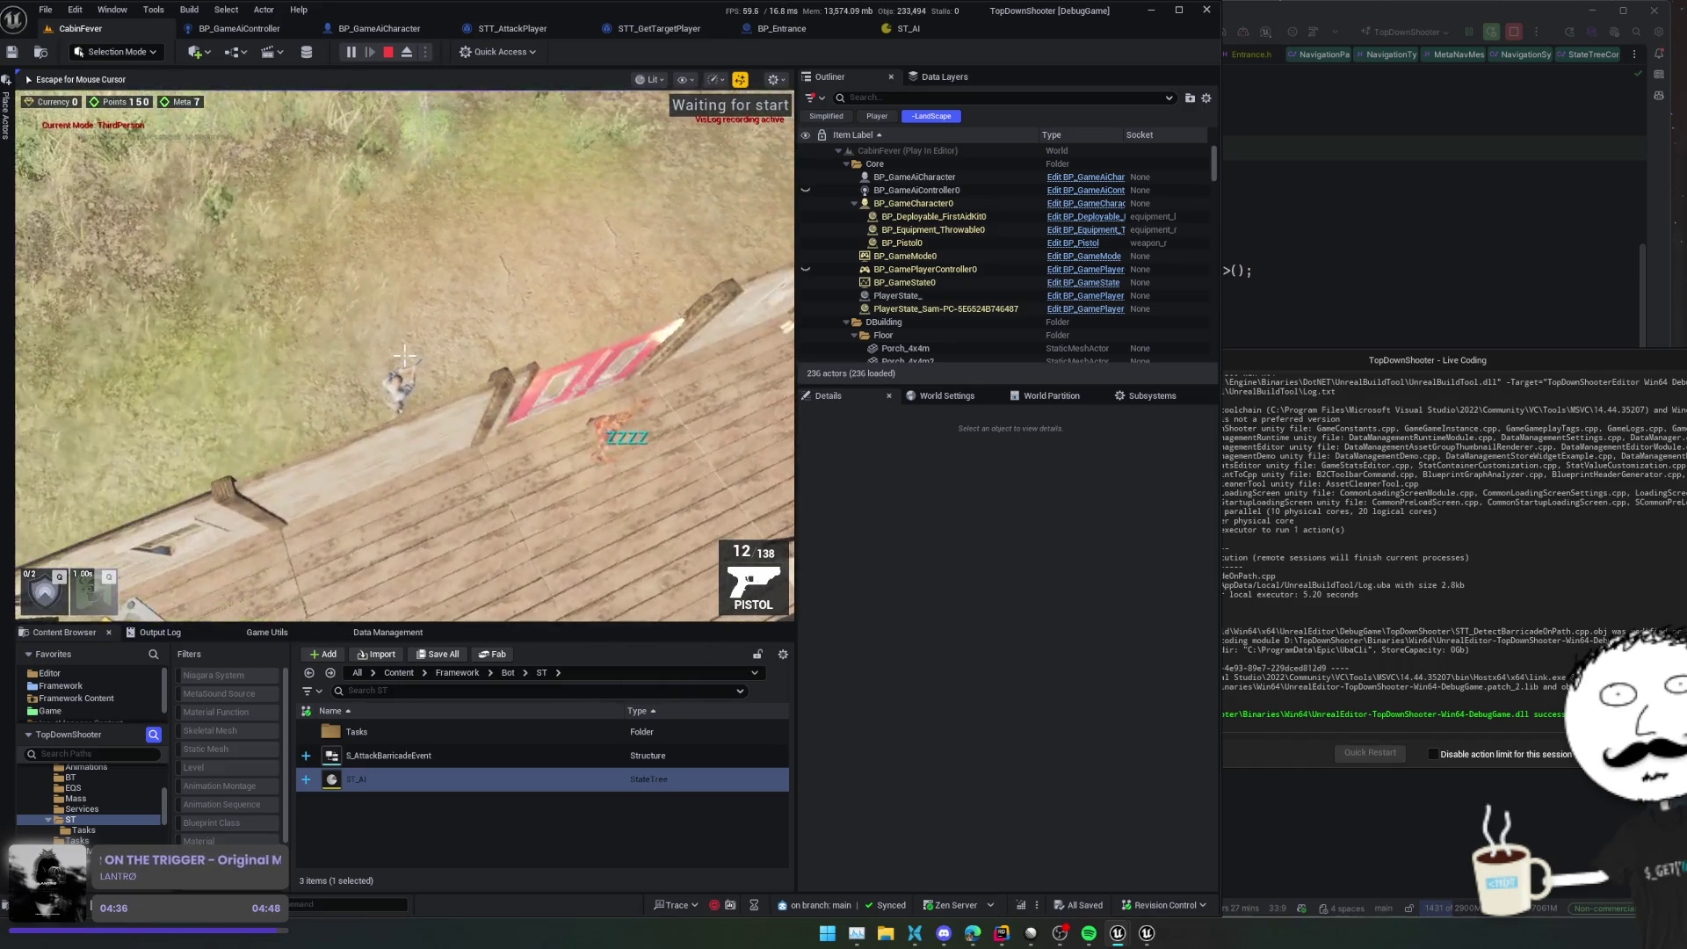
pyautogui.press('Escape')
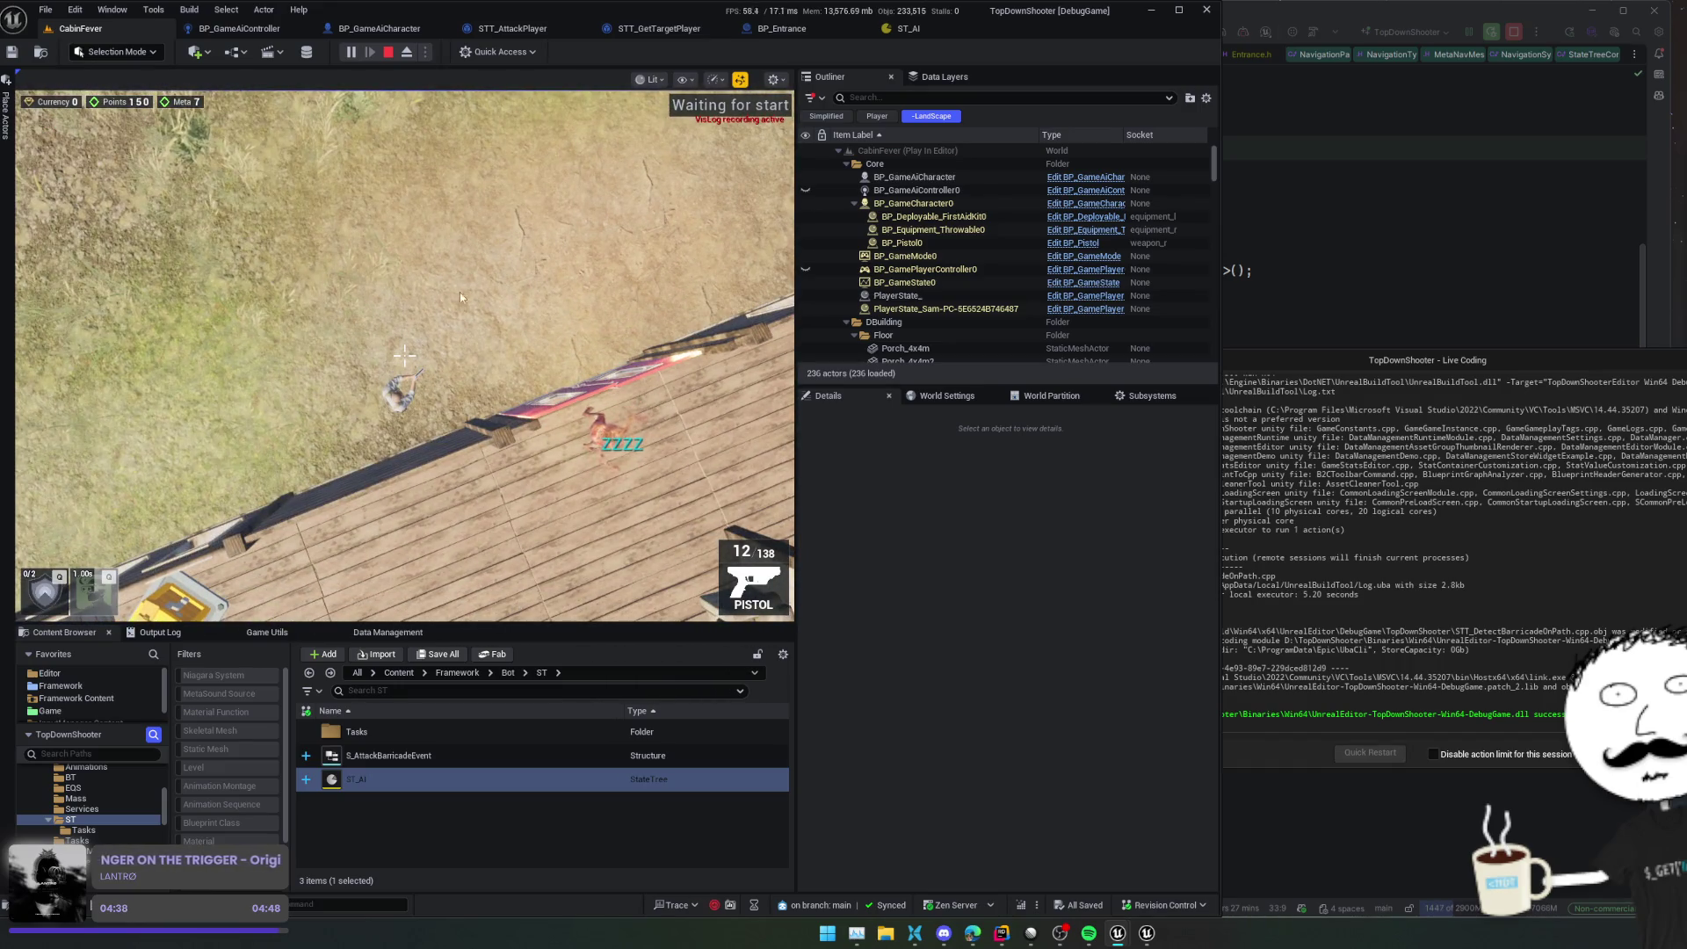
pyautogui.click(389, 53)
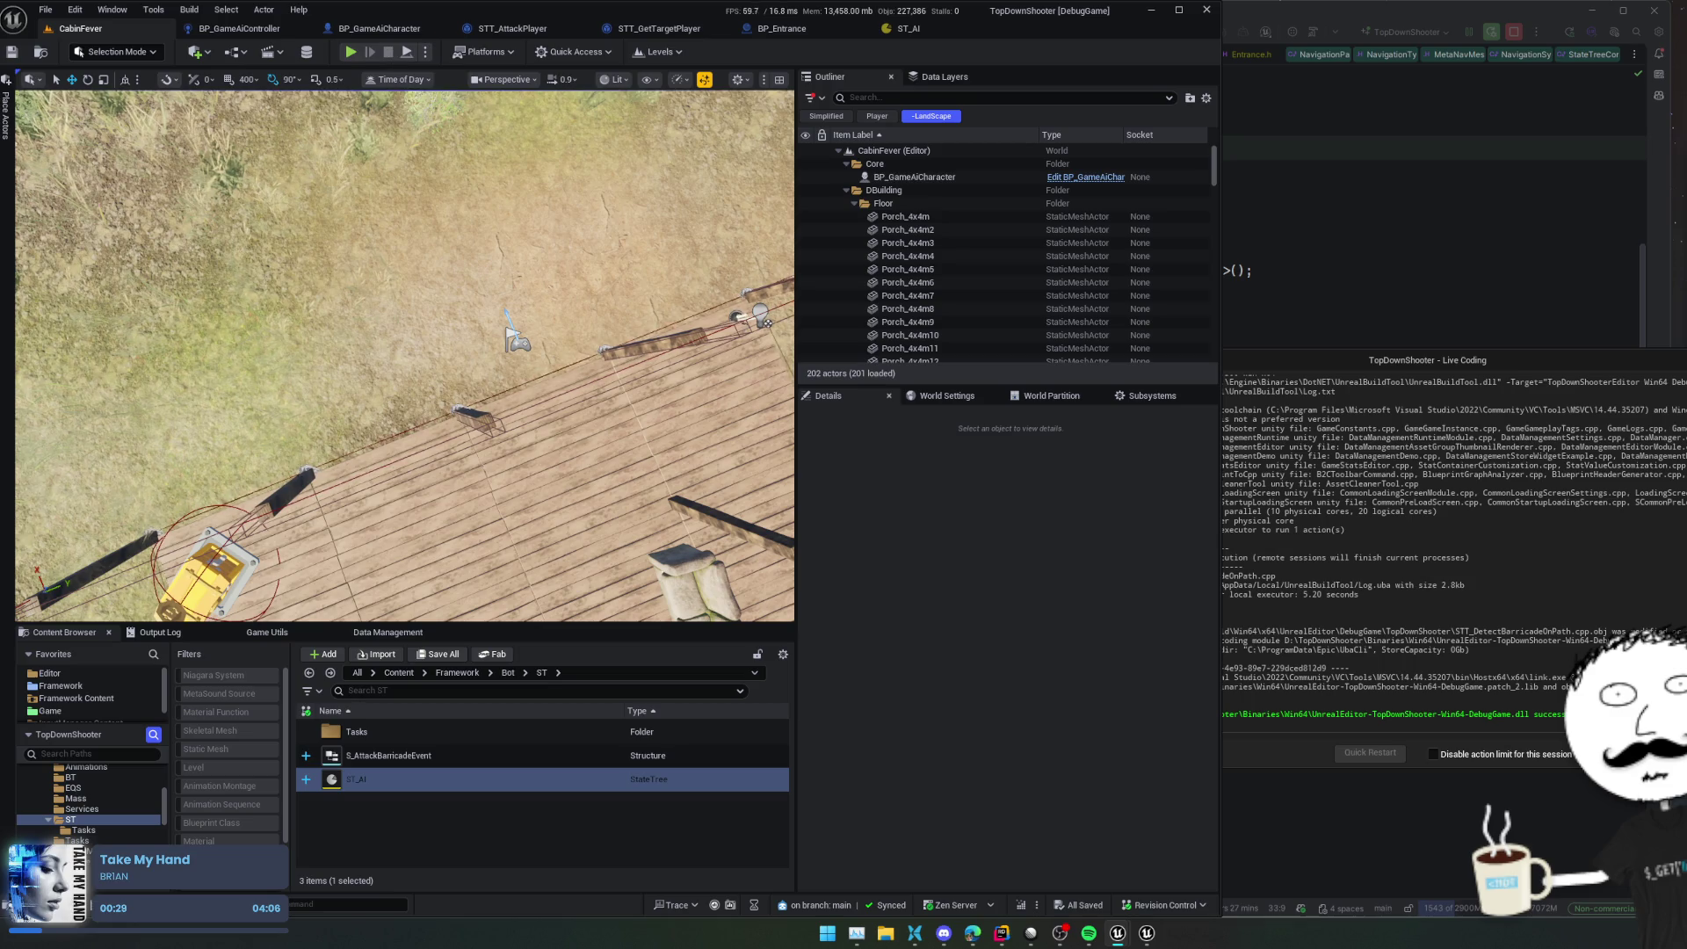
# Browse the task list for ST_AI's Attack state and dismiss it without adding anything
pyautogui.click(918, 31)
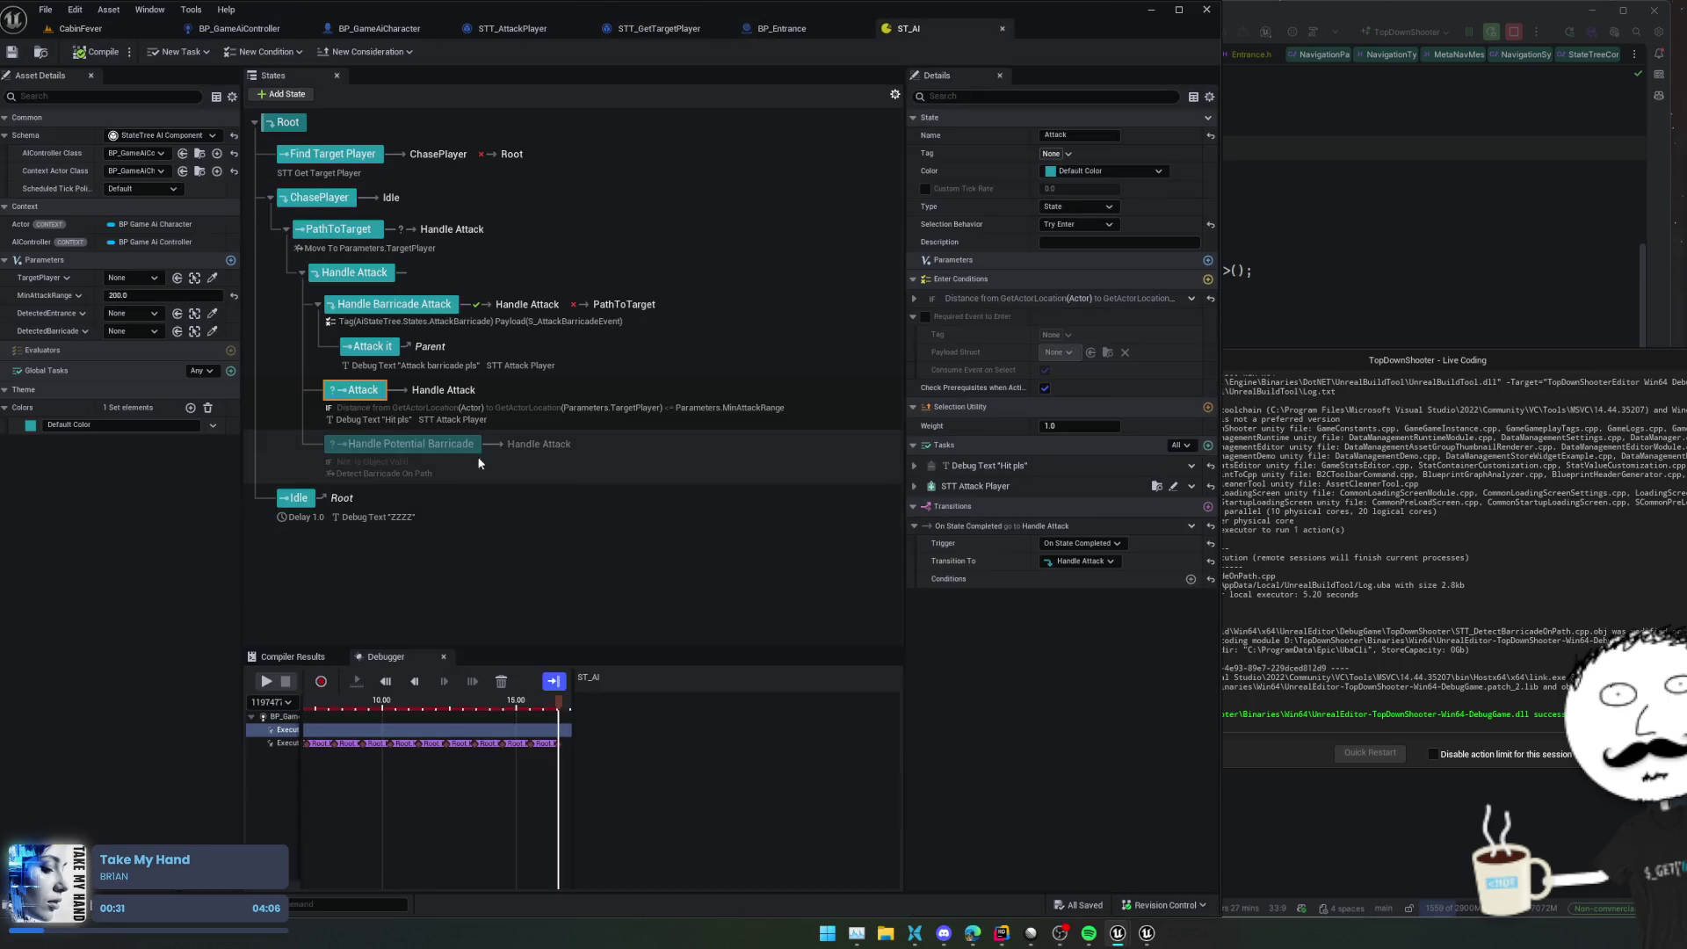
pyautogui.click(1208, 446)
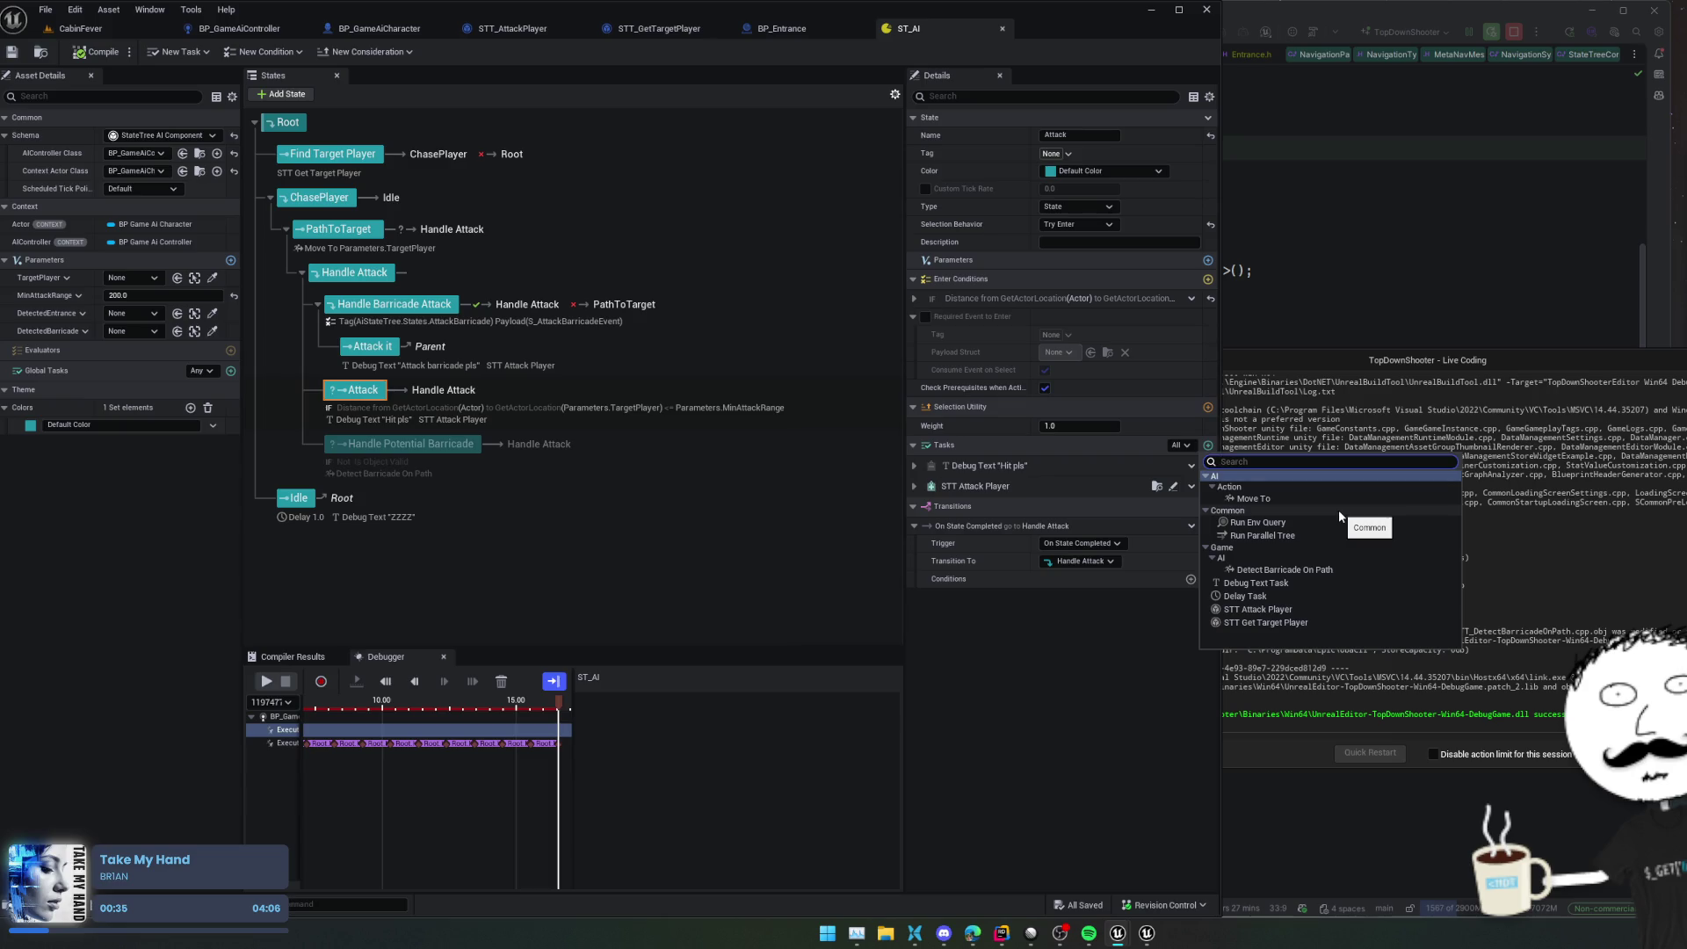
pyautogui.click(1120, 738)
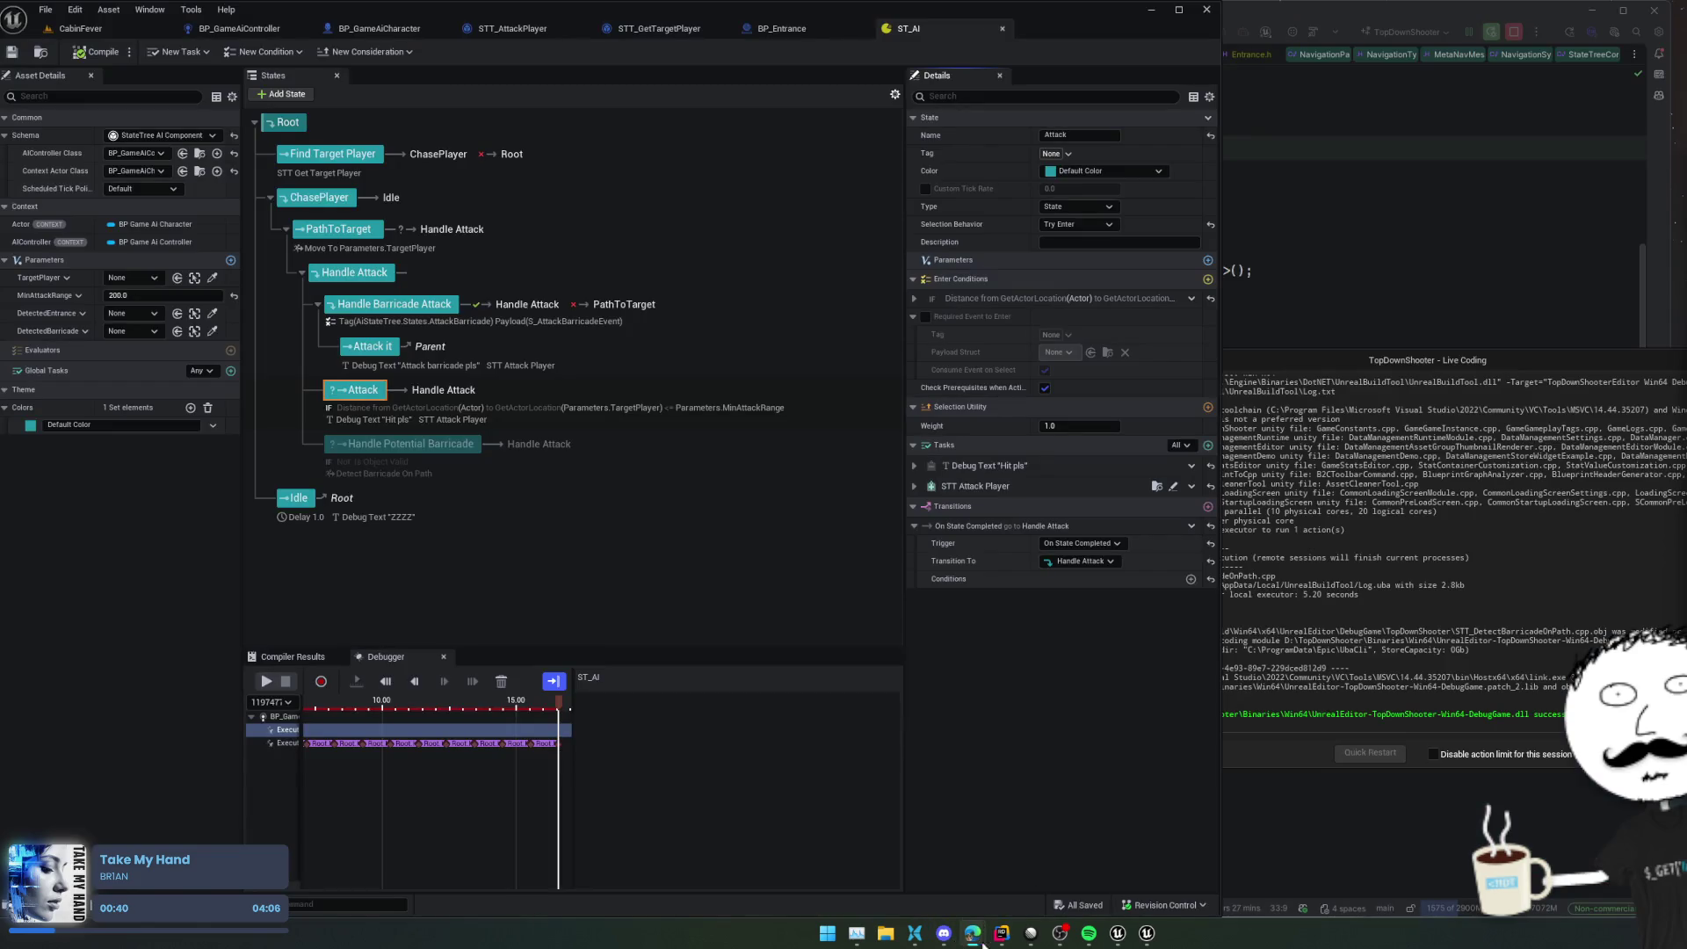
# Bring the Edge browser and Task Manager to the front
pyautogui.moveTo(973, 935)
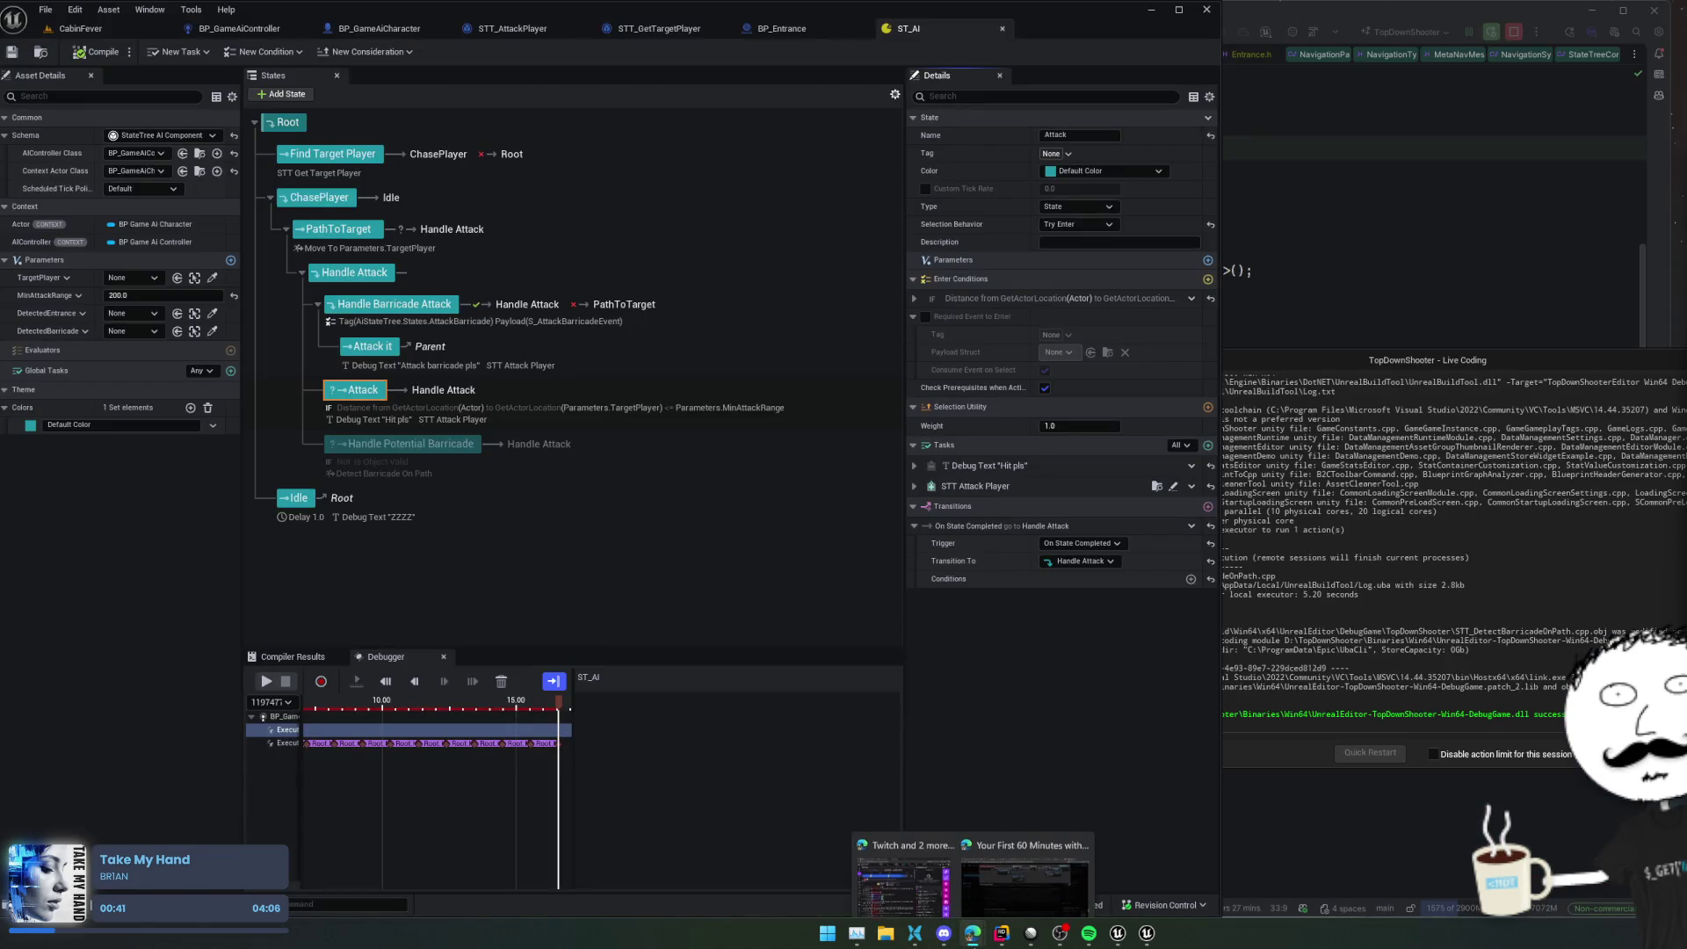
pyautogui.click(1035, 852)
pyautogui.click(859, 930)
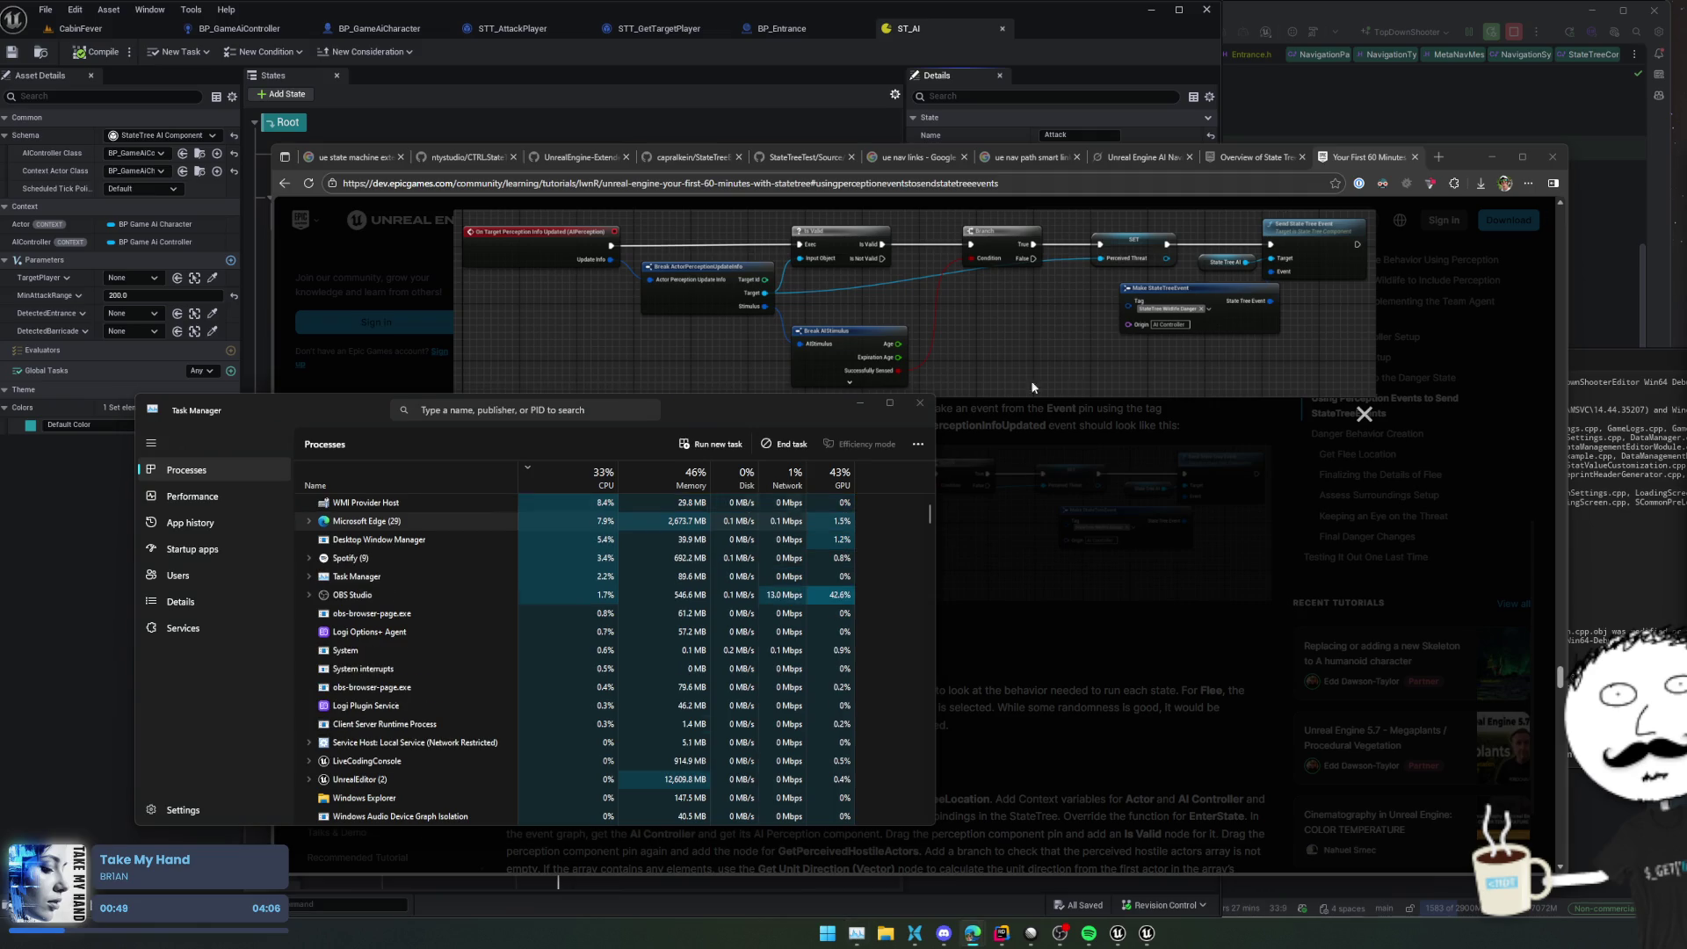
# Close Task Manager, open the CTRL.StateTree repository, and close the search results tab
pyautogui.click(919, 404)
pyautogui.click(352, 157)
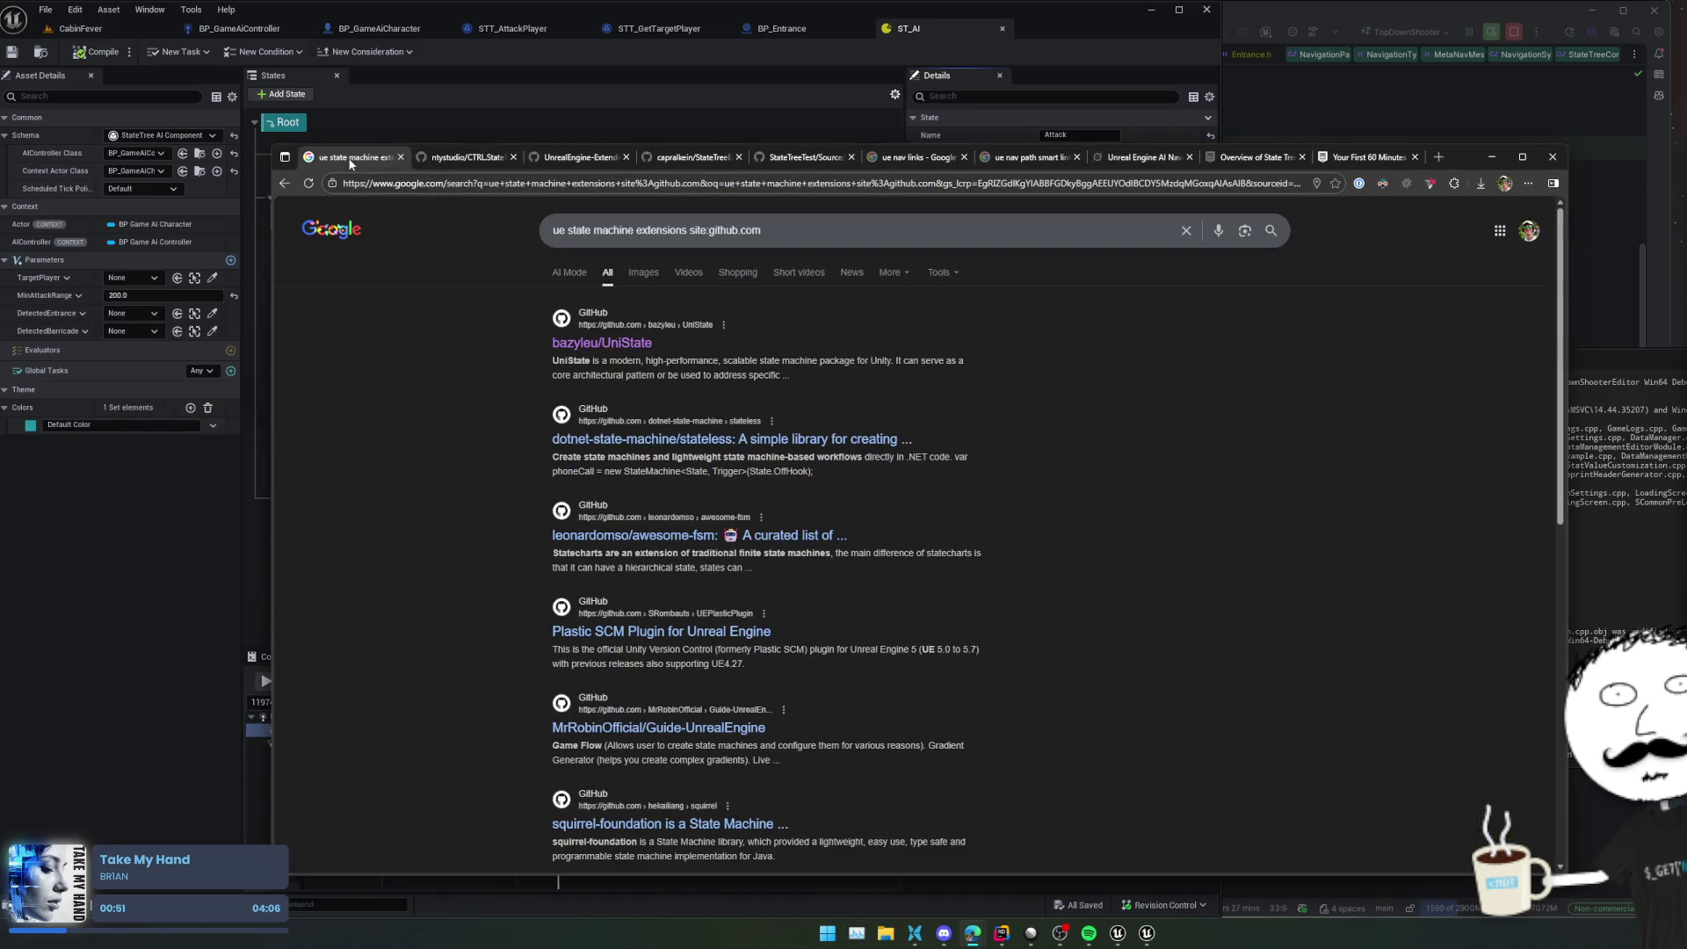
pyautogui.click(444, 158)
pyautogui.middleClick(352, 160)
# Skim the CTRL.StateTree README, then switch over to the StateTreeExtension repository
pyautogui.scroll(-3, 700, 454)
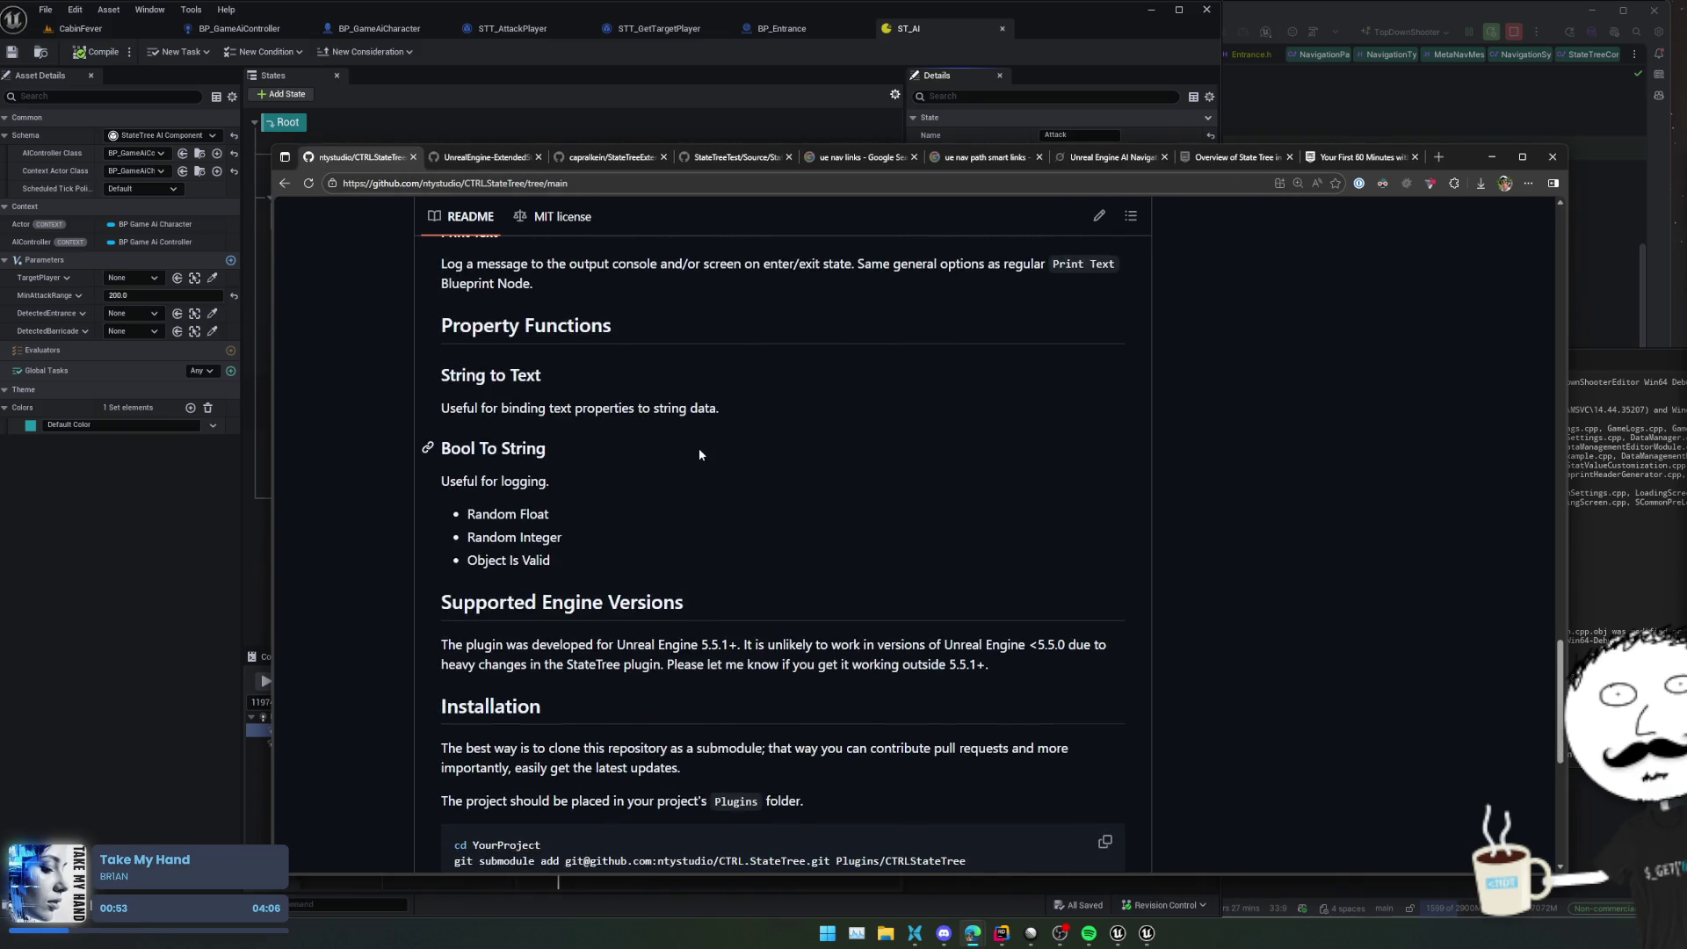
pyautogui.scroll(5, 1017, 504)
pyautogui.scroll(7, 1018, 504)
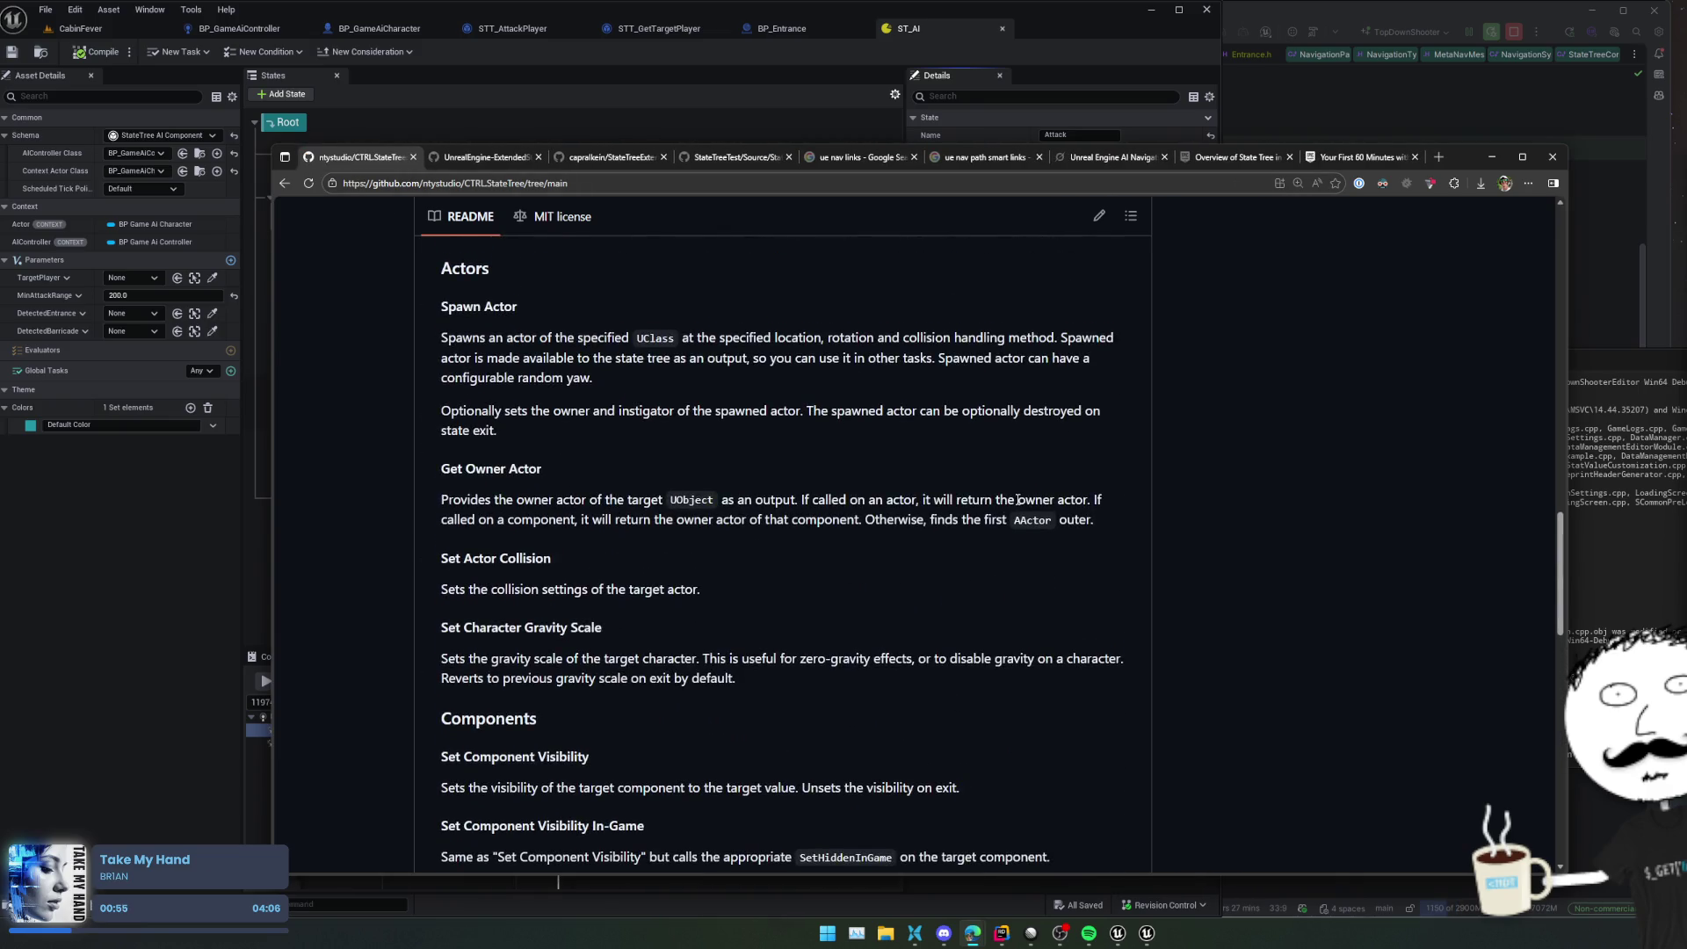
pyautogui.scroll(-10, 1017, 504)
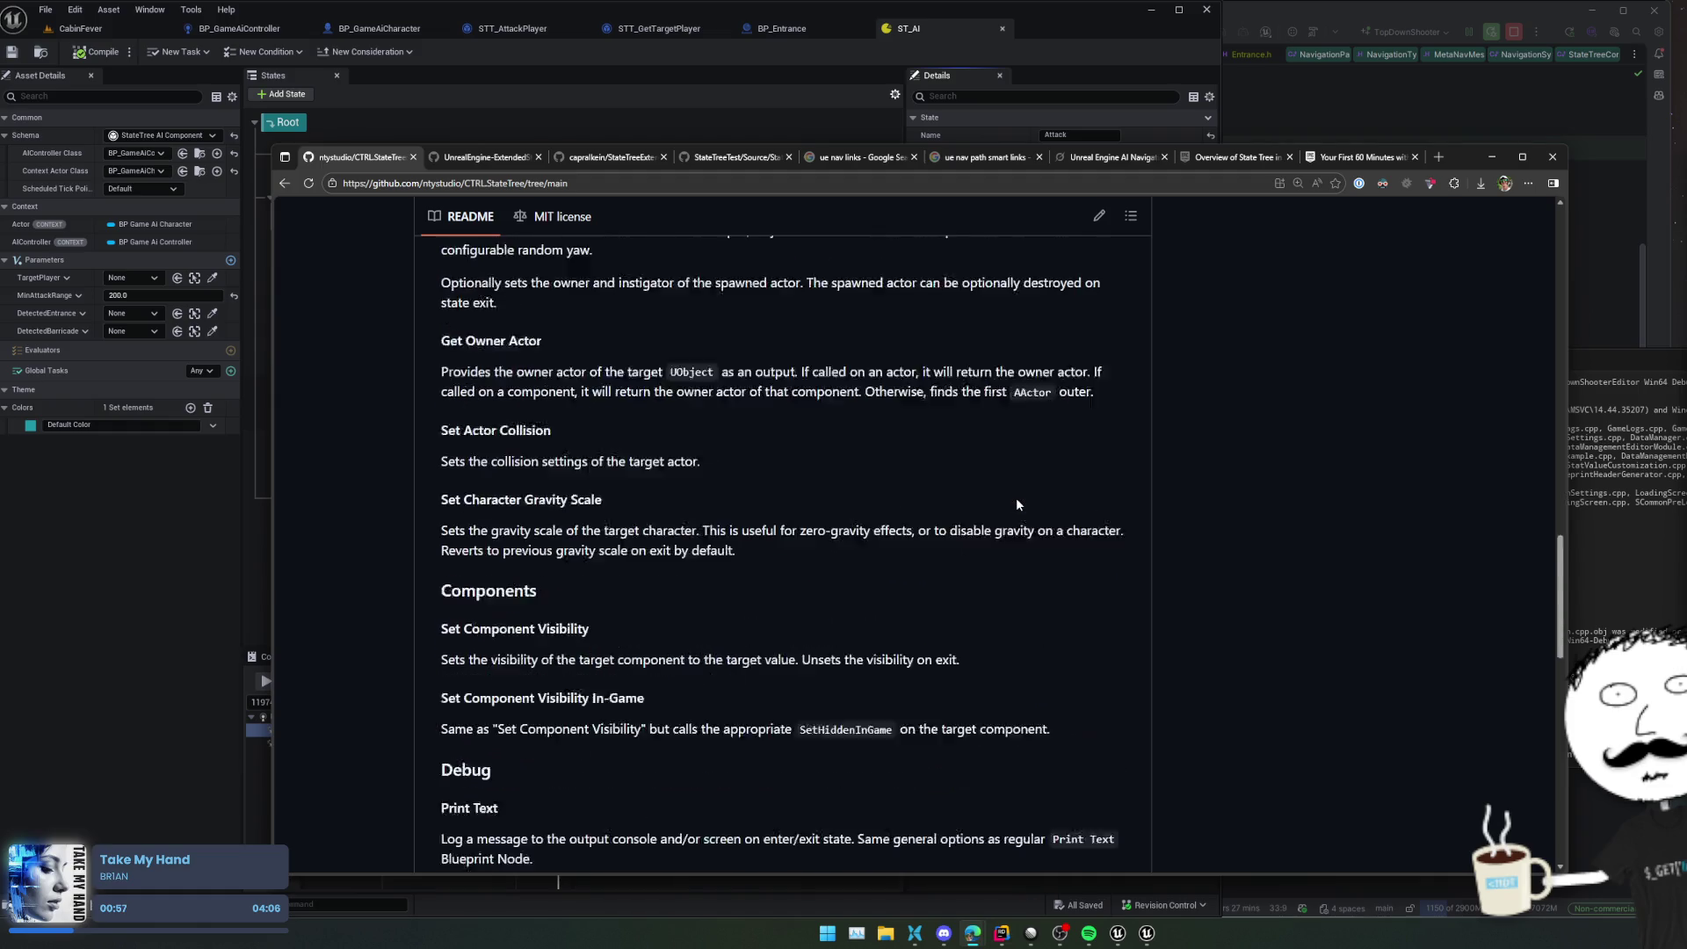
pyautogui.scroll(-6, 1019, 499)
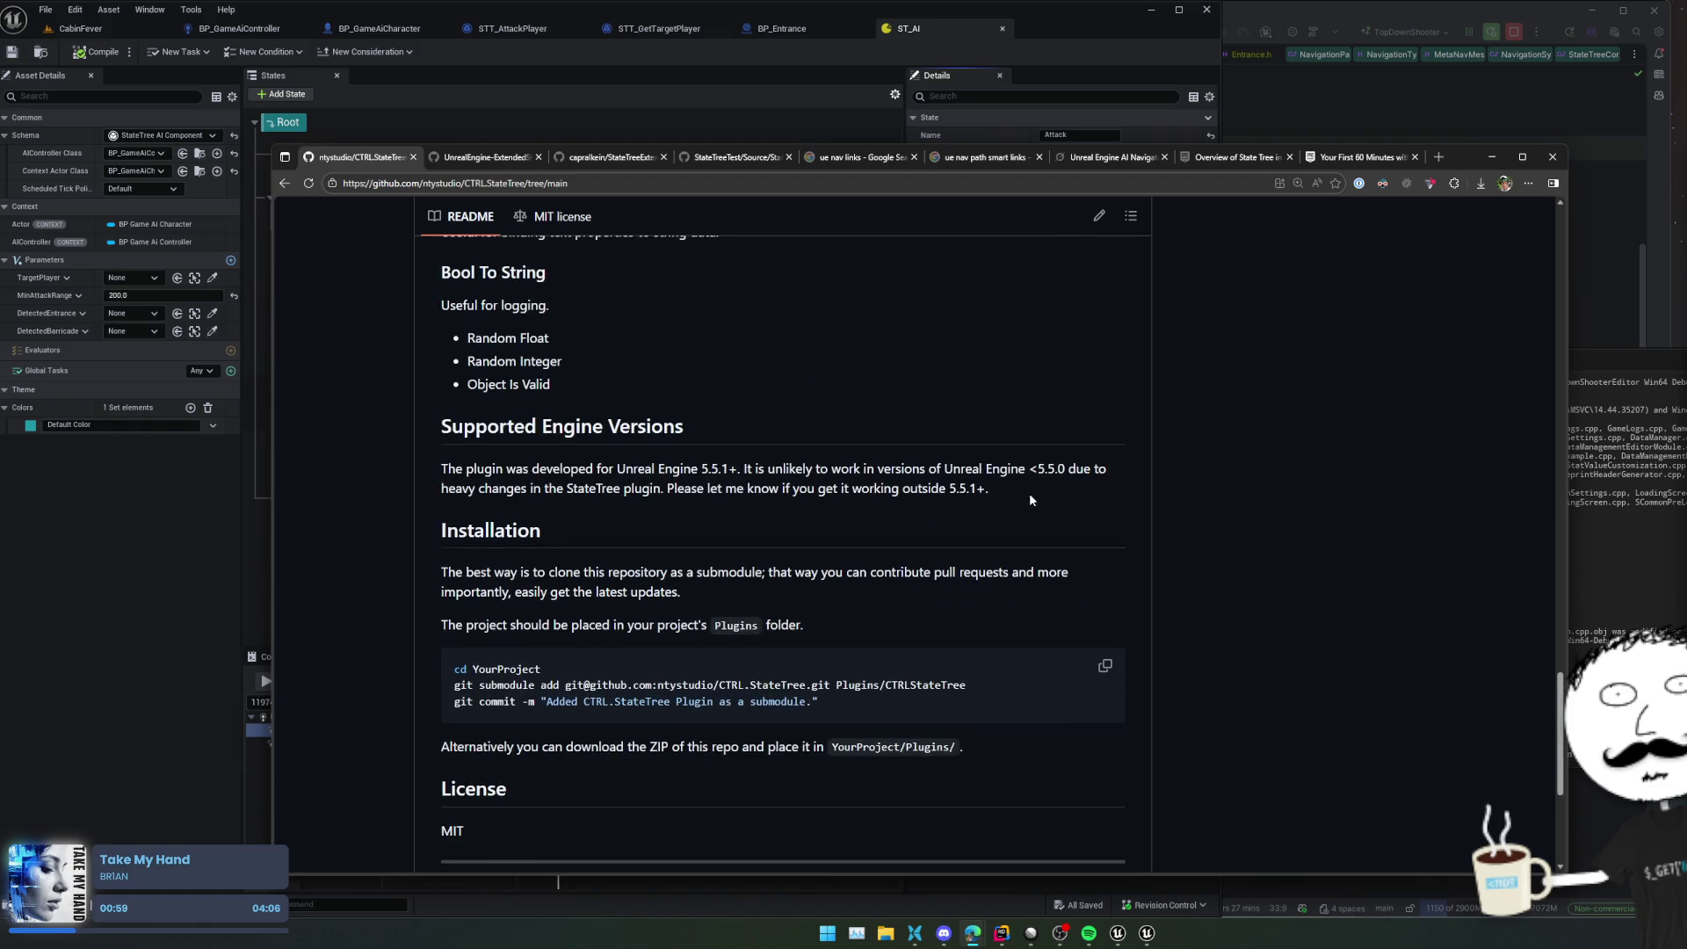
pyautogui.scroll(15, 1029, 498)
pyautogui.scroll(13, 1030, 498)
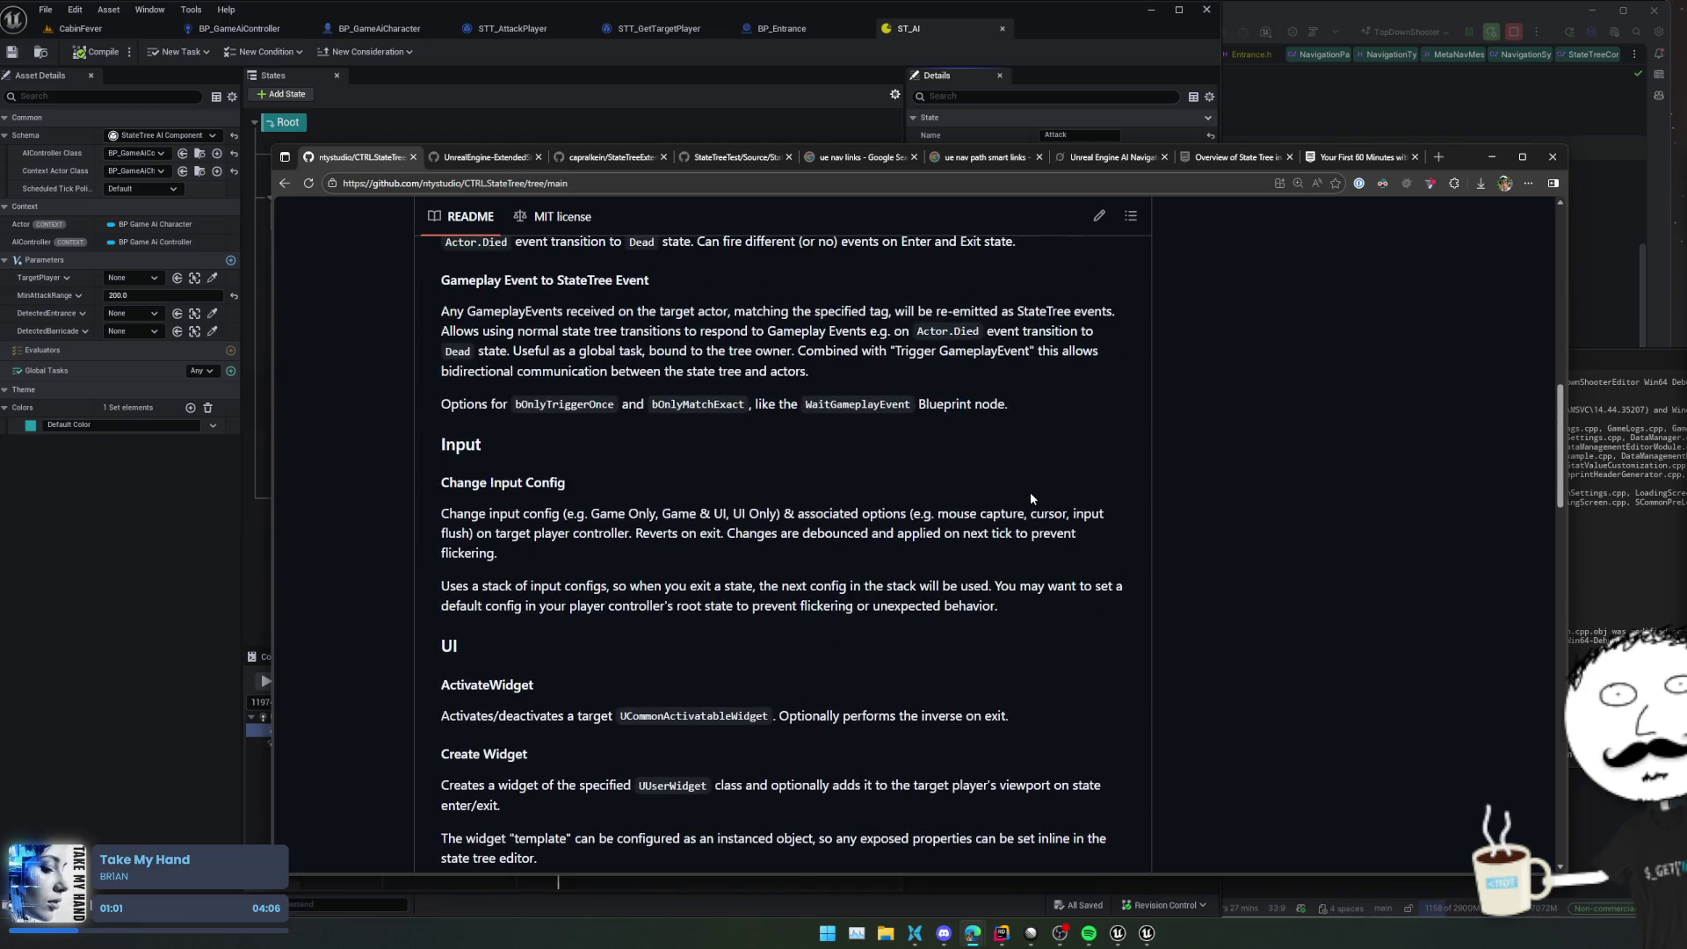
pyautogui.scroll(6, 1030, 498)
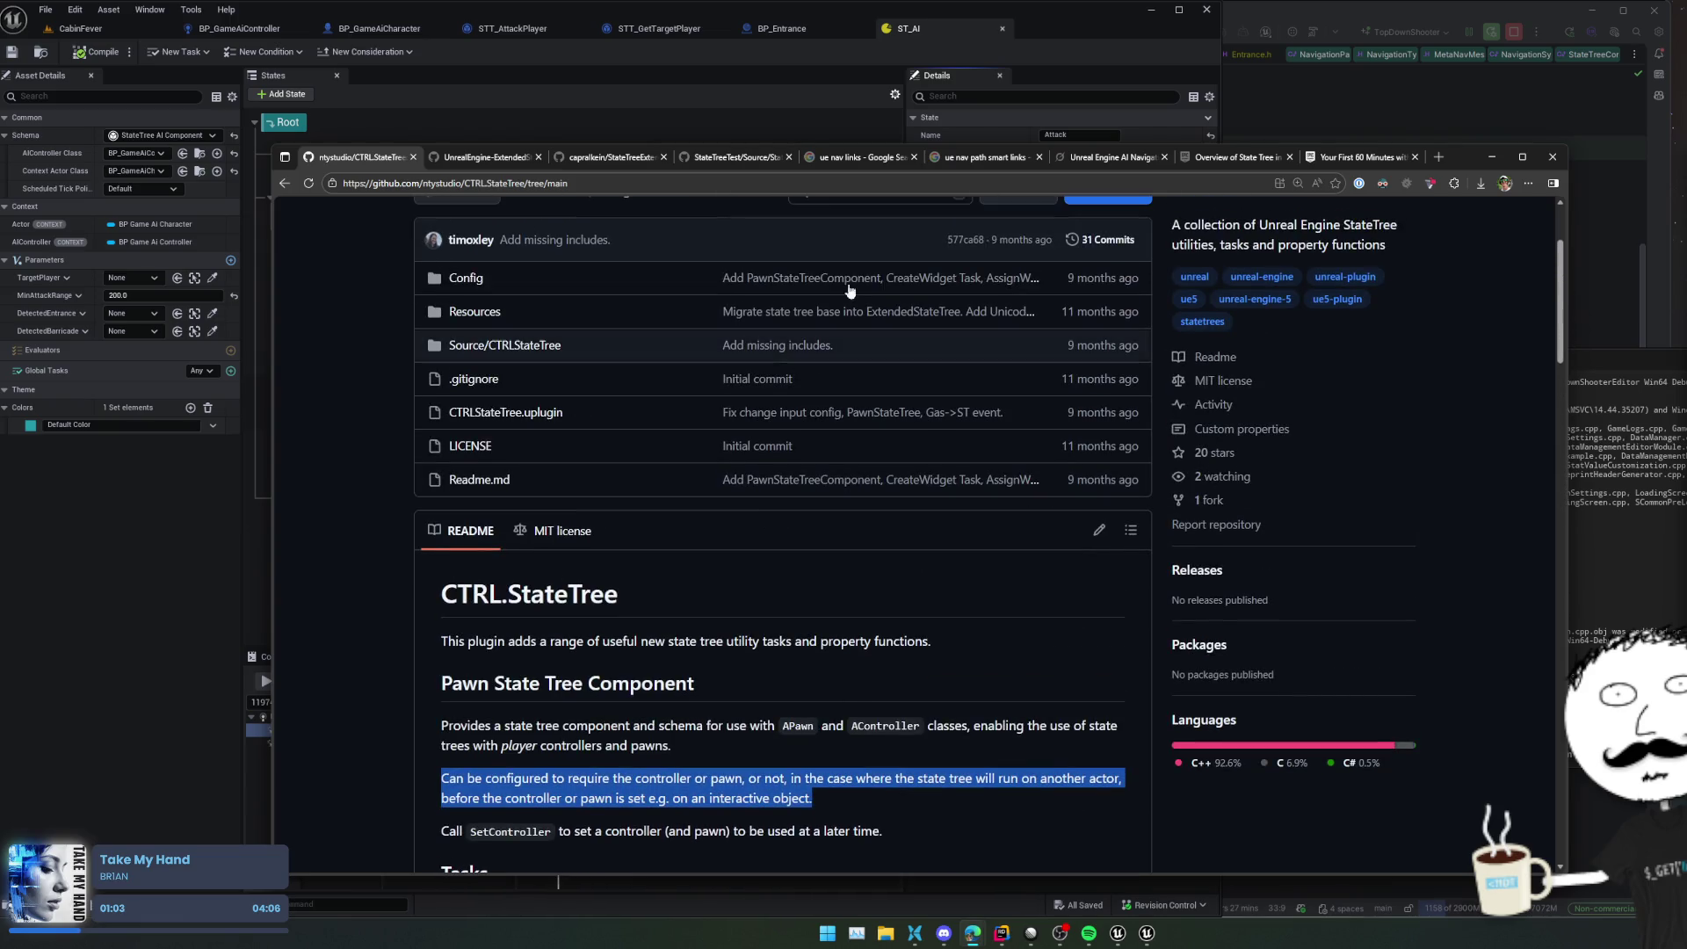
pyautogui.click(473, 158)
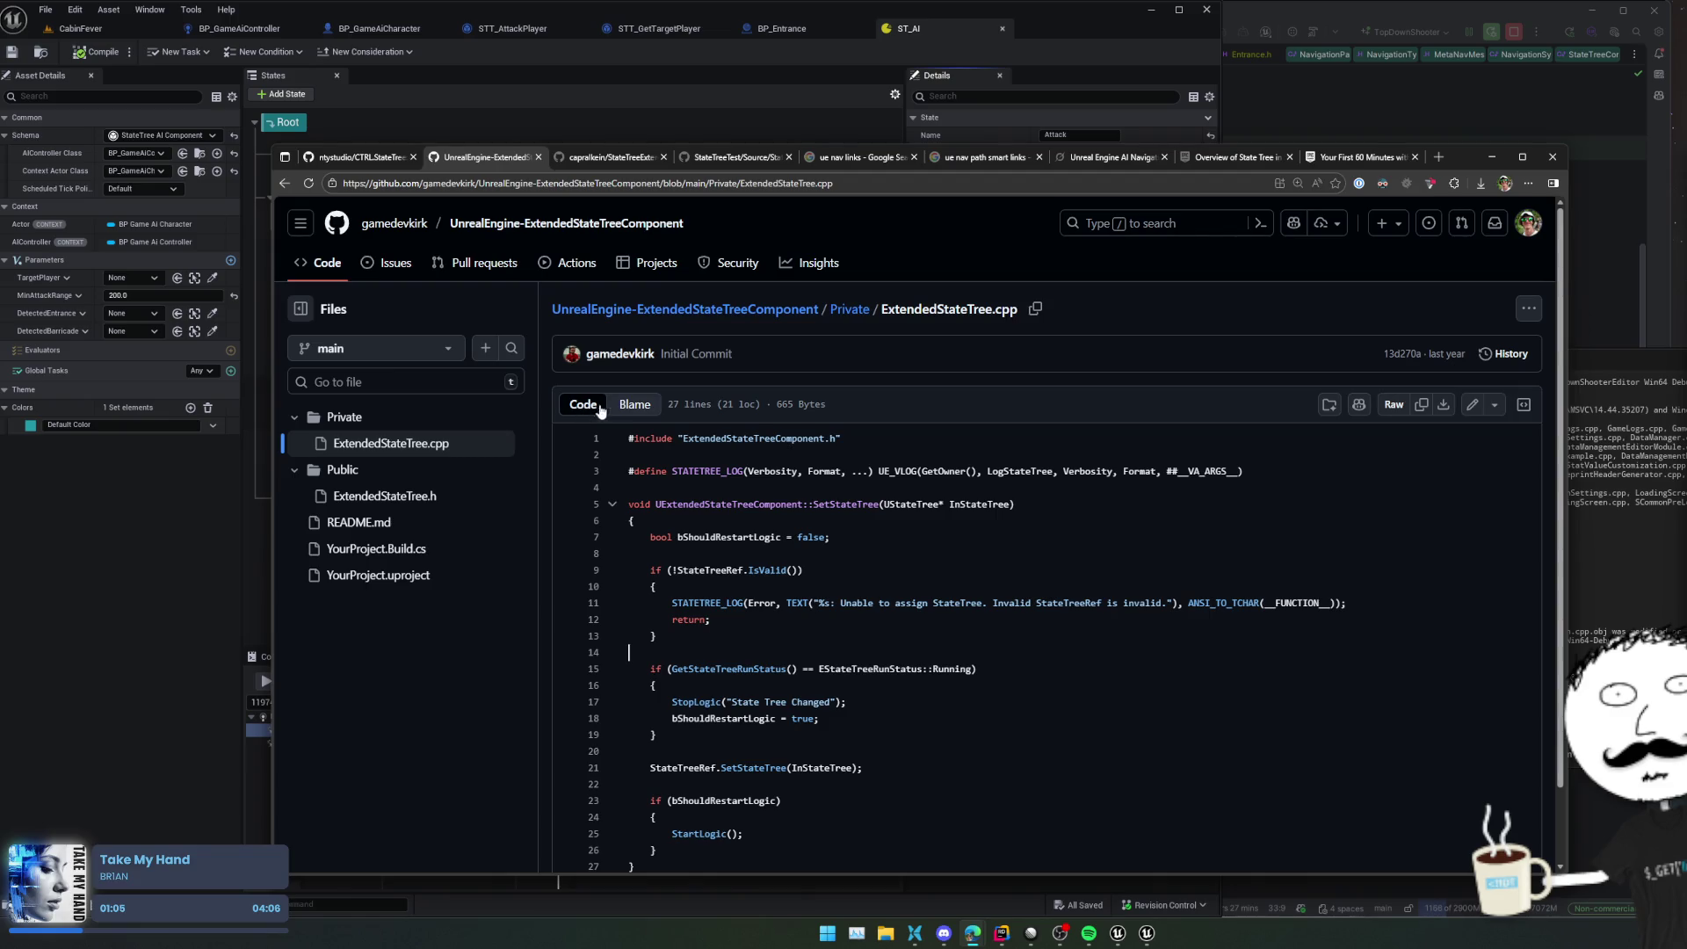
pyautogui.click(582, 158)
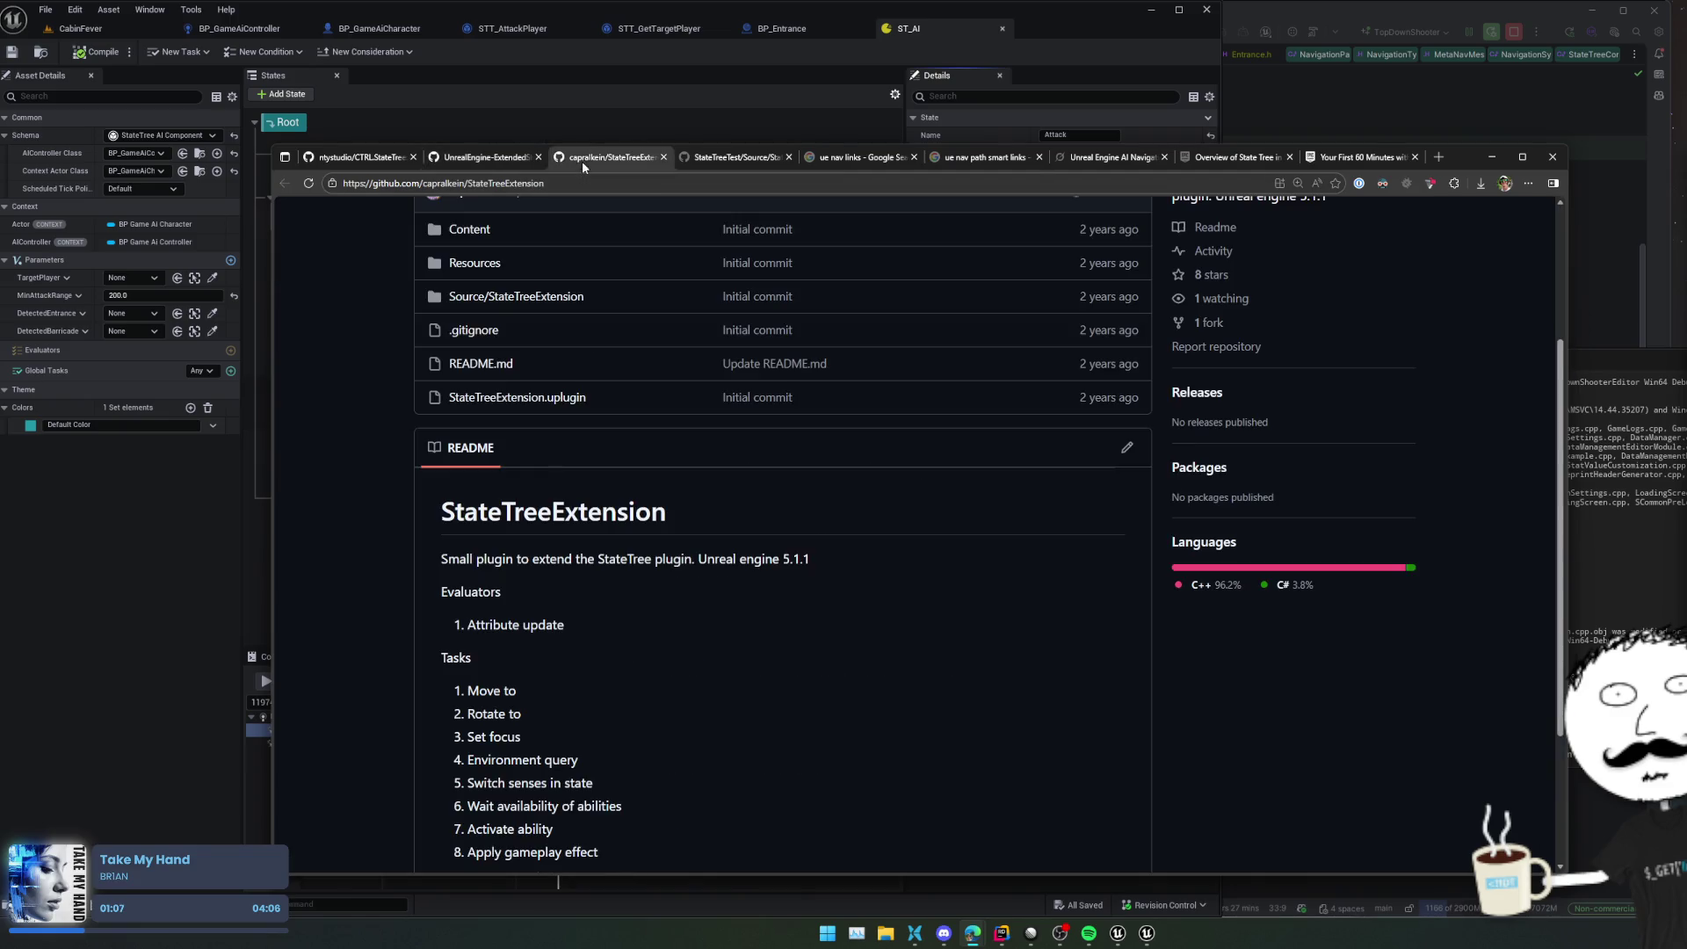
# Browse Source/StateTreeExtension, expanding the Abilities/Async and Tasks folders
pyautogui.scroll(-3, 622, 351)
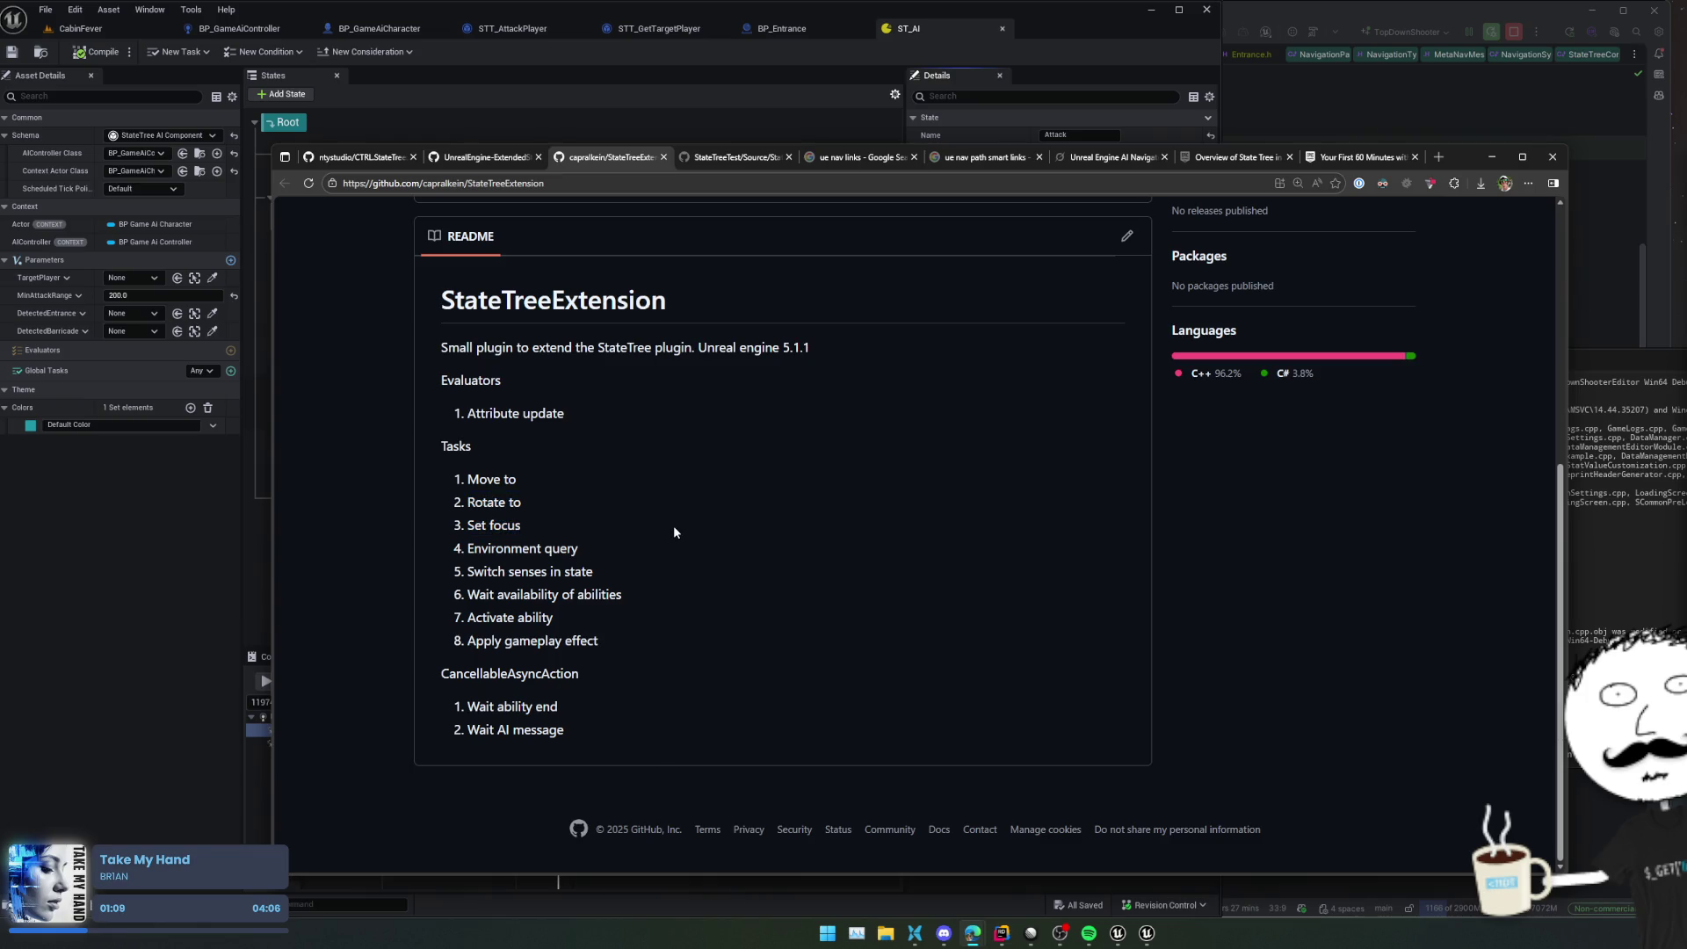
pyautogui.scroll(4, 673, 526)
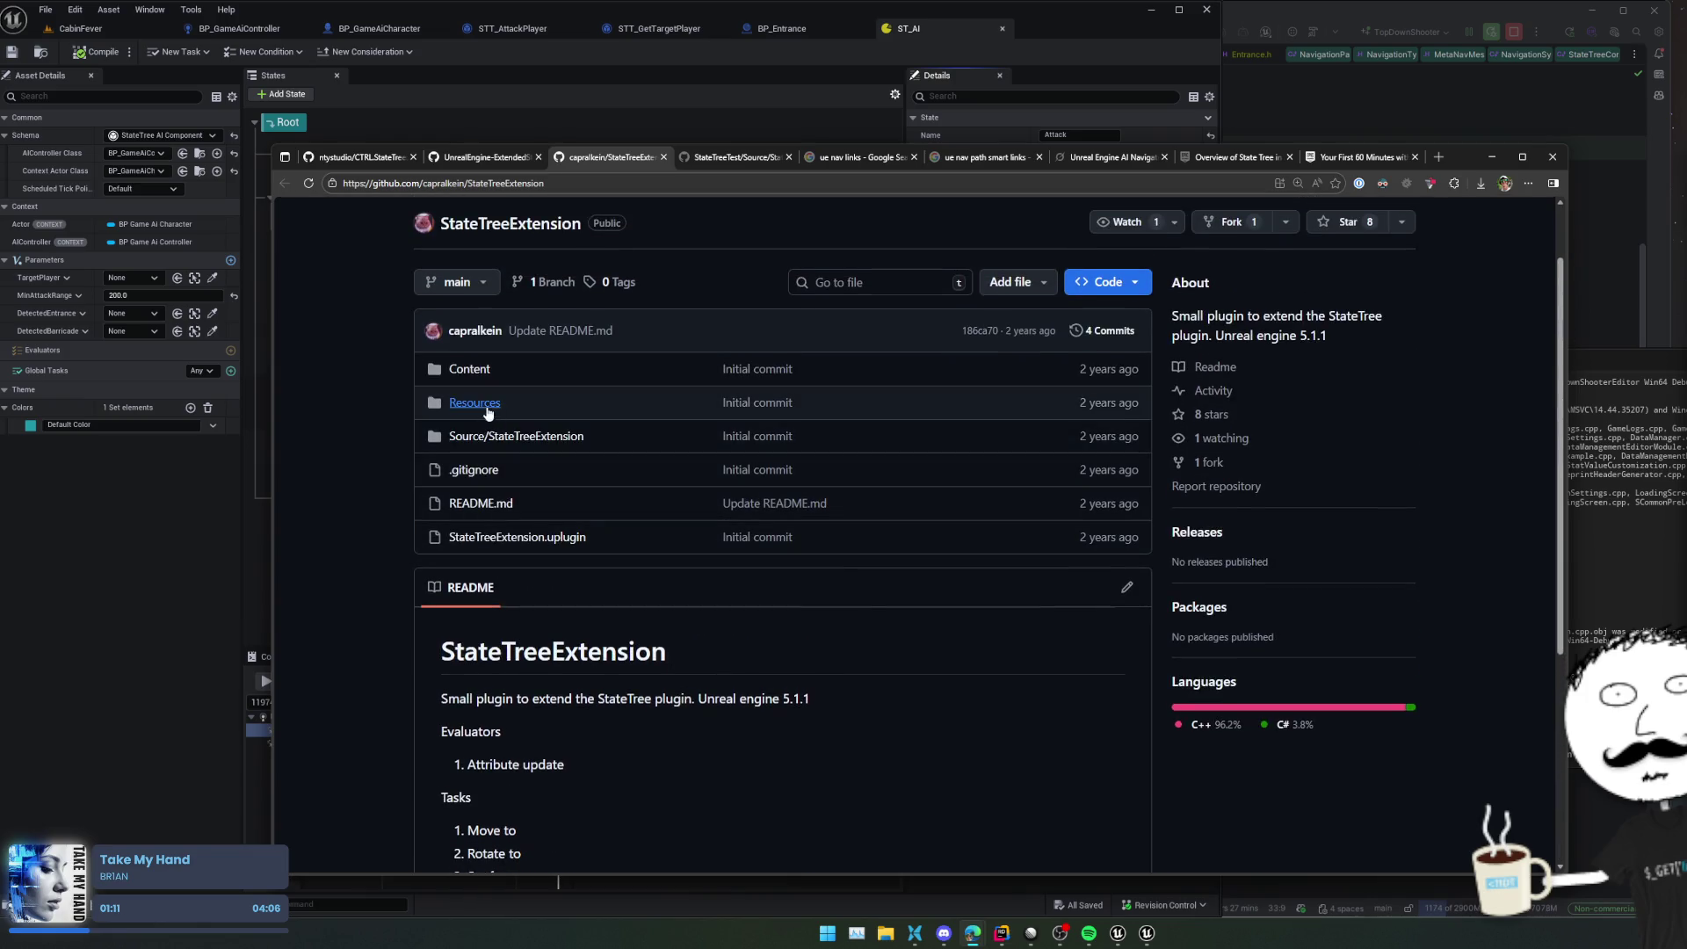
pyautogui.click(490, 436)
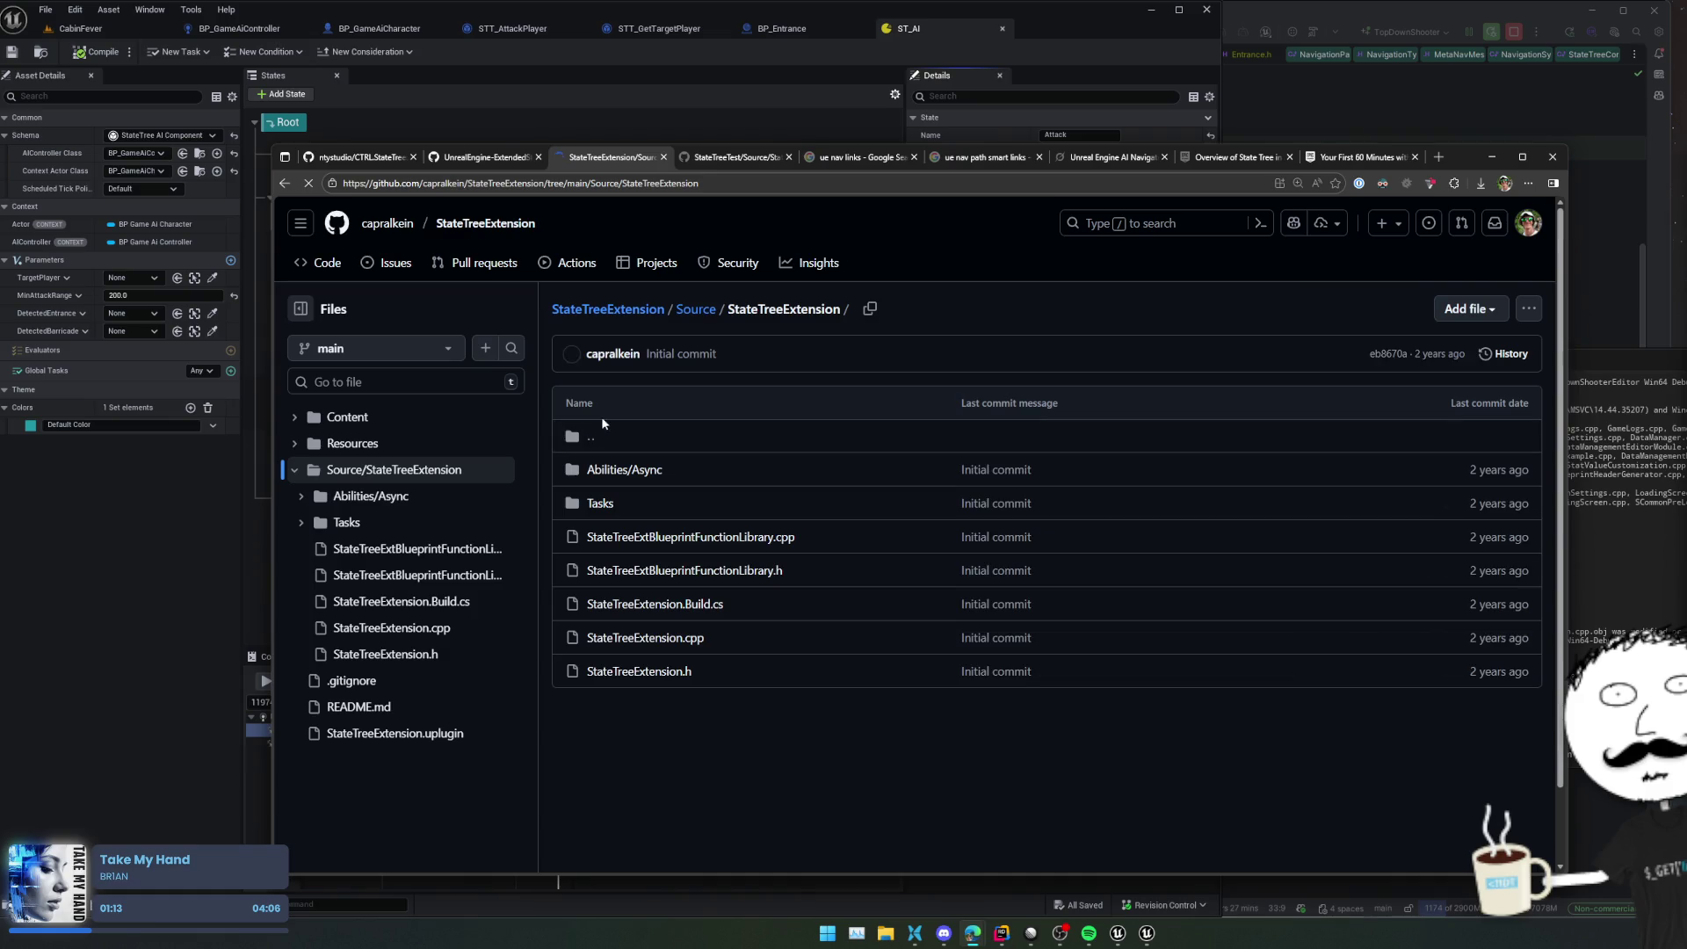
pyautogui.click(416, 500)
pyautogui.click(386, 623)
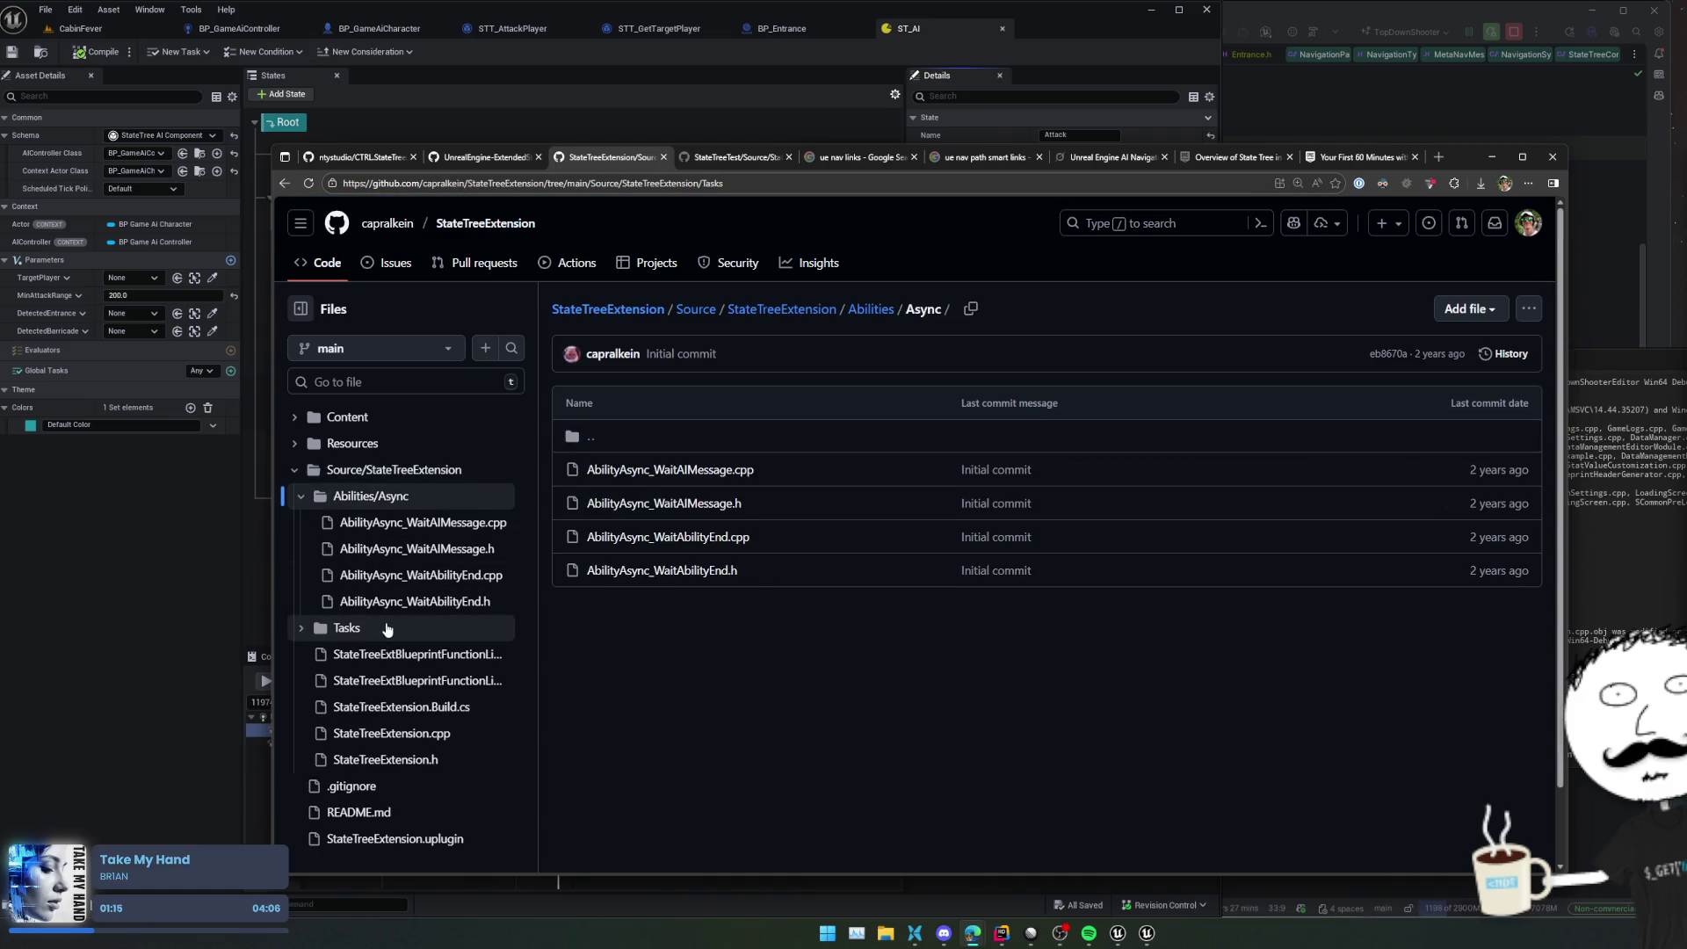
pyautogui.scroll(-1, 509, 685)
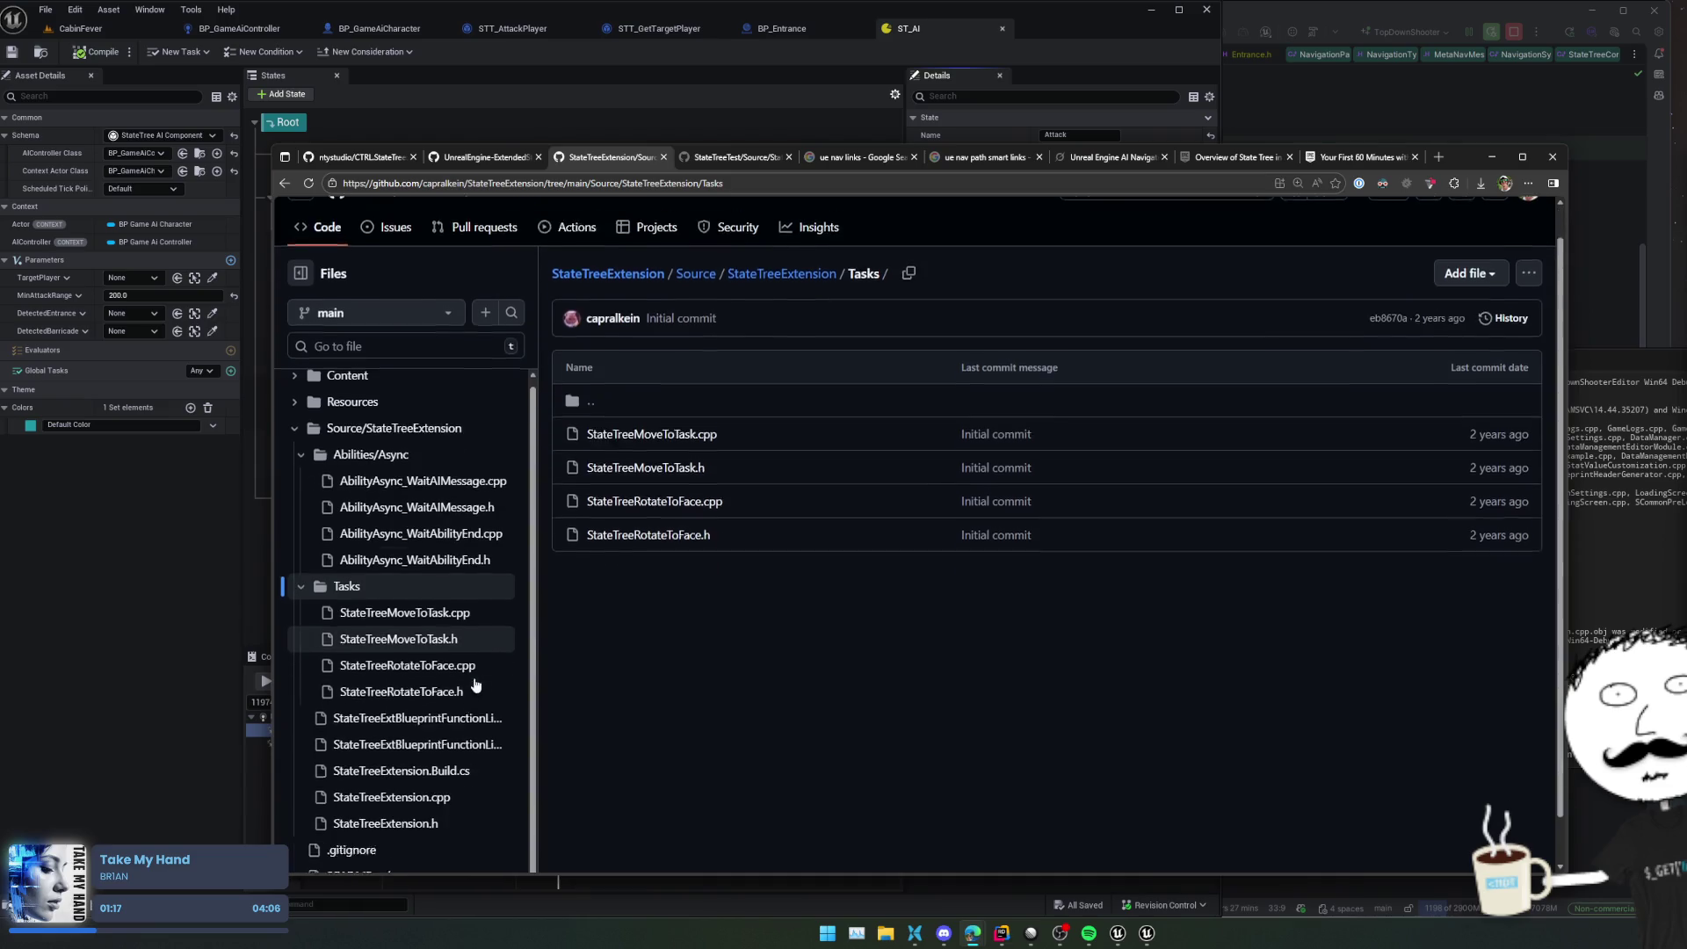
pyautogui.click(483, 693)
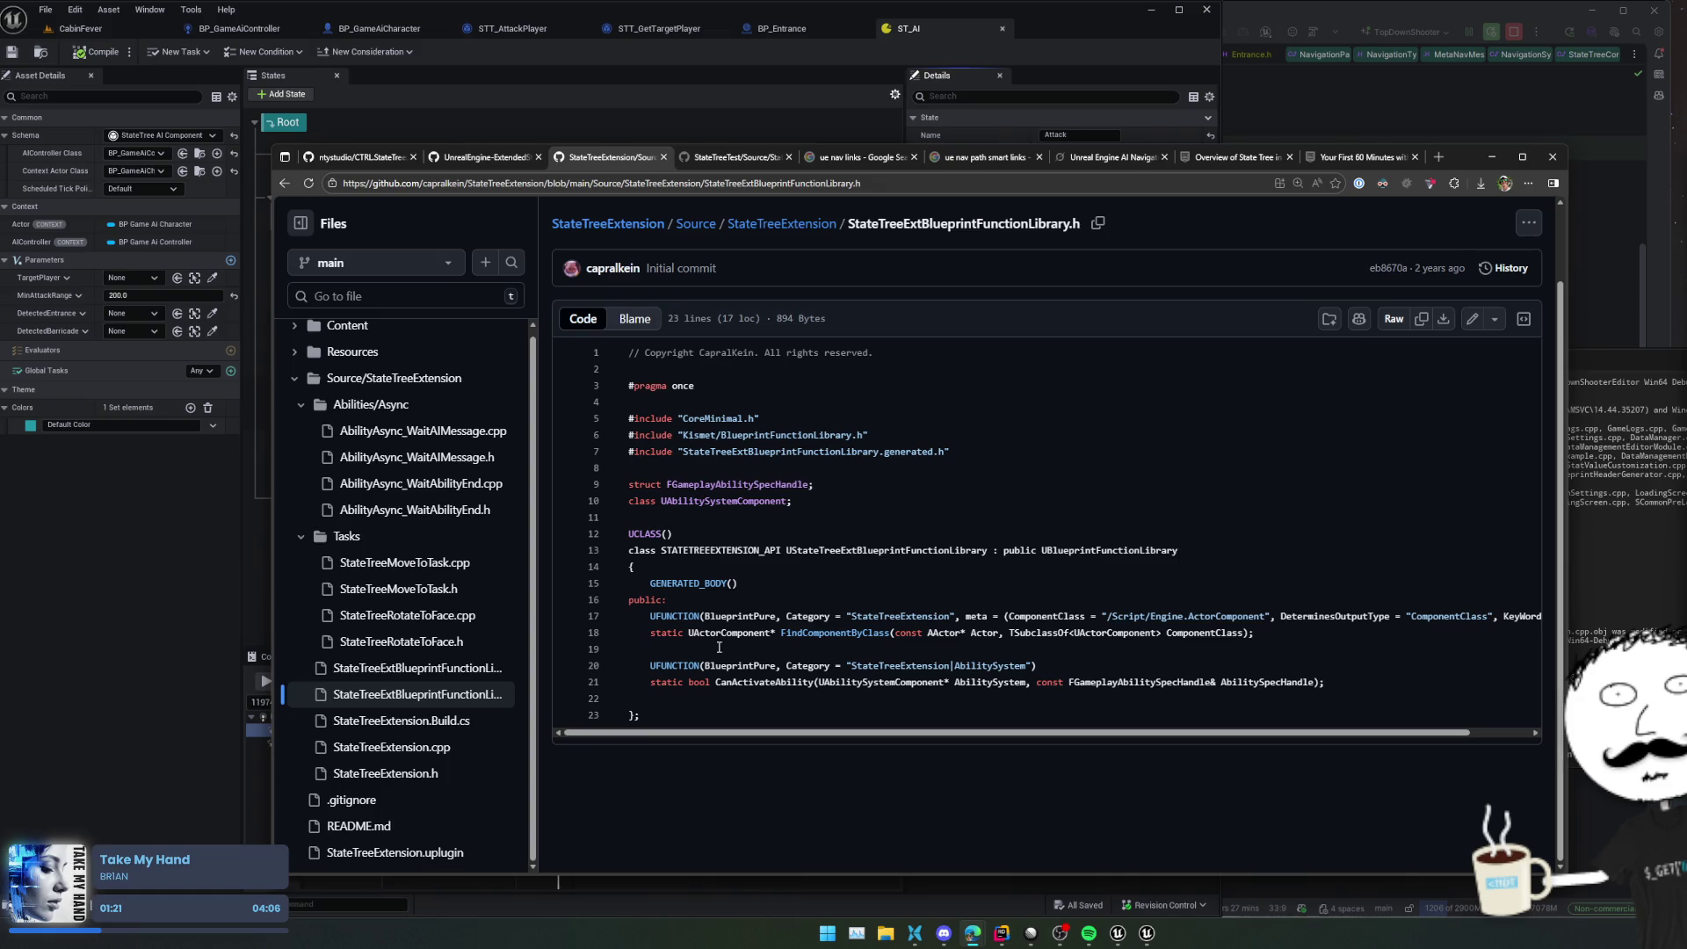
# Read through the StateTreeRotateToFace.h header
pyautogui.click(431, 645)
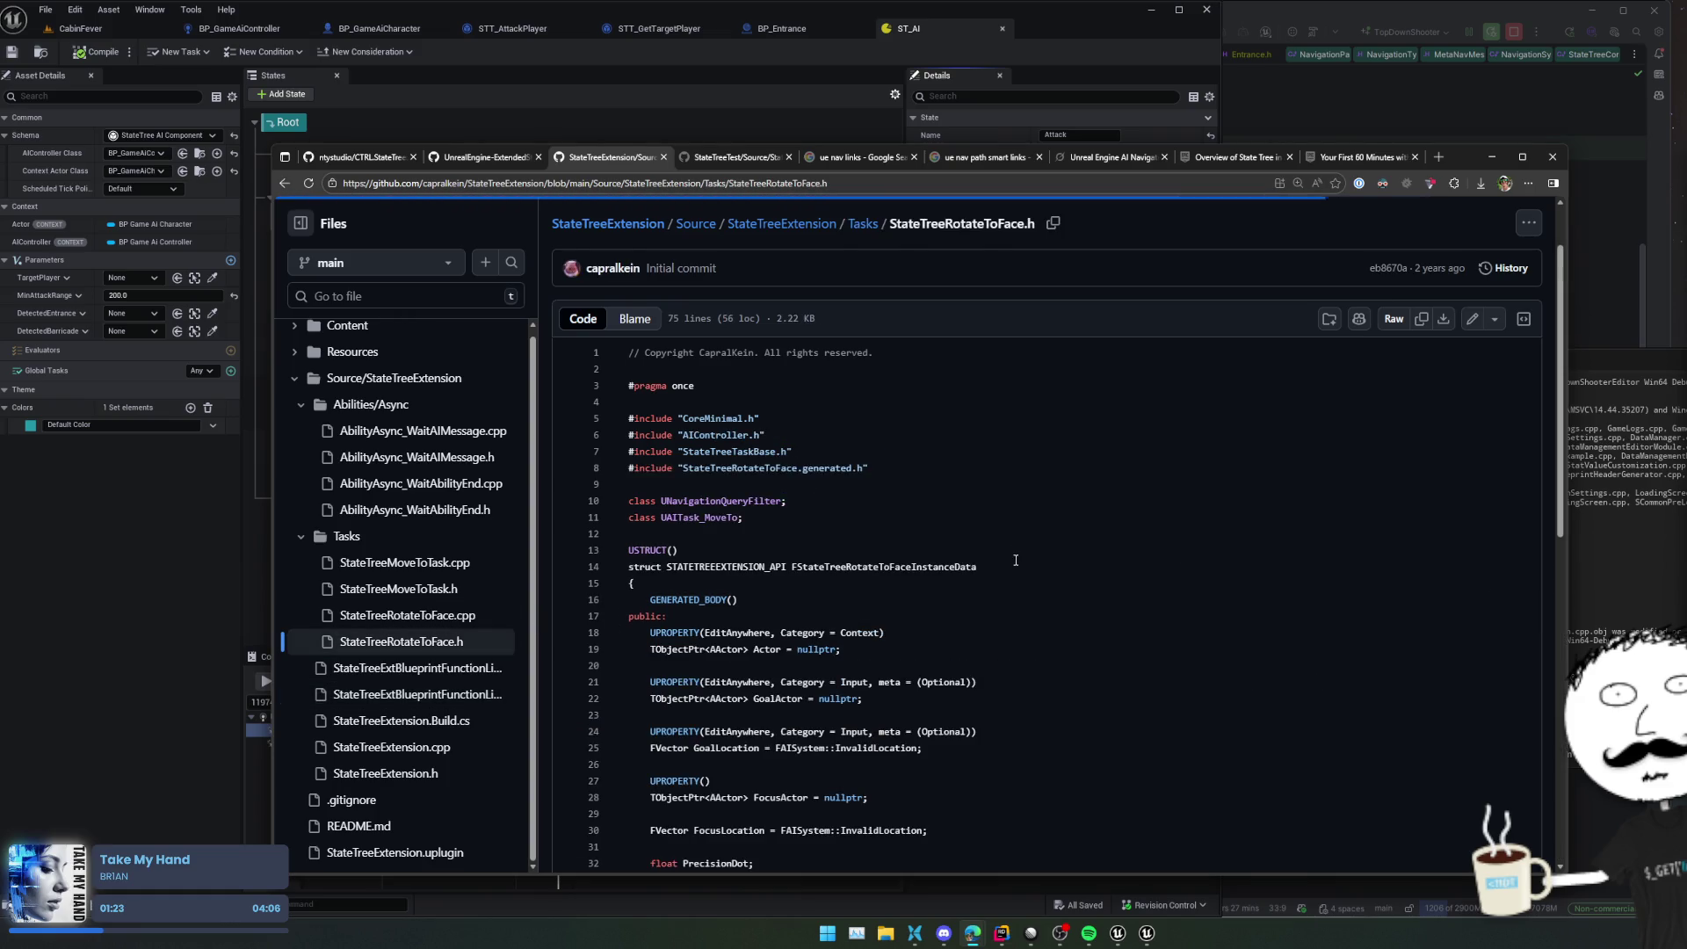
pyautogui.scroll(-2, 1186, 555)
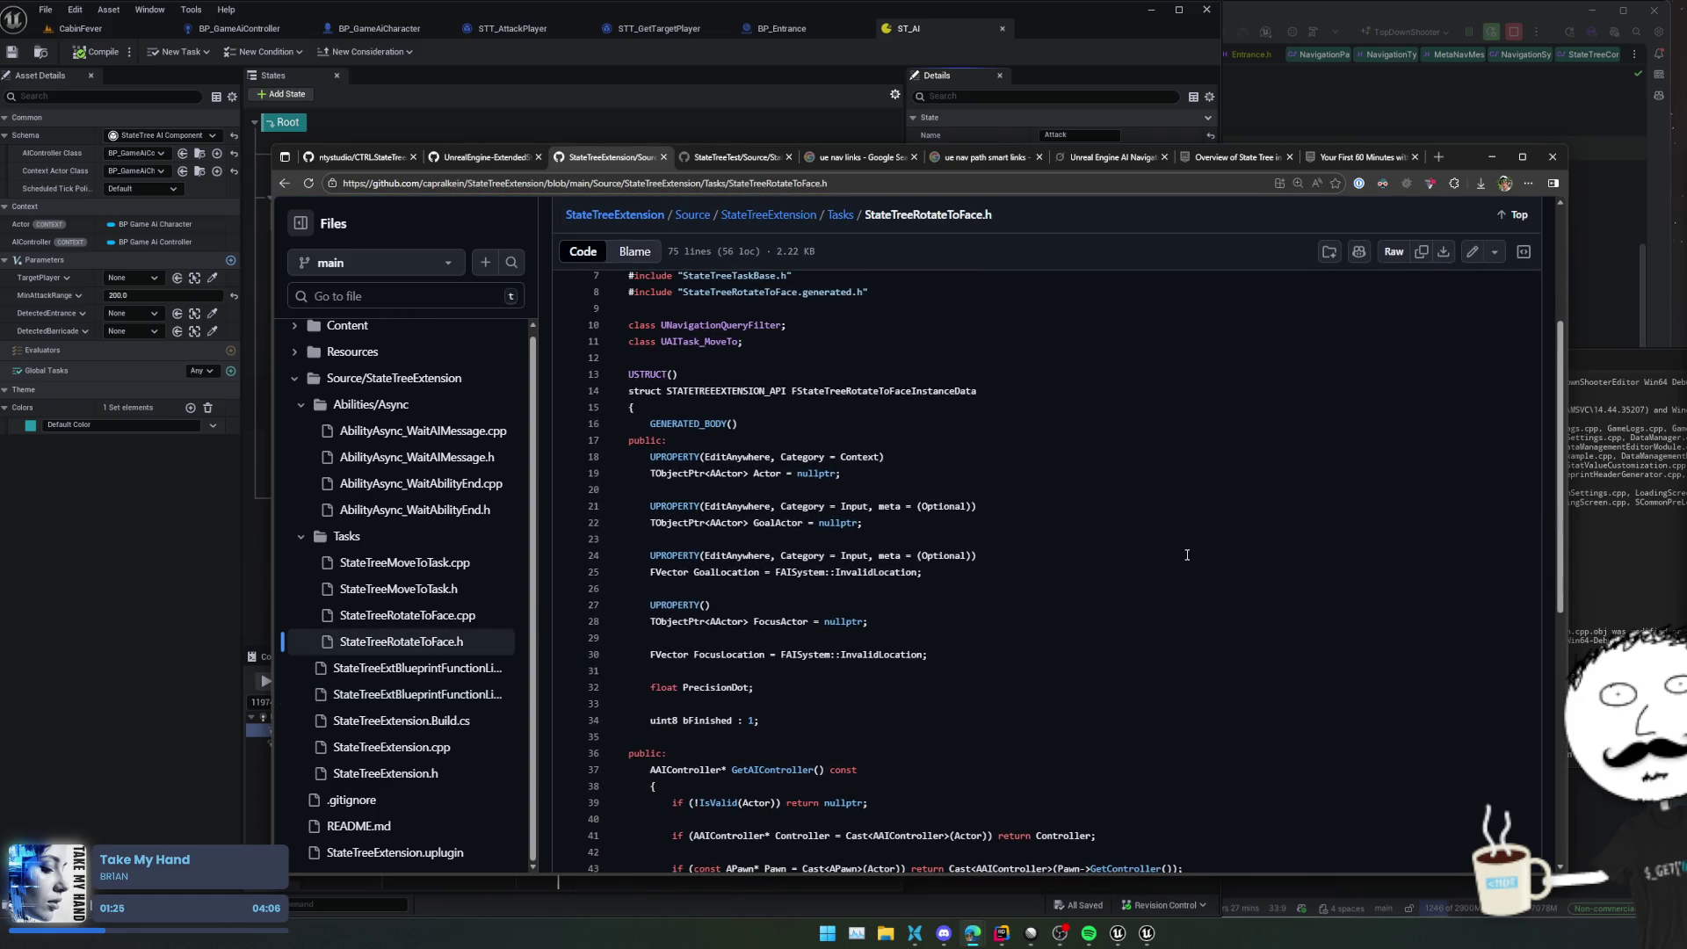
pyautogui.scroll(-3, 1186, 554)
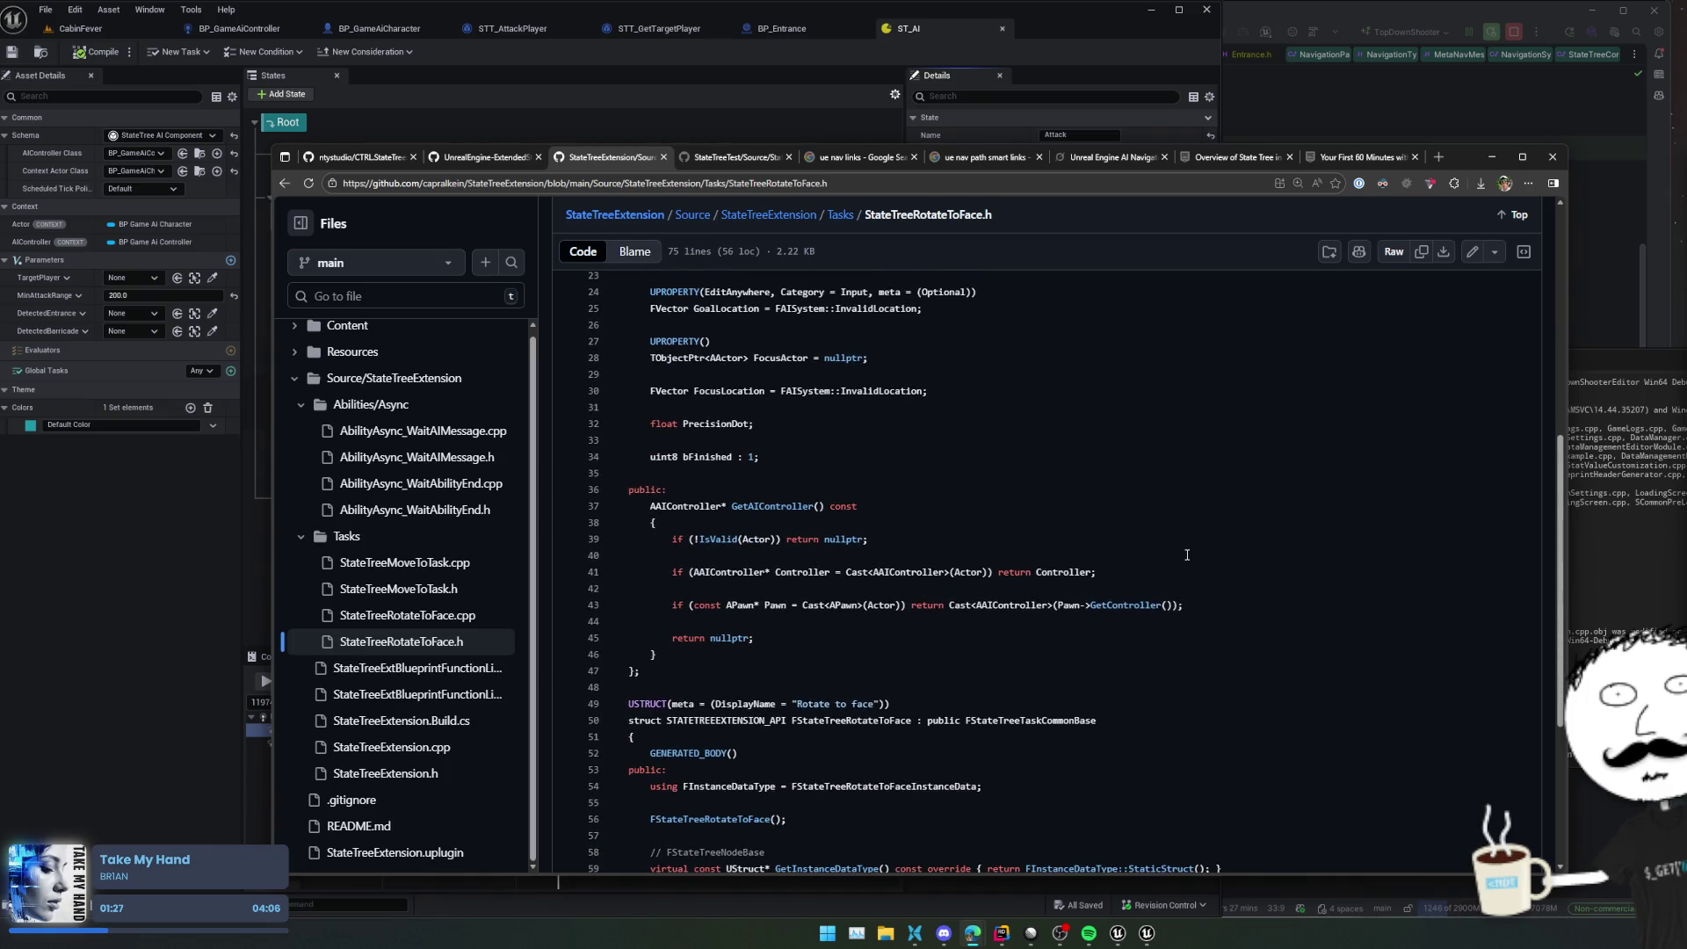
pyautogui.scroll(1, 1307, 555)
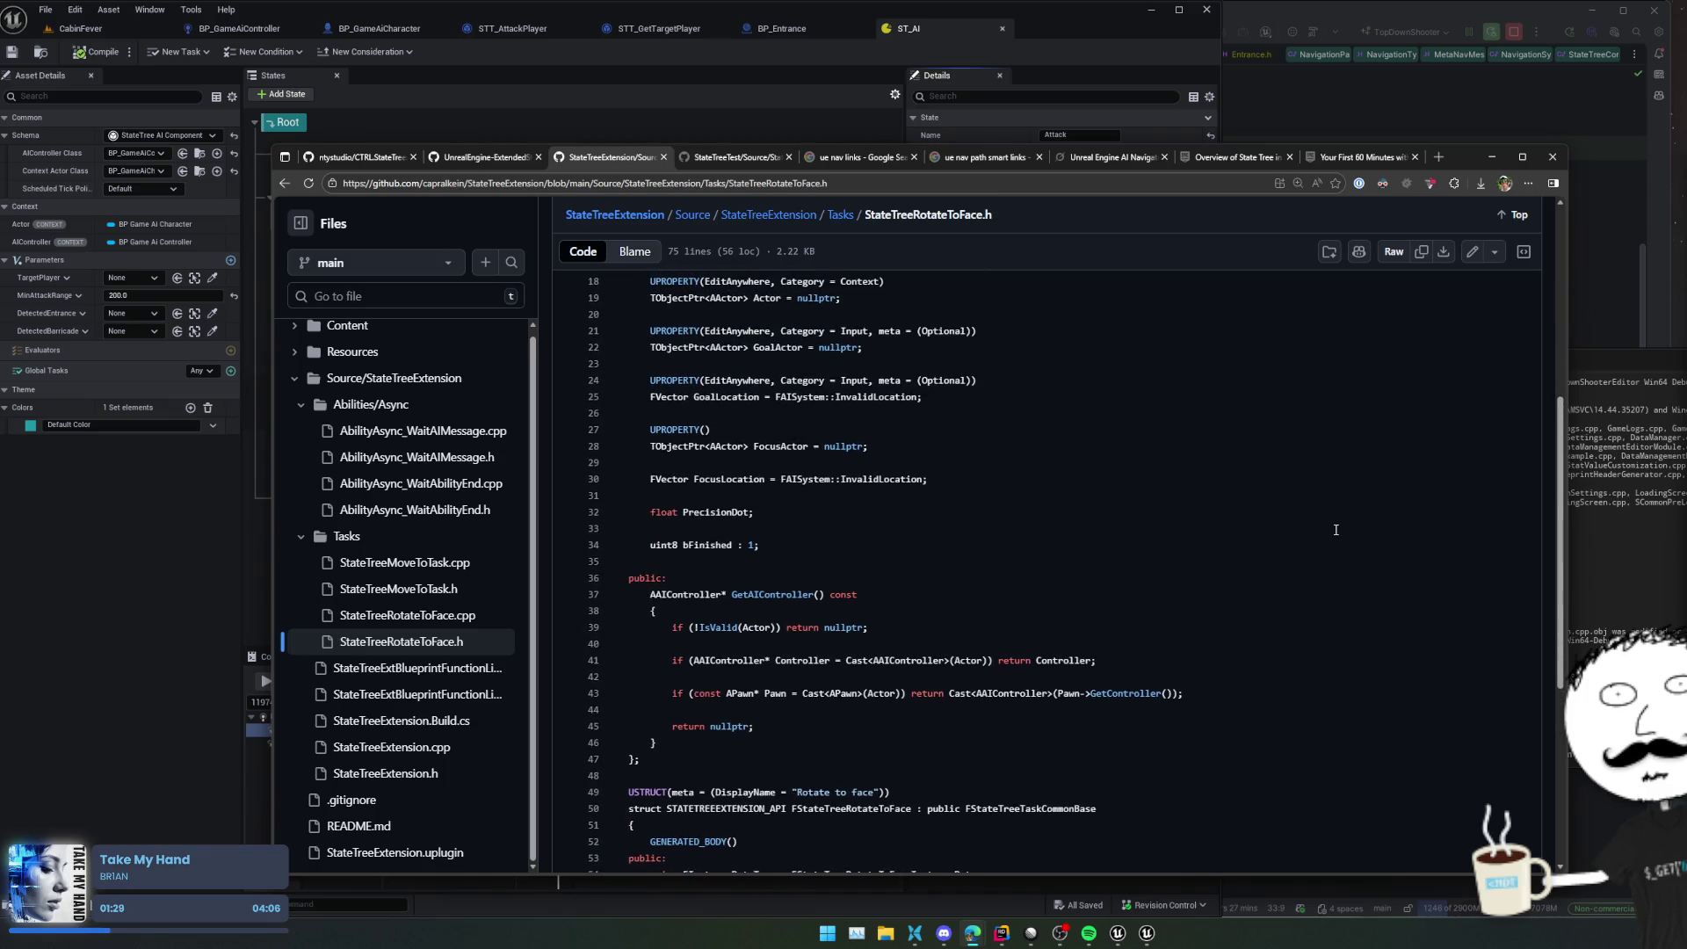
pyautogui.scroll(-2, 1336, 529)
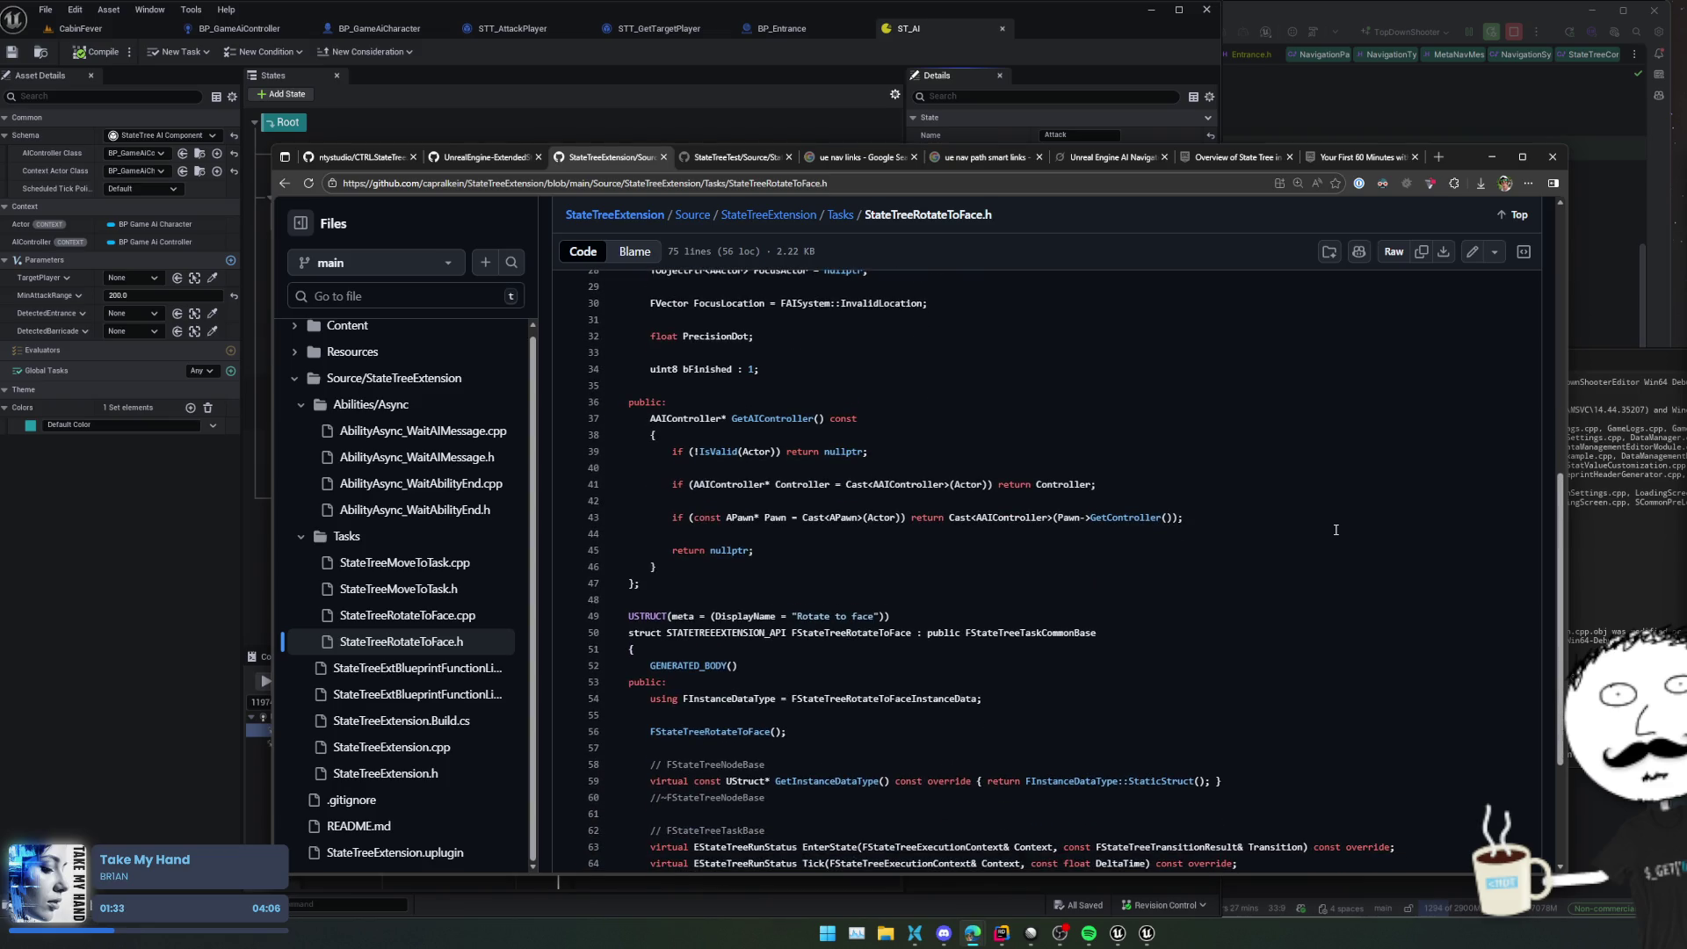
pyautogui.scroll(-3, 1335, 530)
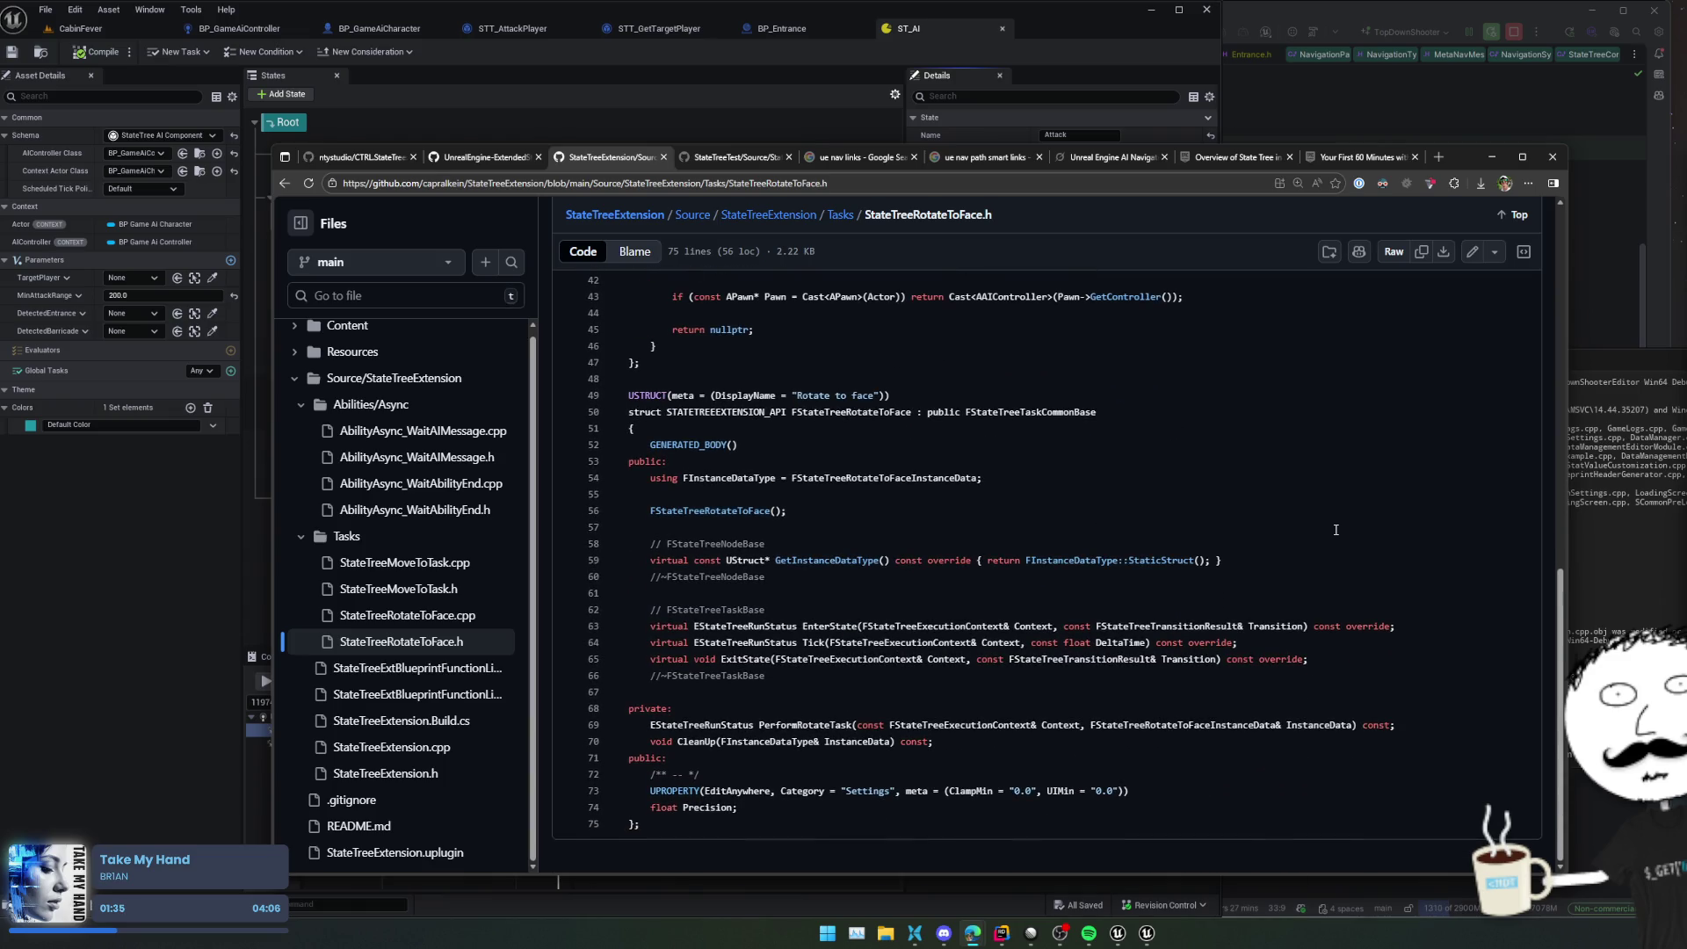
# Read StateTreeRotateToFace.cpp to the end, then open StateTreeMoveToTask.h
pyautogui.click(469, 613)
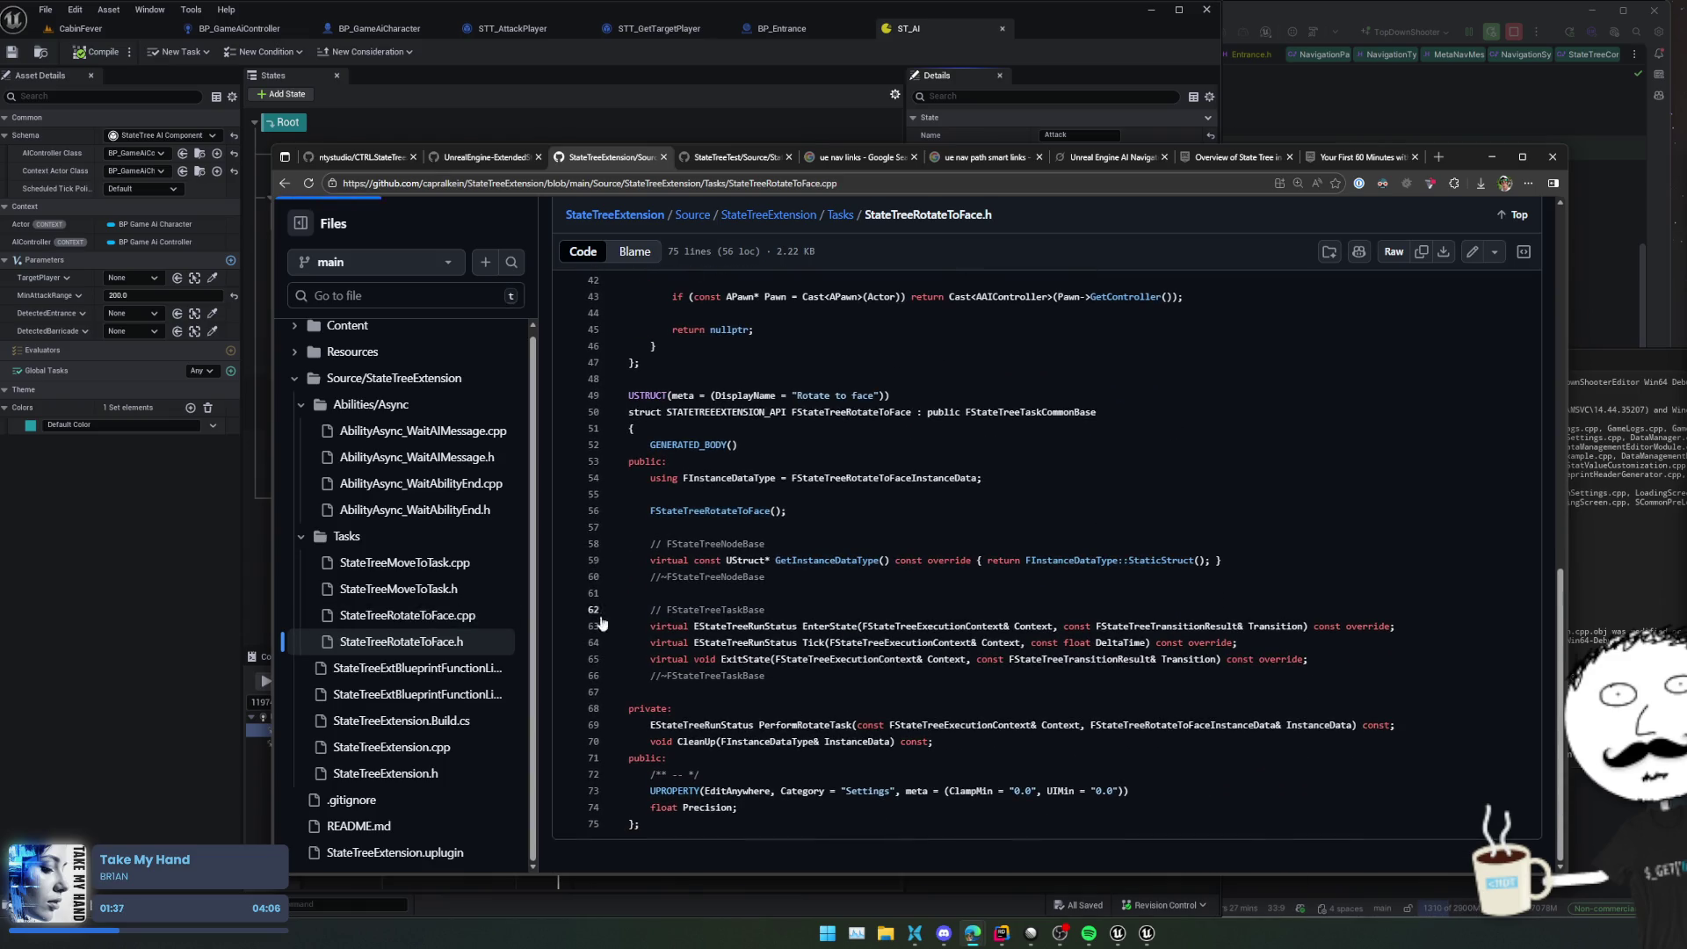
pyautogui.scroll(-2, 1103, 578)
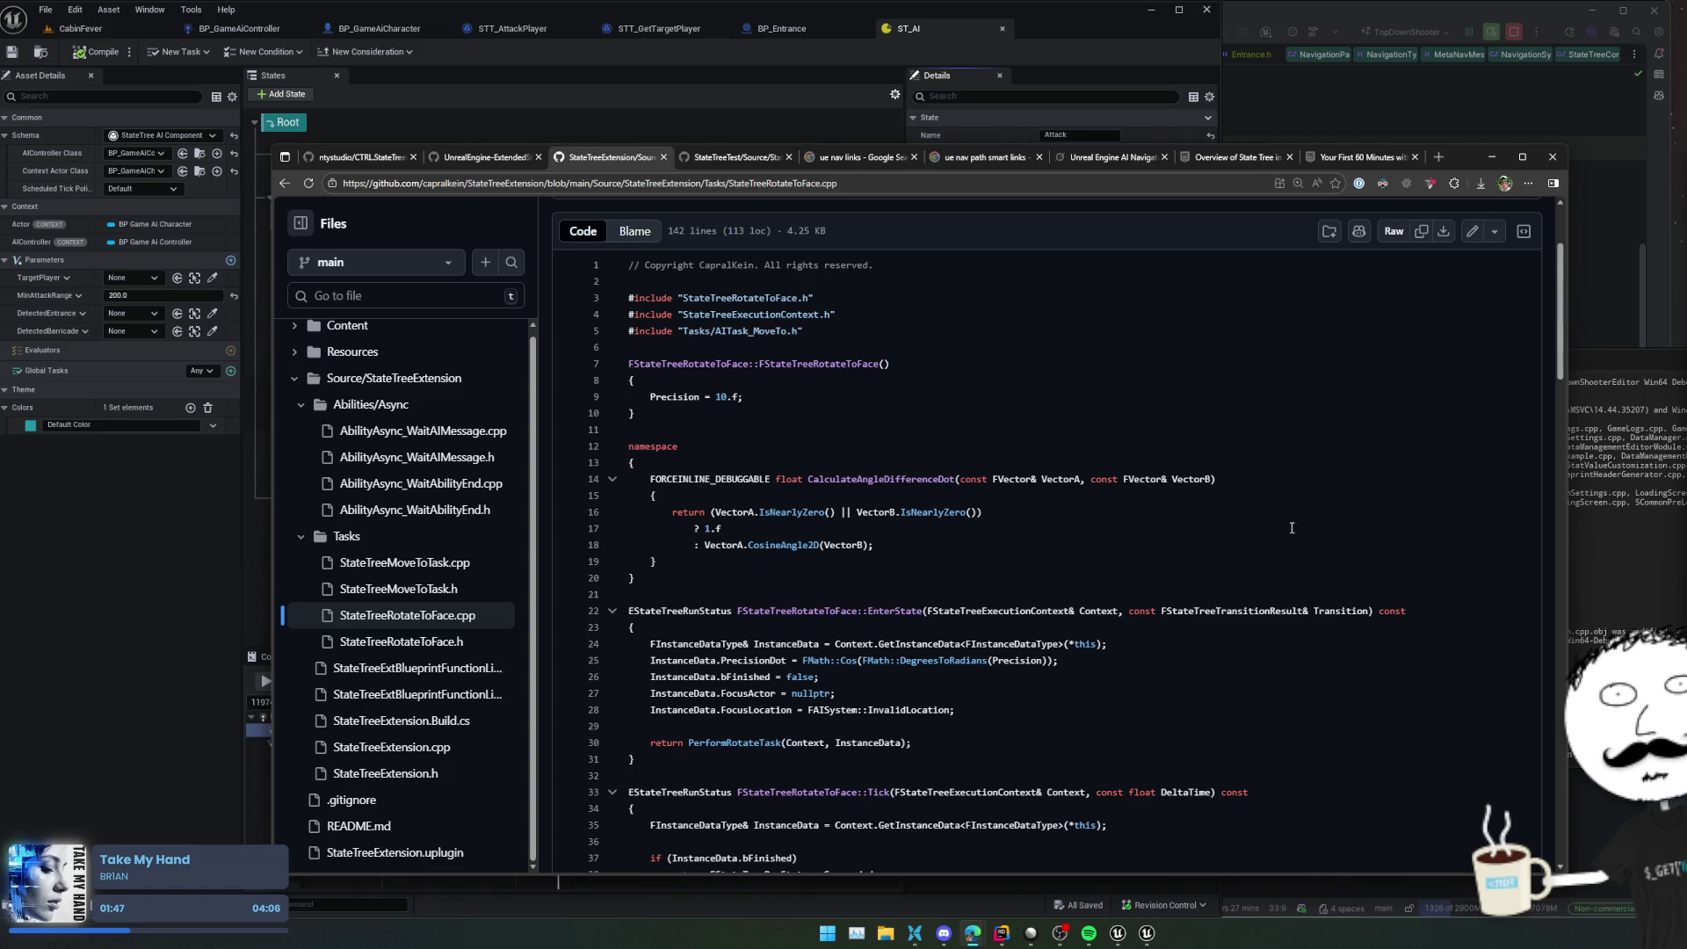
pyautogui.scroll(-1, 1291, 527)
pyautogui.scroll(-2, 1273, 544)
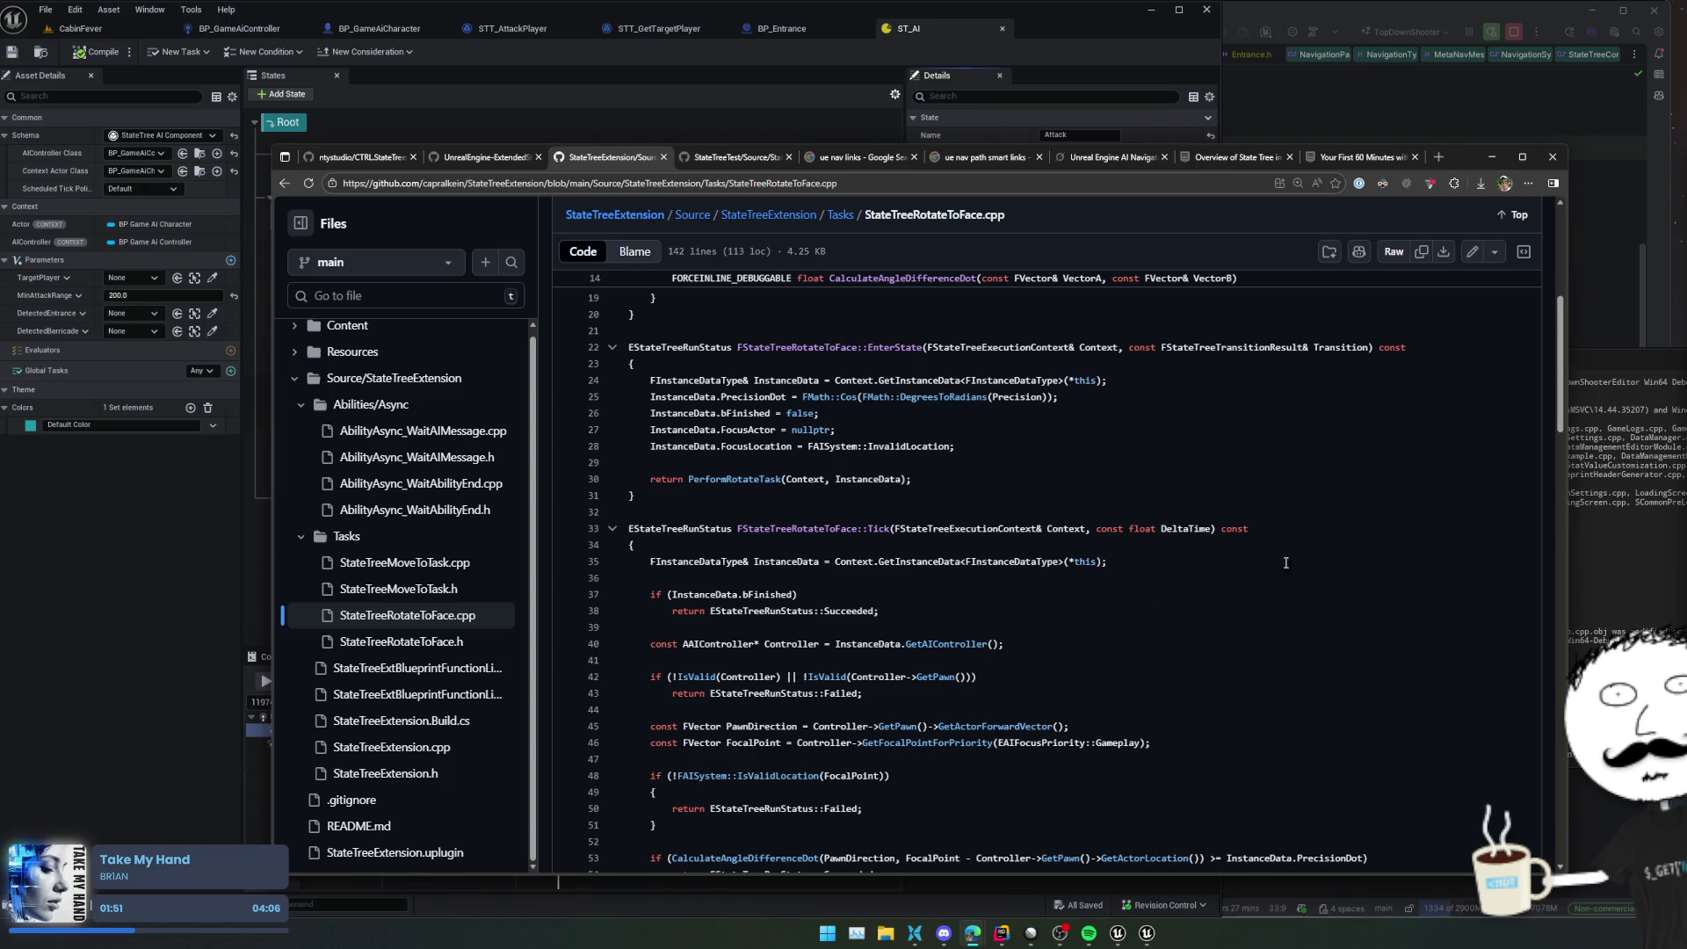
pyautogui.scroll(-1, 1087, 628)
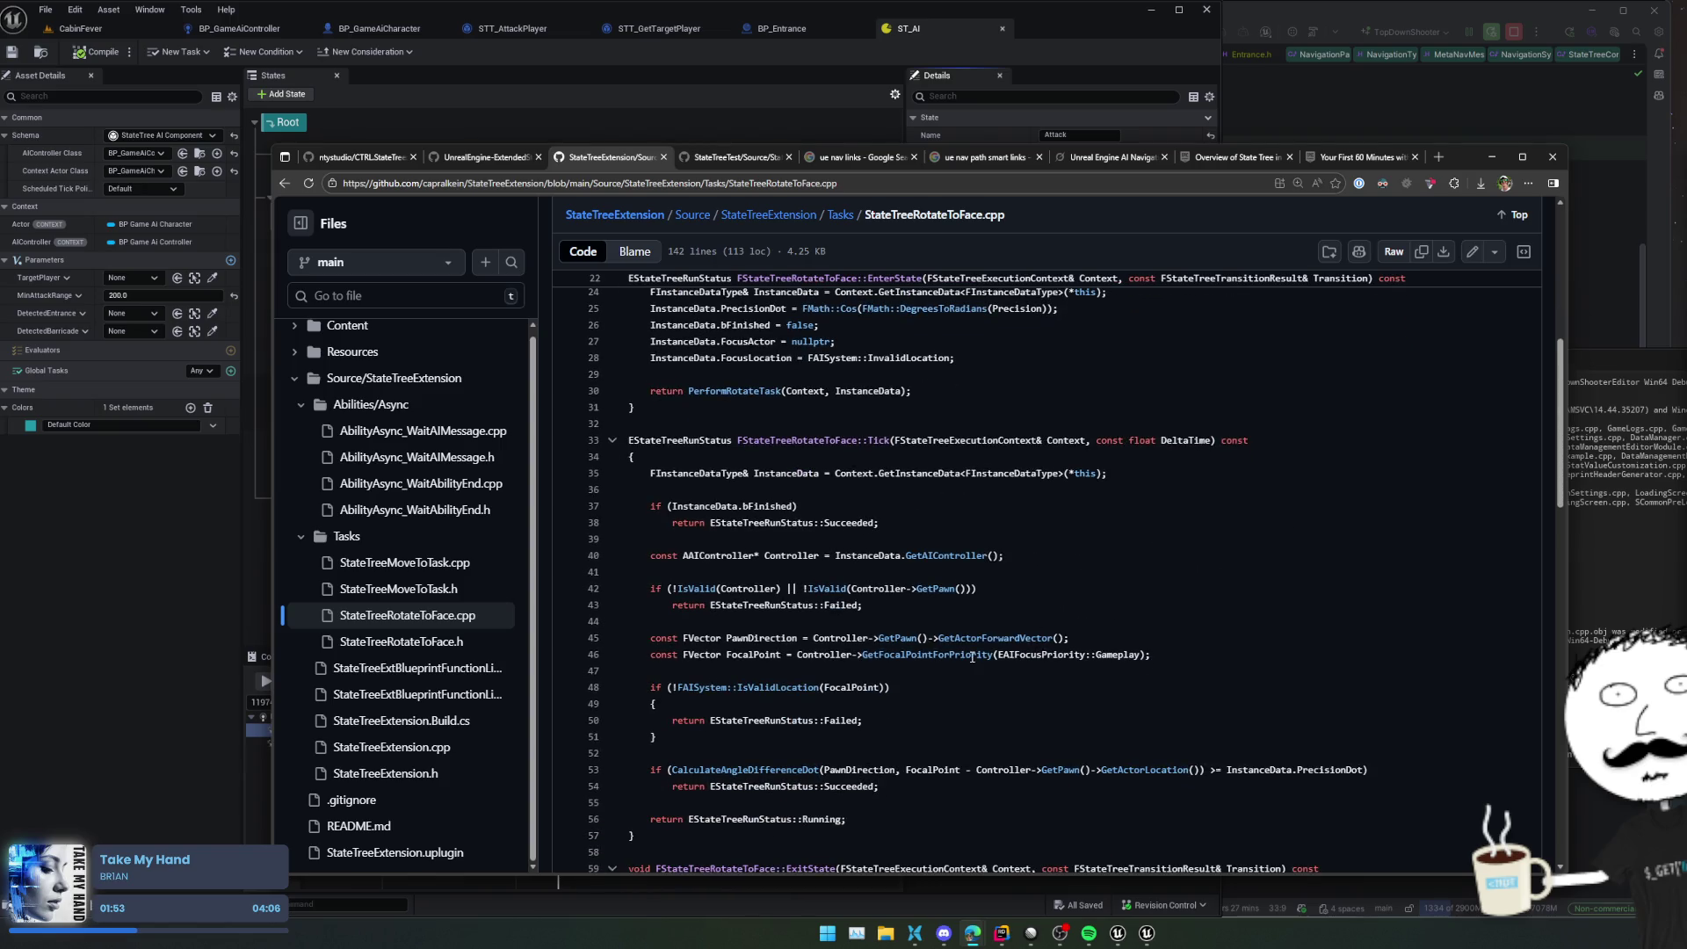
pyautogui.scroll(-1, 1299, 601)
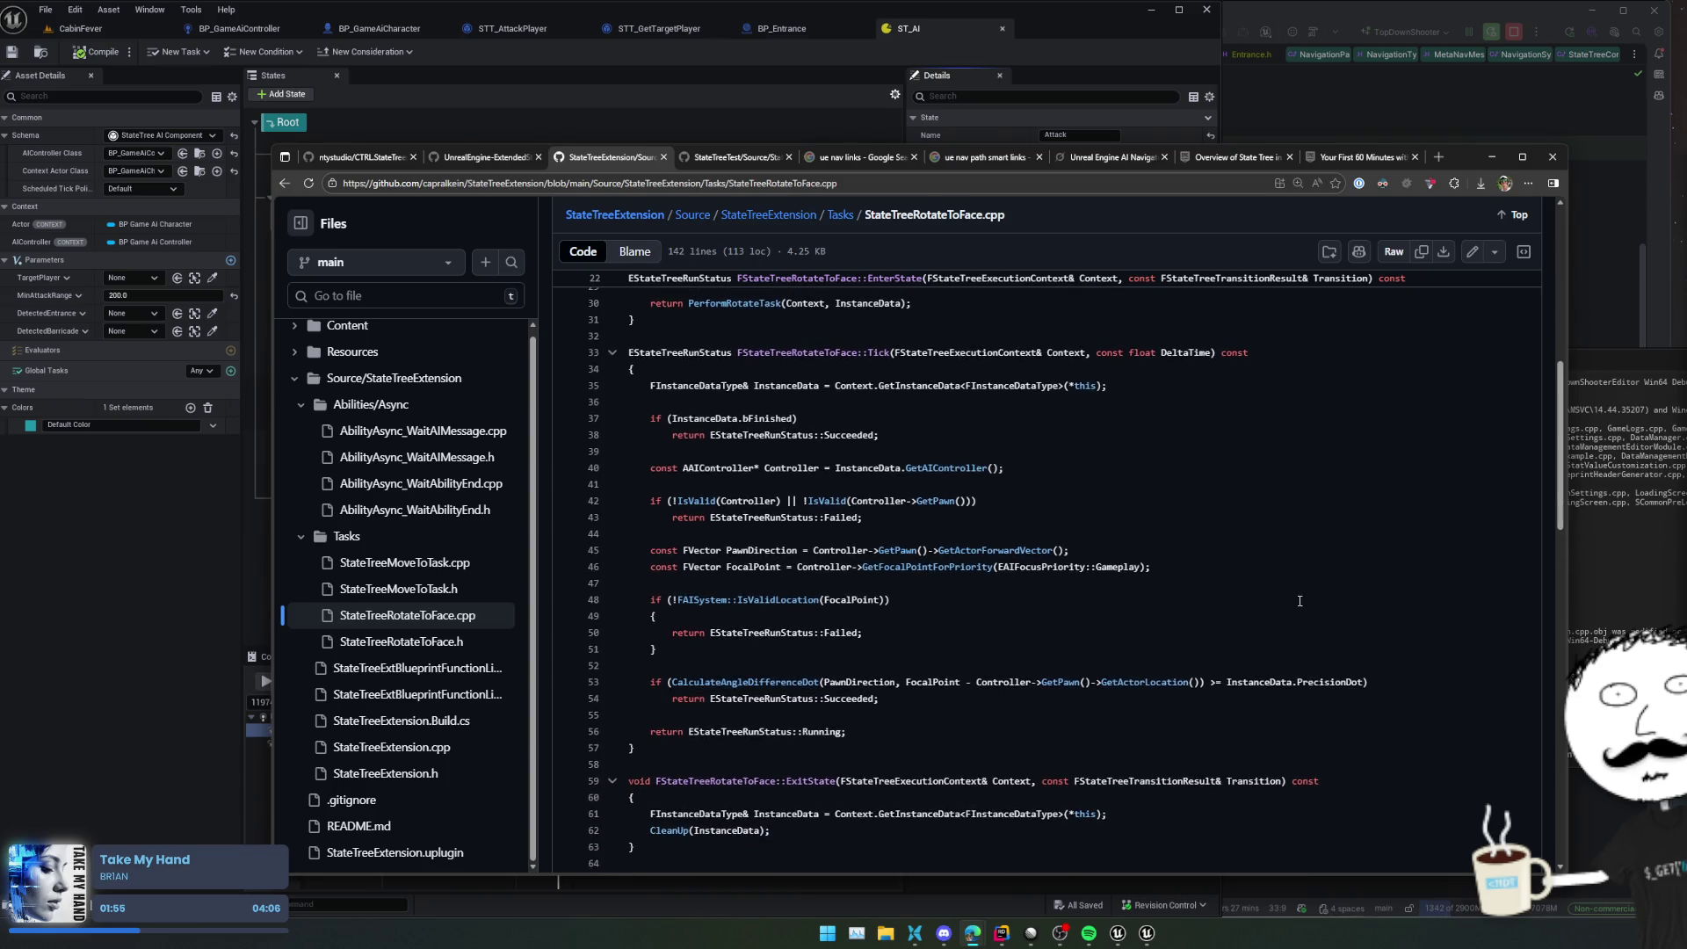
pyautogui.scroll(-4, 1397, 594)
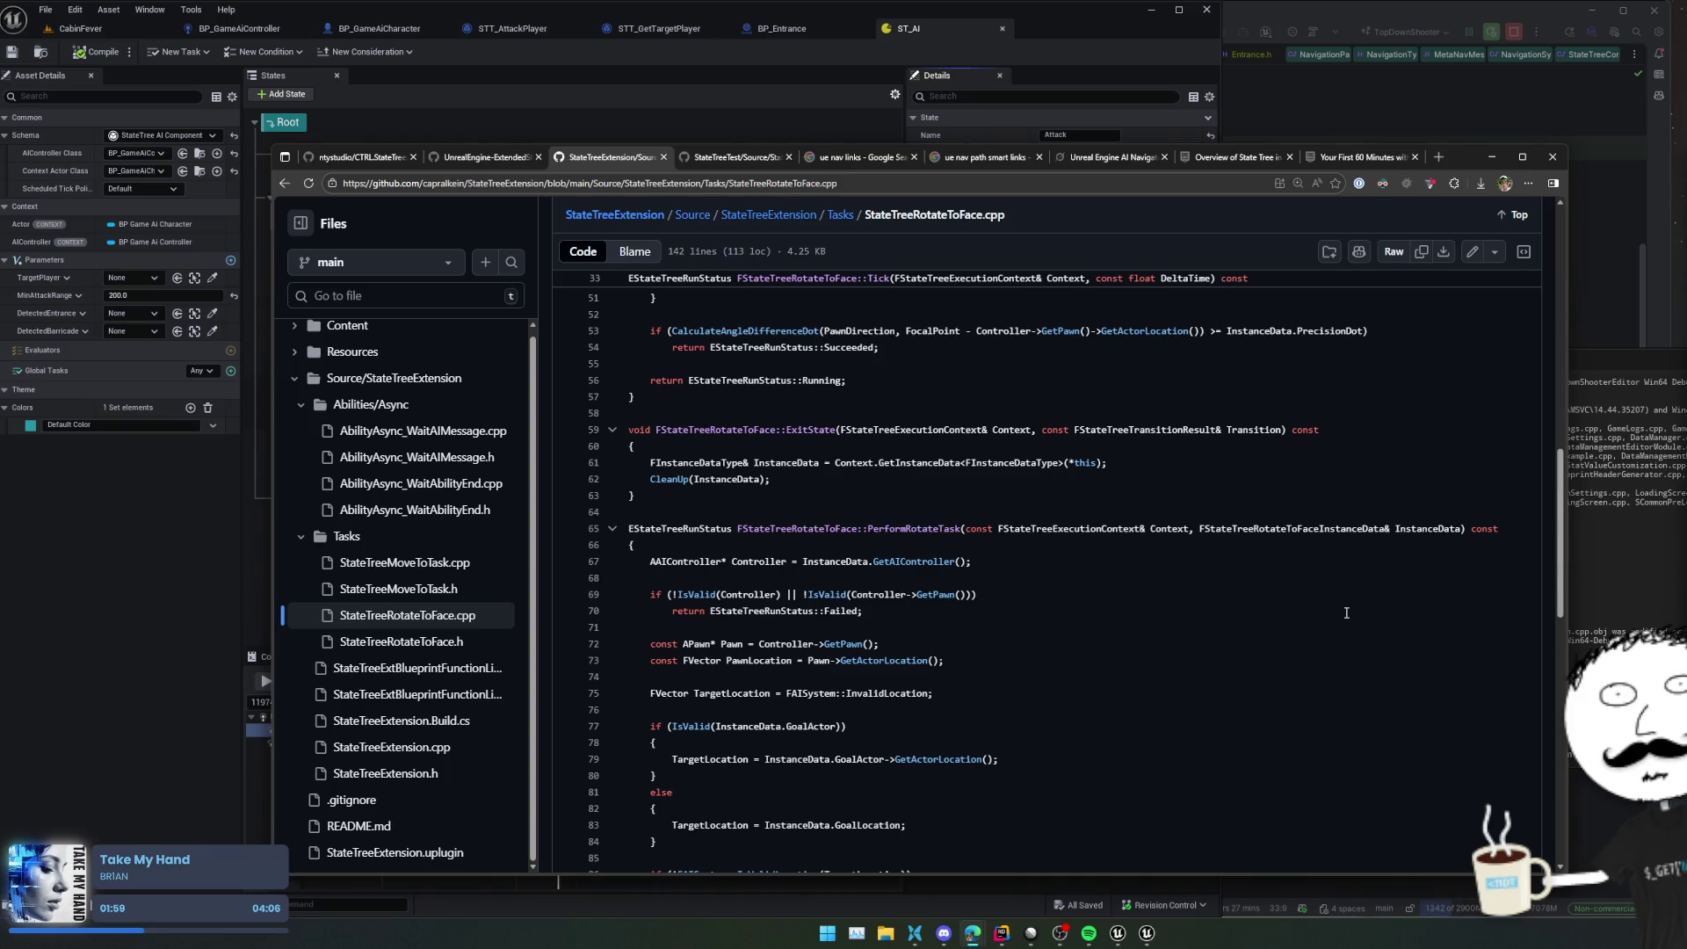
pyautogui.scroll(-2, 1346, 612)
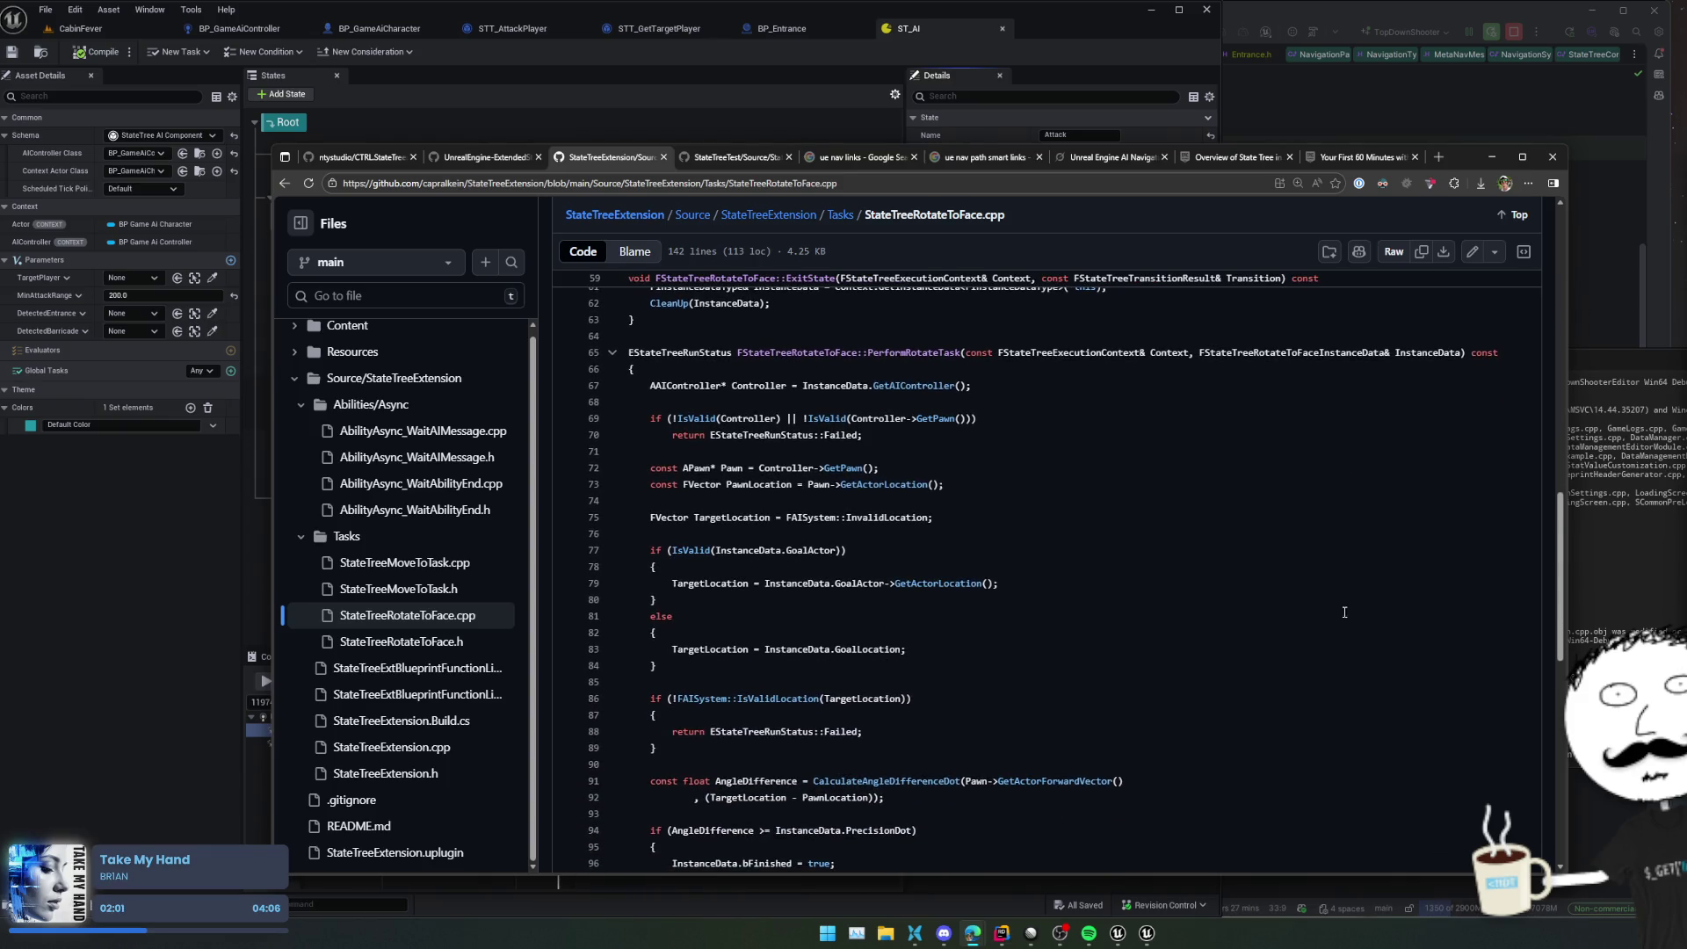
pyautogui.scroll(-2, 1344, 612)
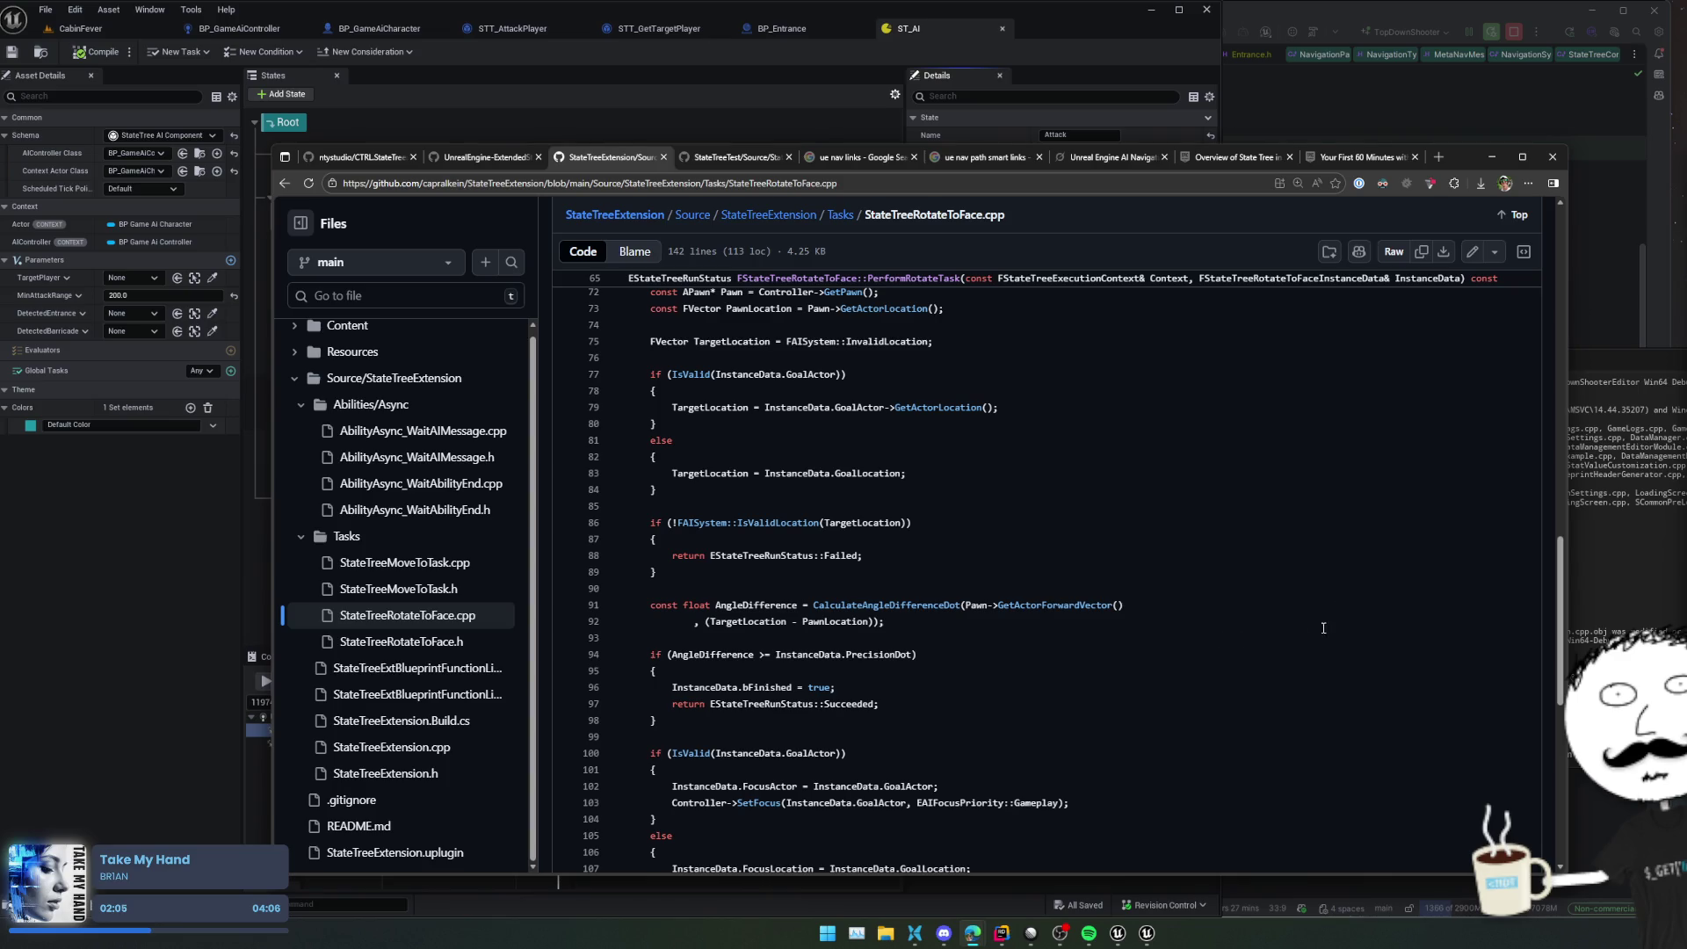
pyautogui.scroll(-2, 1284, 631)
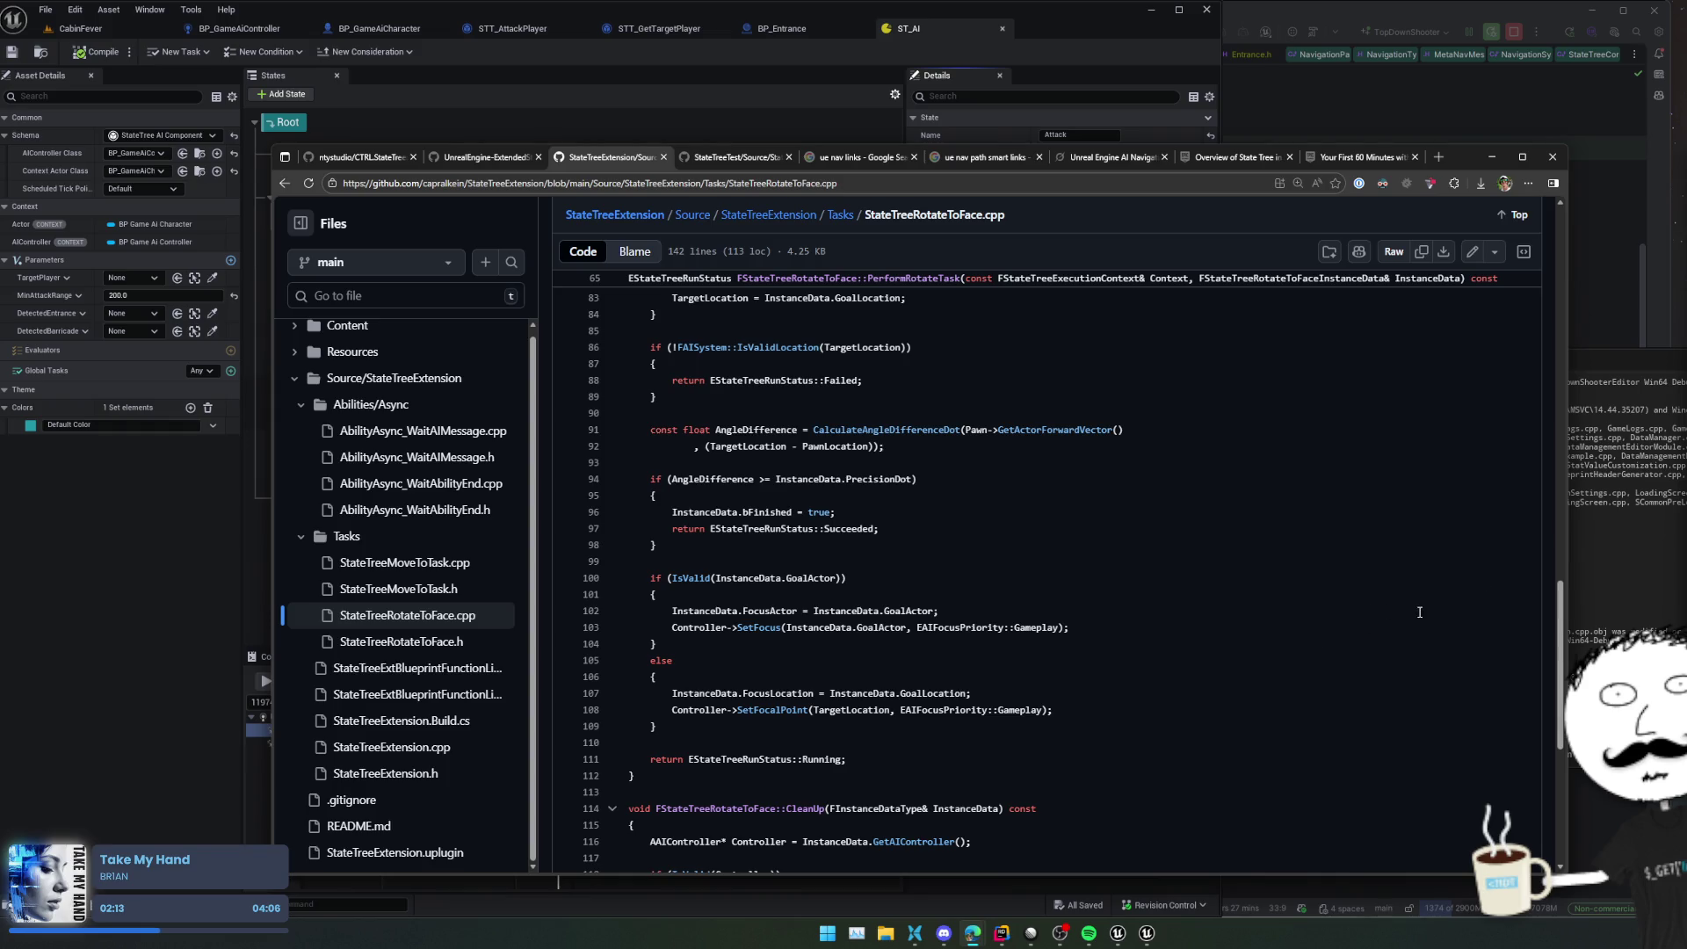
pyautogui.scroll(-4, 1351, 632)
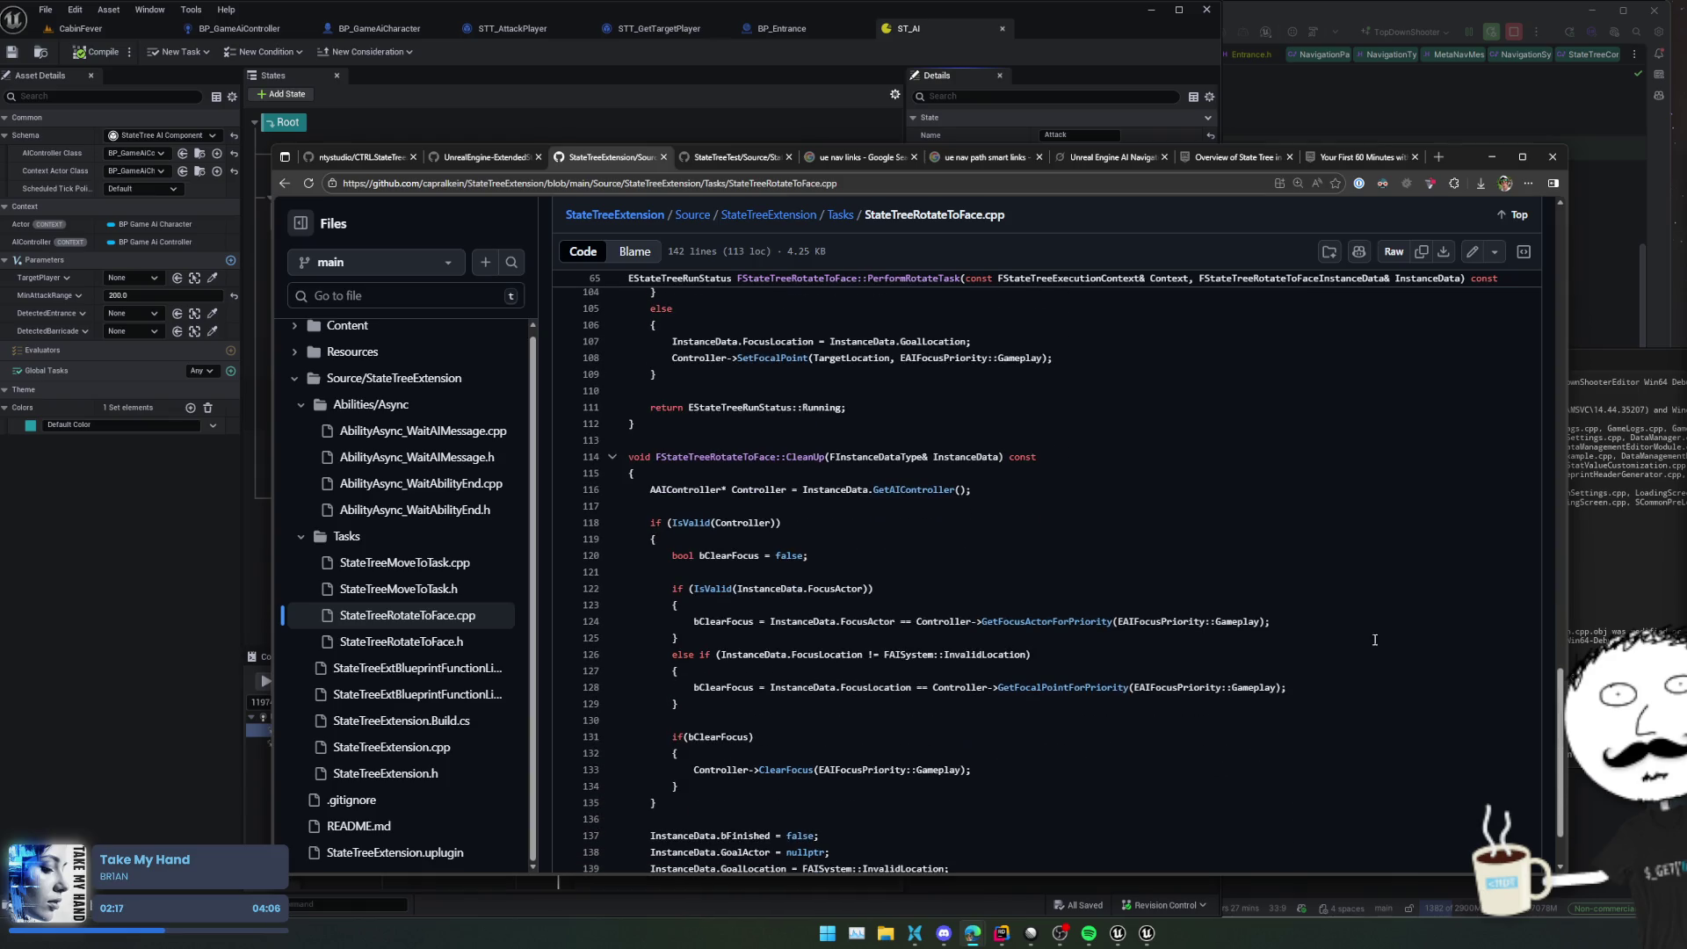
pyautogui.scroll(-1, 1356, 560)
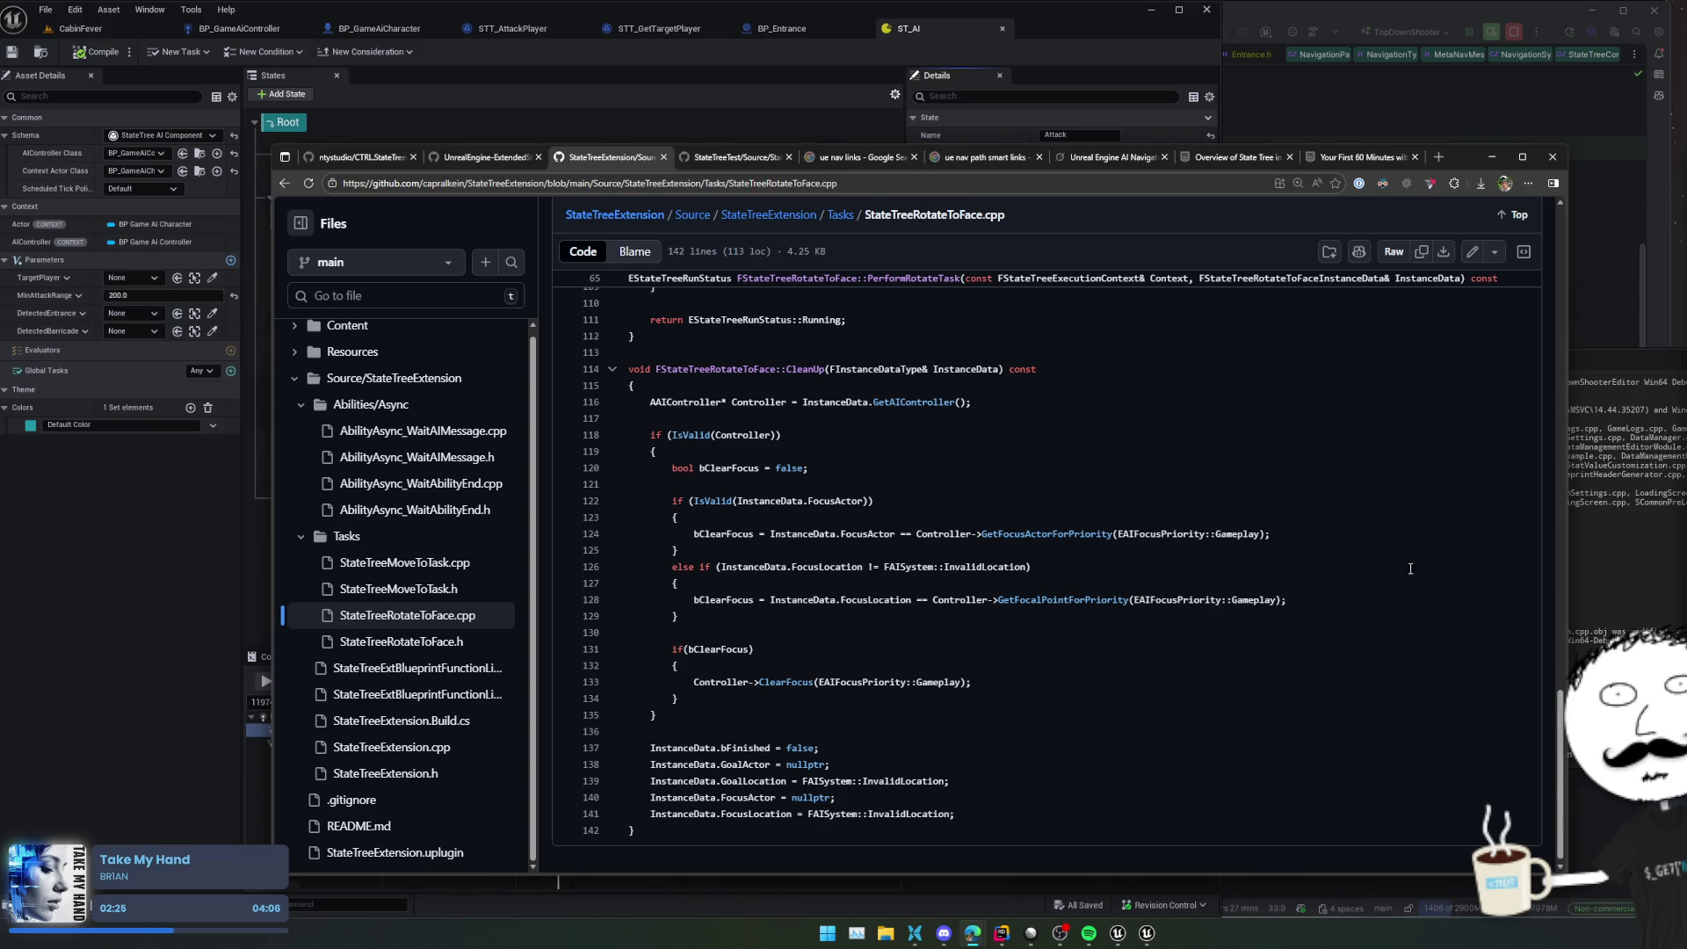
pyautogui.scroll(-1, 1233, 590)
pyautogui.scroll(2, 1306, 577)
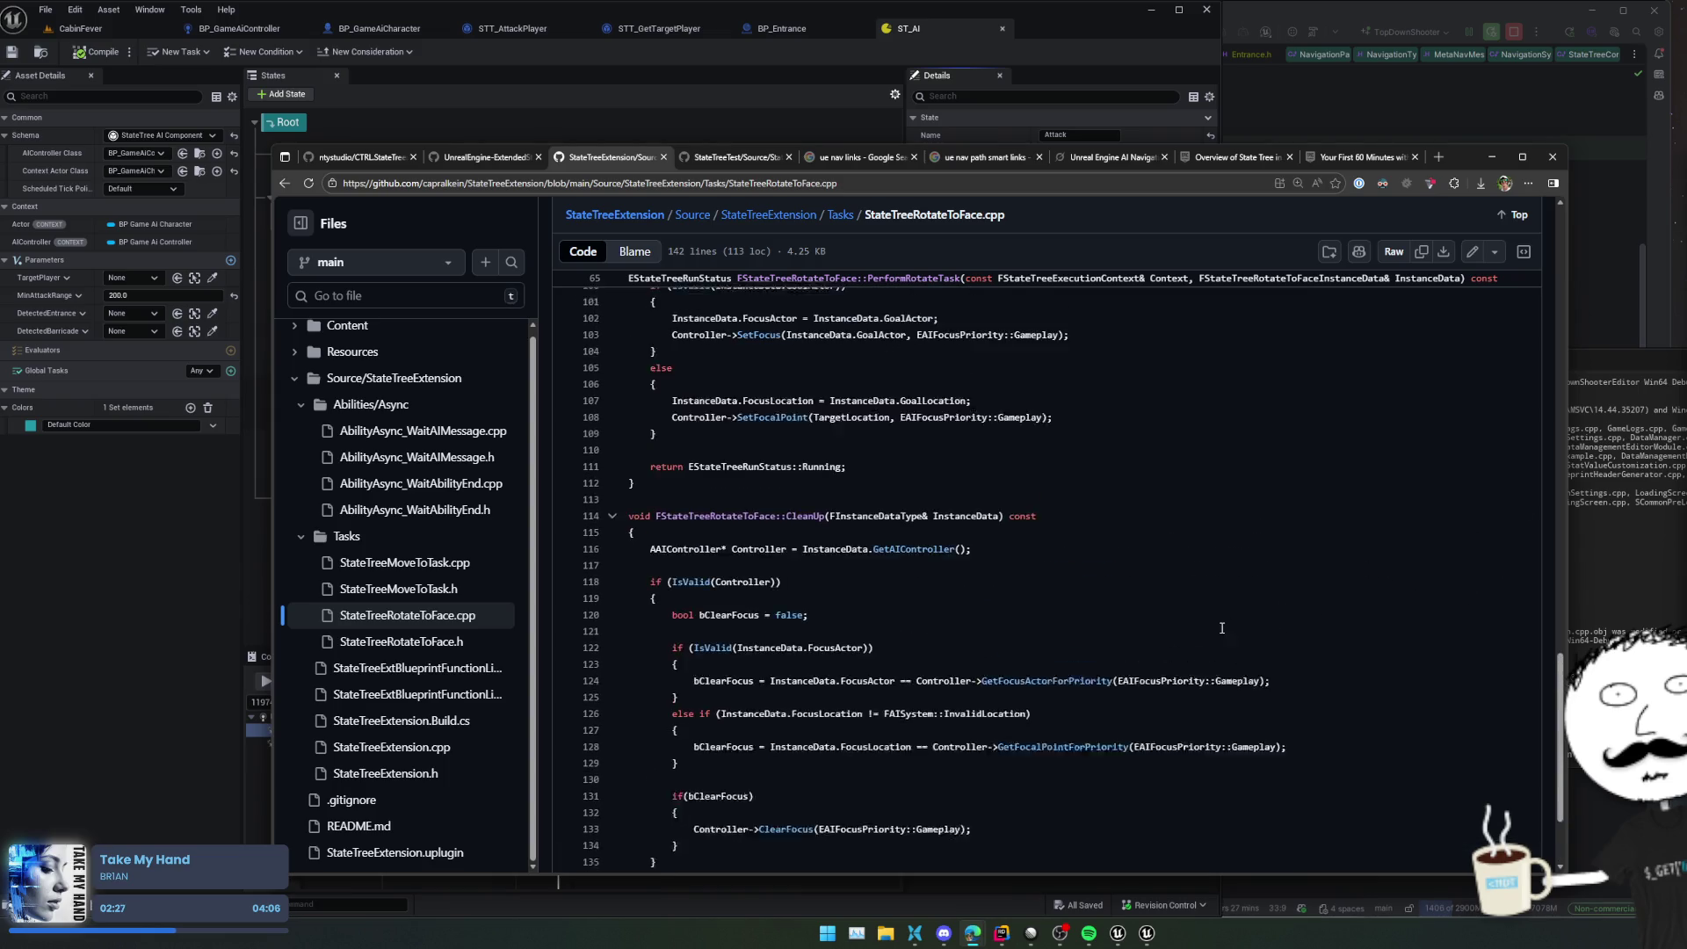
pyautogui.scroll(9, 1410, 514)
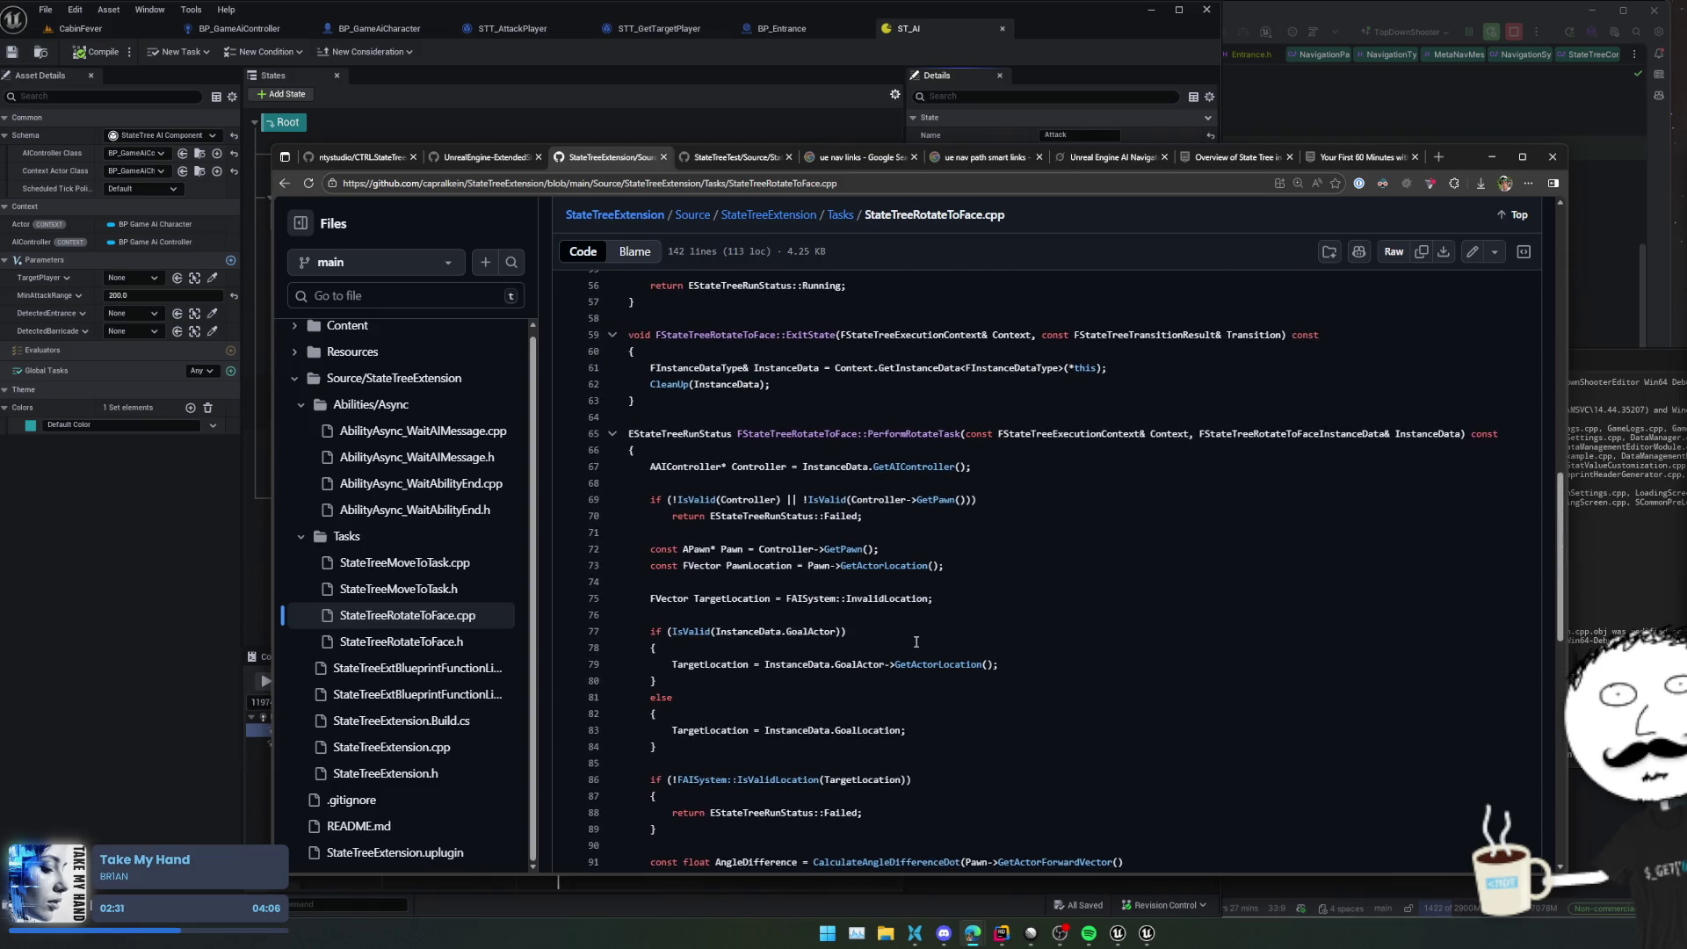
pyautogui.click(398, 589)
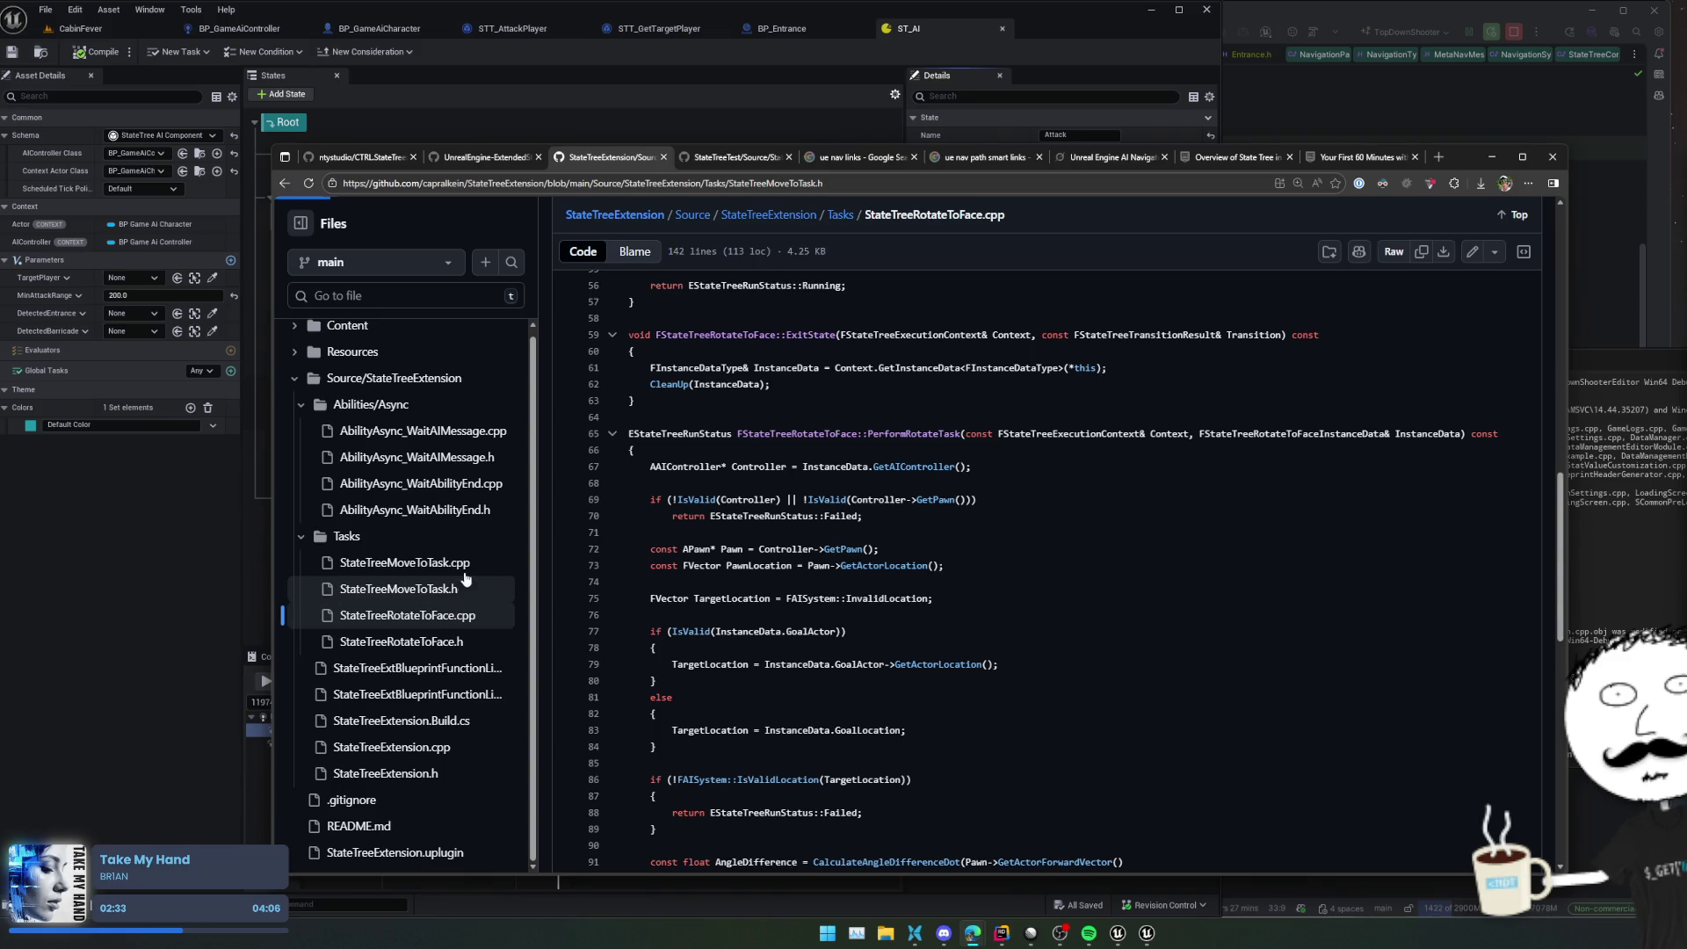
pyautogui.click(404, 562)
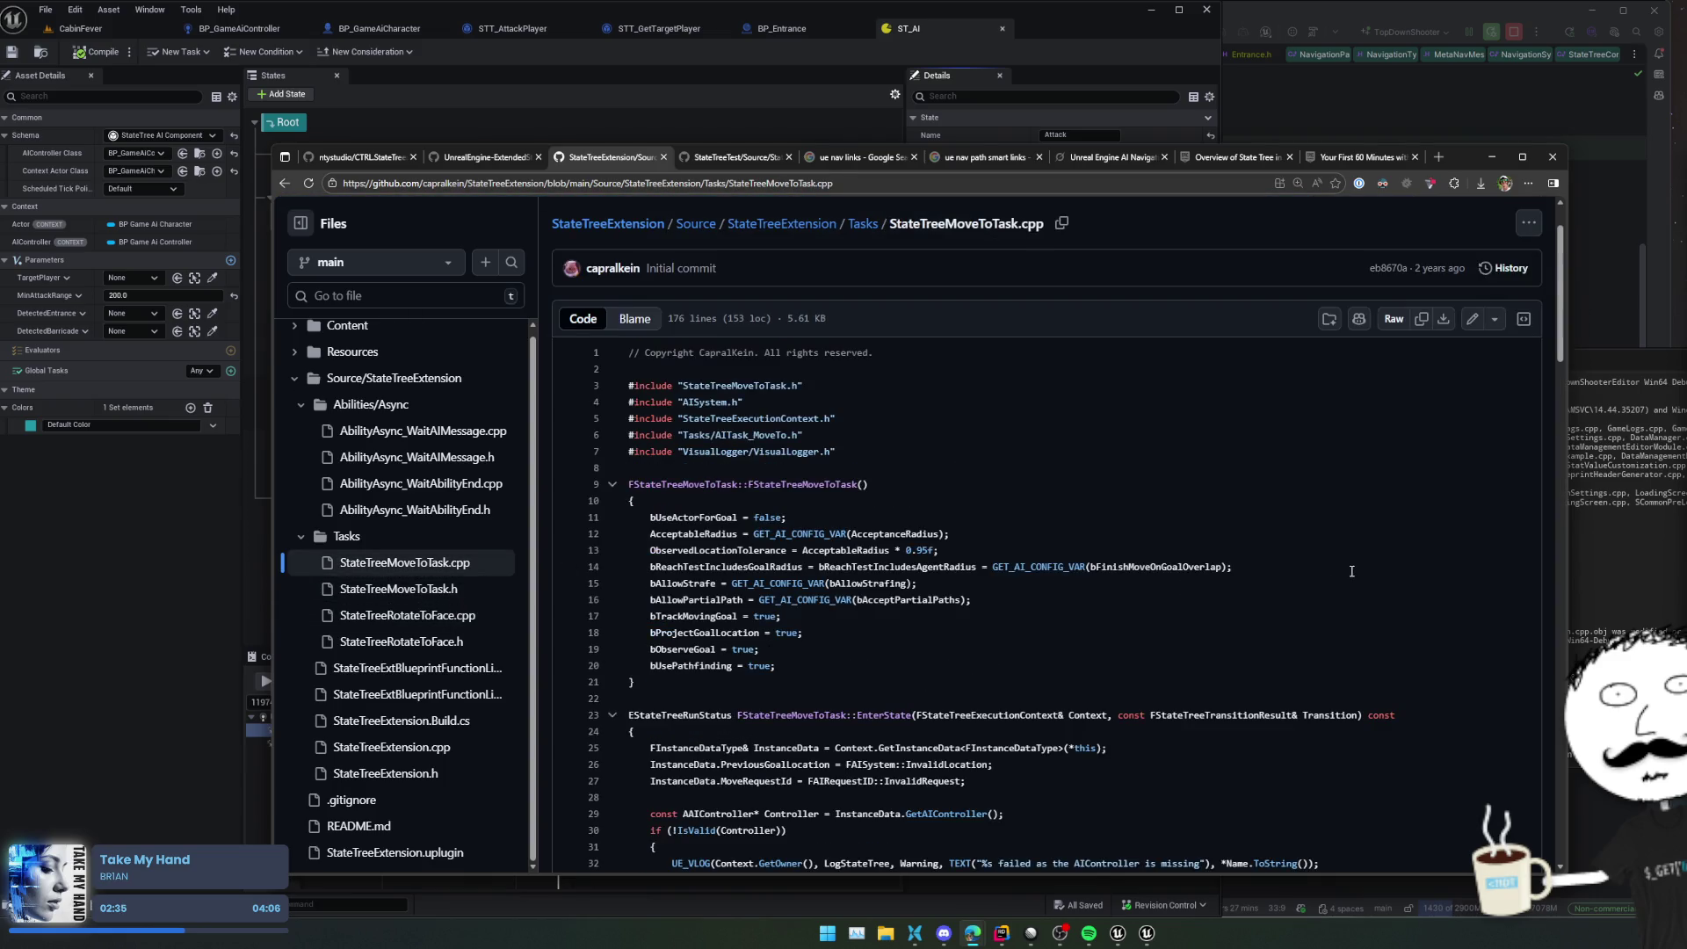
pyautogui.scroll(-3, 1351, 566)
pyautogui.scroll(-5, 1424, 521)
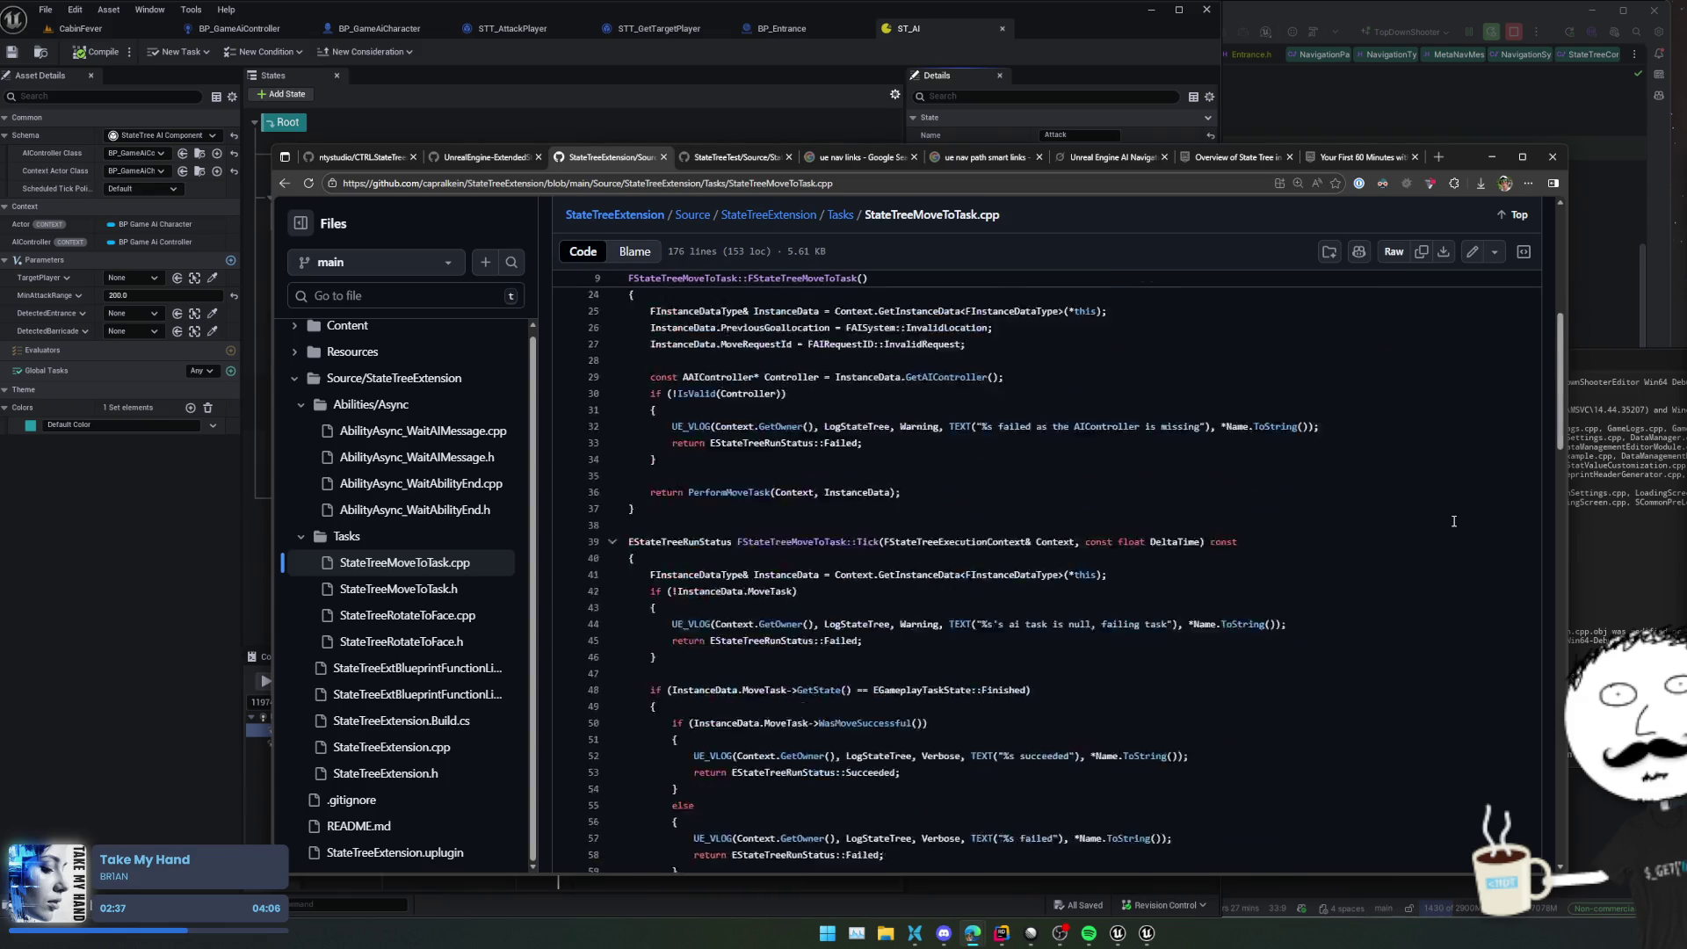
pyautogui.scroll(5, 1441, 521)
pyautogui.scroll(3, 1454, 521)
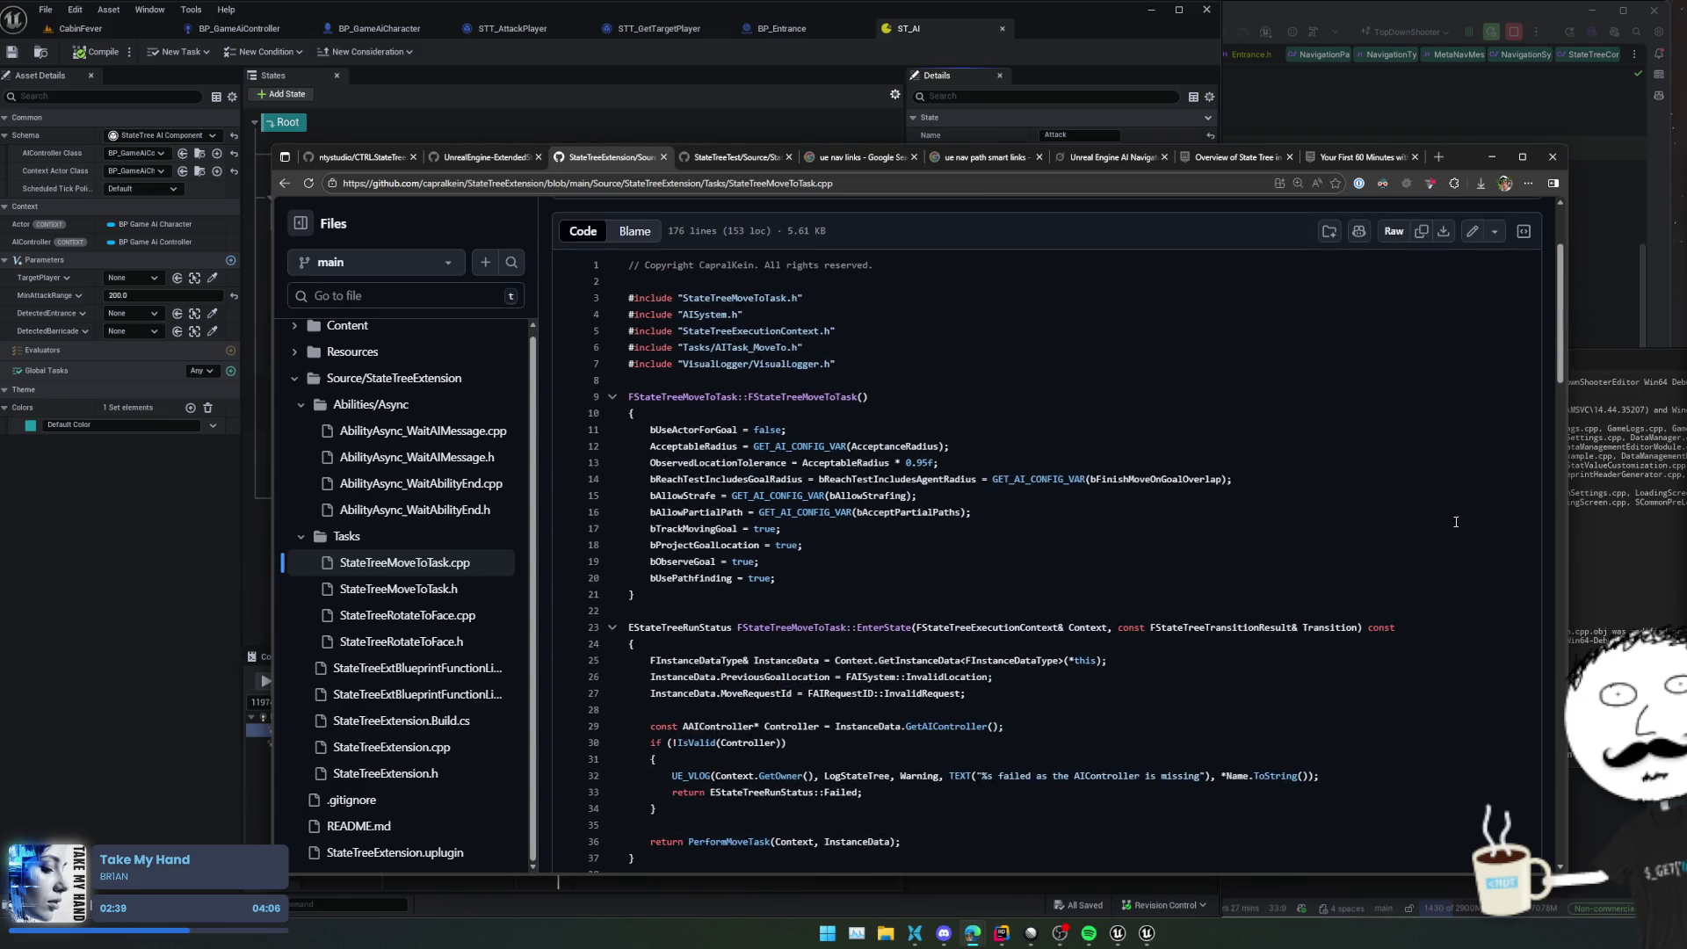
pyautogui.scroll(-5, 1445, 562)
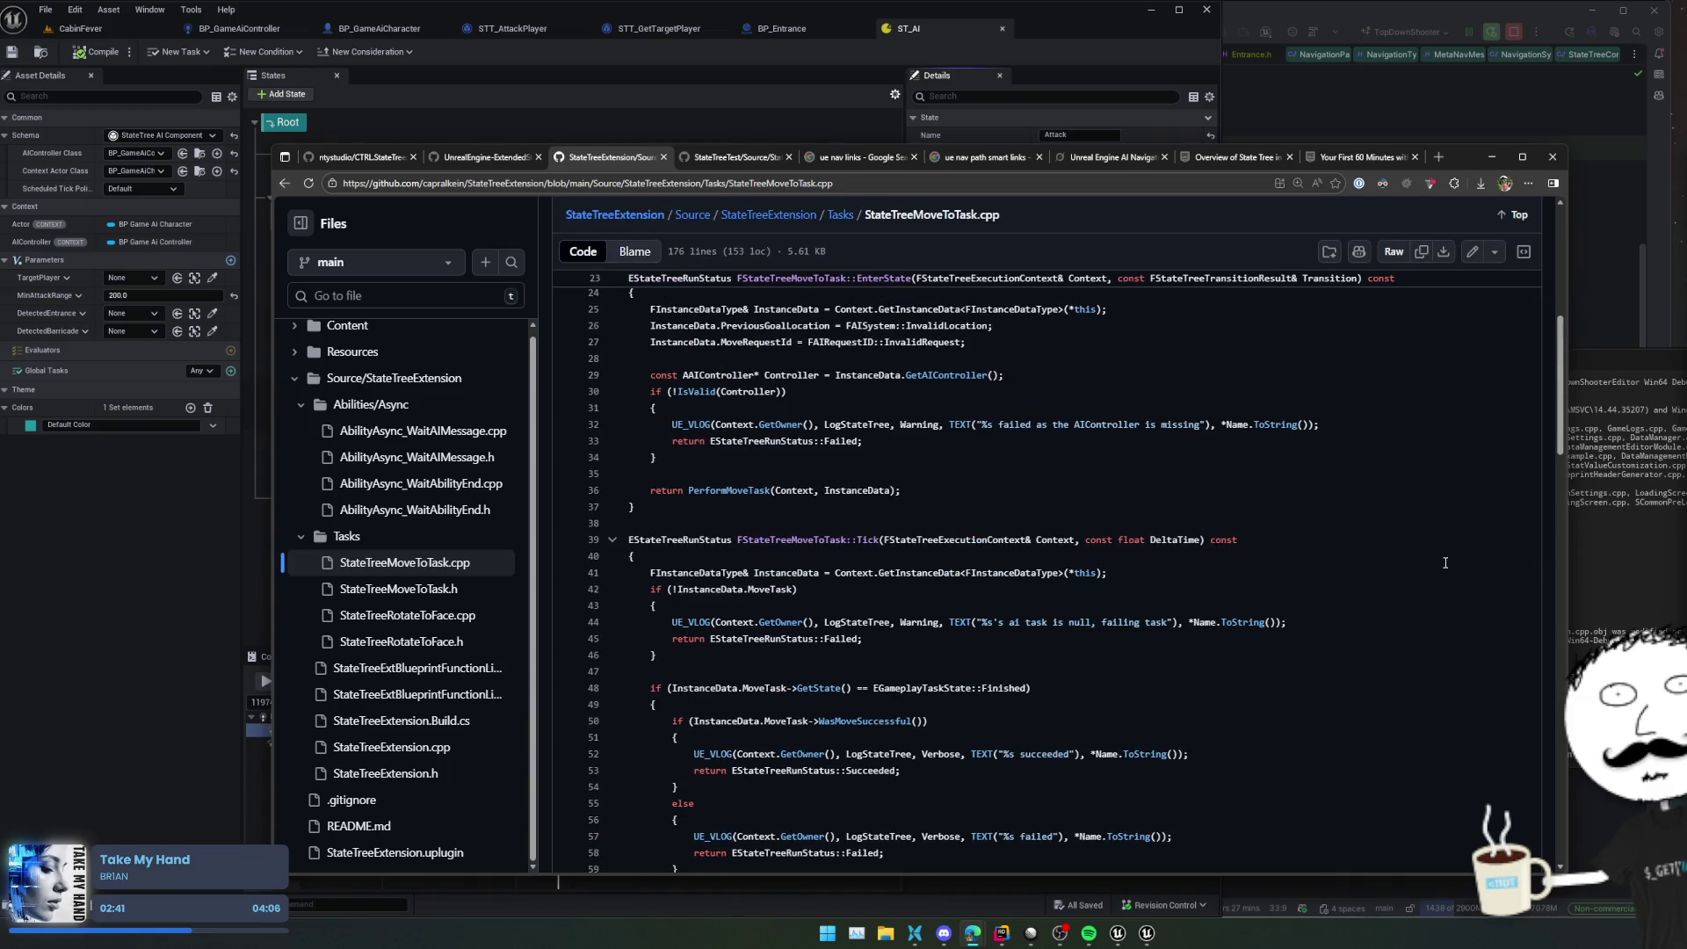
pyautogui.scroll(-2, 1445, 562)
pyautogui.scroll(-1, 1439, 556)
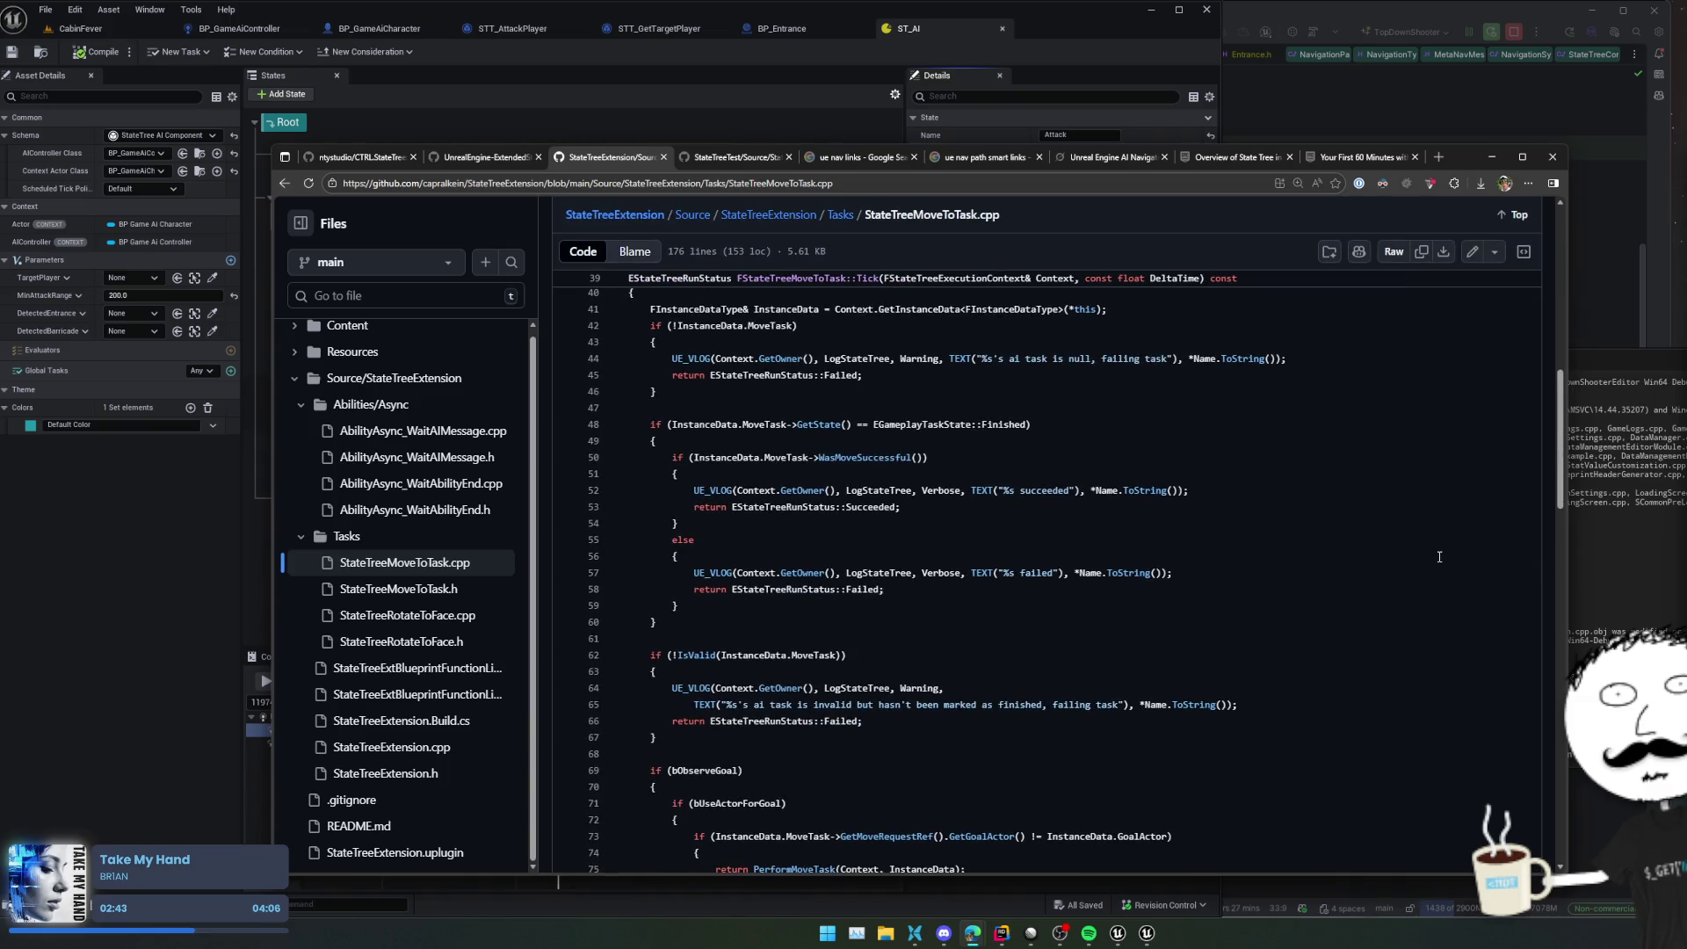
pyautogui.scroll(1, 1437, 557)
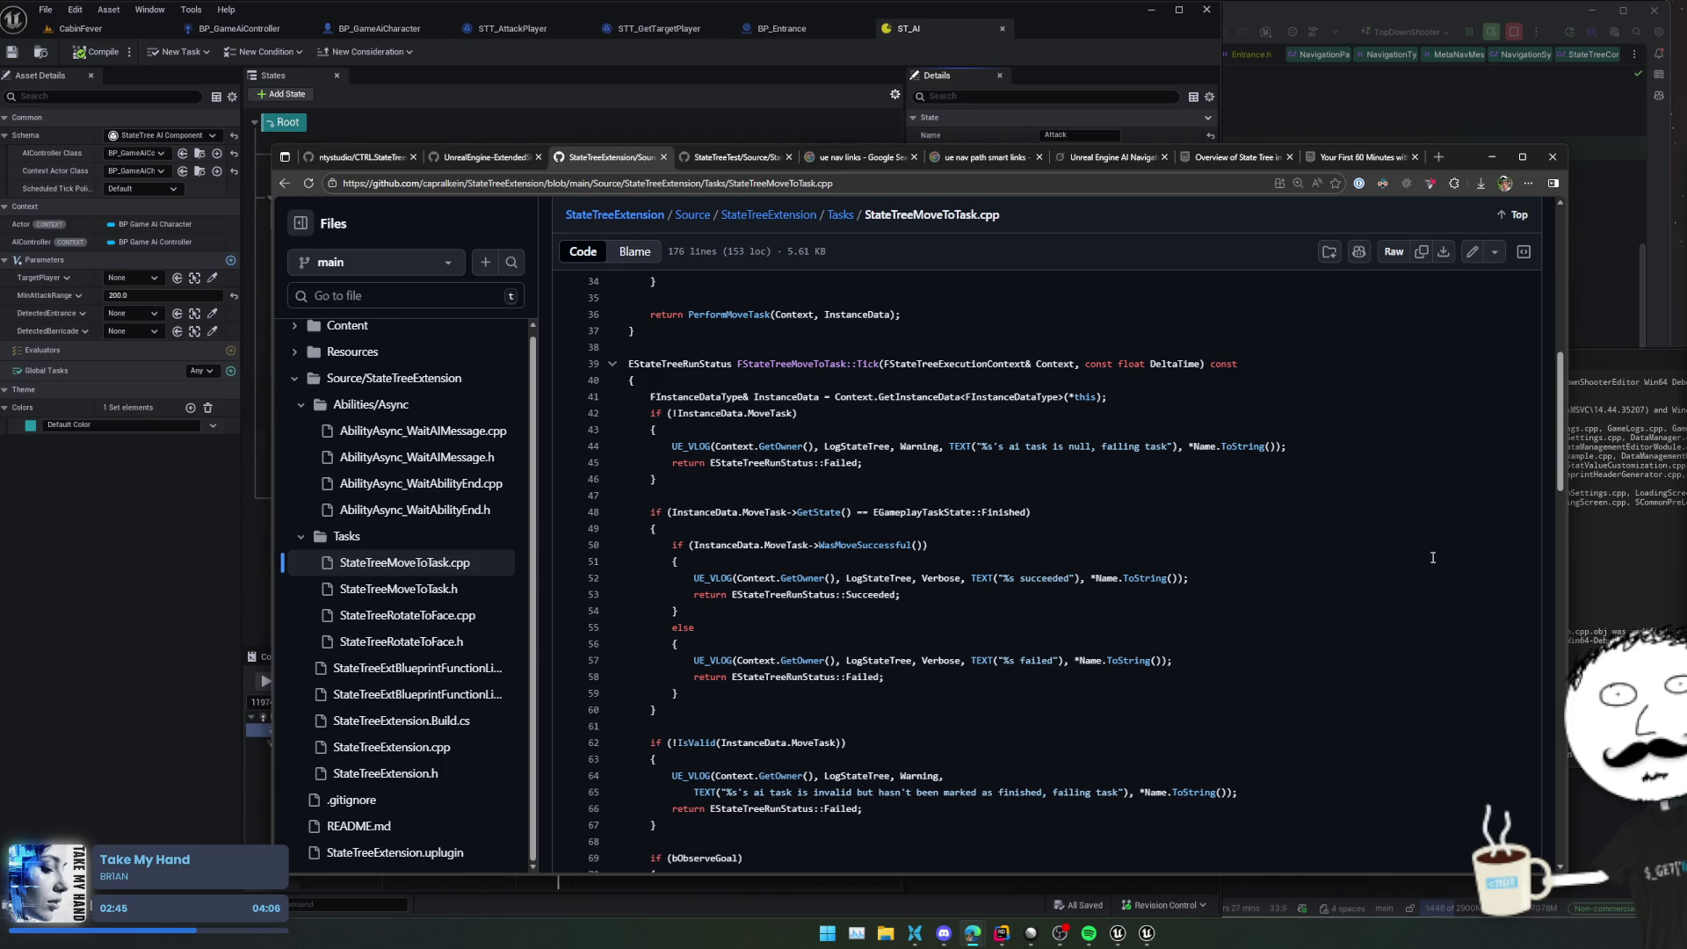
pyautogui.scroll(-3, 1432, 557)
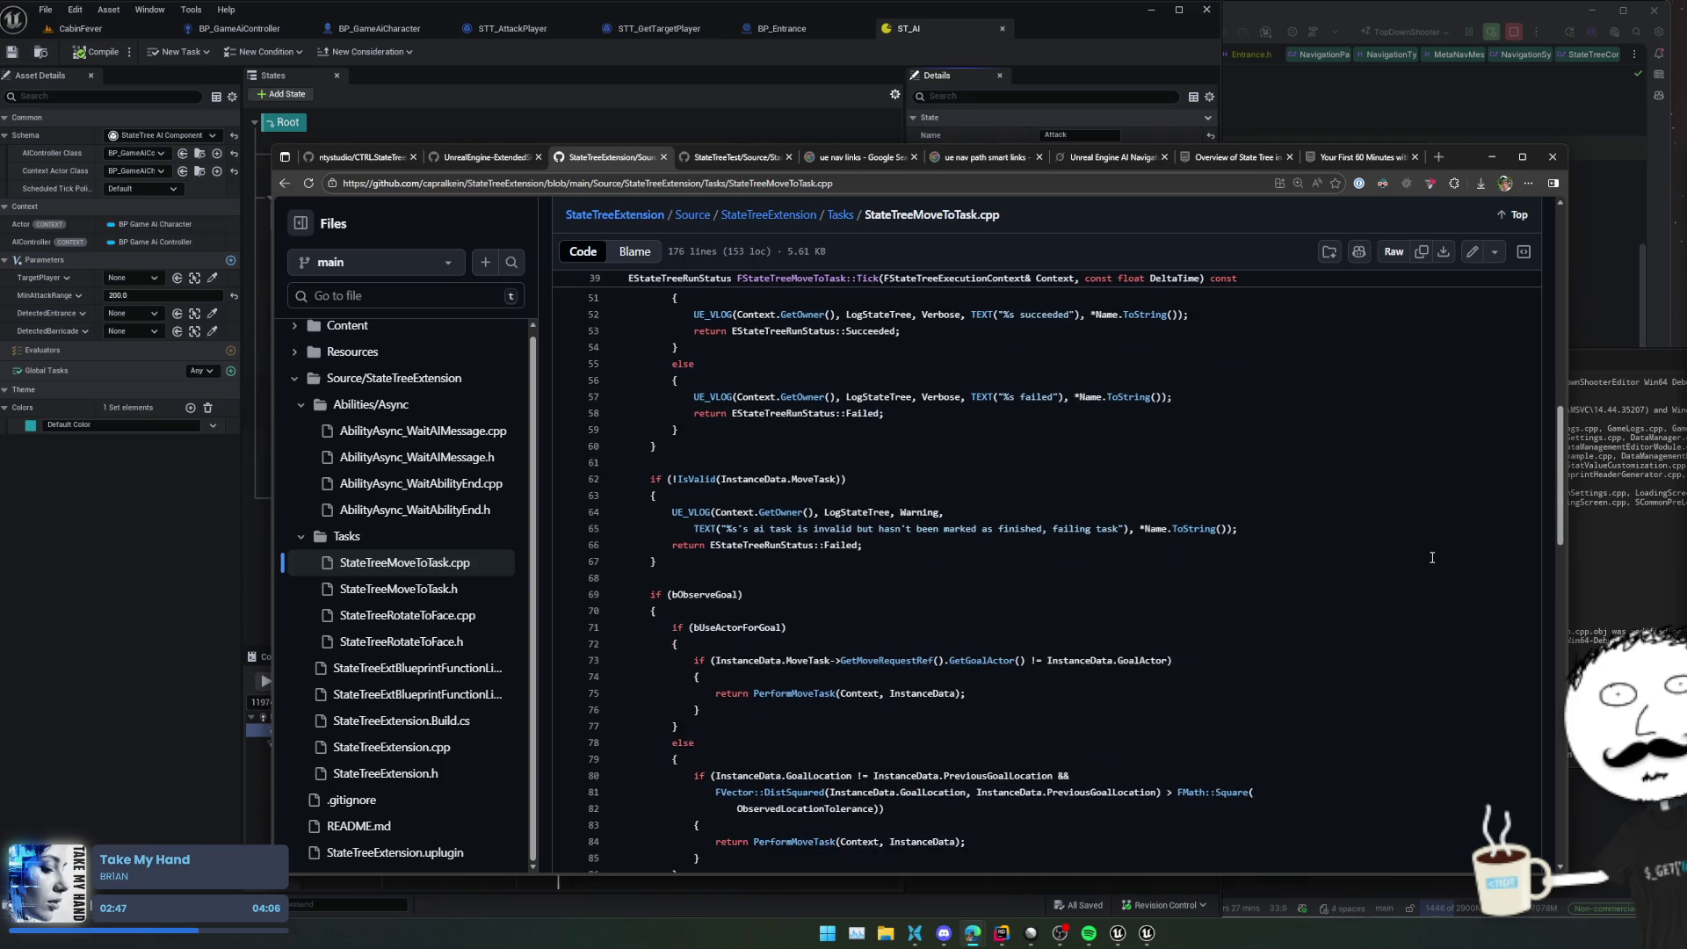
pyautogui.scroll(-2, 1432, 557)
pyautogui.scroll(-5, 1432, 557)
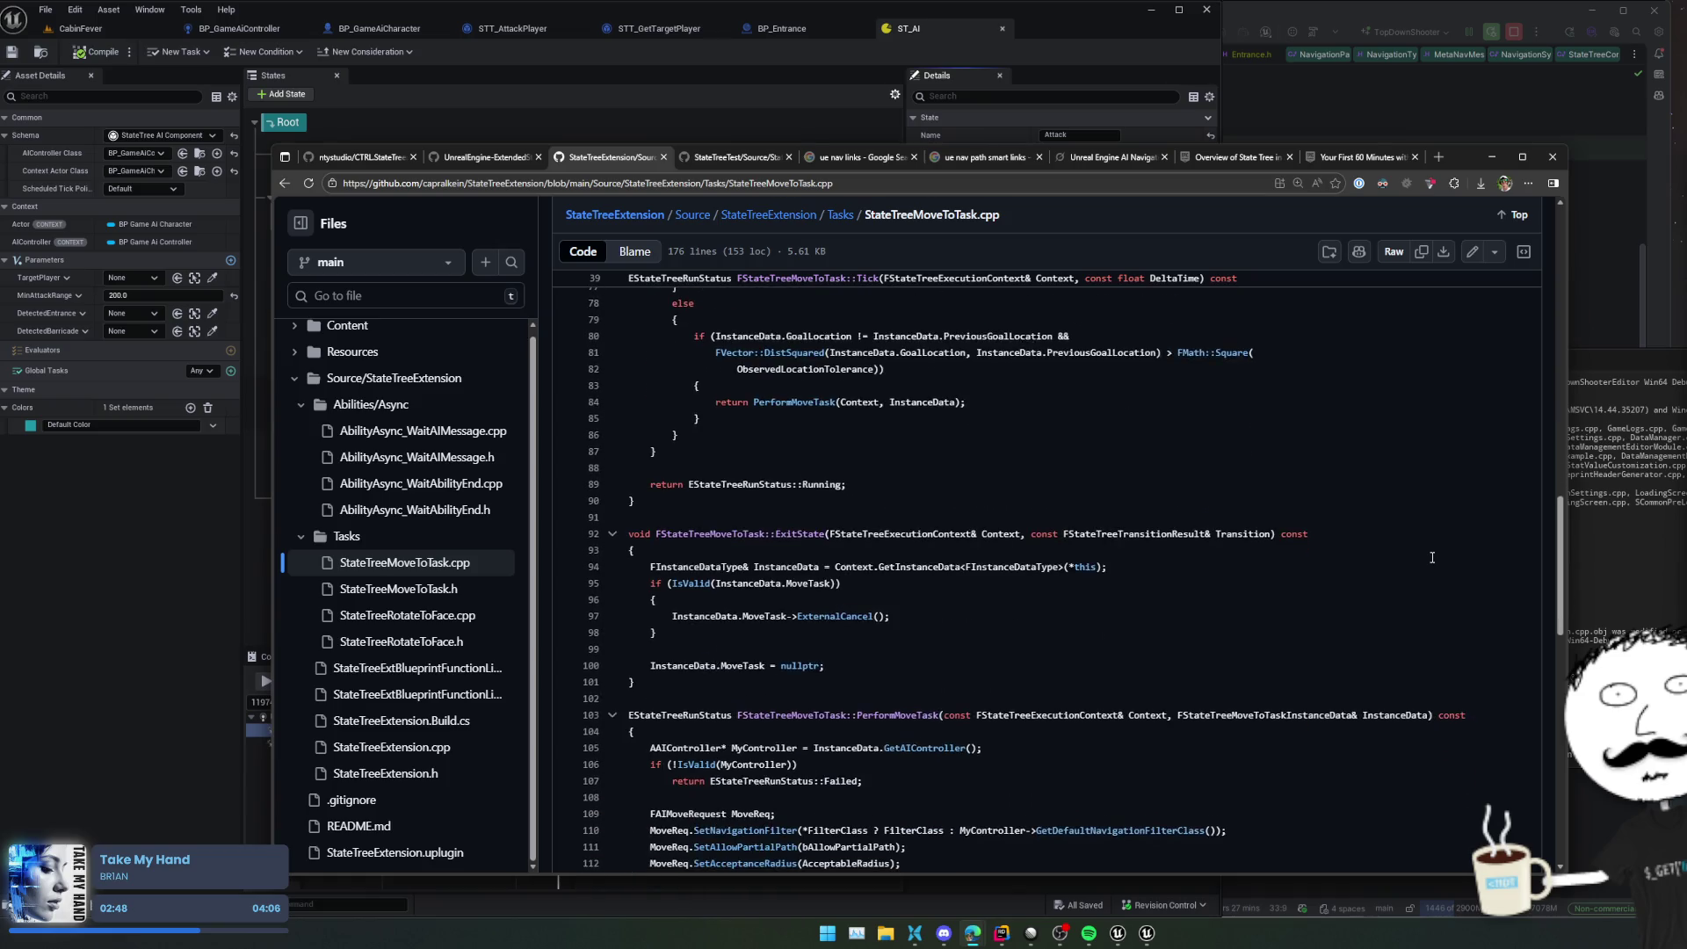
pyautogui.scroll(-2, 1432, 557)
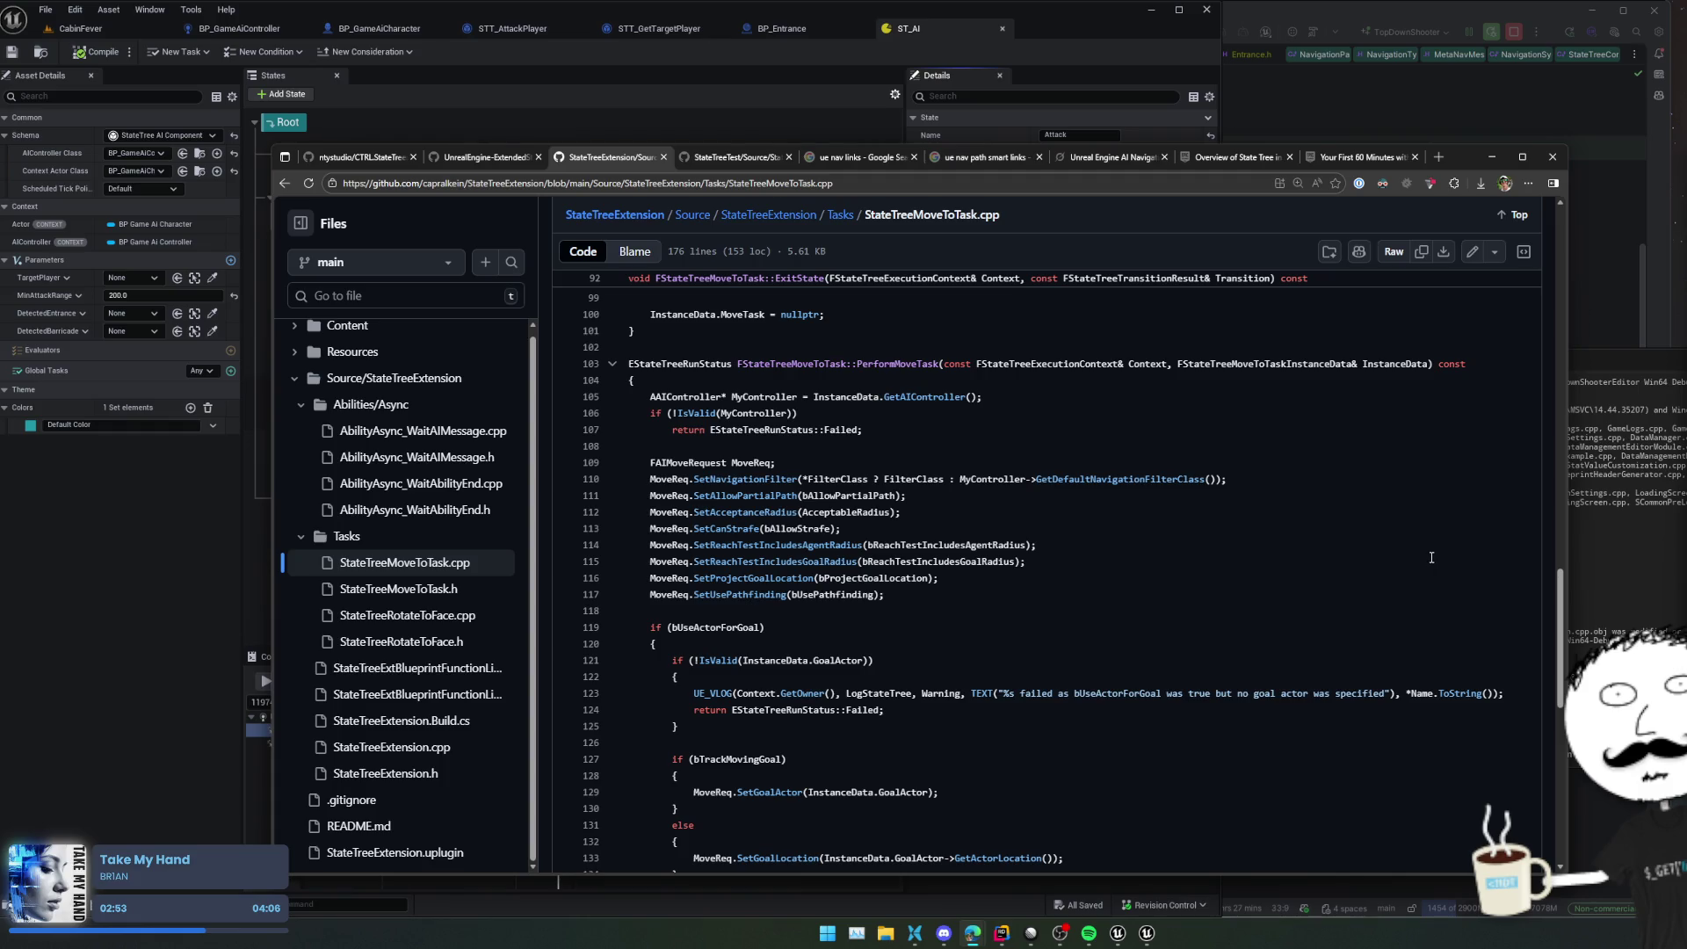
pyautogui.scroll(-7, 1431, 557)
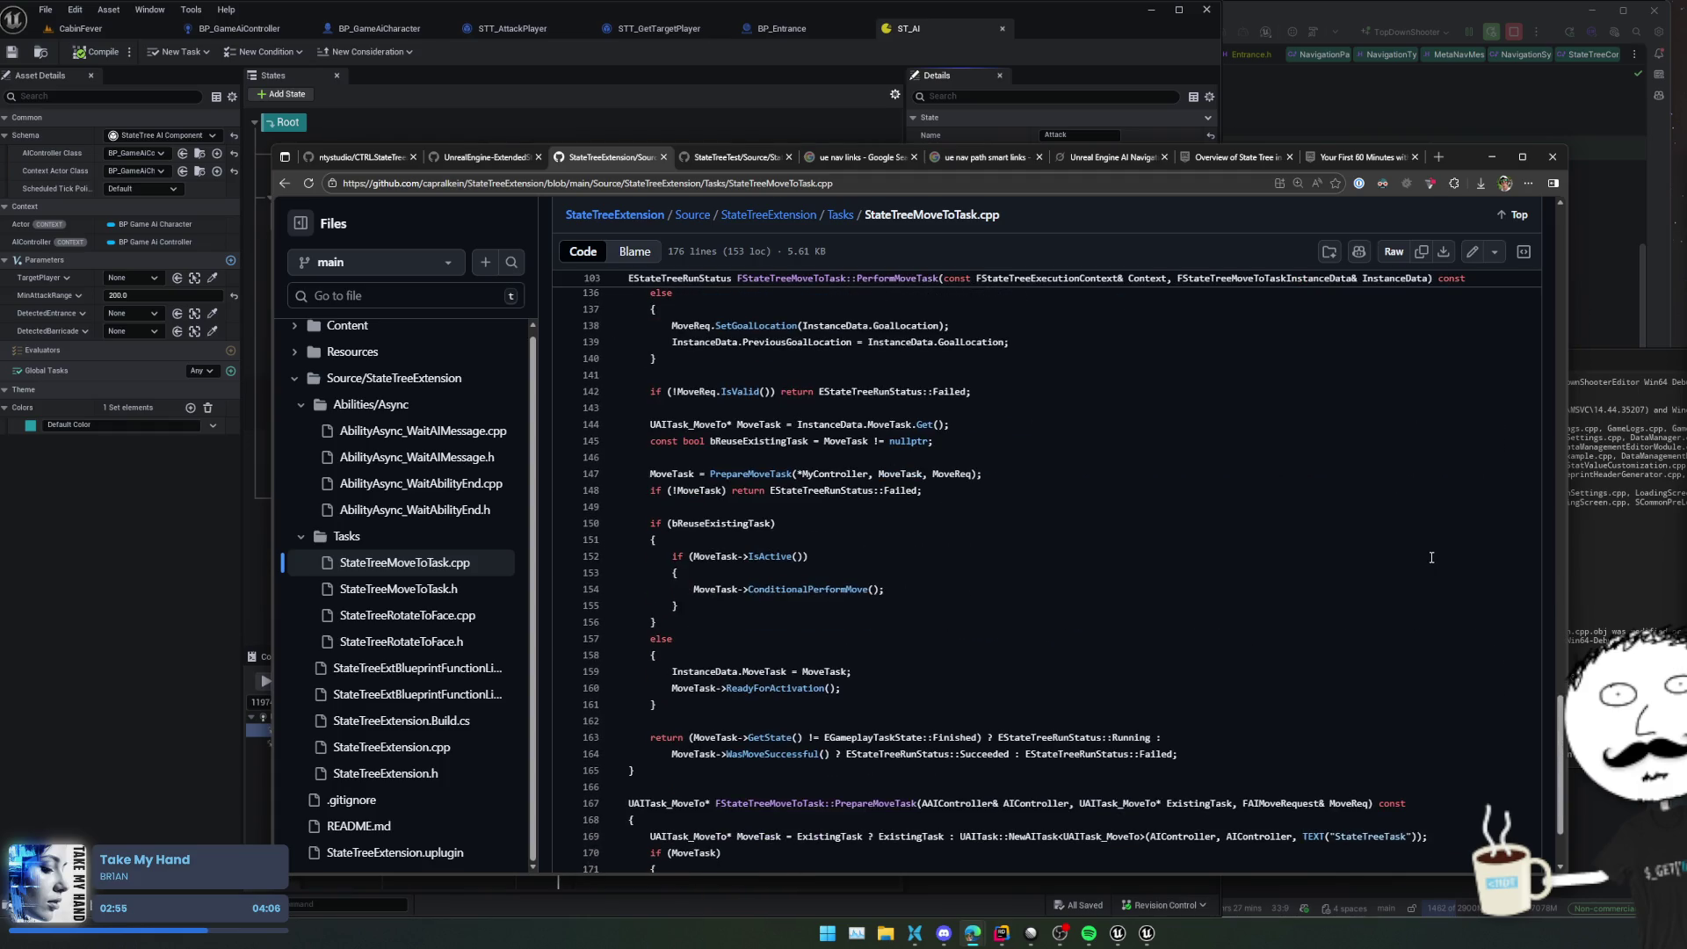
pyautogui.scroll(-2, 1431, 557)
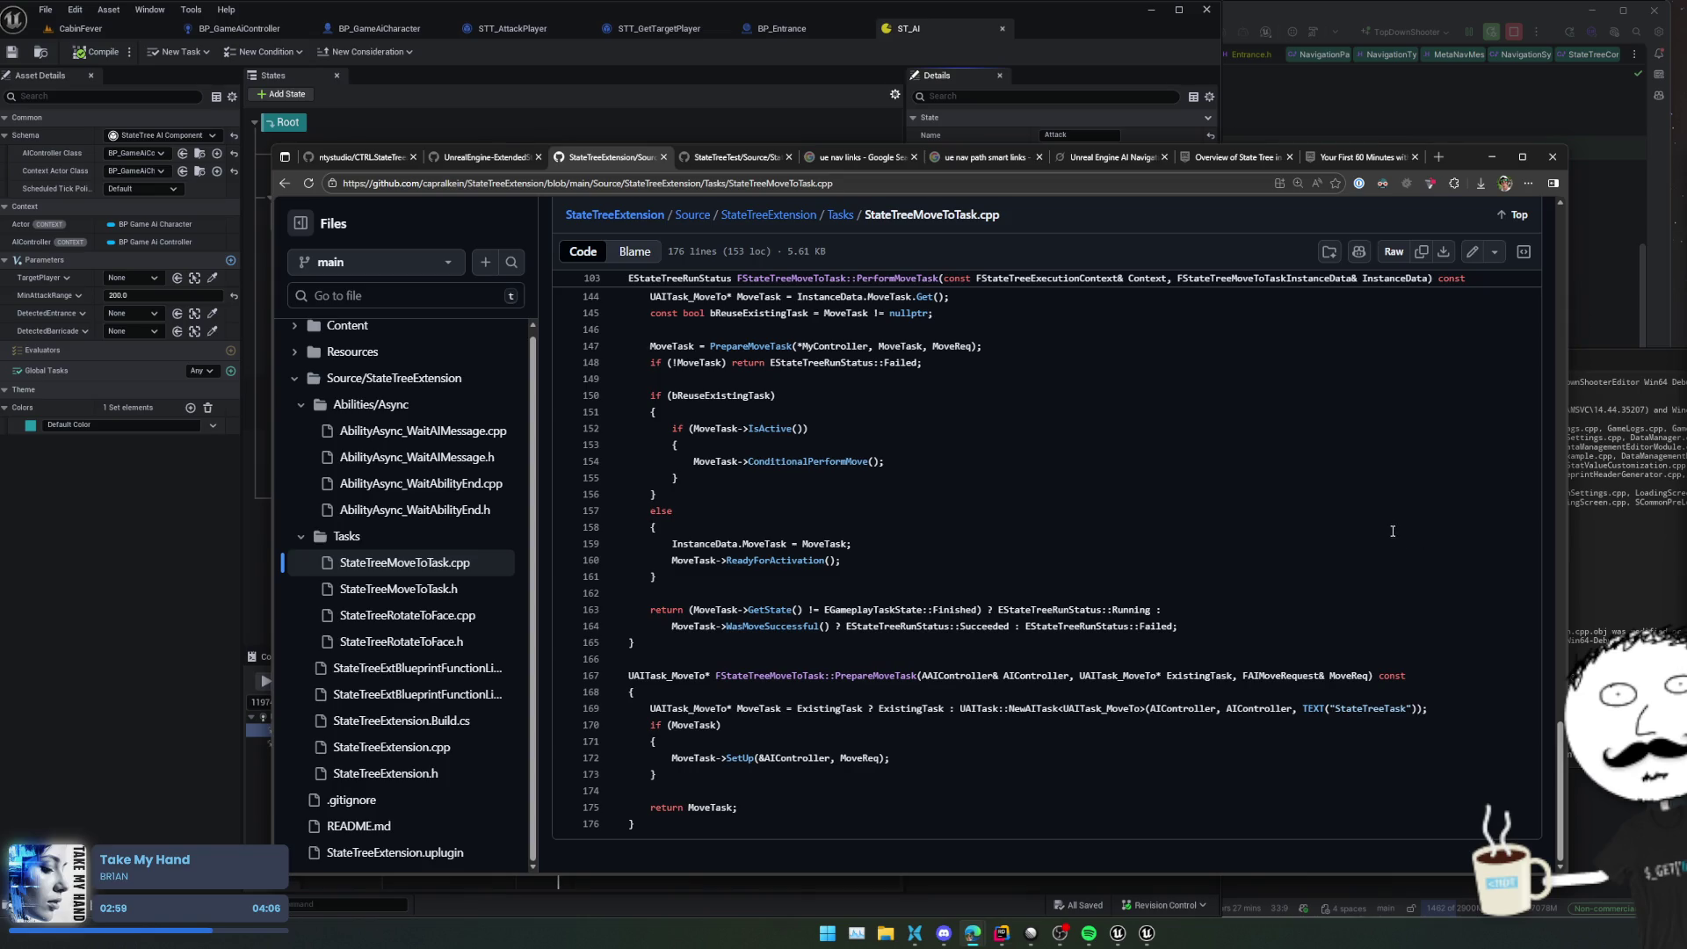
pyautogui.scroll(20, 1388, 525)
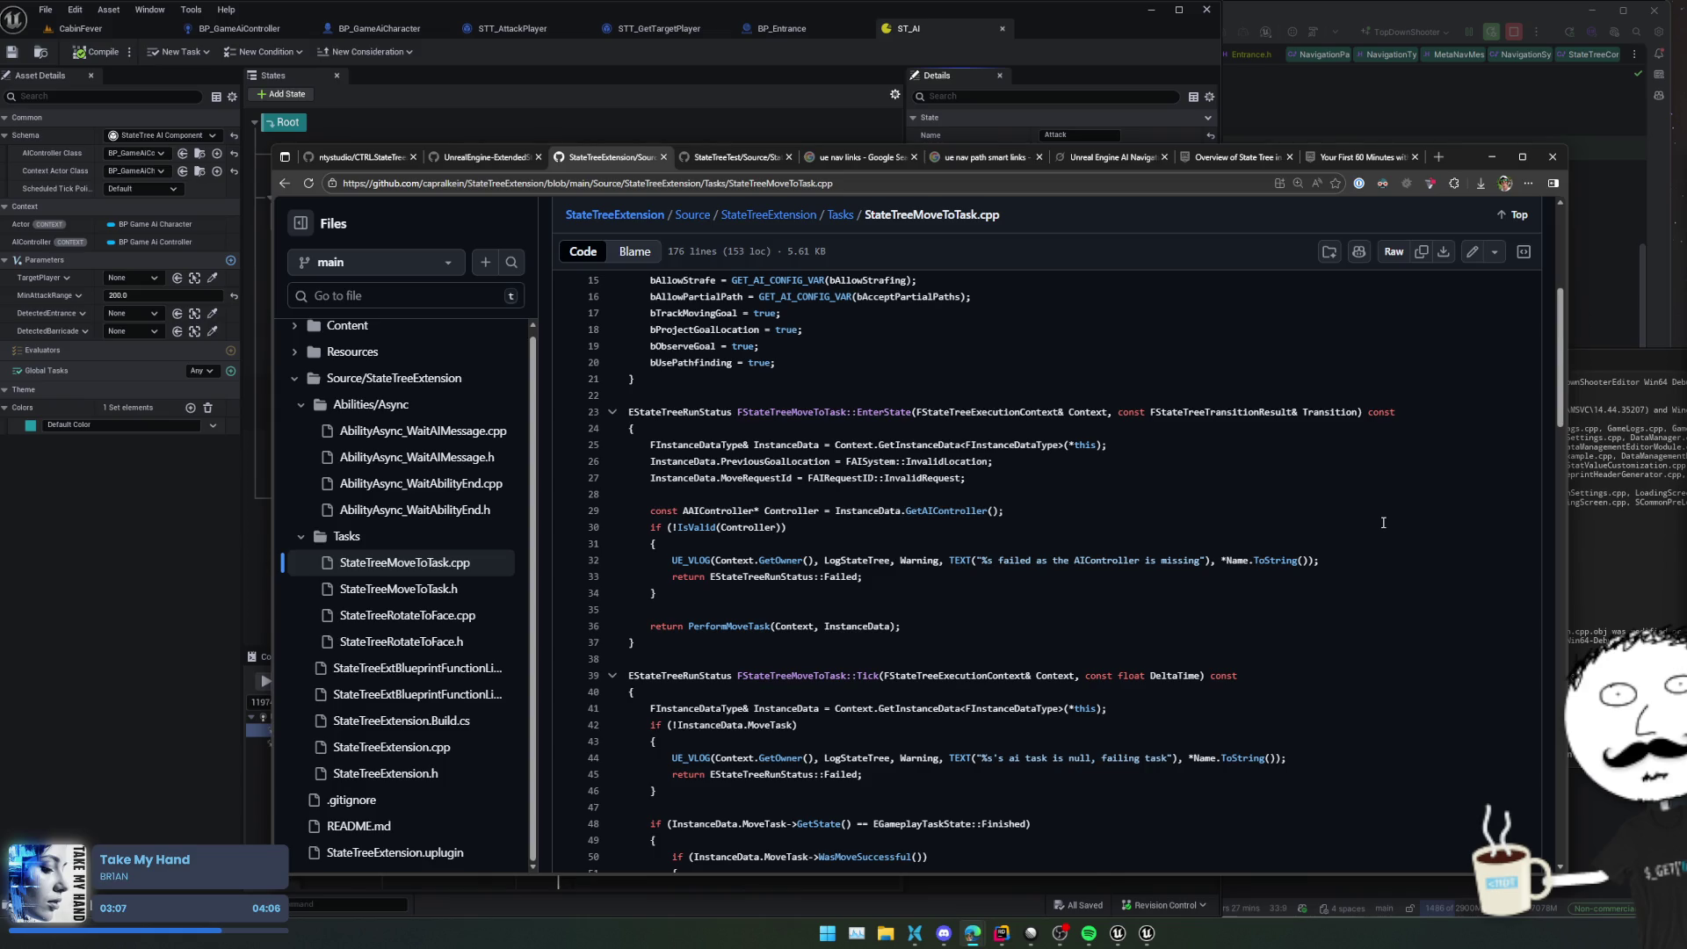
pyautogui.click(490, 643)
# Read StateTreeRotateToFace.h down to its Precision property, then slide the browser aside
pyautogui.click(1369, 593)
pyautogui.scroll(-2, 1369, 594)
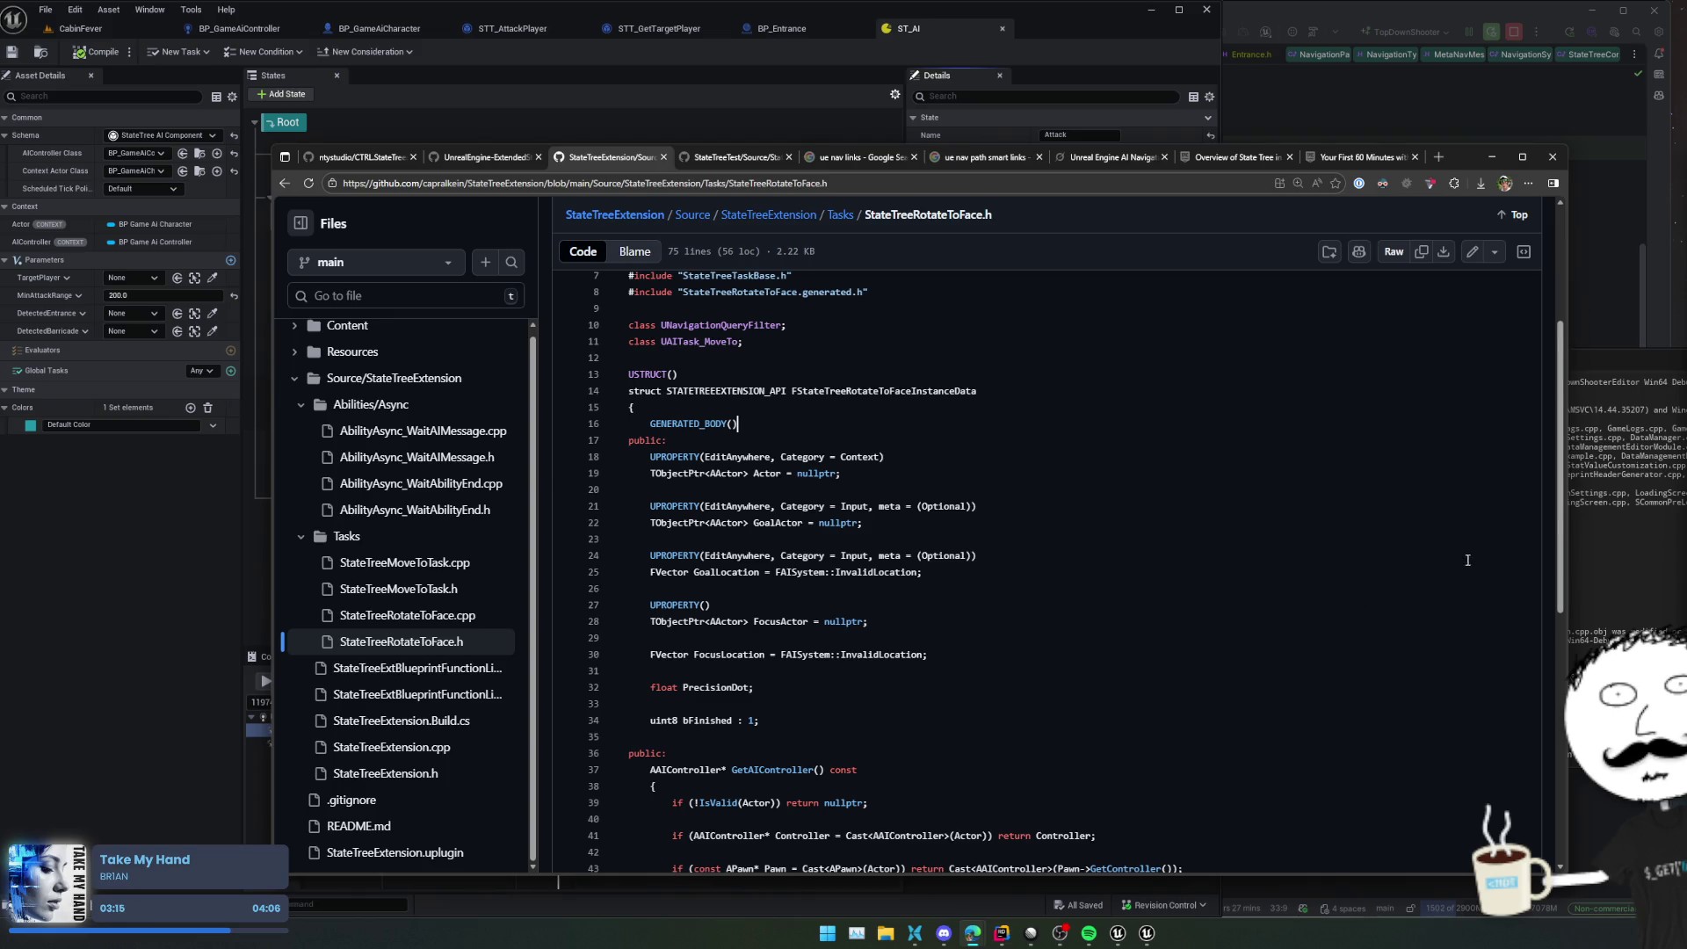
pyautogui.scroll(-2, 1467, 560)
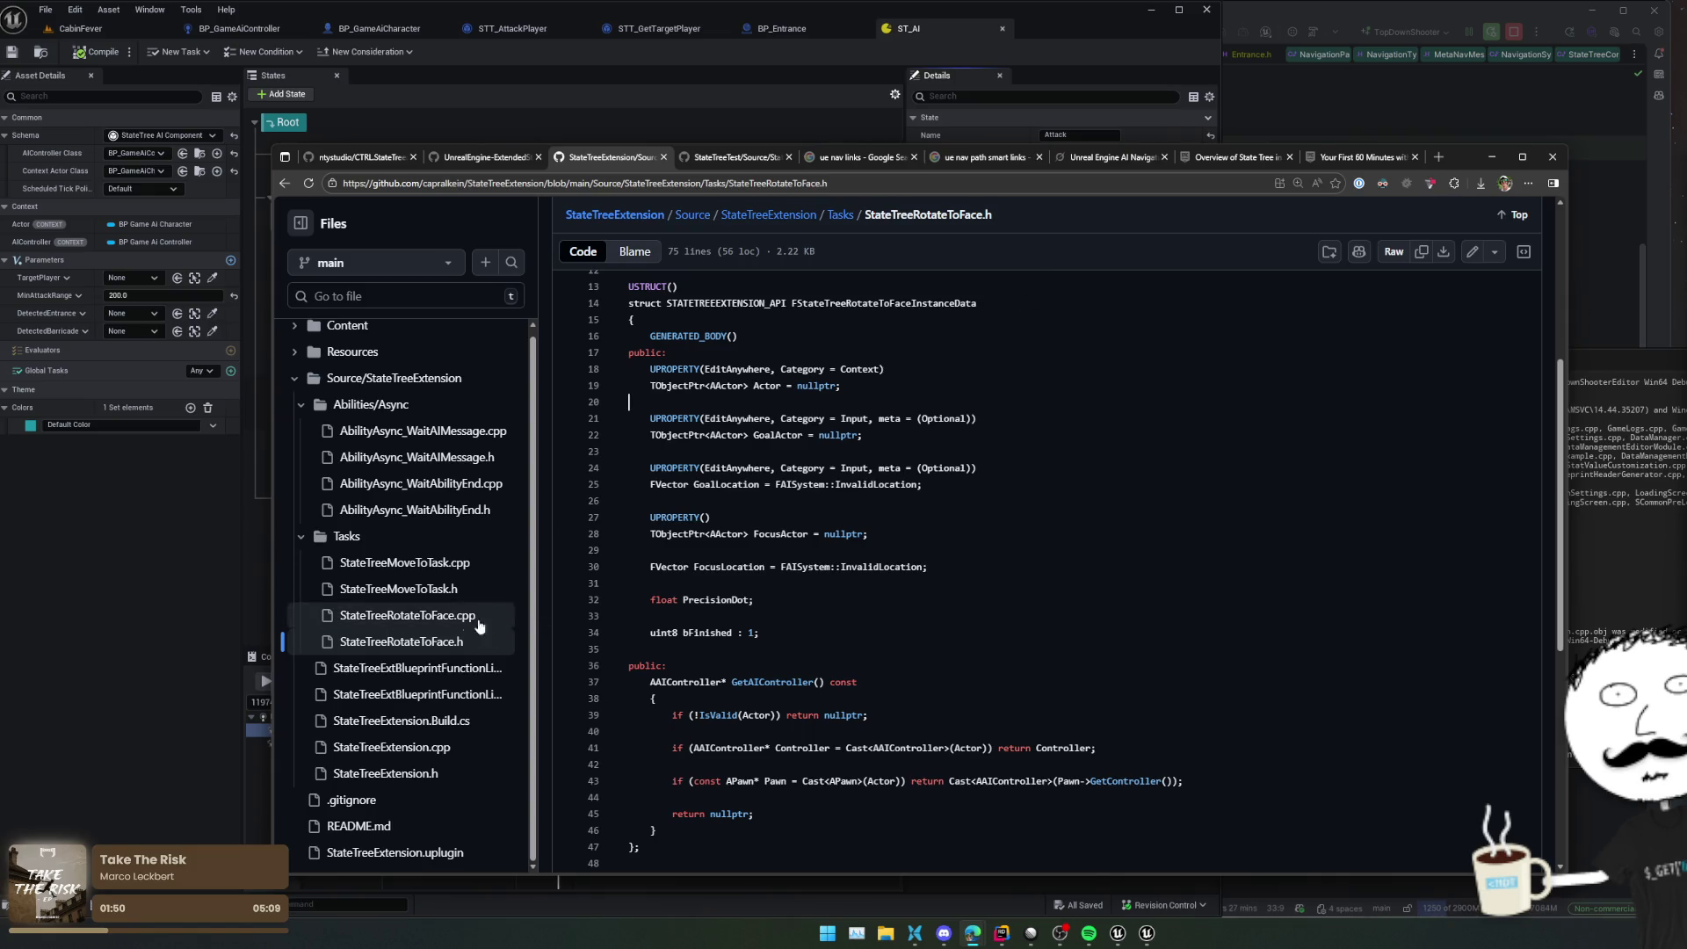
pyautogui.scroll(-5, 850, 597)
pyautogui.scroll(-2, 849, 597)
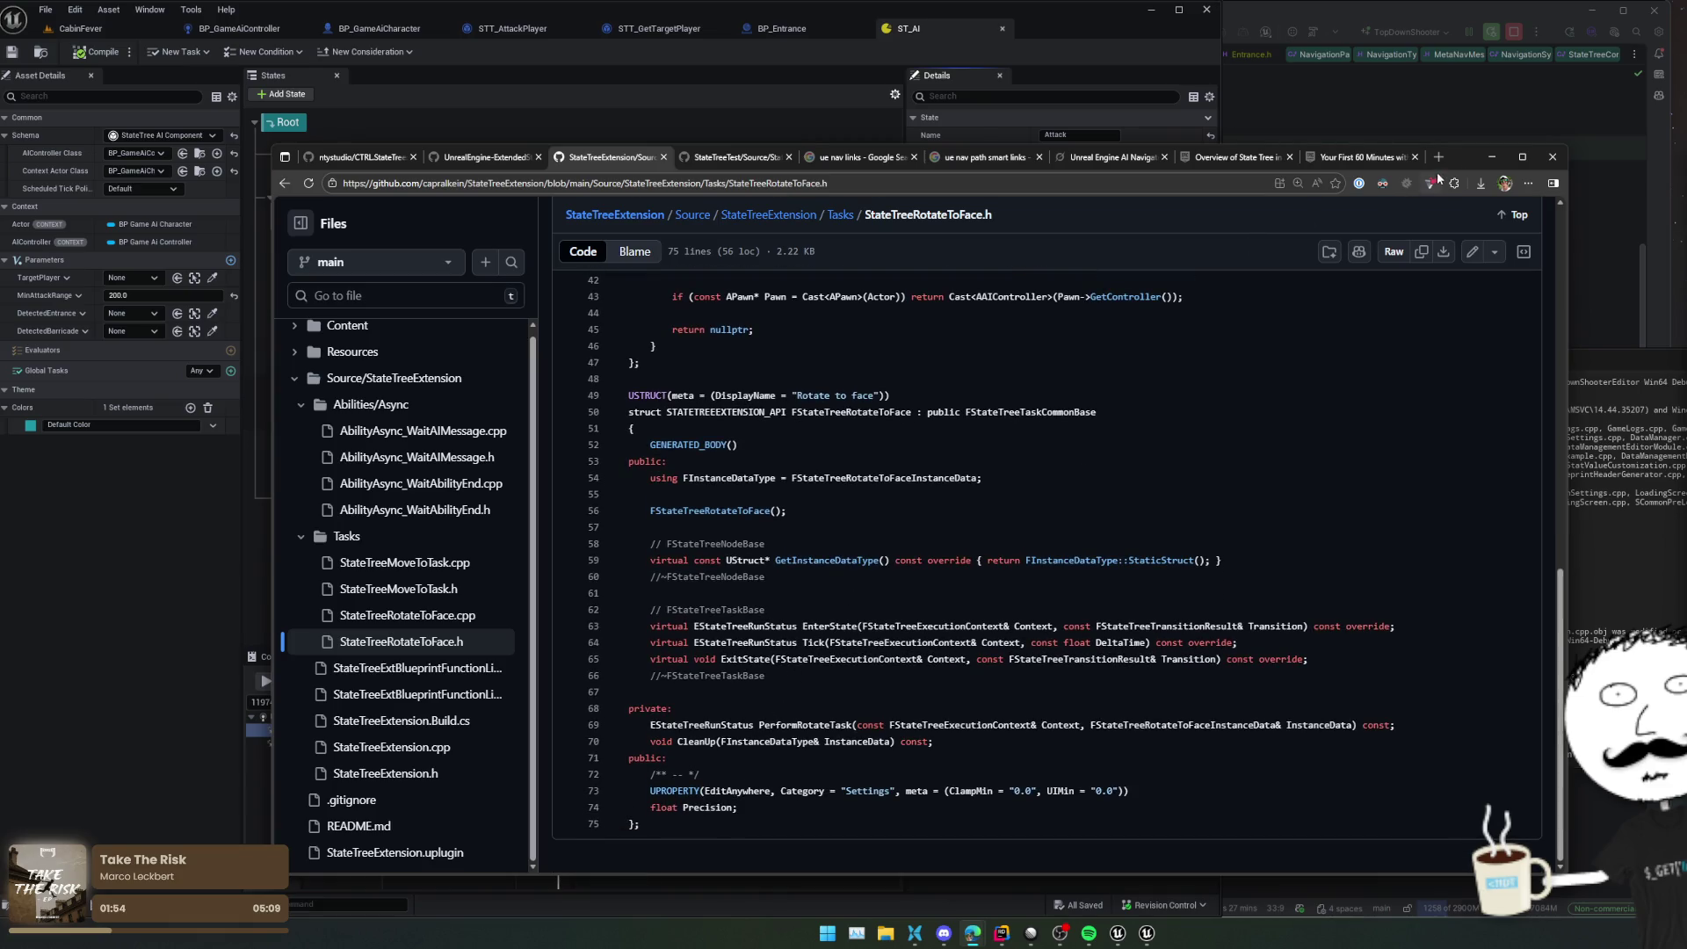
pyautogui.moveTo(1469, 158); pyautogui.dragTo(1019, 153)
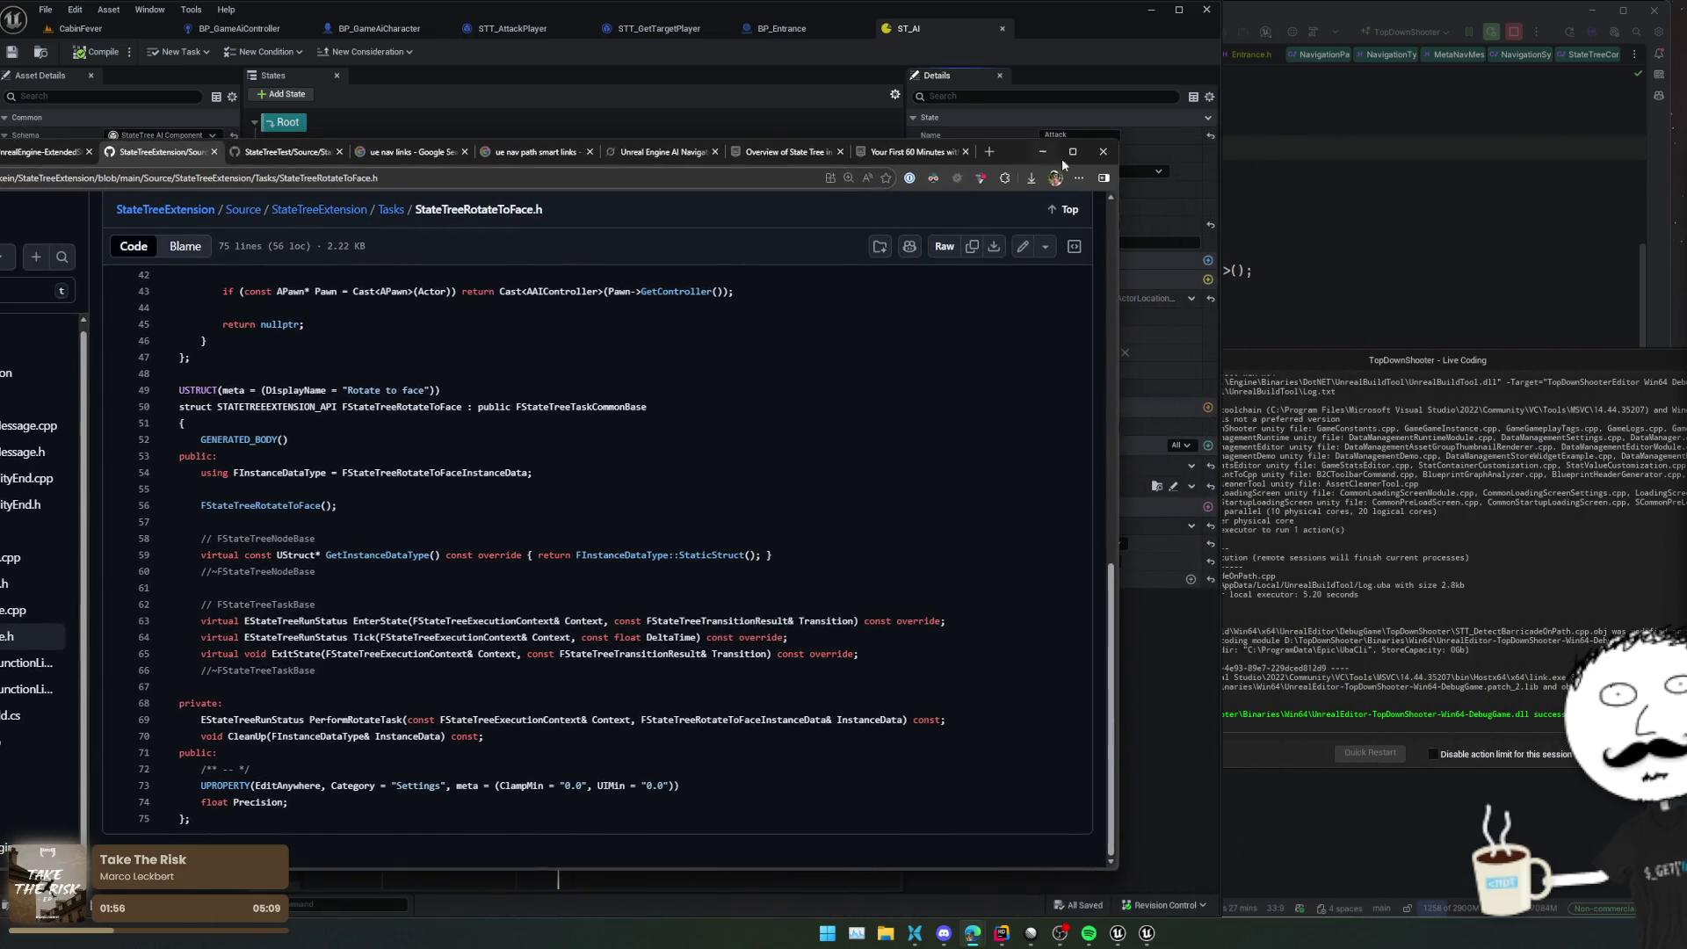
# In Rider, add a new STT_SetFocus UStruct class to the Bot StateTree folder
pyautogui.click(1476, 216)
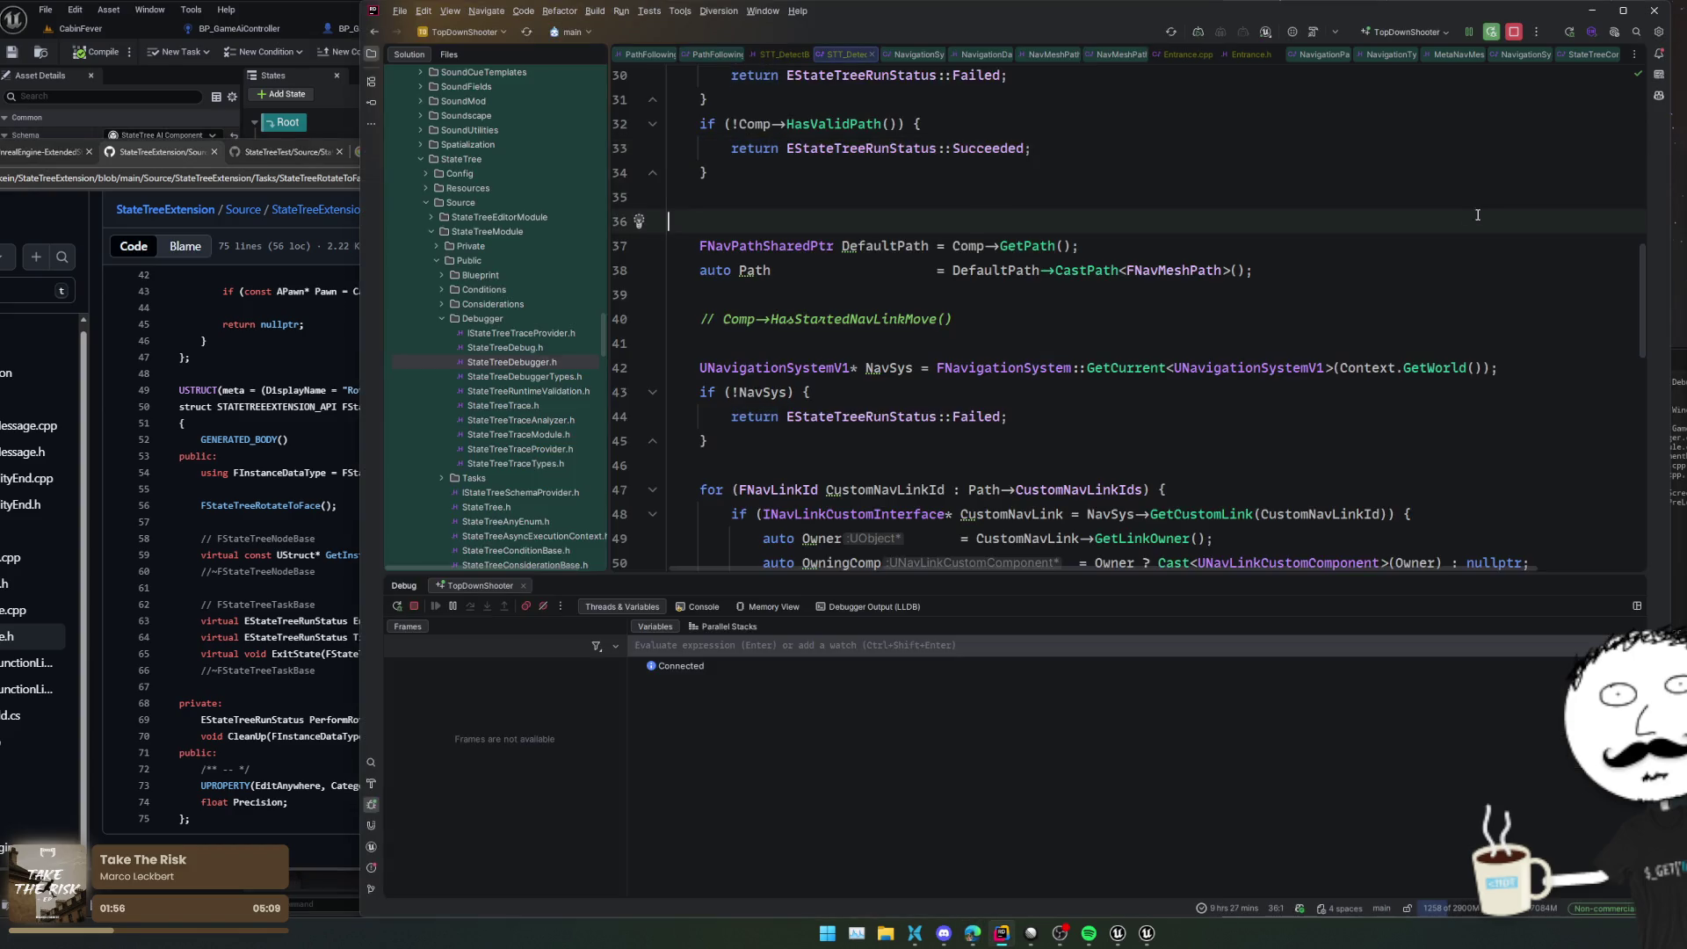
pyautogui.doubleClick(462, 158)
pyautogui.click(782, 55)
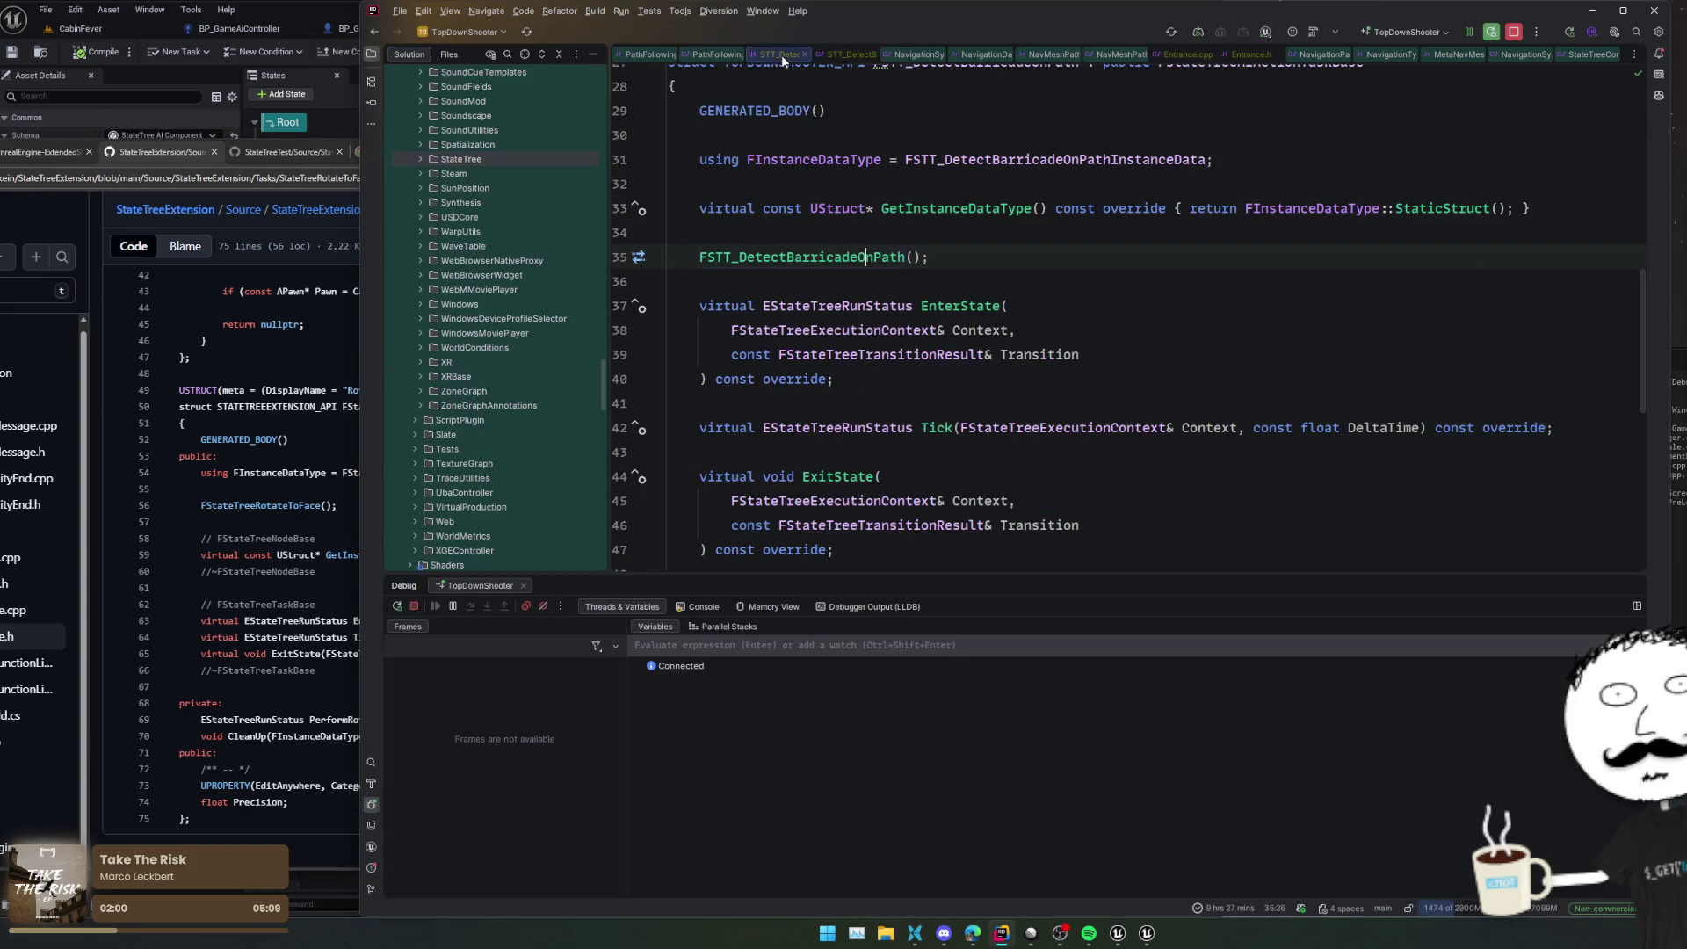
pyautogui.click(515, 291)
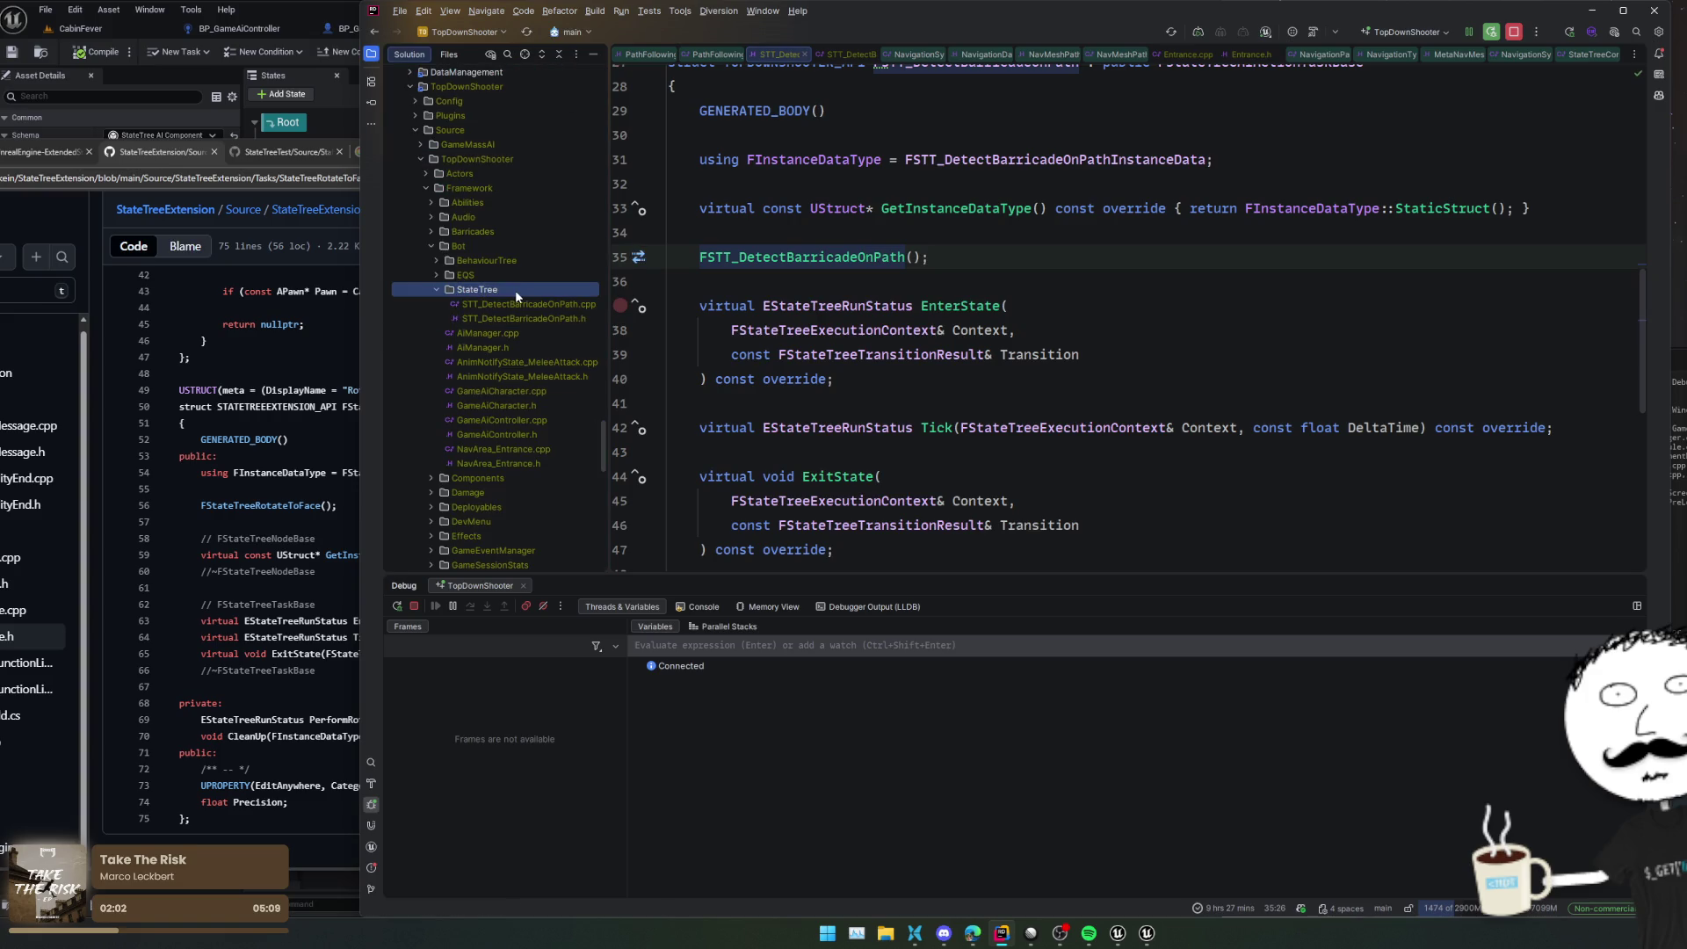
pyautogui.press('alt+Insert')
pyautogui.write('S')
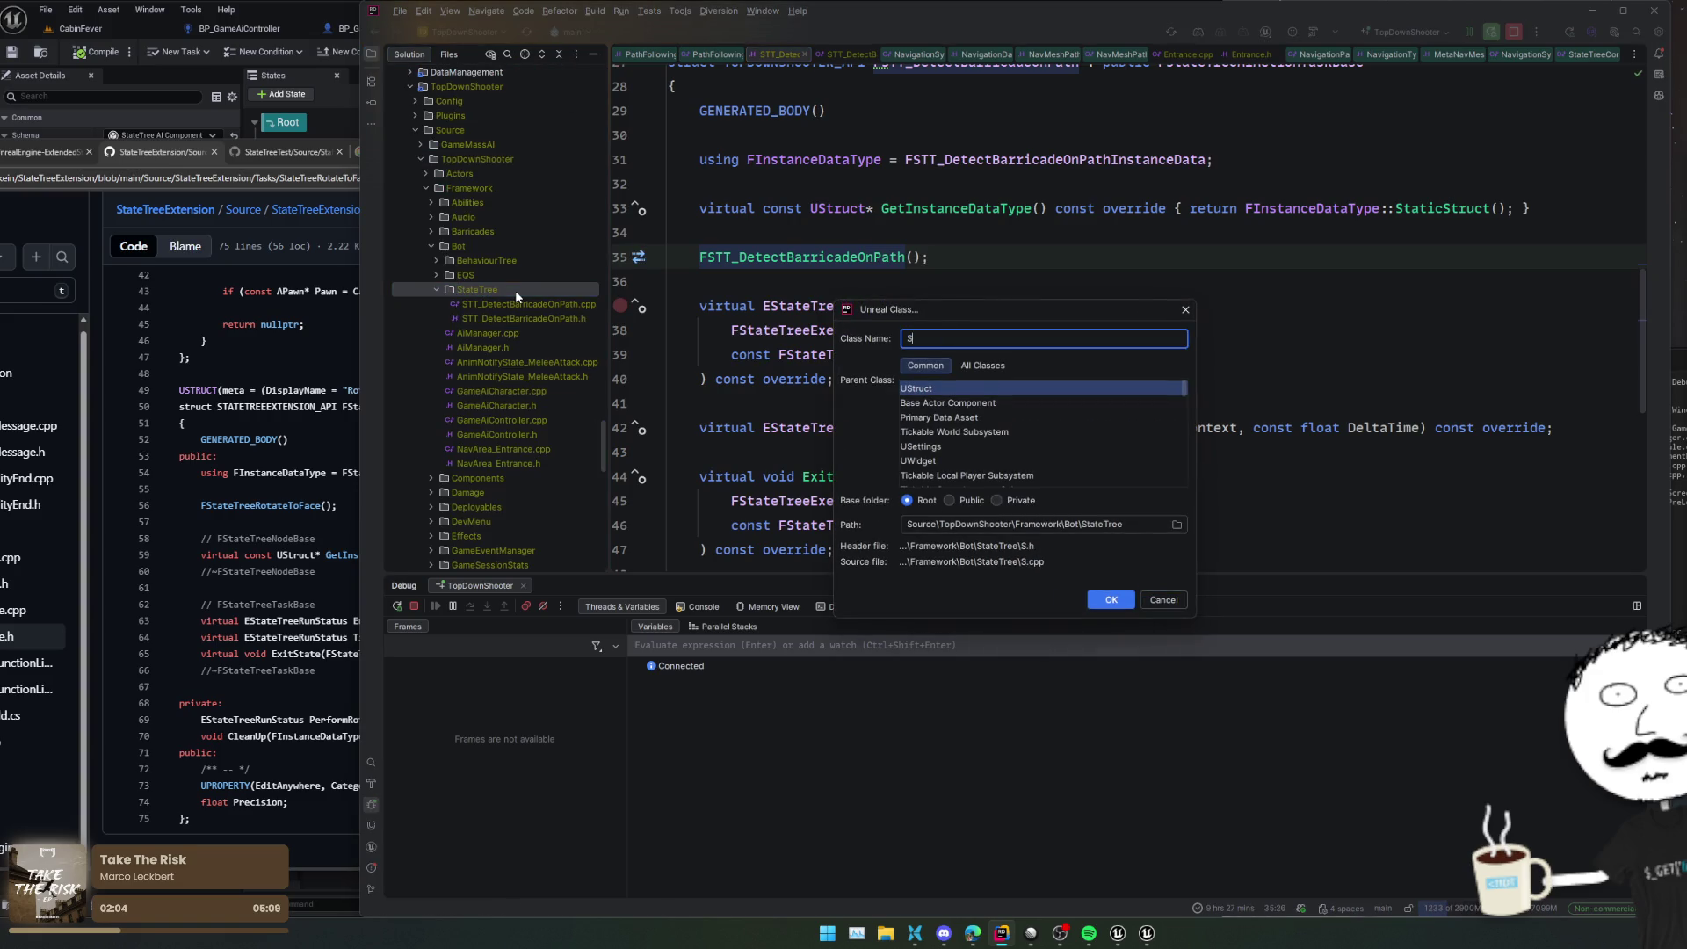
pyautogui.write('TT_')
pyautogui.write('Rotate')
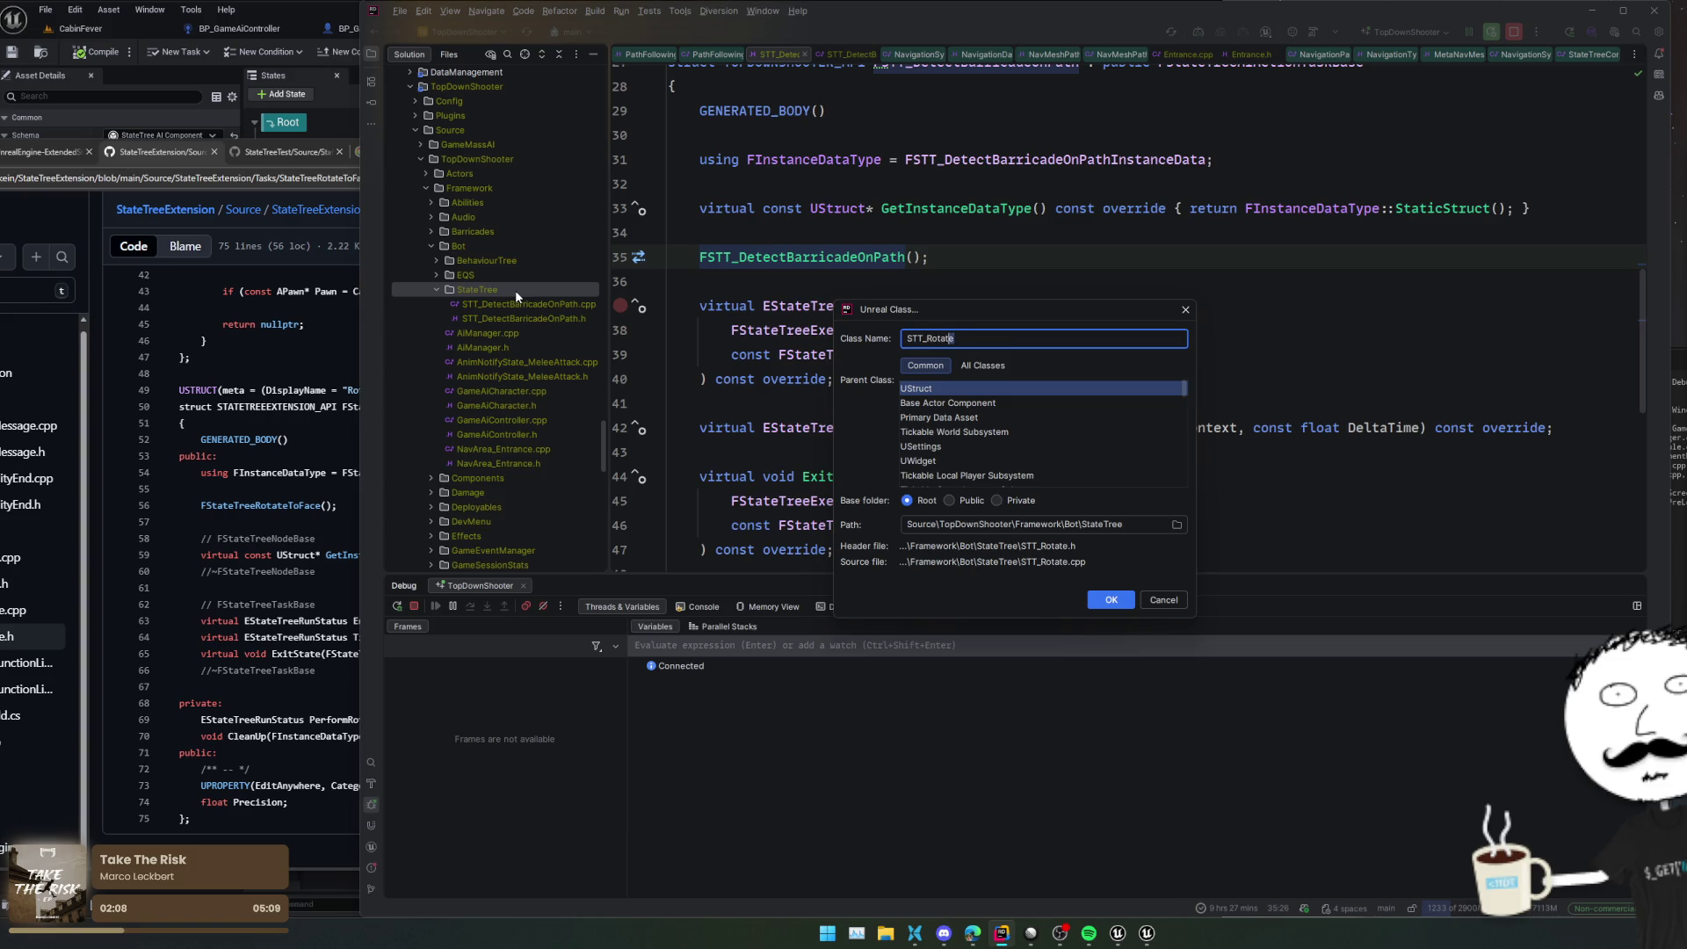
pyautogui.write('SetFocus')
pyautogui.press('Return')
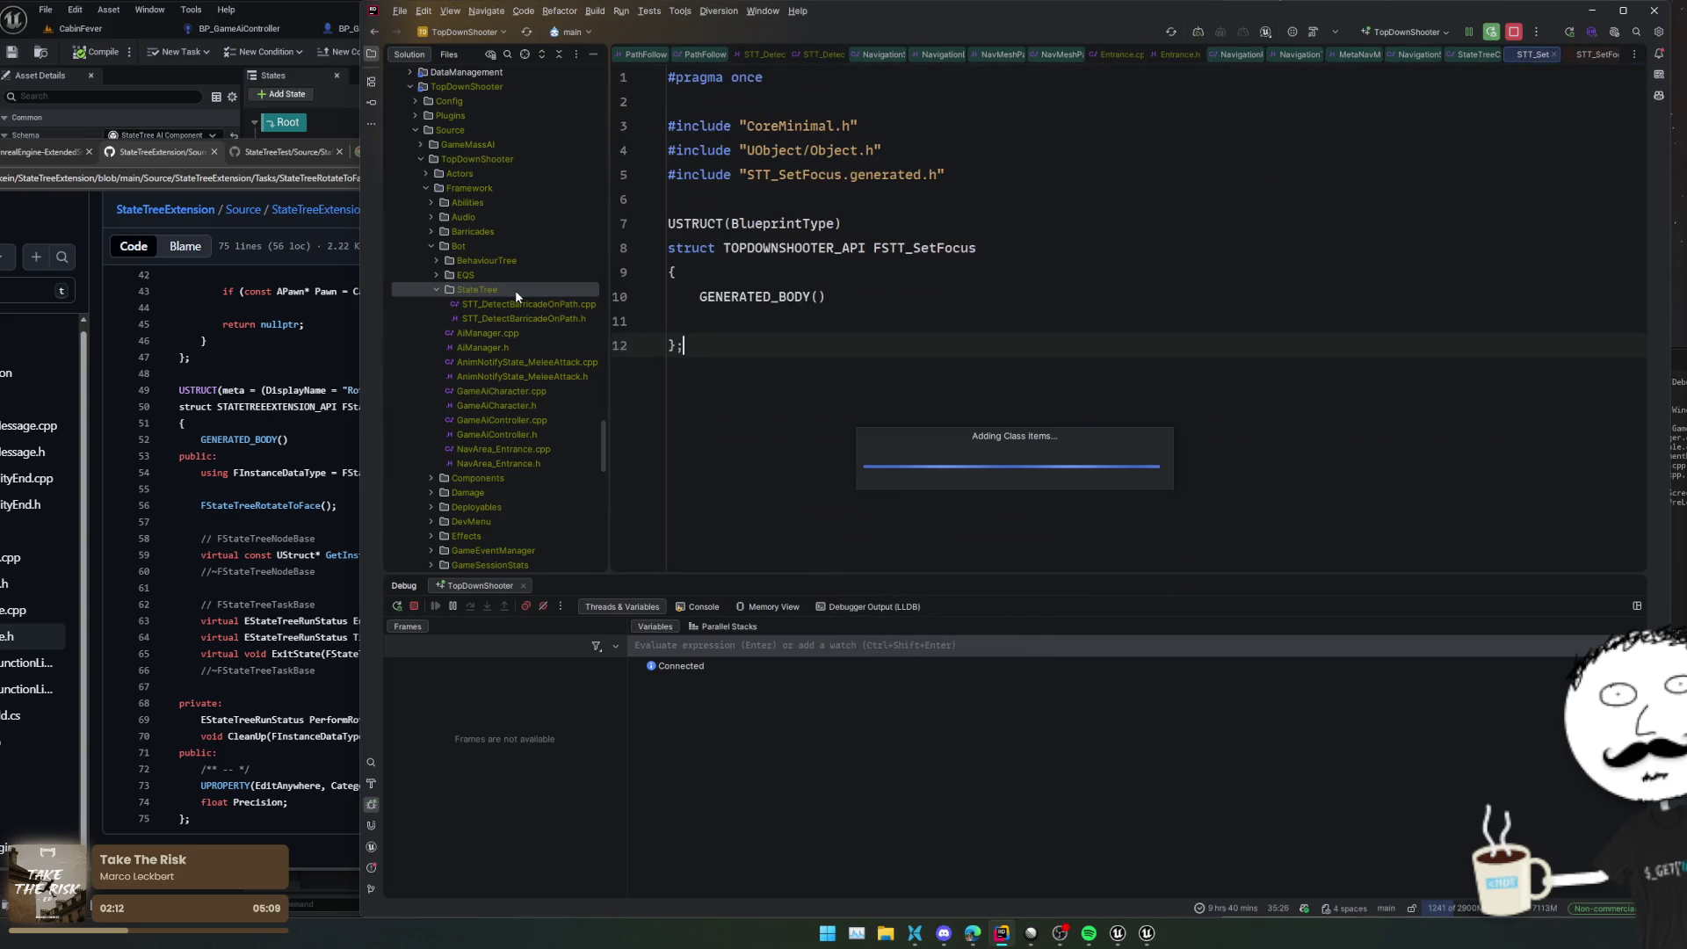
pyautogui.click(111, 420)
# Paste the copied RotateToFace declarations below the generated struct in STT_SetFocus.h
pyautogui.scroll(10, 372, 475)
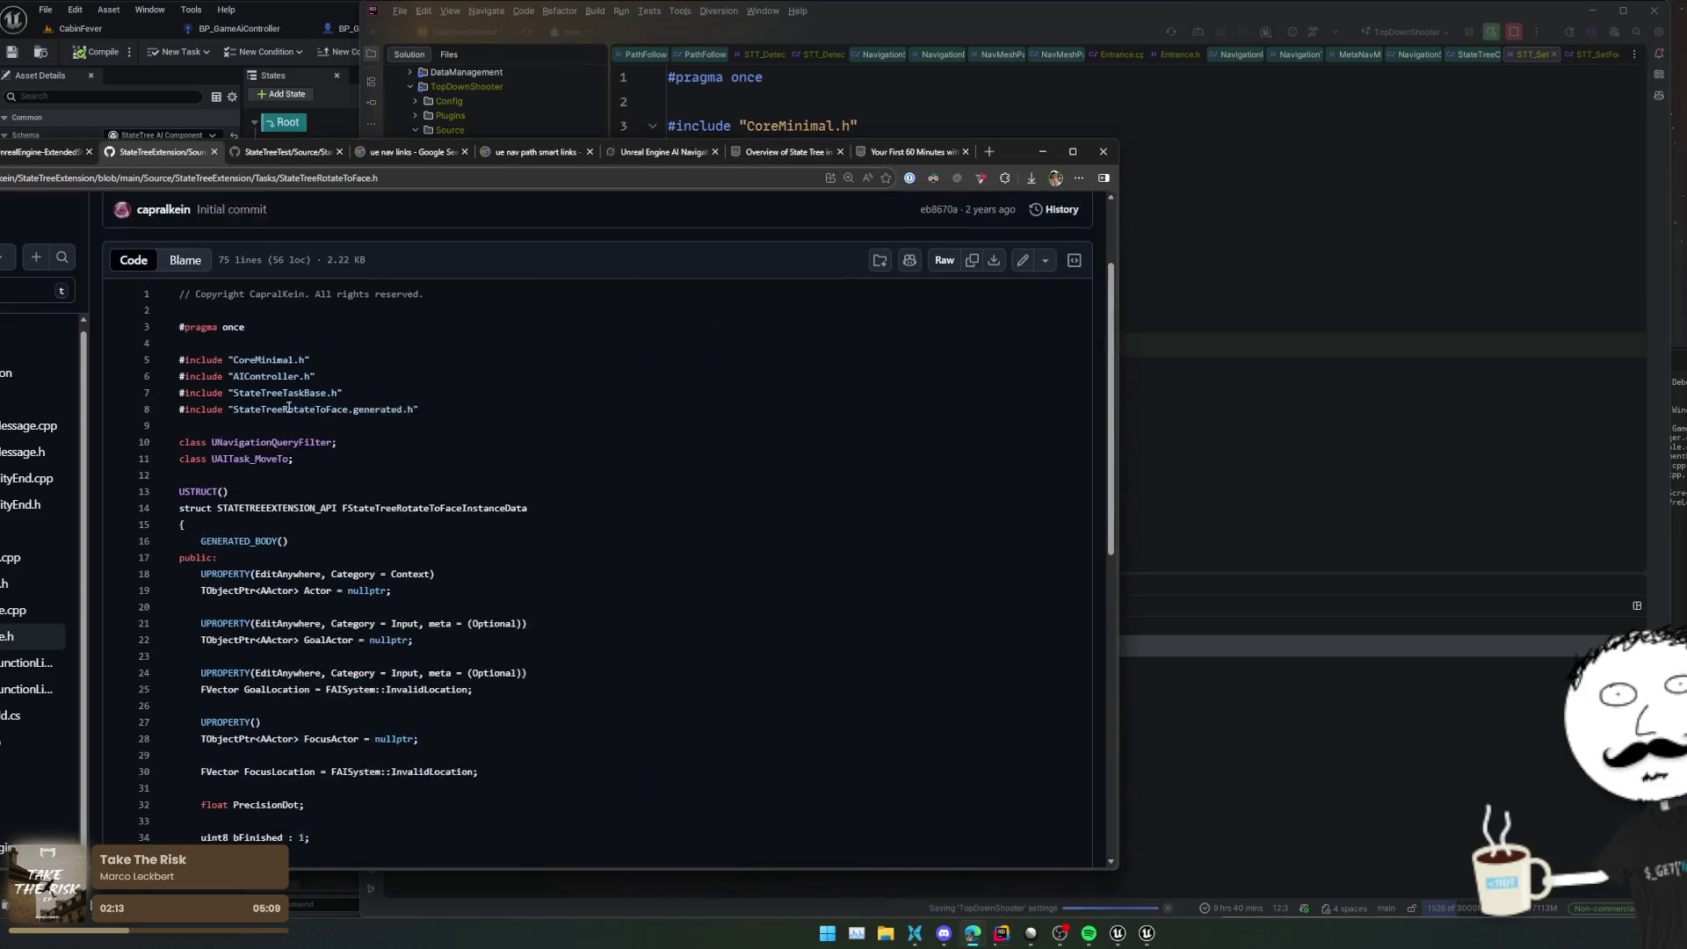
pyautogui.click(373, 476)
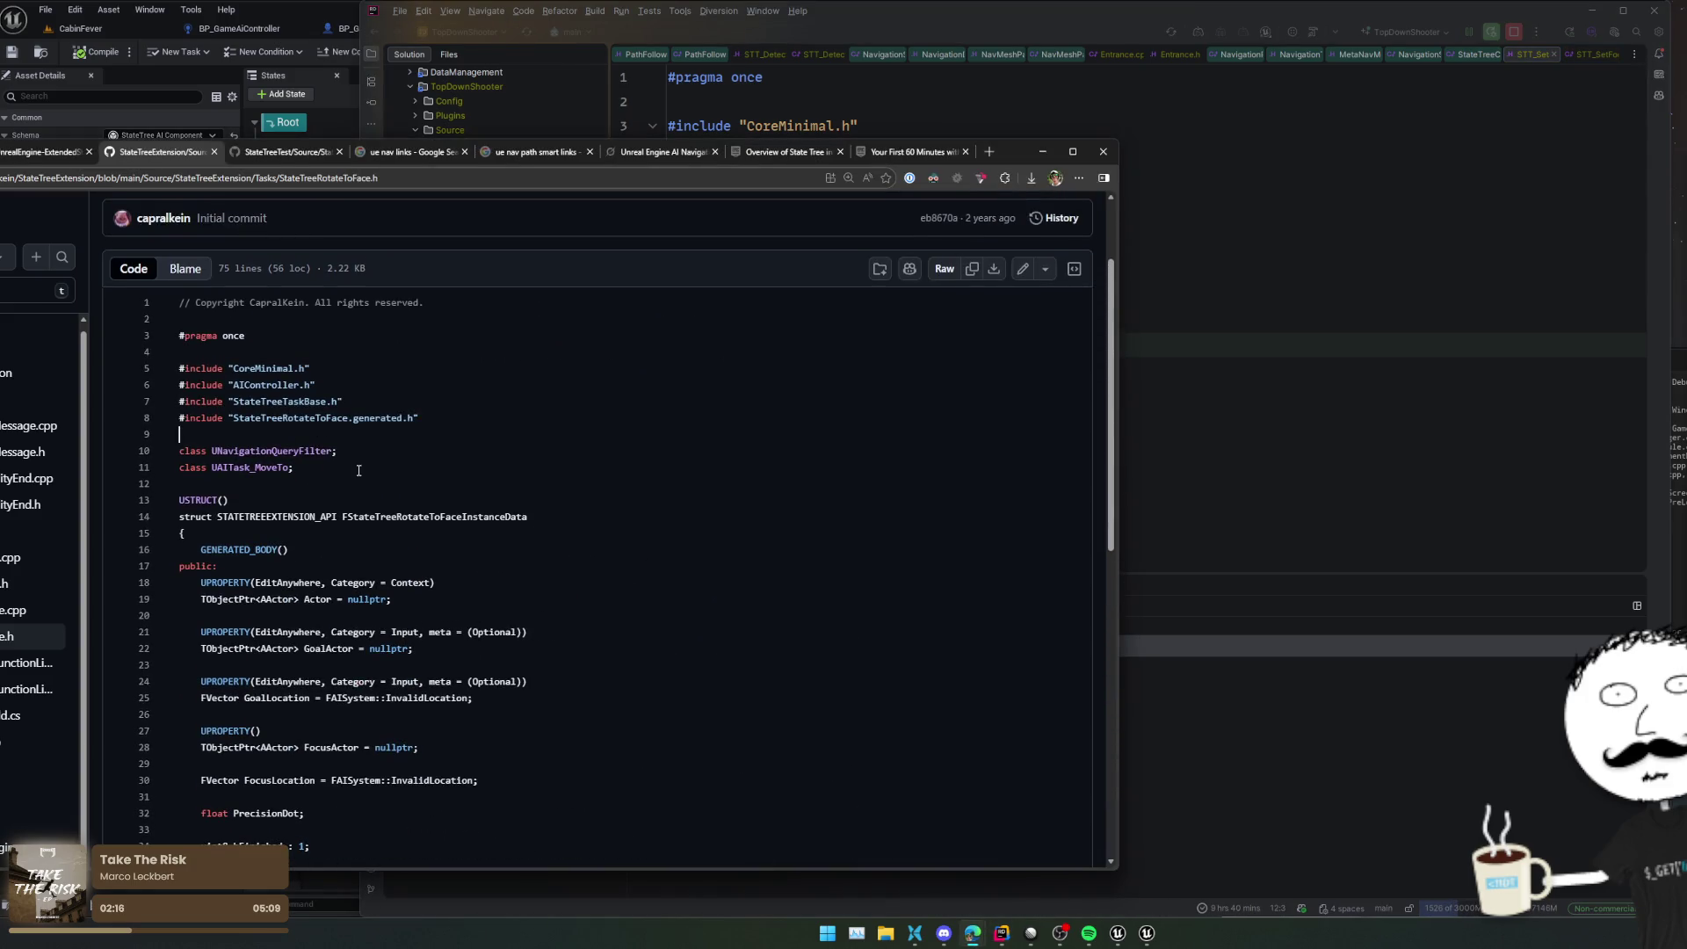
pyautogui.moveTo(356, 490)
pyautogui.mouseDown()
pyautogui.moveTo(398, 515)
pyautogui.moveTo(371, 785)
pyautogui.moveTo(387, 822)
pyautogui.mouseUp()
pyautogui.click(1175, 526)
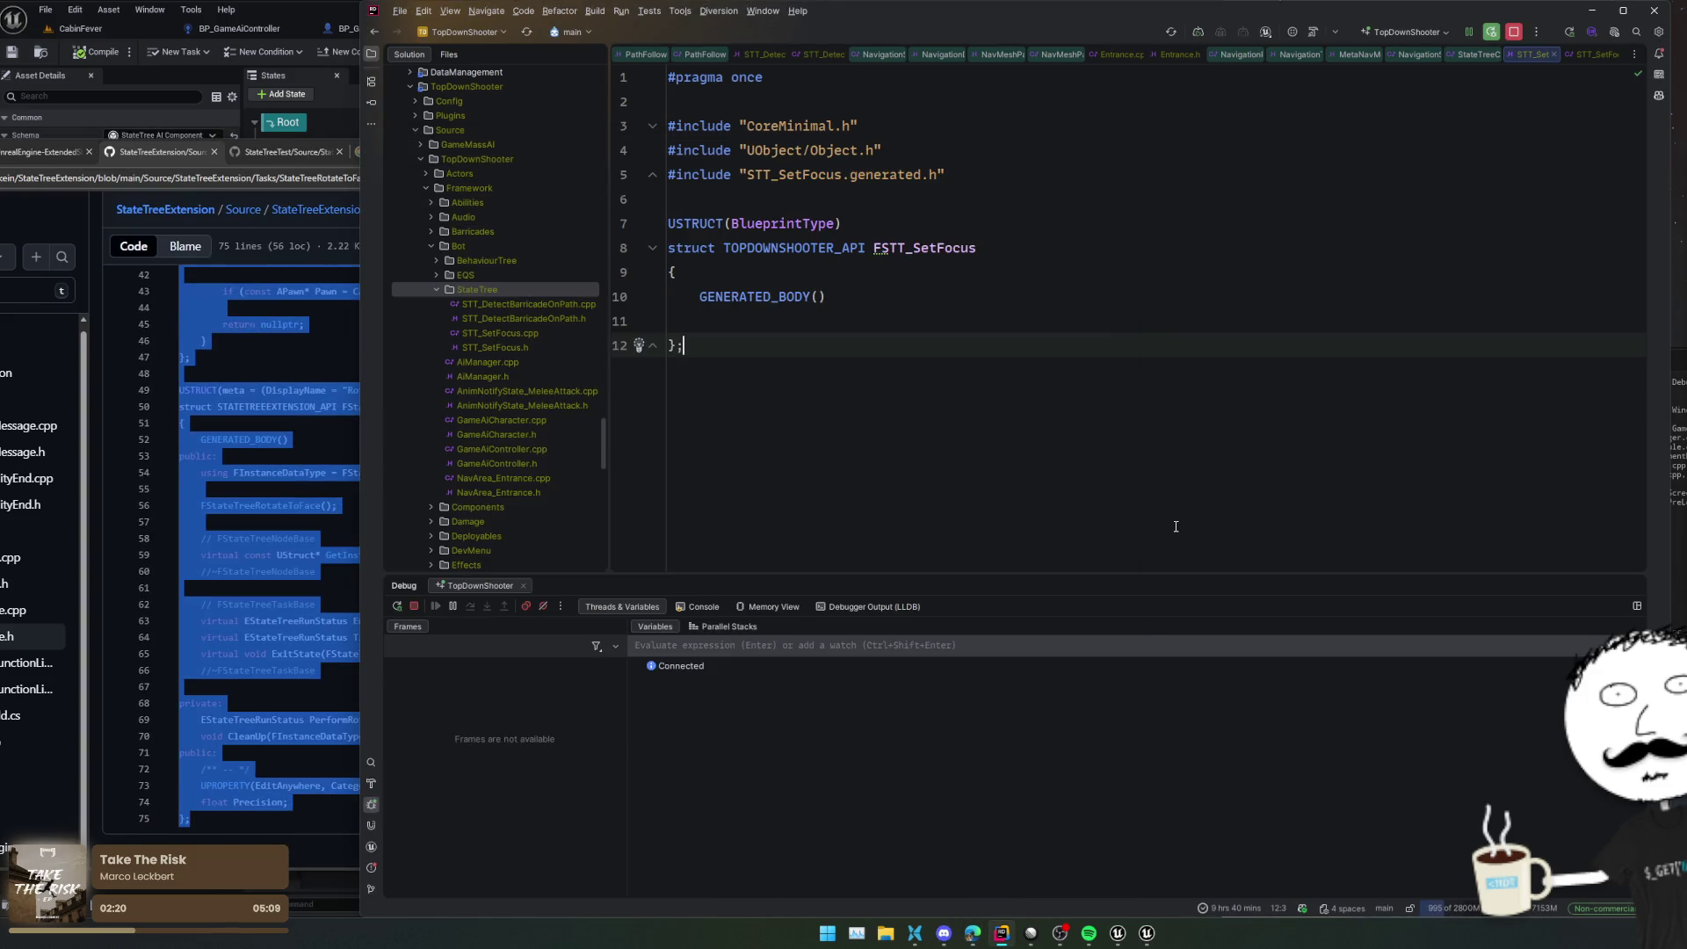
pyautogui.press('Return')
pyautogui.press('Return')
pyautogui.hotkey('ctrl', 'v')
# Delete the empty generated struct and rename the RotateToFace task struct to TOPDOWNSHOOTER_API FSTT_SetFocus
pyautogui.scroll(20, 707, 256)
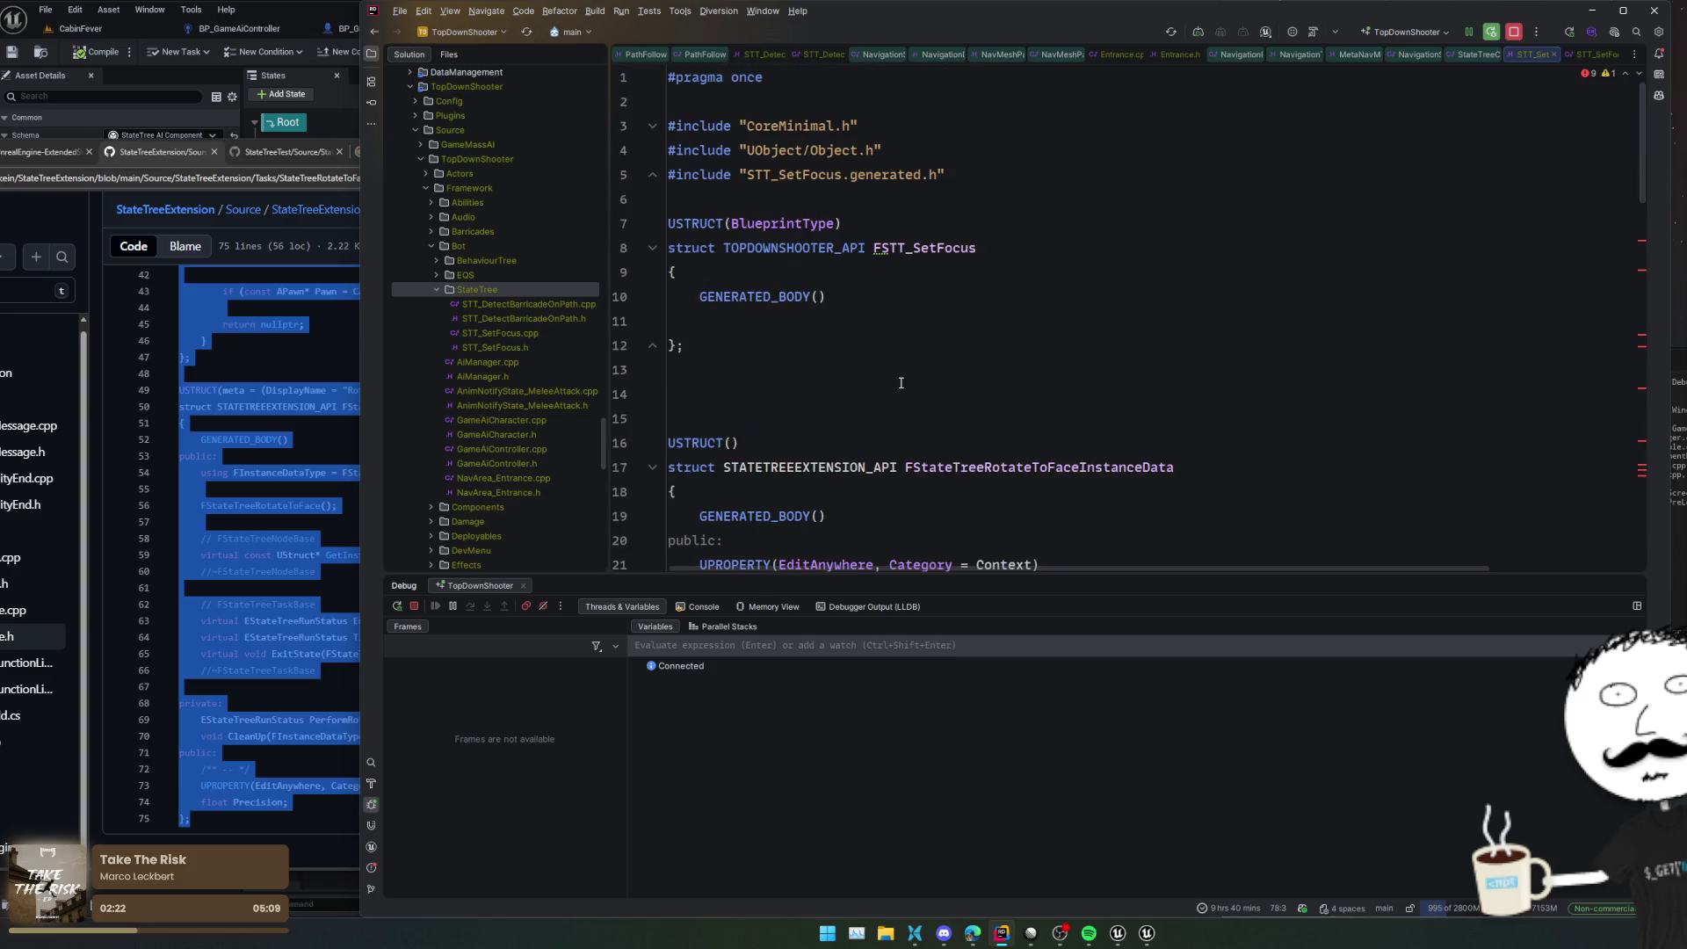
pyautogui.moveTo(720, 248)
pyautogui.mouseDown()
pyautogui.moveTo(1050, 274)
pyautogui.moveTo(1046, 256)
pyautogui.mouseUp()
pyautogui.hotkey('ctrl', 'c')
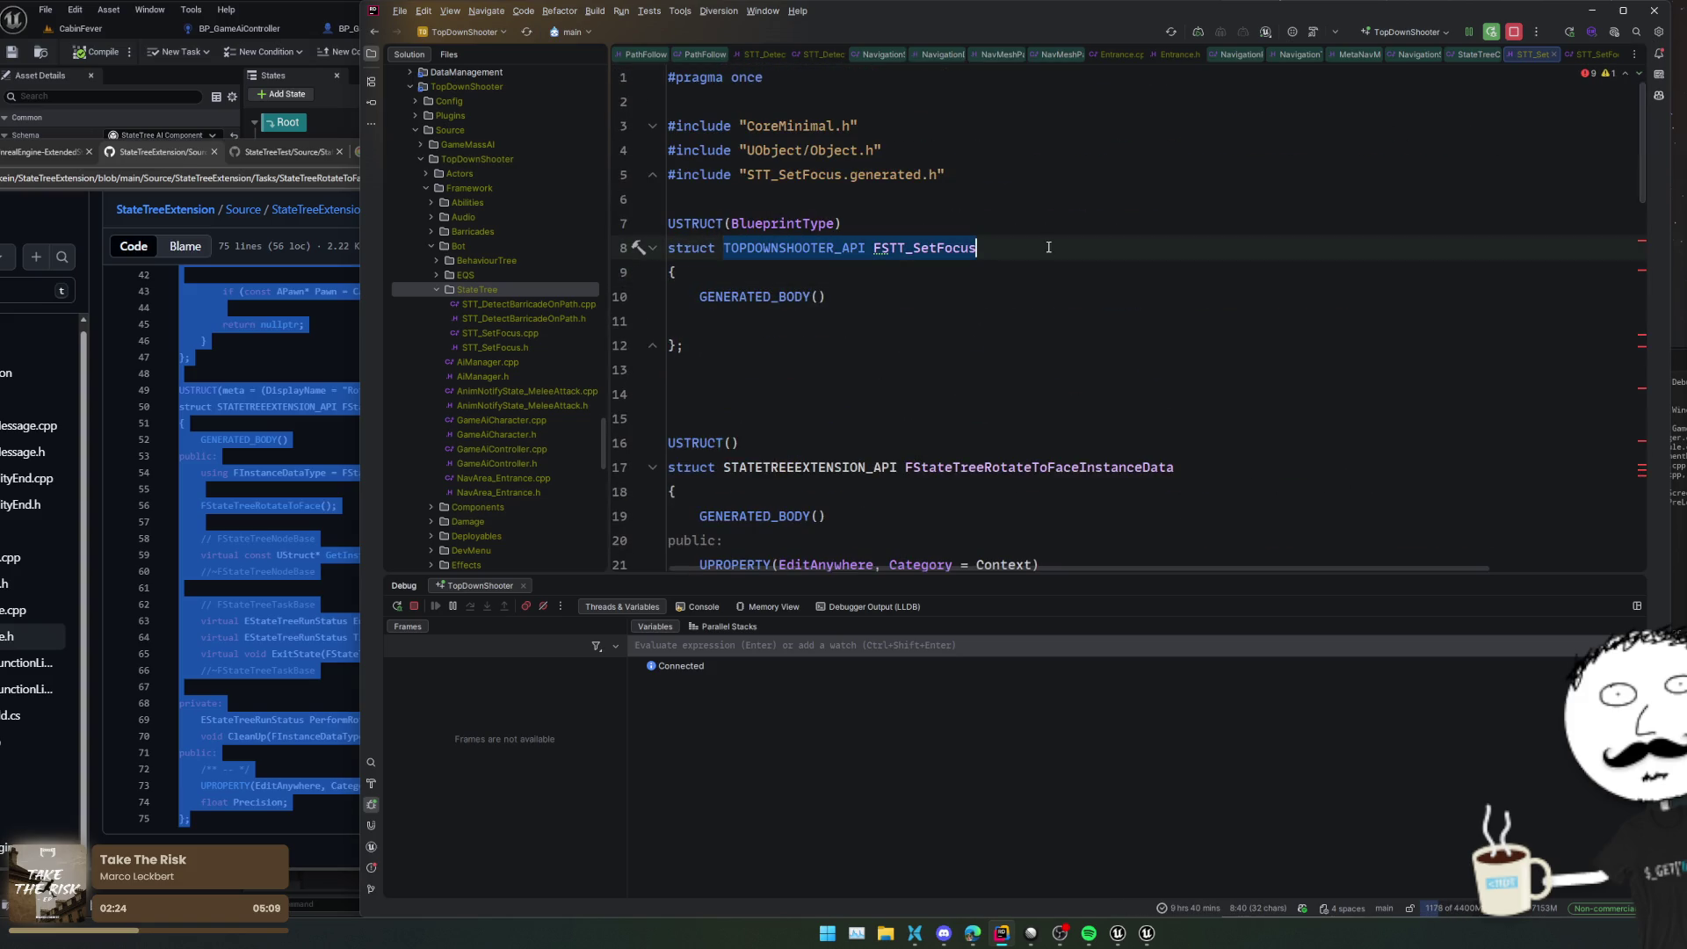
pyautogui.press('BackSpace')
pyautogui.moveTo(879, 395); pyautogui.dragTo(669, 198)
pyautogui.press('BackSpace')
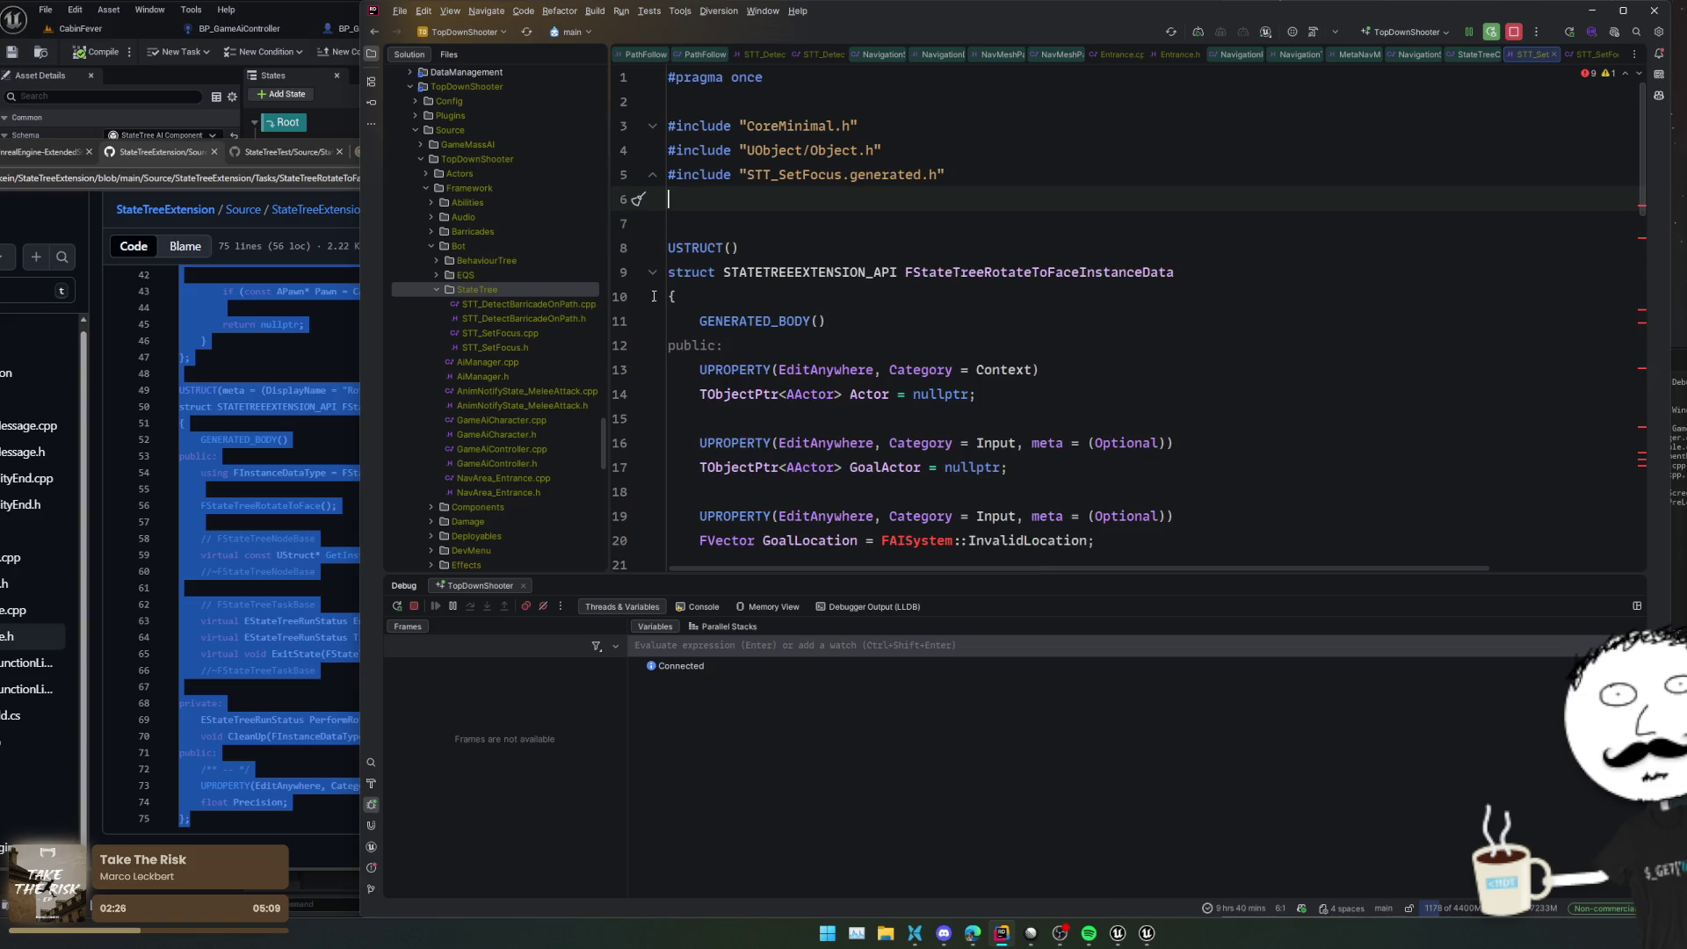
pyautogui.click(653, 272)
pyautogui.moveTo(725, 346); pyautogui.dragTo(1079, 345)
pyautogui.hotkey('ctrl', 'v')
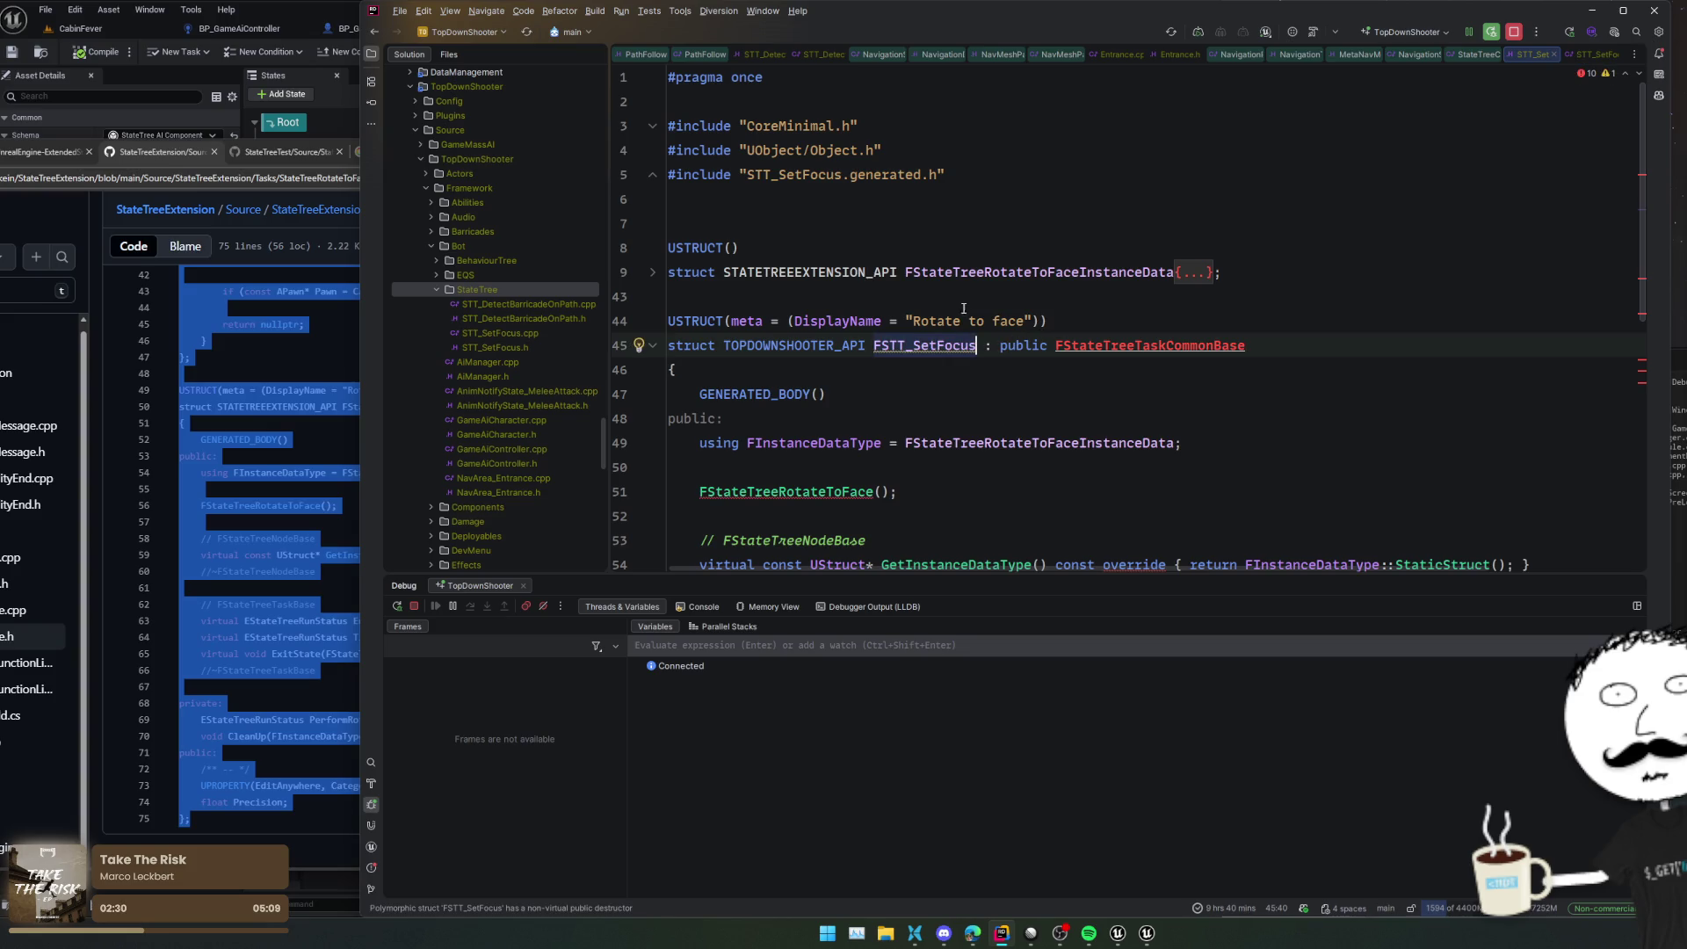
# Change the display name to 'Set Focus' and give the instance data the TOPDOWNSHOOTER_API macro
pyautogui.doubleClick(962, 320)
pyautogui.hotkey('ctrl', 'w')
pyautogui.write('Set Focus')
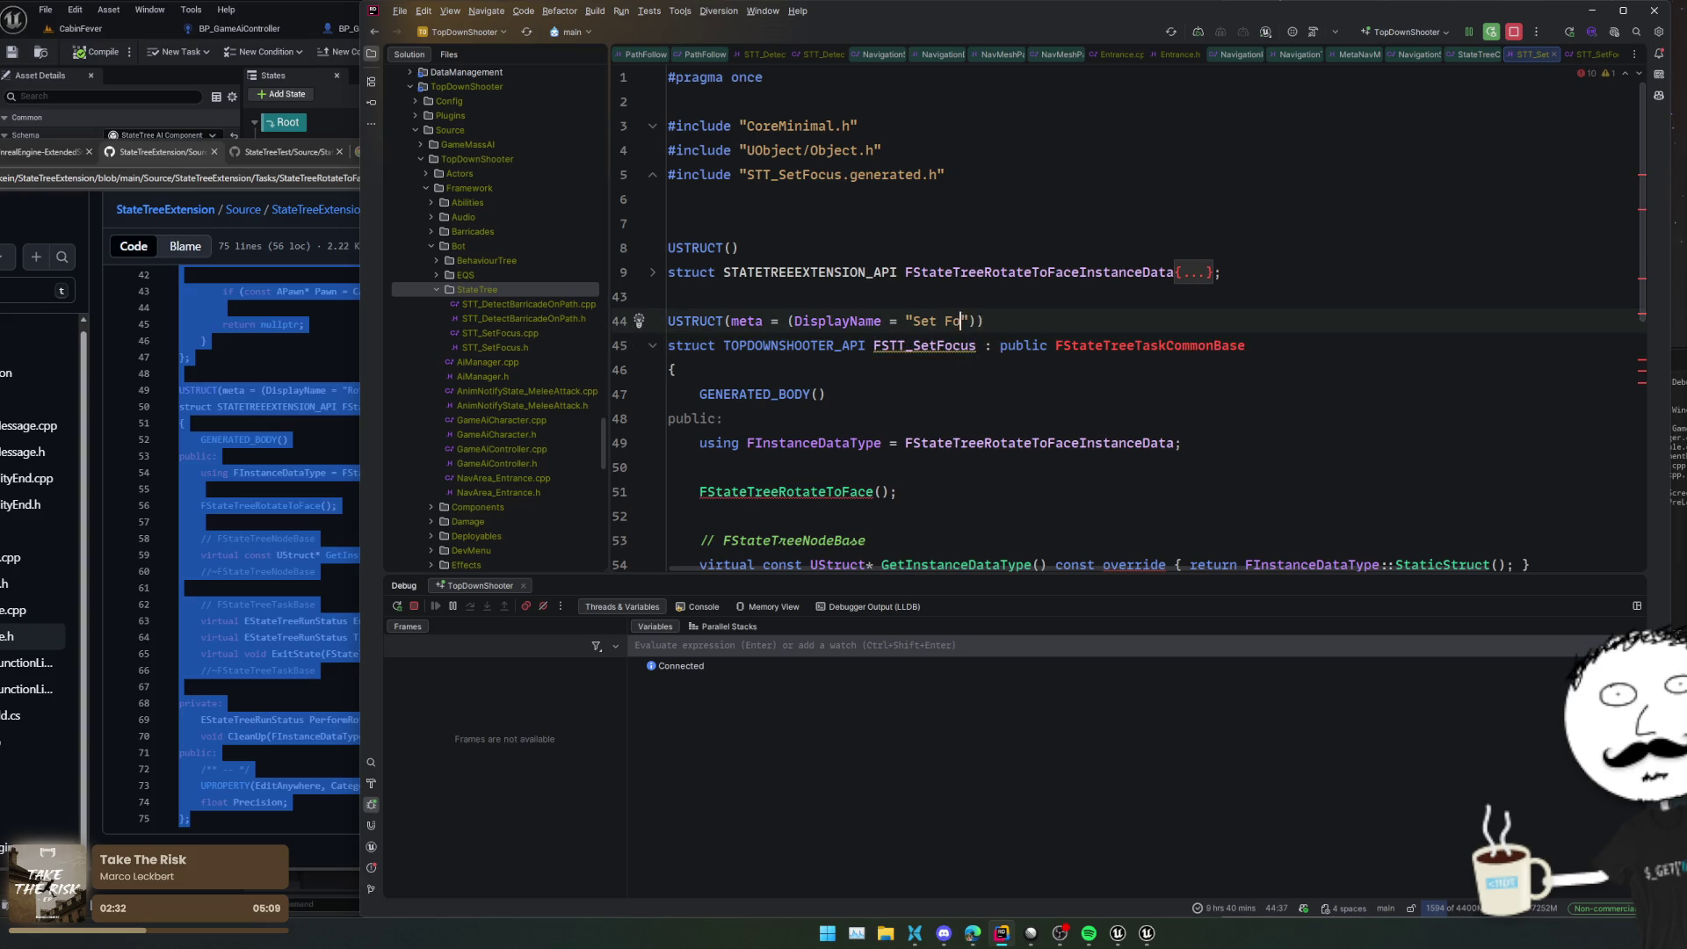
pyautogui.click(1199, 345)
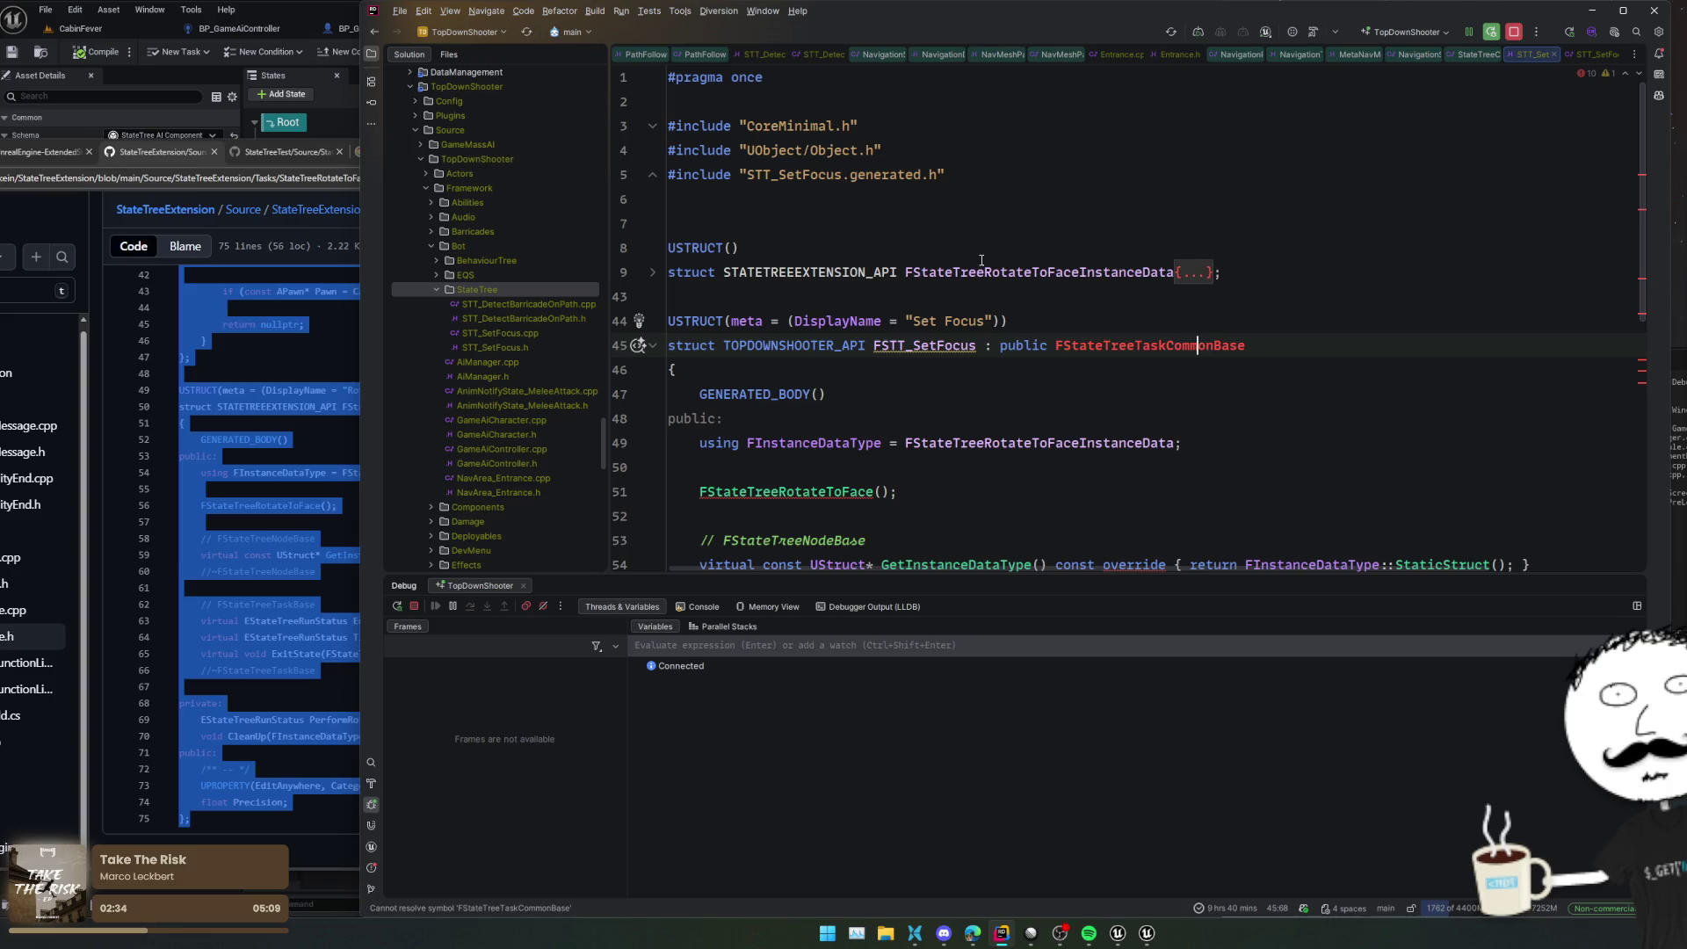
pyautogui.click(799, 255)
pyautogui.doubleClick(795, 346)
pyautogui.hotkey('ctrl', 'c')
pyautogui.doubleClick(799, 272)
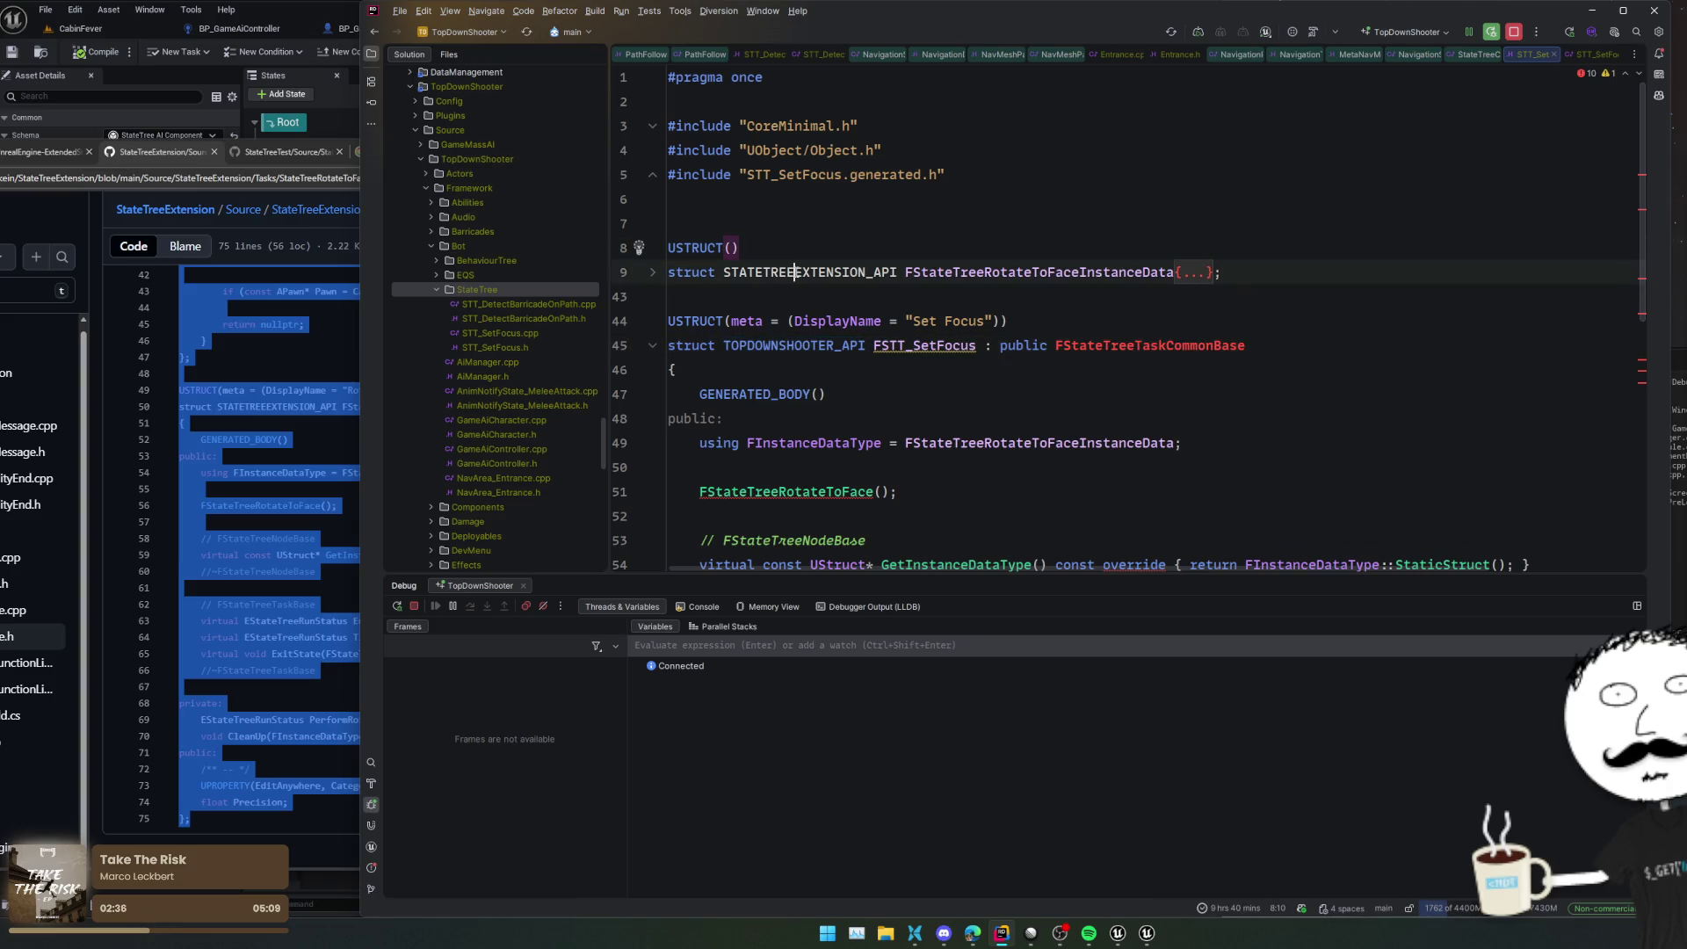
pyautogui.hotkey('ctrl', 'v')
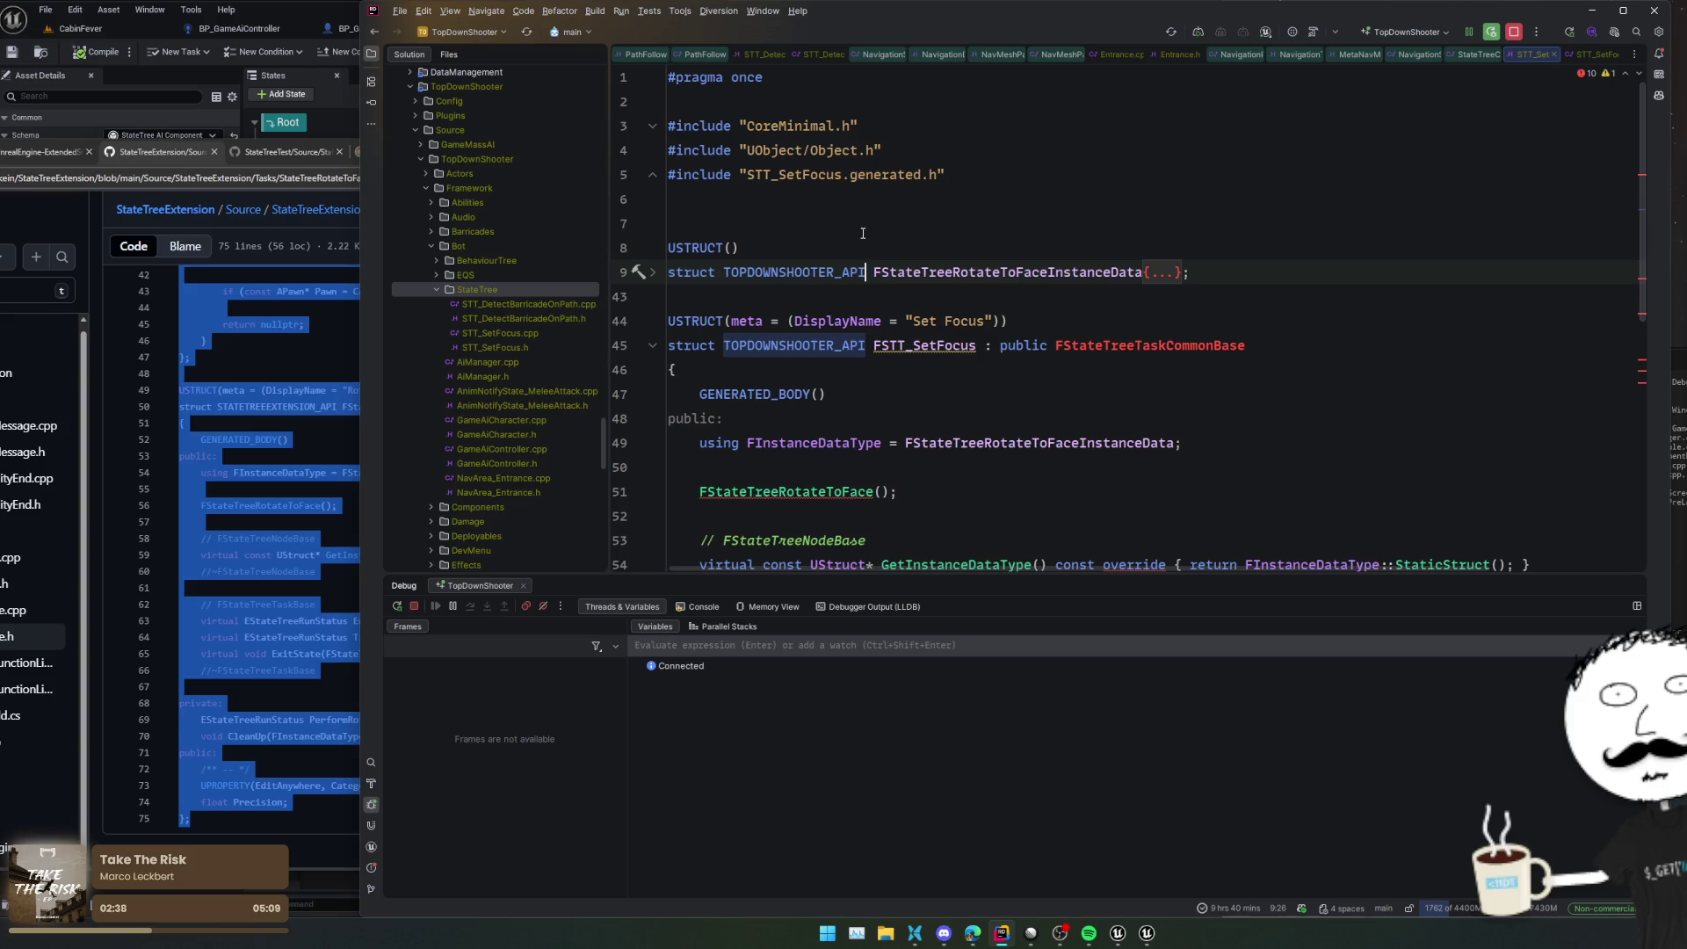
# Copy the Detect Barricade USTRUCT declaration from STT_DetectBarricadeOnPath.h into STT_SetFocus.h
pyautogui.click(966, 223)
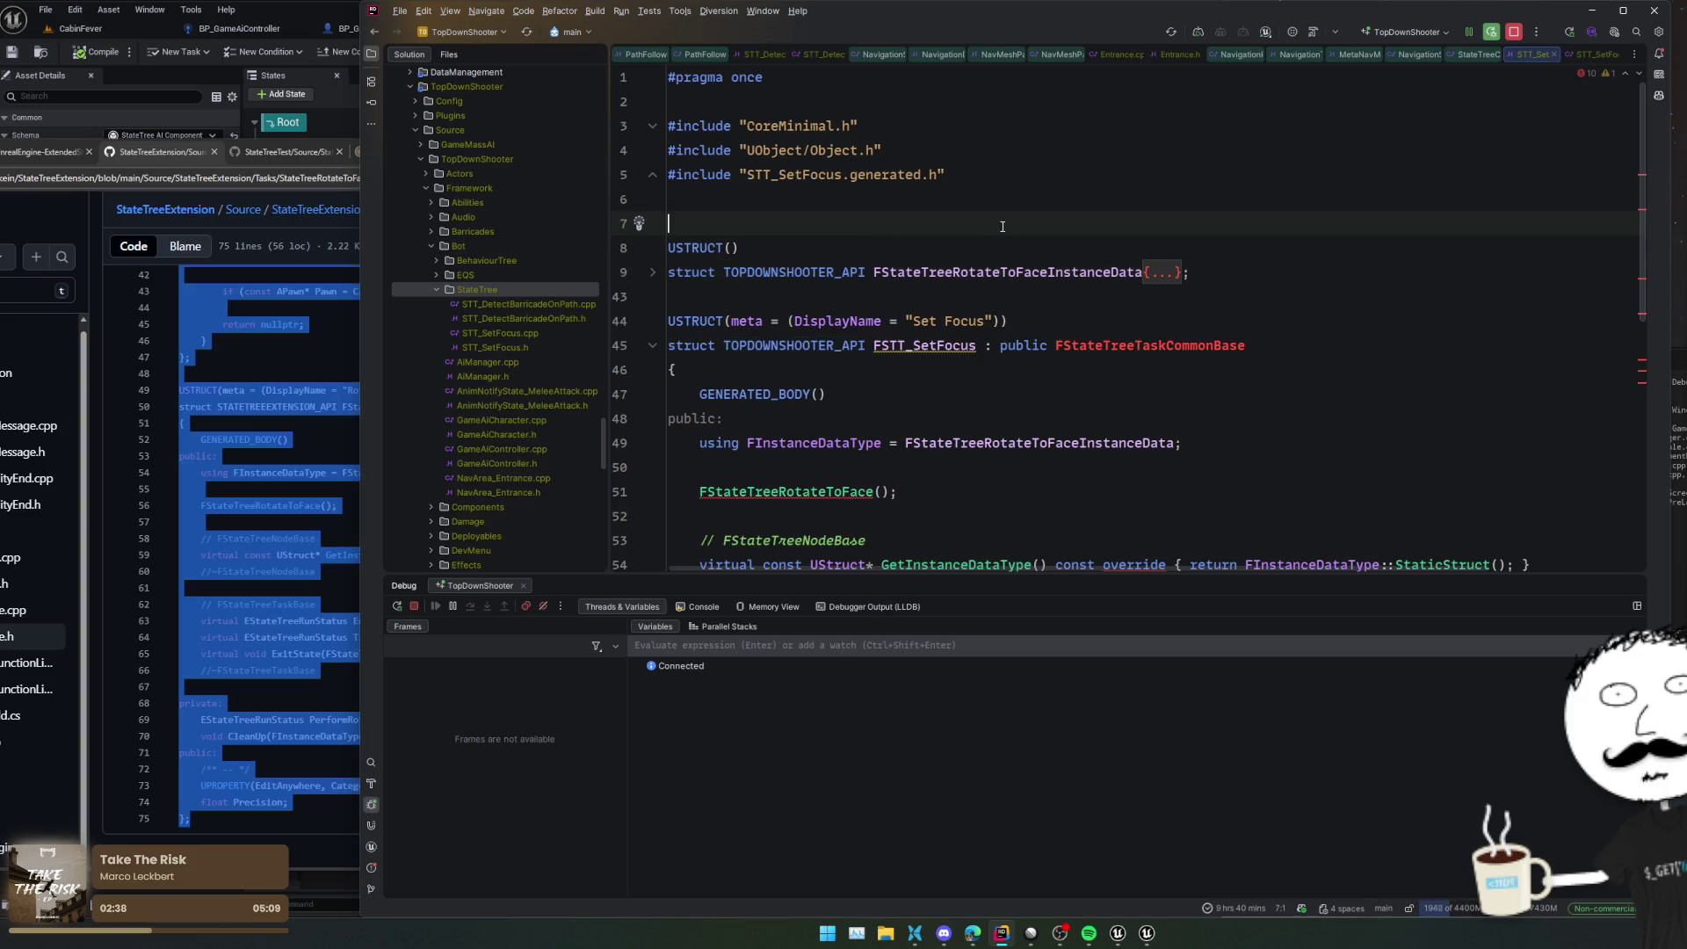
pyautogui.click(531, 341)
pyautogui.click(546, 319)
pyautogui.scroll(5, 896, 354)
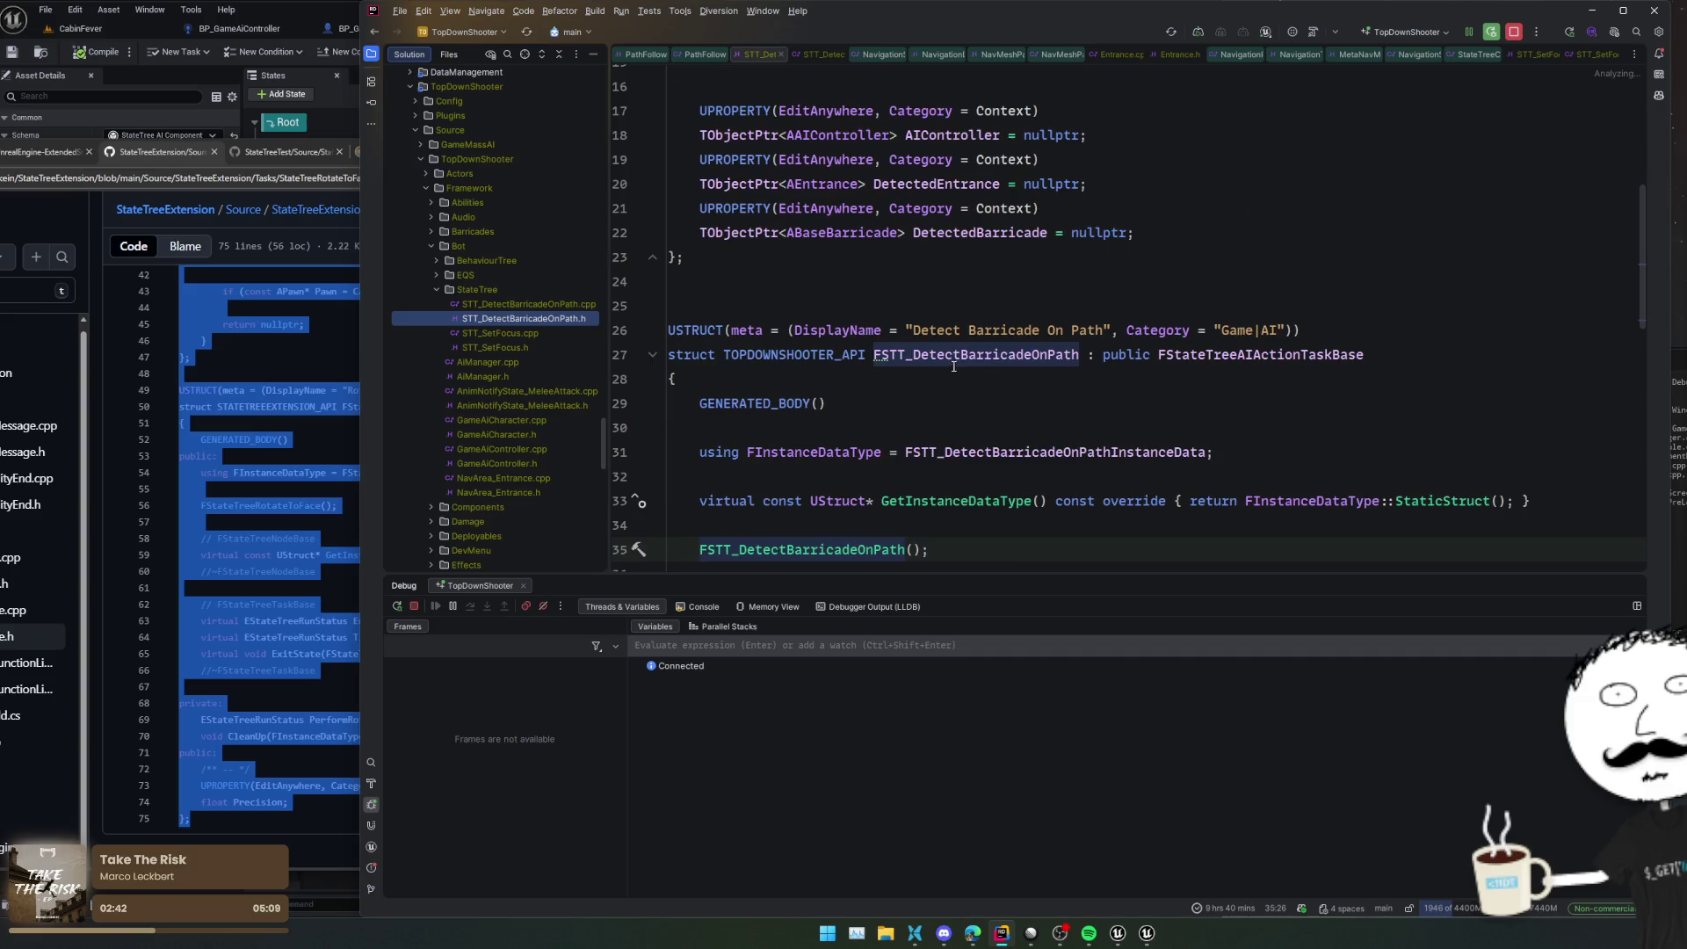
pyautogui.doubleClick(1235, 452)
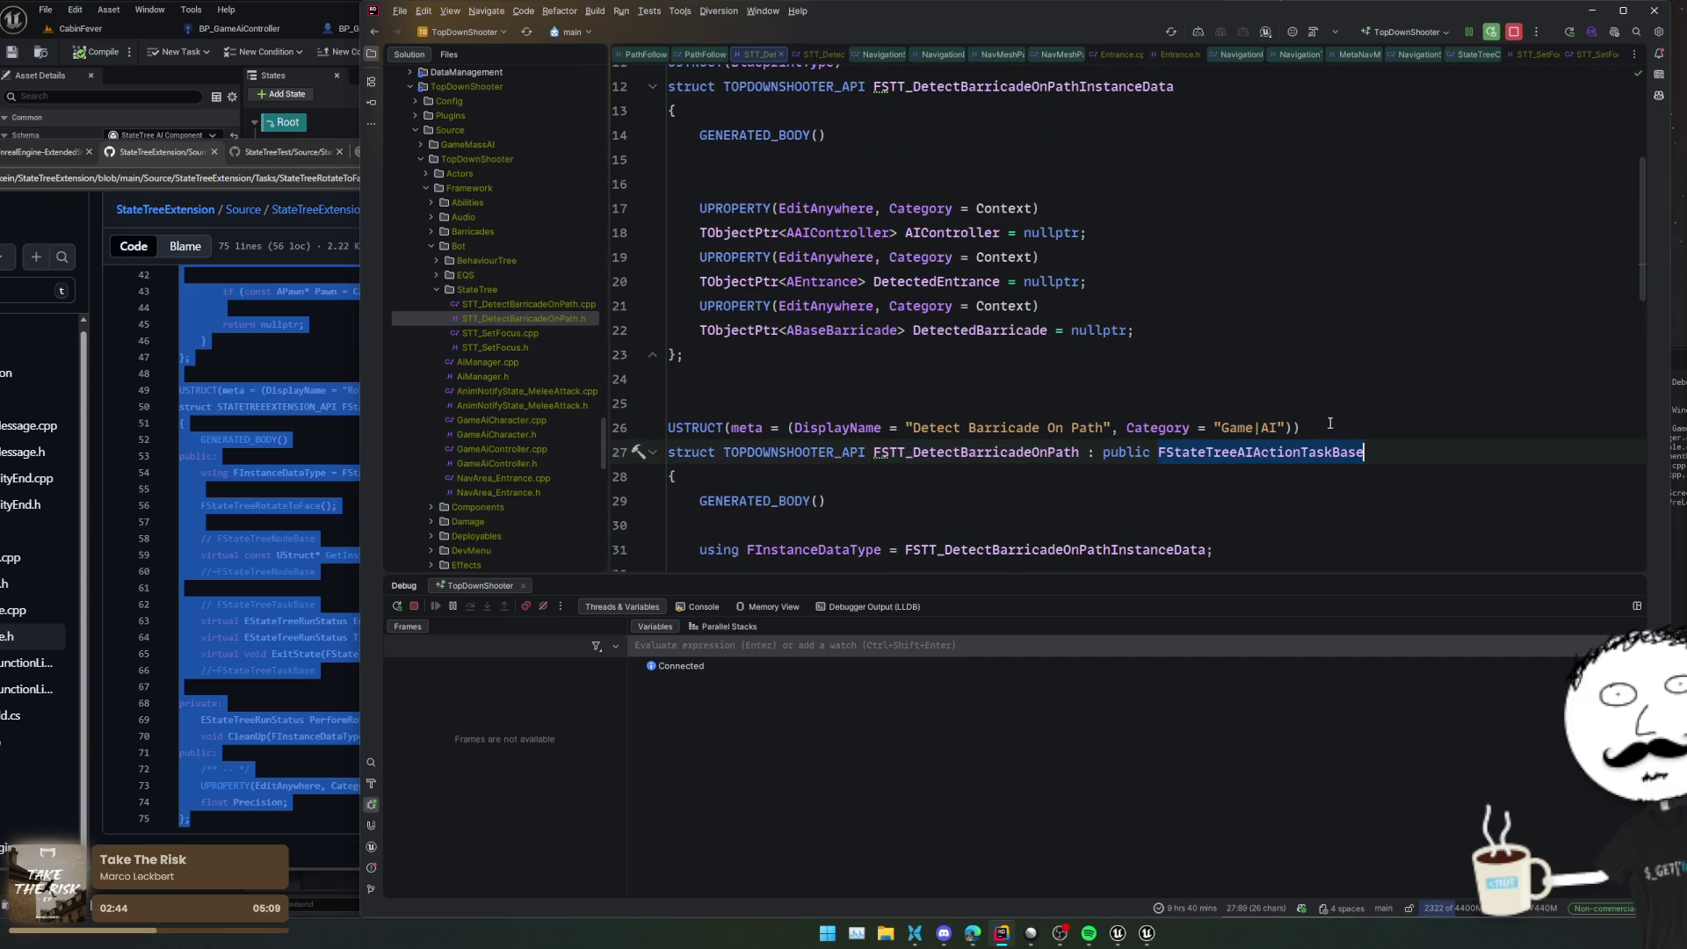
pyautogui.hotkey('ctrl', 'w')
pyautogui.hotkey('ctrl', 'Tab')
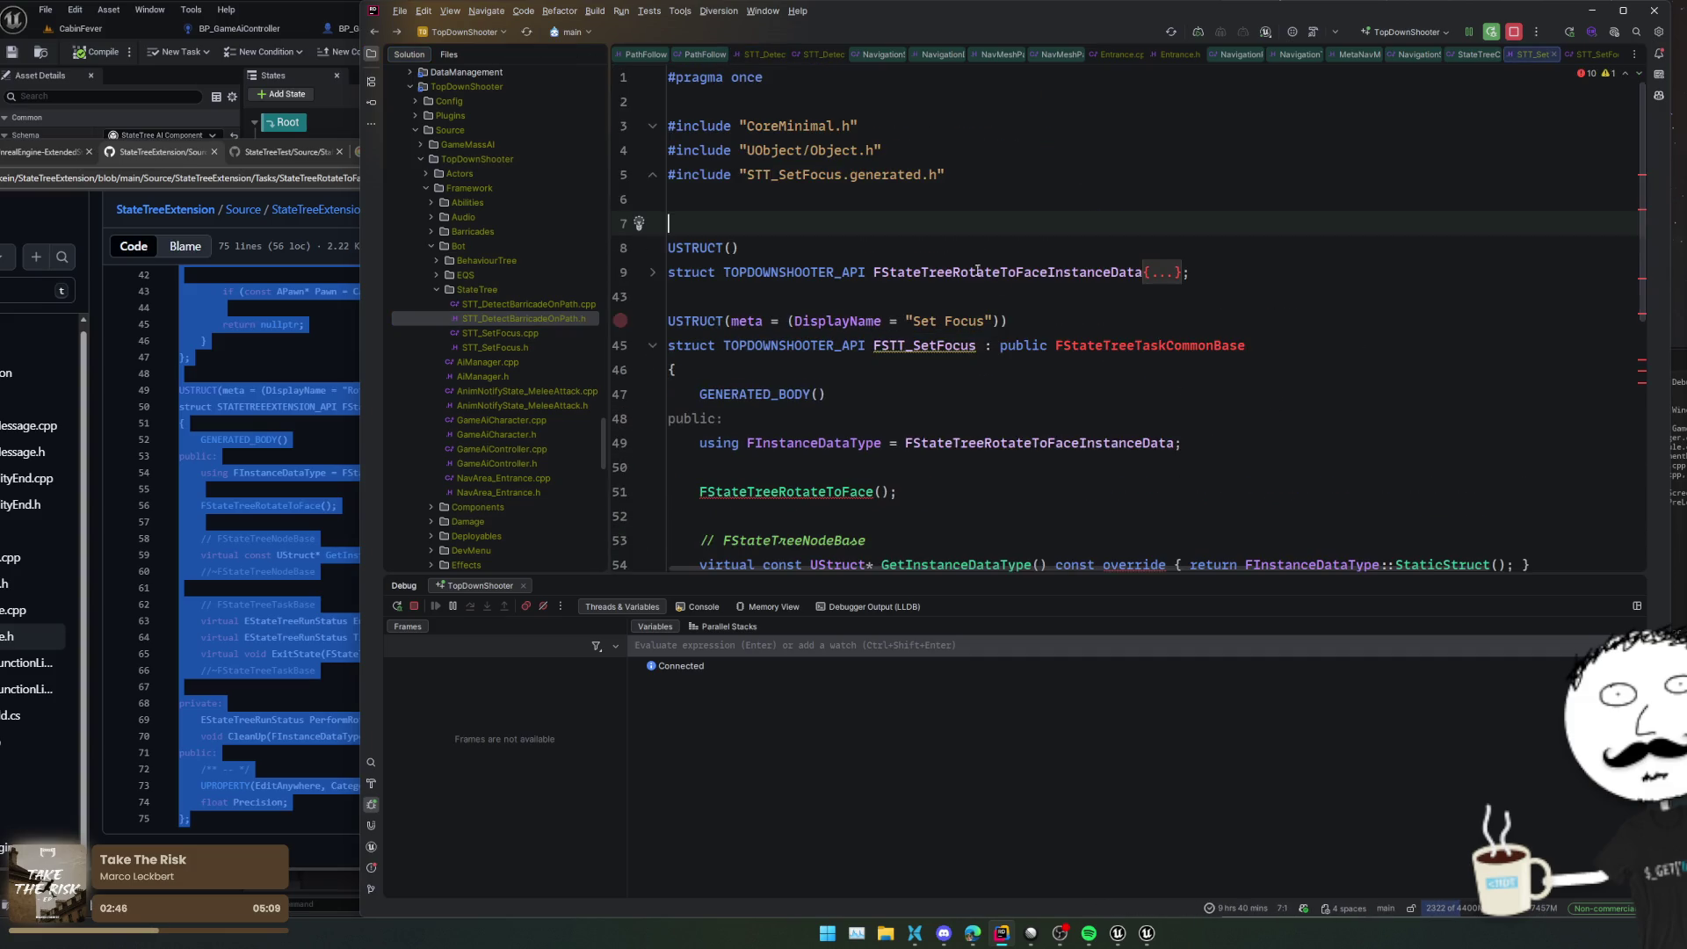
pyautogui.hotkey('ctrl', 'Tab')
pyautogui.click(865, 535)
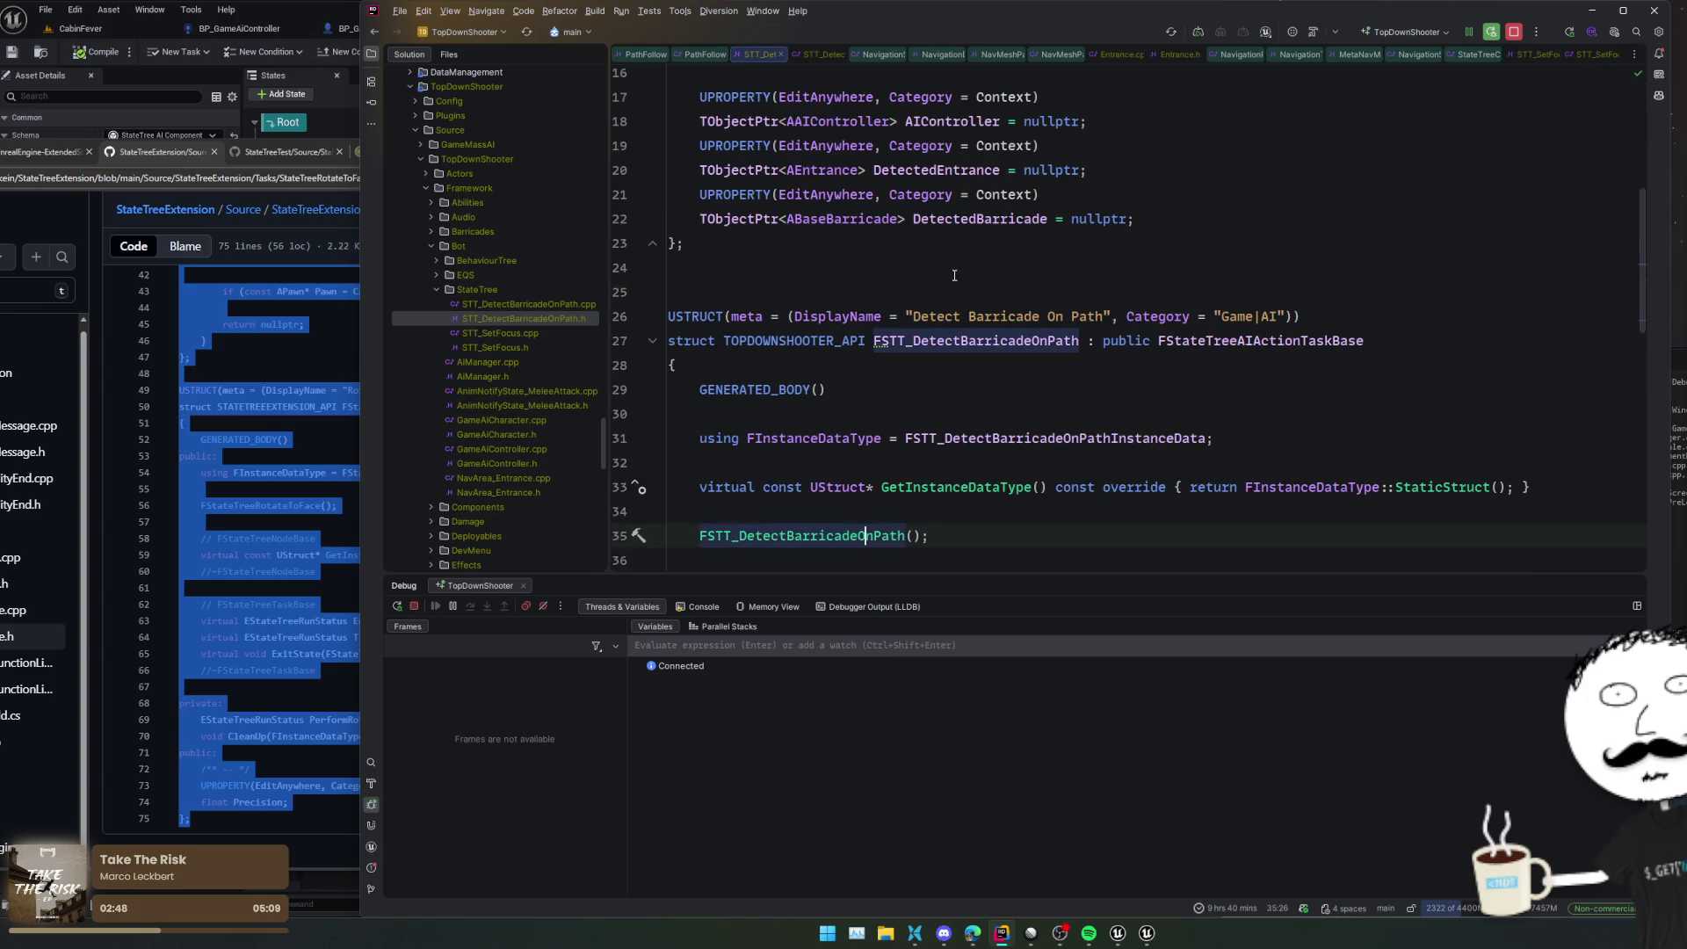
pyautogui.click(620, 317)
pyautogui.click(514, 348)
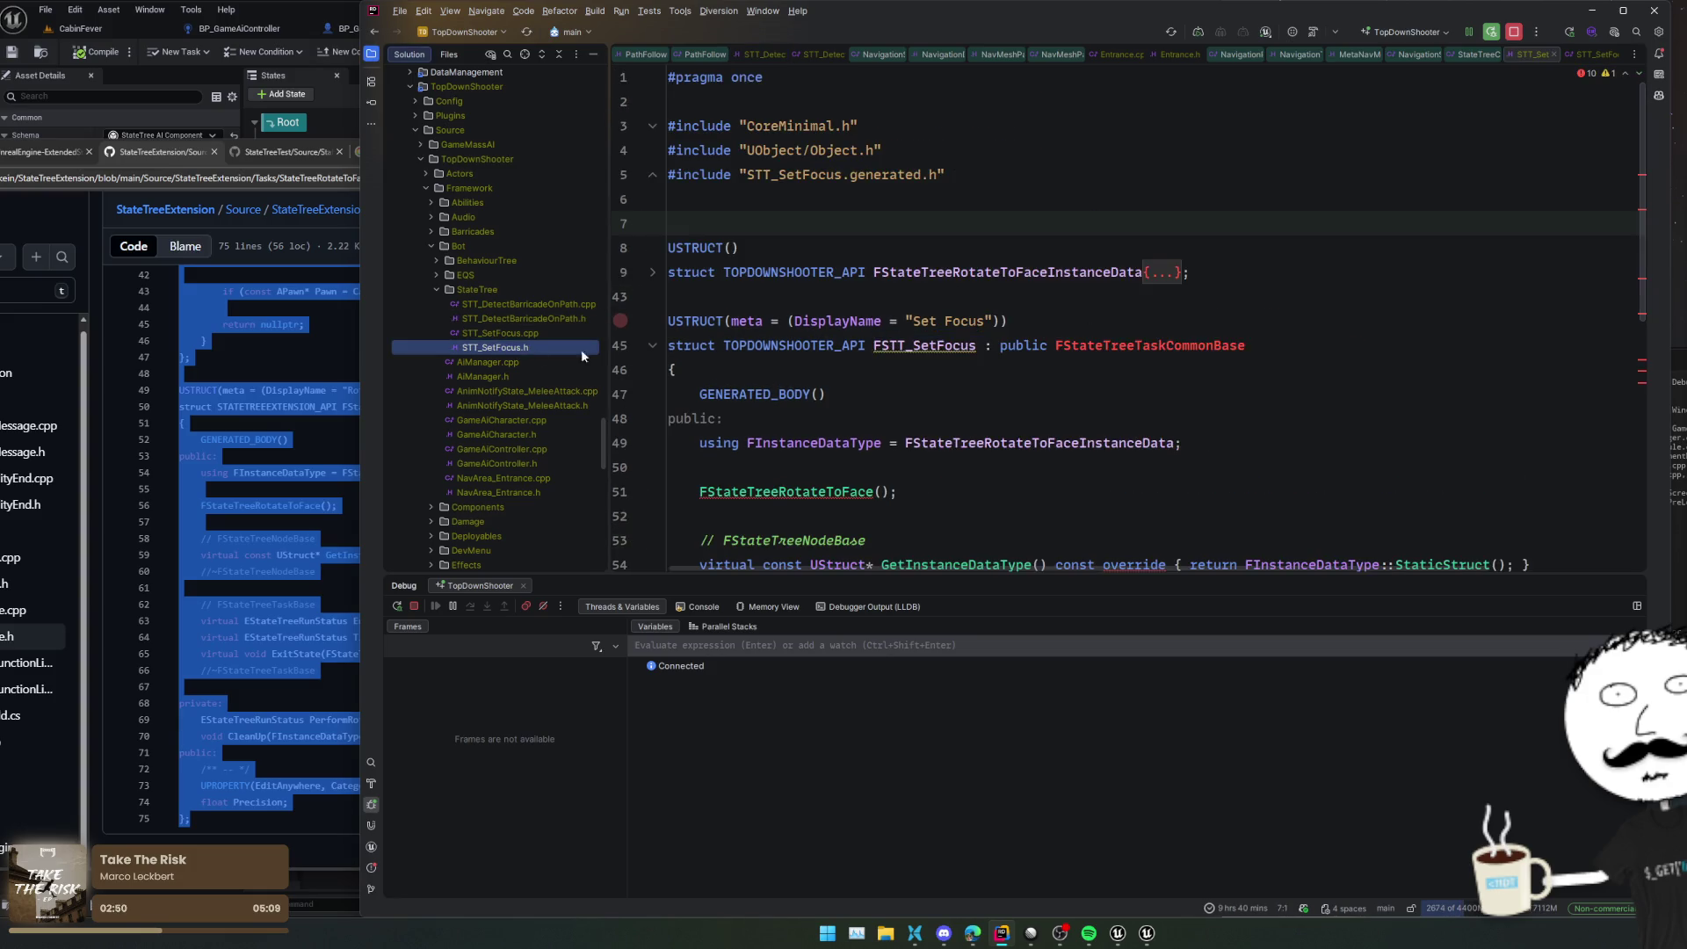
pyautogui.click(873, 297)
pyautogui.write('USTRUCT(meta = (DisplayName = "Detect Barricade On Path", Category = "Game|AI")) struct TOPDOWNSHOOTER_API FSTT_DetectBarricadeOnPath : public FStateTreeAIActionTaskBase')
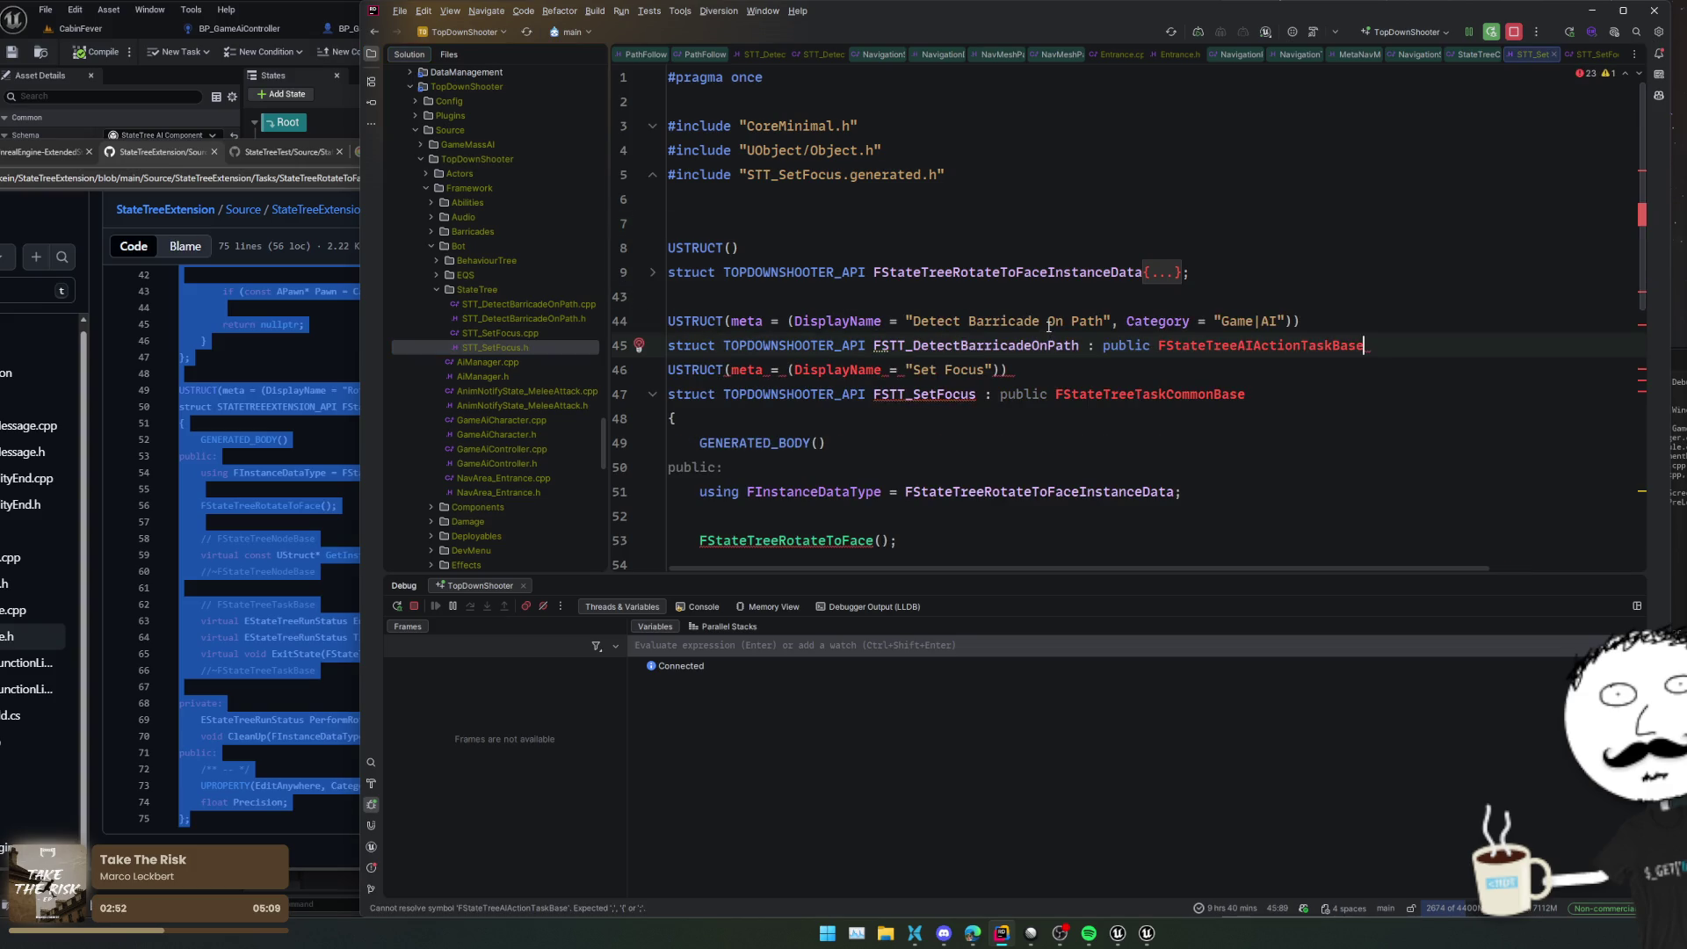
# Add Category = "Game|AI" to the Set Focus struct's meta specifiers
pyautogui.click(1286, 321)
pyautogui.hotkey('ctrl', 'w')
pyautogui.hotkey('ctrl', 'w')
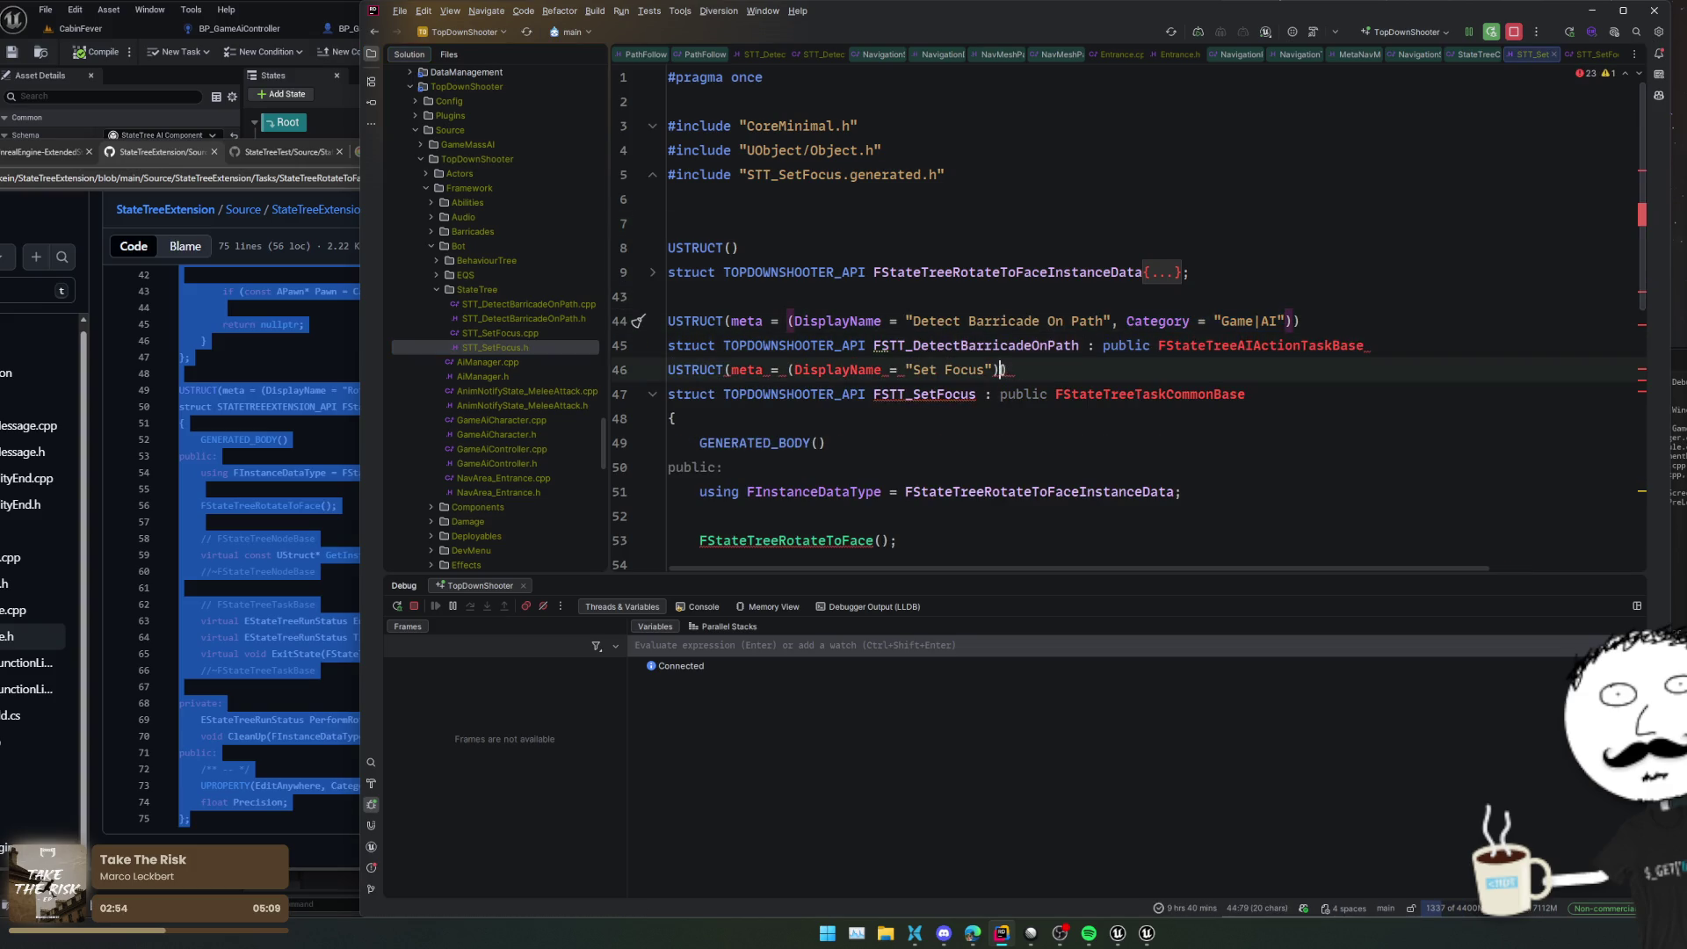
pyautogui.click(1055, 368)
pyautogui.press('Left')
pyautogui.press('Left')
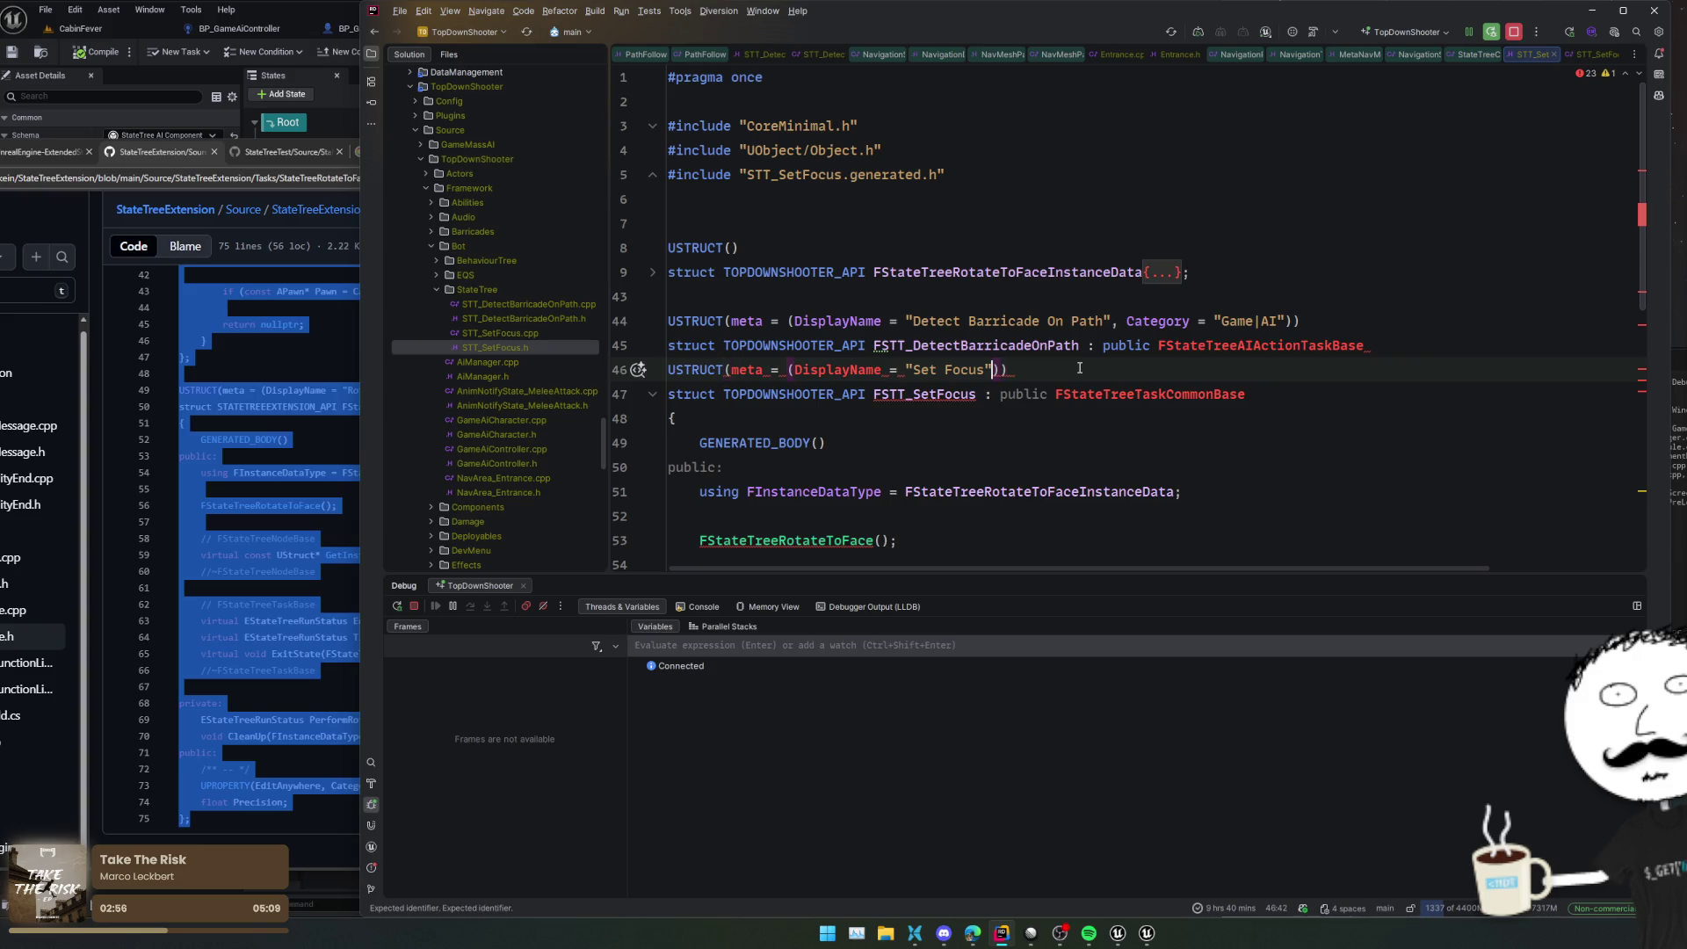
pyautogui.write(',')
pyautogui.write('Category = "Game|AI"')
# Make FSTT_SetFocus derive from FStateTreeAIActionTaskBase and add the Tasks/StateTreeAITask.h include
pyautogui.tripleClick(1152, 320)
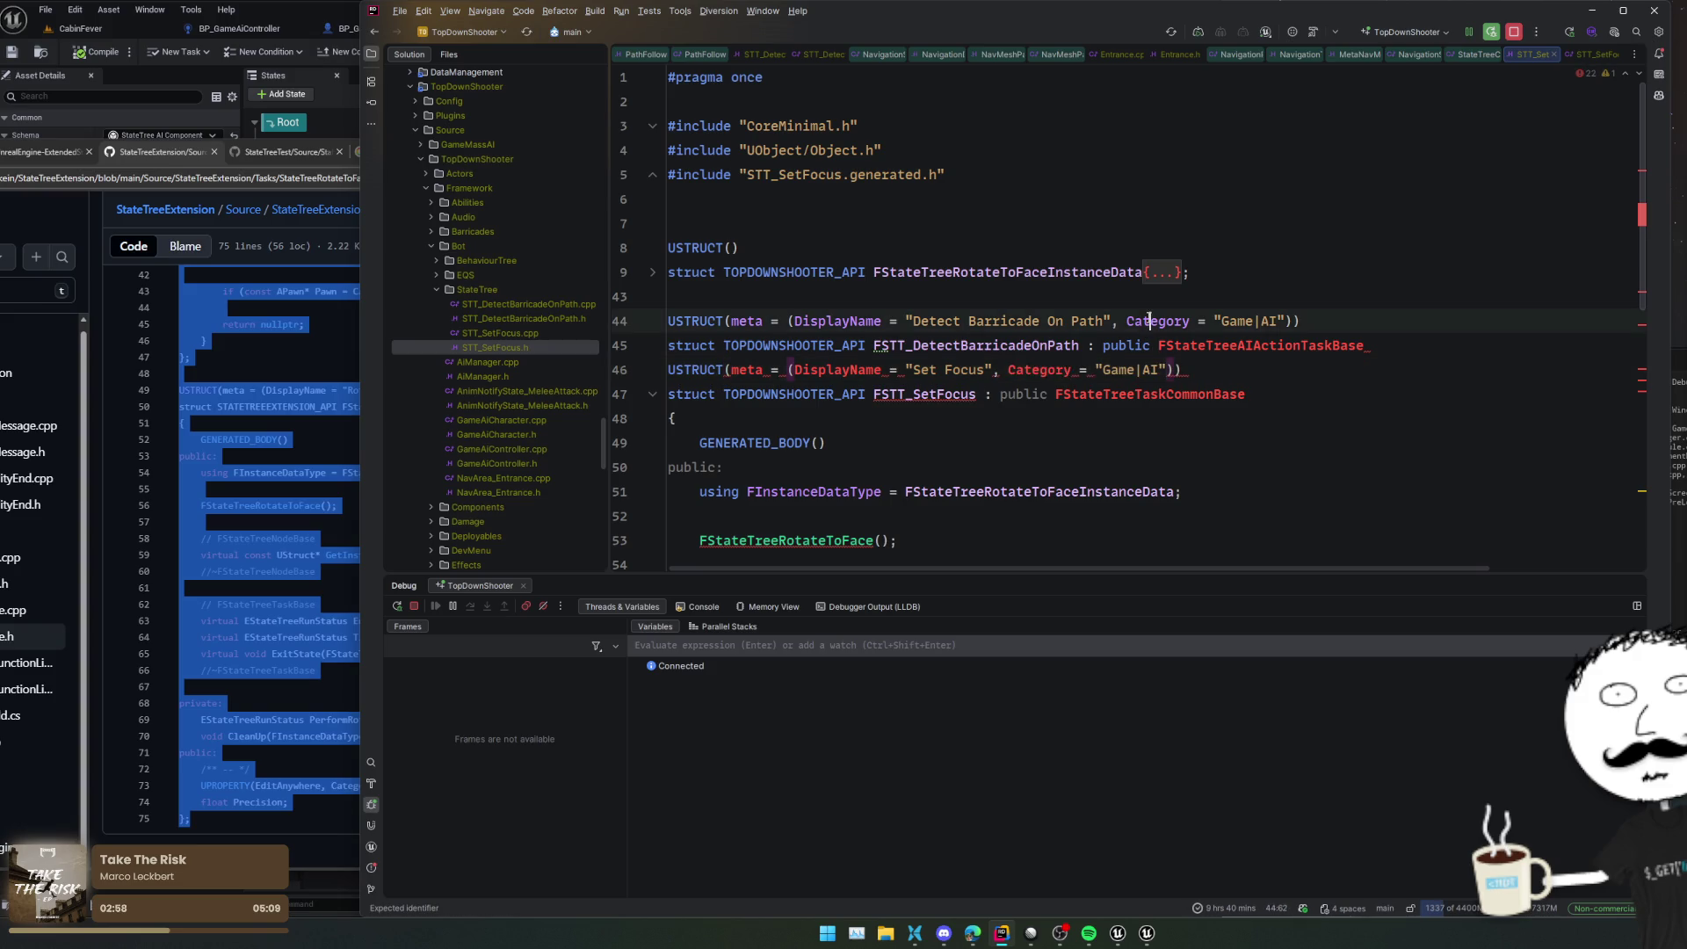
pyautogui.doubleClick(1245, 345)
pyautogui.hotkey('ctrl', 'c')
pyautogui.press('Down')
pyautogui.press('Down')
pyautogui.hotkey('ctrl', 'shift', 'Left')
pyautogui.hotkey('ctrl', 'v')
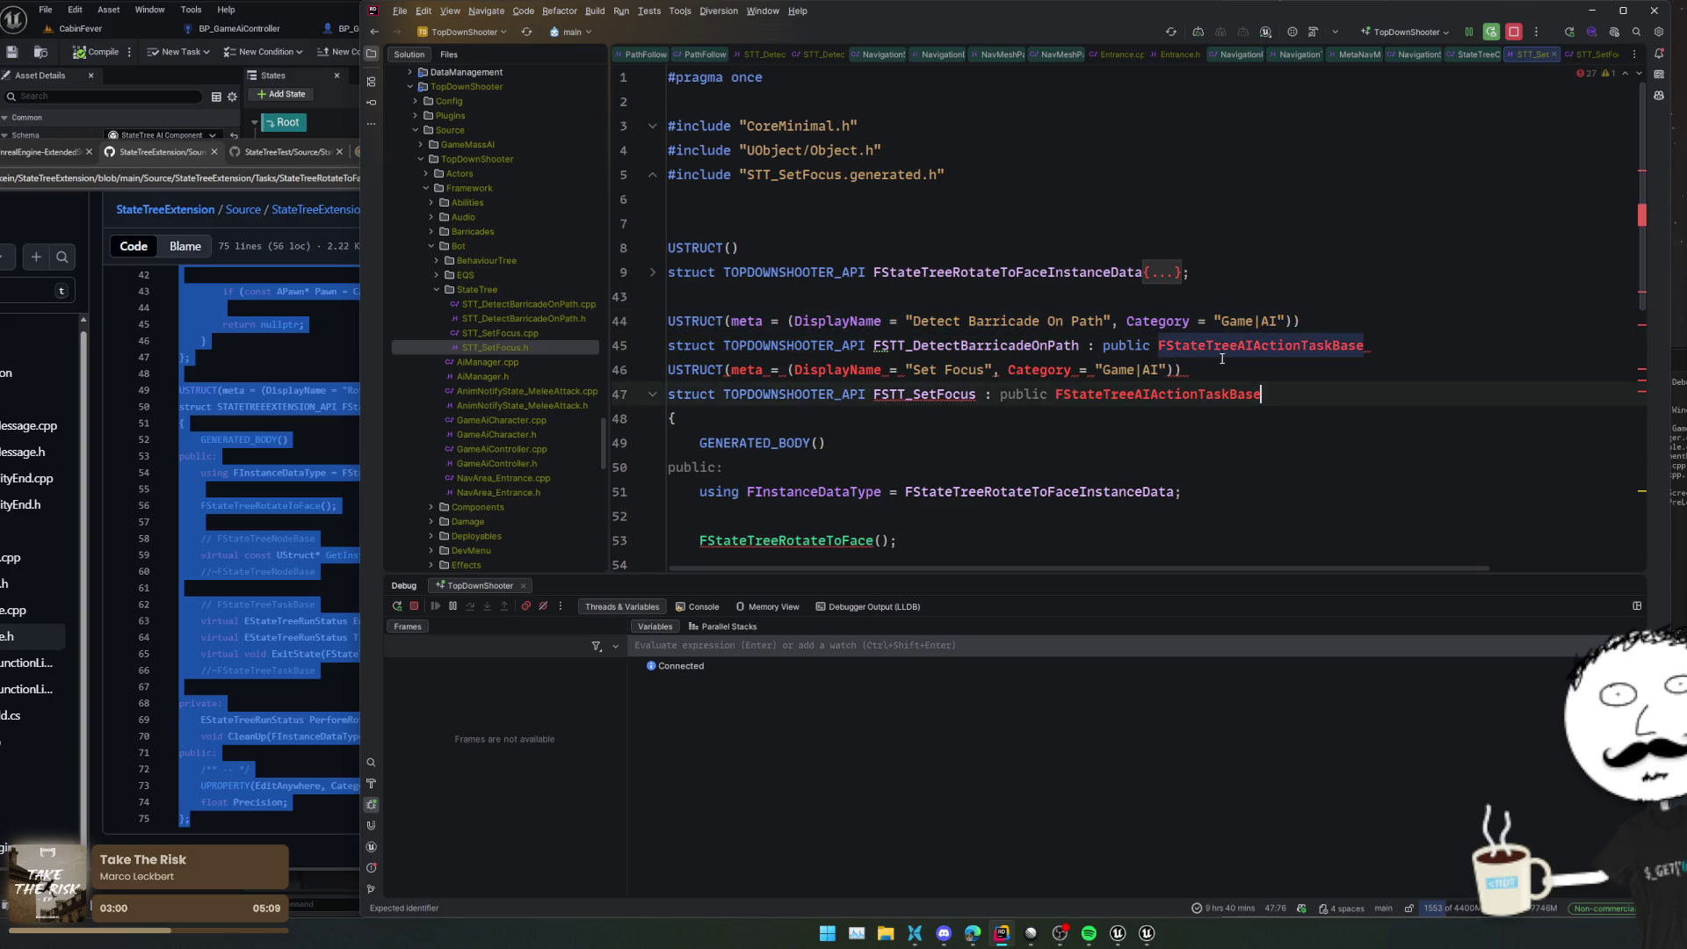
pyautogui.moveTo(1375, 350); pyautogui.dragTo(1378, 290)
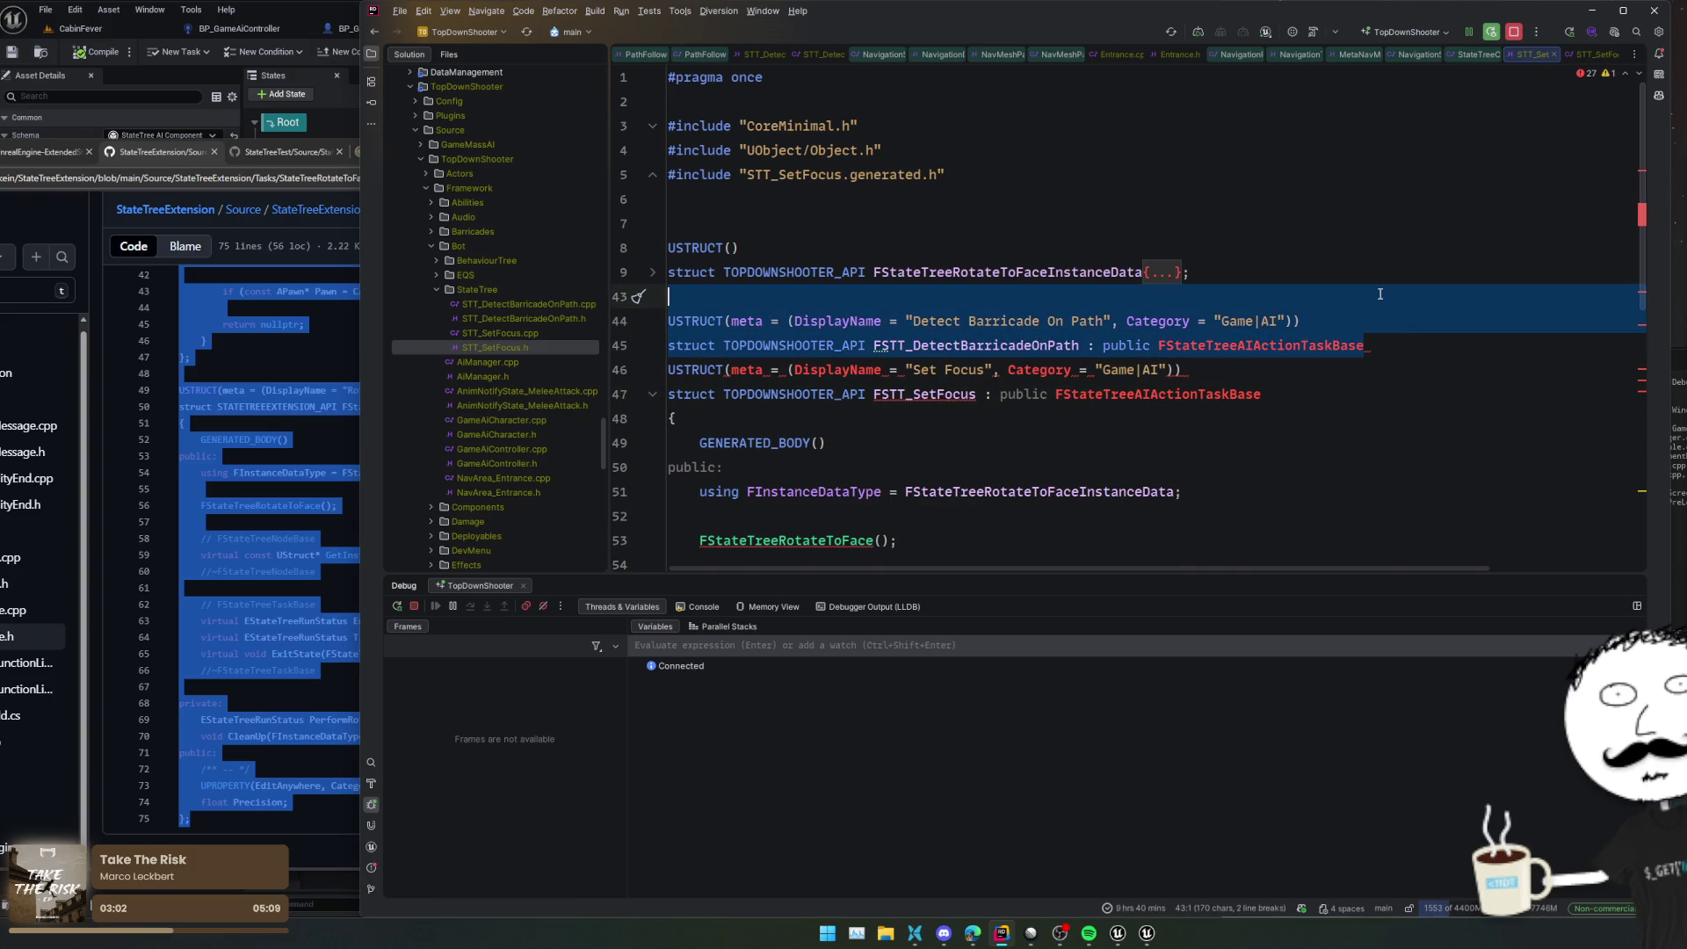
pyautogui.press('BackSpace')
pyautogui.click(1302, 335)
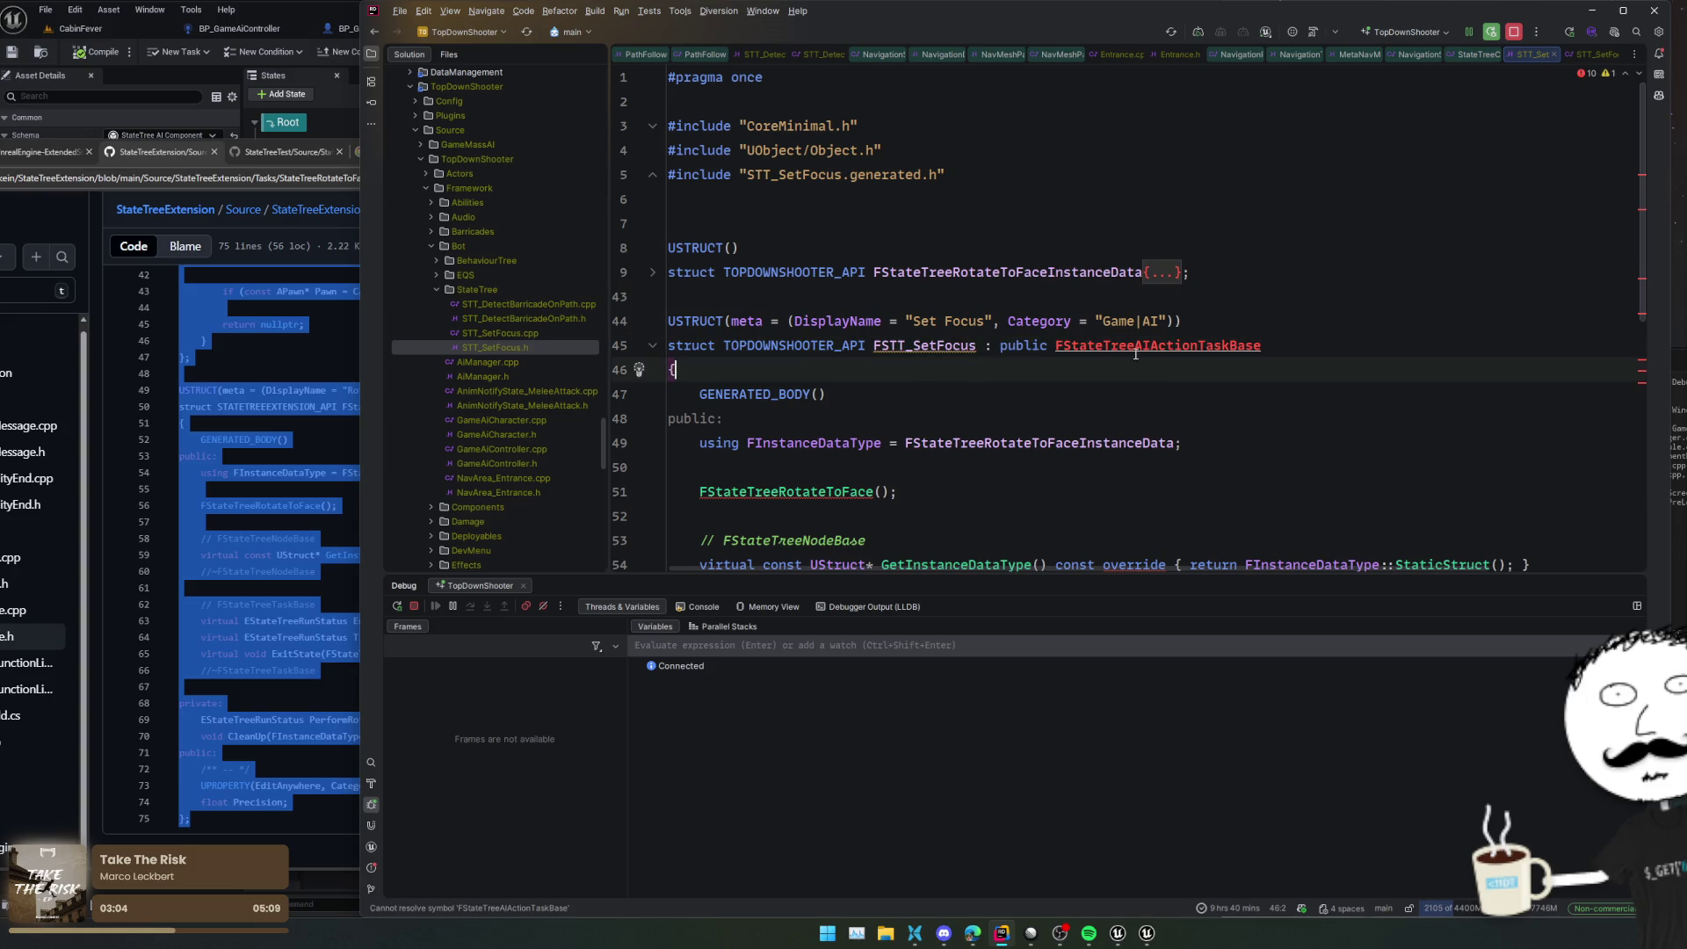
pyautogui.hotkey('alt', 'Return')
pyautogui.press('Return')
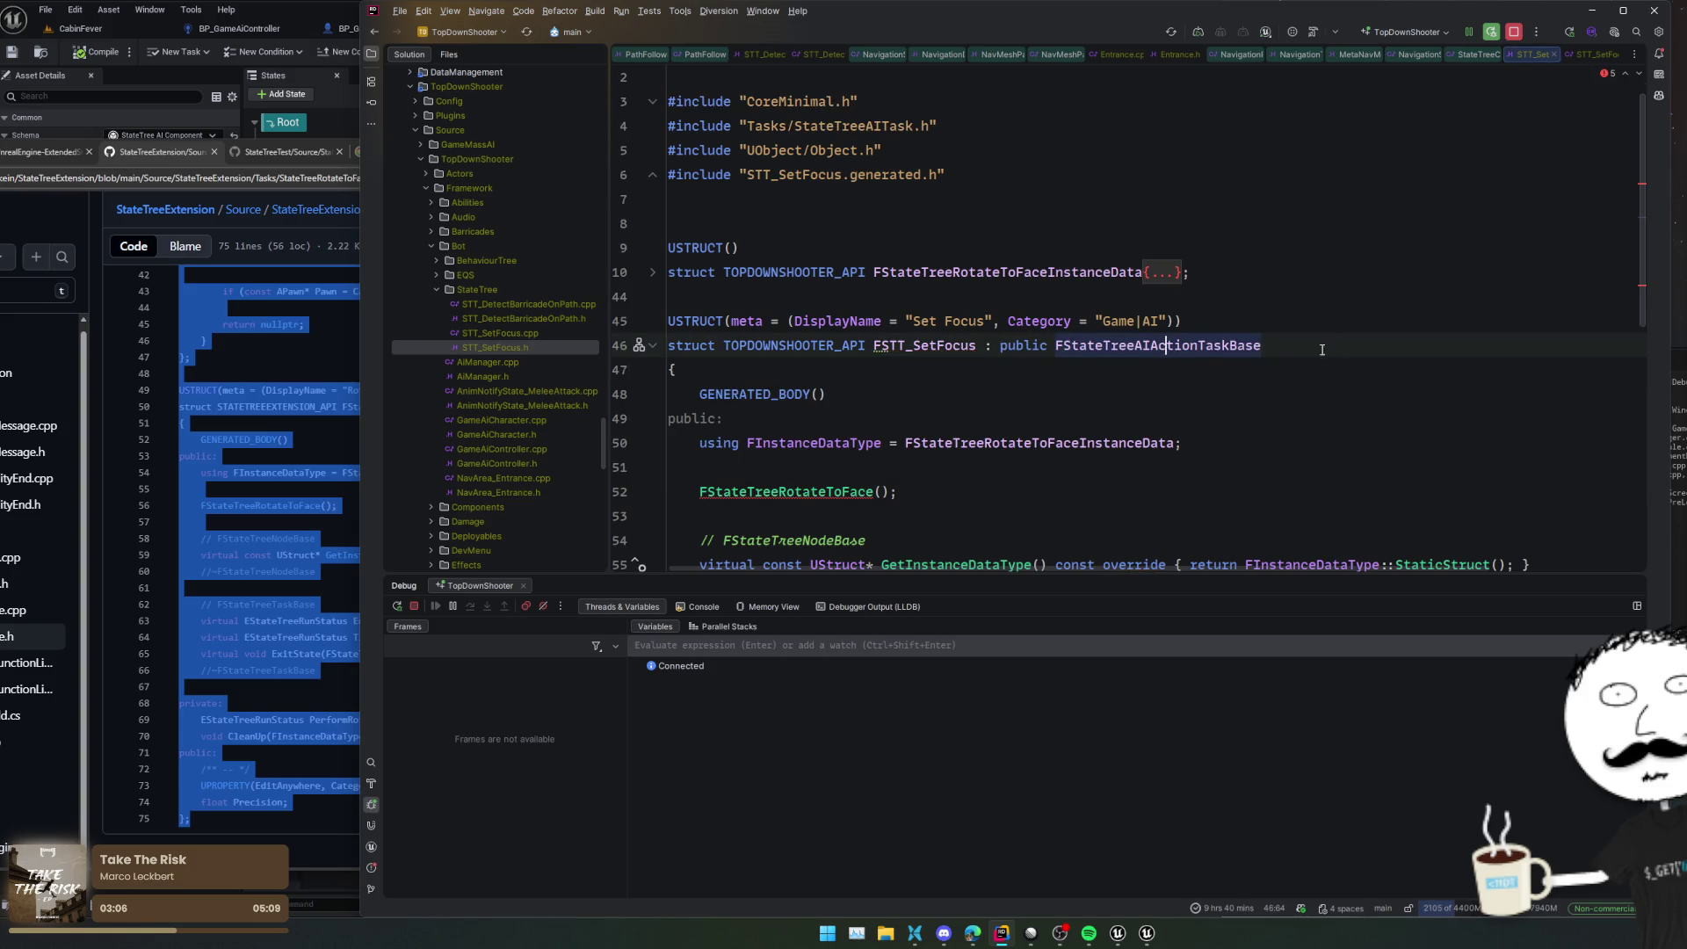
# Copy the FSTT_SetFocus name and select the FStateTreeRotateToFace part of the instance data name
pyautogui.click(1081, 392)
pyautogui.hotkey('ctrl', '[')
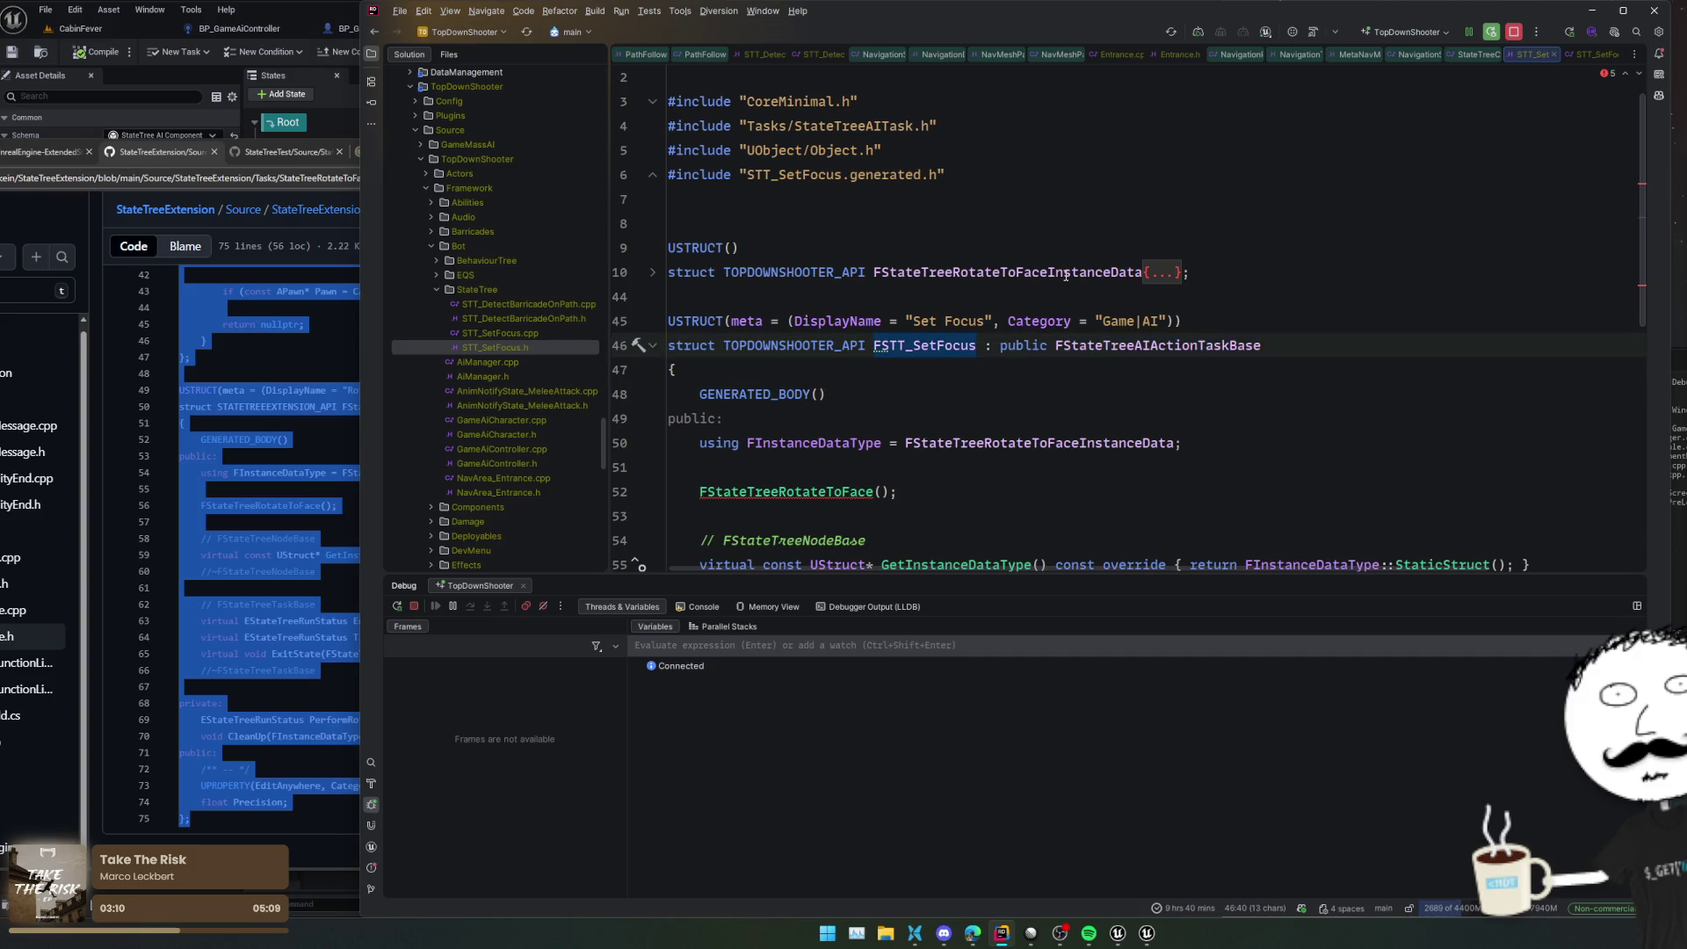
pyautogui.moveTo(1066, 275)
pyautogui.moveTo(1052, 271); pyautogui.dragTo(873, 271)
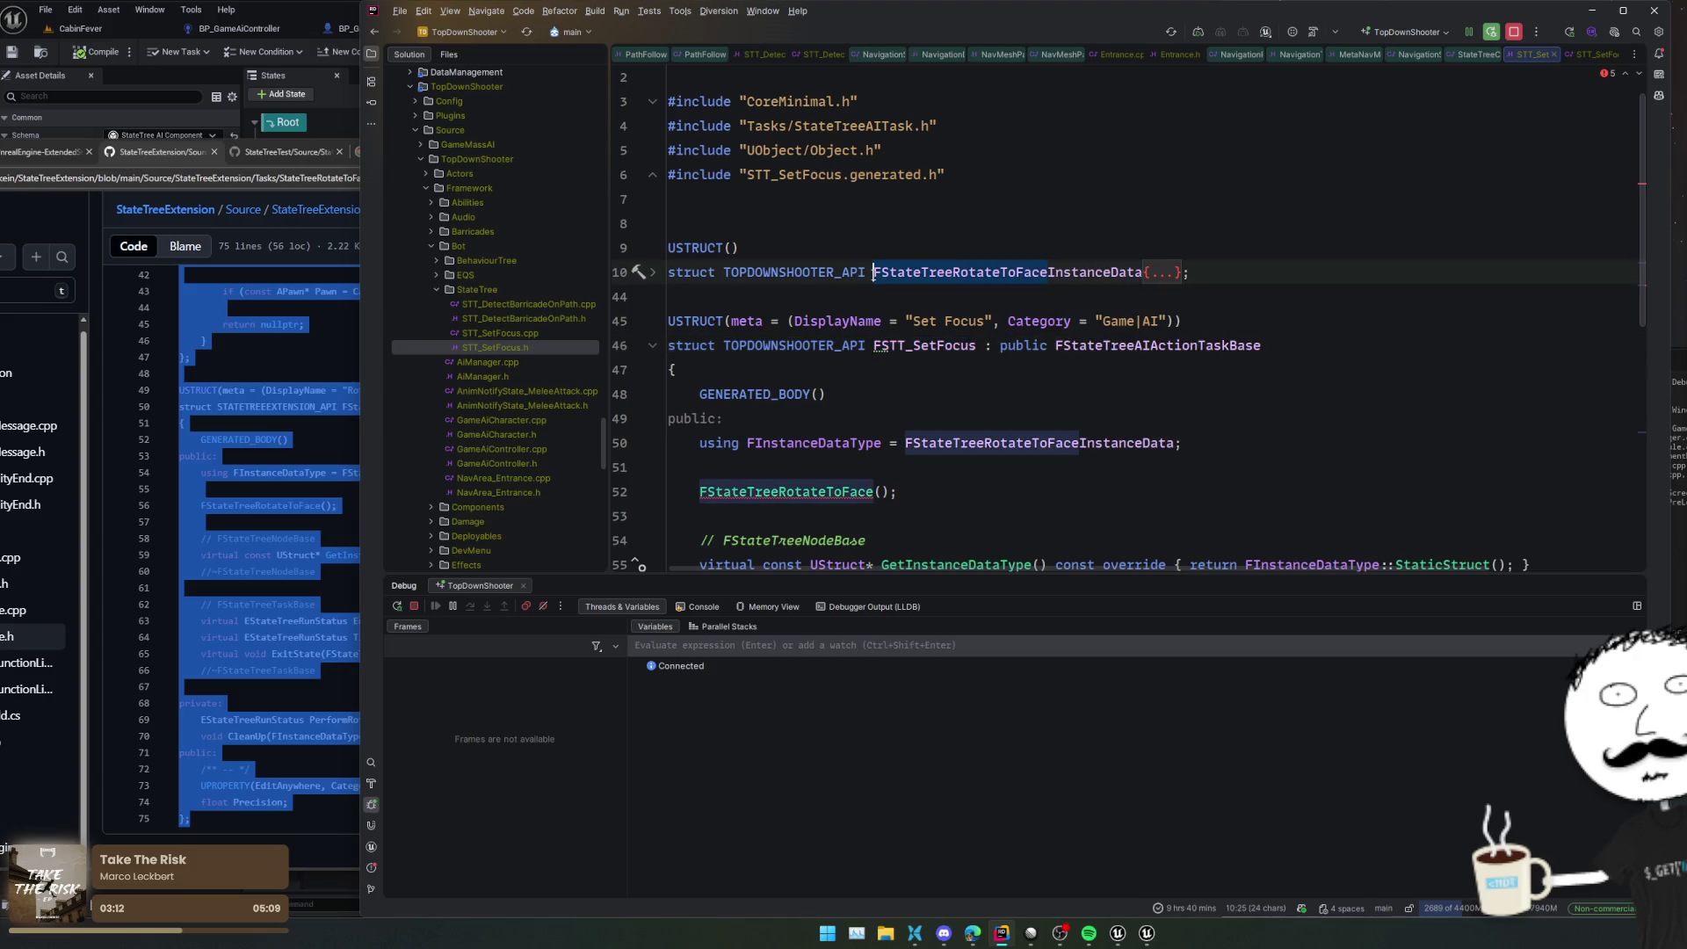
# Rename the instance data to FSTT_SetFocusInstanceData and point FInstanceDataType at it
pyautogui.hotkey('ctrl', 'v')
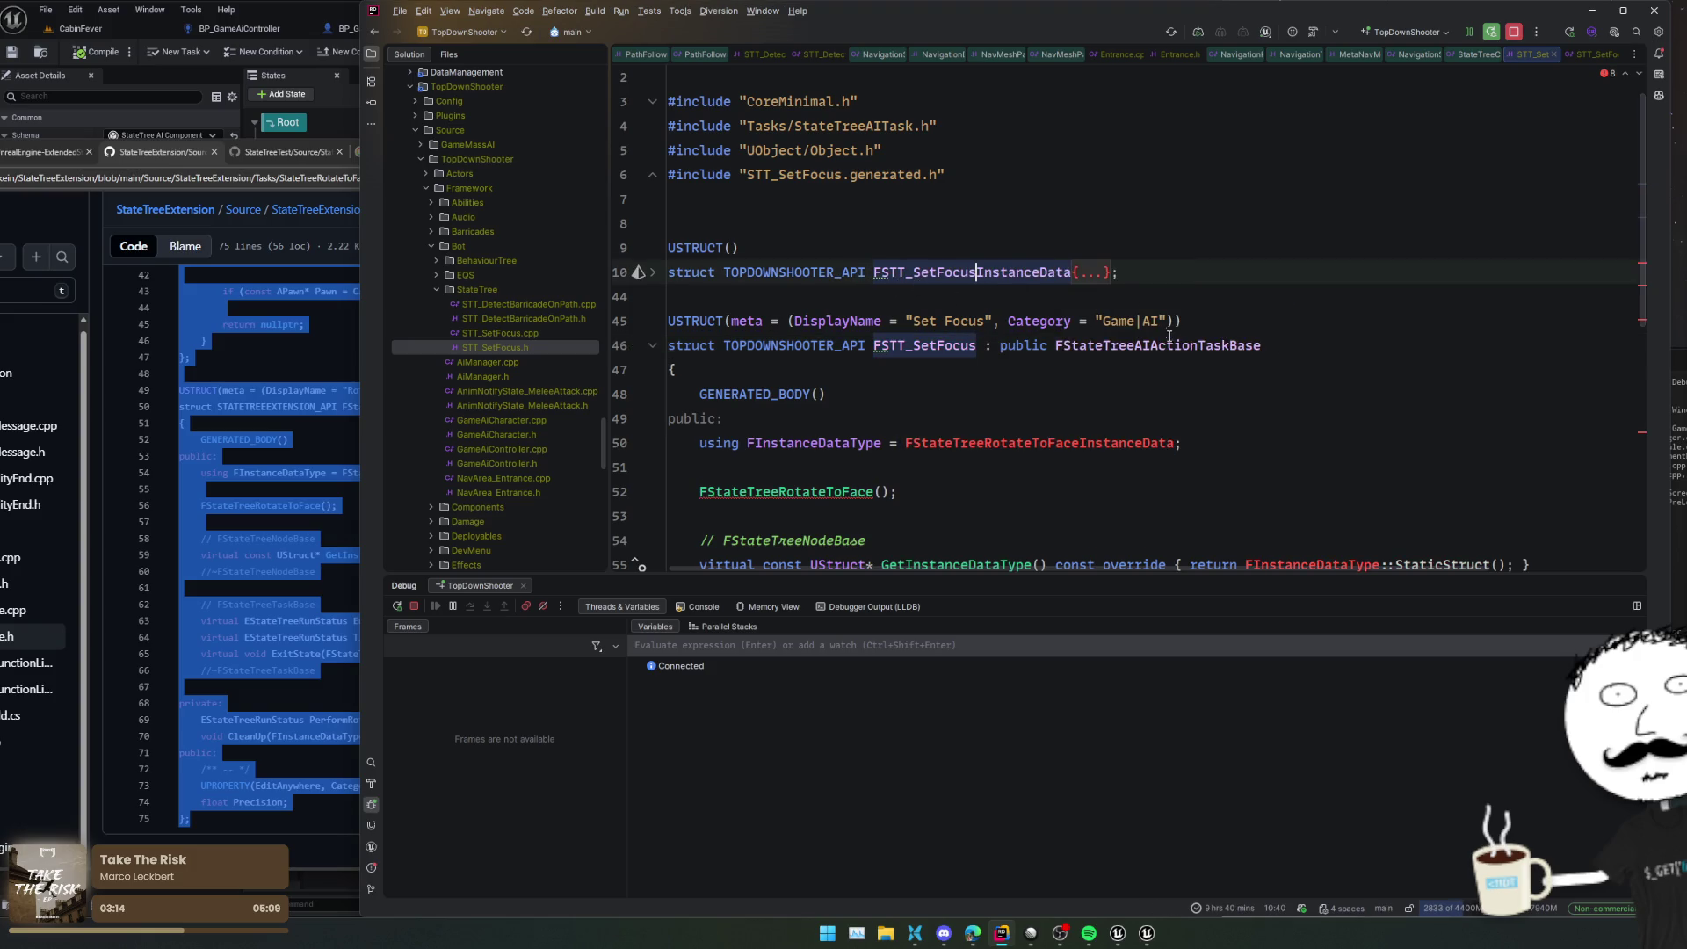
pyautogui.hotkey('ctrl', 'w')
pyautogui.hotkey('ctrl', 'c')
pyautogui.doubleClick(1072, 439)
pyautogui.hotkey('ctrl', 'v')
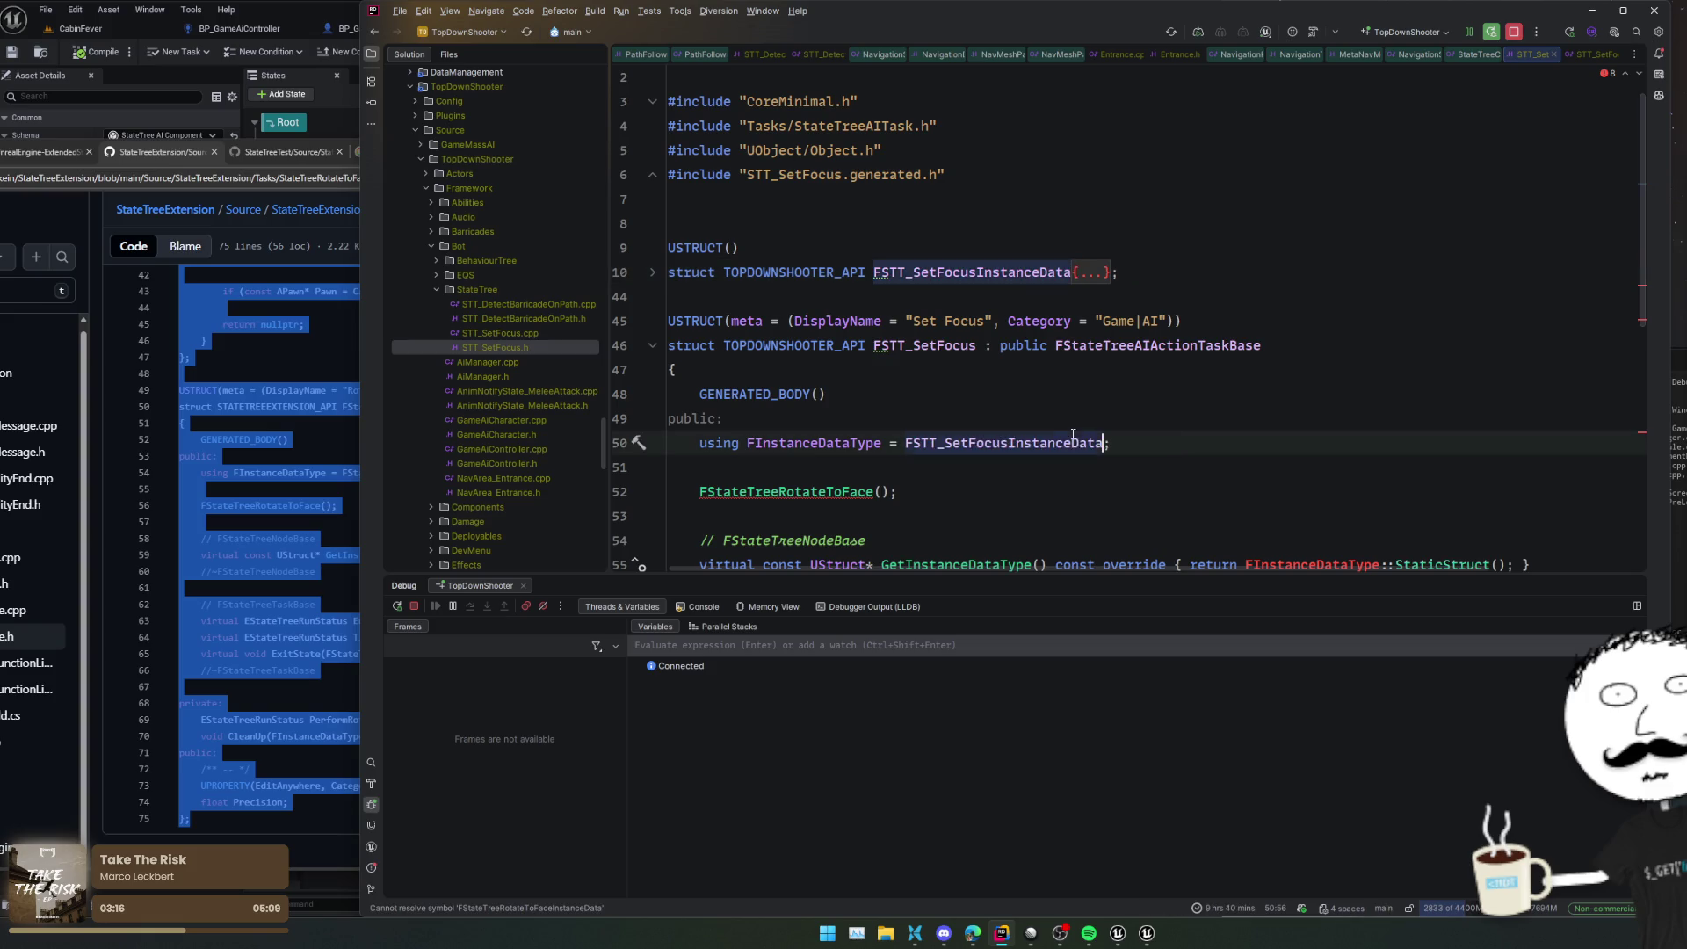
# Rename the old constructor to FSTT_SetFocus()
pyautogui.scroll(-2, 1184, 427)
pyautogui.click(1113, 395)
pyautogui.doubleClick(924, 248)
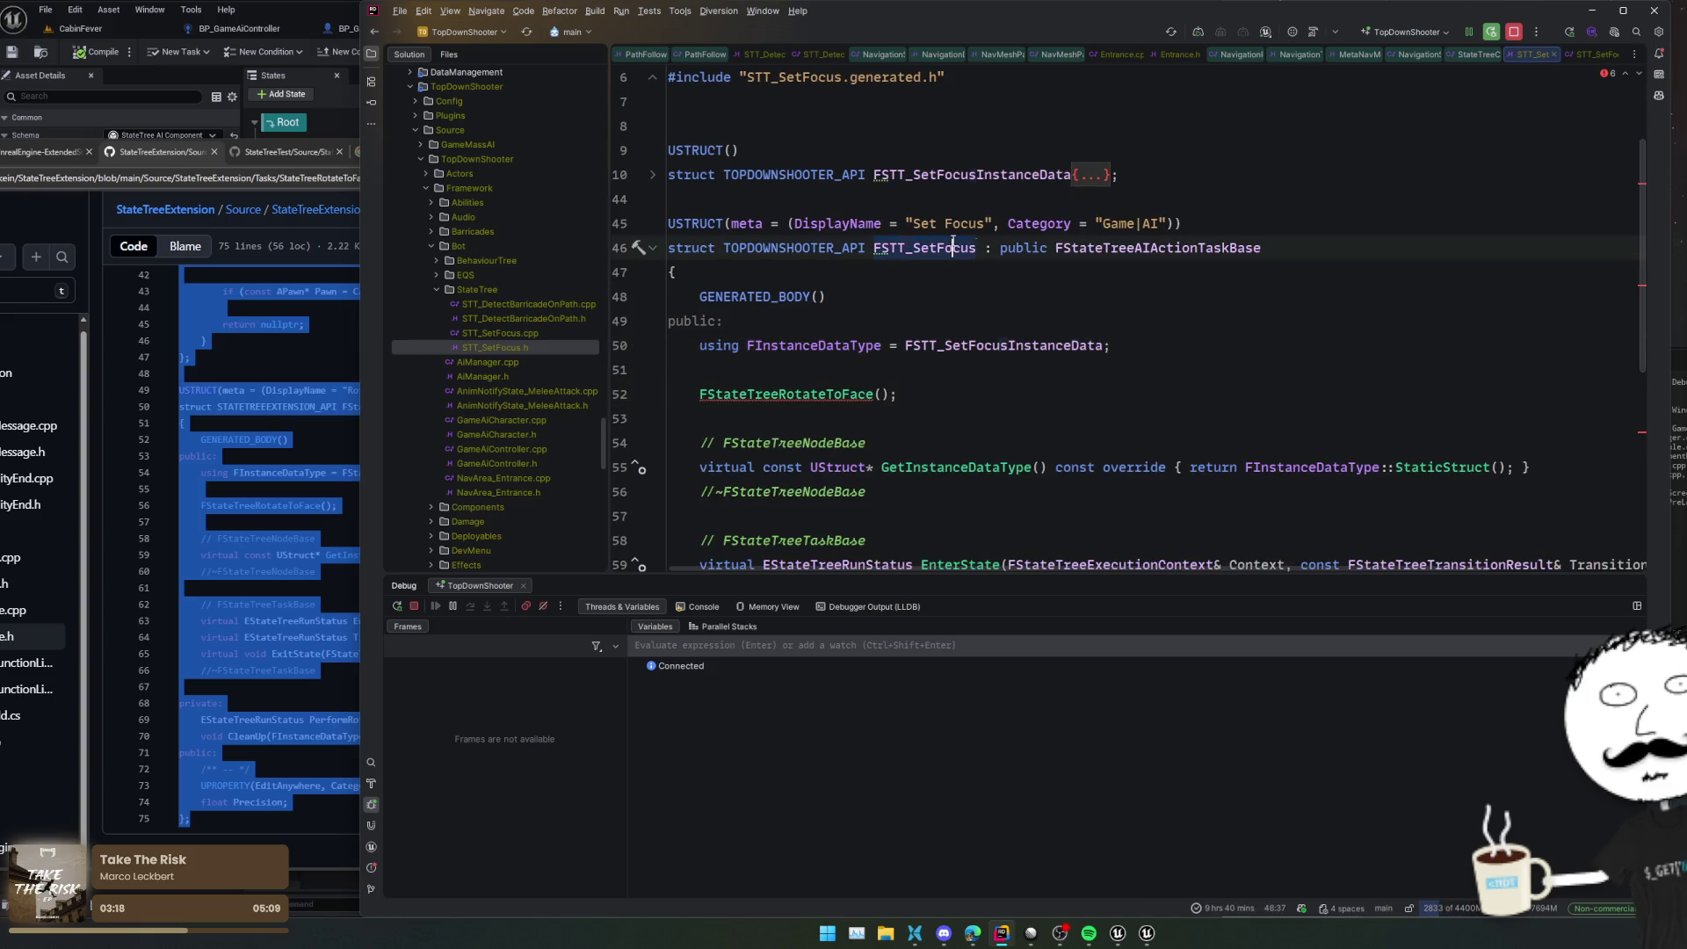
pyautogui.hotkey('ctrl', 'c')
pyautogui.doubleClick(787, 393)
pyautogui.hotkey('ctrl', 'v')
# Change PerformRotateTask's instance data parameter type to FInstanceDataType
pyautogui.scroll(-2, 874, 407)
pyautogui.click(1114, 390)
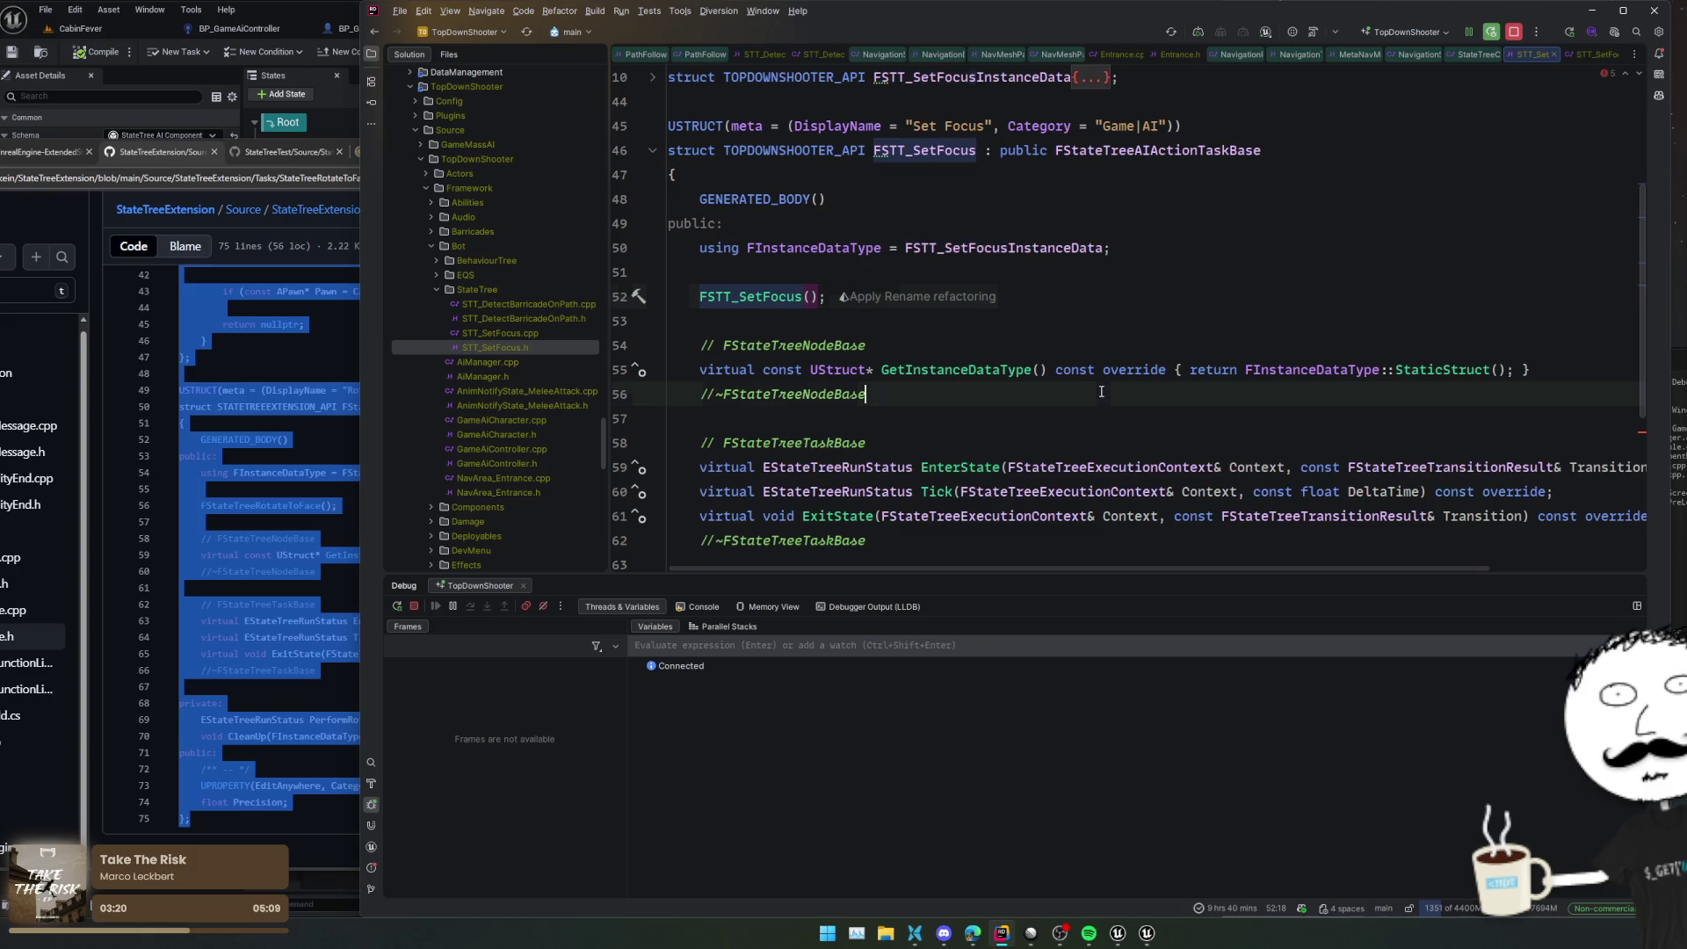
pyautogui.scroll(-4, 1341, 376)
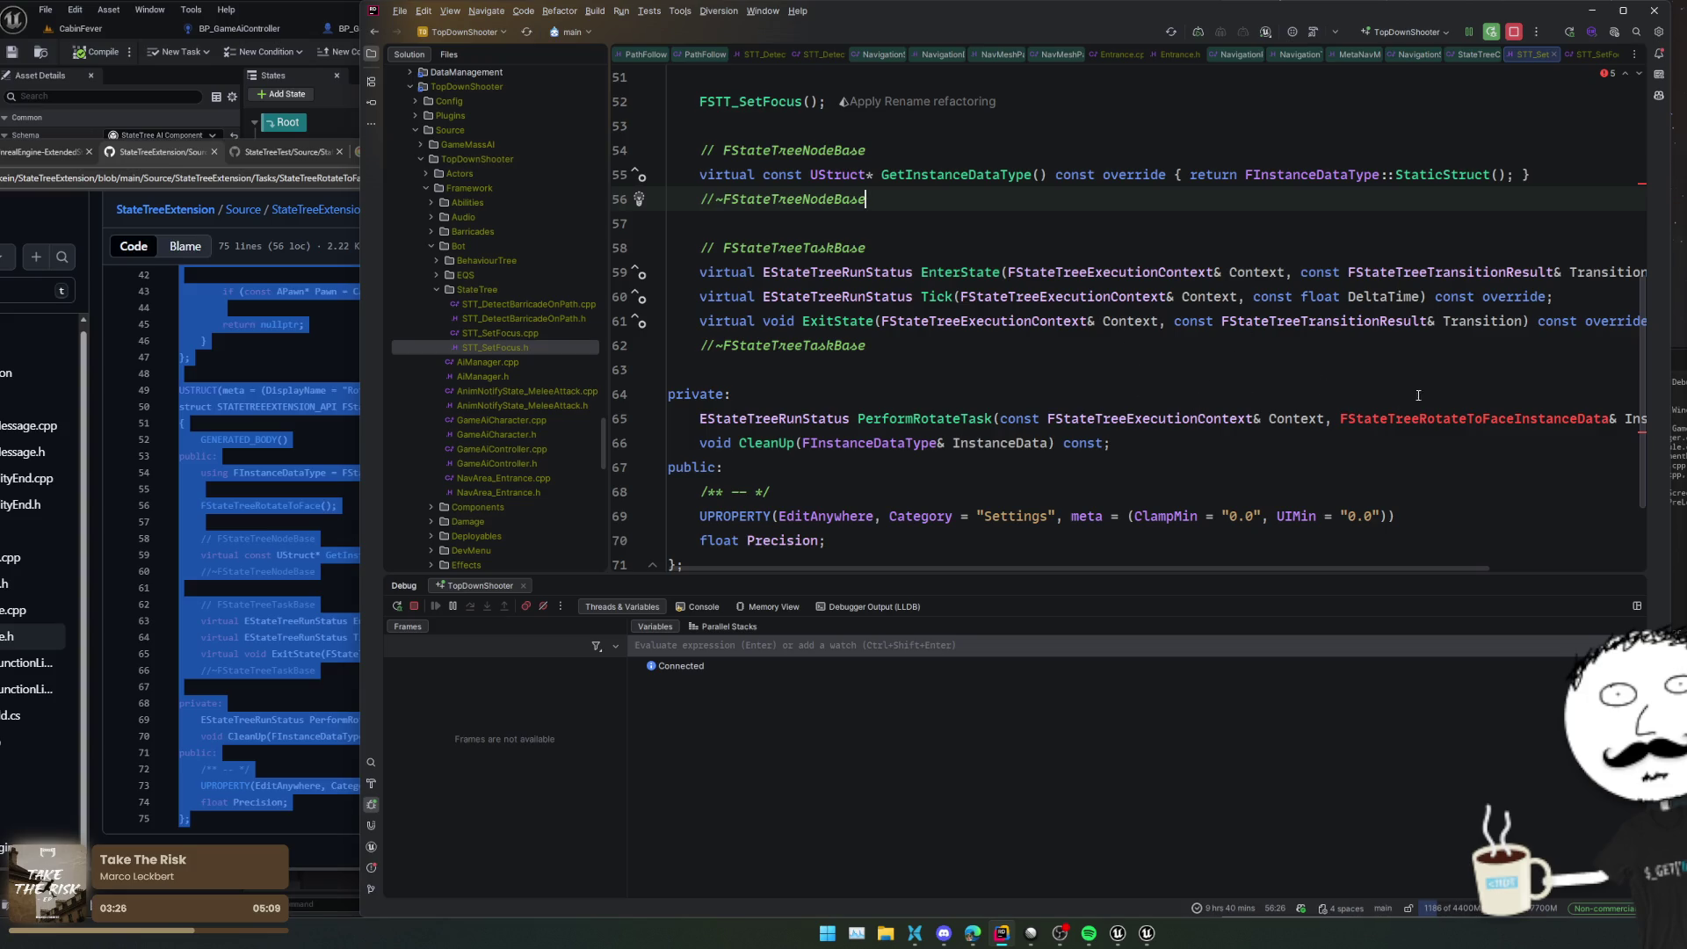
pyautogui.hscroll(2, 1356, 383)
pyautogui.doubleClick(1382, 418)
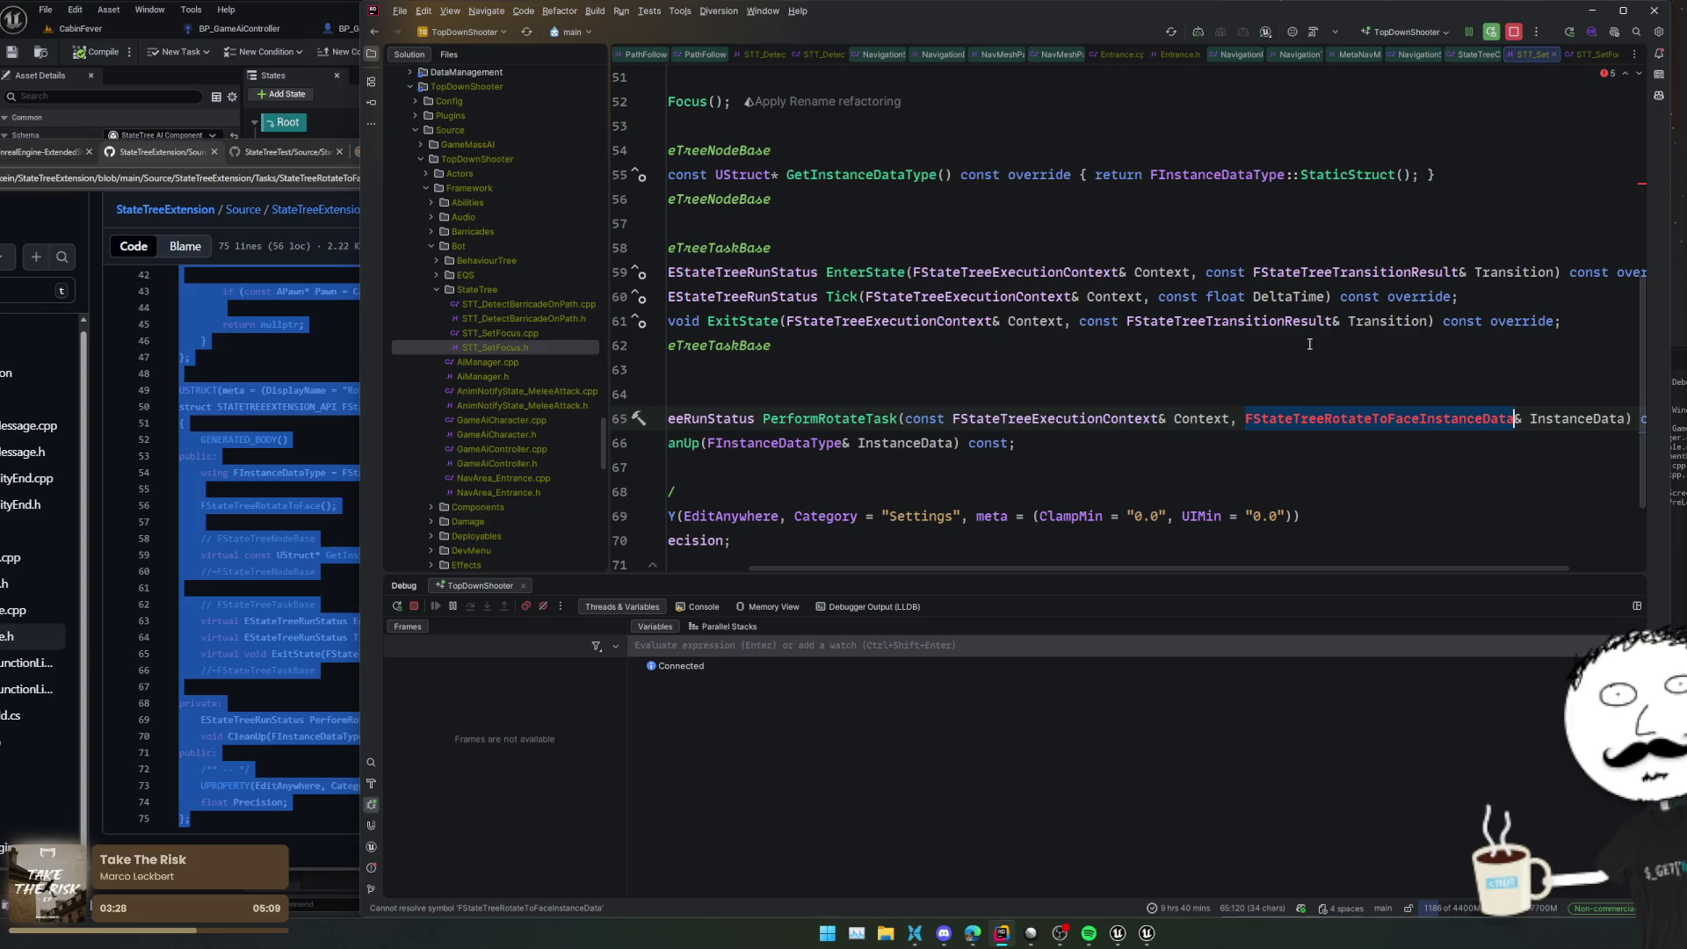
pyautogui.write('FInstanceDataType')
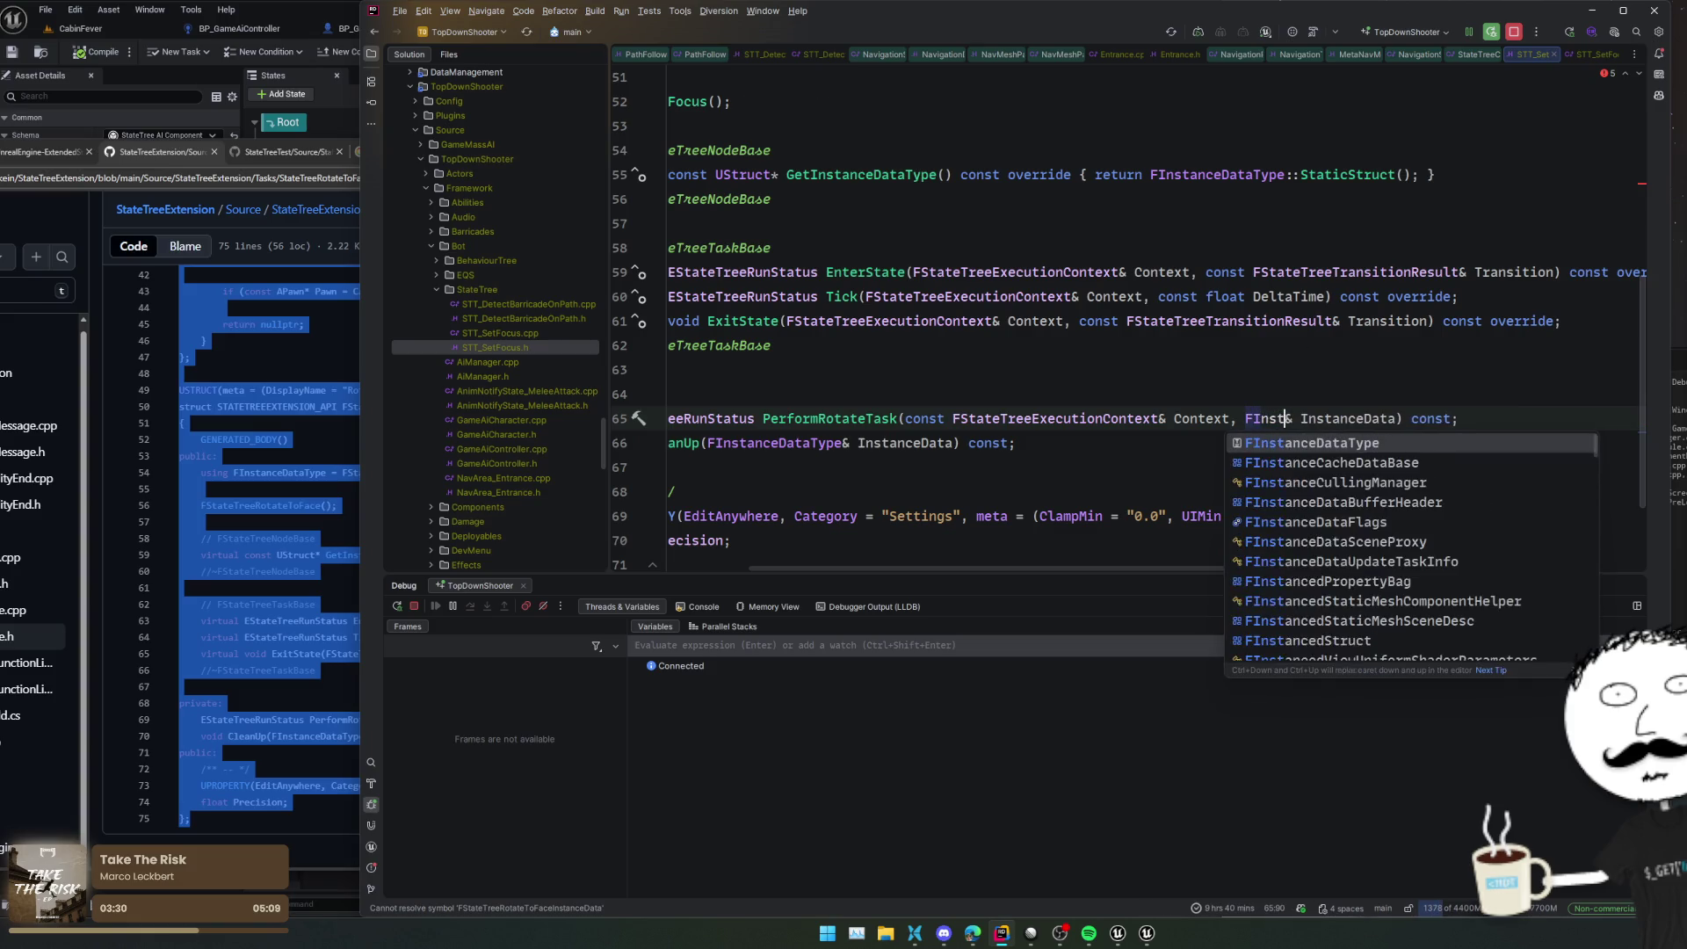
pyautogui.click(1102, 418)
# Review the header and expand the folded FSTT_SetFocusInstanceData struct
pyautogui.hscroll(-2, 1125, 422)
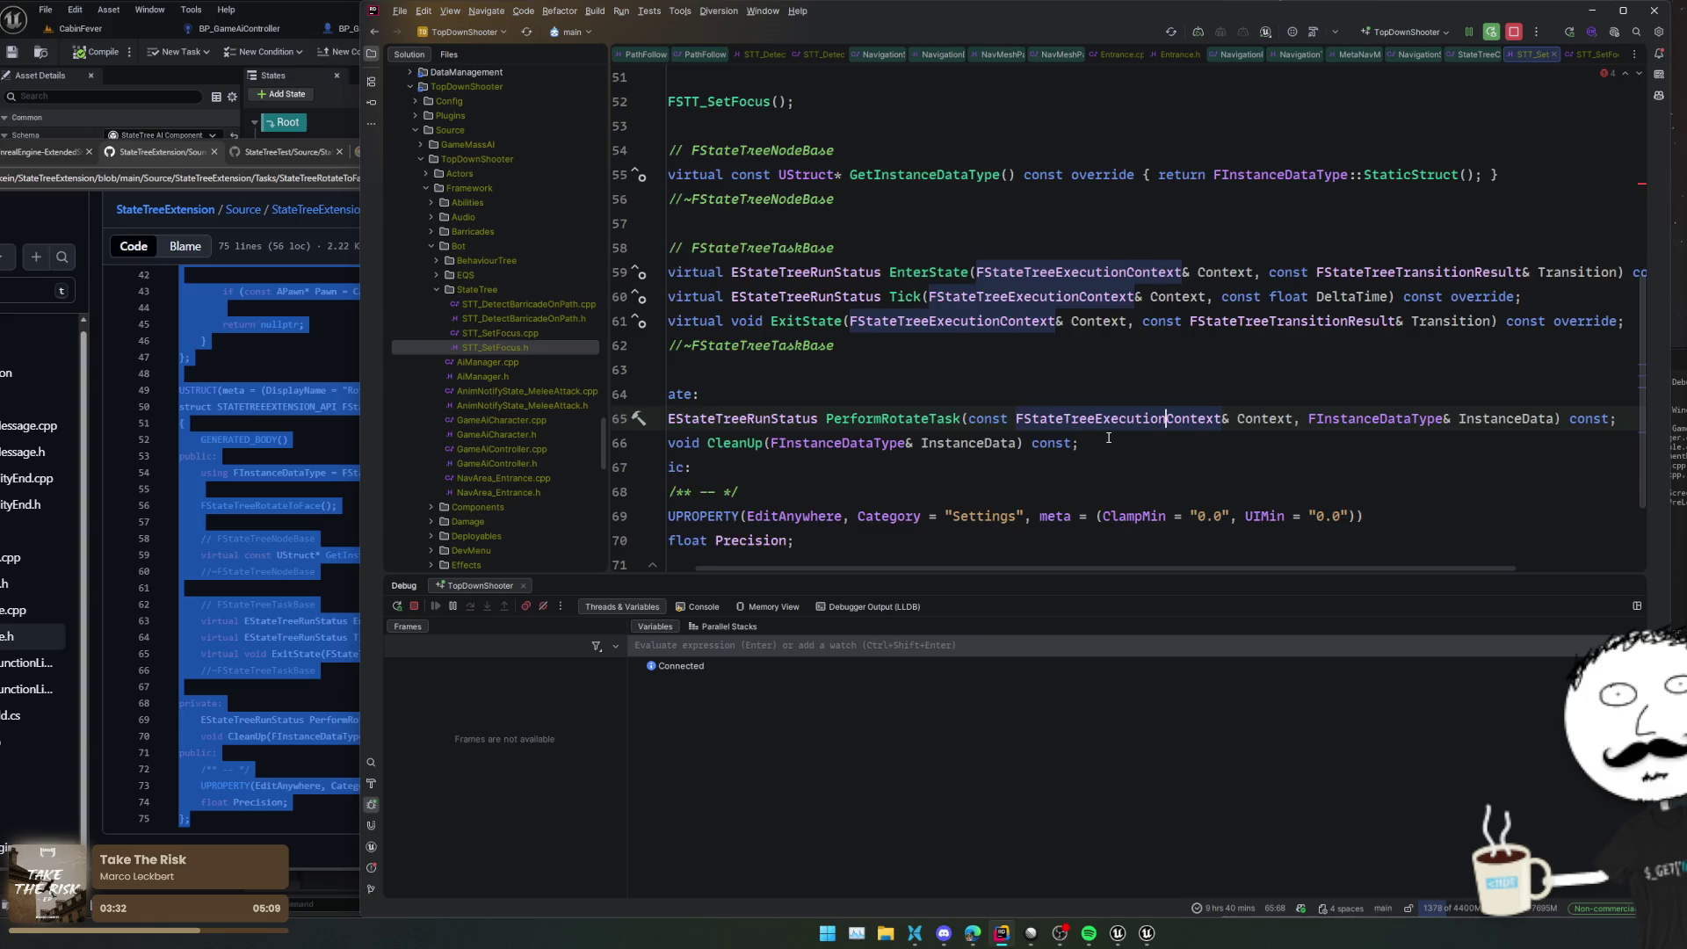
pyautogui.scroll(-2, 1140, 435)
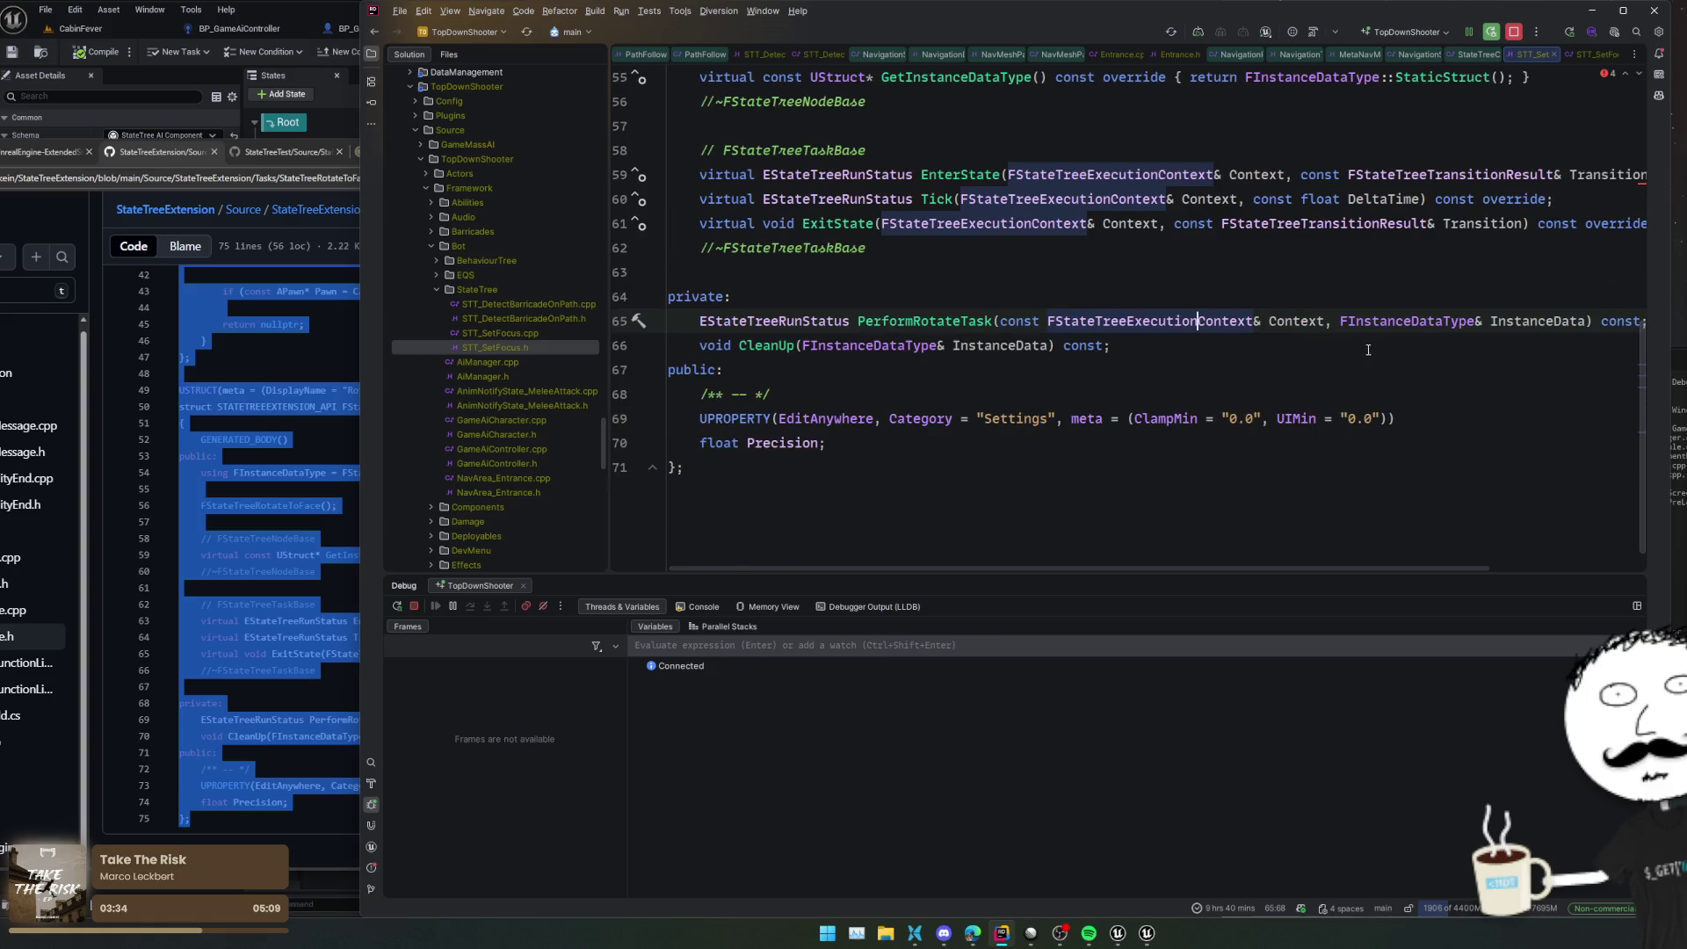
pyautogui.scroll(2, 1482, 394)
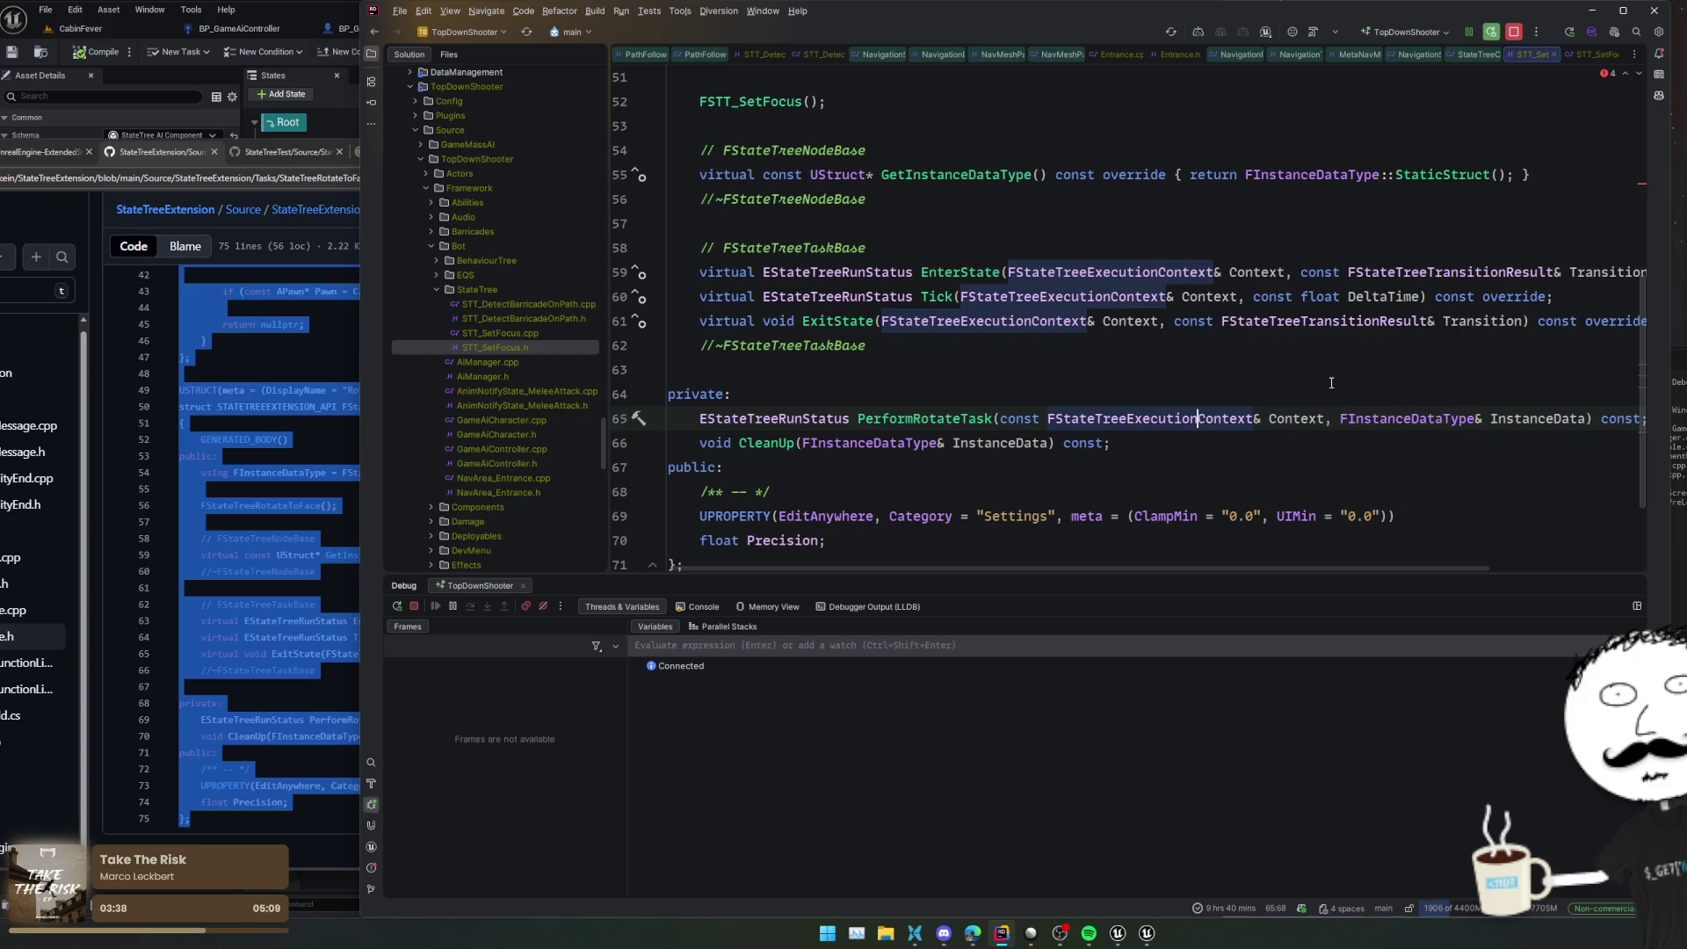
pyautogui.scroll(6, 1343, 379)
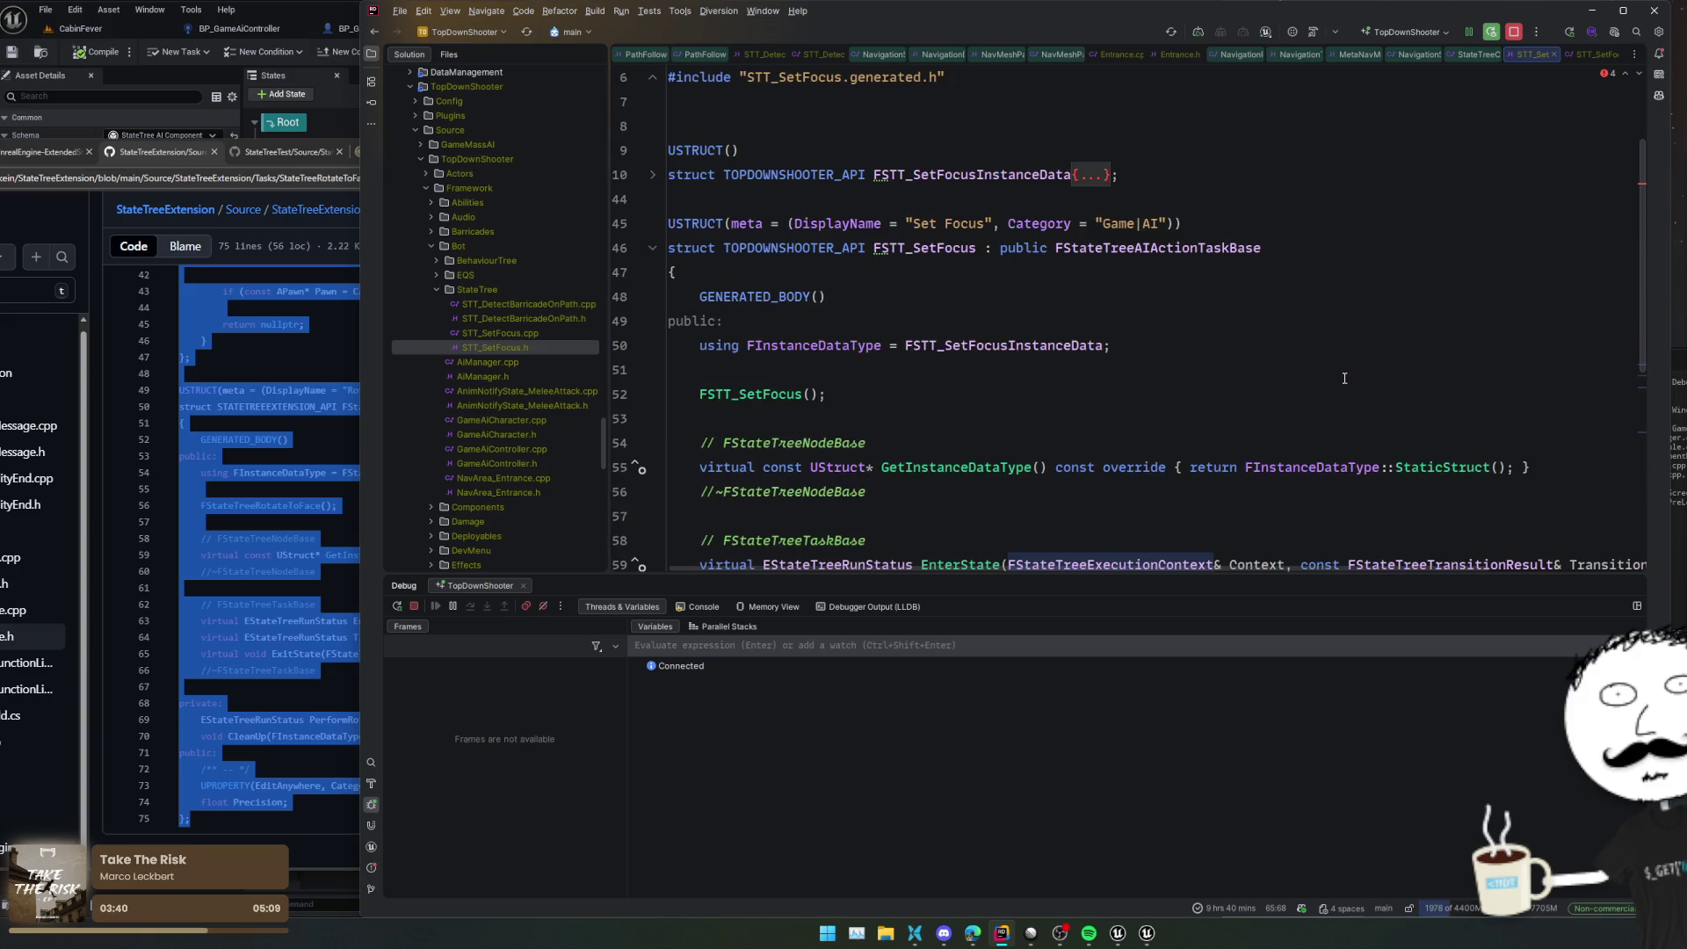
pyautogui.scroll(-8, 1345, 378)
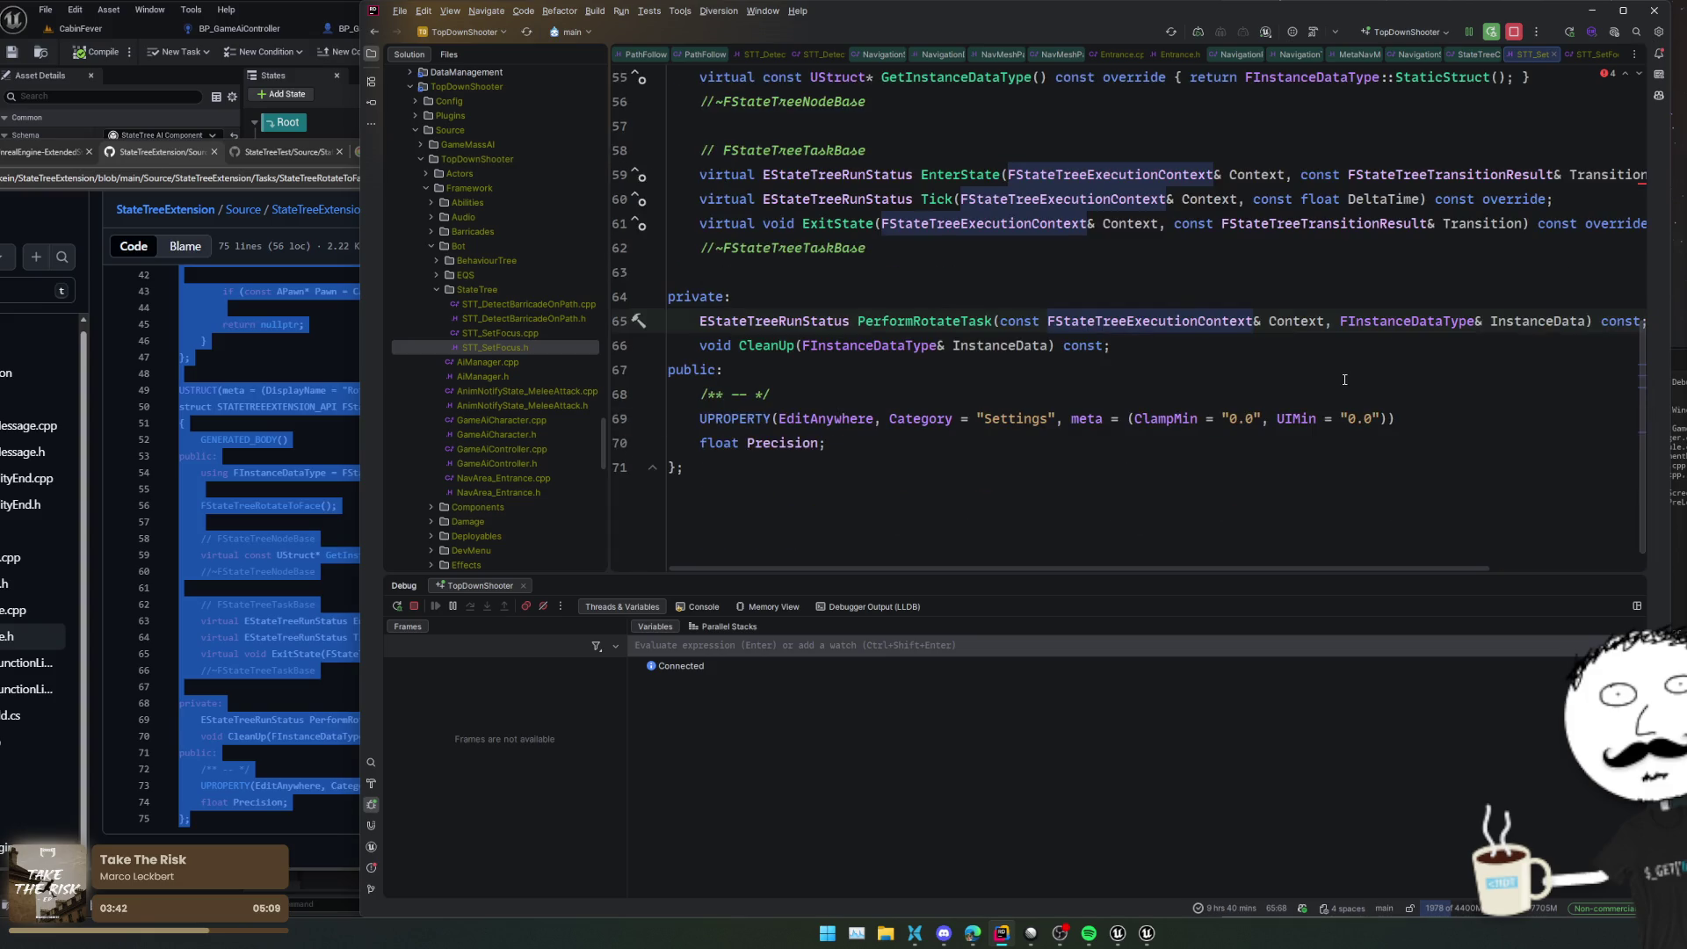
pyautogui.scroll(2, 1344, 379)
pyautogui.scroll(2, 1343, 380)
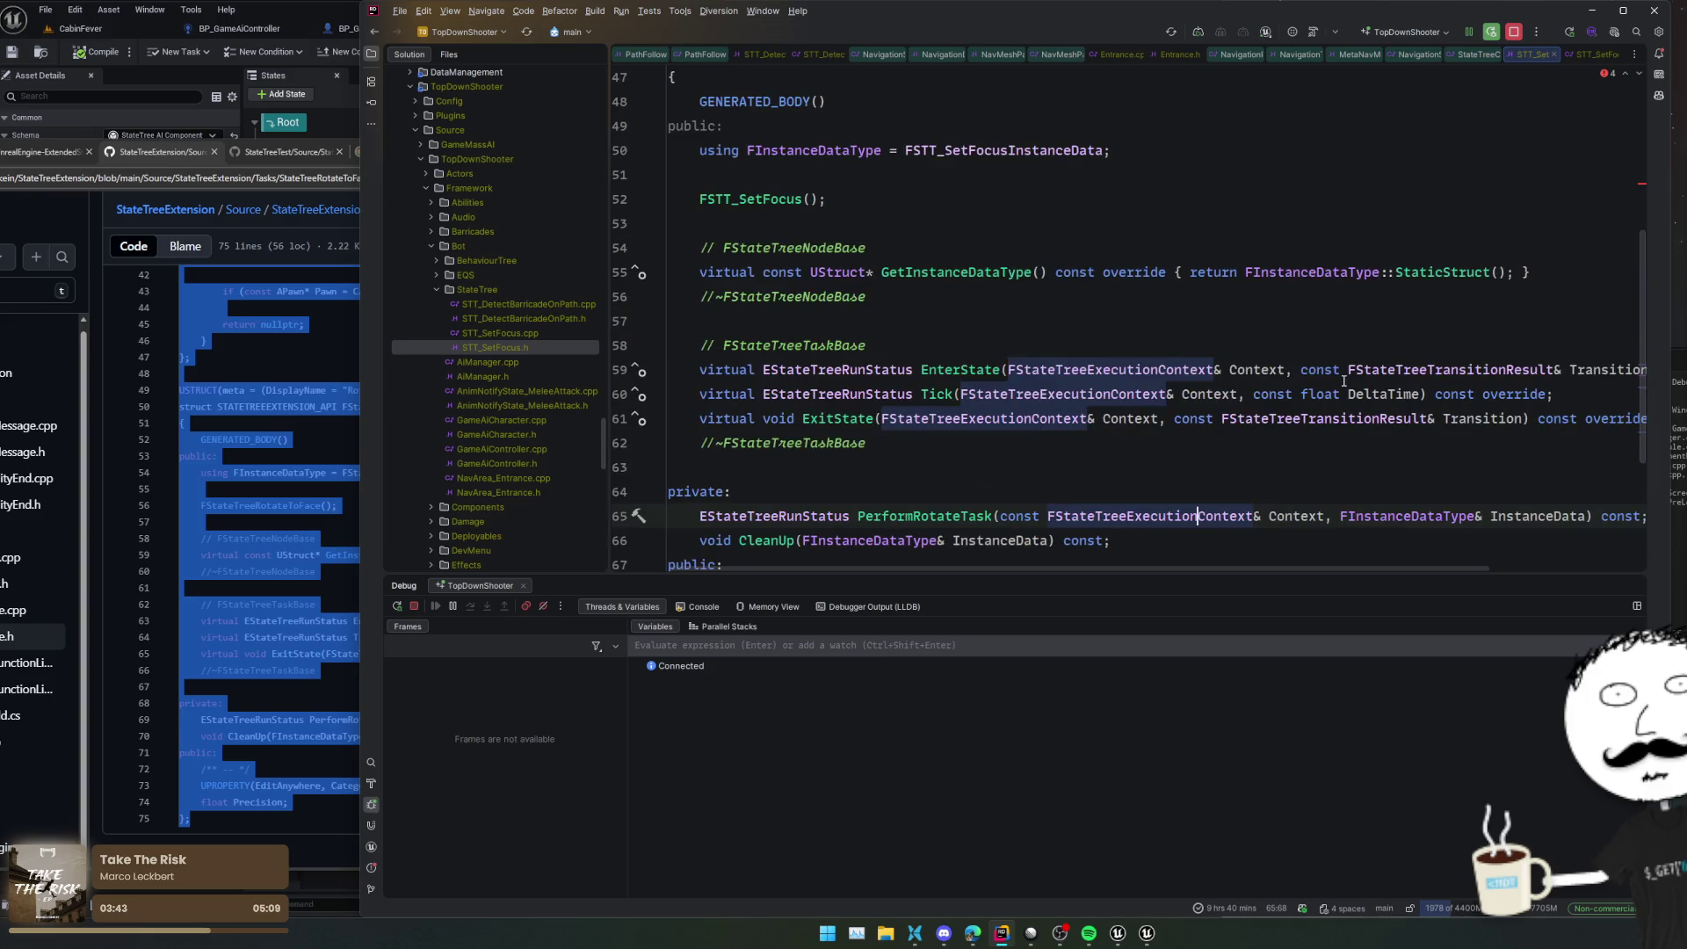
pyautogui.click(1132, 336)
pyautogui.scroll(4, 1132, 332)
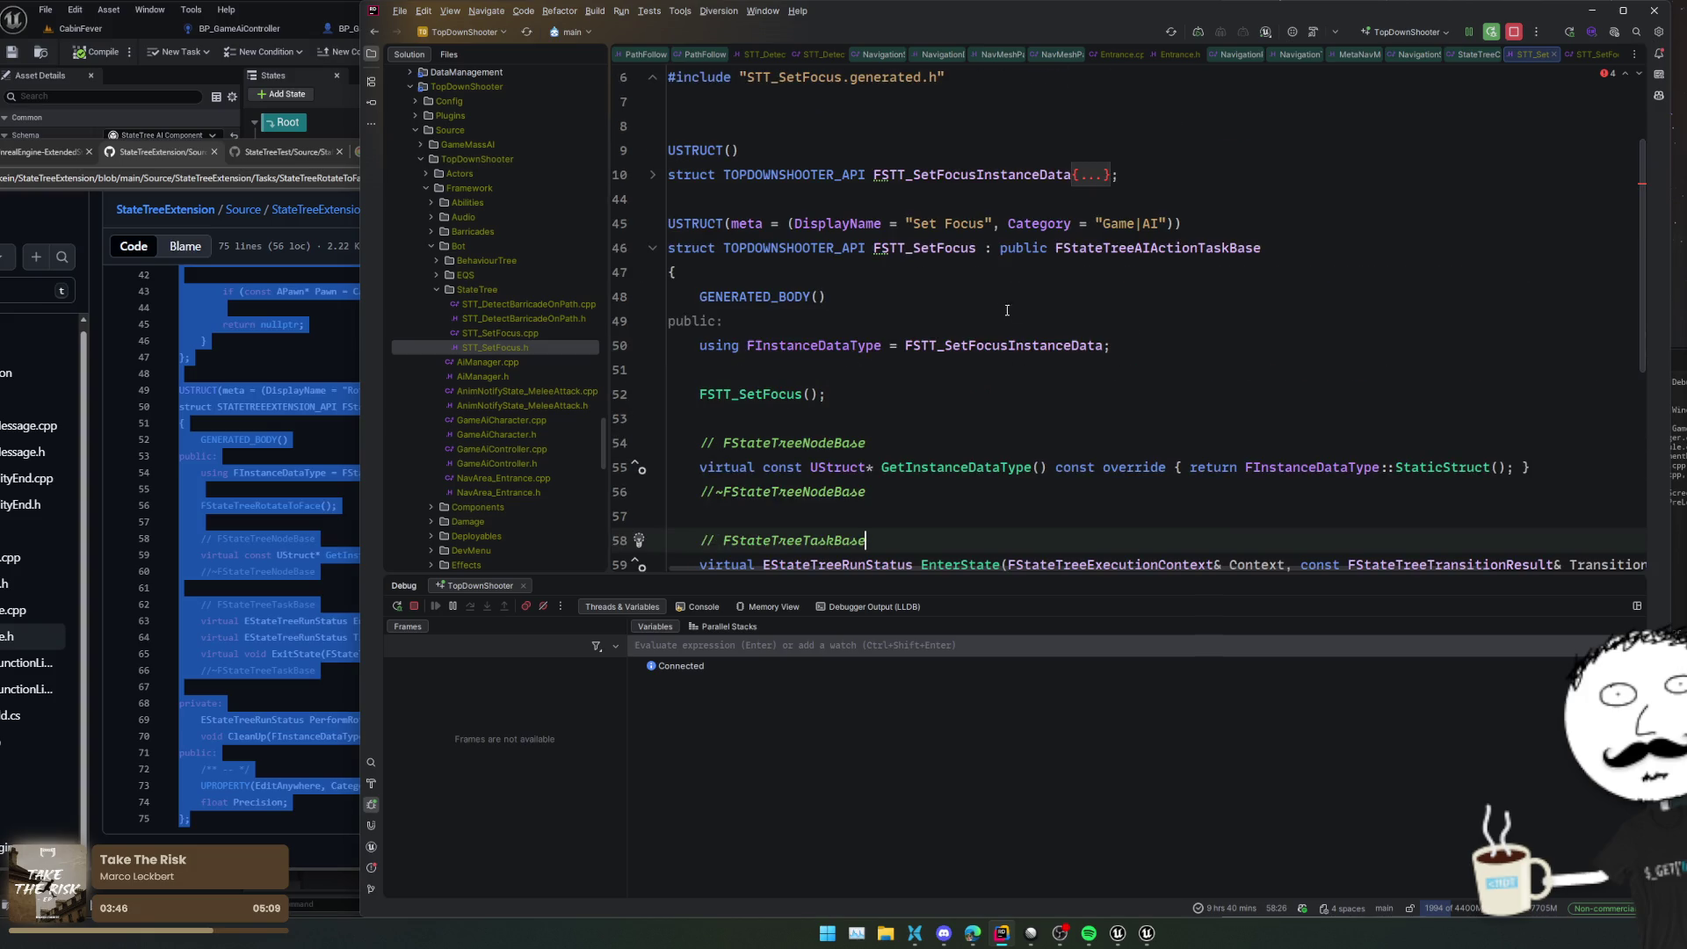
pyautogui.scroll(2, 1144, 321)
pyautogui.click(1093, 274)
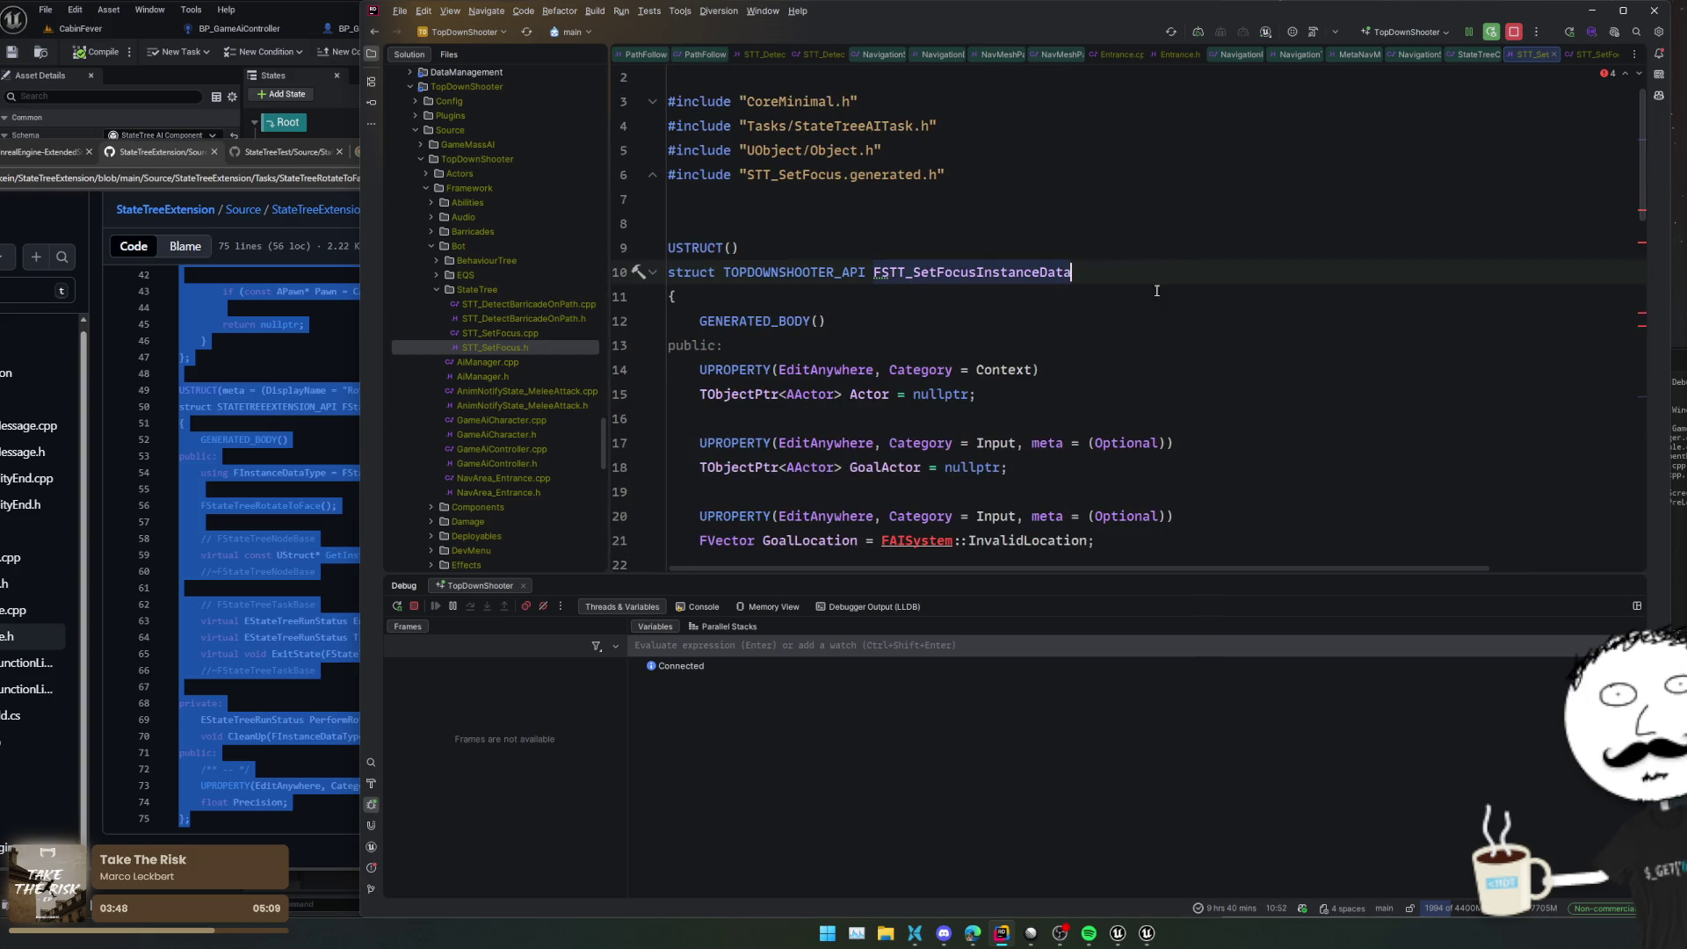
# Add the missing include for the unresolved FAISystem via Alt+Enter
pyautogui.scroll(-2, 1286, 326)
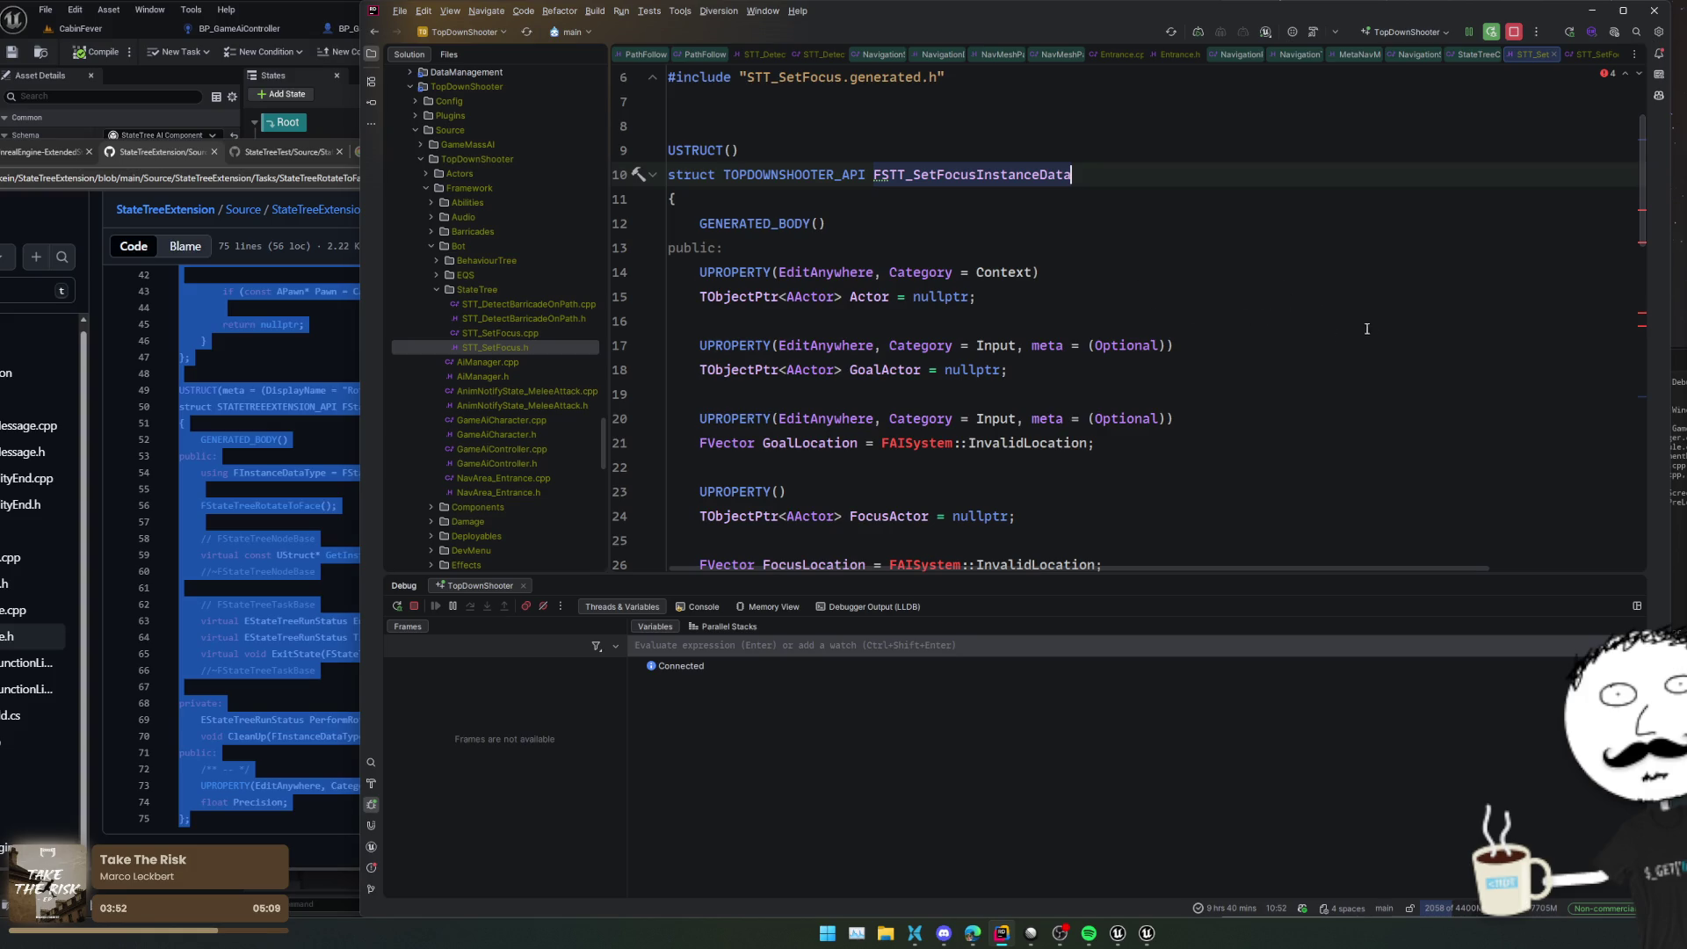
pyautogui.click(946, 443)
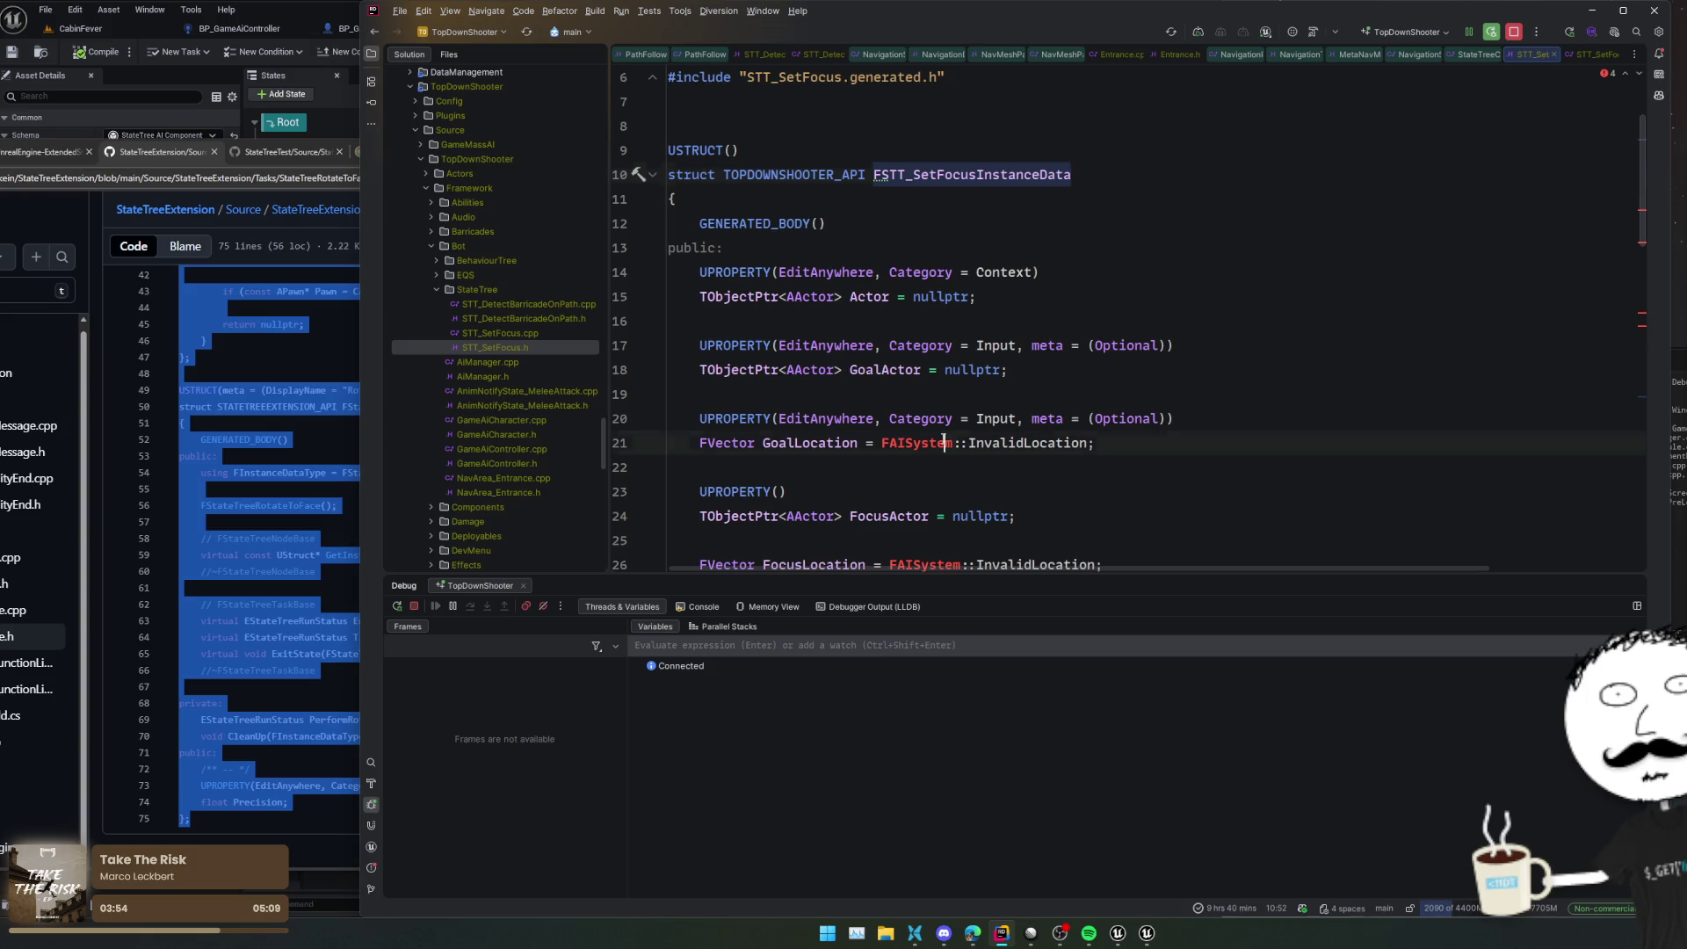
pyautogui.hotkey('alt', 'Return')
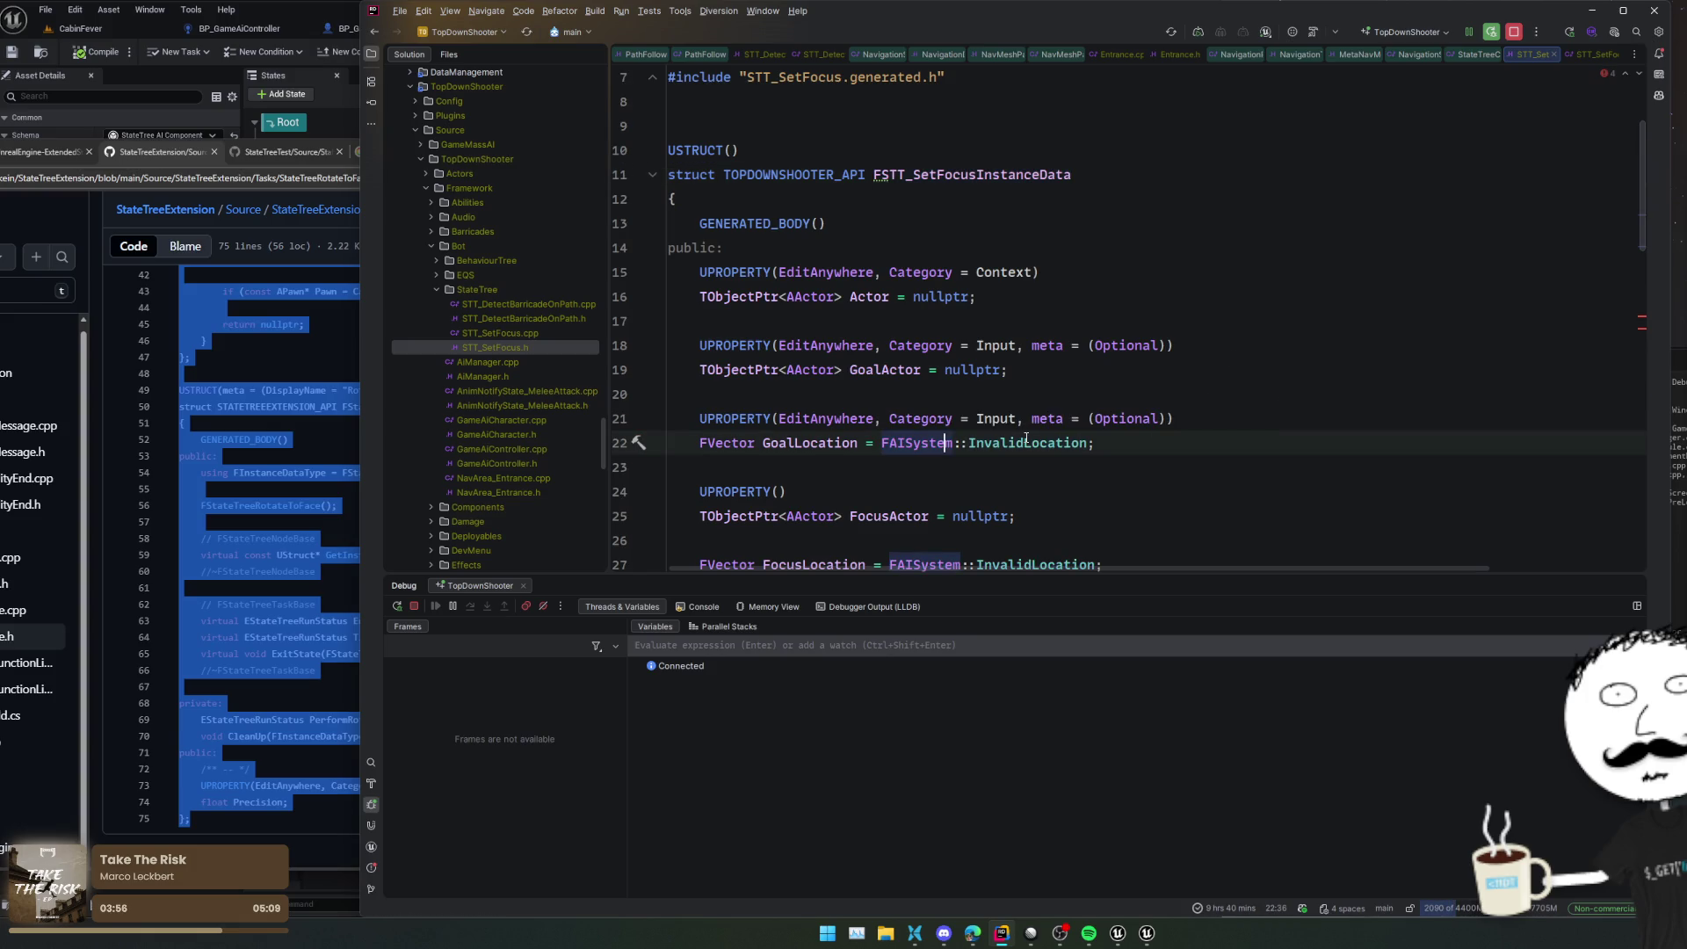
pyautogui.scroll(-3, 1037, 428)
pyautogui.click(1141, 345)
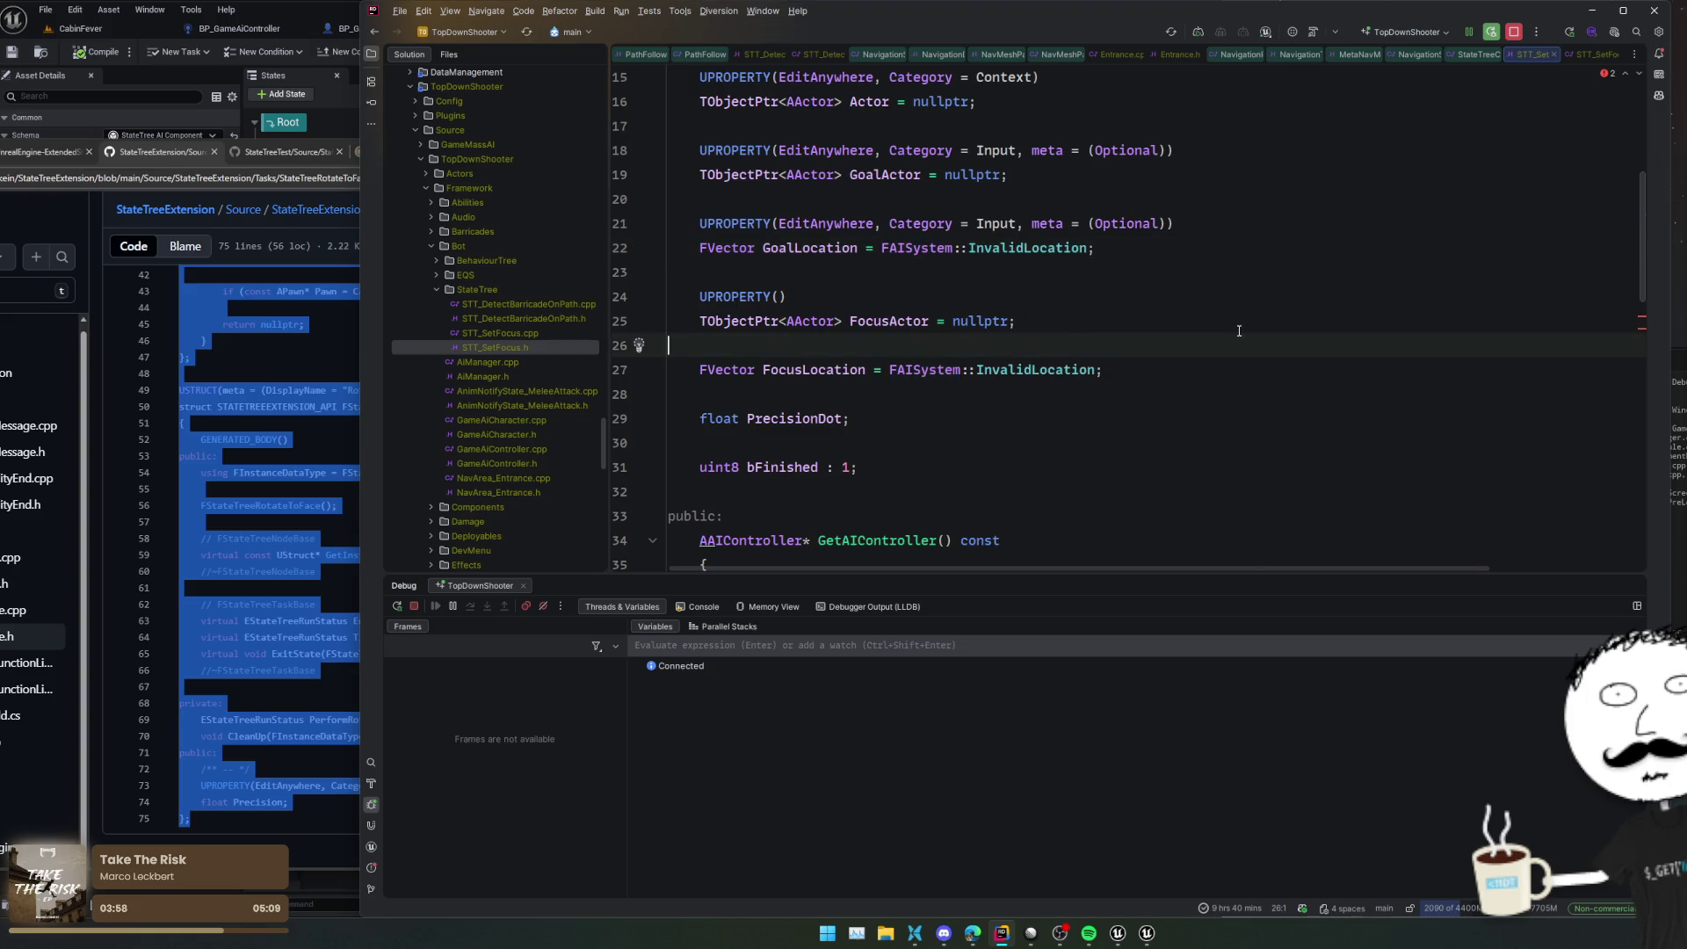
pyautogui.click(1142, 393)
pyautogui.scroll(-2, 1141, 393)
# Resolve AAIController by adding the AIController.h include
pyautogui.click(1103, 391)
pyautogui.scroll(-2, 1142, 391)
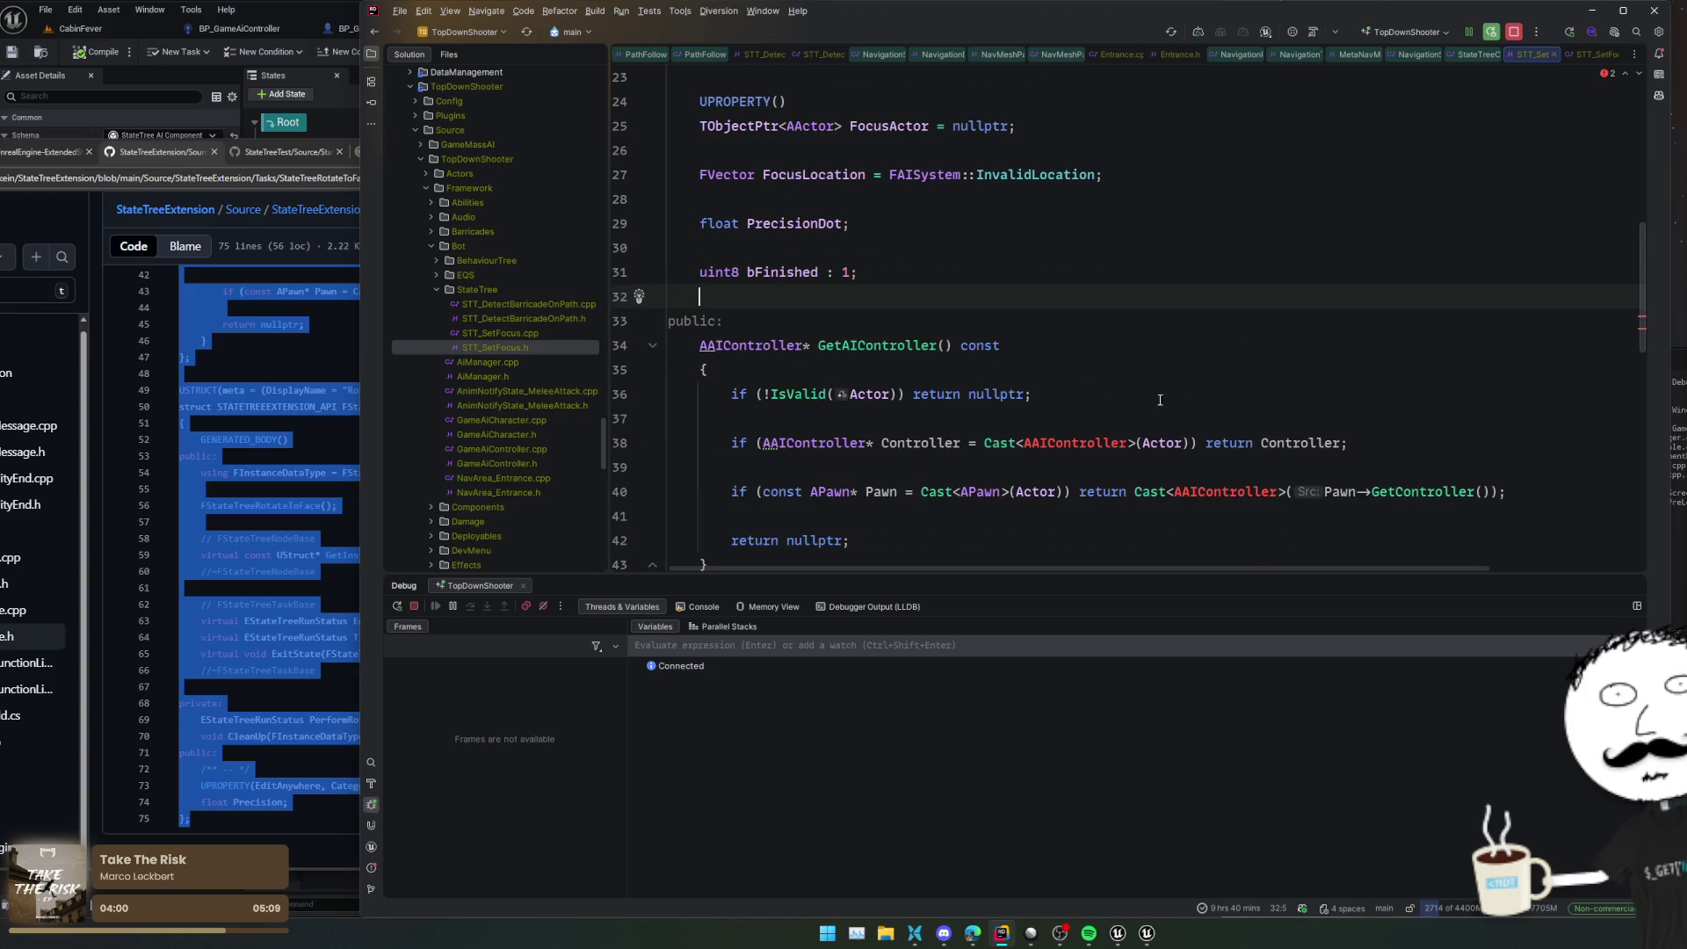
pyautogui.click(1064, 422)
pyautogui.click(1071, 442)
pyautogui.hotkey('alt', 'Return')
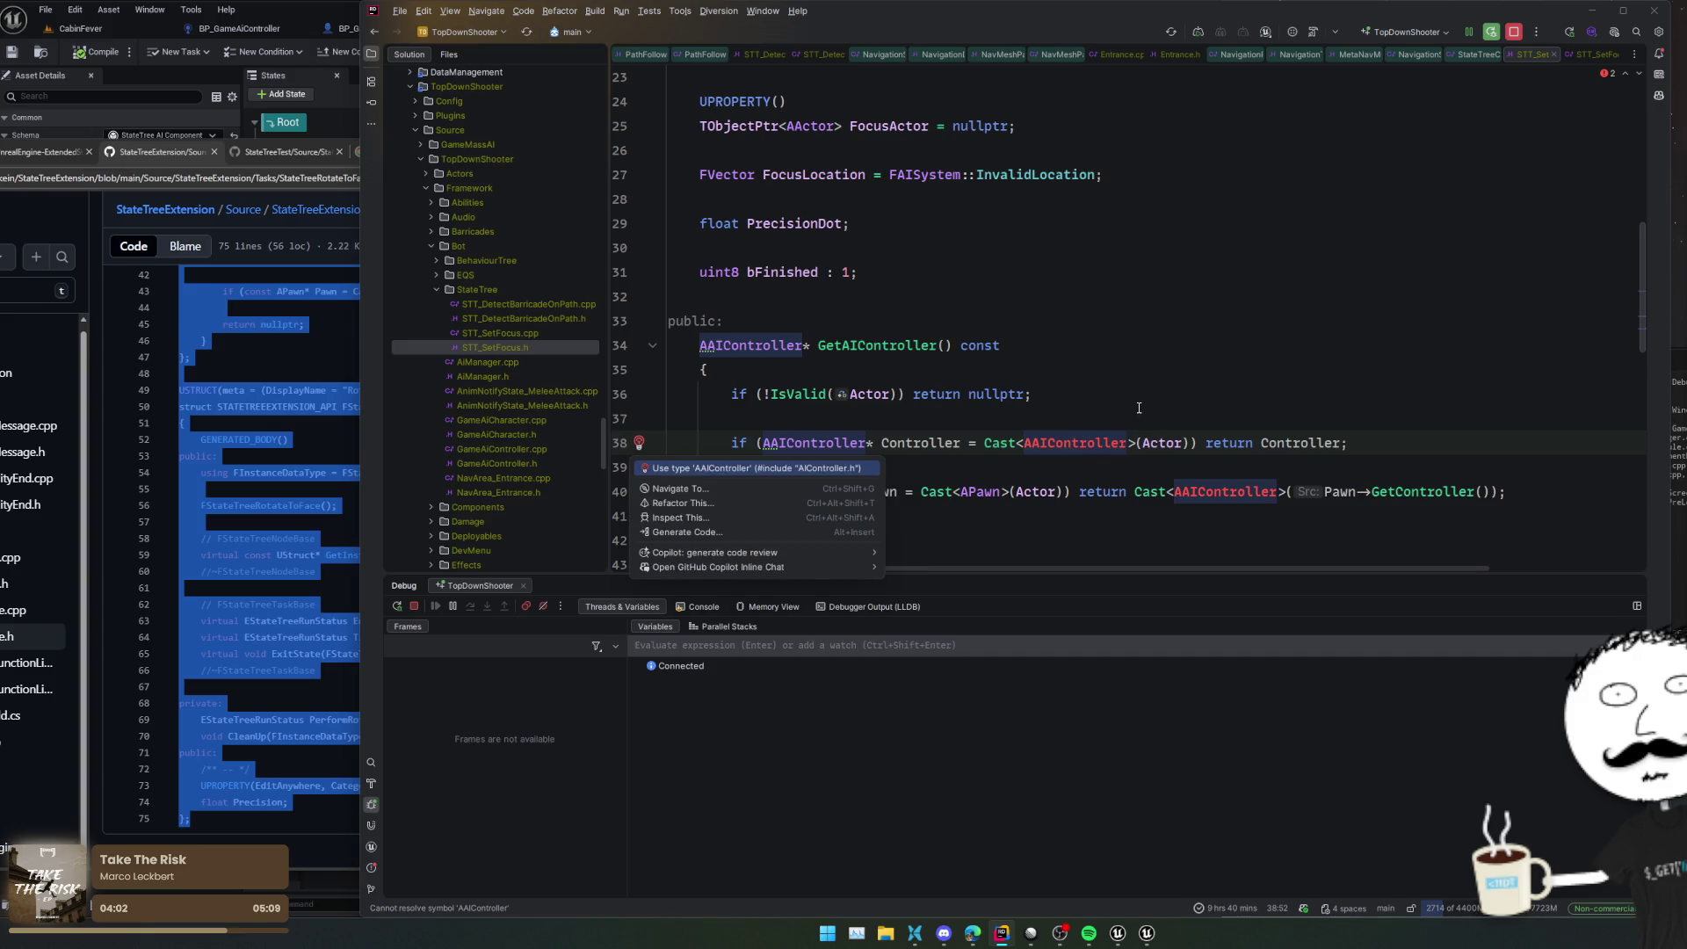
pyautogui.press('Return')
# Bring the GitHub StateTreeRotateToFace.h source page back to the front
pyautogui.scroll(-1, 1172, 424)
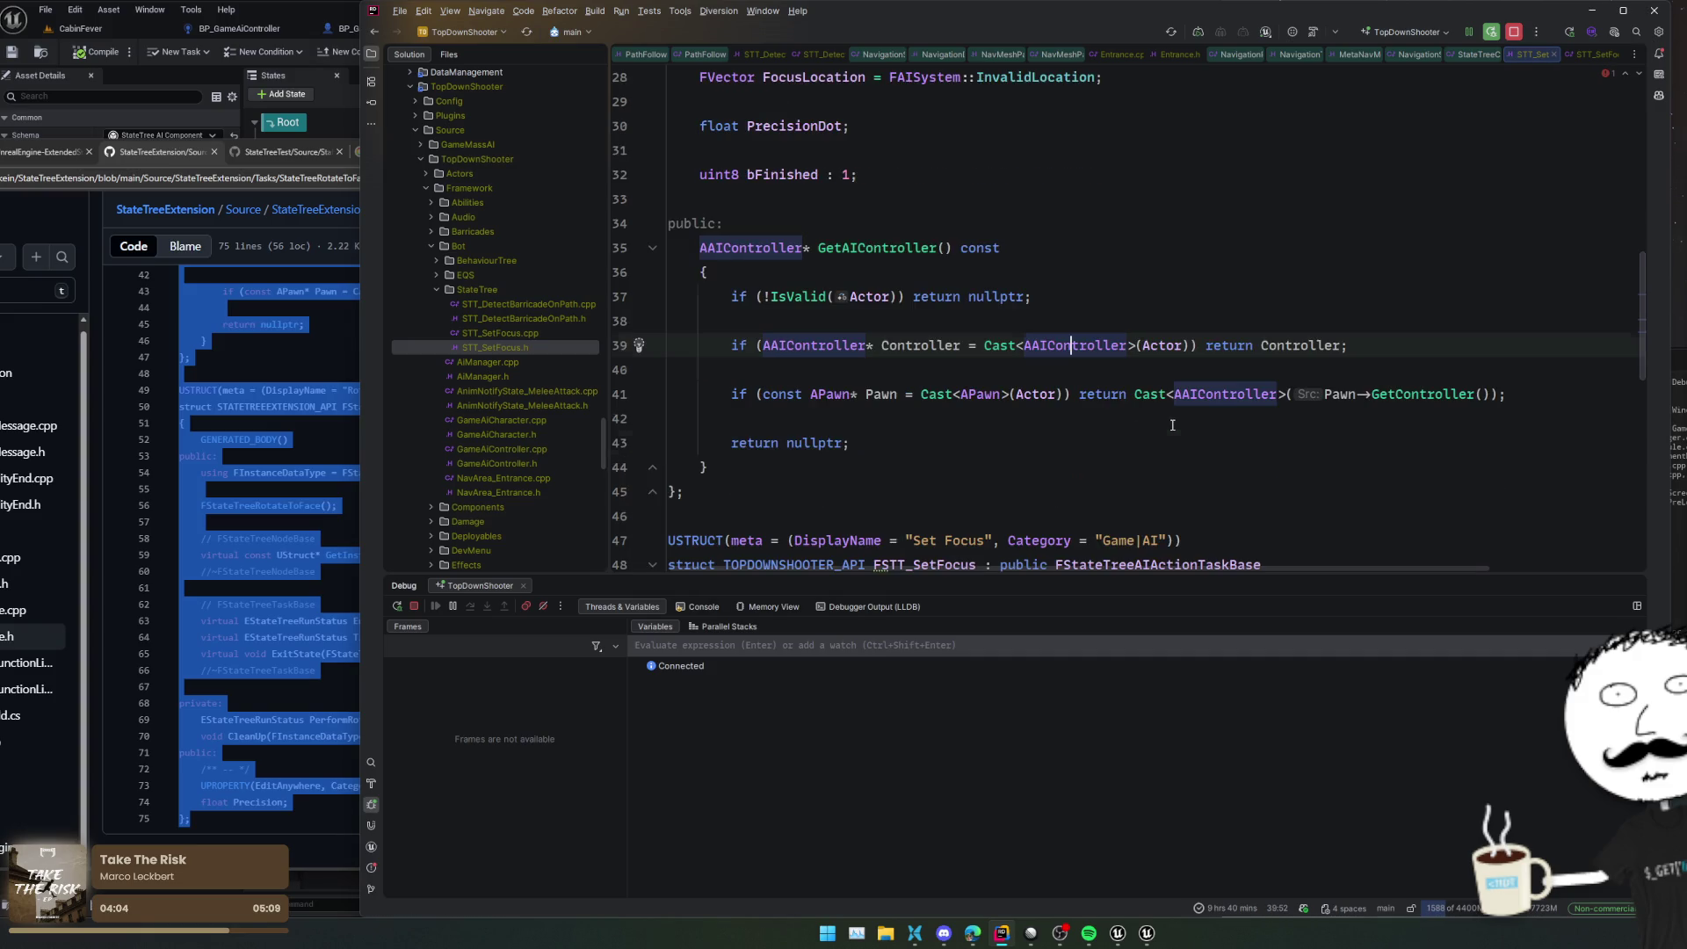
pyautogui.click(1069, 439)
pyautogui.scroll(-1, 1071, 439)
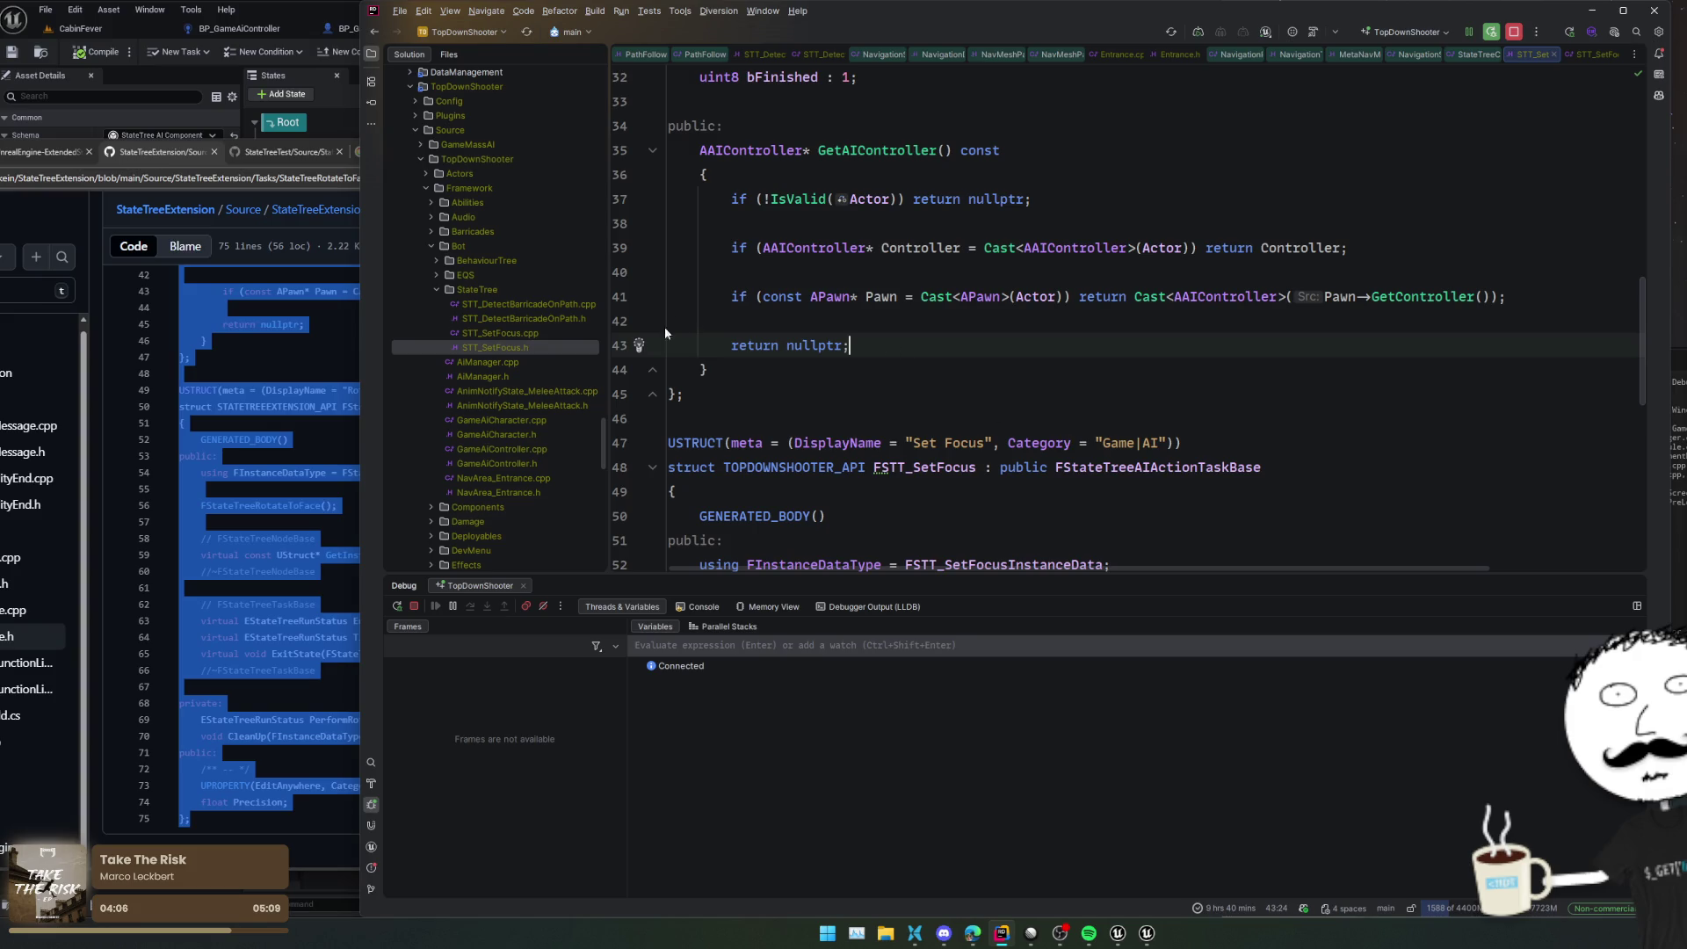
pyautogui.click(254, 577)
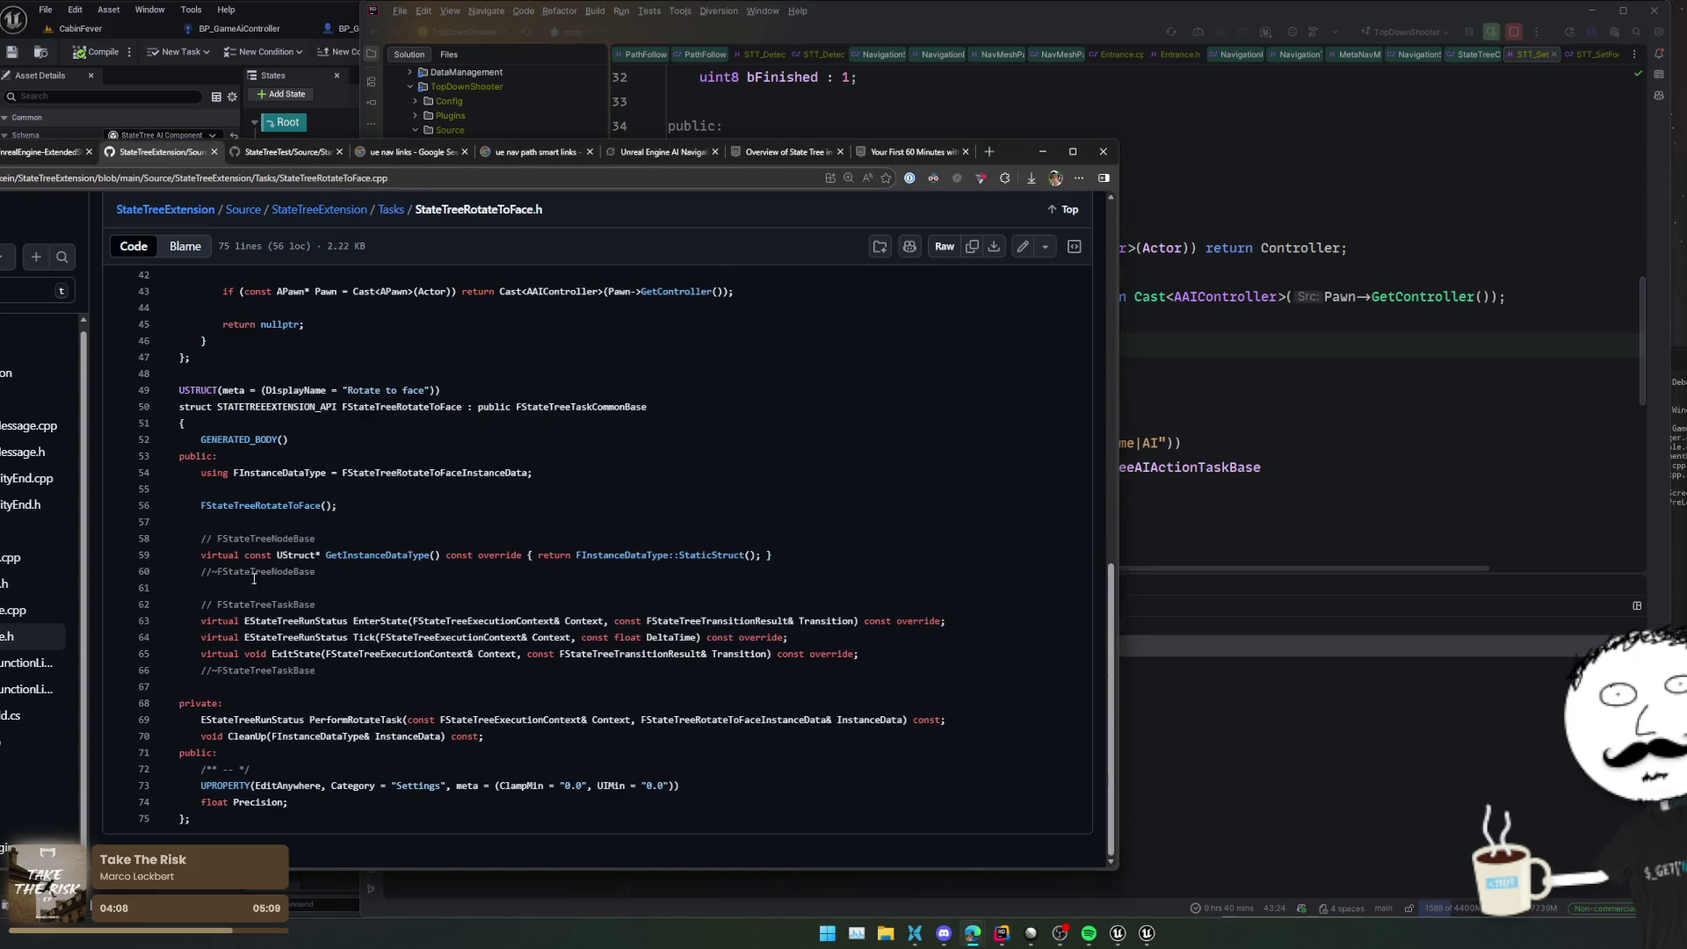
# Copy the StateTreeRotateToFace.cpp reference code from GitHub and paste it over STT_SetFocus.cpp's contents
pyautogui.moveTo(448, 446)
pyautogui.mouseDown()
pyautogui.moveTo(263, 497)
pyautogui.moveTo(549, 514)
pyautogui.moveTo(484, 821)
pyautogui.mouseUp()
pyautogui.scroll(-15, 439, 509)
pyautogui.scroll(-5, 547, 565)
pyautogui.click(1294, 506)
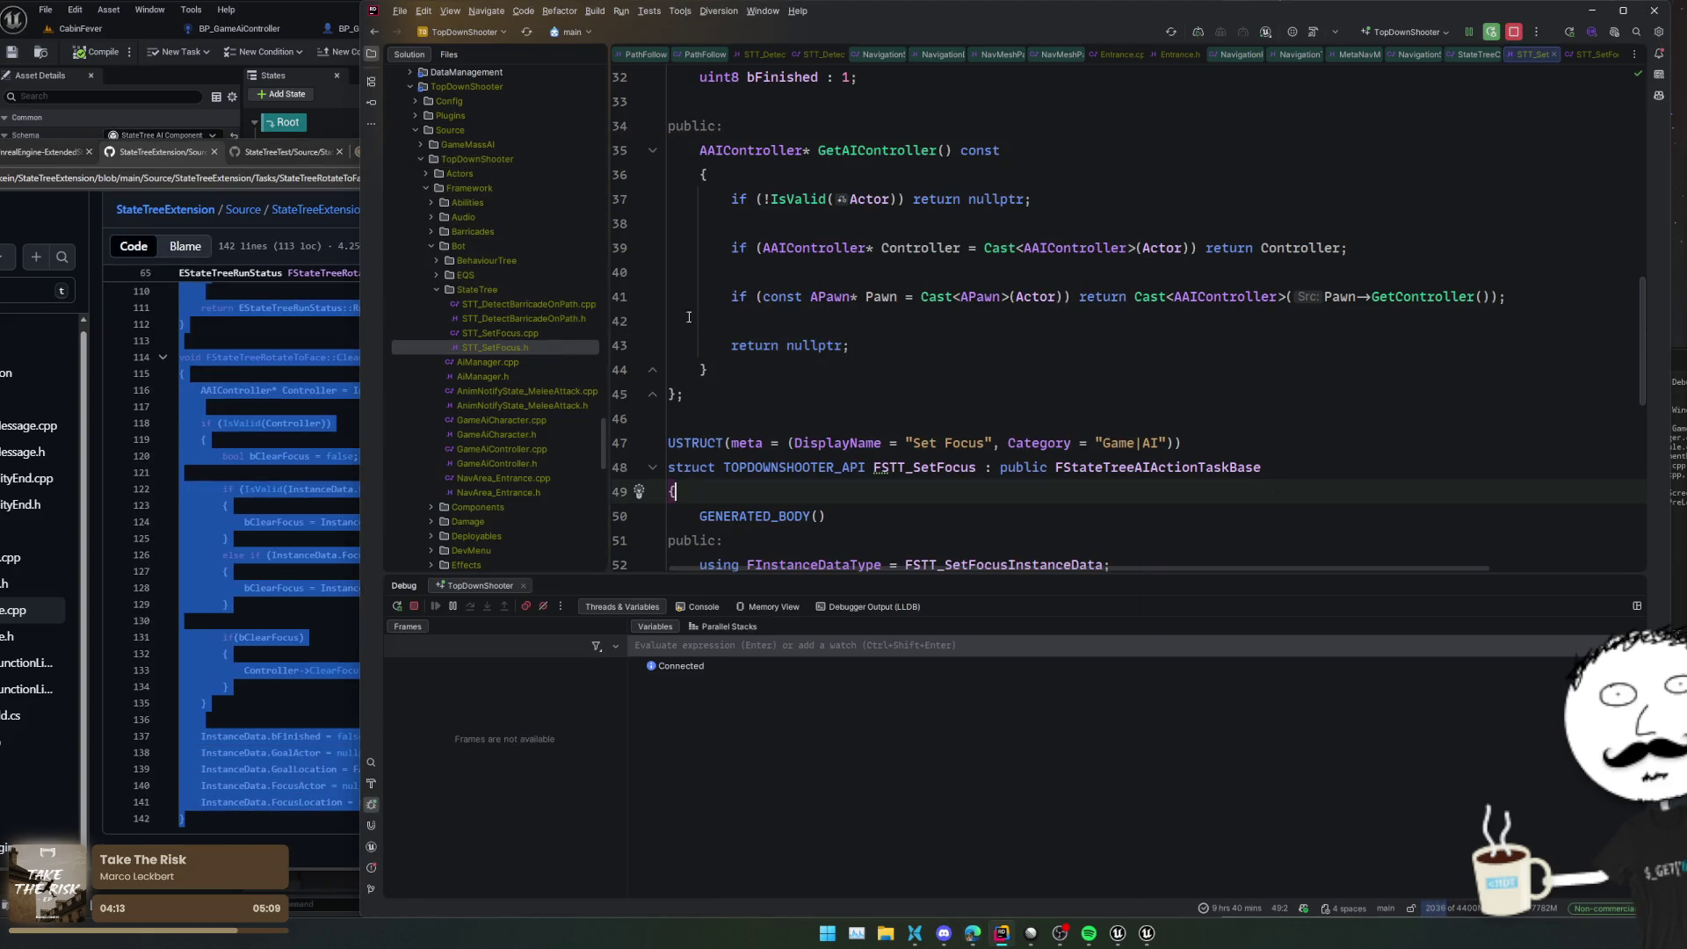
pyautogui.click(546, 332)
pyautogui.doubleClick(578, 334)
pyautogui.click(850, 328)
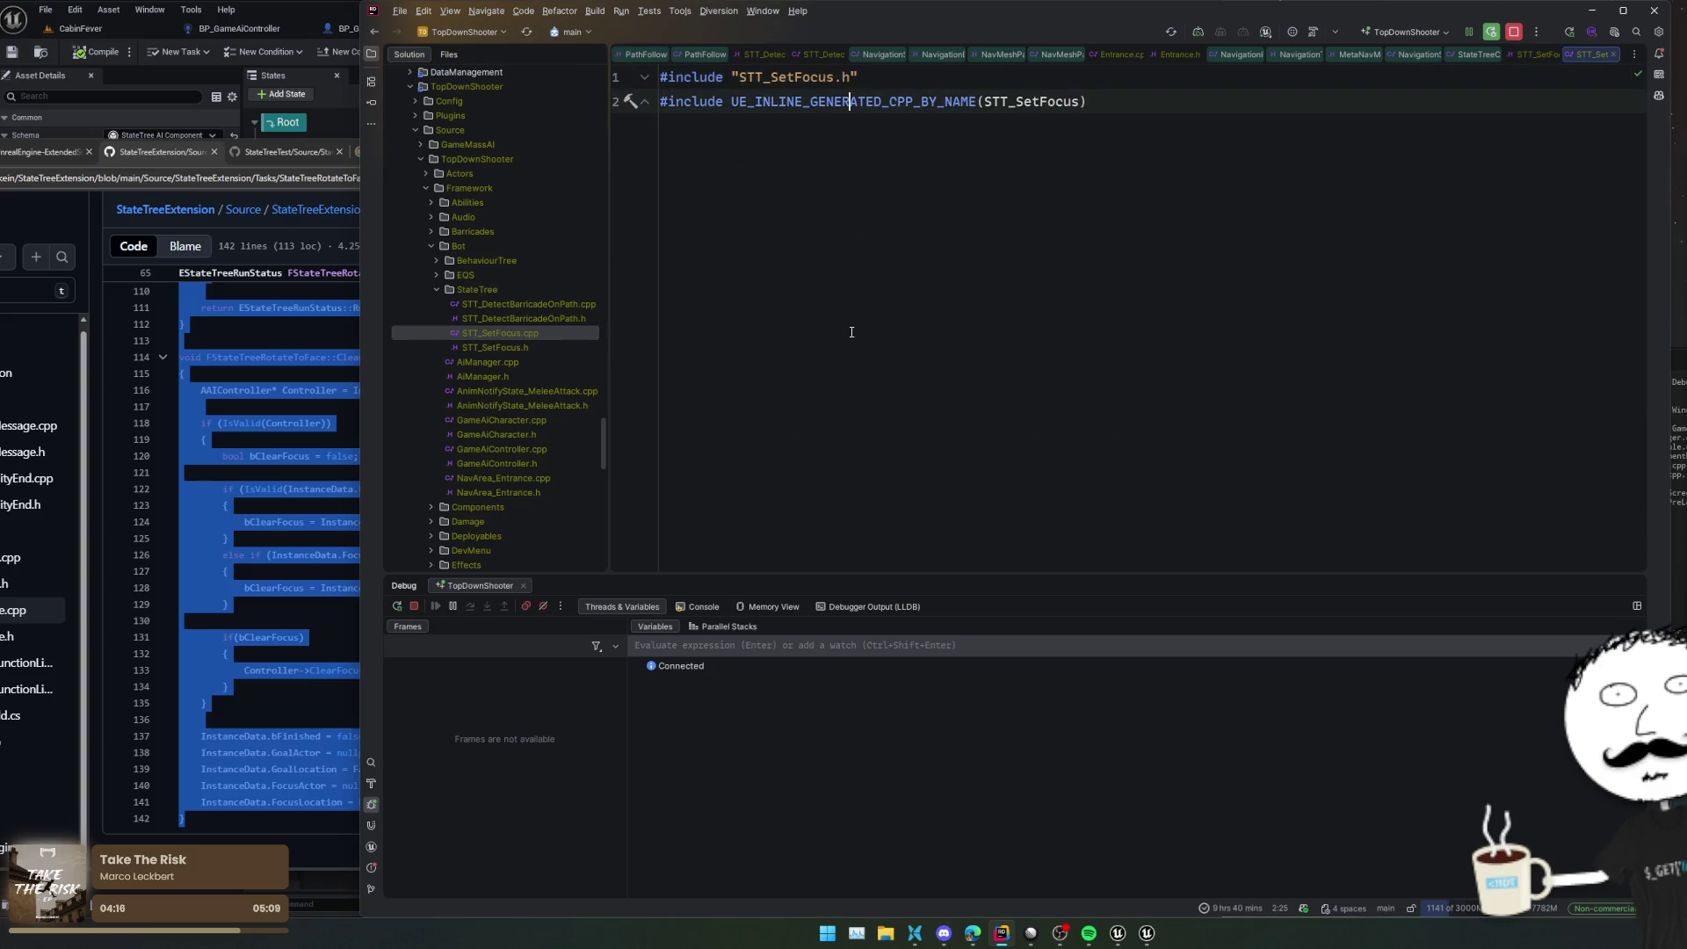
pyautogui.press('Return')
pyautogui.press('Return')
pyautogui.hotkey('ctrl', 'v')
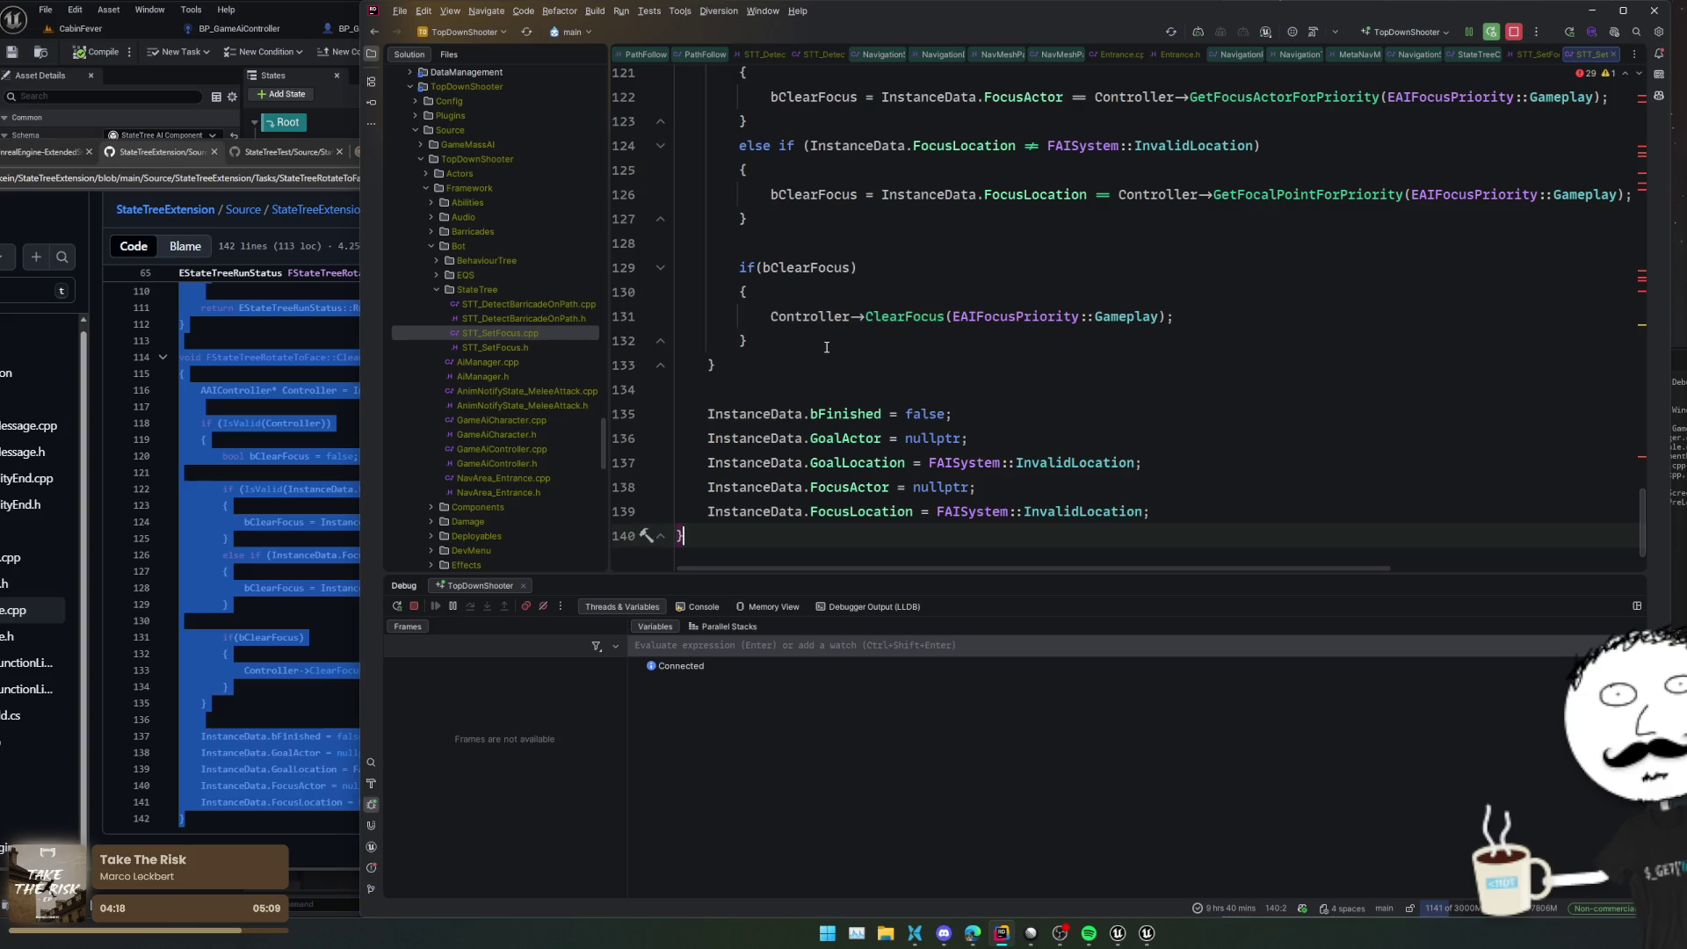
# Rename every FStateTreeRotateToFace occurrence in STT_SetFocus.cpp to FSTT_SetFocus
pyautogui.hotkey('ctrl', 'Tab')
pyautogui.doubleClick(923, 466)
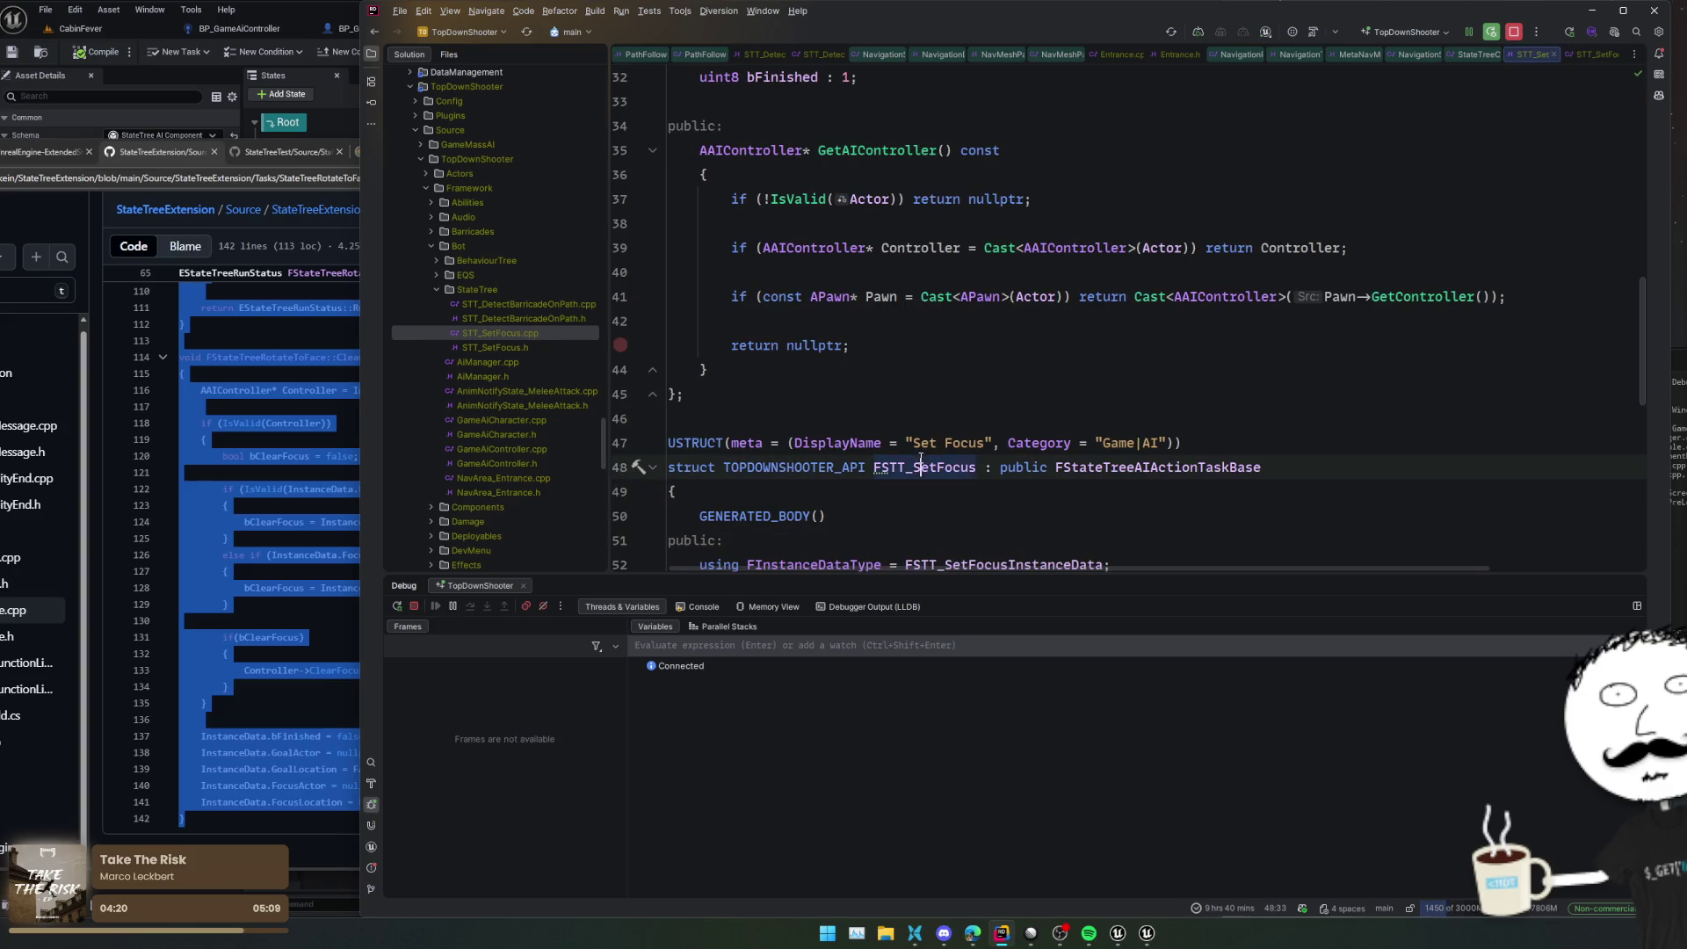
pyautogui.click(620, 296)
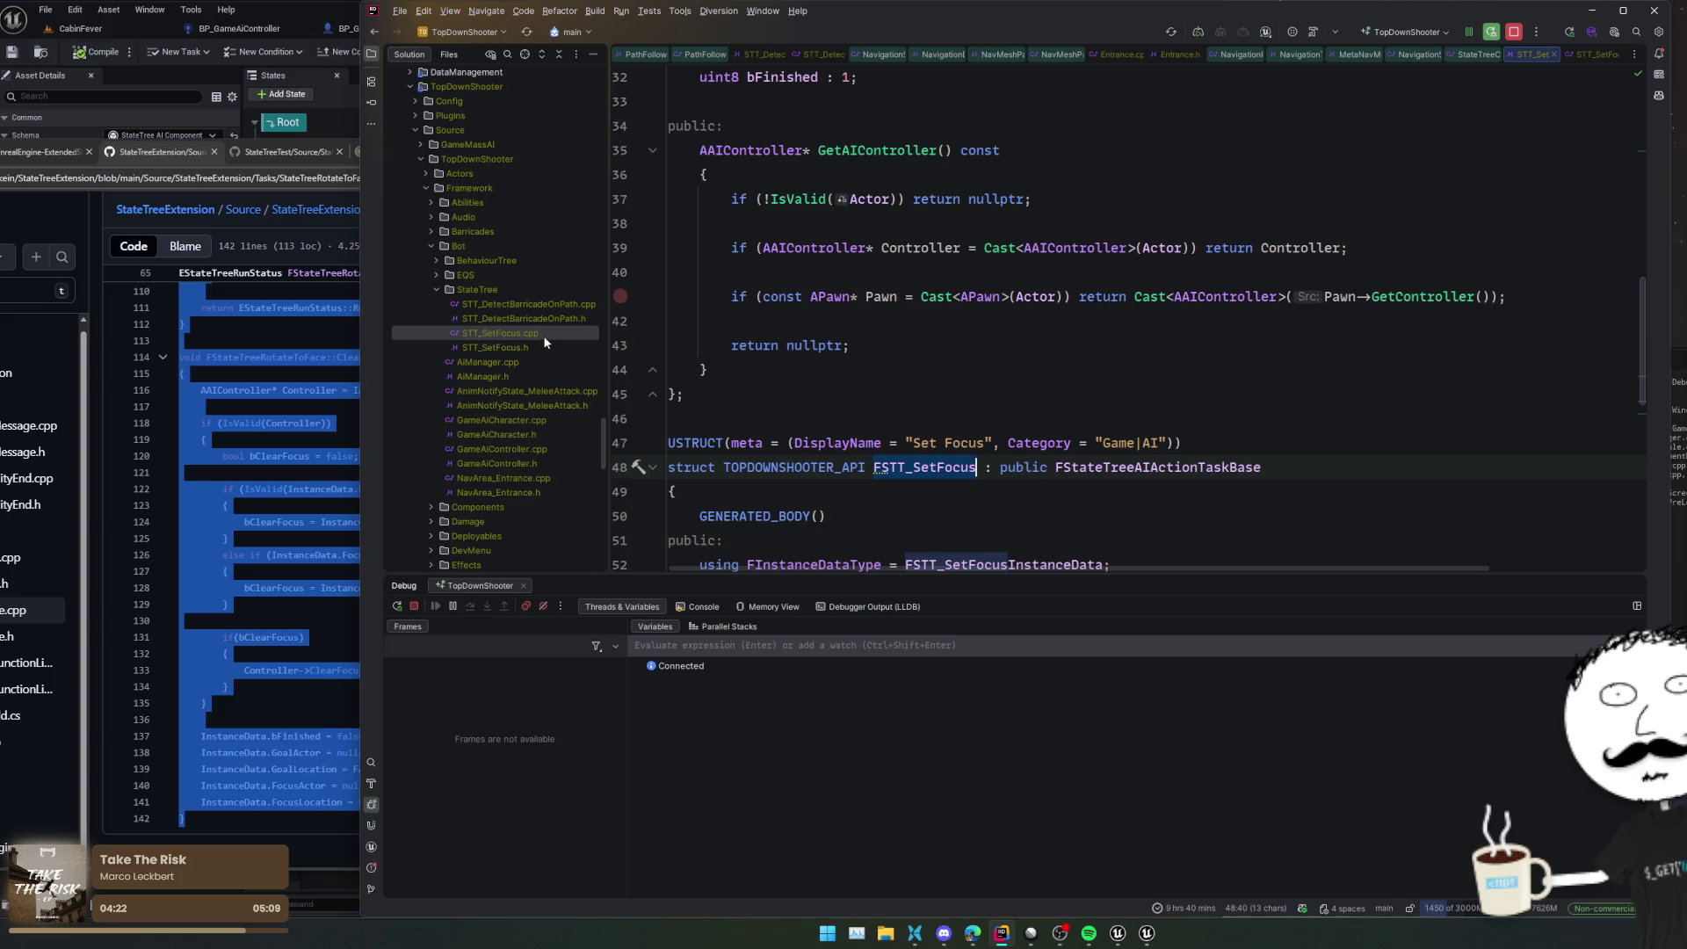
pyautogui.doubleClick(542, 335)
pyautogui.scroll(5, 825, 341)
pyautogui.click(825, 341)
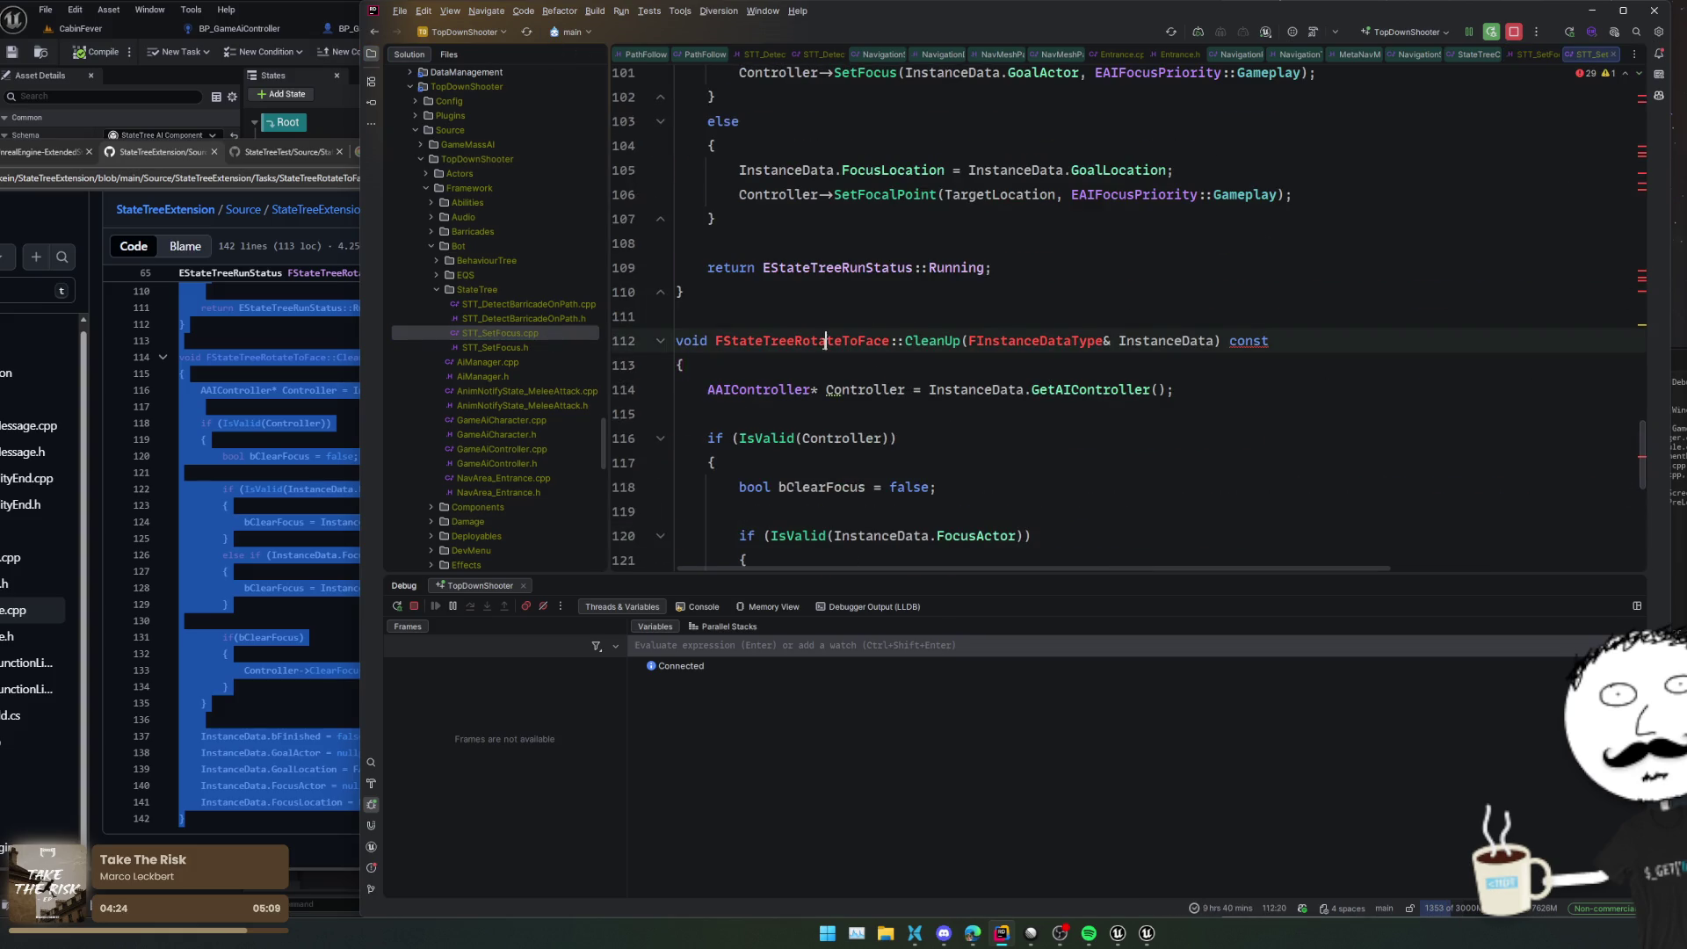
pyautogui.hotkey('alt', 'j')
pyautogui.hotkey('alt', 'j')
pyautogui.hotkey('alt', 'j')
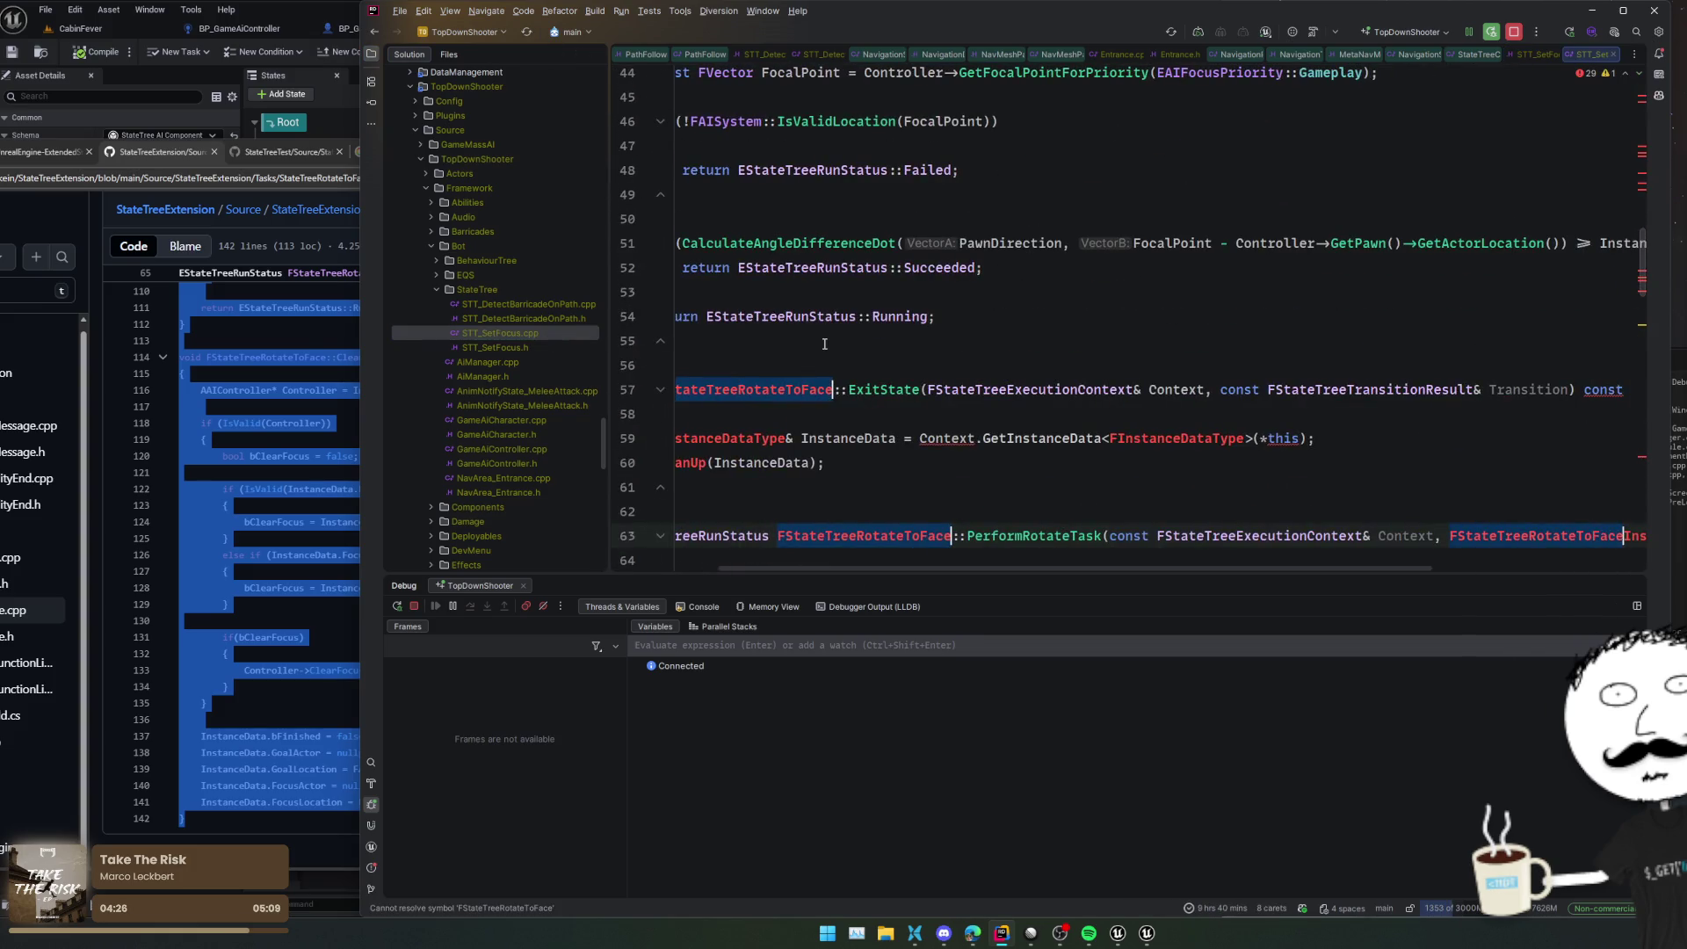
pyautogui.write('FSTT_SetFocus')
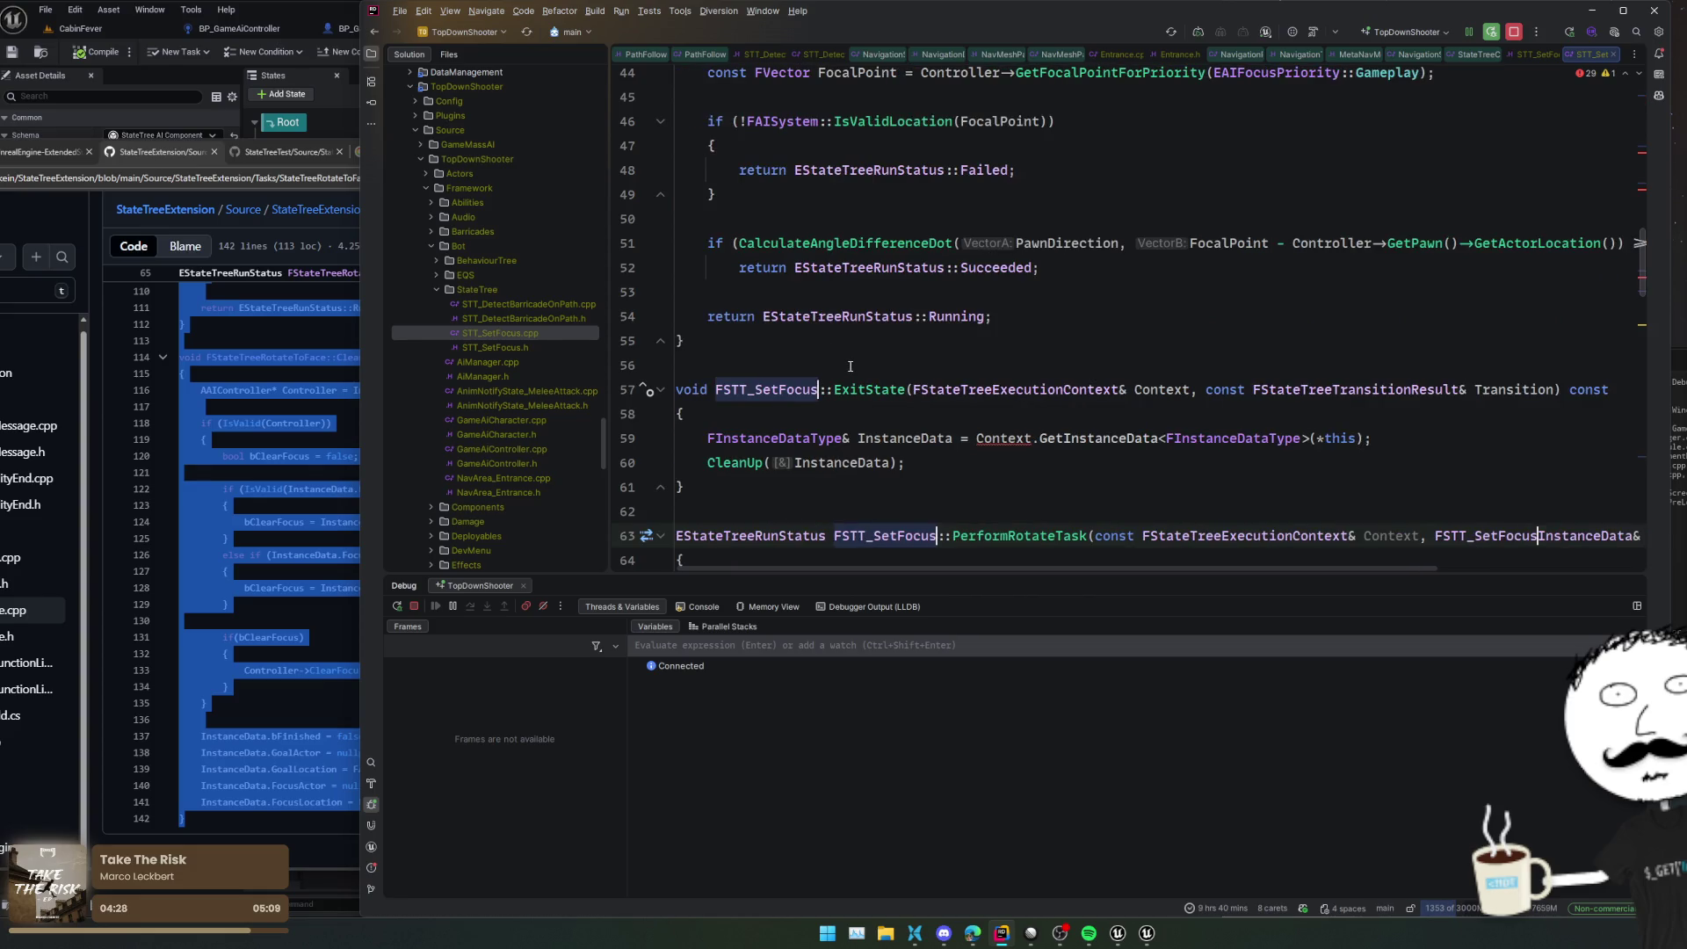
pyautogui.scroll(10, 857, 369)
pyautogui.click(978, 315)
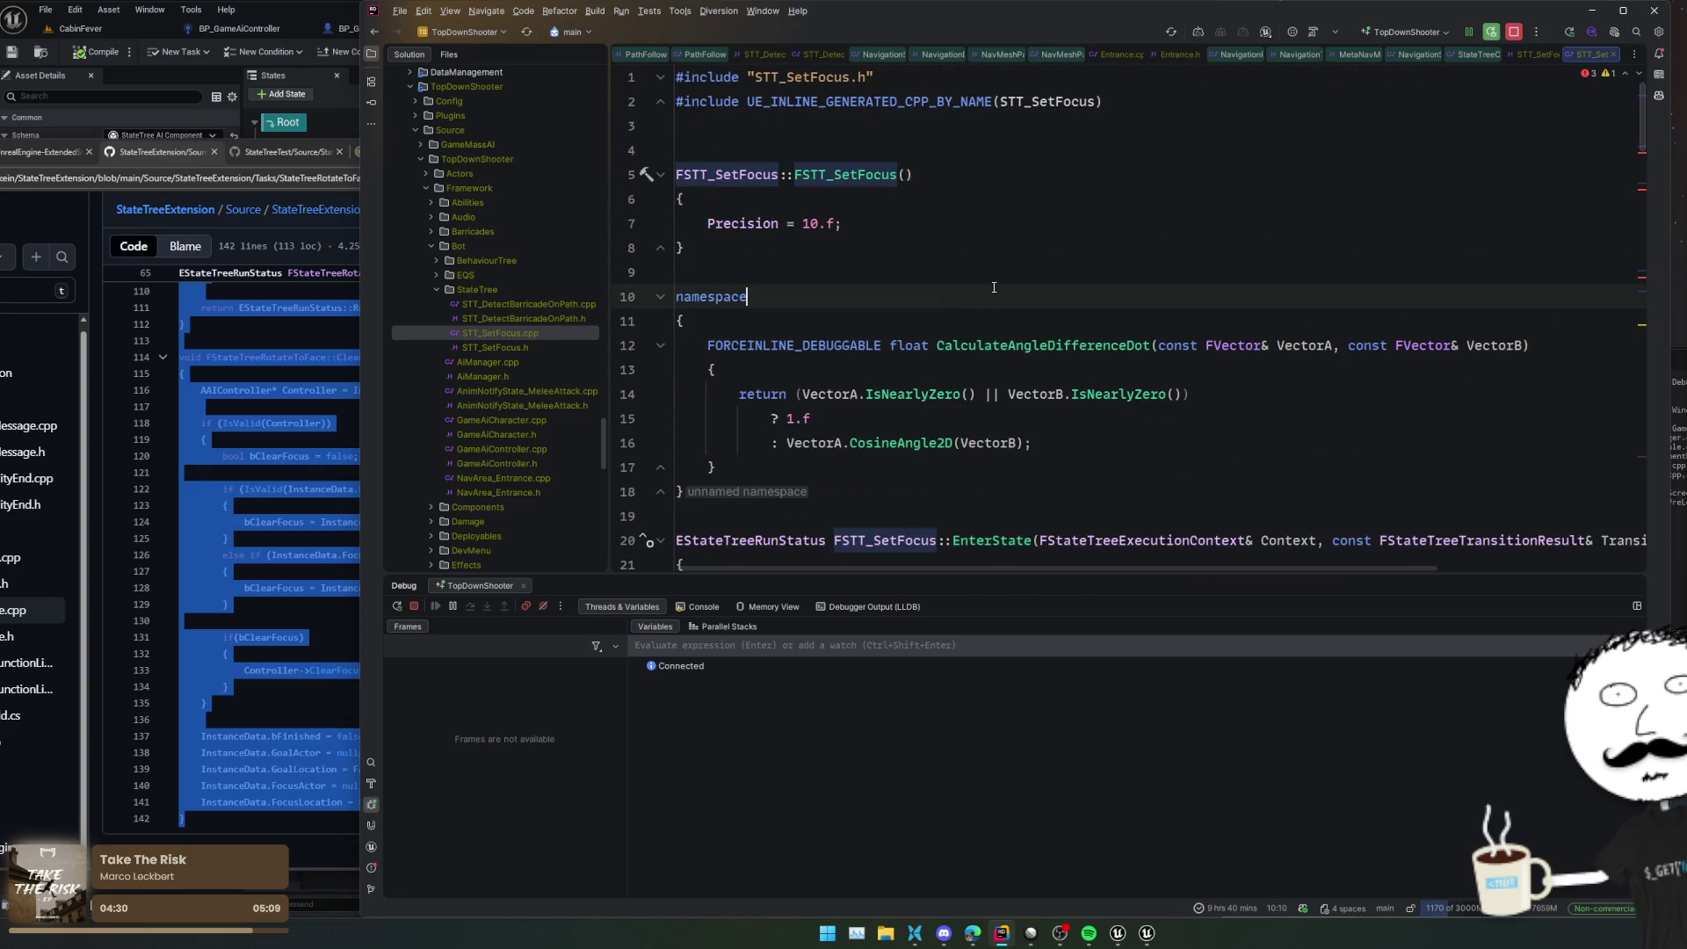
# Reformat the pasted code and add the missing include for the incomplete execution-context type
pyautogui.hotkey('ctrl', 'alt', 'l')
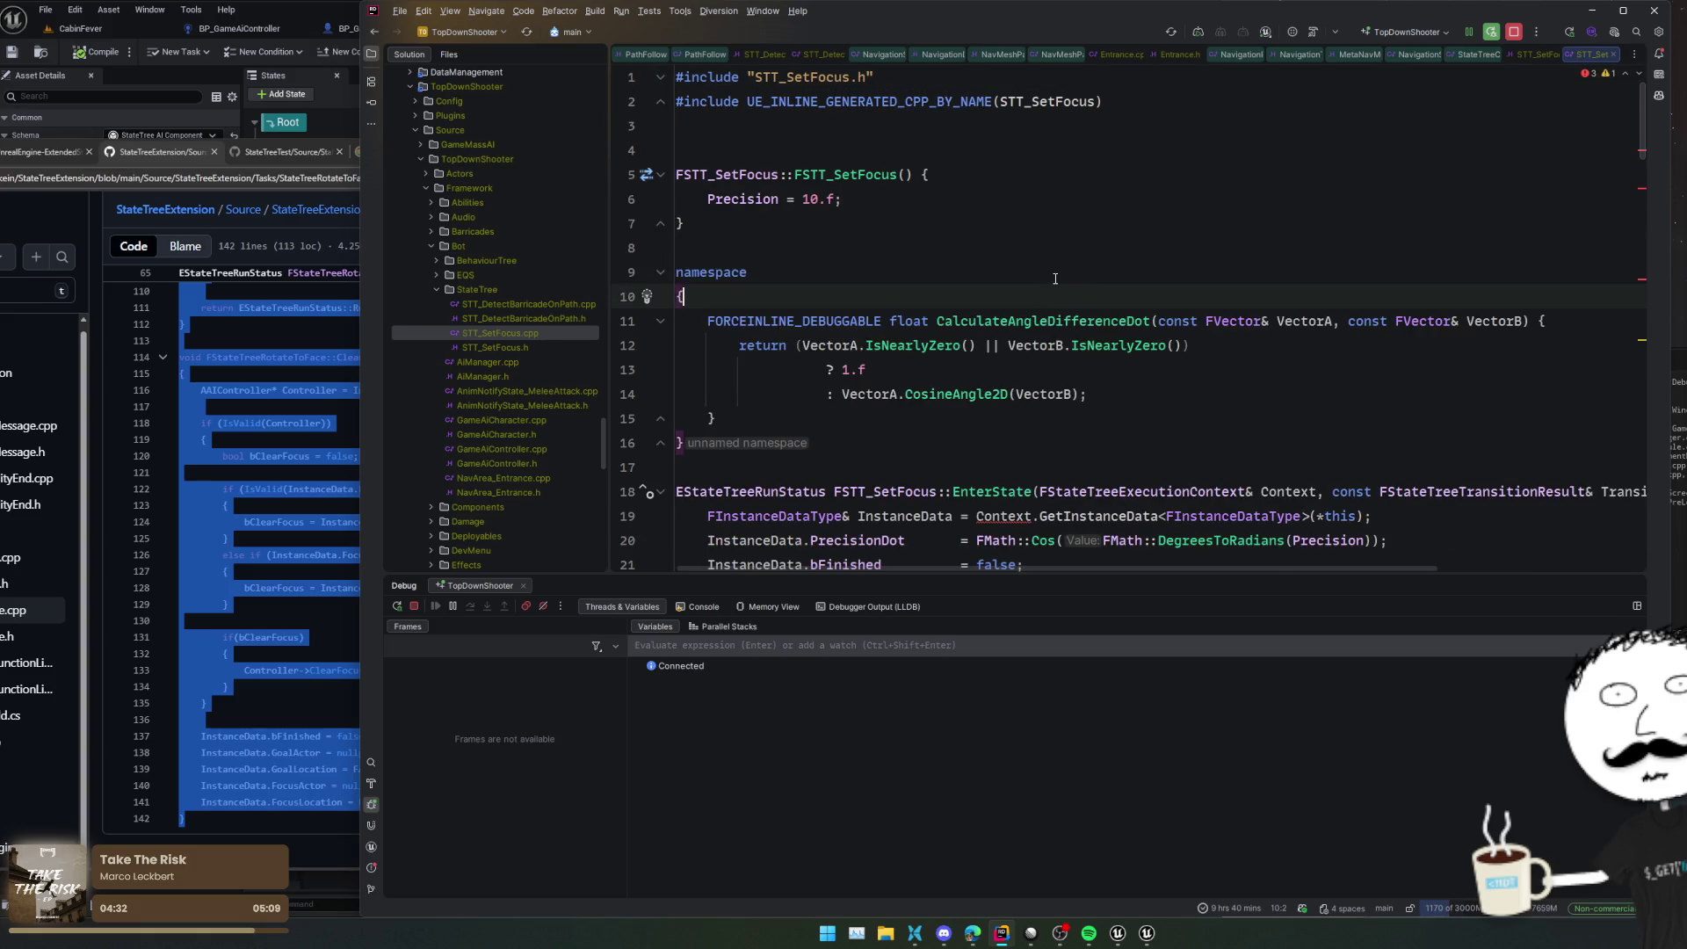
pyautogui.scroll(-2, 1055, 278)
pyautogui.click(1098, 297)
pyautogui.scroll(-2, 1142, 299)
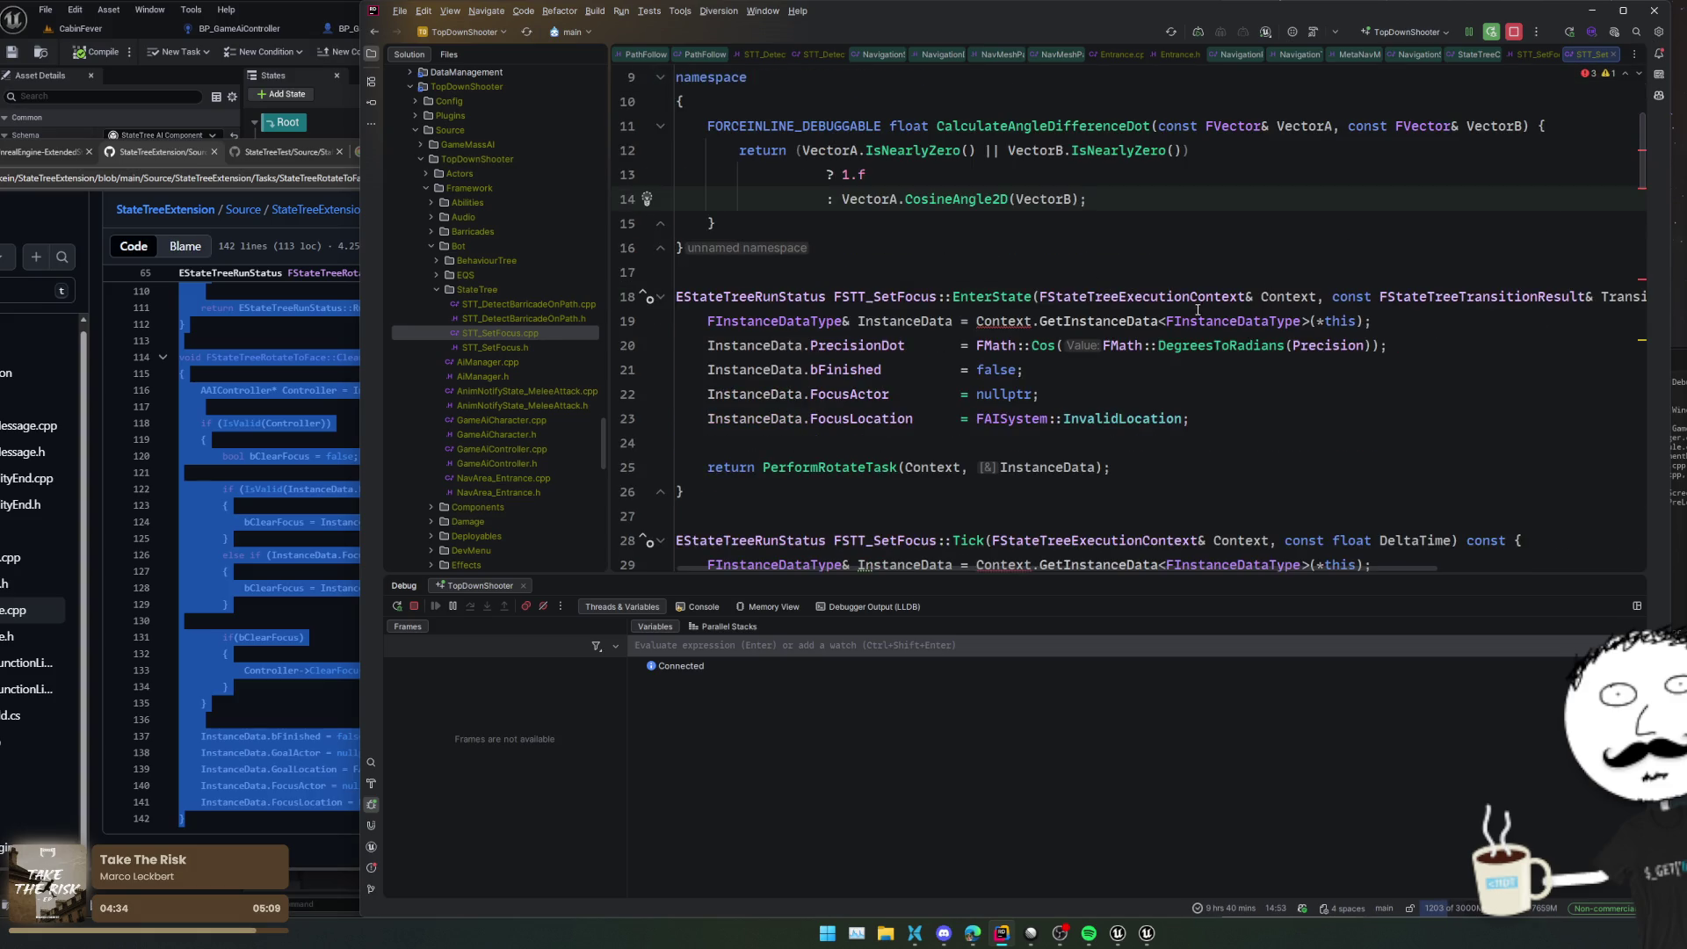
pyautogui.click(1000, 321)
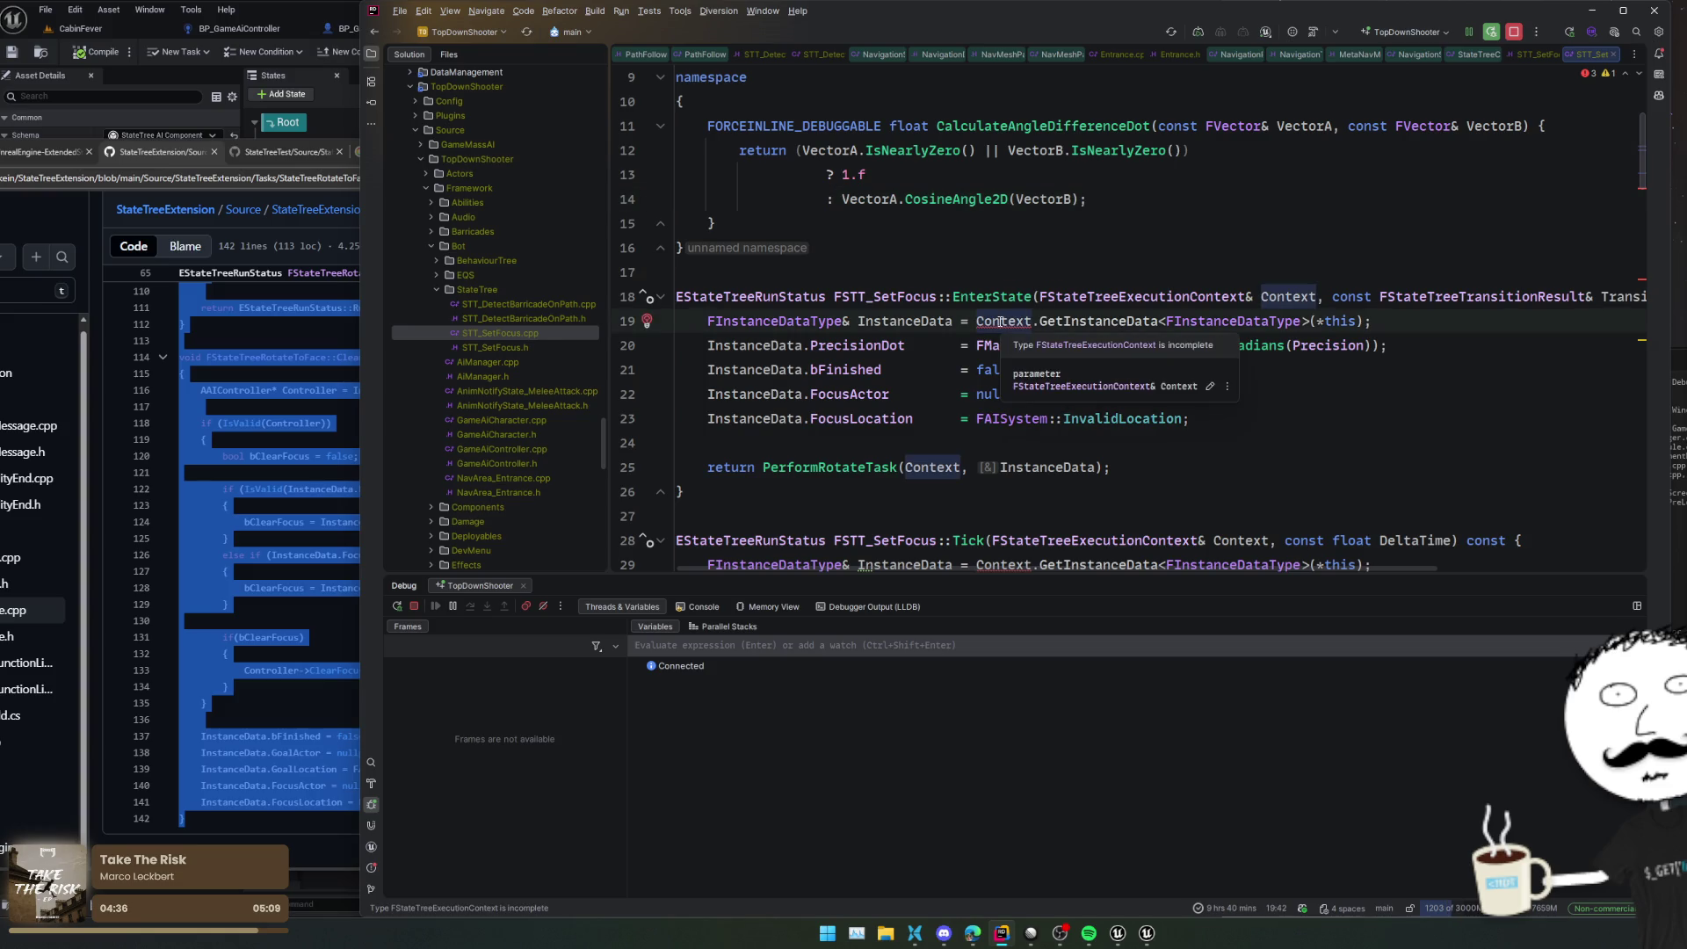
pyautogui.hotkey('alt', 'Return')
pyautogui.press('Return')
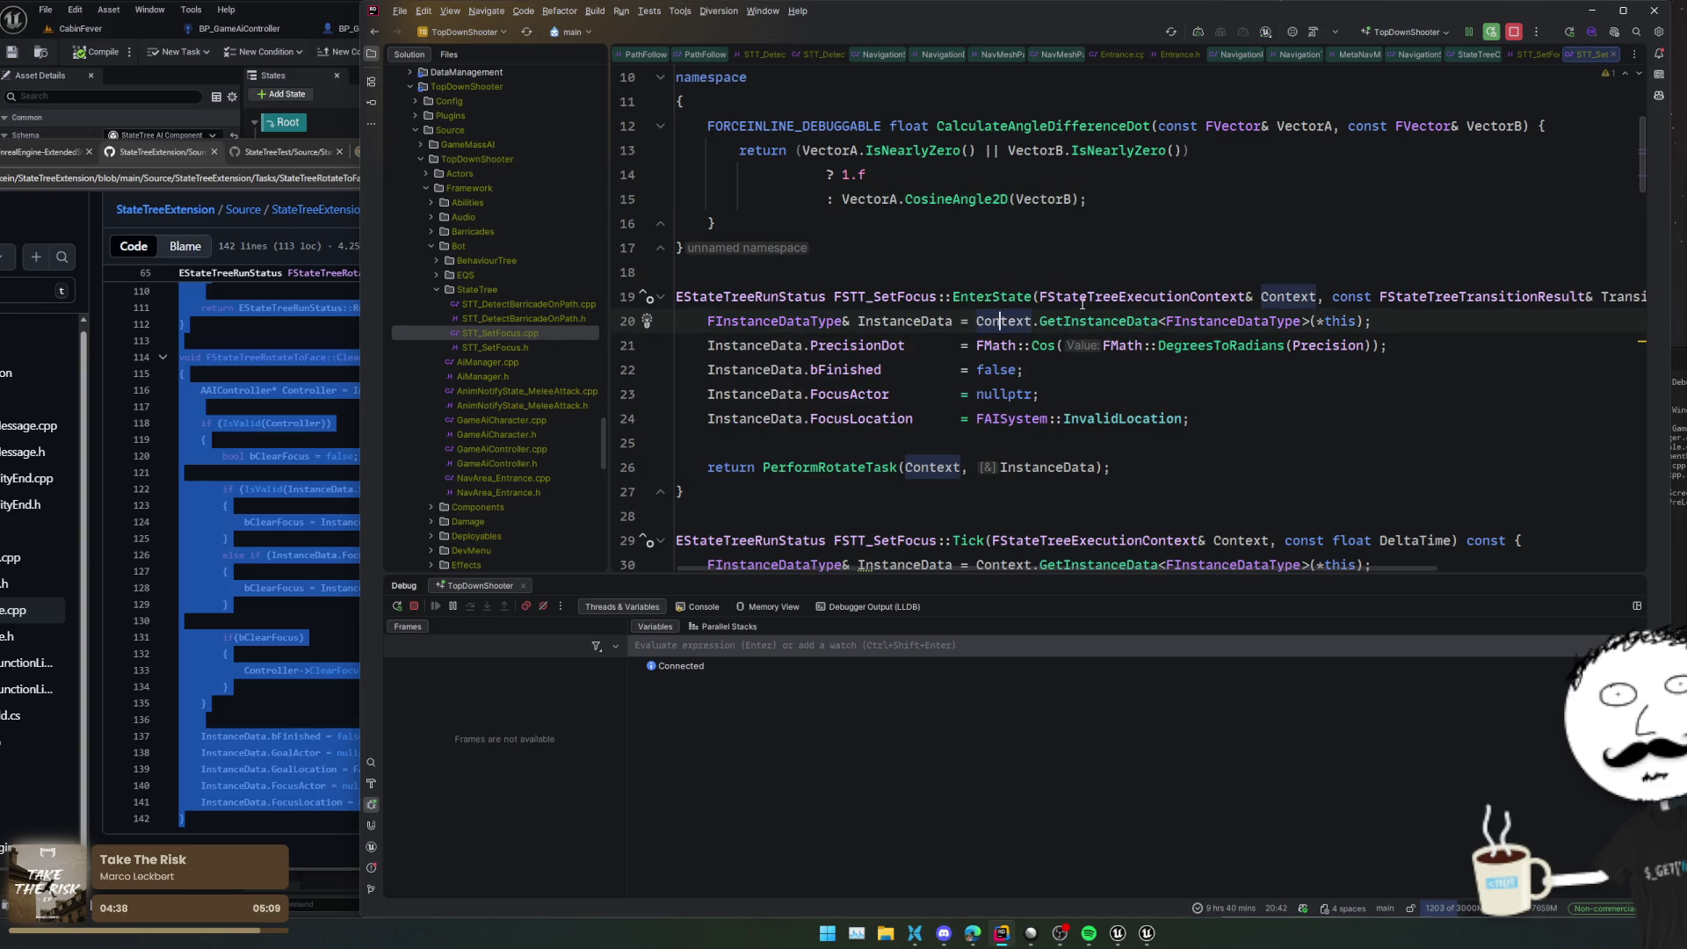
pyautogui.click(1152, 272)
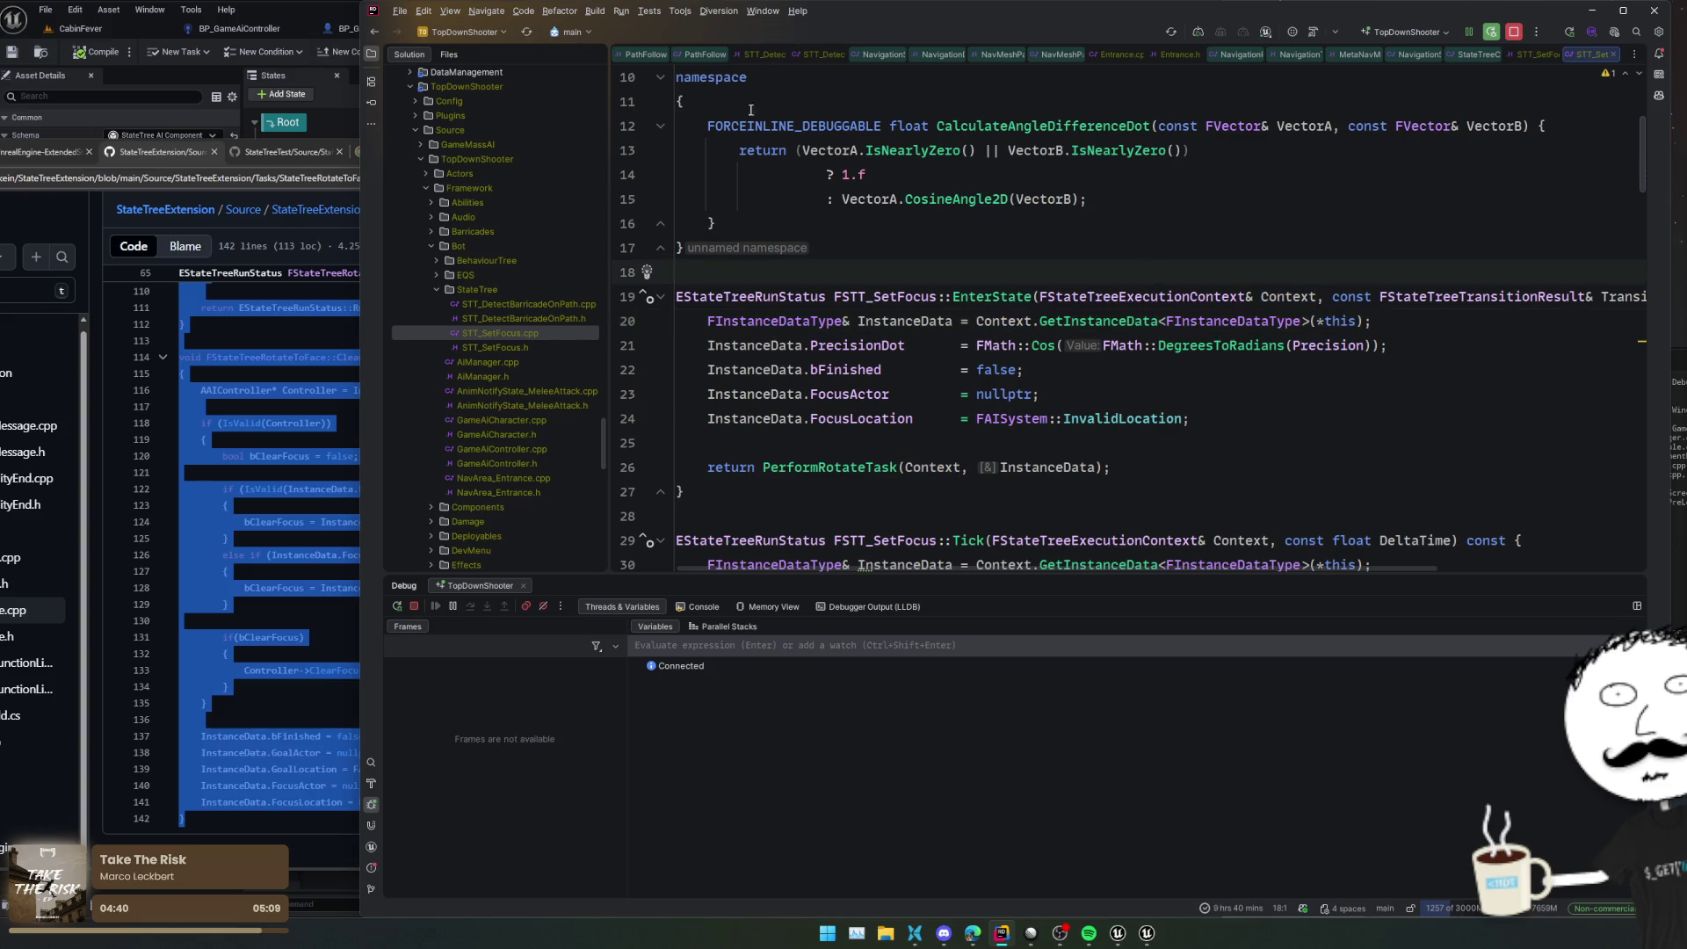
# Compare EnterState against STT_DetectBarricadeOnPath.cpp, then close the unused navigation source tabs
pyautogui.click(538, 318)
pyautogui.click(564, 304)
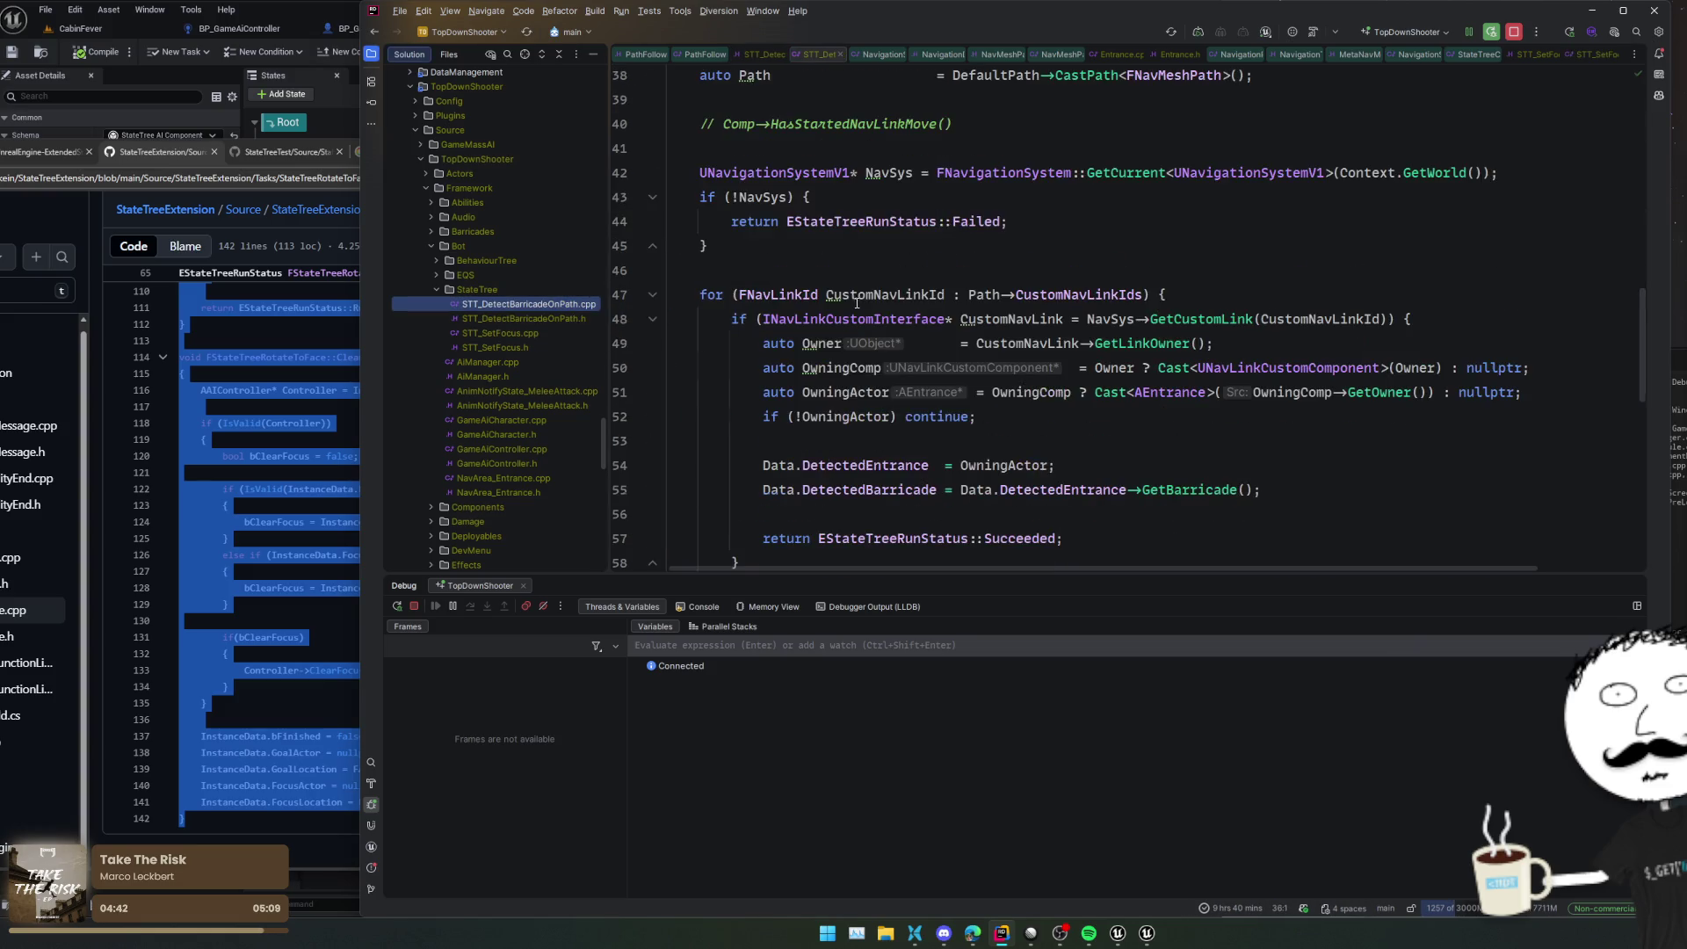
pyautogui.scroll(5, 861, 304)
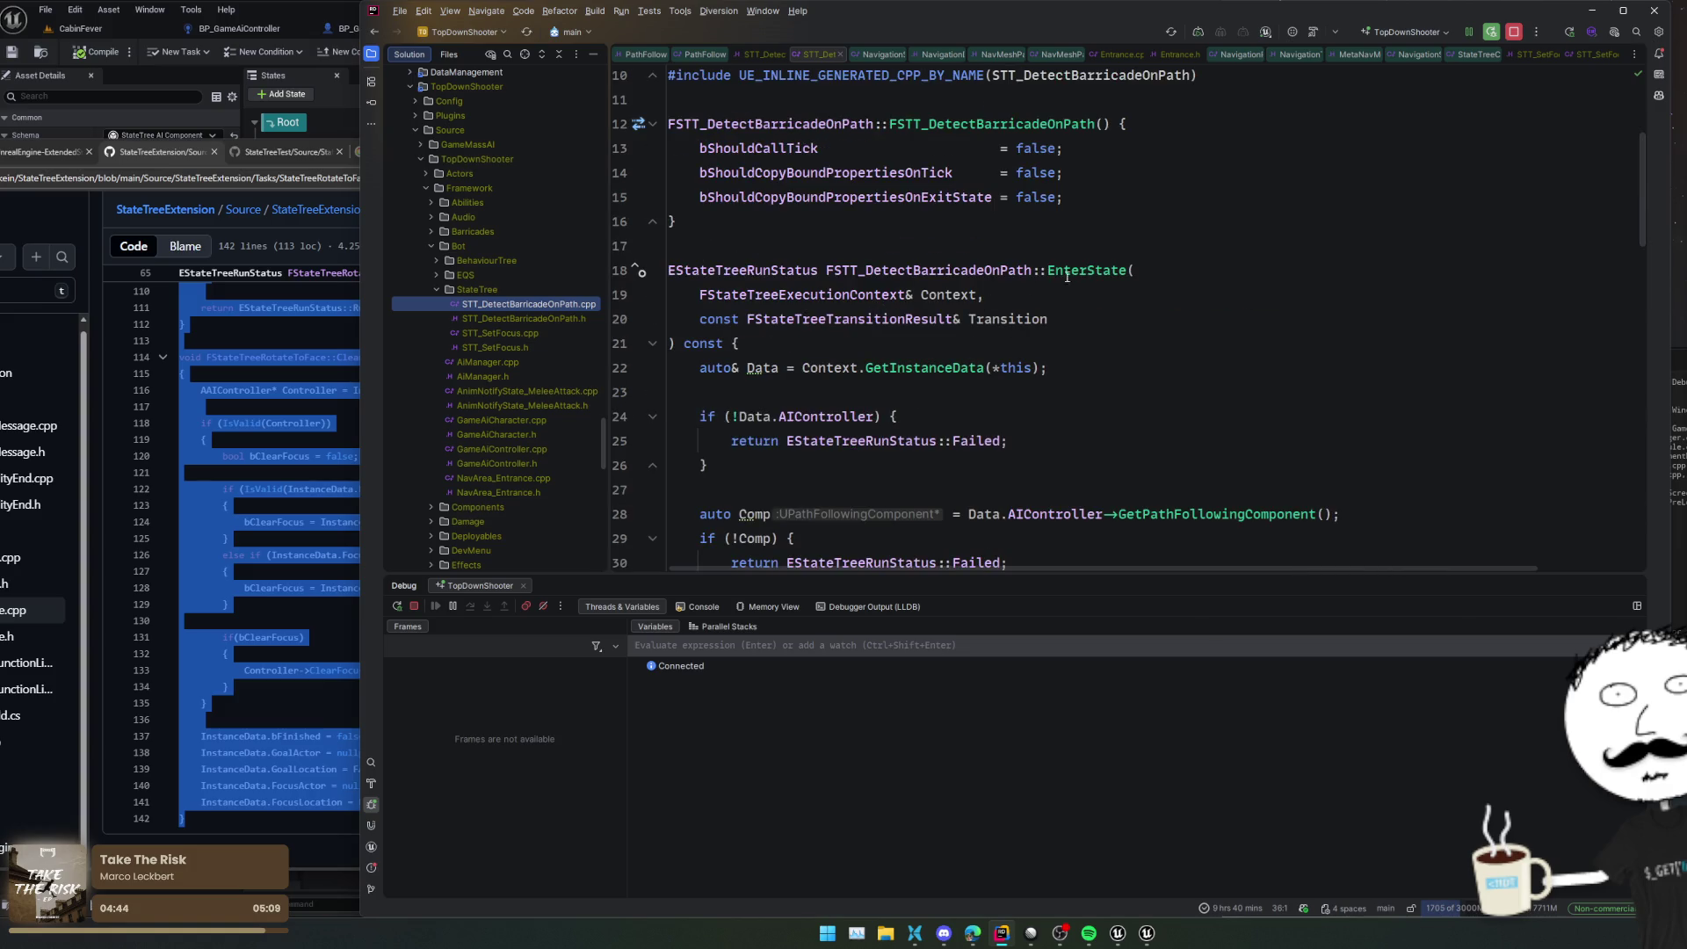
pyautogui.keyDown('ctrl'); pyautogui.click(1066, 276); pyautogui.keyUp('ctrl')
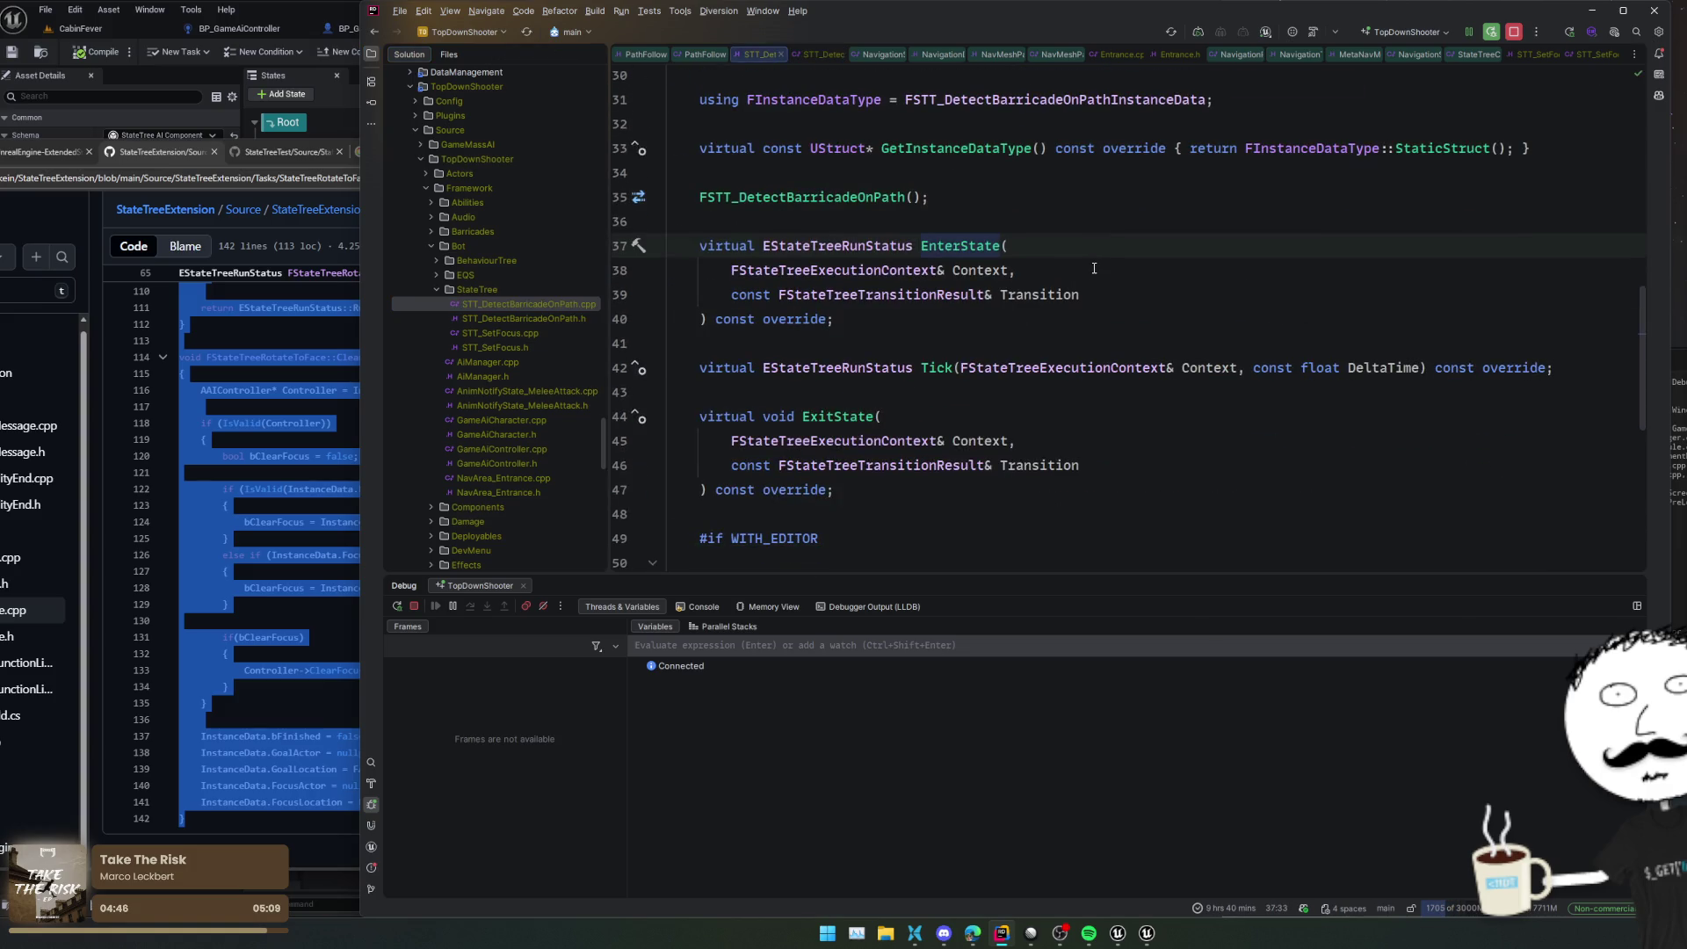
pyautogui.hotkey('ctrl', '-')
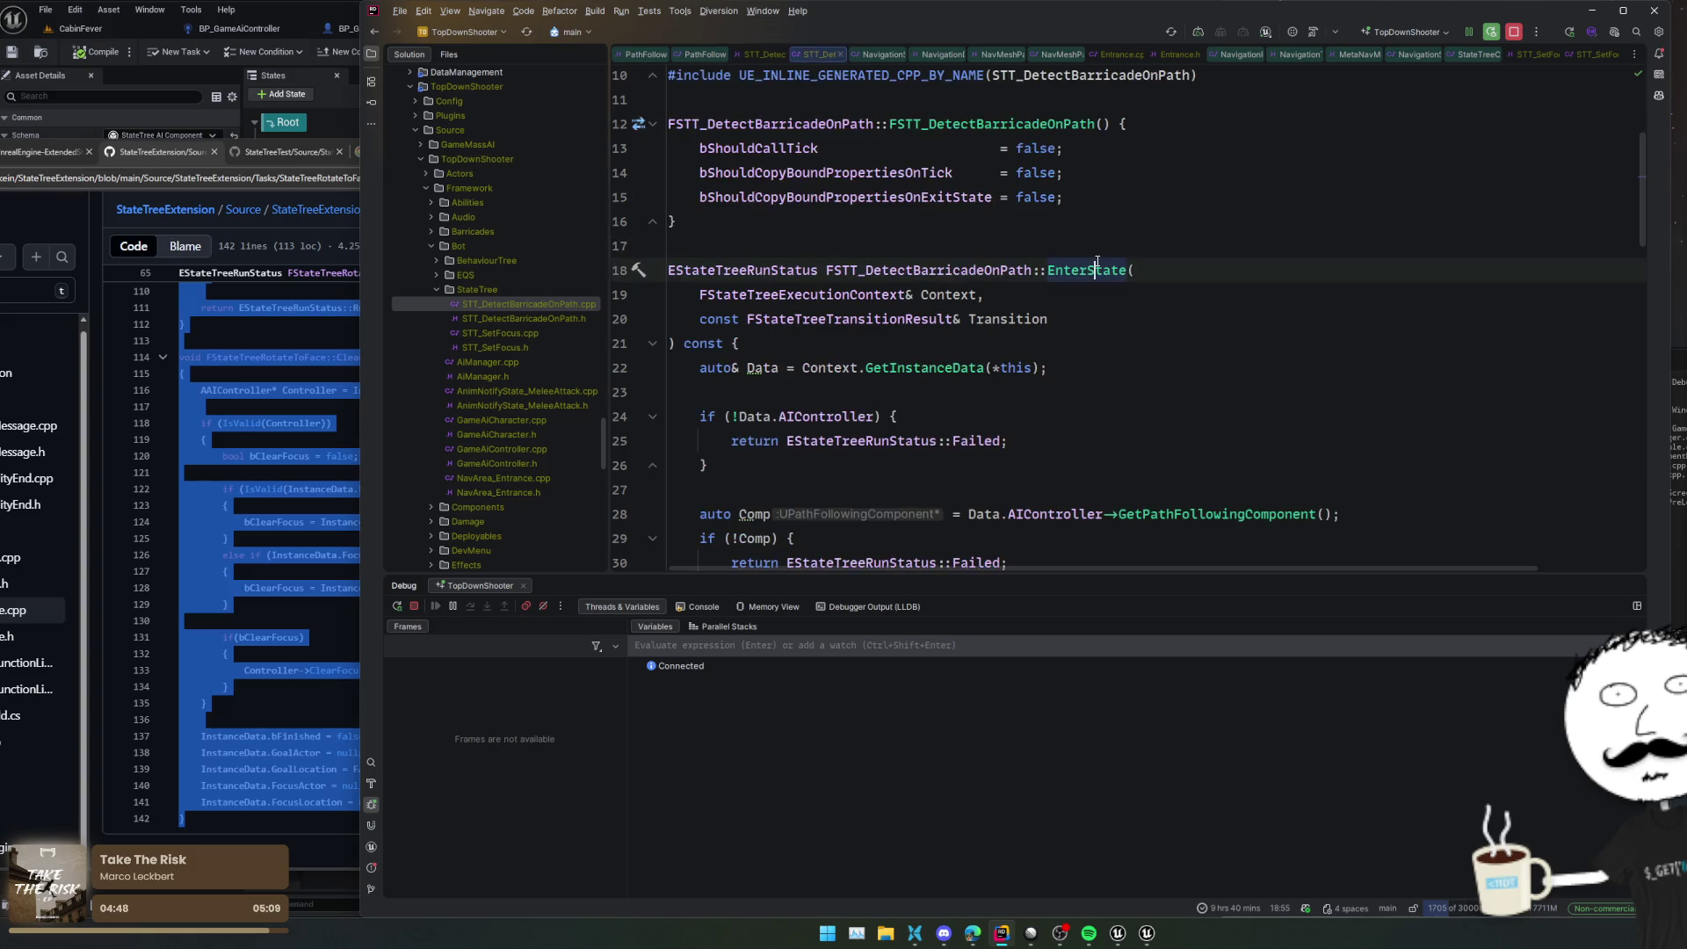
pyautogui.hotkey('ctrl', '-')
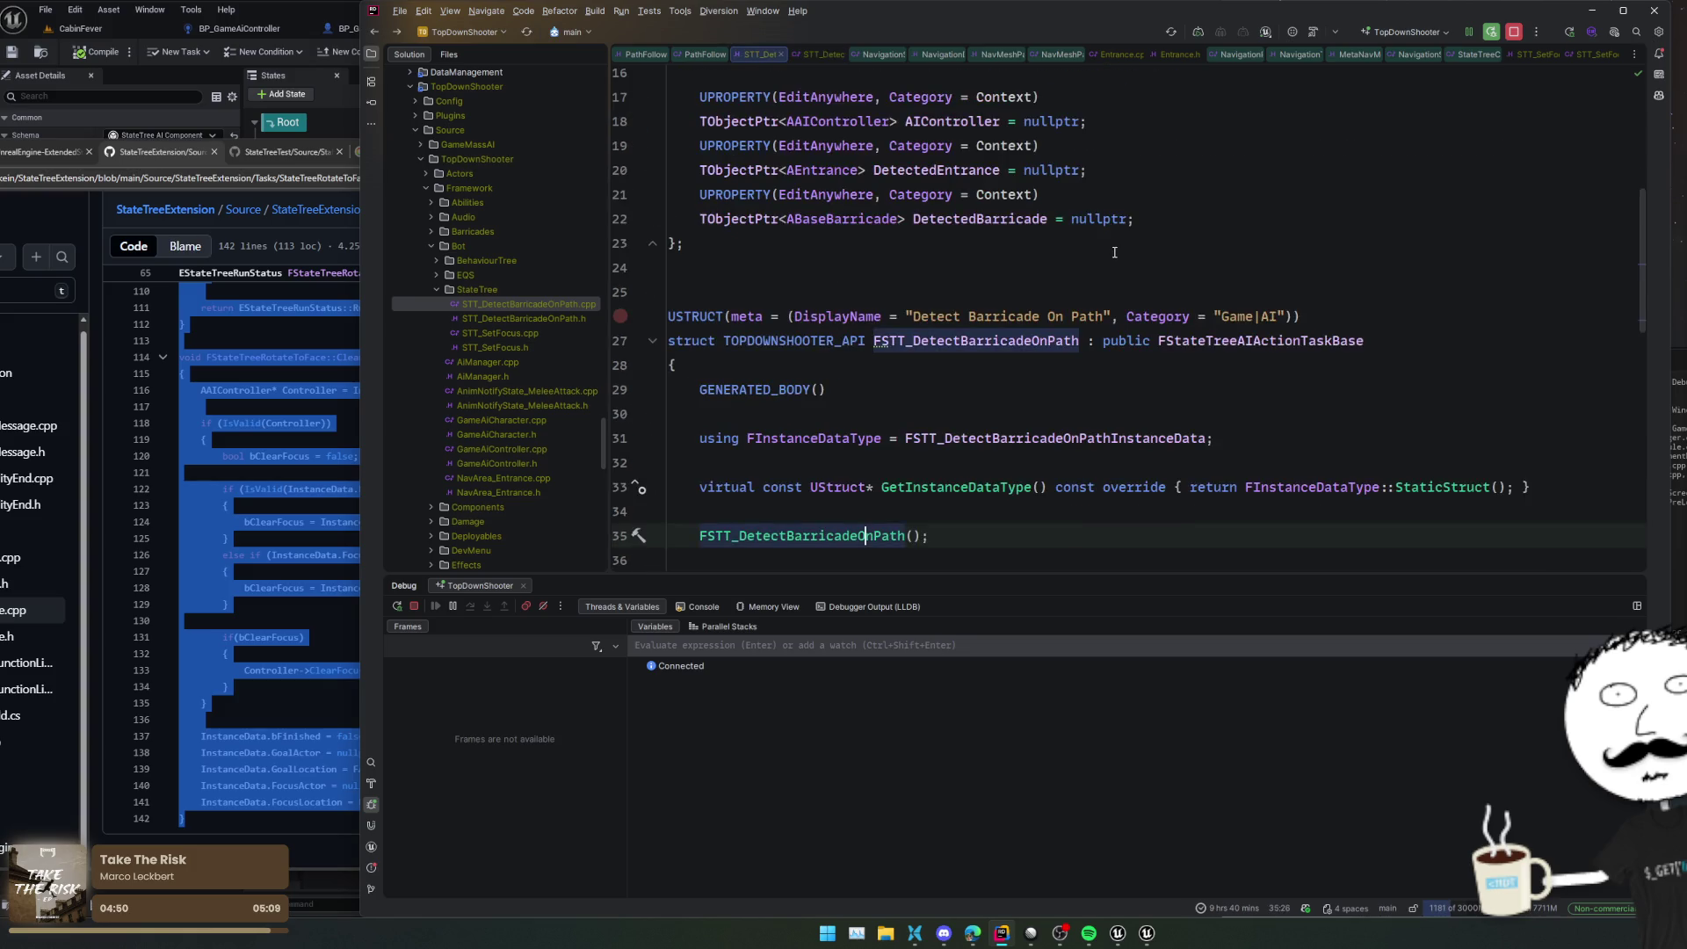
pyautogui.hotkey('ctrl', '-')
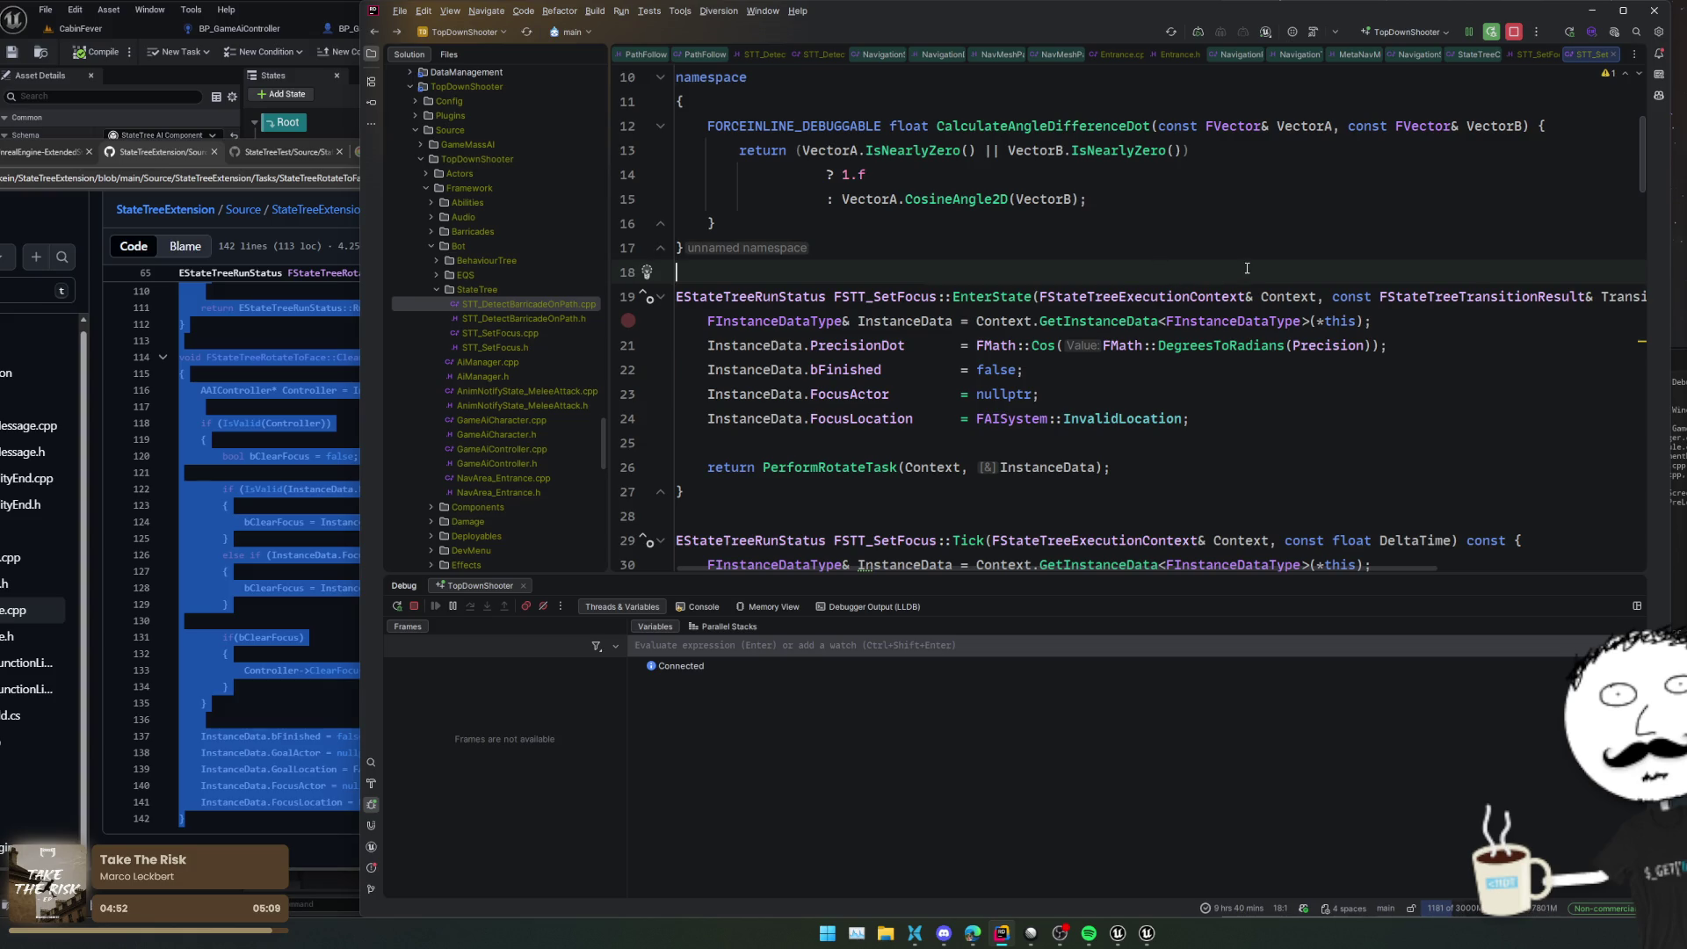
pyautogui.scroll(-5, 1450, 351)
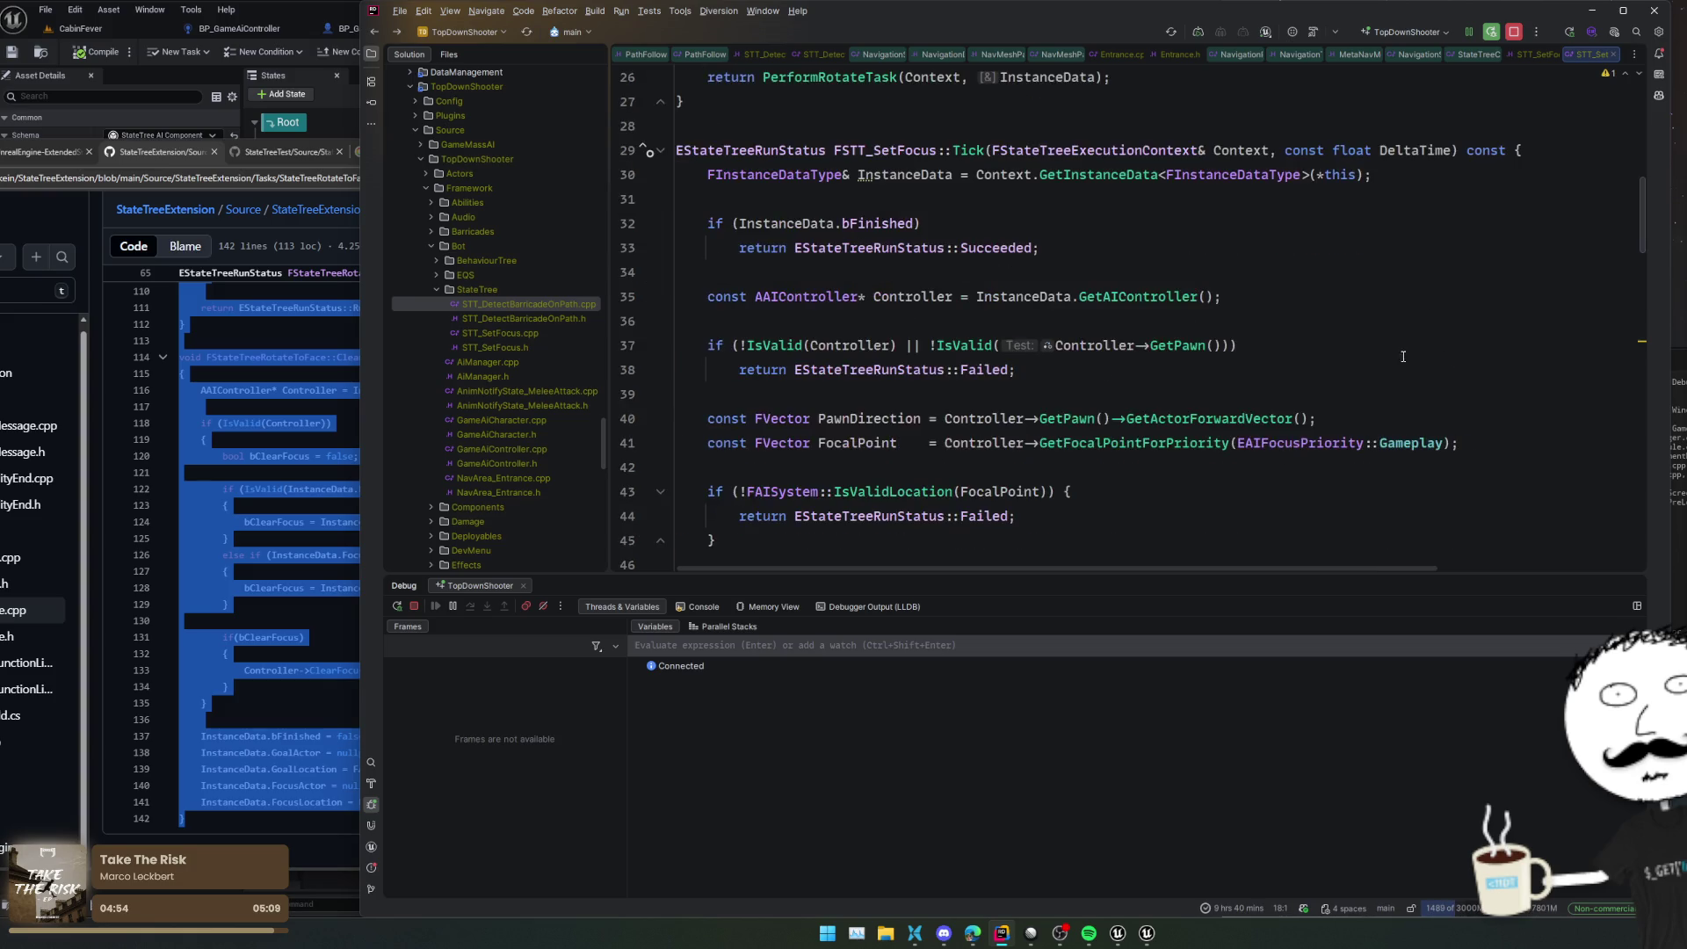
pyautogui.scroll(-10, 1445, 351)
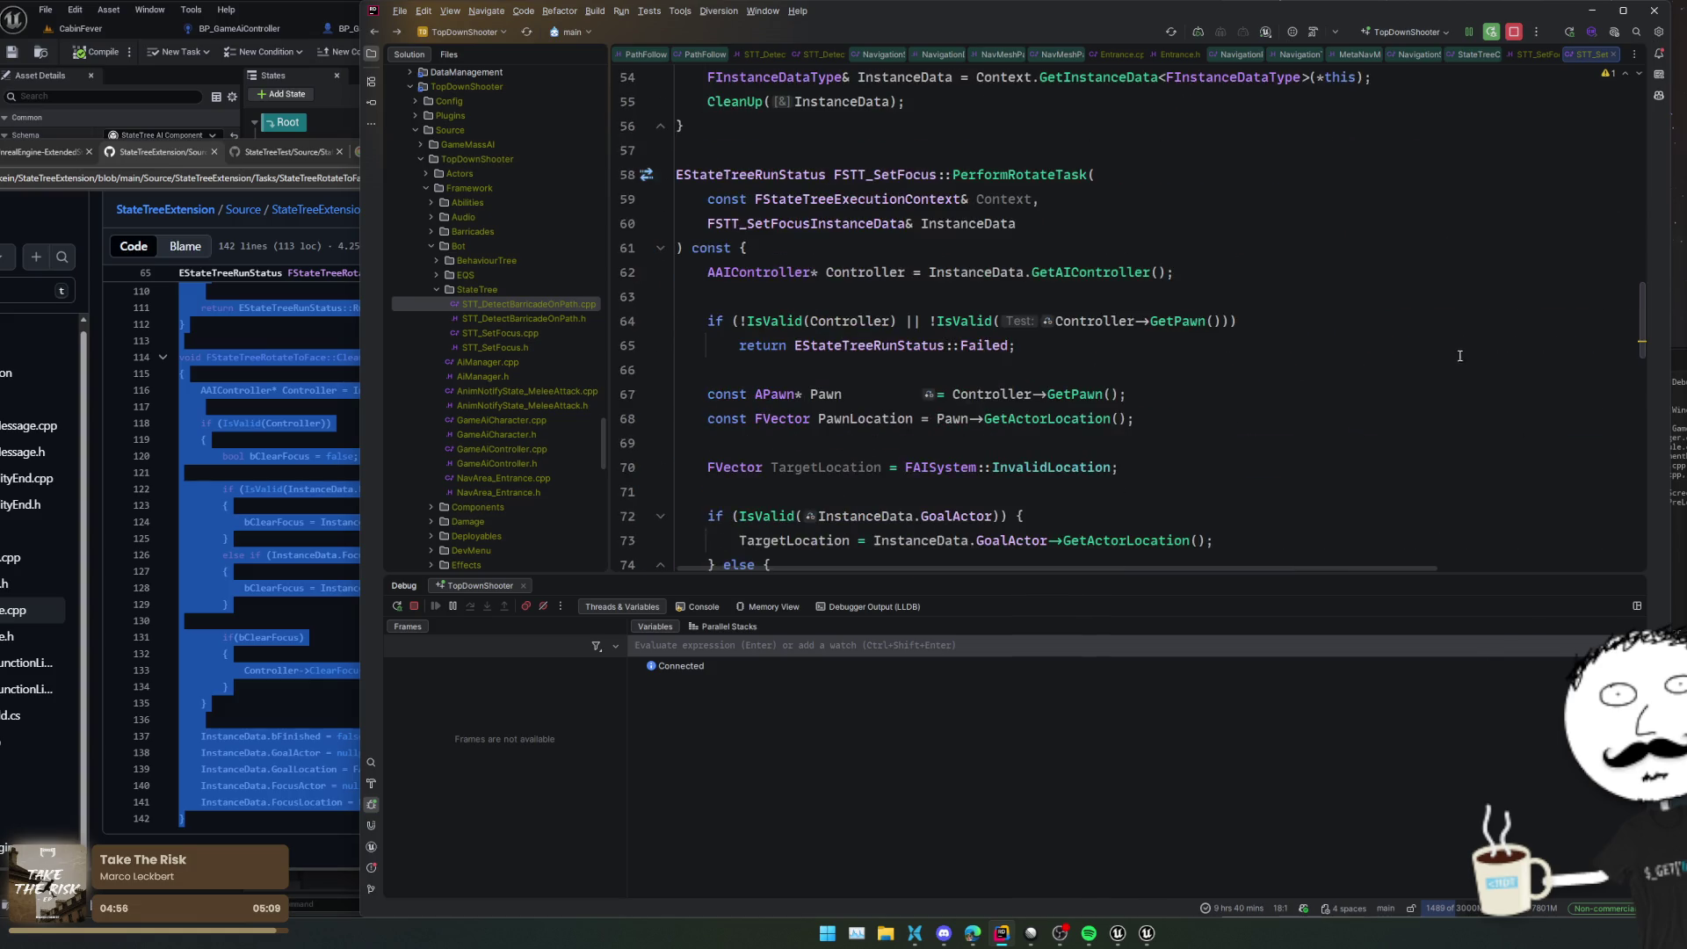
pyautogui.scroll(-17, 1431, 356)
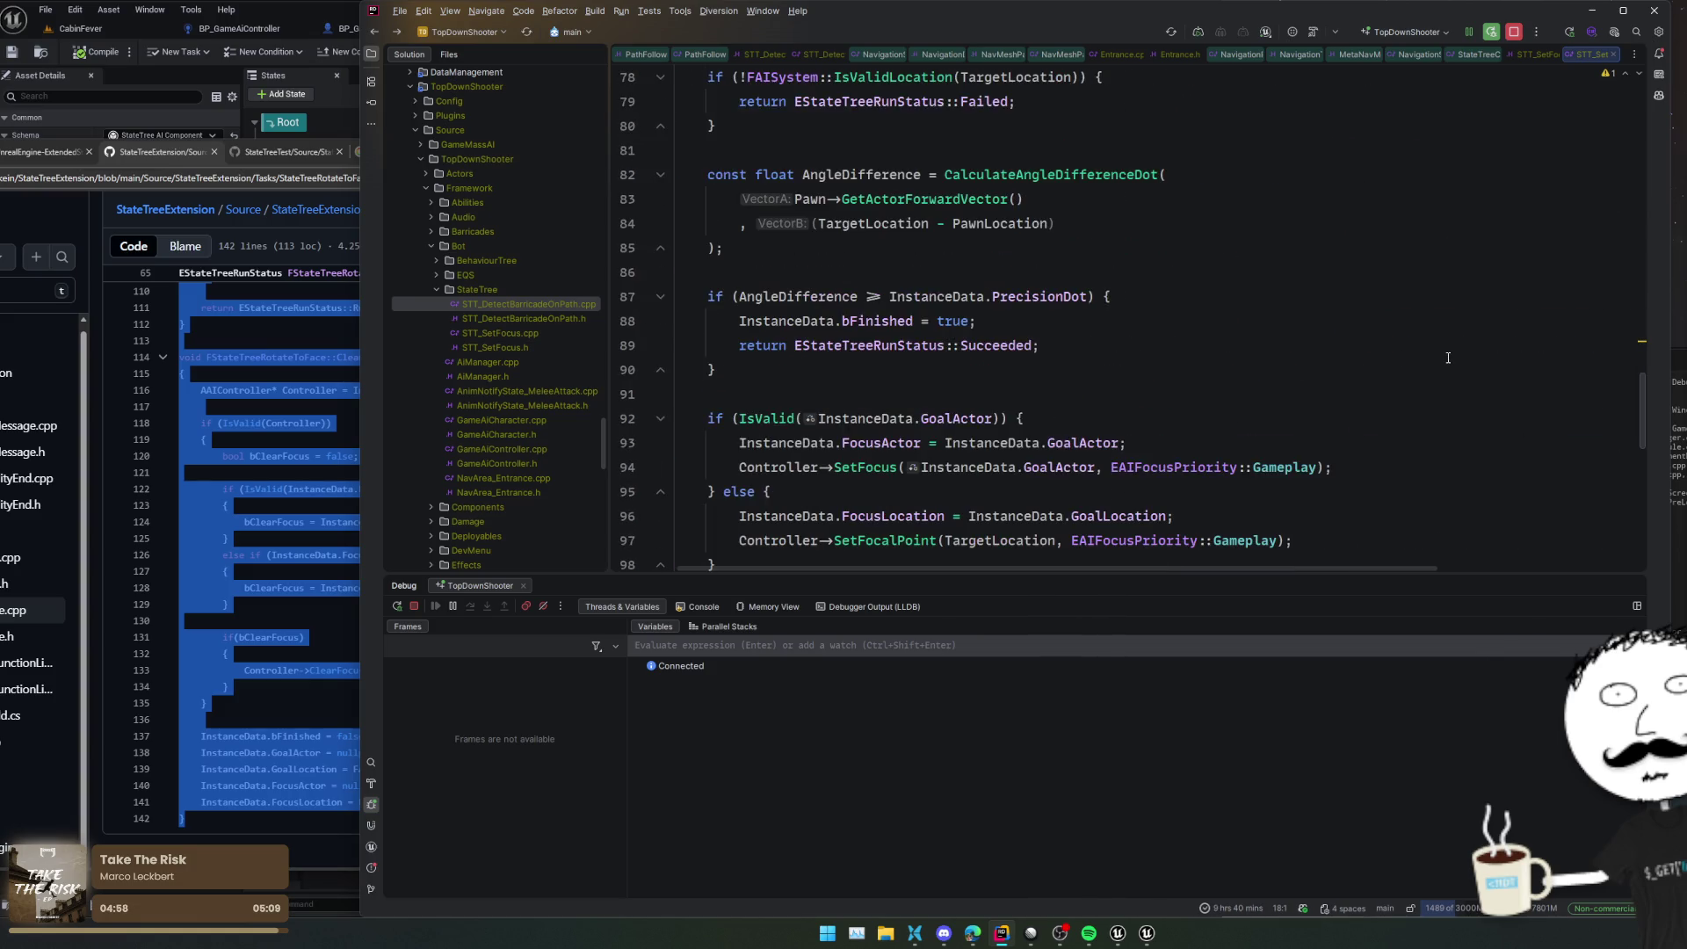
pyautogui.scroll(1, 1448, 357)
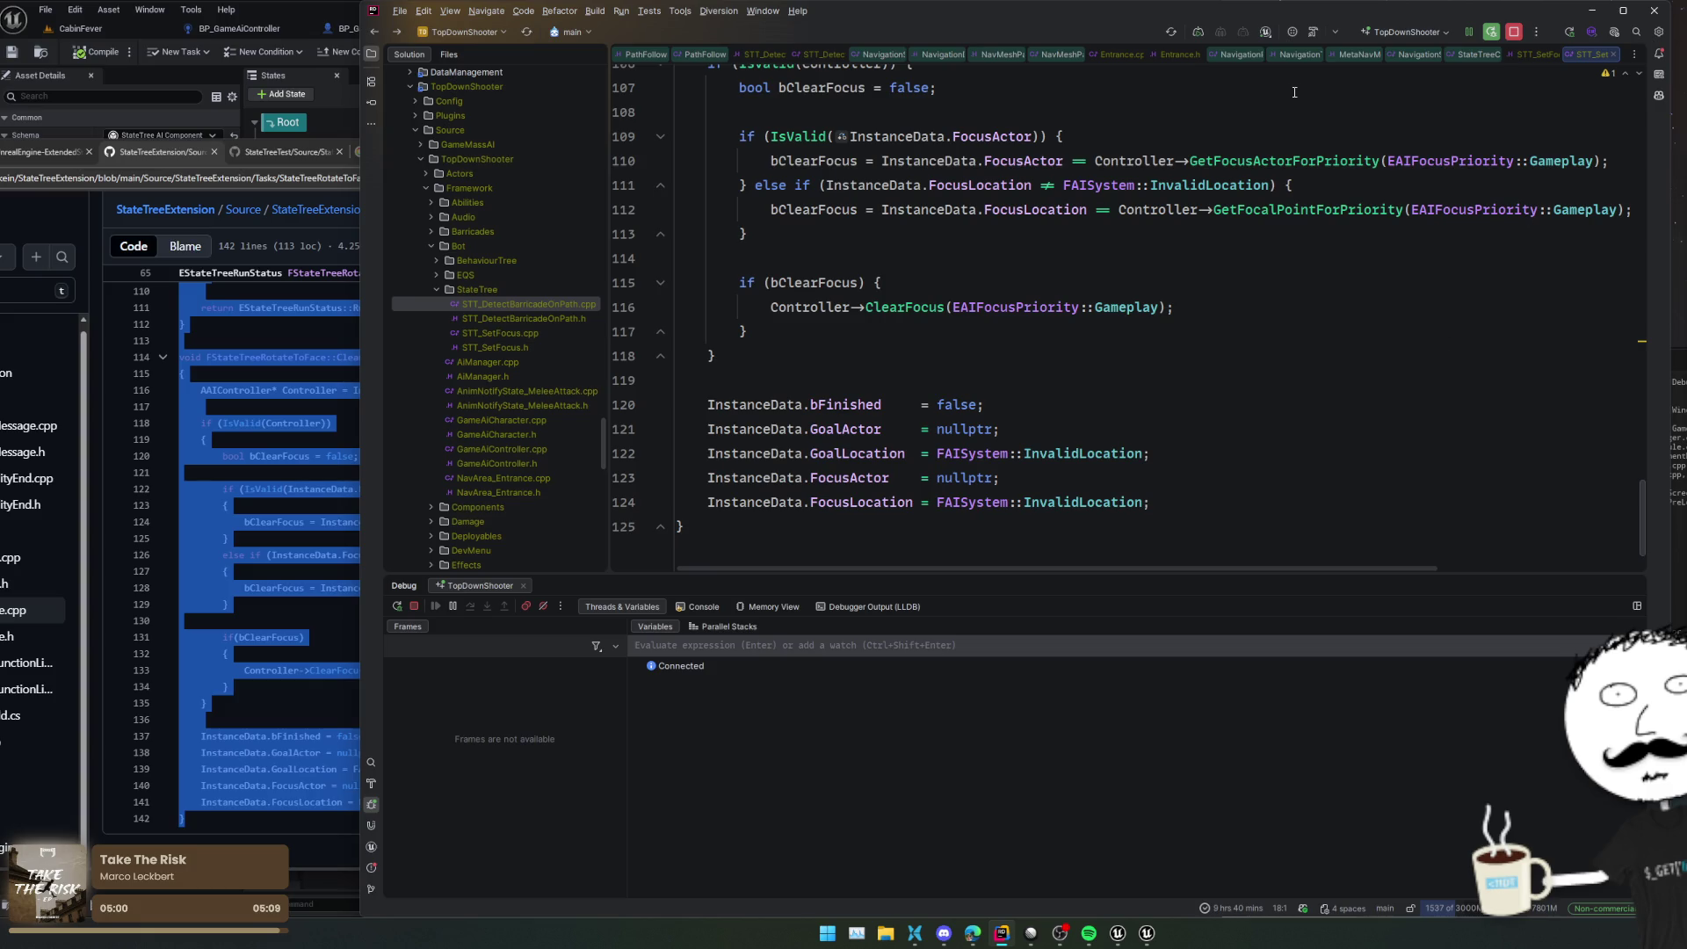
pyautogui.middleClick(1350, 54)
pyautogui.middleClick(1349, 55)
# Close the leftover NavigationSystem, NavigationData, NavMeshPath, Entrance and PathFollowingComponent source tabs
pyautogui.middleClick(1377, 55)
pyautogui.middleClick(1377, 56)
pyautogui.middleClick(1377, 55)
pyautogui.middleClick(1377, 55)
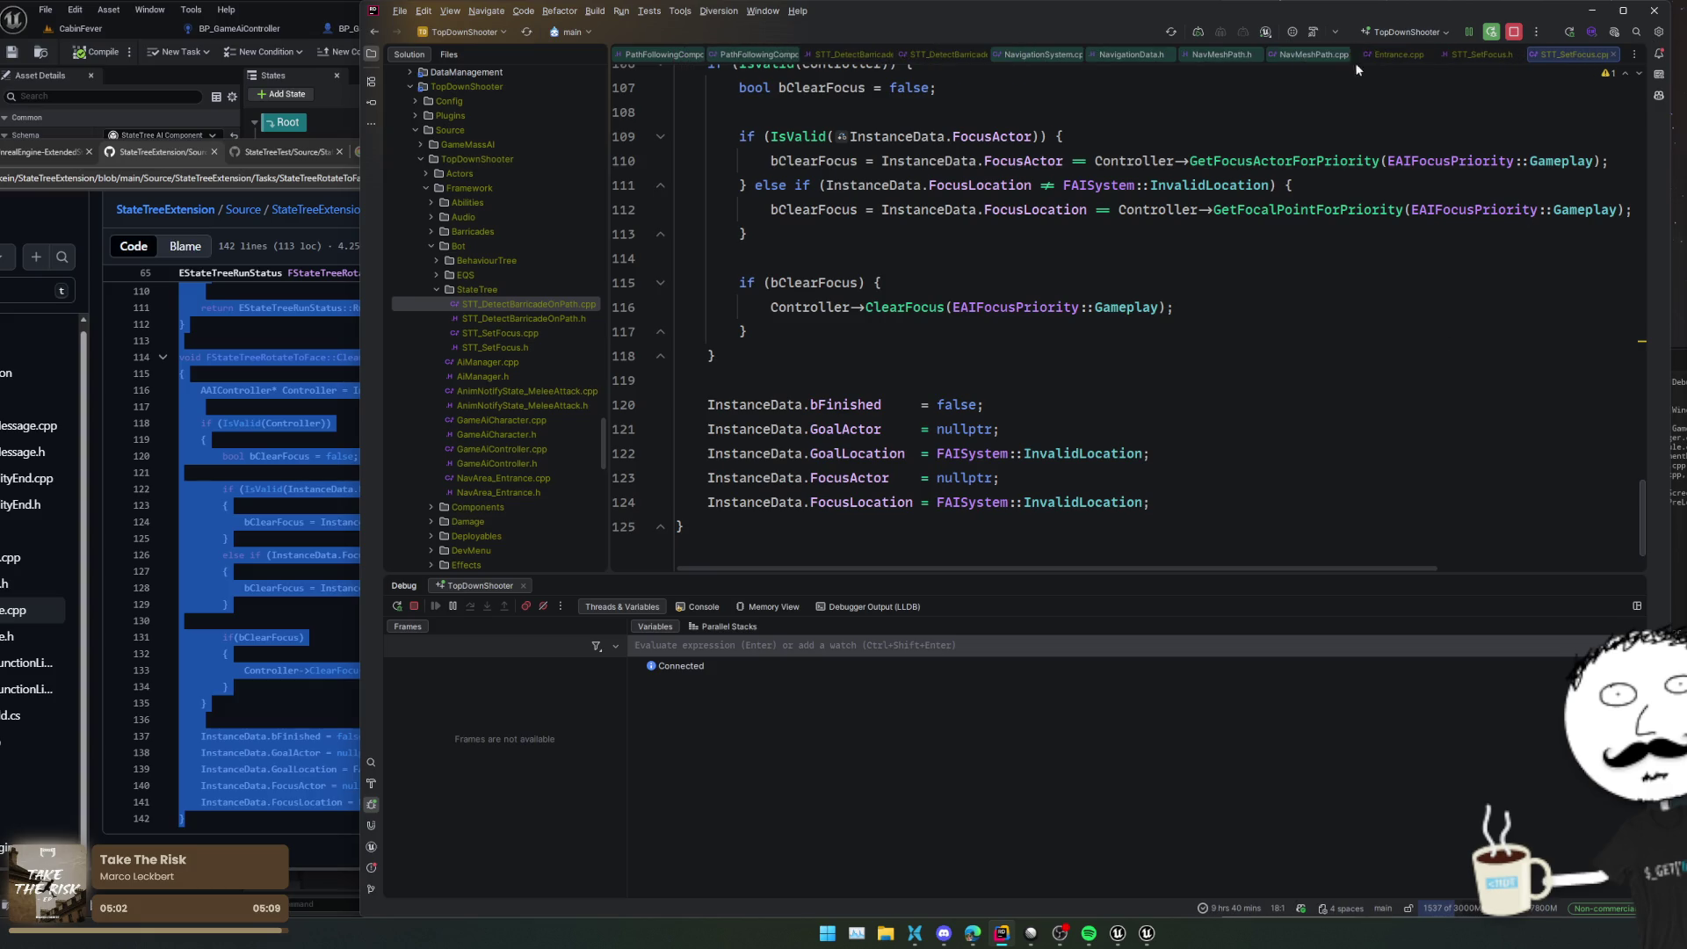
pyautogui.middleClick(1220, 54)
pyautogui.middleClick(1220, 53)
pyautogui.middleClick(1219, 54)
pyautogui.middleClick(1242, 54)
pyautogui.middleClick(1265, 54)
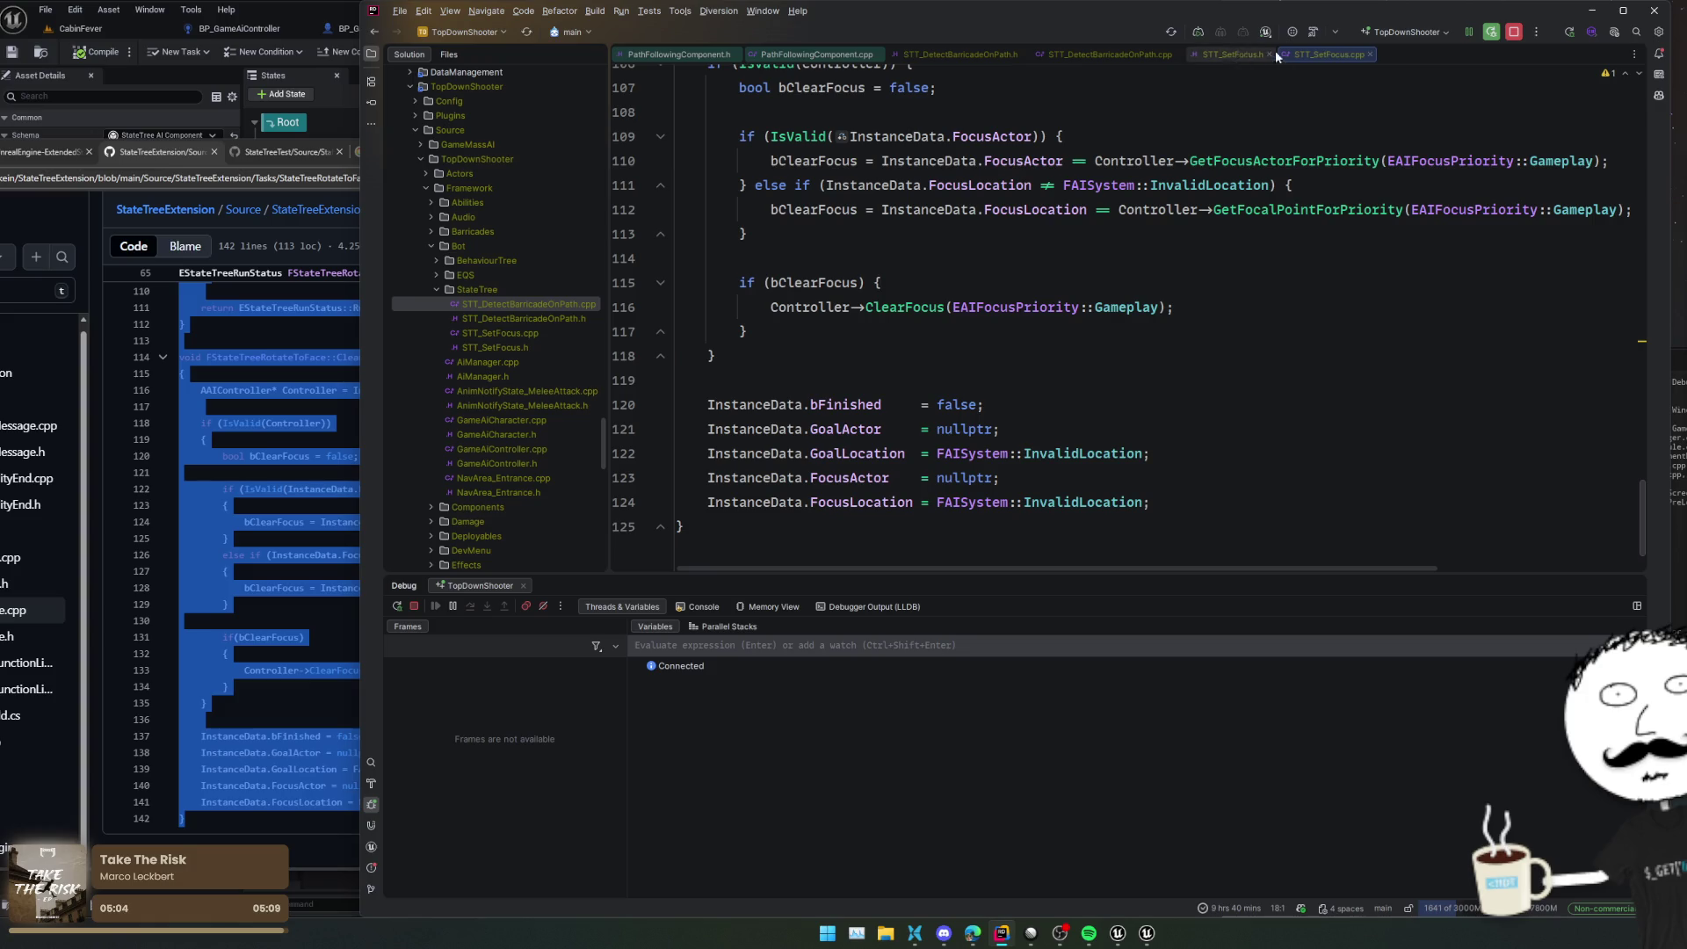
pyautogui.middleClick(681, 54)
pyautogui.middleClick(712, 54)
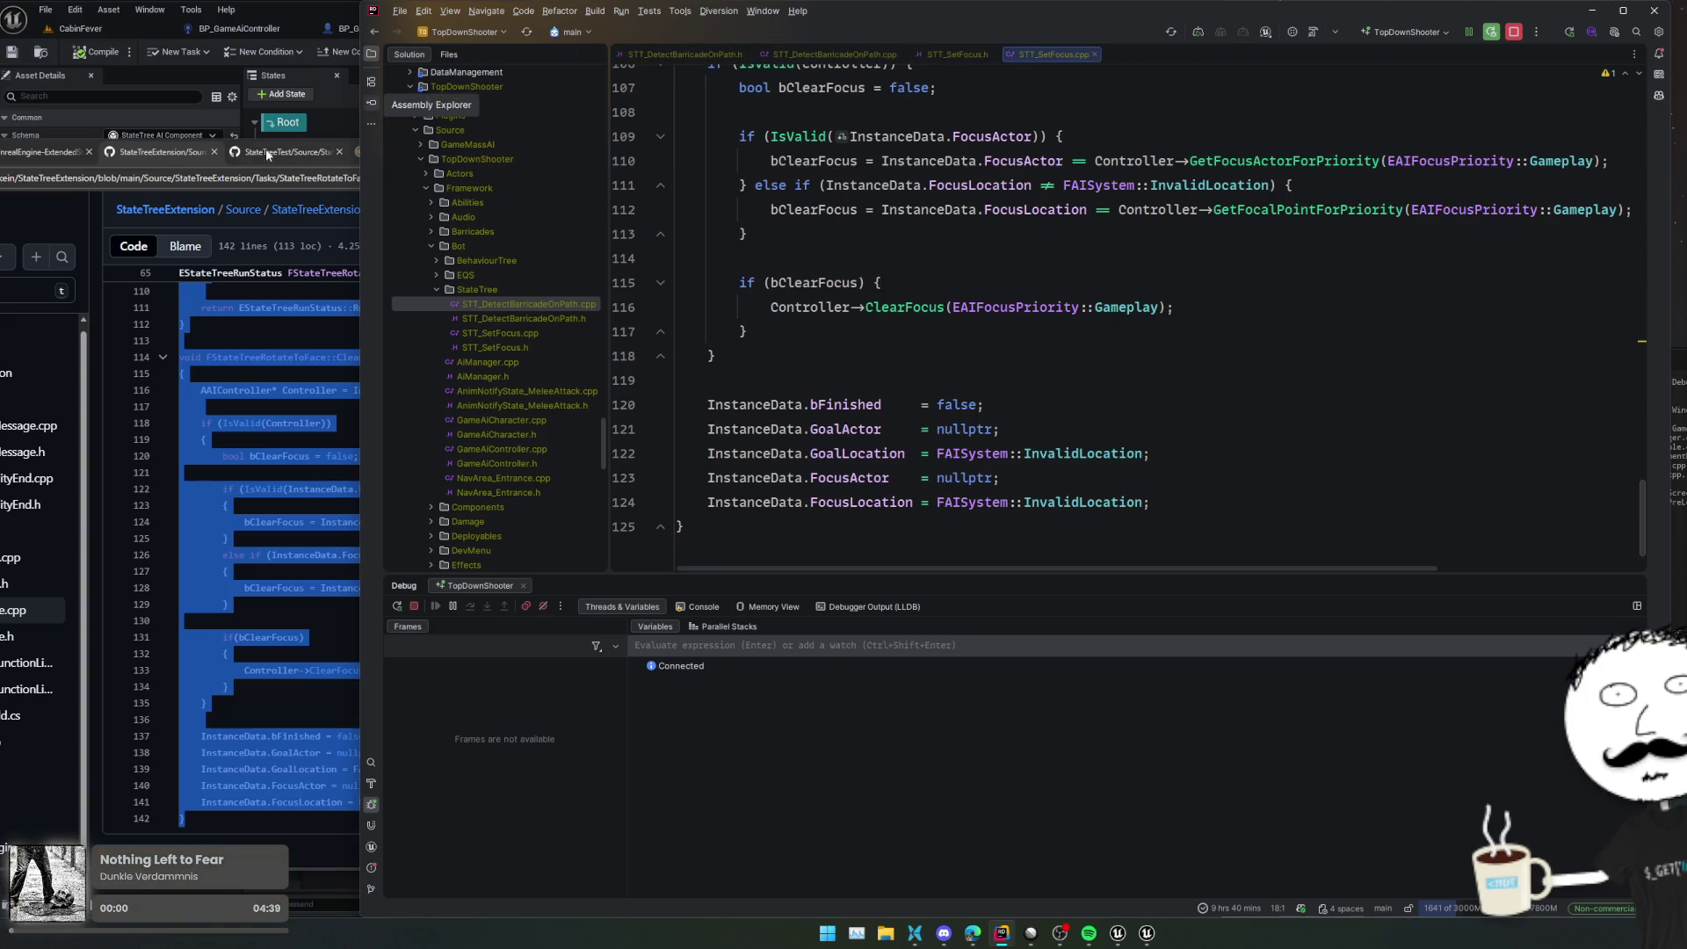
# Open the S_AttackBarricadeEvent structure asset from the CabinFever level's Content Browser
pyautogui.click(262, 75)
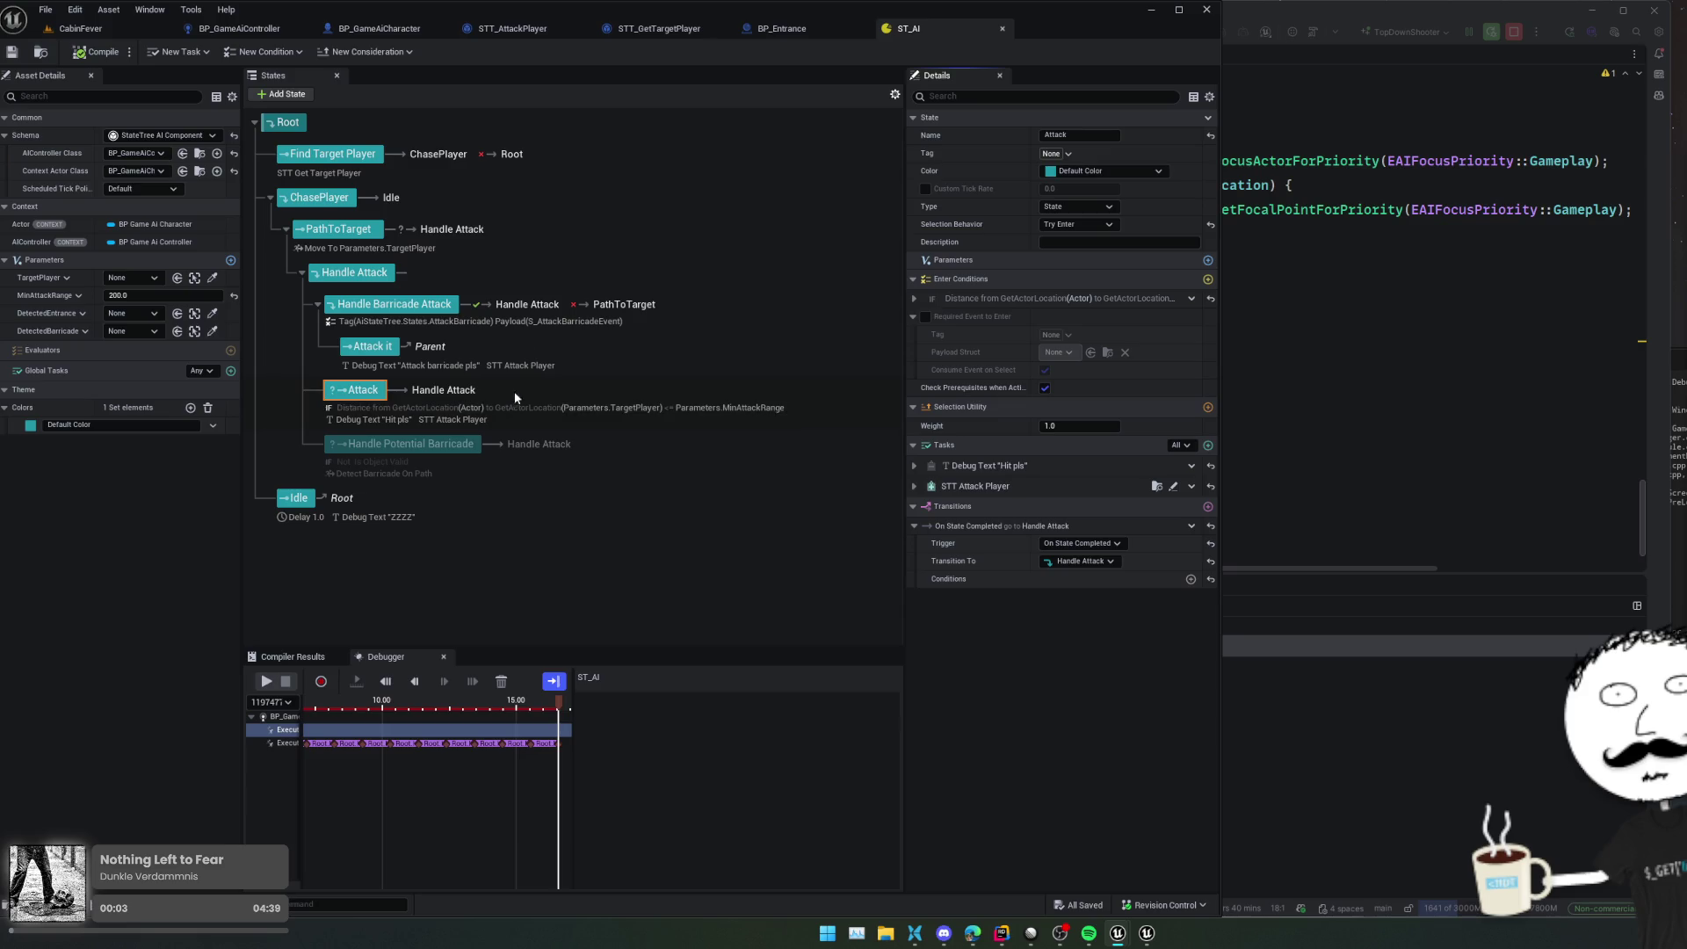
pyautogui.click(127, 35)
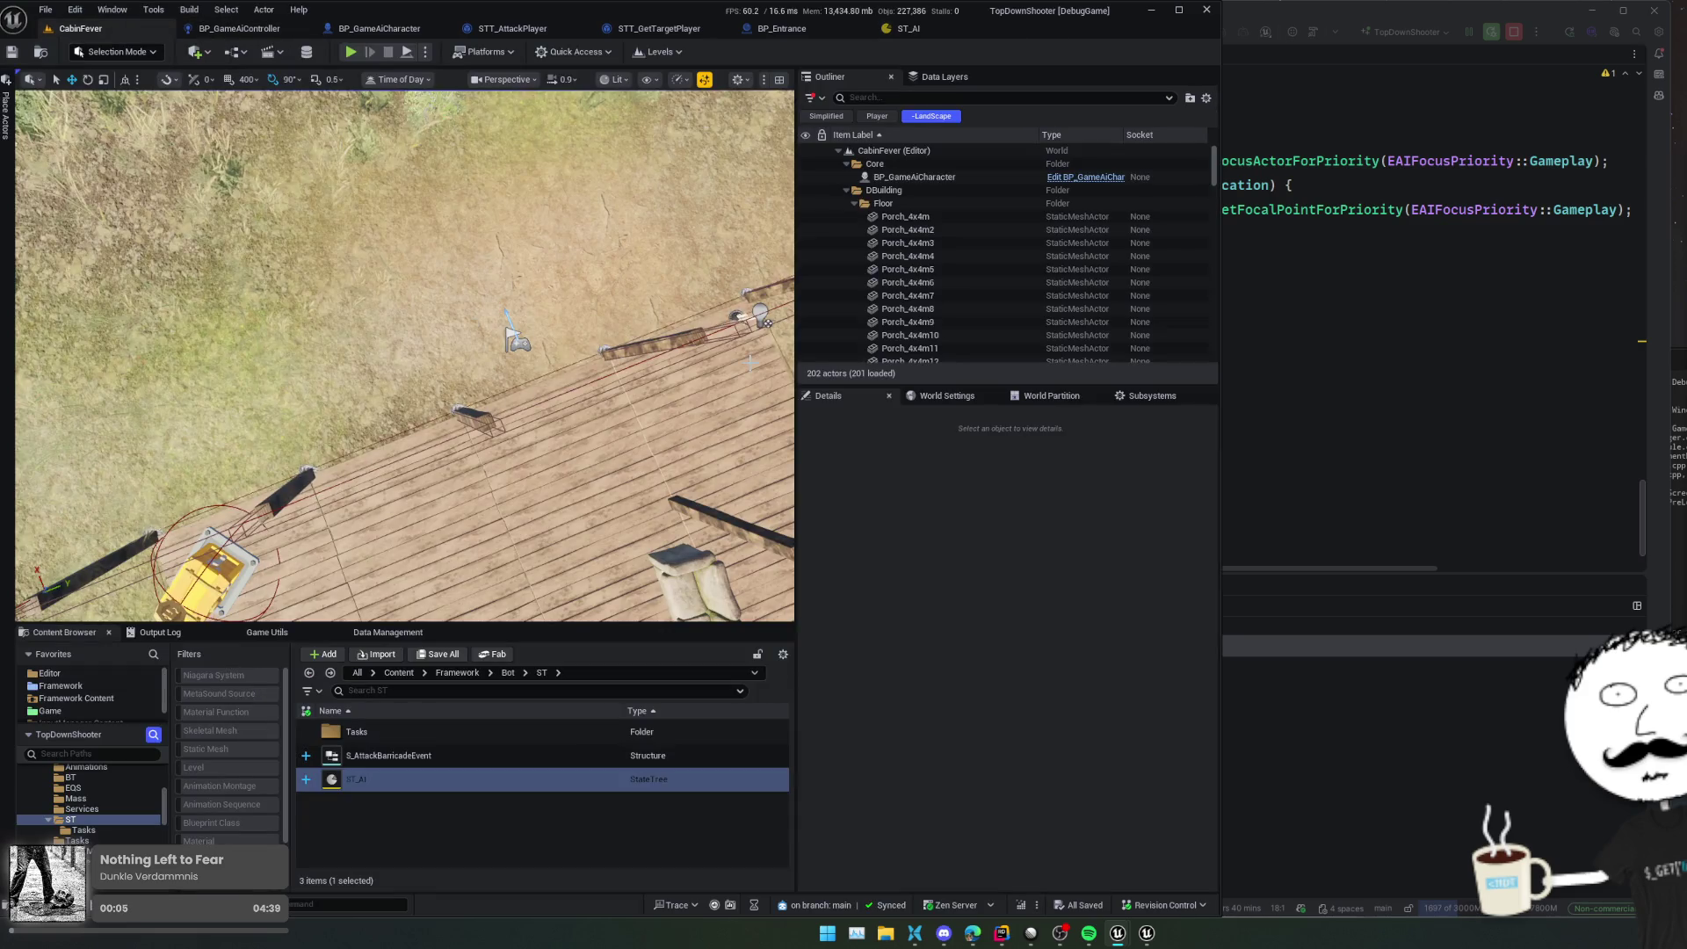
pyautogui.doubleClick(435, 755)
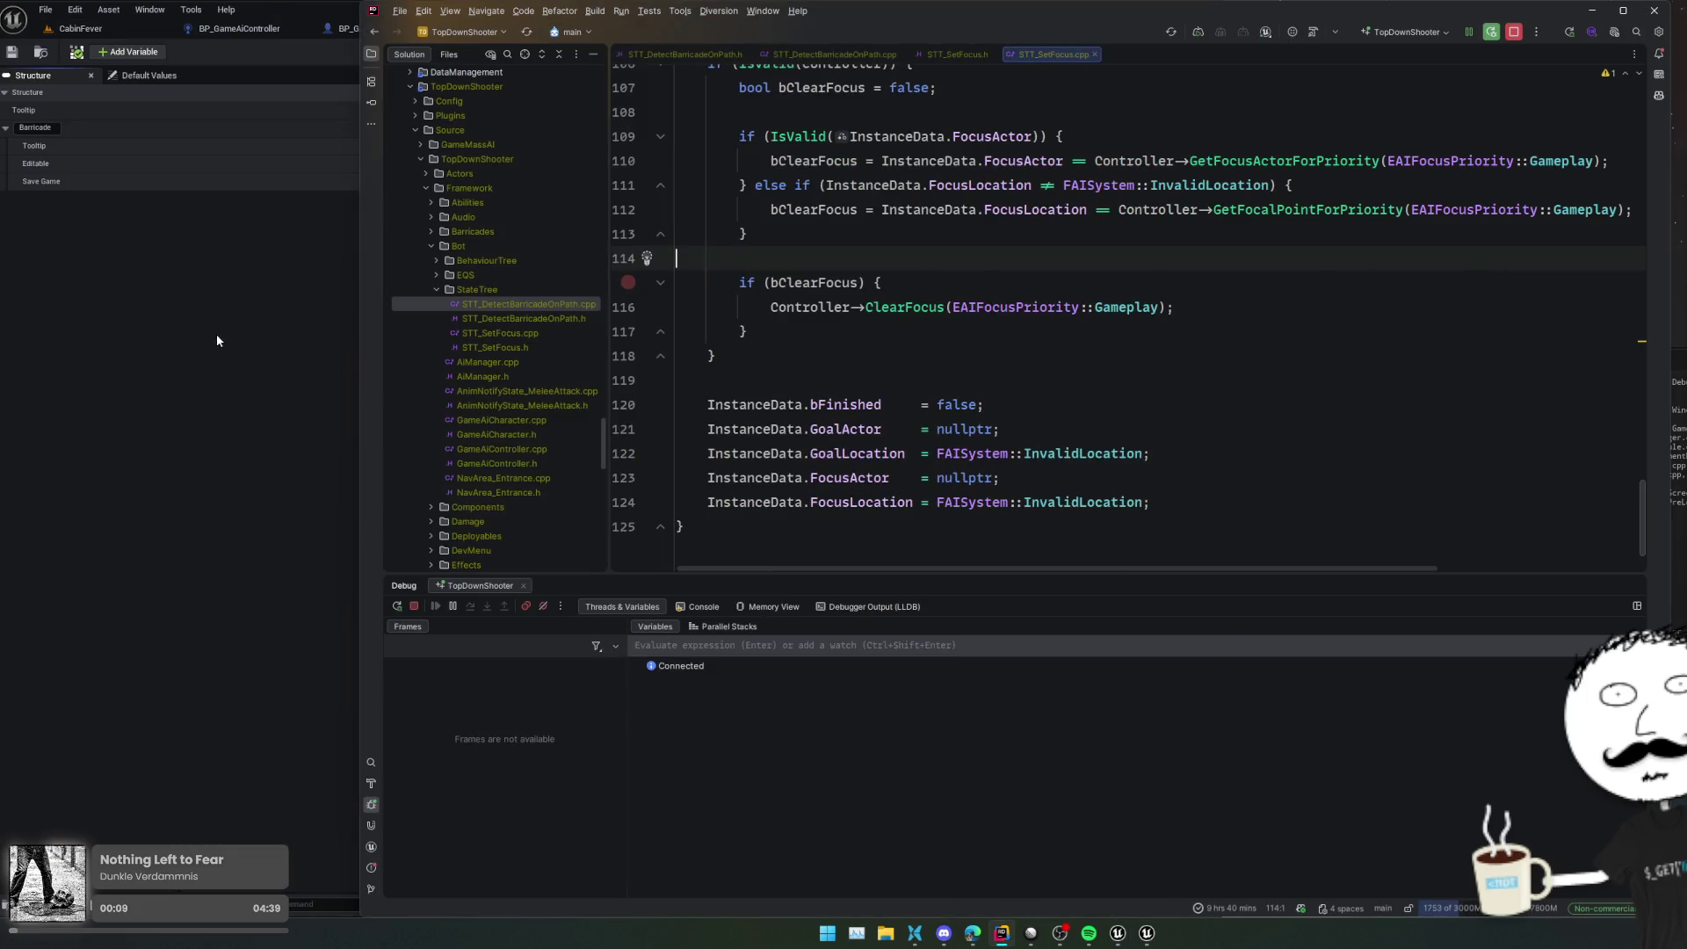
# Select the bot's StateTree source folder in Rider's Solution view to add a new item
pyautogui.click(628, 282)
pyautogui.click(883, 282)
pyautogui.click(629, 258)
pyautogui.click(492, 289)
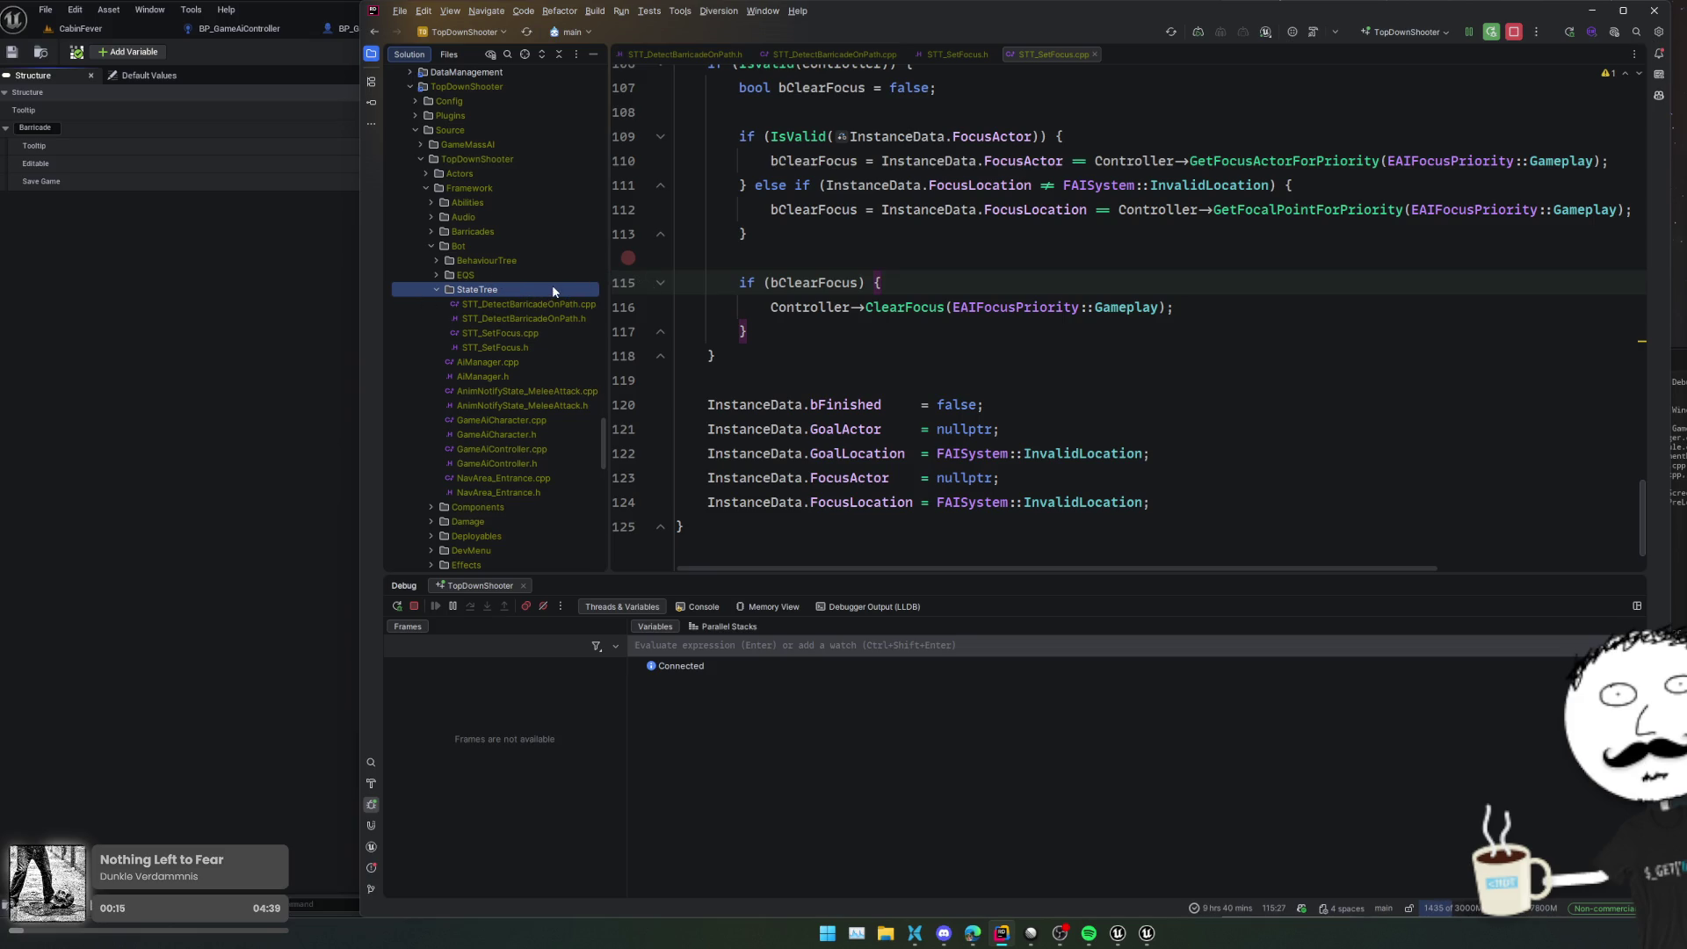
pyautogui.press('alt+Insert')
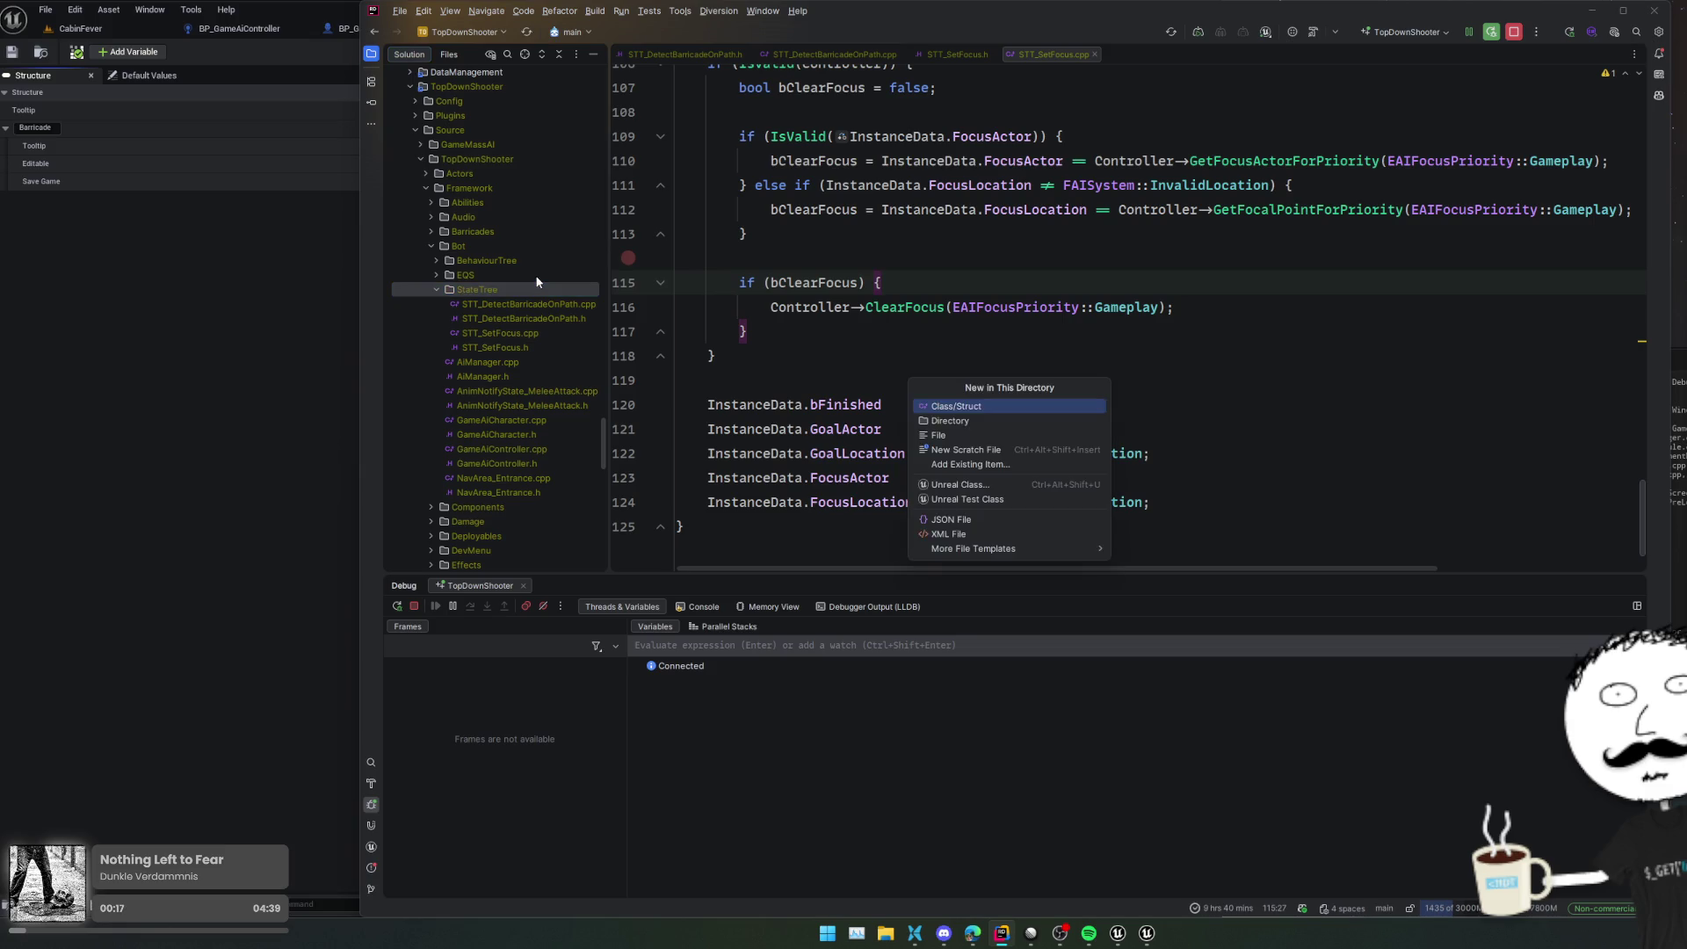
# Create a new Events directory inside the StateTree folder
pyautogui.write('dir')
pyautogui.press('Return')
pyautogui.write('Events')
pyautogui.press('Return')
# Add a new UStruct Unreal class named ST_AttackBarricadeEvent in the Events folder
pyautogui.press('alt+Insert')
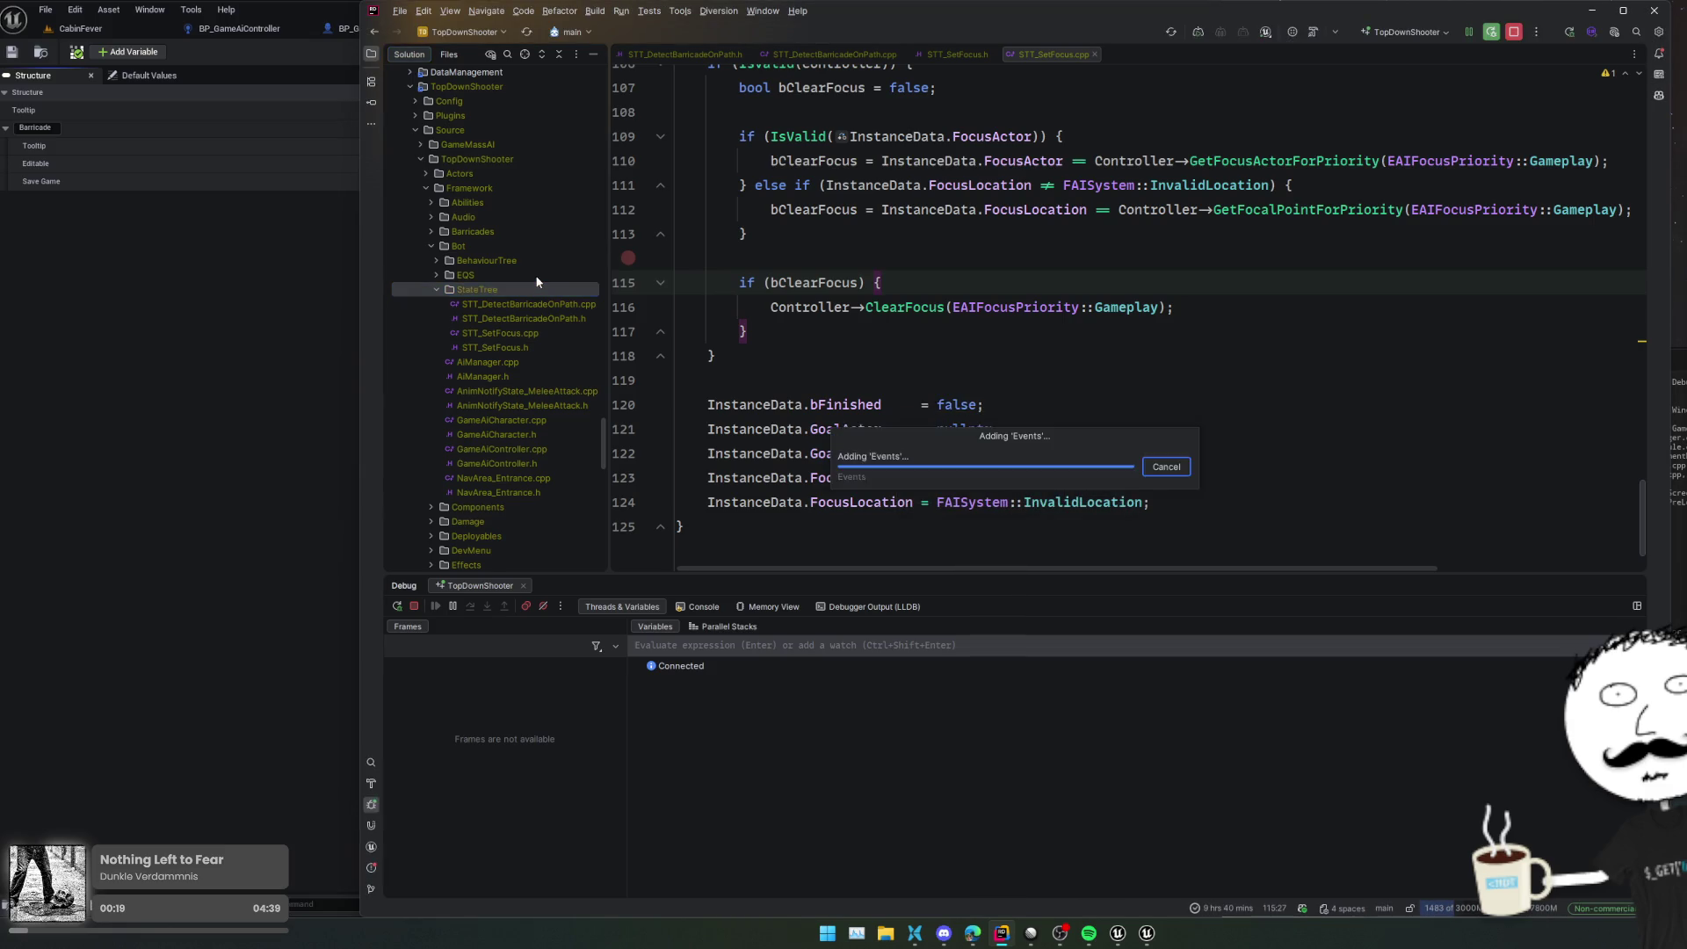
pyautogui.press('Return')
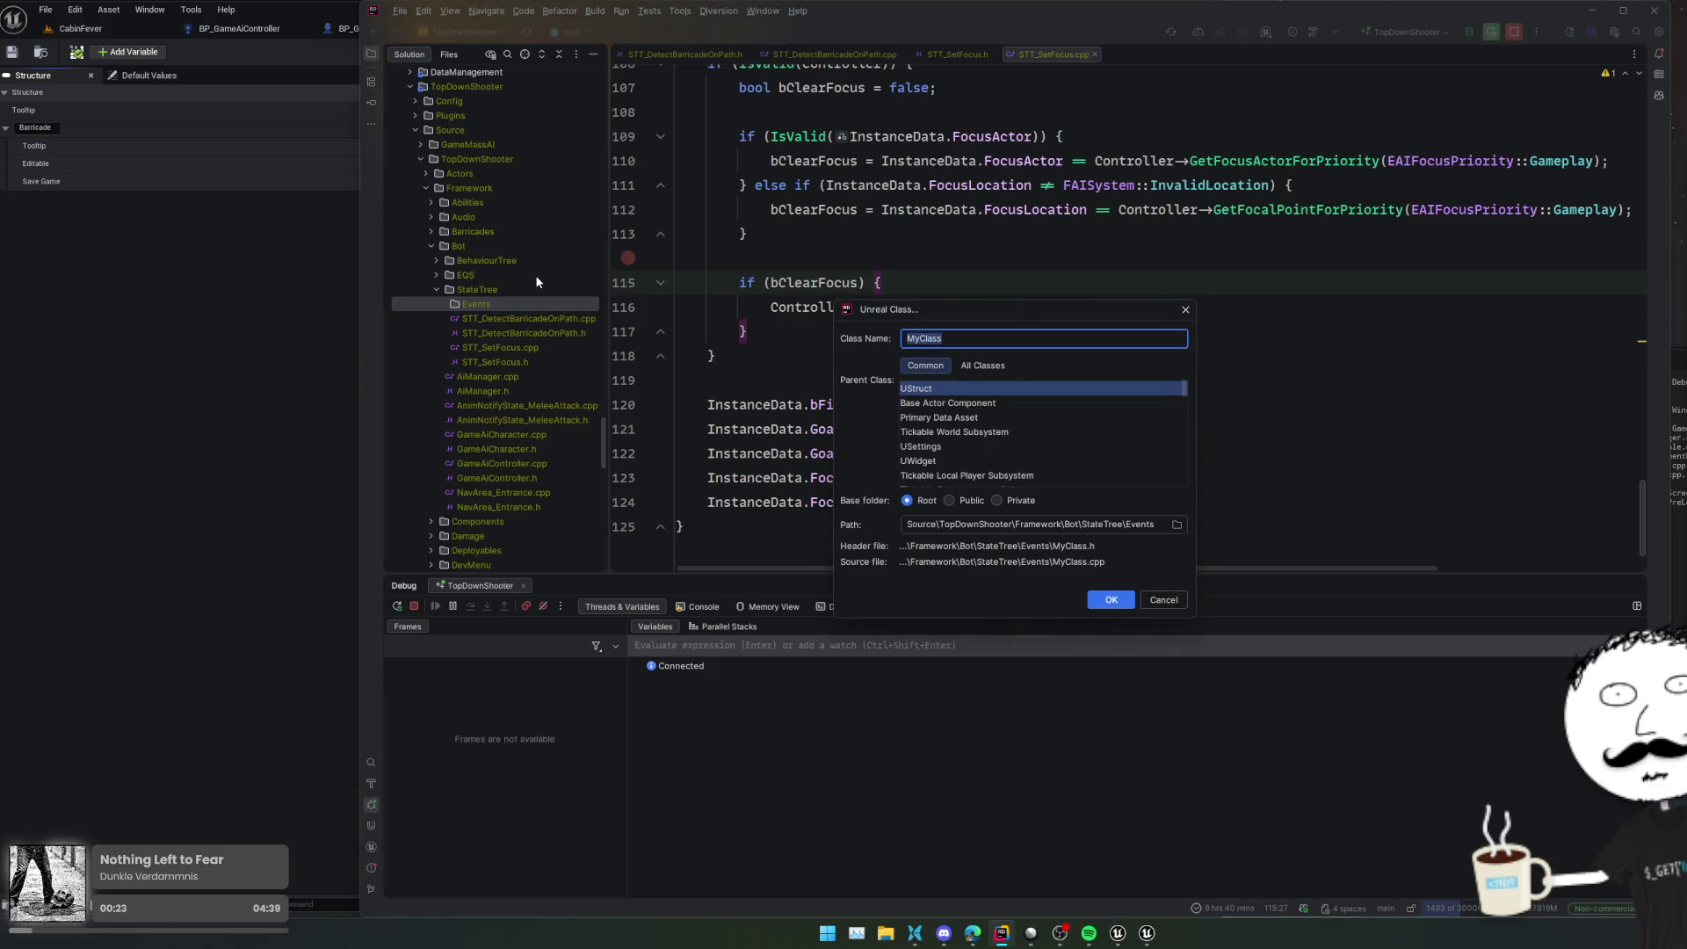
pyautogui.hotkey('alt', 'Tab')
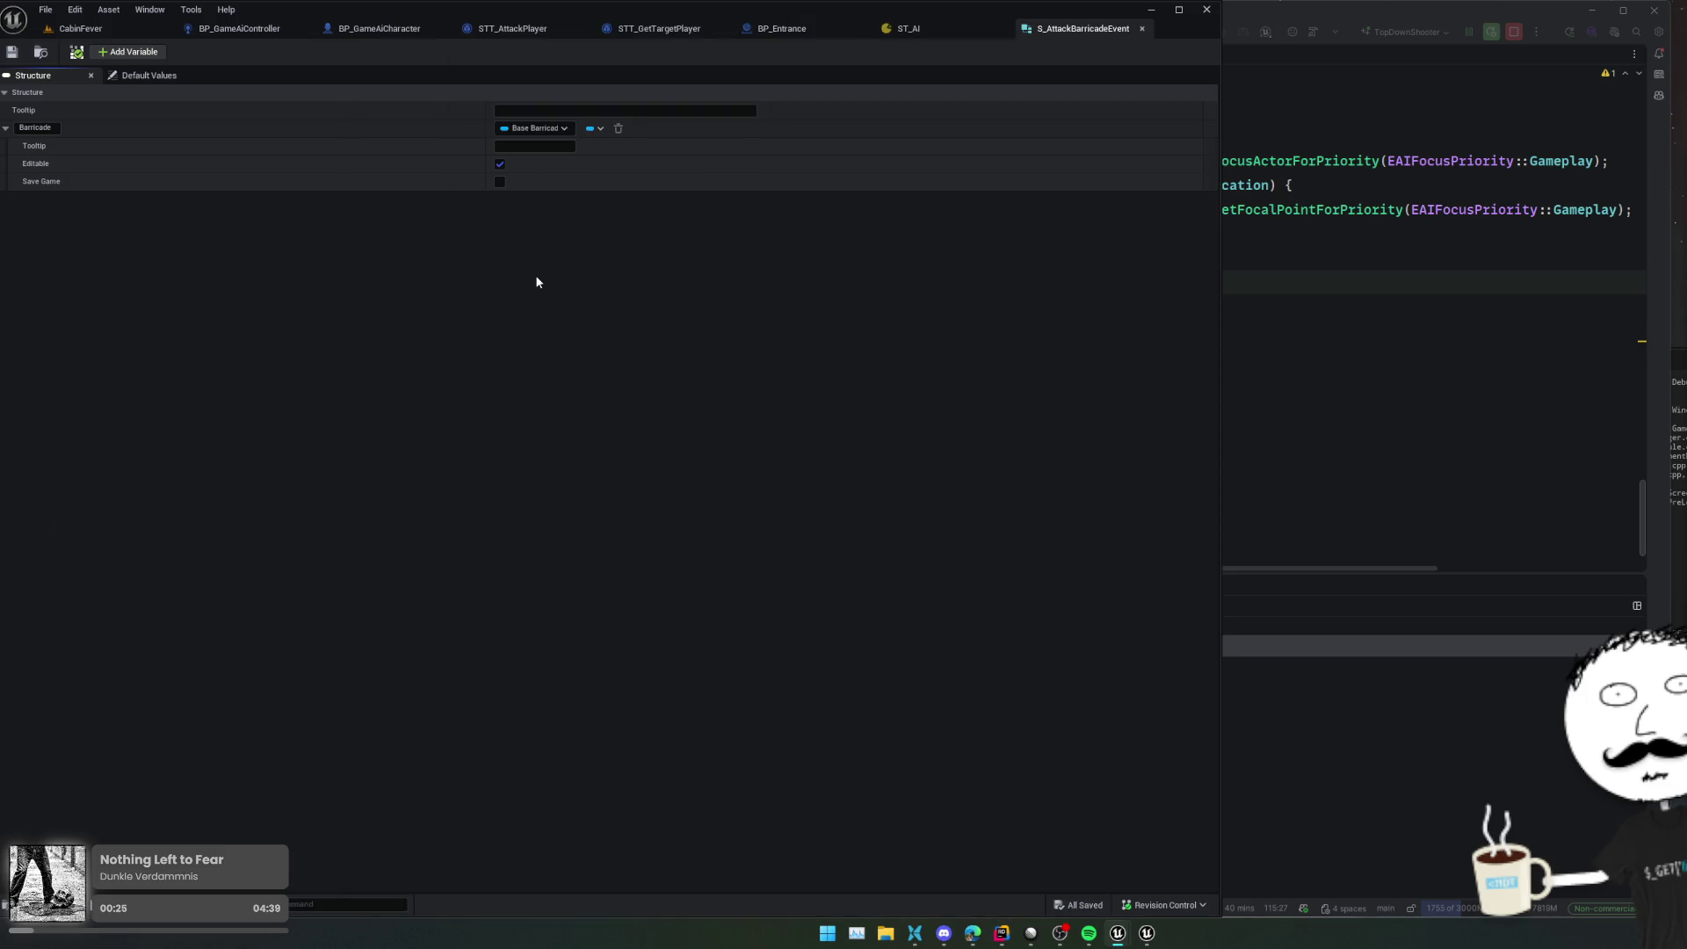
pyautogui.hotkey('alt', 'Tab')
pyautogui.write('AttackB')
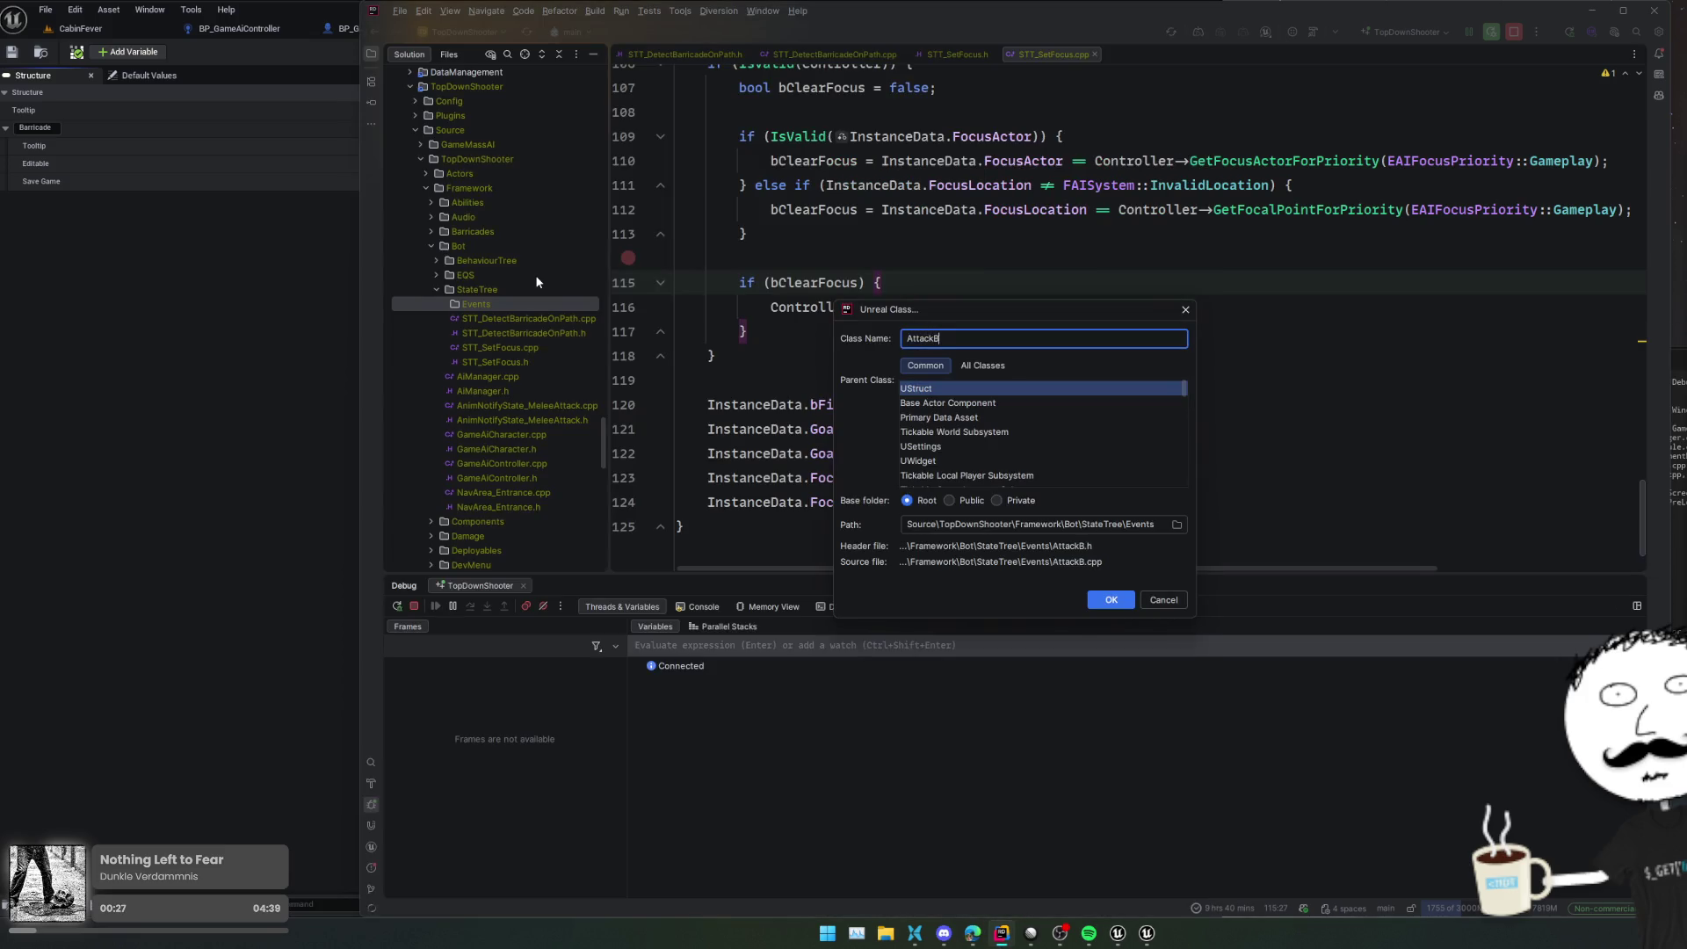
pyautogui.write('arricadeEvent')
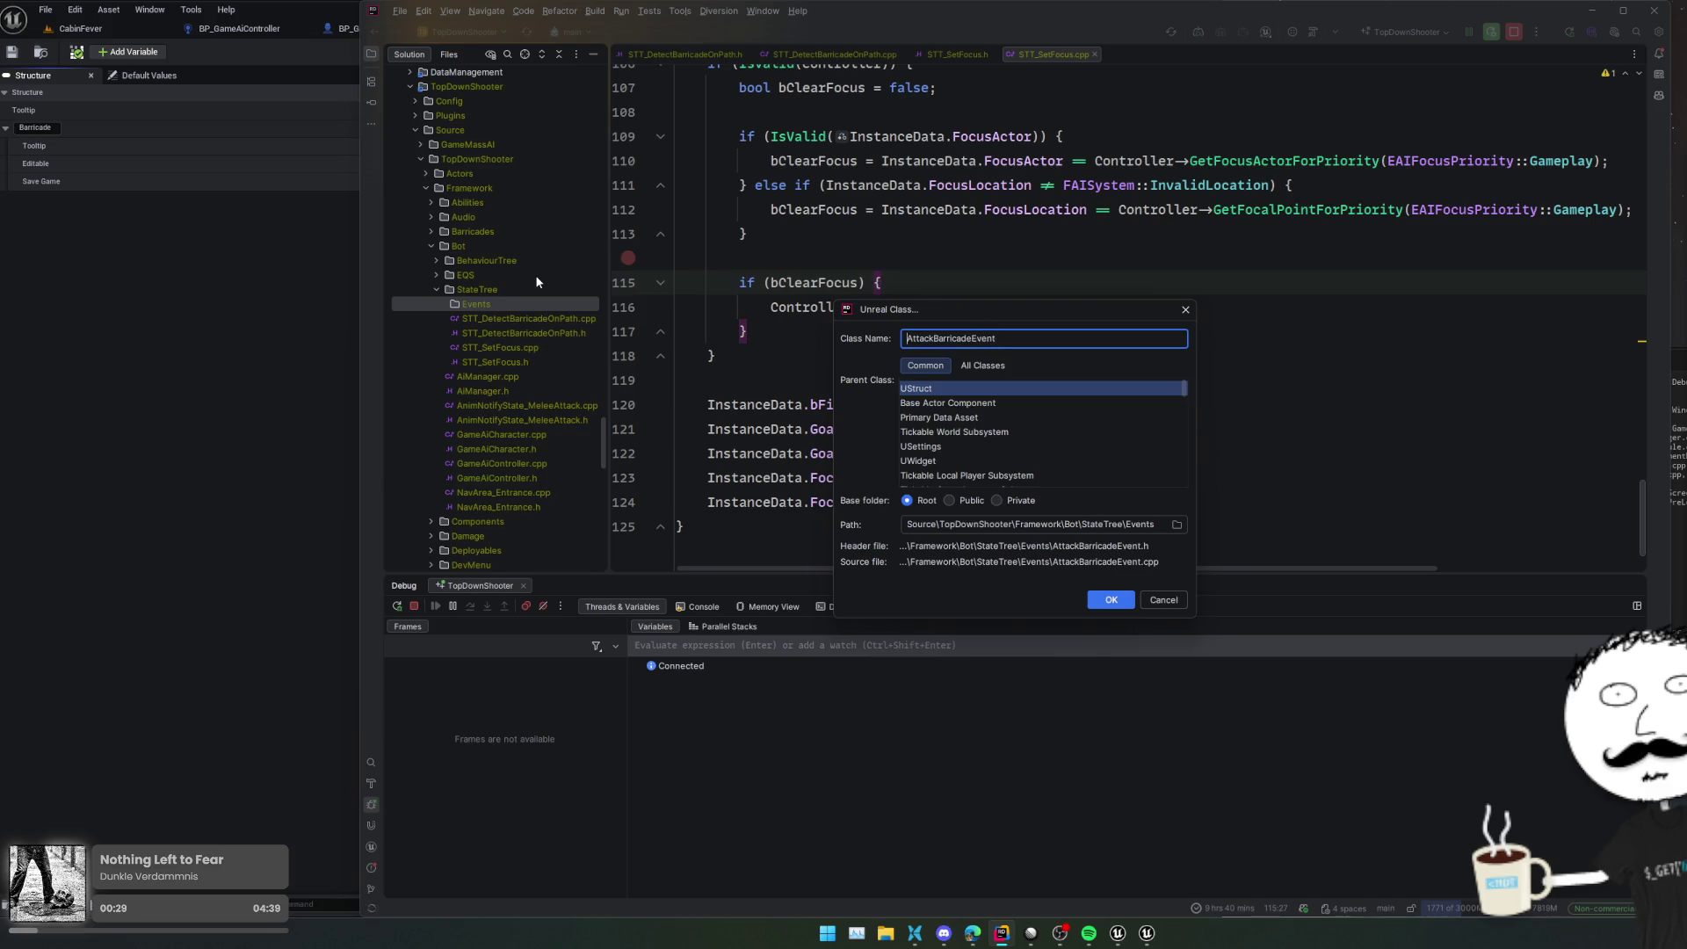
pyautogui.write('ST_')
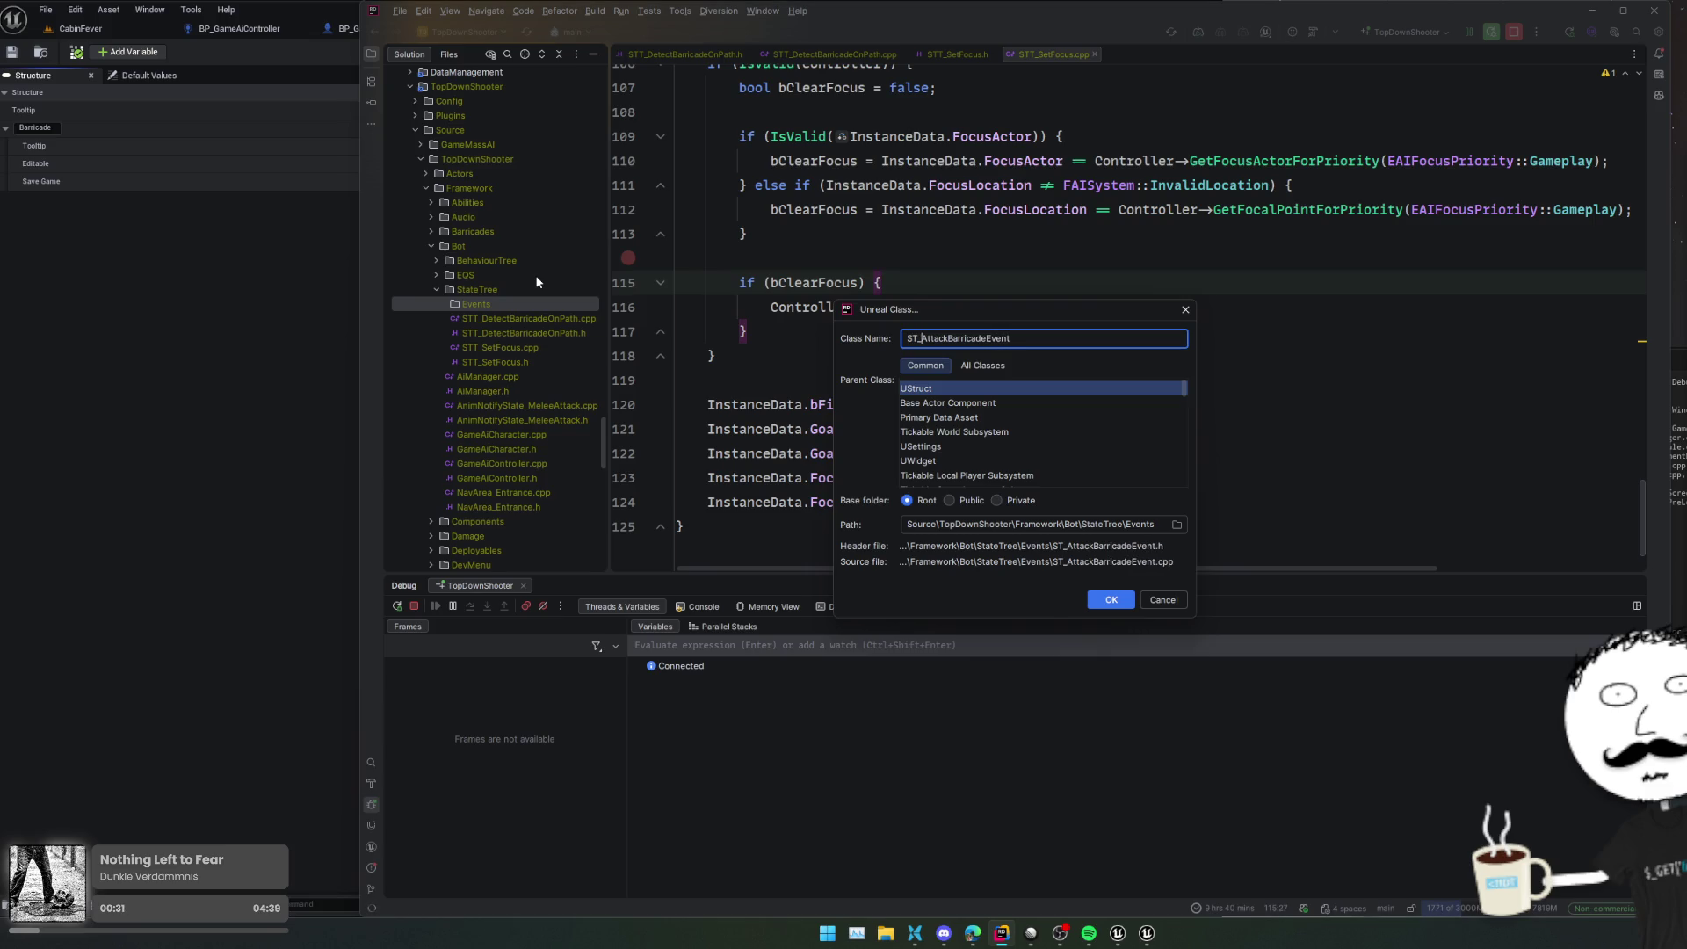
pyautogui.click(1112, 599)
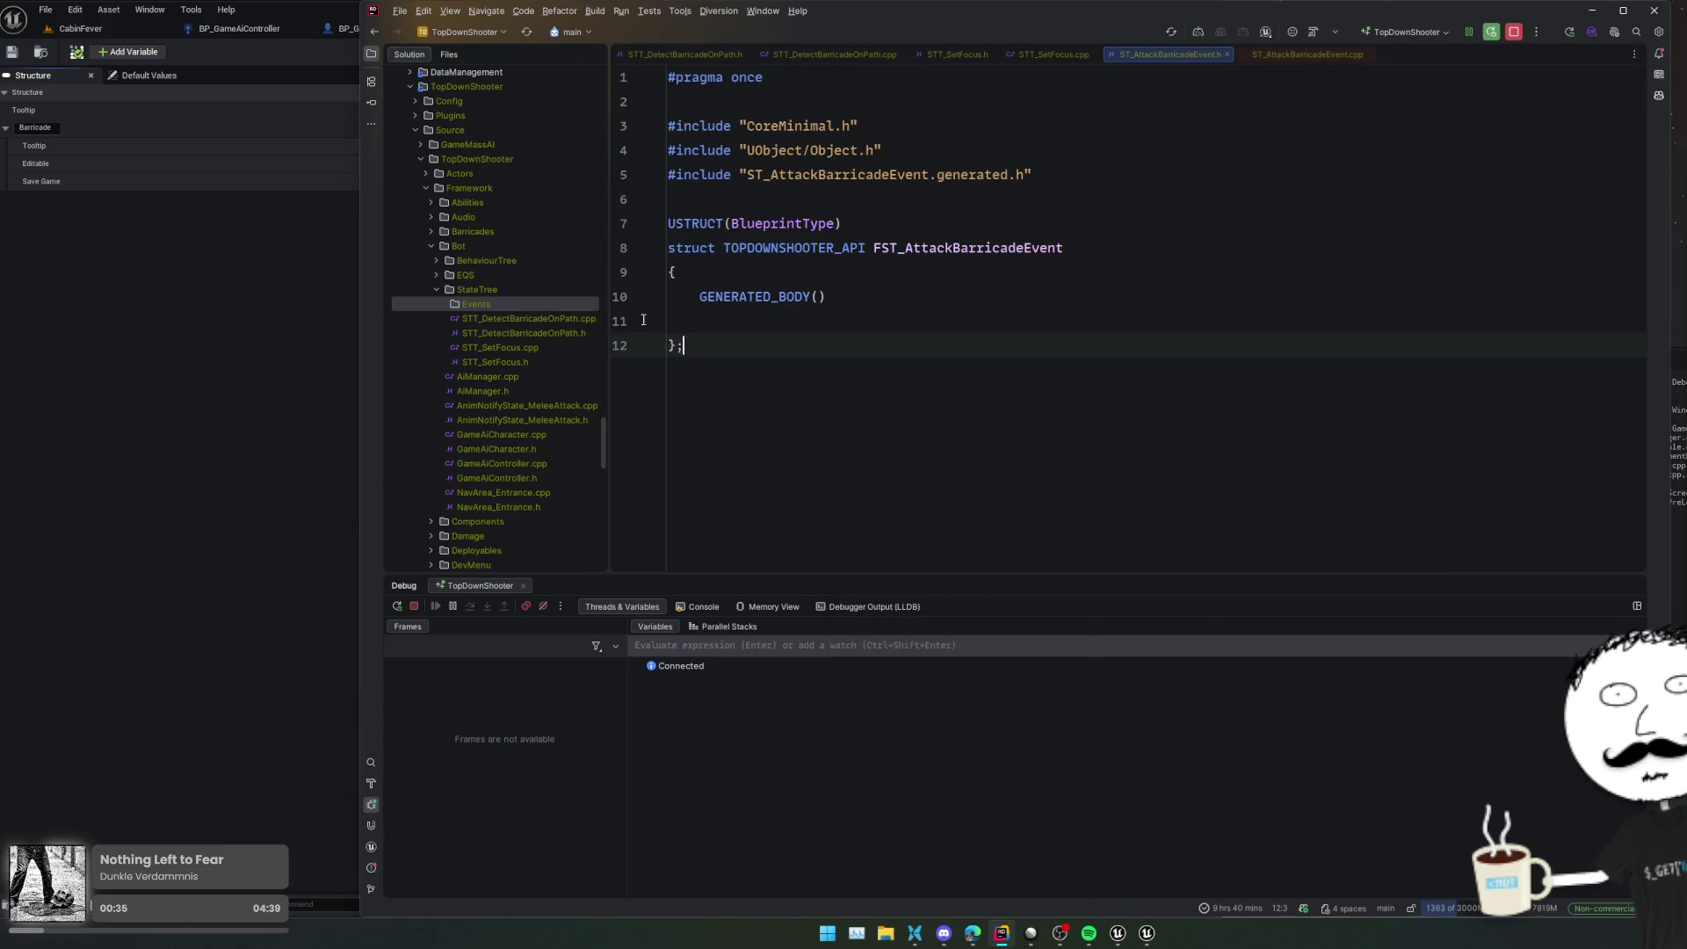
# Add a UPROPERTY(EditAnywhere, BlueprintReadWrite) specifier inside the FST_AttackBarricadeEvent struct body
pyautogui.press('Up')
pyautogui.press('Return')
pyautogui.write('UP')
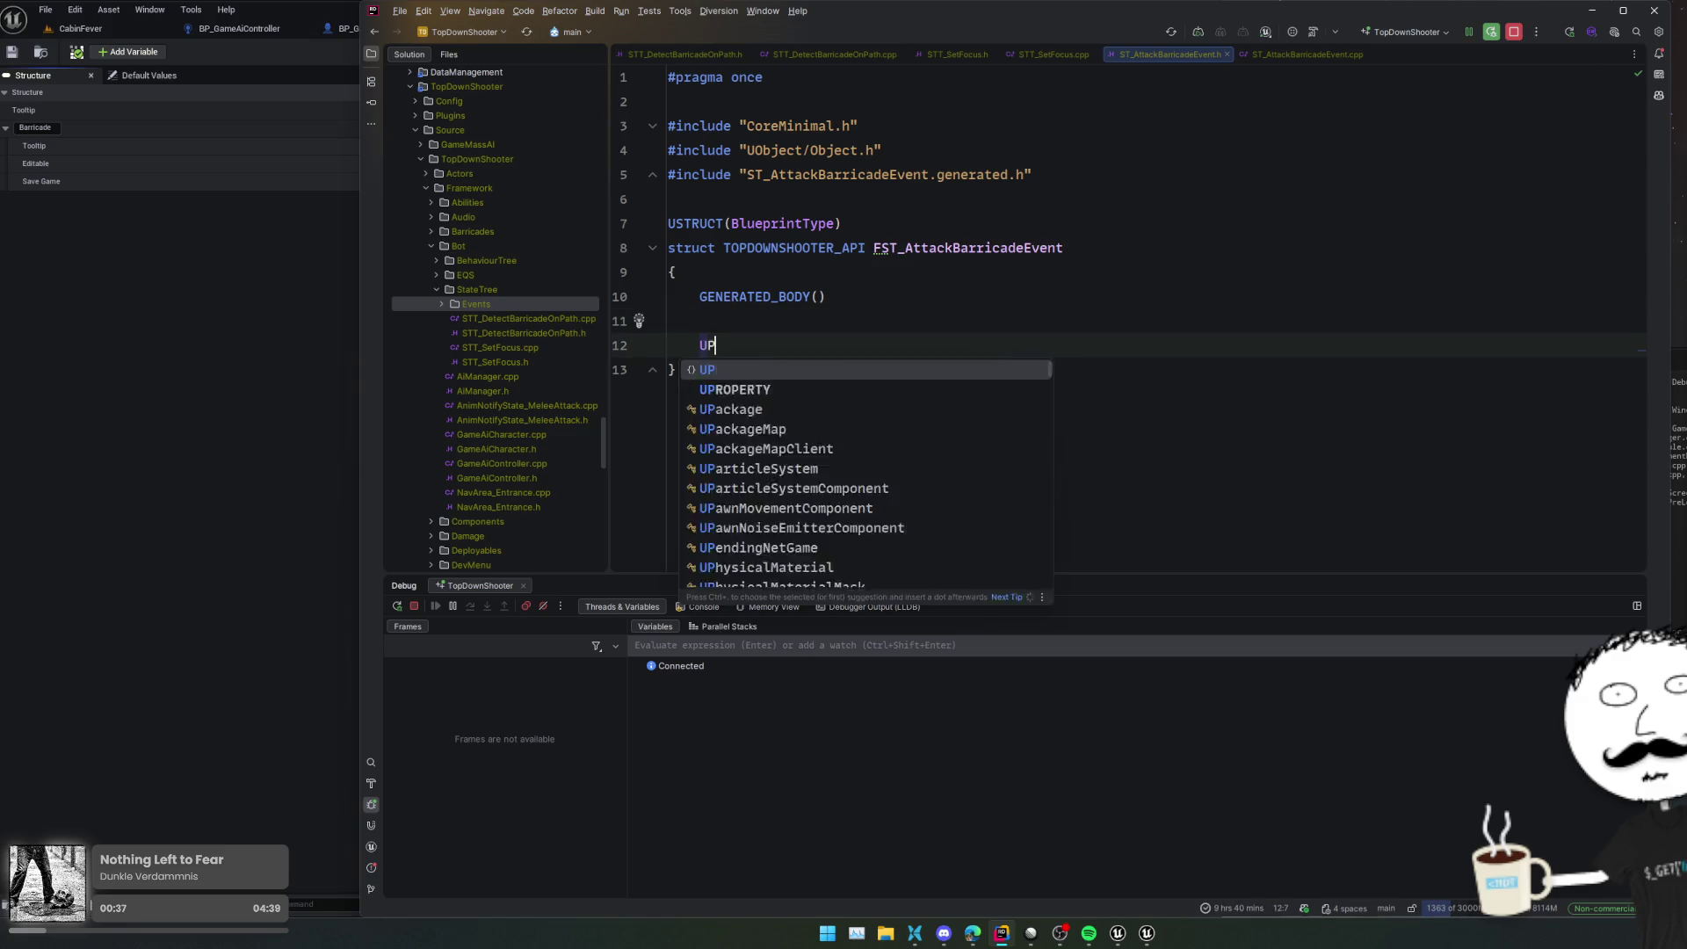
pyautogui.press('Down')
pyautogui.press('Return')
pyautogui.write('Edit')
pyautogui.press('Return')
pyautogui.write(',')
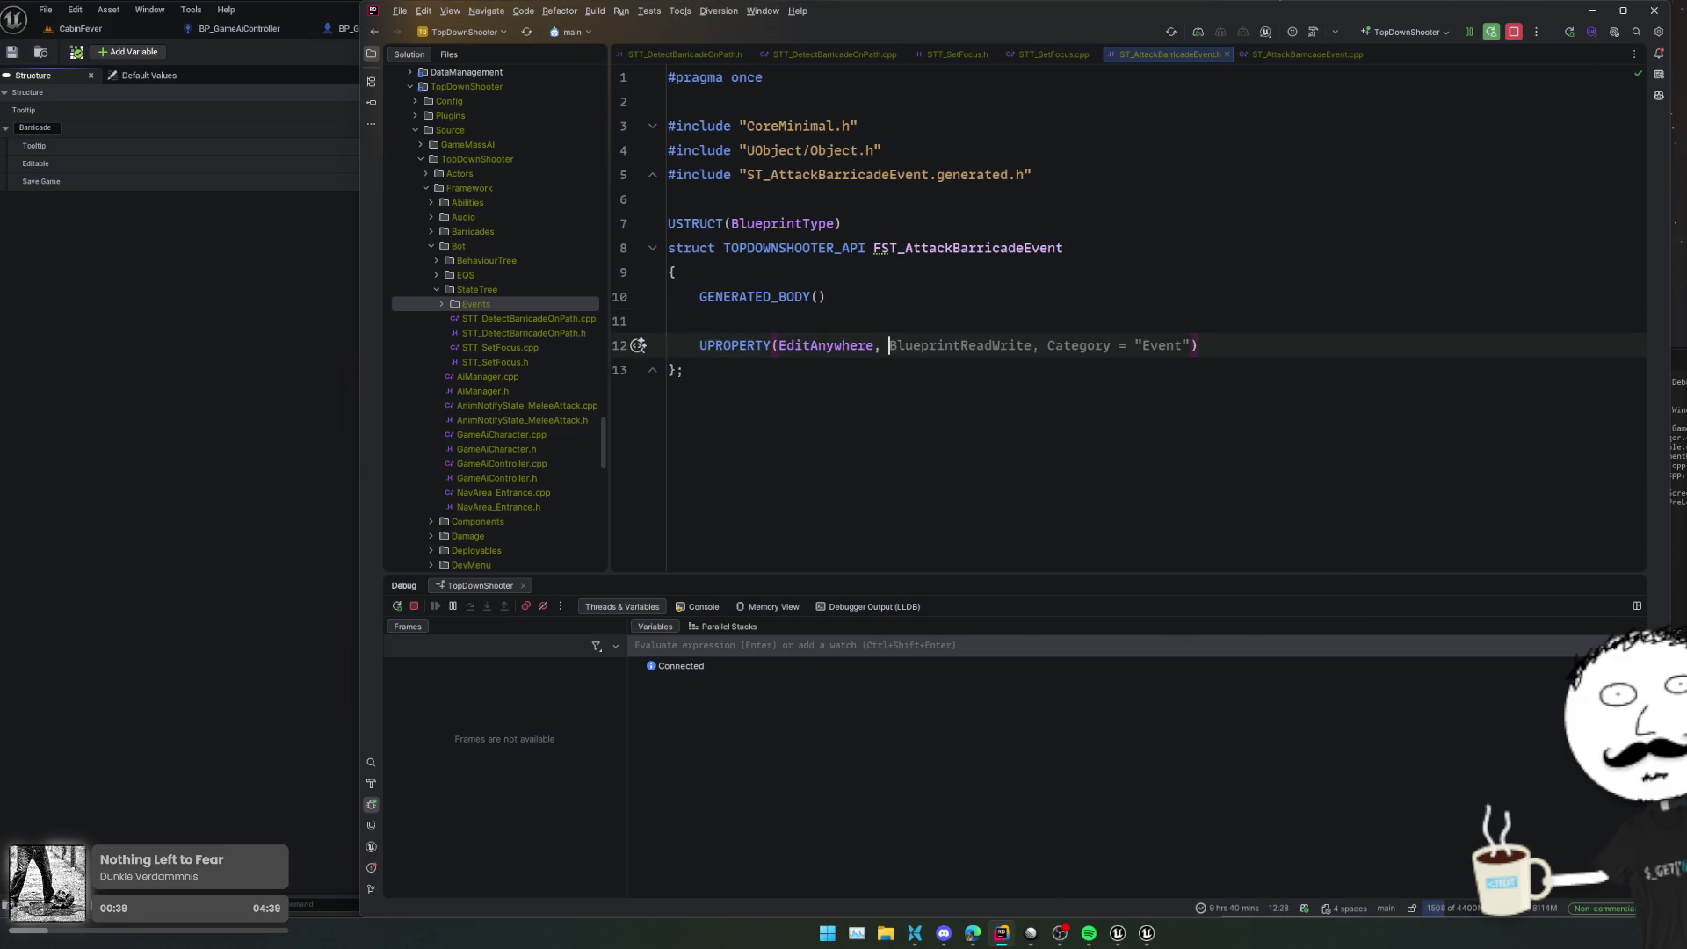
pyautogui.press('Tab')
pyautogui.hotkey('ctrl', 'shift', 'Left')
pyautogui.hotkey('ctrl', 'shift', 'Left')
pyautogui.hotkey('ctrl', 'shift', 'Left')
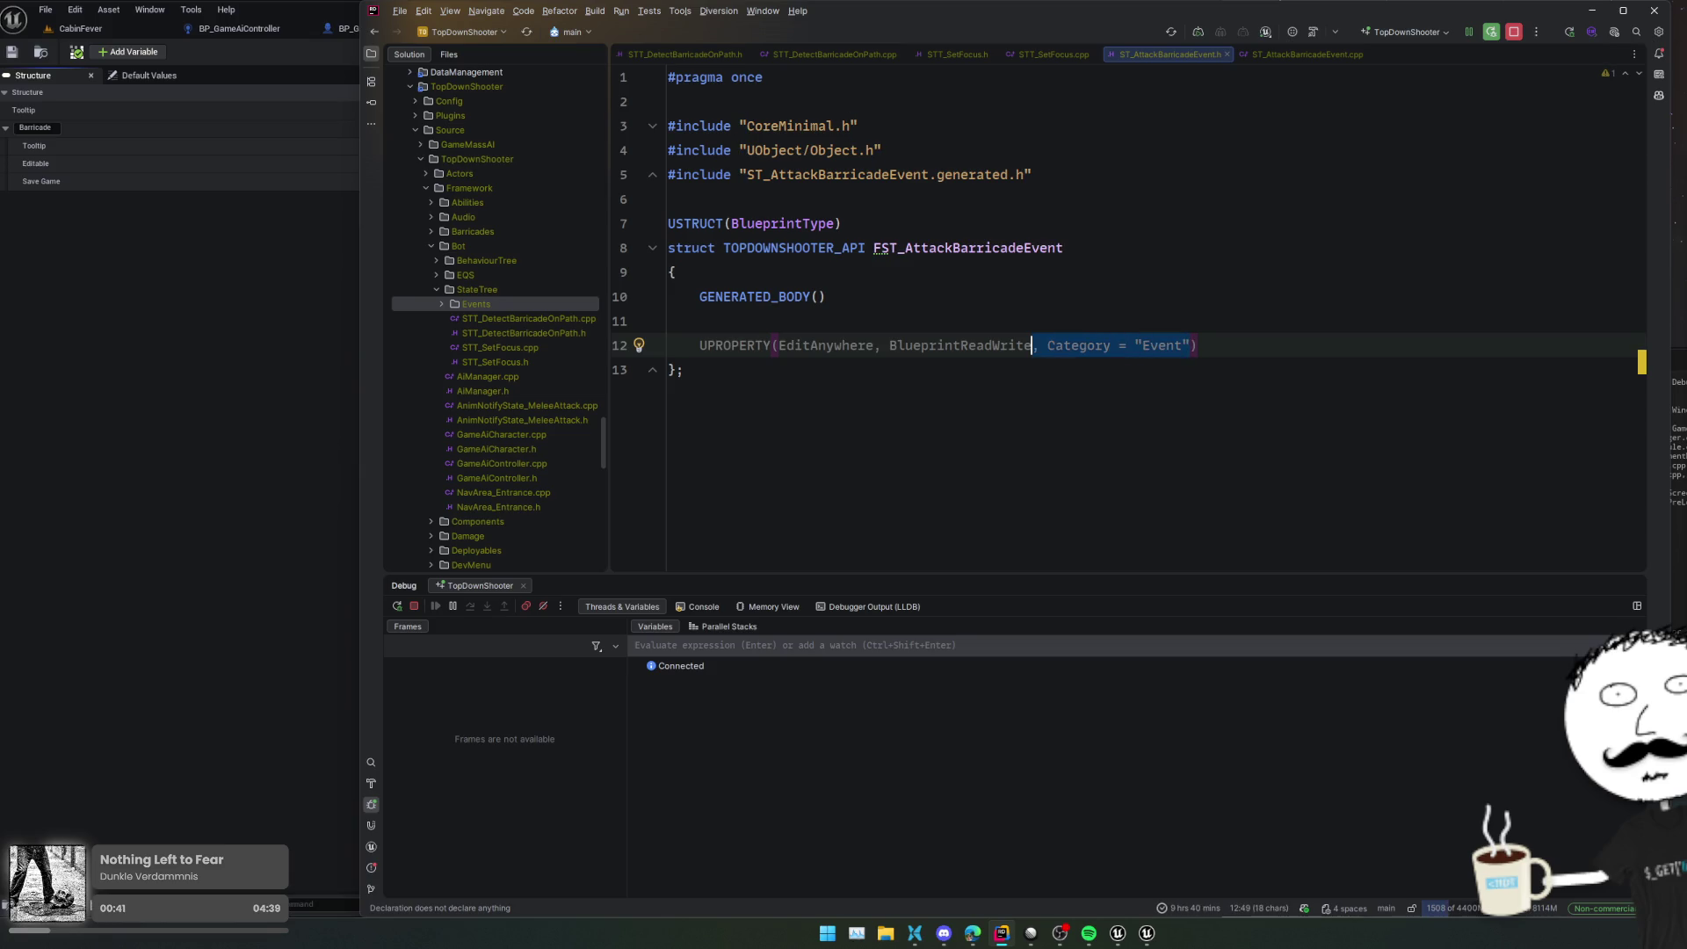
pyautogui.write(')')
pyautogui.press('Return')
# Declare TObjectPtr<ABaseBarricade> Barricade = nullptr and forward-declare class ABaseBarricade above the struct
pyautogui.write('TObje')
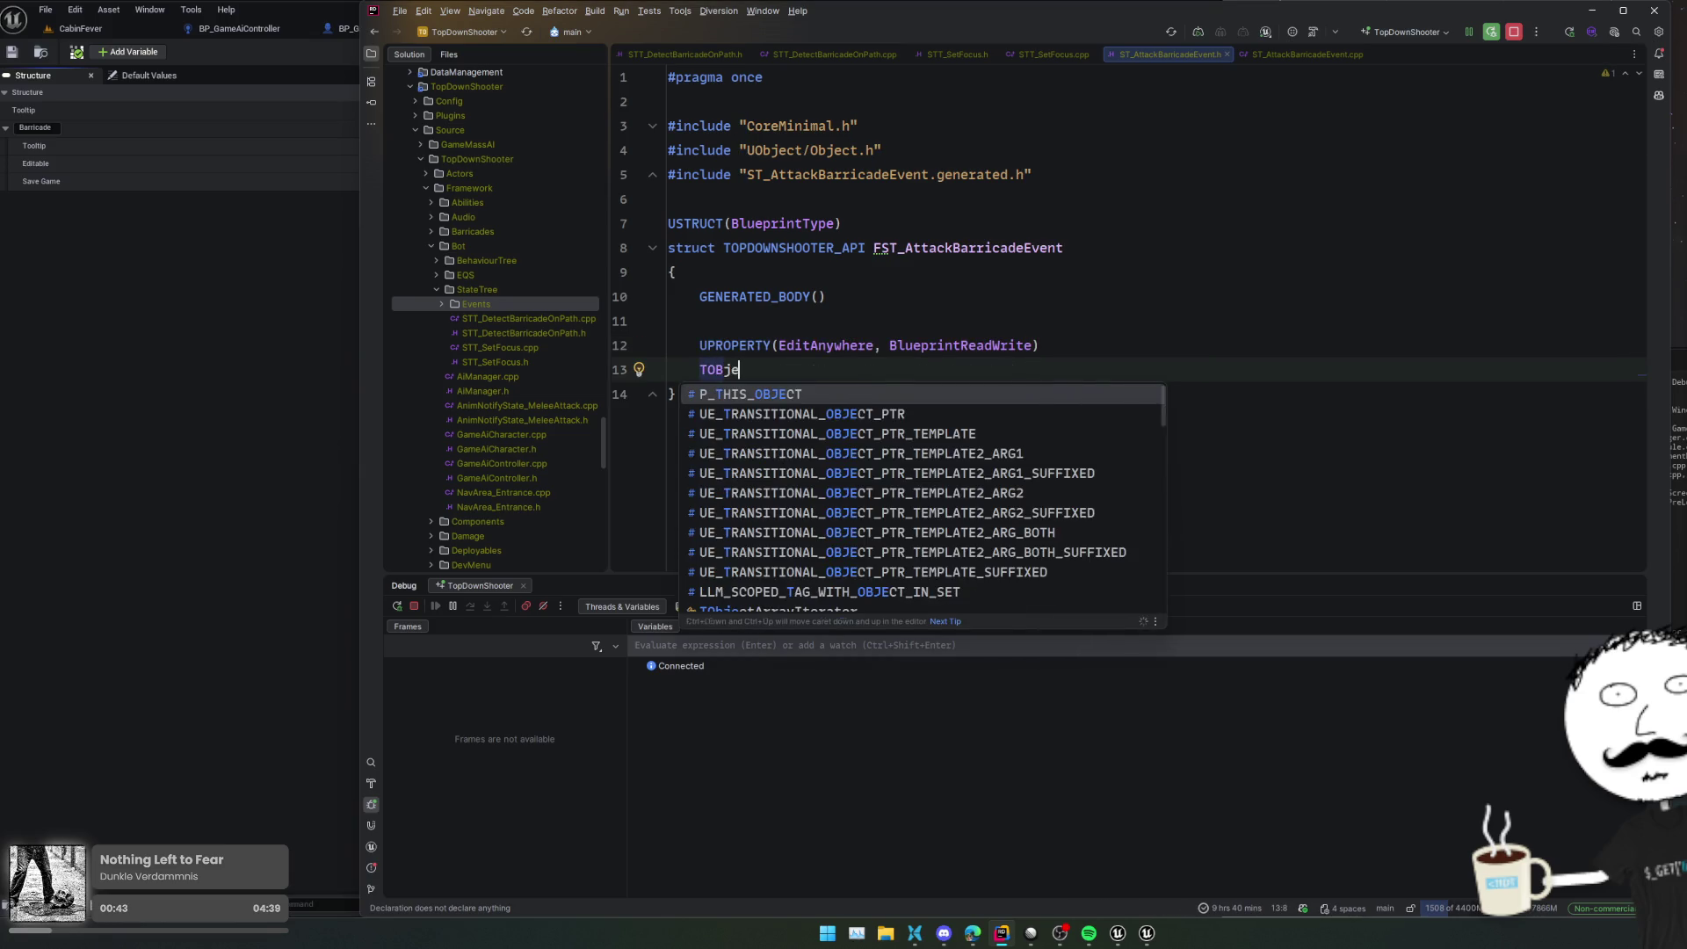
pyautogui.write('ctPtr')
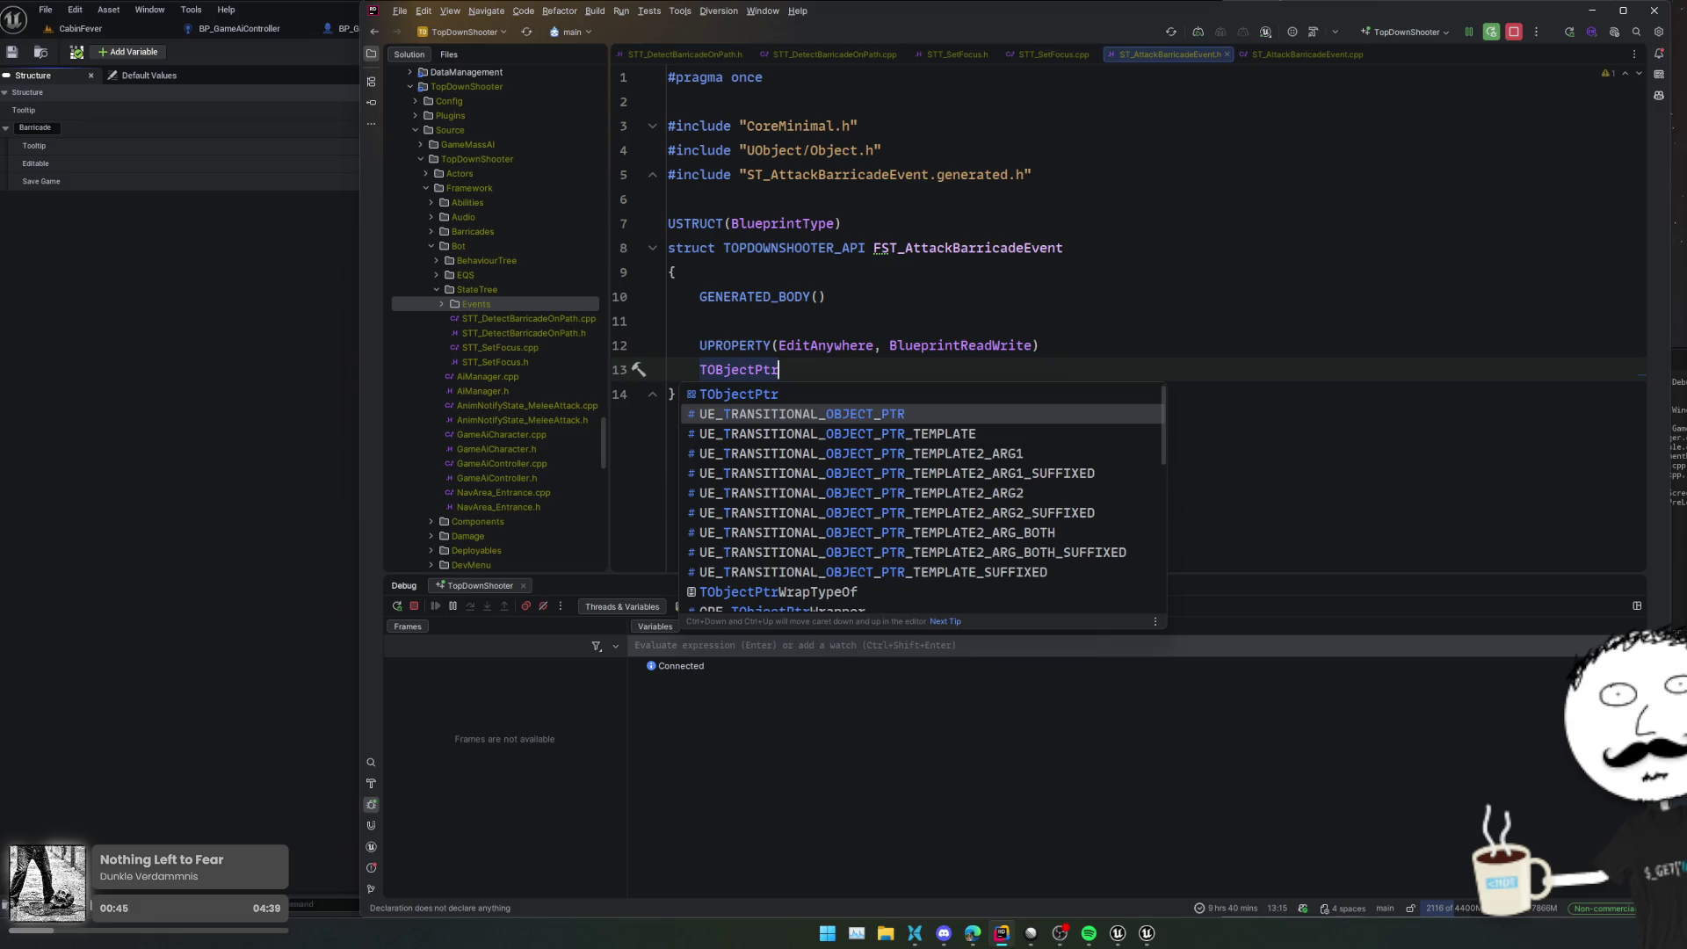
pyautogui.press('Escape')
pyautogui.write('<ABa>')
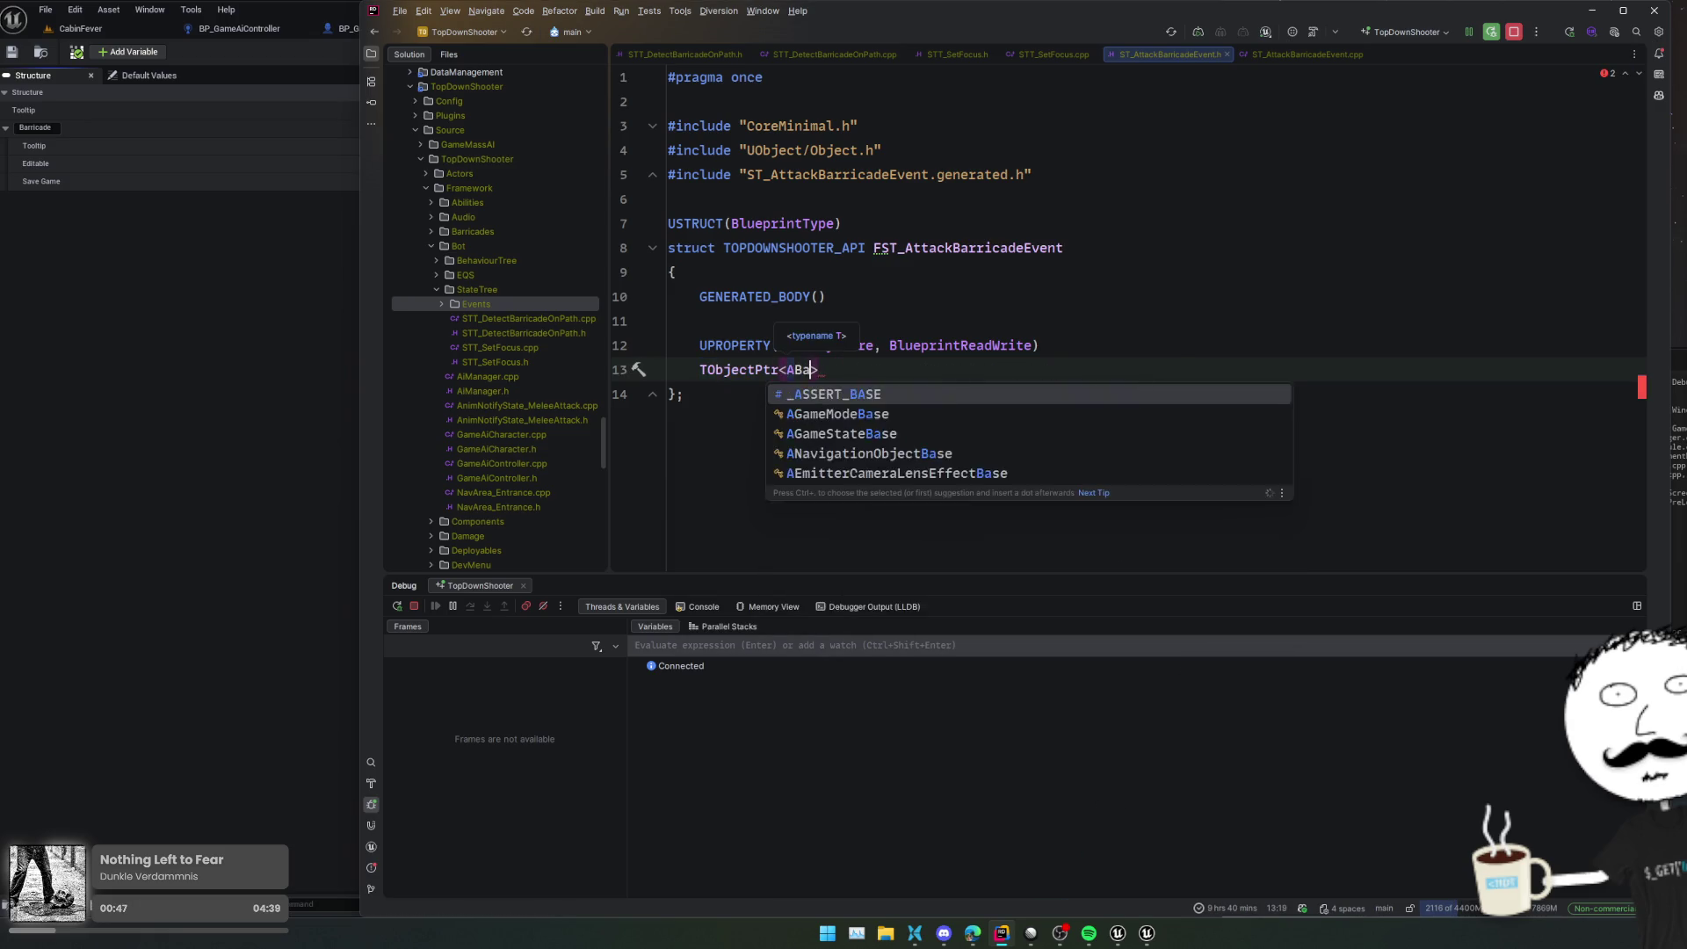
pyautogui.press('Escape')
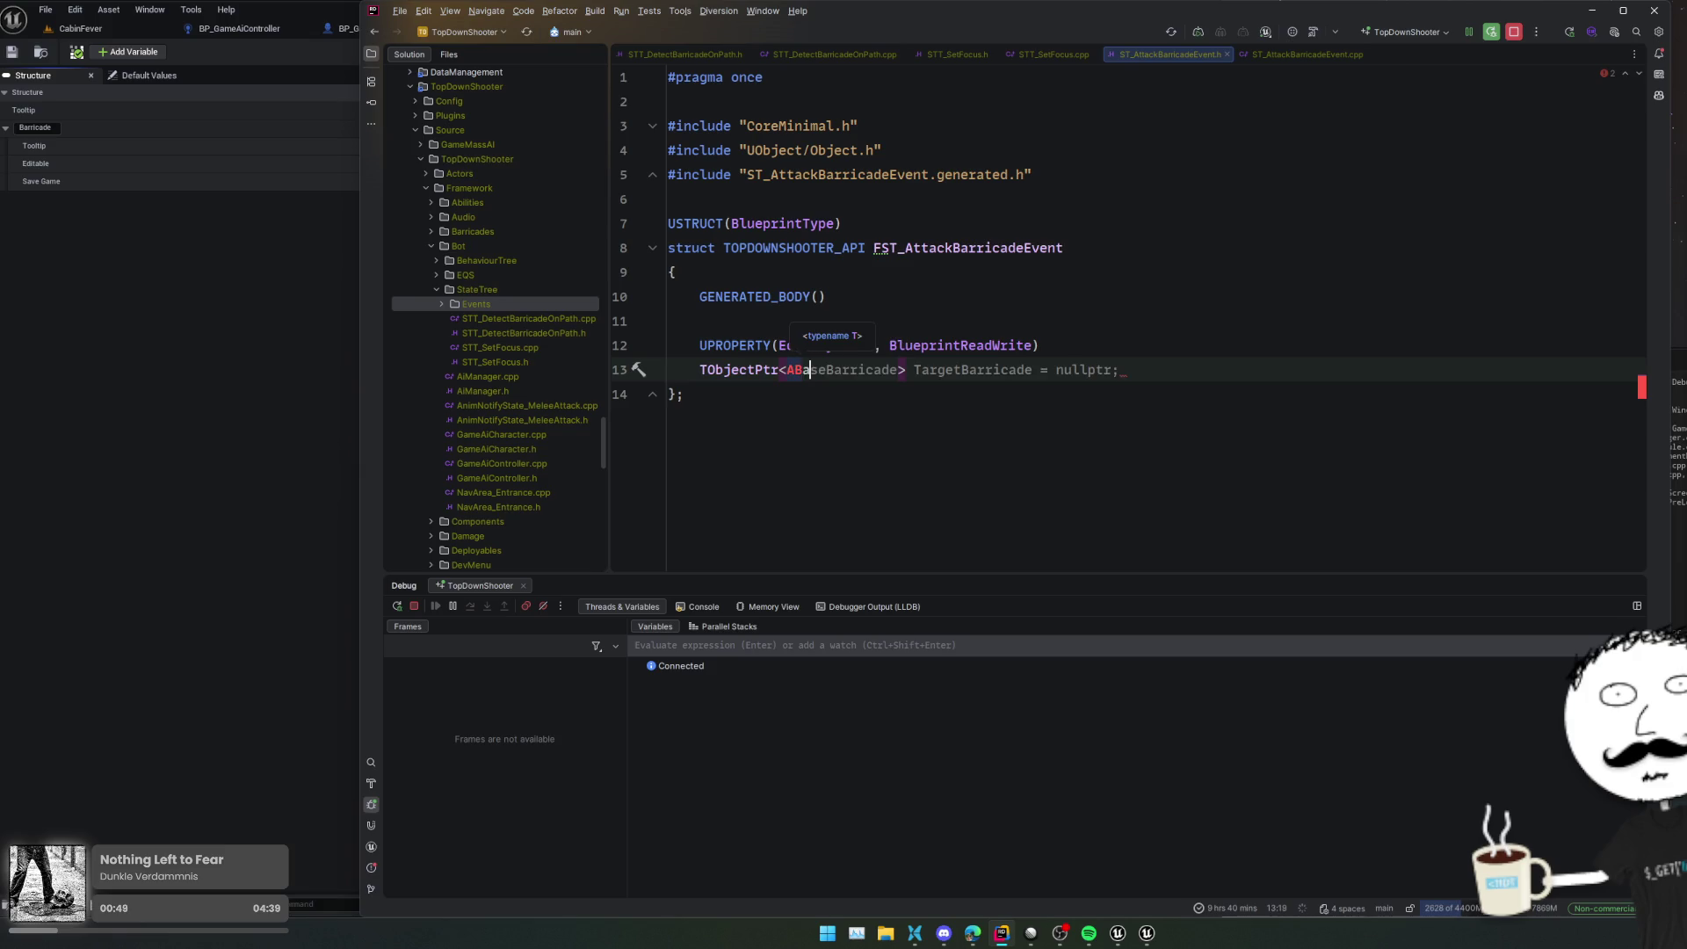
pyautogui.write('seB')
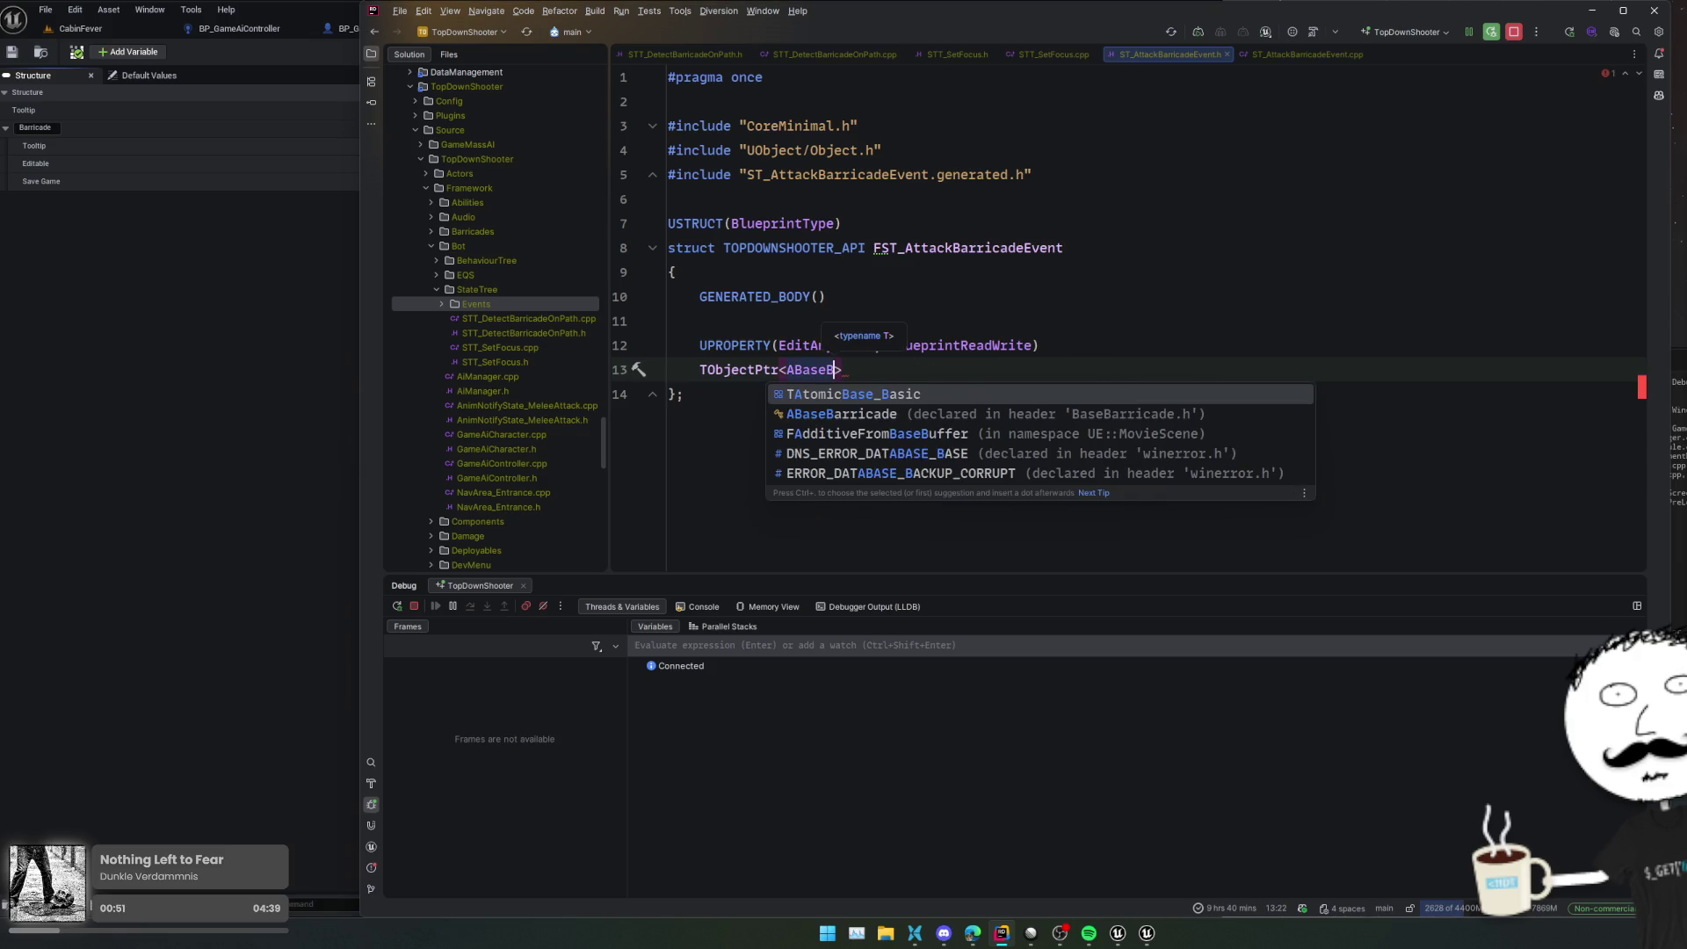
pyautogui.press('Down')
pyautogui.press('Return')
pyautogui.press('Down')
pyautogui.press('Return')
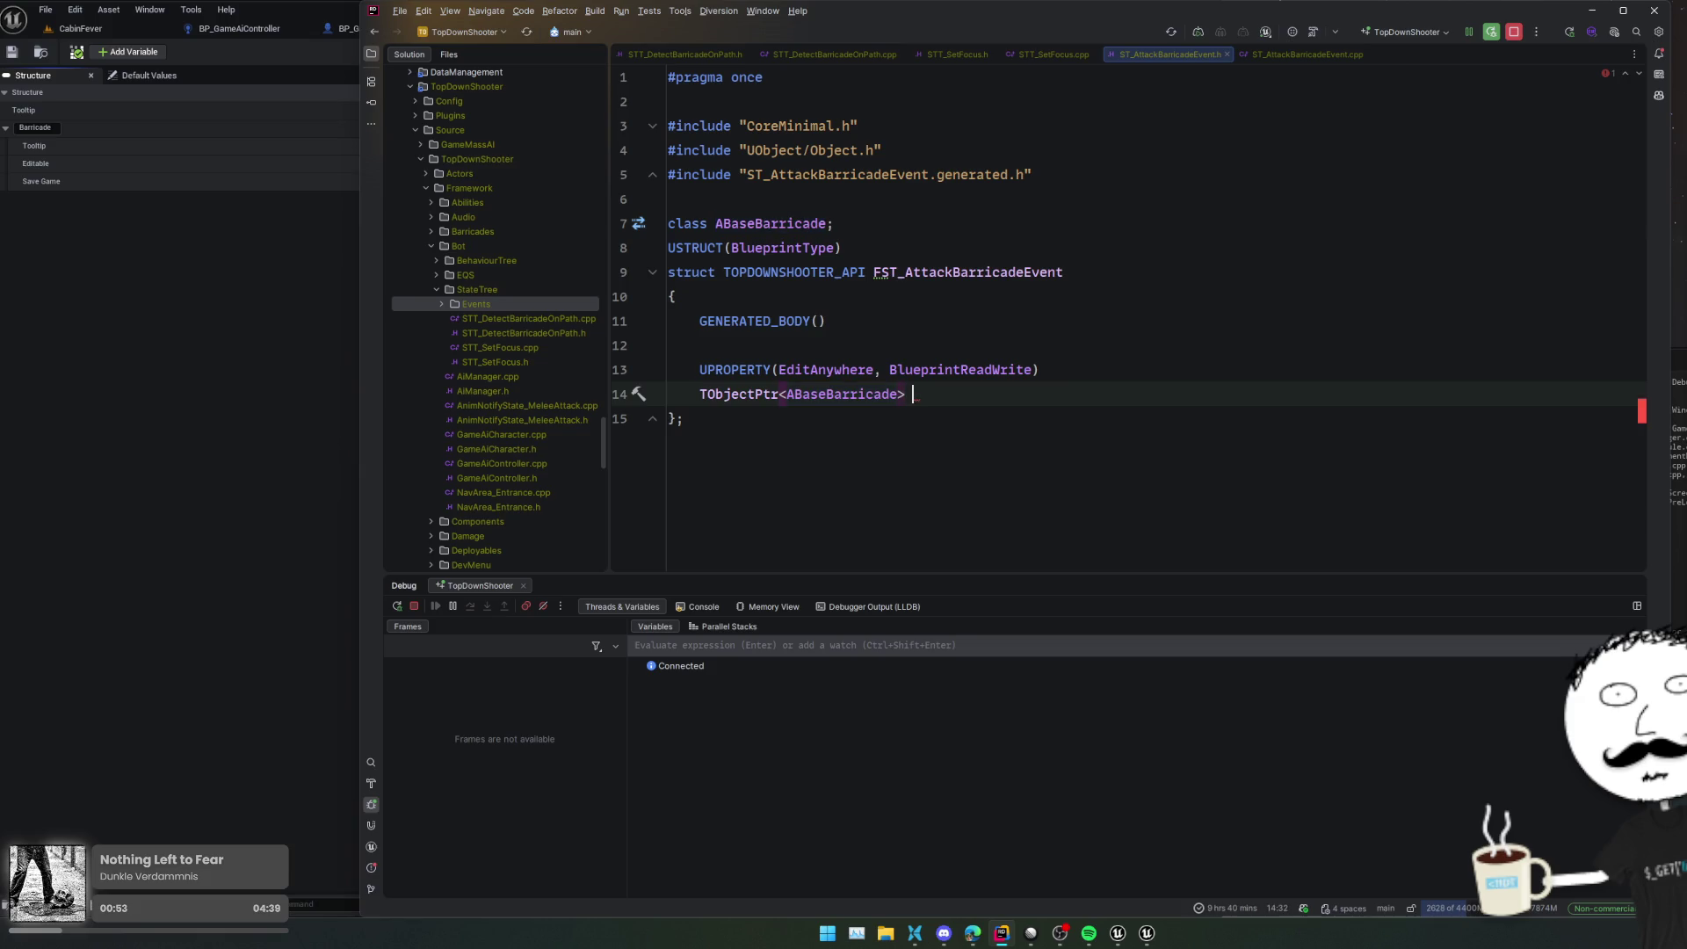
pyautogui.press('Tab')
pyautogui.click(860, 331)
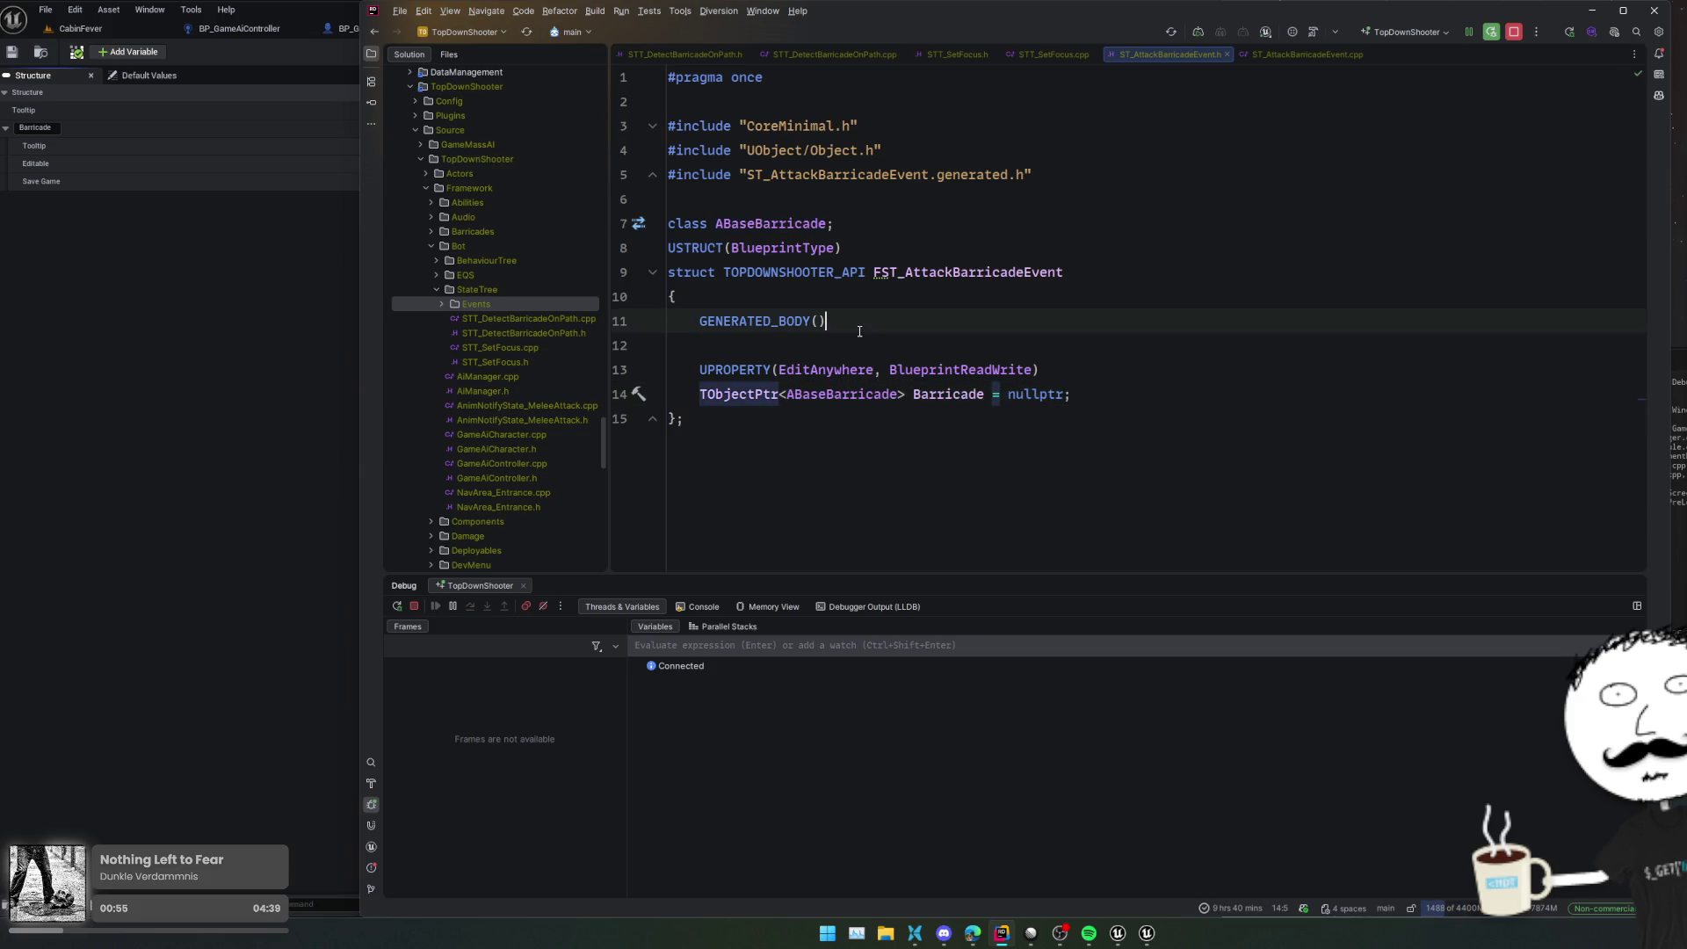
pyautogui.click(1199, 223)
pyautogui.press('Return')
pyautogui.click(1199, 219)
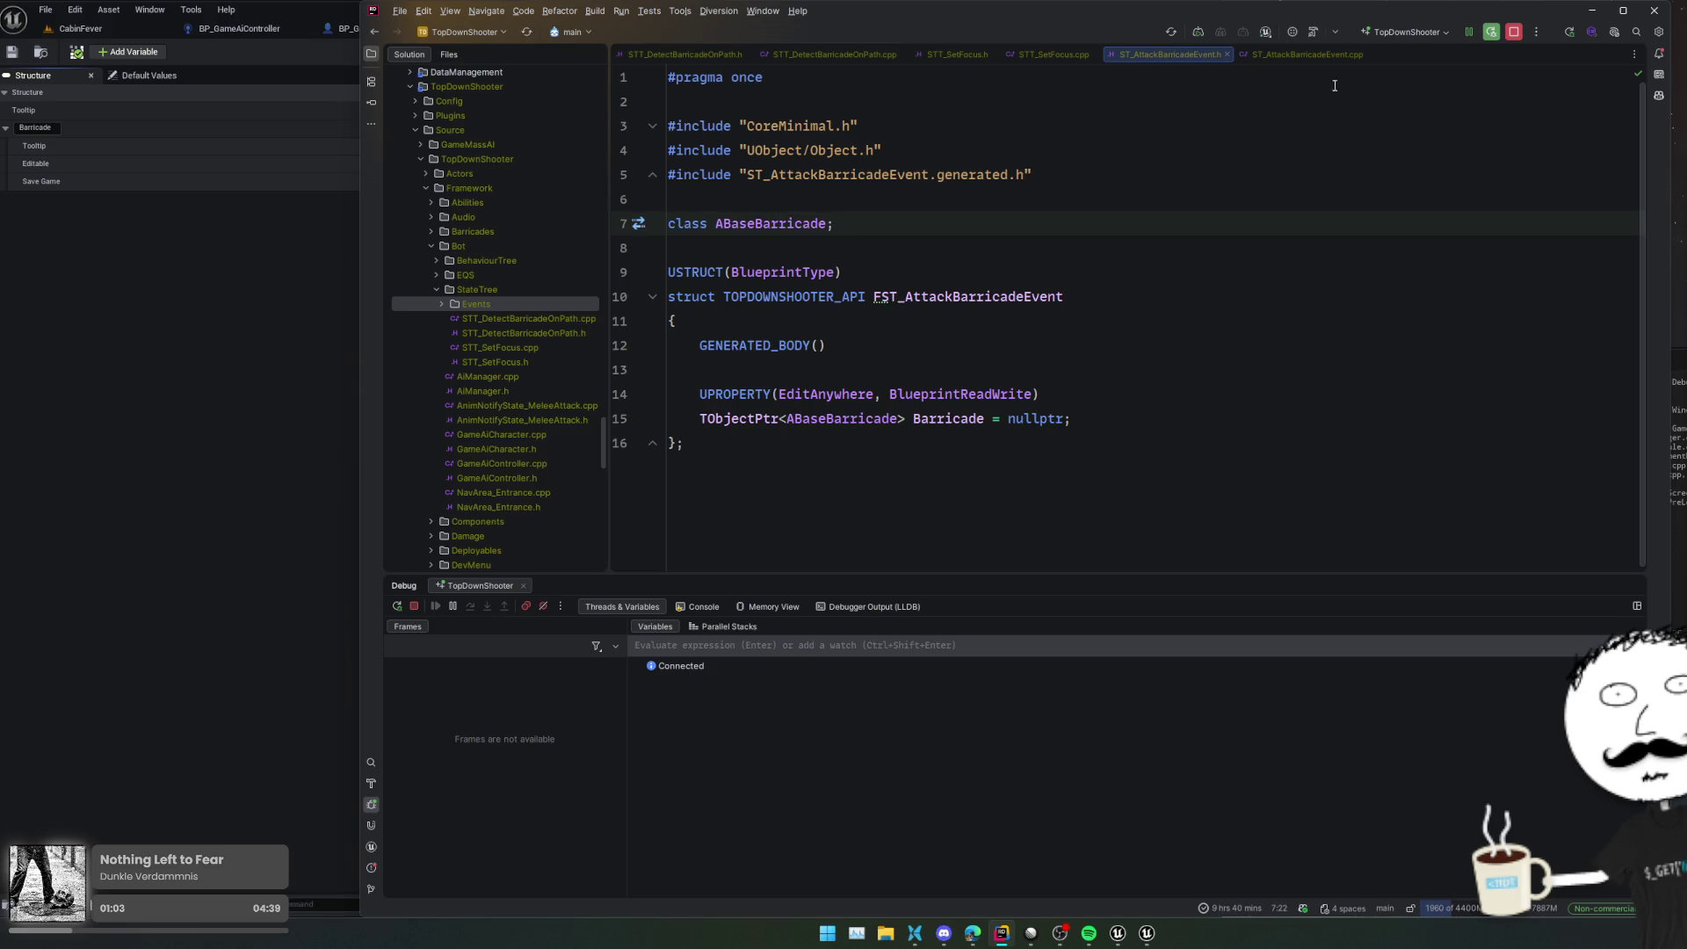
# Close ST_AttackBarricadeEvent.h, check the Unreal structure editor, and return to STT_SetFocus.cpp
pyautogui.middleClick(1195, 49)
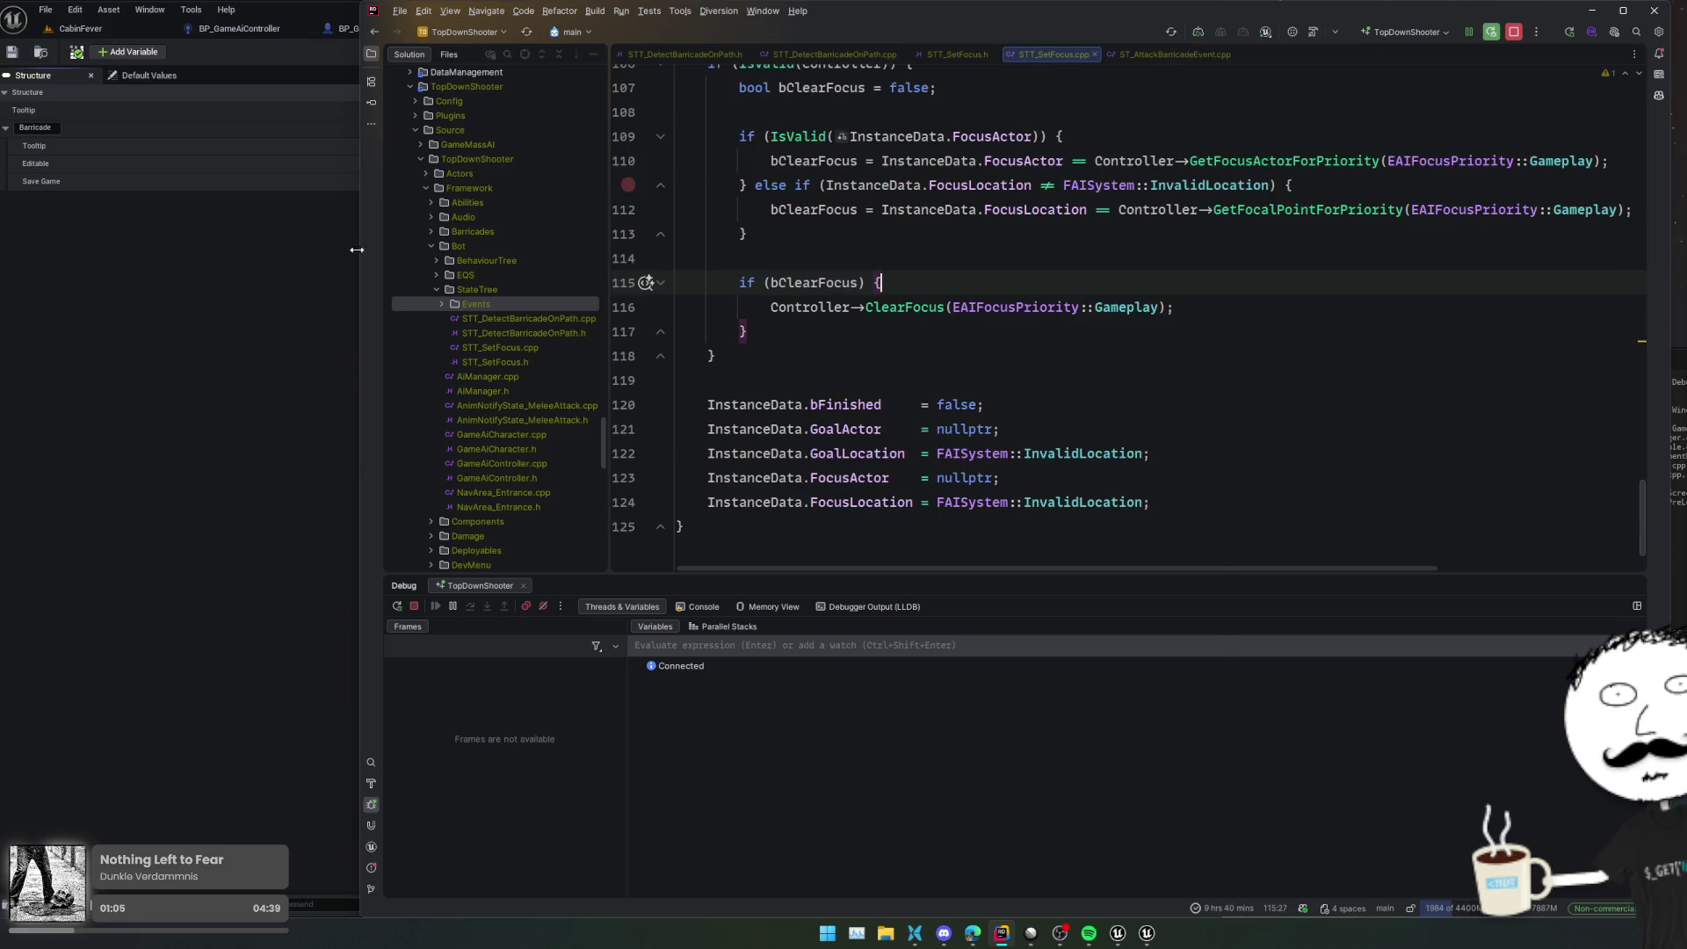
pyautogui.click(351, 250)
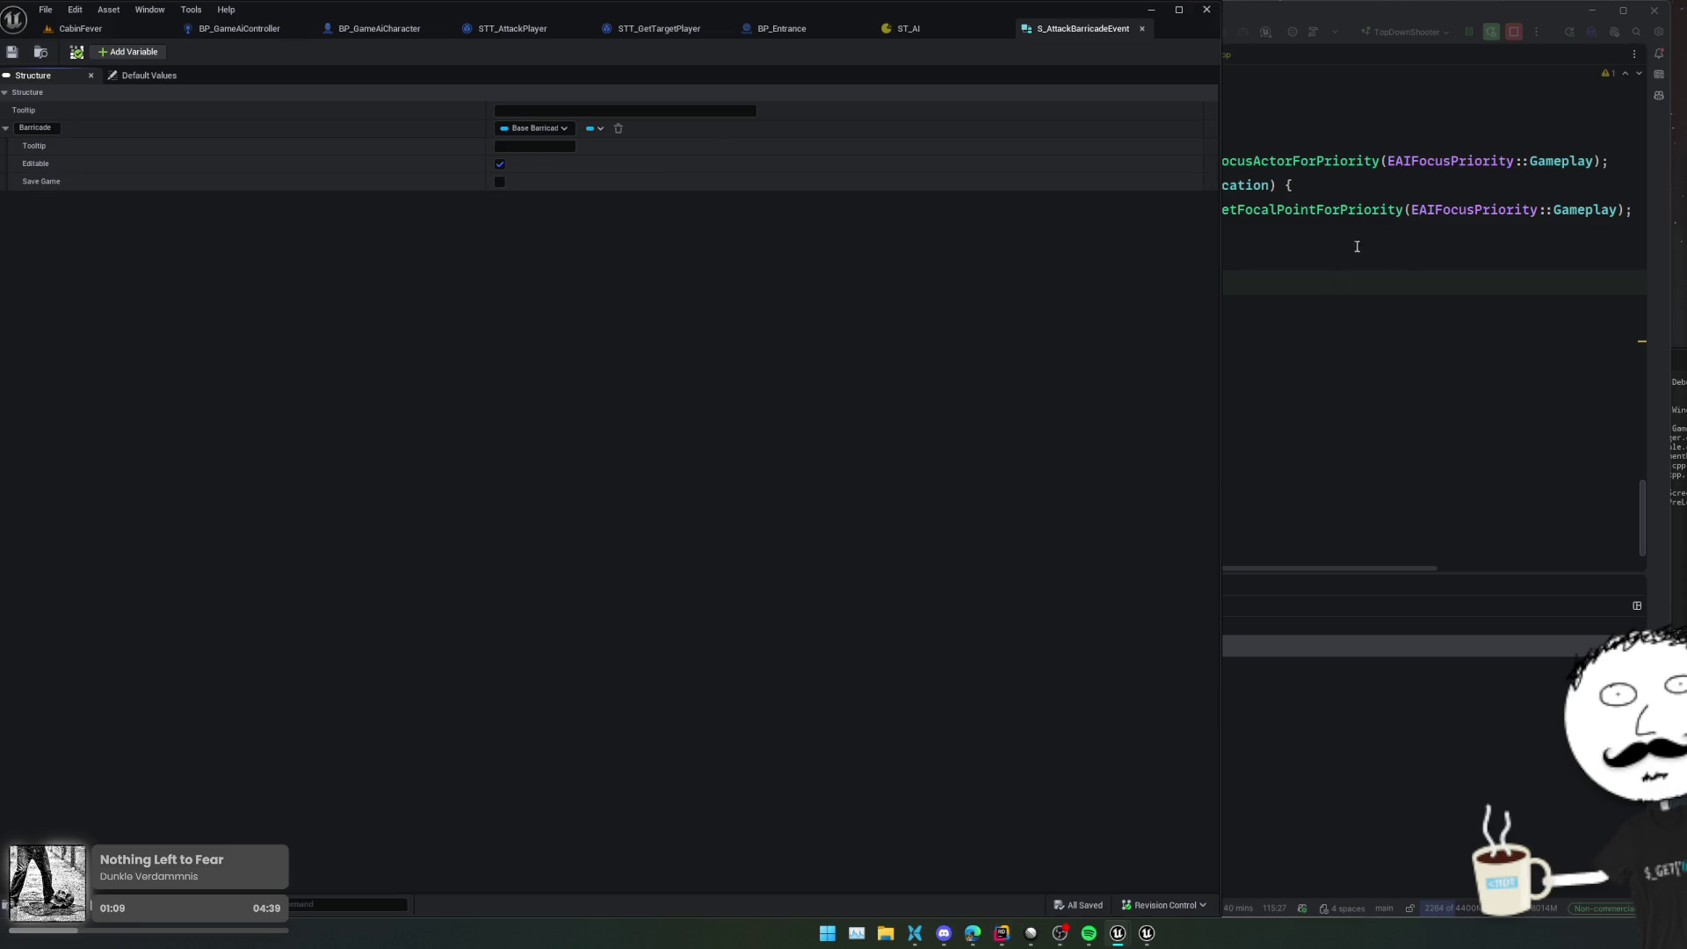
pyautogui.click(1450, 217)
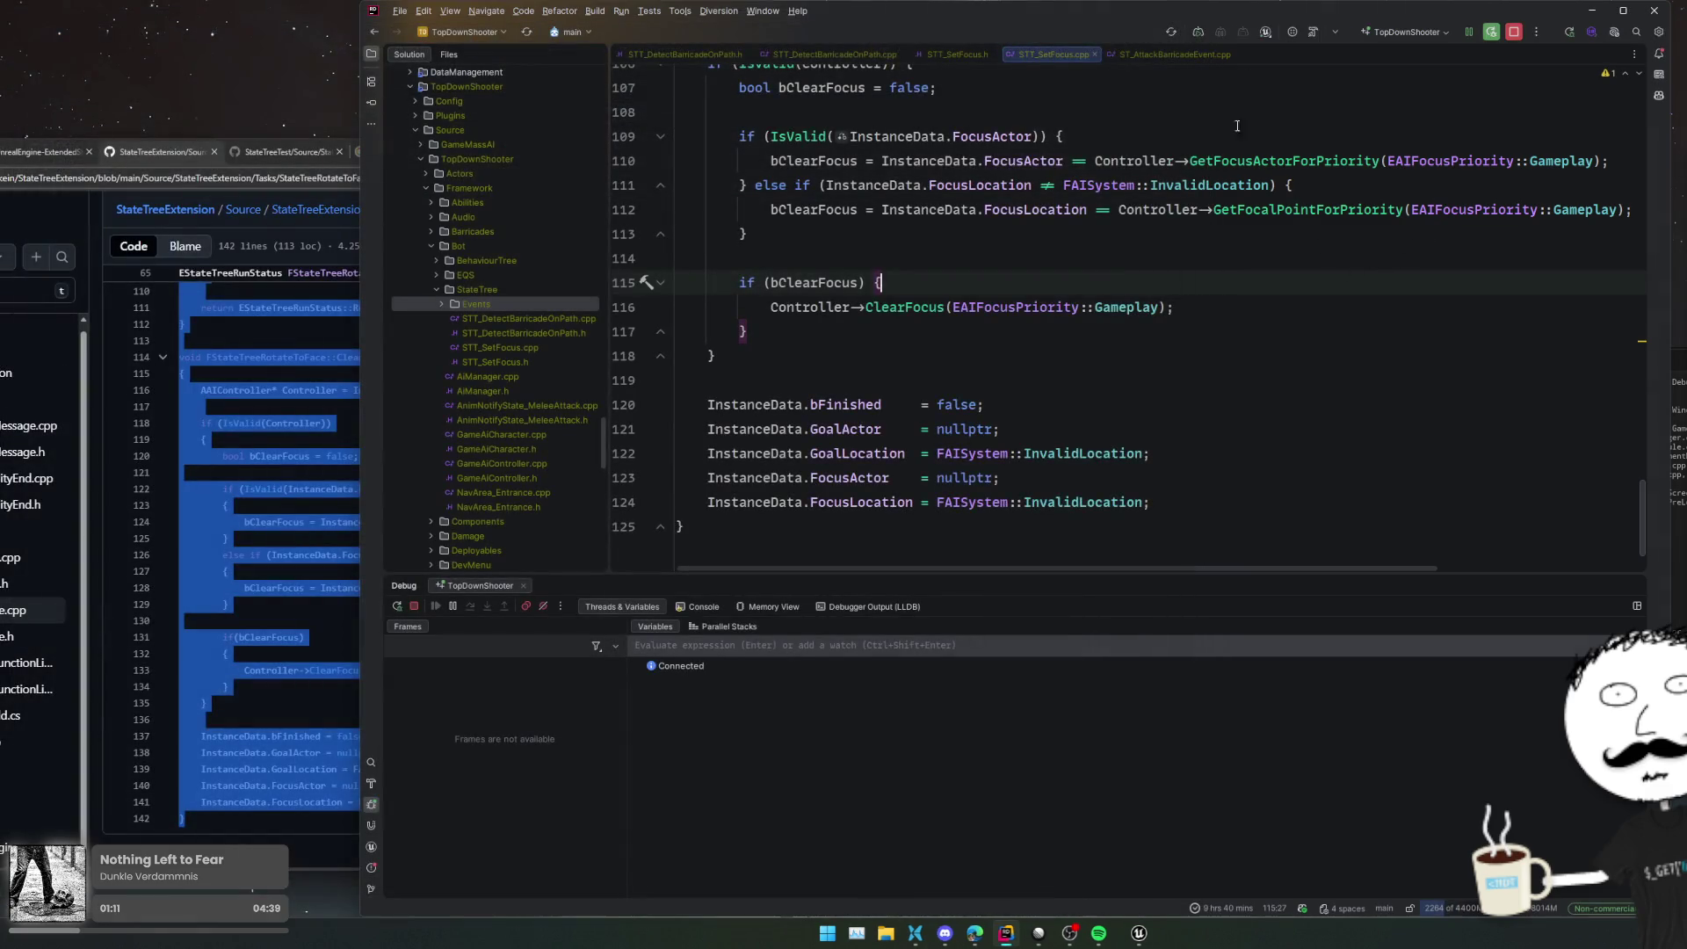
pyautogui.click(1353, 225)
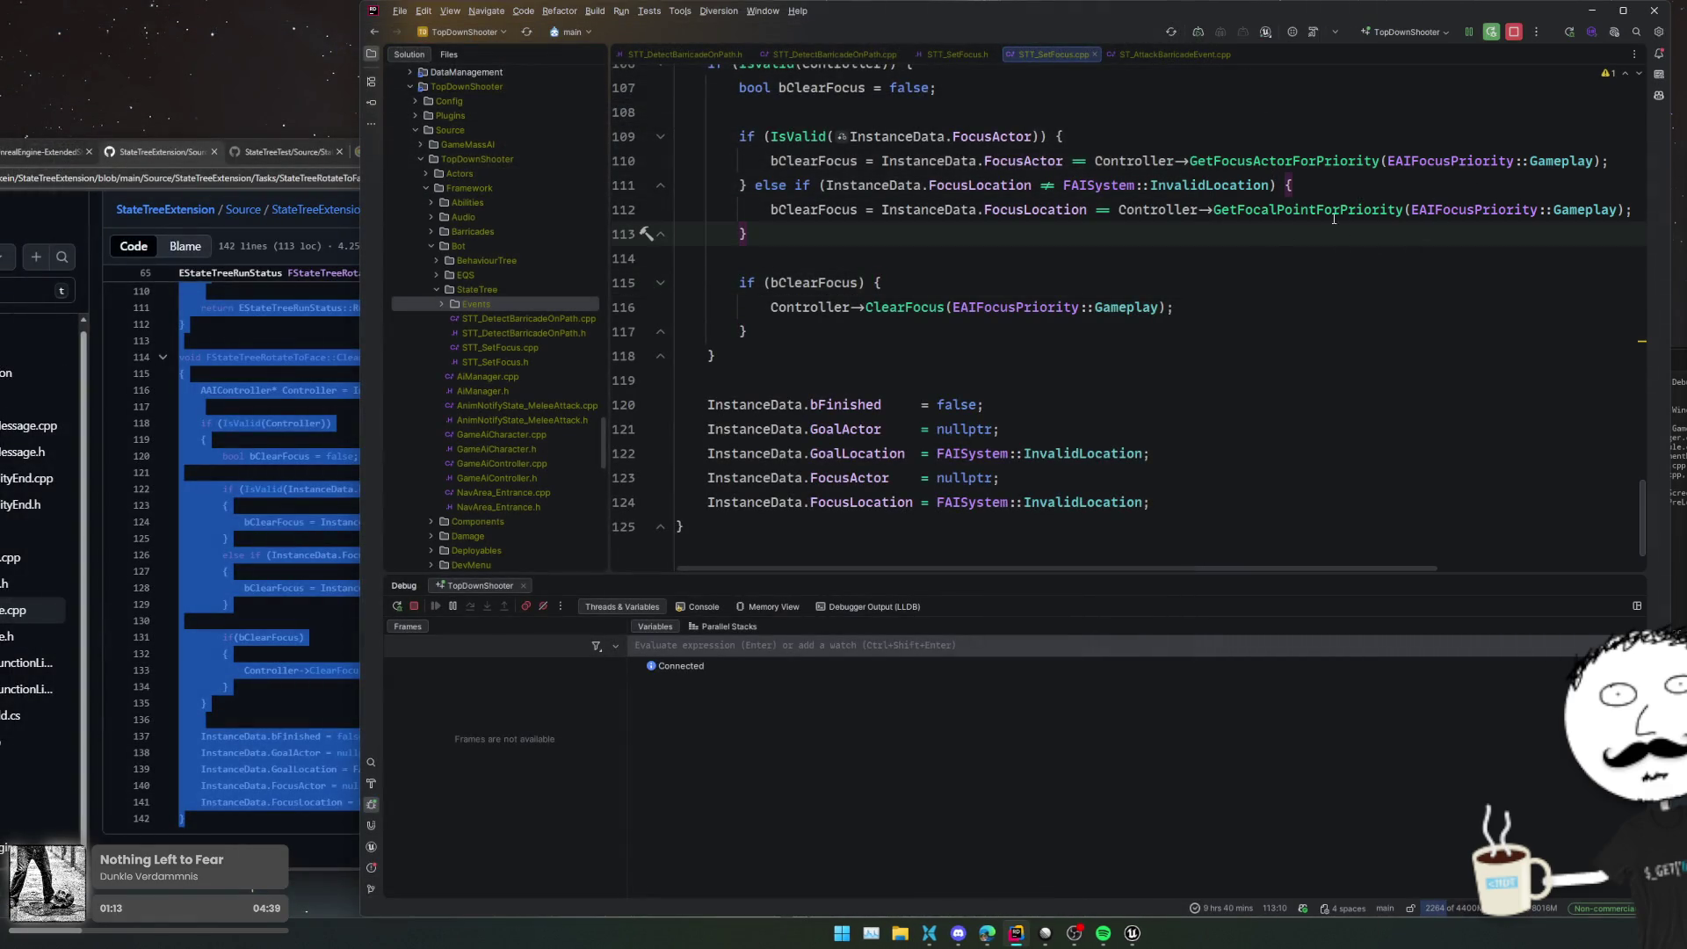
pyautogui.click(1333, 218)
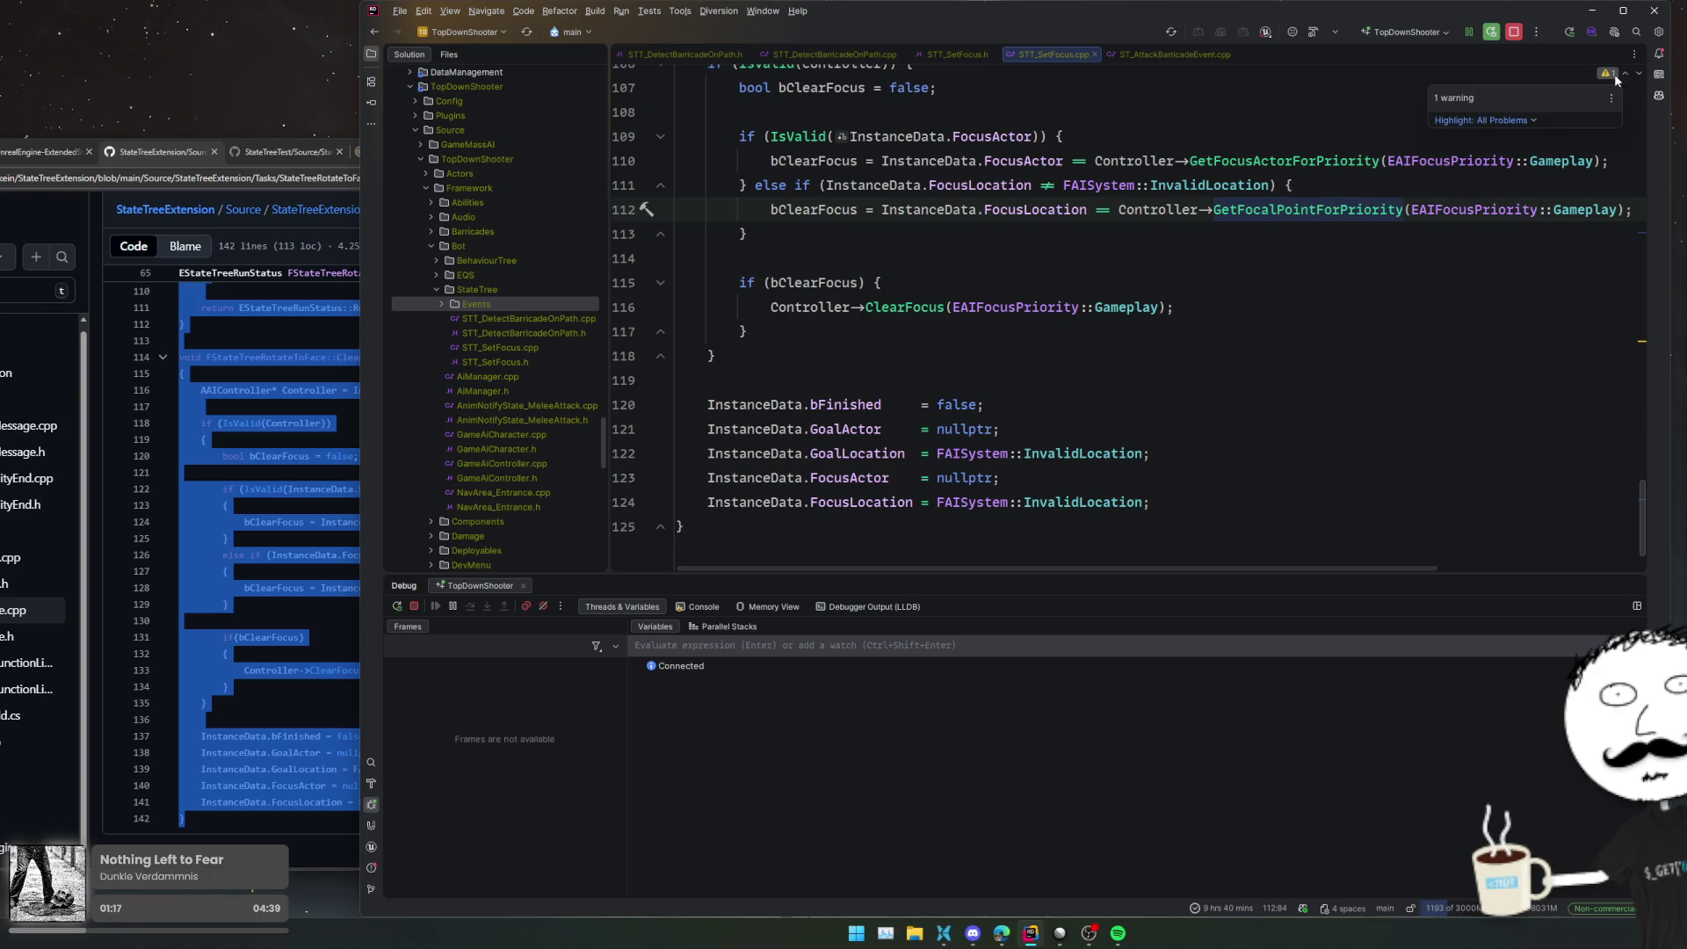
# Stop the debug session and build the TopDownShooter project
pyautogui.click(1384, 132)
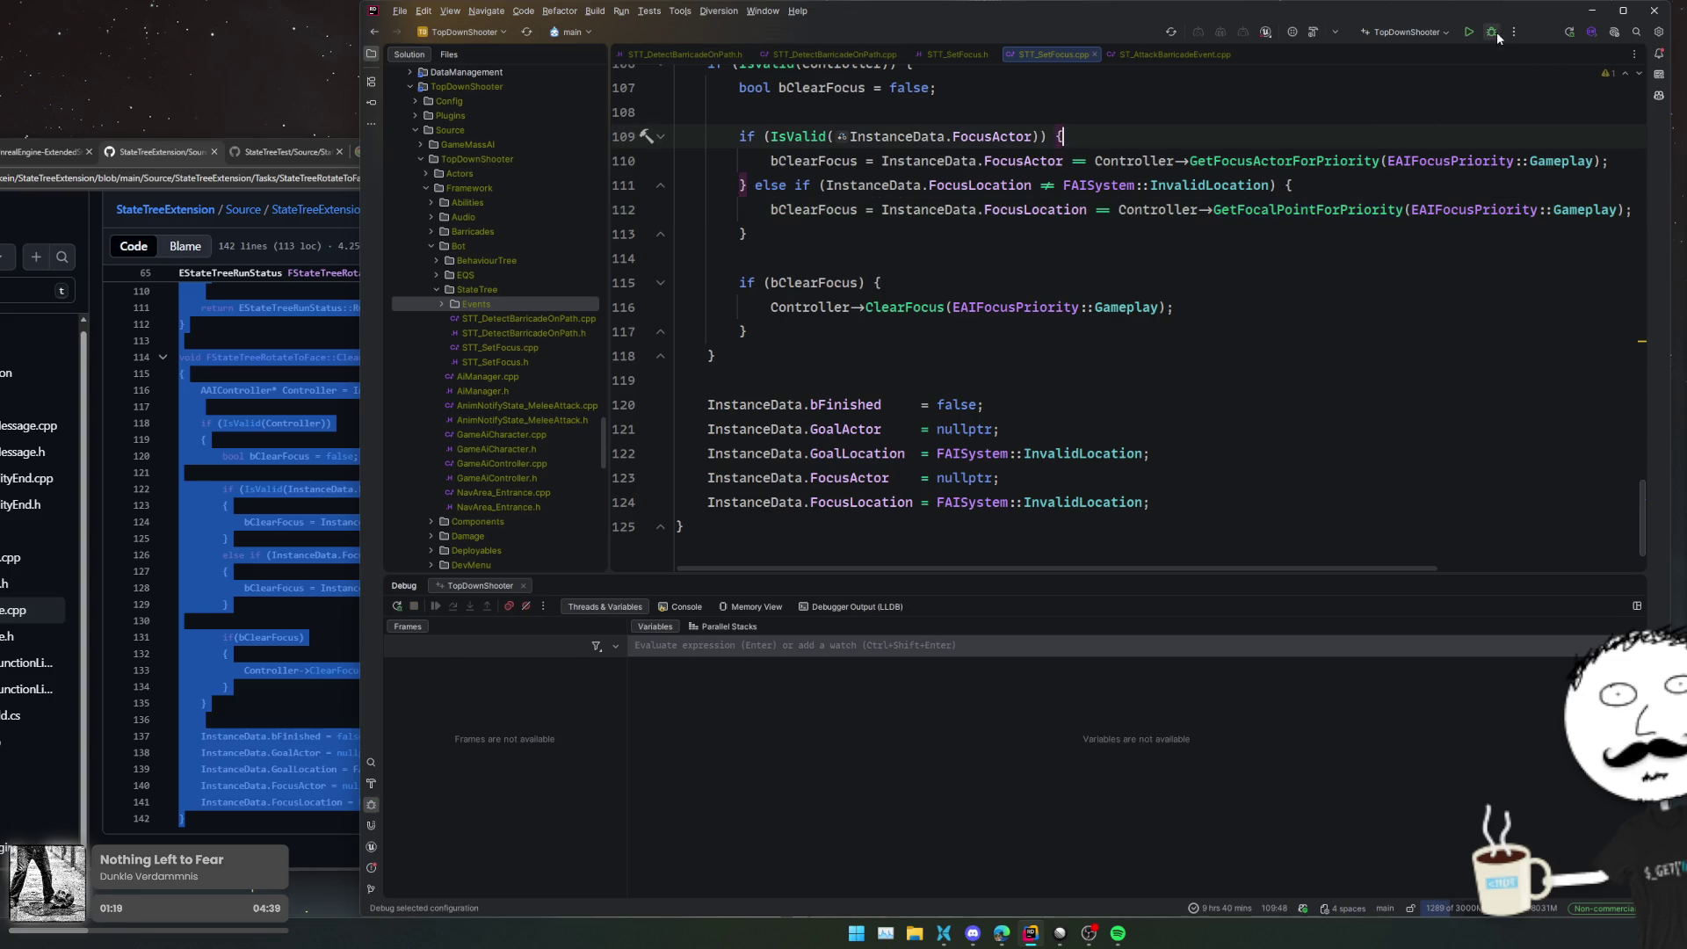
pyautogui.click(1495, 31)
pyautogui.click(1539, 119)
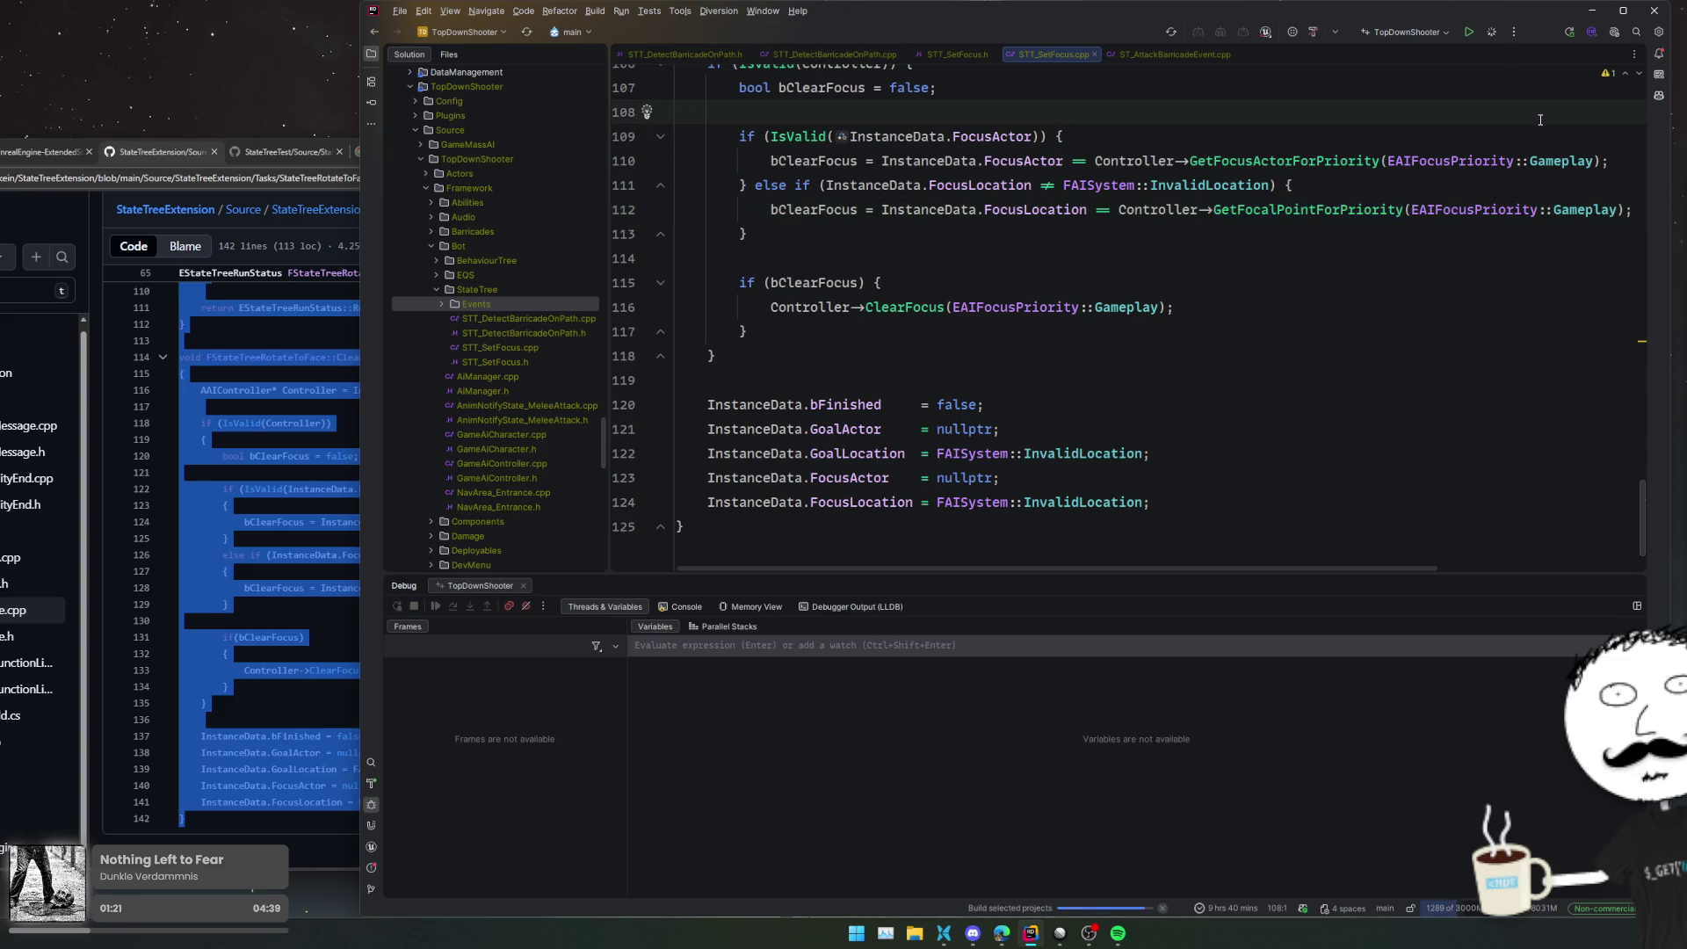
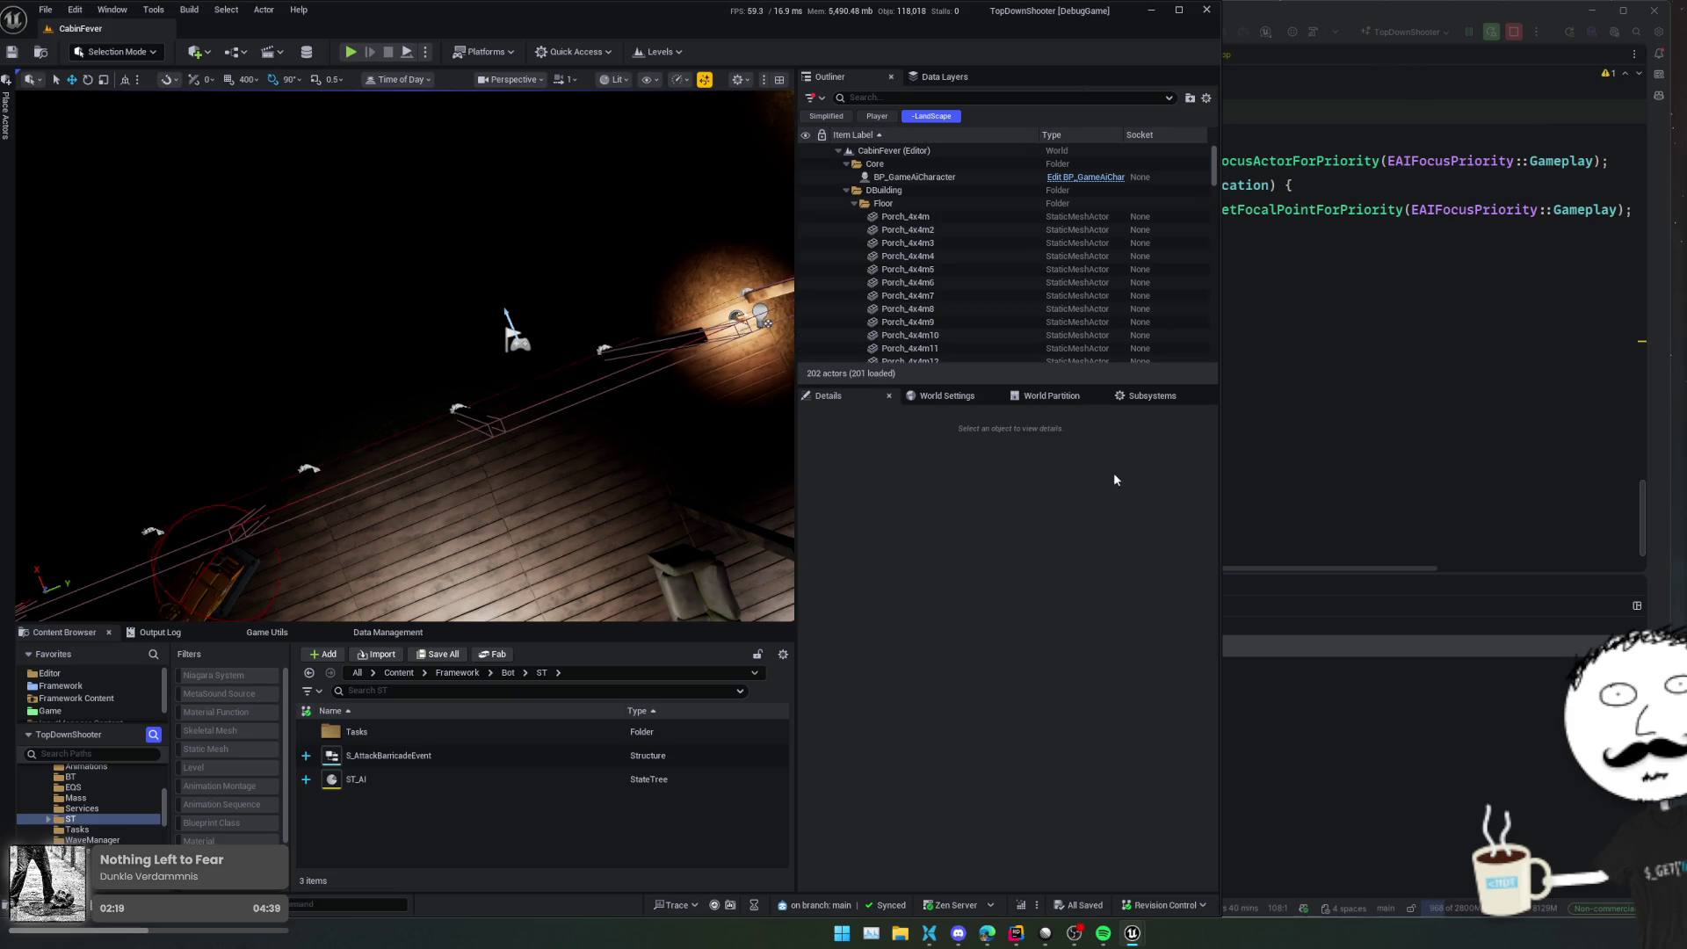
# Open ST_AI and BP_GameAiCharacter, then look over the character's overlap and hit event nodes
pyautogui.doubleClick(781, 779)
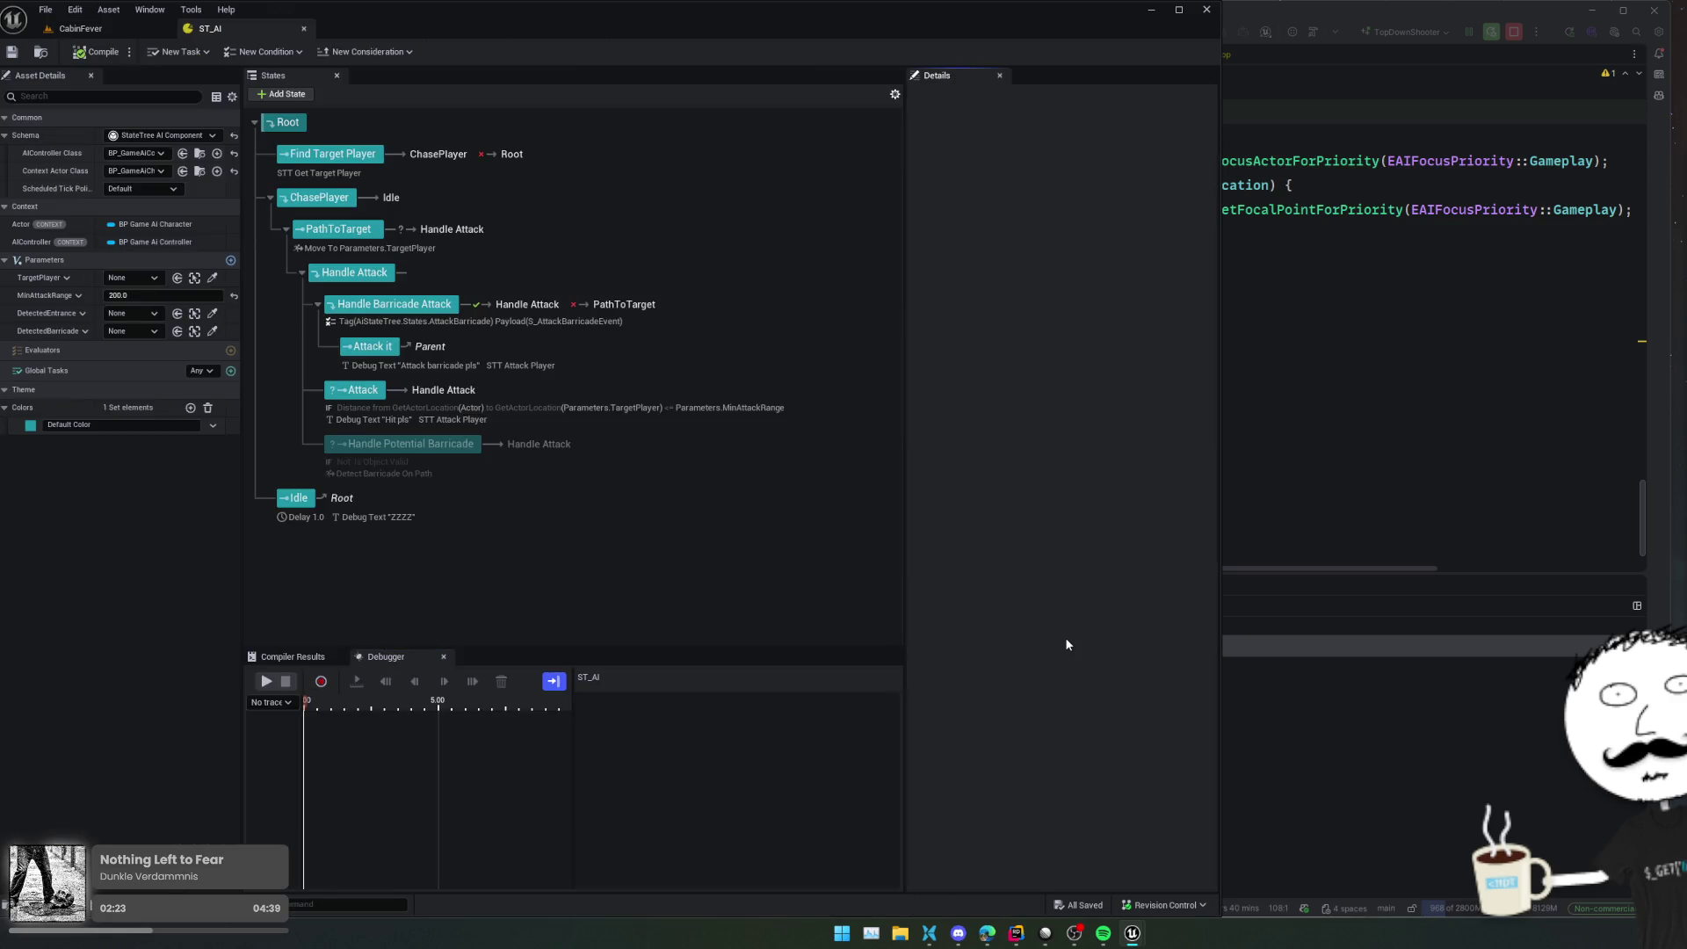
pyautogui.hotkey('alt', 'space')
pyautogui.write('AGam')
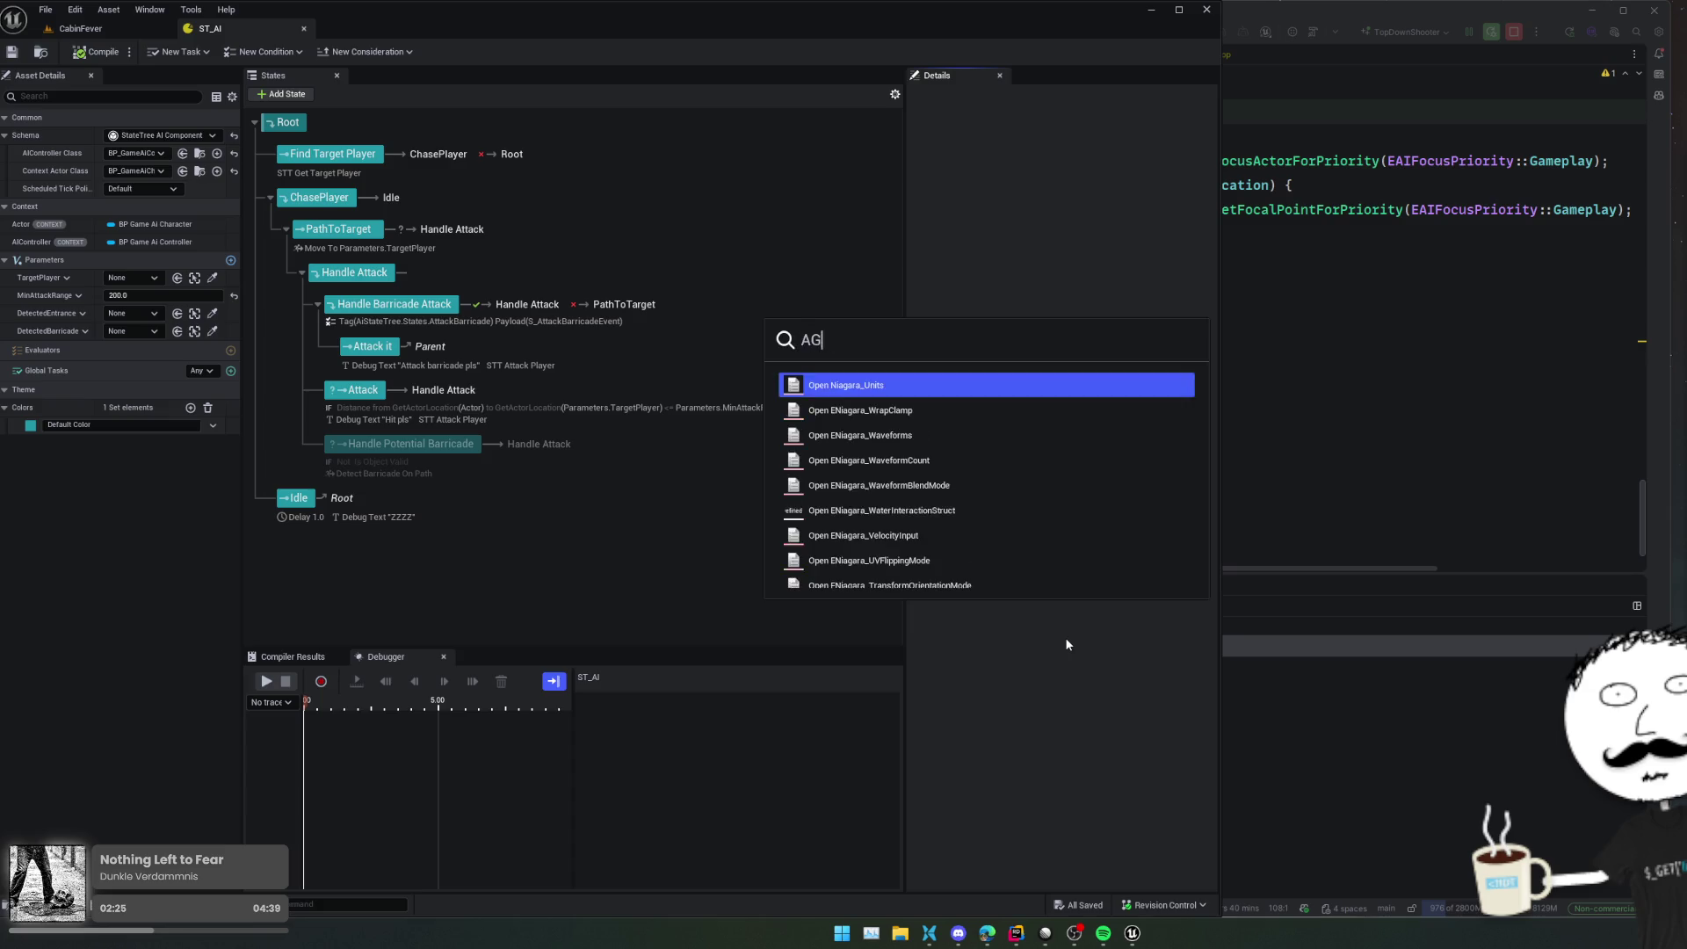
pyautogui.press('BackSpace')
pyautogui.press('BackSpace')
pyautogui.press('BackSpace')
pyautogui.write('AiCha')
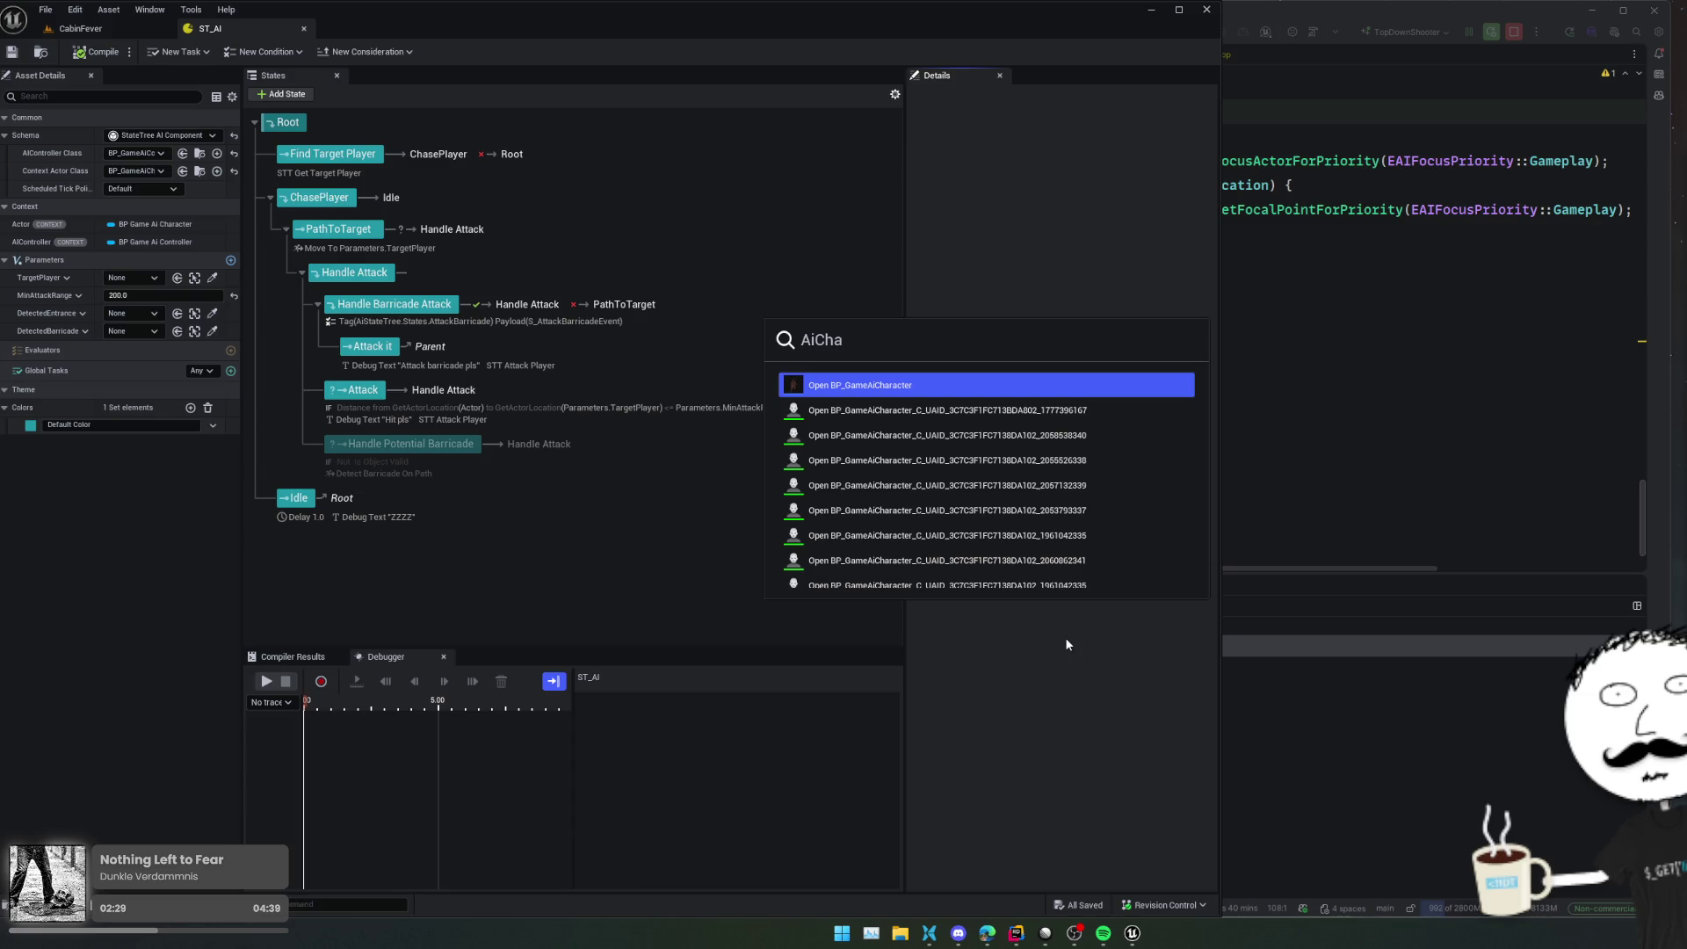
pyautogui.press('Return')
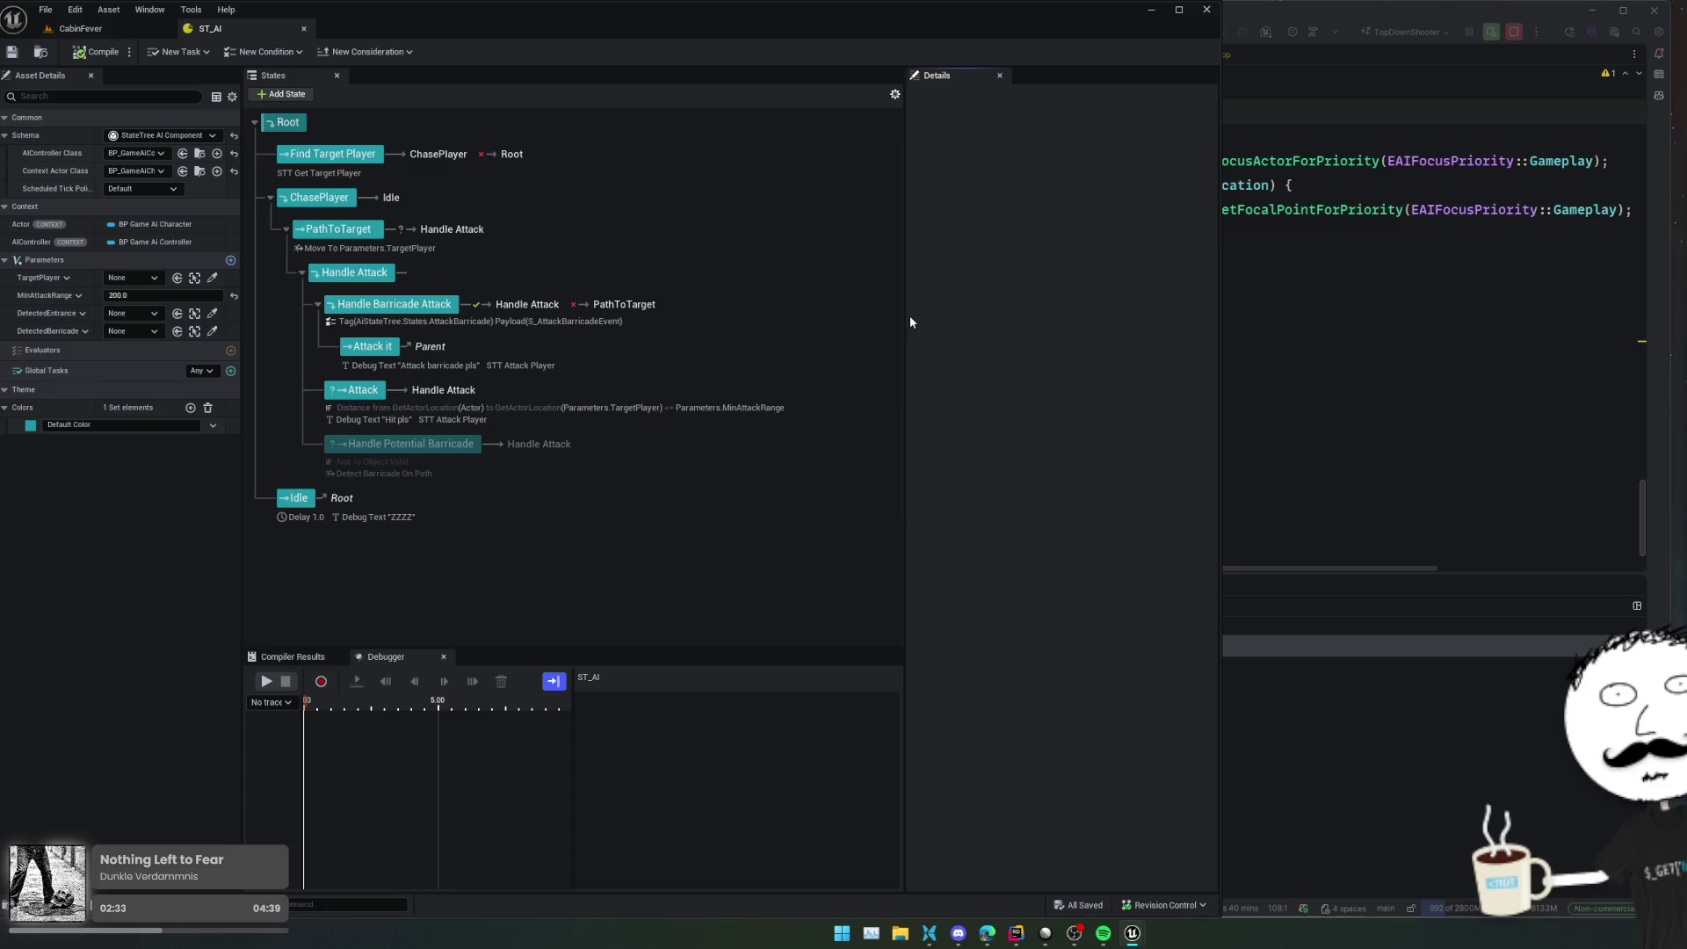
pyautogui.moveTo(612, 515); pyautogui.dragTo(606, 256)
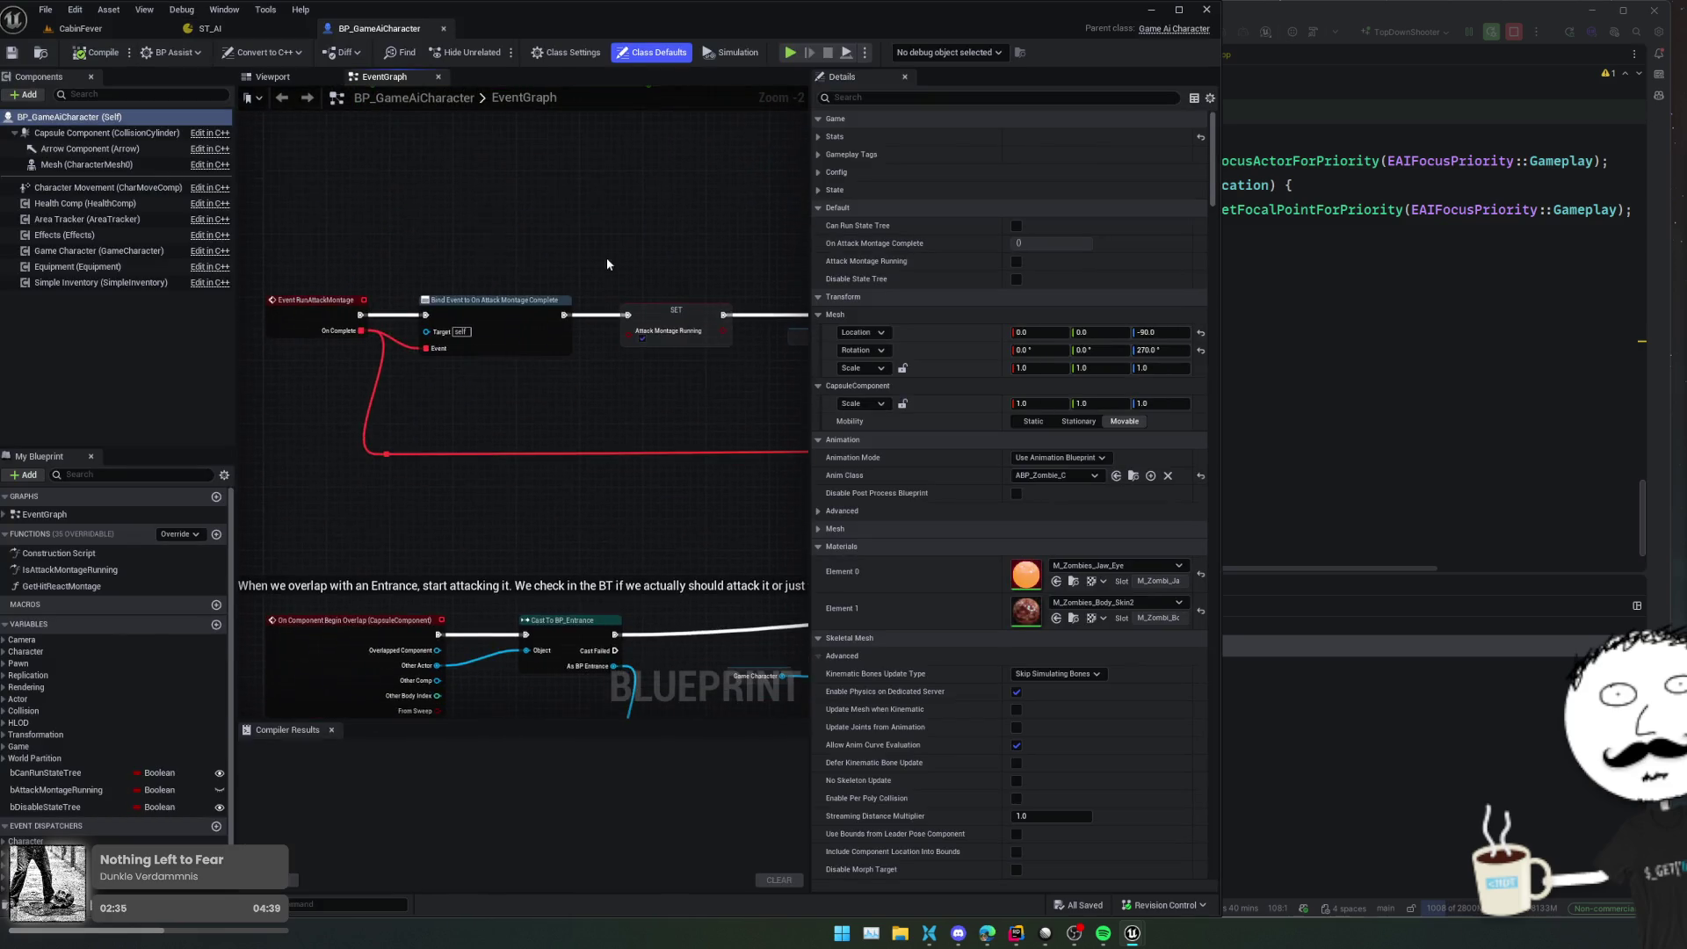
pyautogui.scroll(-2, 555, 450)
pyautogui.moveTo(555, 450); pyautogui.dragTo(503, 211)
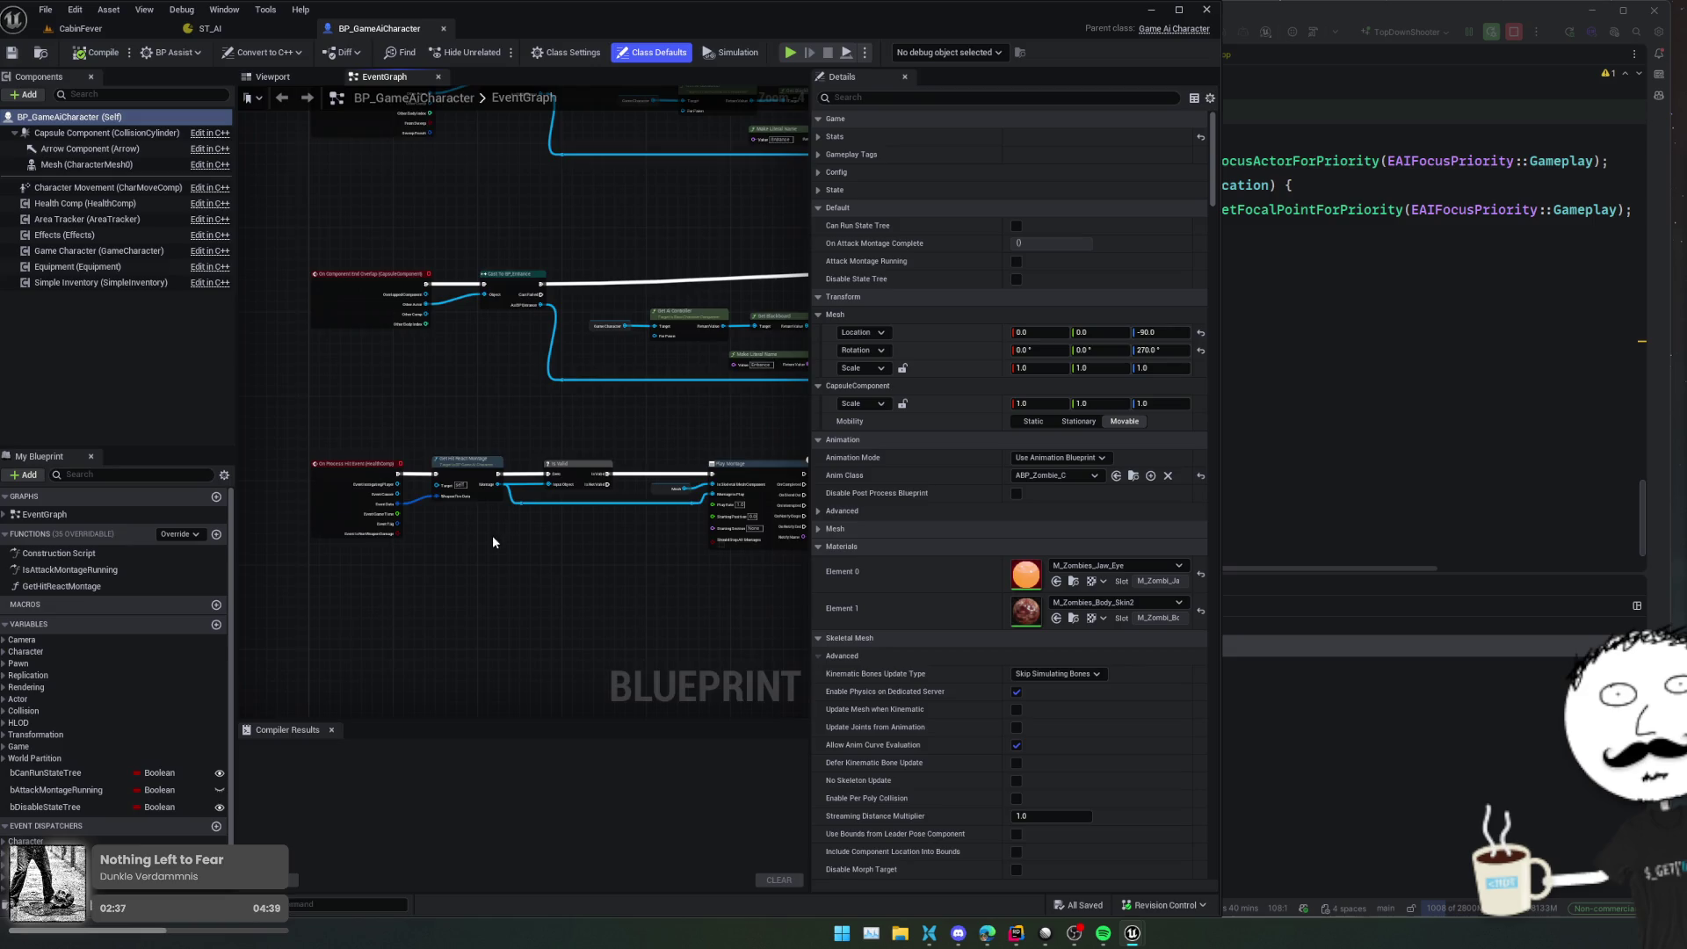
pyautogui.moveTo(492, 538); pyautogui.dragTo(465, 463)
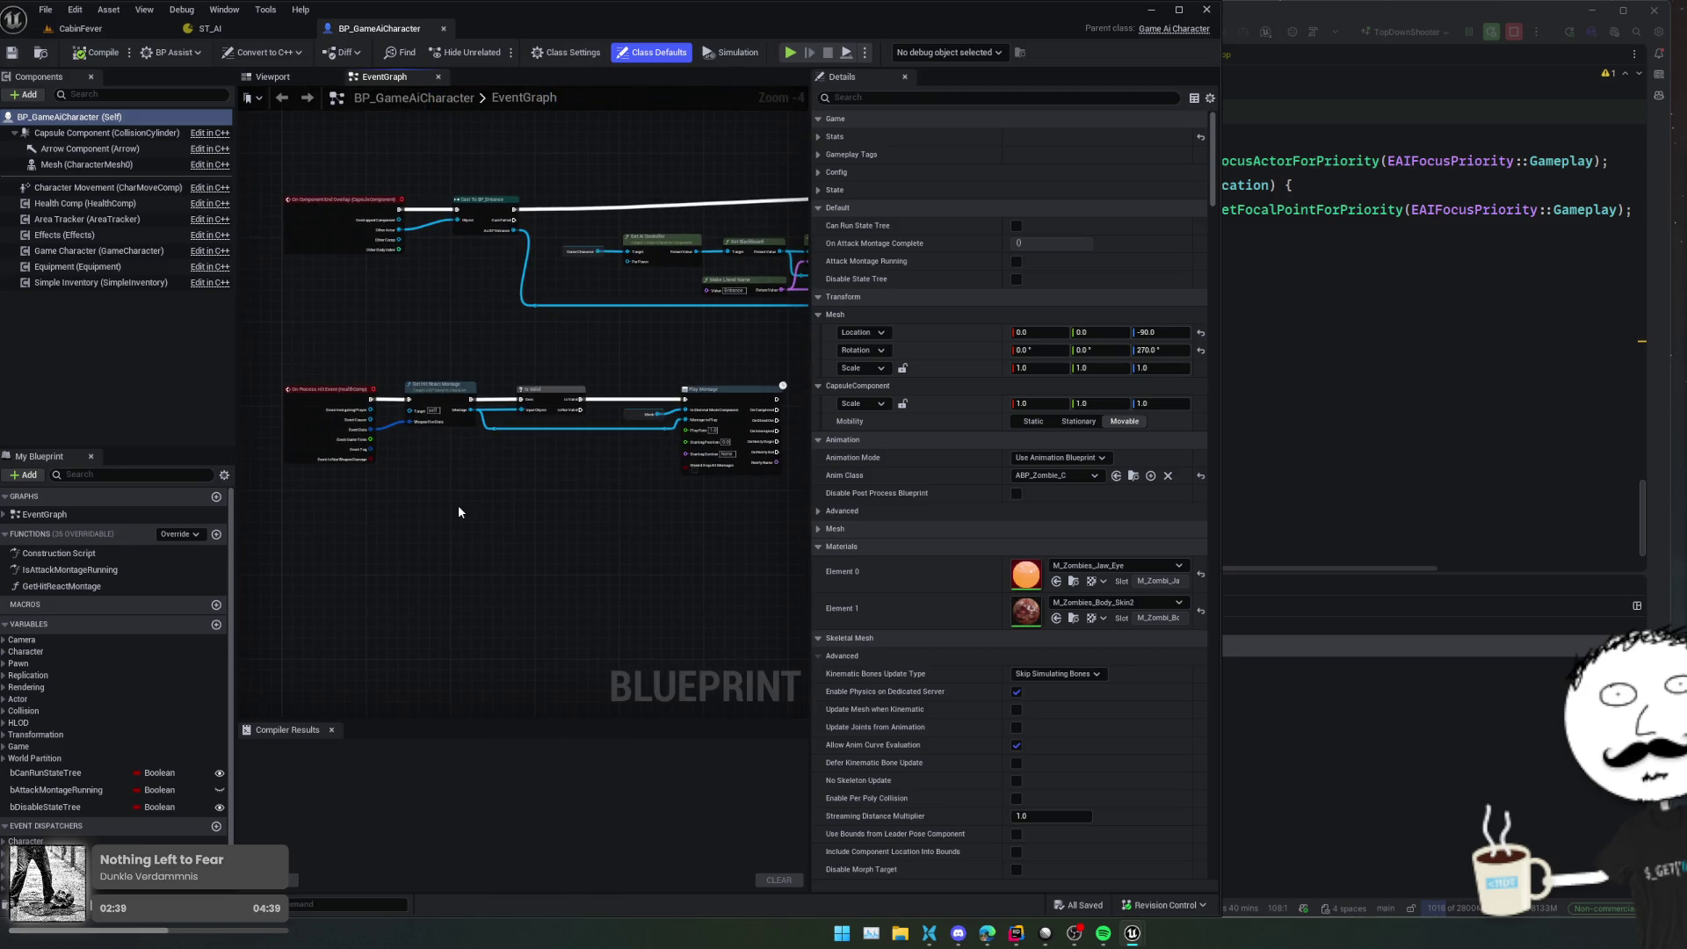
# Open BP_GameAiController through the quick-open asset search
pyautogui.hotkey('ctrl', 'p')
pyautogui.write('AICont')
pyautogui.press('Return')
pyautogui.scroll(-8, 585, 510)
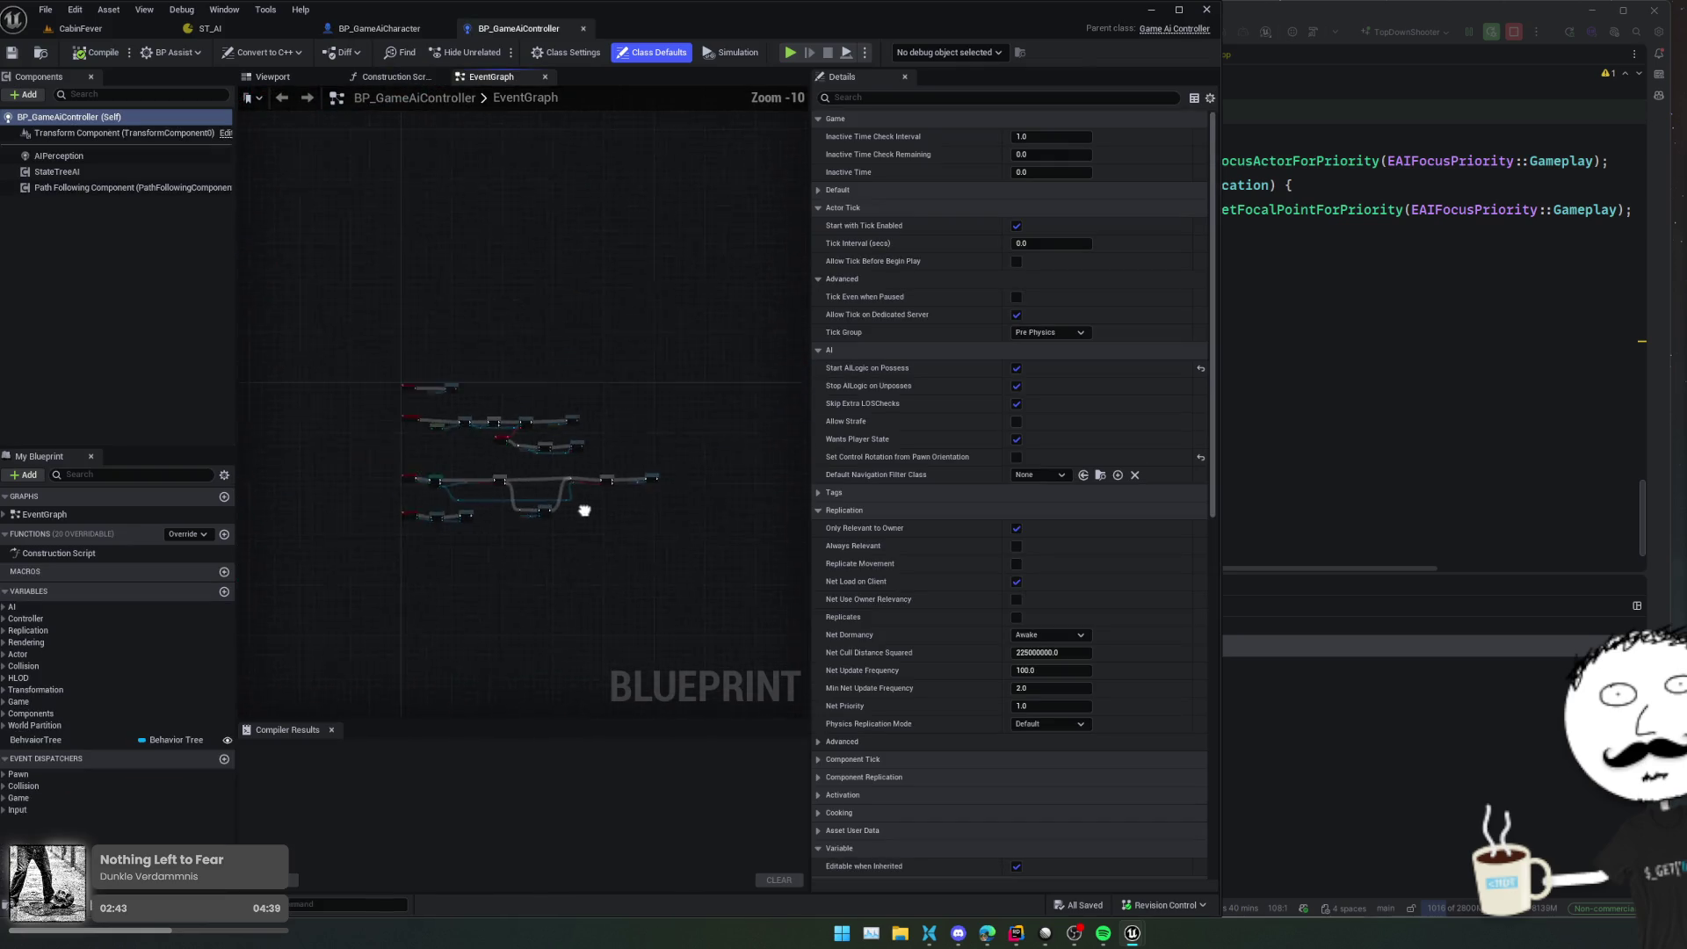
pyautogui.scroll(6, 487, 527)
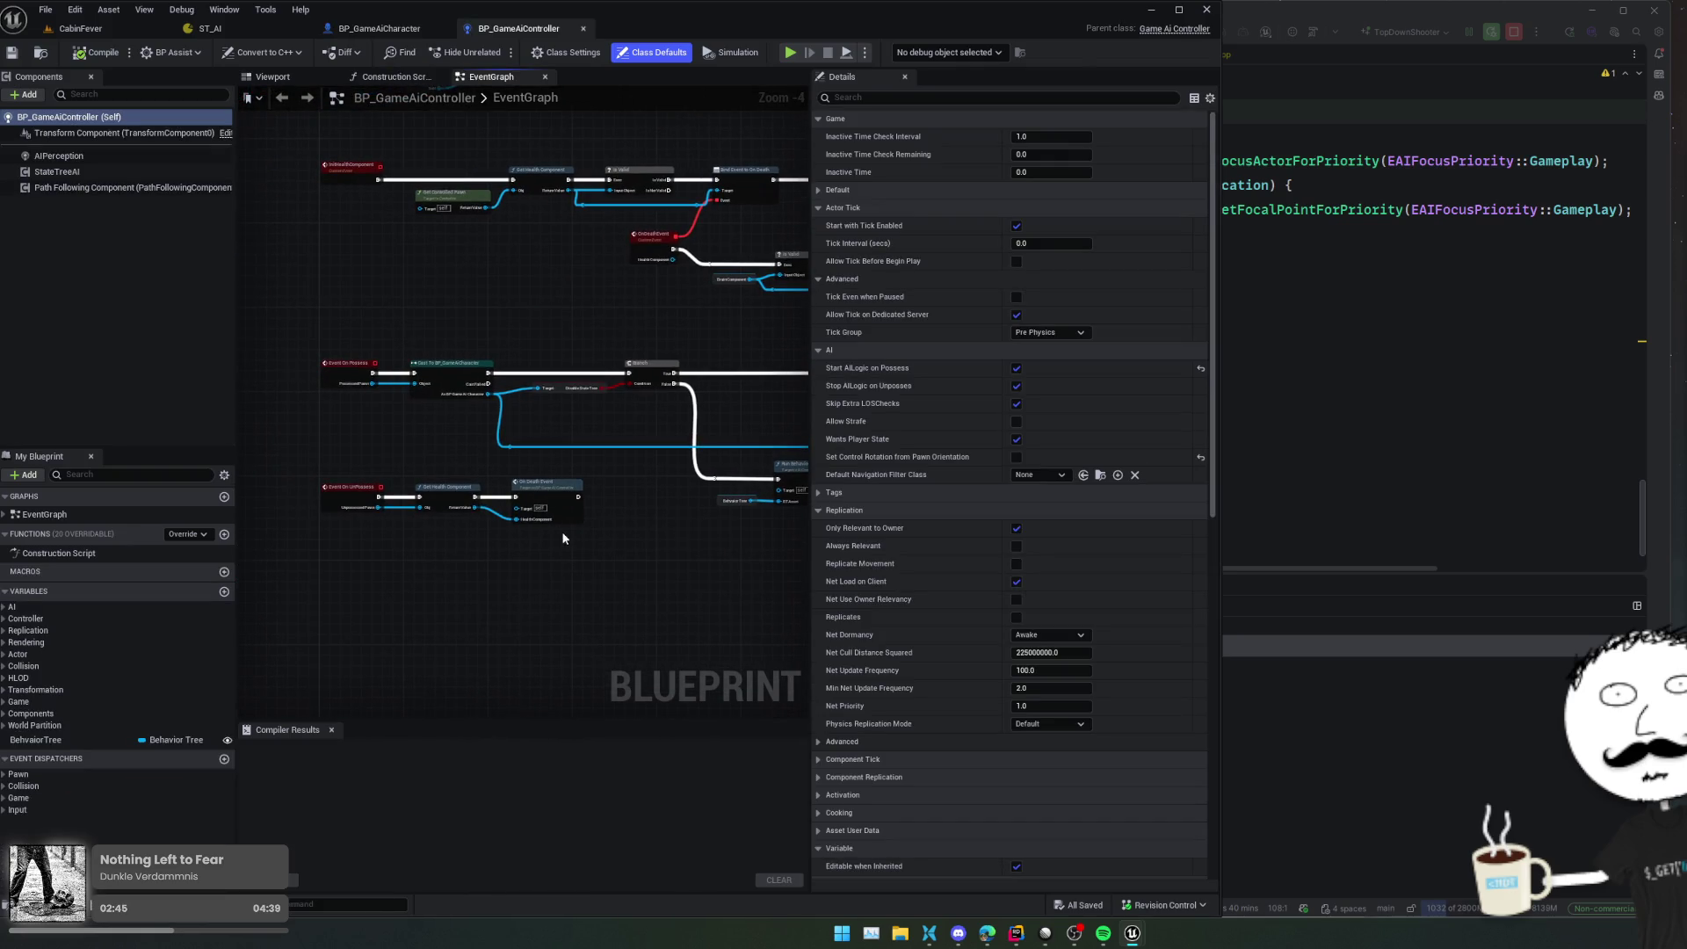
# Open BP_Entrance and show its event graph
pyautogui.hotkey('ctrl', 'p')
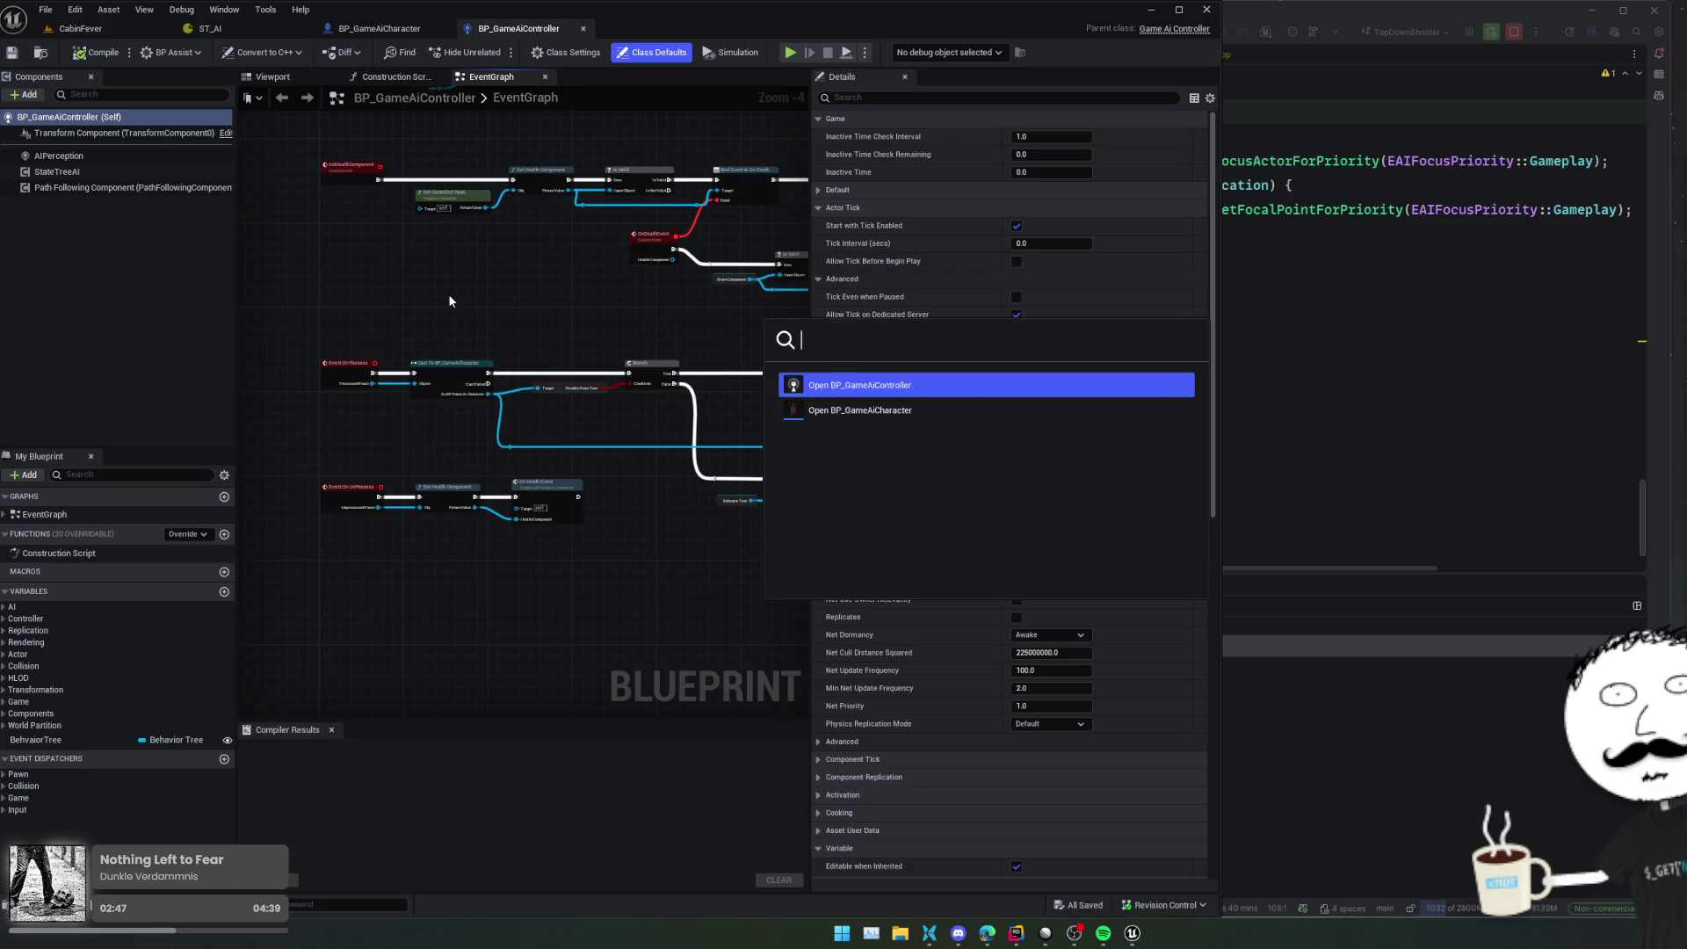
pyautogui.write('BP_')
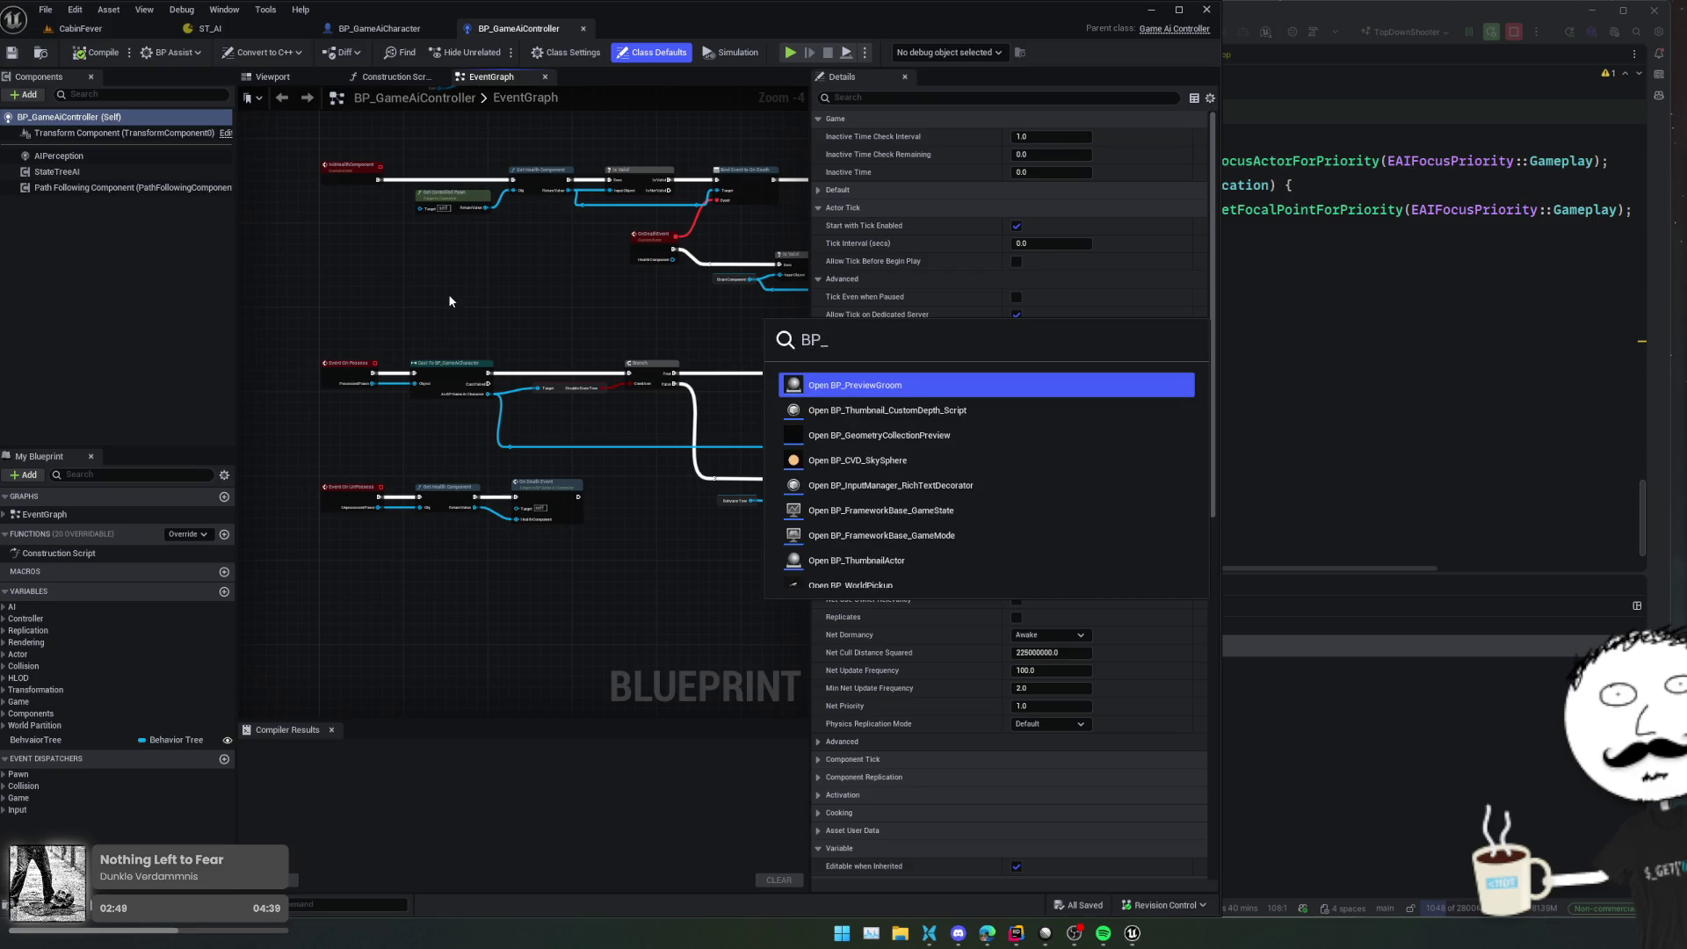
pyautogui.write('Gri')
pyautogui.press('Escape')
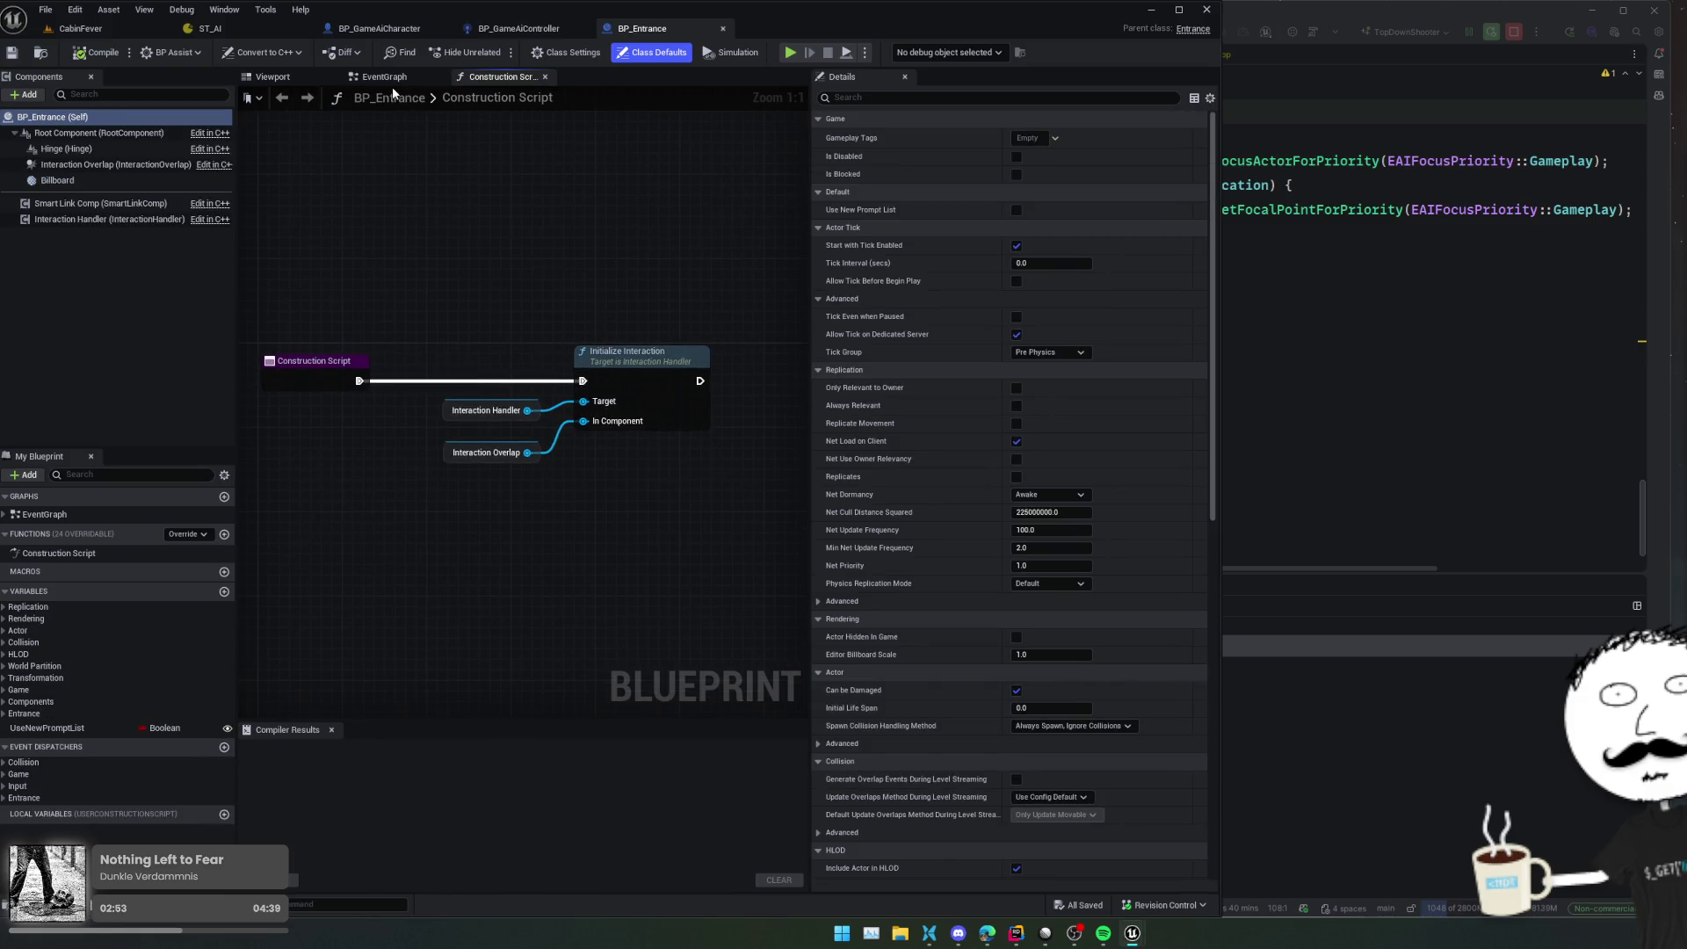
pyautogui.click(387, 77)
# Search BP_Entrance's actions for the attack barricade event node, undoing a mistakenly placed Break node
pyautogui.scroll(3, 564, 404)
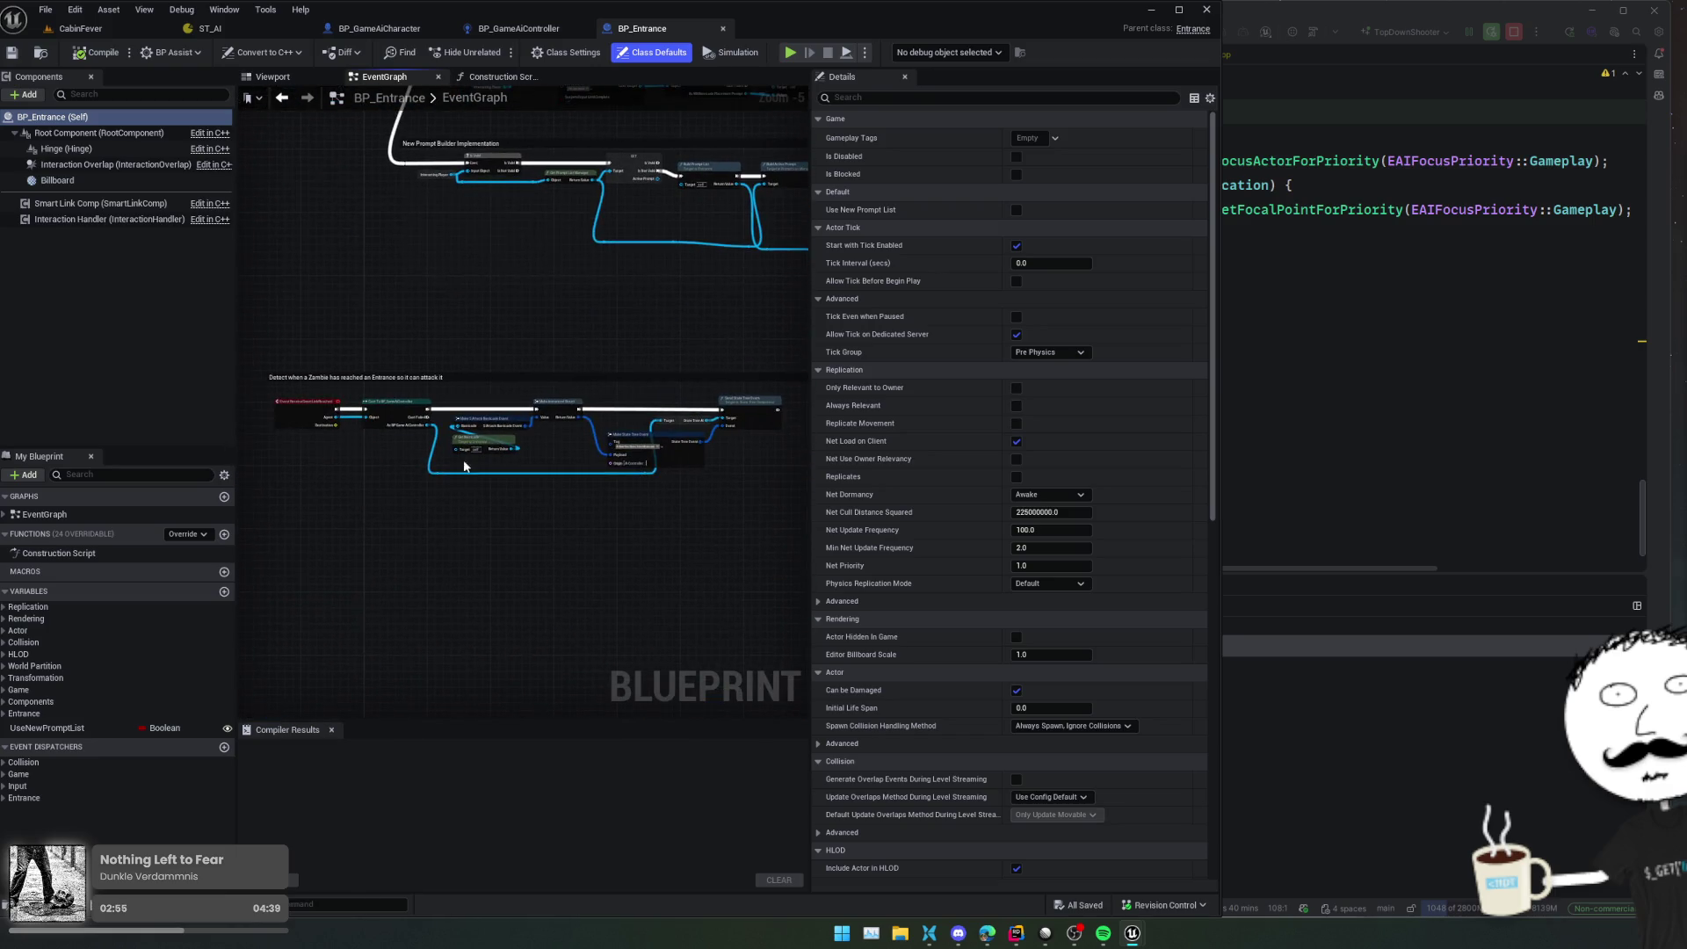
pyautogui.scroll(6, 464, 465)
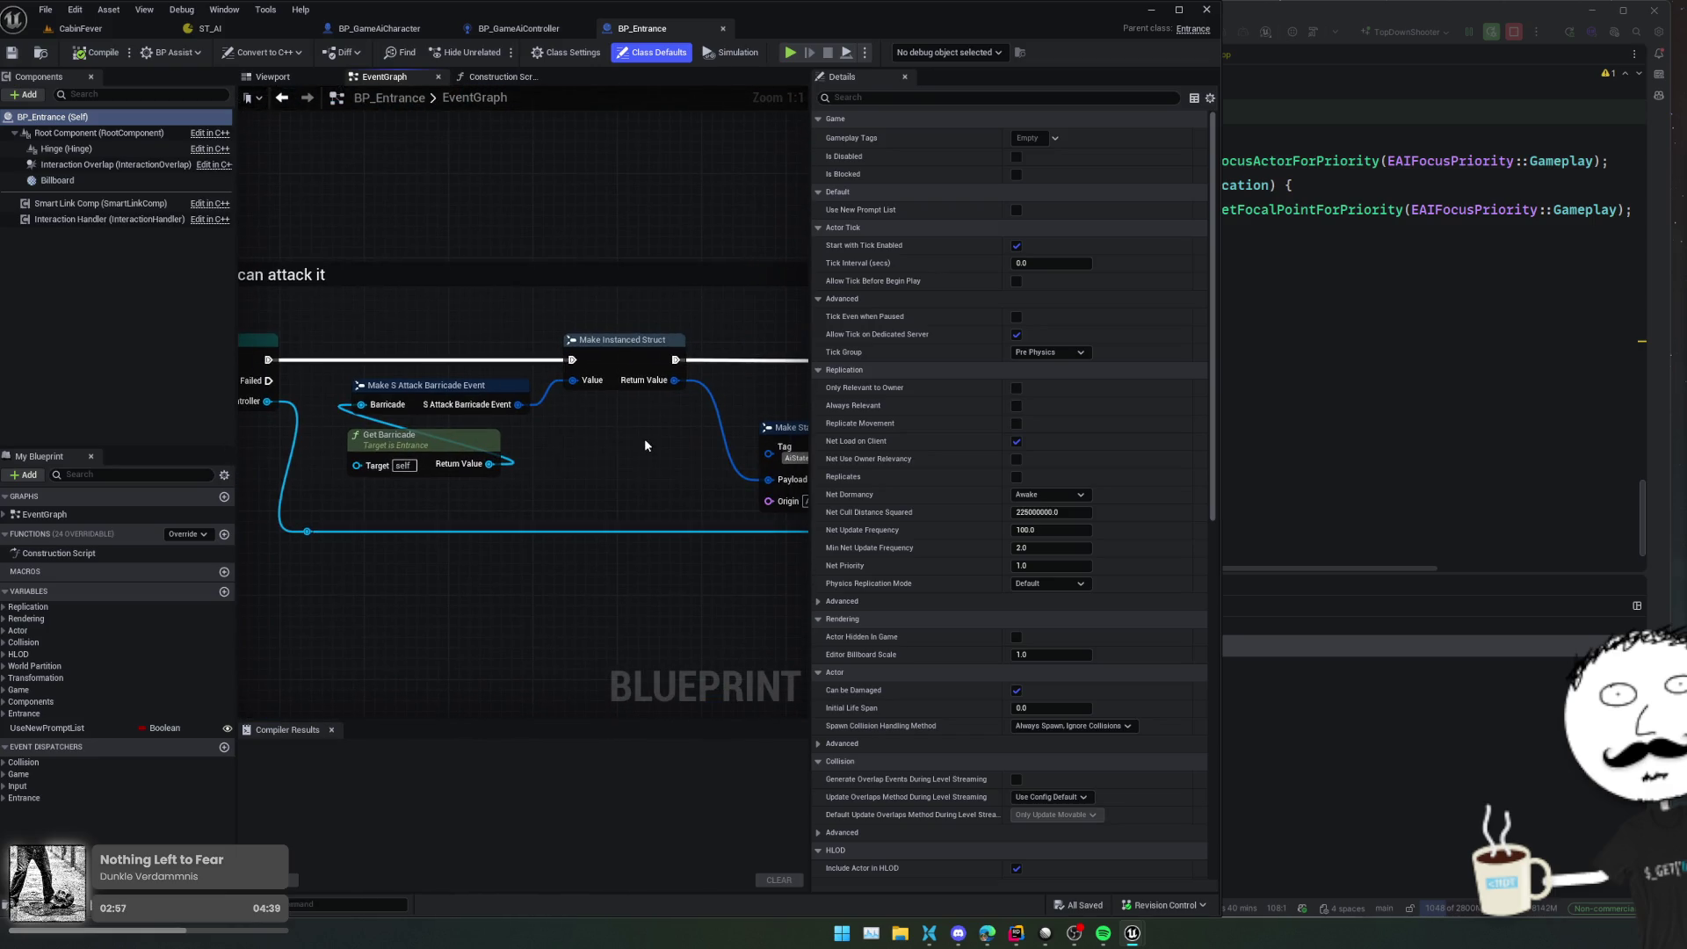
pyautogui.moveTo(570, 379); pyautogui.dragTo(556, 418)
pyautogui.write('make att')
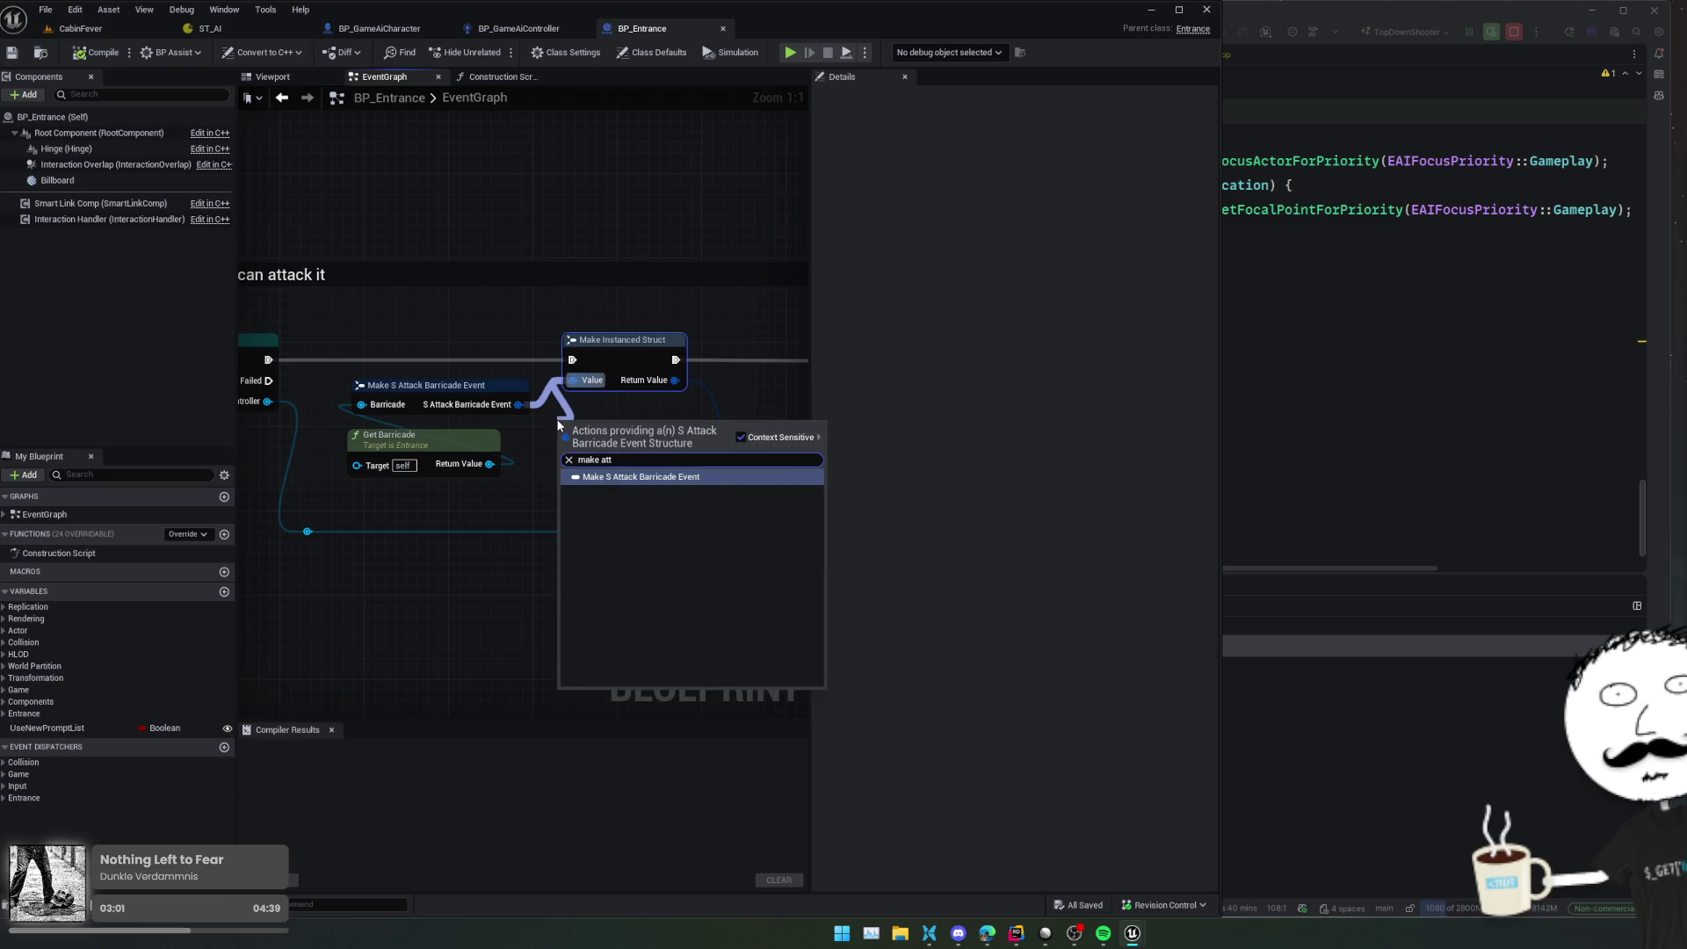
pyautogui.press('BackSpace')
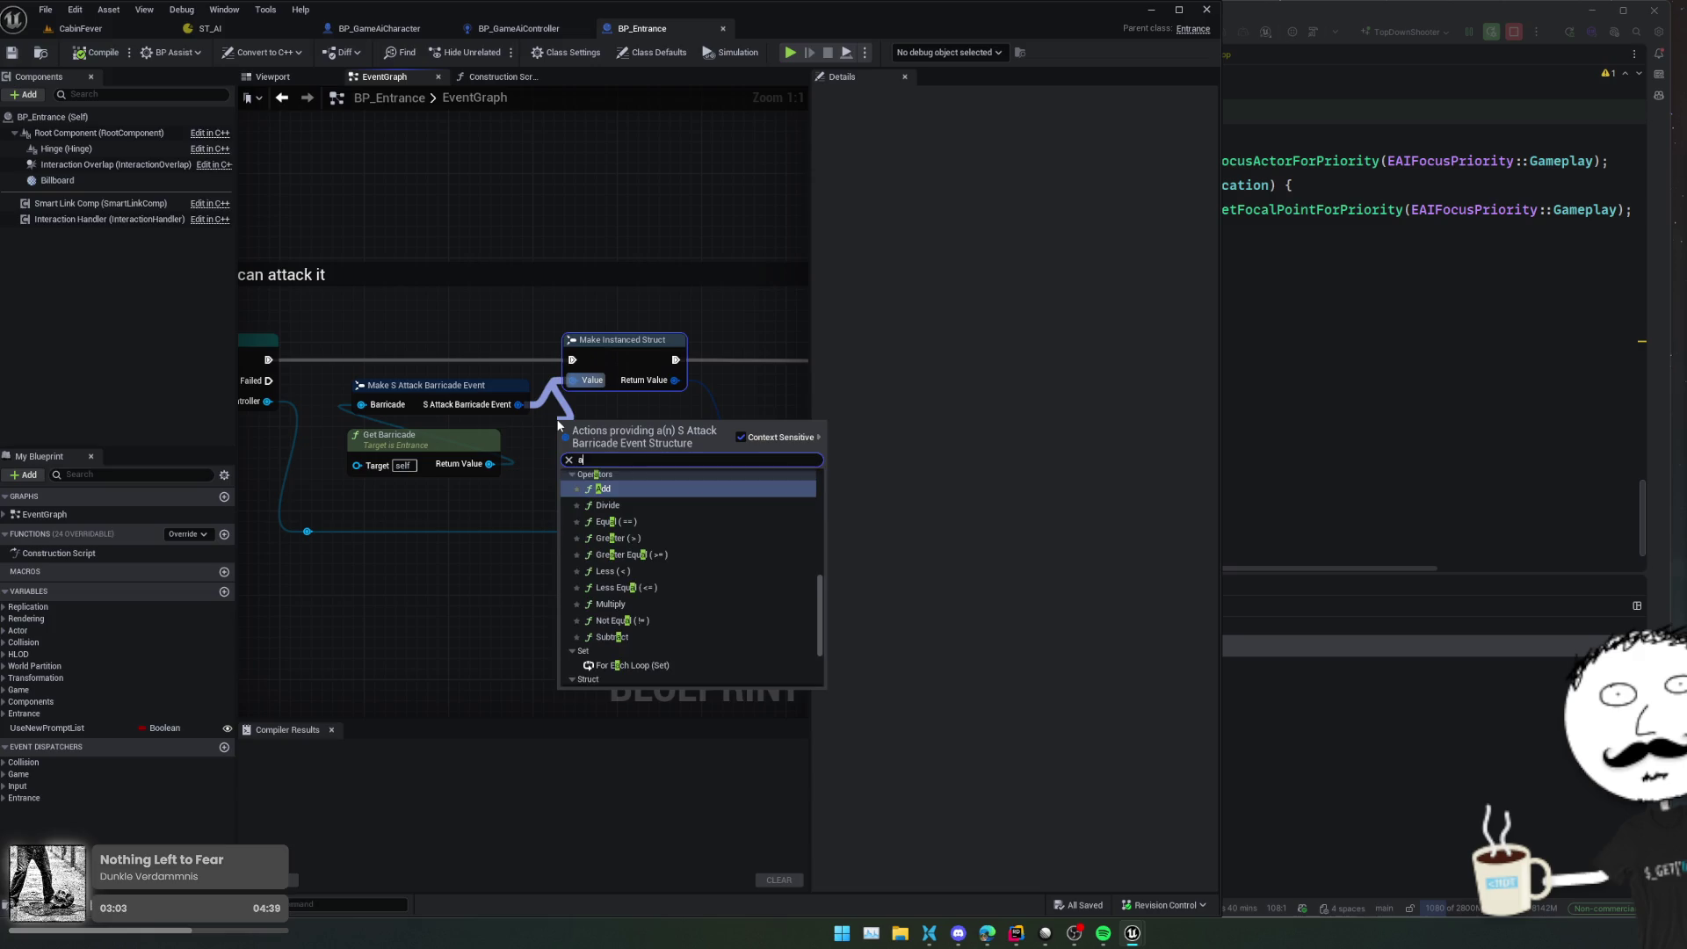
pyautogui.press('Escape')
pyautogui.rightClick(572, 448)
pyautogui.write('a')
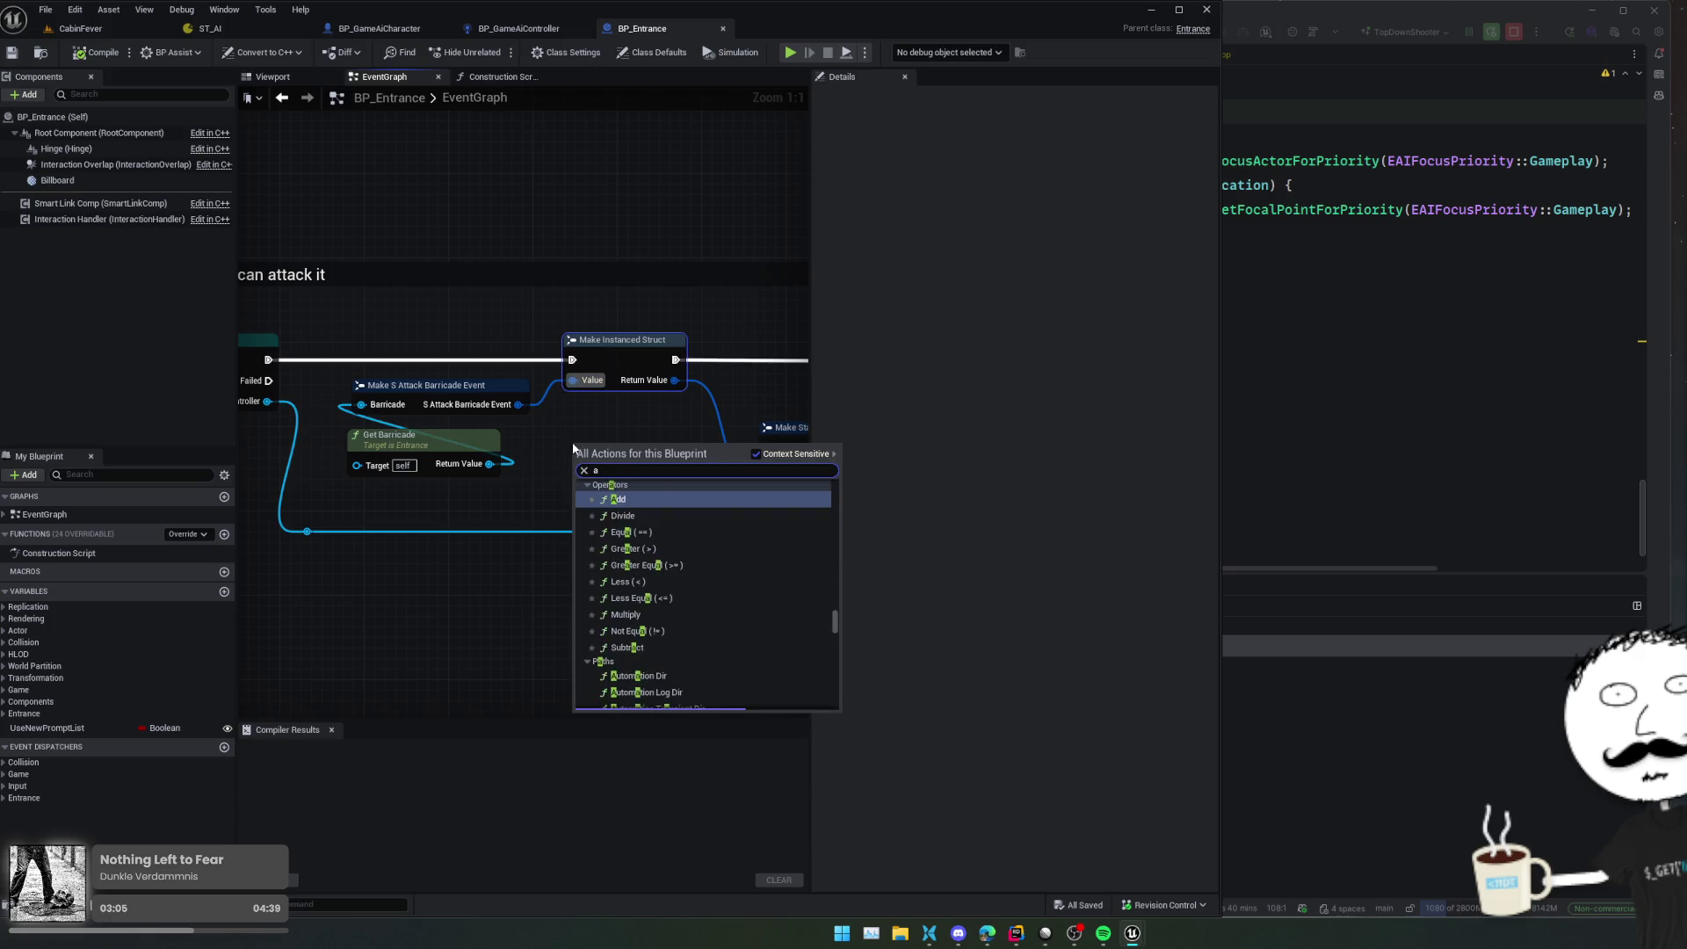
pyautogui.write('ttack ba')
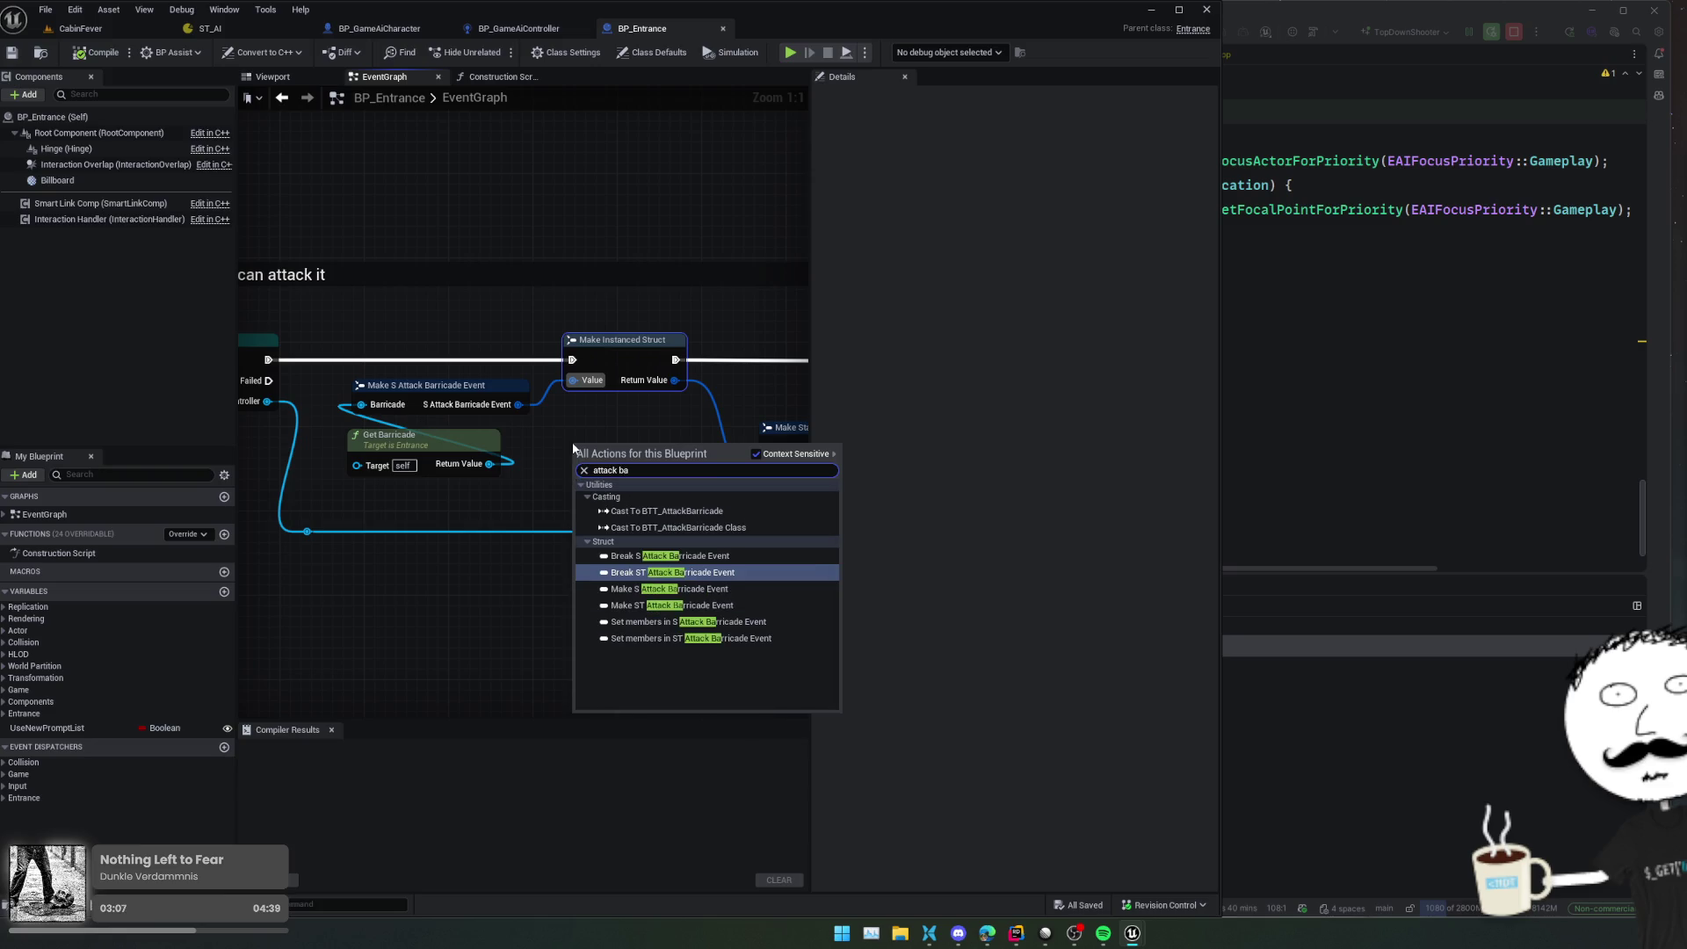
pyautogui.press('Up')
pyautogui.press('Up')
pyautogui.press('Up')
pyautogui.press('Down')
pyautogui.press('Down')
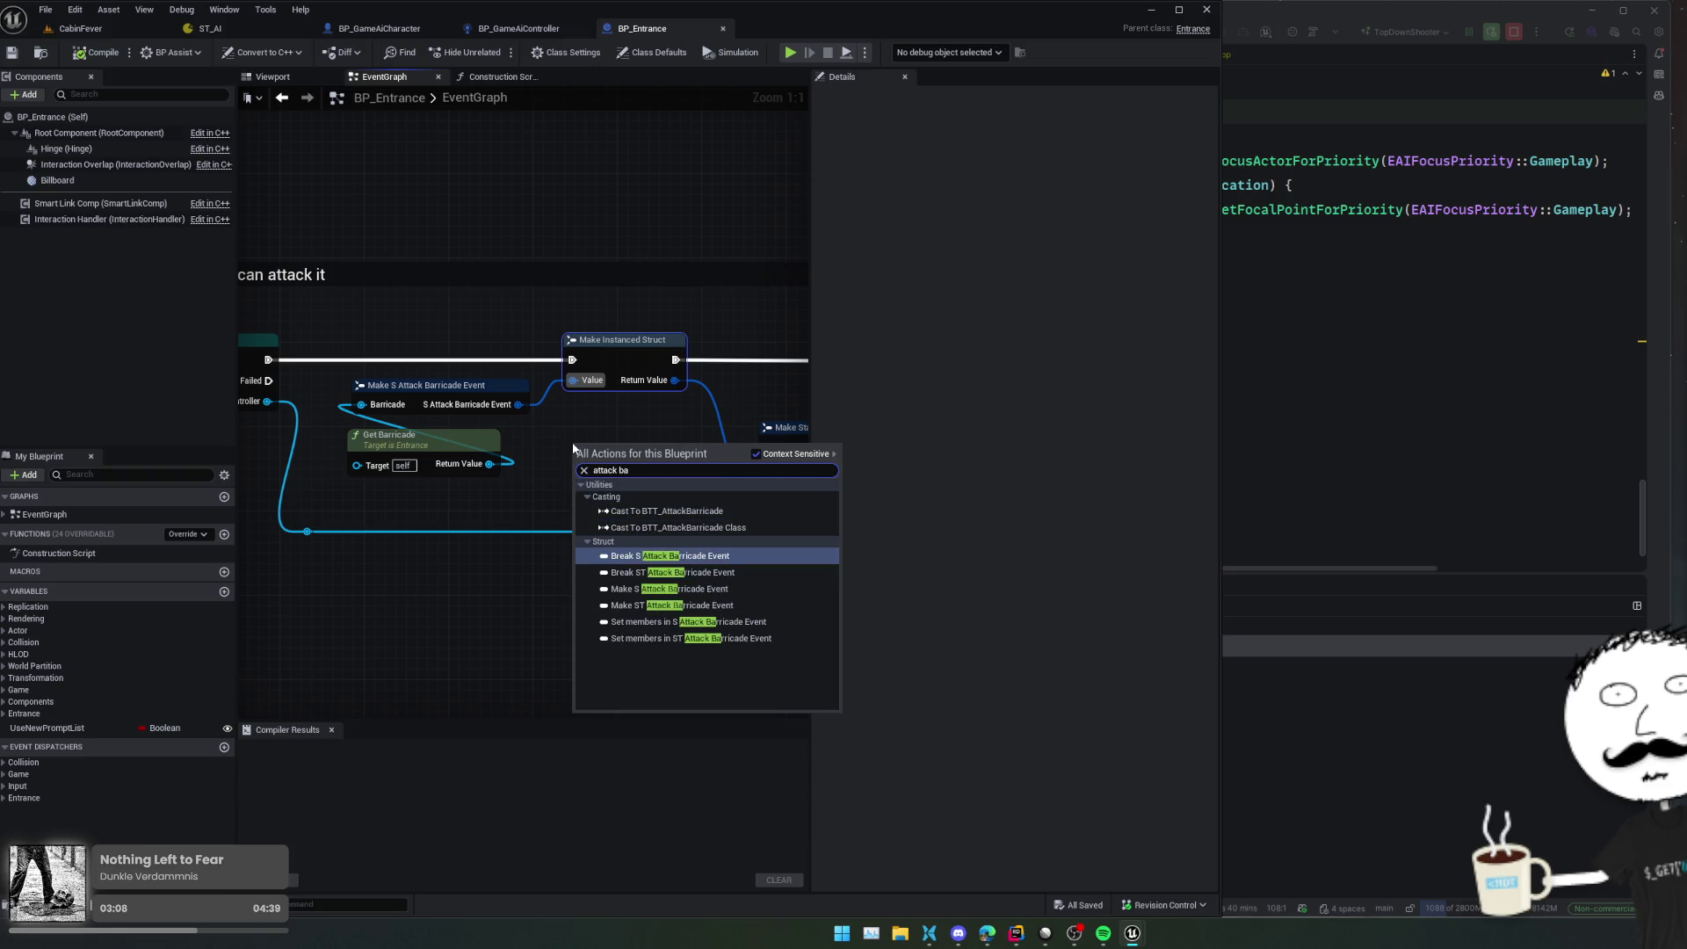
pyautogui.press('Down')
pyautogui.press('Return')
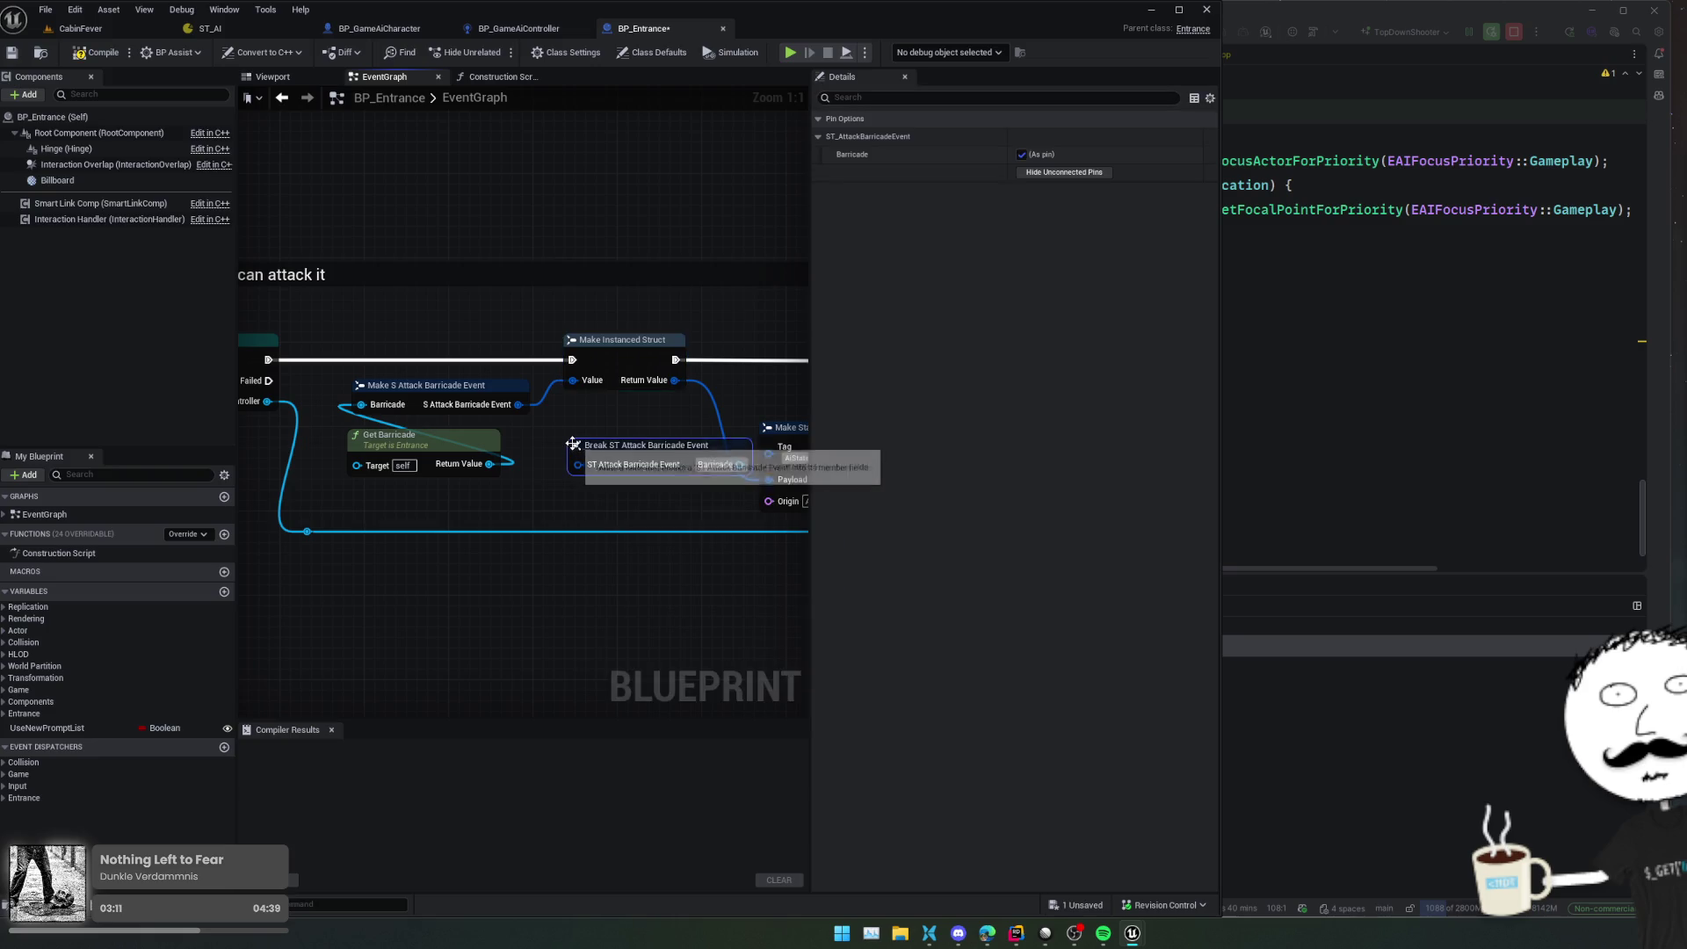
pyautogui.hotkey('ctrl', 'z')
# Place a new Make S Attack Barricade Event node and delete the old one
pyautogui.rightClick(597, 441)
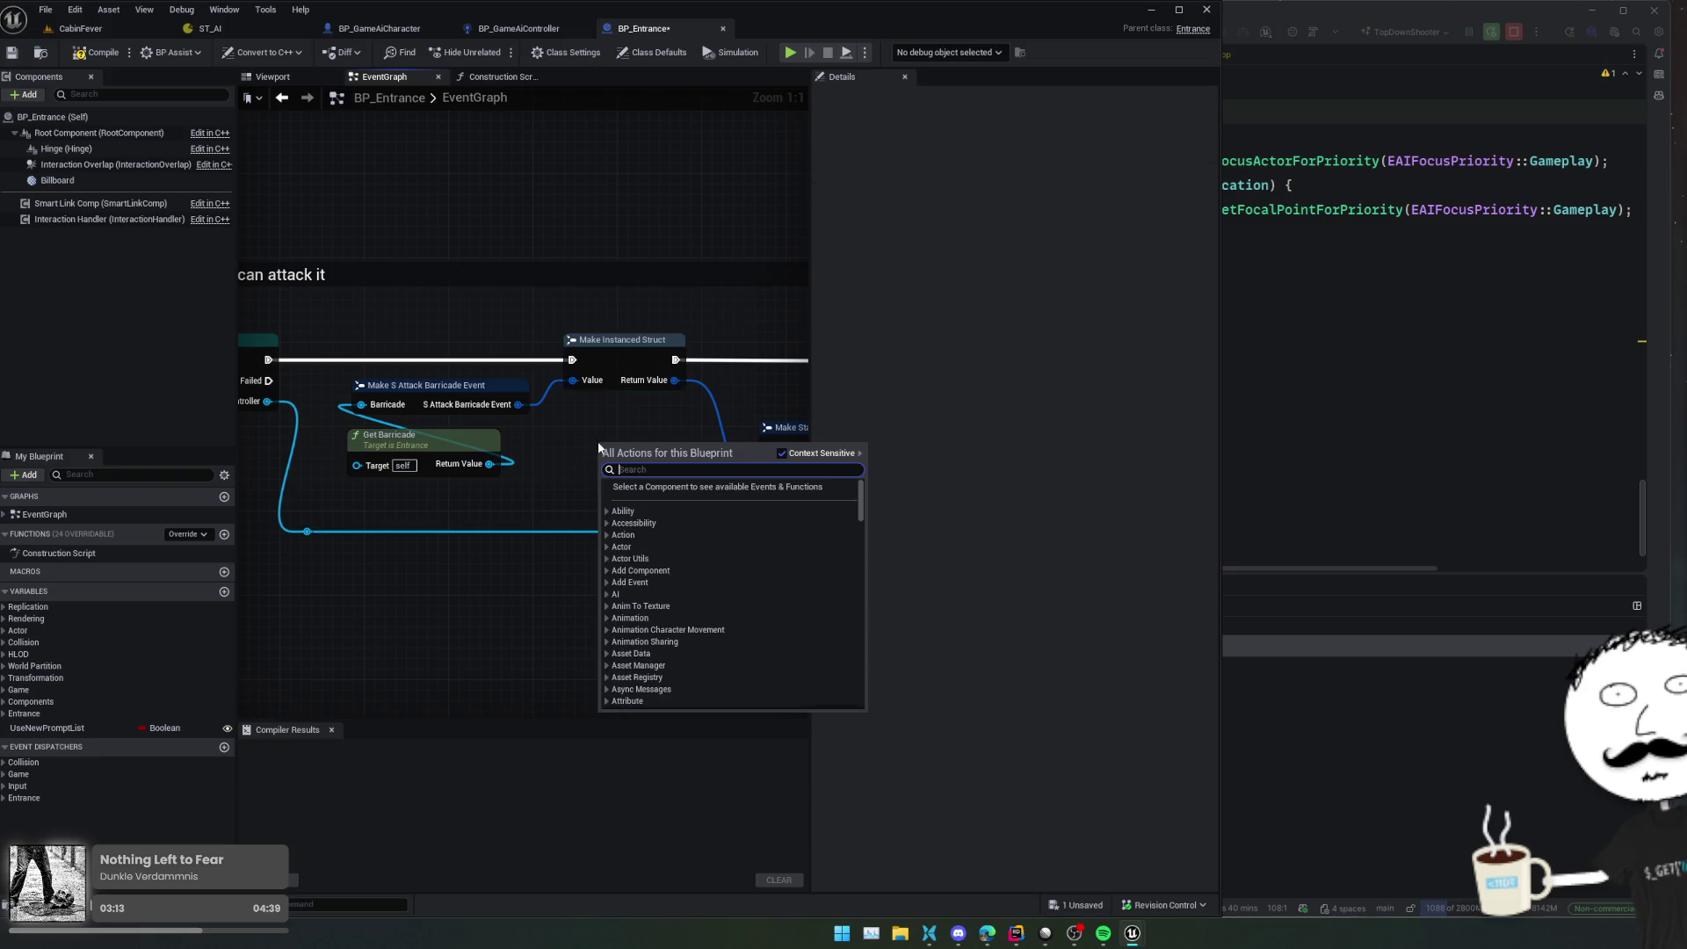
pyautogui.write('attack bar')
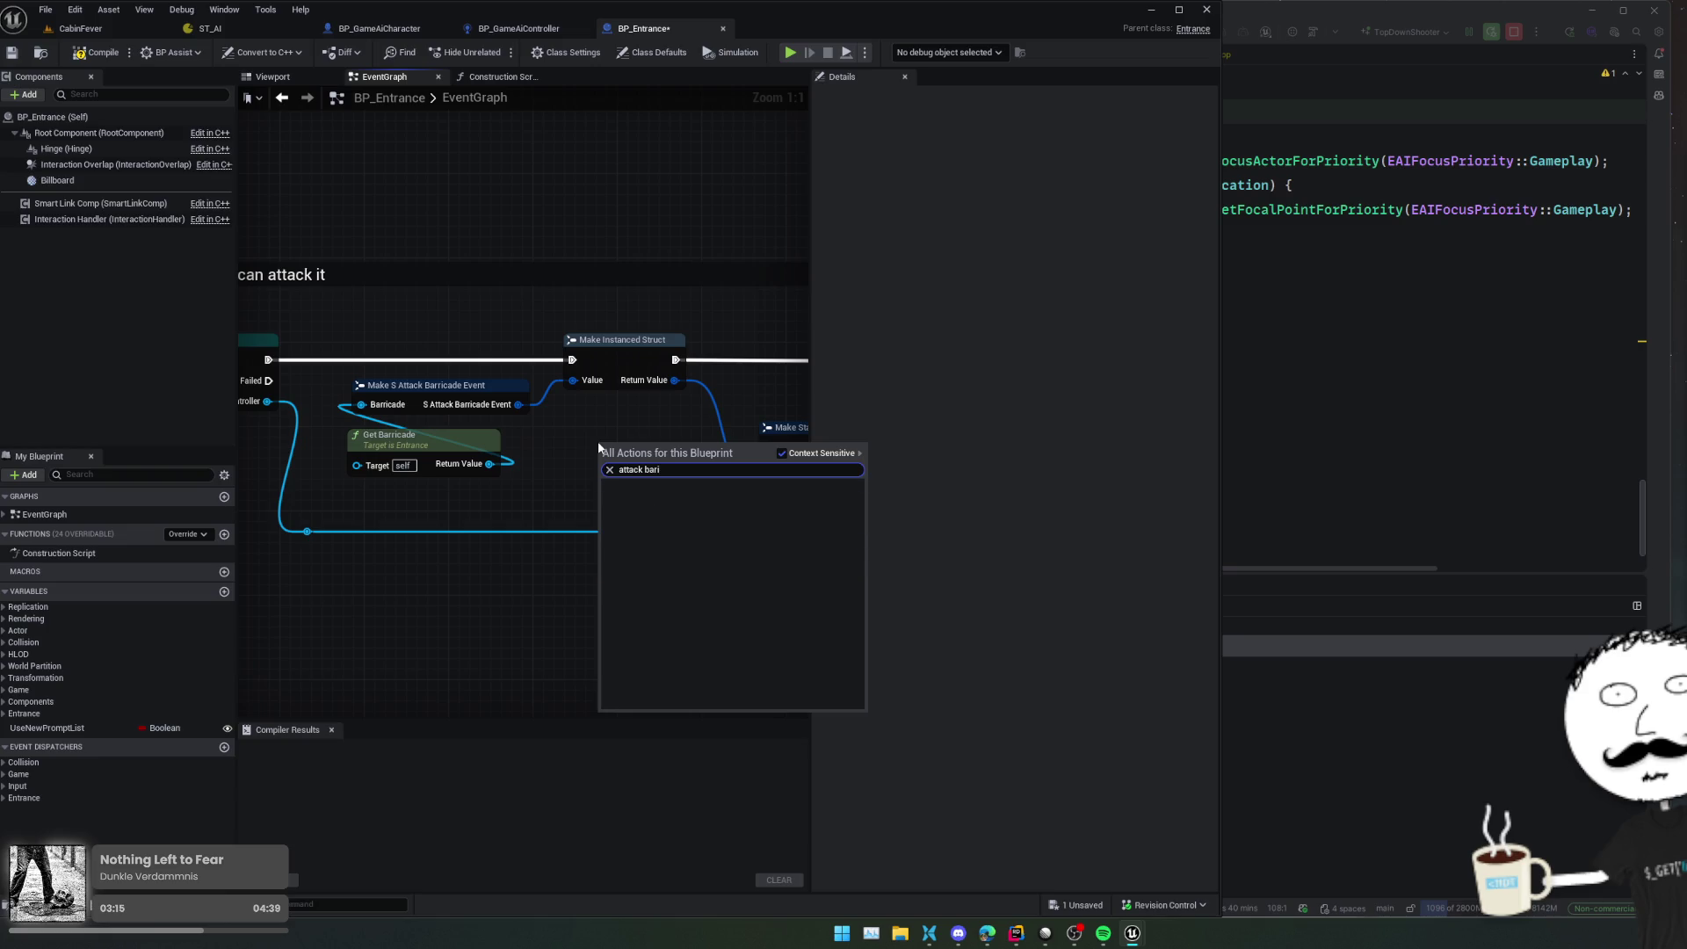
pyautogui.press('Down')
pyautogui.press('Return')
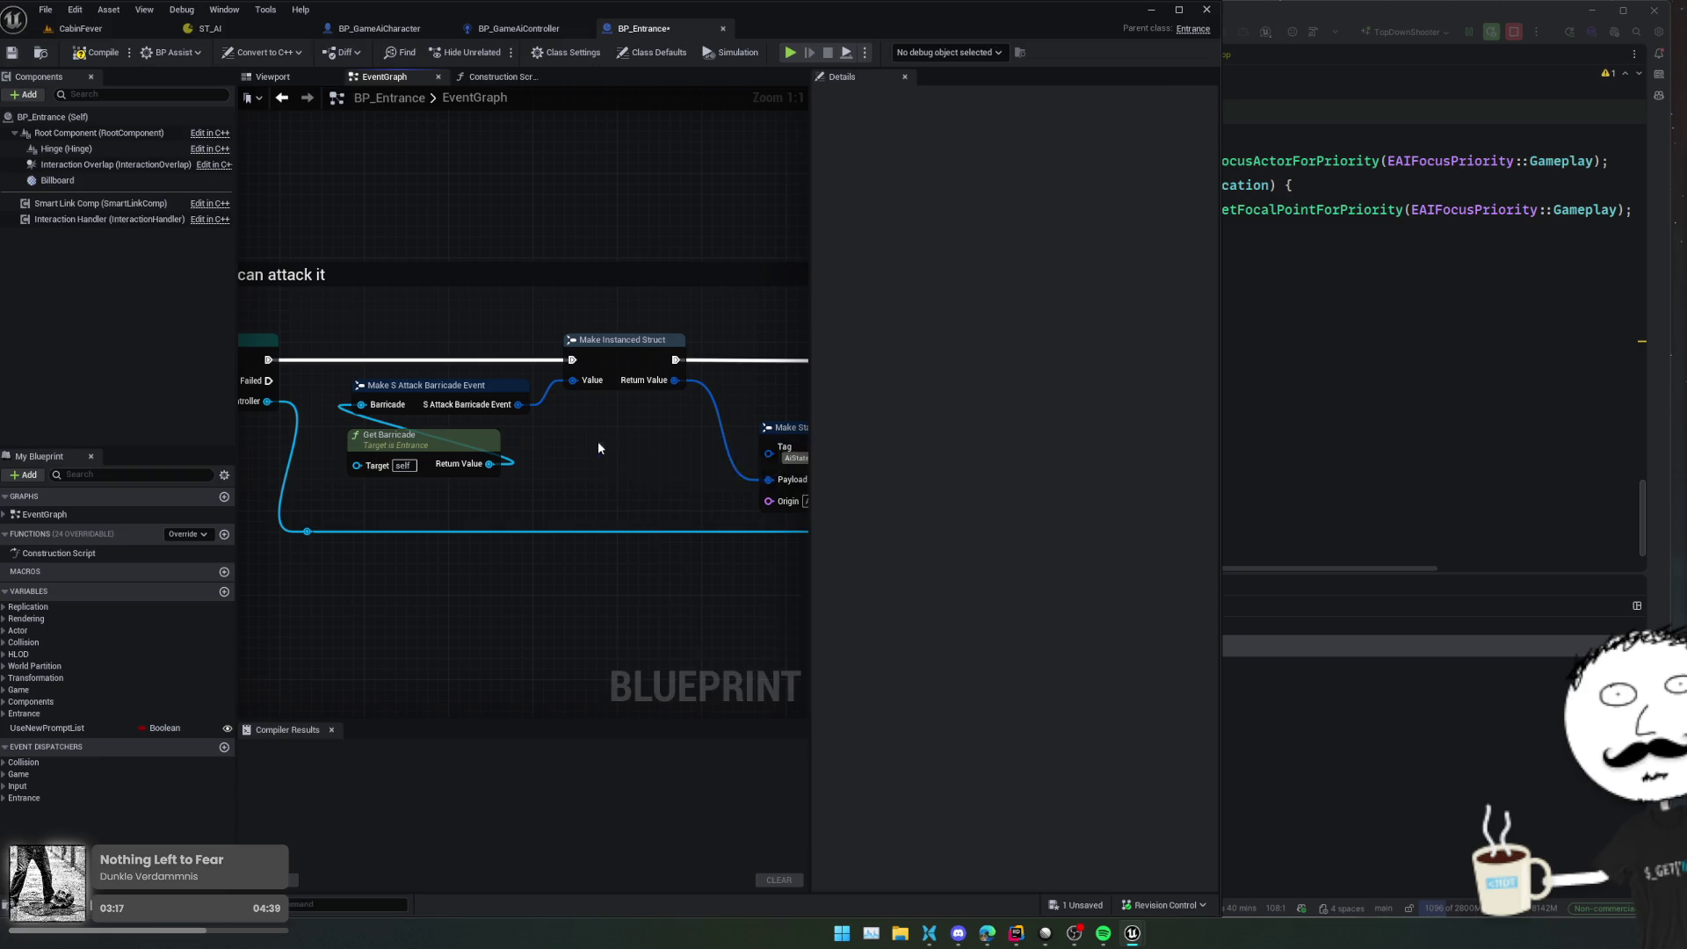
pyautogui.moveTo(653, 456); pyautogui.dragTo(564, 478)
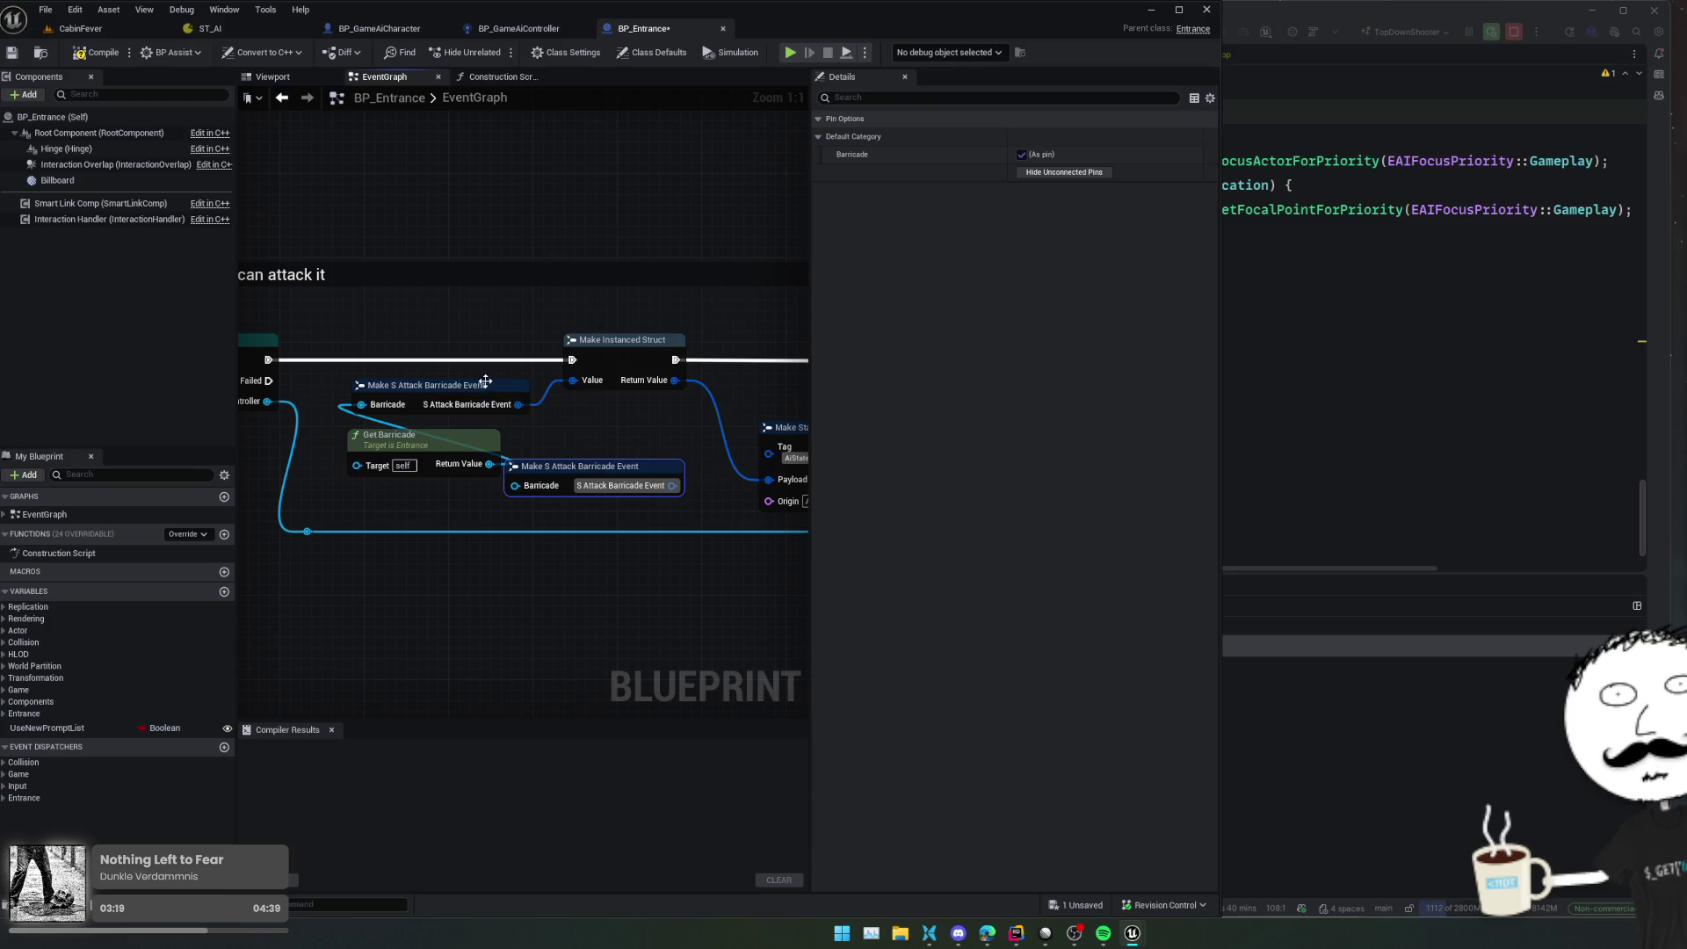
pyautogui.click(481, 384)
pyautogui.press('Delete')
# Wire the new node into Make Instanced Struct's Value input and save BP_Entrance
pyautogui.click(546, 485)
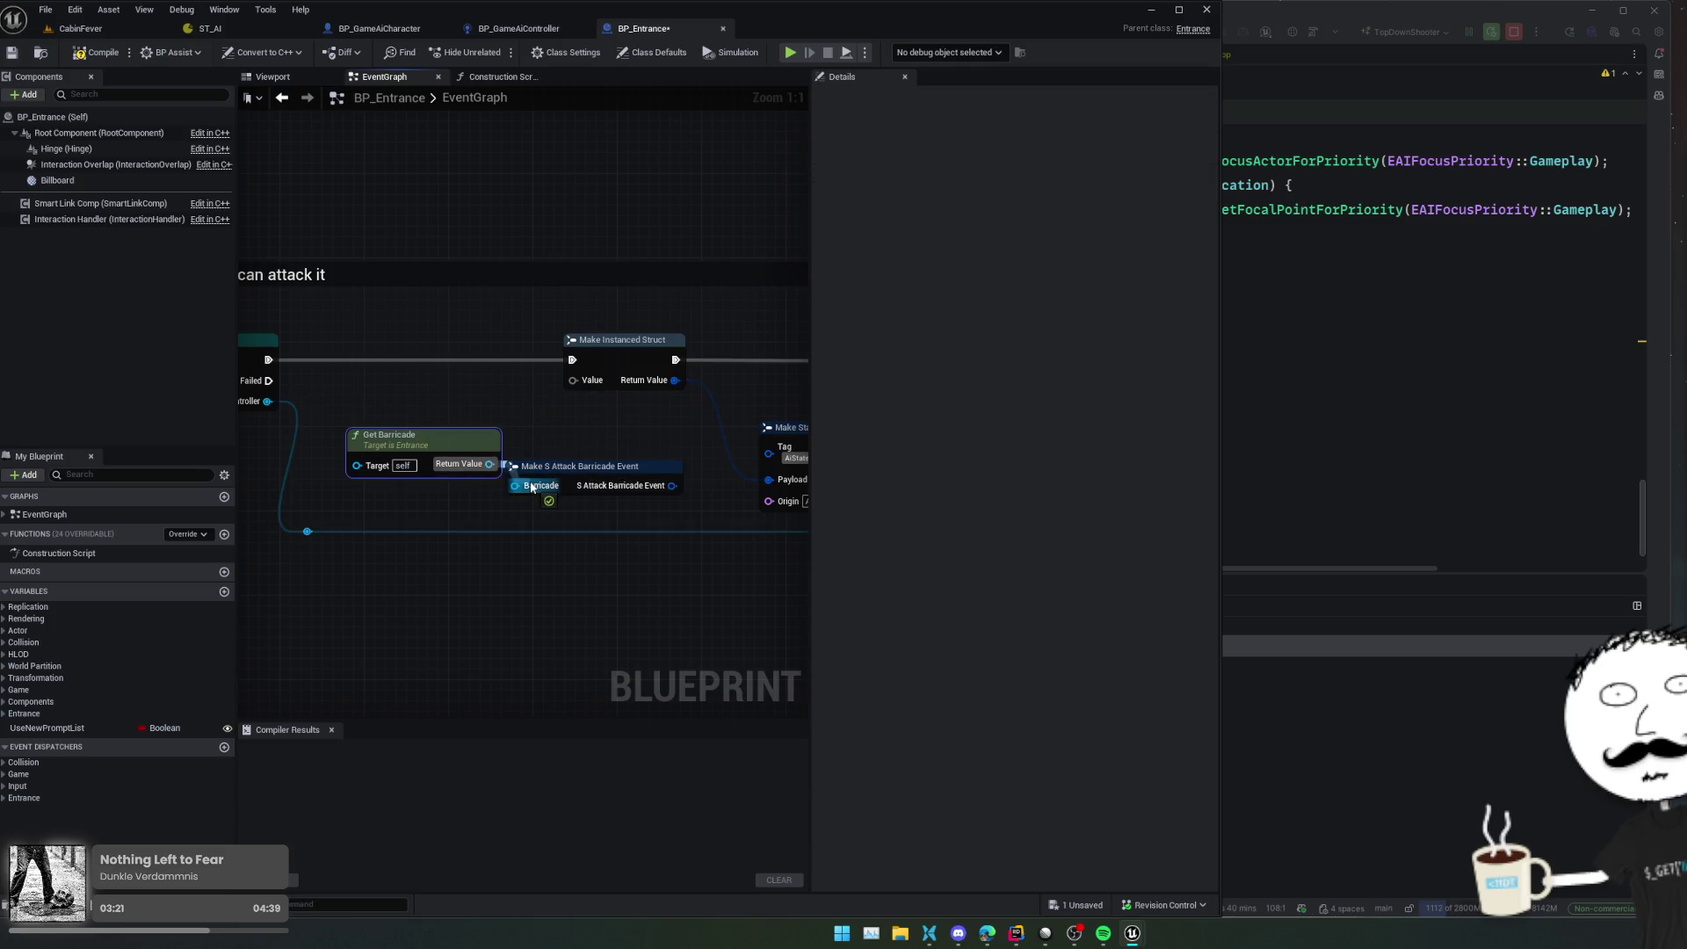
pyautogui.moveTo(672, 485); pyautogui.dragTo(573, 380)
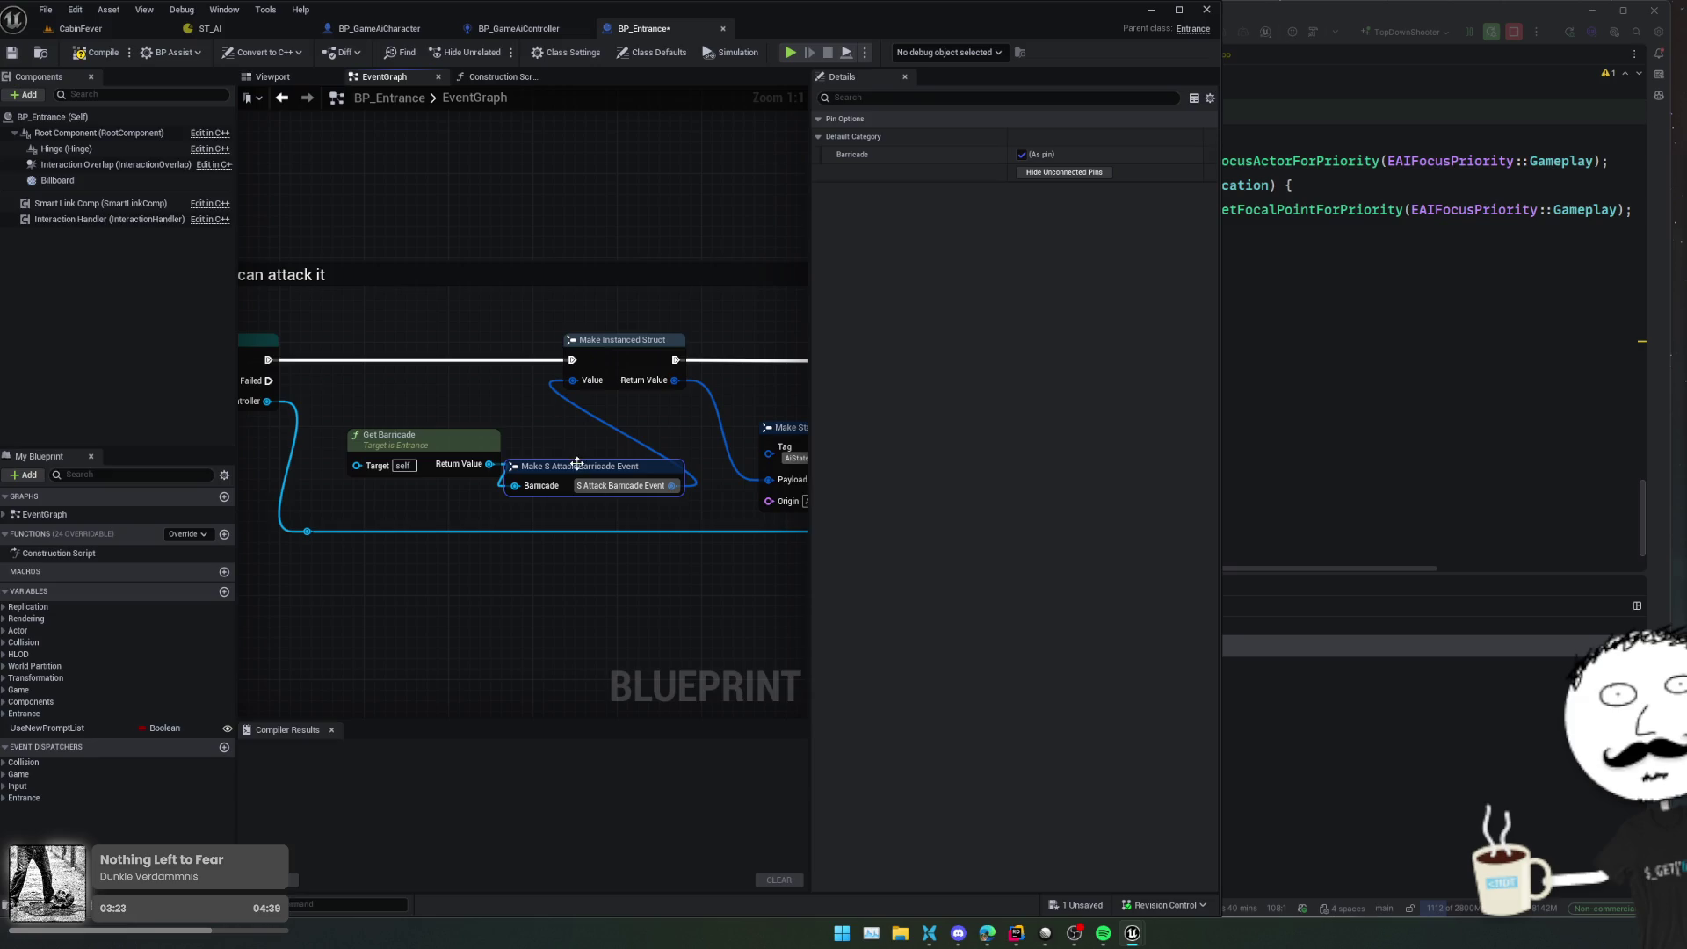
pyautogui.moveTo(559, 468)
pyautogui.mouseDown()
pyautogui.moveTo(559, 405)
pyautogui.moveTo(400, 384)
pyautogui.mouseUp()
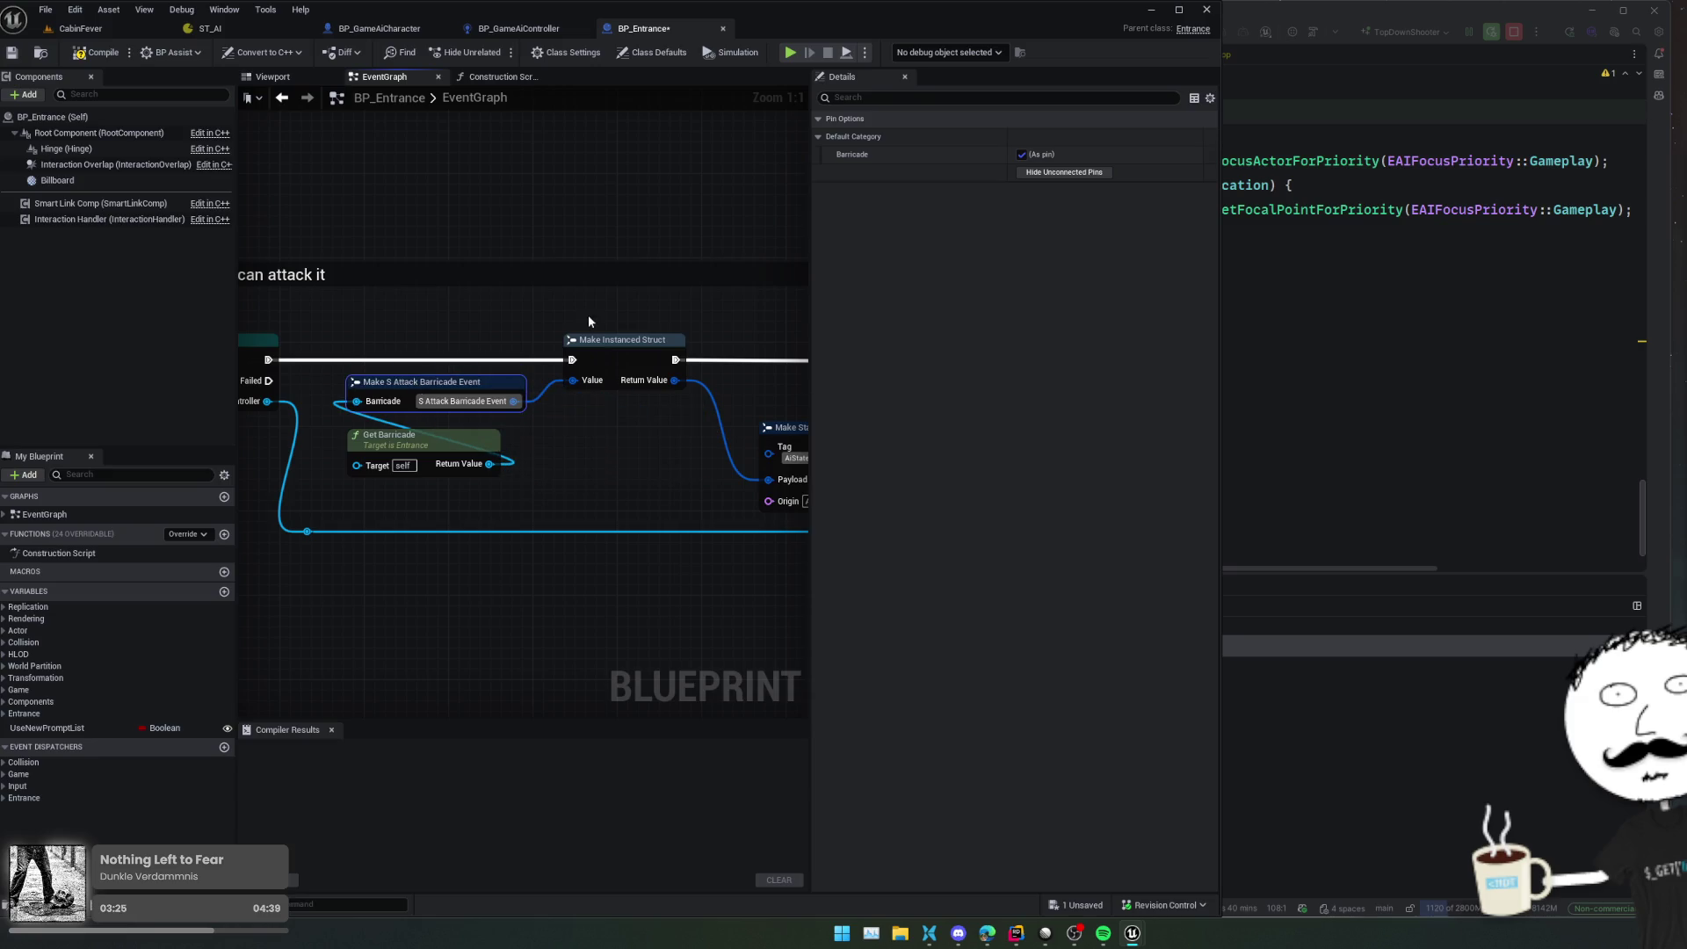
pyautogui.moveTo(630, 456); pyautogui.dragTo(478, 445)
pyautogui.hotkey('ctrl', 's')
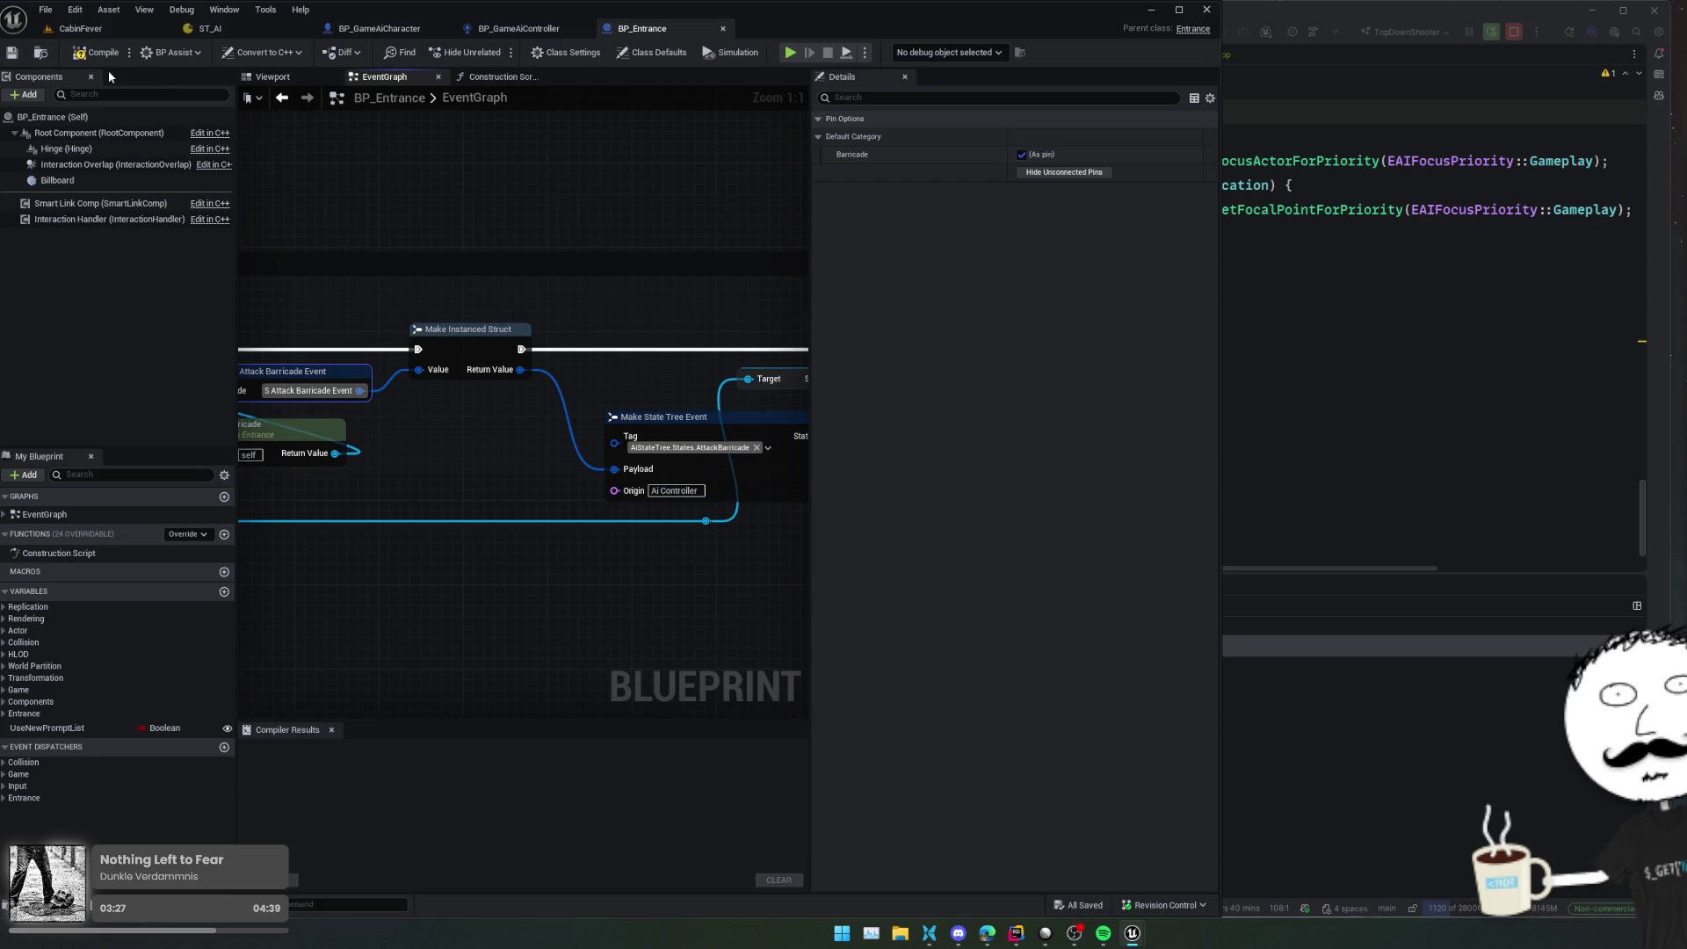
pyautogui.click(235, 26)
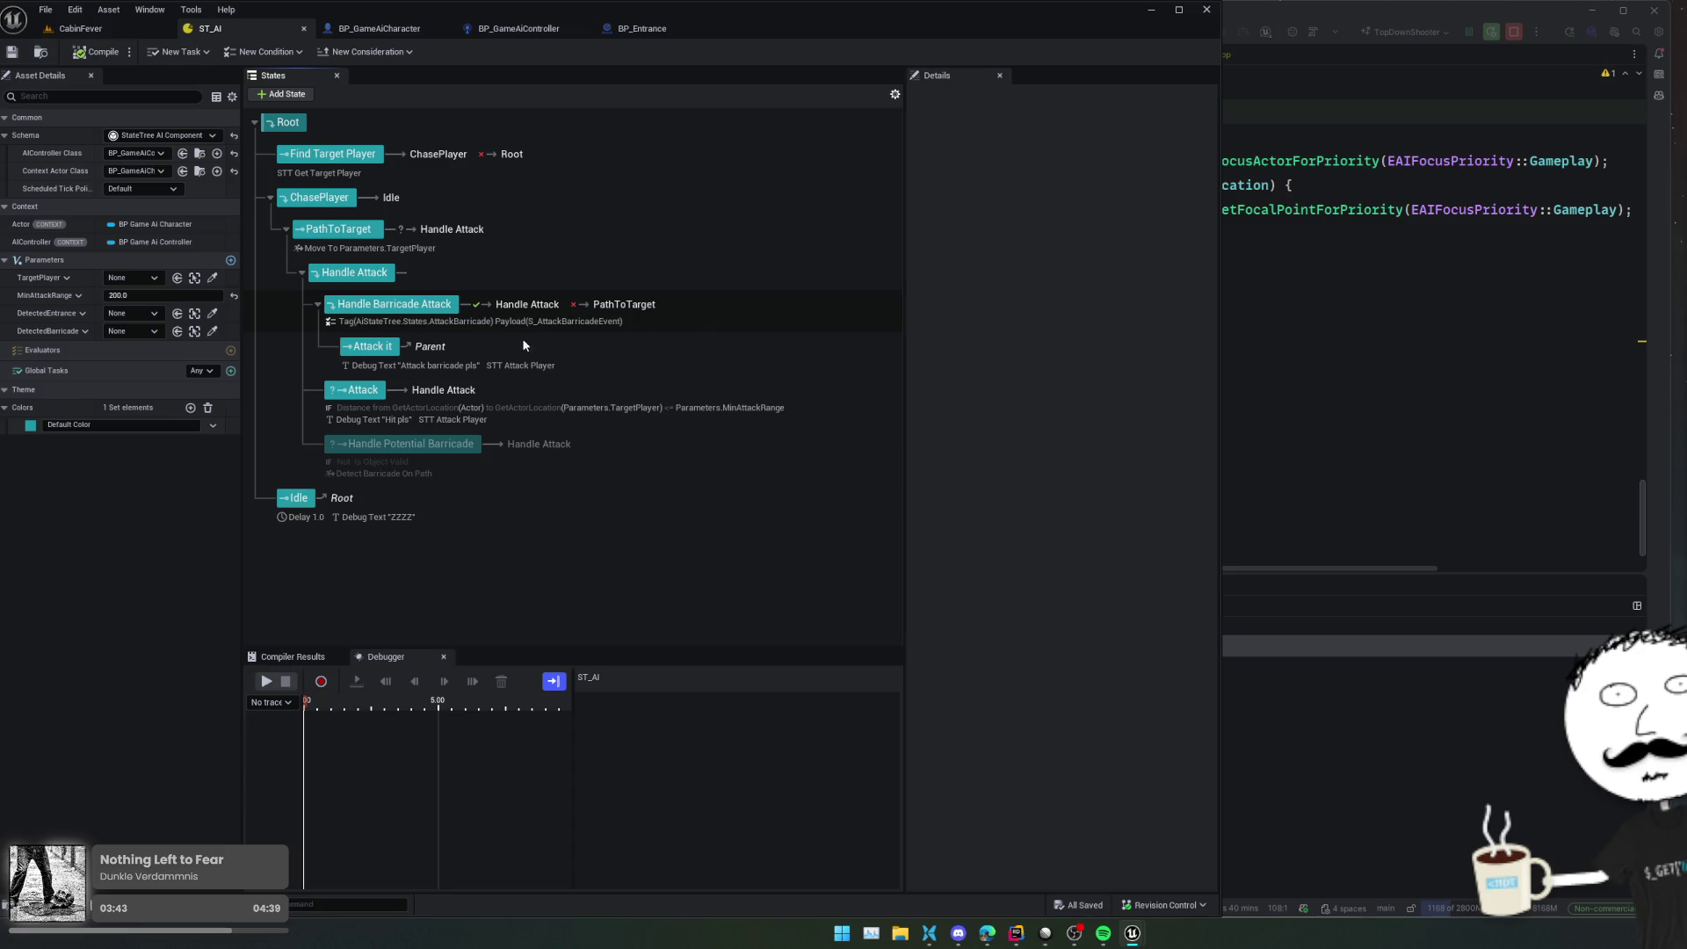
pyautogui.click(430, 311)
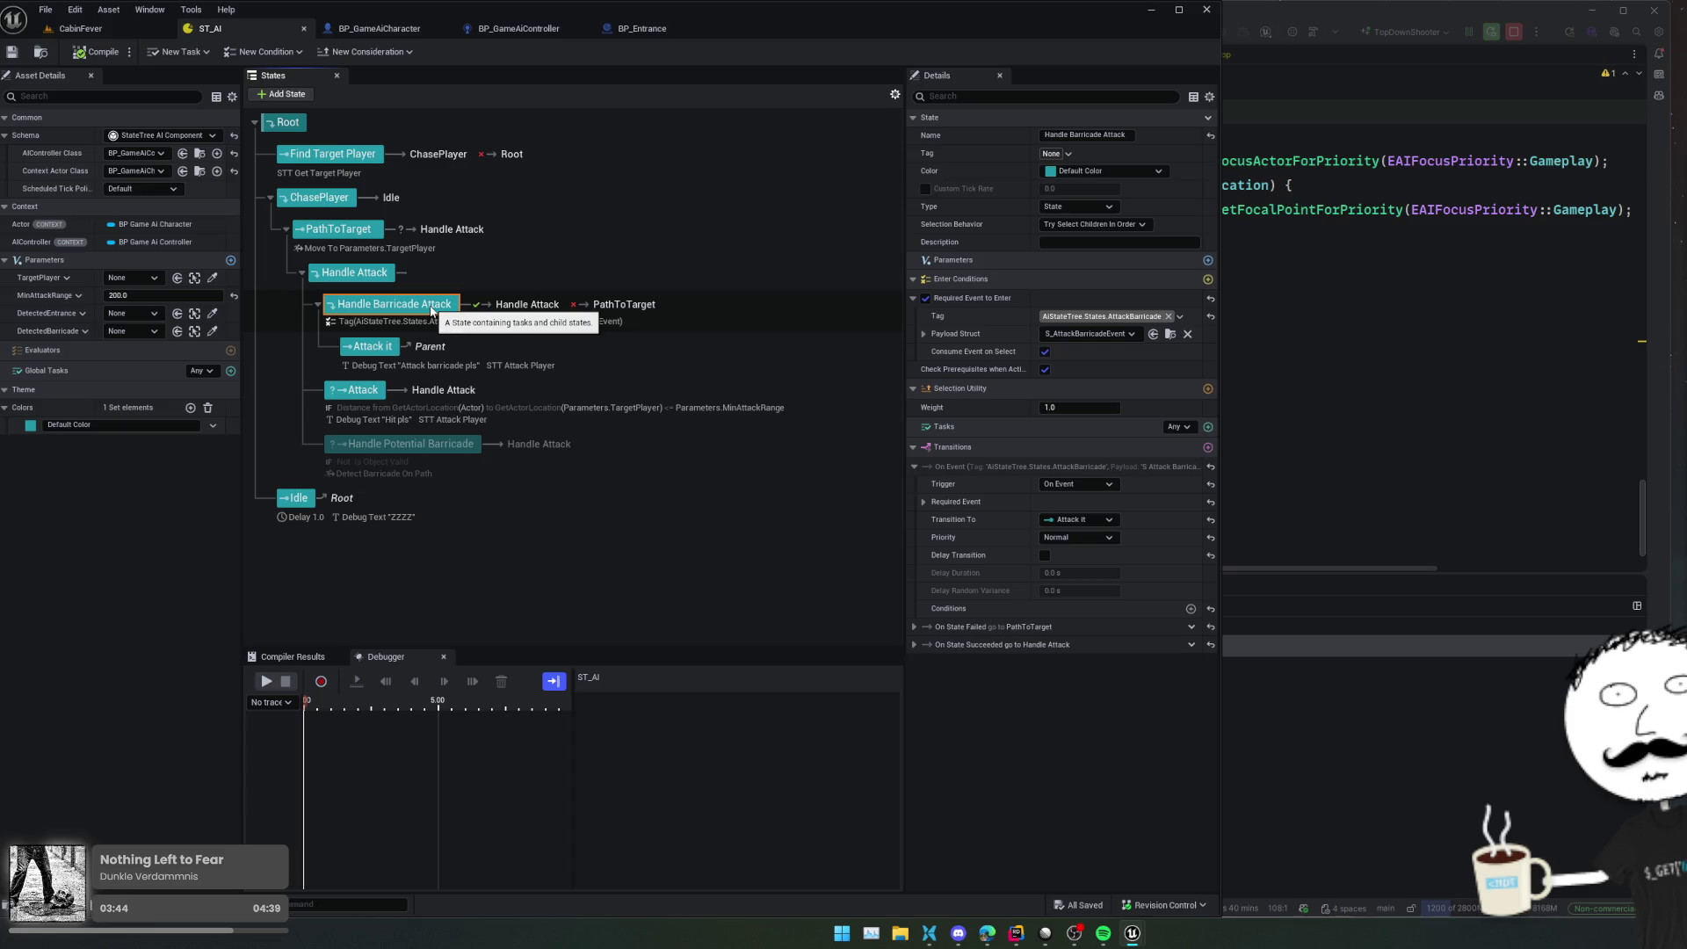
pyautogui.click(1130, 334)
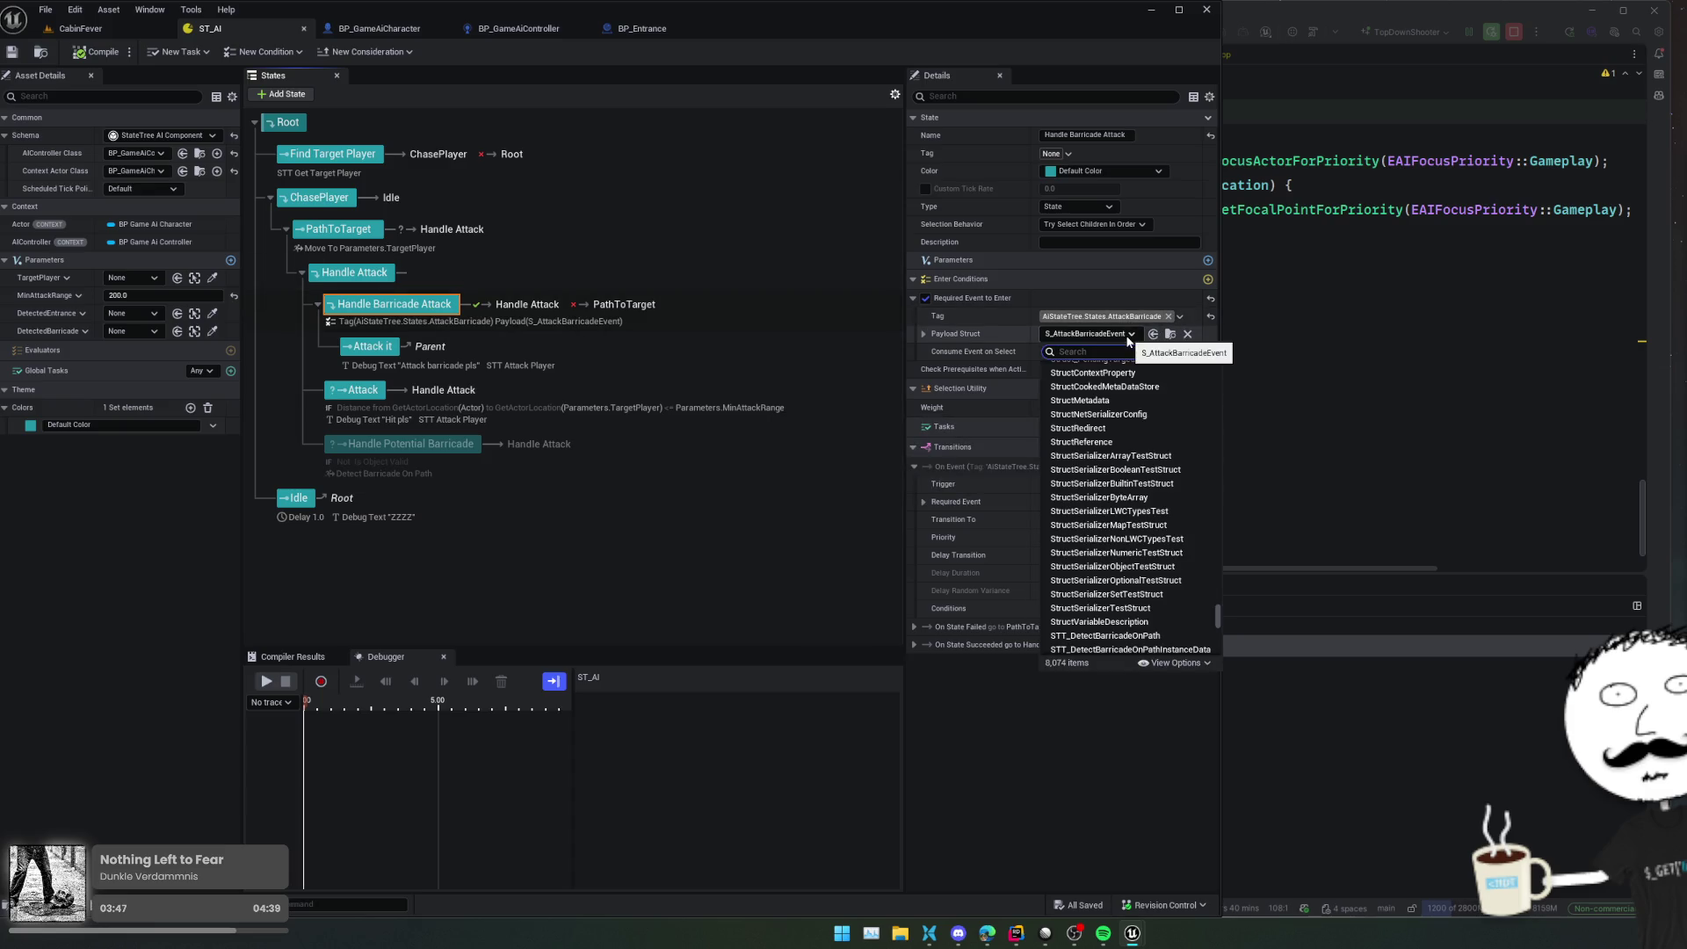
pyautogui.write('attack')
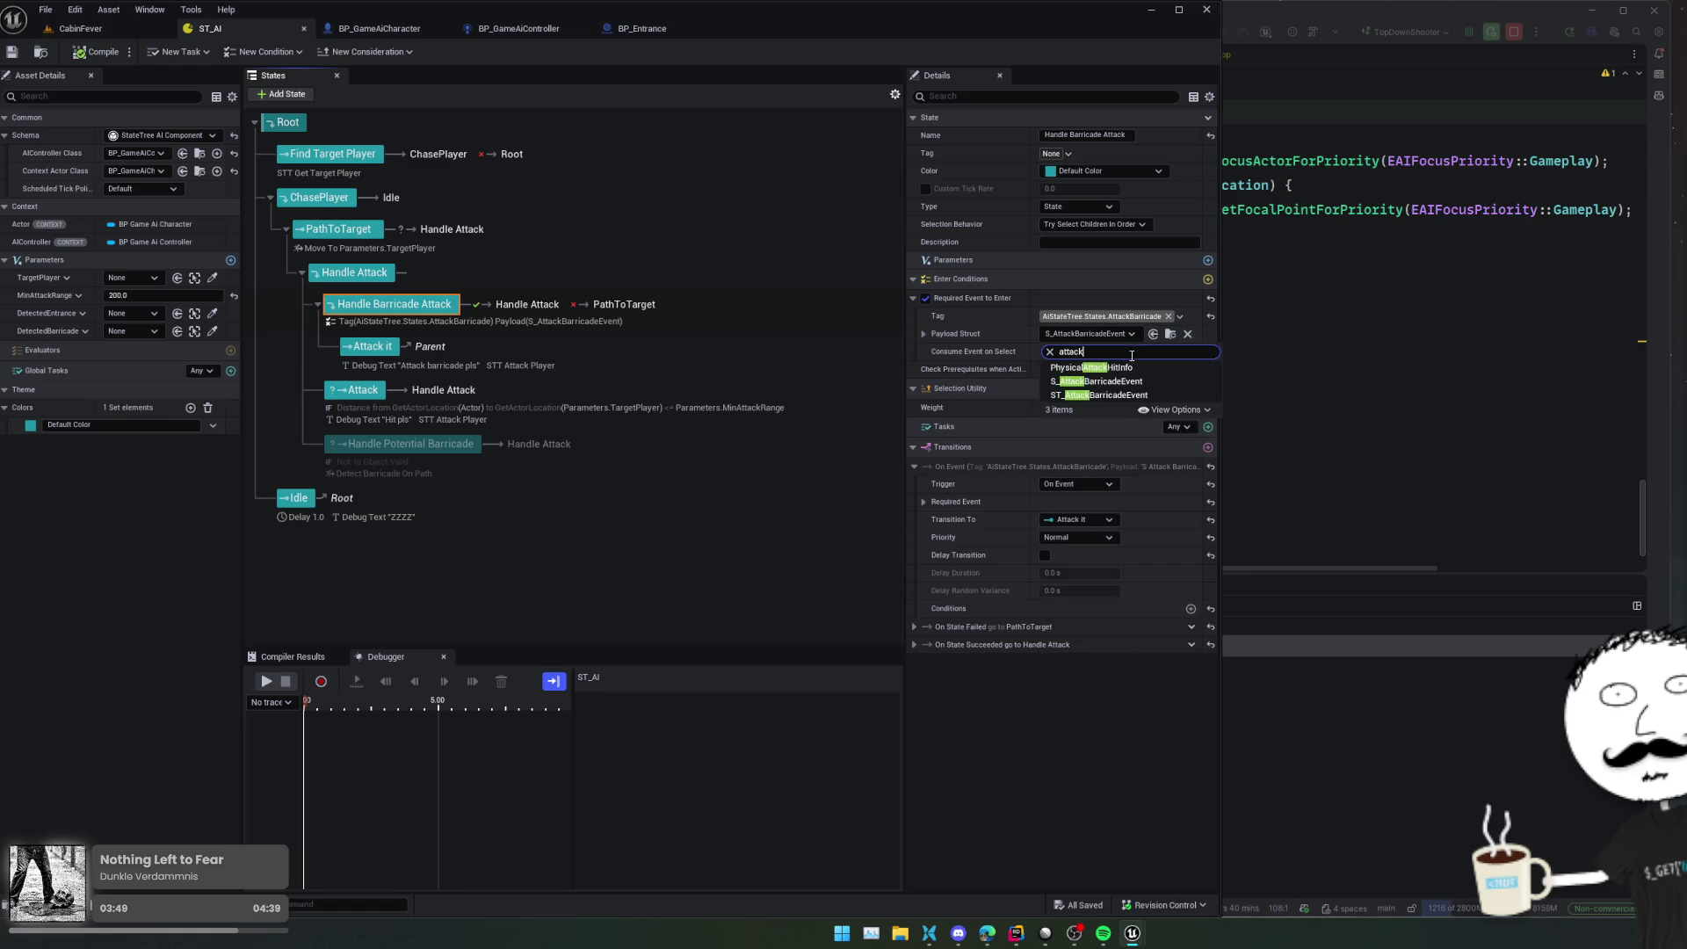
pyautogui.press('Escape')
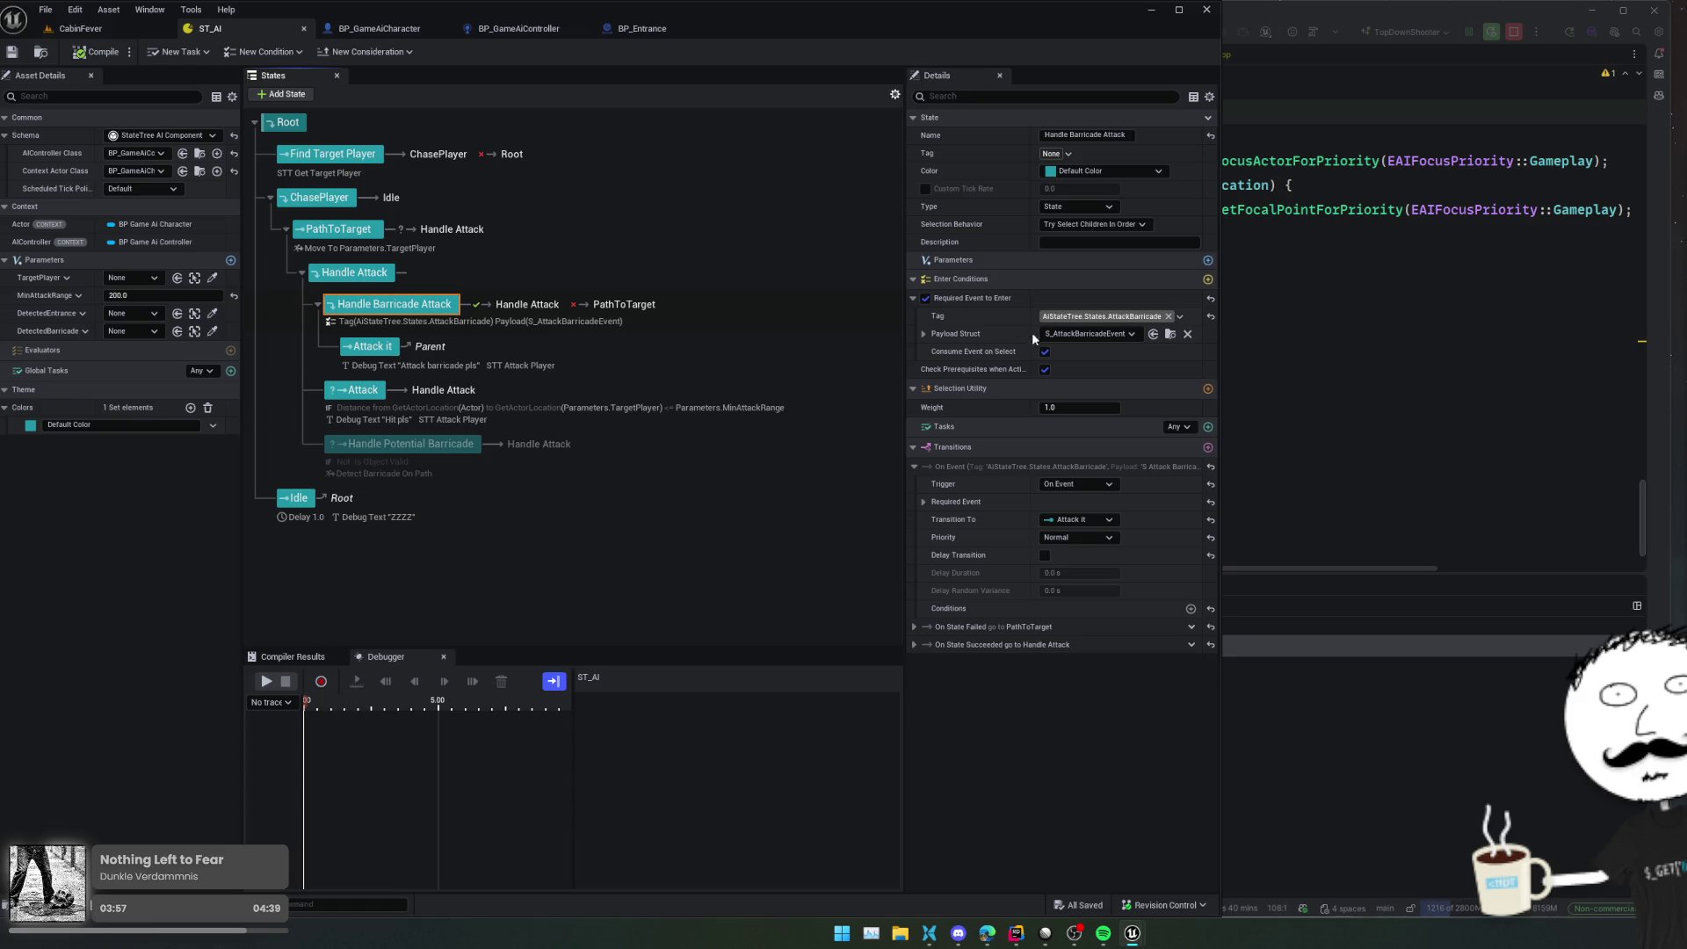
# Compile, then delete PathToTarget's transitions to Handle Potential Barricade and to Attack
pyautogui.click(93, 50)
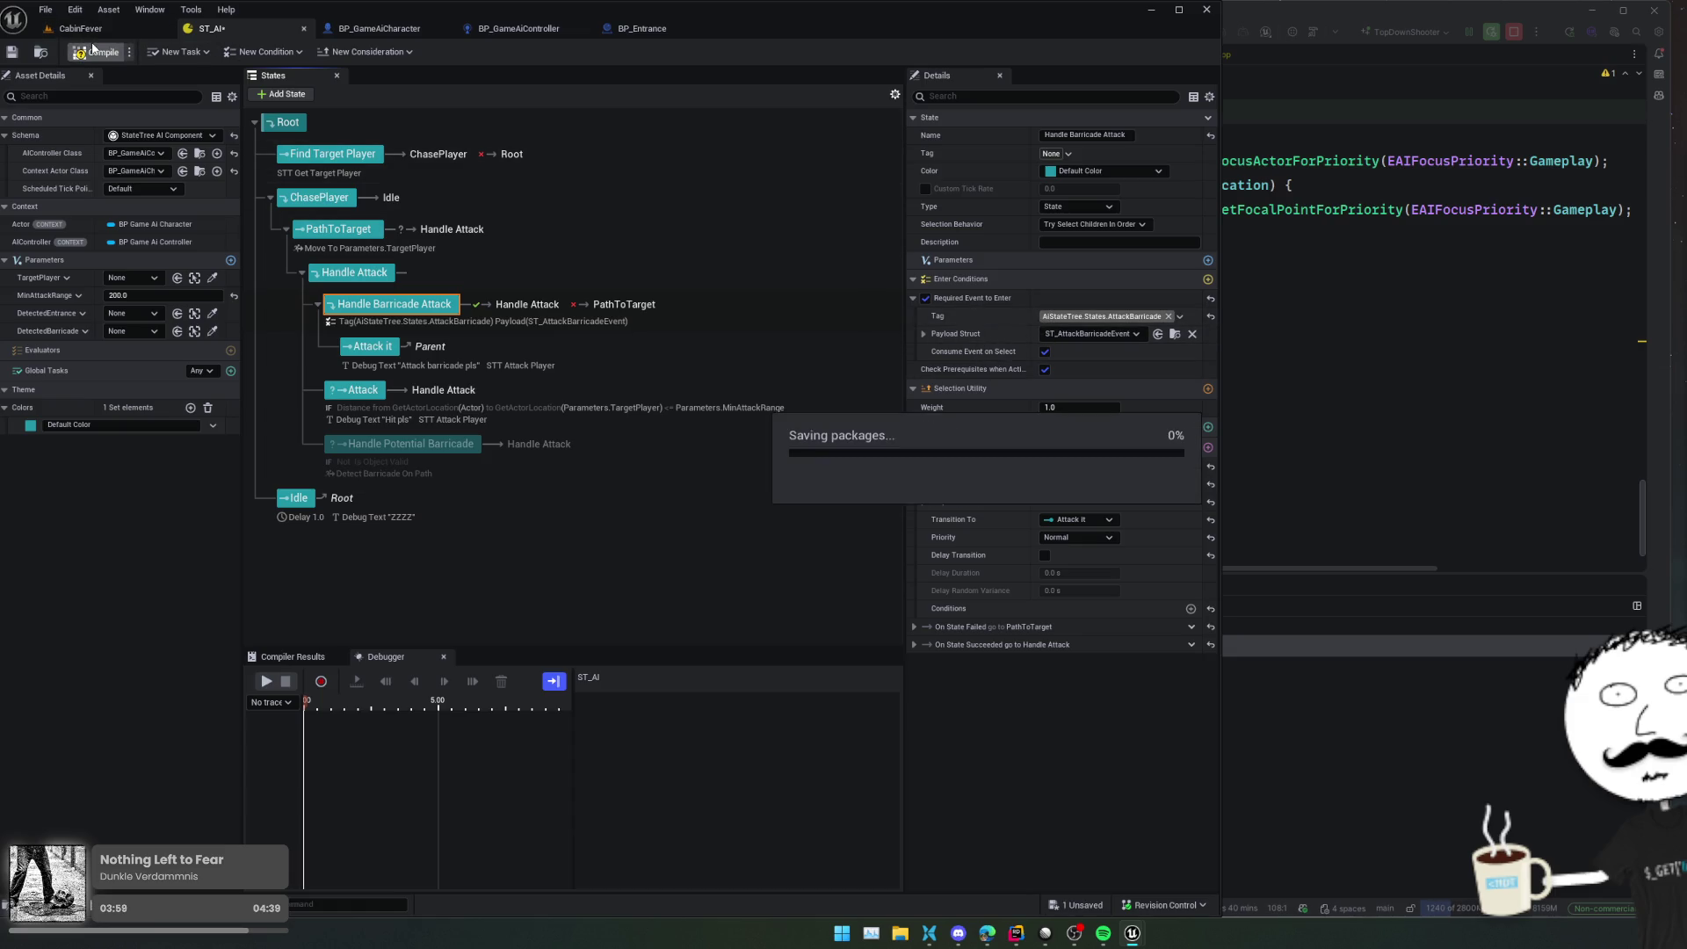
pyautogui.click(342, 232)
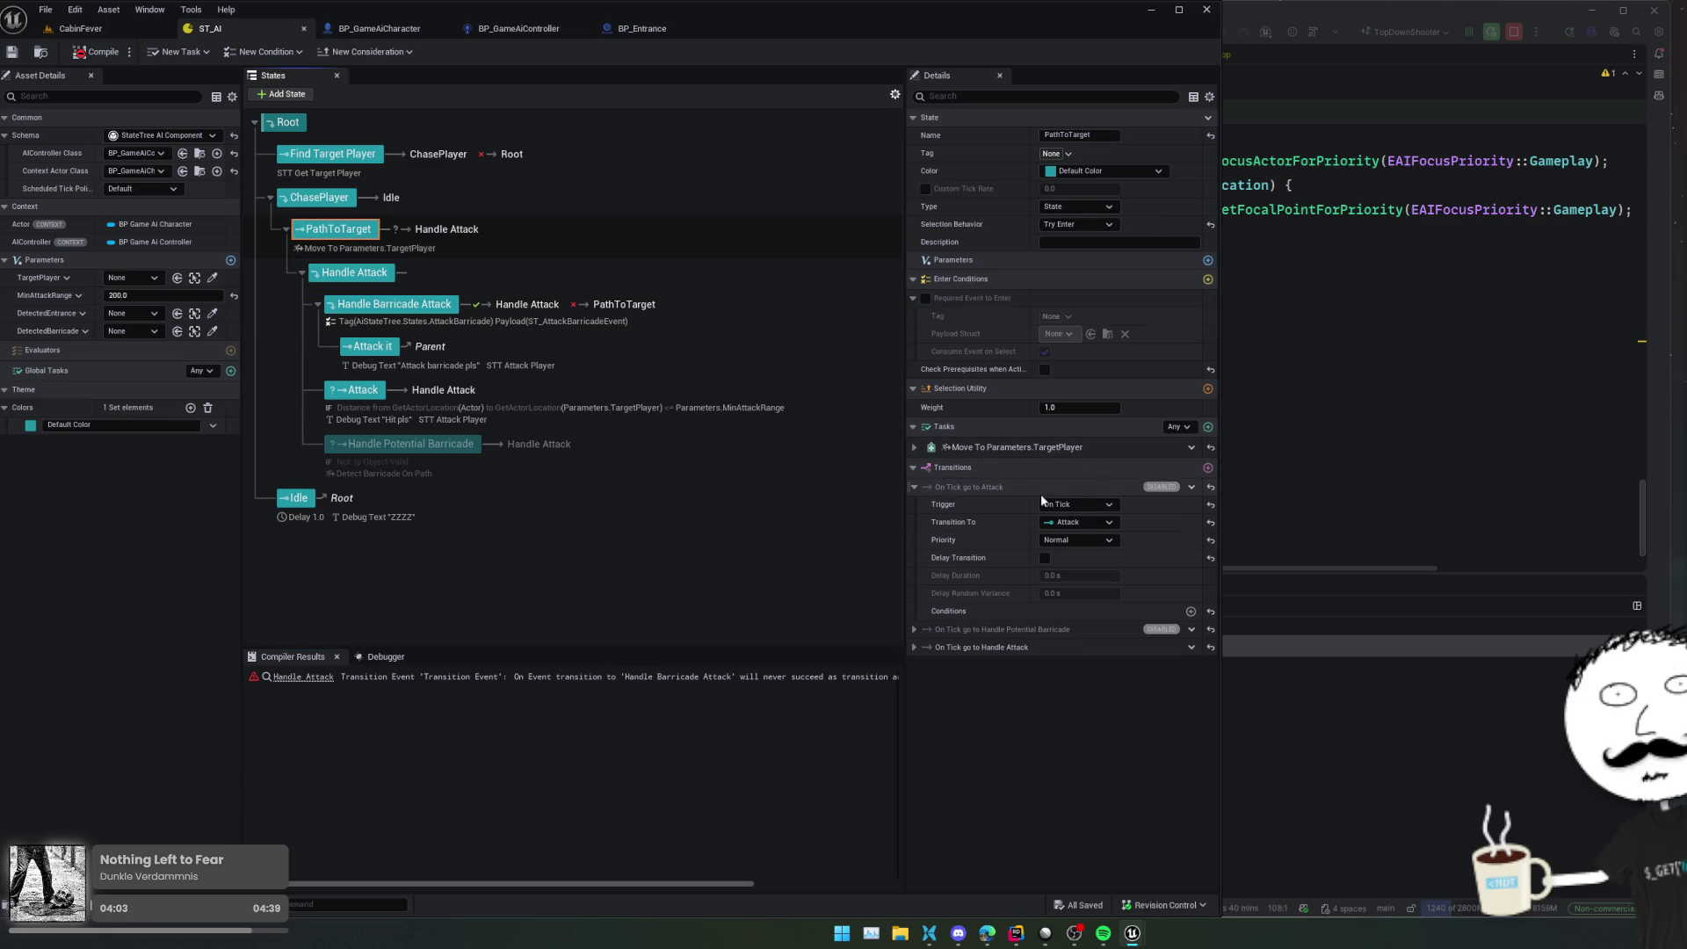
pyautogui.click(1072, 629)
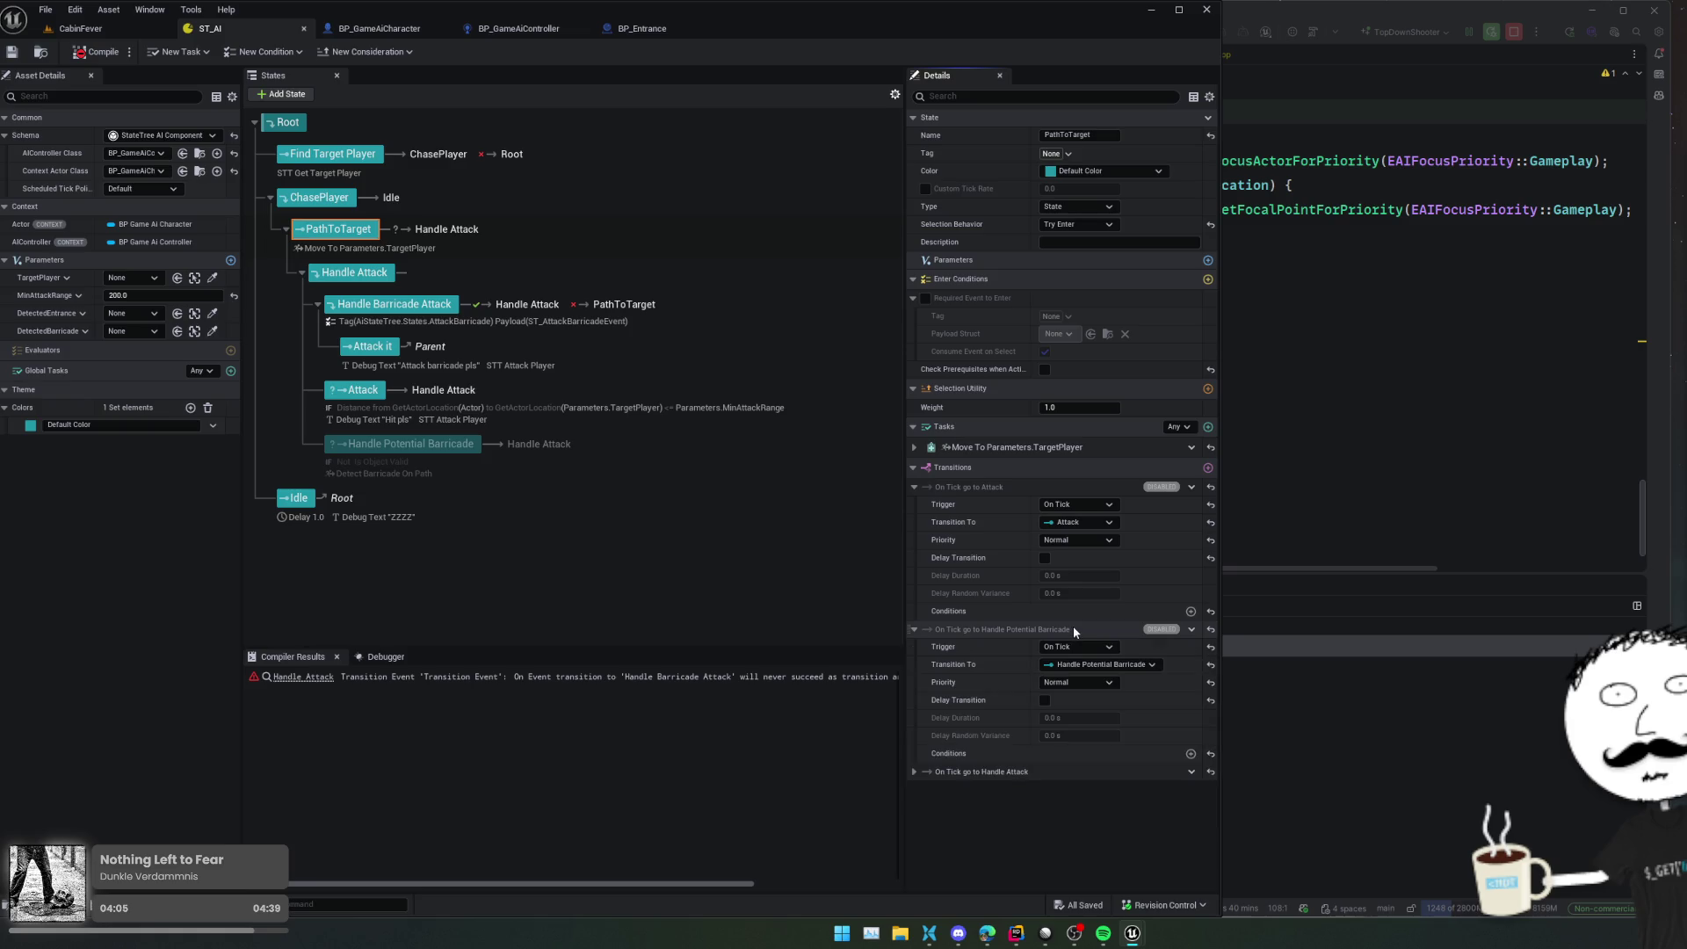
pyautogui.rightClick(1073, 629)
pyautogui.click(1116, 697)
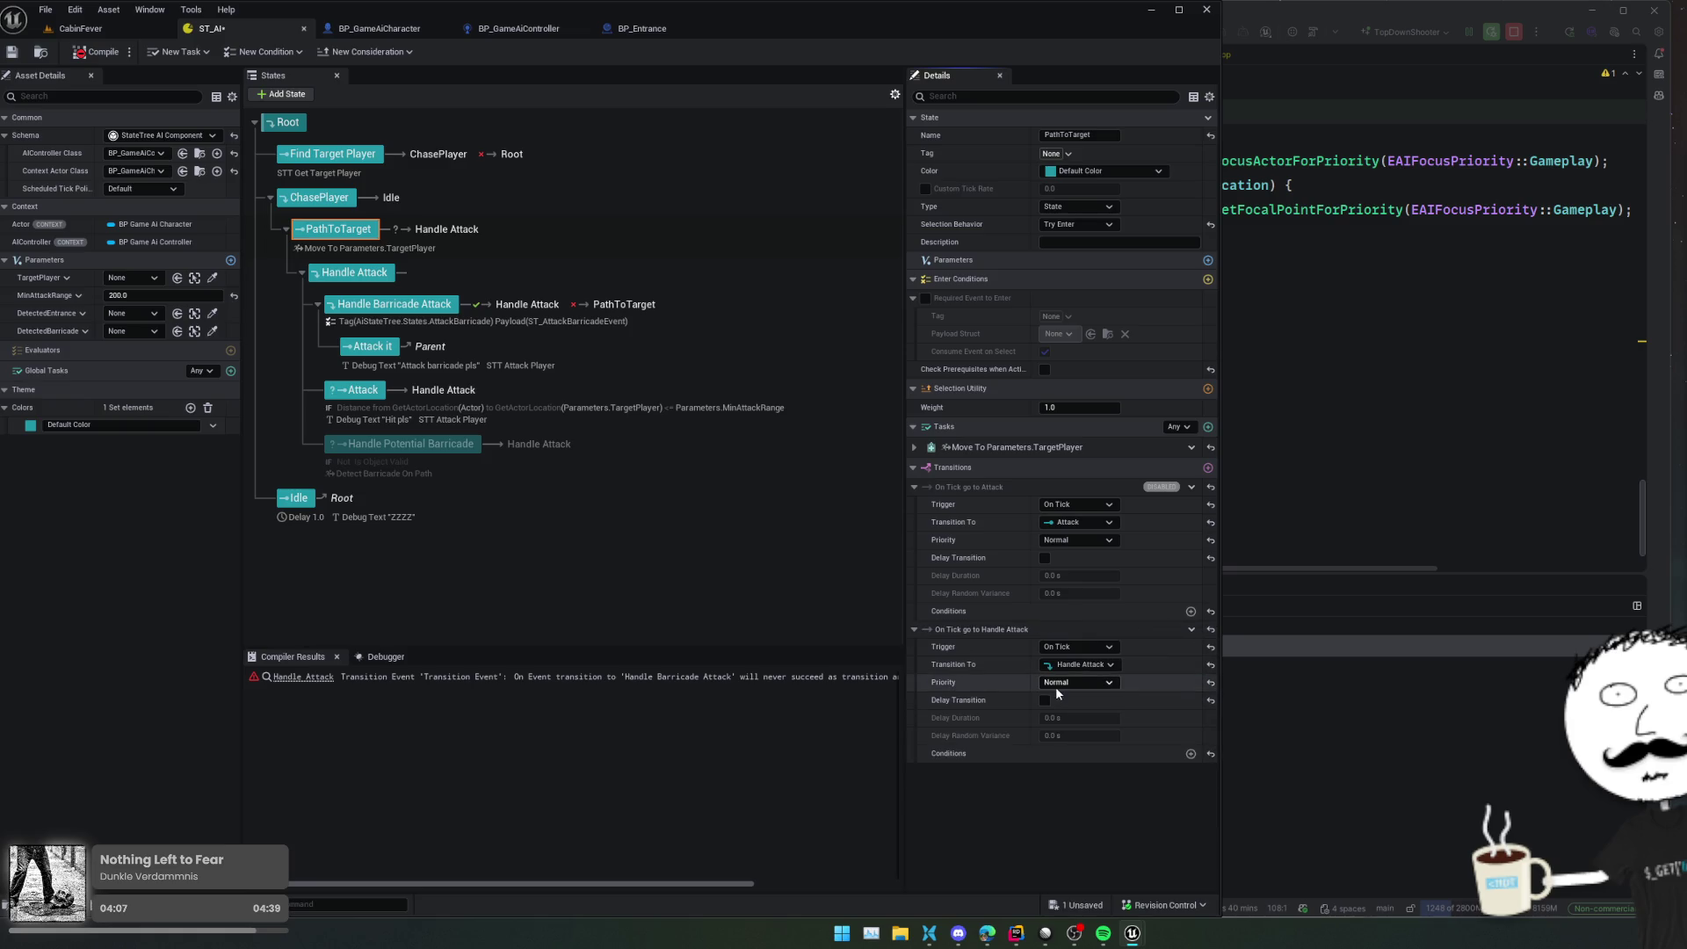
pyautogui.rightClick(988, 488)
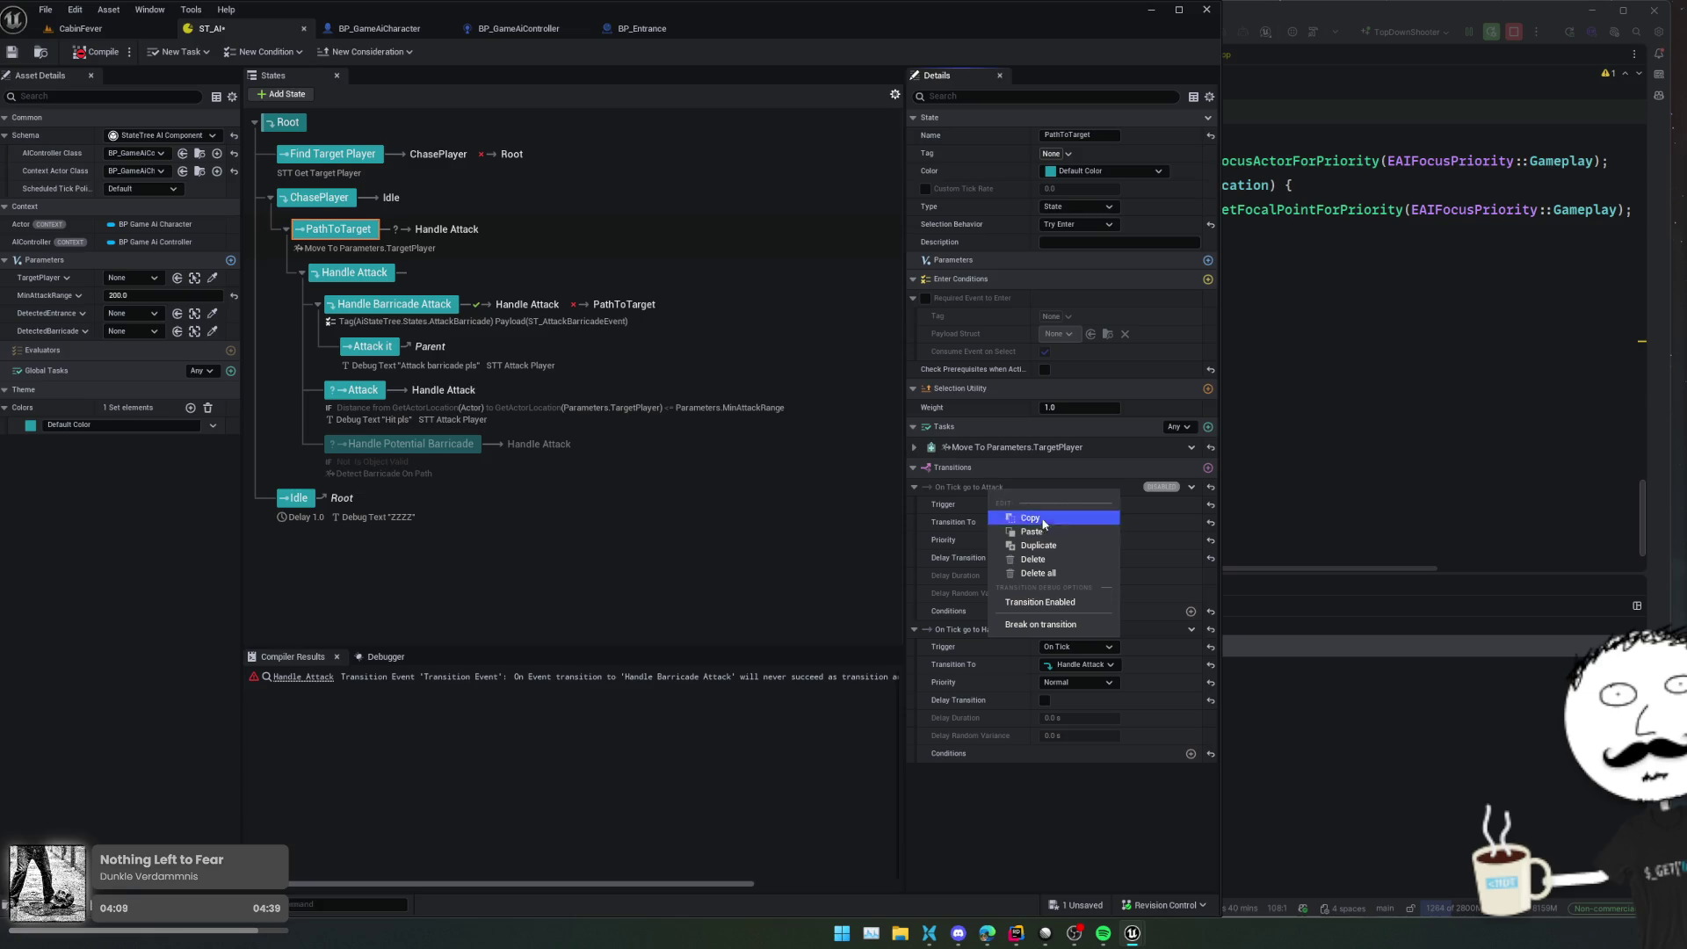
pyautogui.click(1075, 557)
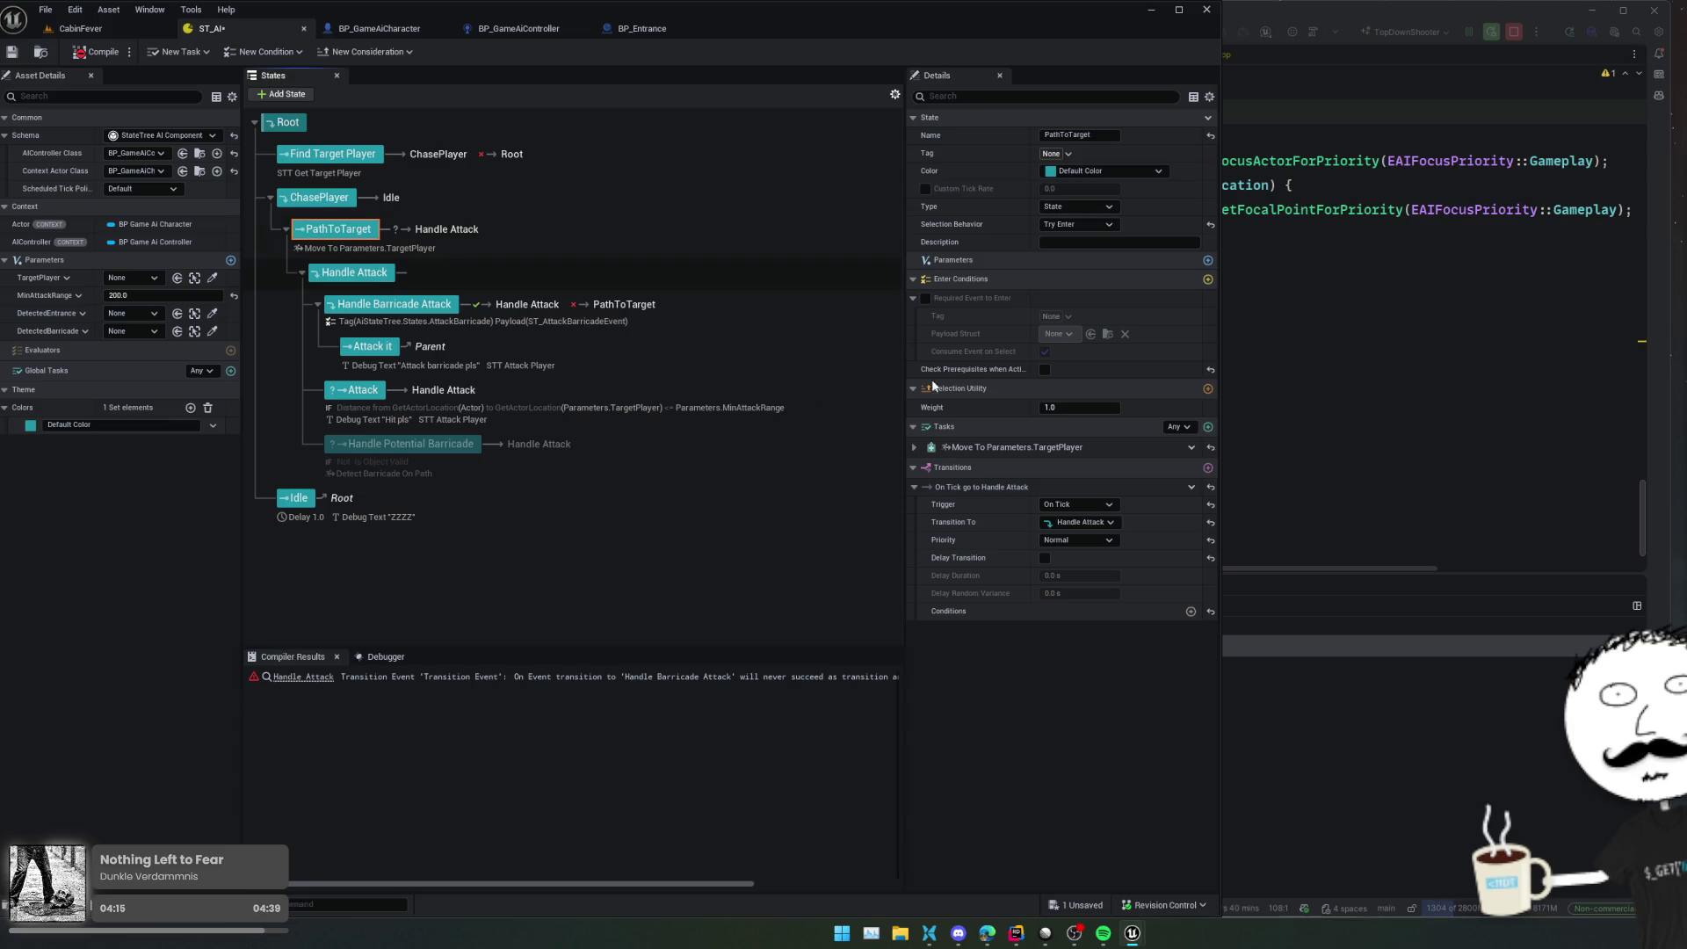
# Delete Handle Attack's On Event transition and compile the state tree
pyautogui.click(539, 443)
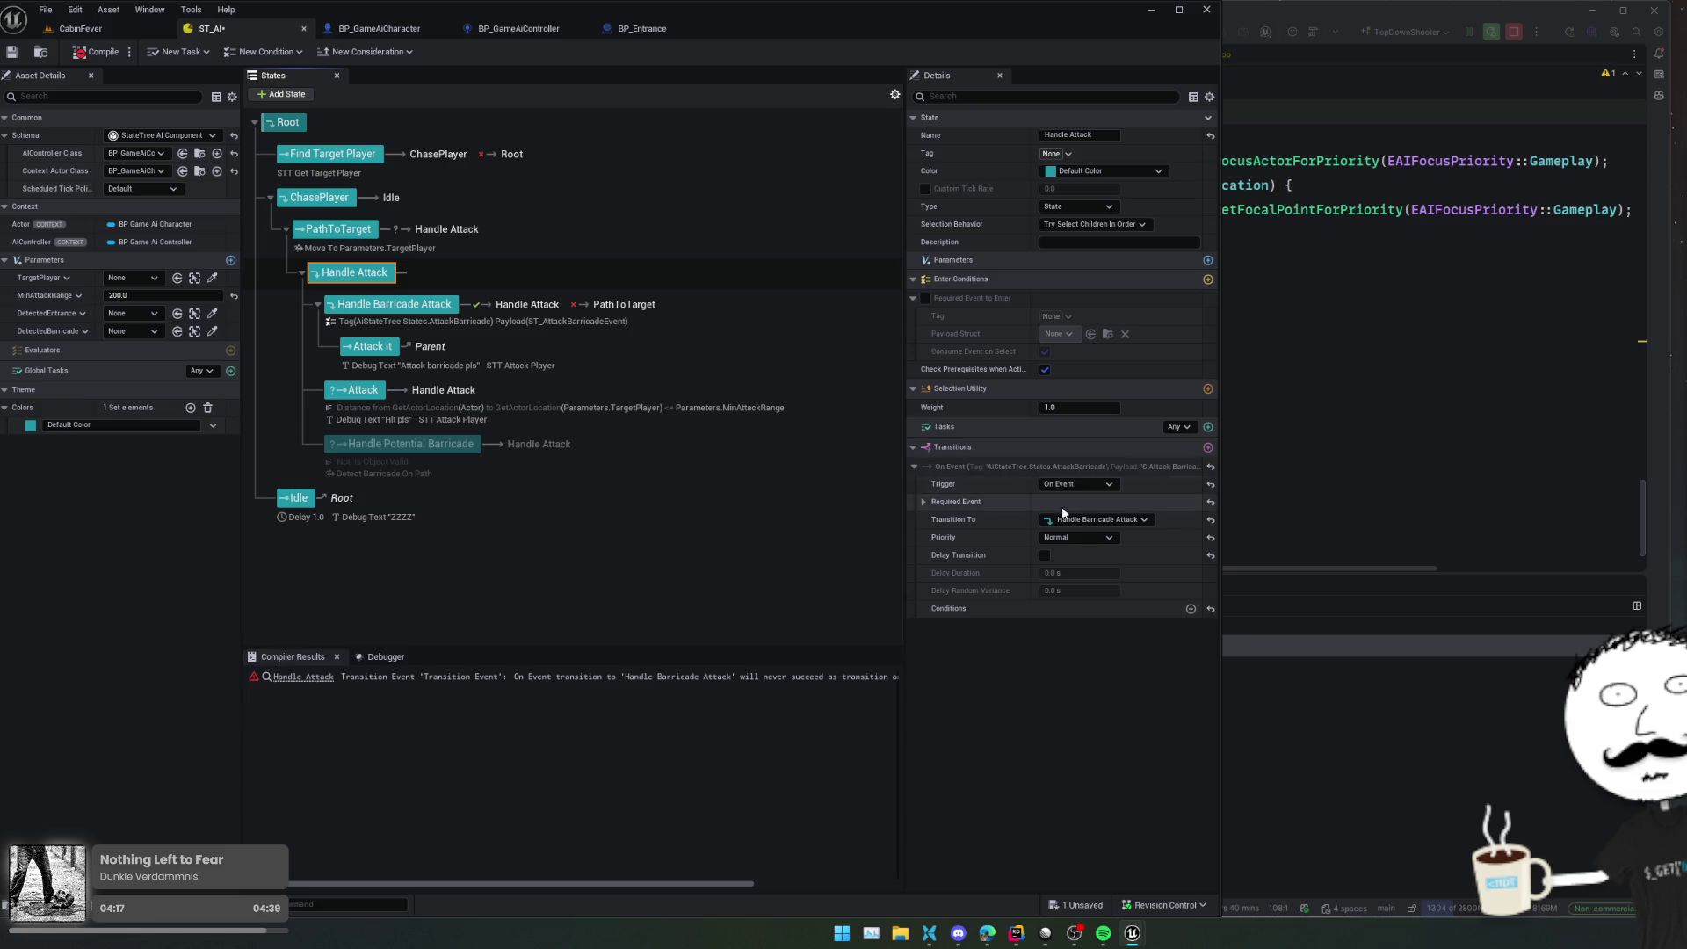
pyautogui.rightClick(1056, 466)
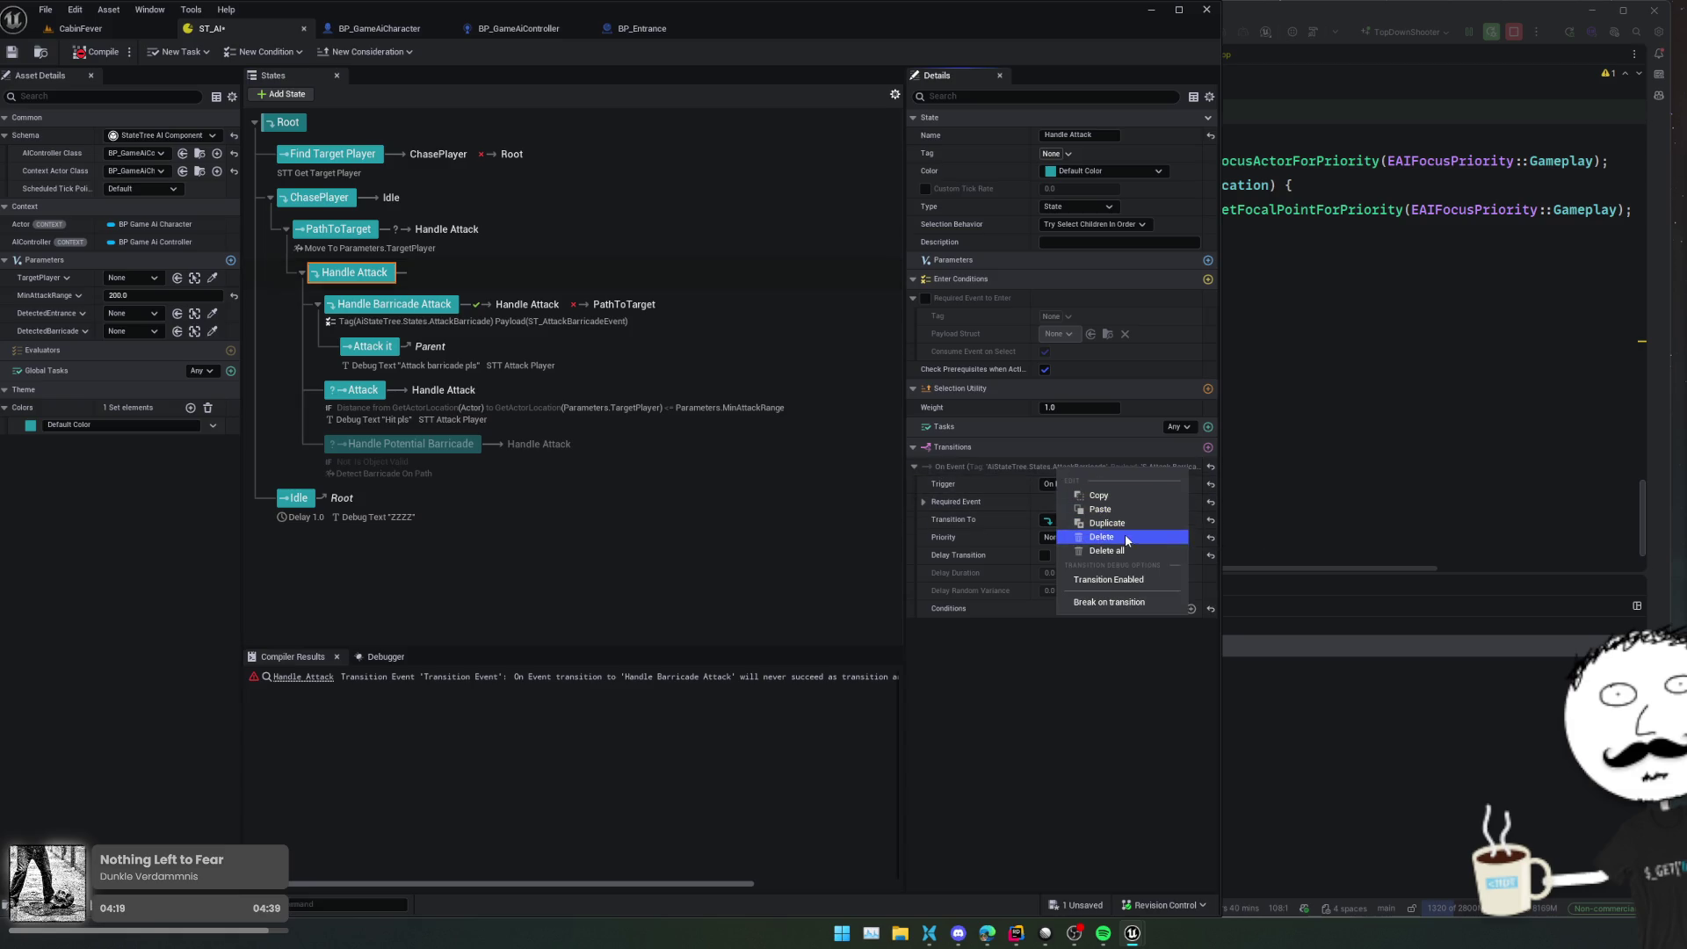
pyautogui.click(1101, 537)
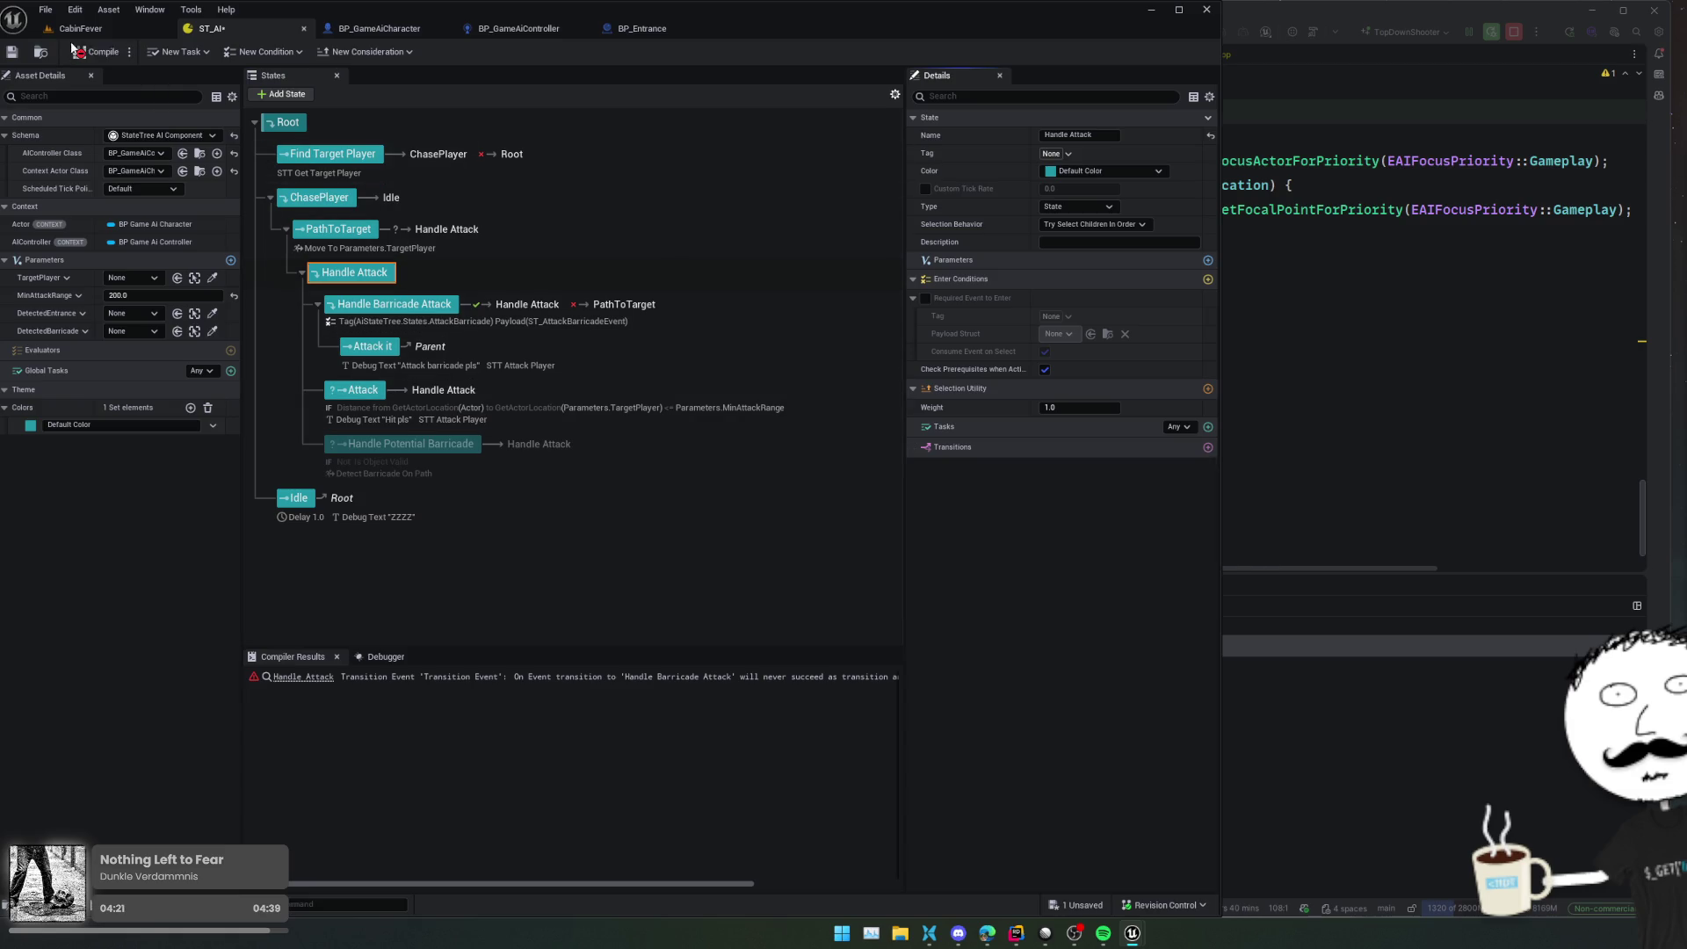
pyautogui.click(104, 53)
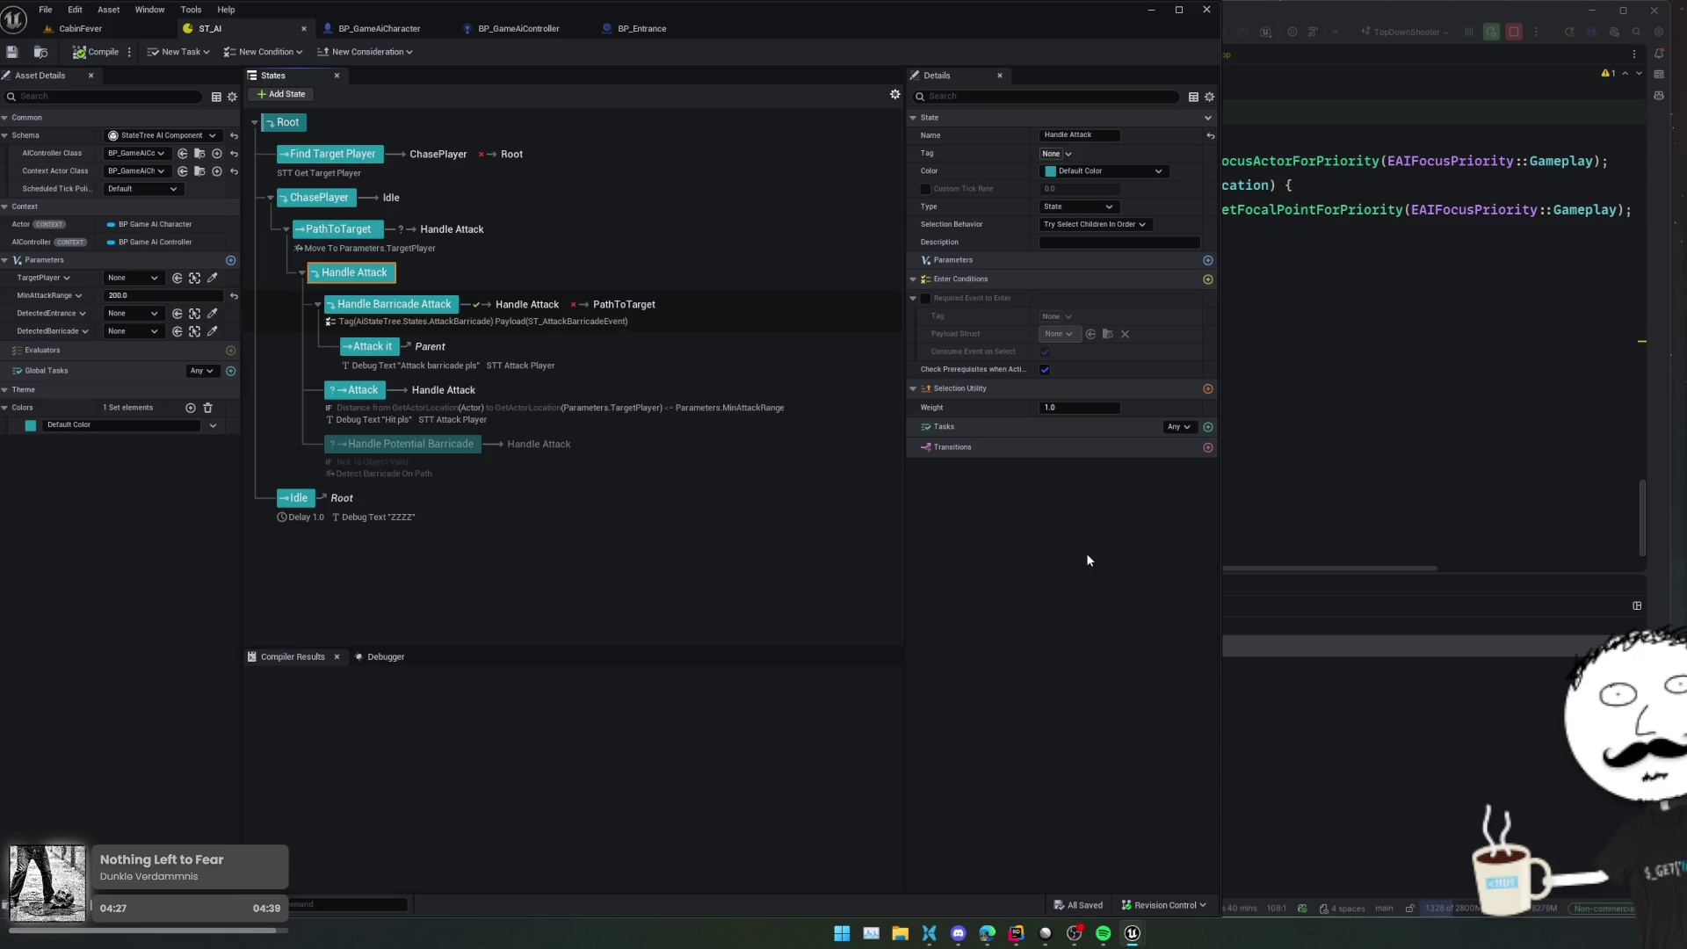
# Delete Handle Barricade Attack's On Event transition to Attack it and compile
pyautogui.press('Down')
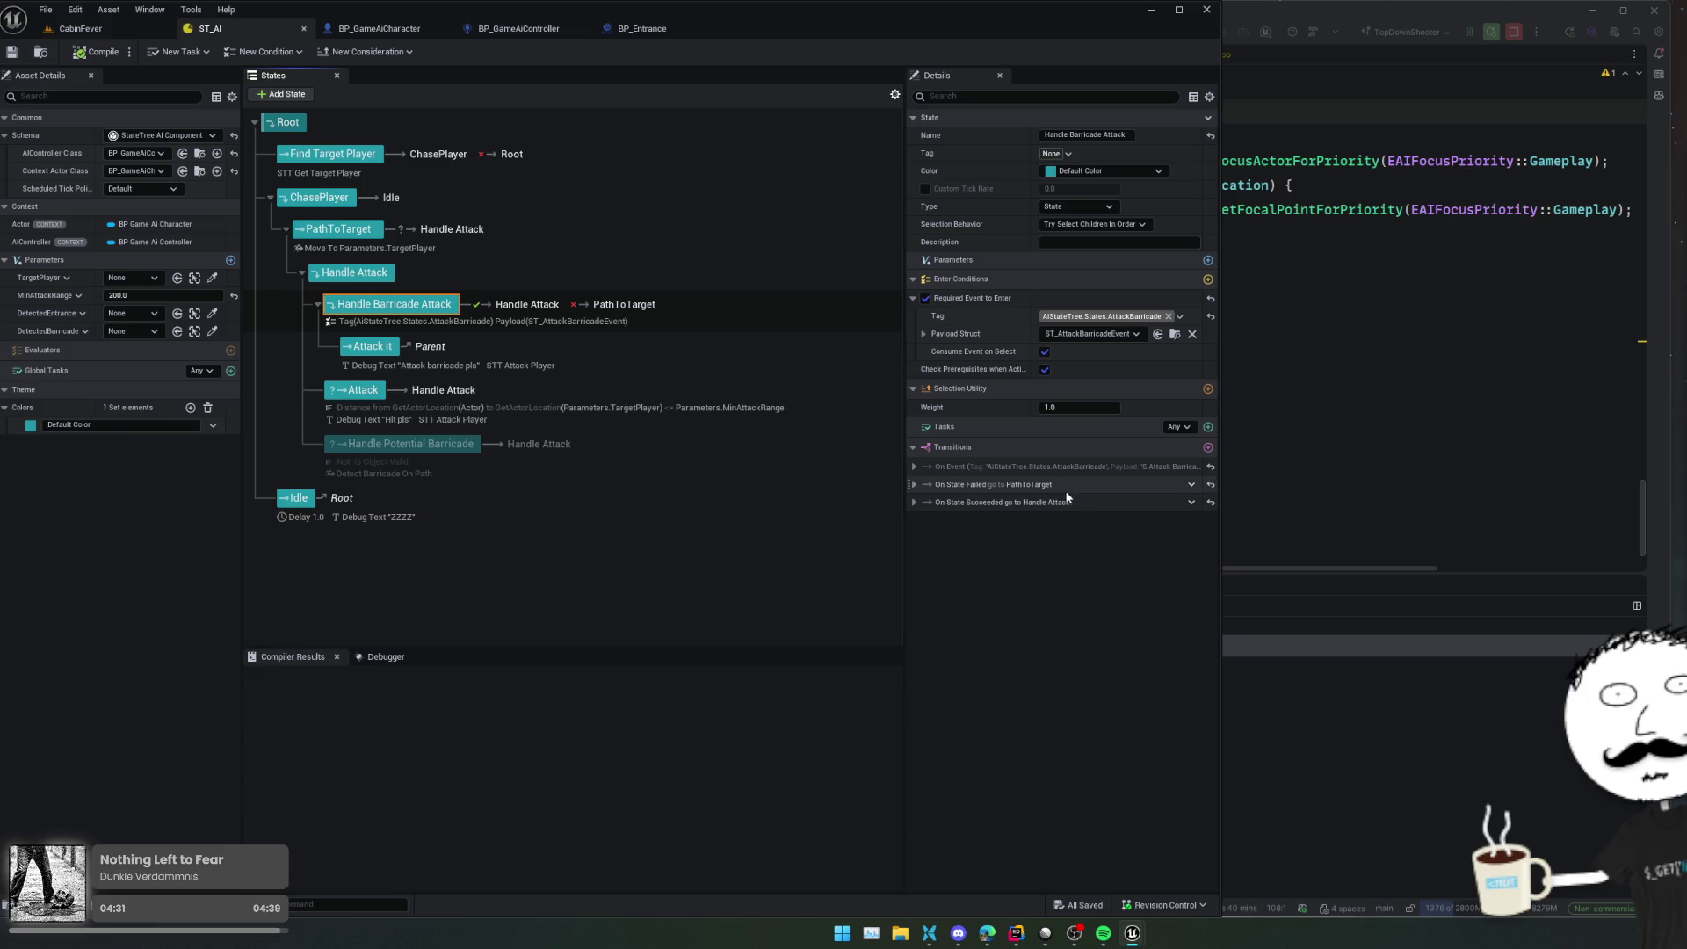
pyautogui.rightClick(1089, 467)
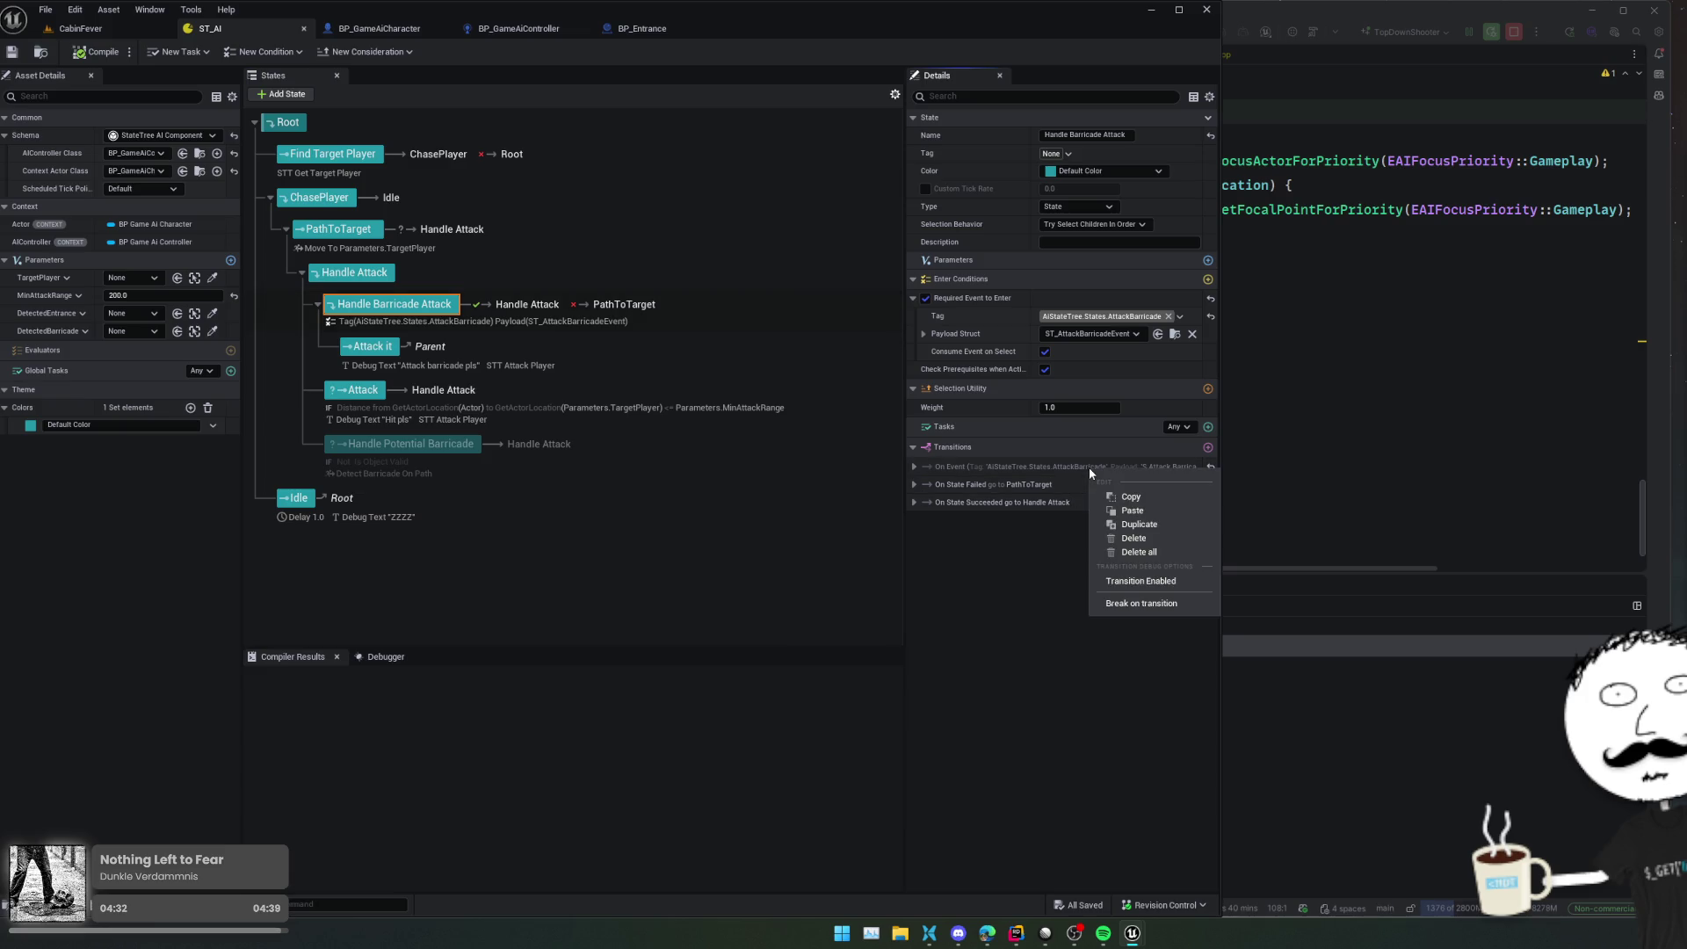
pyautogui.click(1135, 537)
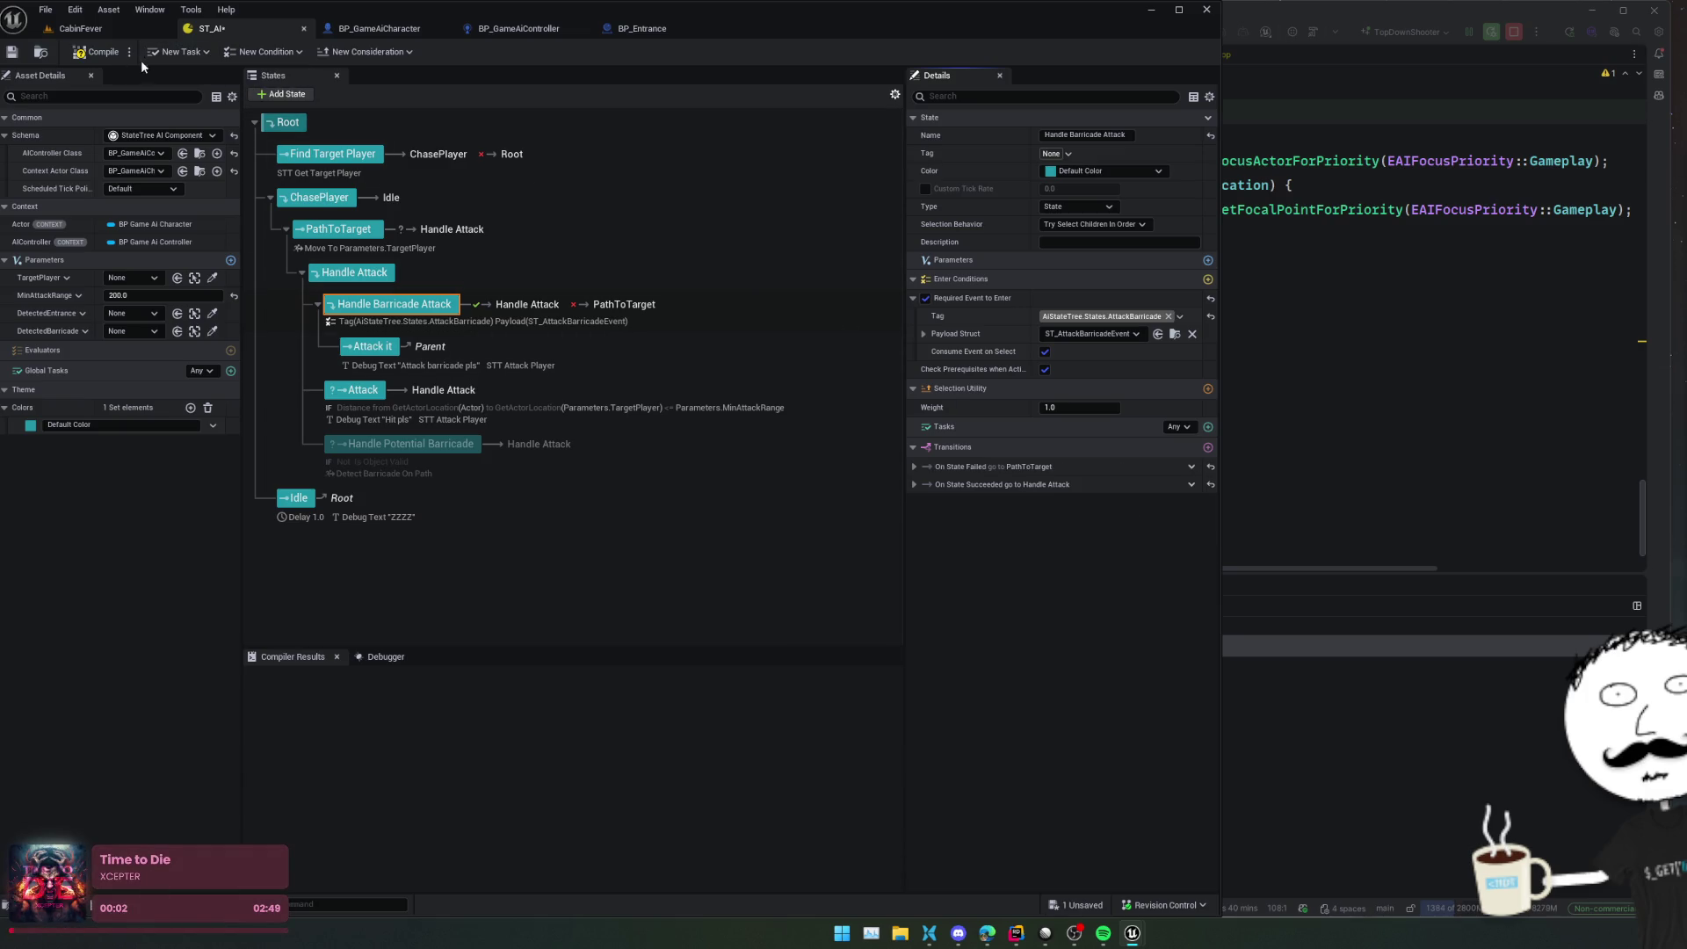
pyautogui.click(95, 56)
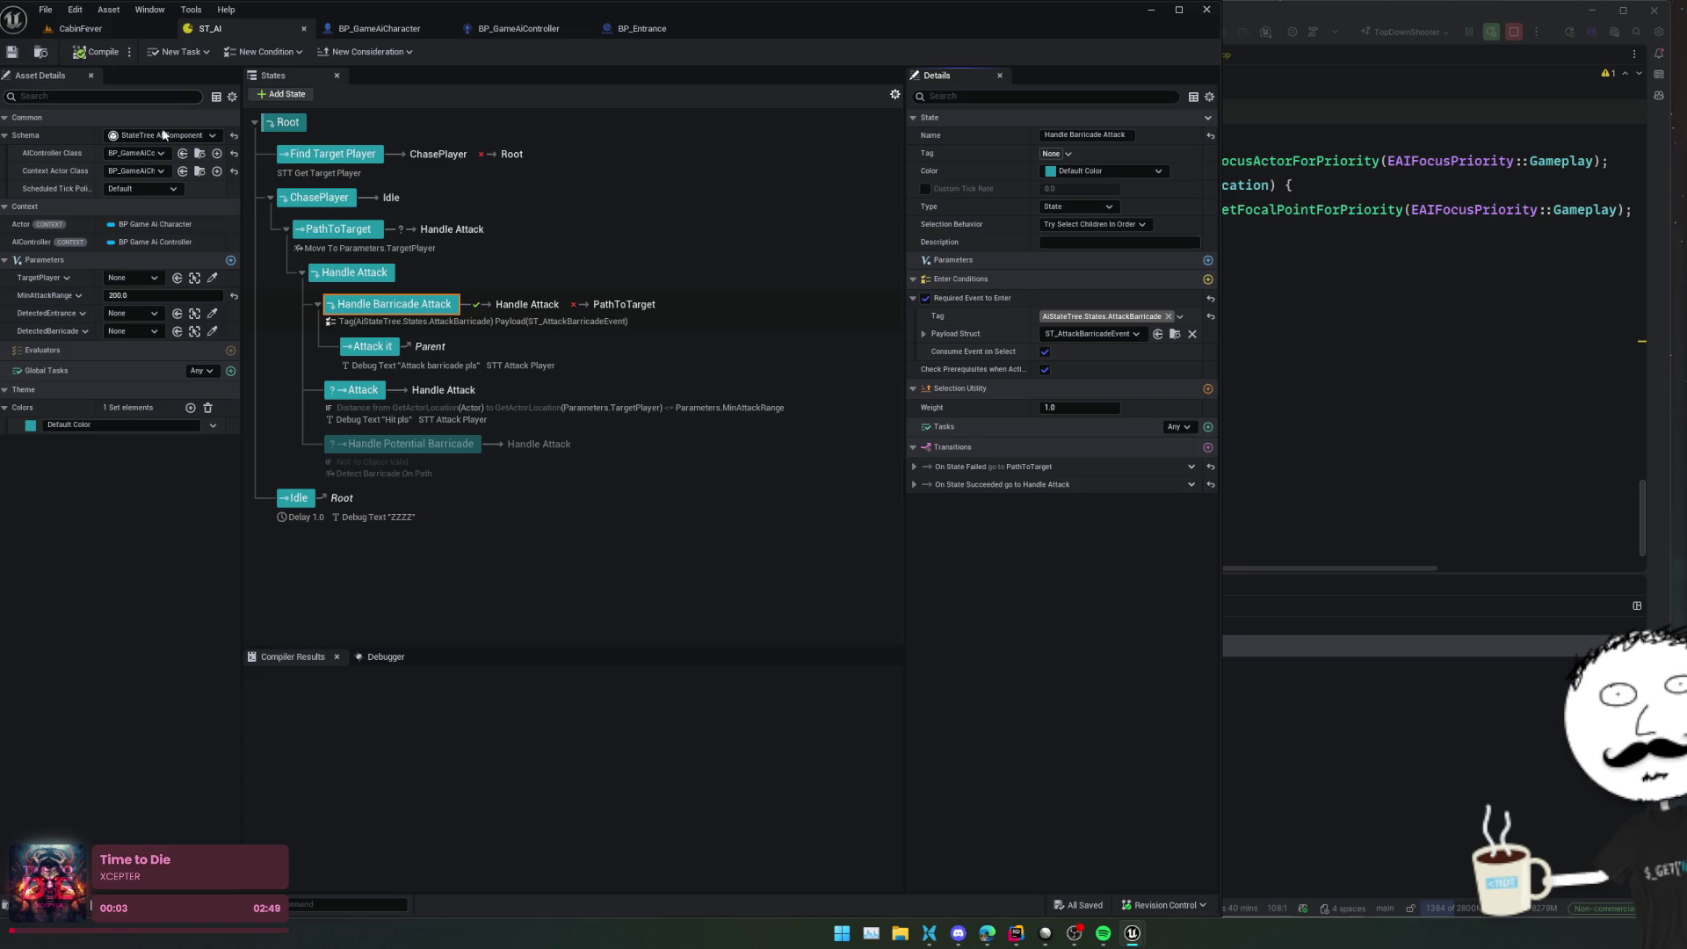
pyautogui.click(375, 349)
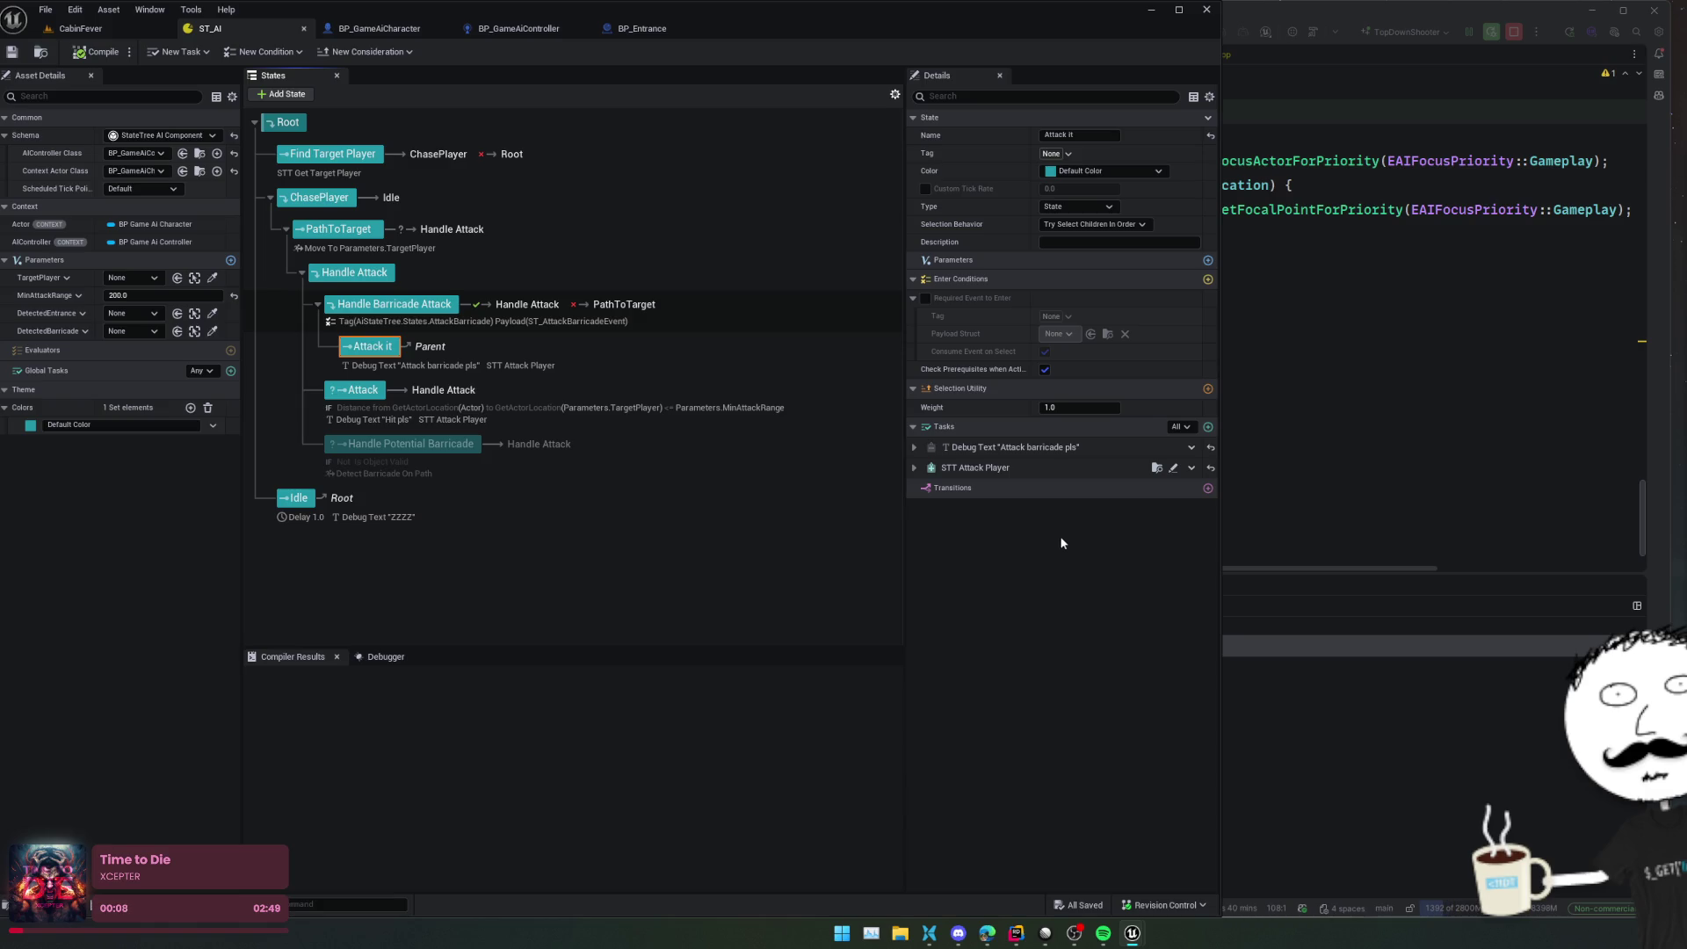
pyautogui.press('Up')
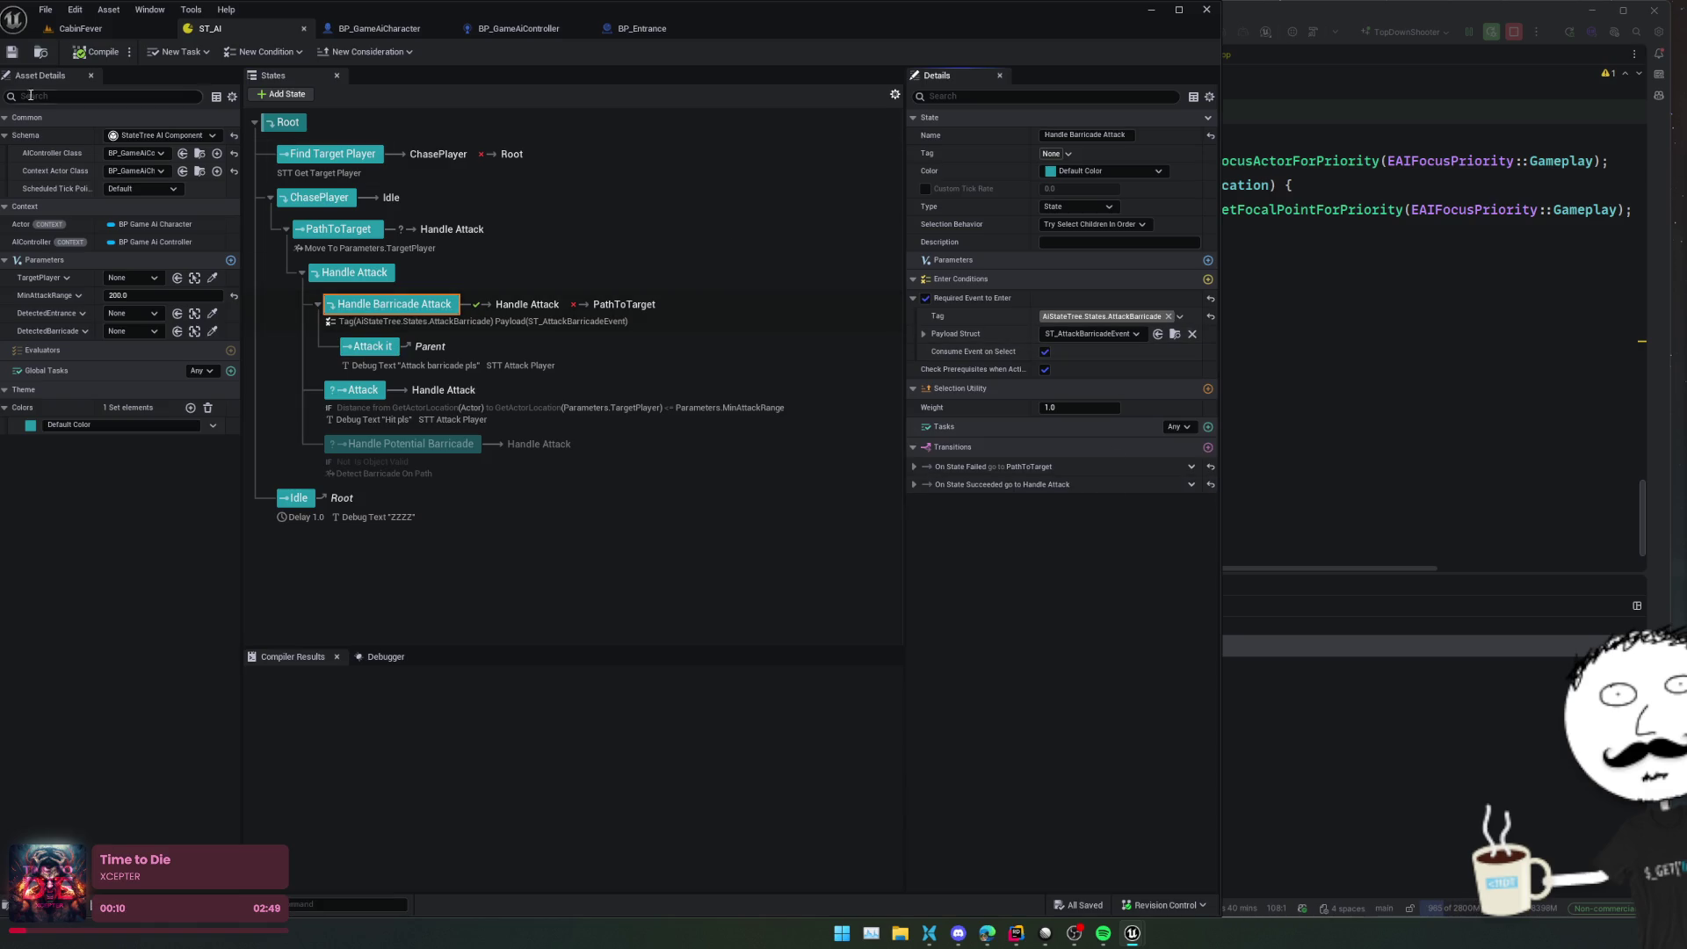
# Attempt to delete the S_AttackBarricadeEvent struct from the Content Browser
pyautogui.click(80, 28)
pyautogui.click(399, 756)
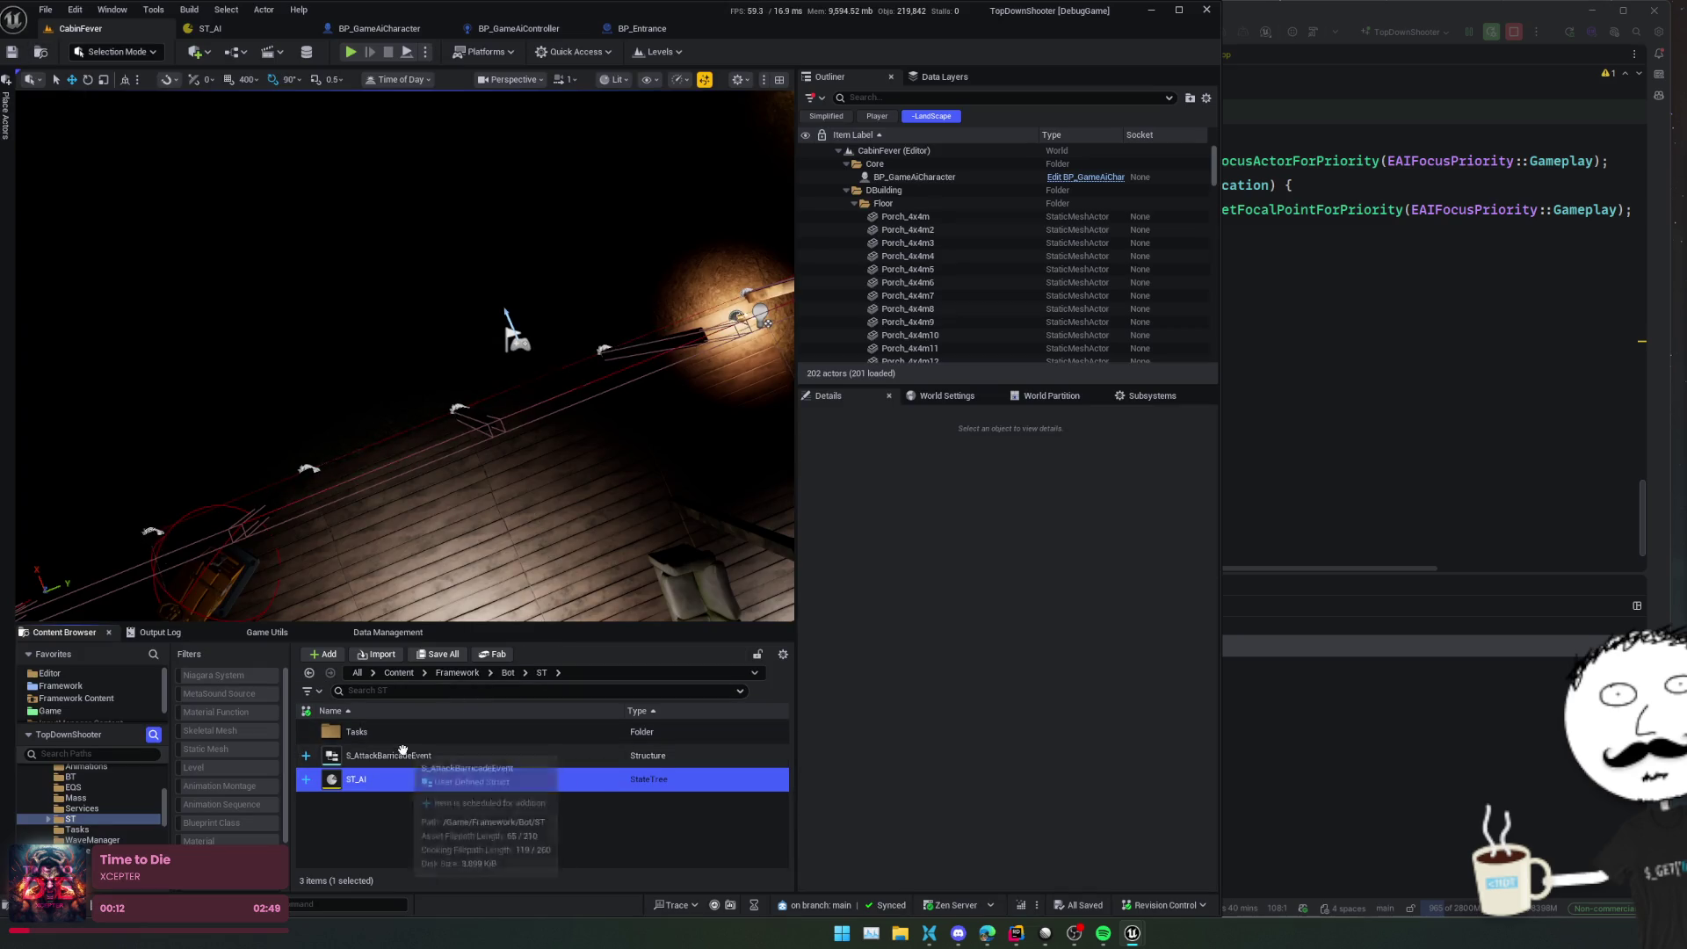
pyautogui.press('Delete')
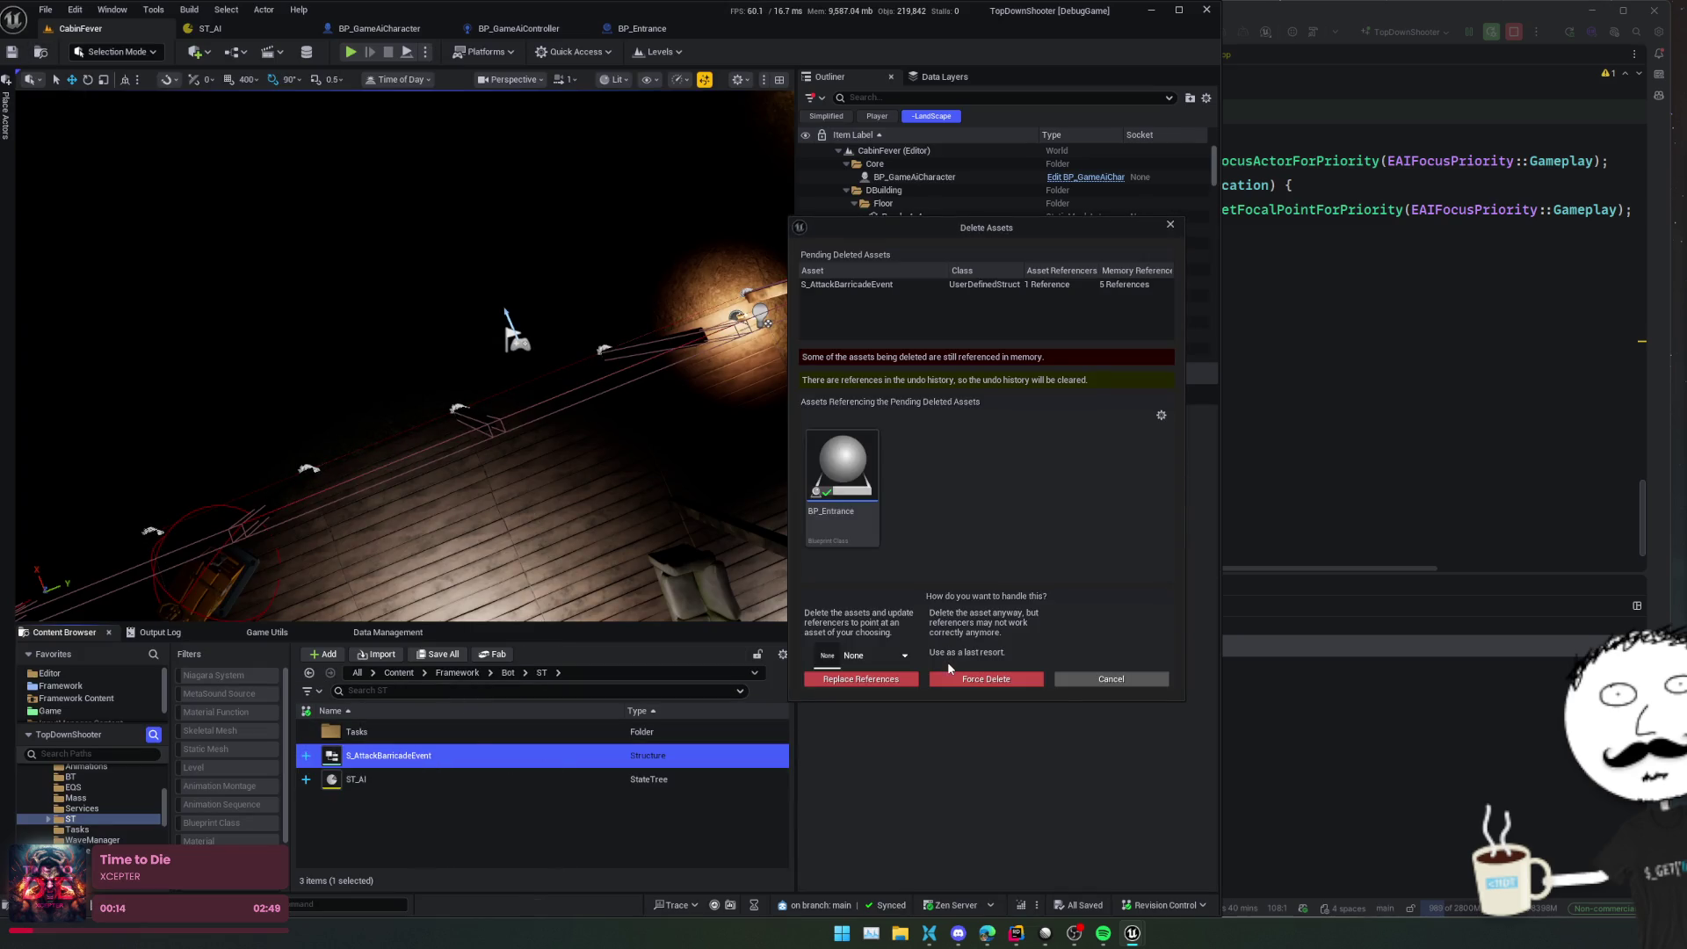
pyautogui.click(961, 679)
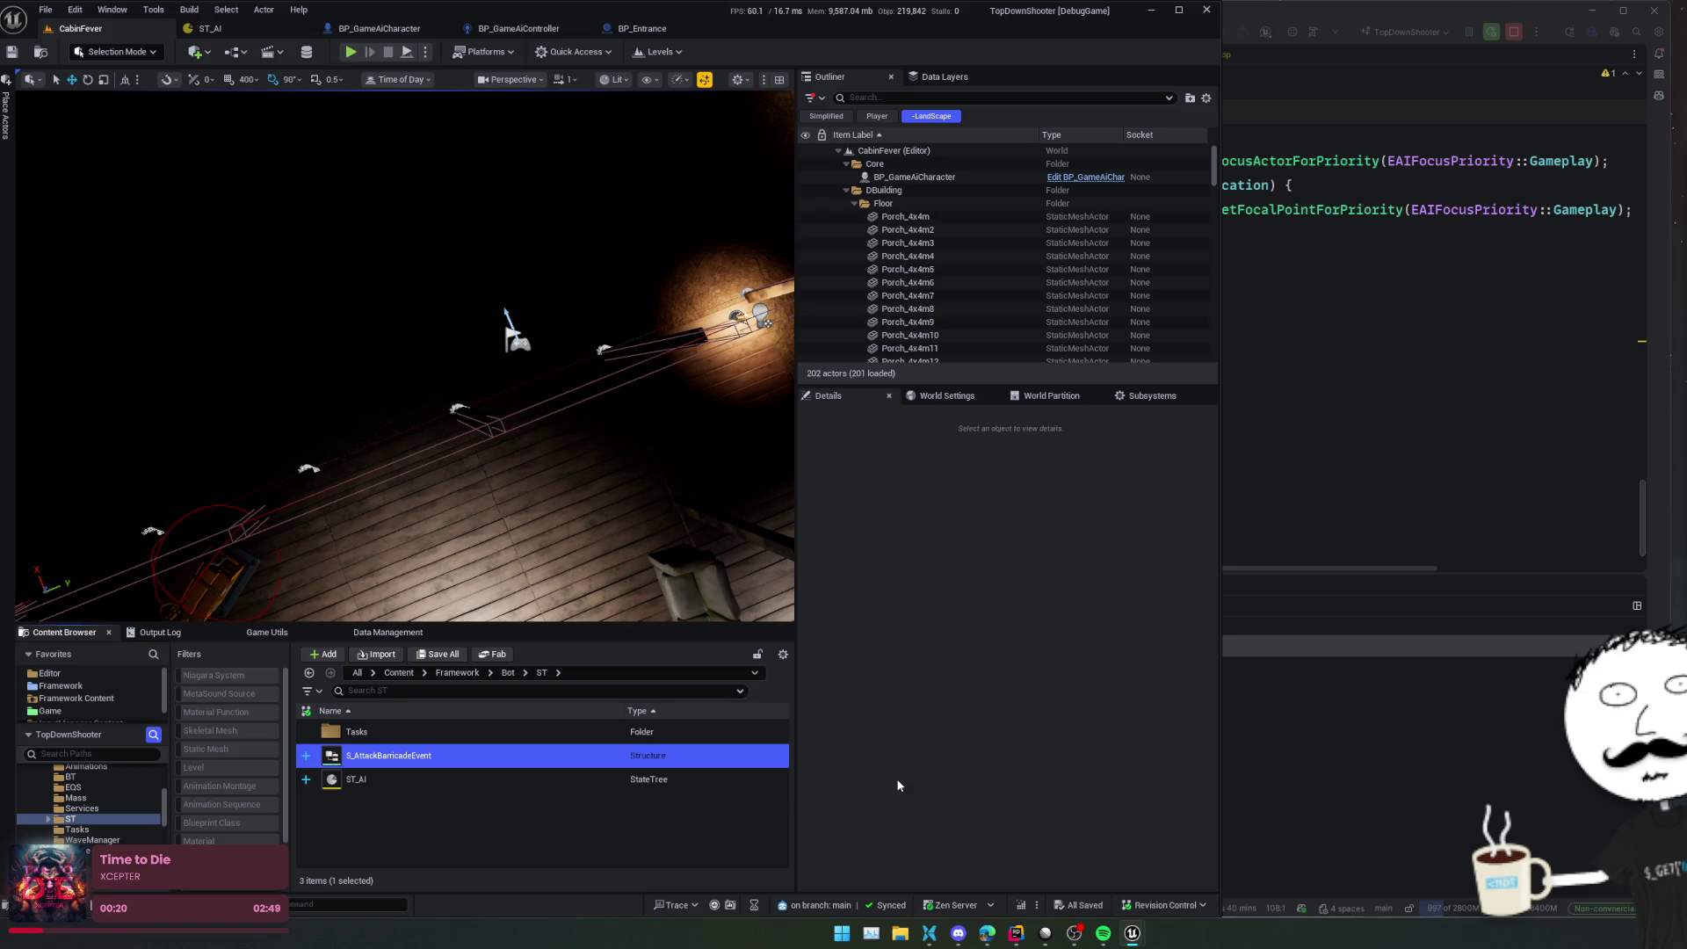
# Open Tasks > STT_AttackBarricade, then add a new child state in ST_AI
pyautogui.doubleClick(538, 731)
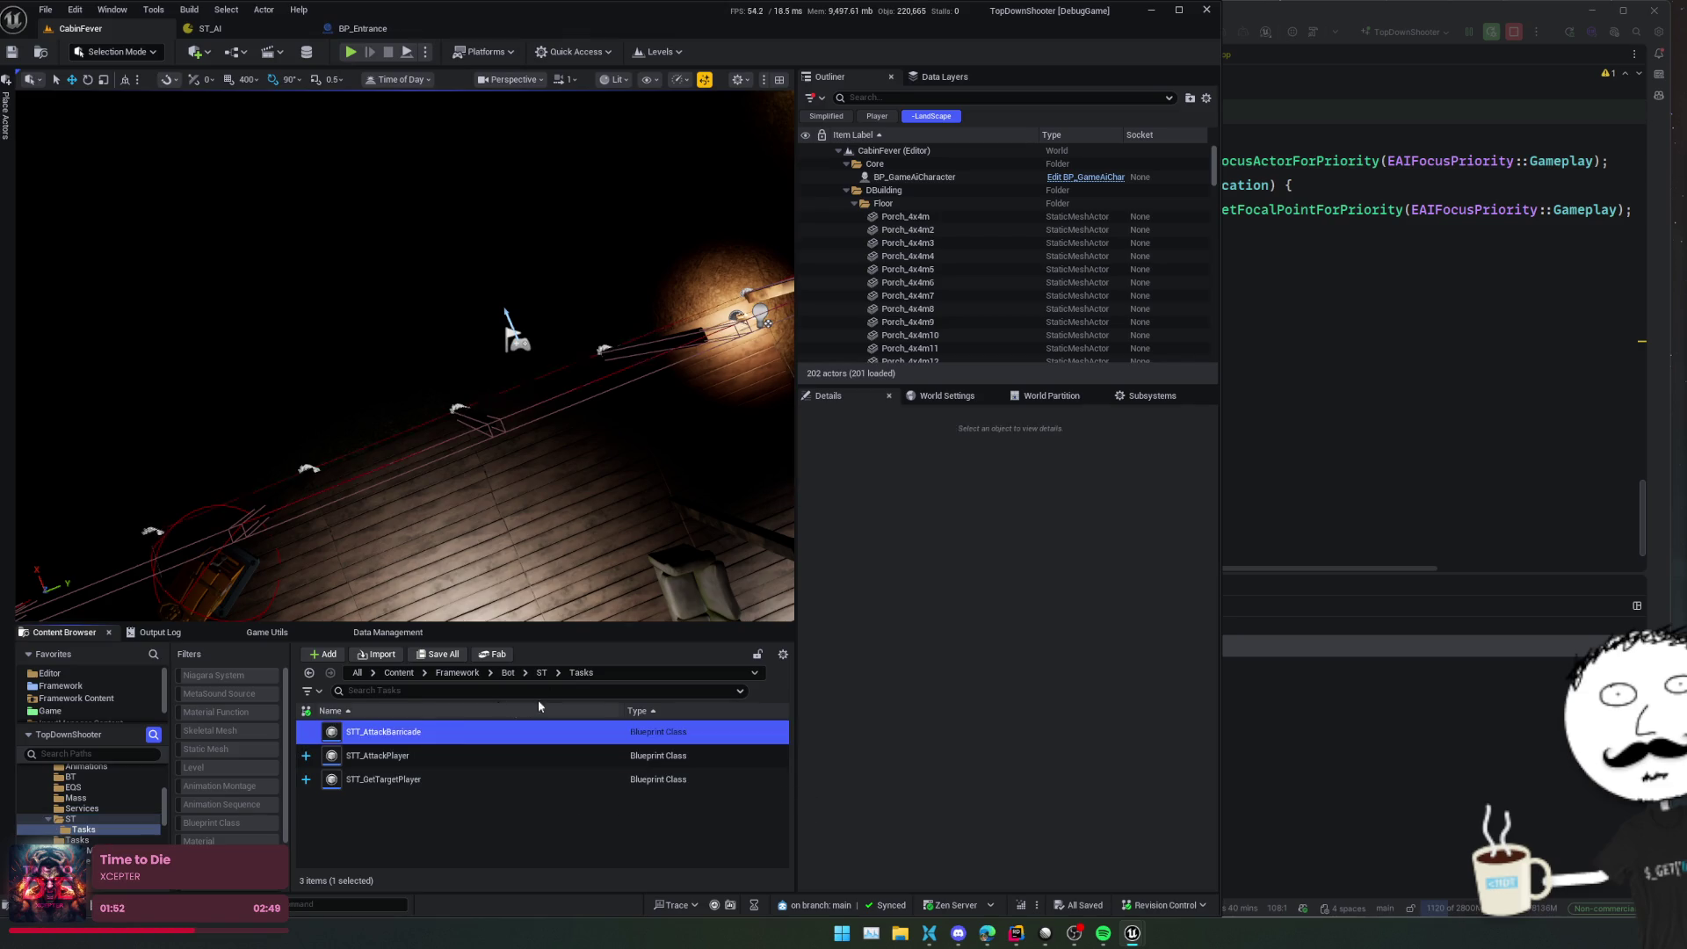
pyautogui.doubleClick(460, 735)
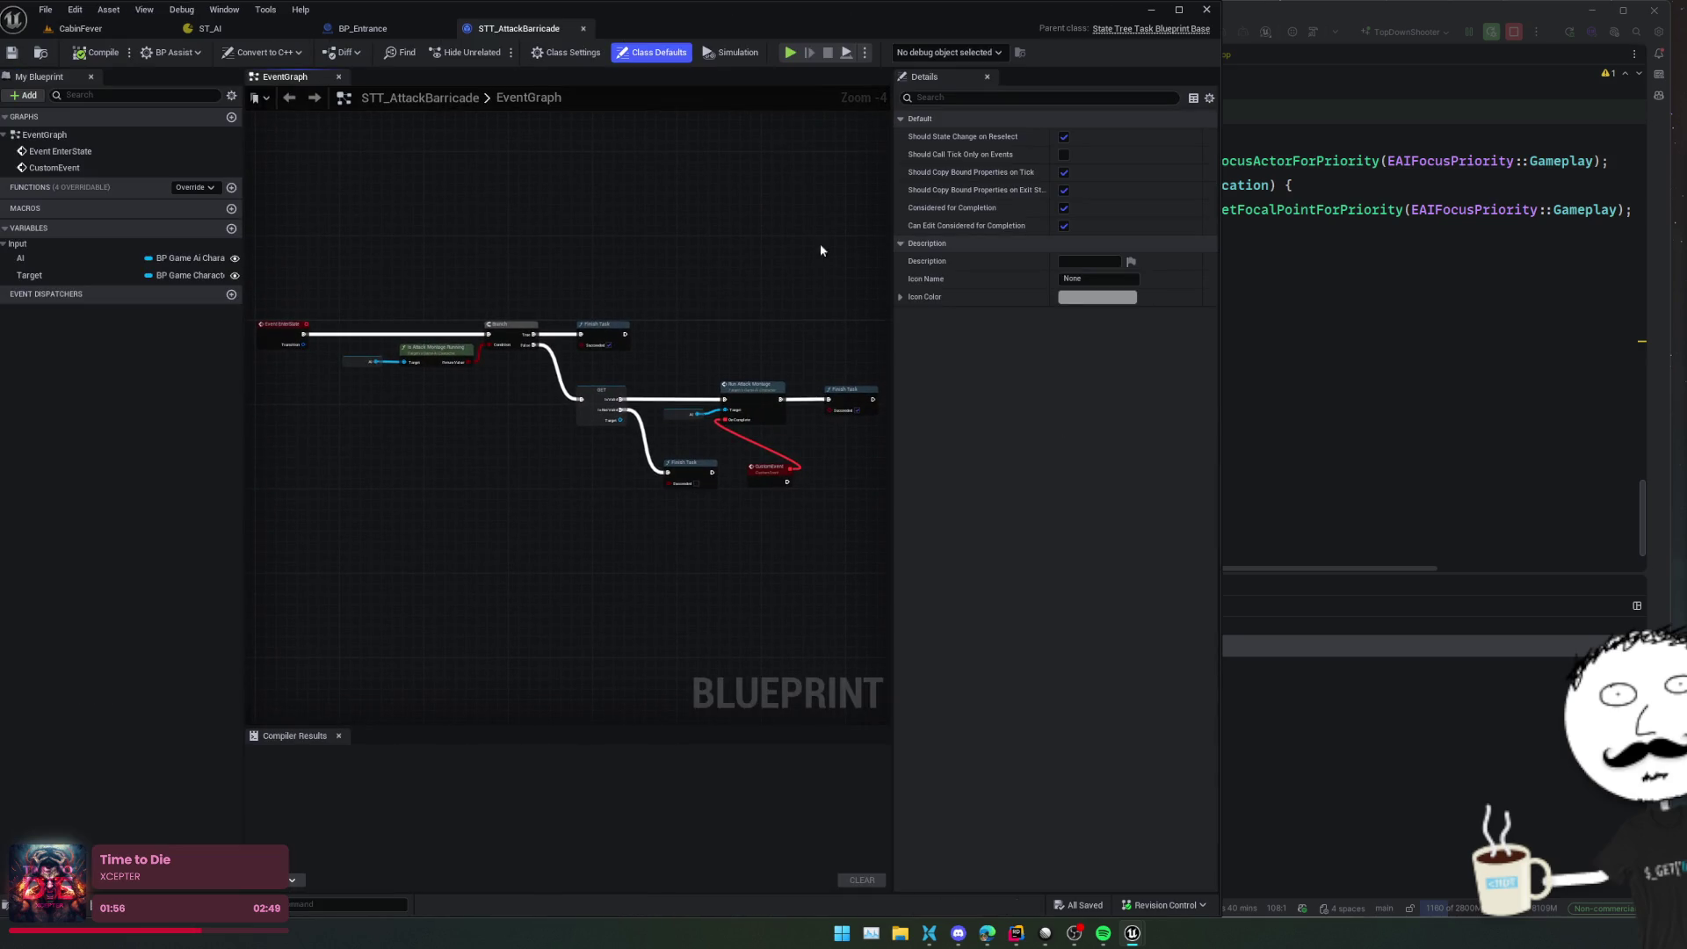
pyautogui.click(354, 31)
pyautogui.click(245, 27)
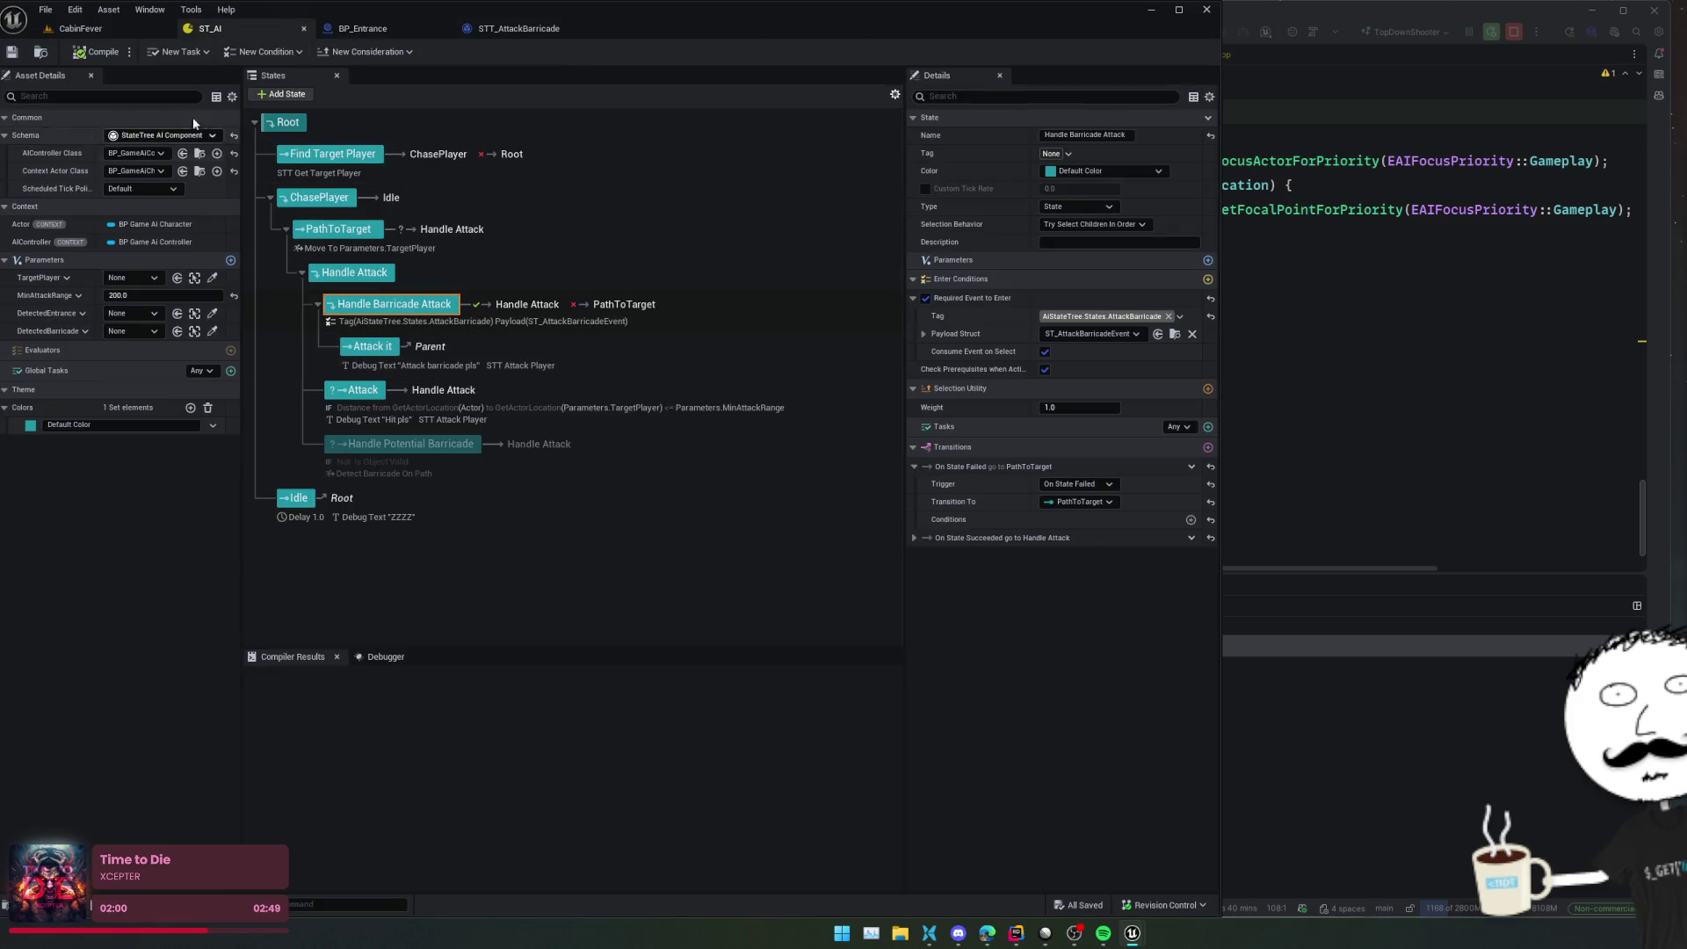
pyautogui.click(282, 94)
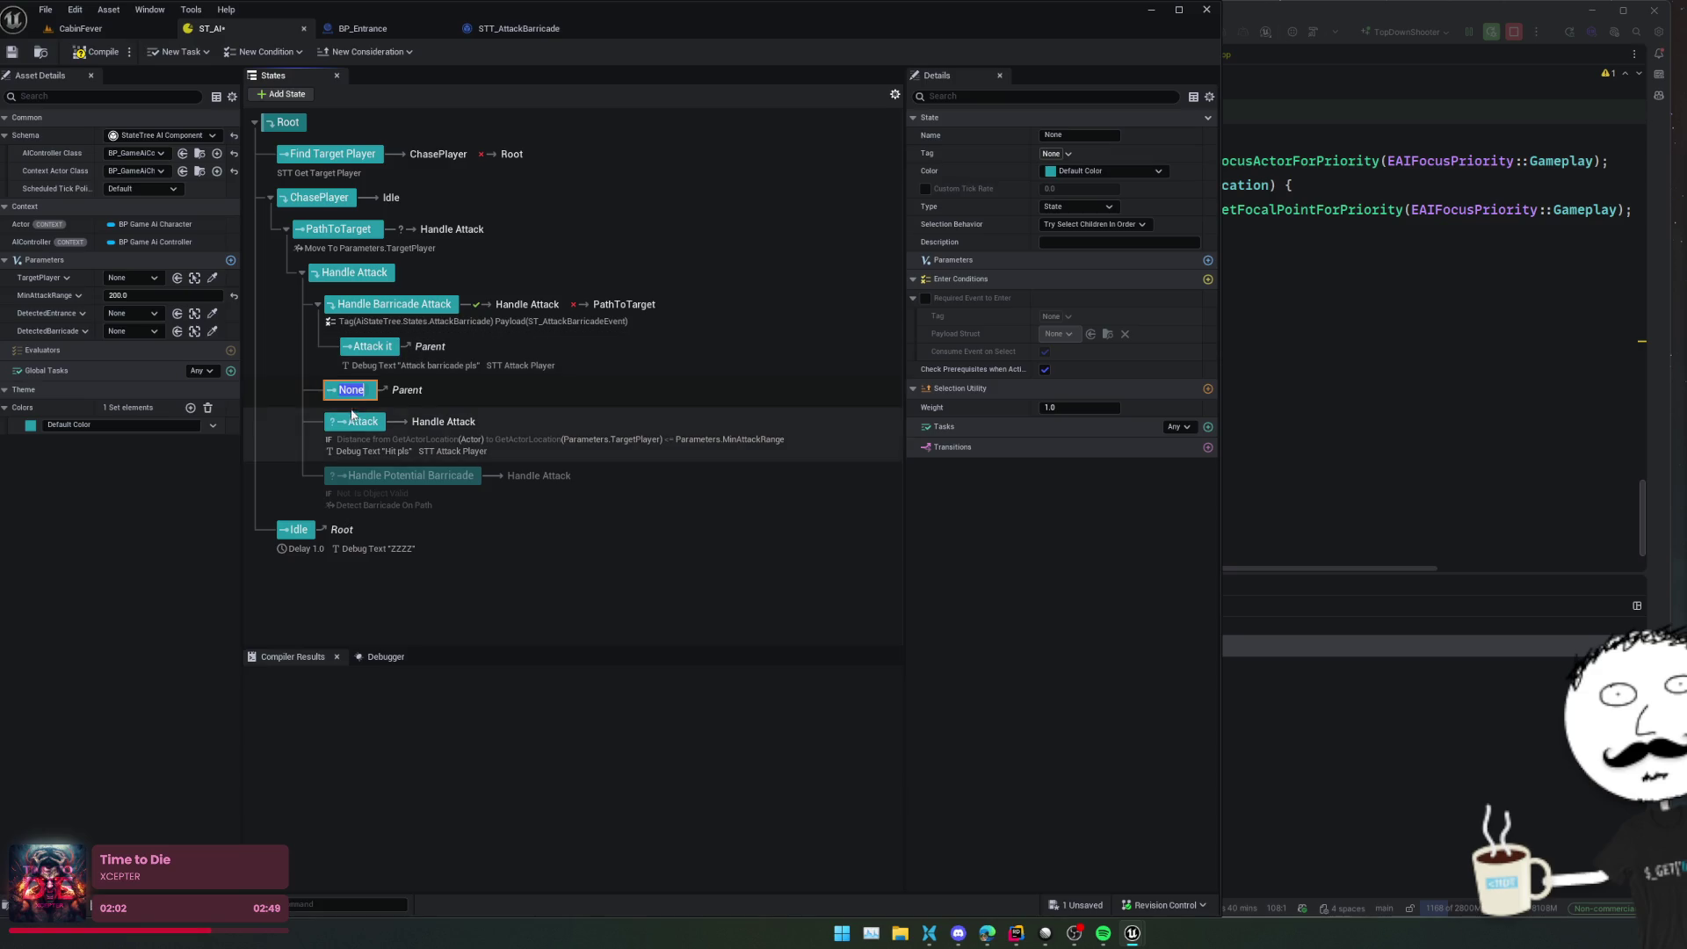
# Place the new state in Handle Barricade Attack above Attack it and give it a Set Focus task
pyautogui.press('Return')
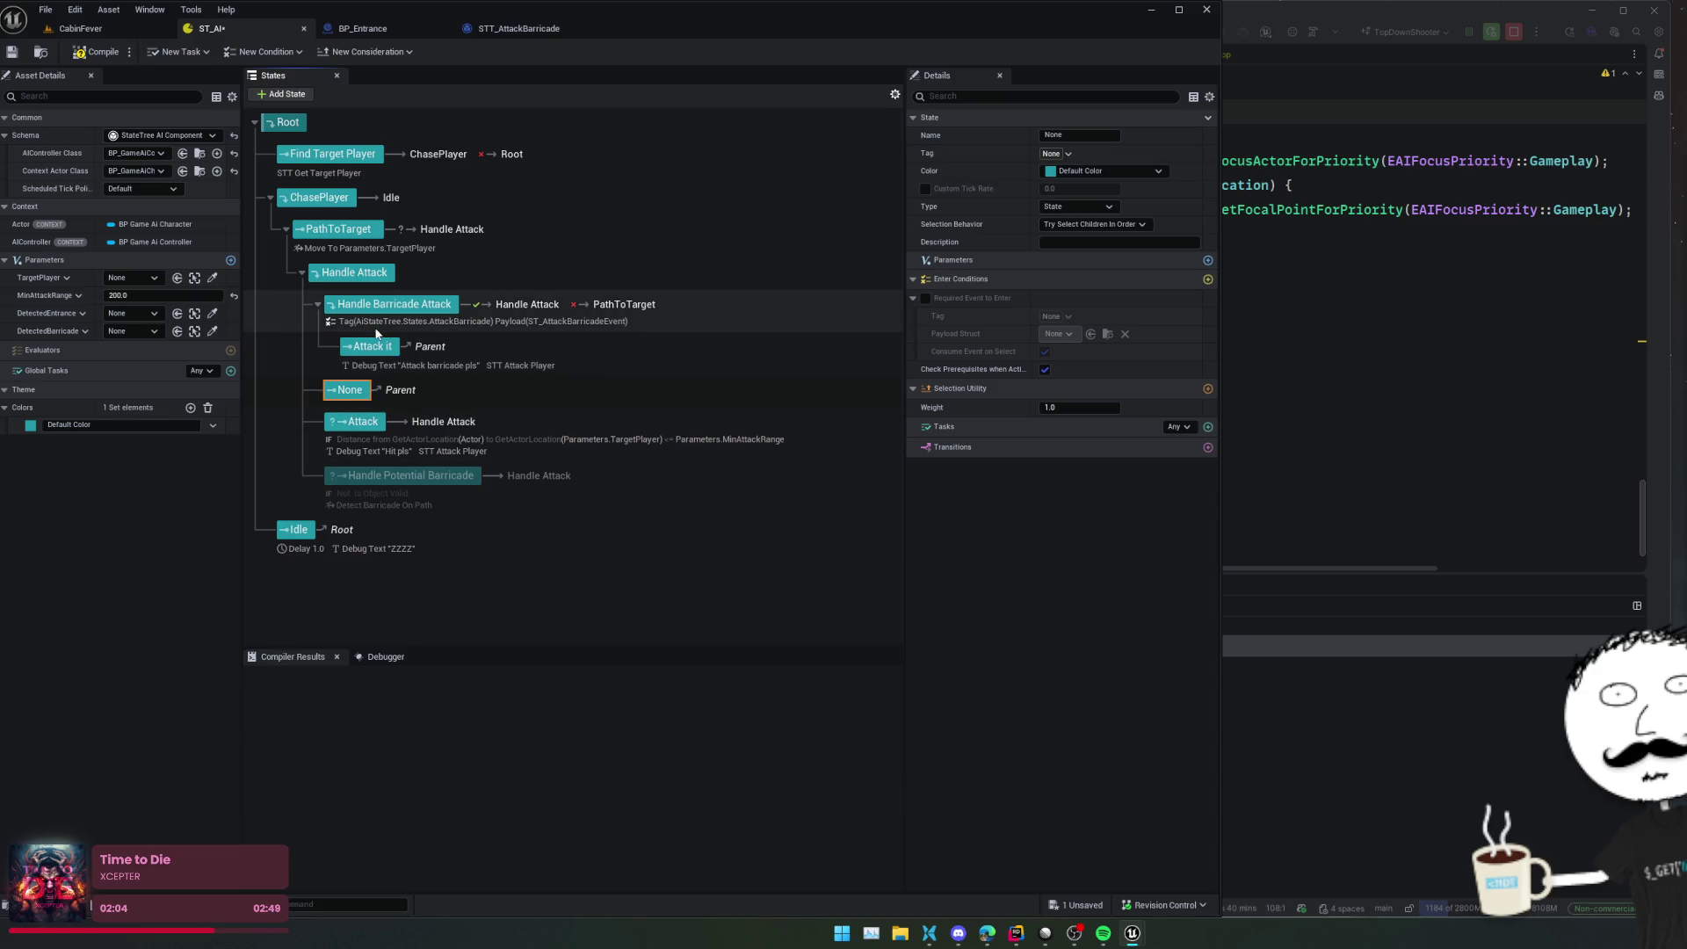
pyautogui.moveTo(350, 391); pyautogui.dragTo(397, 341)
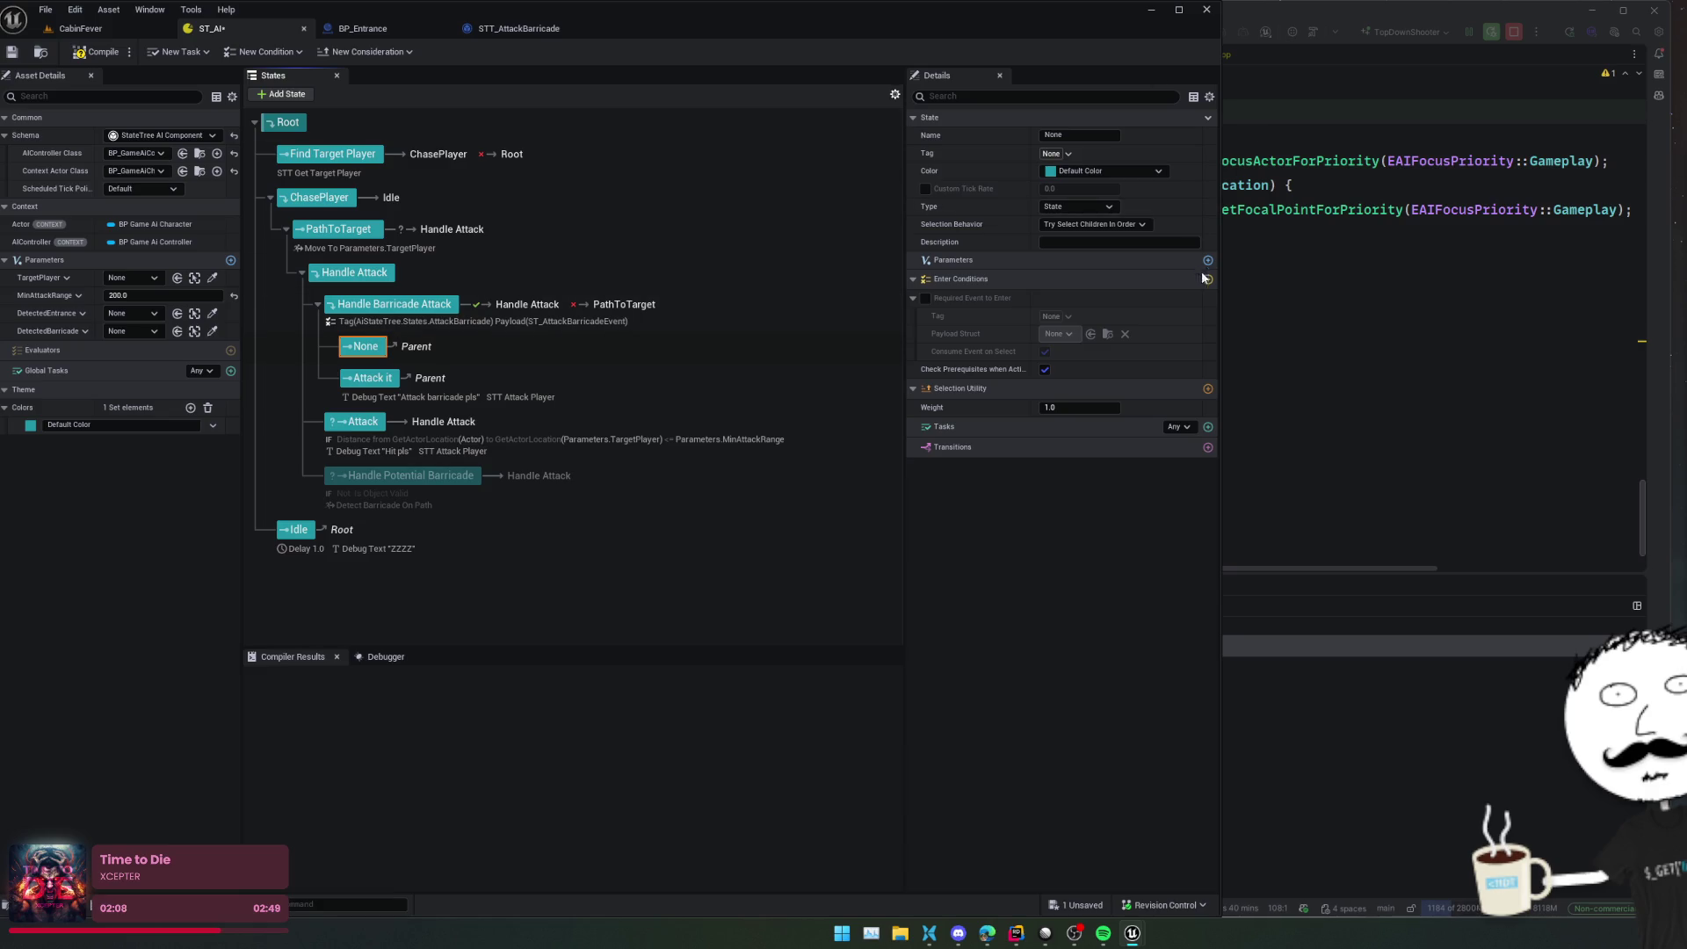
pyautogui.click(1208, 426)
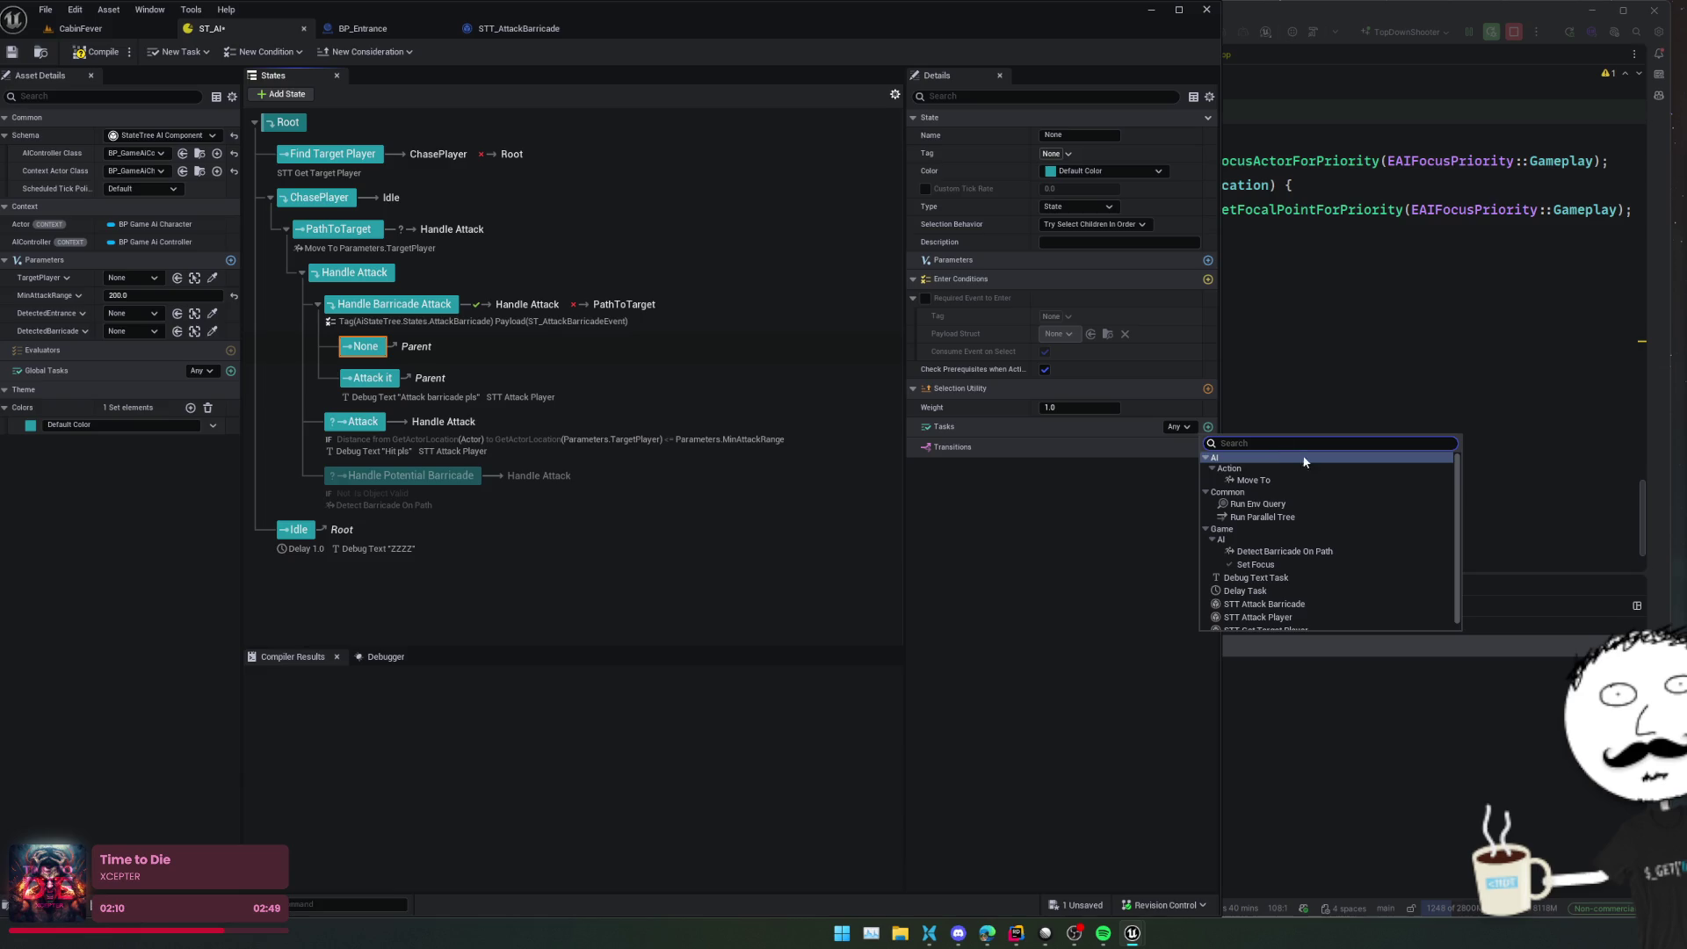
pyautogui.click(1287, 564)
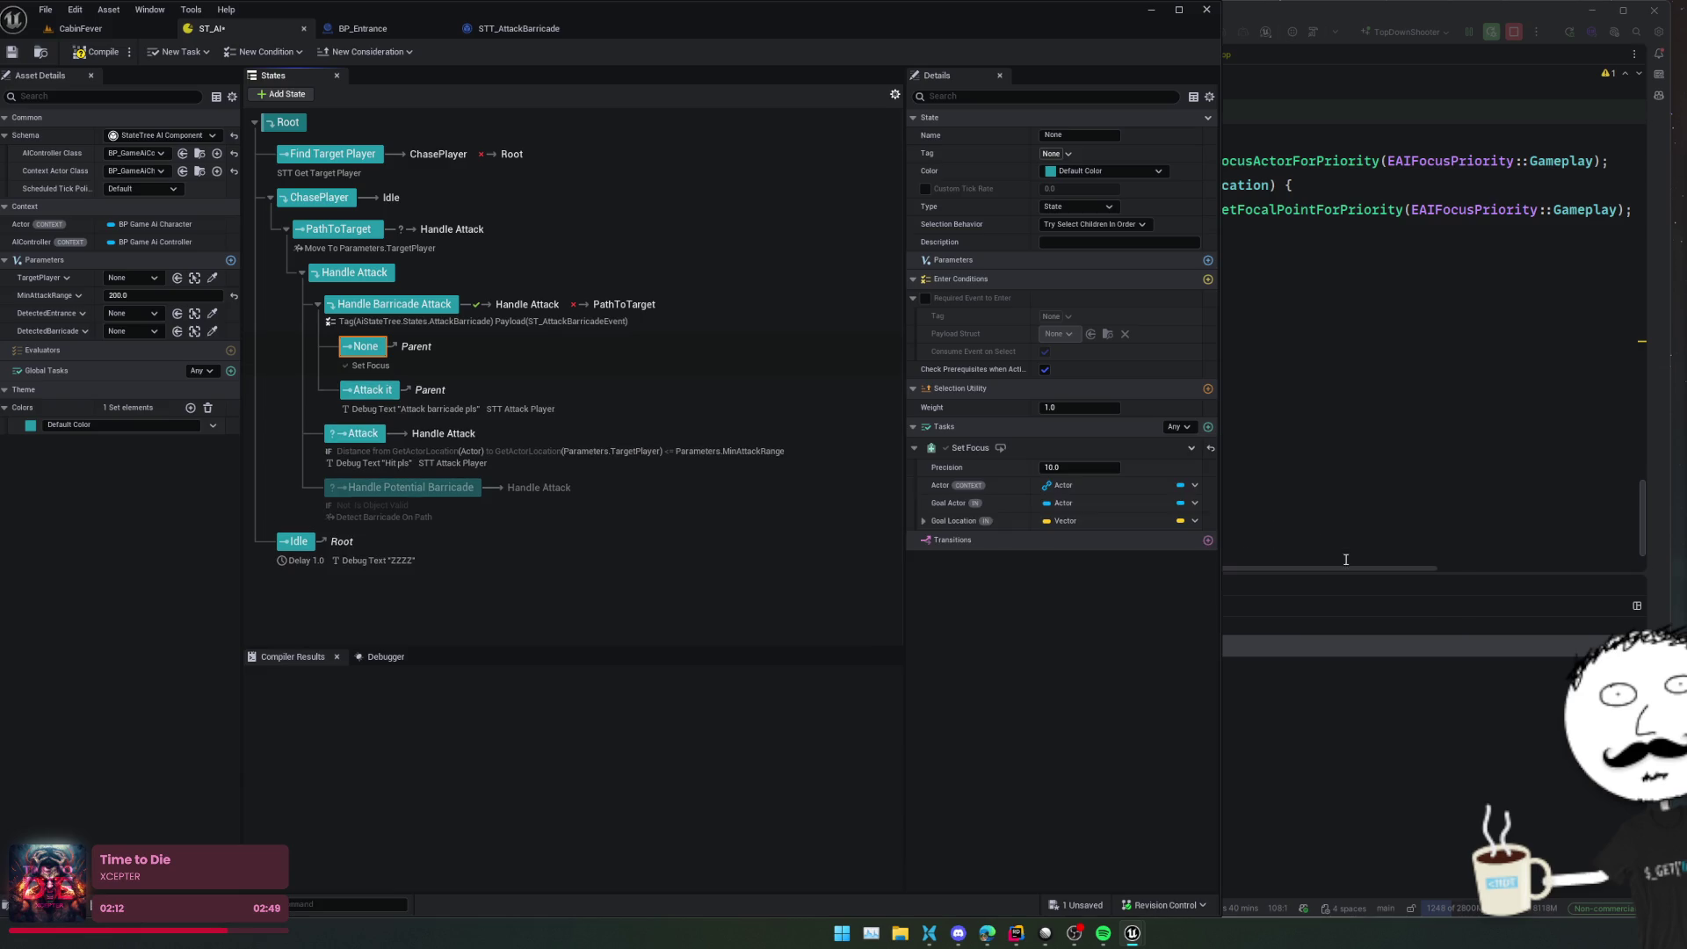
# Bind Set Focus's Actor to the Actor context and Goal Actor to Parameters.DetectedEntrance
pyautogui.click(1194, 484)
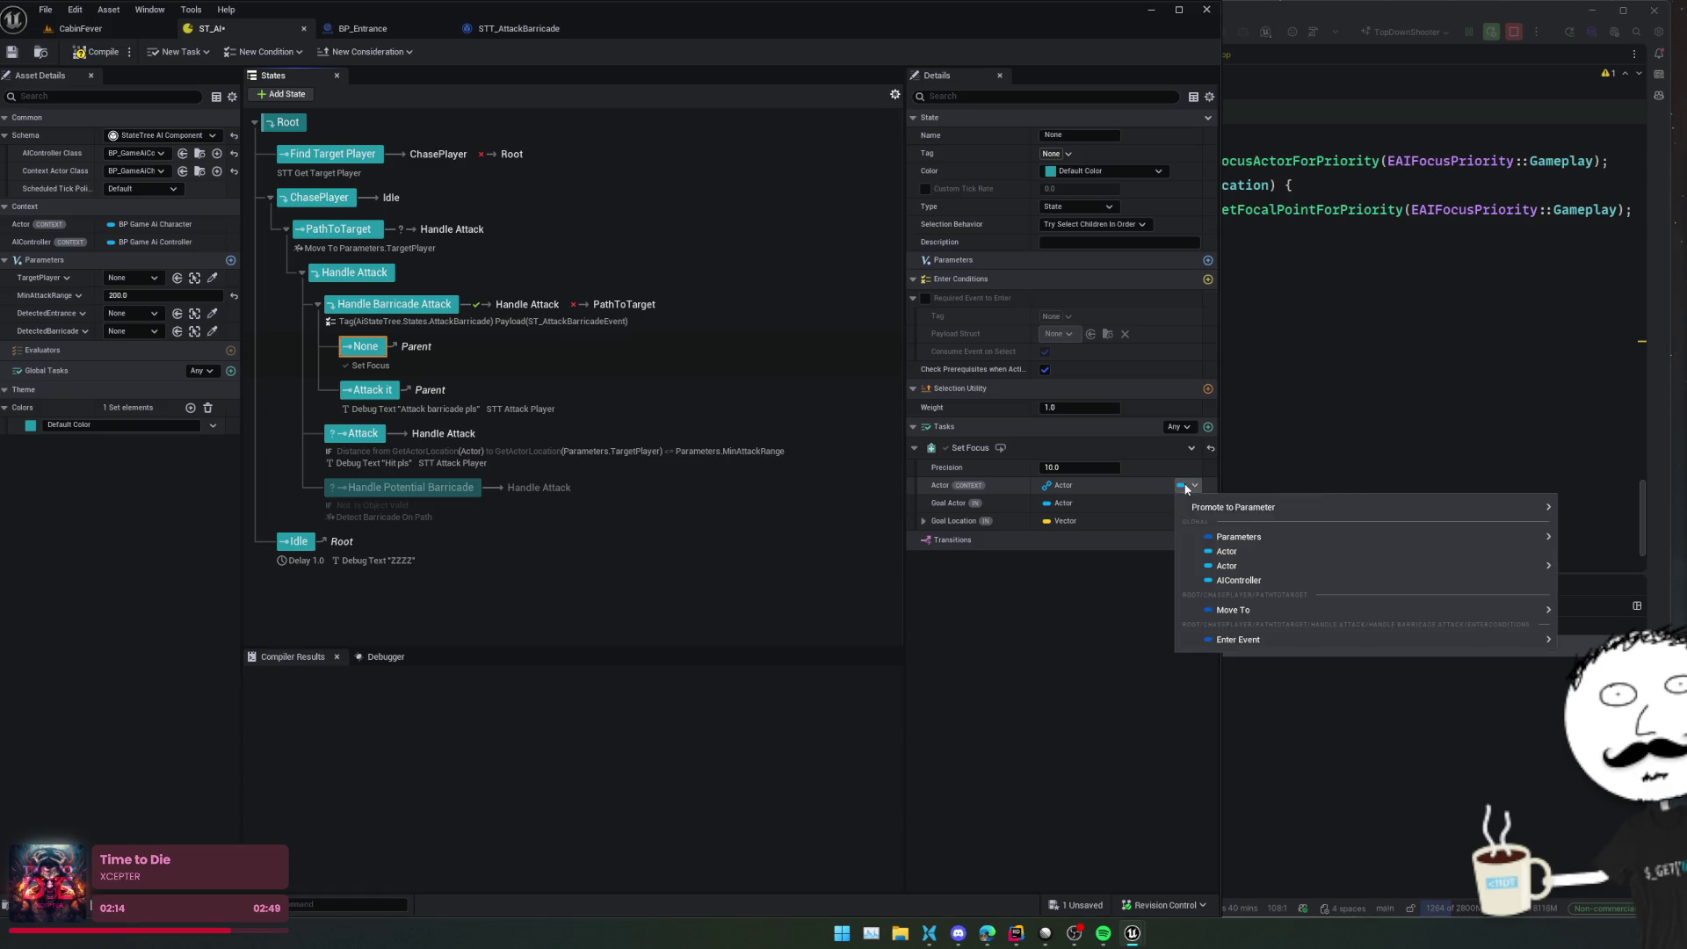
pyautogui.click(1306, 553)
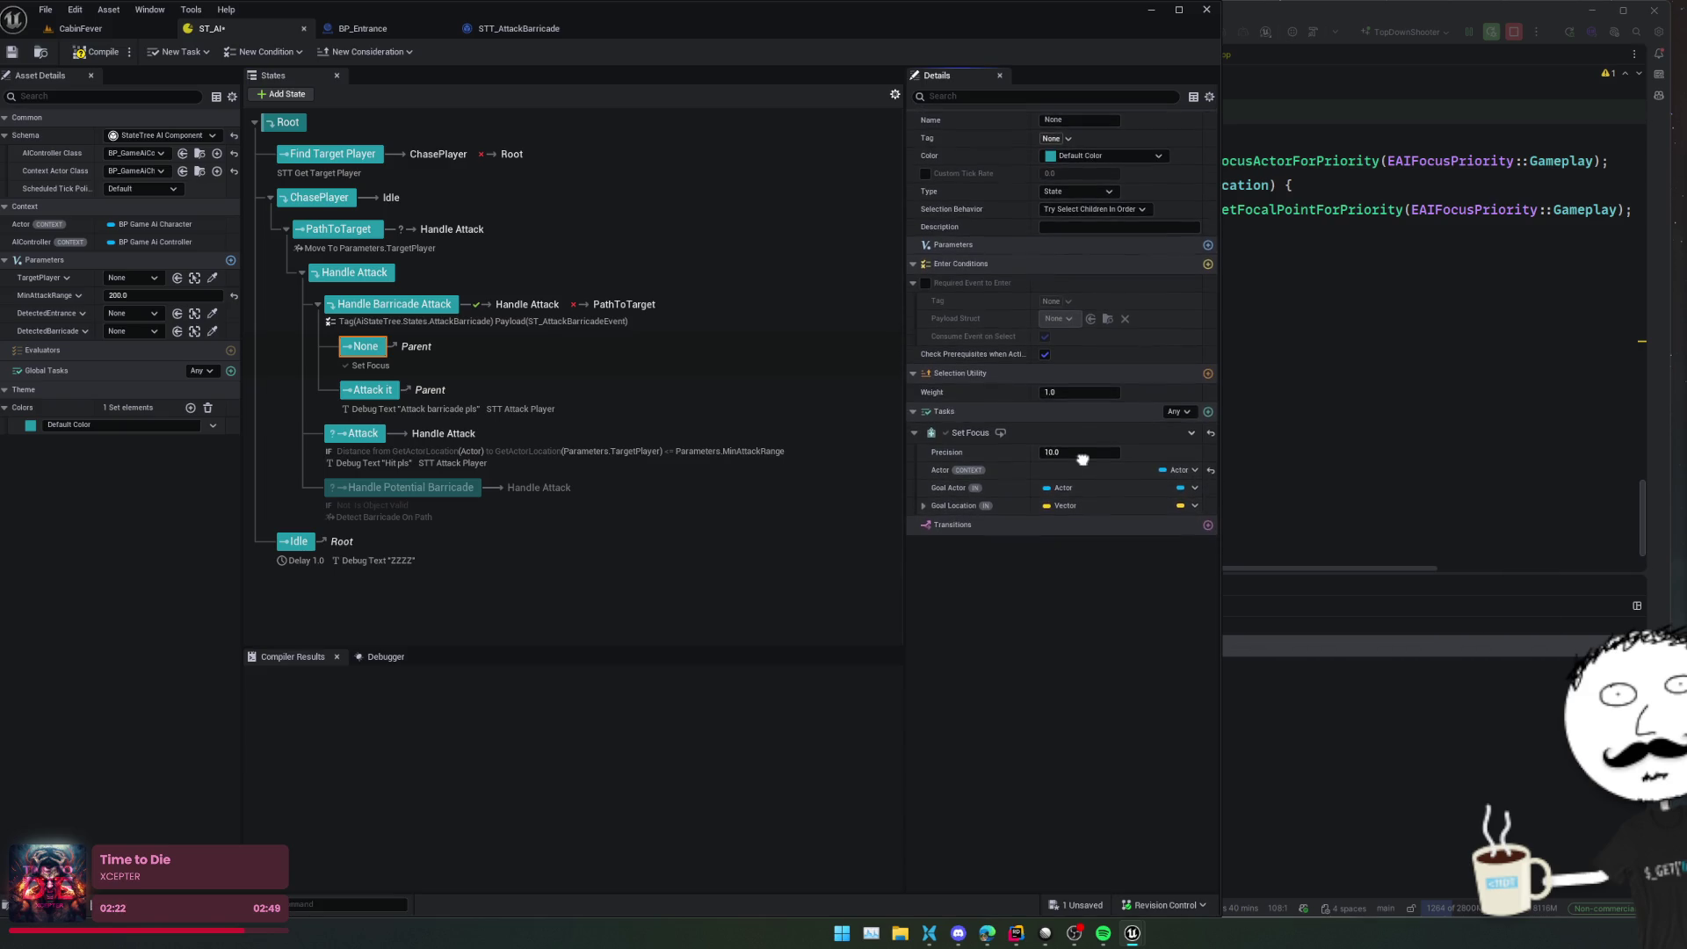
pyautogui.click(1193, 502)
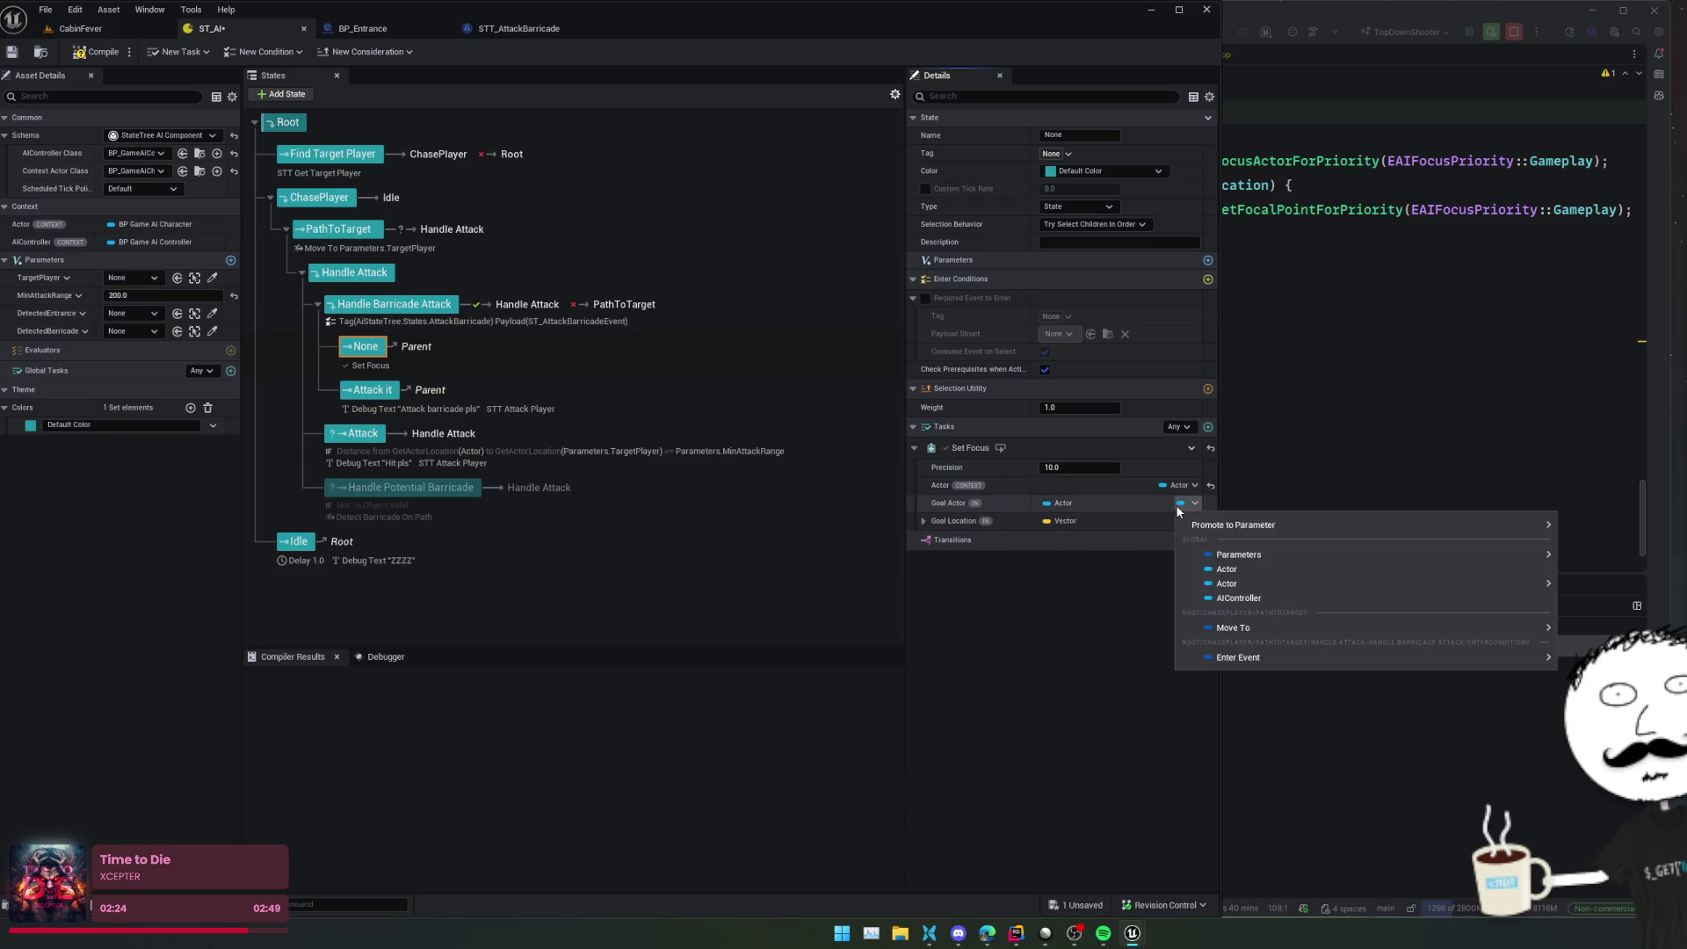
pyautogui.moveTo(1300, 531)
pyautogui.moveTo(1333, 556)
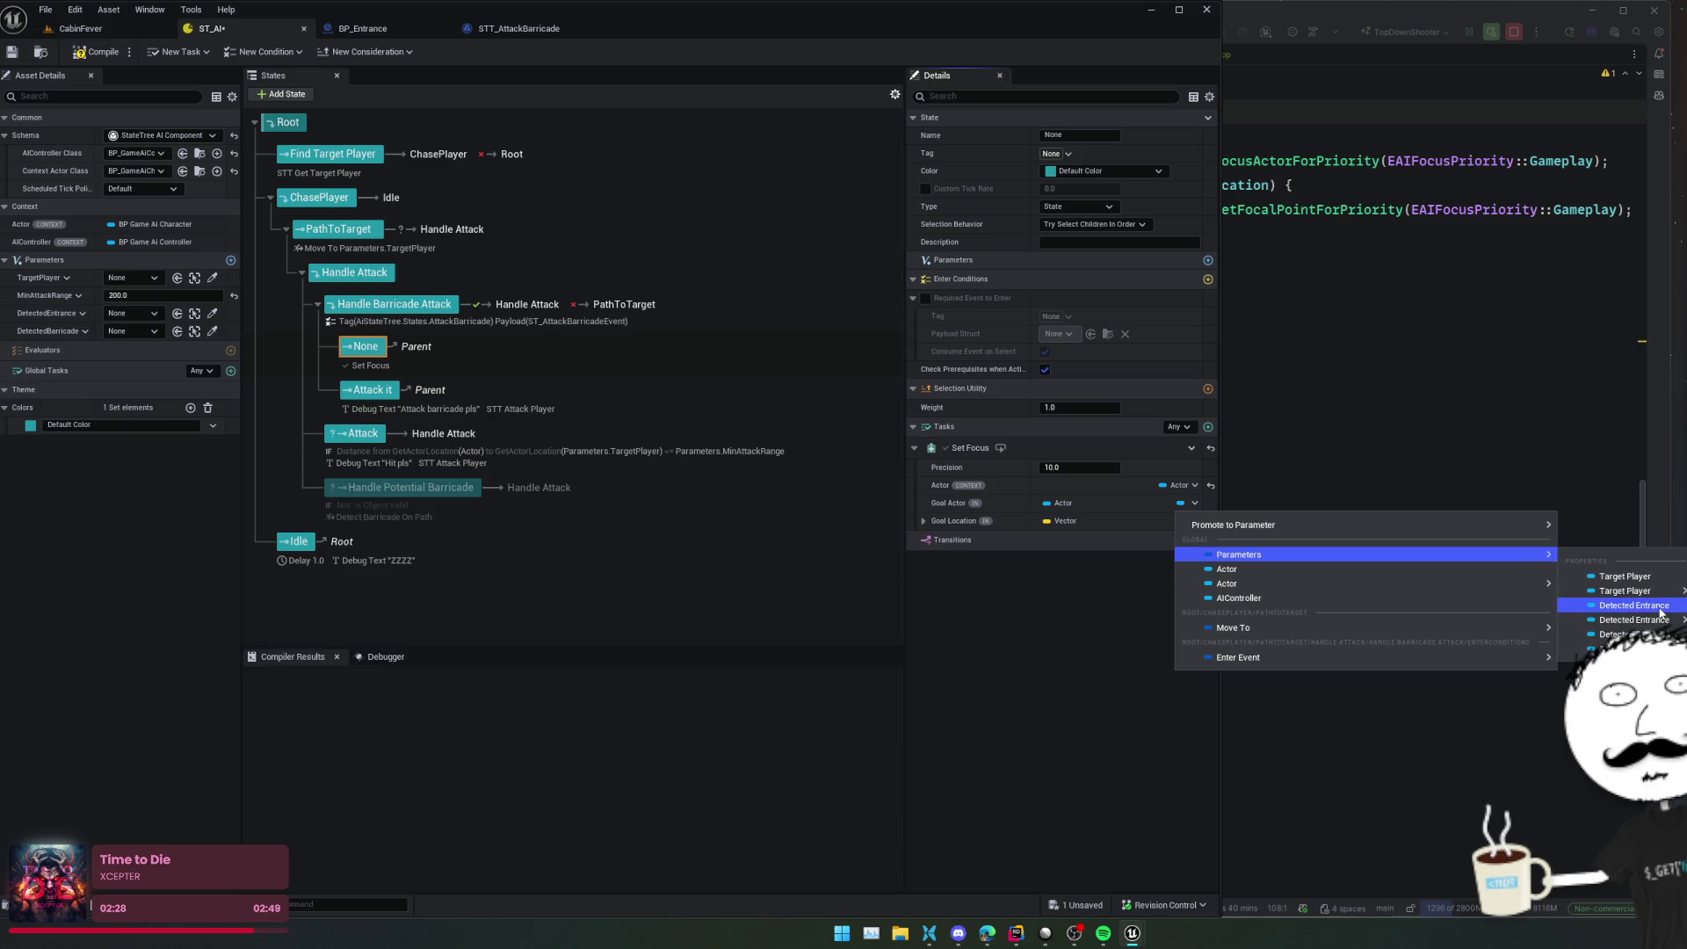
pyautogui.click(1634, 606)
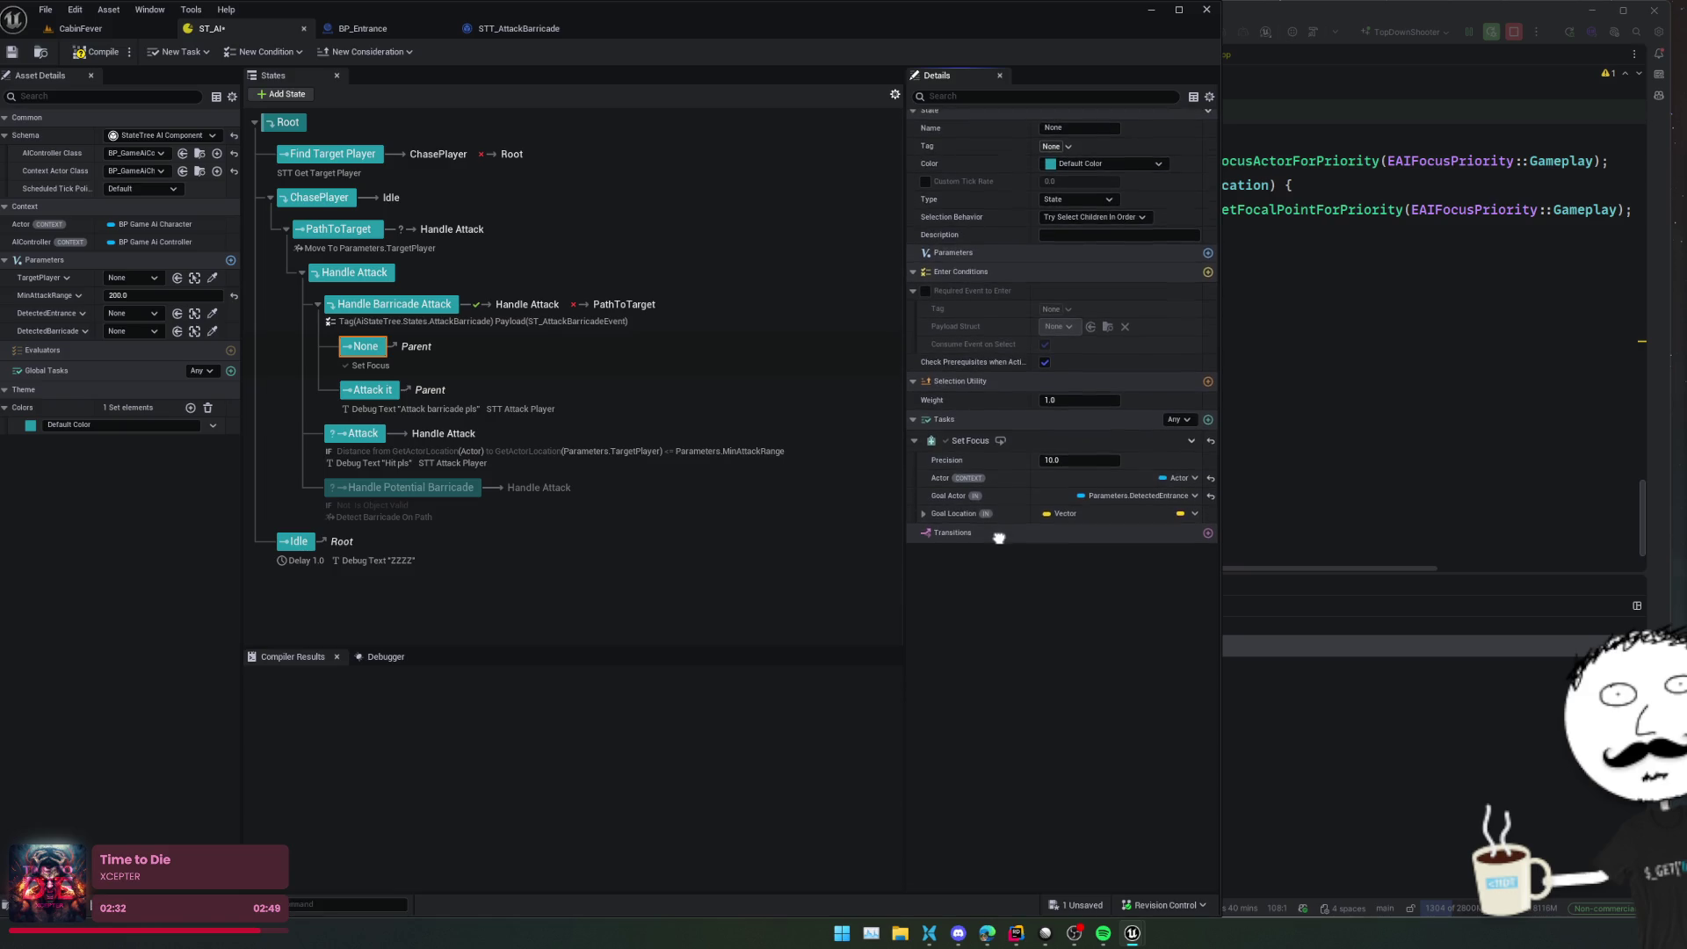
# Add an On State Completed transition to Next State
pyautogui.click(1208, 540)
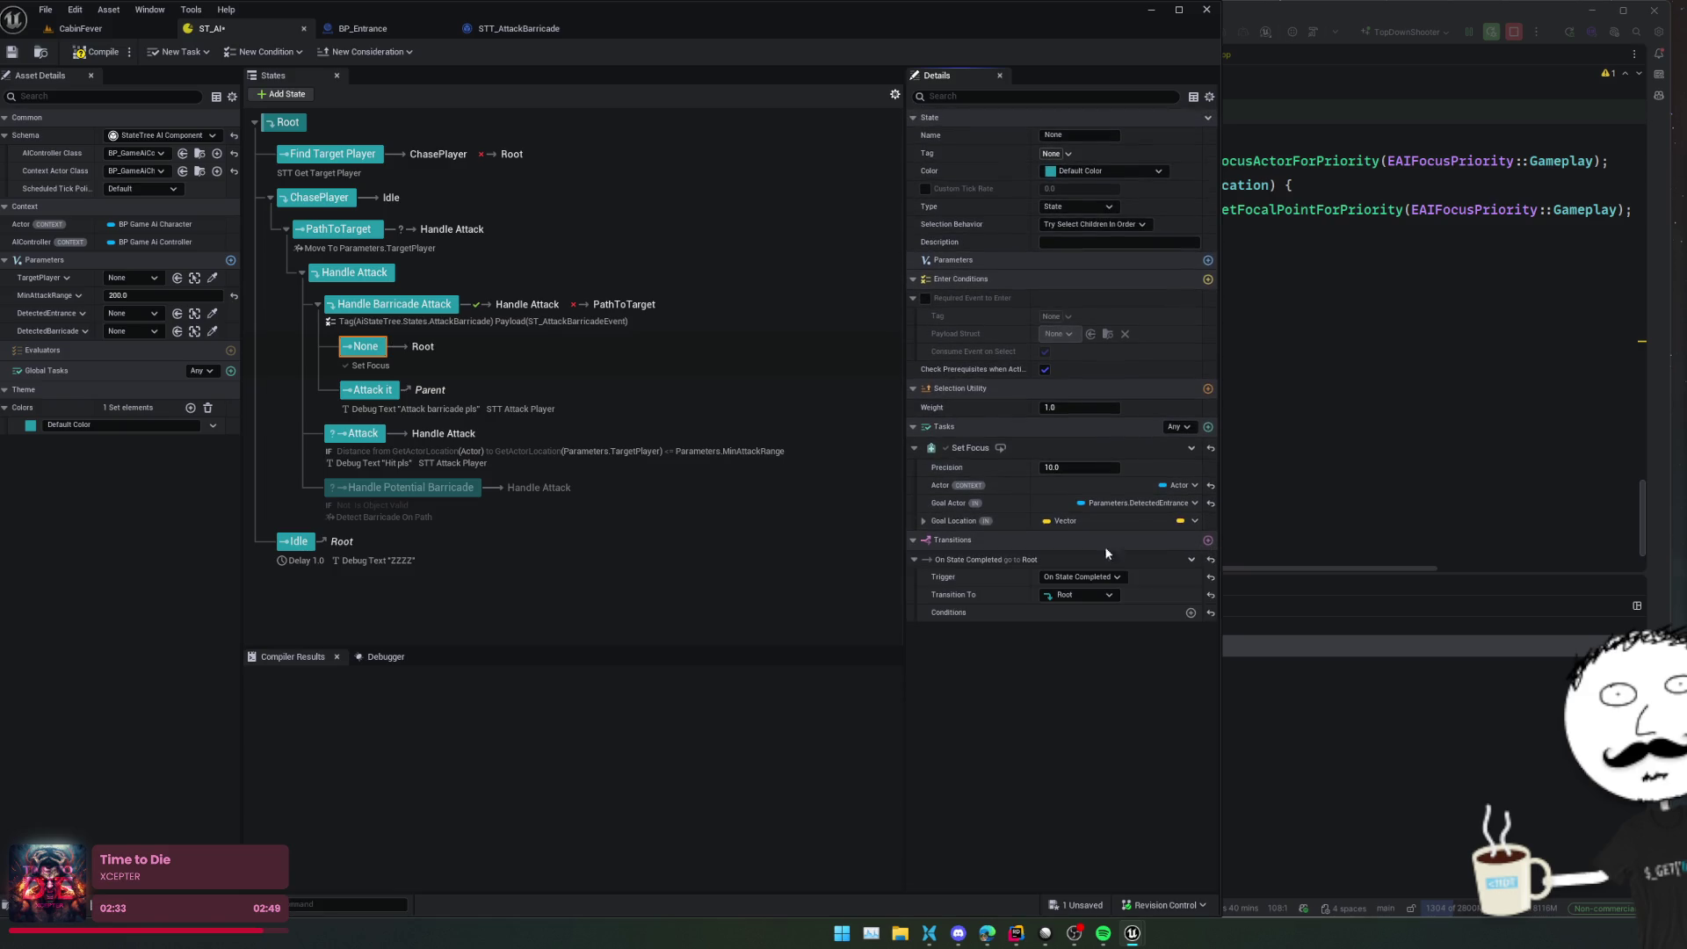
pyautogui.click(1086, 592)
pyautogui.click(1138, 634)
pyautogui.scroll(-1, 1068, 656)
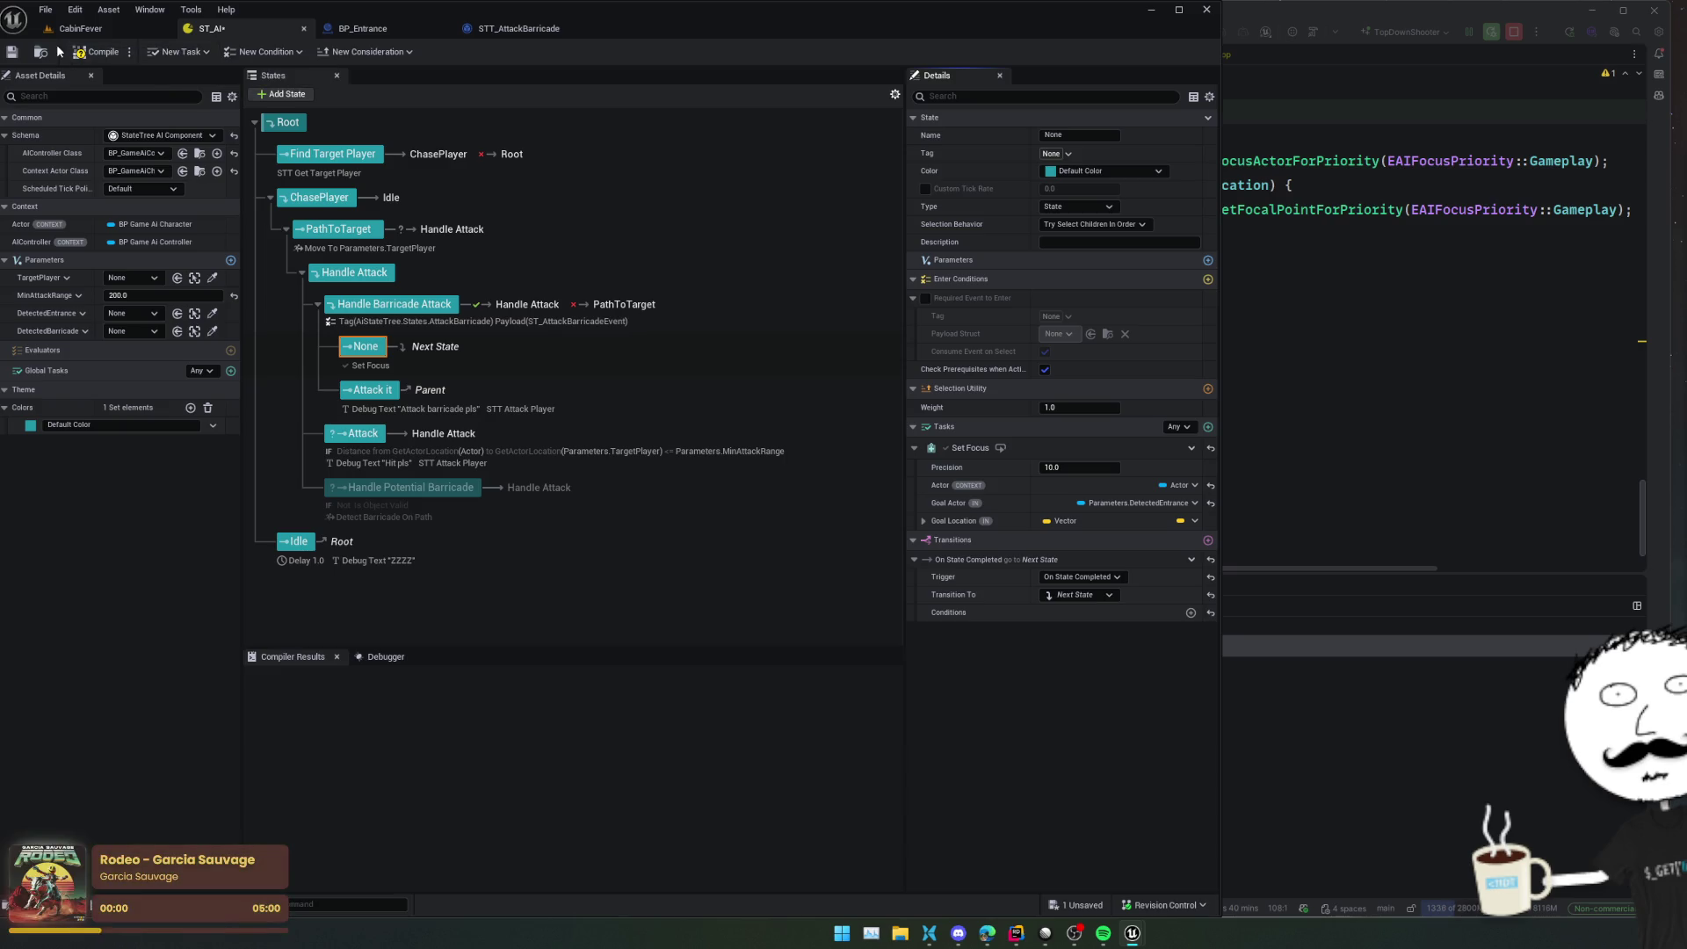
pyautogui.click(97, 51)
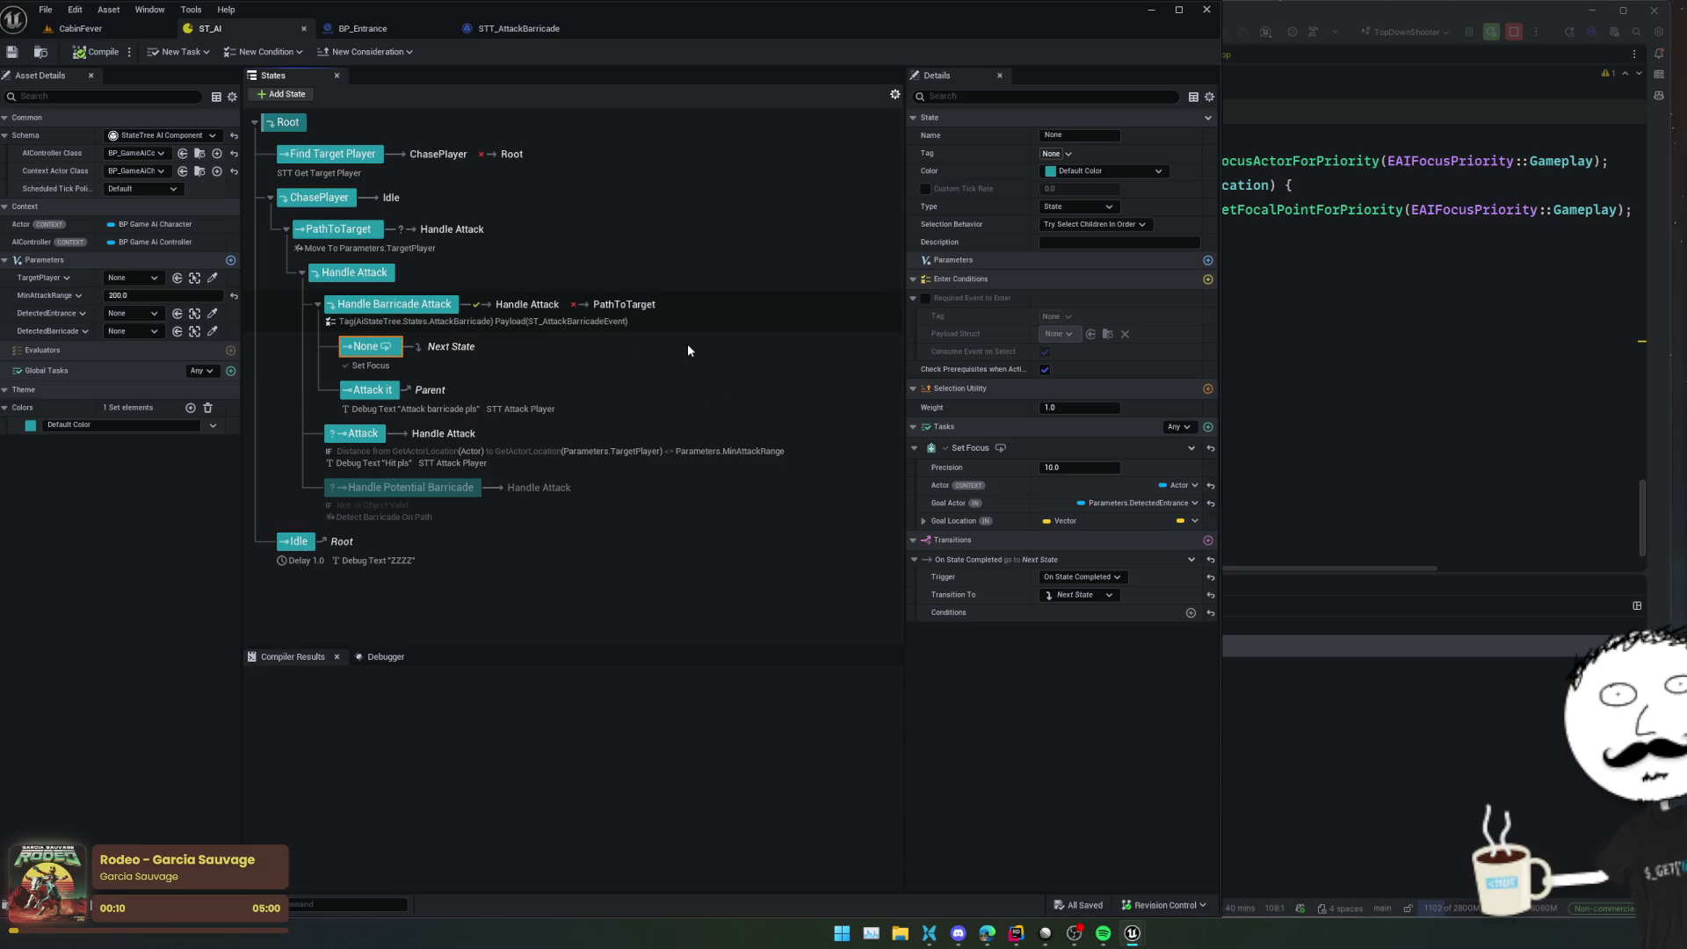
pyautogui.click(543, 326)
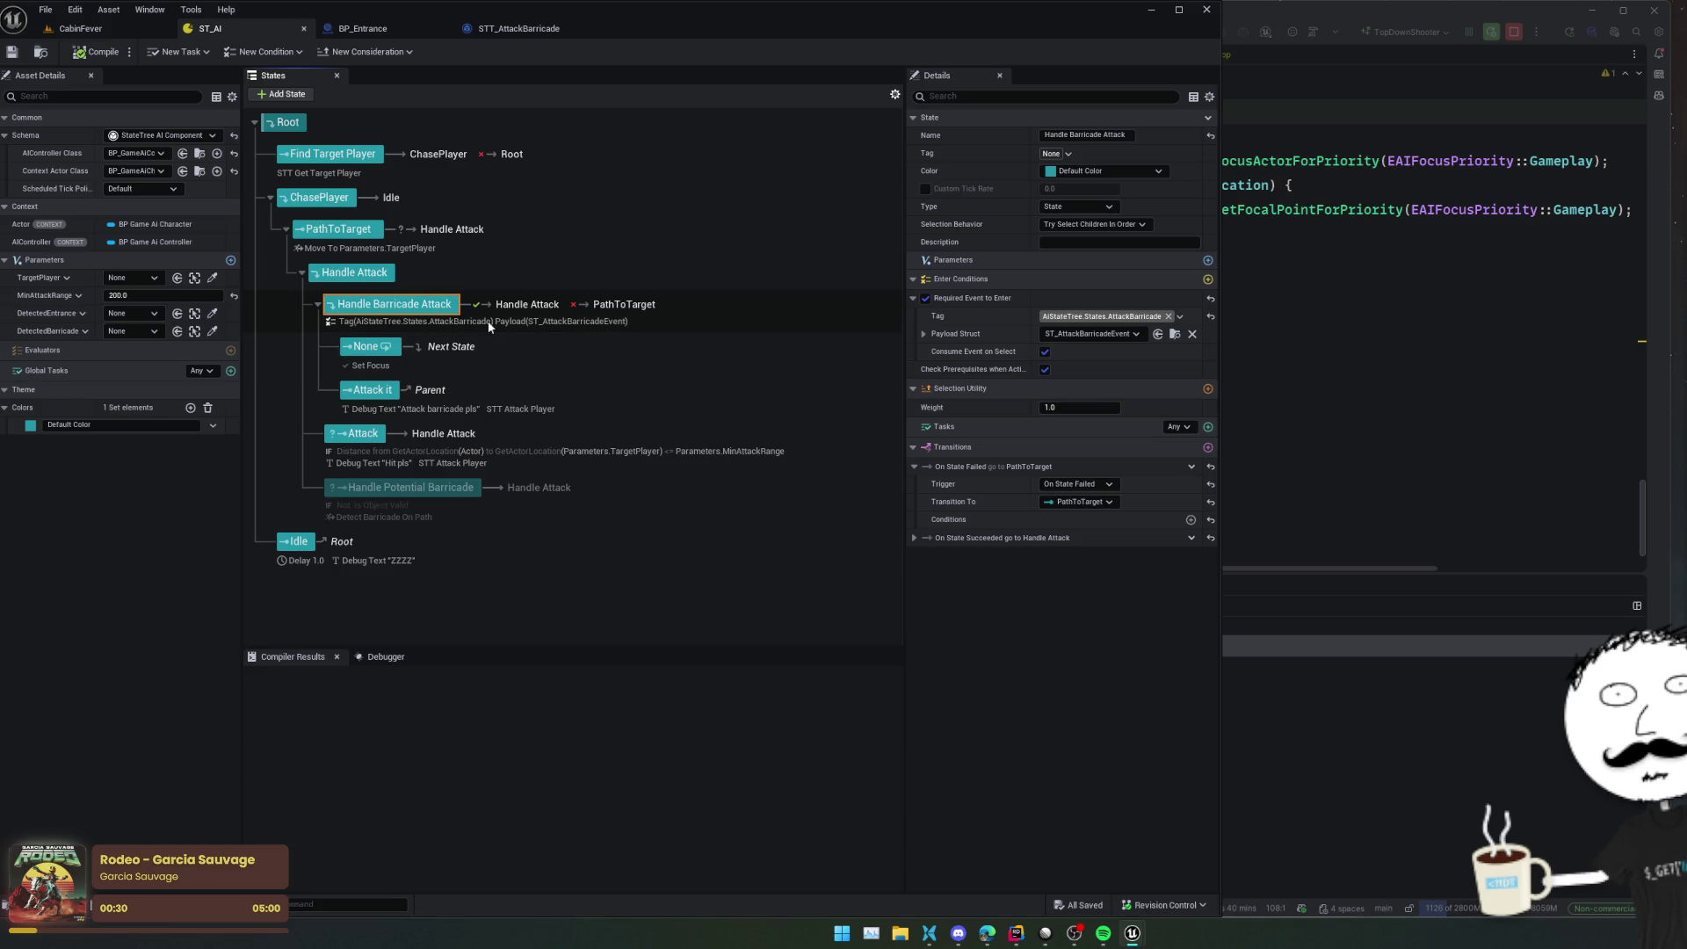
pyautogui.click(728, 360)
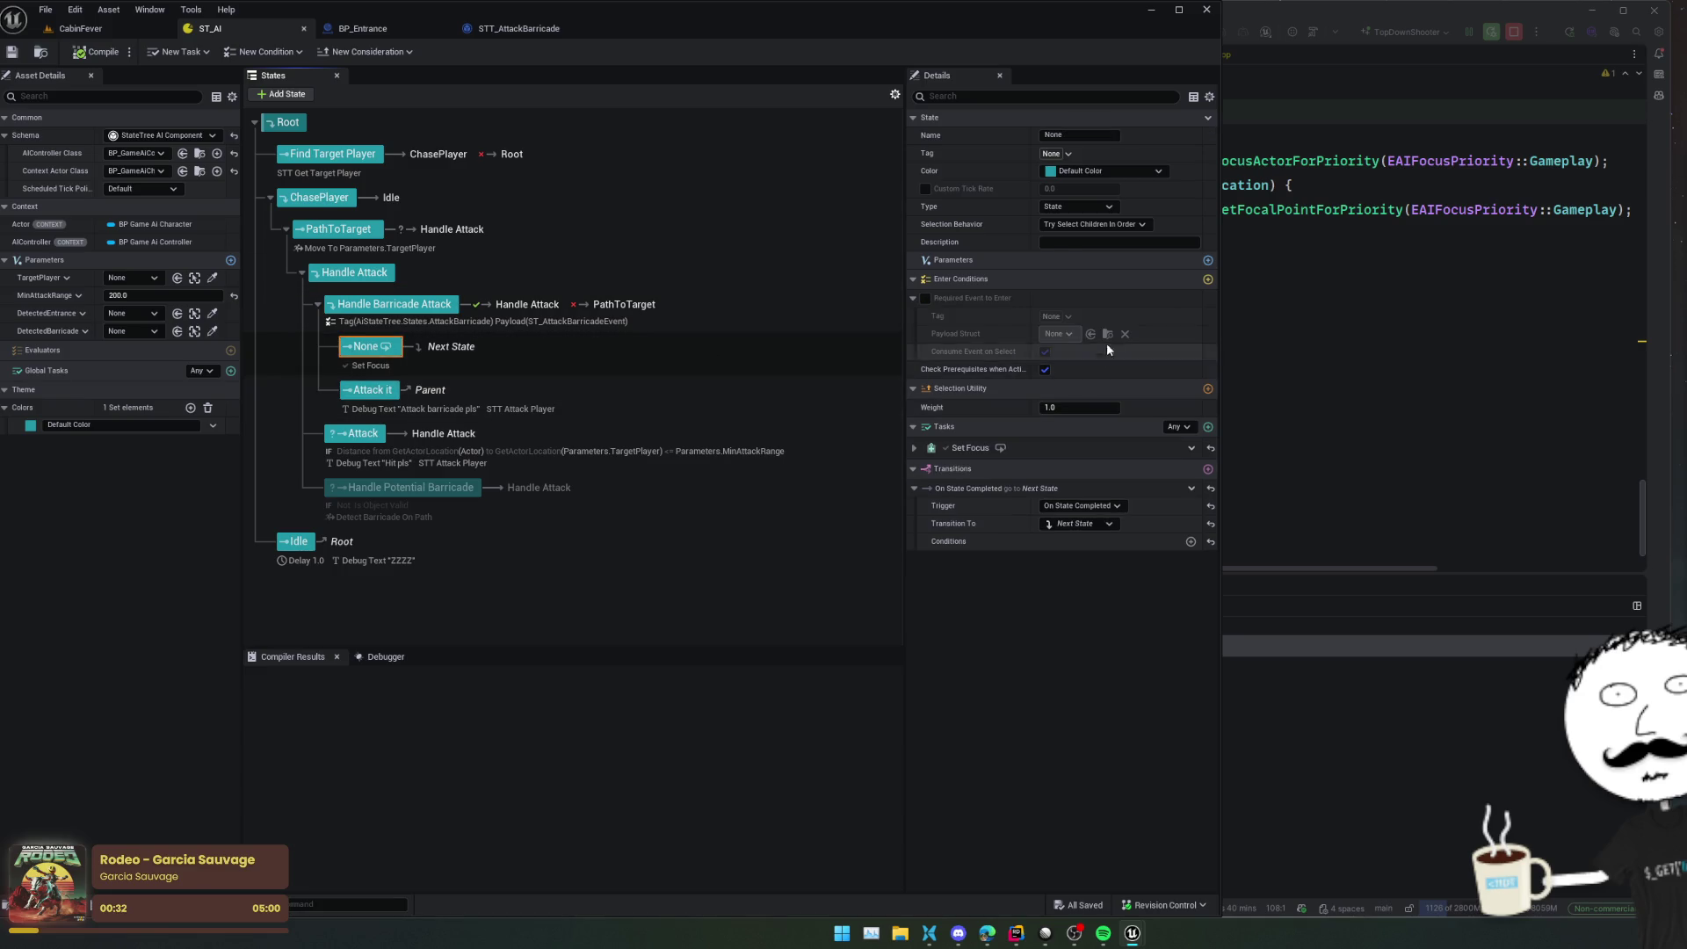
pyautogui.click(1206, 261)
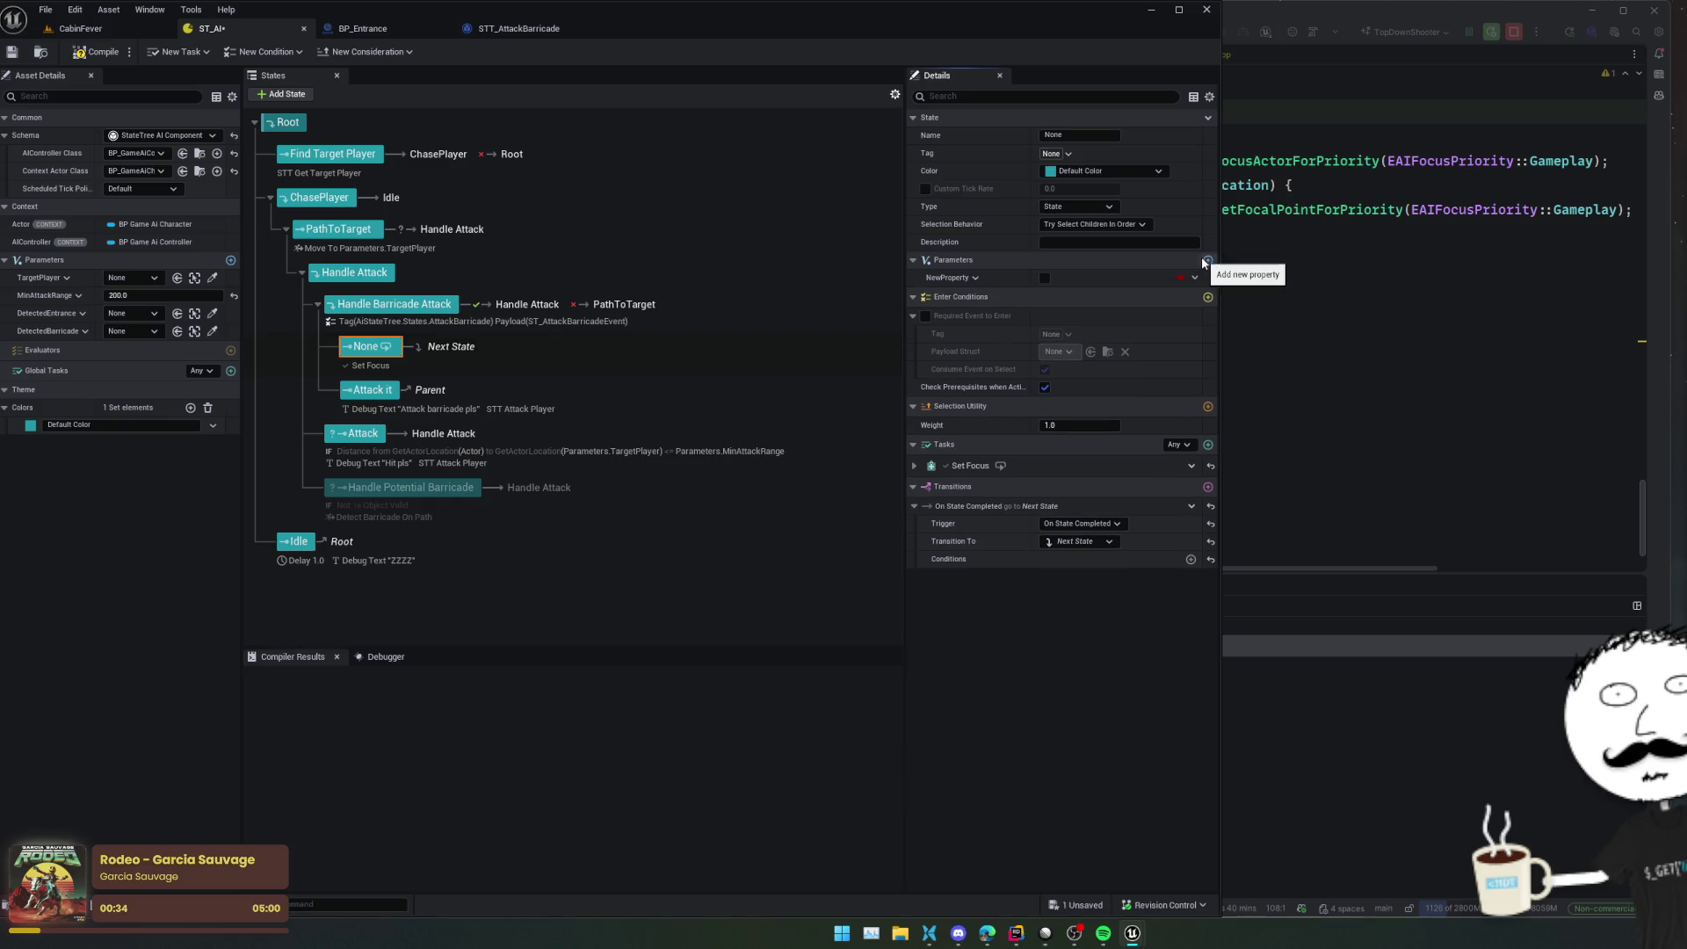
pyautogui.click(1195, 278)
pyautogui.moveTo(1257, 303)
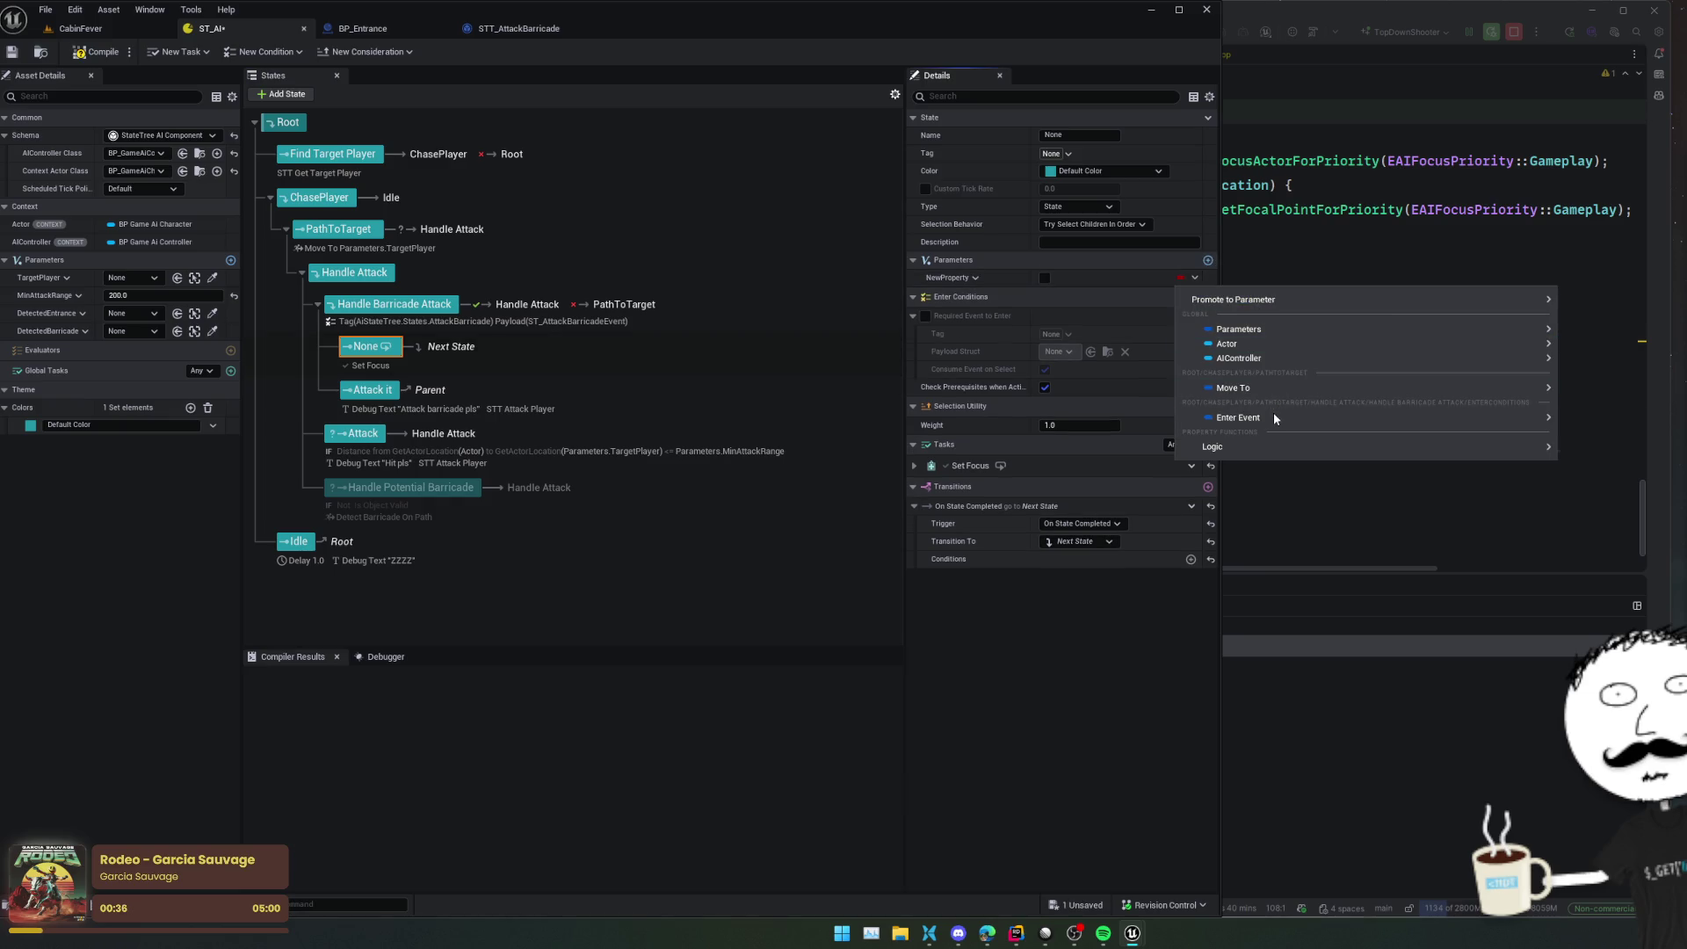
pyautogui.moveTo(1273, 416)
pyautogui.moveTo(1613, 440)
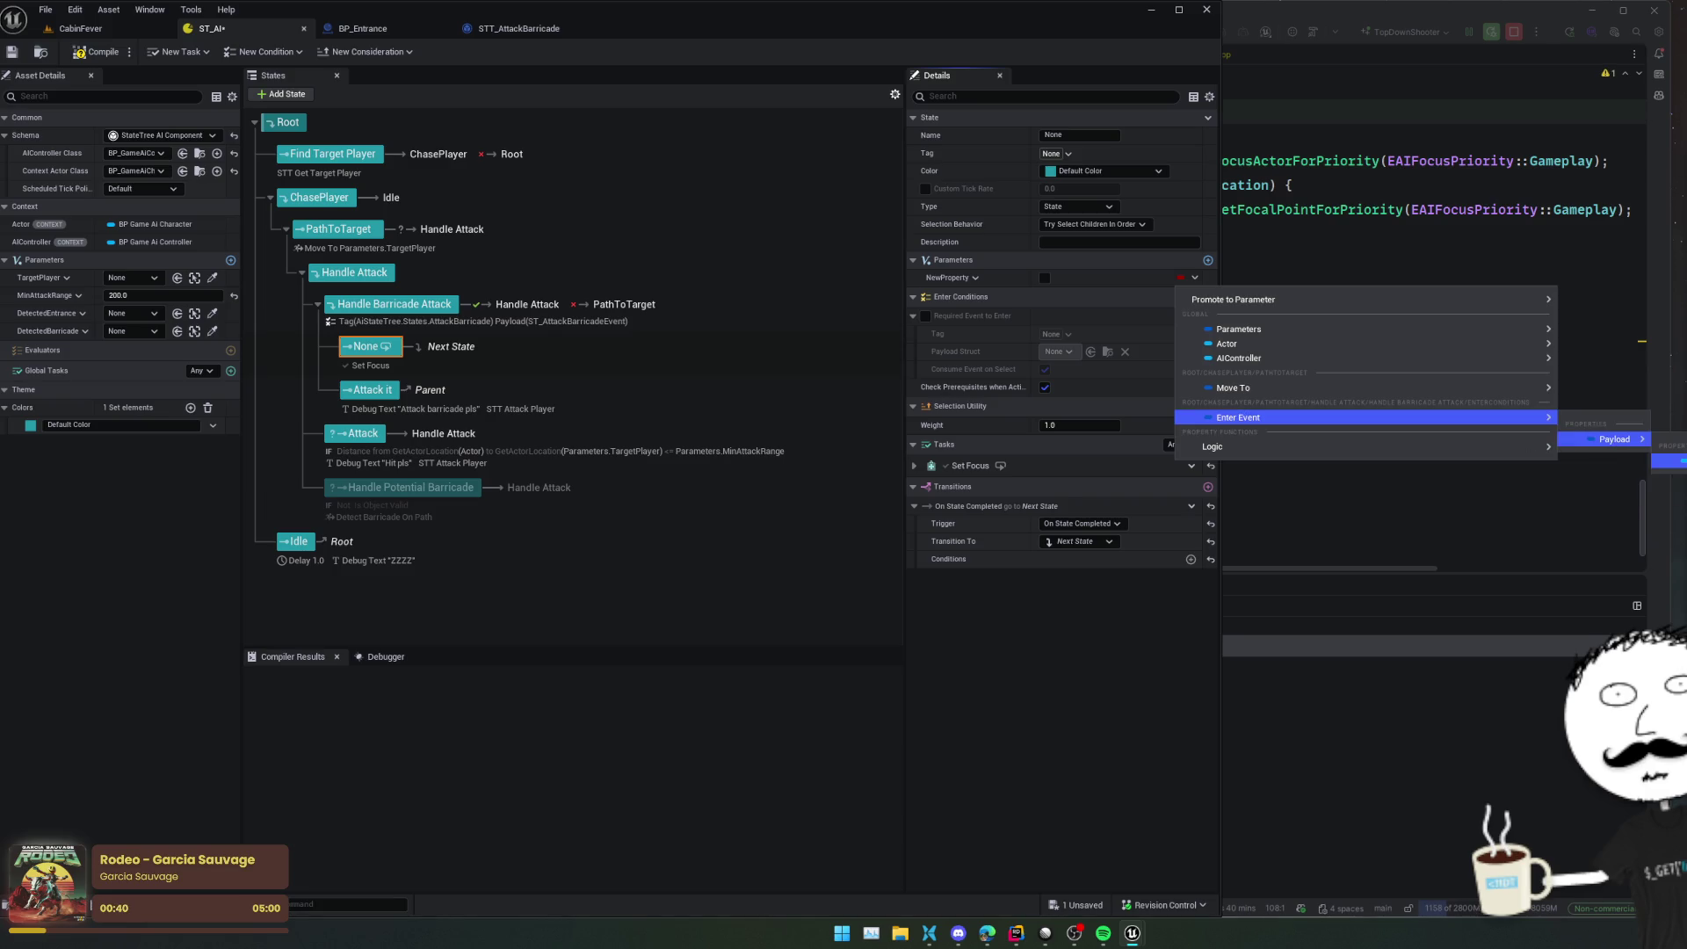
pyautogui.click(1061, 574)
pyautogui.click(1195, 277)
pyautogui.moveTo(1268, 389)
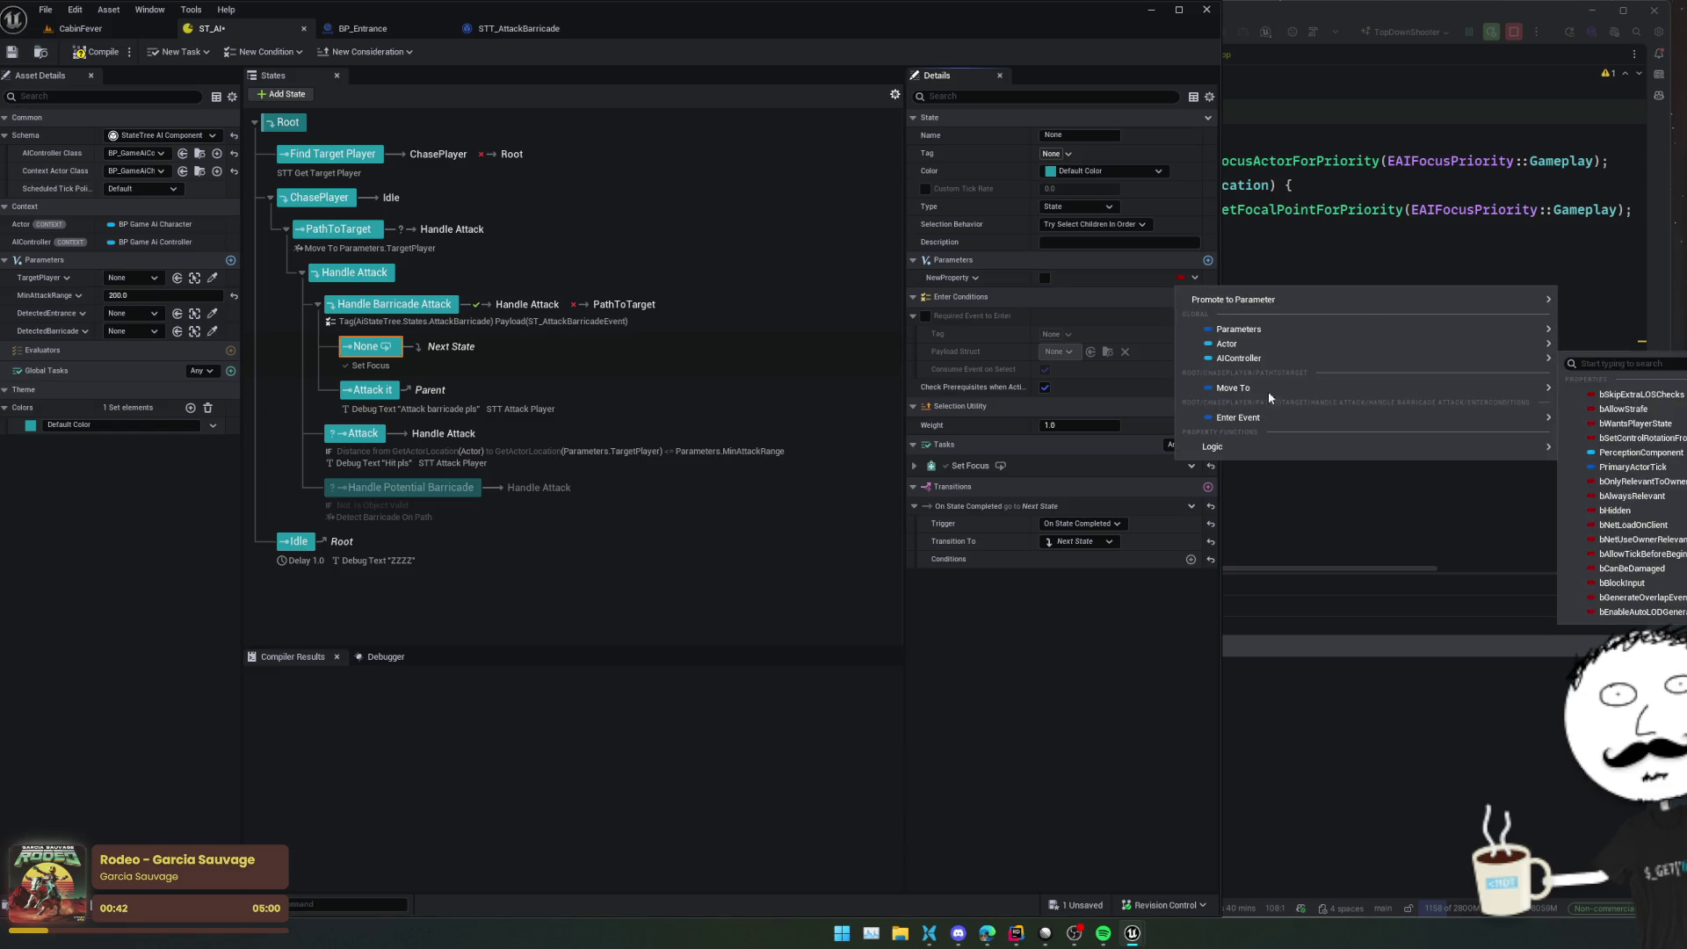
pyautogui.moveTo(1241, 444)
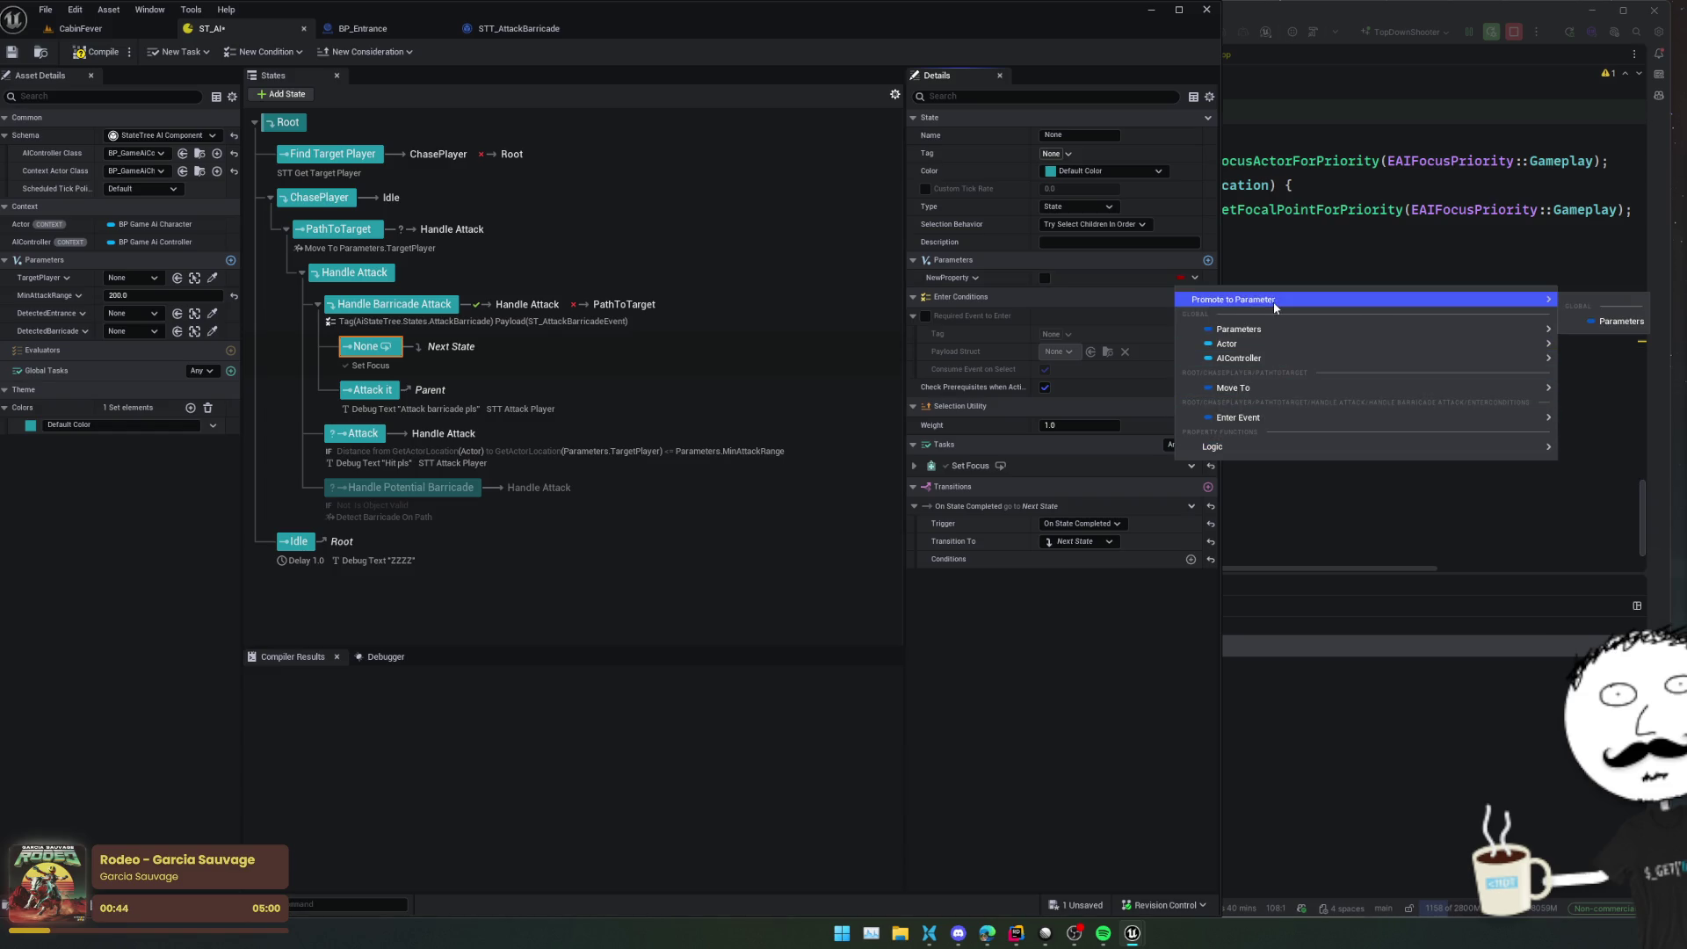
pyautogui.click(1043, 278)
pyautogui.click(975, 278)
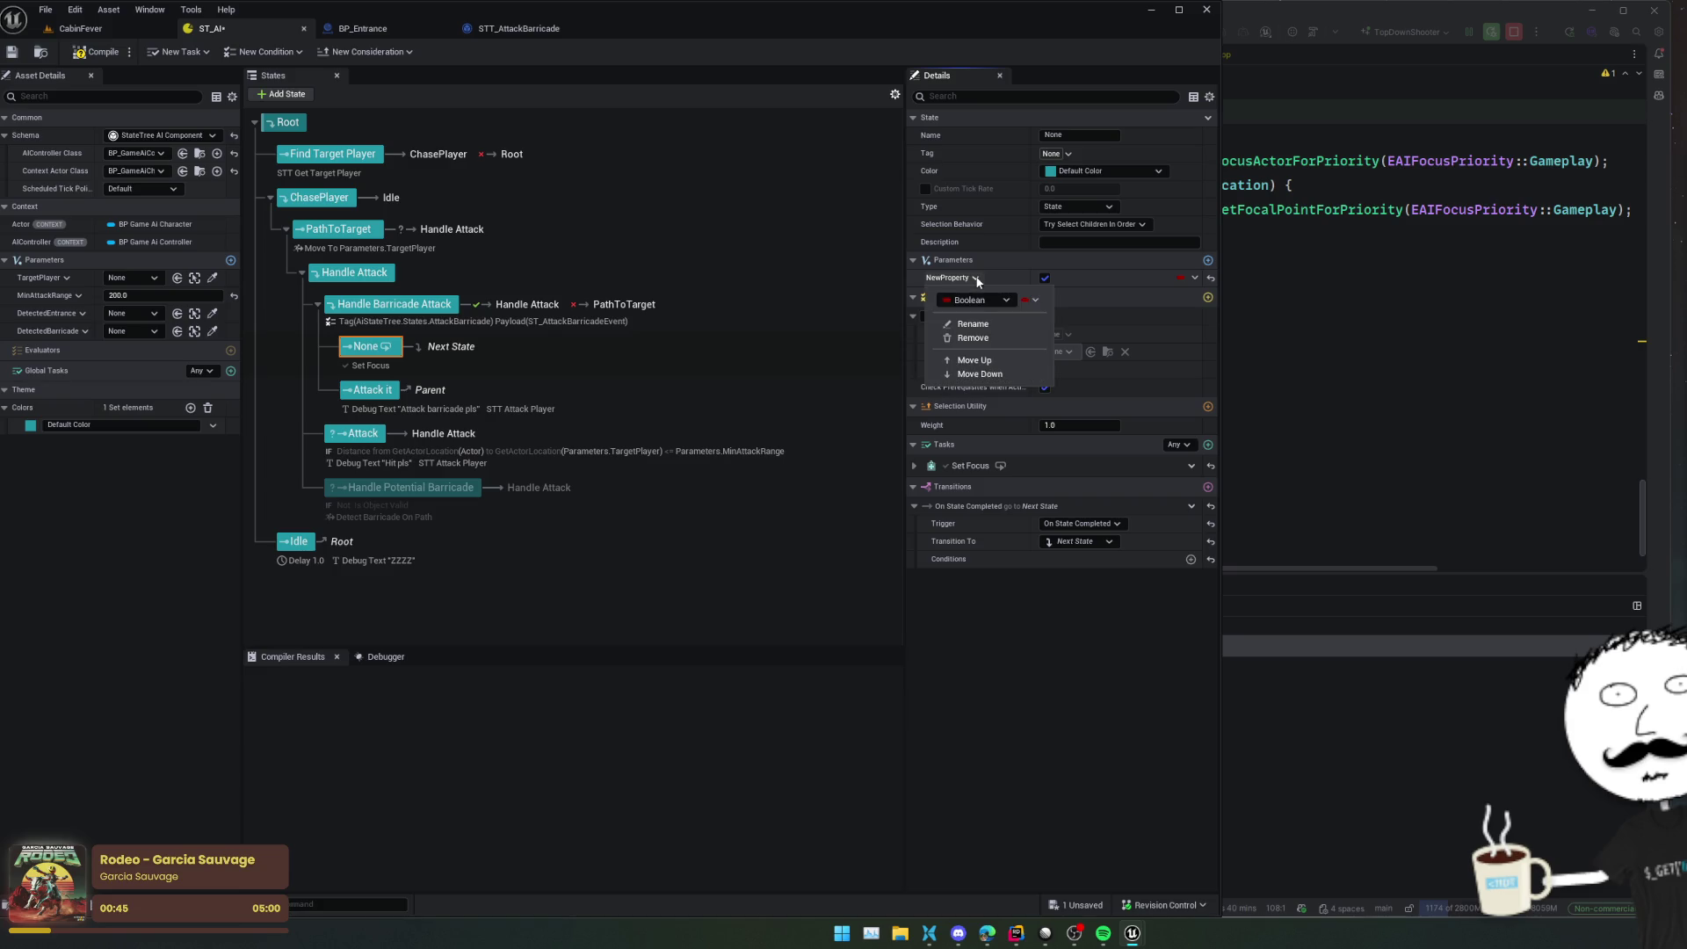
pyautogui.click(1000, 337)
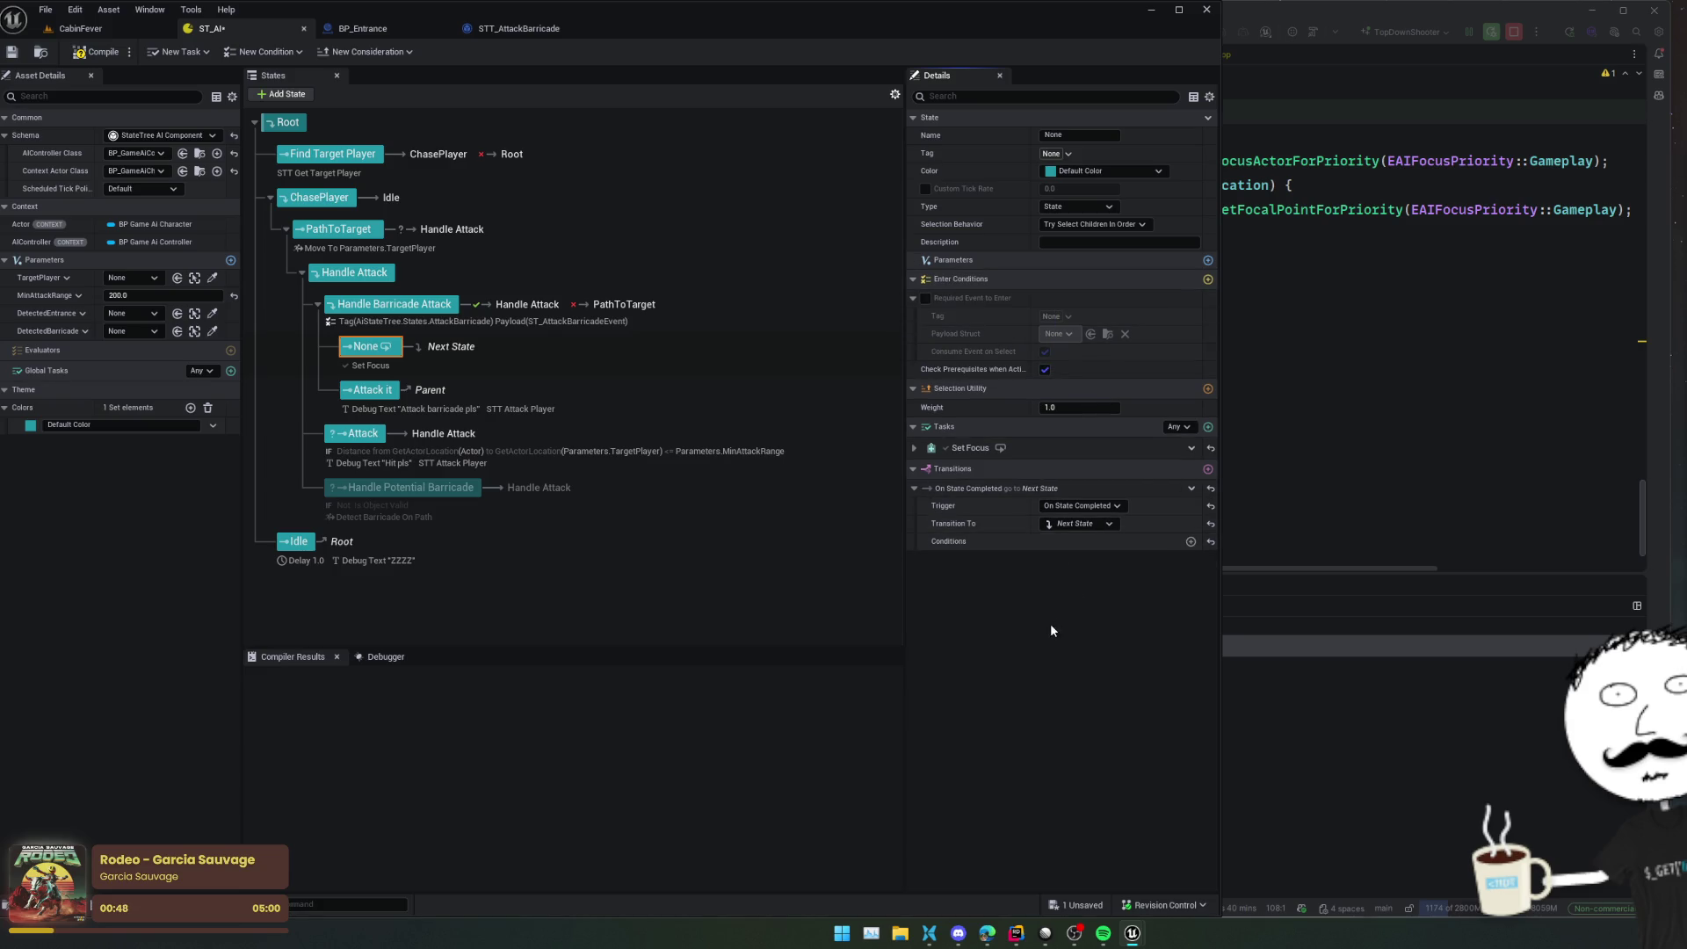
pyautogui.scroll(1, 1026, 624)
pyautogui.scroll(-1, 1026, 625)
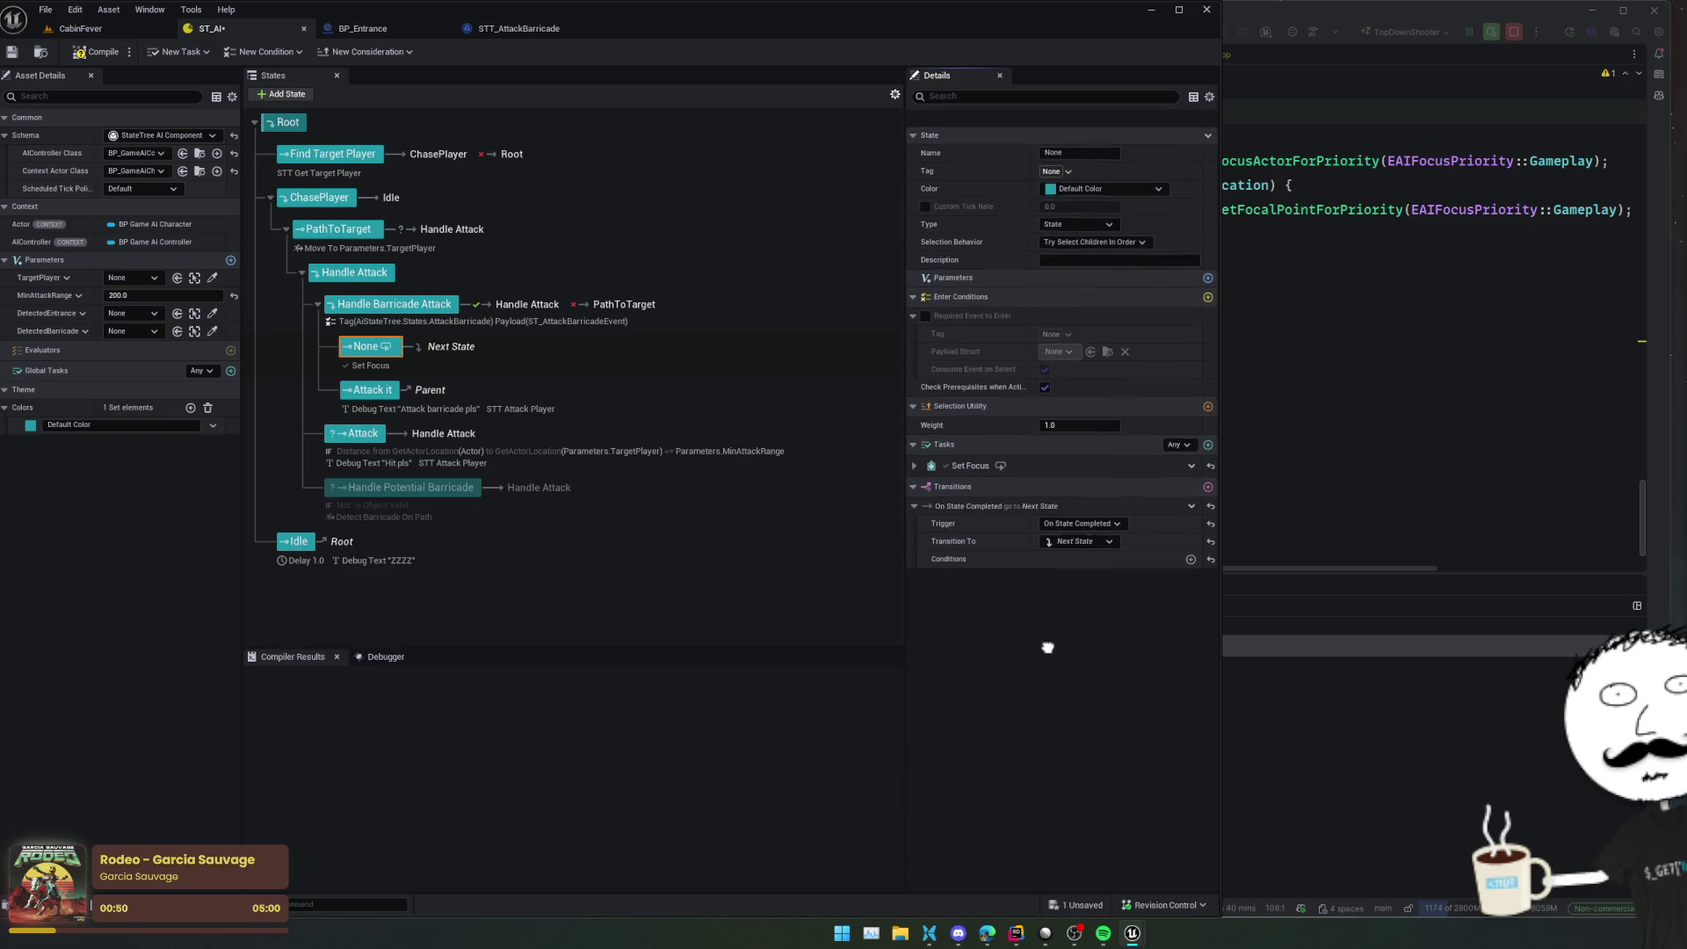
pyautogui.scroll(1, 1047, 640)
pyautogui.scroll(1, 1047, 650)
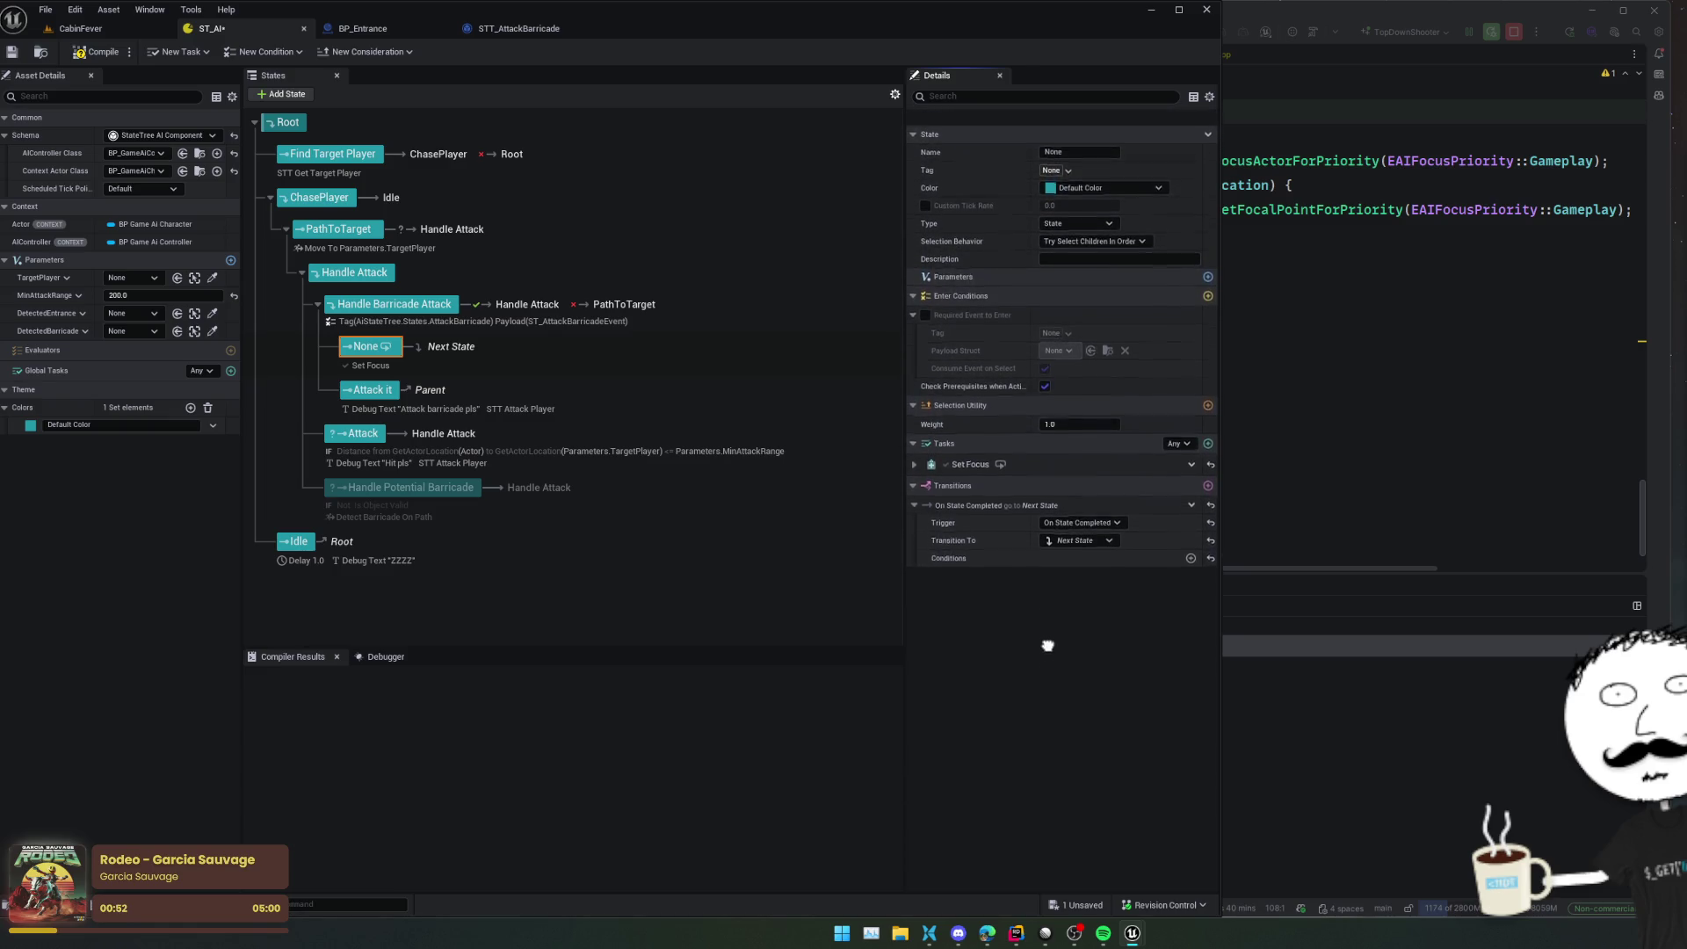
pyautogui.scroll(-2, 1048, 672)
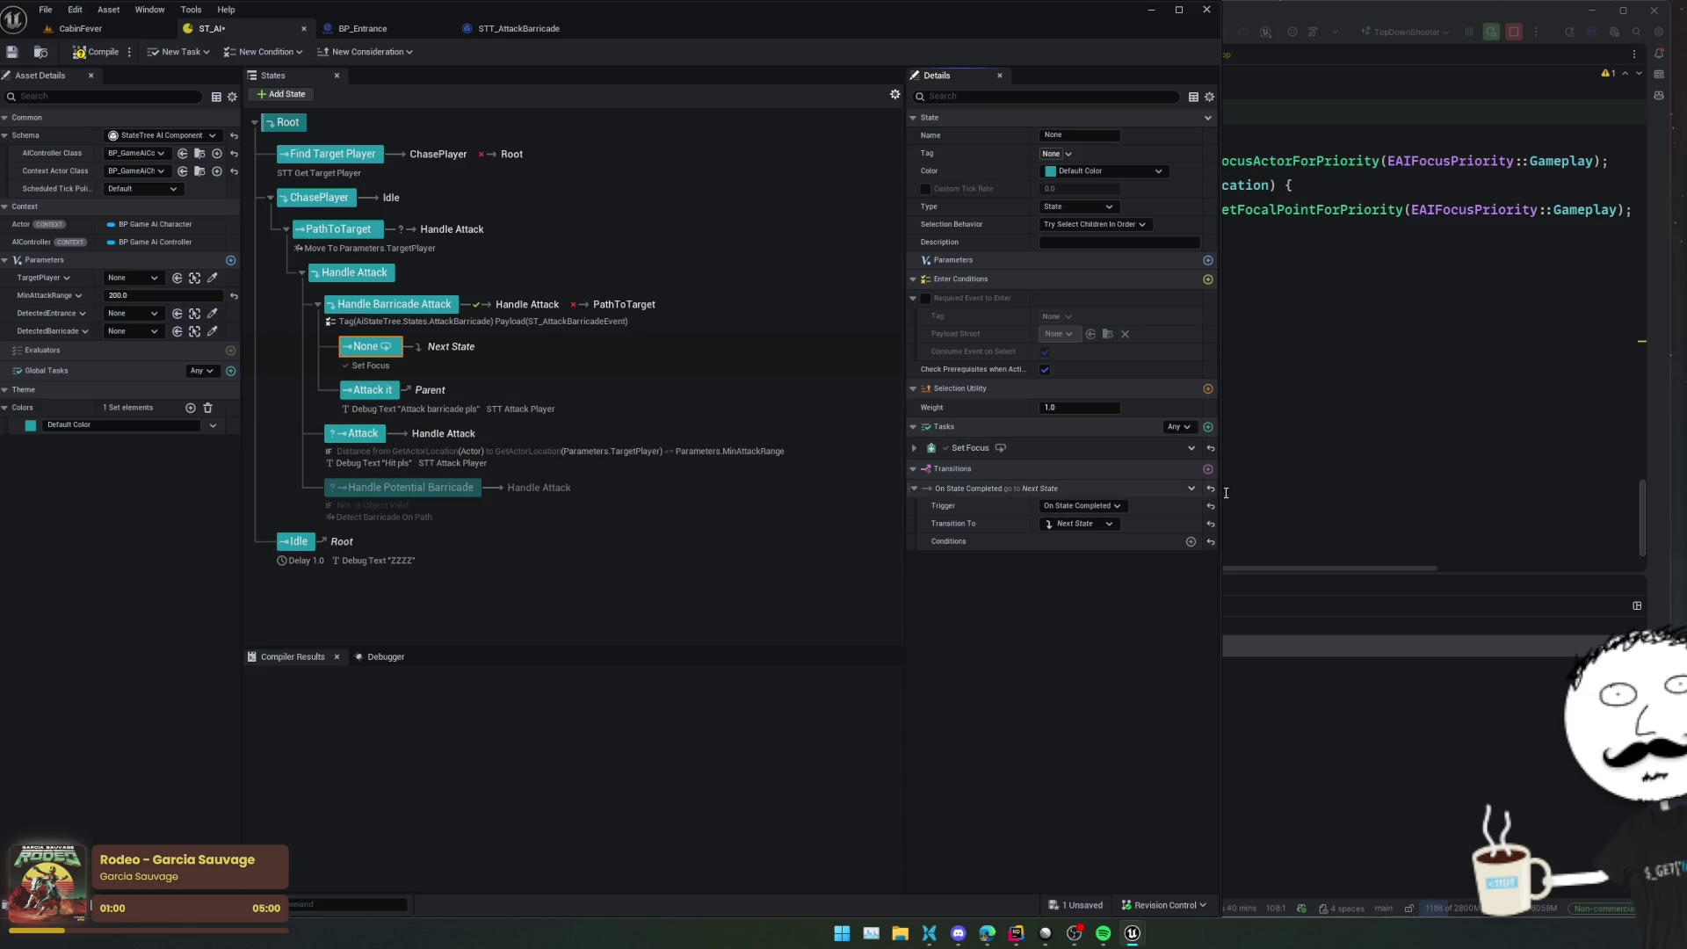
pyautogui.click(376, 348)
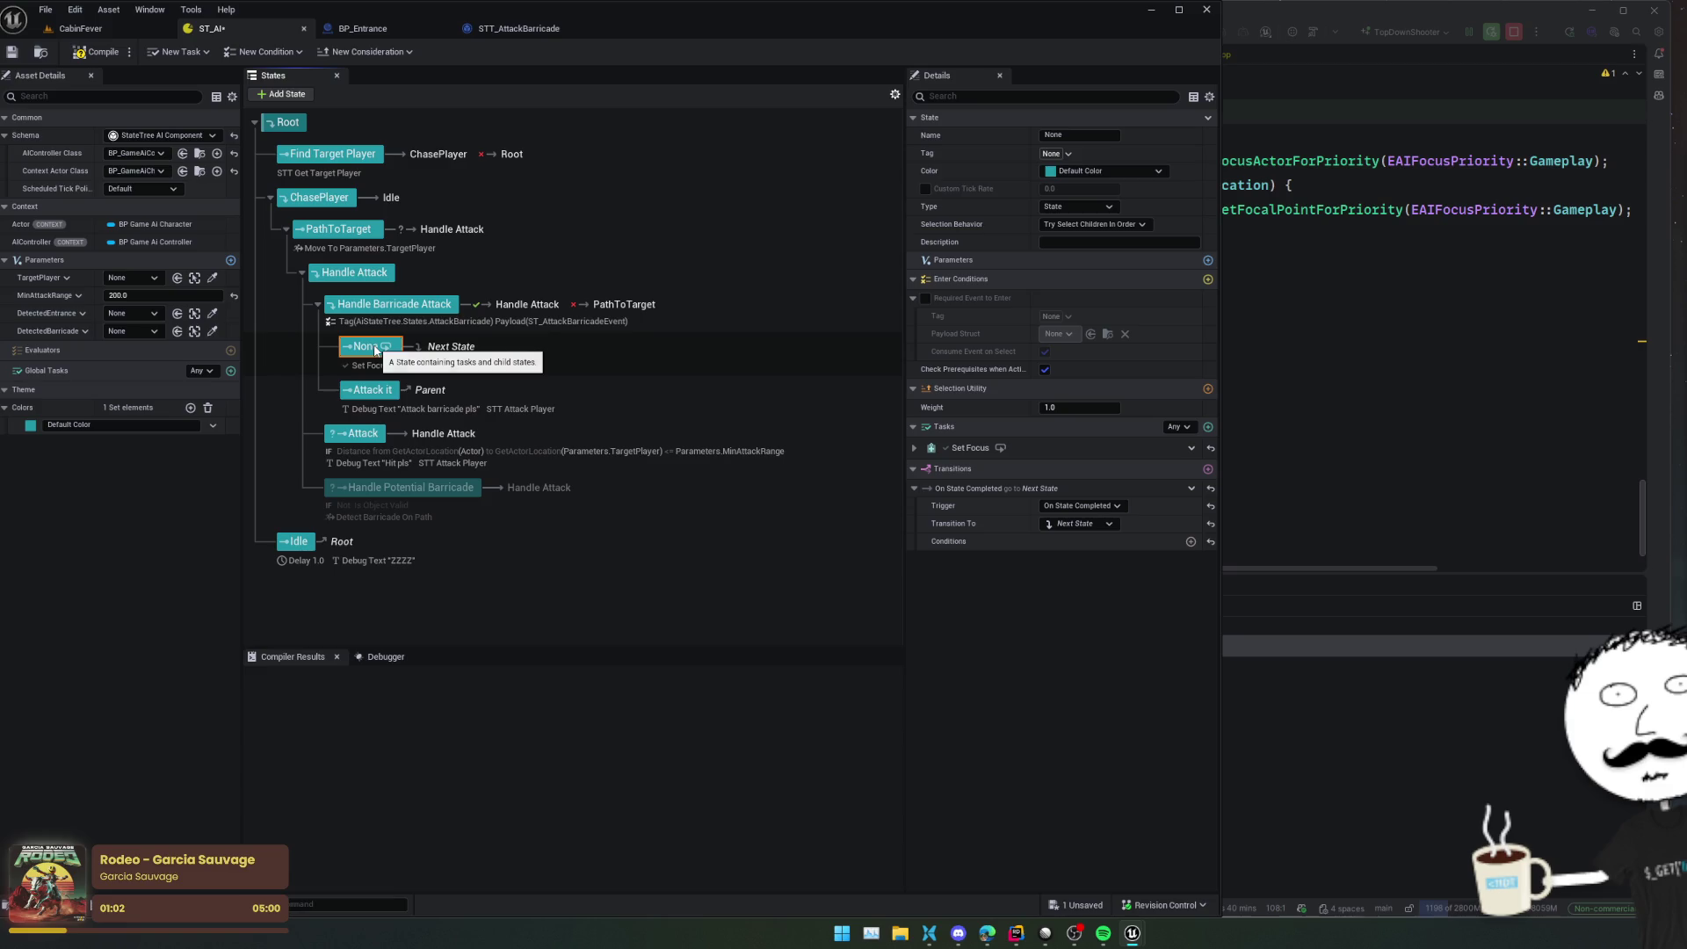
# Rename the state 'Focus Barricade', bind its goal actor to the event payload's barricade, and compile
pyautogui.doubleClick(376, 347)
pyautogui.write('Focus B')
pyautogui.write('arricade')
pyautogui.press('Return')
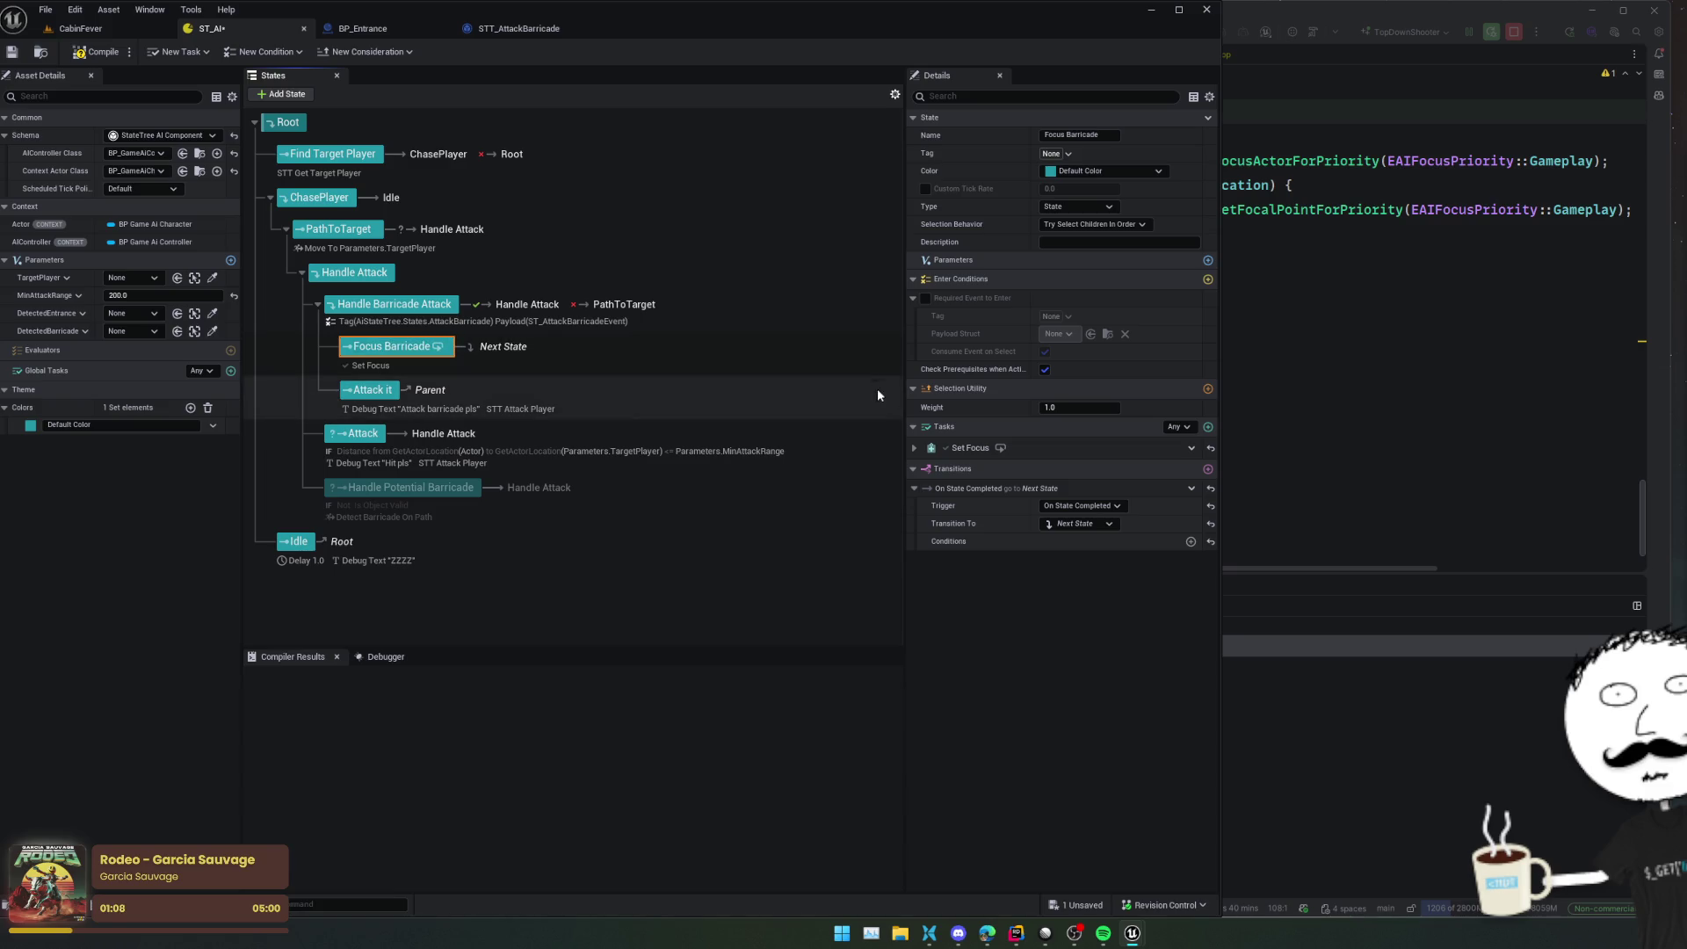
pyautogui.click(914, 449)
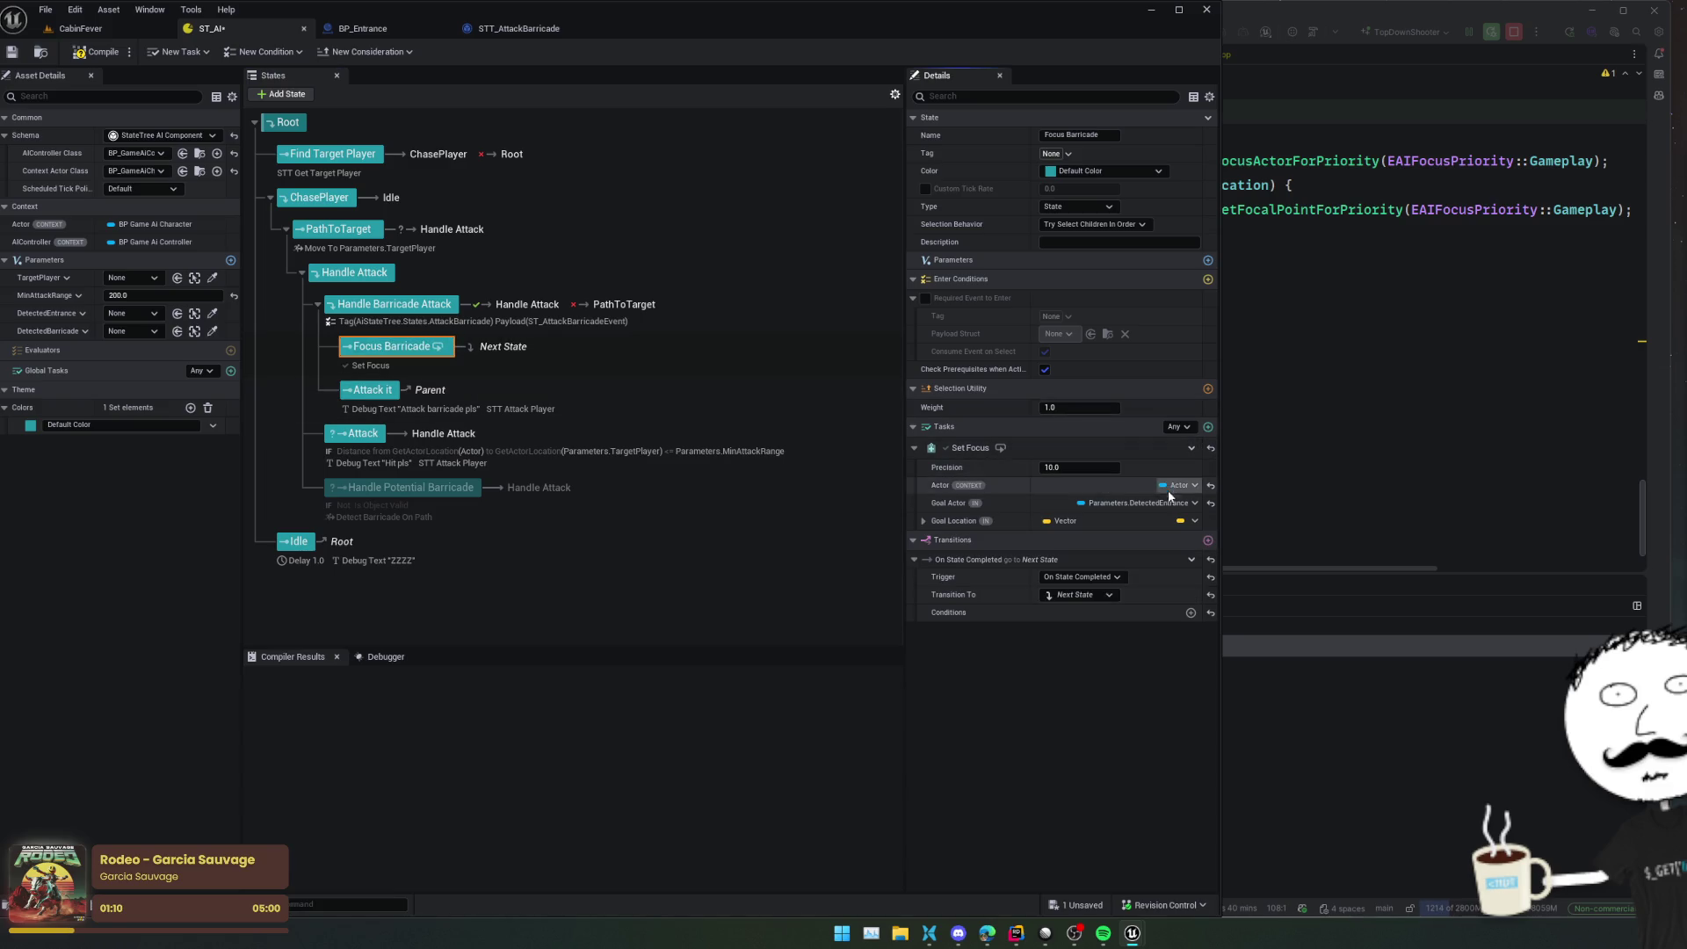
pyautogui.click(1186, 503)
pyautogui.moveTo(1306, 554)
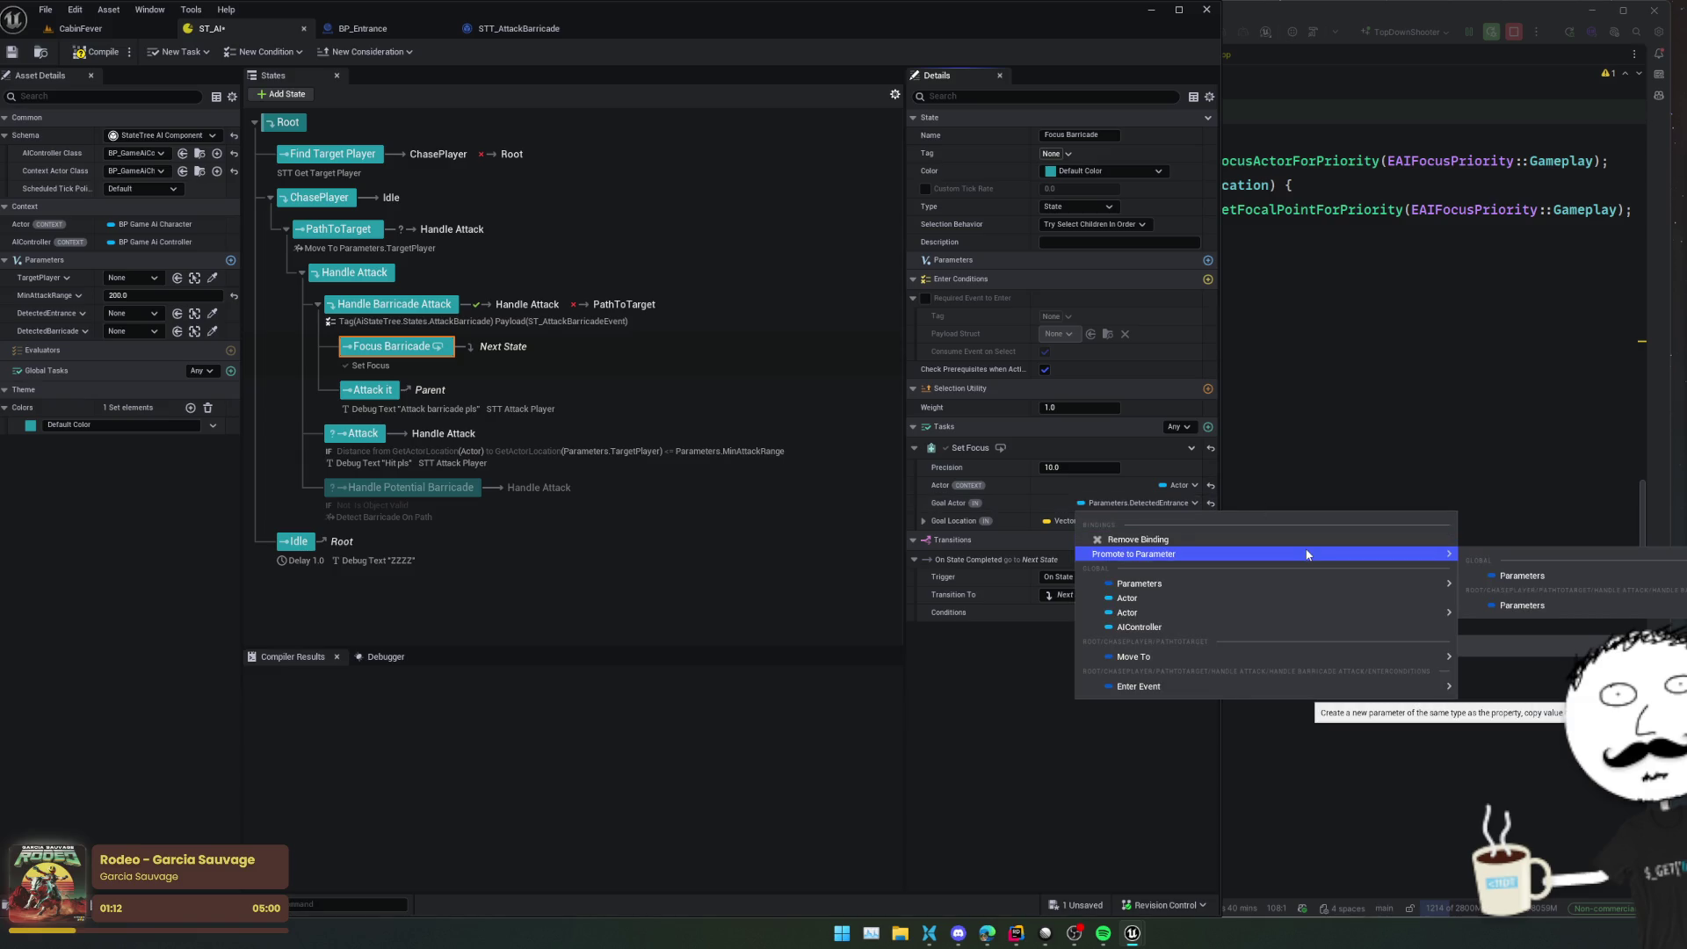
pyautogui.moveTo(1302, 686)
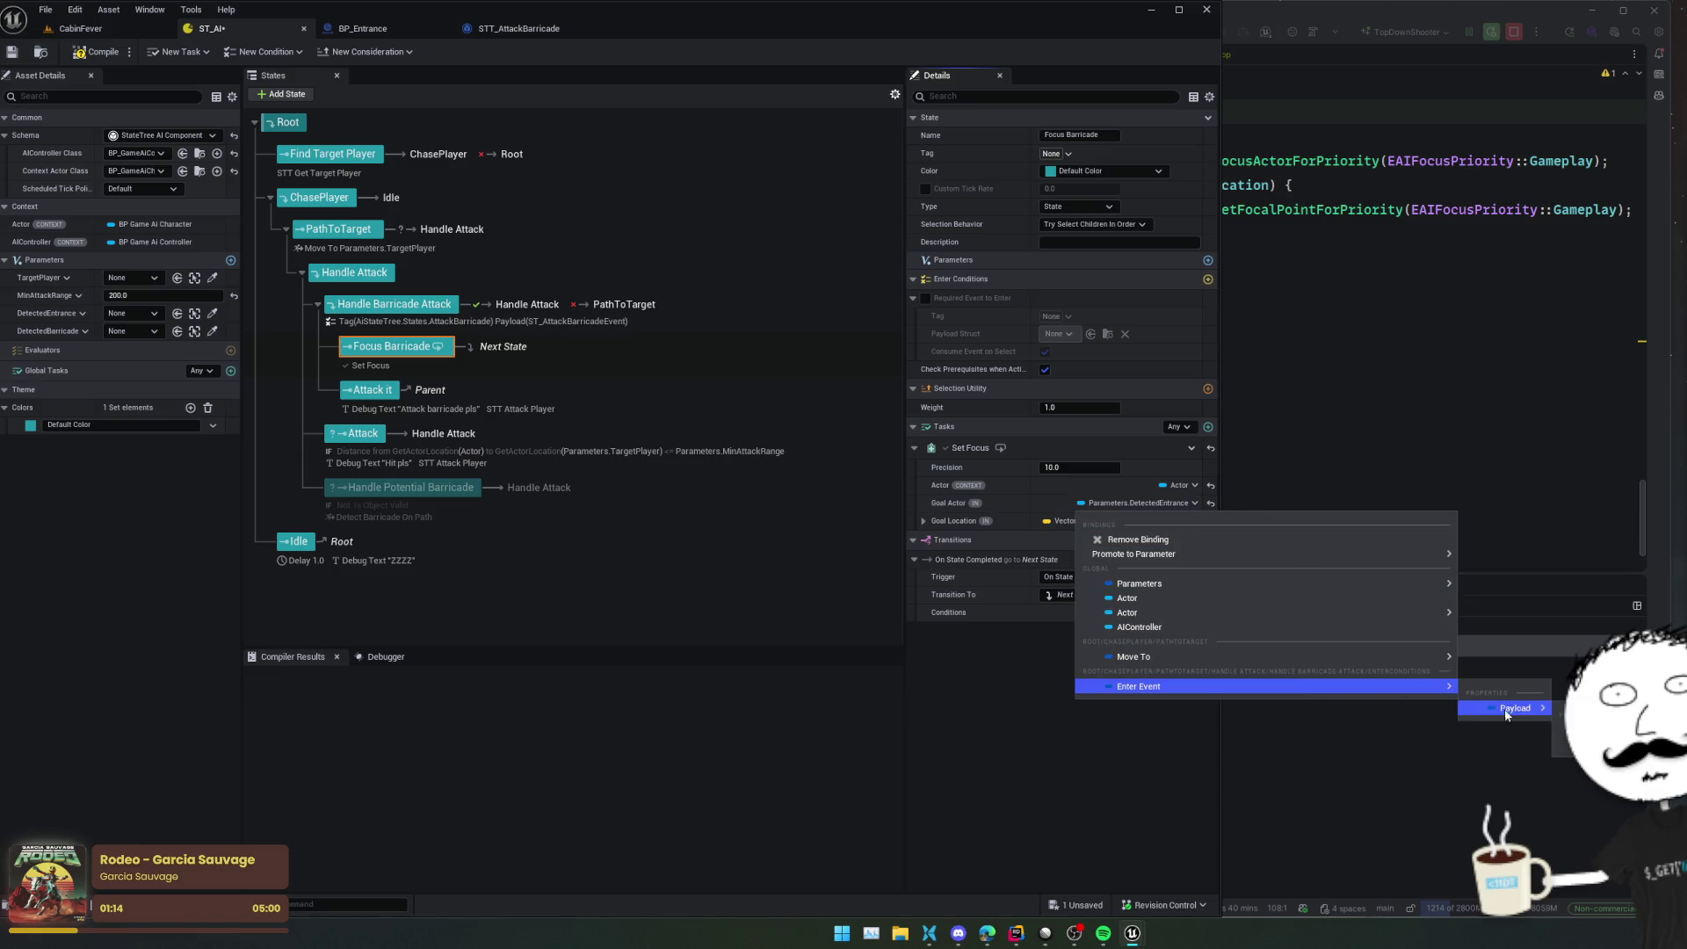
pyautogui.click(1559, 730)
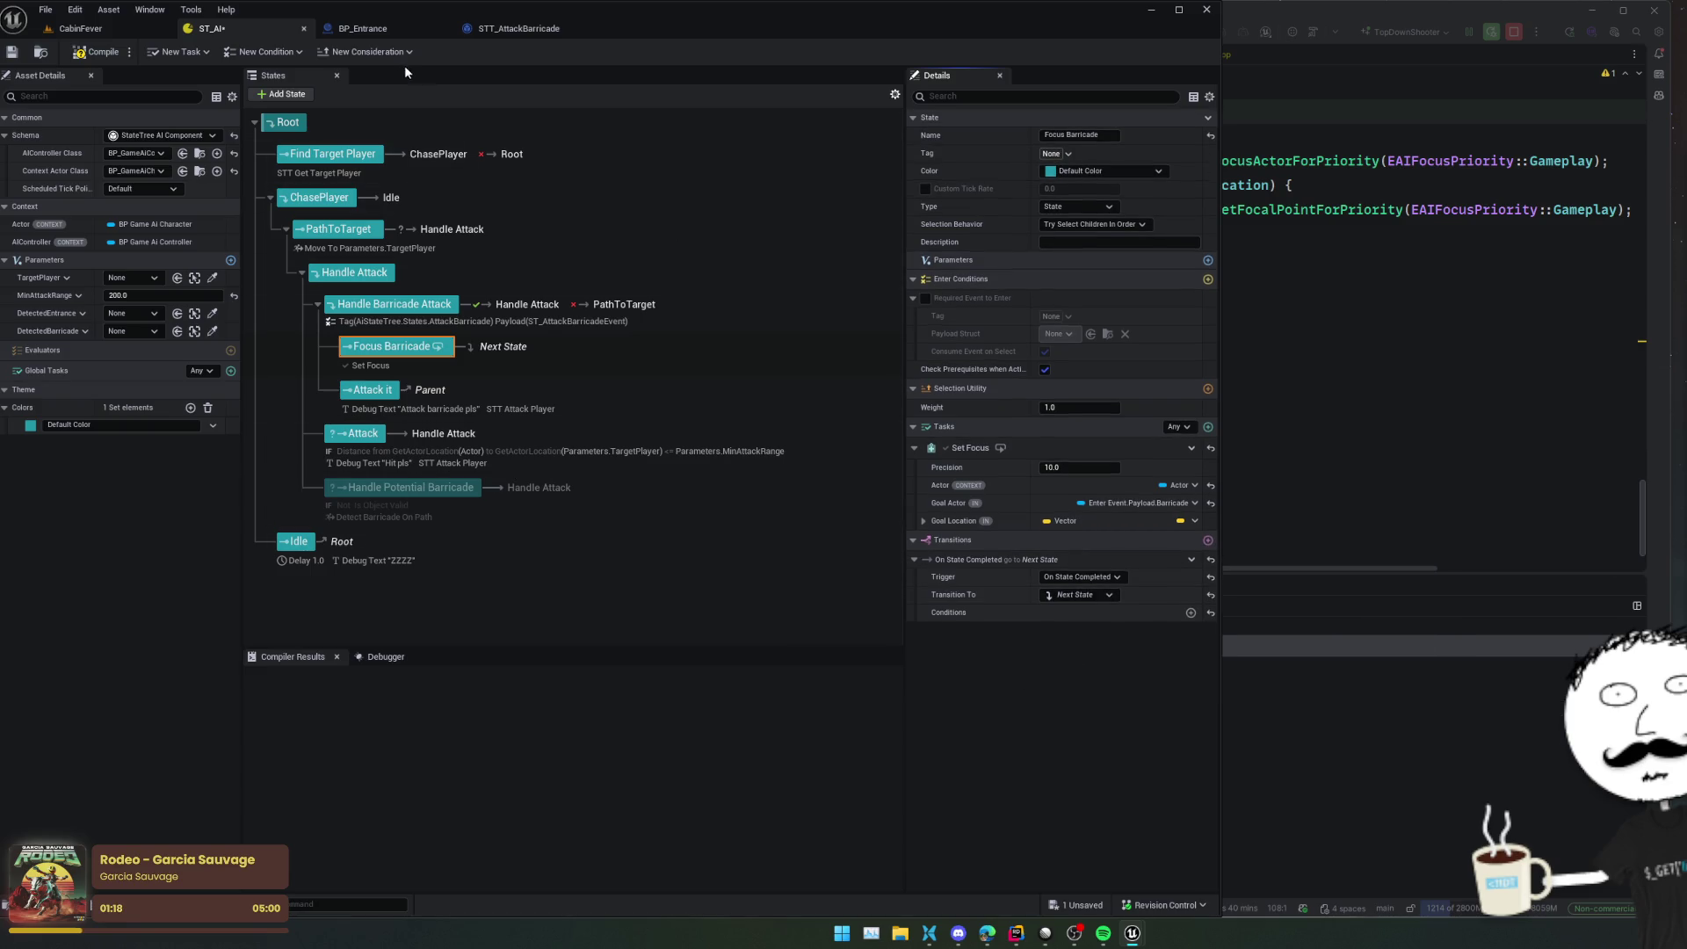
pyautogui.click(104, 53)
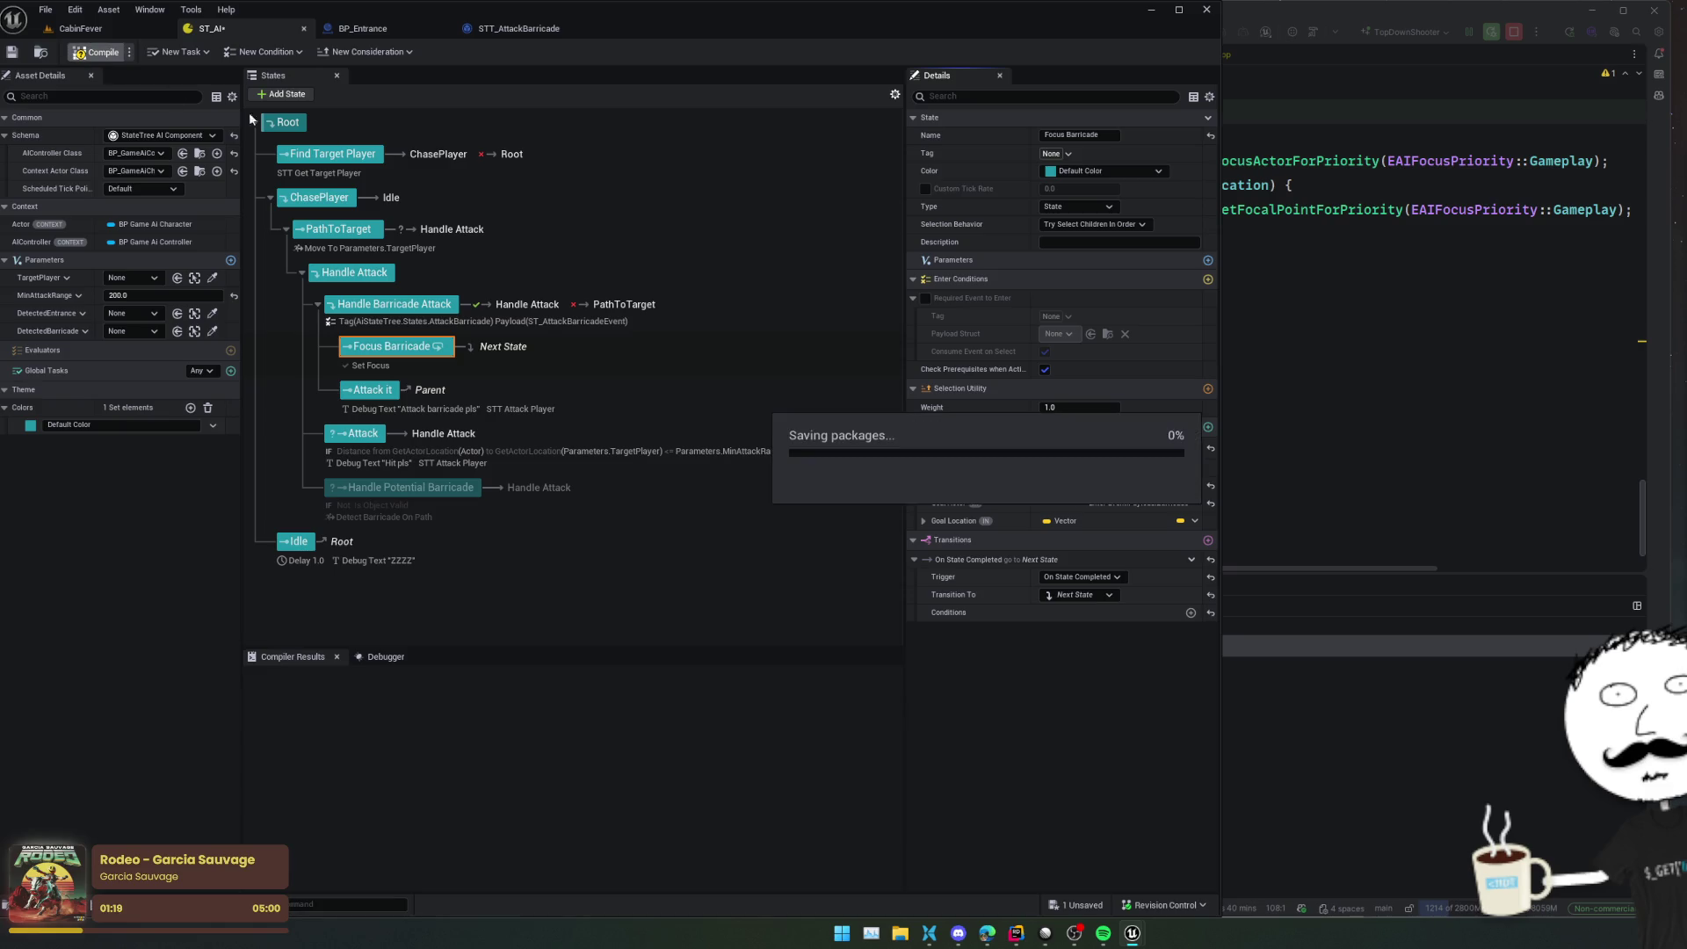
# Replace Attack it's STT Attack Player task with STT Attack Barricade and save
pyautogui.click(373, 391)
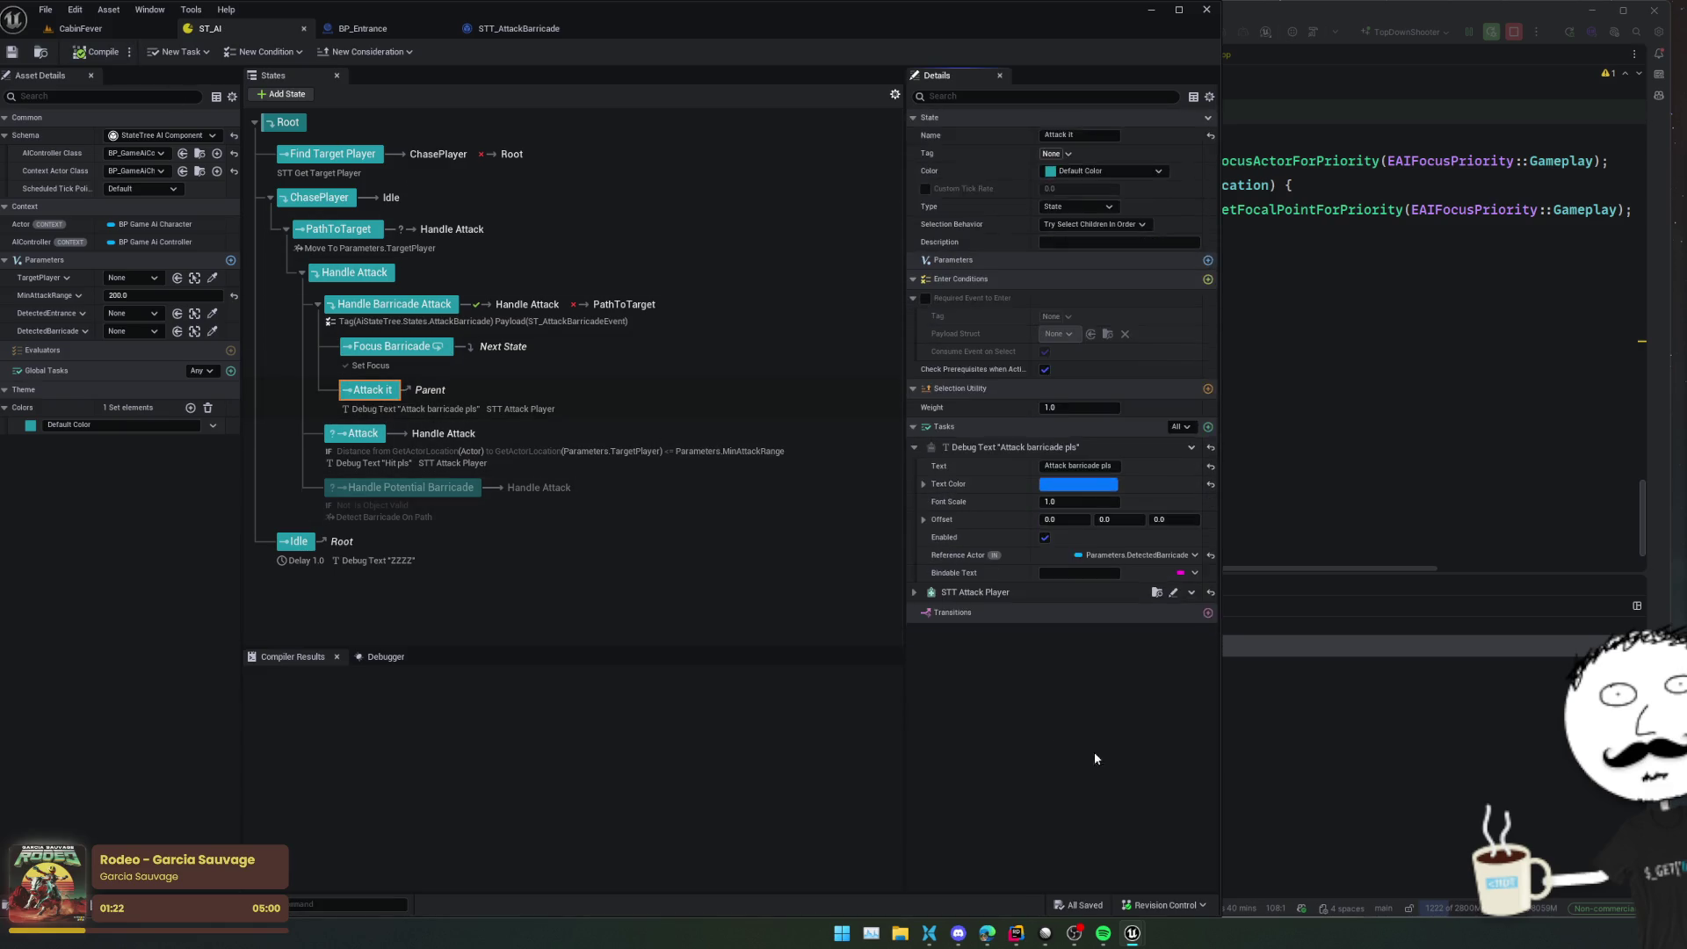
pyautogui.click(944, 596)
pyautogui.click(1191, 593)
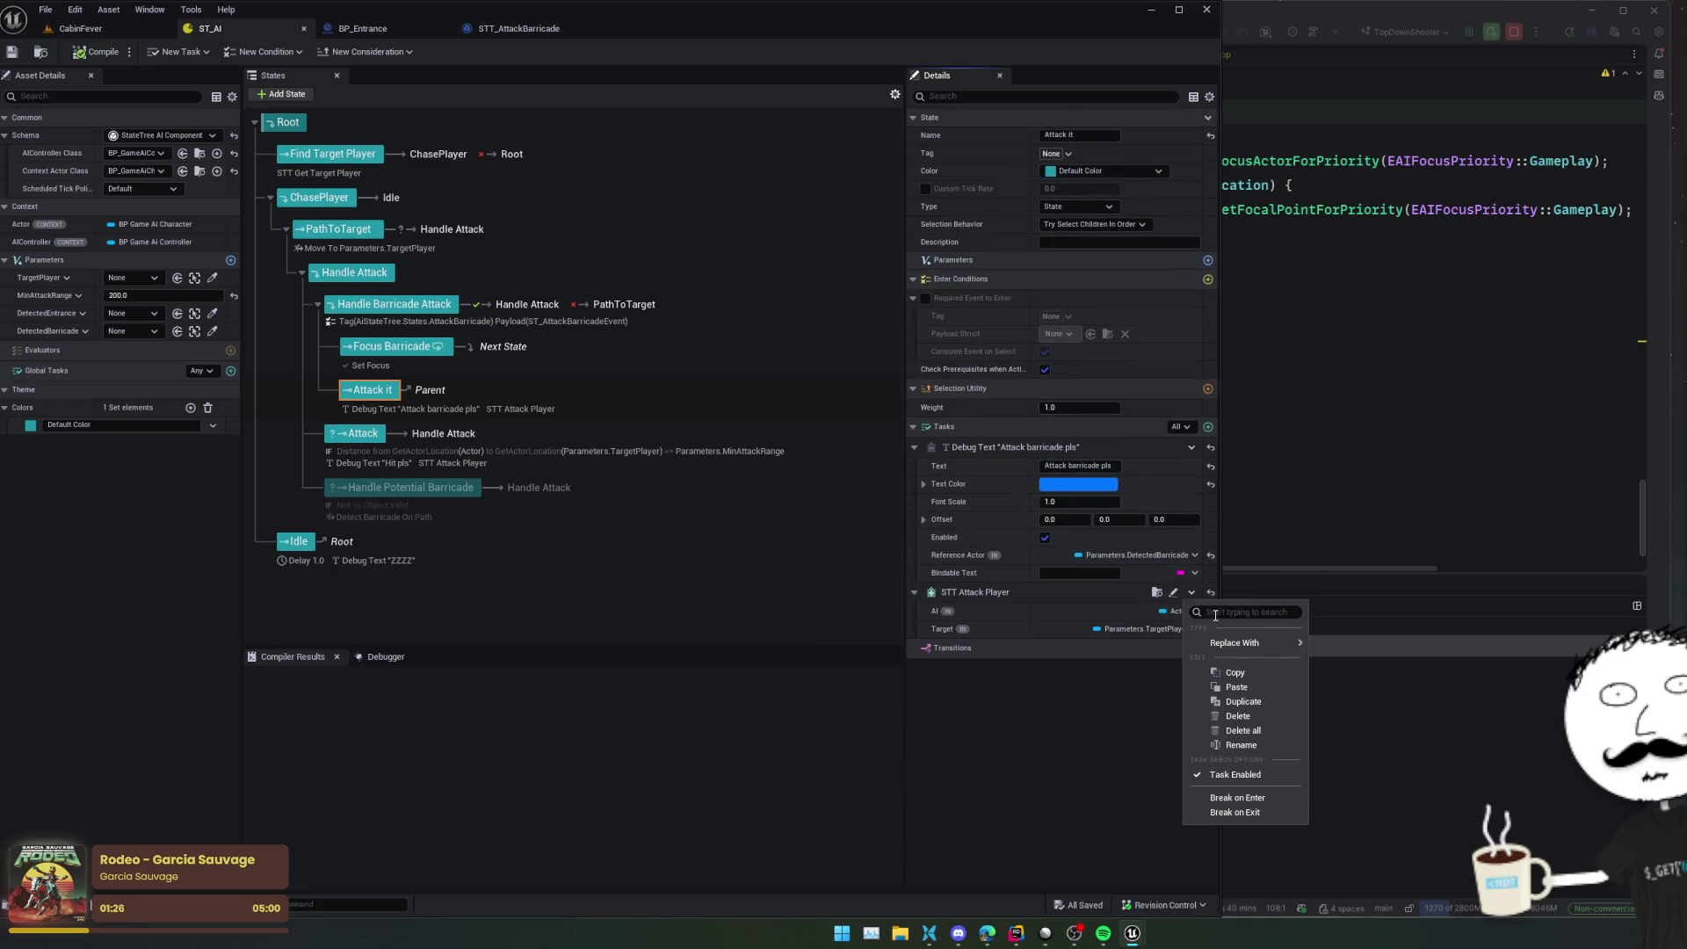
pyautogui.moveTo(1247, 643)
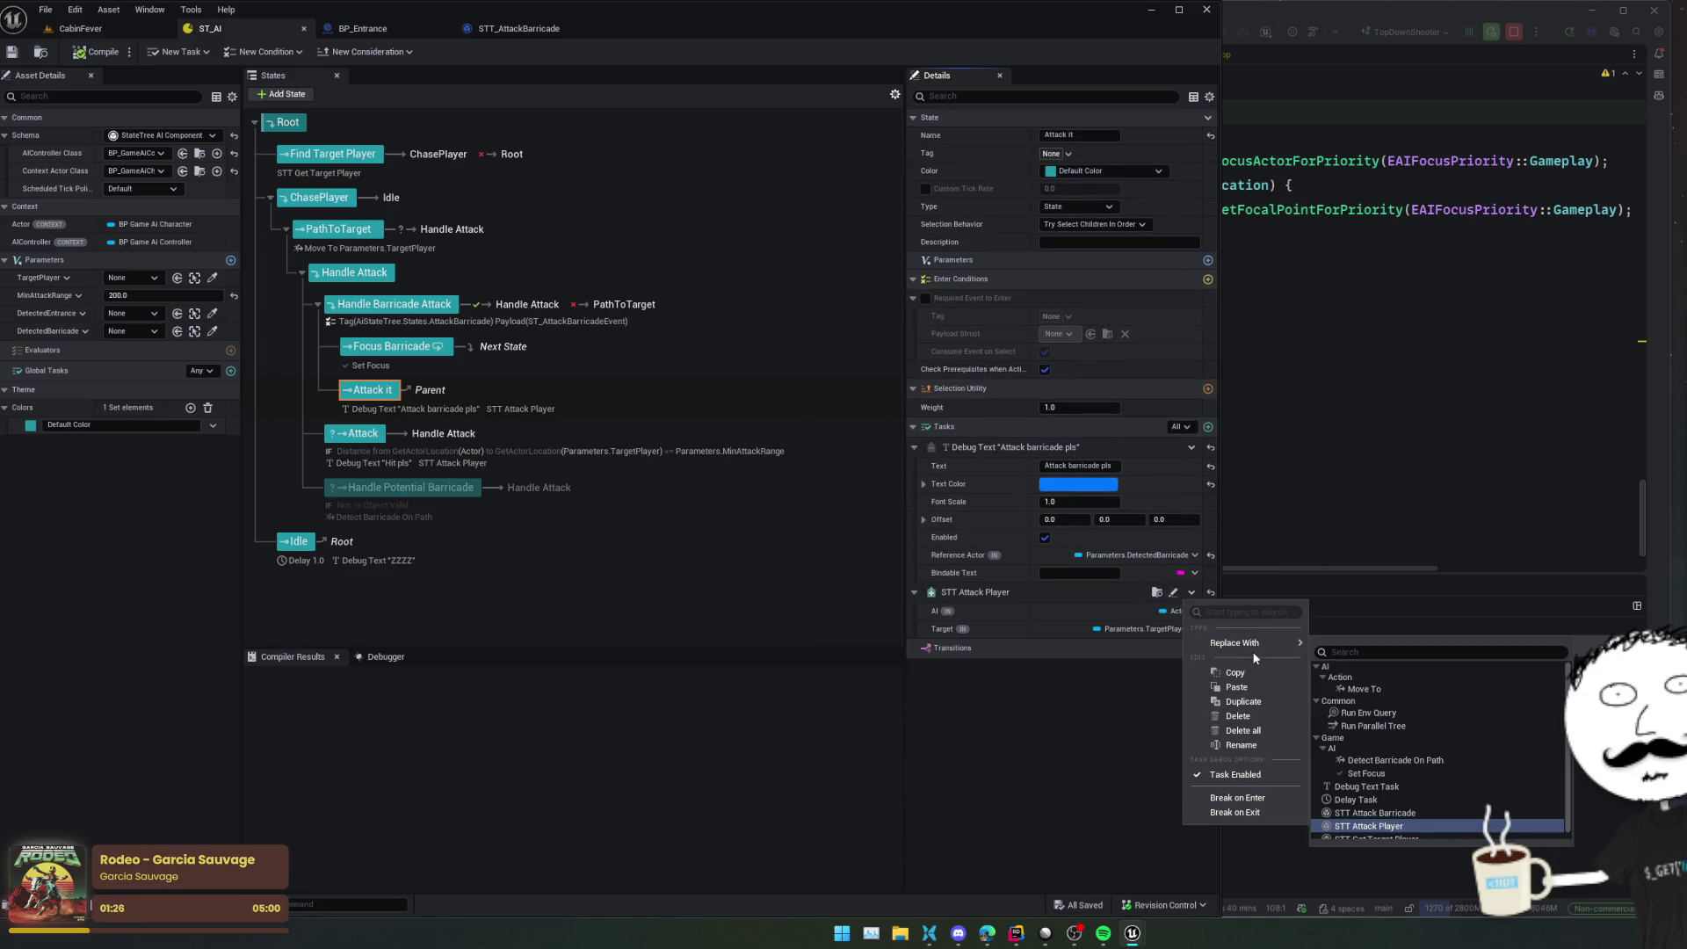
pyautogui.click(1405, 812)
pyautogui.hotkey('ctrl', 's')
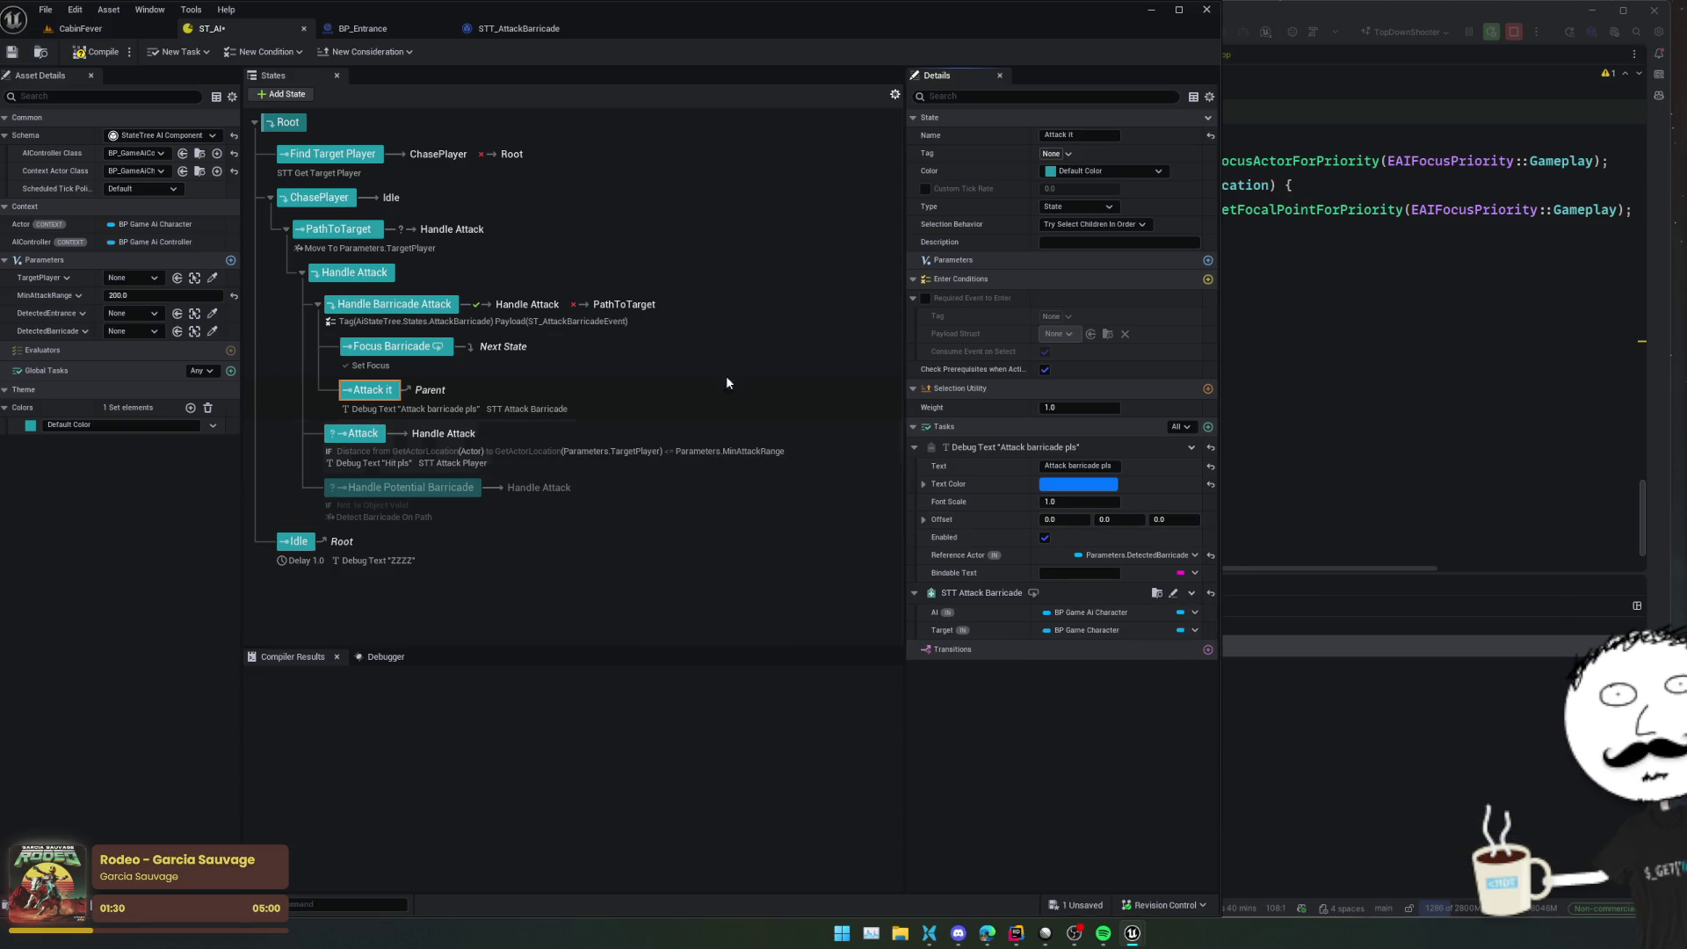
pyautogui.click(490, 28)
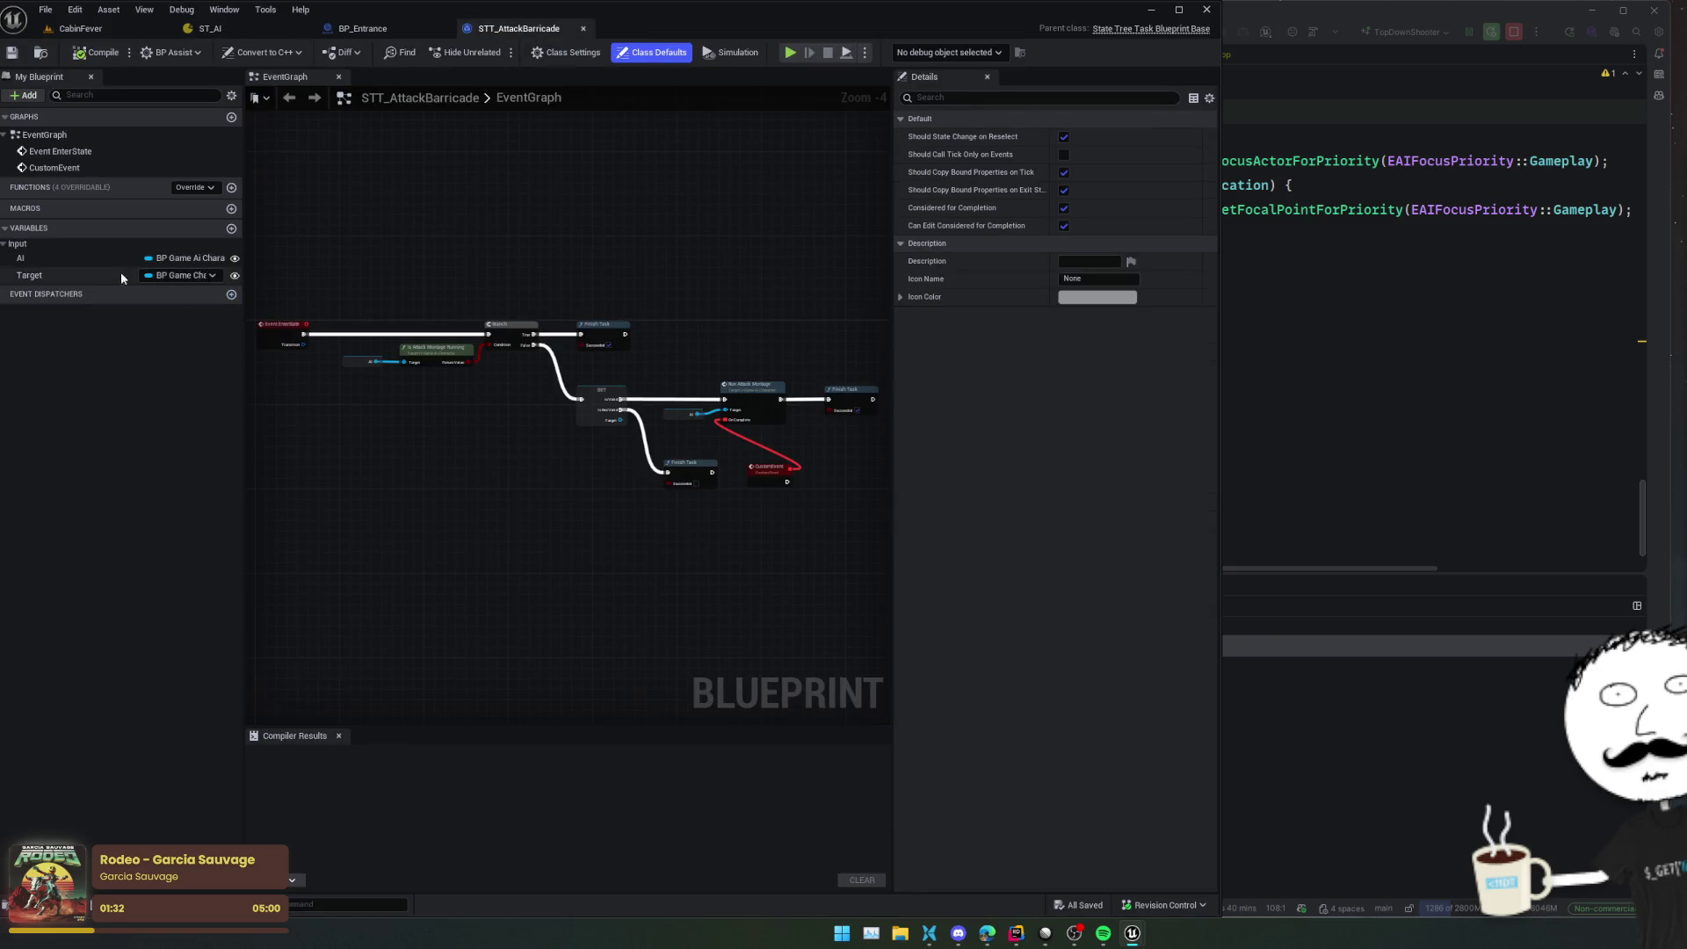
# Change the Target variable's type to Base Barricade object reference, then compile and save
pyautogui.click(57, 278)
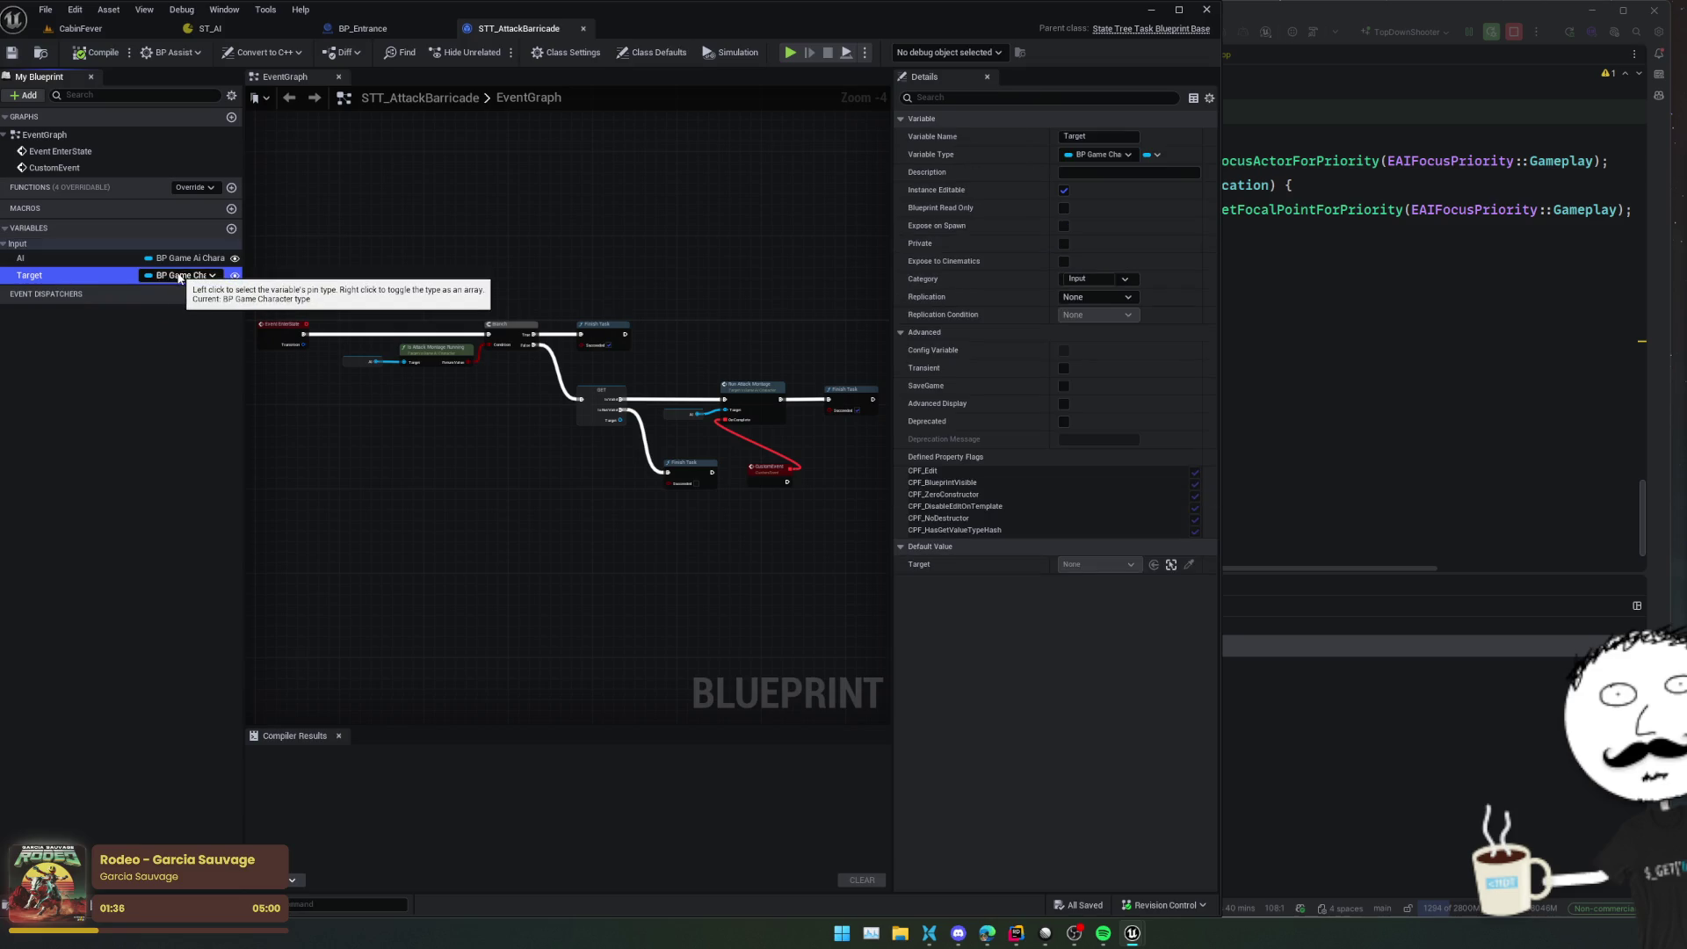
pyautogui.click(179, 276)
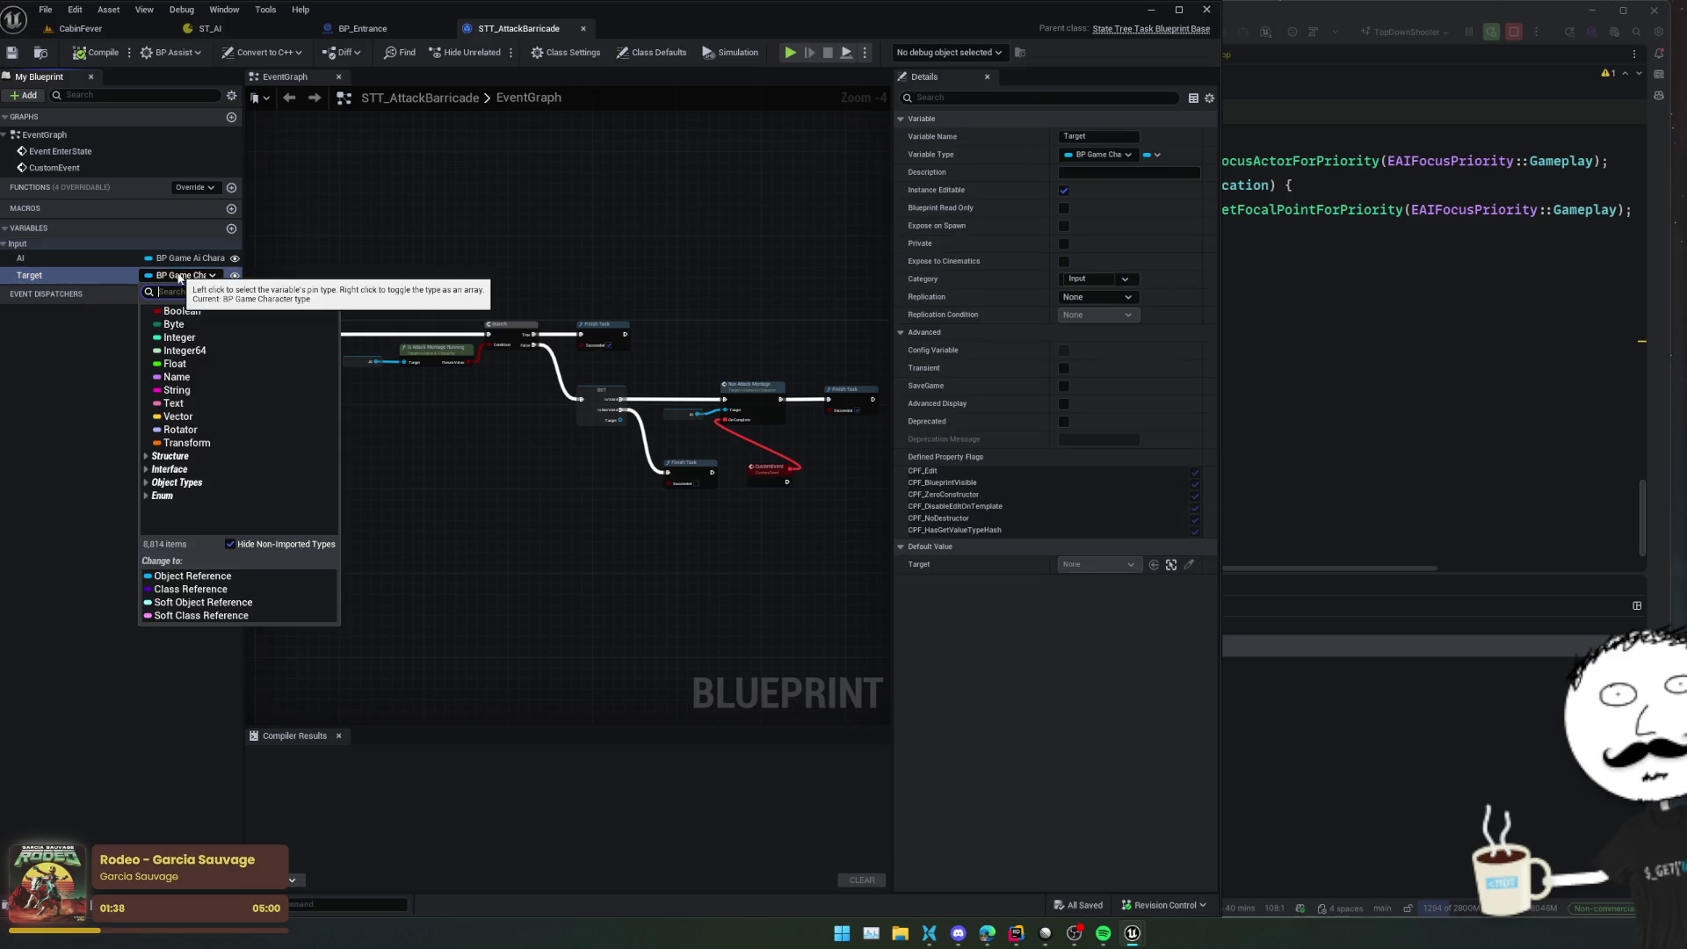
pyautogui.write('Barrica')
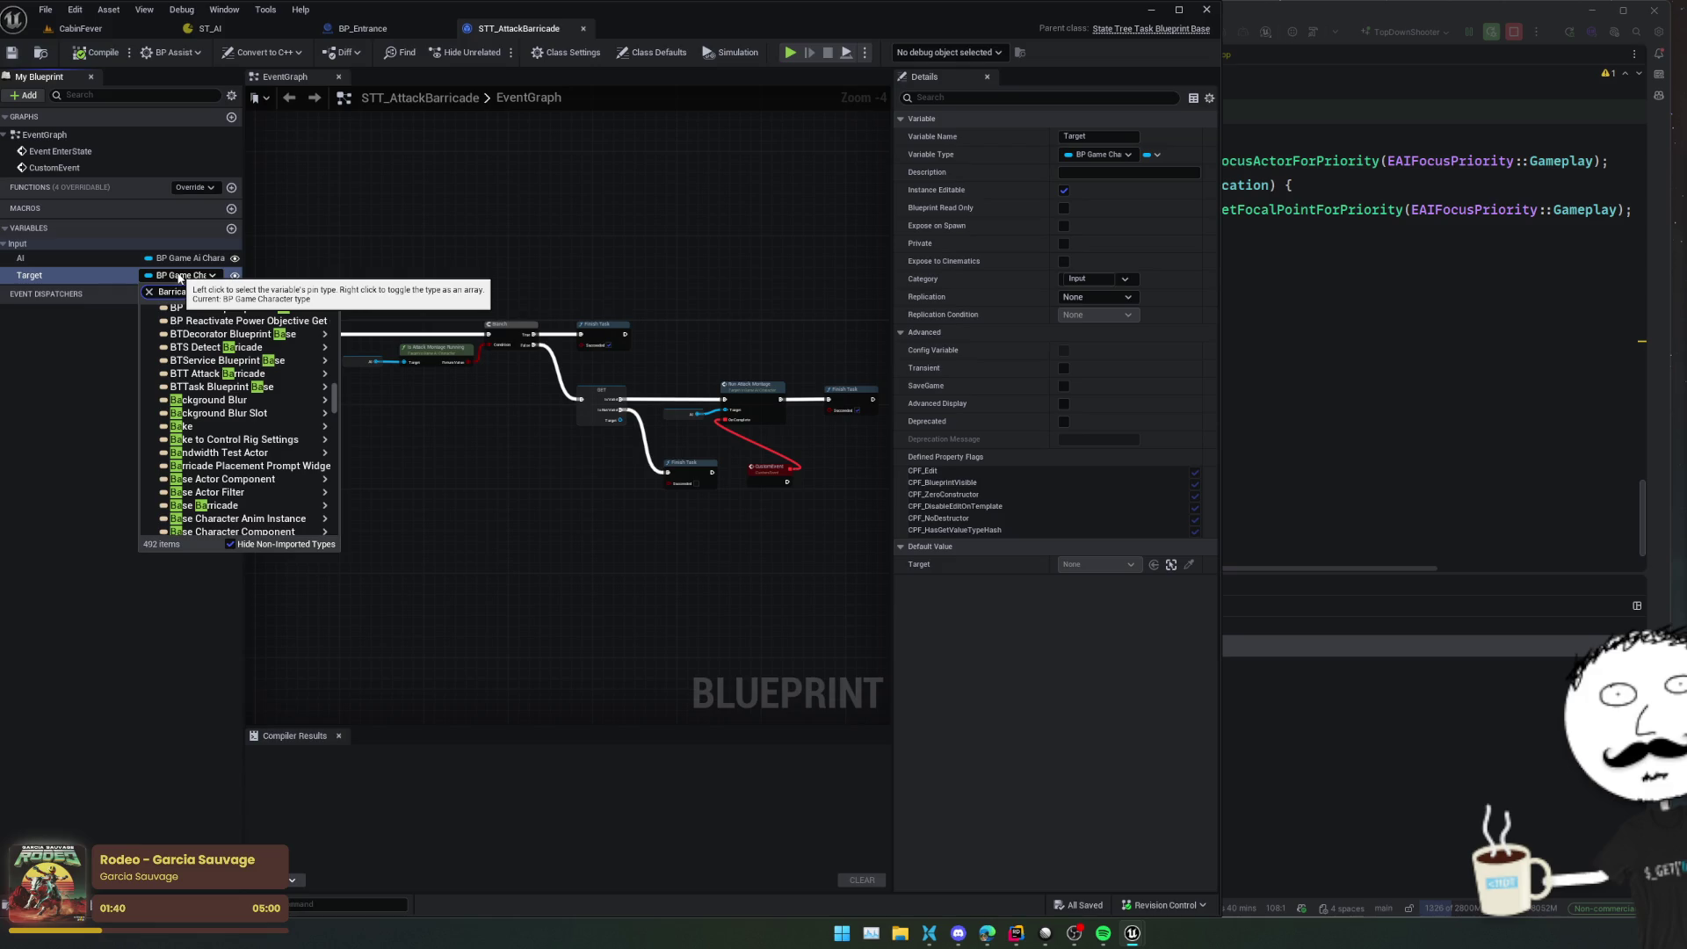
pyautogui.write('de')
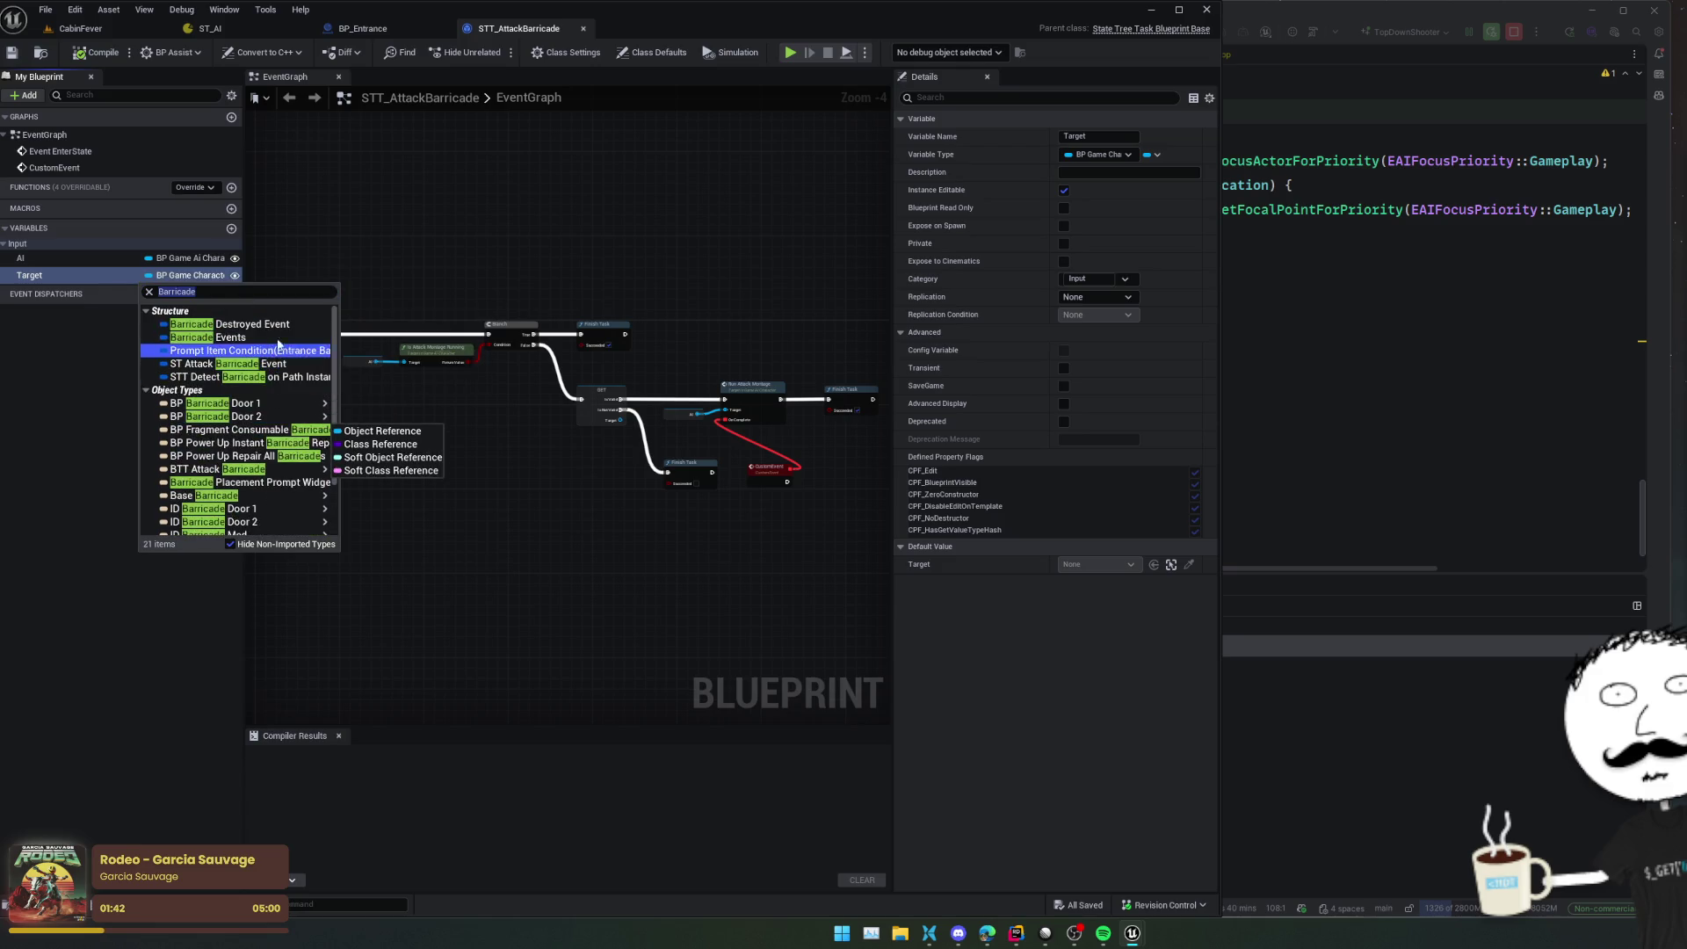
pyautogui.scroll(-2, 282, 465)
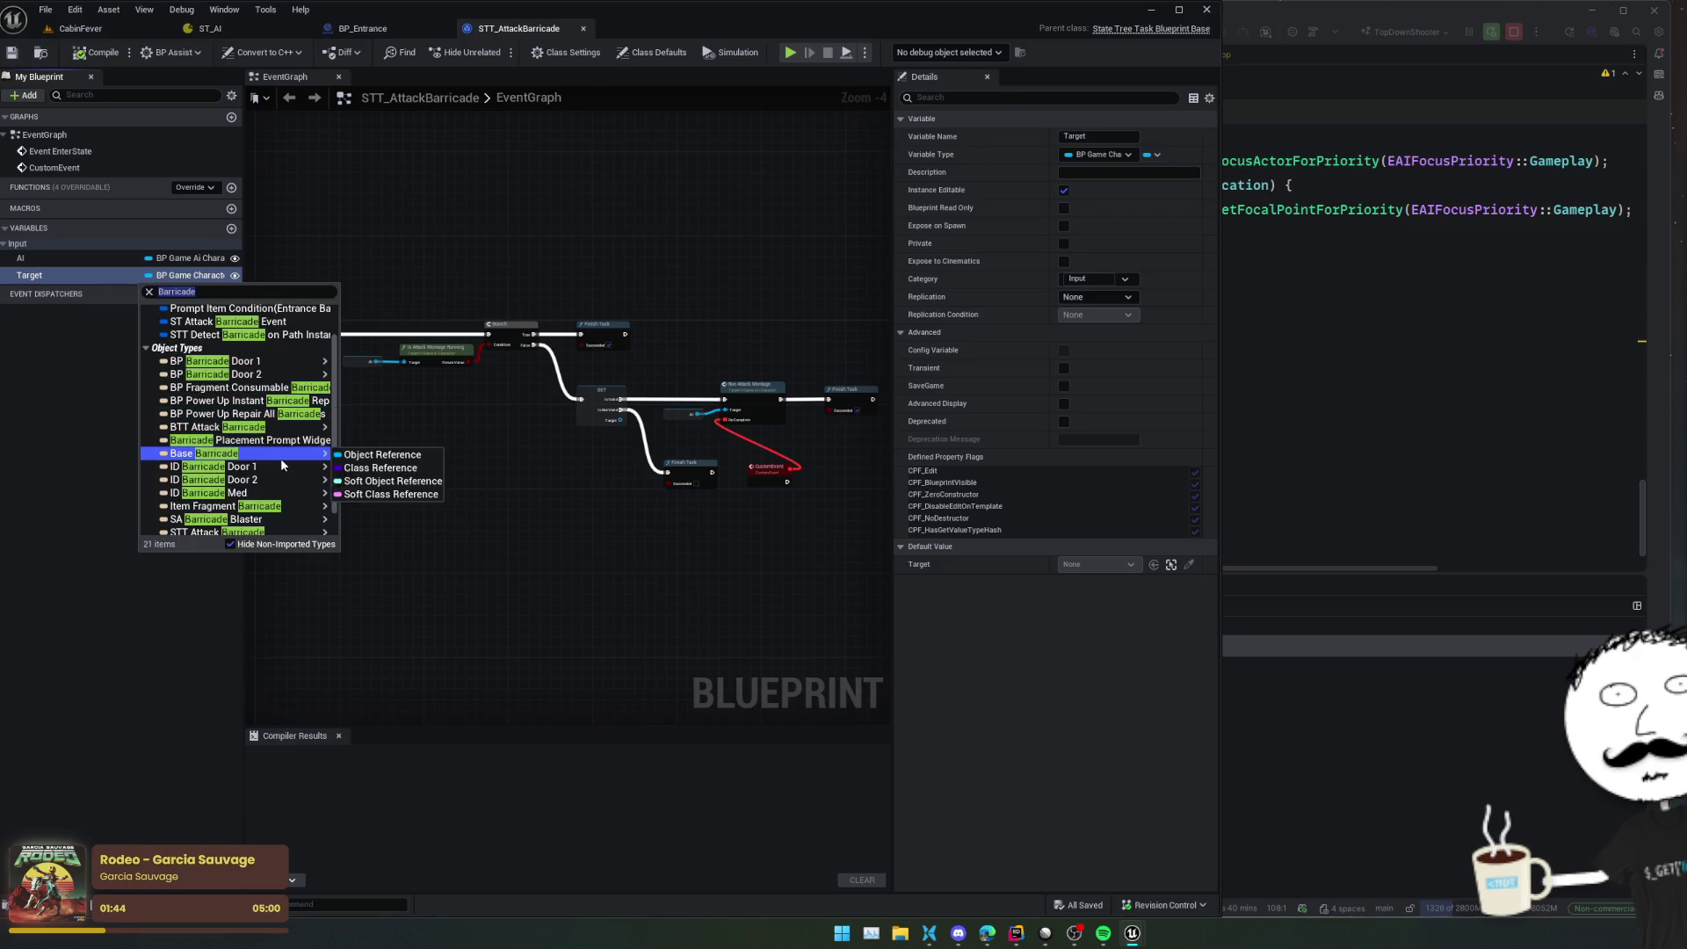
pyautogui.click(378, 455)
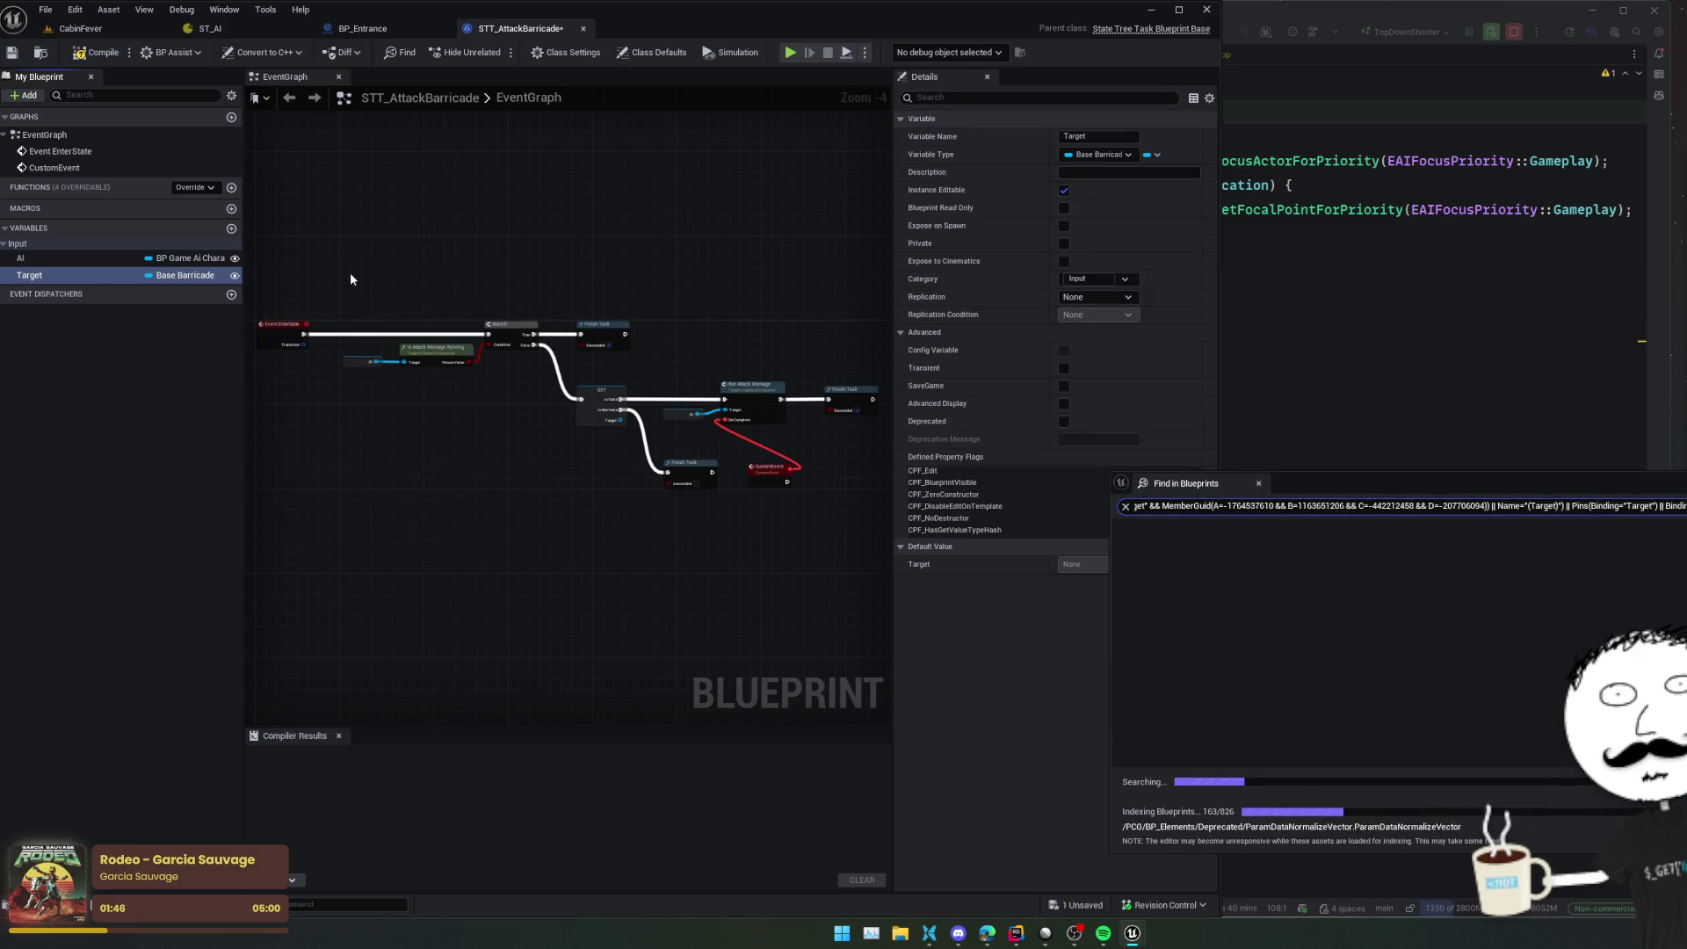
pyautogui.middleClick(1169, 485)
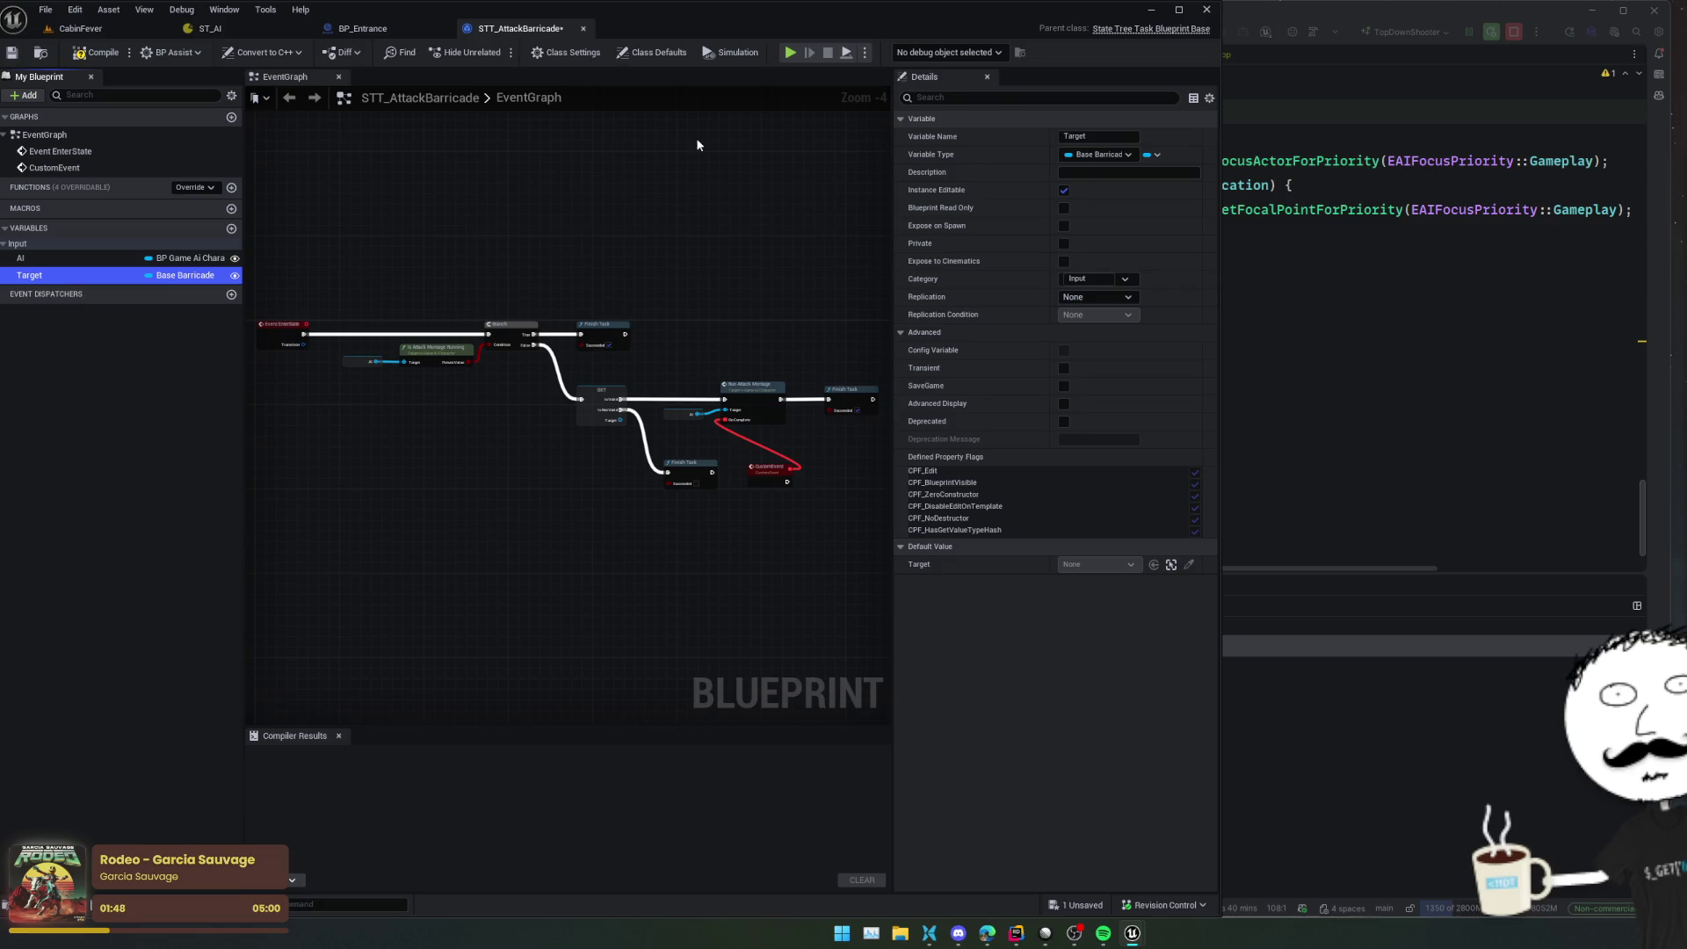
pyautogui.click(97, 52)
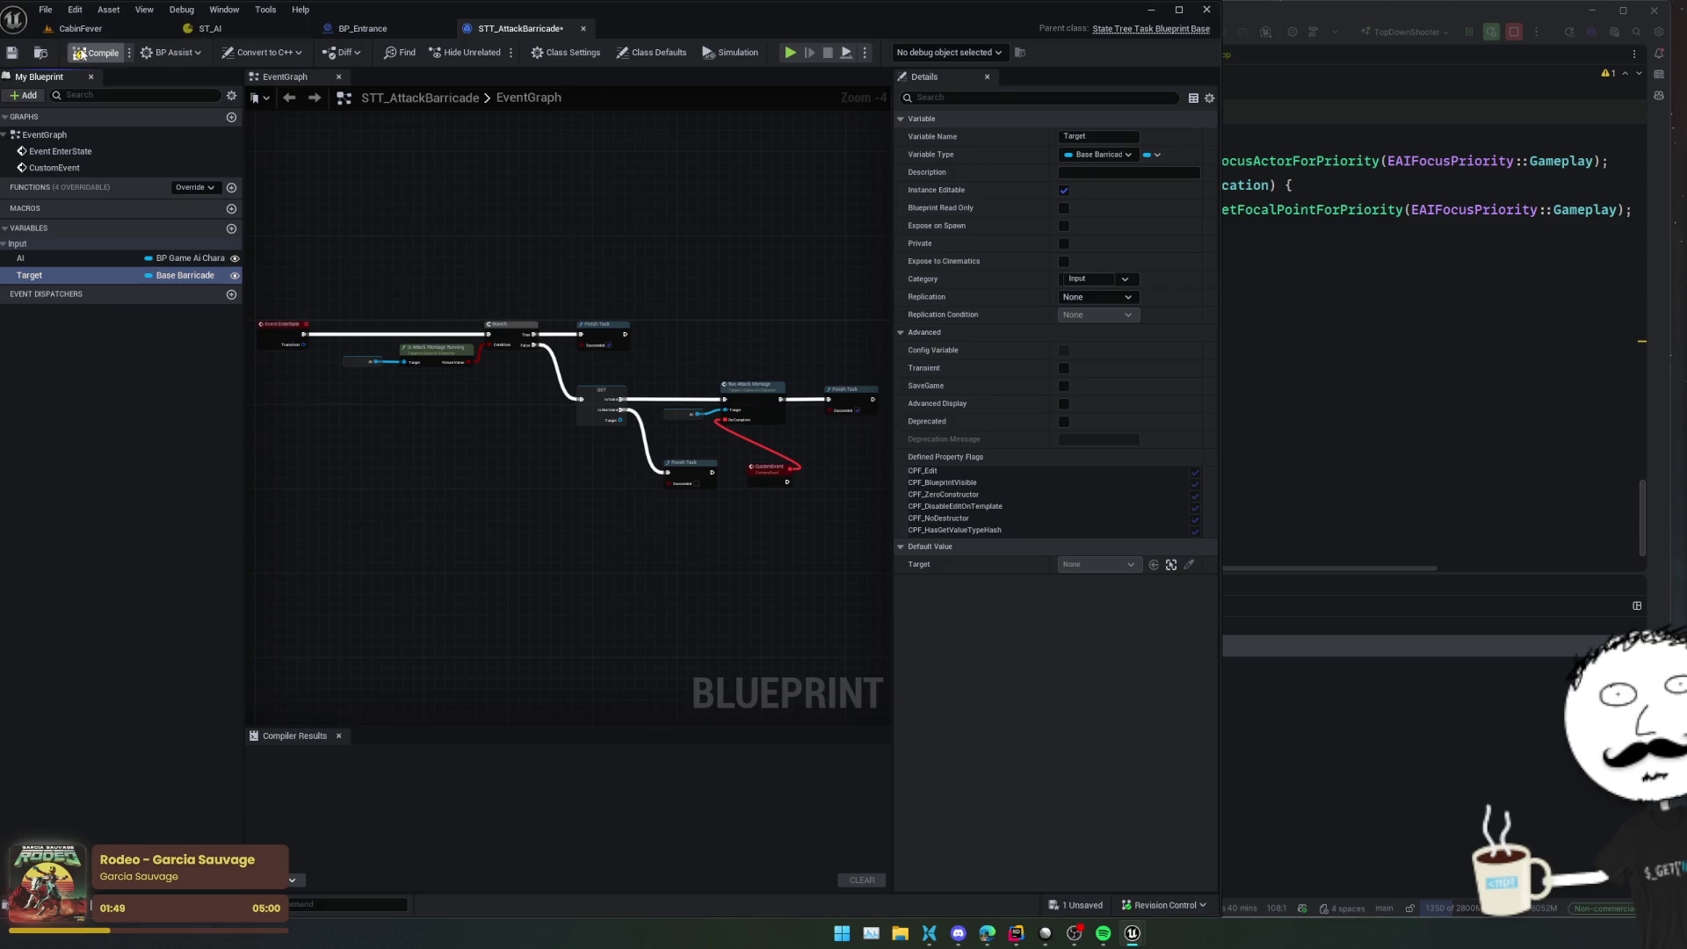
pyautogui.click(378, 32)
# Bind the barricade task's Target to Enter Event Payload.Barricade and AI to Actor, then save
pyautogui.click(240, 32)
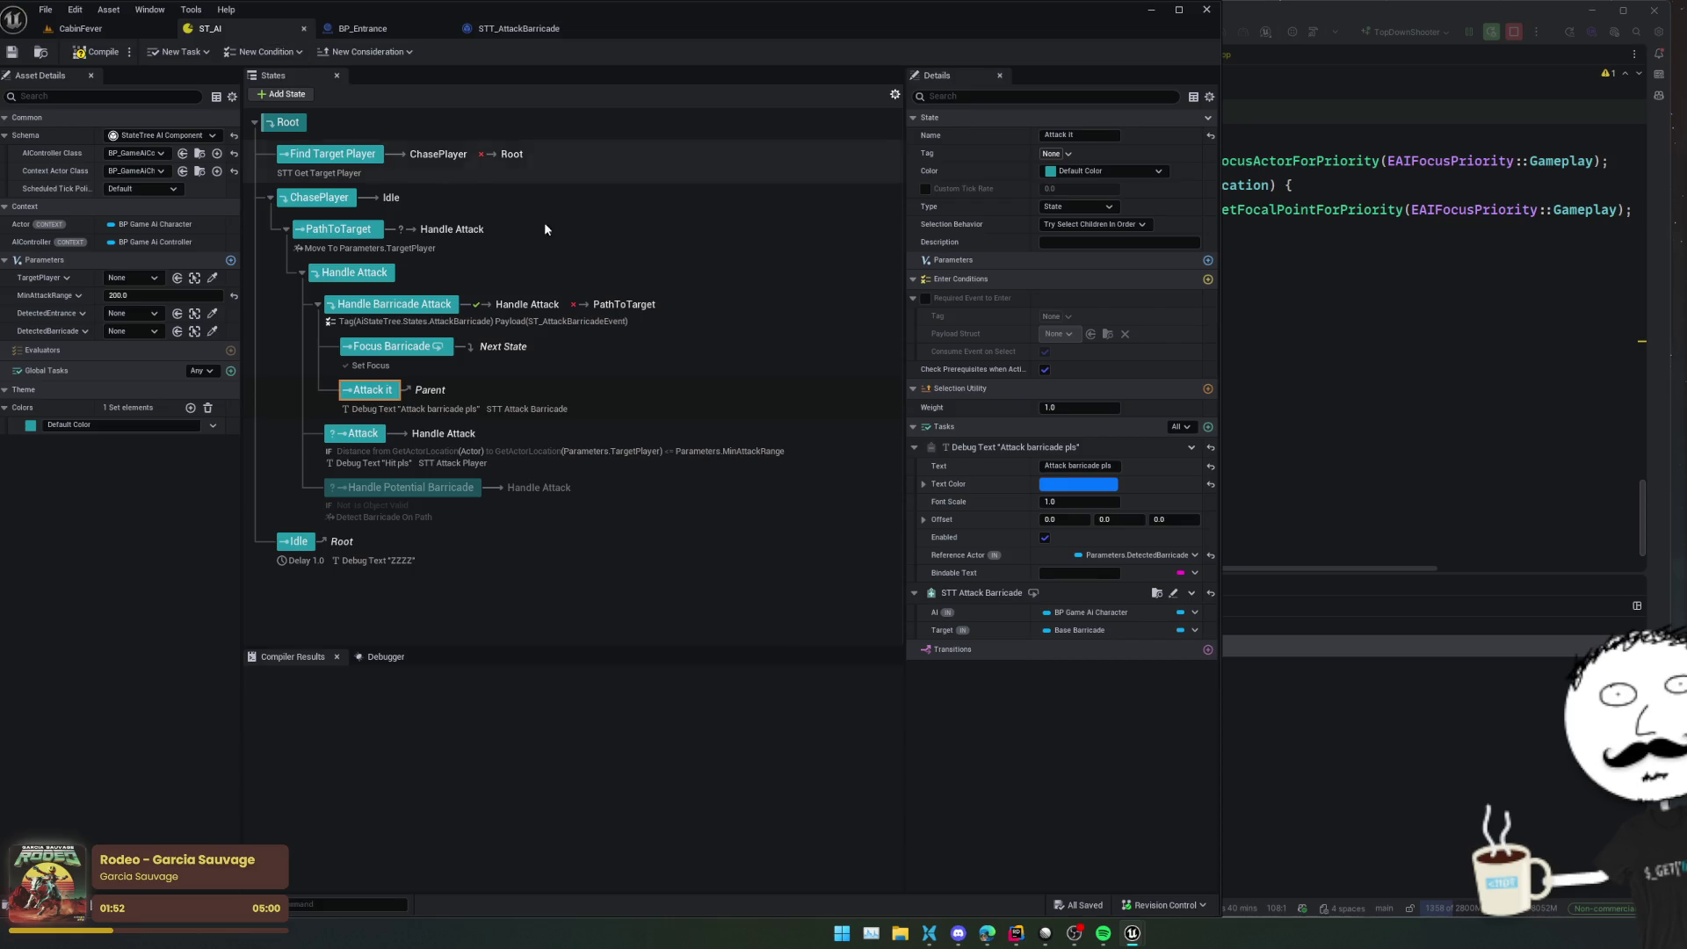
pyautogui.click(1182, 631)
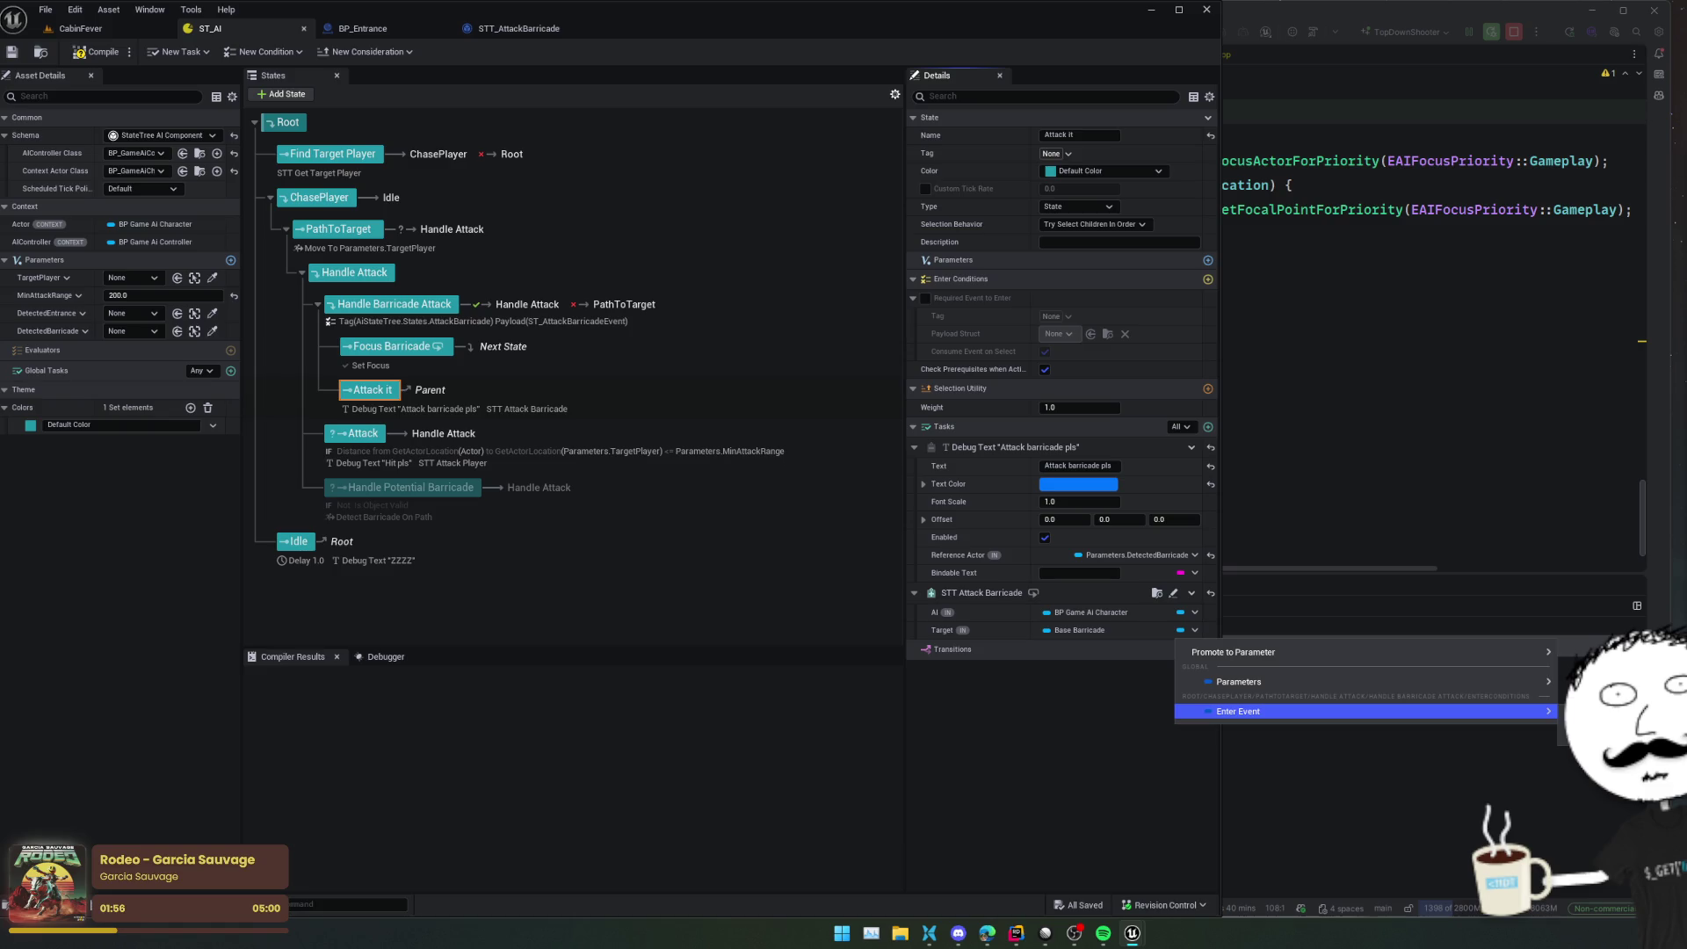
pyautogui.click(1564, 731)
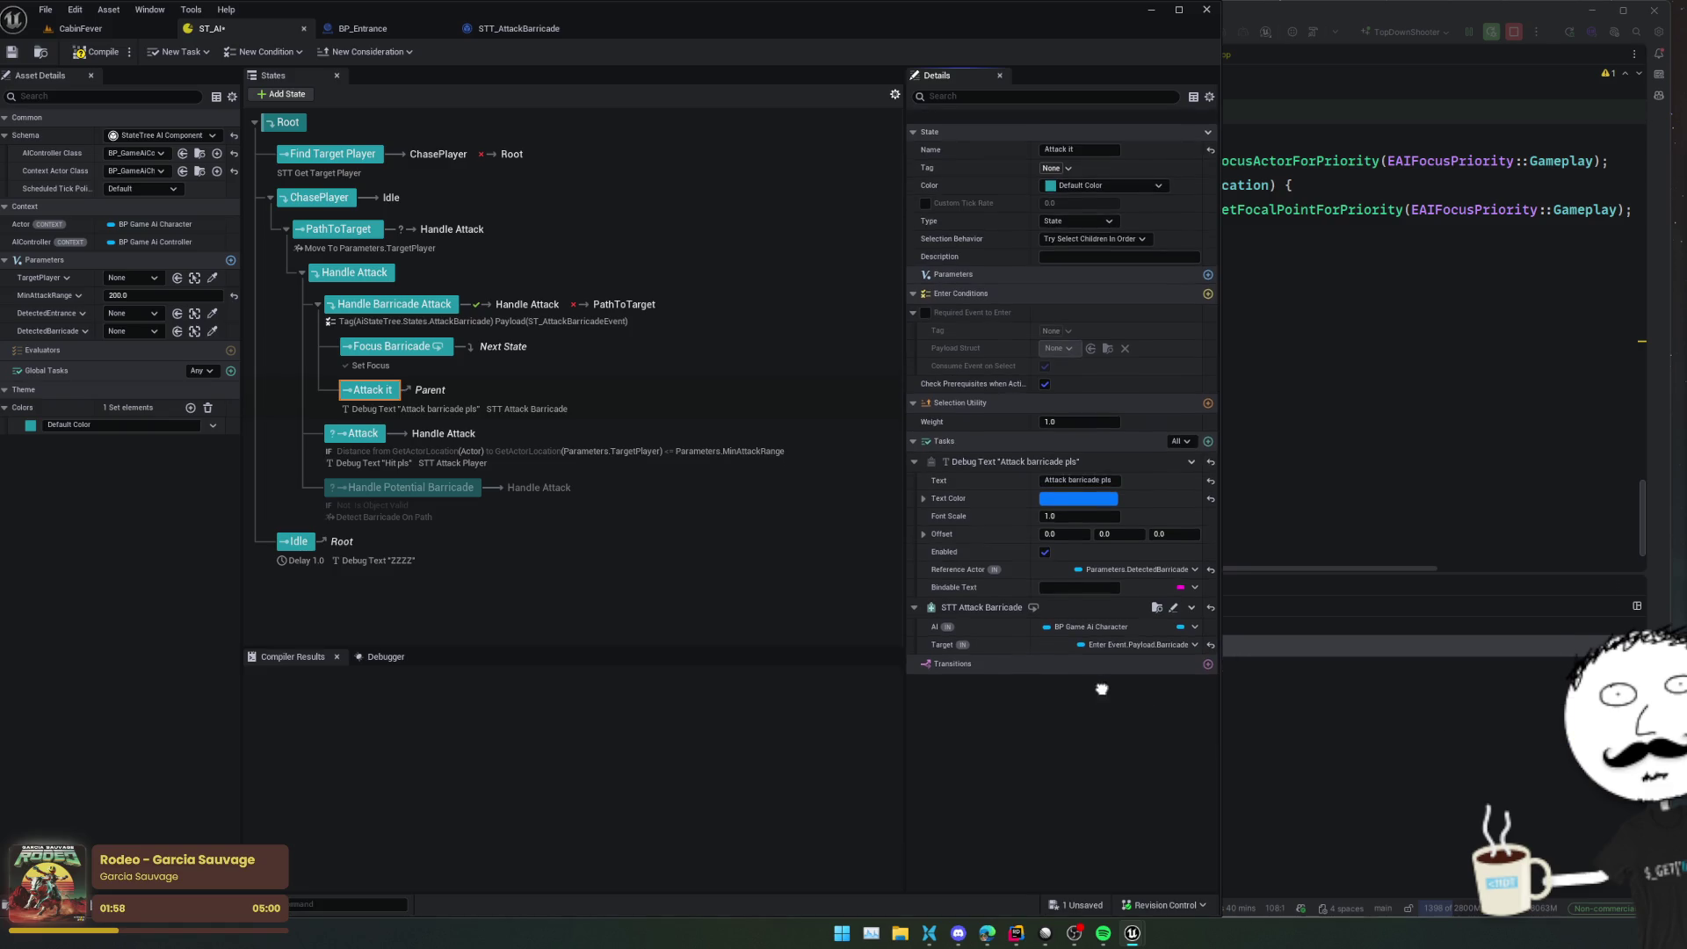
pyautogui.click(1184, 614)
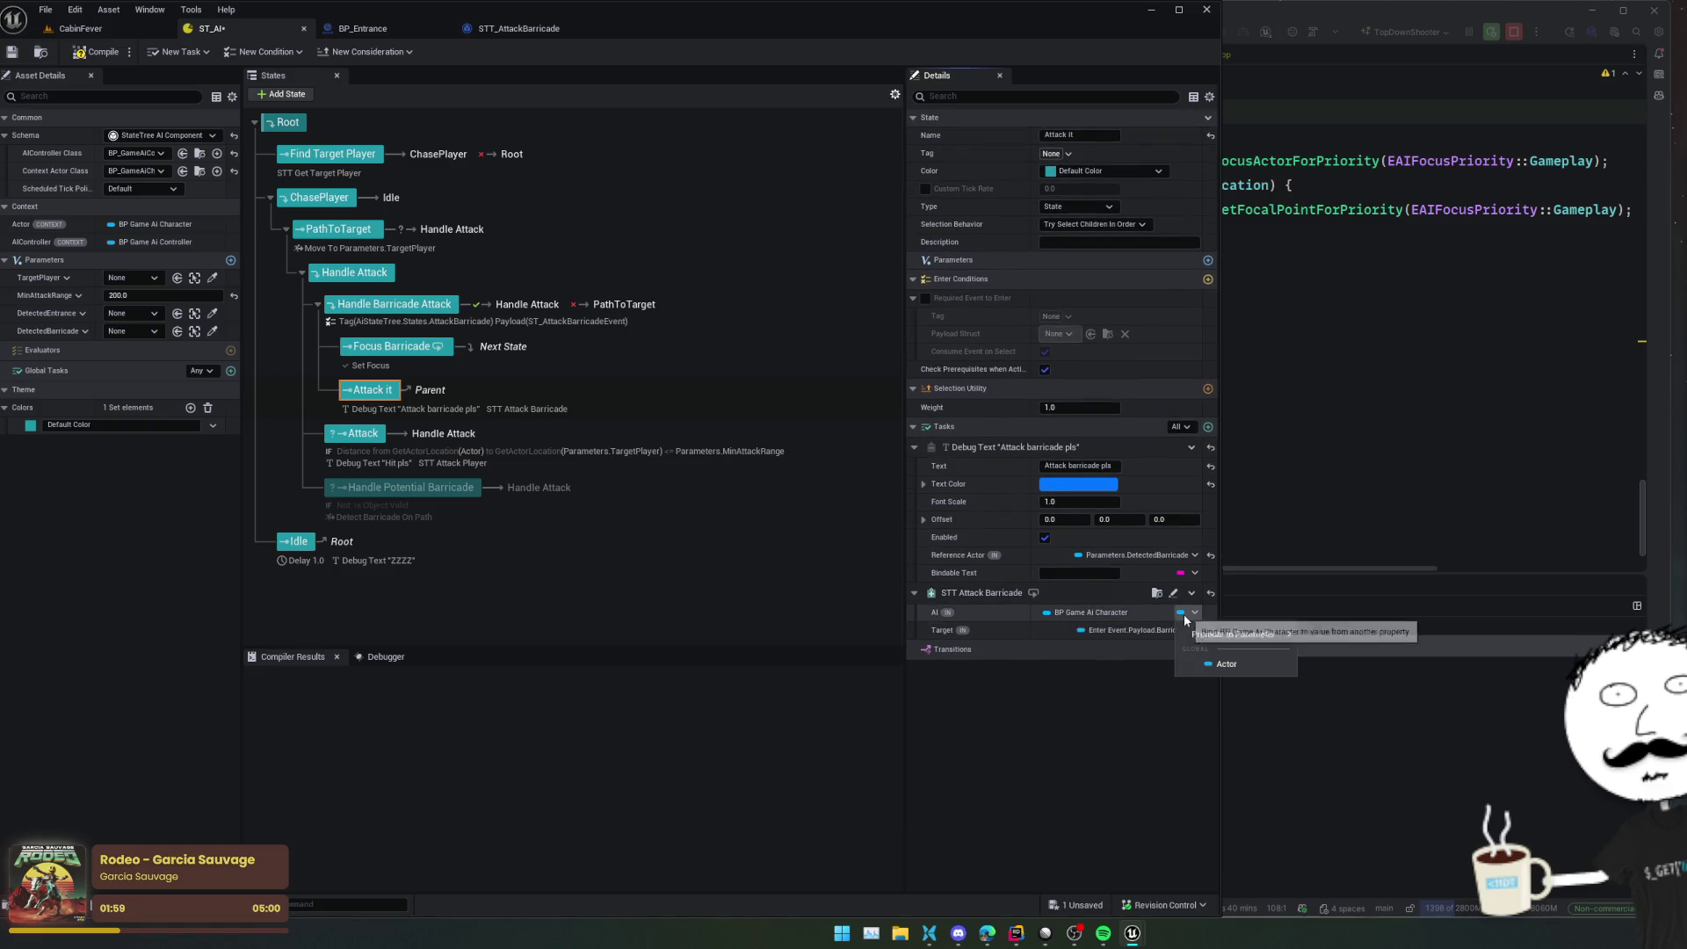
pyautogui.click(1236, 673)
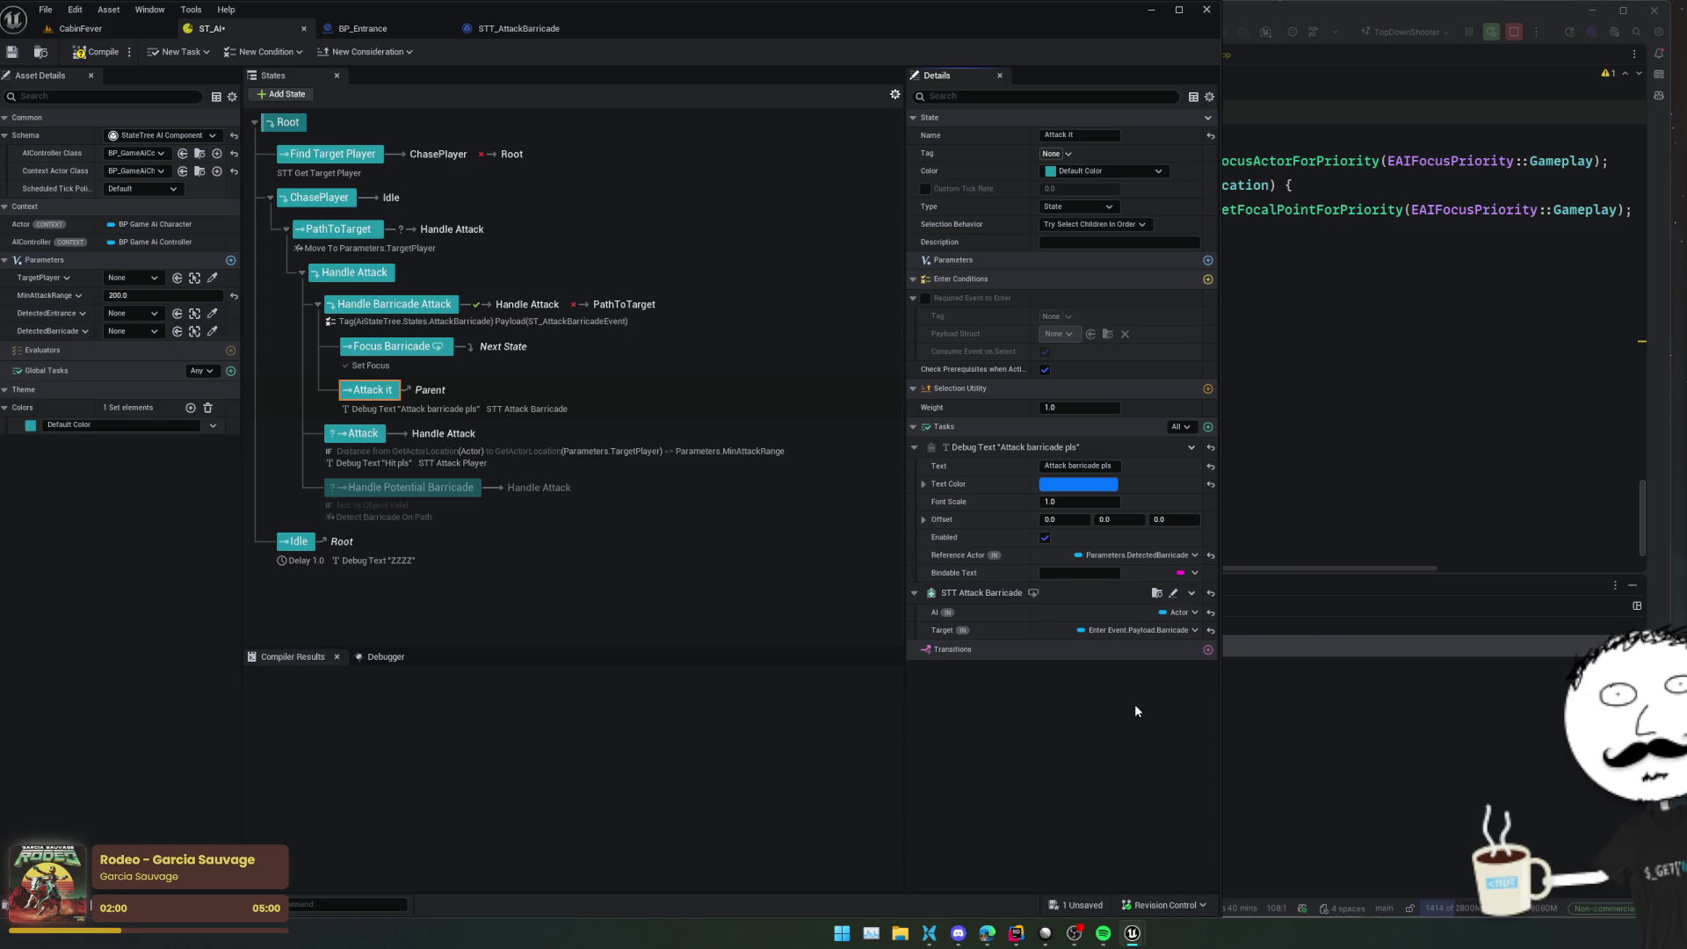
pyautogui.click(88, 53)
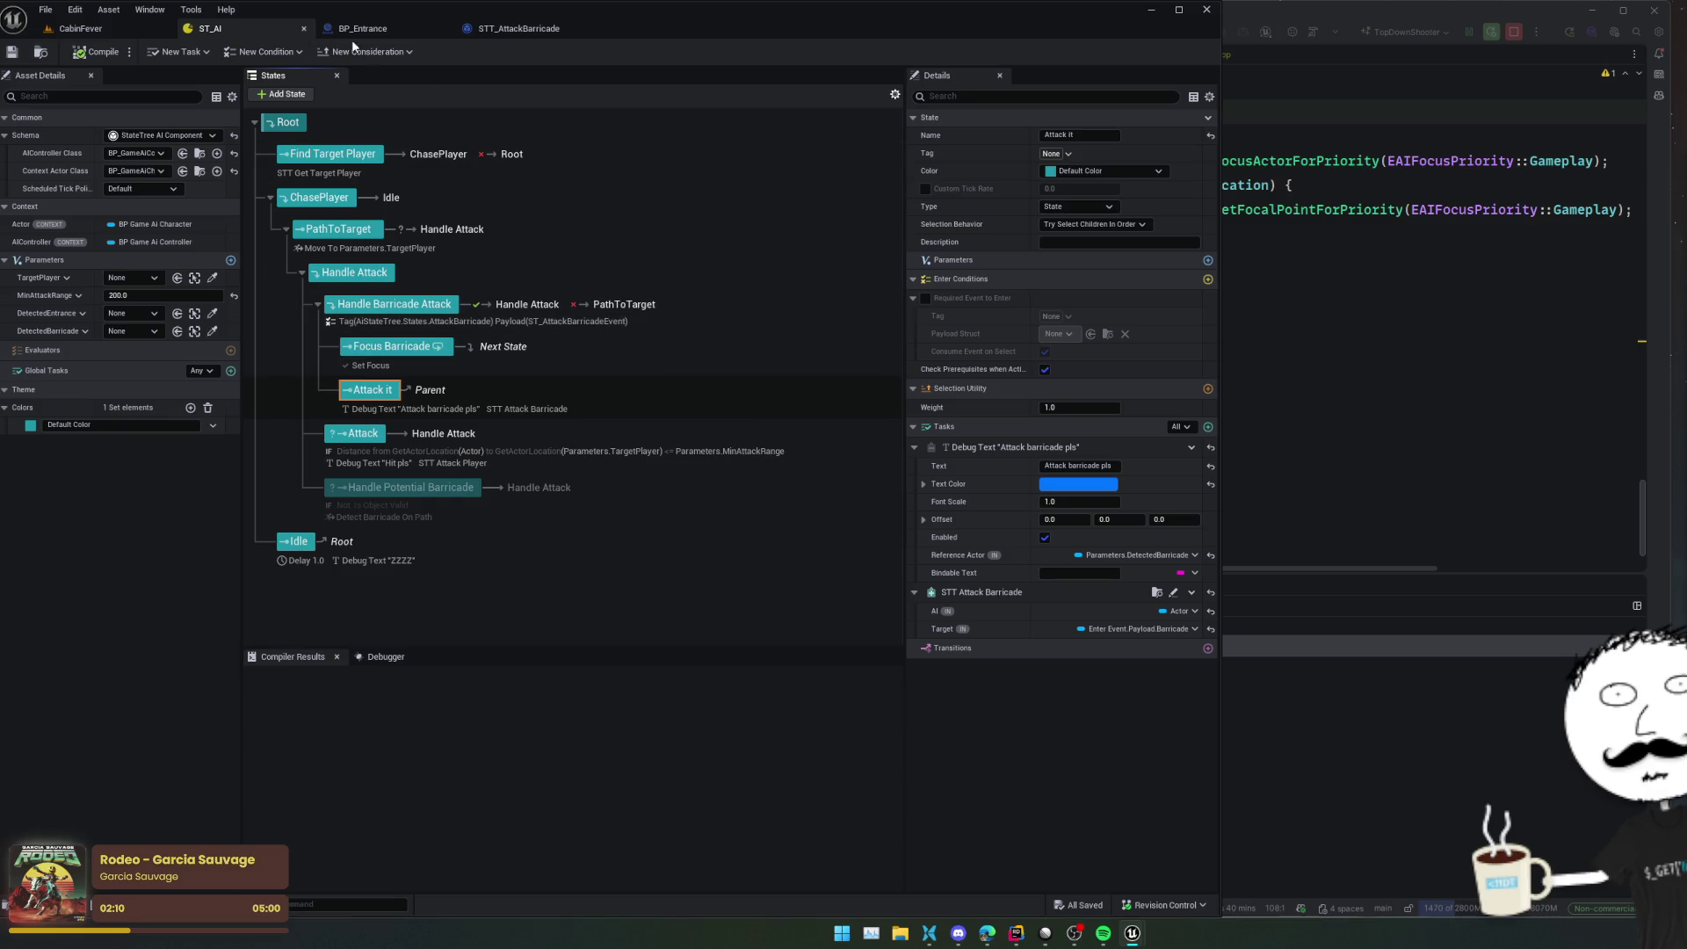
pyautogui.click(517, 29)
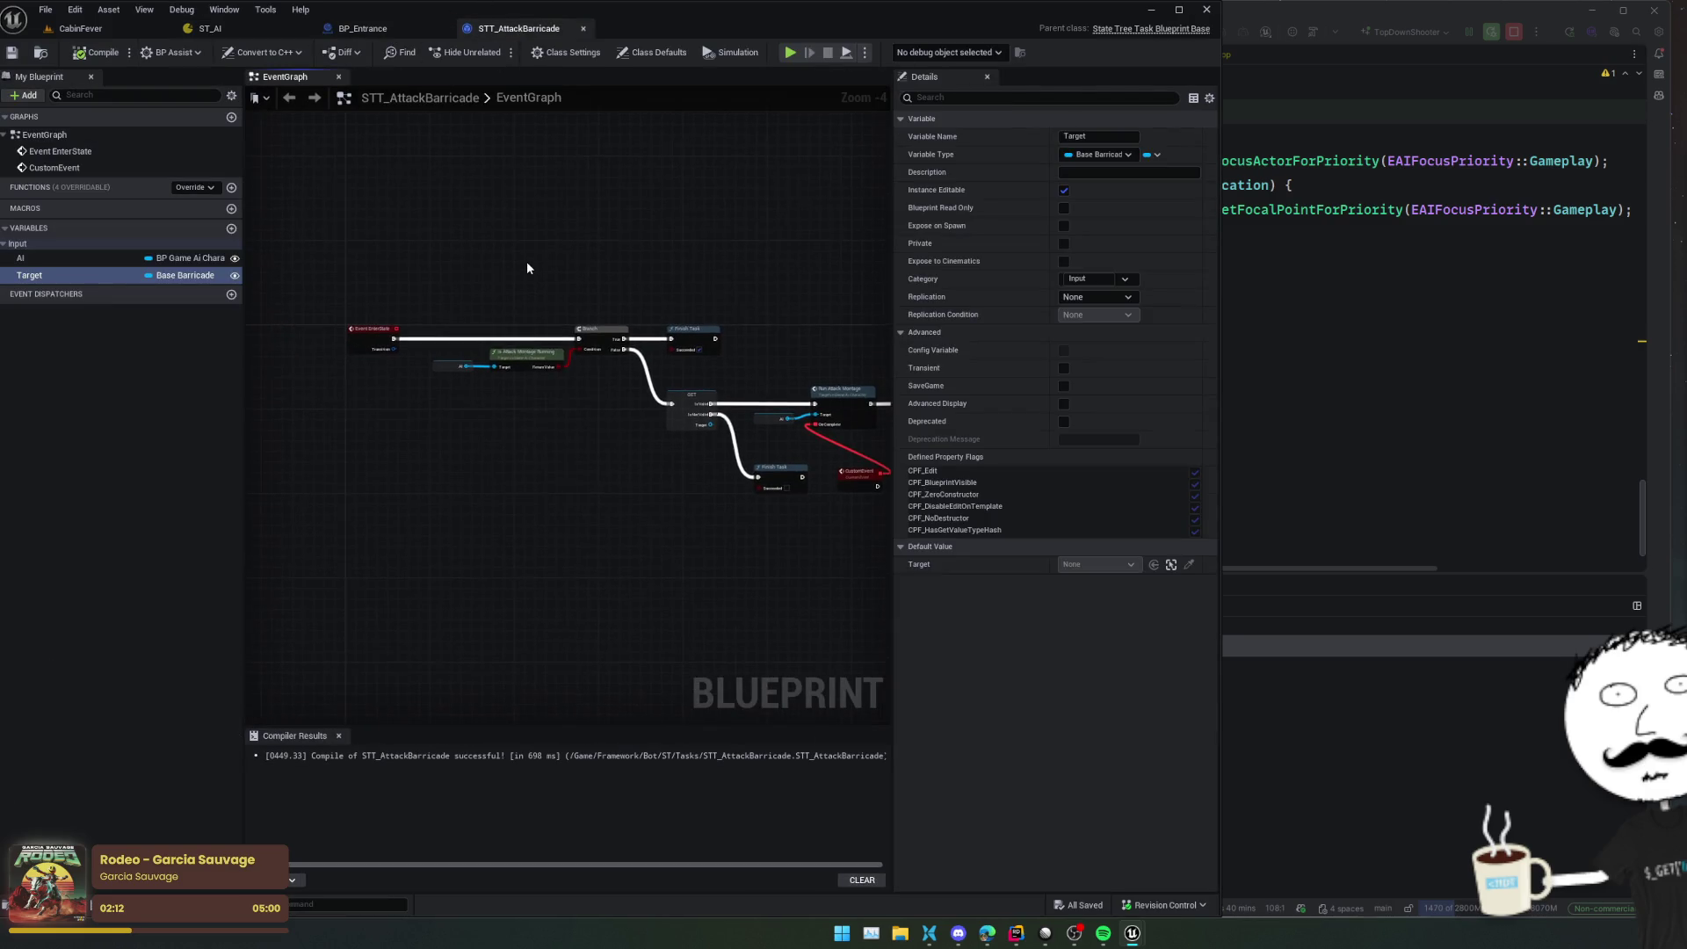
# Delete the Branch, Is Attack Montage Running, old validity check and both Finish Task nodes
pyautogui.moveTo(893, 369); pyautogui.dragTo(971, 369)
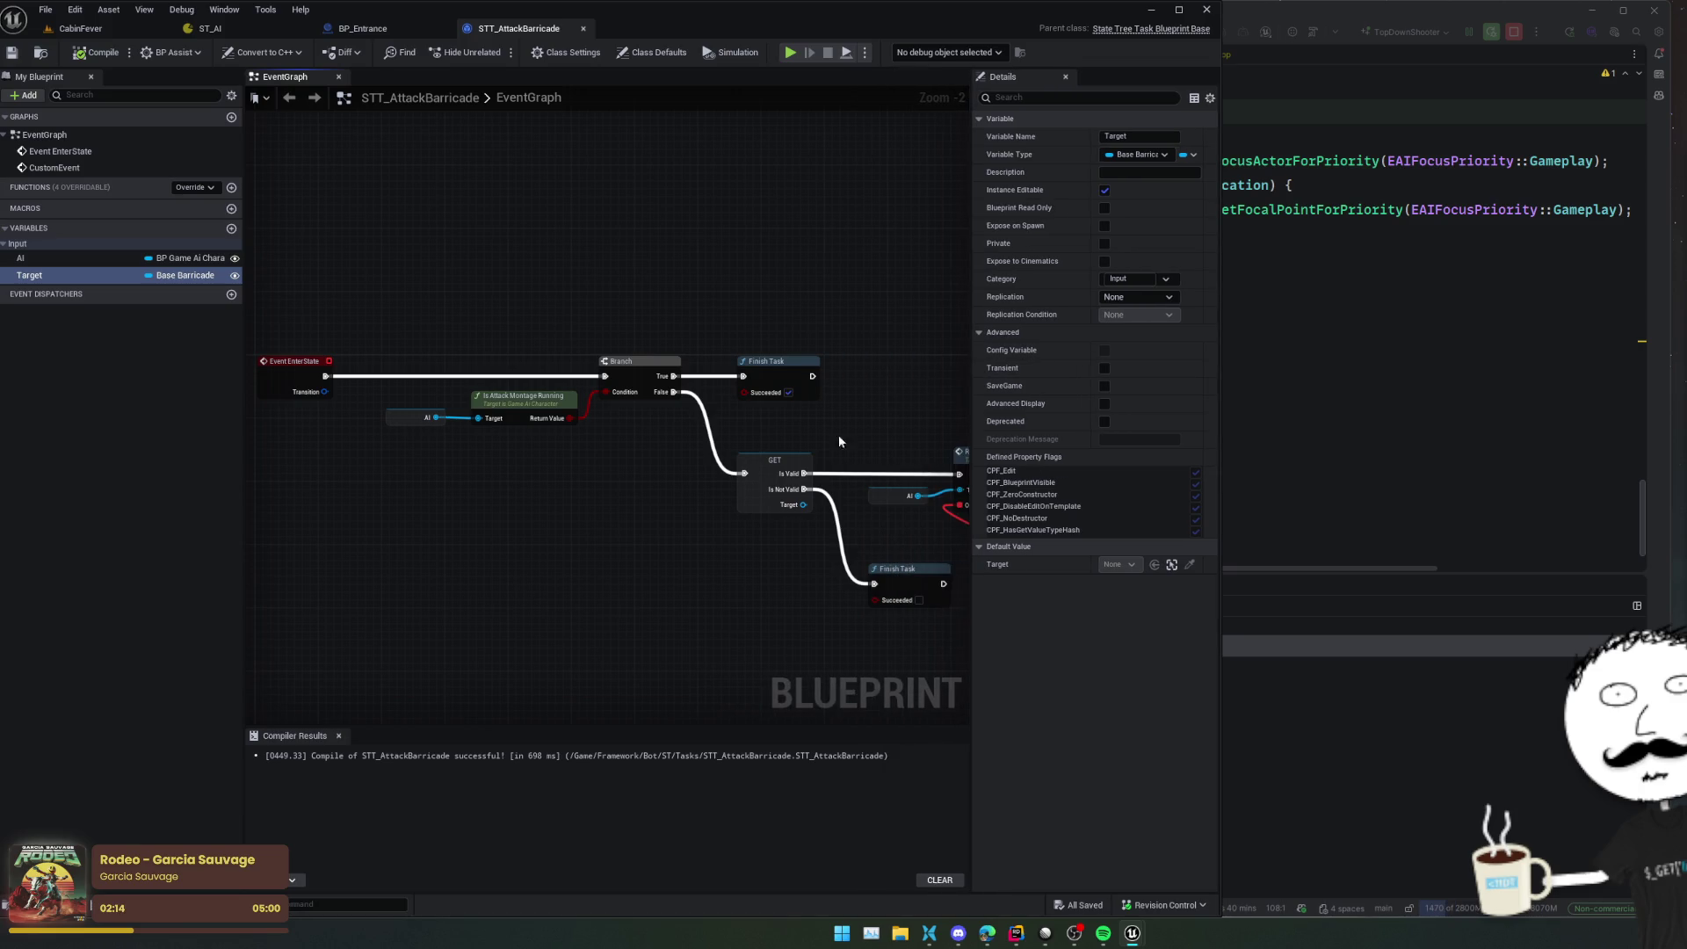
pyautogui.scroll(1, 591, 474)
pyautogui.moveTo(591, 474)
pyautogui.mouseDown()
pyautogui.moveTo(508, 490)
pyautogui.moveTo(496, 468)
pyautogui.moveTo(335, 467)
pyautogui.moveTo(598, 487)
pyautogui.moveTo(339, 471)
pyautogui.mouseUp()
pyautogui.scroll(-1, 598, 487)
pyautogui.moveTo(701, 384); pyautogui.dragTo(885, 391)
pyautogui.moveTo(354, 328)
pyautogui.mouseDown()
pyautogui.moveTo(618, 471)
pyautogui.moveTo(565, 444)
pyautogui.moveTo(683, 553)
pyautogui.mouseUp()
pyautogui.press('Delete')
pyautogui.click(707, 378)
pyautogui.press('Delete')
pyautogui.press('Delete')
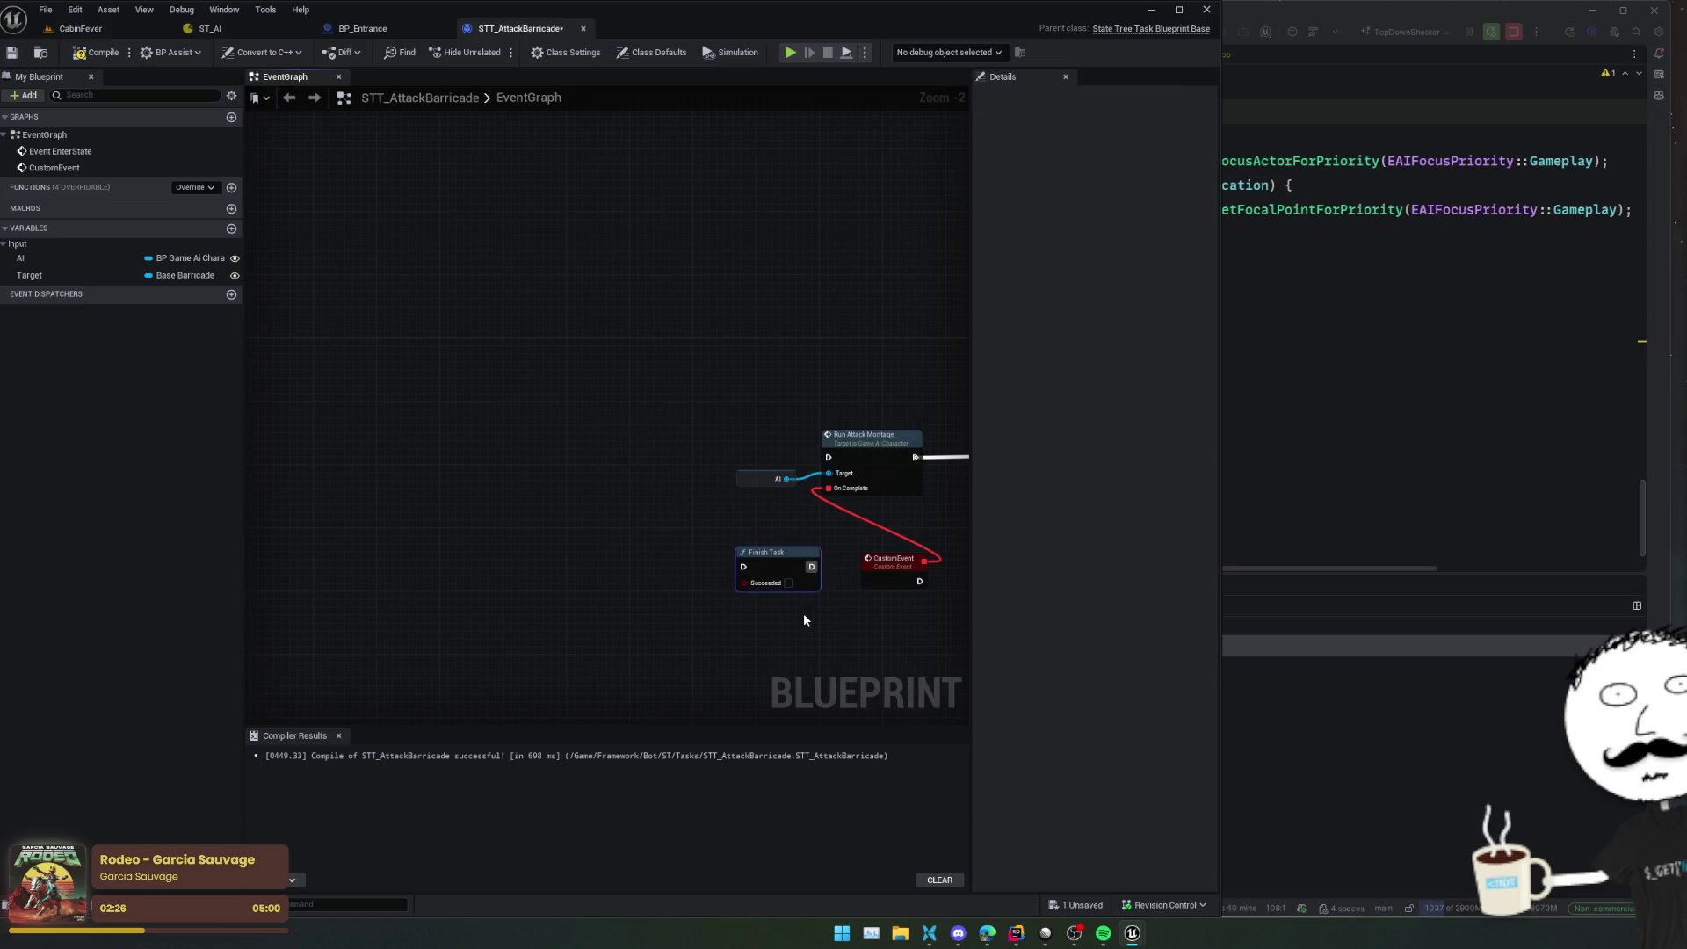
pyautogui.press('Delete')
pyautogui.moveTo(803, 619); pyautogui.dragTo(685, 616)
pyautogui.moveTo(666, 448)
pyautogui.mouseDown()
pyautogui.moveTo(498, 401)
pyautogui.moveTo(878, 580)
pyautogui.mouseUp()
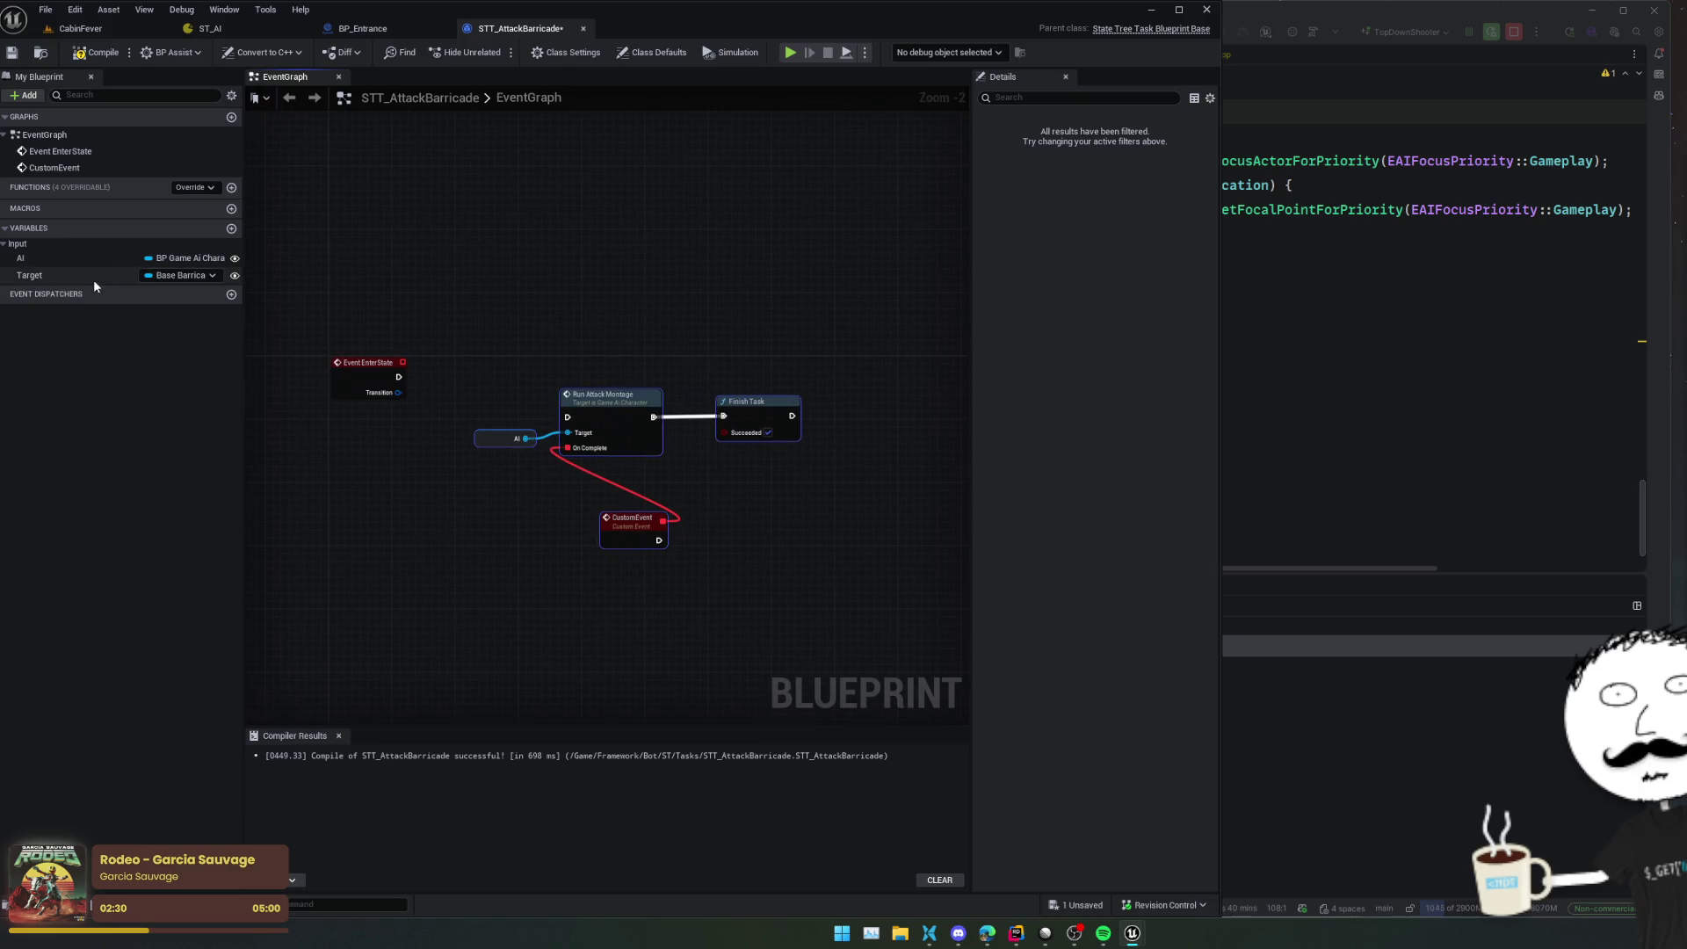
# Add a Target getter converted to a Validated Get, driven by Event EnterState
pyautogui.moveTo(93, 279); pyautogui.dragTo(485, 387)
pyautogui.click(519, 412)
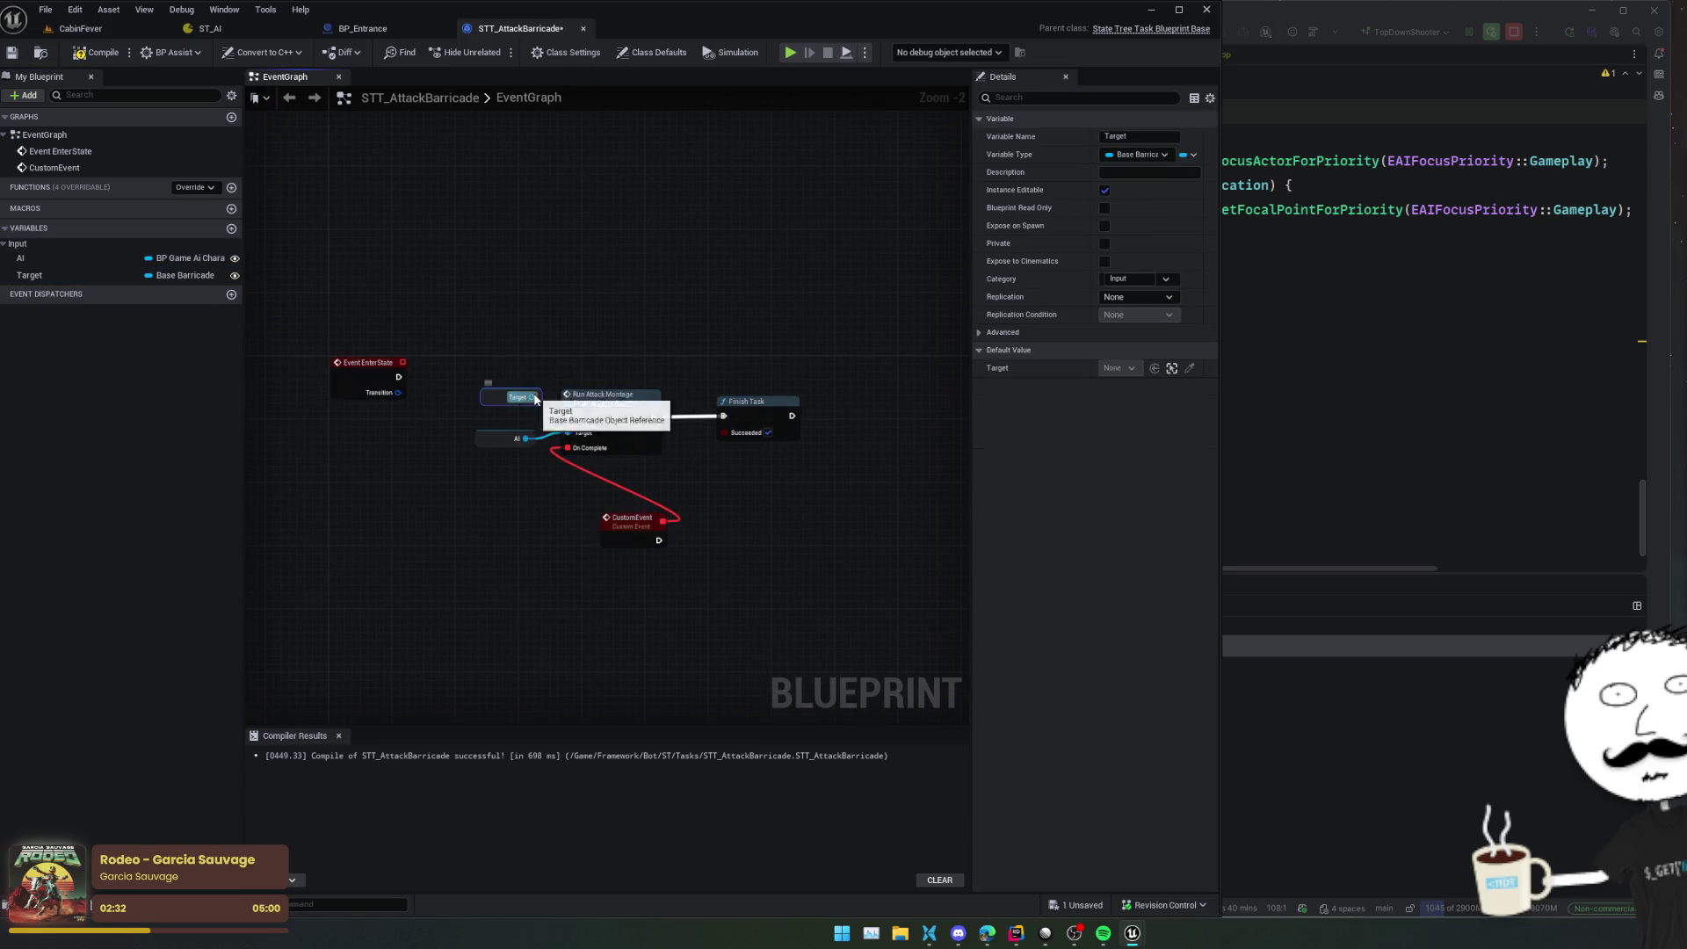
pyautogui.rightClick(535, 398)
pyautogui.click(596, 552)
pyautogui.scroll(2, 468, 344)
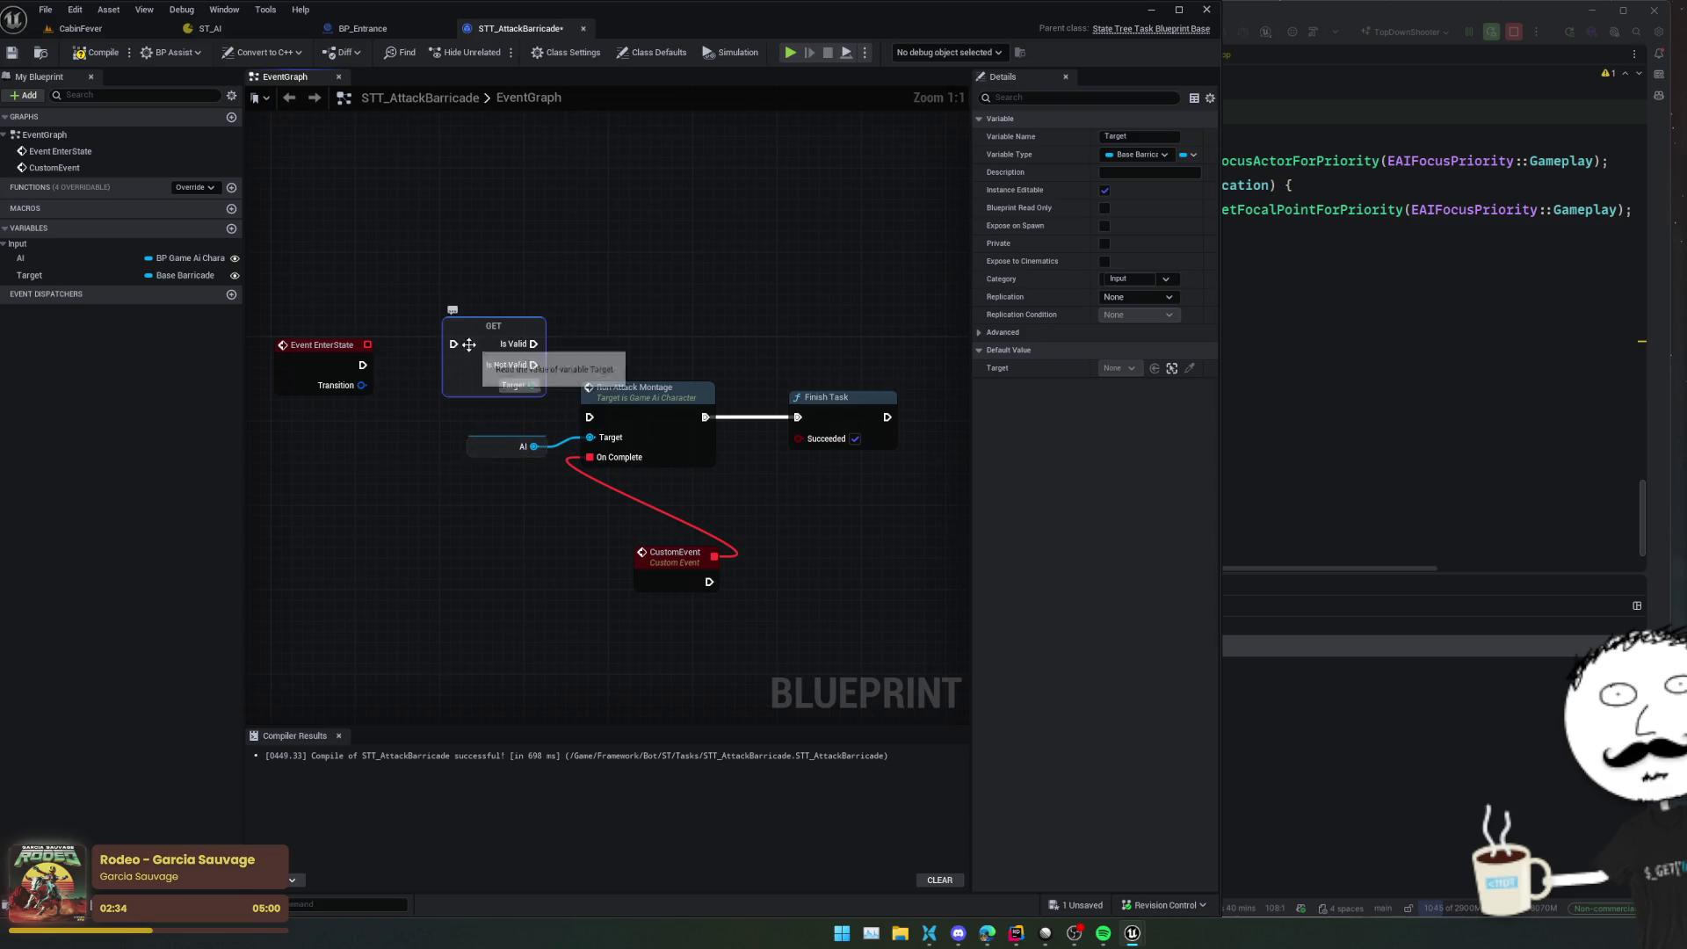
pyautogui.moveTo(453, 344)
pyautogui.mouseDown()
pyautogui.moveTo(363, 364)
pyautogui.moveTo(389, 347)
pyautogui.moveTo(377, 328)
pyautogui.mouseUp()
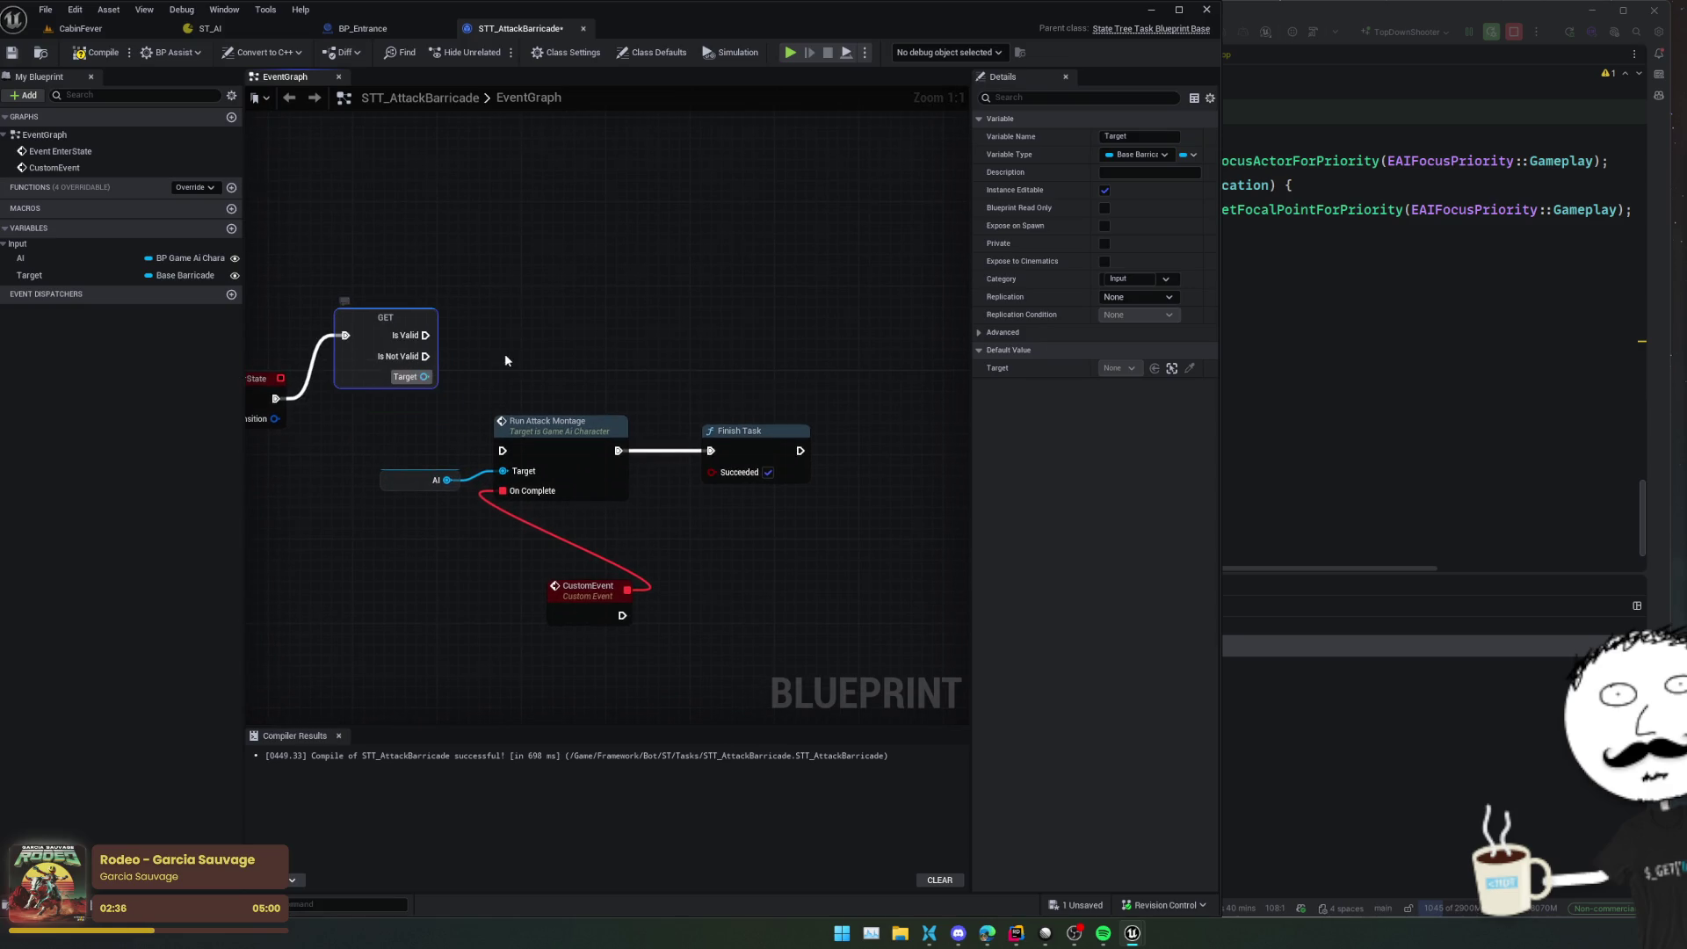
# Wire Is Not Valid to a pasted Finish Task and Is Valid to Run Attack Montage
pyautogui.moveTo(505, 360)
pyautogui.mouseDown()
pyautogui.moveTo(478, 378)
pyautogui.moveTo(501, 373)
pyautogui.mouseUp()
pyautogui.hotkey('ctrl', 'v')
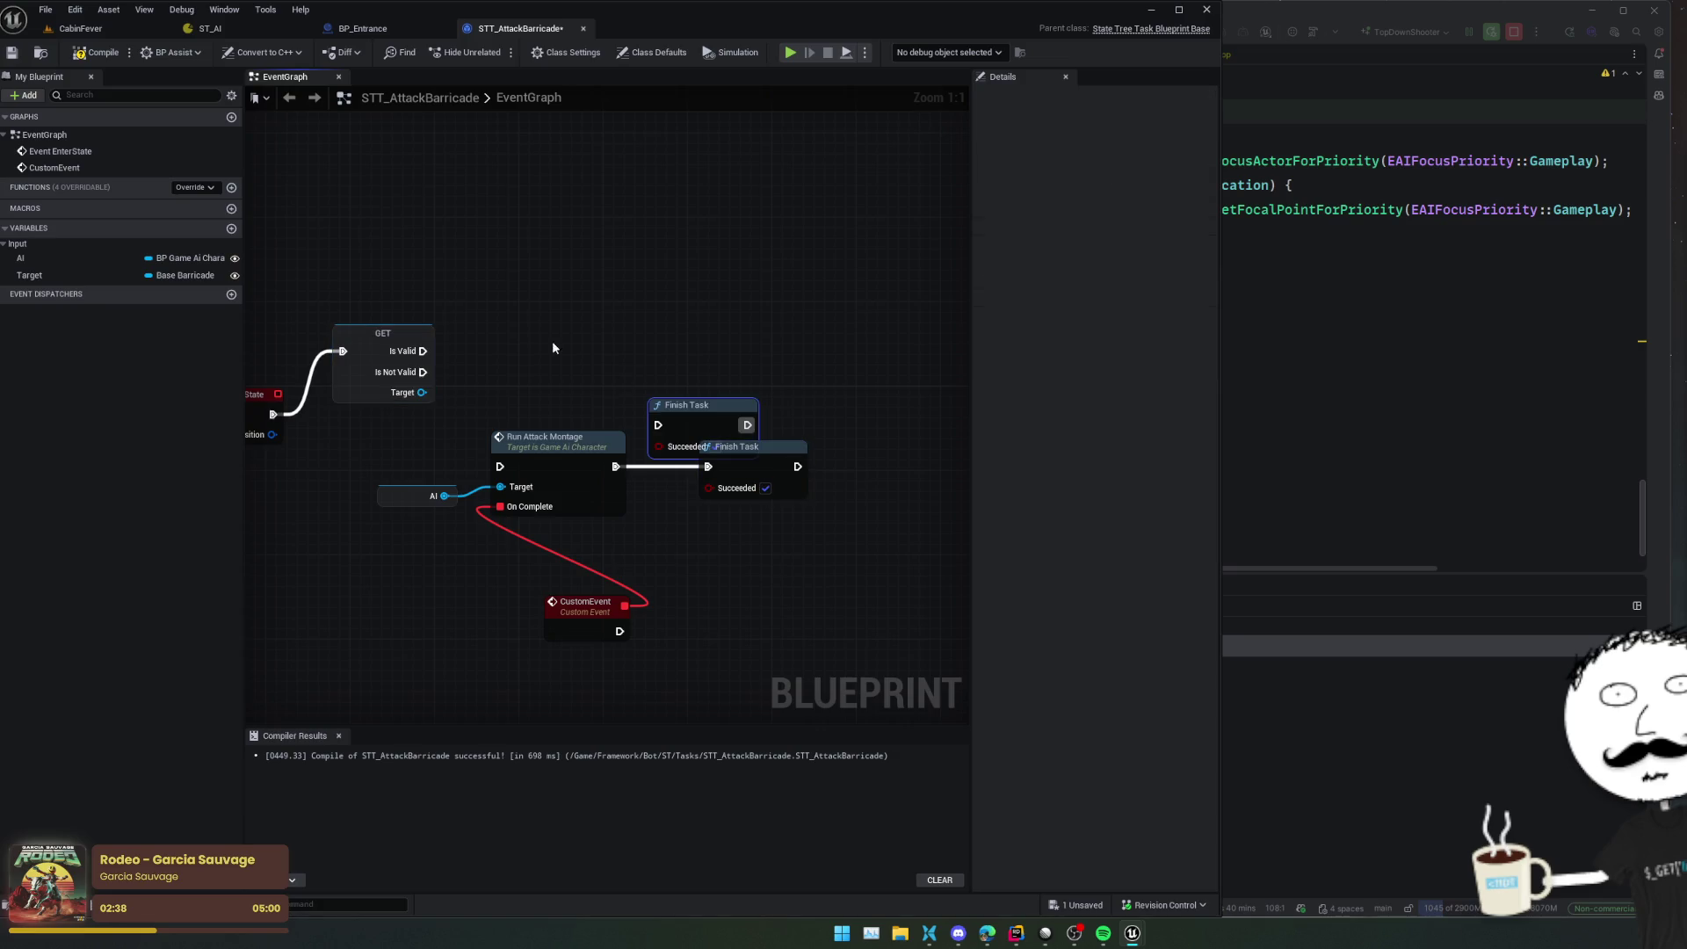
pyautogui.moveTo(687, 405); pyautogui.dragTo(582, 341)
pyautogui.moveTo(422, 372)
pyautogui.mouseDown()
pyautogui.moveTo(518, 386)
pyautogui.moveTo(552, 361)
pyautogui.mouseUp()
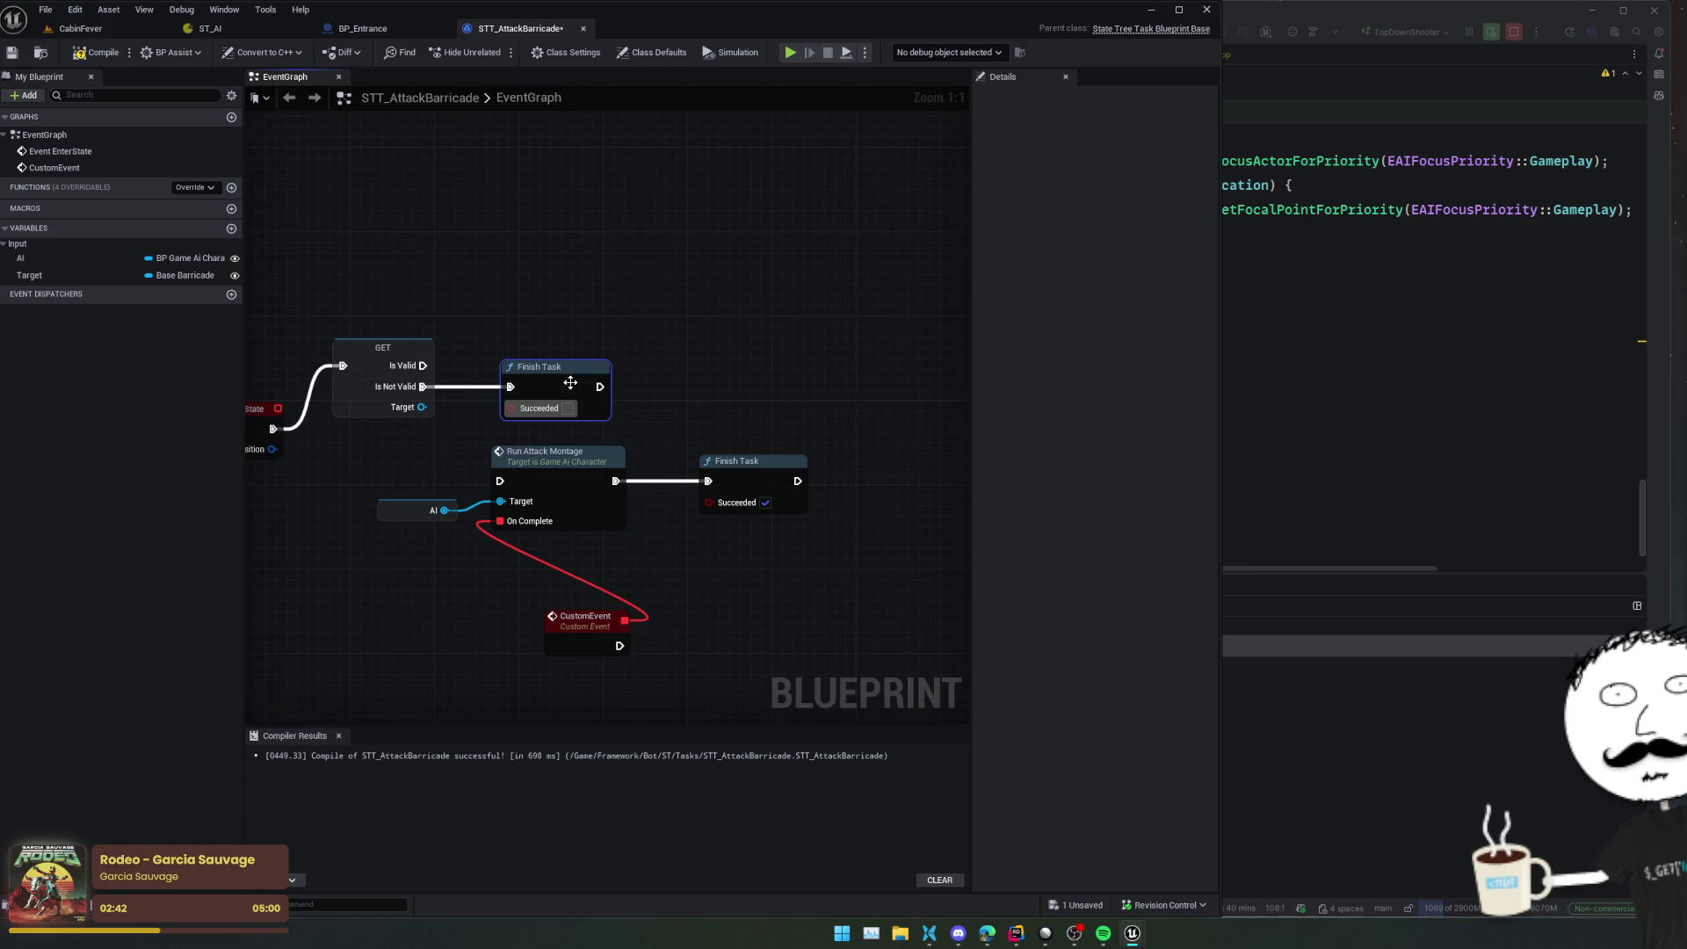
pyautogui.moveTo(710, 403)
pyautogui.mouseDown()
pyautogui.moveTo(738, 367)
pyautogui.moveTo(720, 400)
pyautogui.mouseUp()
pyautogui.moveTo(482, 330)
pyautogui.mouseDown()
pyautogui.moveTo(519, 350)
pyautogui.moveTo(563, 447)
pyautogui.mouseUp()
pyautogui.moveTo(772, 545)
pyautogui.mouseDown()
pyautogui.moveTo(697, 531)
pyautogui.moveTo(861, 539)
pyautogui.mouseUp()
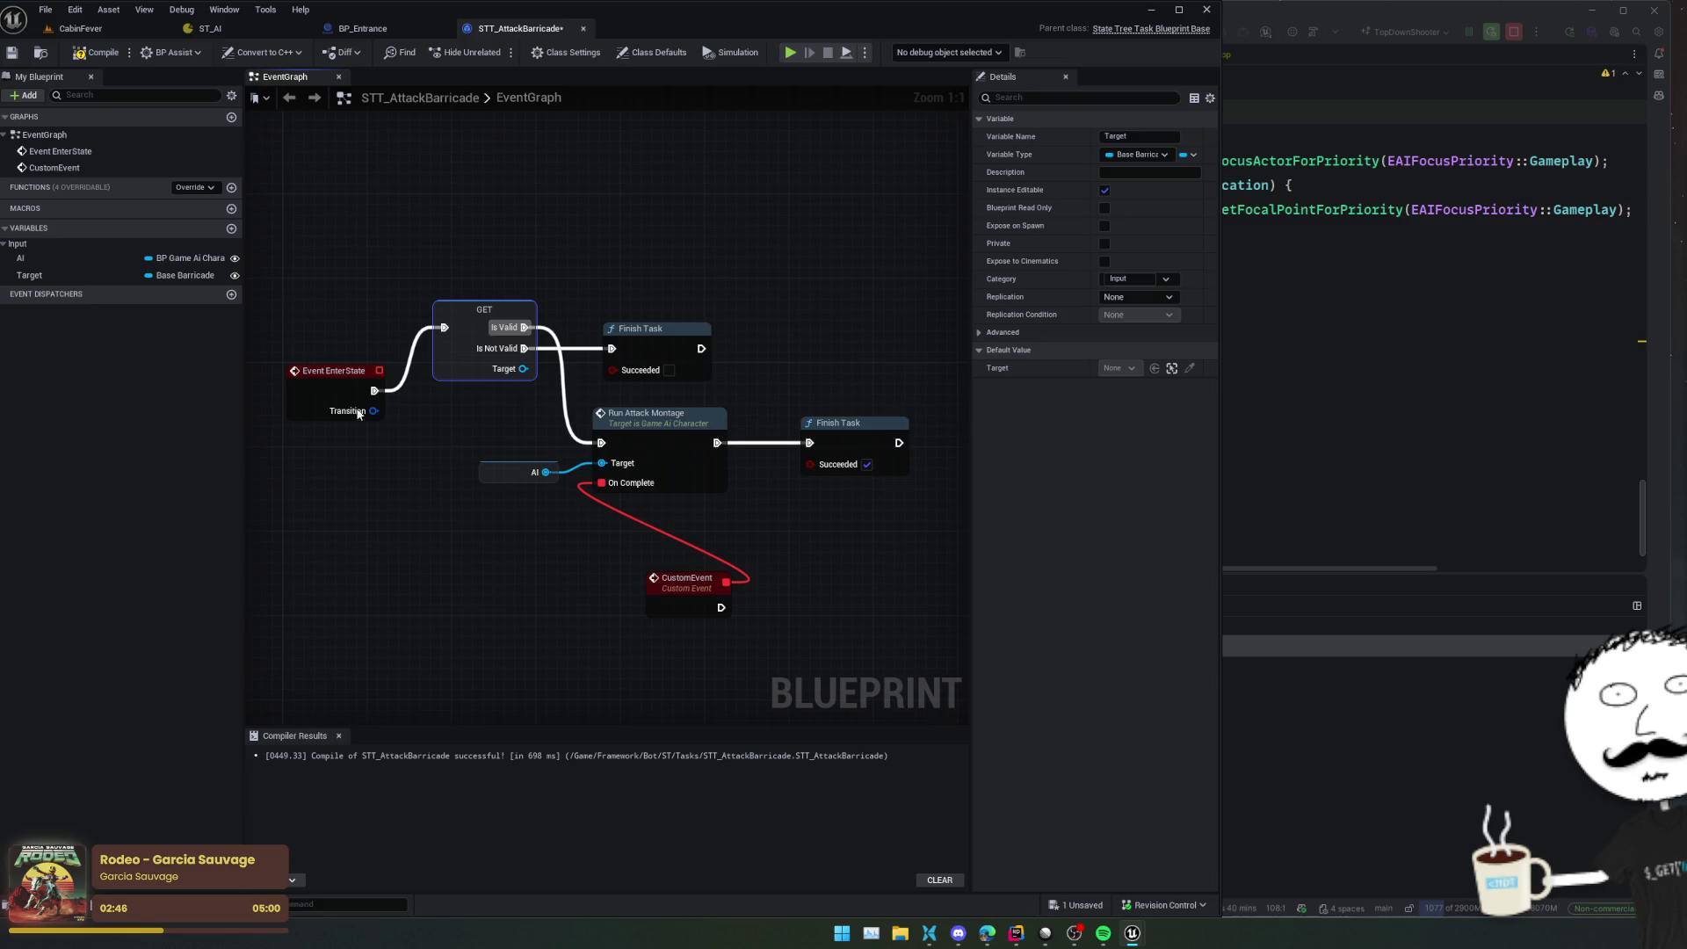
pyautogui.click(331, 384)
pyautogui.press('f')
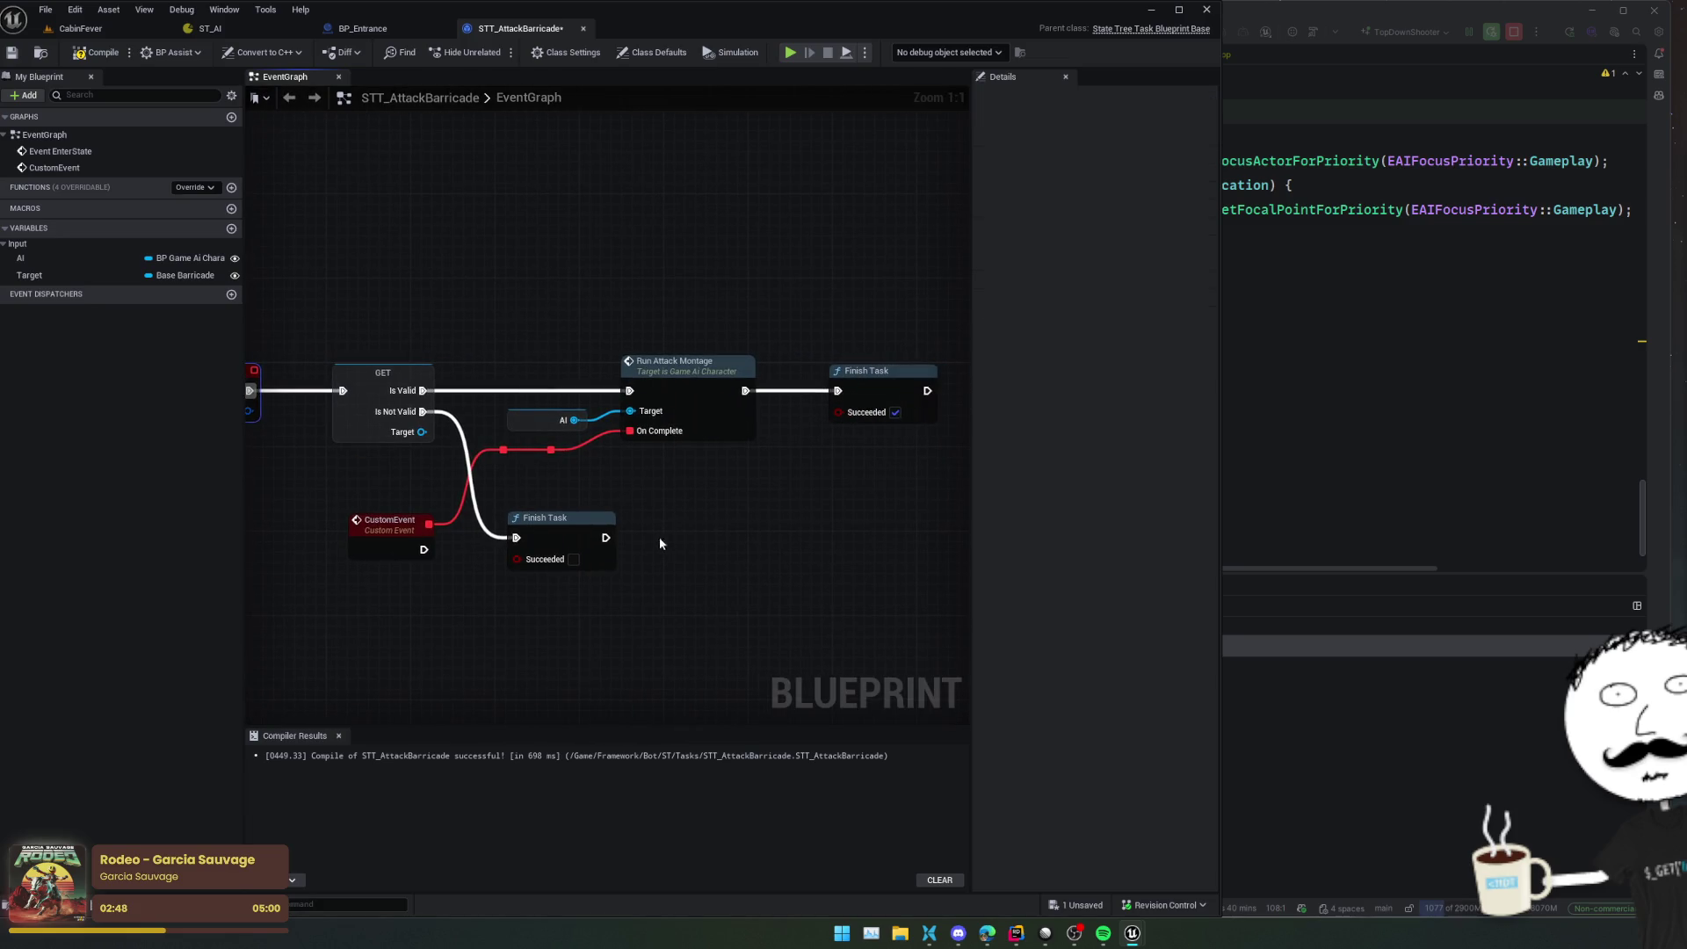
# Rename the custom event to OnAttackComplete
pyautogui.click(413, 527)
pyautogui.press('f')
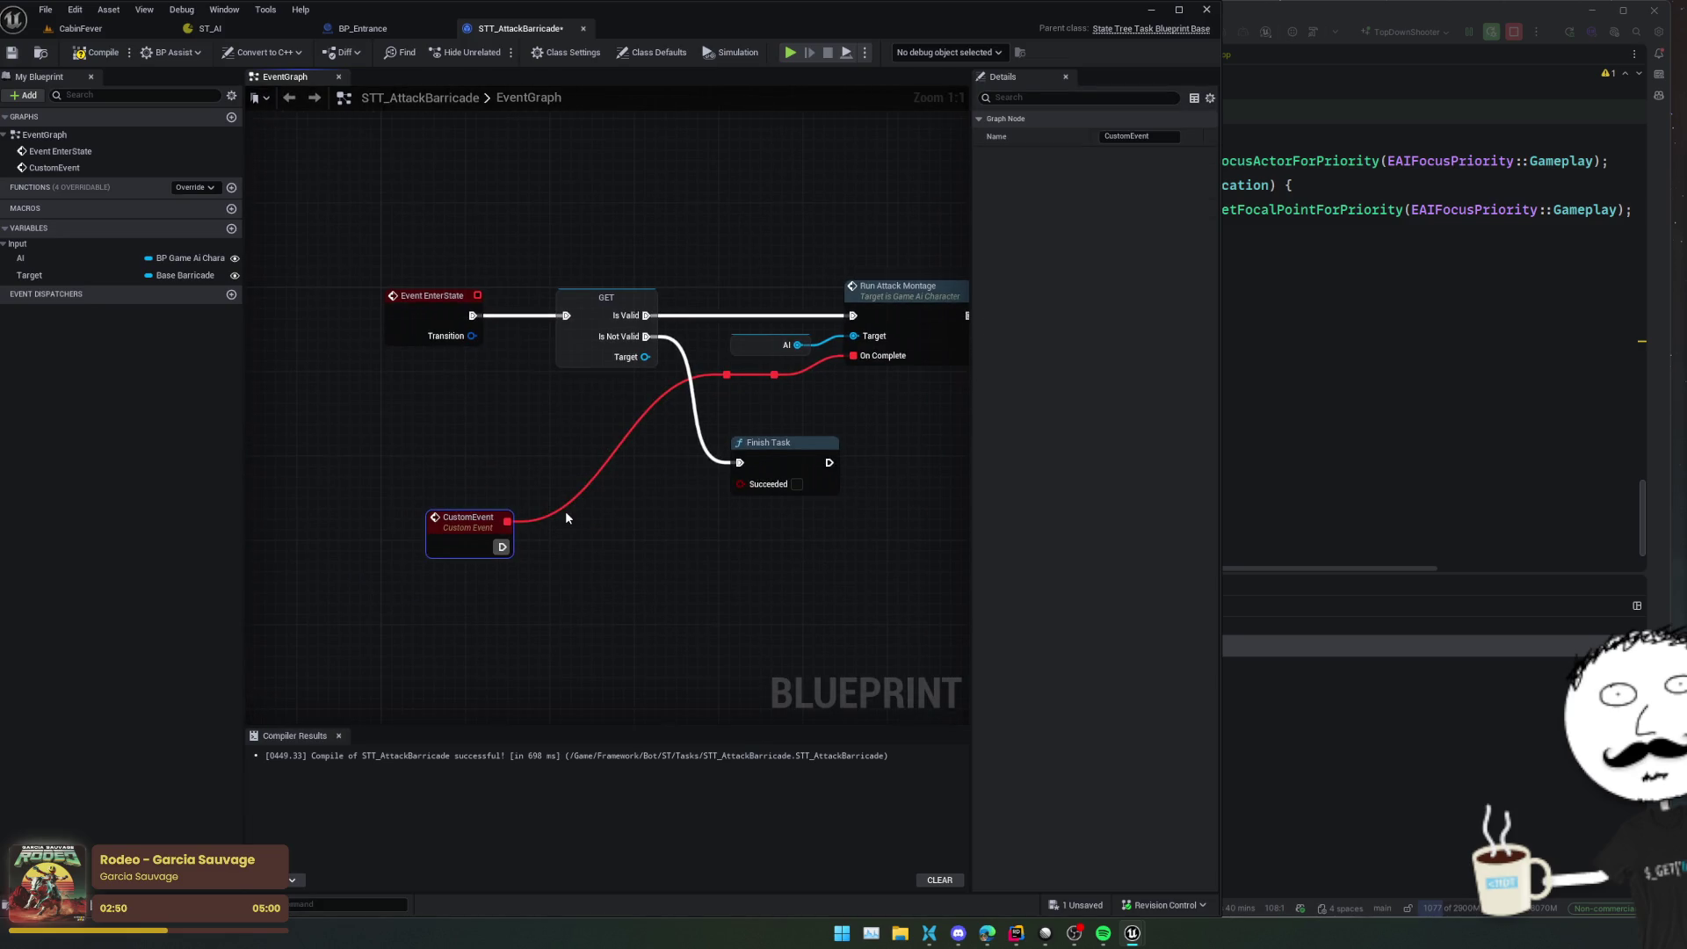
pyautogui.press('F2')
pyautogui.write('OnA')
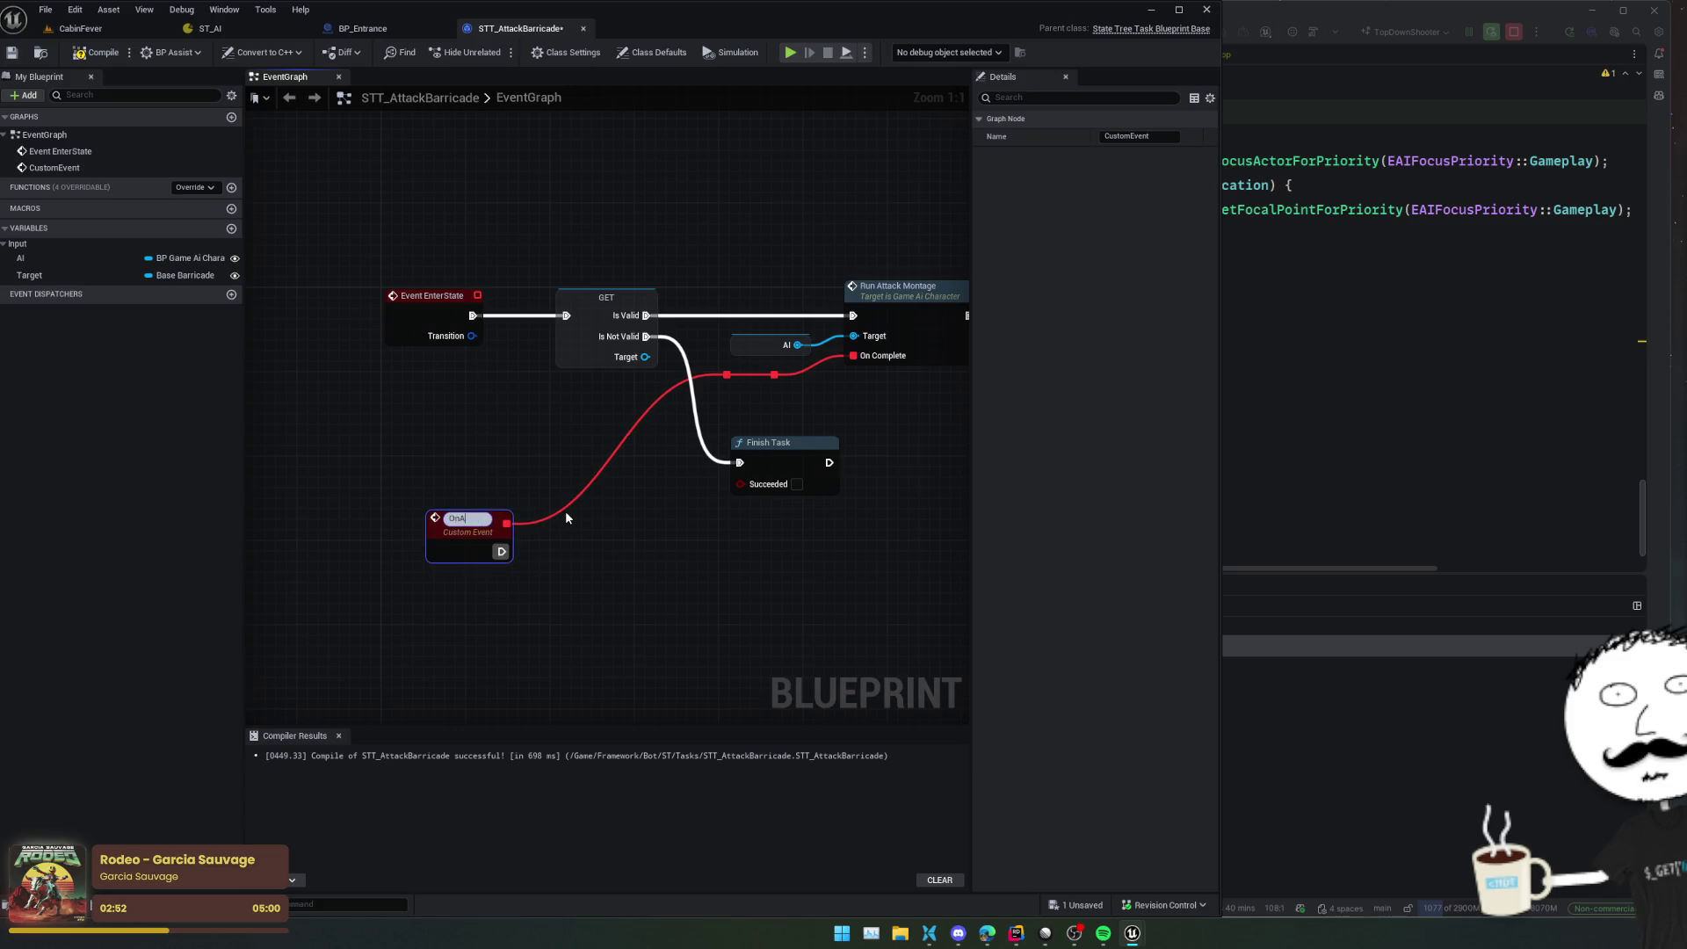
pyautogui.write('ttackComplete')
pyautogui.press('Return')
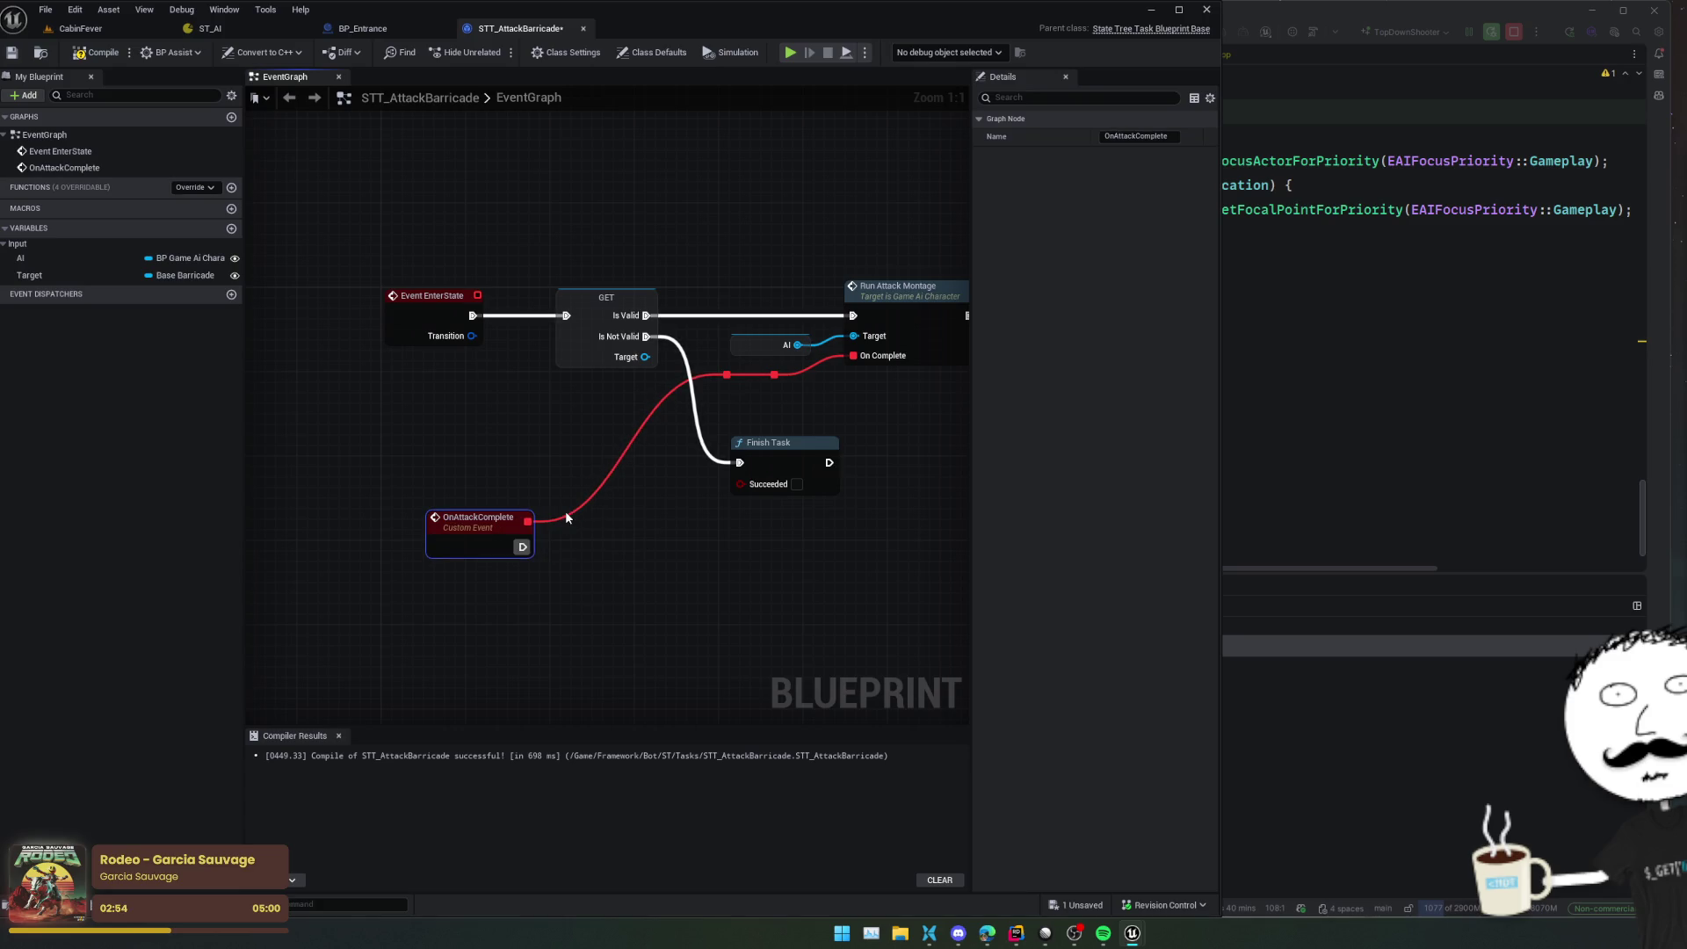
# Bind Run Attack Montage's On Complete to OnAttackComplete through a Create Event node
pyautogui.moveTo(728, 380); pyautogui.dragTo(750, 418)
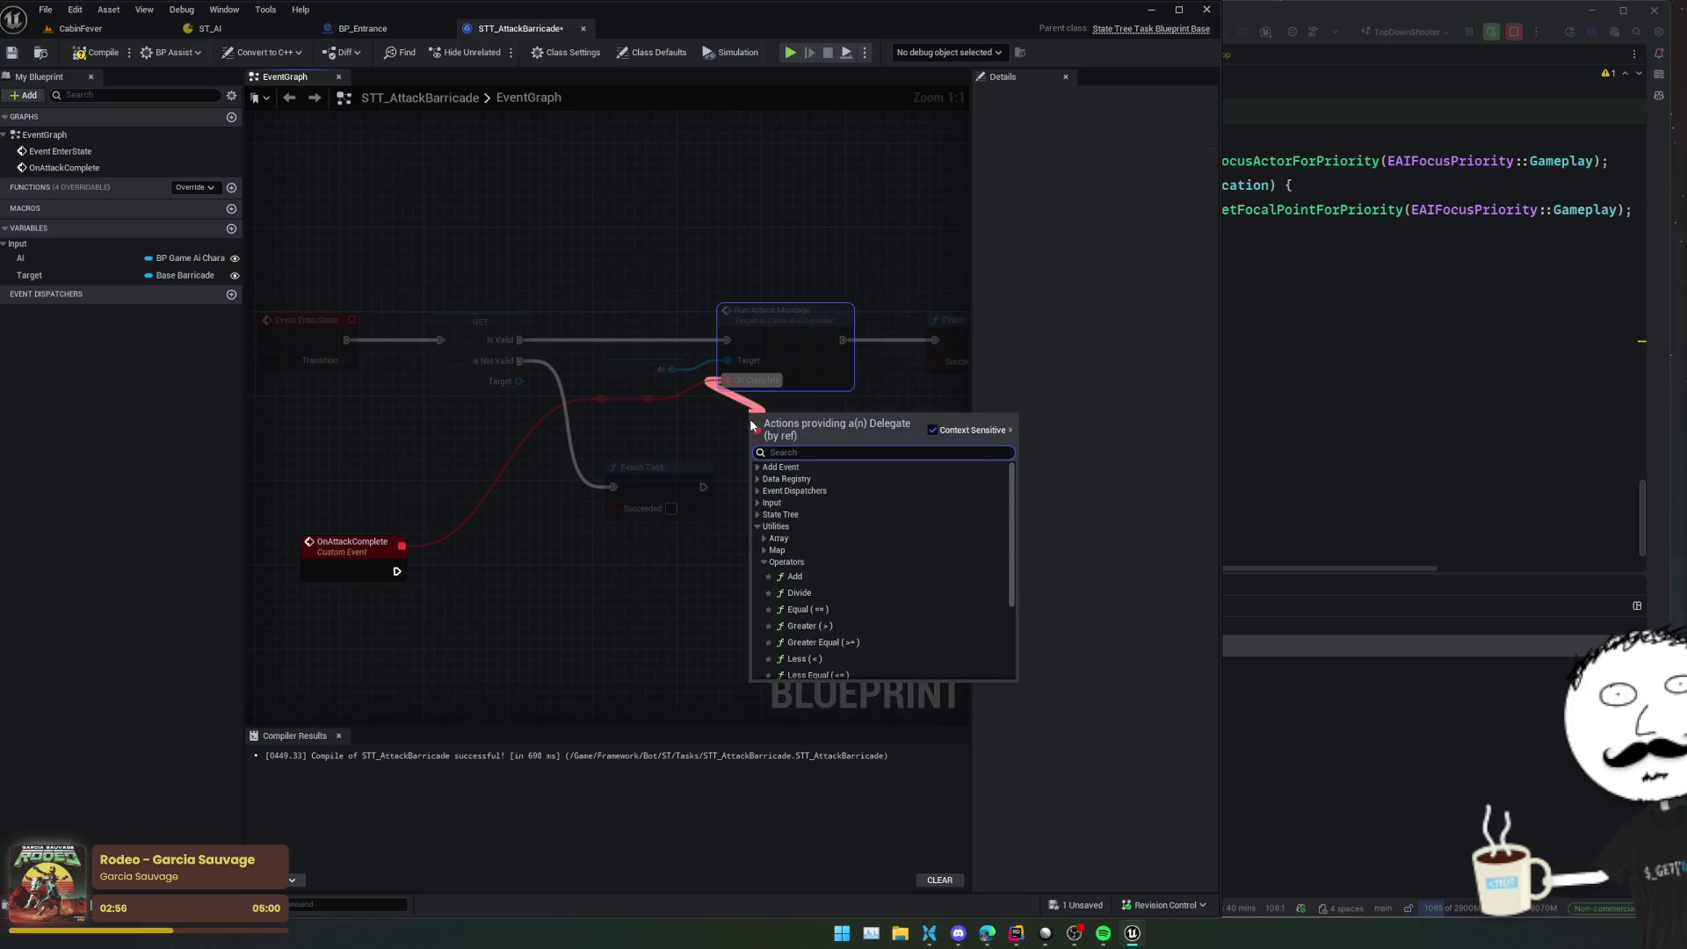
pyautogui.write('create event')
pyautogui.press('Return')
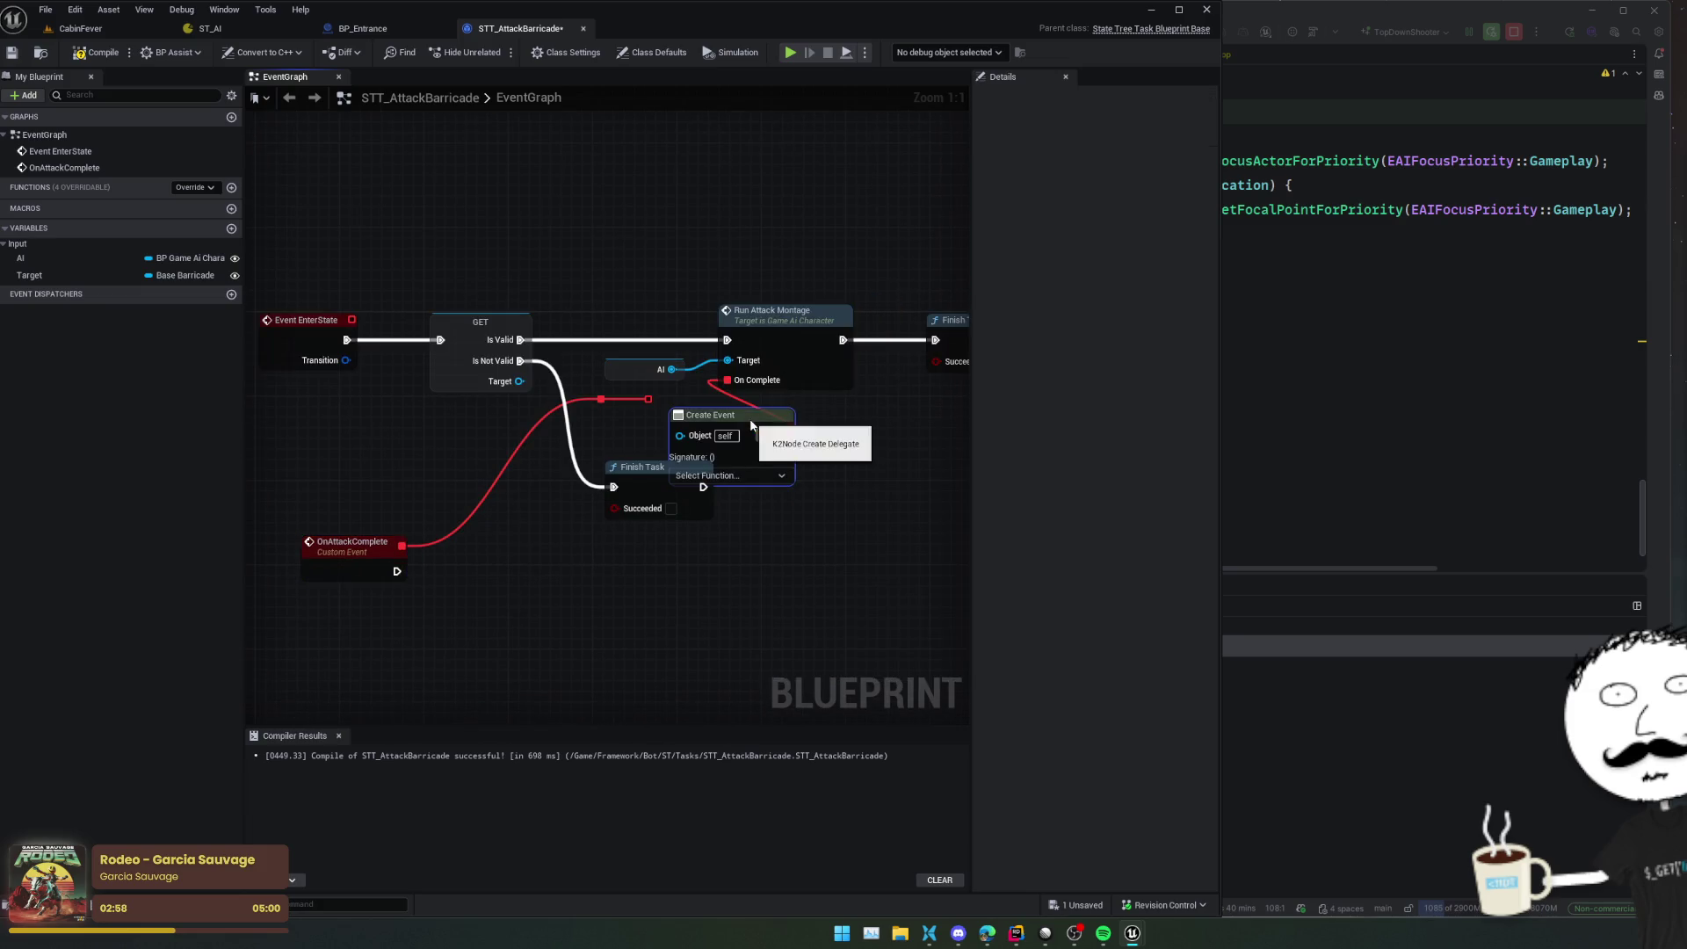
pyautogui.click(756, 475)
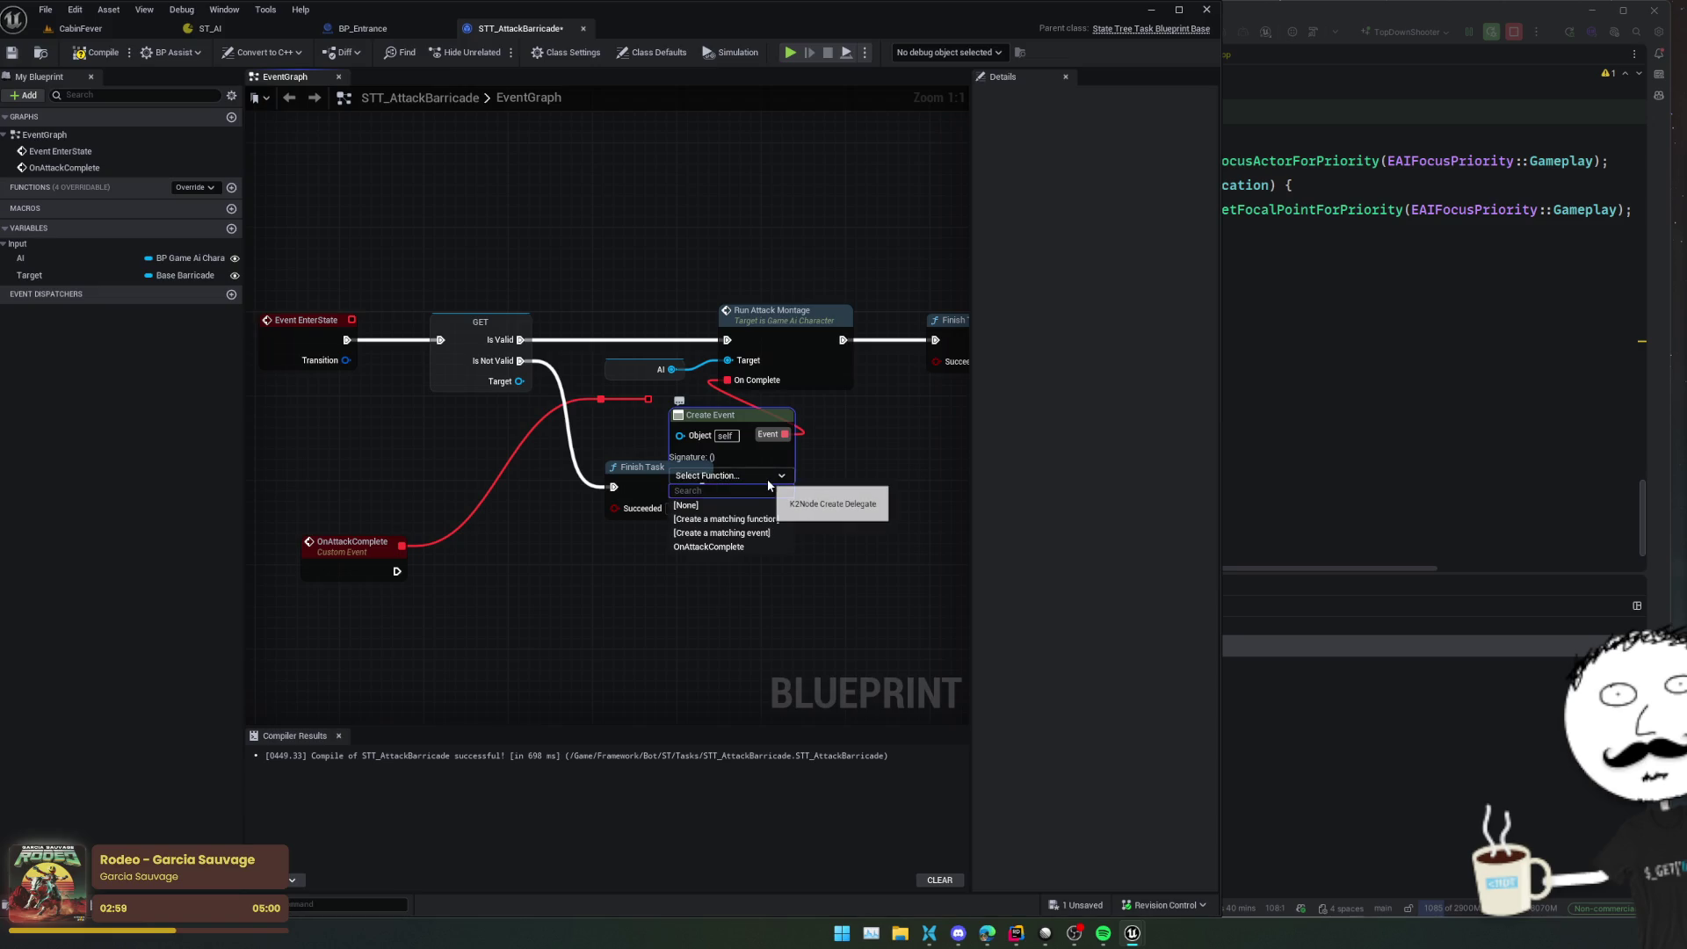
pyautogui.click(762, 545)
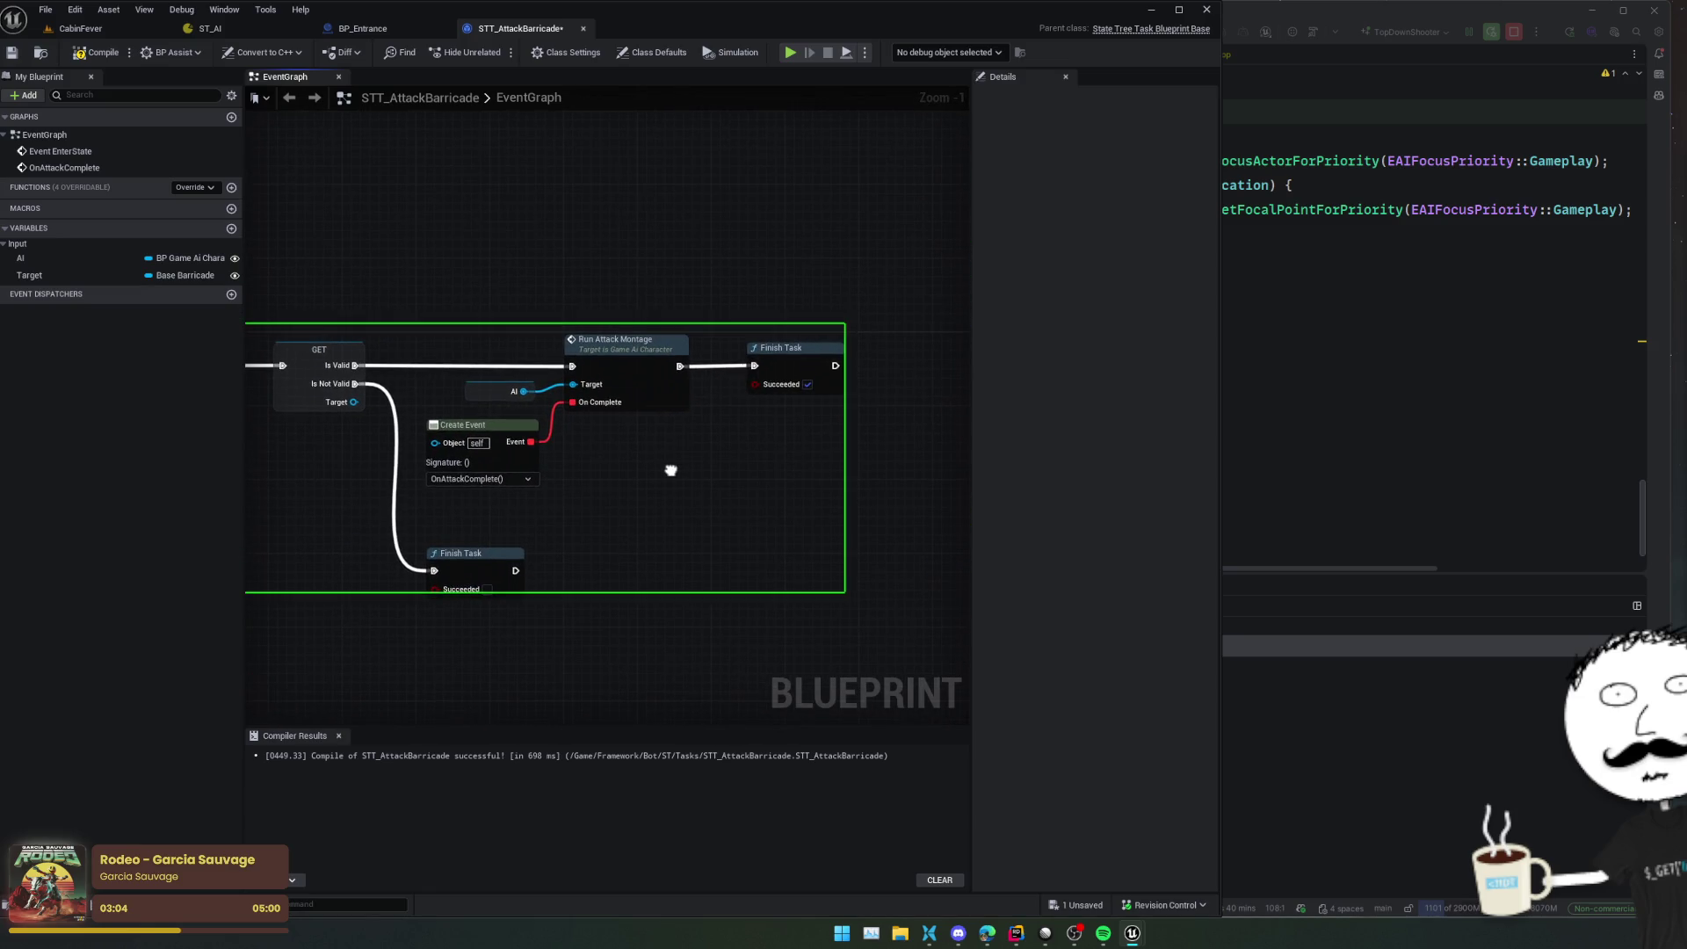
# Delete the Finish Task trailing the montage and save the task blueprint
pyautogui.keyDown('alt'); pyautogui.click(680, 365); pyautogui.keyUp('alt')
pyautogui.click(780, 351)
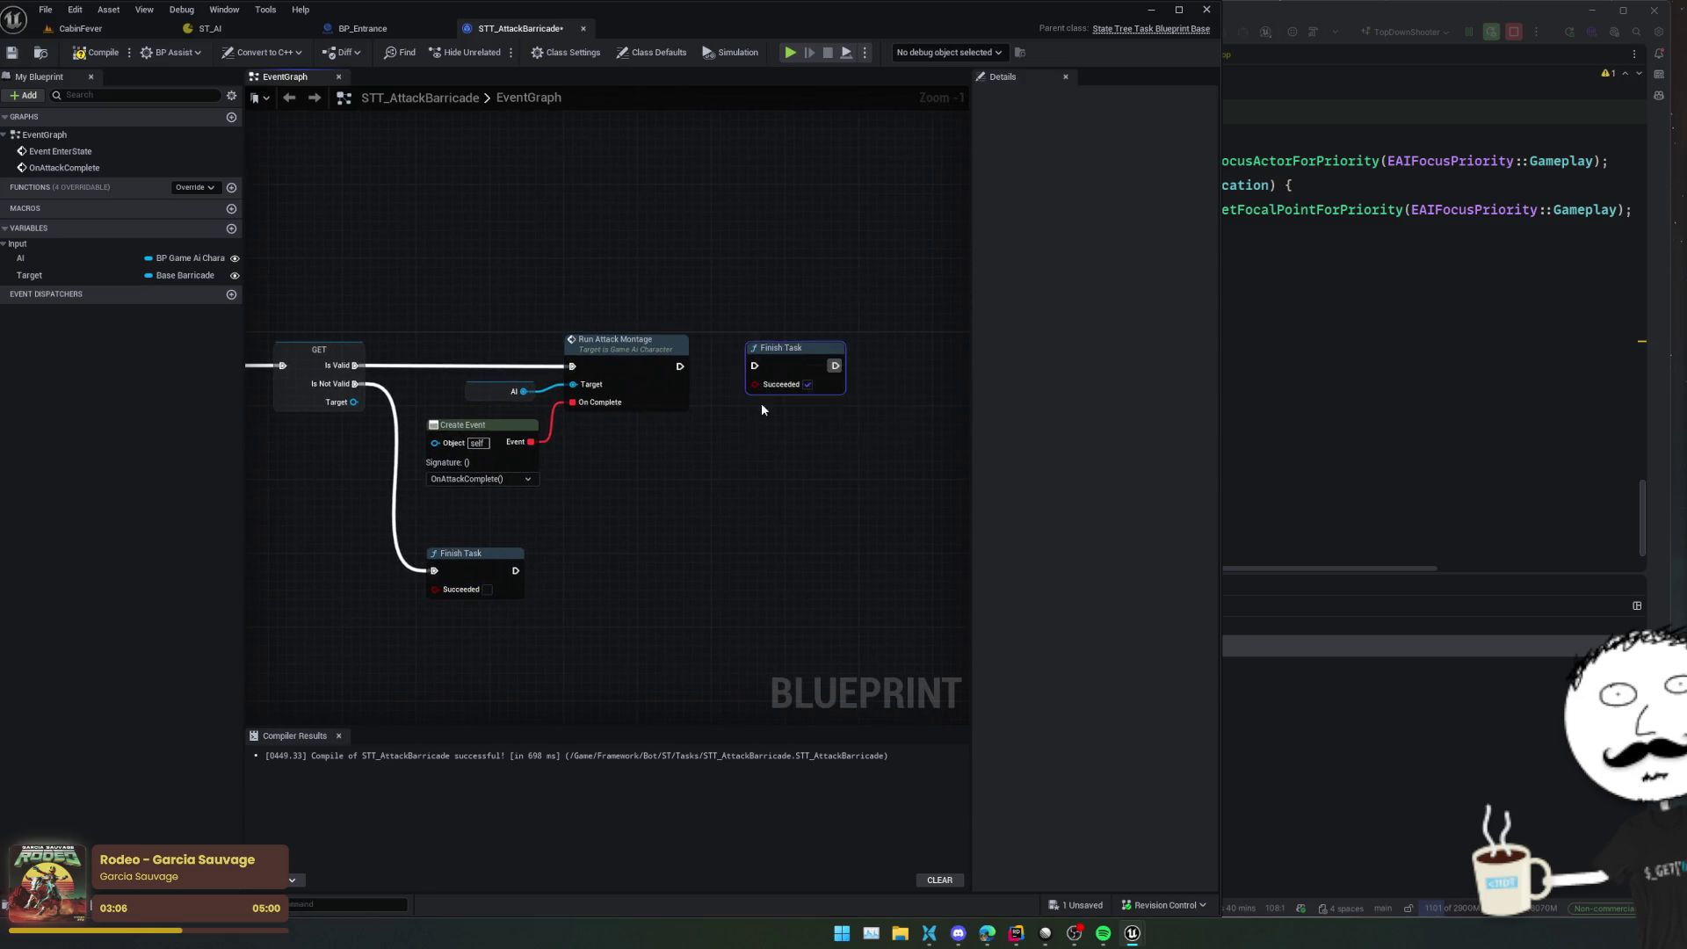
pyautogui.press('Delete')
pyautogui.press('Home')
pyautogui.hotkey('ctrl', 's')
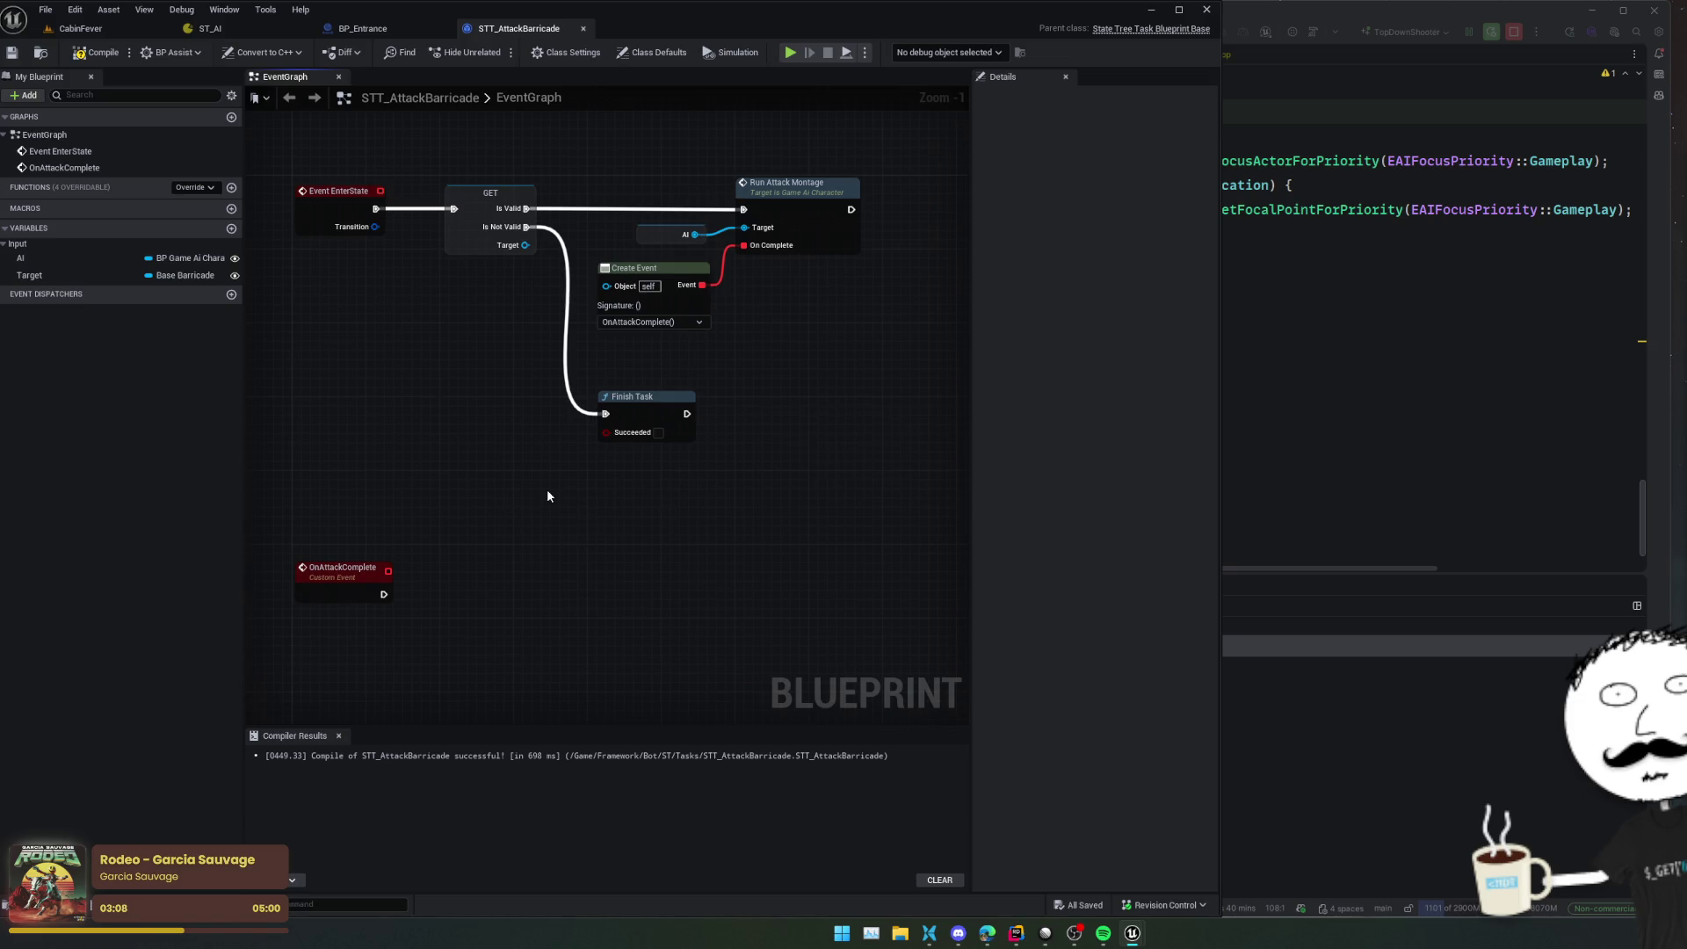
pyautogui.moveTo(547, 497)
pyautogui.mouseDown()
pyautogui.moveTo(554, 408)
pyautogui.moveTo(633, 440)
pyautogui.moveTo(500, 486)
pyautogui.moveTo(518, 441)
pyautogui.moveTo(448, 482)
pyautogui.moveTo(629, 451)
pyautogui.moveTo(603, 410)
pyautogui.moveTo(586, 421)
pyautogui.mouseUp()
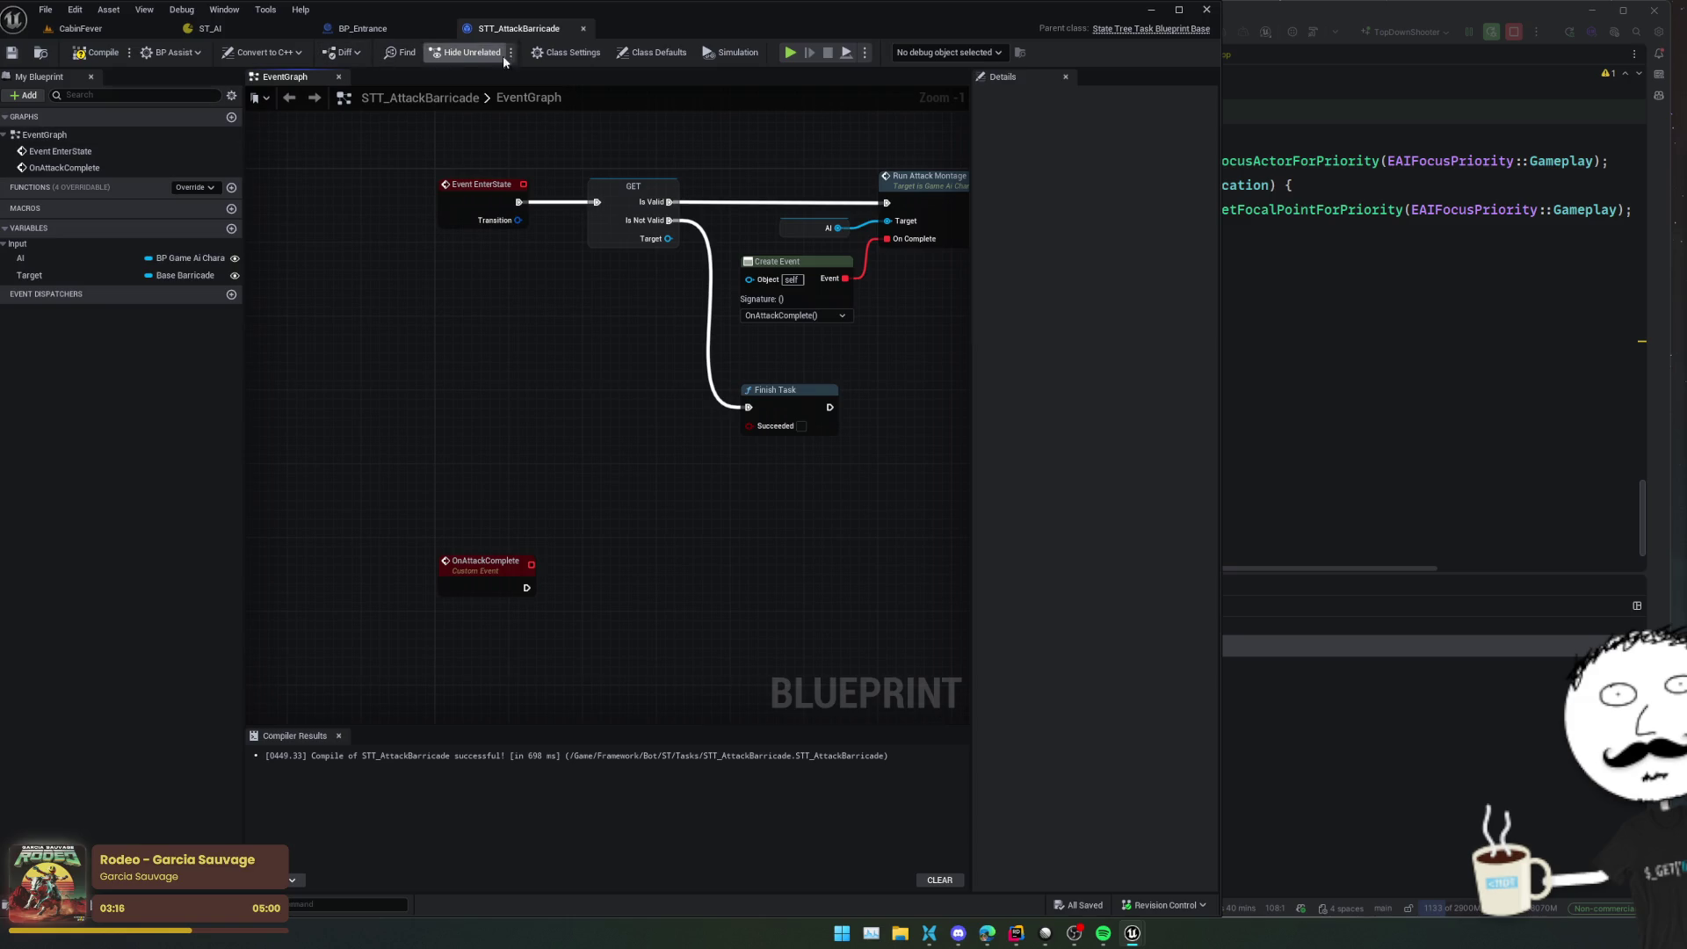
pyautogui.click(652, 52)
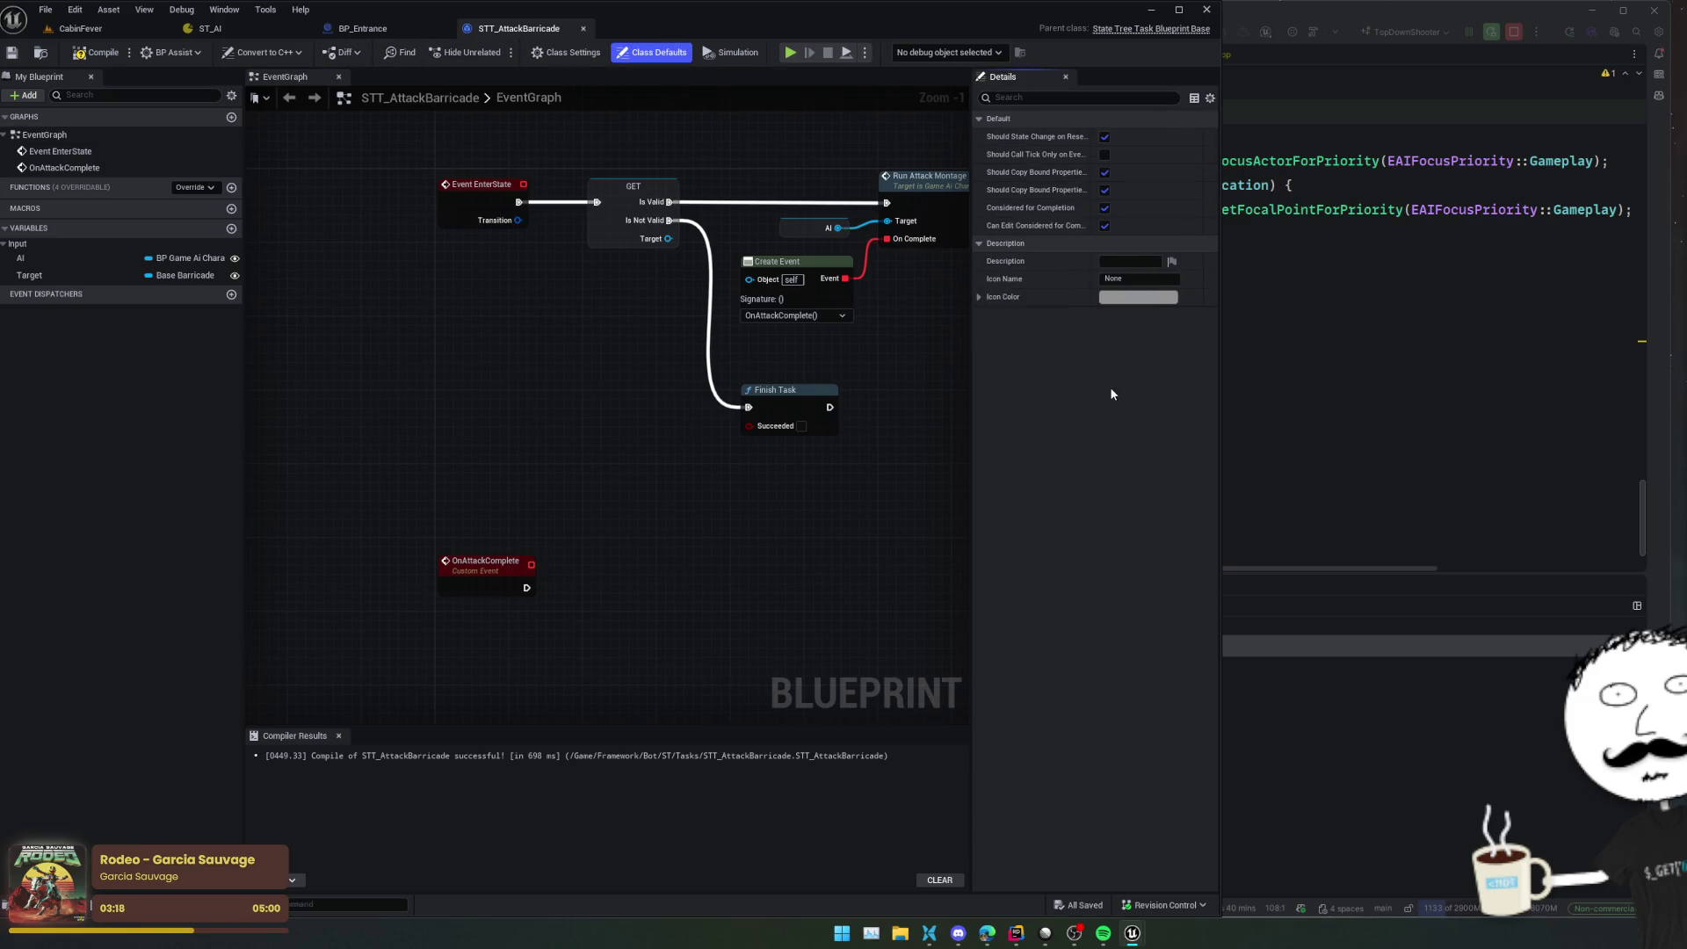
# Leave Should Call Tick Only on Event unchecked and move Event EnterState up-left of GET
pyautogui.click(1105, 155)
pyautogui.moveTo(738, 501); pyautogui.dragTo(726, 460)
pyautogui.moveTo(620, 390); pyautogui.dragTo(574, 389)
pyautogui.hotkey('ctrl', 's')
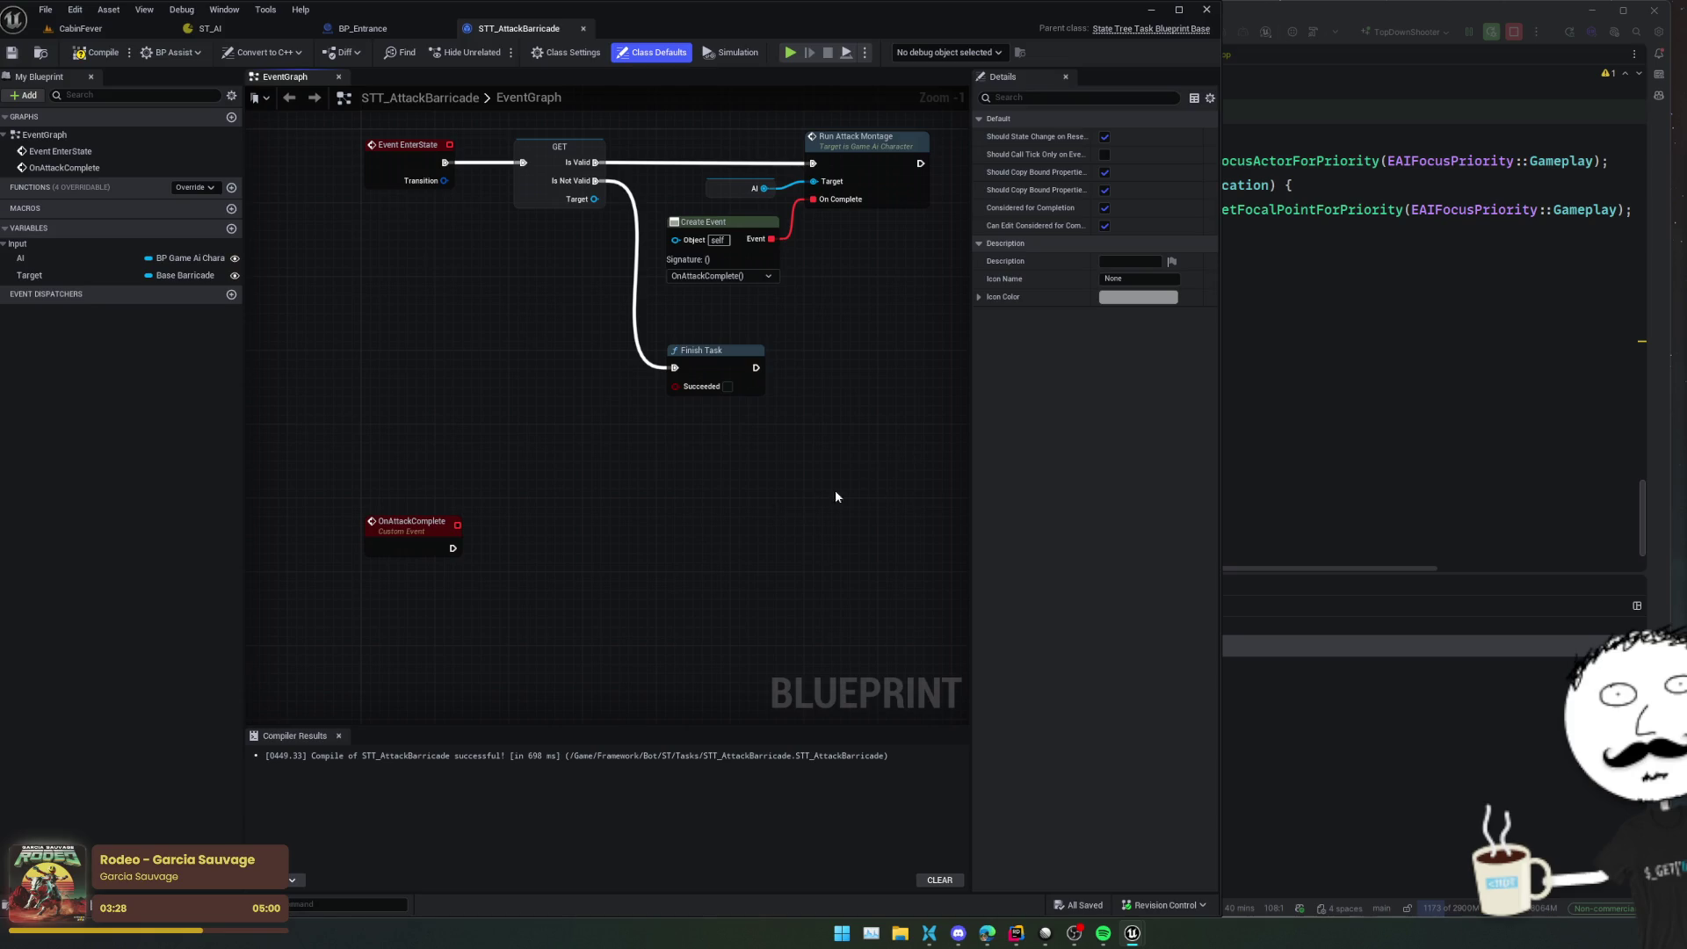
pyautogui.moveTo(826, 490)
pyautogui.mouseDown()
pyautogui.moveTo(798, 493)
pyautogui.moveTo(896, 486)
pyautogui.moveTo(527, 407)
pyautogui.moveTo(525, 552)
pyautogui.moveTo(565, 577)
pyautogui.mouseUp()
pyautogui.moveTo(500, 408); pyautogui.dragTo(443, 355)
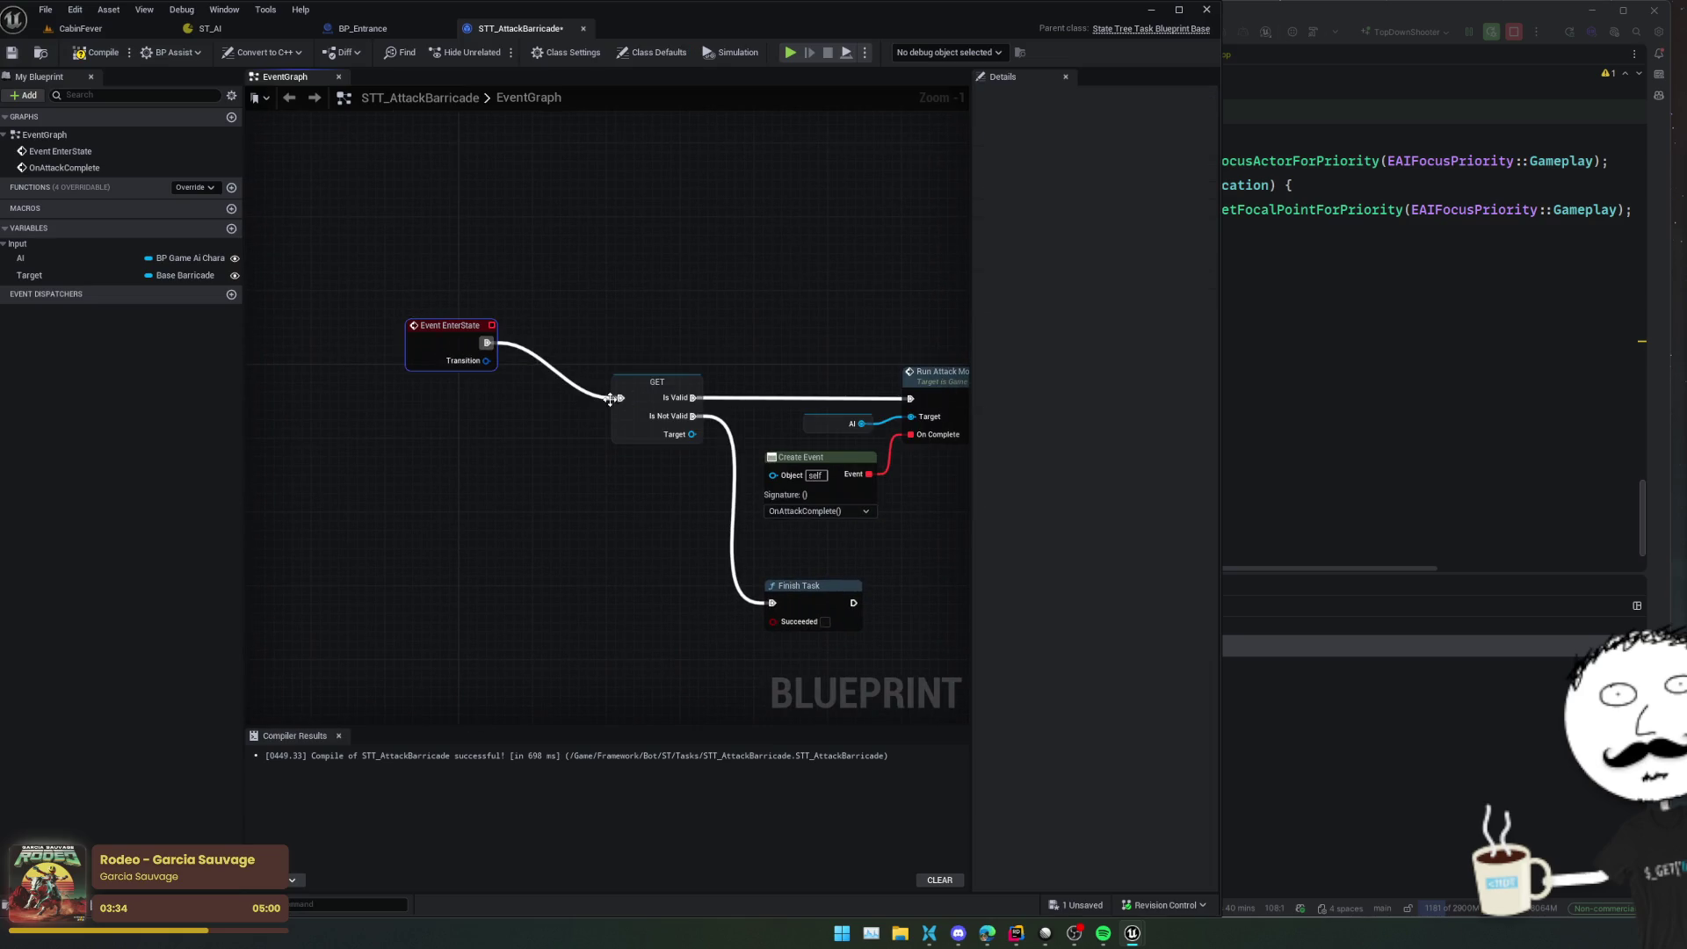
# Add a TryAttackTick custom event feeding the GET validity check
pyautogui.moveTo(610, 400); pyautogui.dragTo(493, 419)
pyautogui.write('custom')
pyautogui.press('Return')
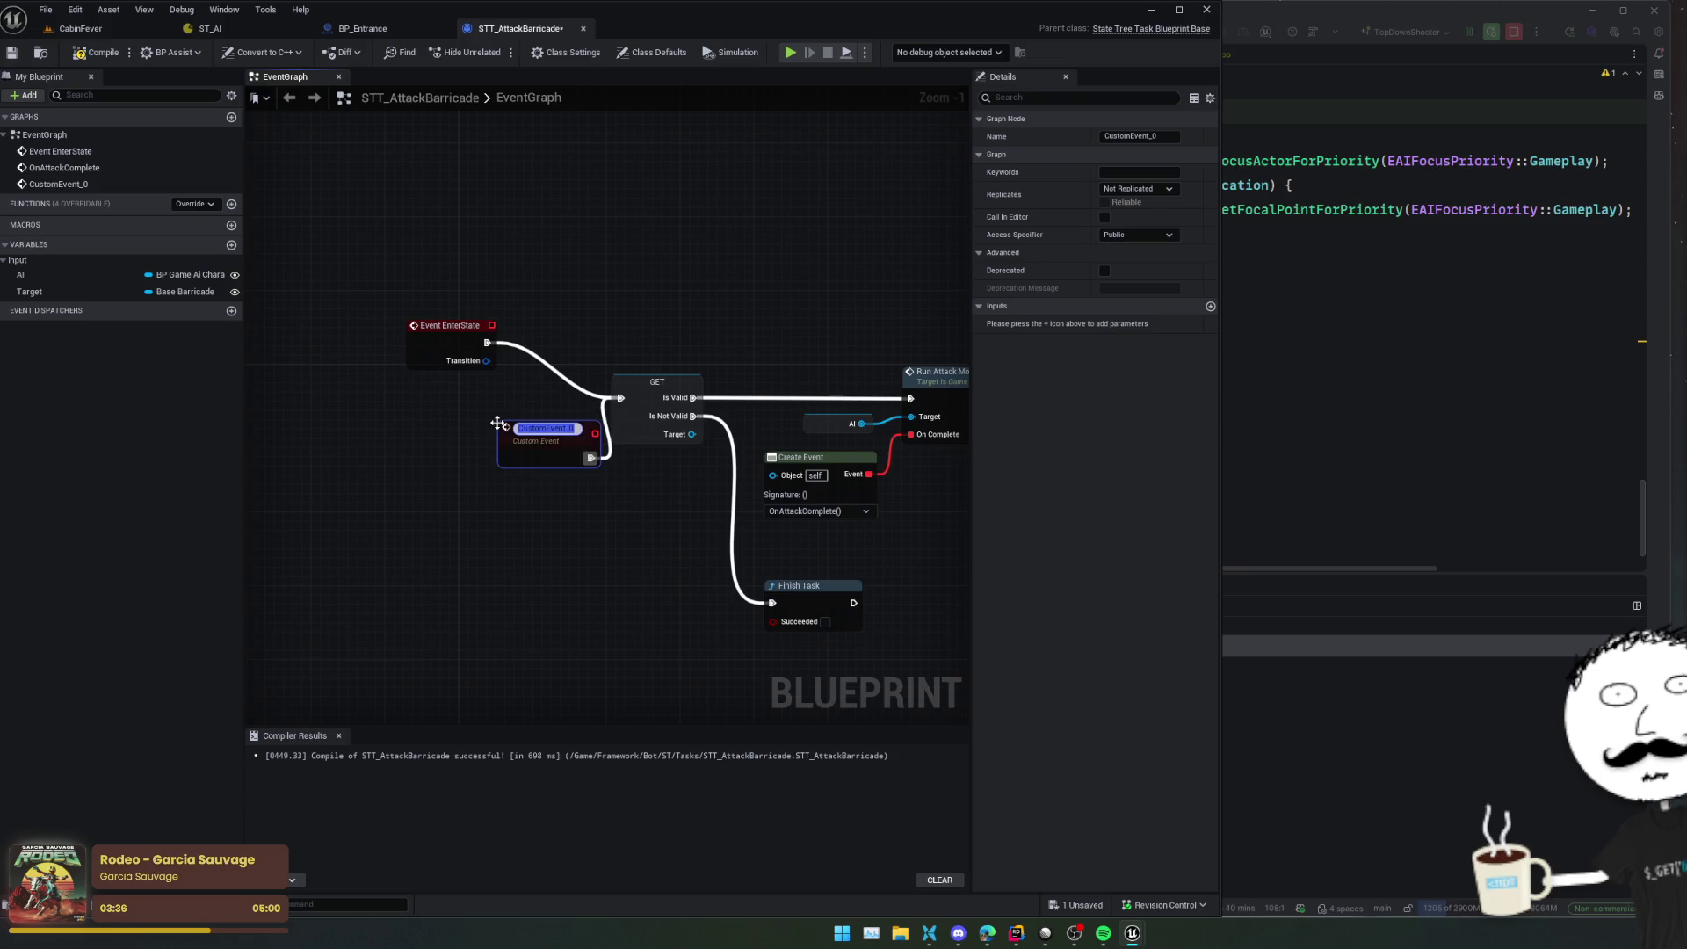
pyautogui.write('Cl')
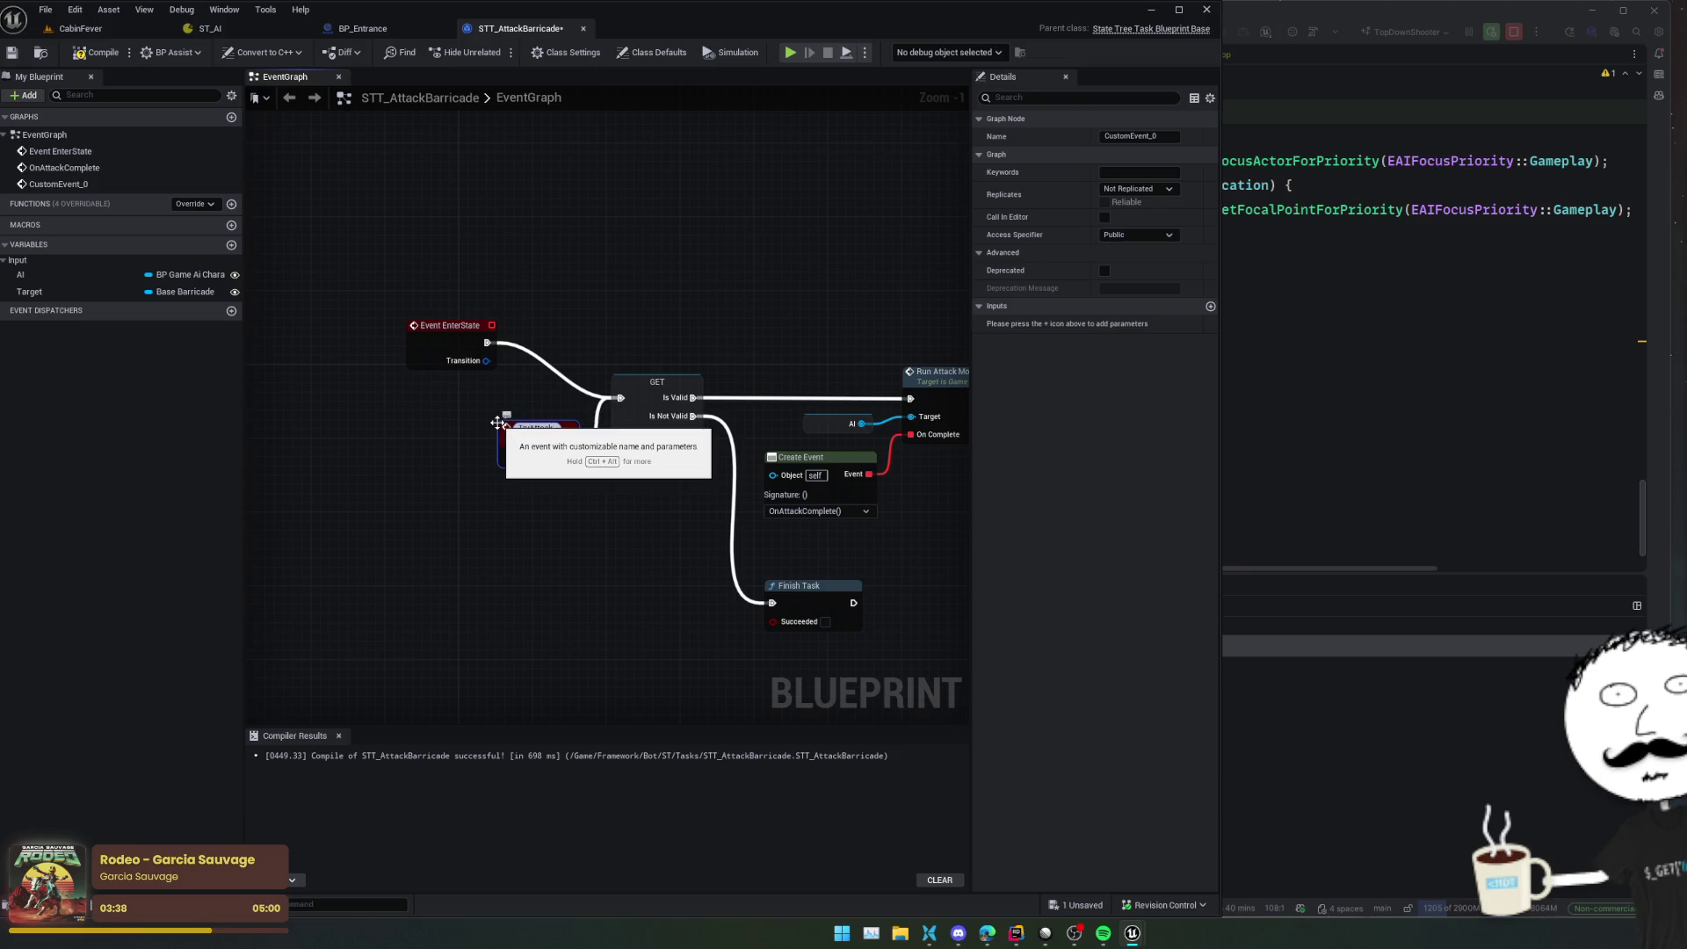
pyautogui.press('Return')
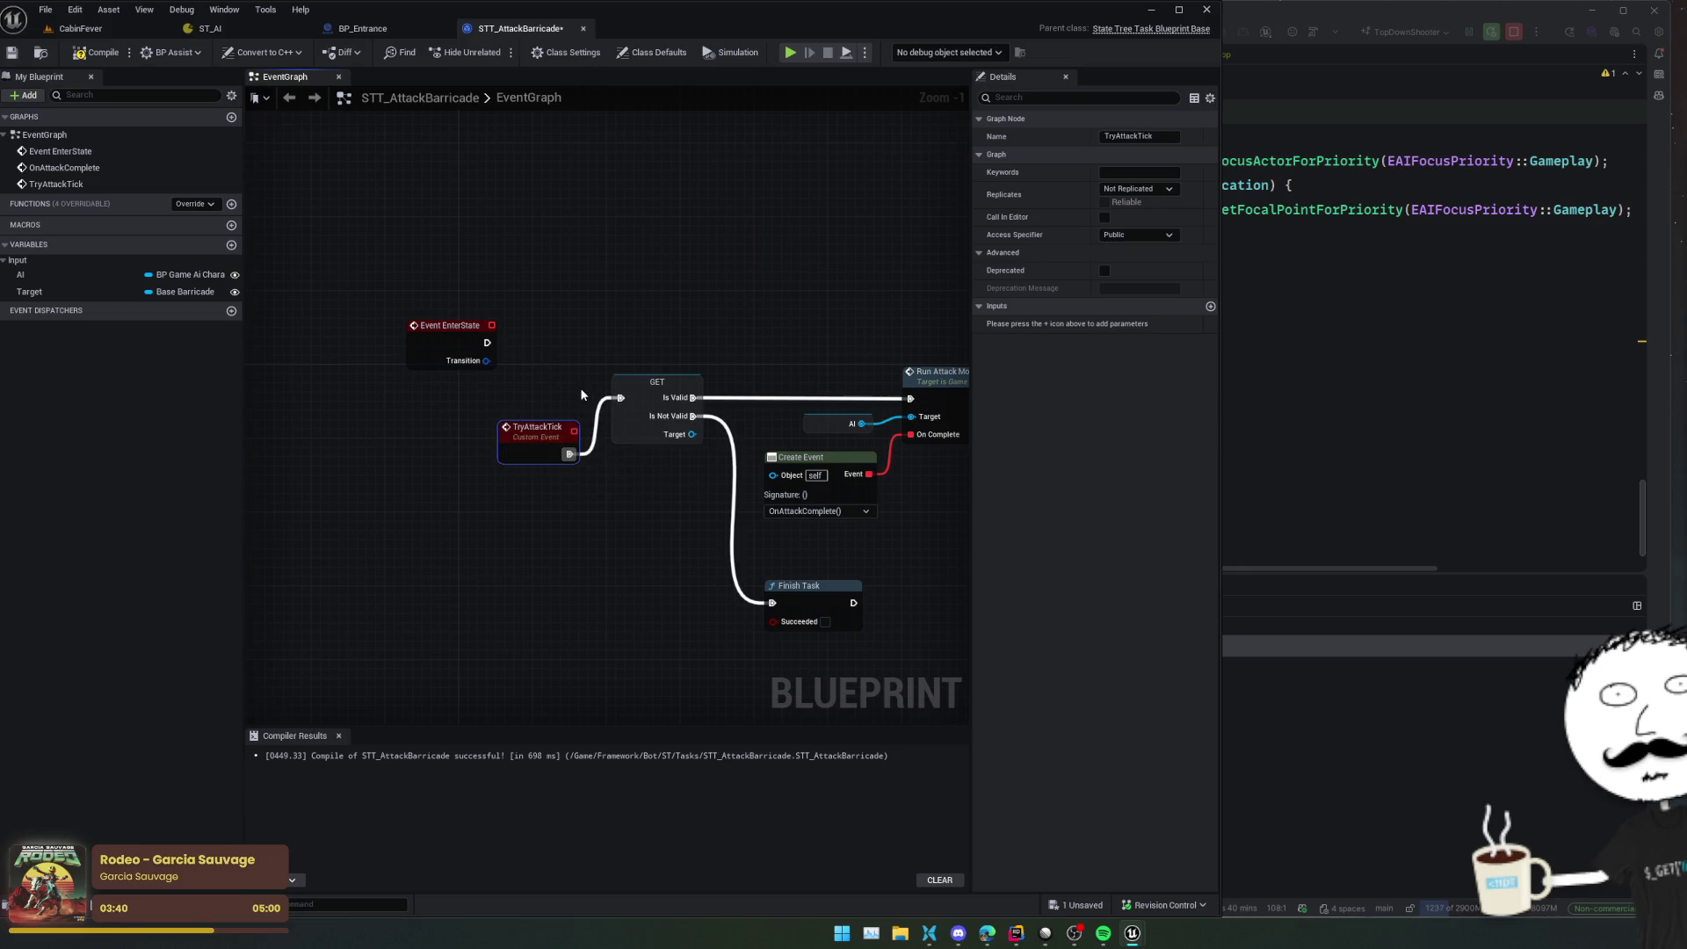
pyautogui.keyDown('alt'); pyautogui.click(580, 387); pyautogui.keyUp('alt')
pyautogui.moveTo(531, 436)
pyautogui.mouseDown()
pyautogui.moveTo(367, 372)
pyautogui.moveTo(416, 284)
pyautogui.moveTo(536, 256)
pyautogui.mouseUp()
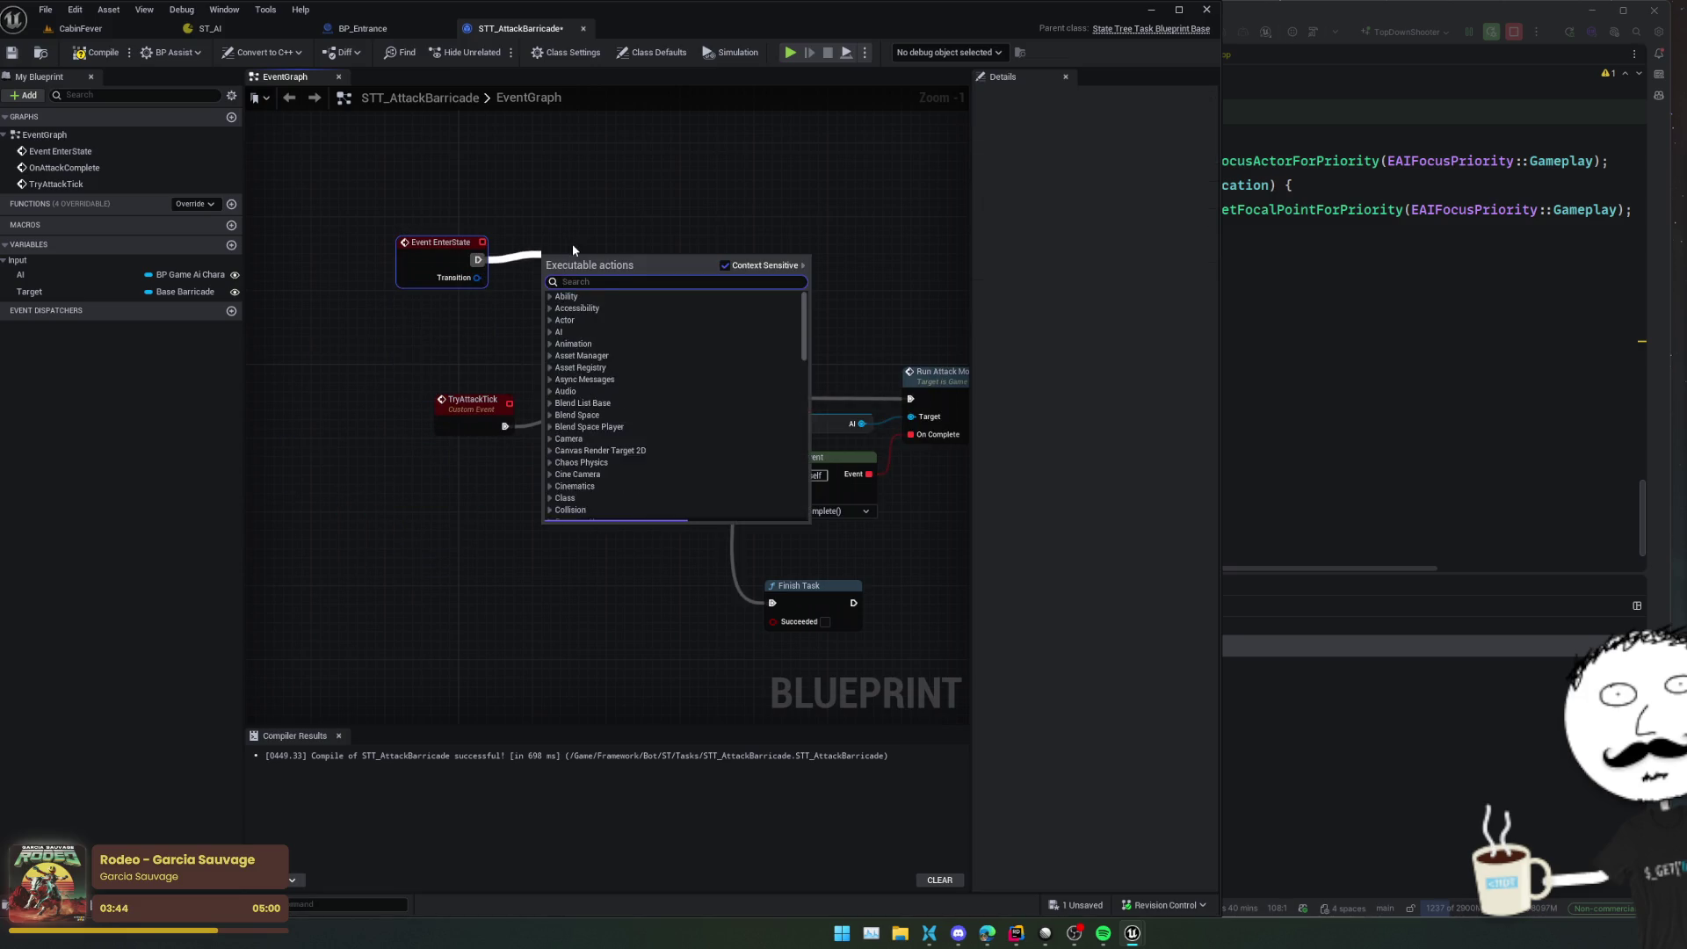
# Call Try Attack Tick from both Event EnterState and OnAttackComplete
pyautogui.write('tryattack')
pyautogui.press('Return')
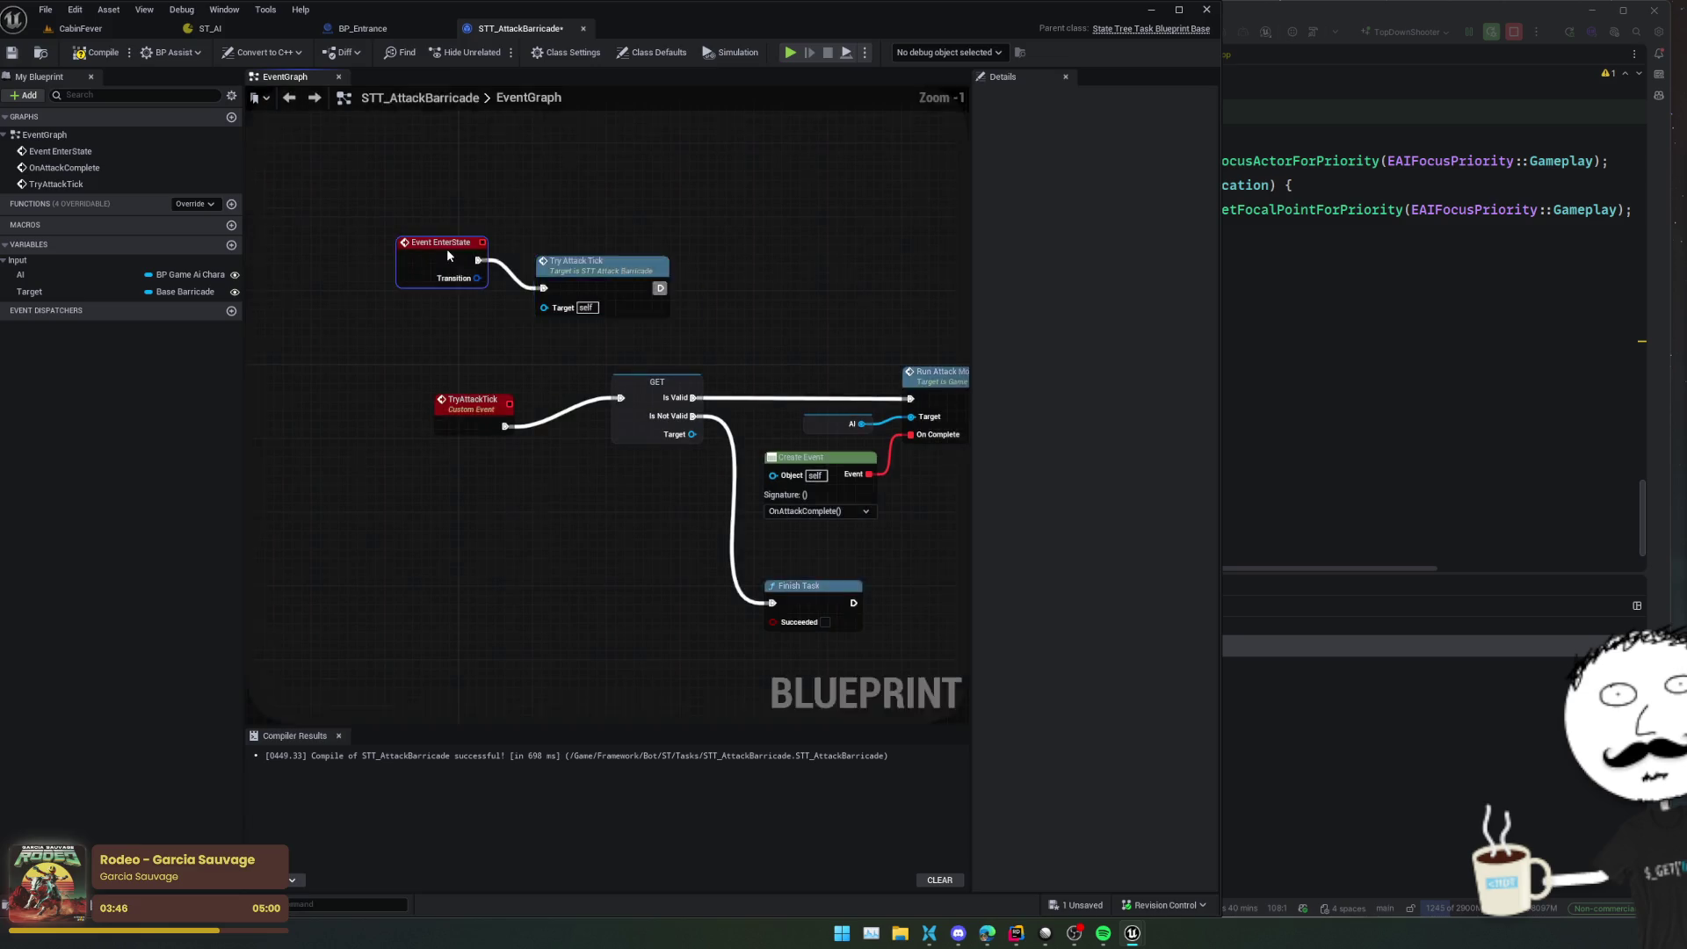
pyautogui.moveTo(557, 644); pyautogui.dragTo(521, 465)
pyautogui.moveTo(514, 605); pyautogui.dragTo(611, 598)
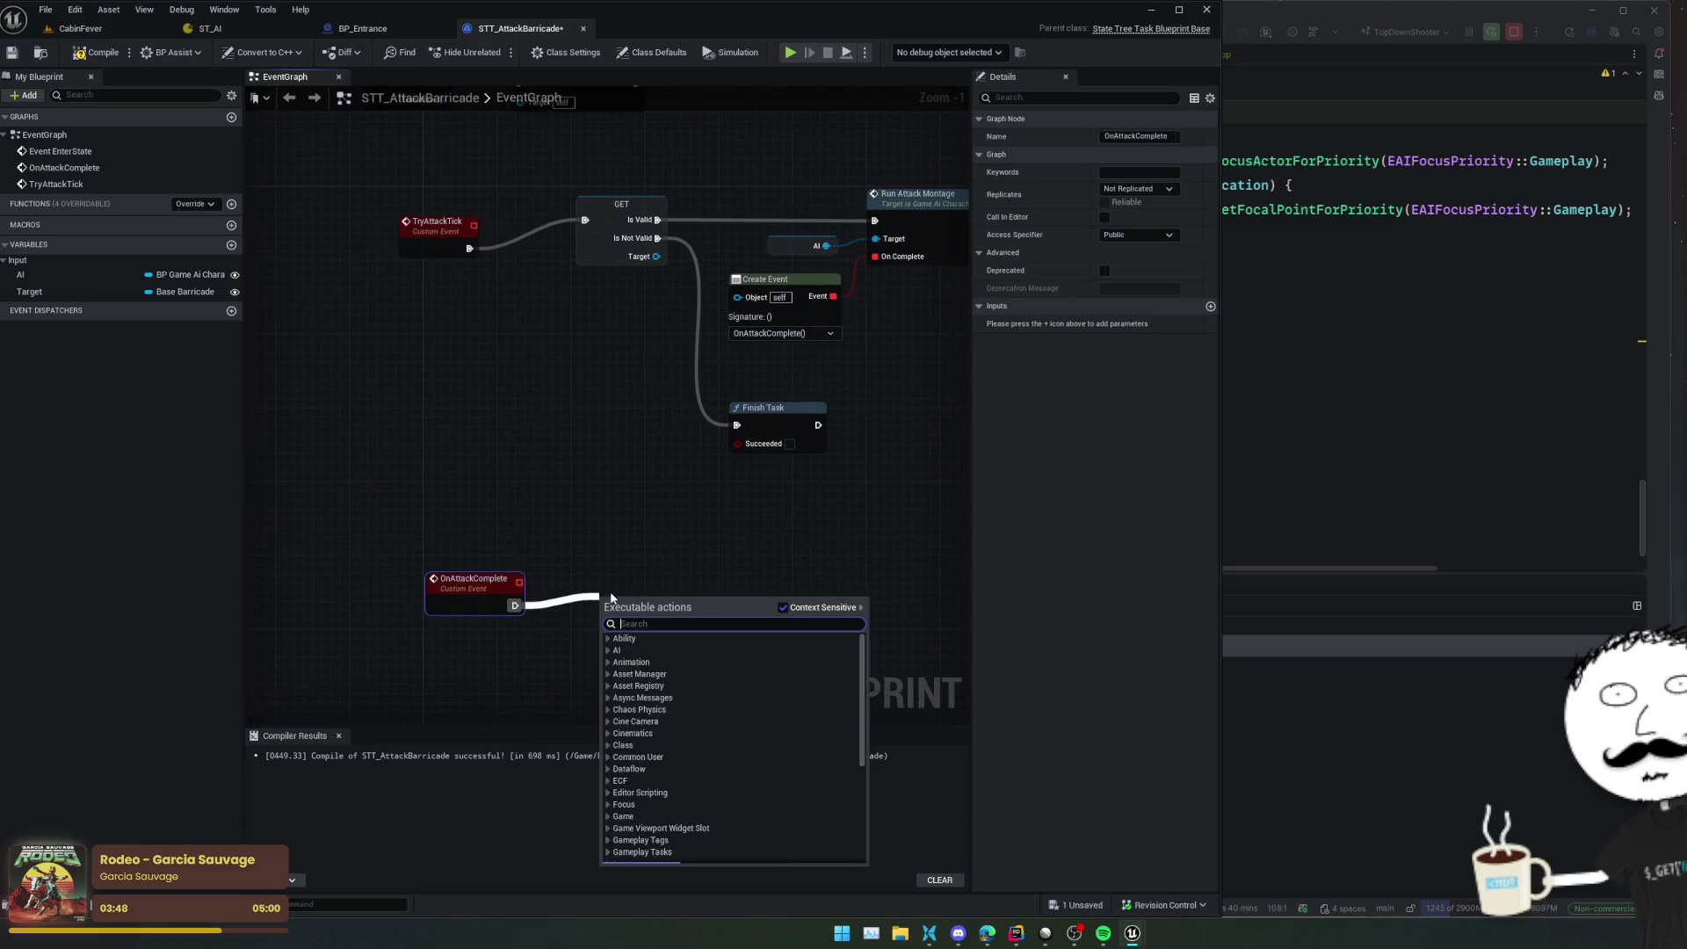
pyautogui.write('try at')
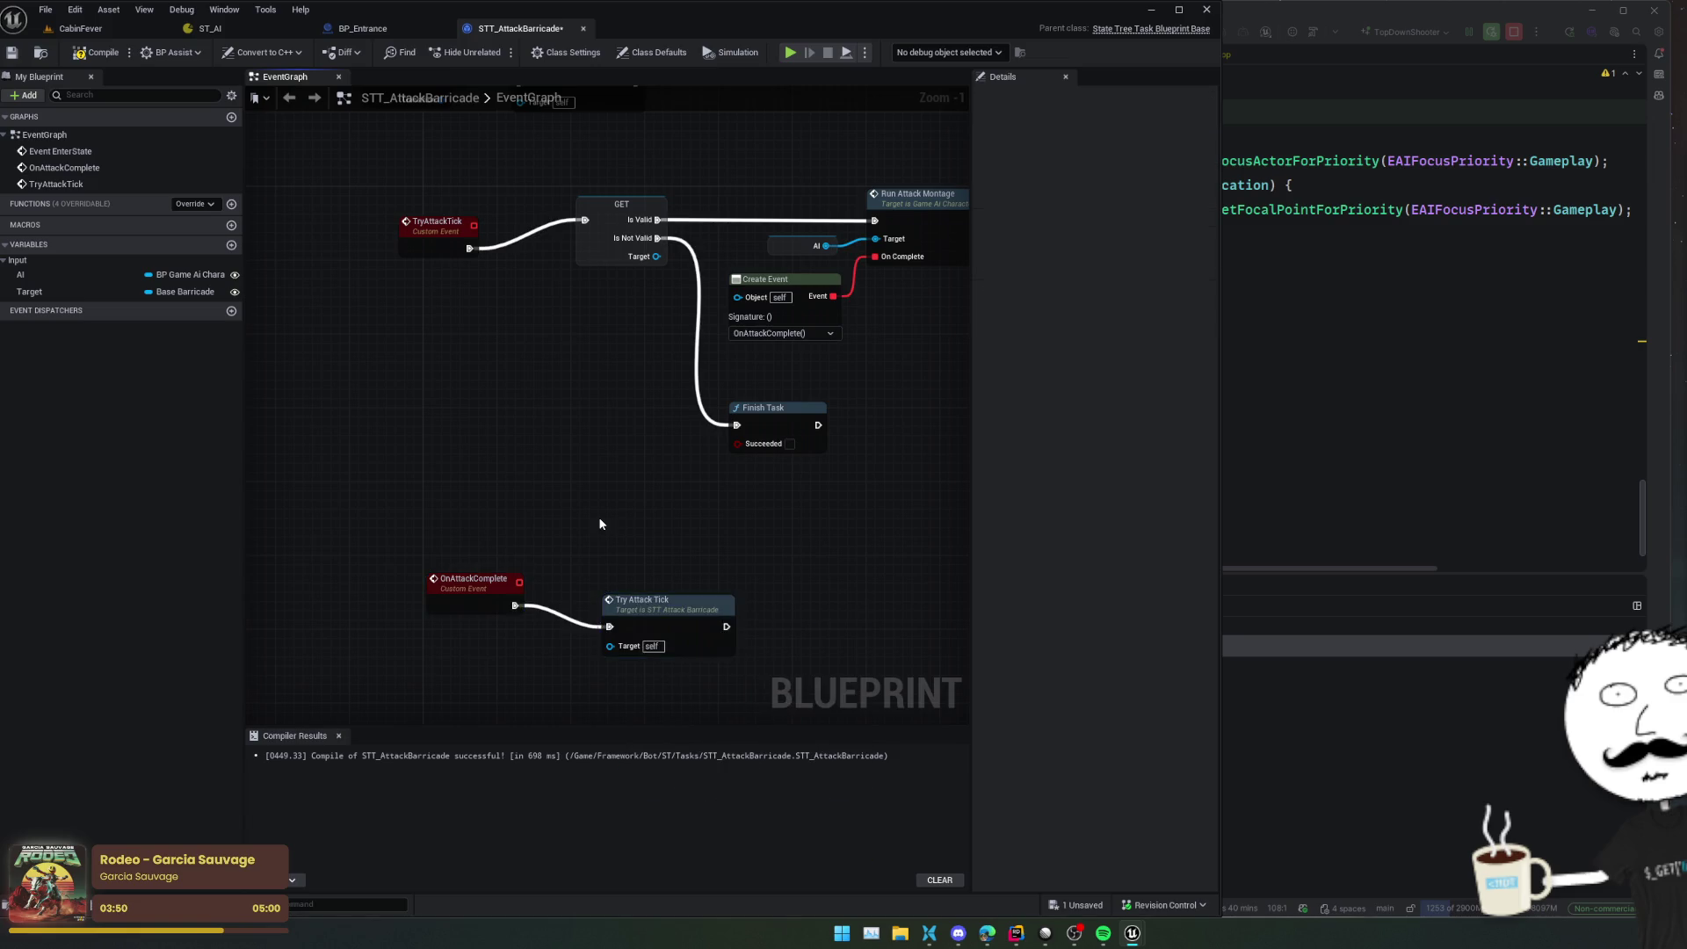
pyautogui.hotkey('ctrl', 's')
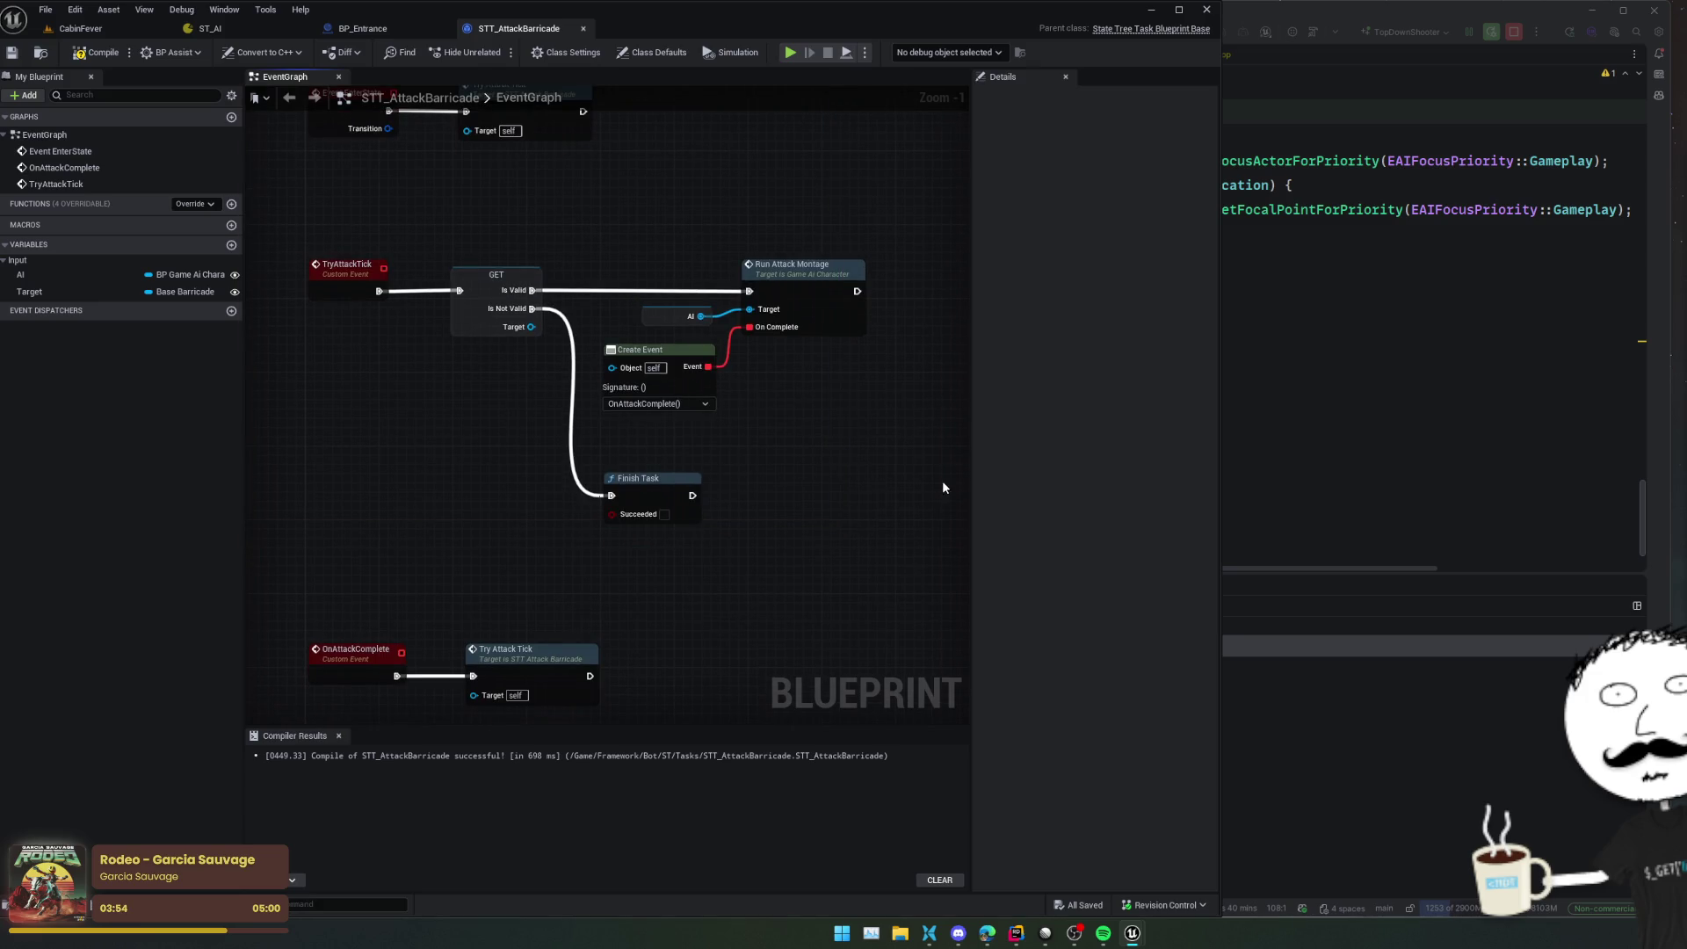
pyautogui.moveTo(879, 563)
pyautogui.mouseDown()
pyautogui.moveTo(854, 565)
pyautogui.moveTo(874, 520)
pyautogui.moveTo(817, 494)
pyautogui.moveTo(895, 455)
pyautogui.moveTo(888, 437)
pyautogui.moveTo(902, 466)
pyautogui.mouseUp()
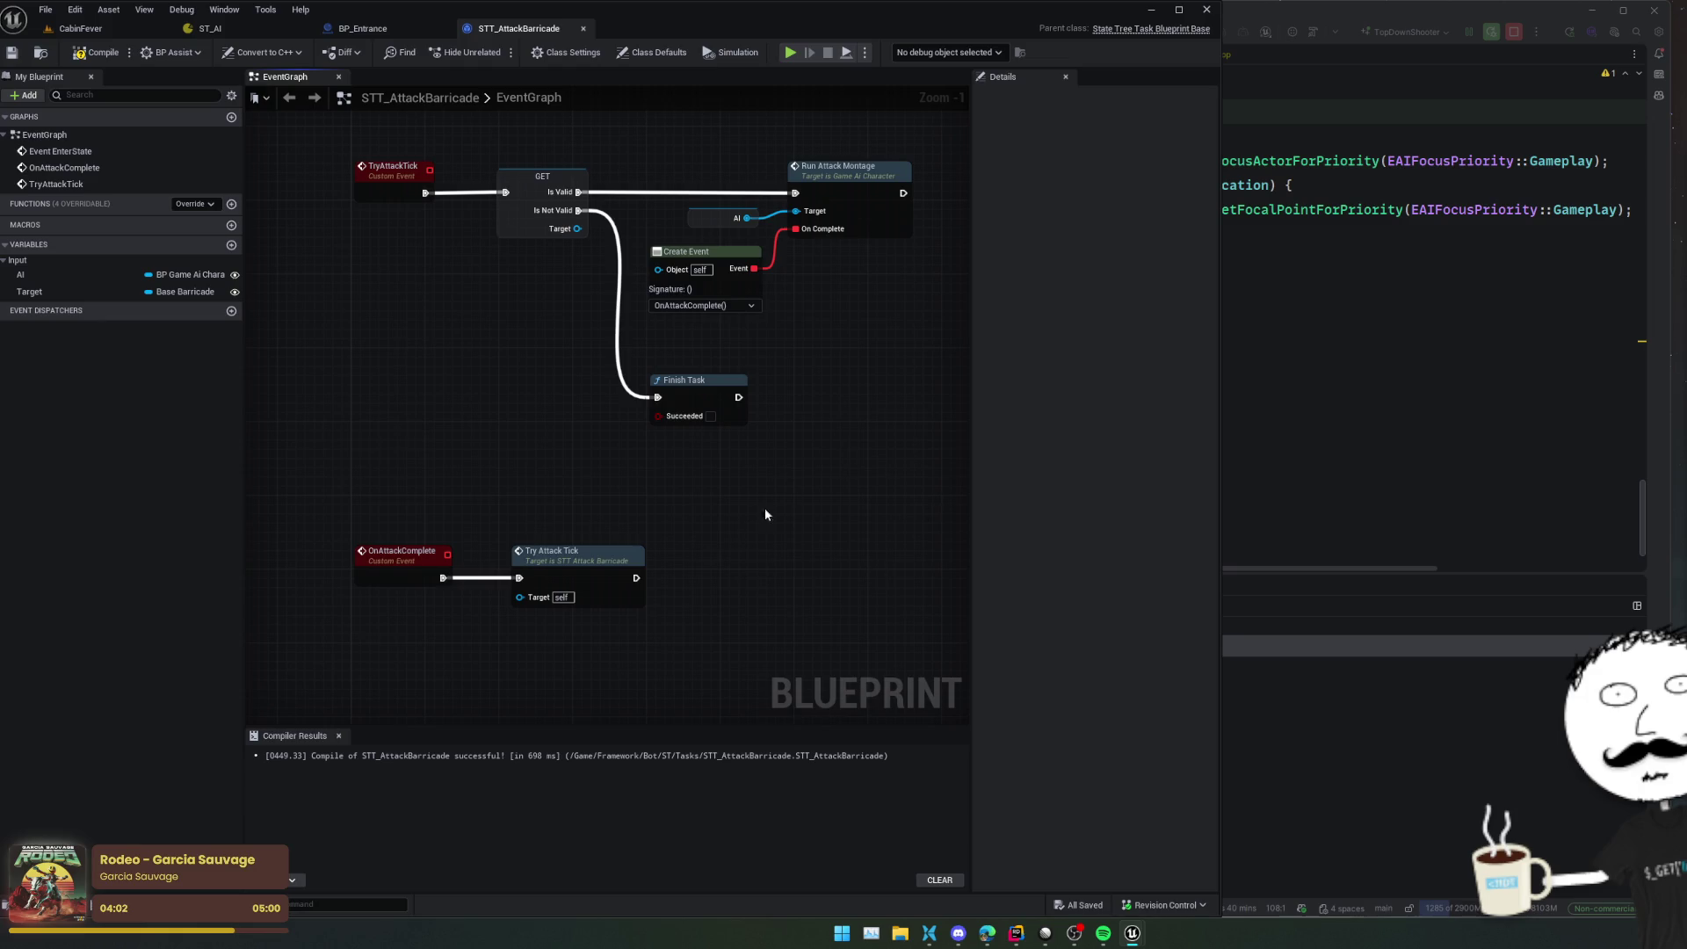
pyautogui.moveTo(601, 564); pyautogui.dragTo(820, 564)
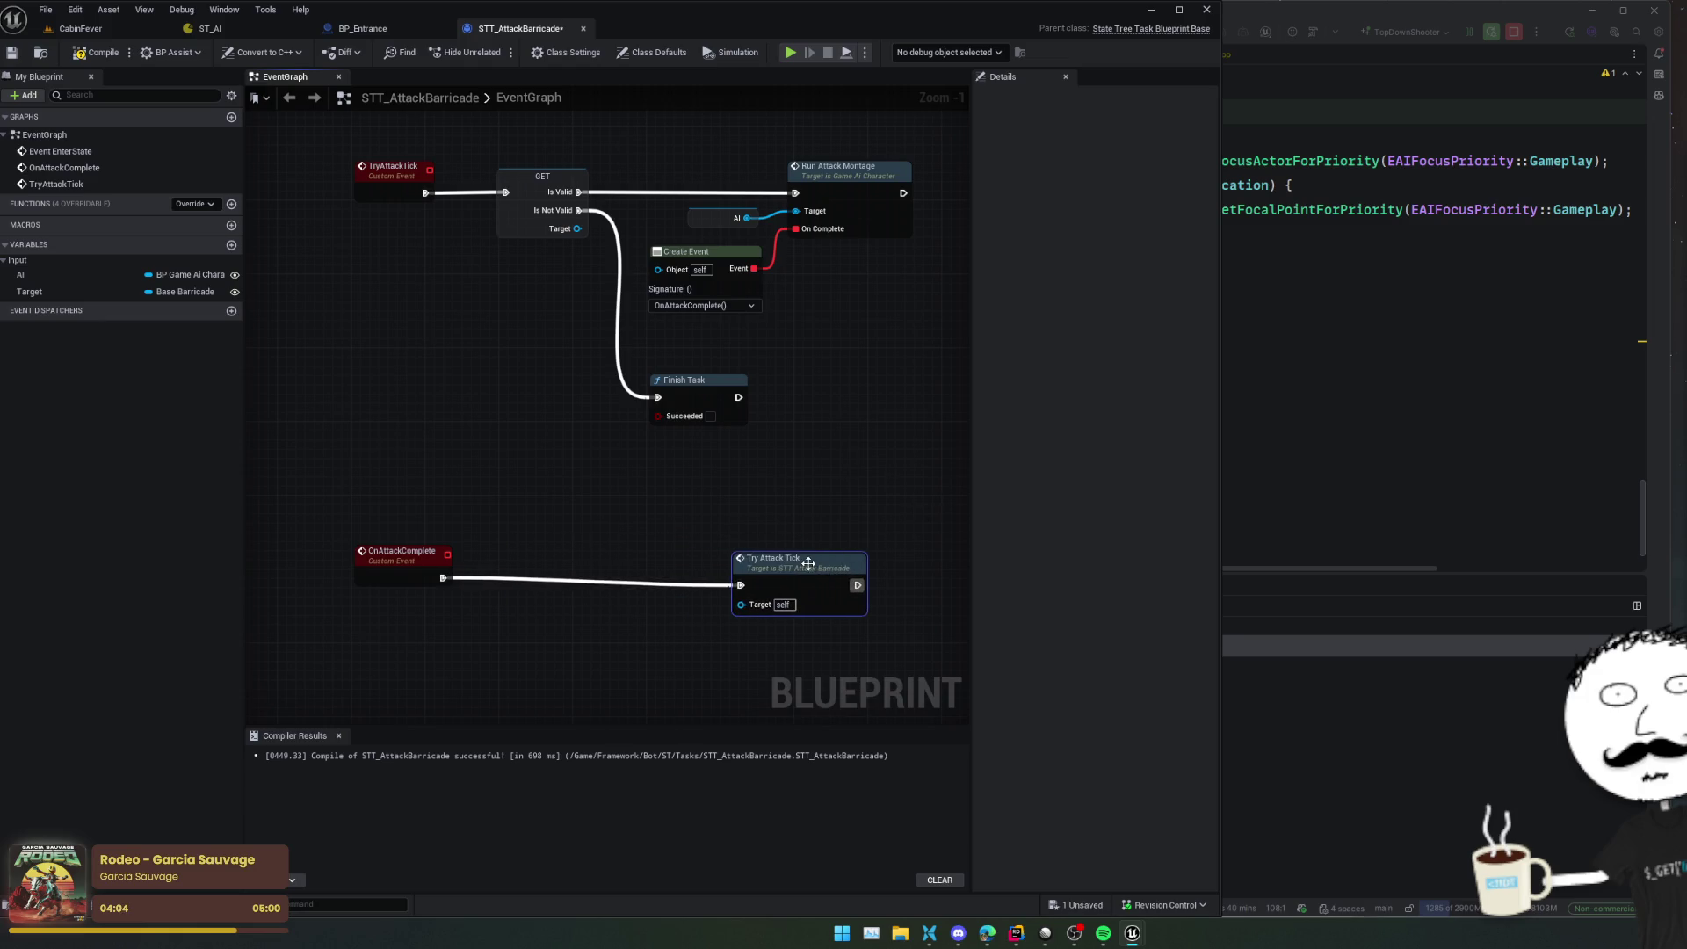
pyautogui.moveTo(563, 497)
pyautogui.mouseDown()
pyautogui.moveTo(570, 476)
pyautogui.moveTo(616, 481)
pyautogui.mouseUp()
pyautogui.moveTo(851, 551)
pyautogui.mouseDown()
pyautogui.moveTo(710, 518)
pyautogui.moveTo(717, 535)
pyautogui.moveTo(814, 544)
pyautogui.mouseUp()
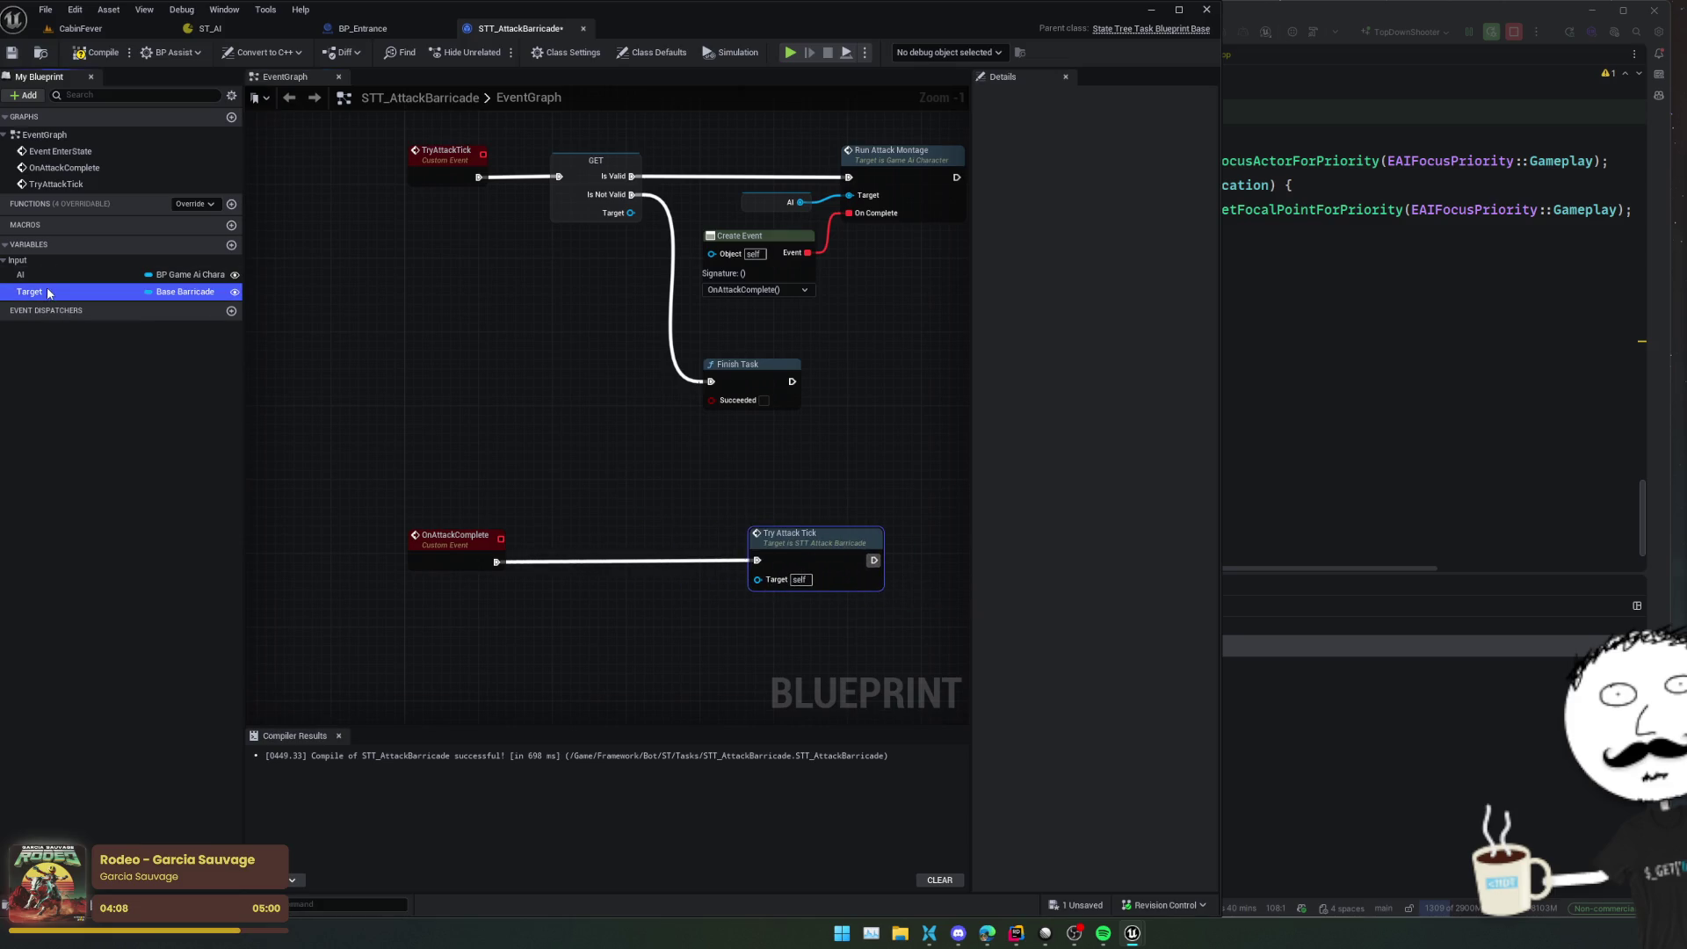
# Add a Target getter with Is Dead or Dying feeding a Branch after OnAttackComplete
pyautogui.moveTo(35, 292)
pyautogui.mouseDown()
pyautogui.moveTo(409, 392)
pyautogui.moveTo(510, 475)
pyautogui.moveTo(606, 437)
pyautogui.mouseUp()
pyautogui.click(510, 476)
pyautogui.write('is')
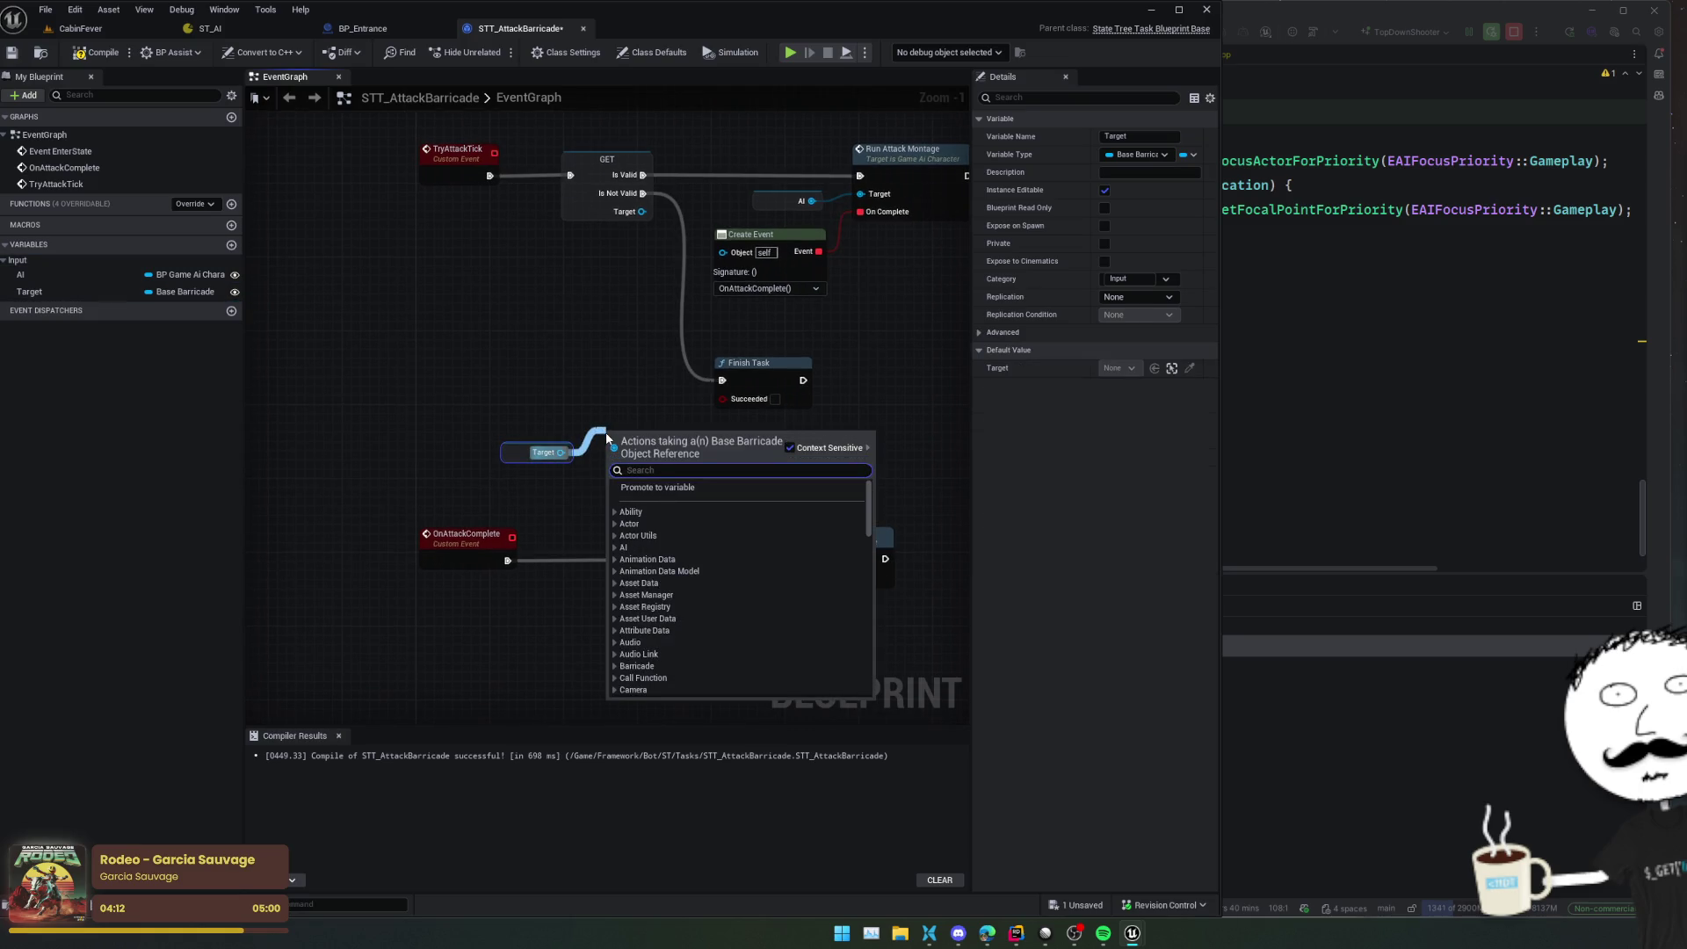
pyautogui.write(' dead')
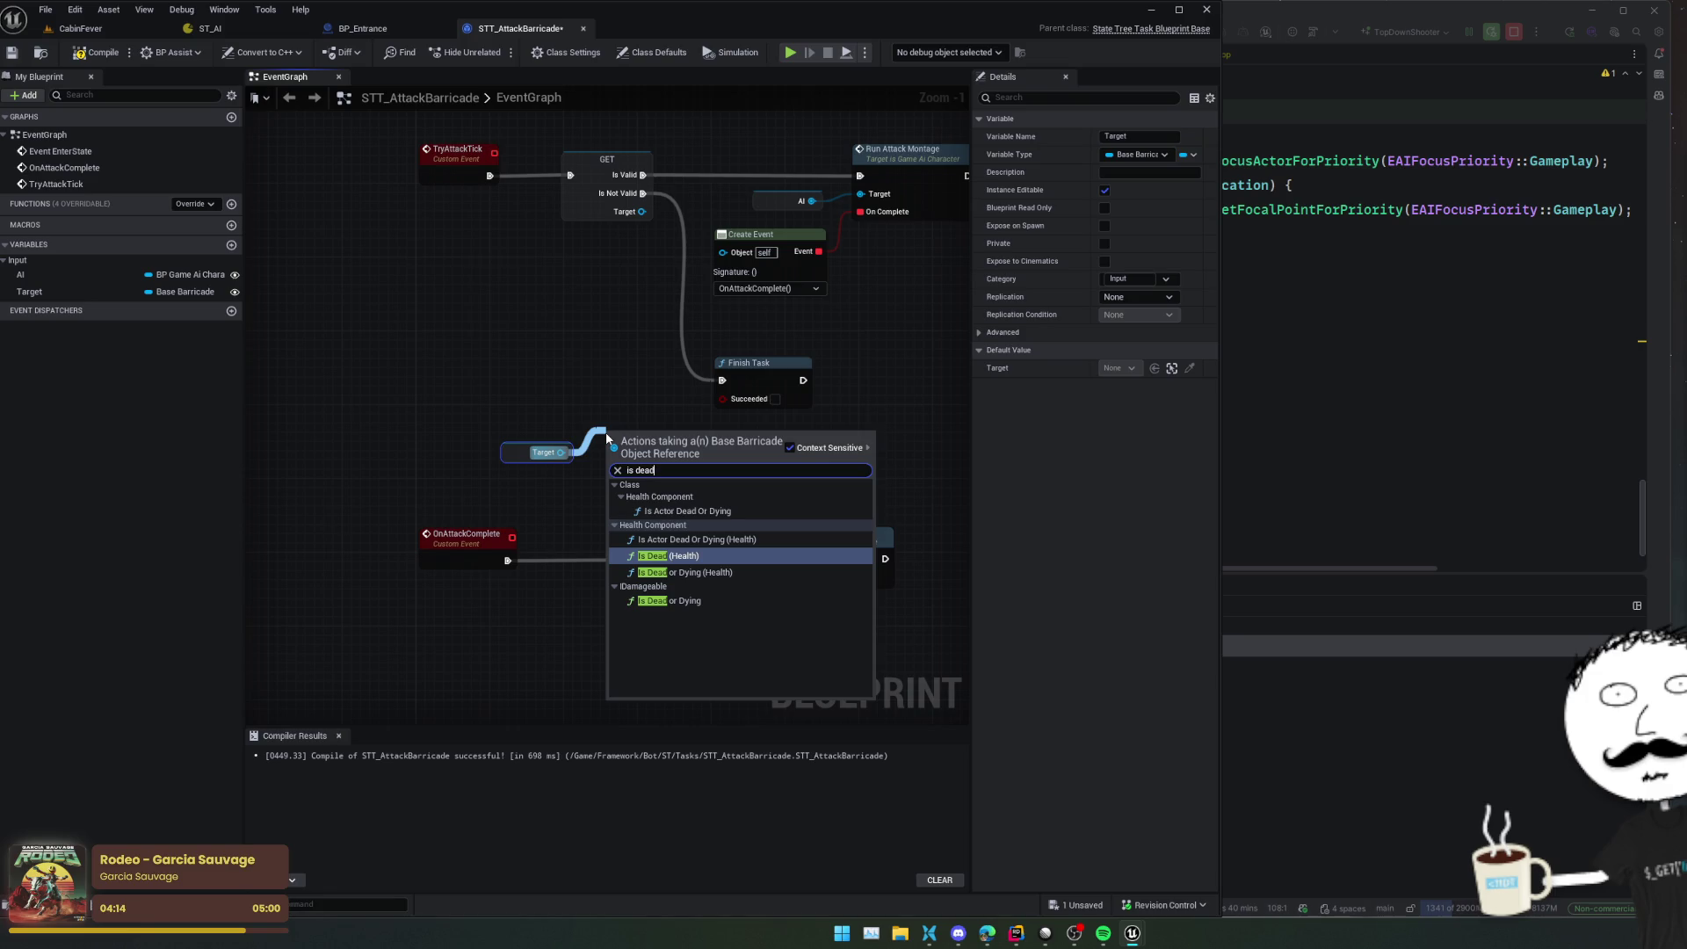
pyautogui.press('Down')
pyautogui.press('Down')
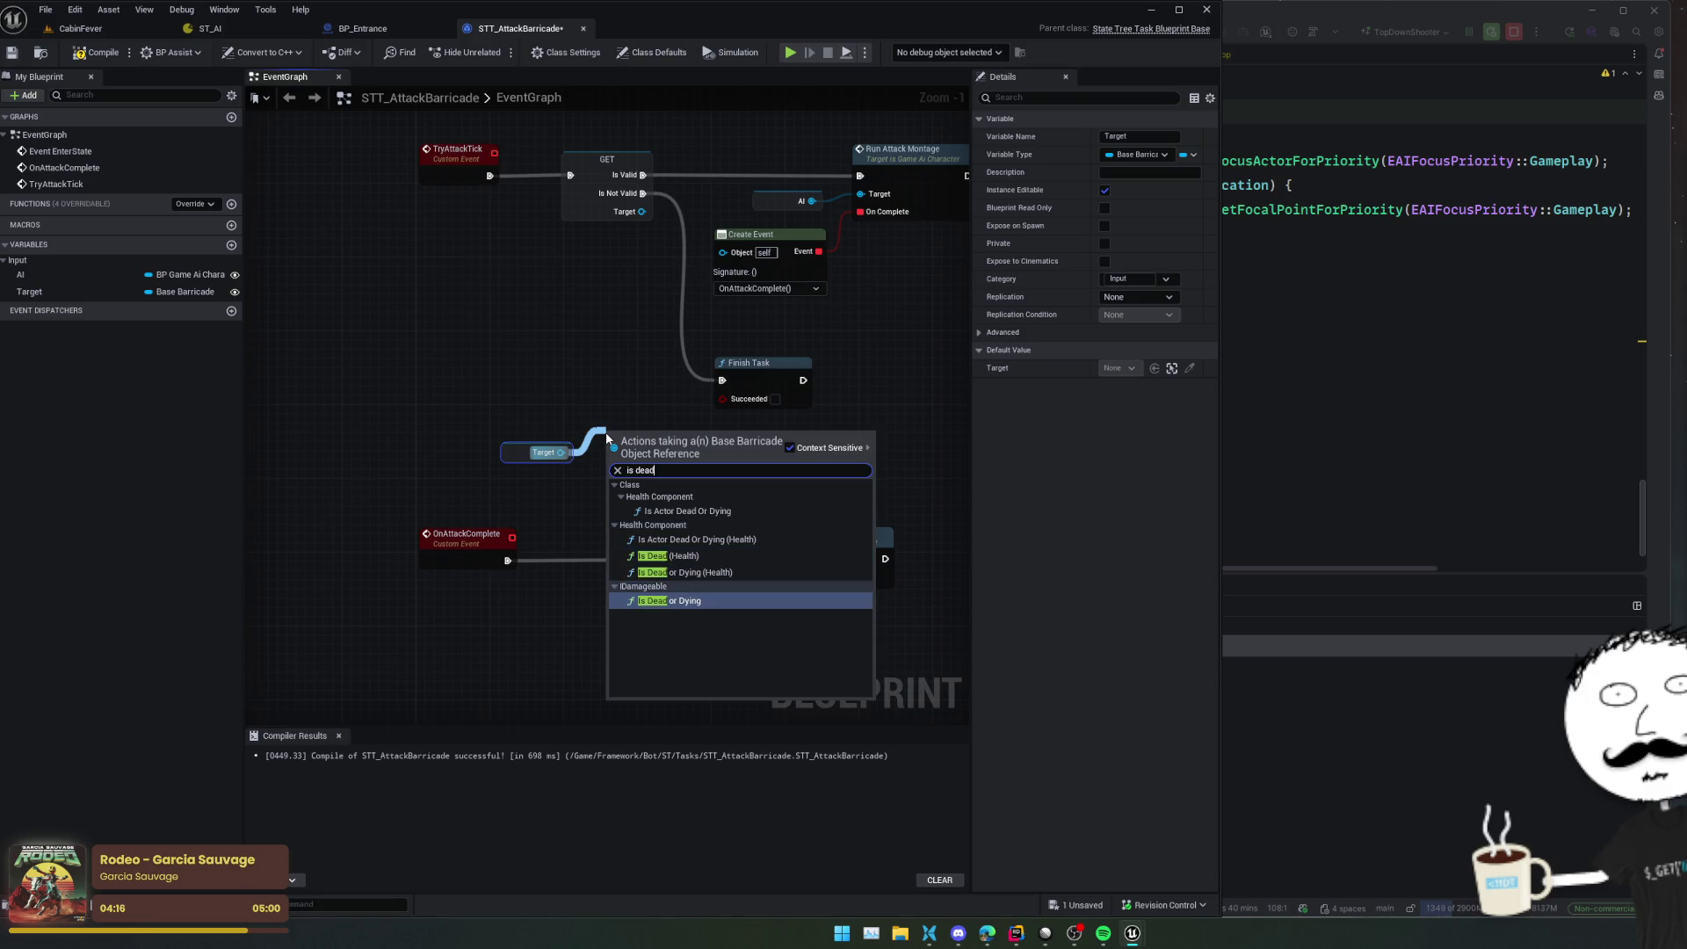
pyautogui.press('Return')
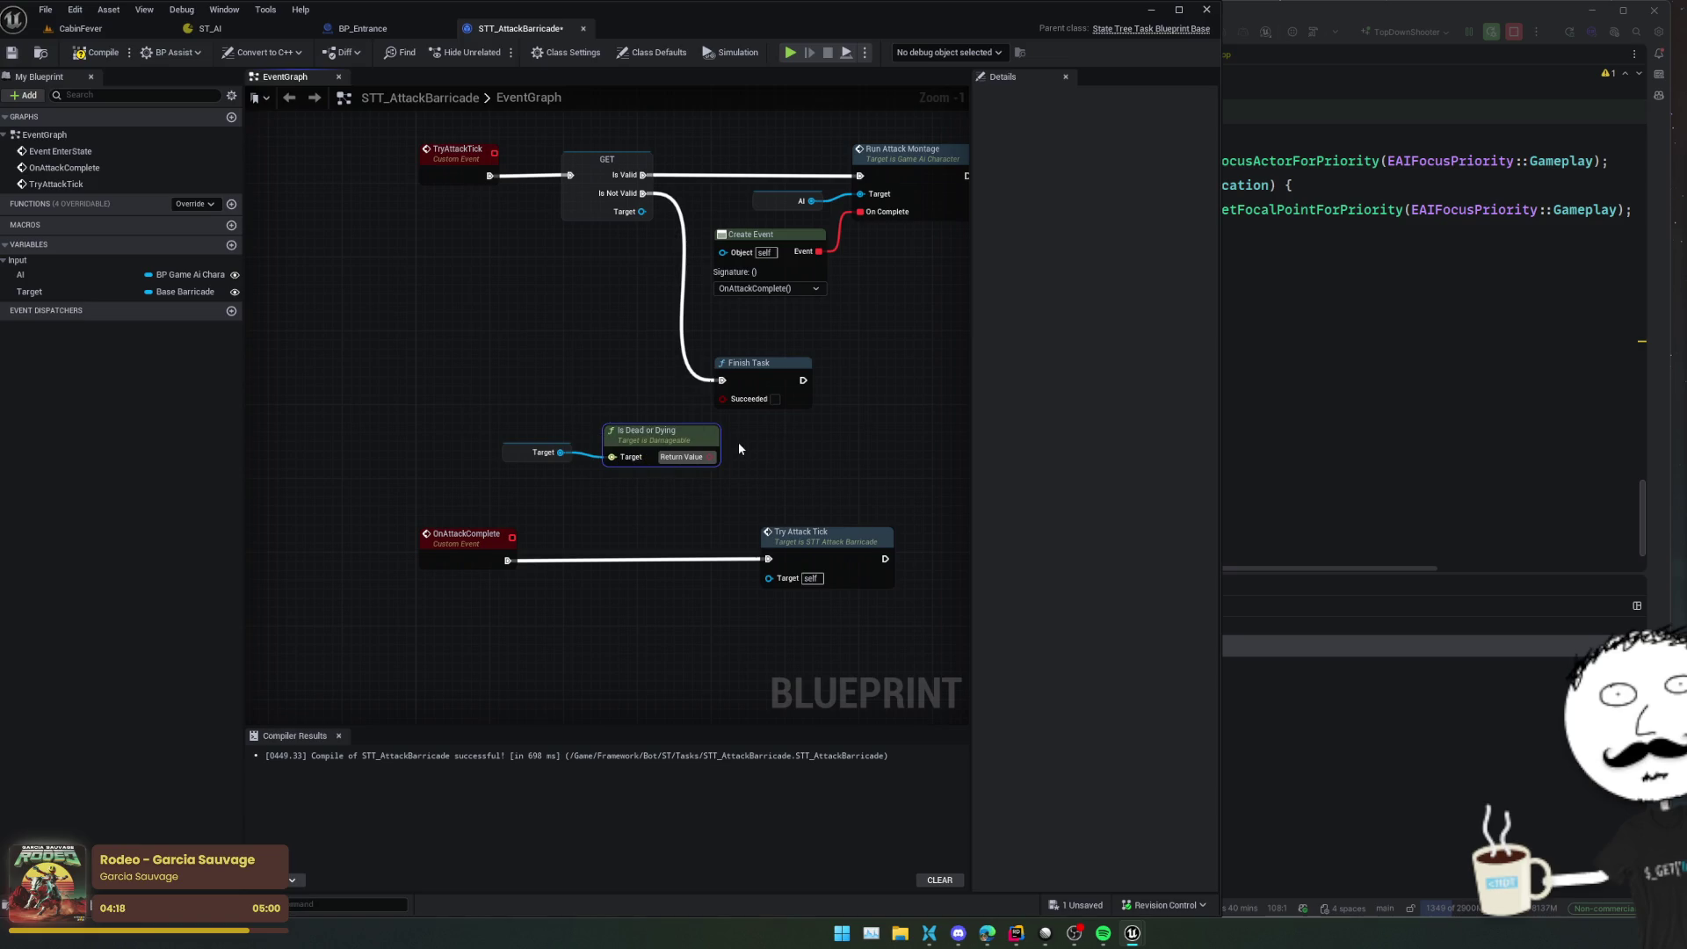
pyautogui.moveTo(710, 456)
pyautogui.mouseDown()
pyautogui.moveTo(761, 462)
pyautogui.moveTo(510, 560)
pyautogui.mouseUp()
pyautogui.write('branch')
pyautogui.click(835, 501)
# Wire False to Try Attack Tick and True to a pasted Succeeded Finish Task, then save and compile
pyautogui.moveTo(703, 560); pyautogui.dragTo(794, 561)
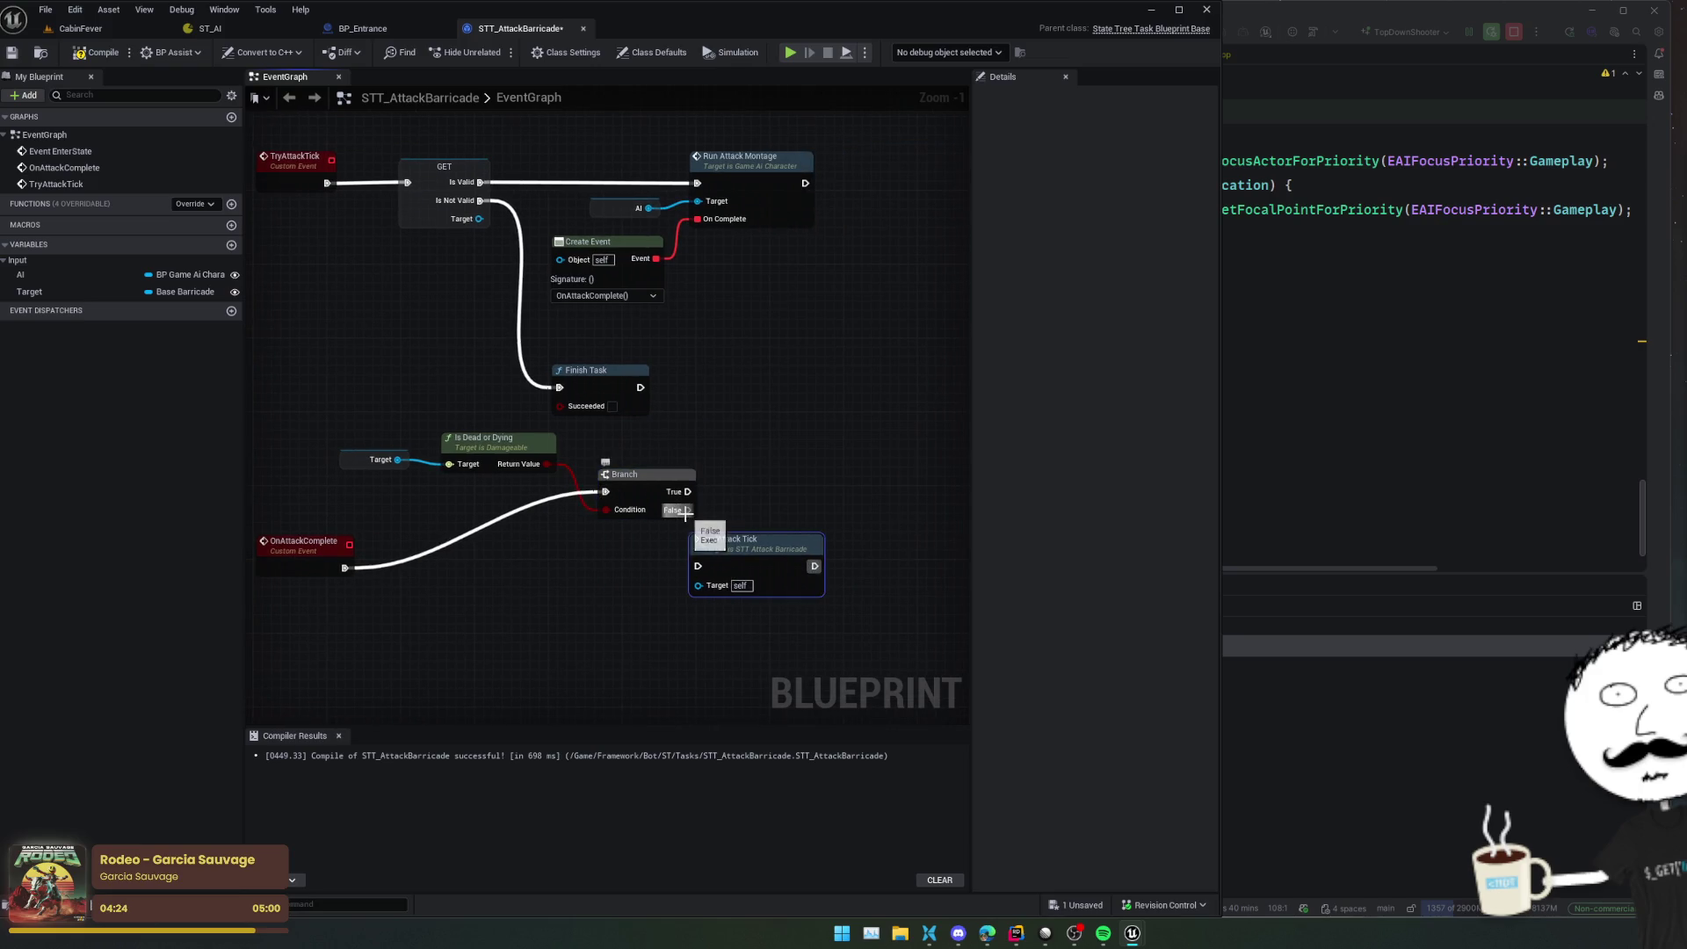
pyautogui.moveTo(686, 510); pyautogui.dragTo(698, 566)
pyautogui.click(609, 399)
pyautogui.hotkey('ctrl', 'c')
pyautogui.hotkey('ctrl', 'v')
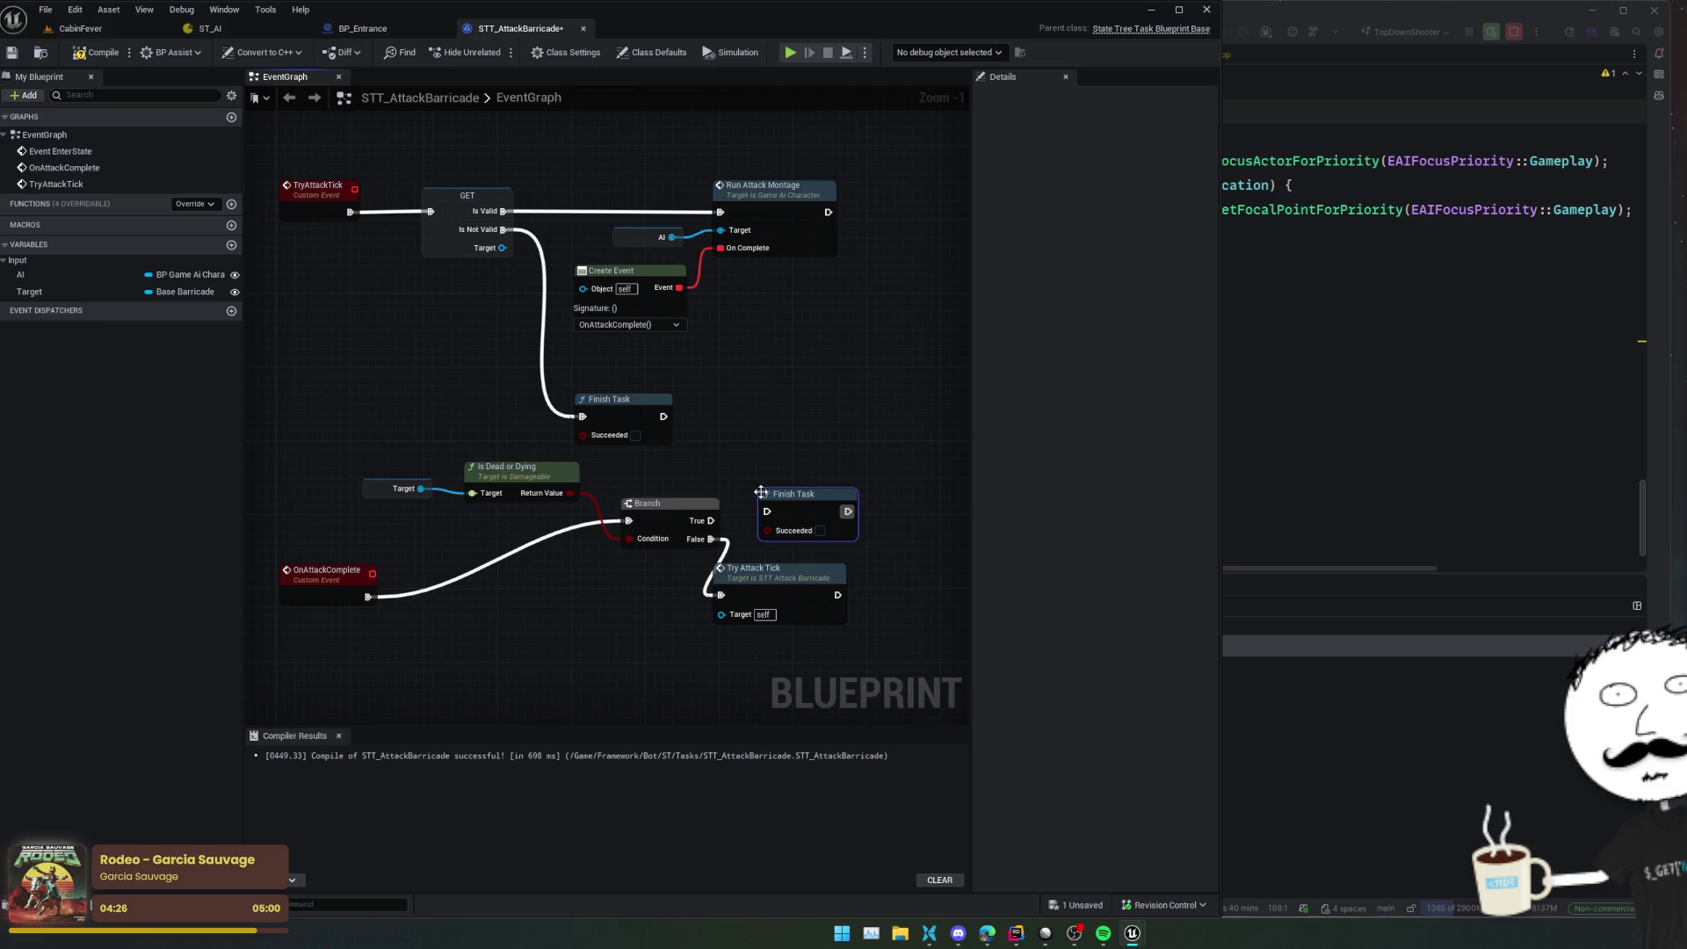
pyautogui.moveTo(766, 511); pyautogui.dragTo(711, 520)
pyautogui.click(818, 530)
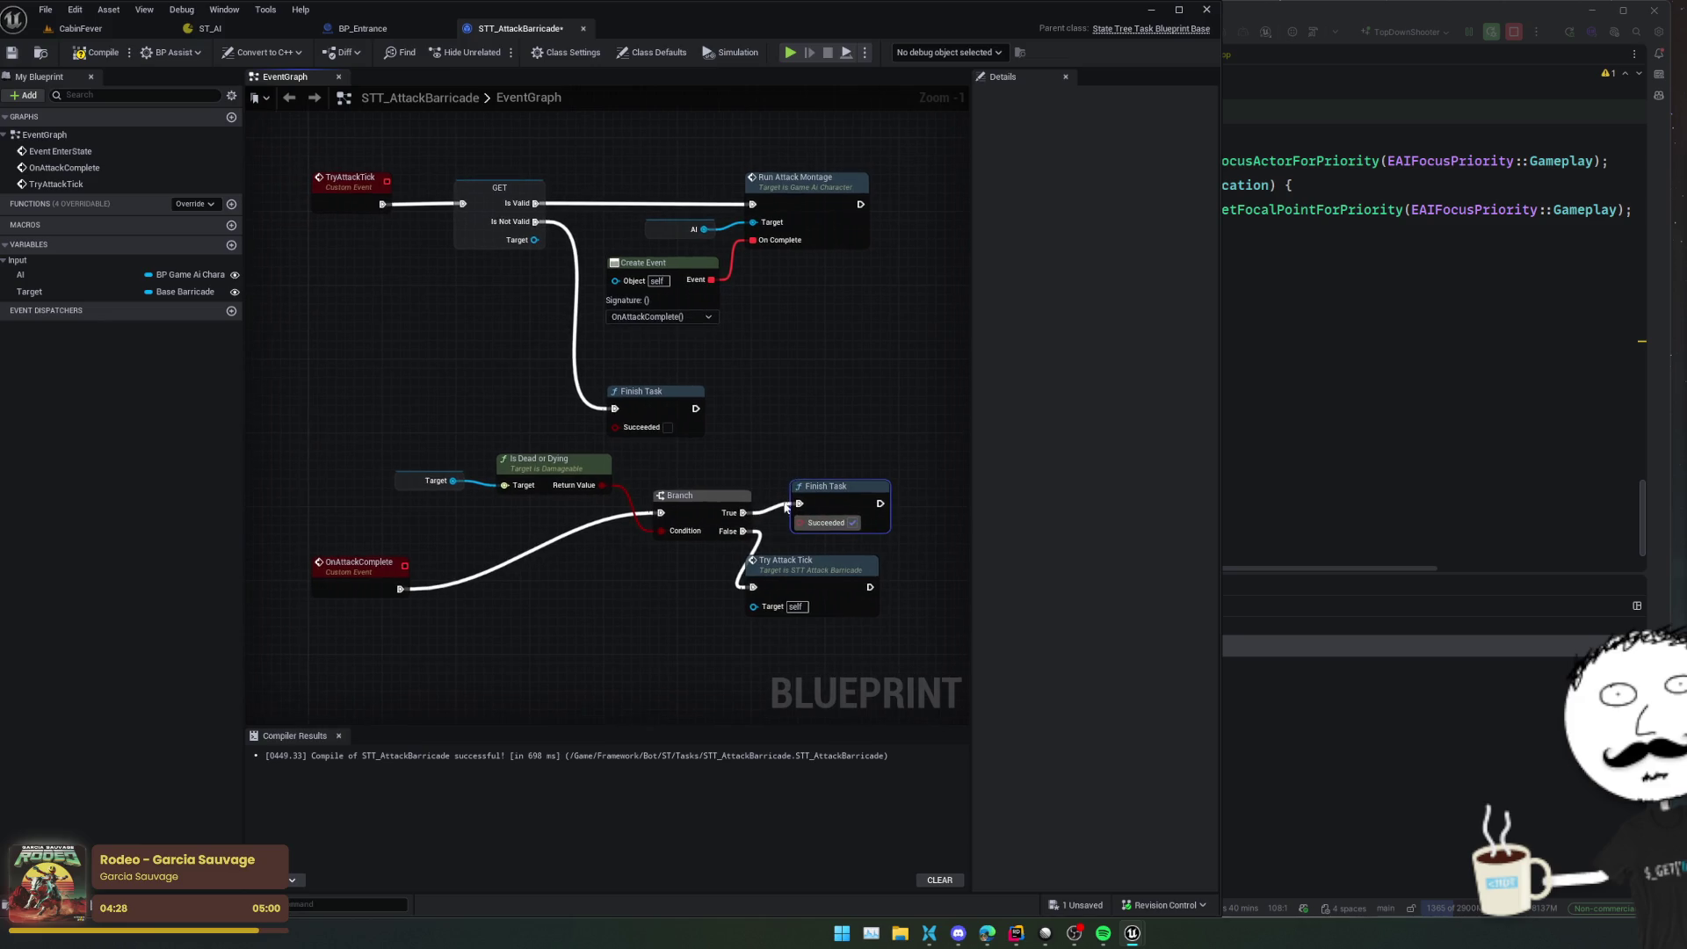
pyautogui.scroll(-1, 656, 601)
pyautogui.press('f')
pyautogui.hotkey('ctrl', 's')
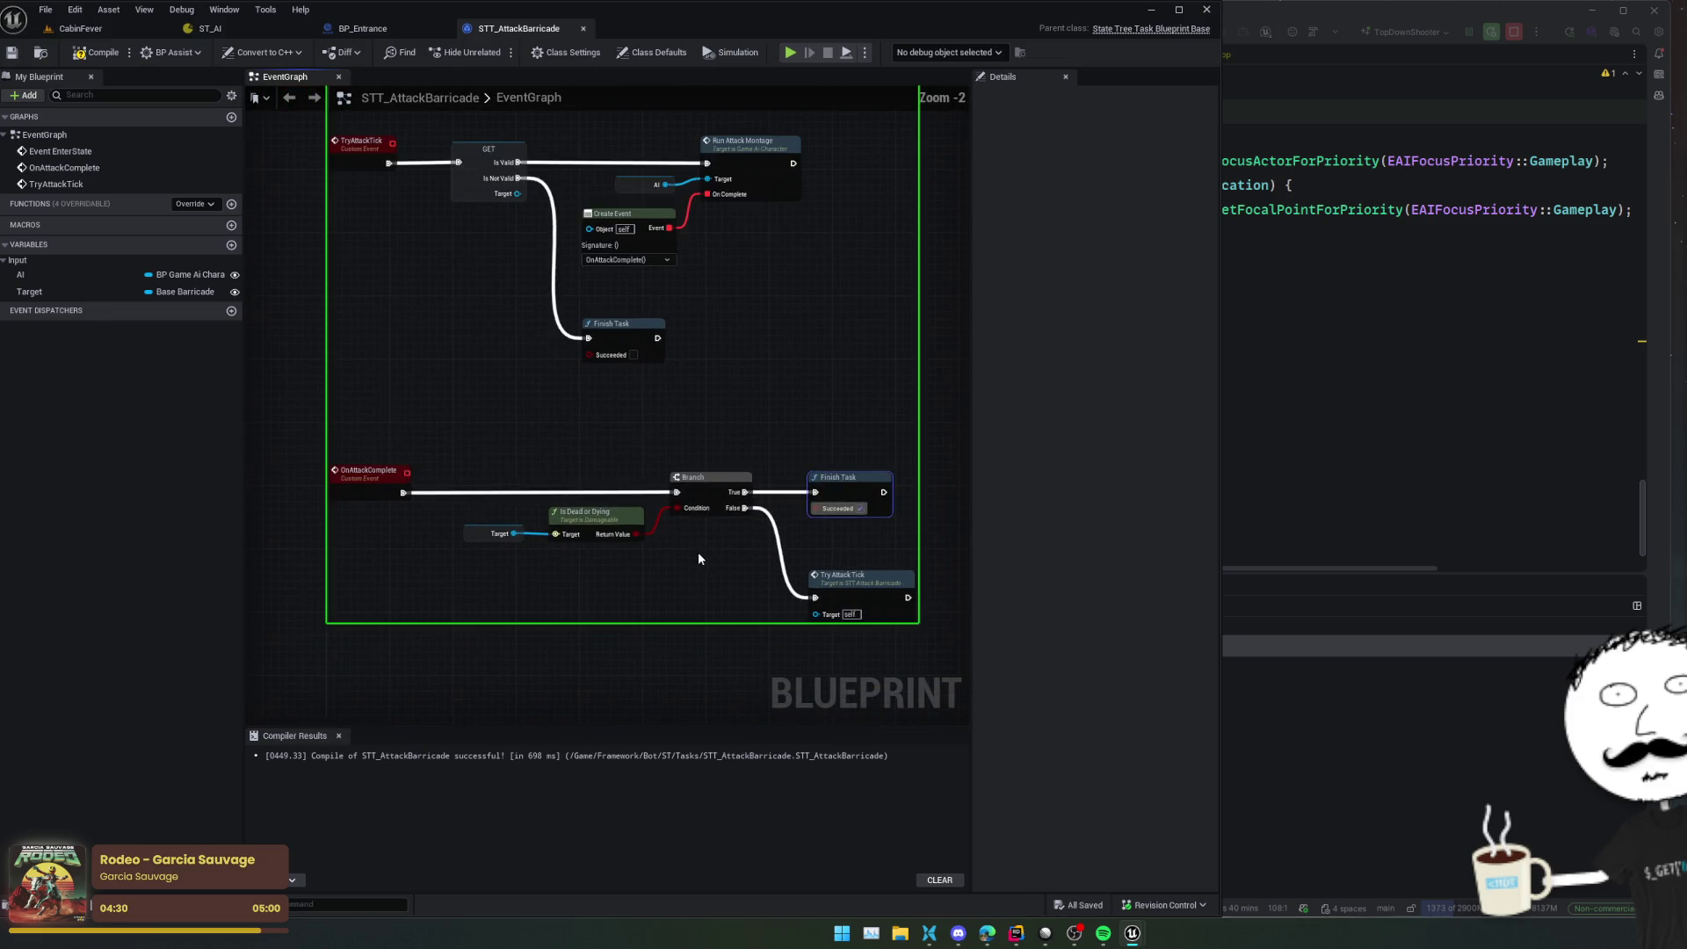
pyautogui.click(88, 55)
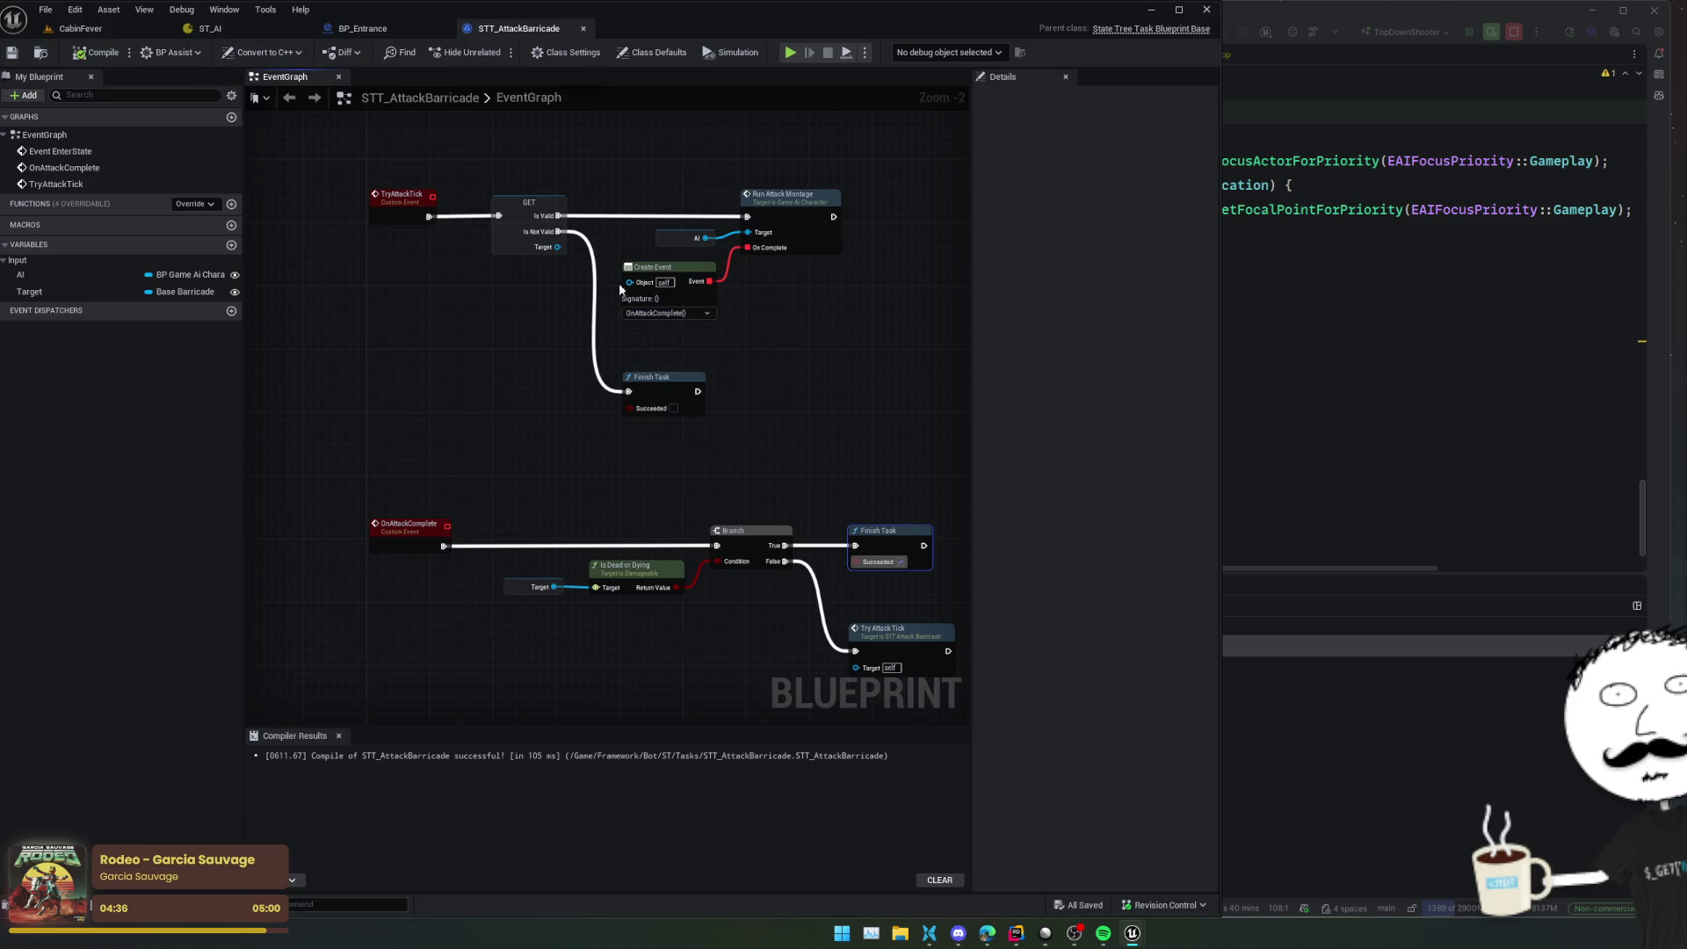
# Save the ST_AI state tree and set the CabinFever level's time of day to 18.46875
pyautogui.click(230, 29)
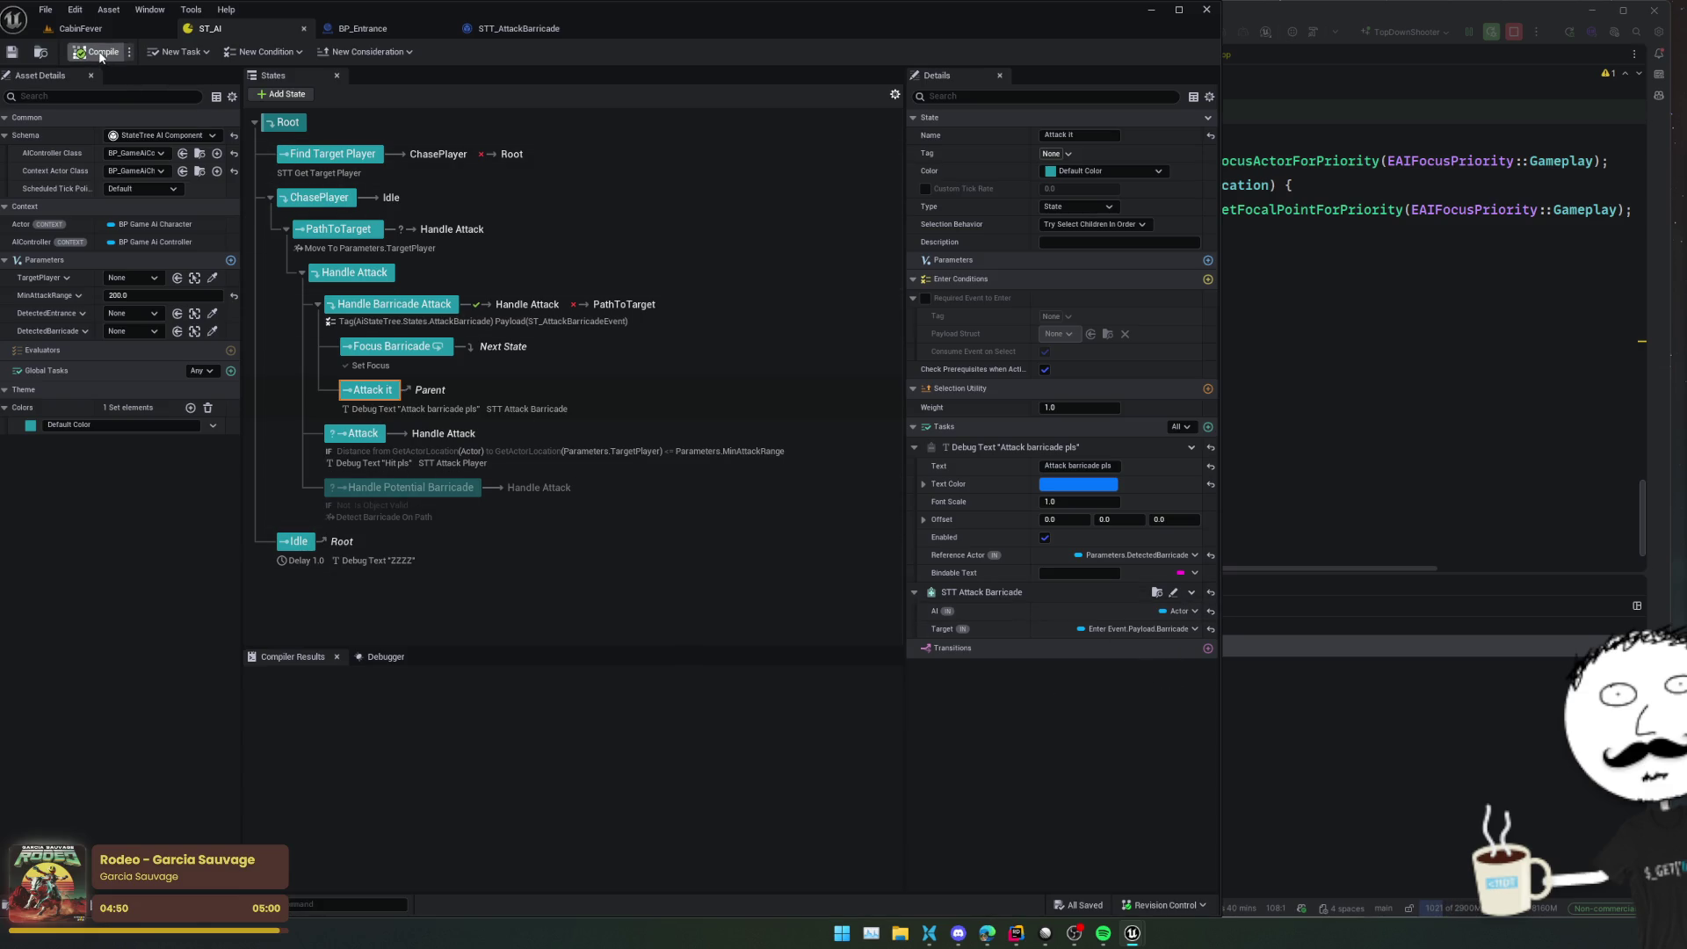
pyautogui.click(13, 55)
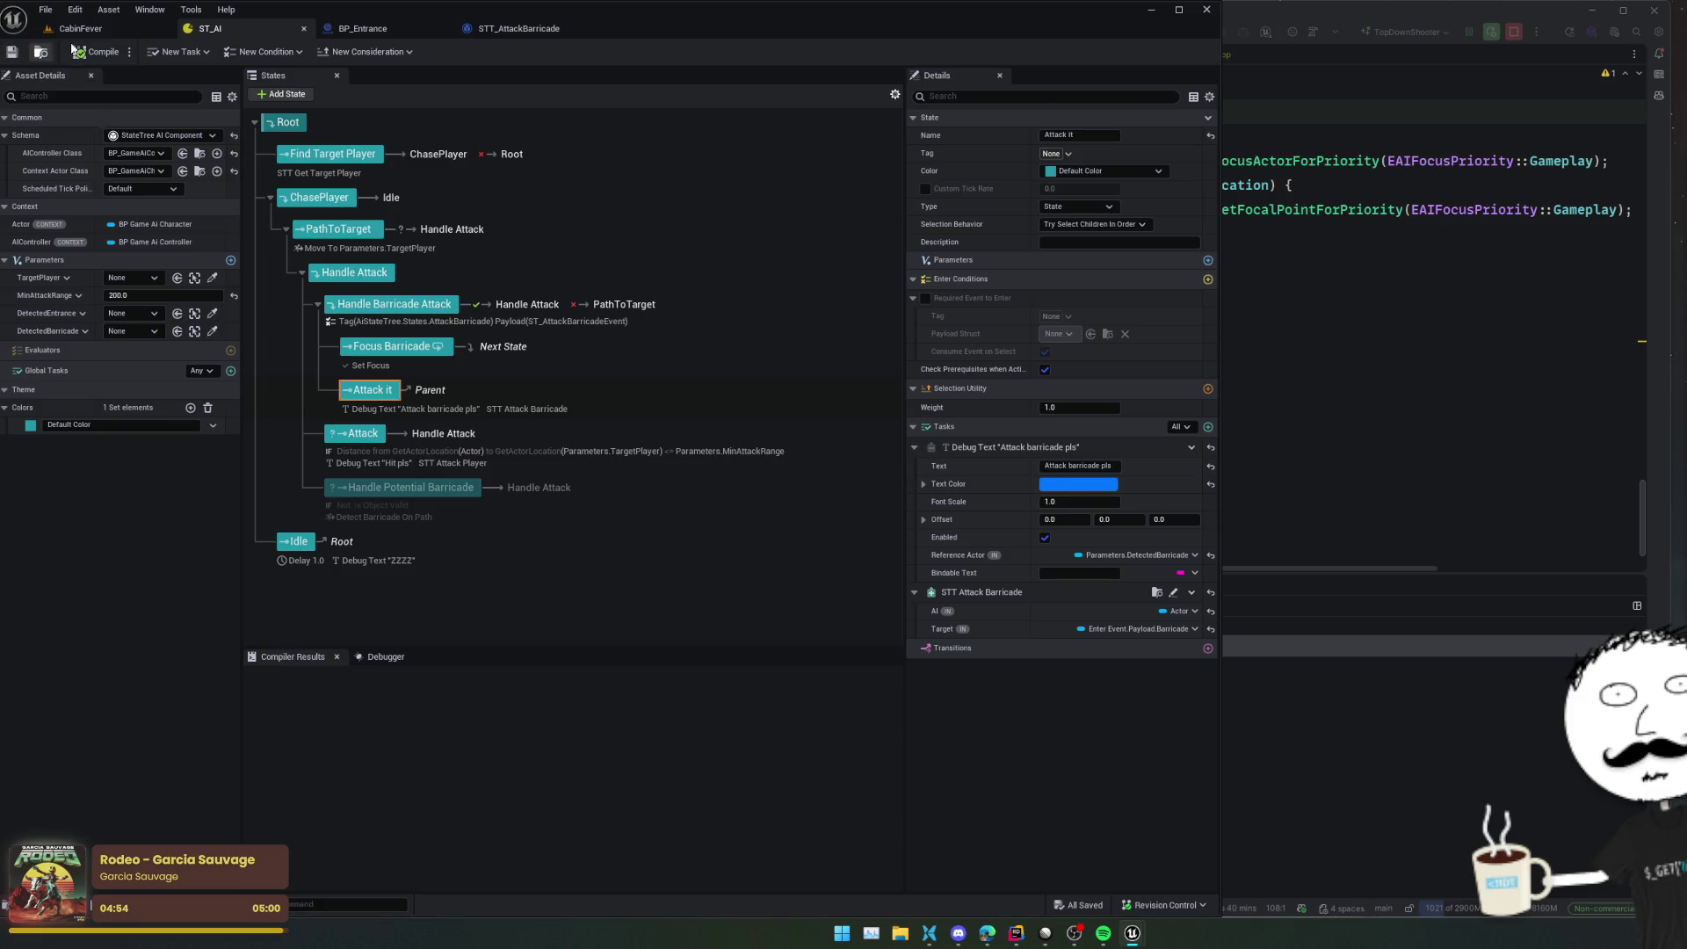
pyautogui.click(80, 28)
pyautogui.click(403, 80)
pyautogui.moveTo(484, 118); pyautogui.dragTo(466, 631)
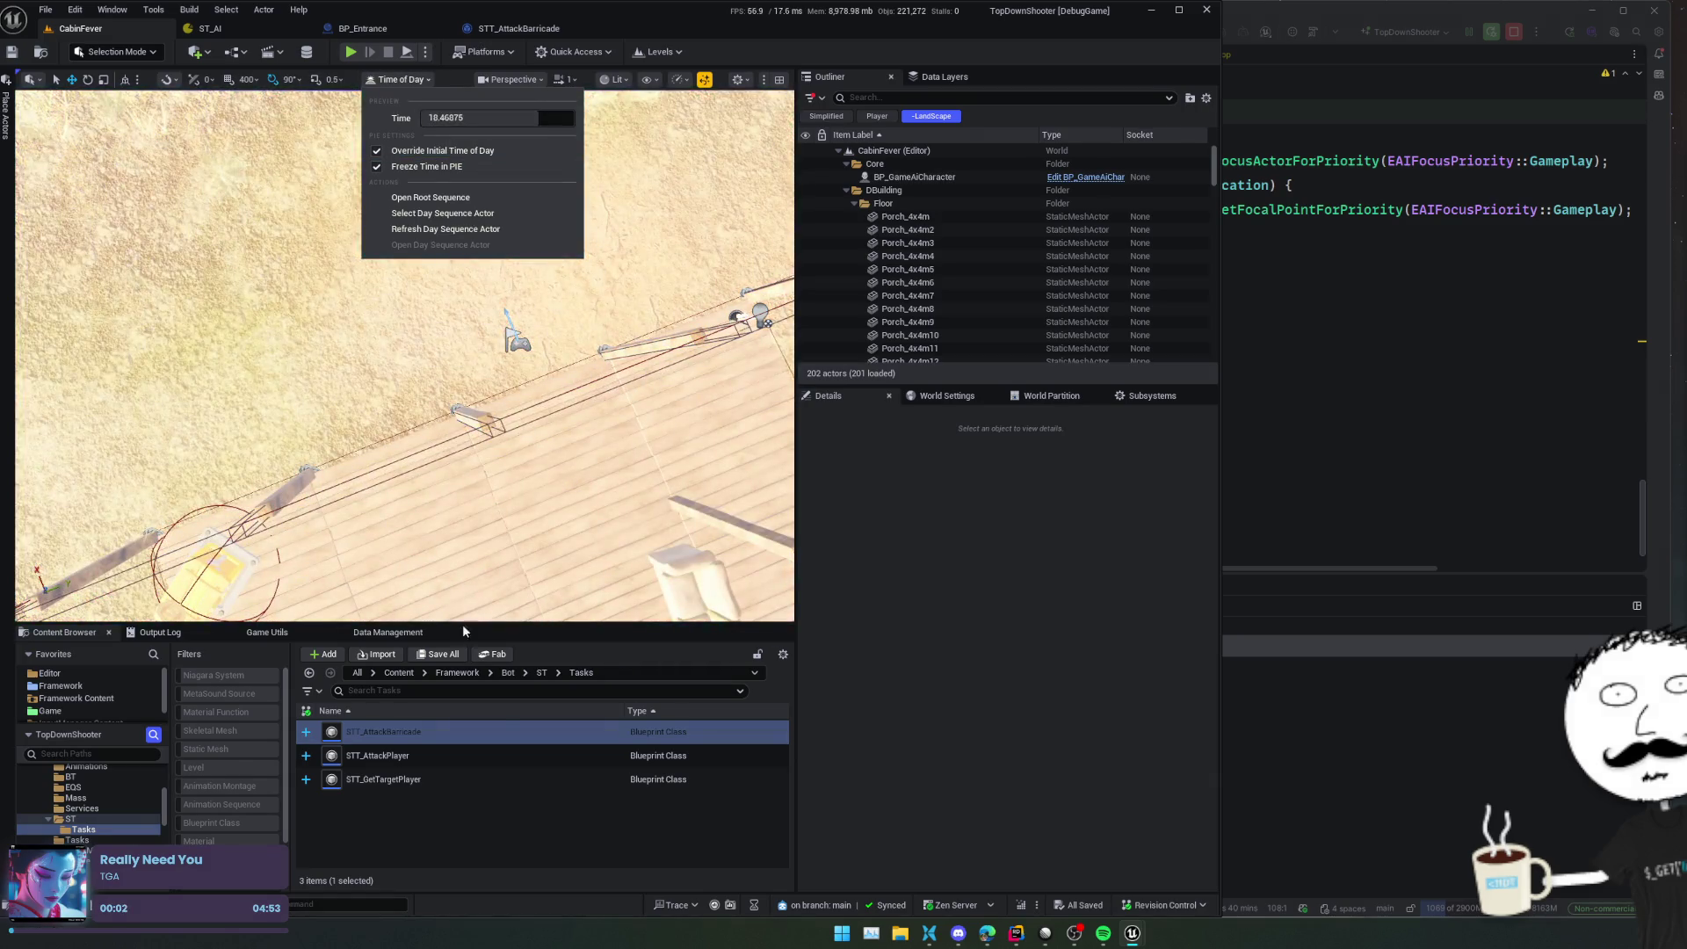
# Run the console command 'StartWave 0'
pyautogui.click(334, 906)
pyautogui.write('StartWave 0')
pyautogui.press('Return')
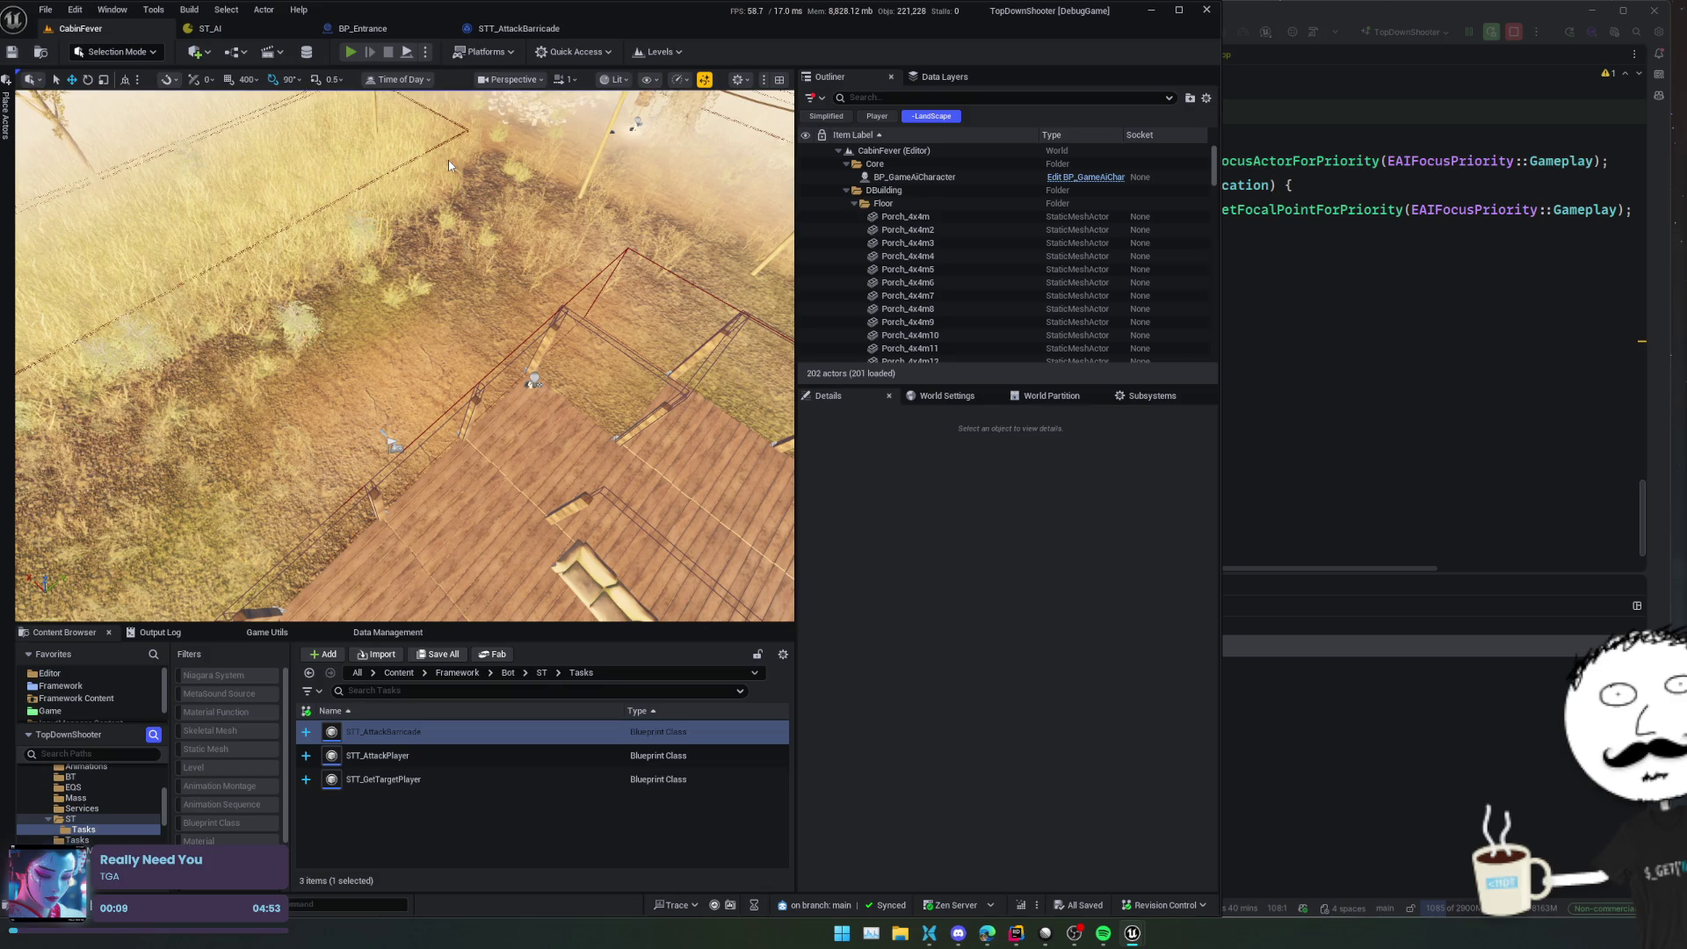
# Play-test the level, reloading the pistol, then return to the ST_AI state tree
pyautogui.hotkey('alt', 'p')
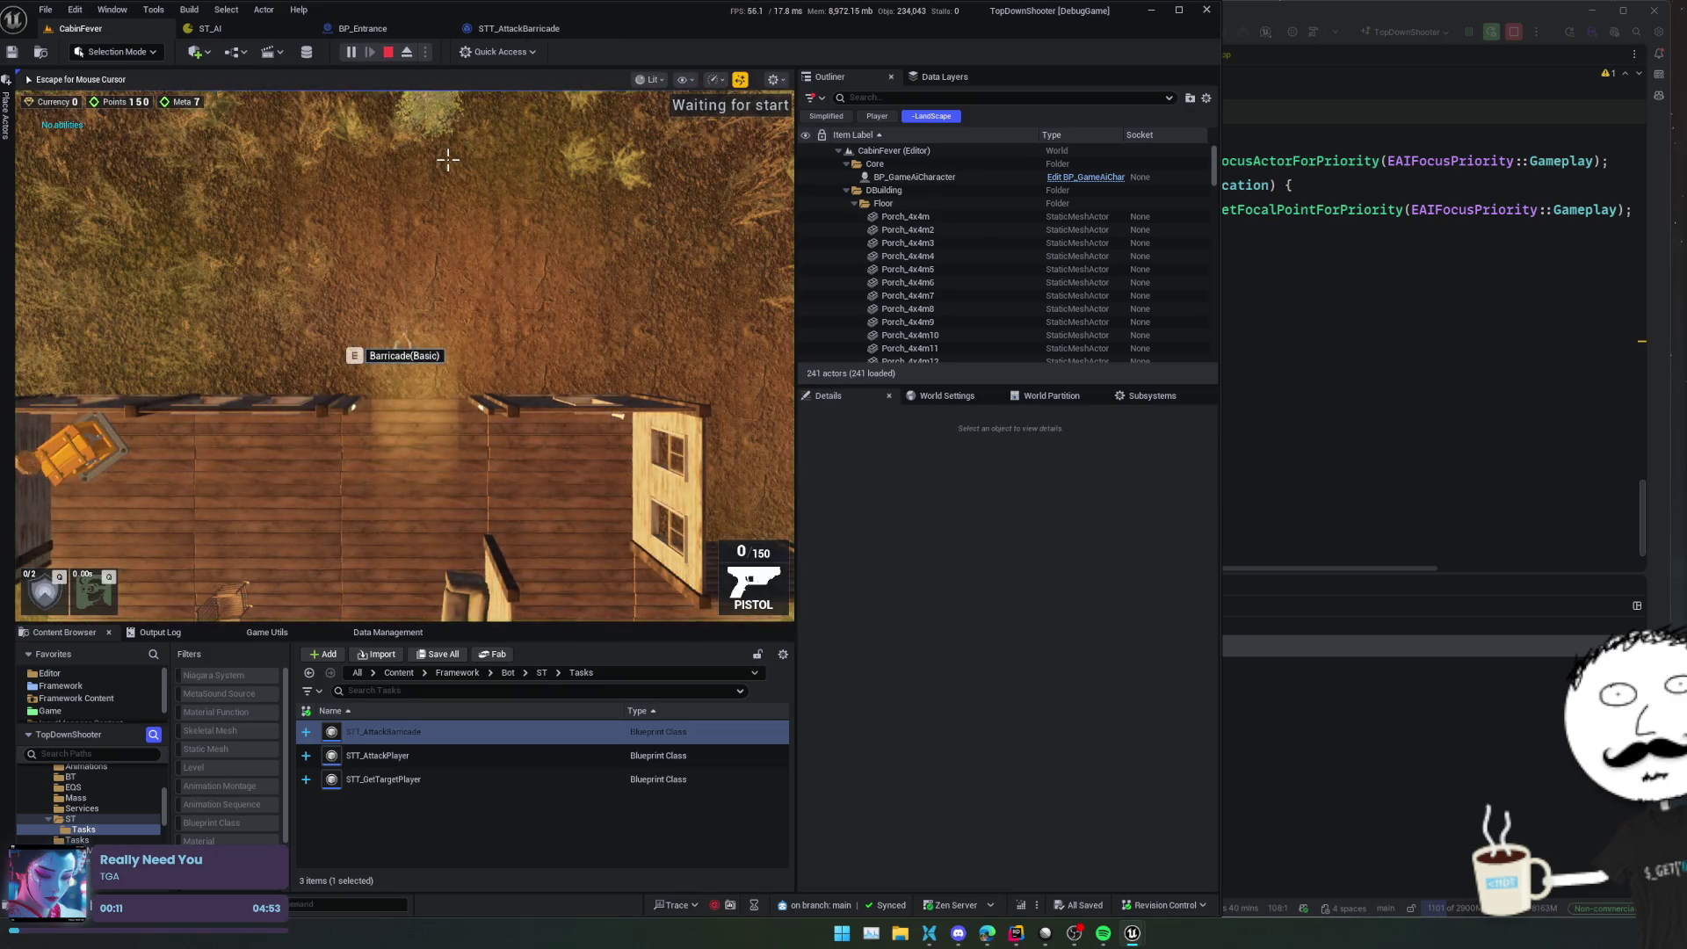
pyautogui.press('r')
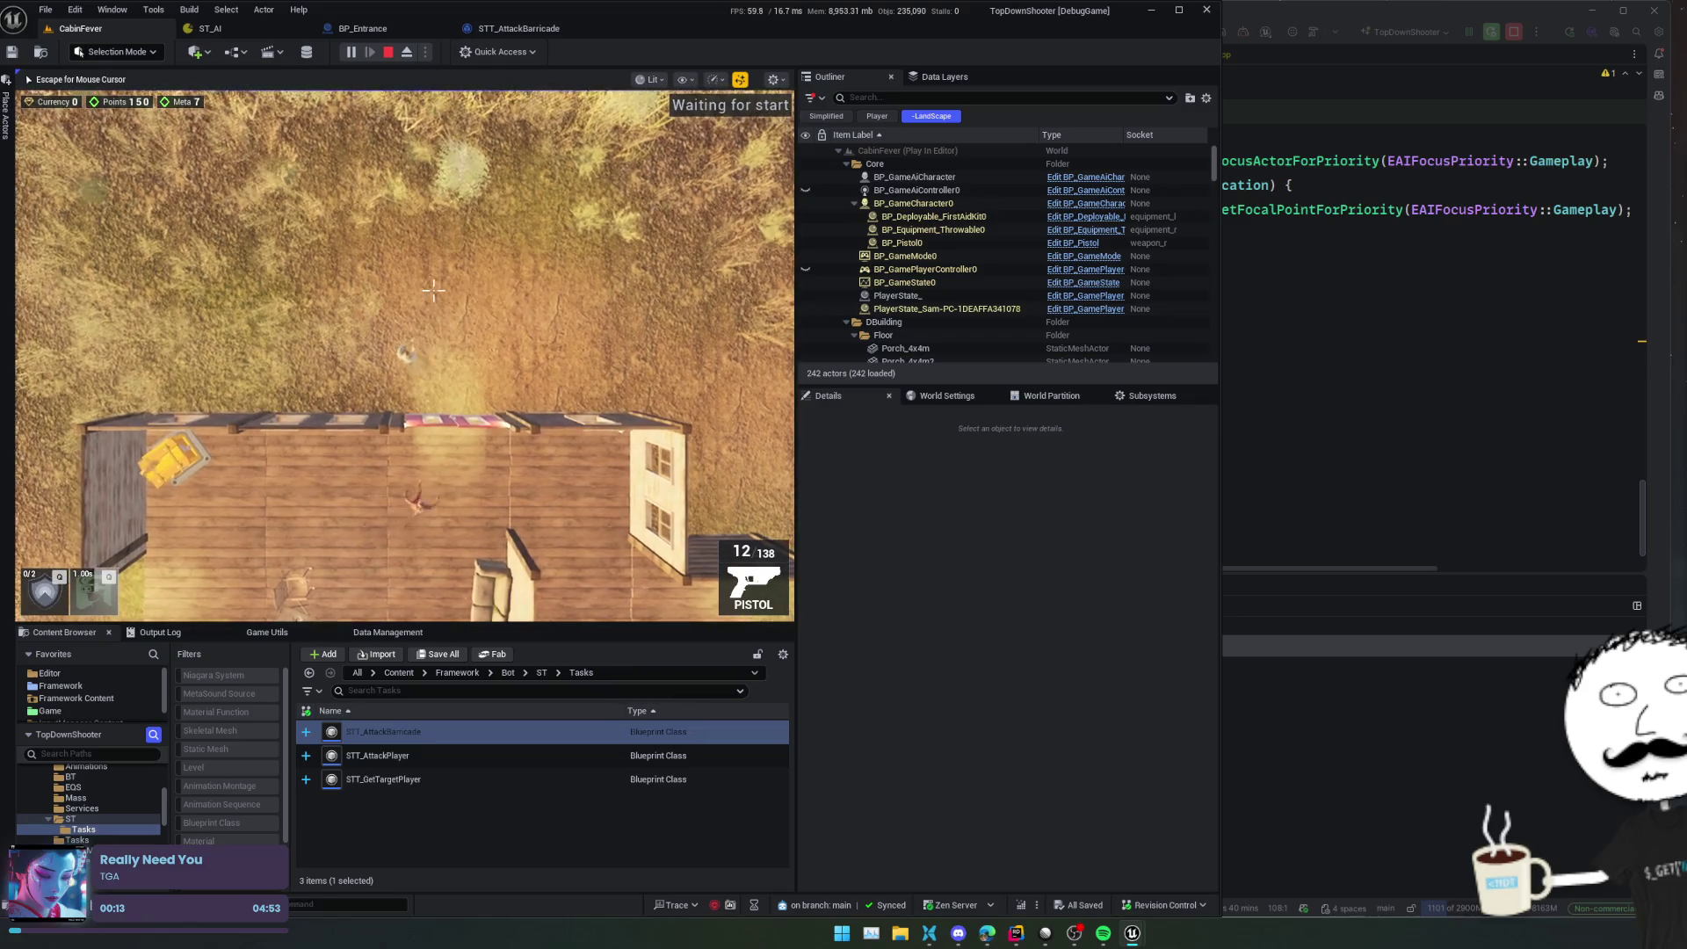
pyautogui.scroll(3, 433, 289)
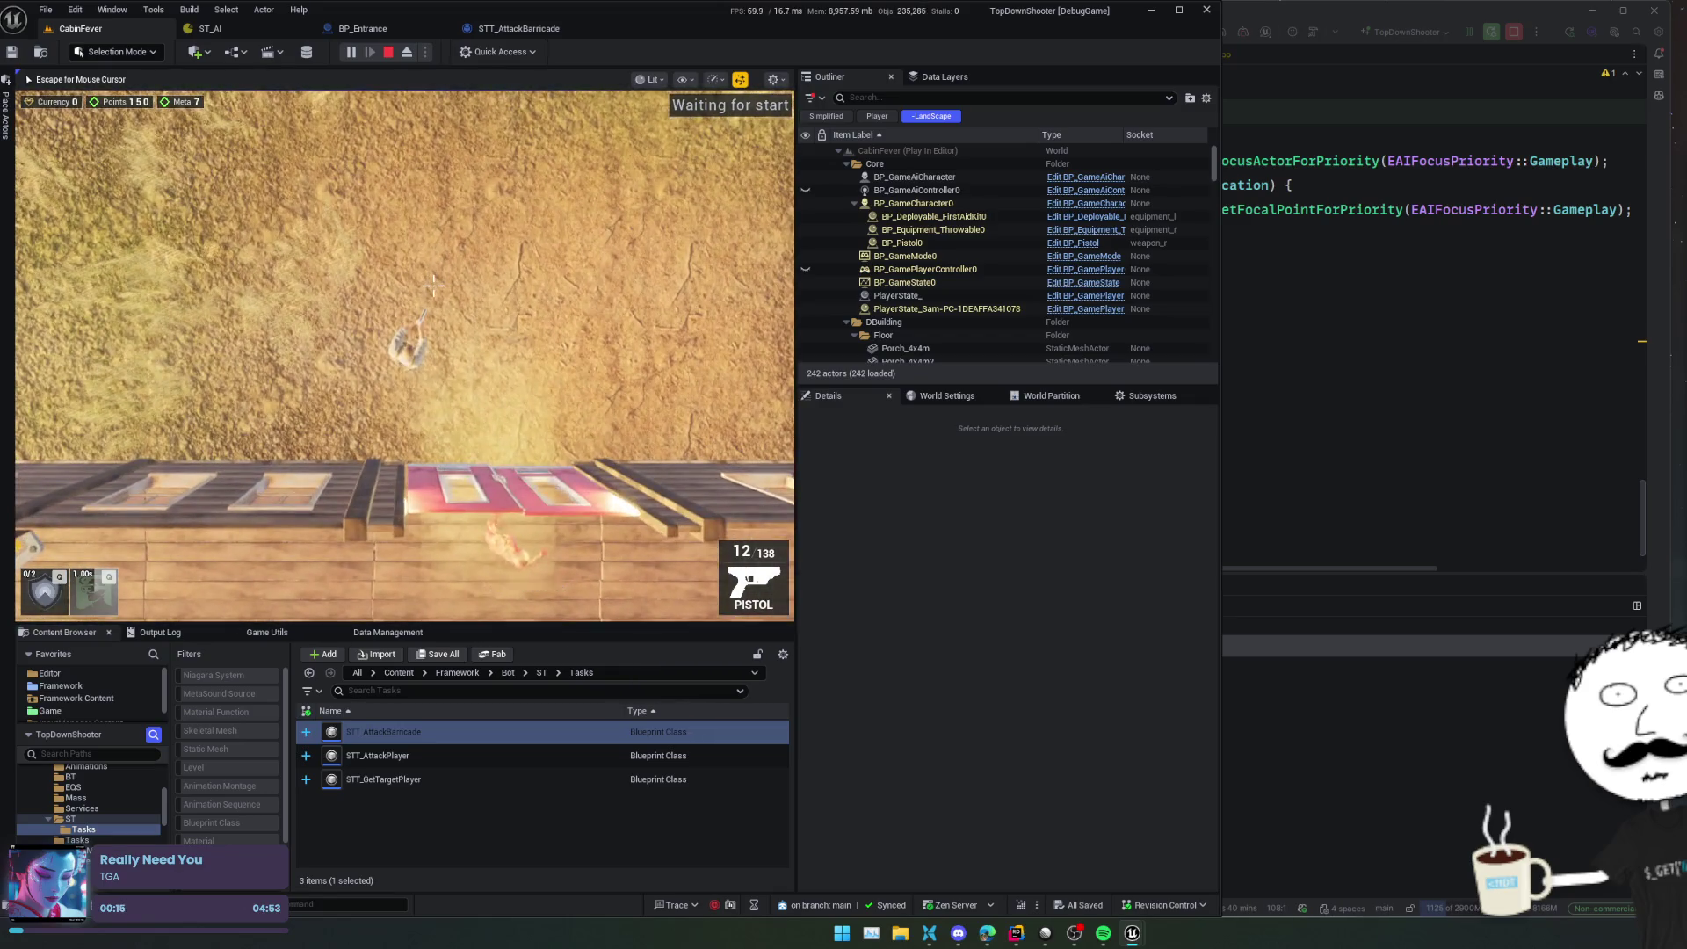
pyautogui.scroll(-1, 442, 288)
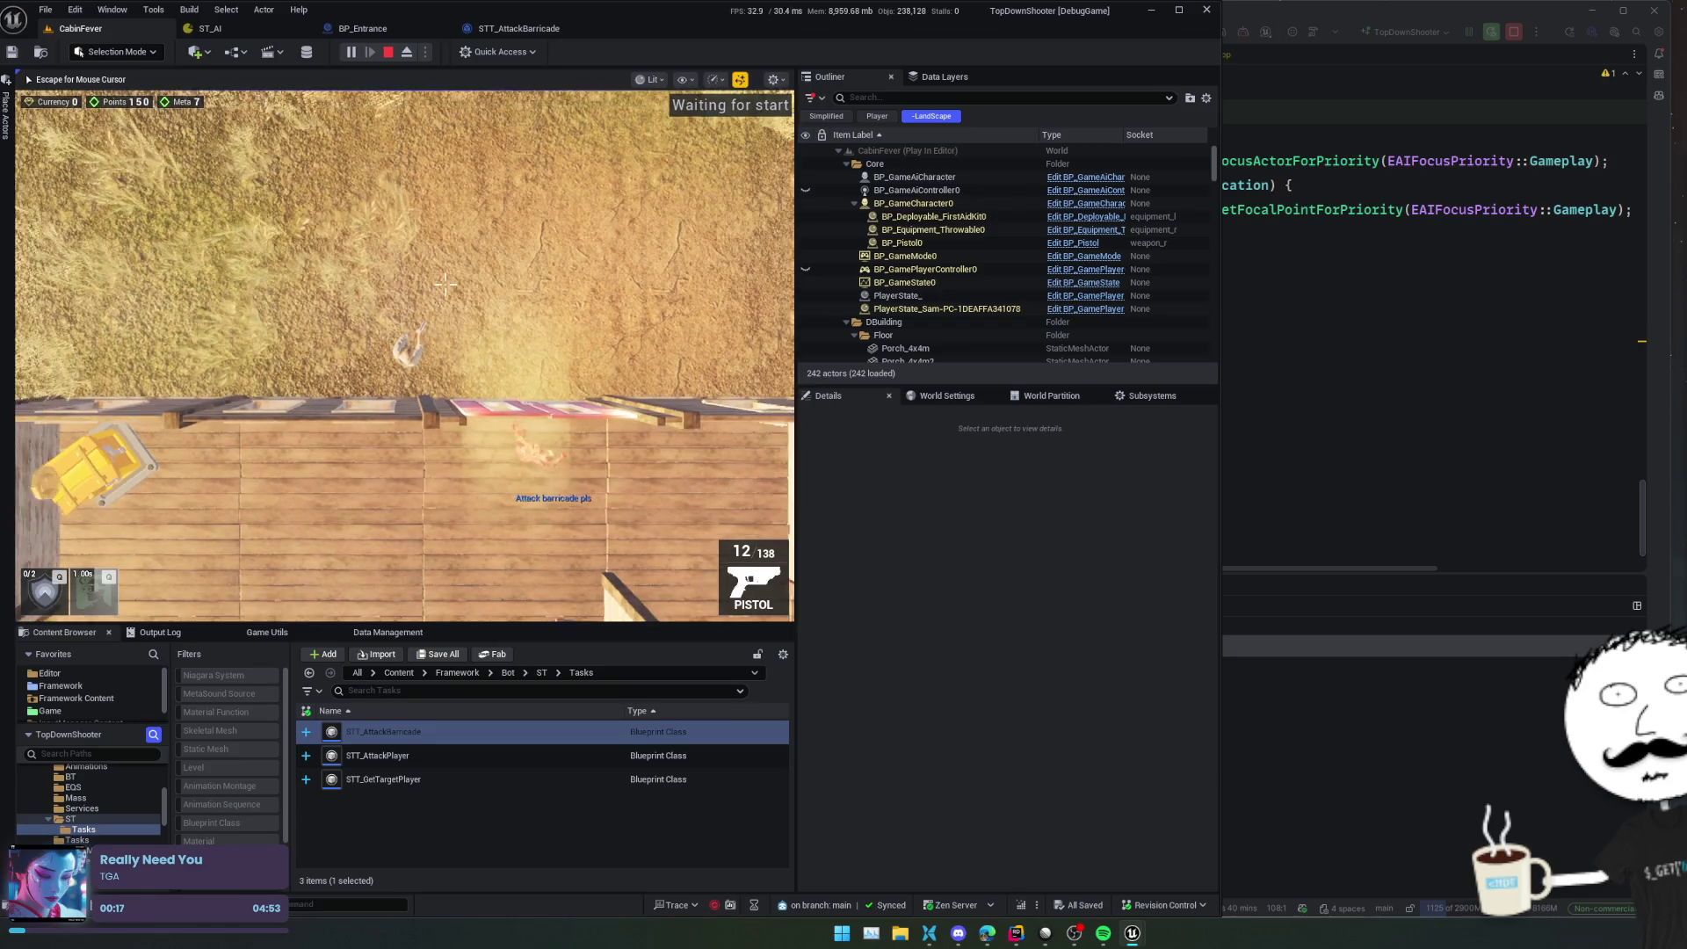
pyautogui.click(210, 28)
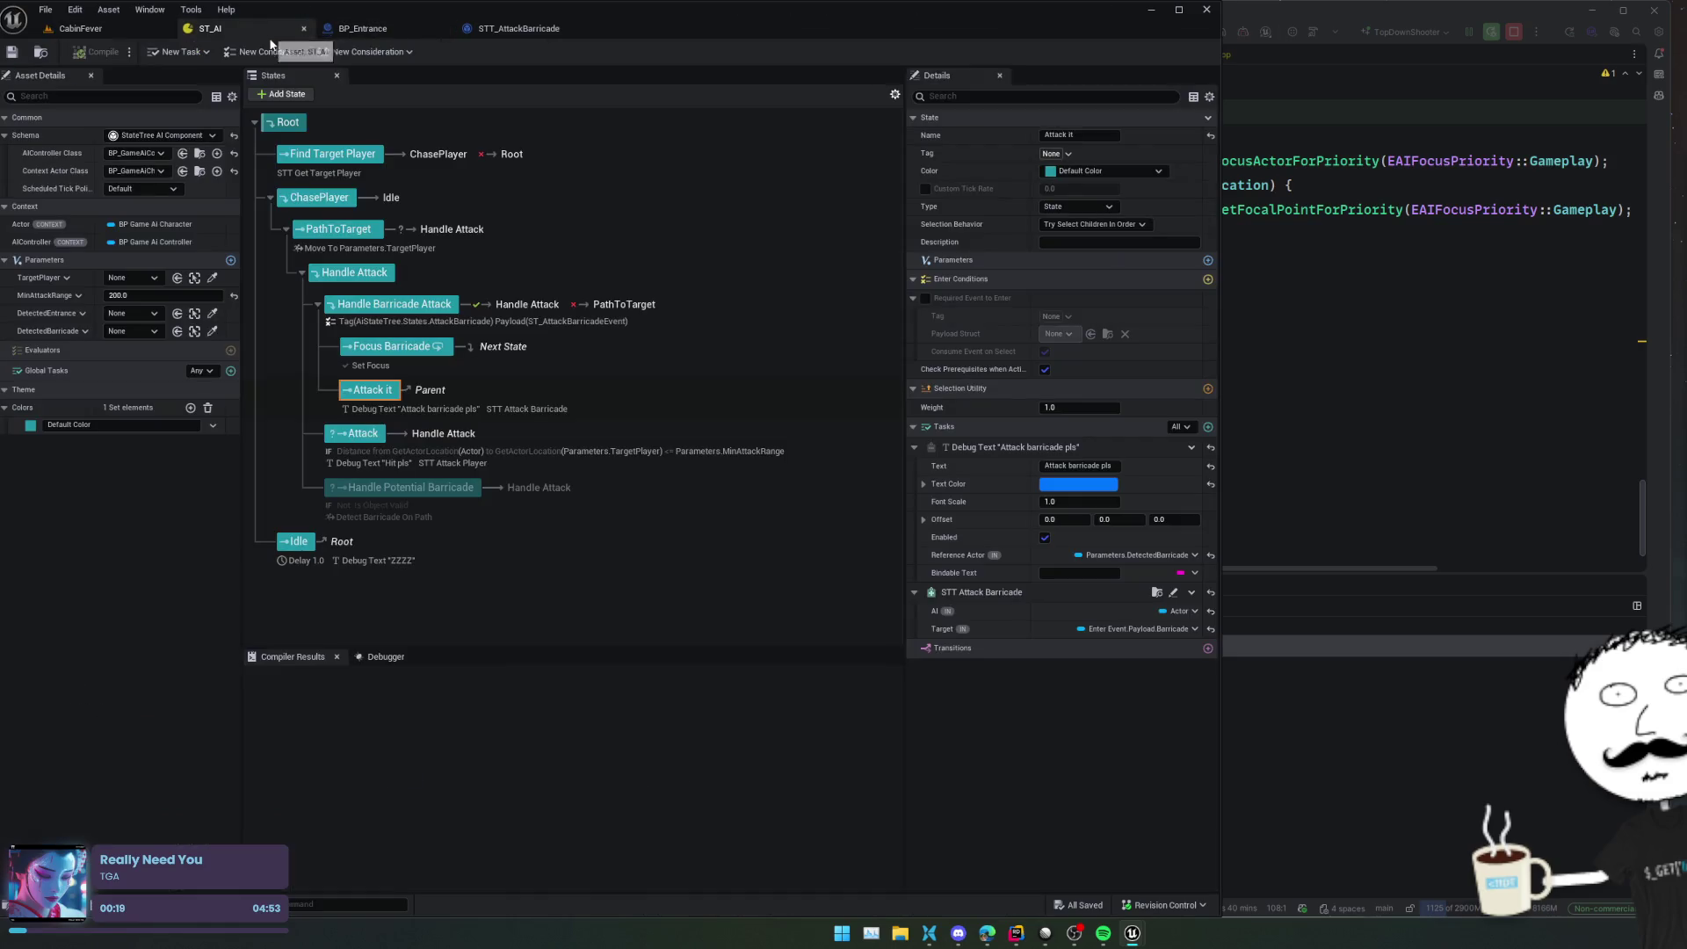
# Pause the StateTree debugger recording and select the AI's execution track
pyautogui.click(380, 656)
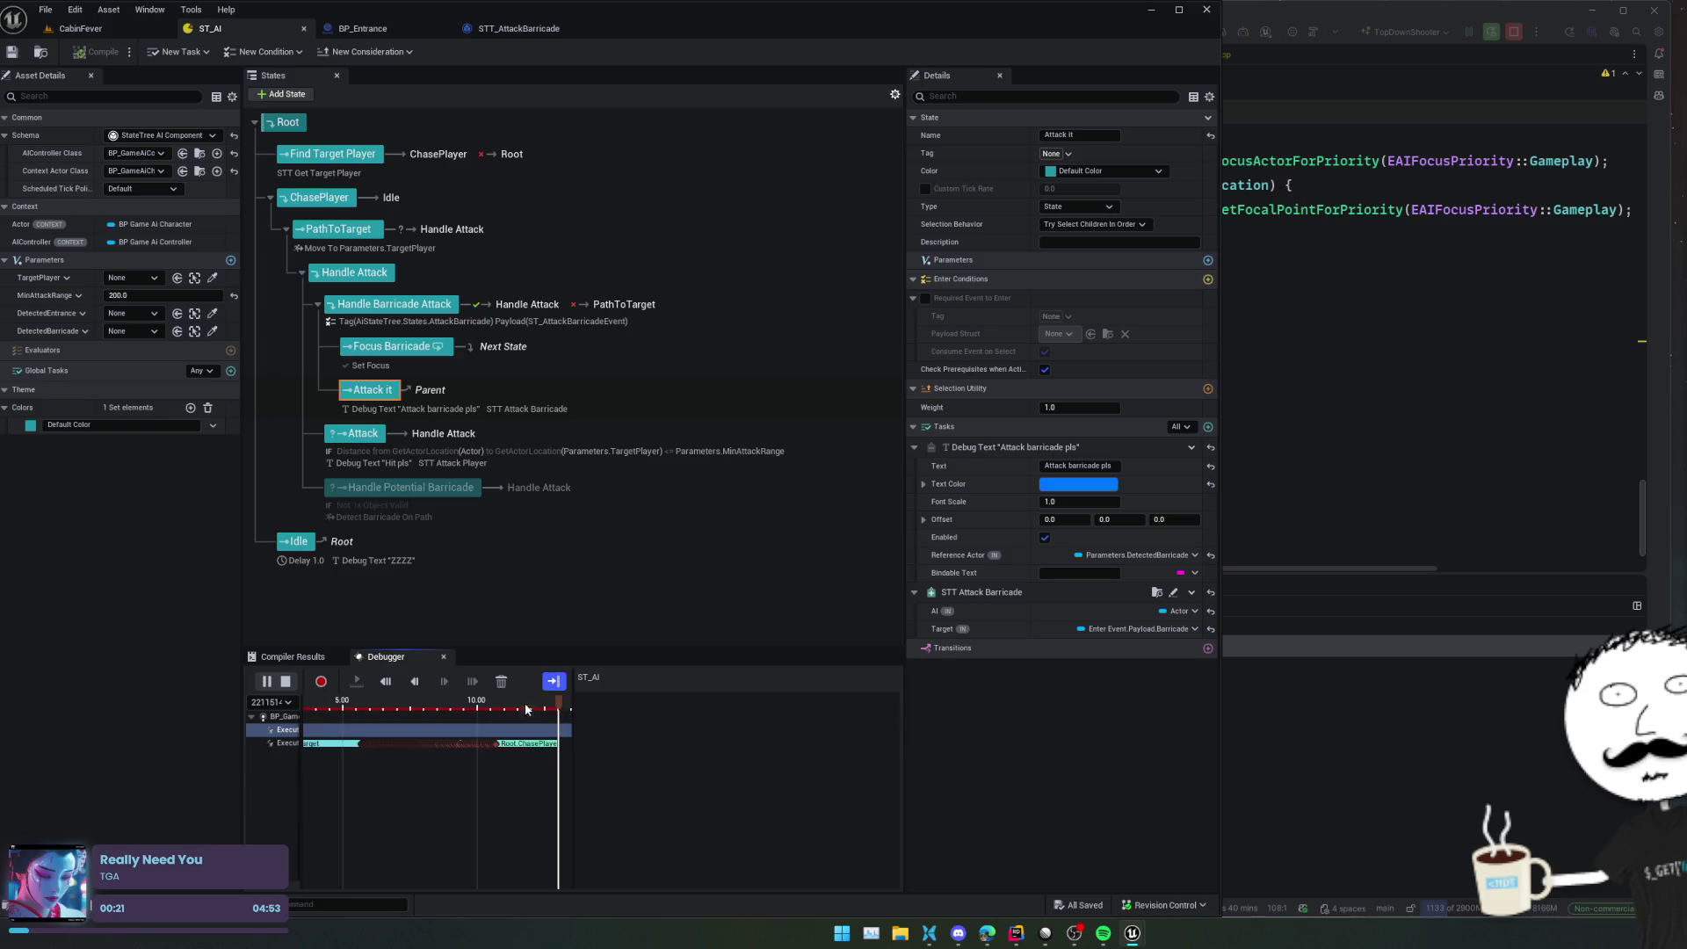
pyautogui.click(266, 681)
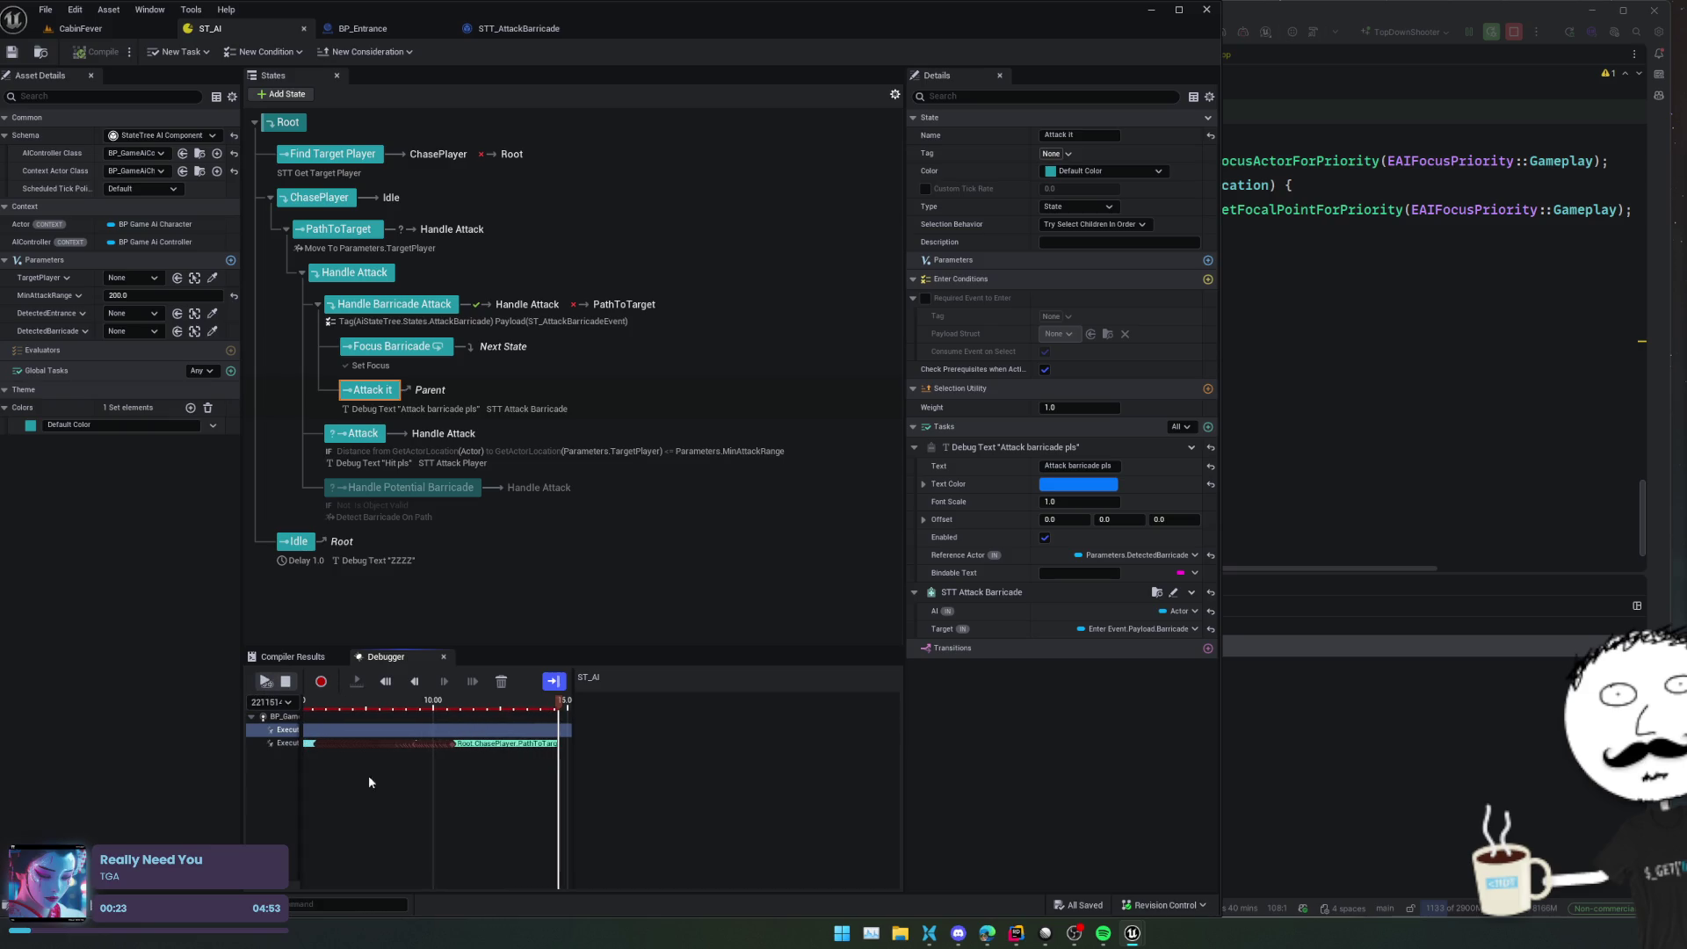
pyautogui.scroll(10, 429, 746)
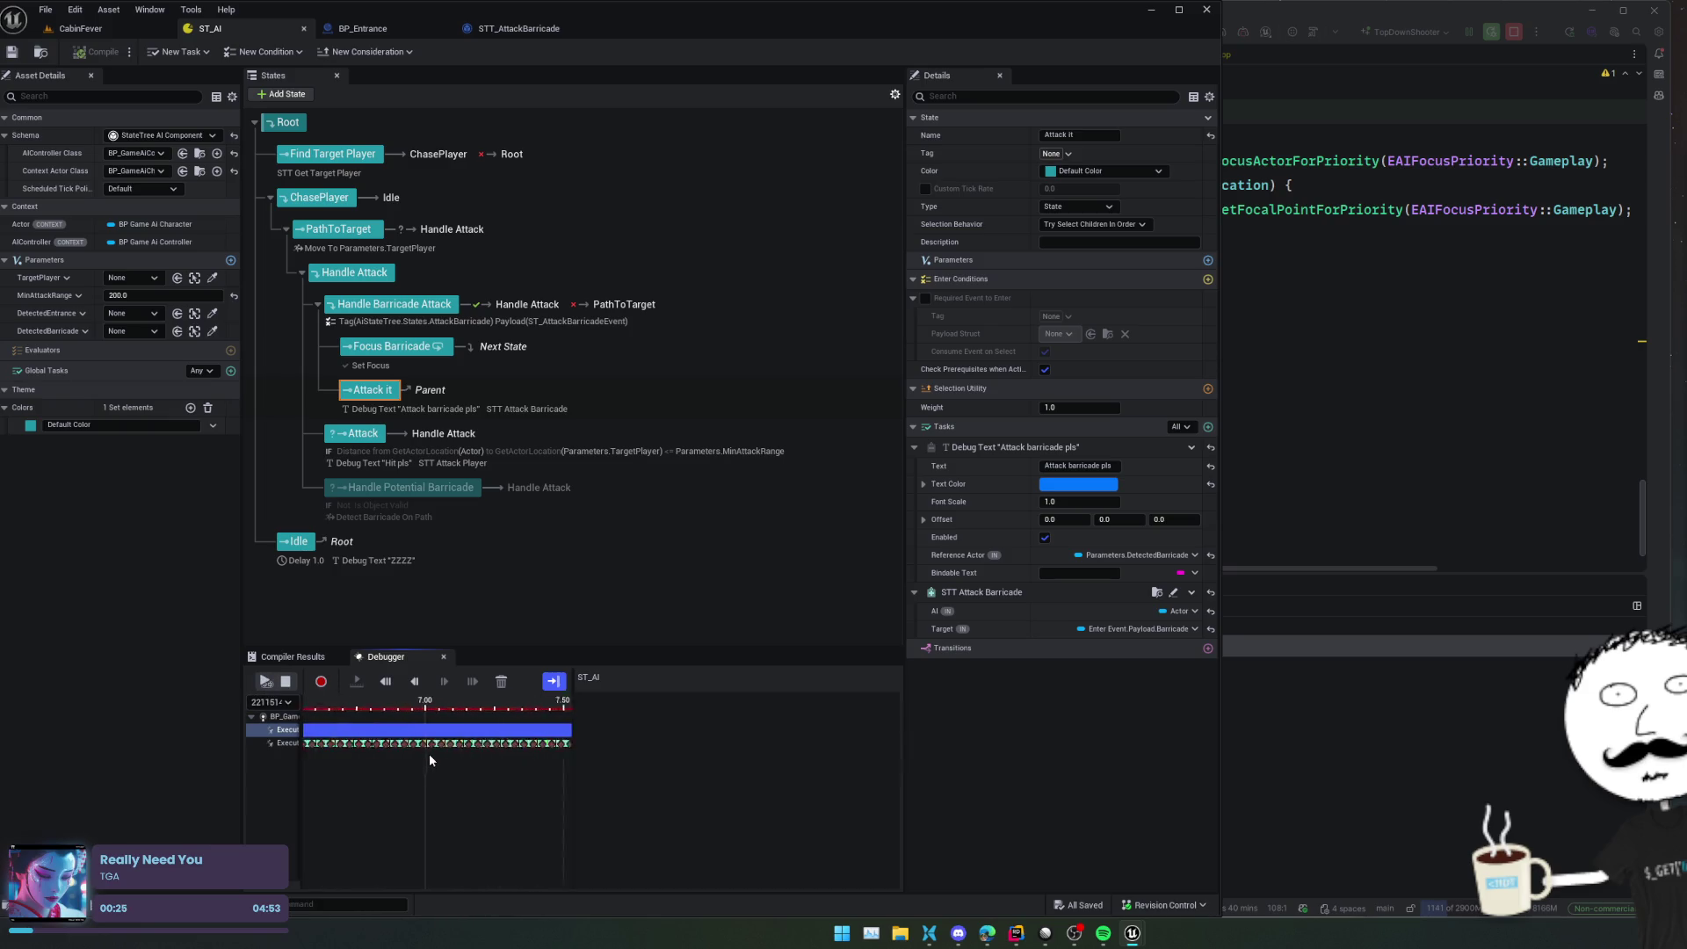
pyautogui.scroll(4, 429, 759)
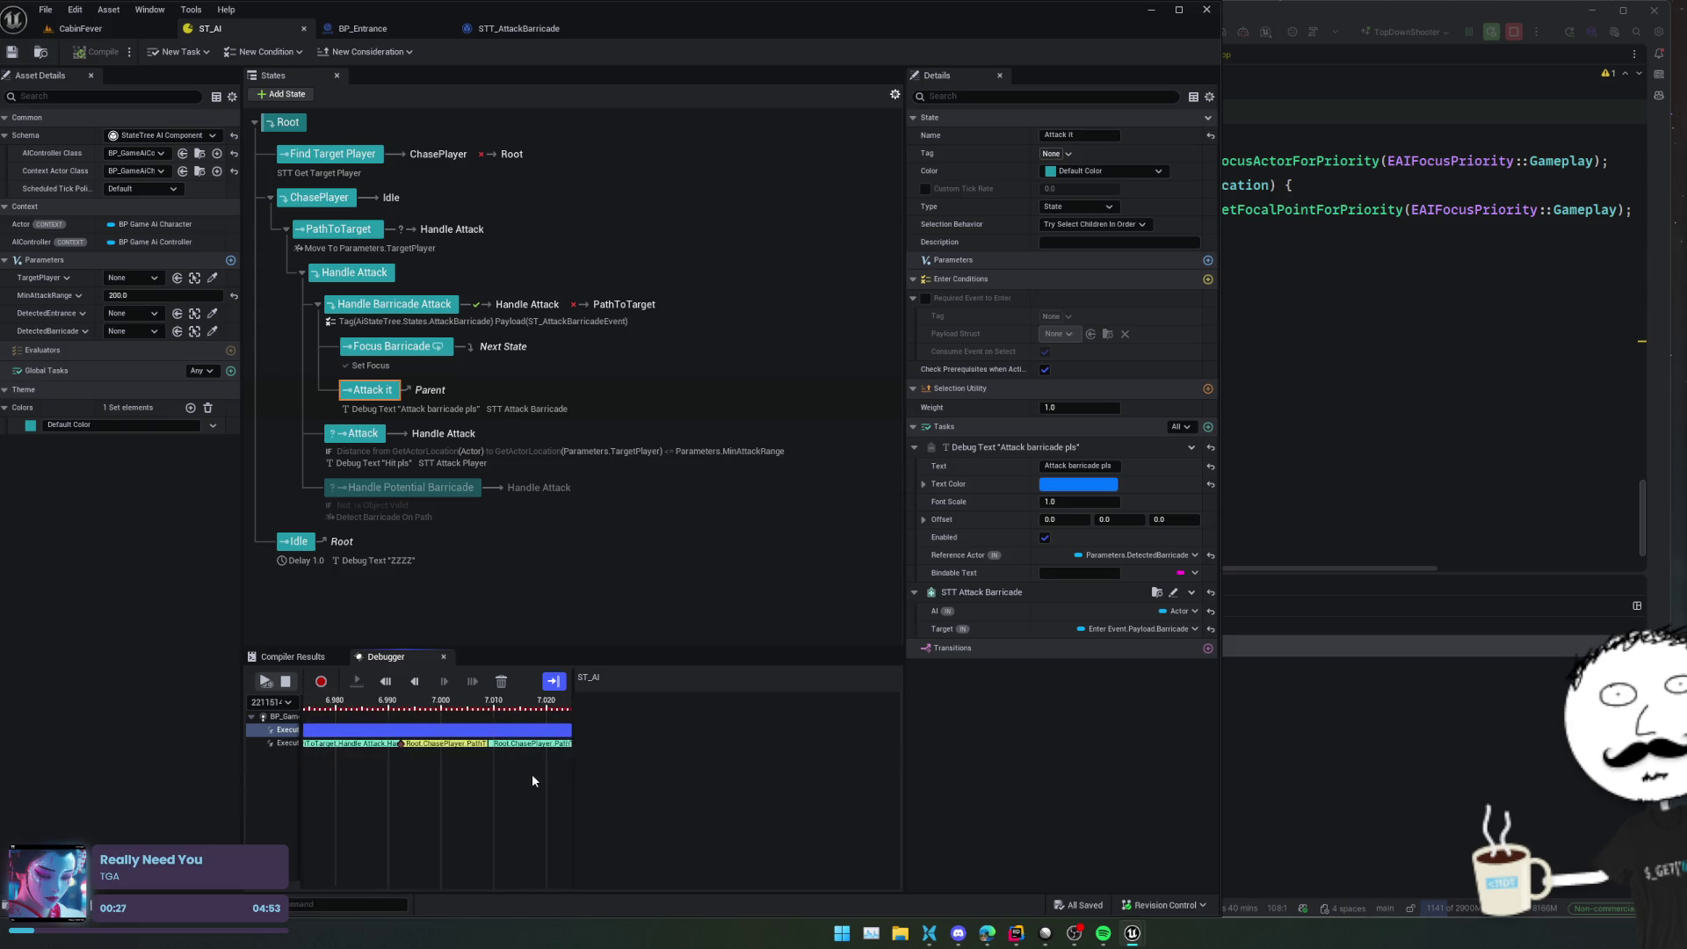
pyautogui.click(267, 745)
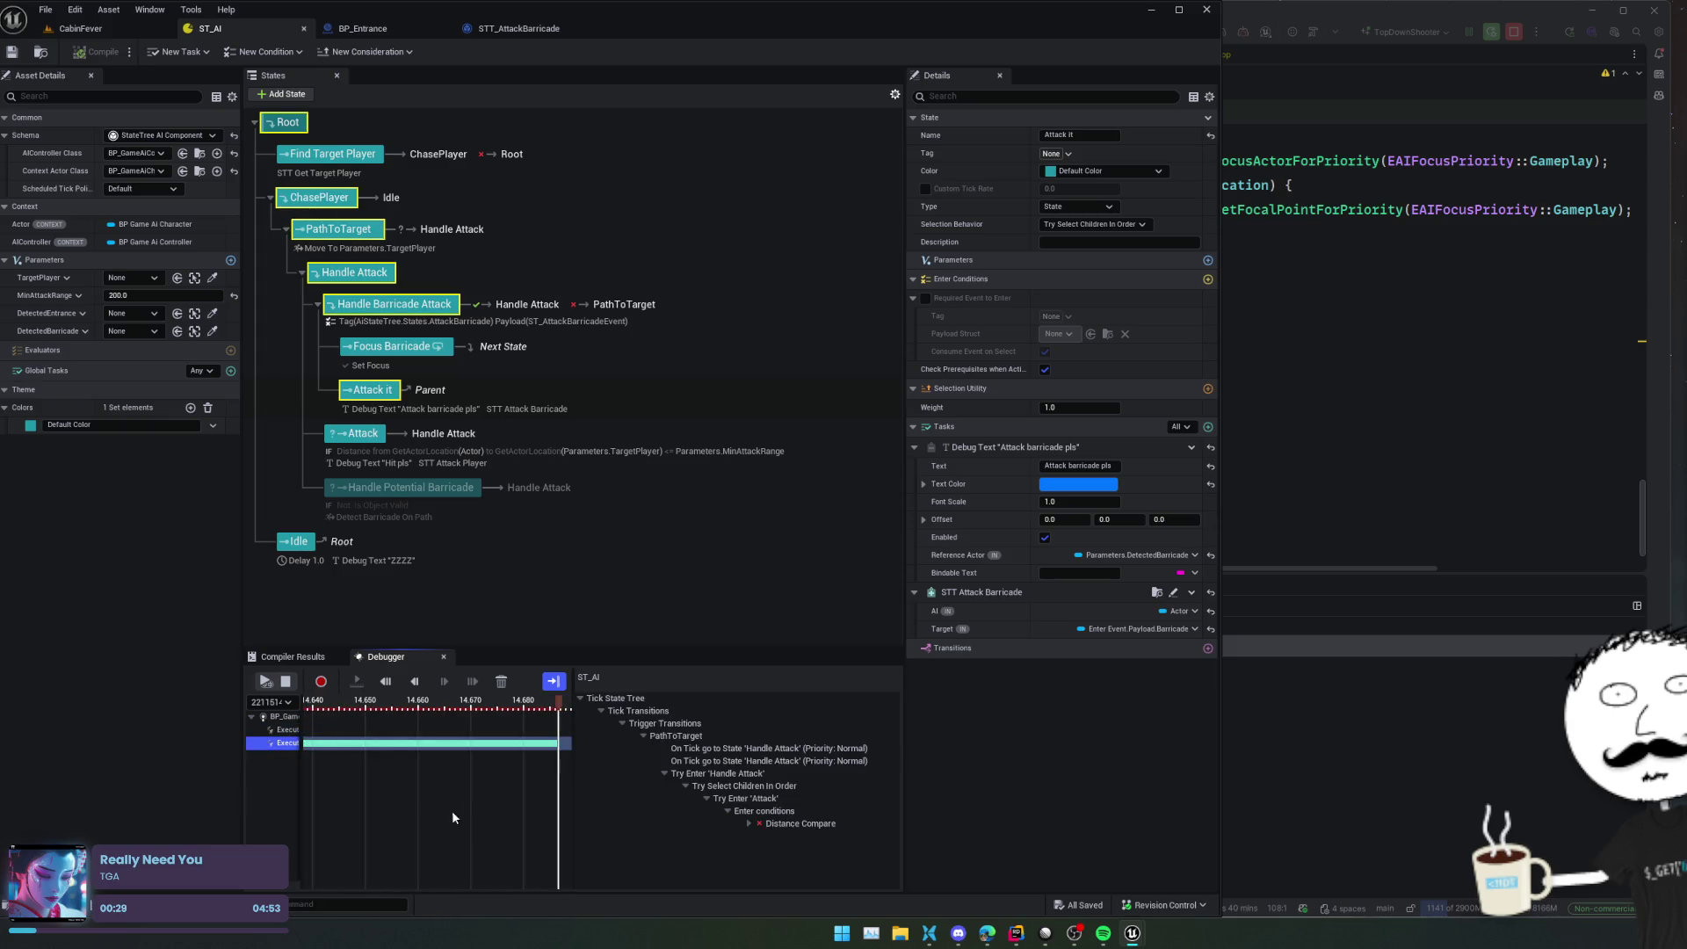
# Scrub the playhead back to show Focus Barricade completing and Attack it being entered
pyautogui.scroll(-3, 387, 799)
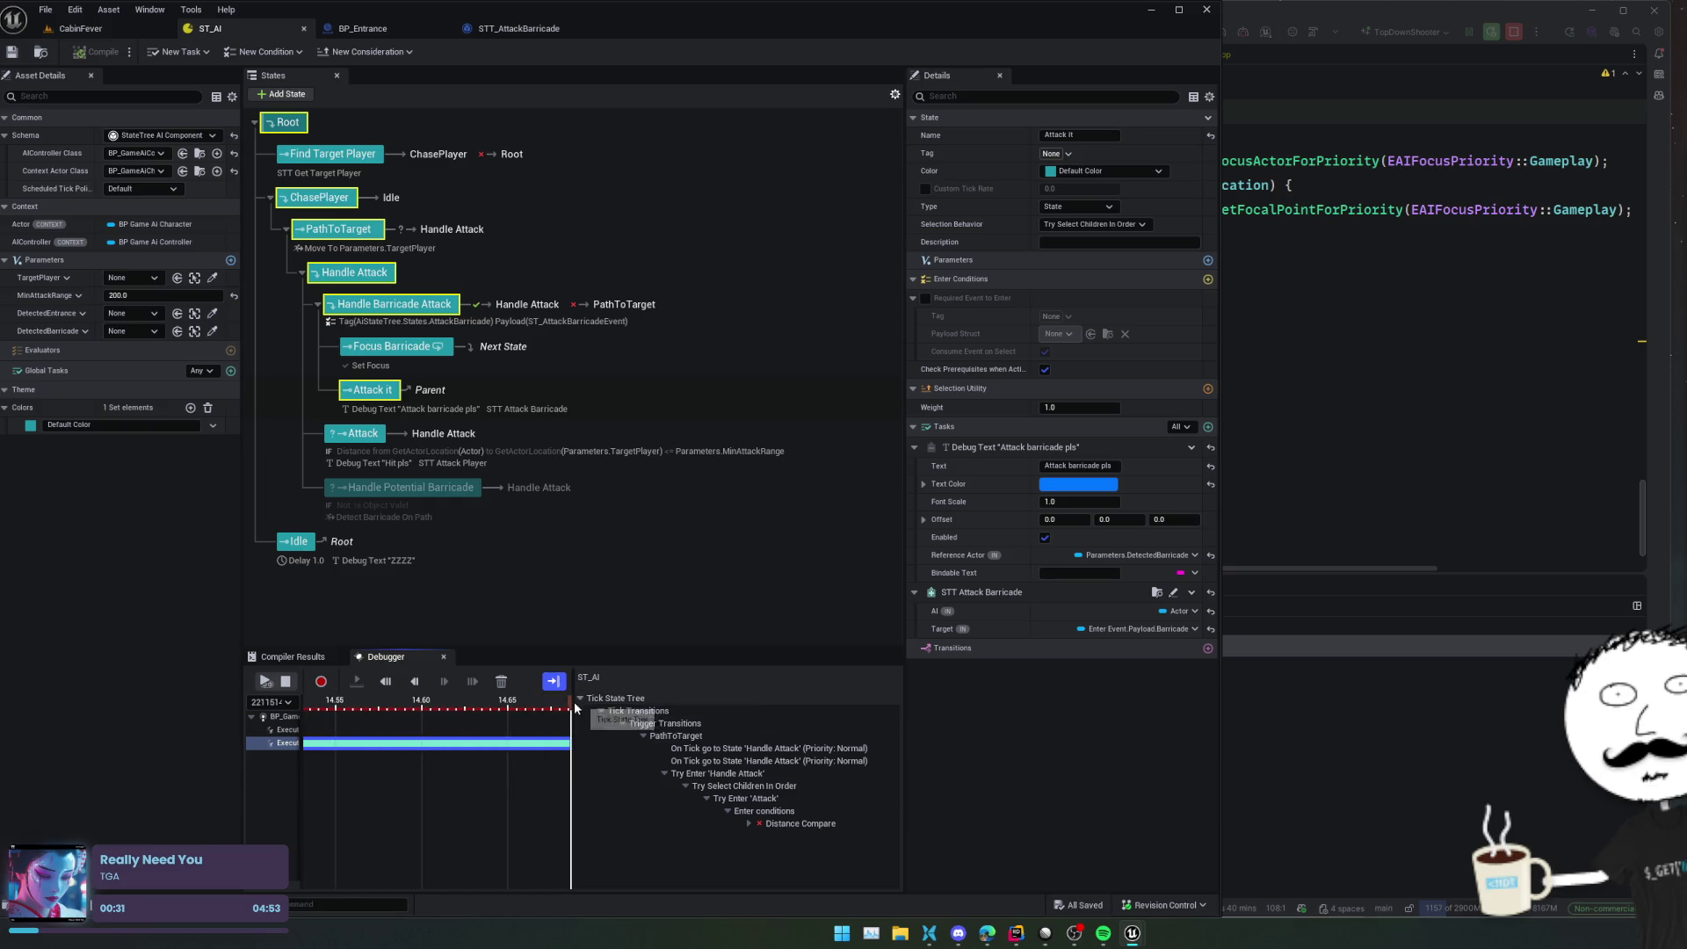
pyautogui.moveTo(569, 704)
pyautogui.mouseDown()
pyautogui.moveTo(309, 712)
pyautogui.moveTo(331, 731)
pyautogui.moveTo(185, 731)
pyautogui.moveTo(180, 745)
pyautogui.moveTo(453, 764)
pyautogui.mouseUp()
pyautogui.scroll(-1, 746, 773)
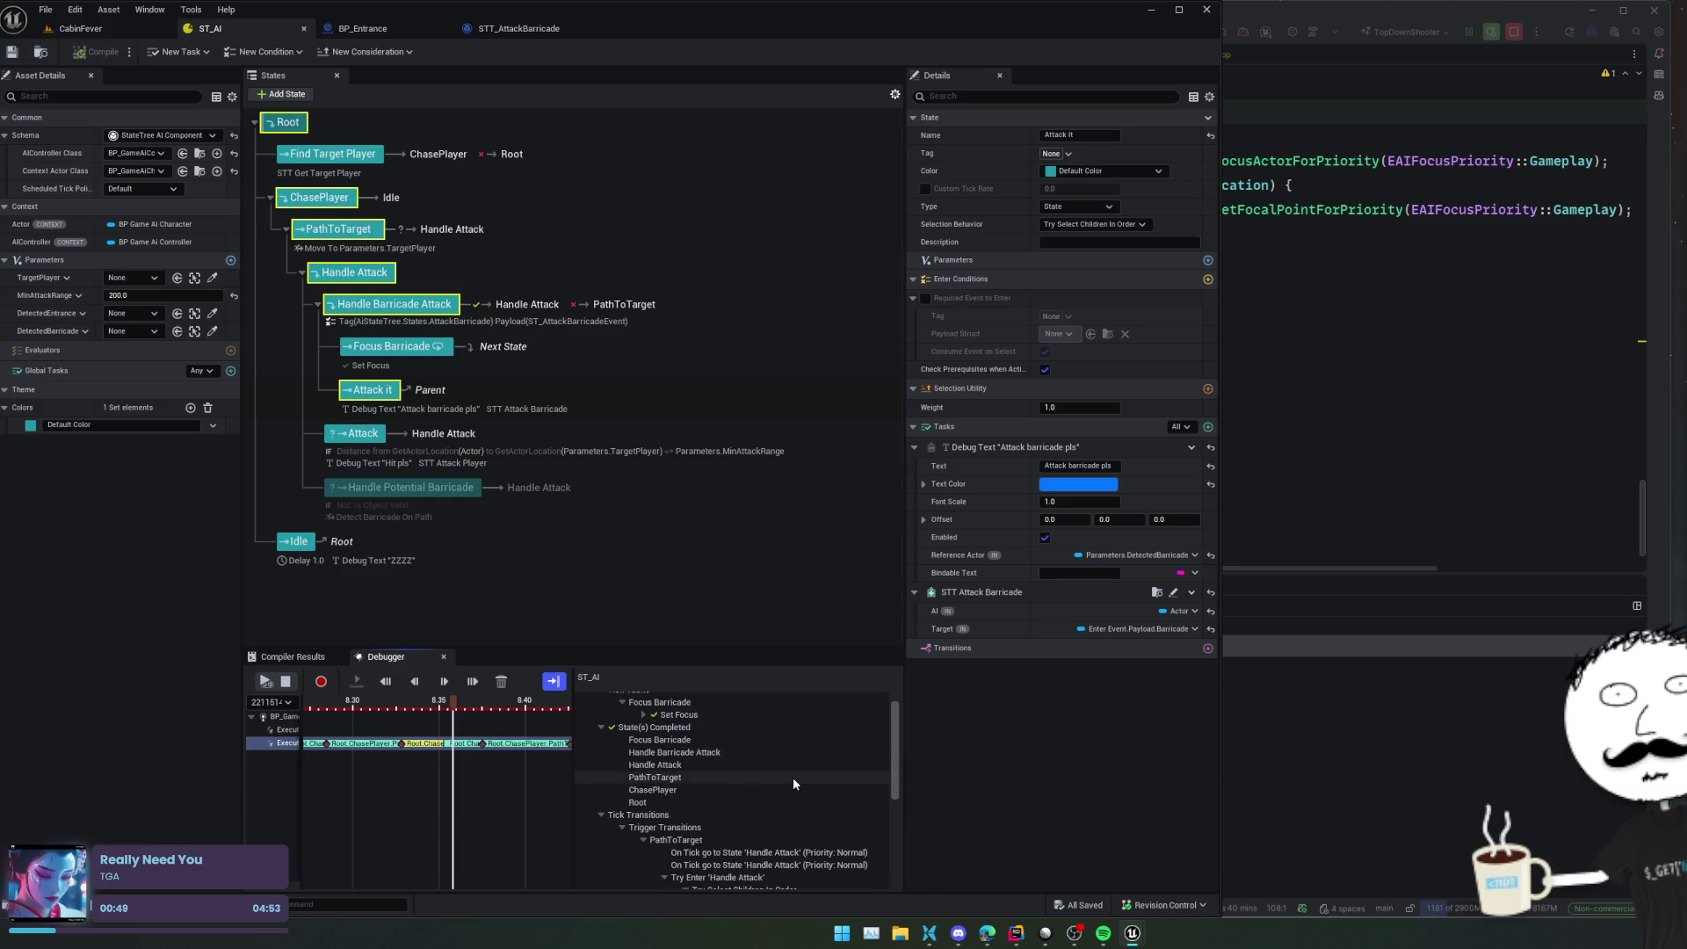
pyautogui.scroll(-6, 792, 777)
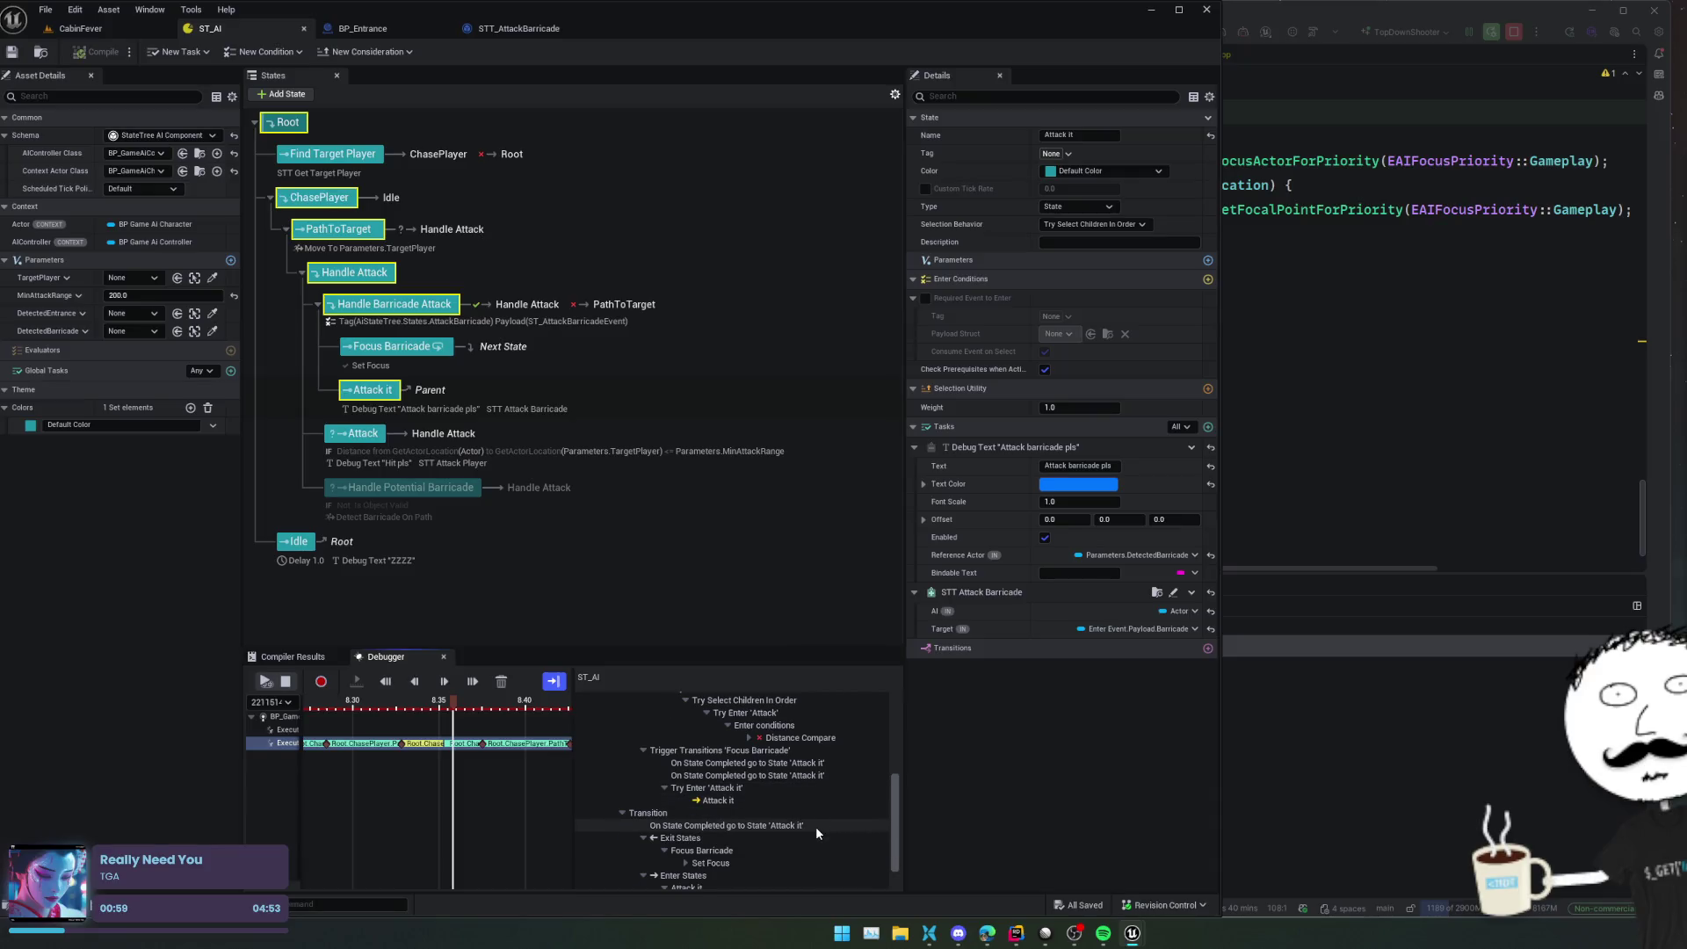
pyautogui.scroll(-1, 816, 825)
pyautogui.scroll(-2, 815, 826)
pyautogui.hscroll(2, 814, 826)
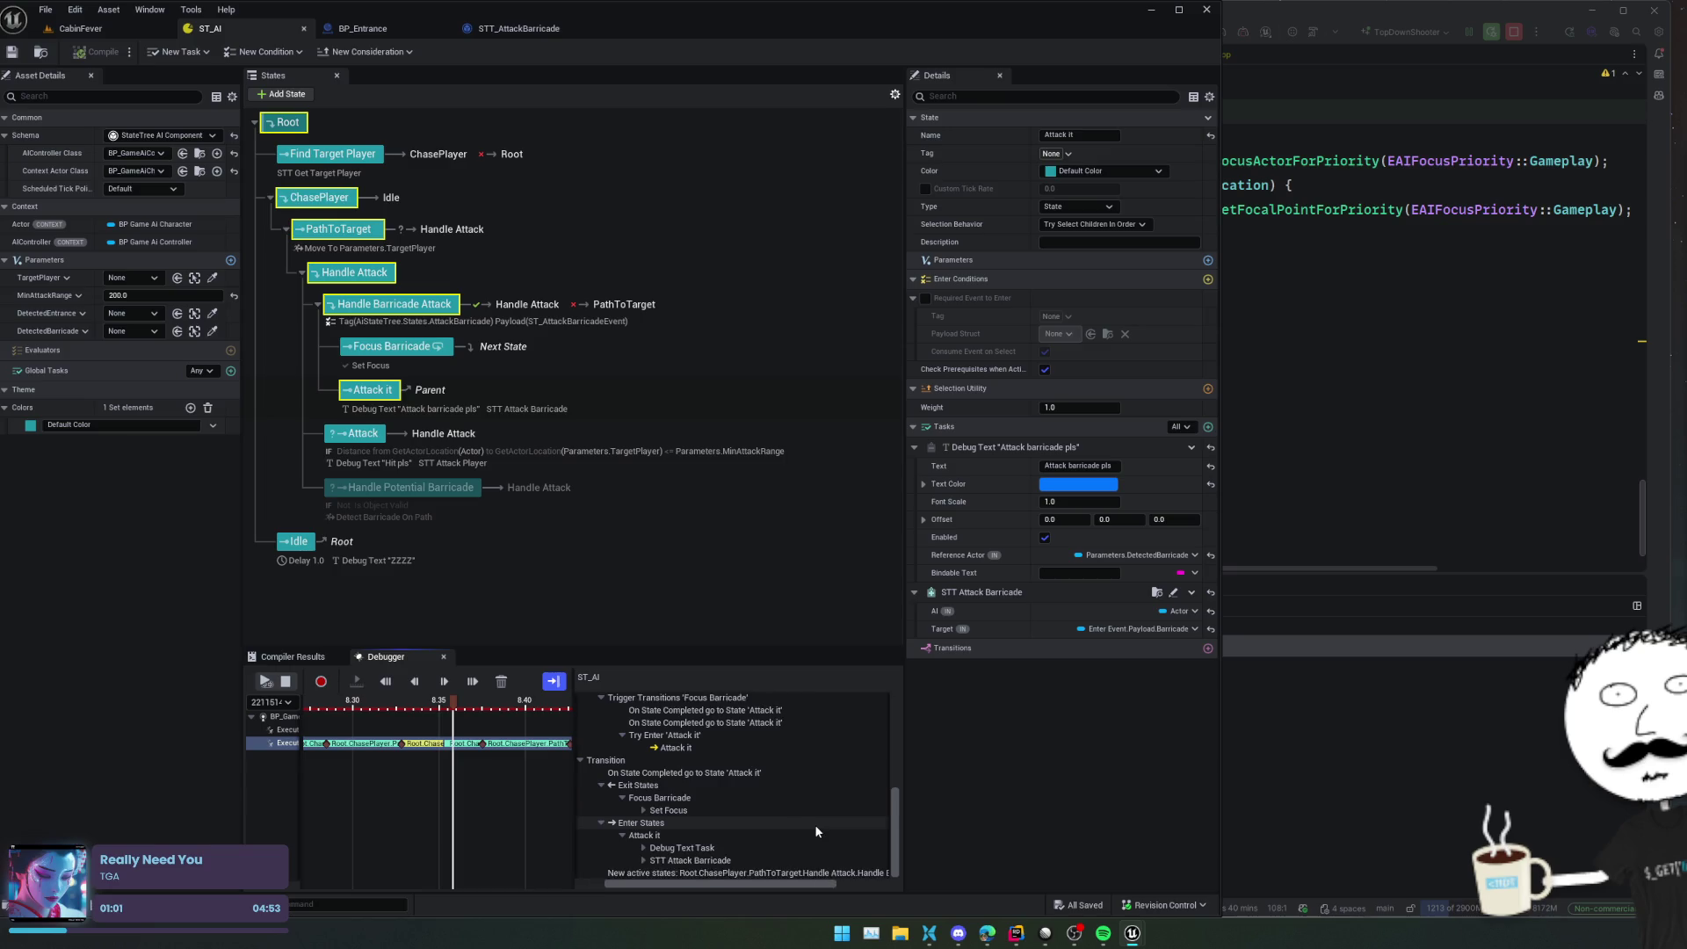
pyautogui.hscroll(-2, 816, 826)
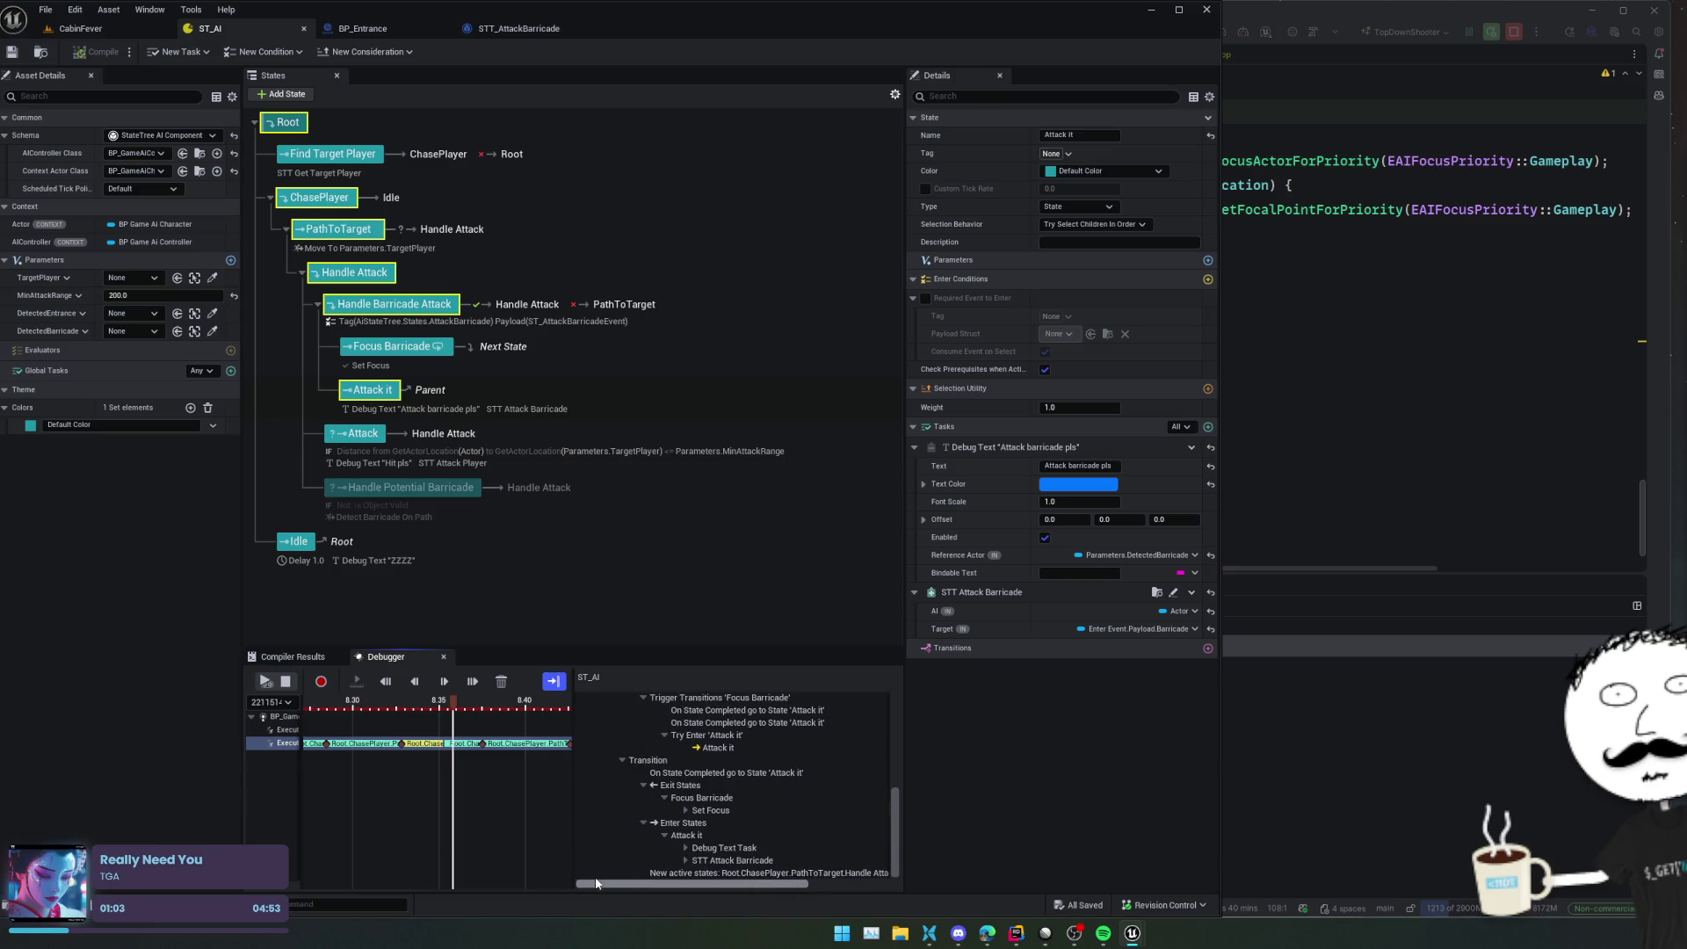
pyautogui.moveTo(893, 825); pyautogui.dragTo(893, 719)
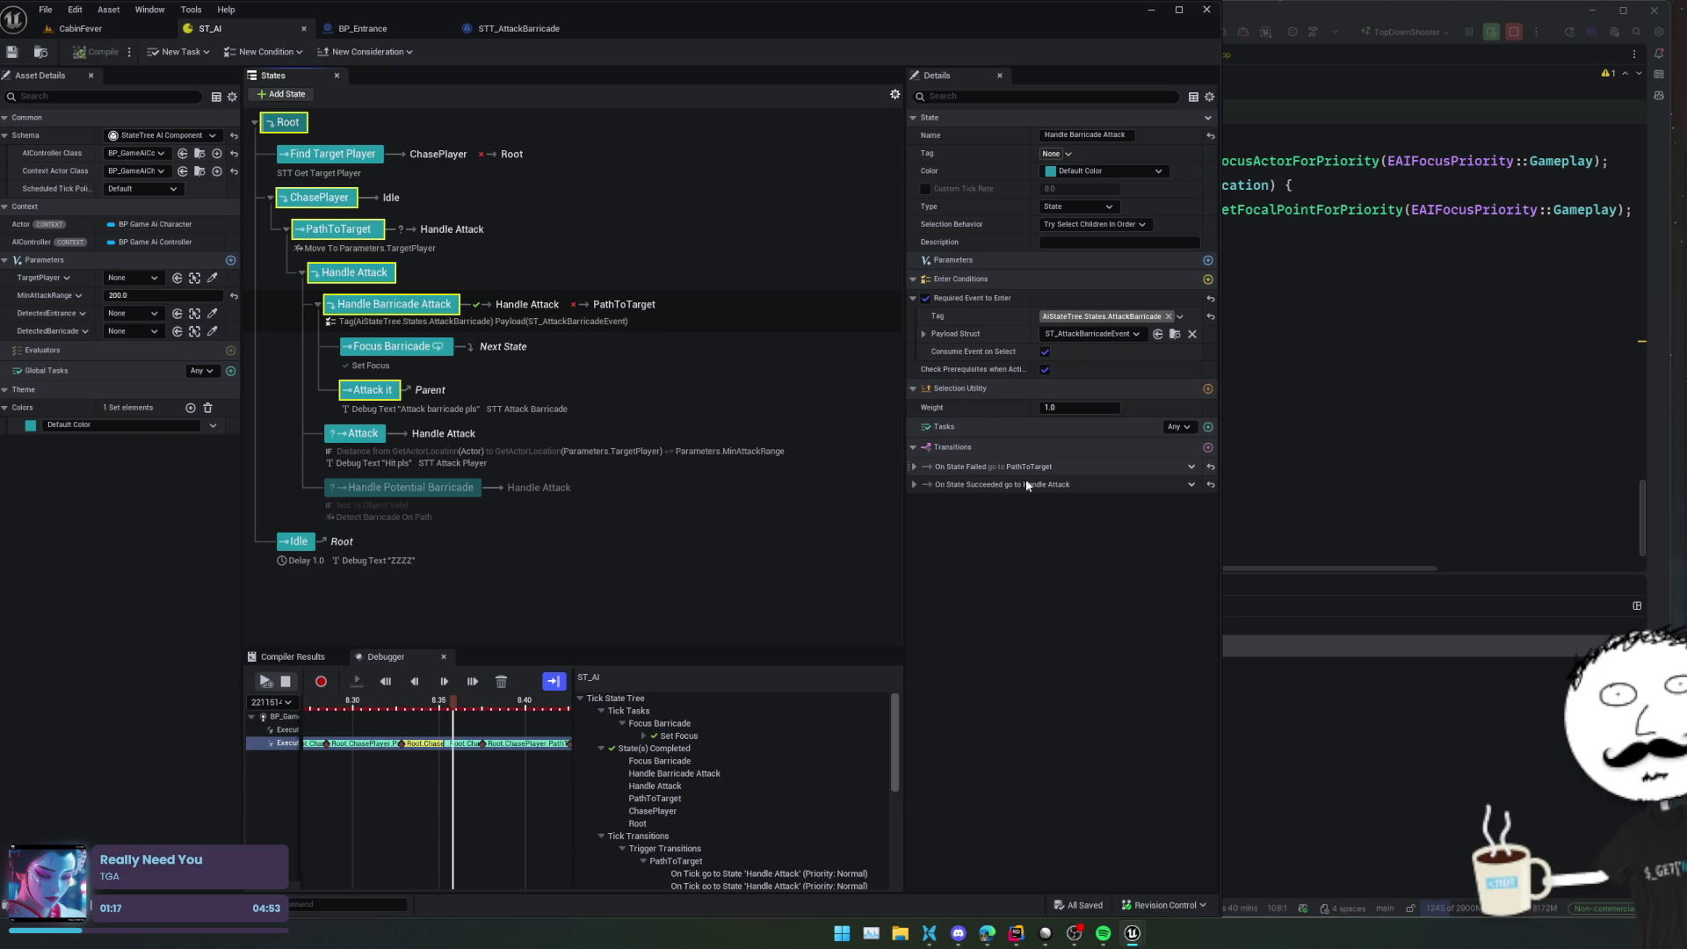
# Expand Handle Barricade Attack's succeeded and failed transitions, then view STT_AttackBarricade
pyautogui.click(914, 485)
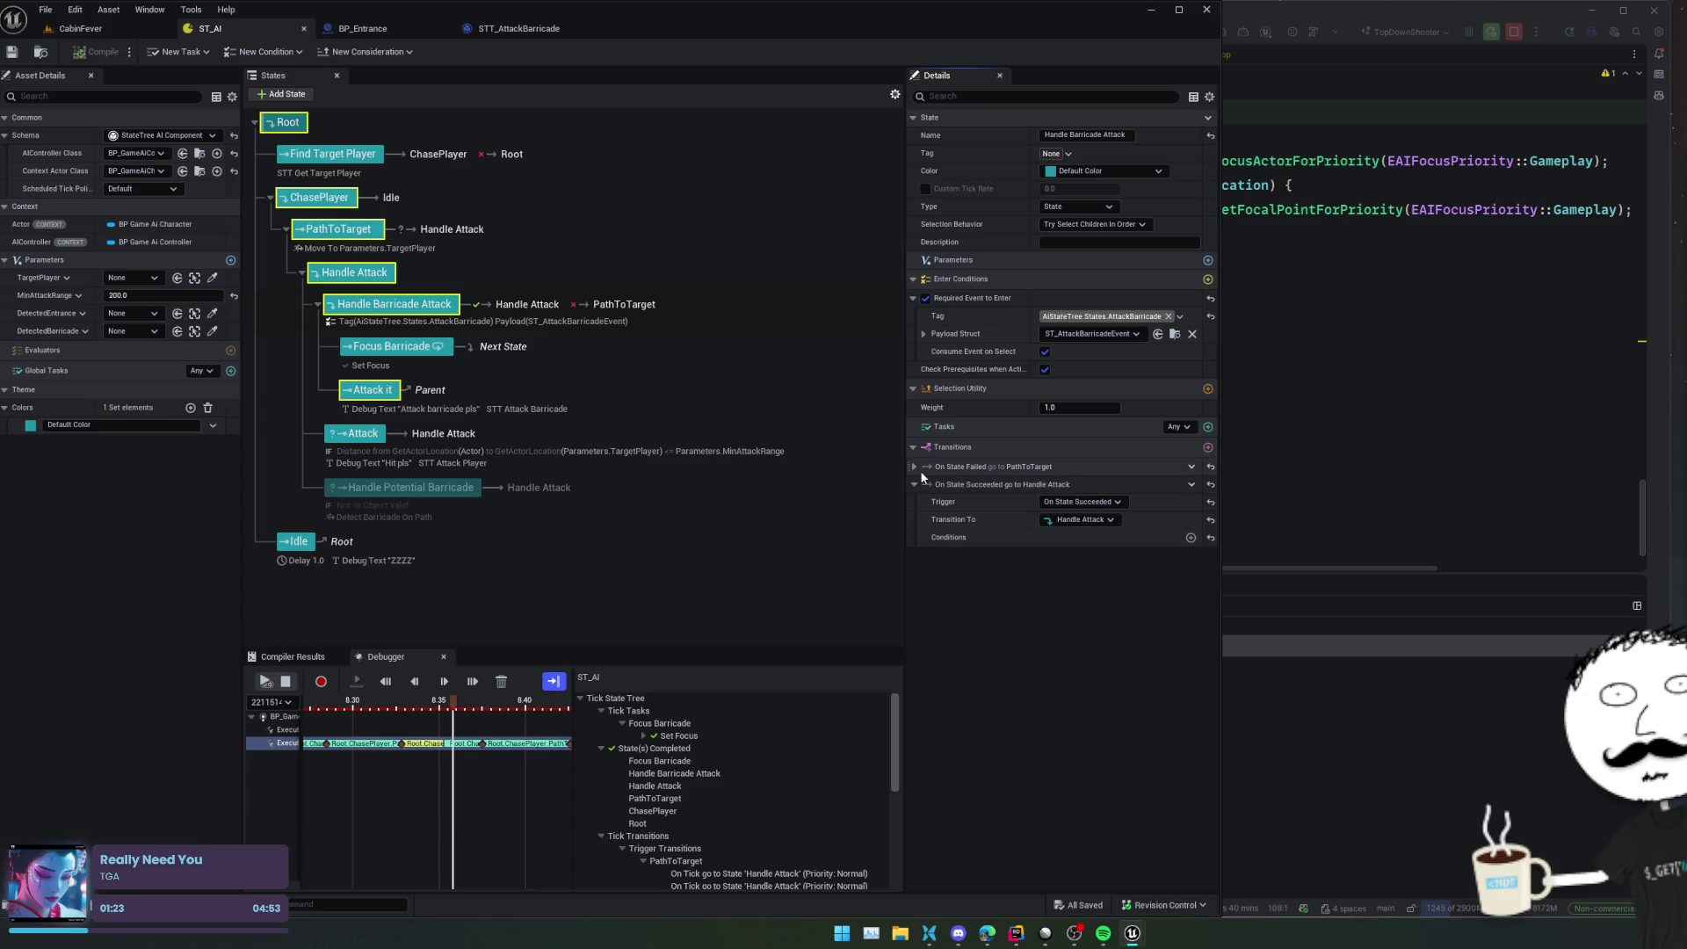
pyautogui.click(918, 468)
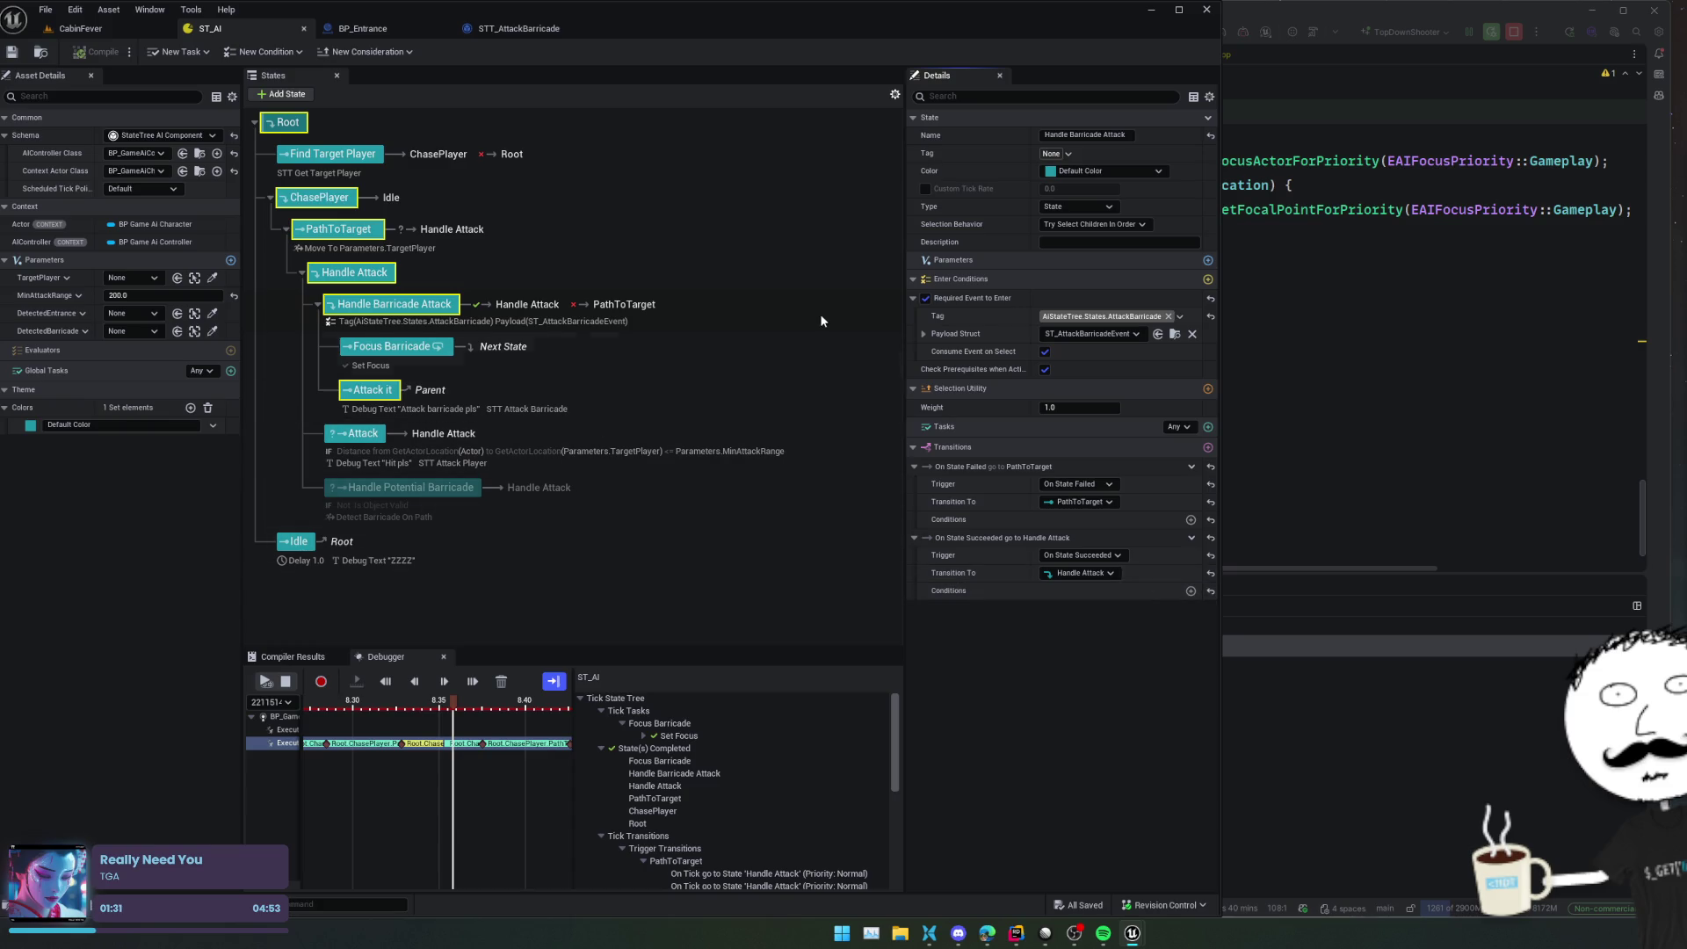
pyautogui.click(530, 35)
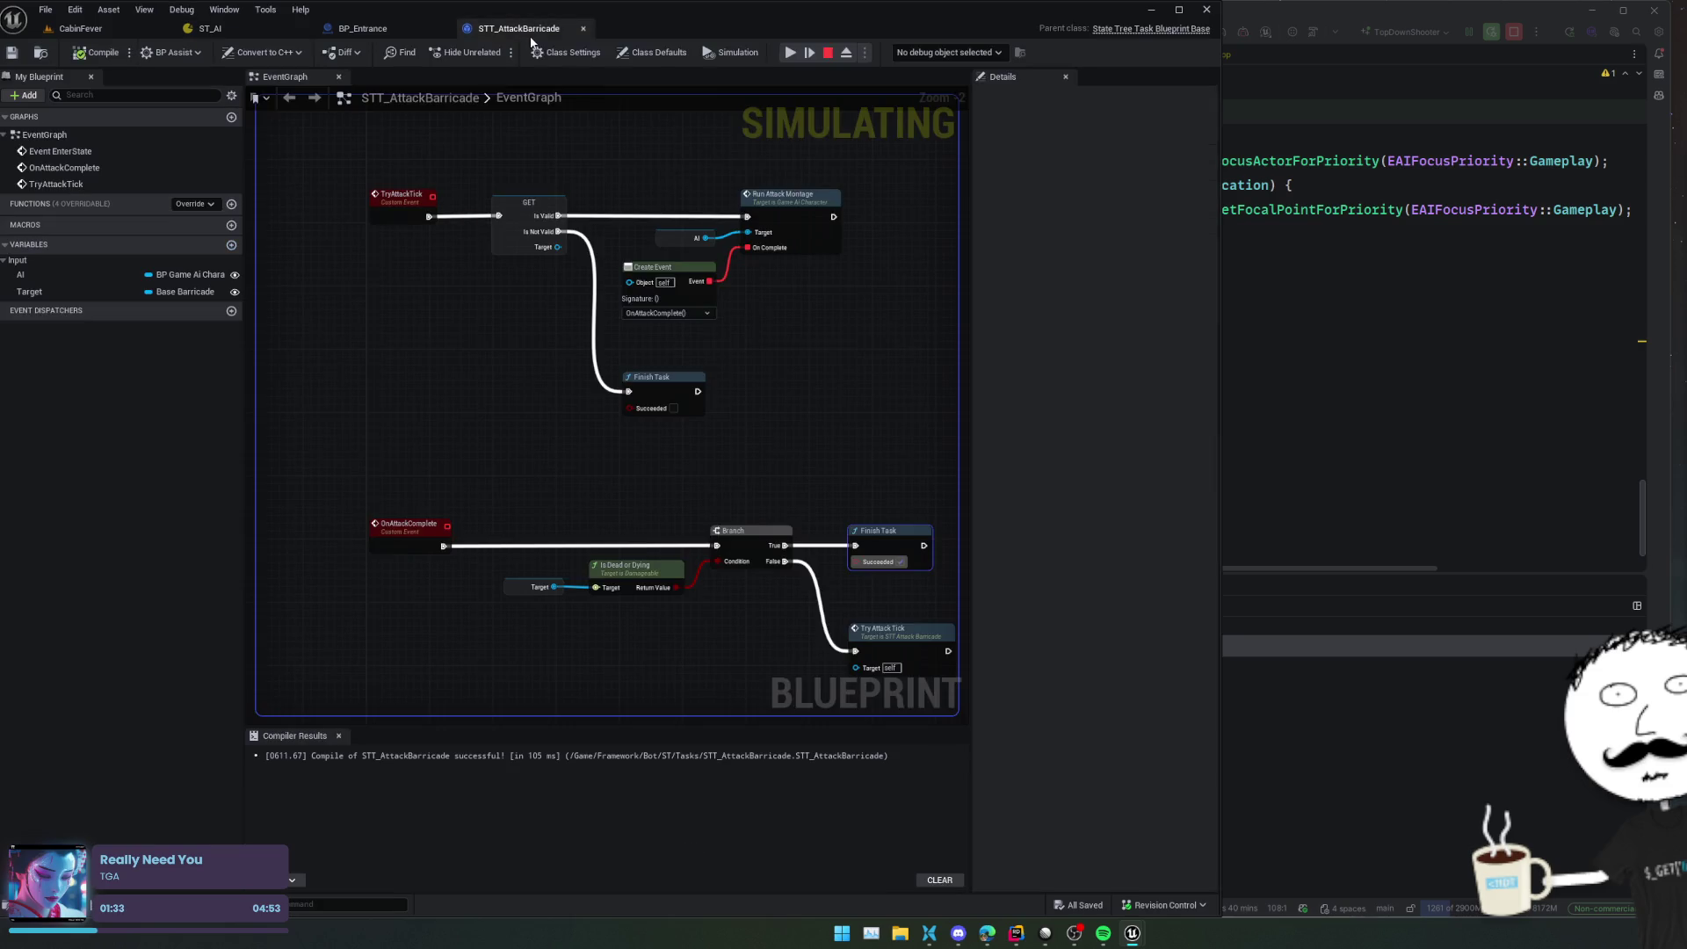
# Look over the STT_AttackBarricade attack logic around EventEnterState, then return to ST_AI
pyautogui.moveTo(745, 353); pyautogui.dragTo(675, 370)
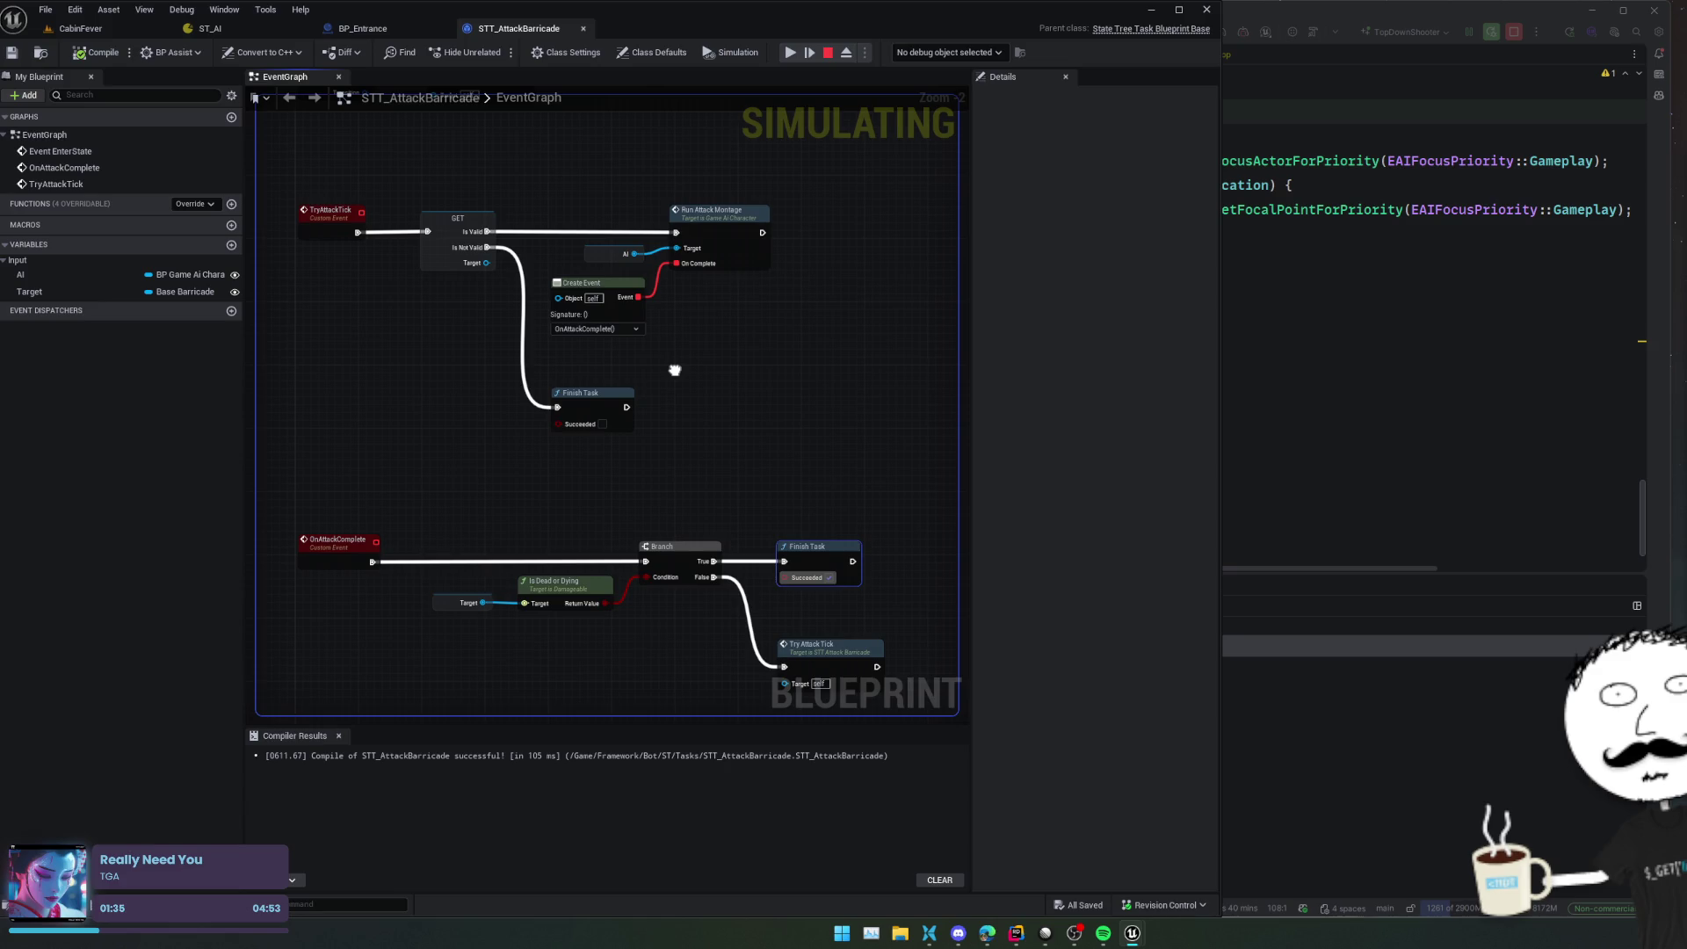
pyautogui.moveTo(675, 370)
pyautogui.mouseDown()
pyautogui.moveTo(715, 481)
pyautogui.moveTo(622, 317)
pyautogui.moveTo(679, 357)
pyautogui.moveTo(771, 363)
pyautogui.moveTo(706, 466)
pyautogui.mouseUp()
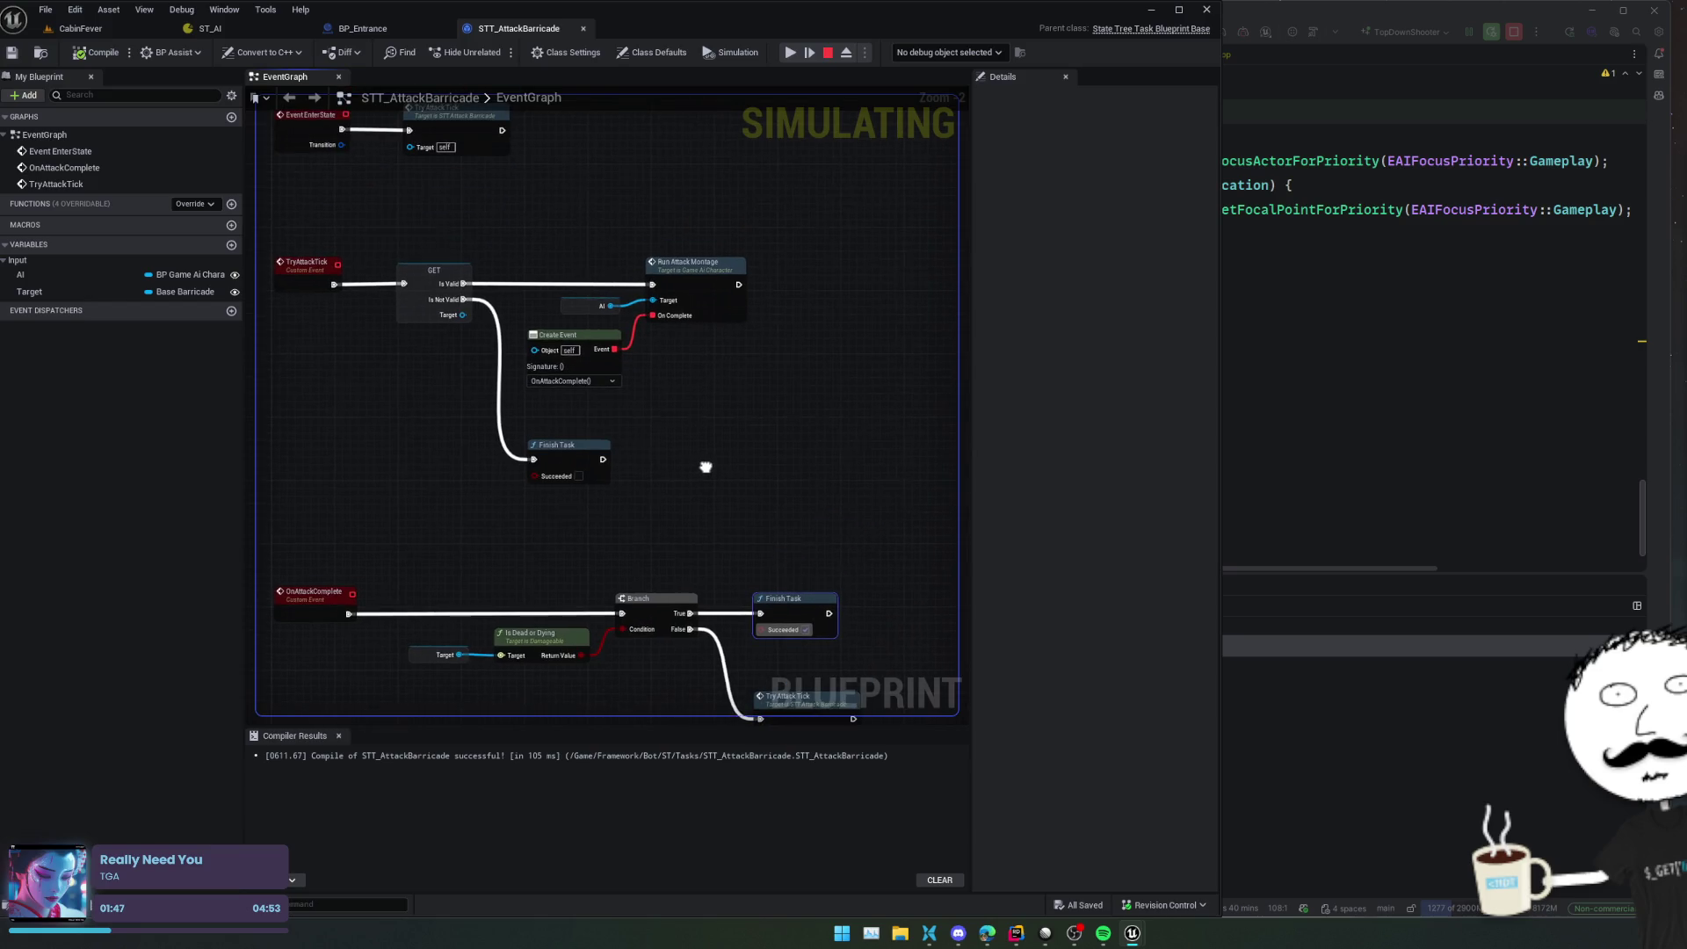
pyautogui.click(394, 28)
pyautogui.click(250, 30)
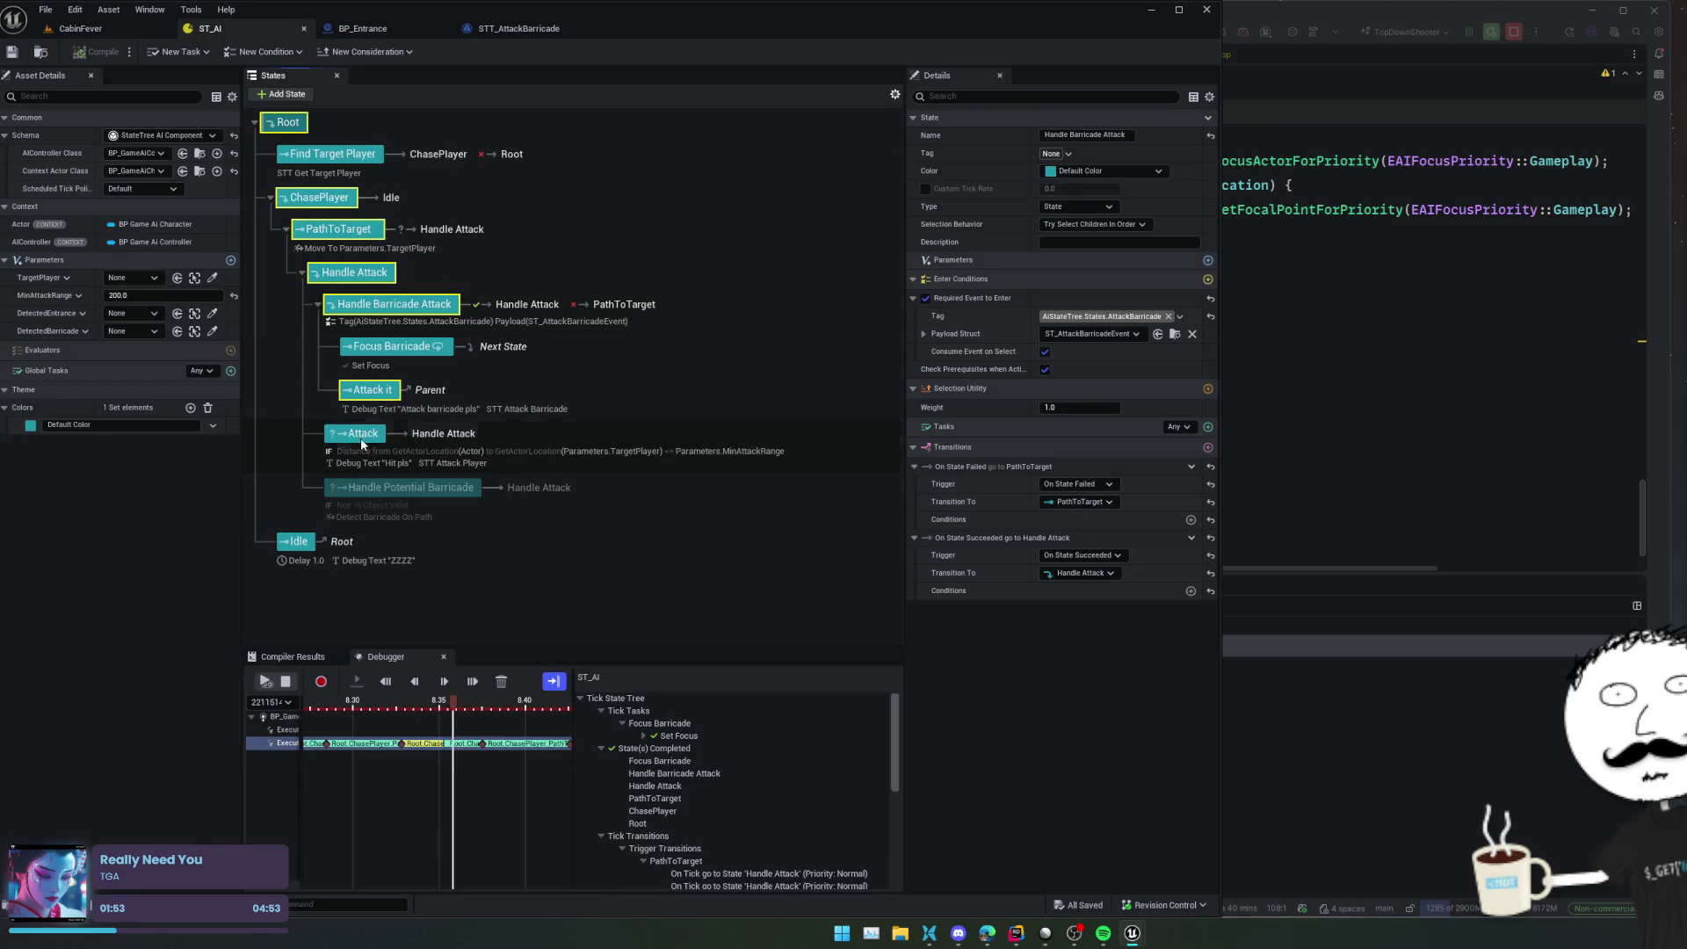
# Inspect the Attack and Attack it states' STT Attack Barricade task, then view BP_Entrance's event graph
pyautogui.press('Down')
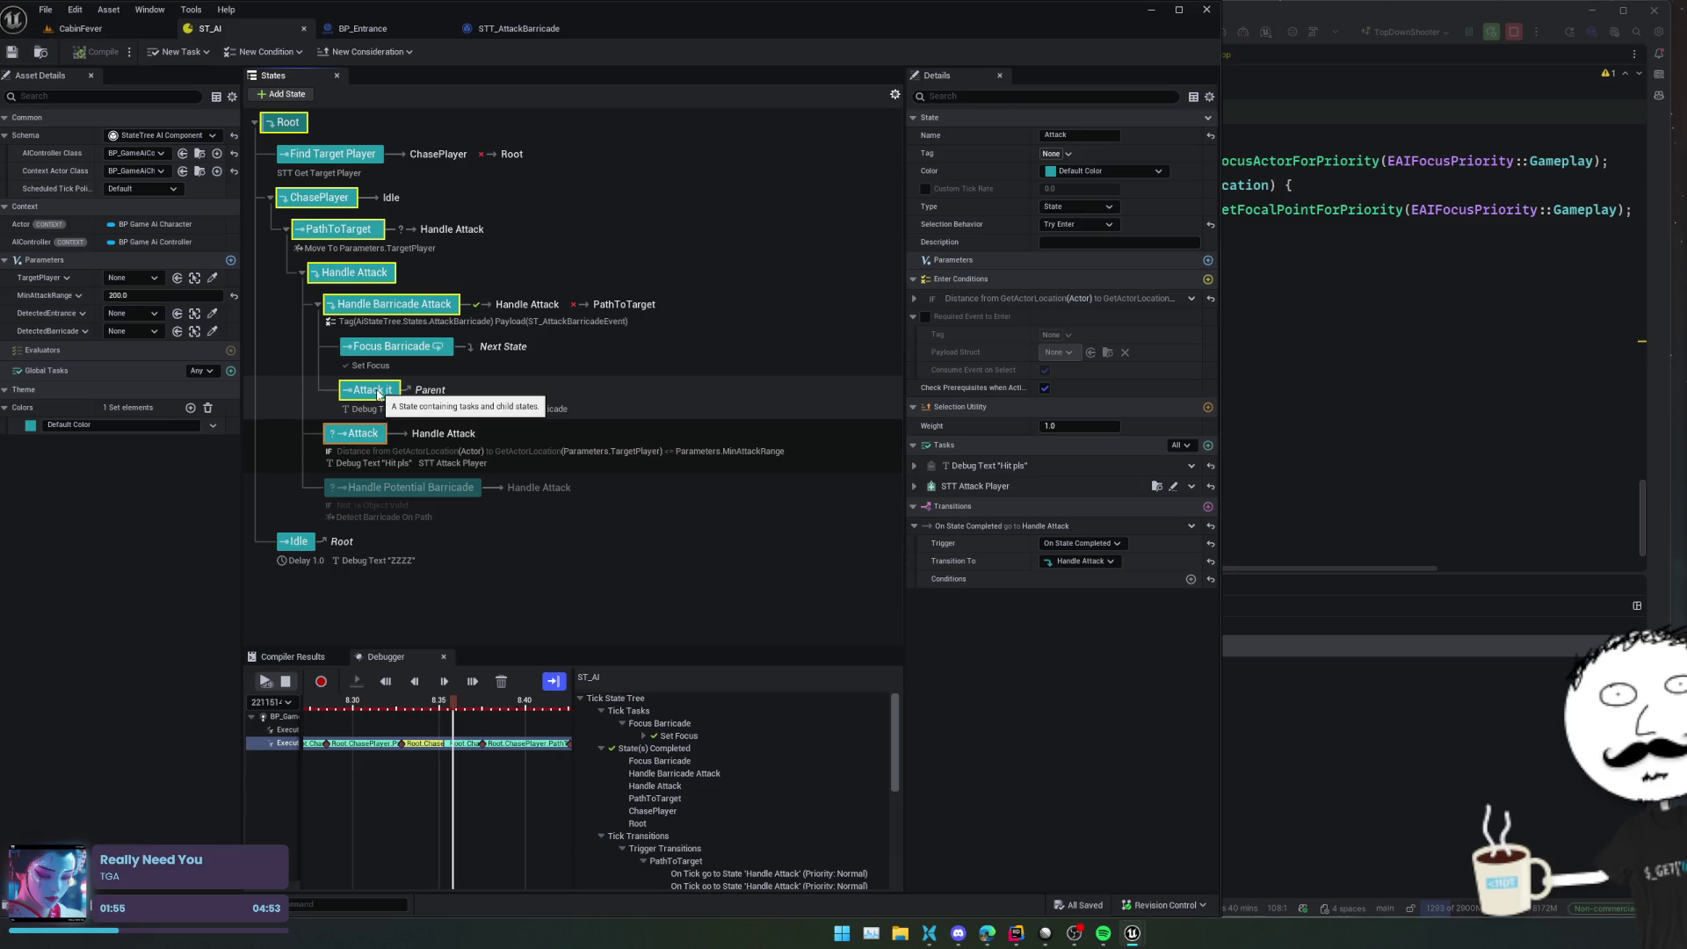
pyautogui.click(376, 391)
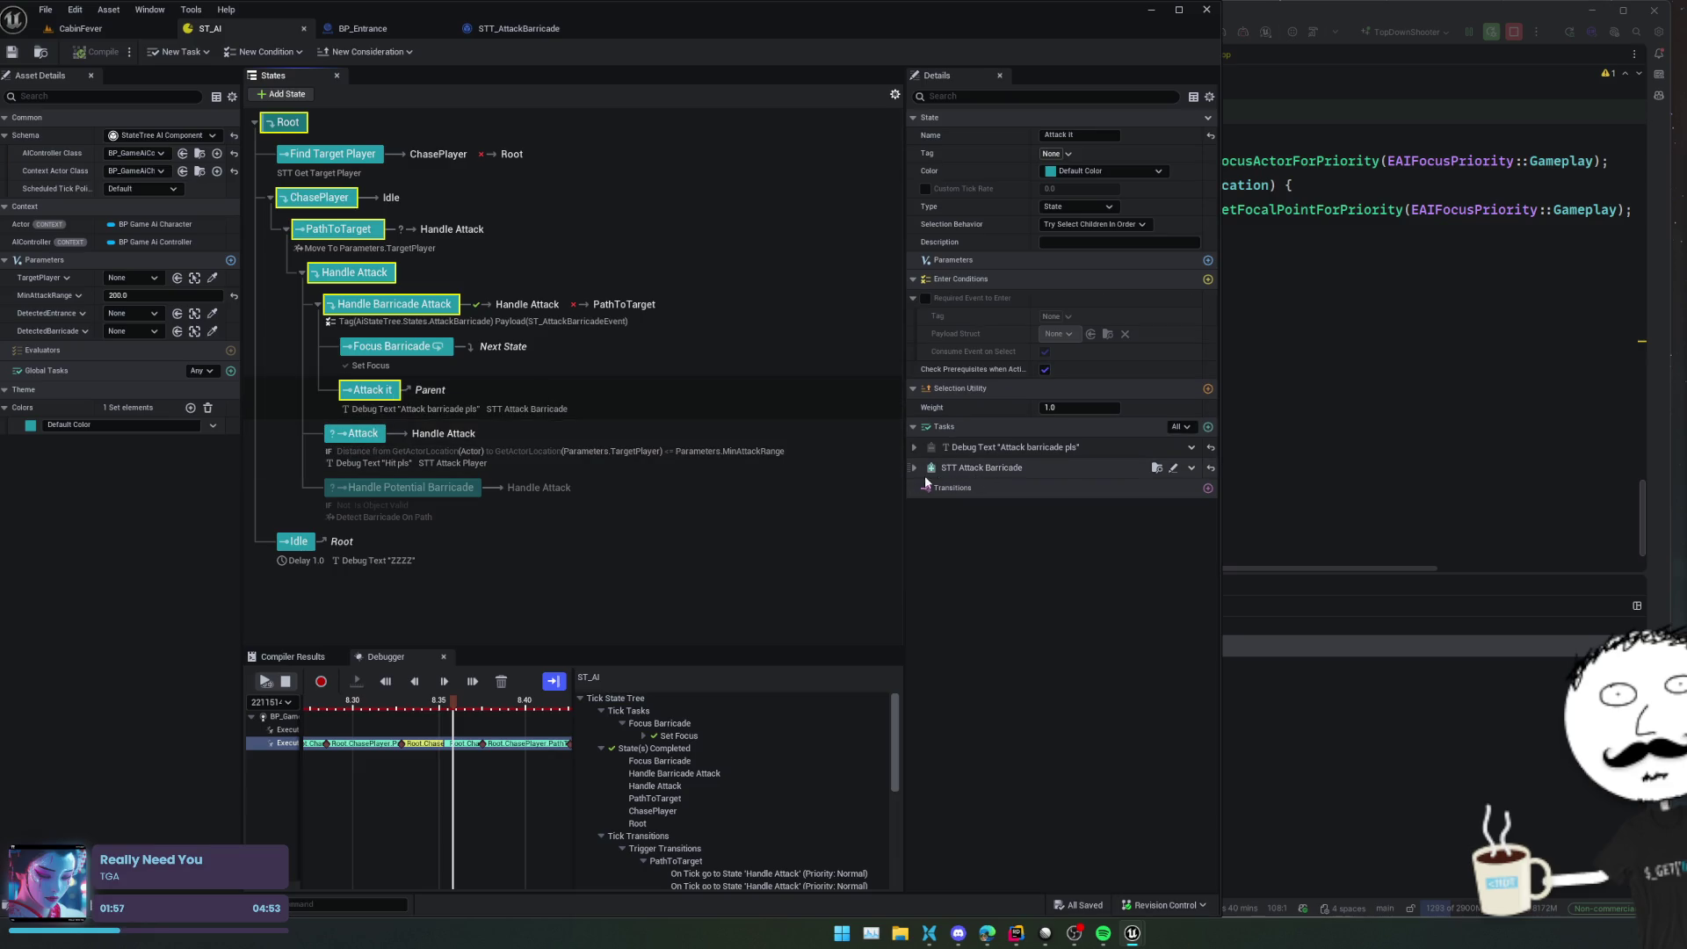
pyautogui.click(913, 468)
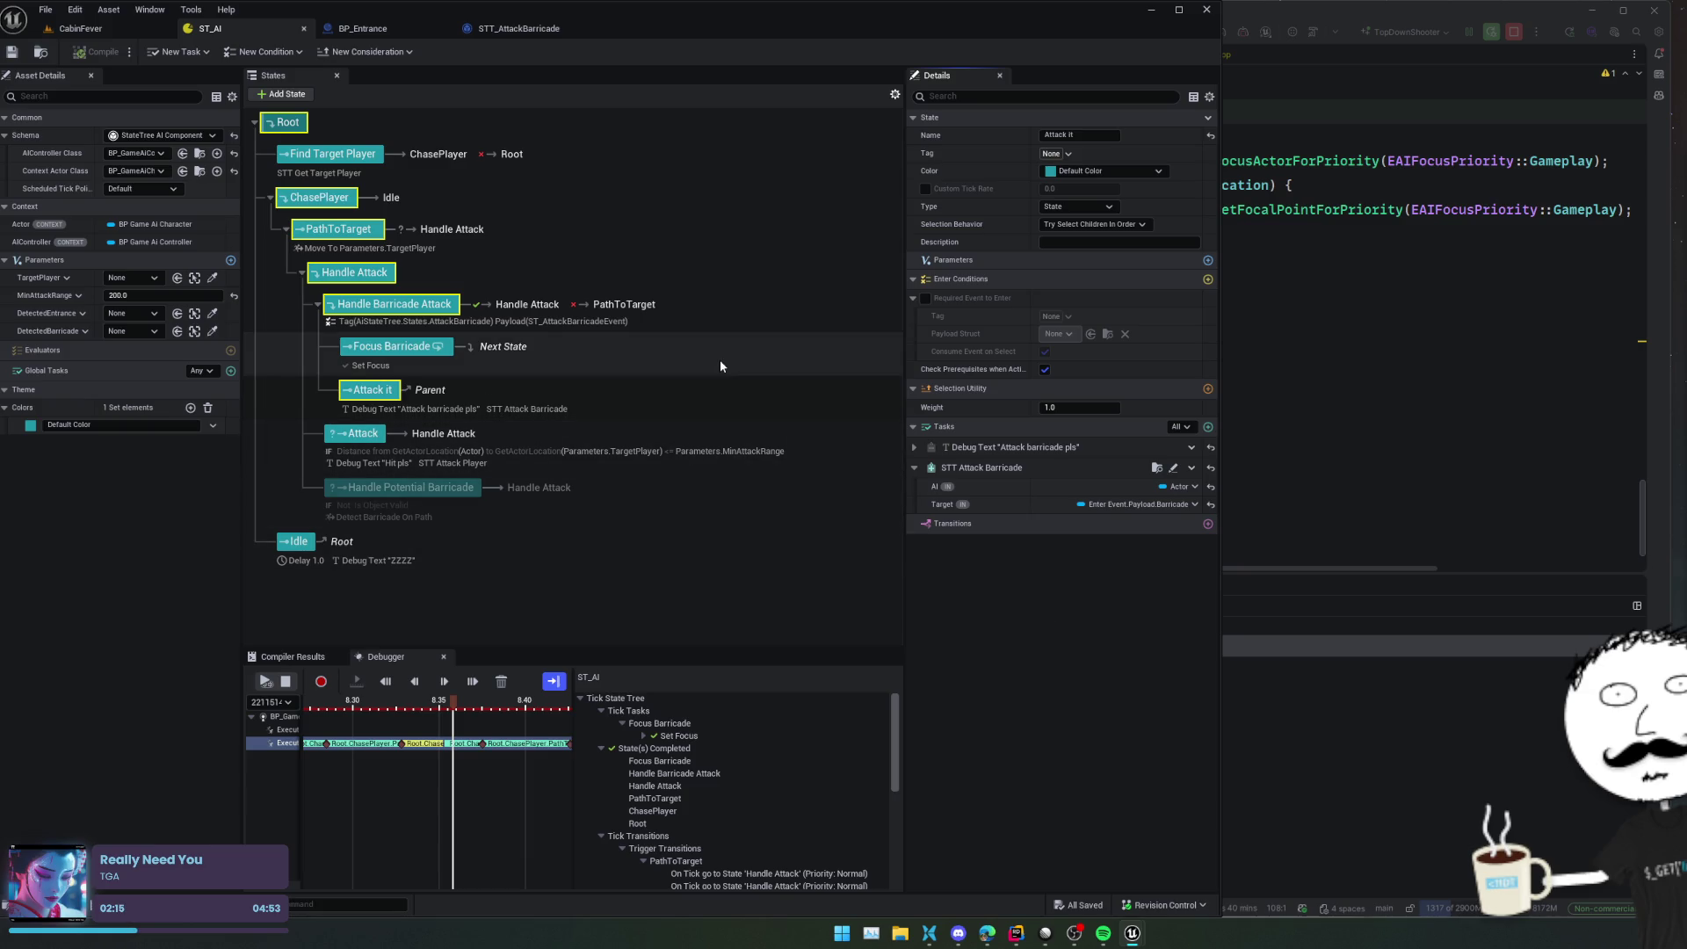
pyautogui.click(383, 37)
pyautogui.scroll(-2, 576, 211)
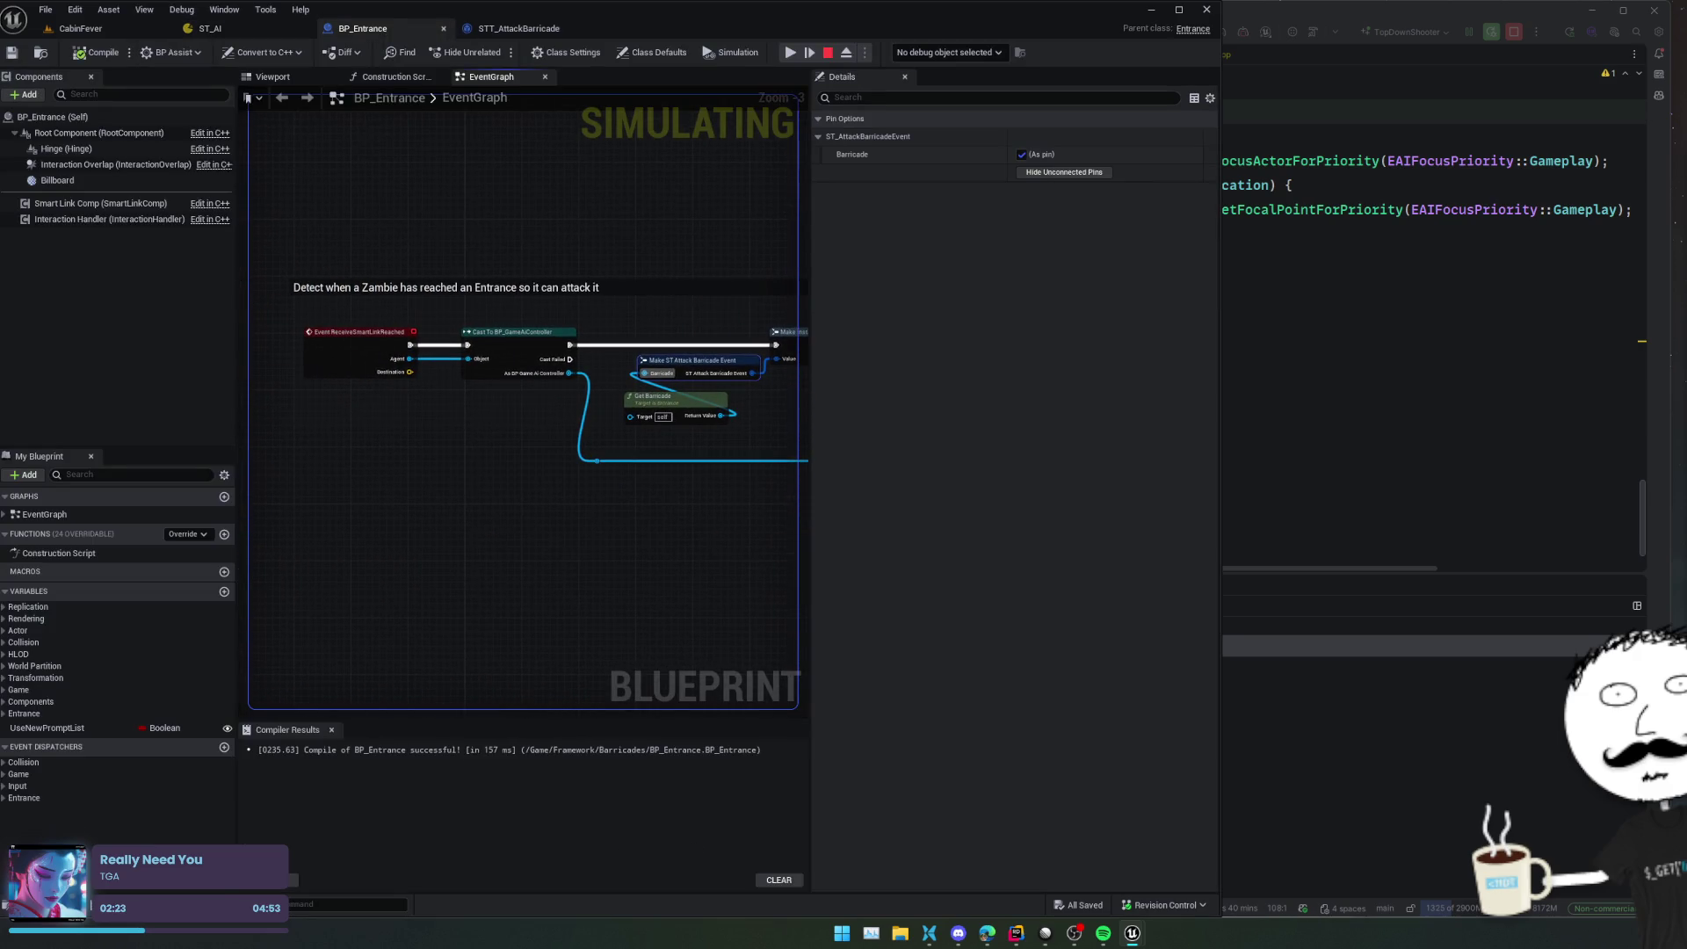
# Set STT_AttackBarricade's debug object to the spawned instance STT_AttackBarricade_C_113
pyautogui.moveTo(773, 237)
pyautogui.mouseDown()
pyautogui.moveTo(541, 275)
pyautogui.moveTo(604, 259)
pyautogui.mouseUp()
pyautogui.click(537, 31)
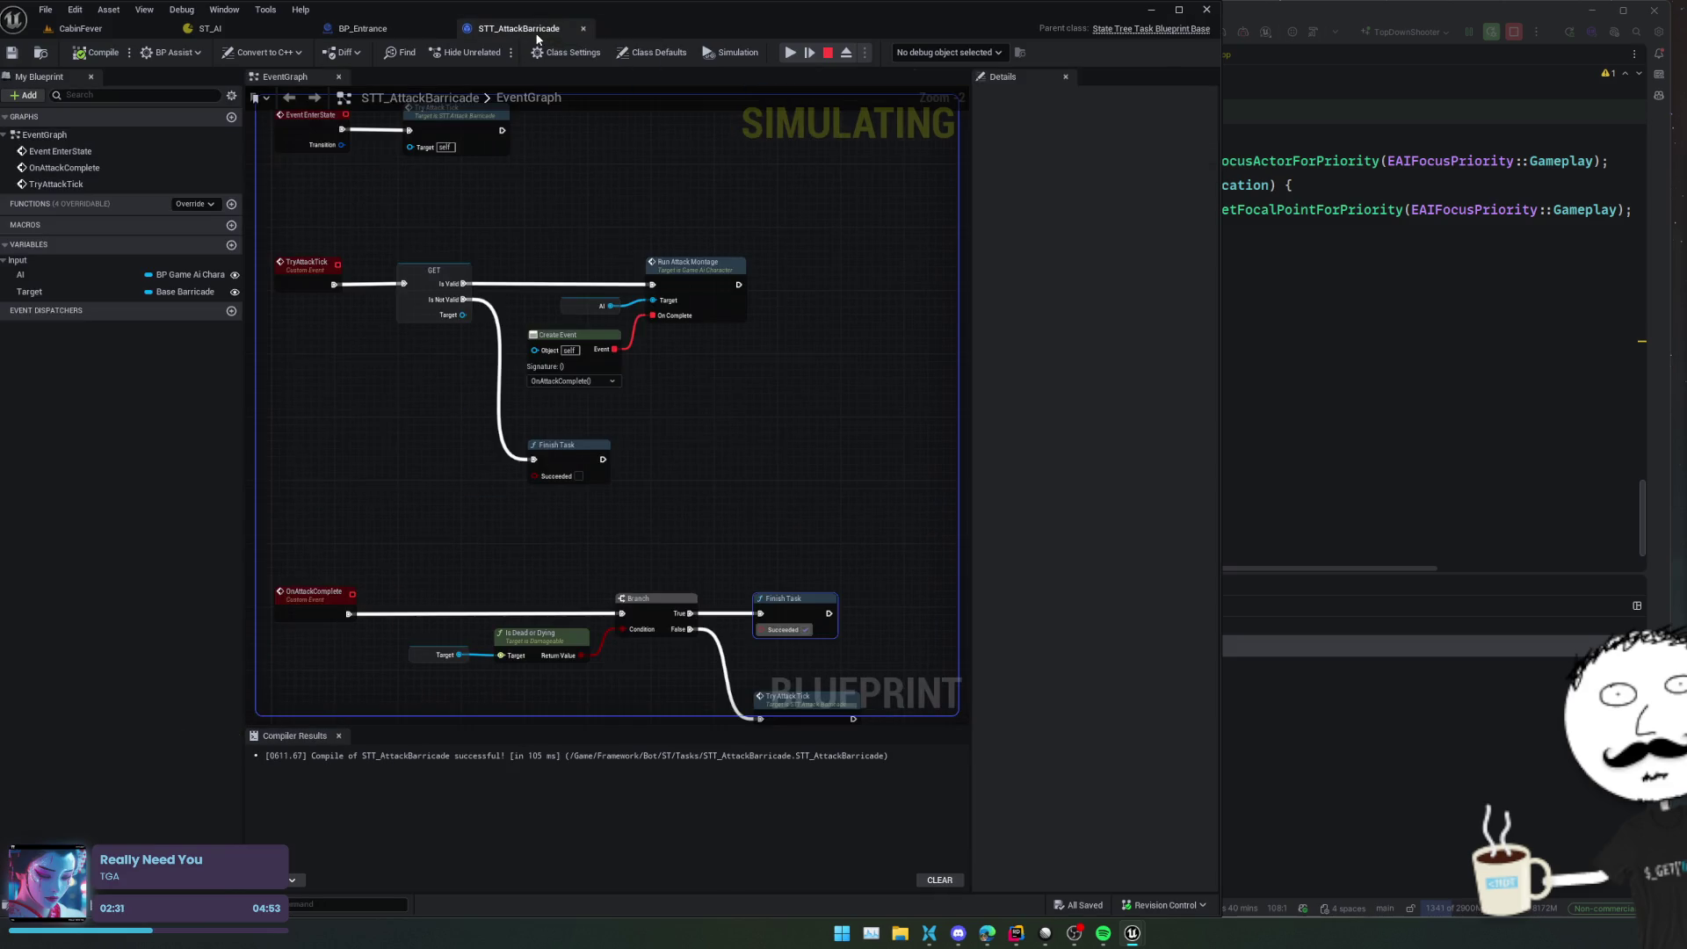
pyautogui.click(889, 52)
pyautogui.click(975, 87)
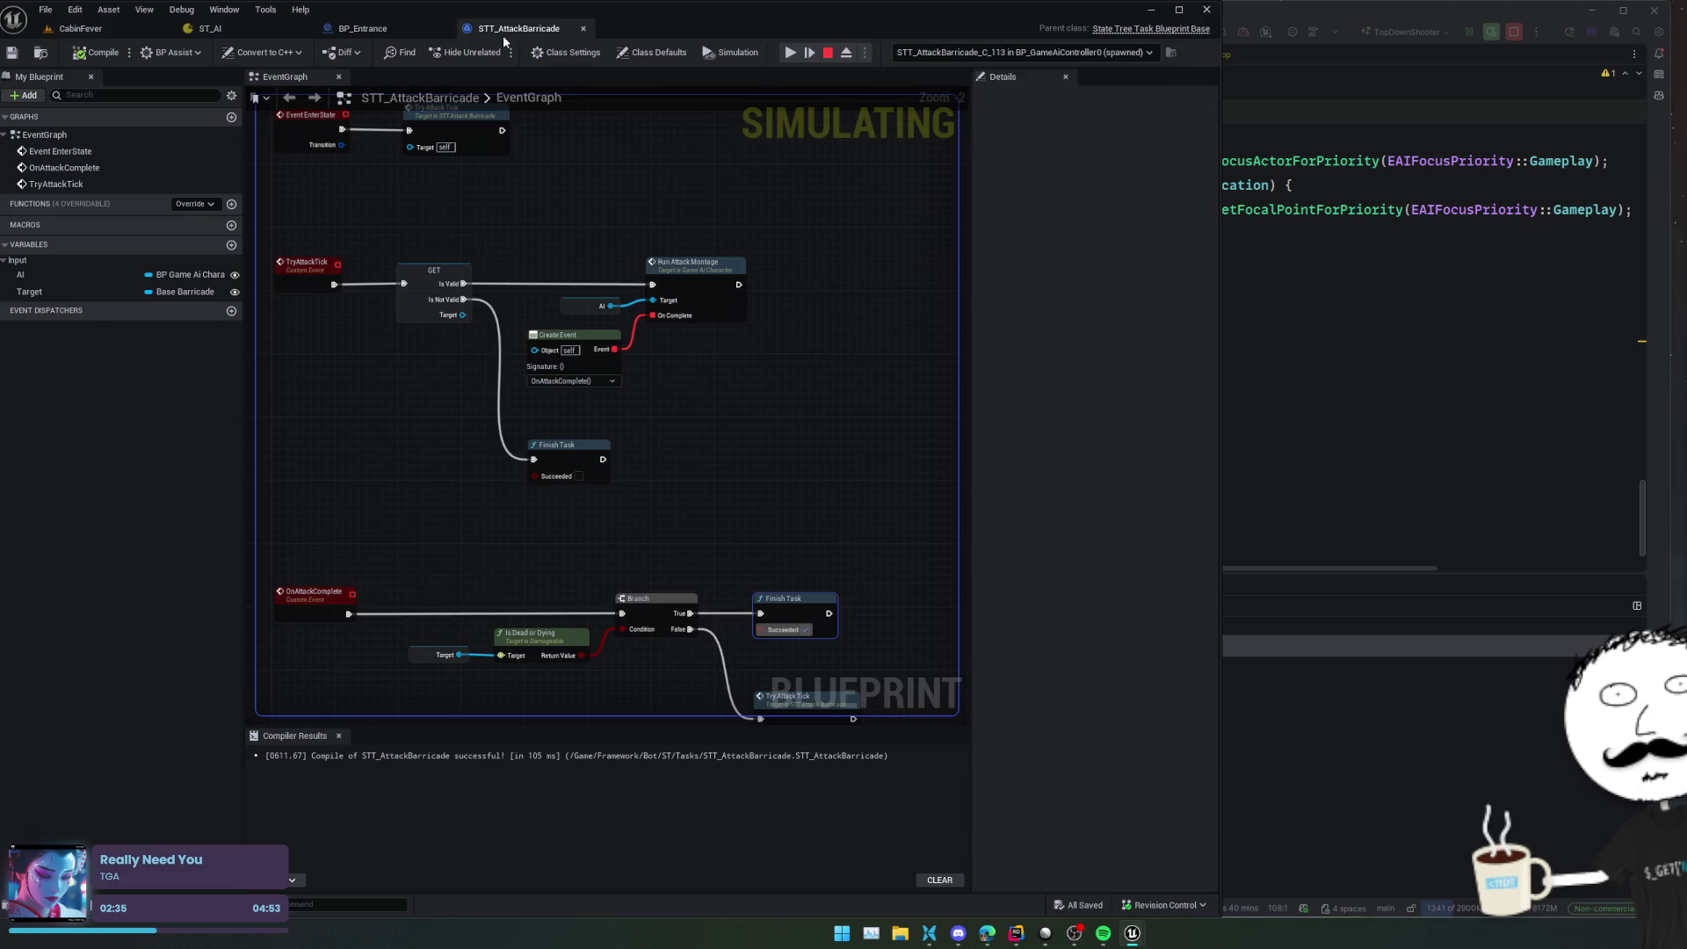
# Float the STT_AttackBarricade graph in its own window beside the running CabinFever level
pyautogui.moveTo(505, 37)
pyautogui.mouseDown()
pyautogui.moveTo(1352, 490)
pyautogui.moveTo(977, 192)
pyautogui.mouseUp()
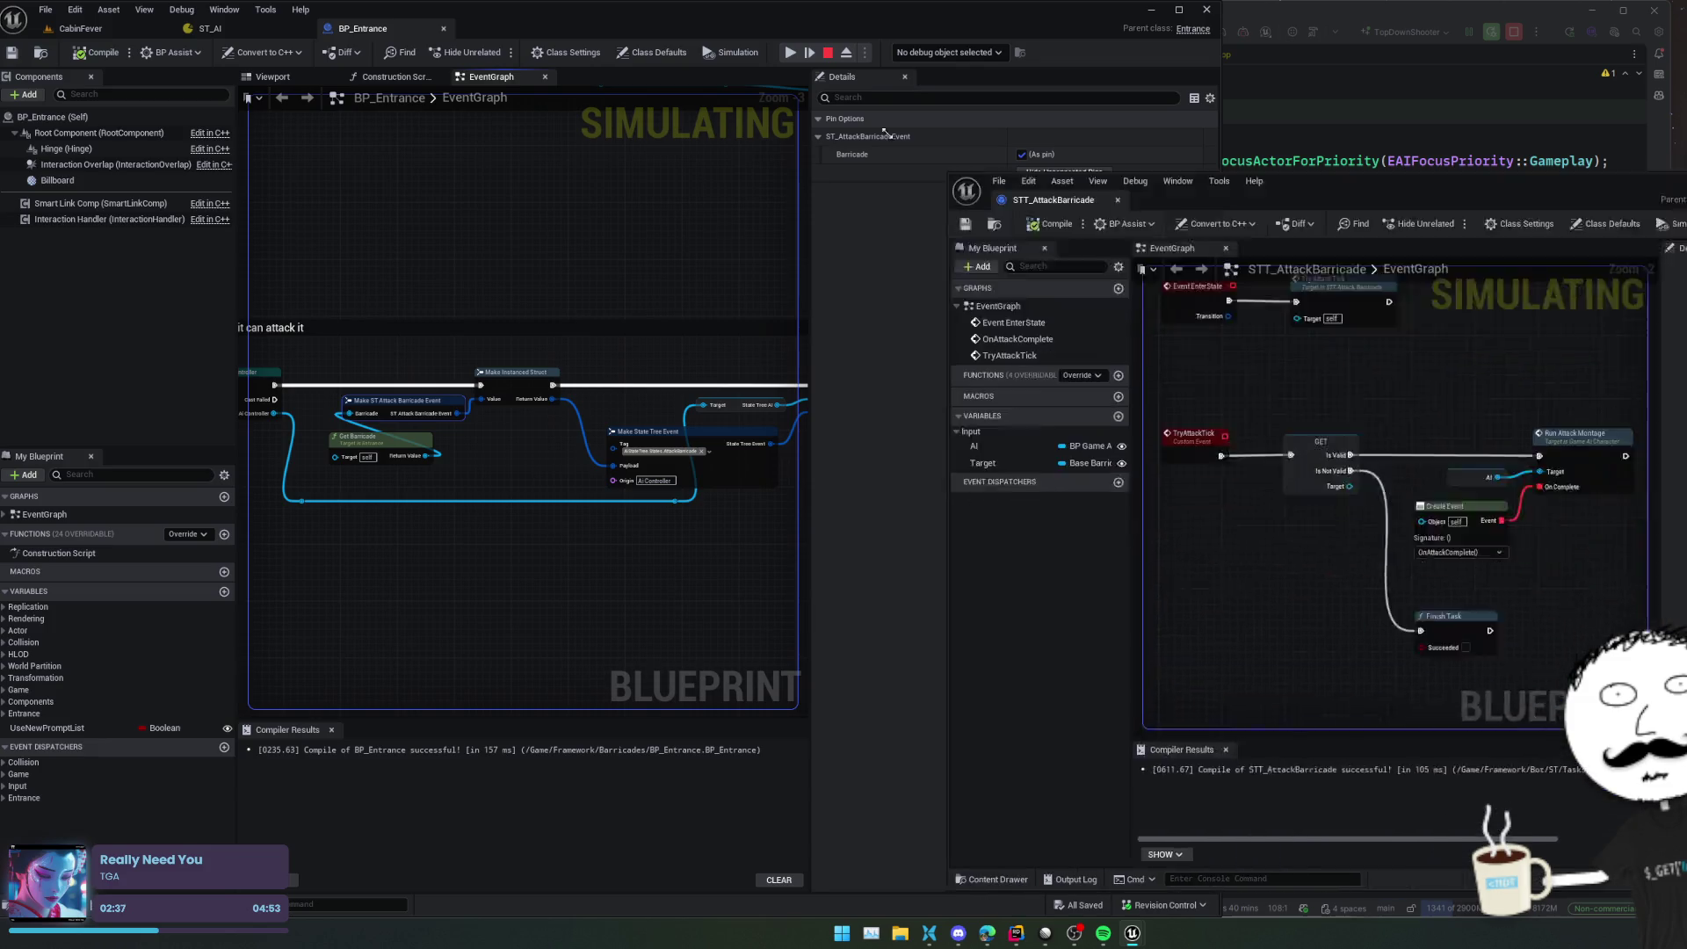
pyautogui.moveTo(885, 132); pyautogui.dragTo(843, 106)
pyautogui.click(88, 29)
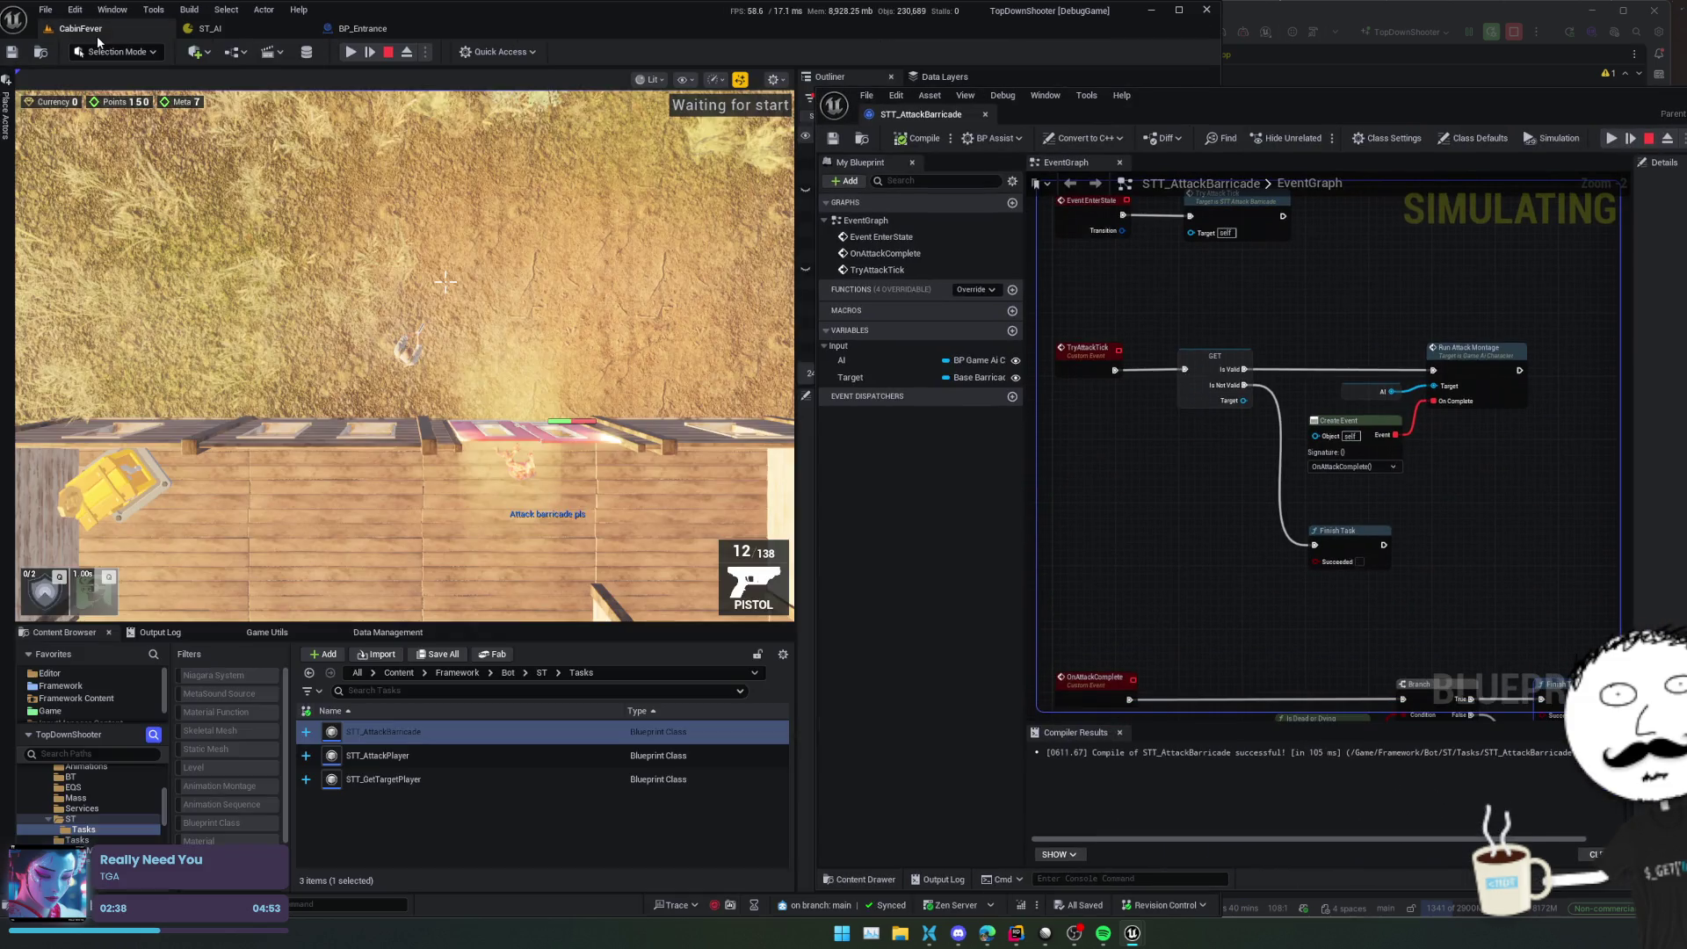
# Resume, pause and stop the simulation, then start a fresh Play session with Alt+P
pyautogui.click(361, 53)
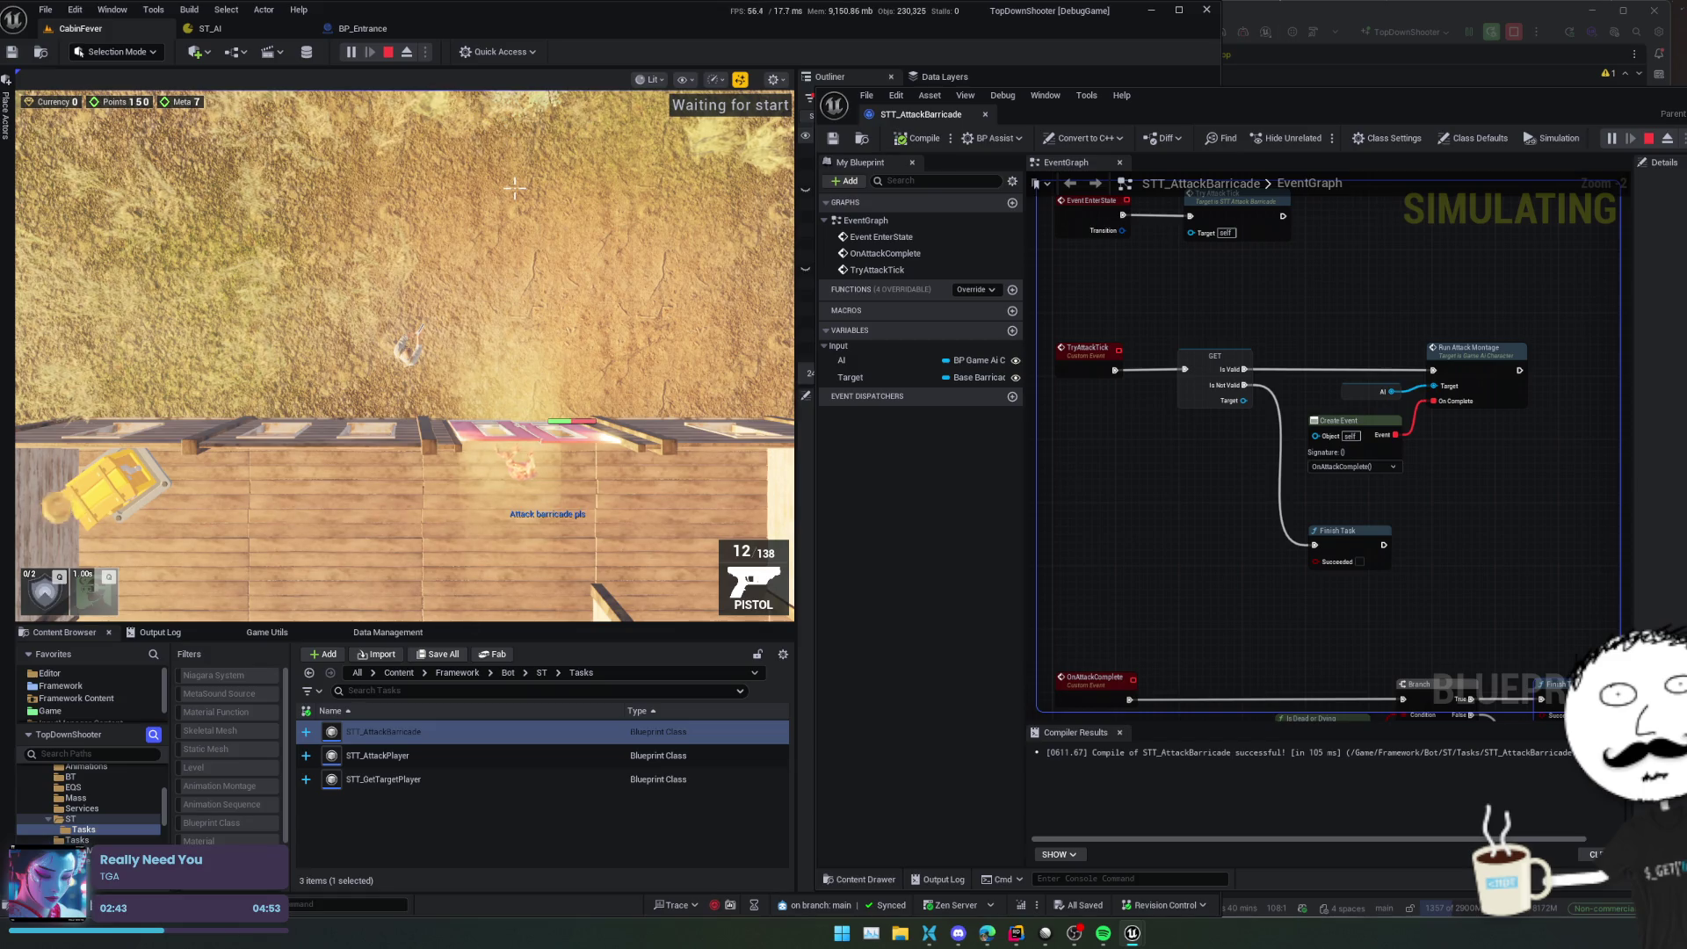
pyautogui.click(351, 51)
pyautogui.click(386, 52)
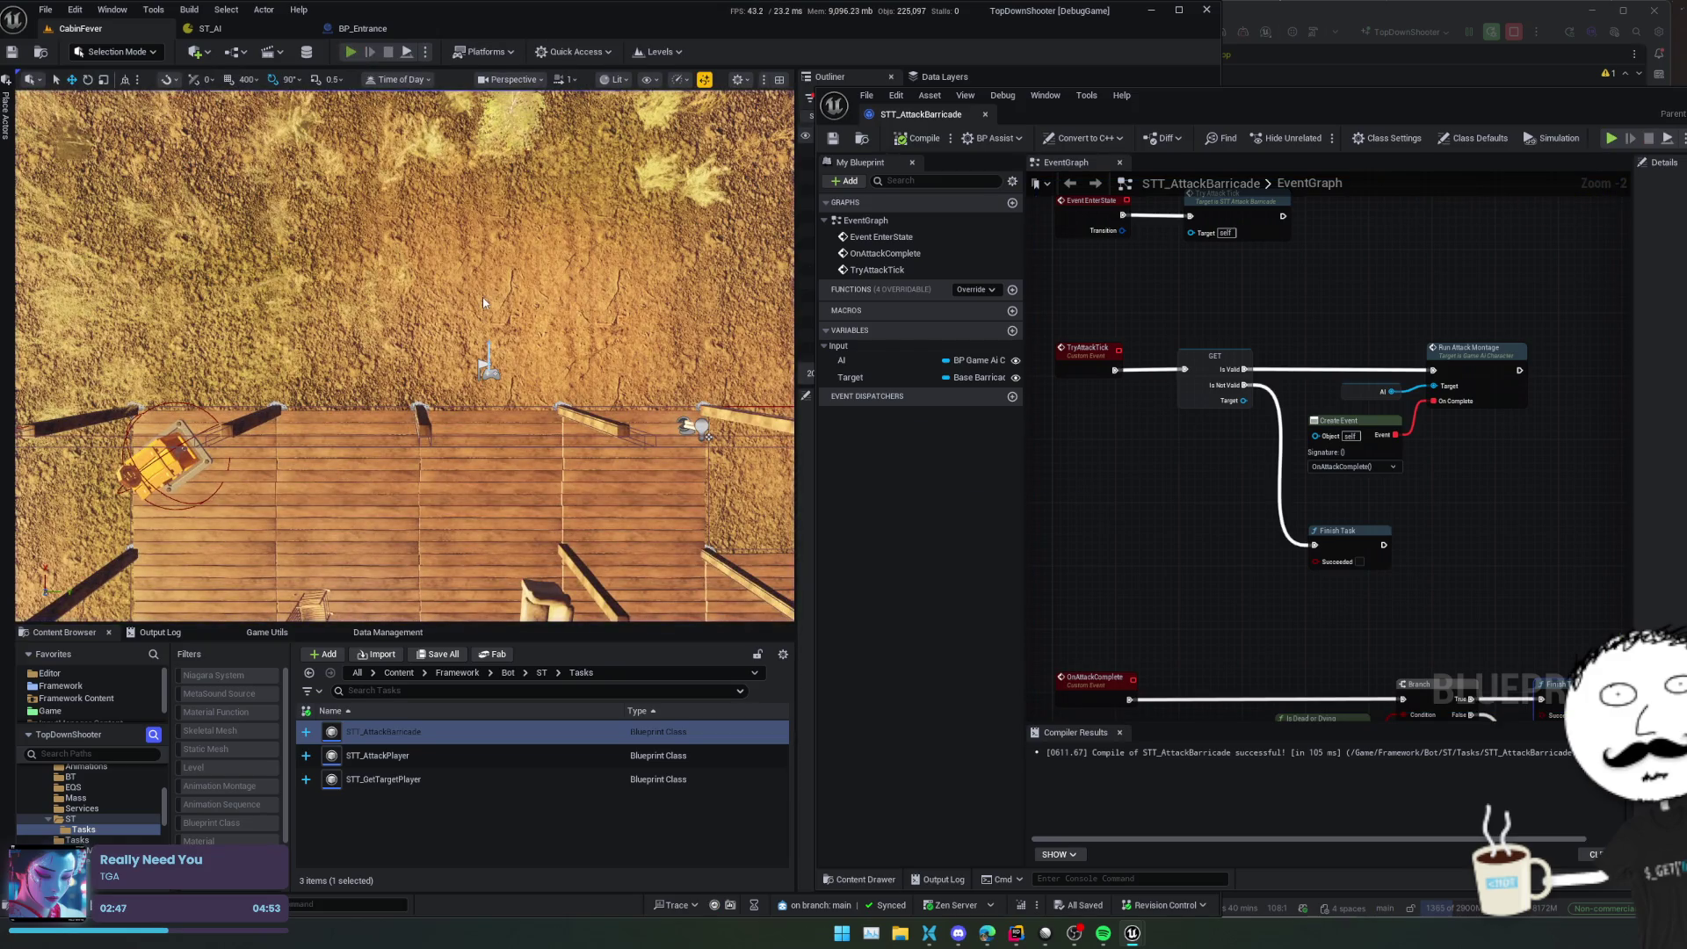
pyautogui.hotkey('alt', 'p')
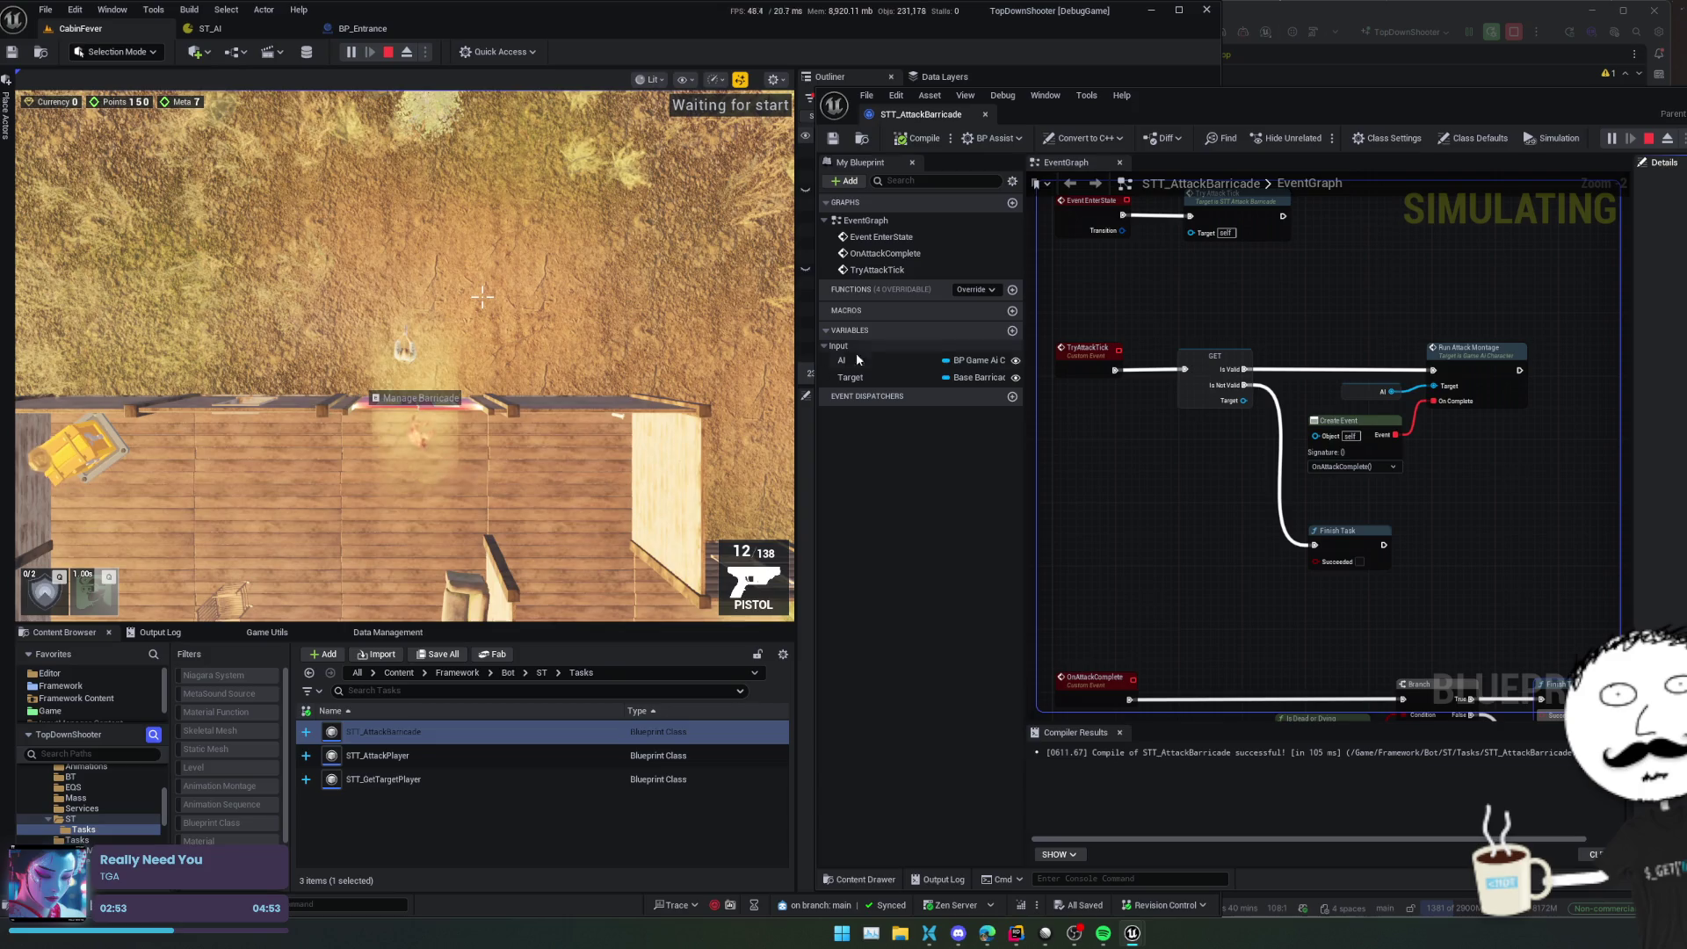
# Watch the event graph during play, stop it, and open Run Attack Montage's code in Rider
pyautogui.moveTo(1318, 356); pyautogui.dragTo(1393, 362)
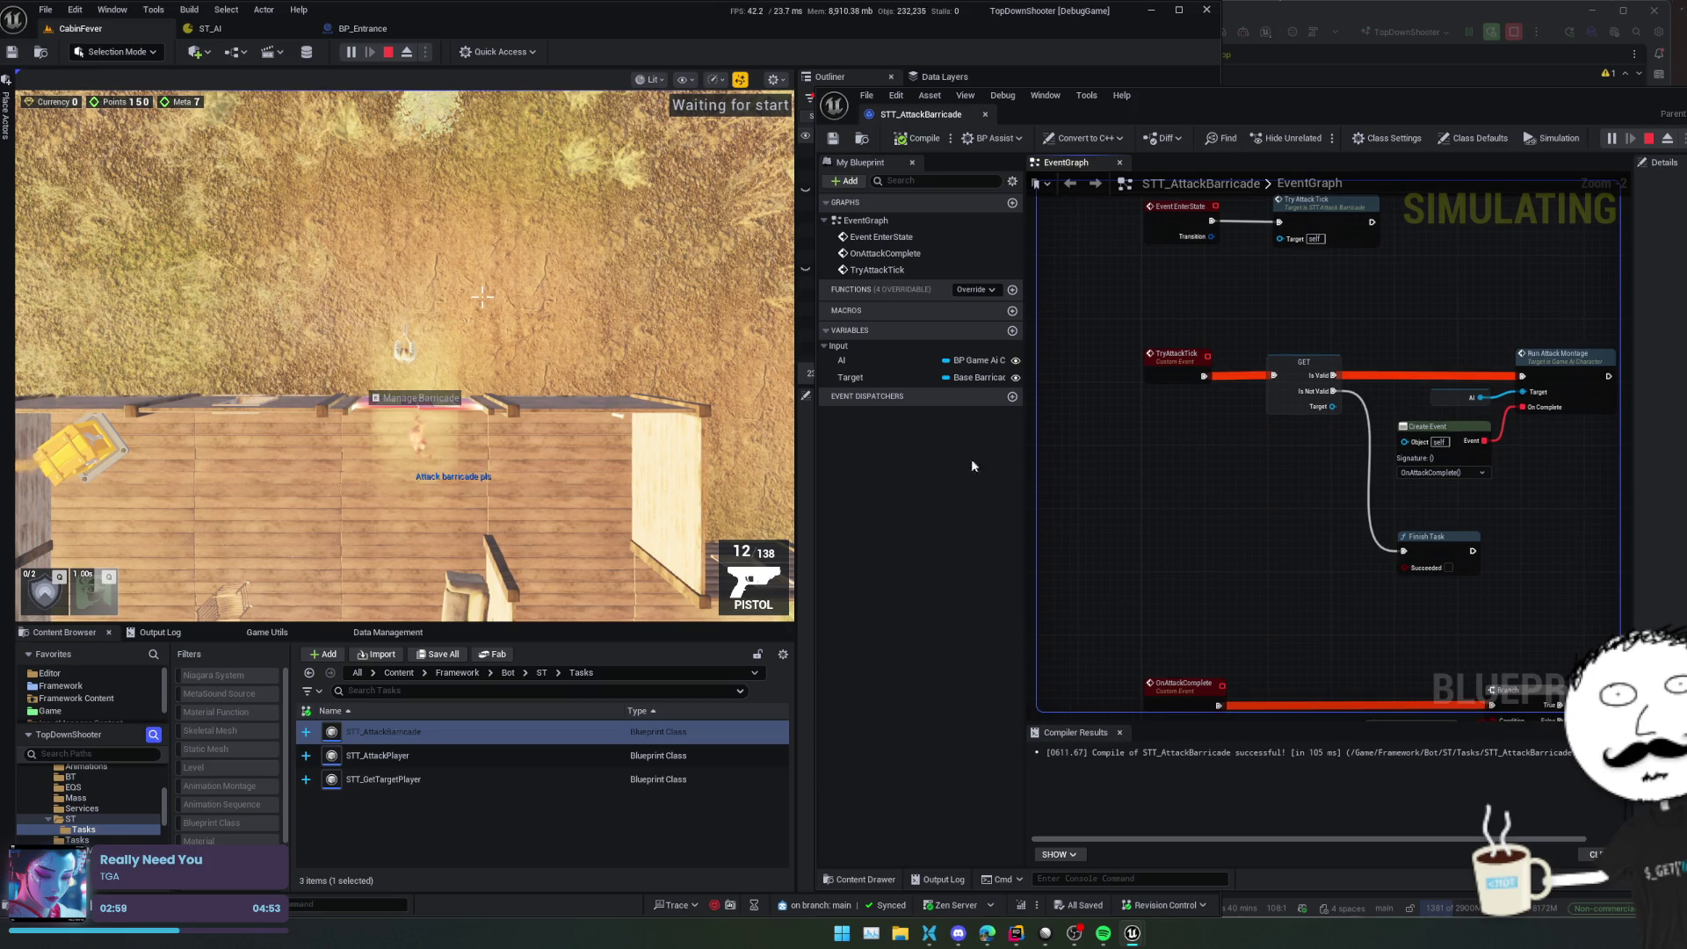
pyautogui.scroll(-1, 1272, 476)
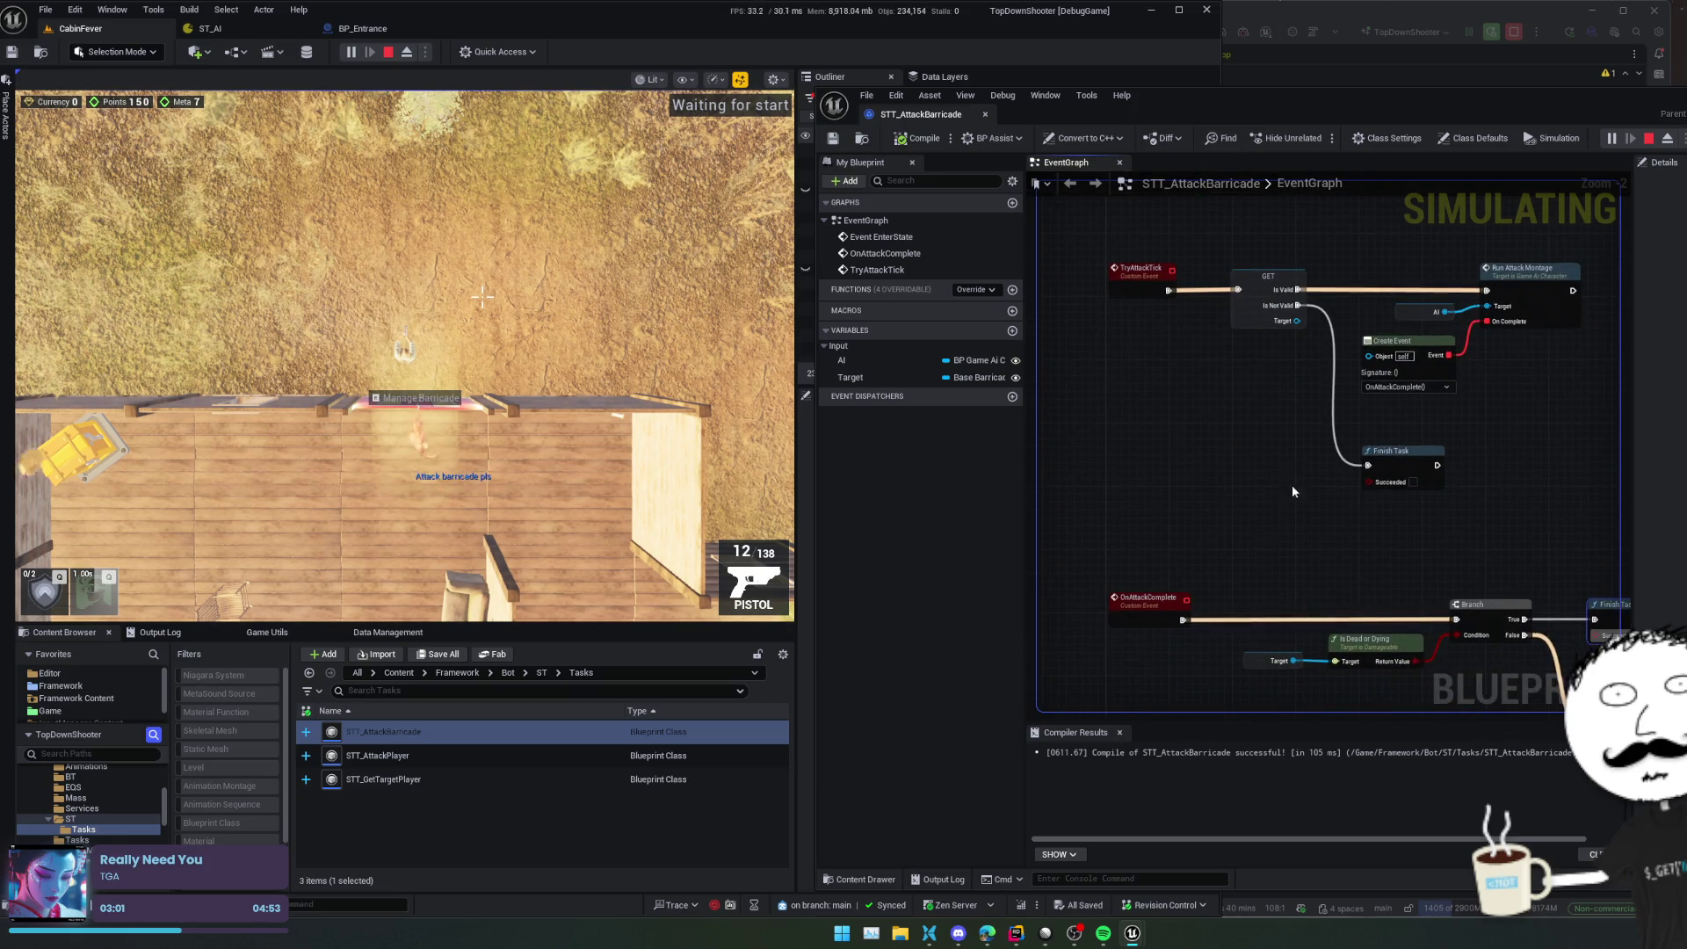
pyautogui.scroll(-1, 1292, 485)
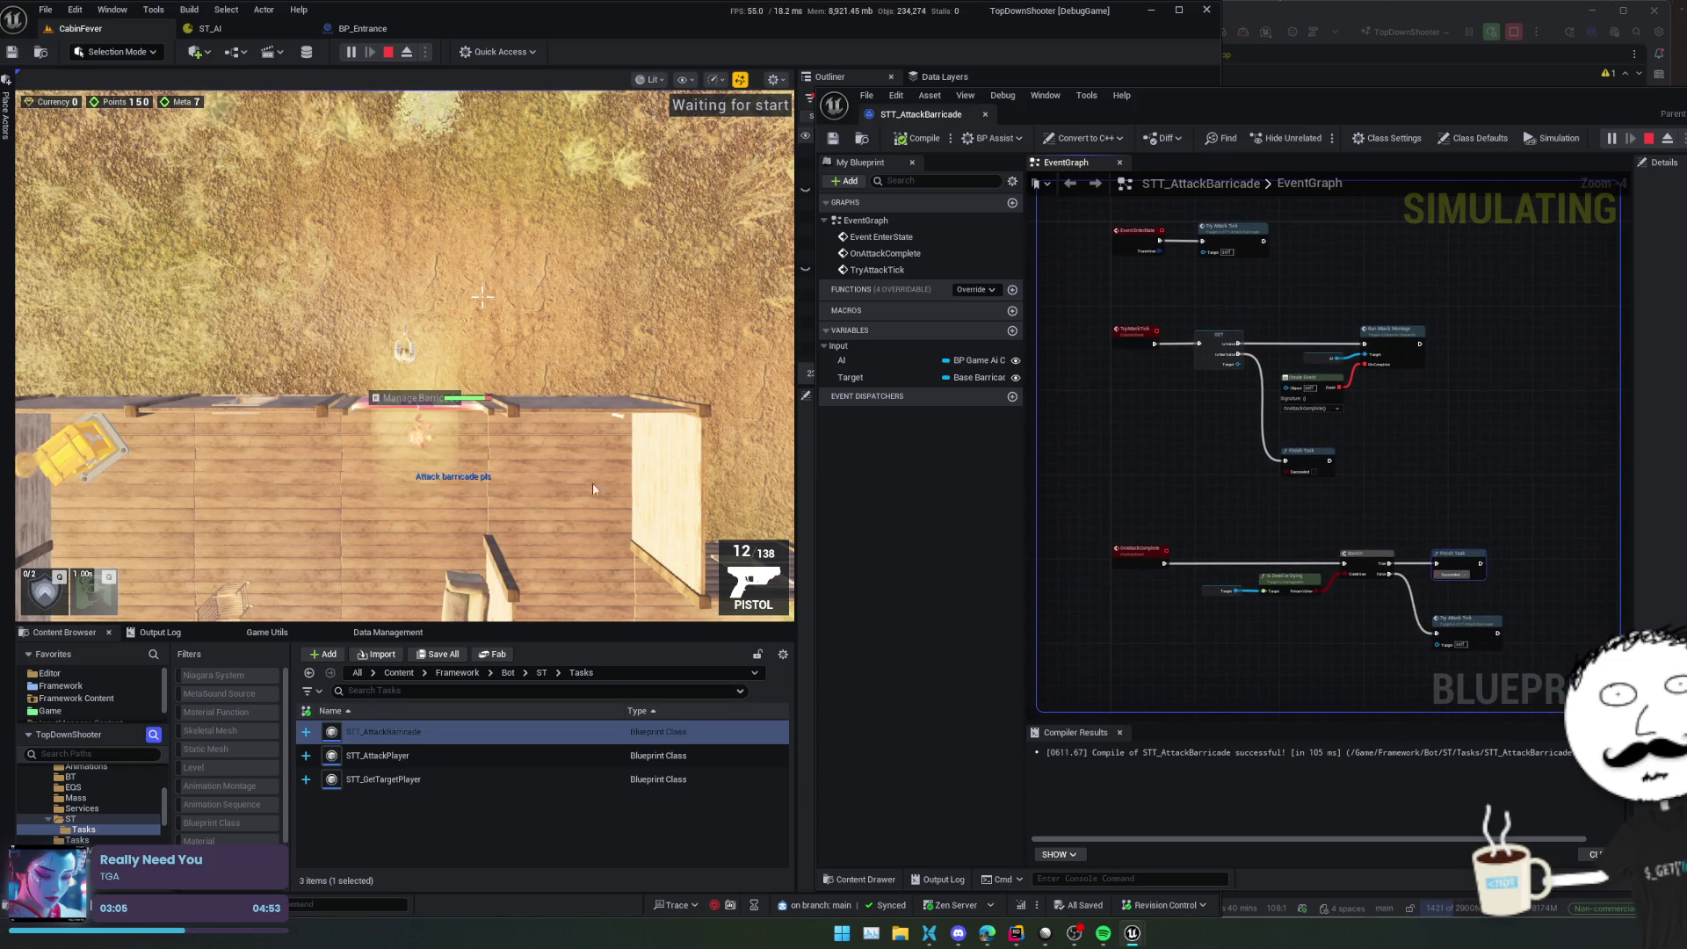
pyautogui.scroll(2, 1411, 402)
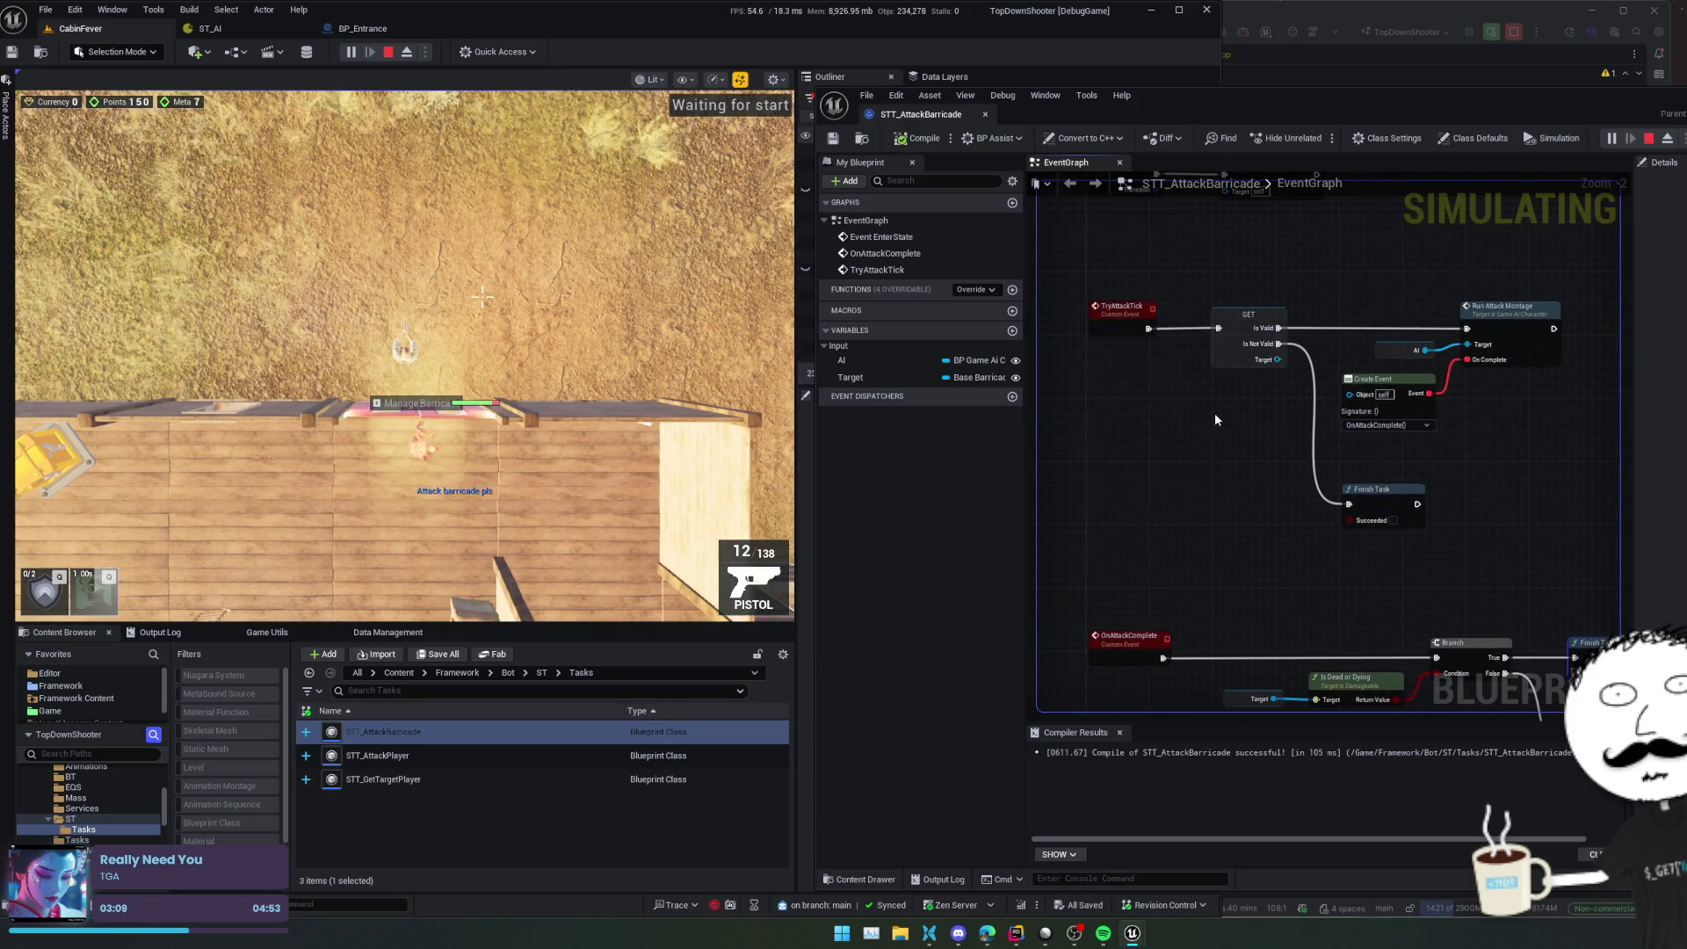
pyautogui.scroll(-1, 1162, 444)
pyautogui.scroll(1, 1490, 460)
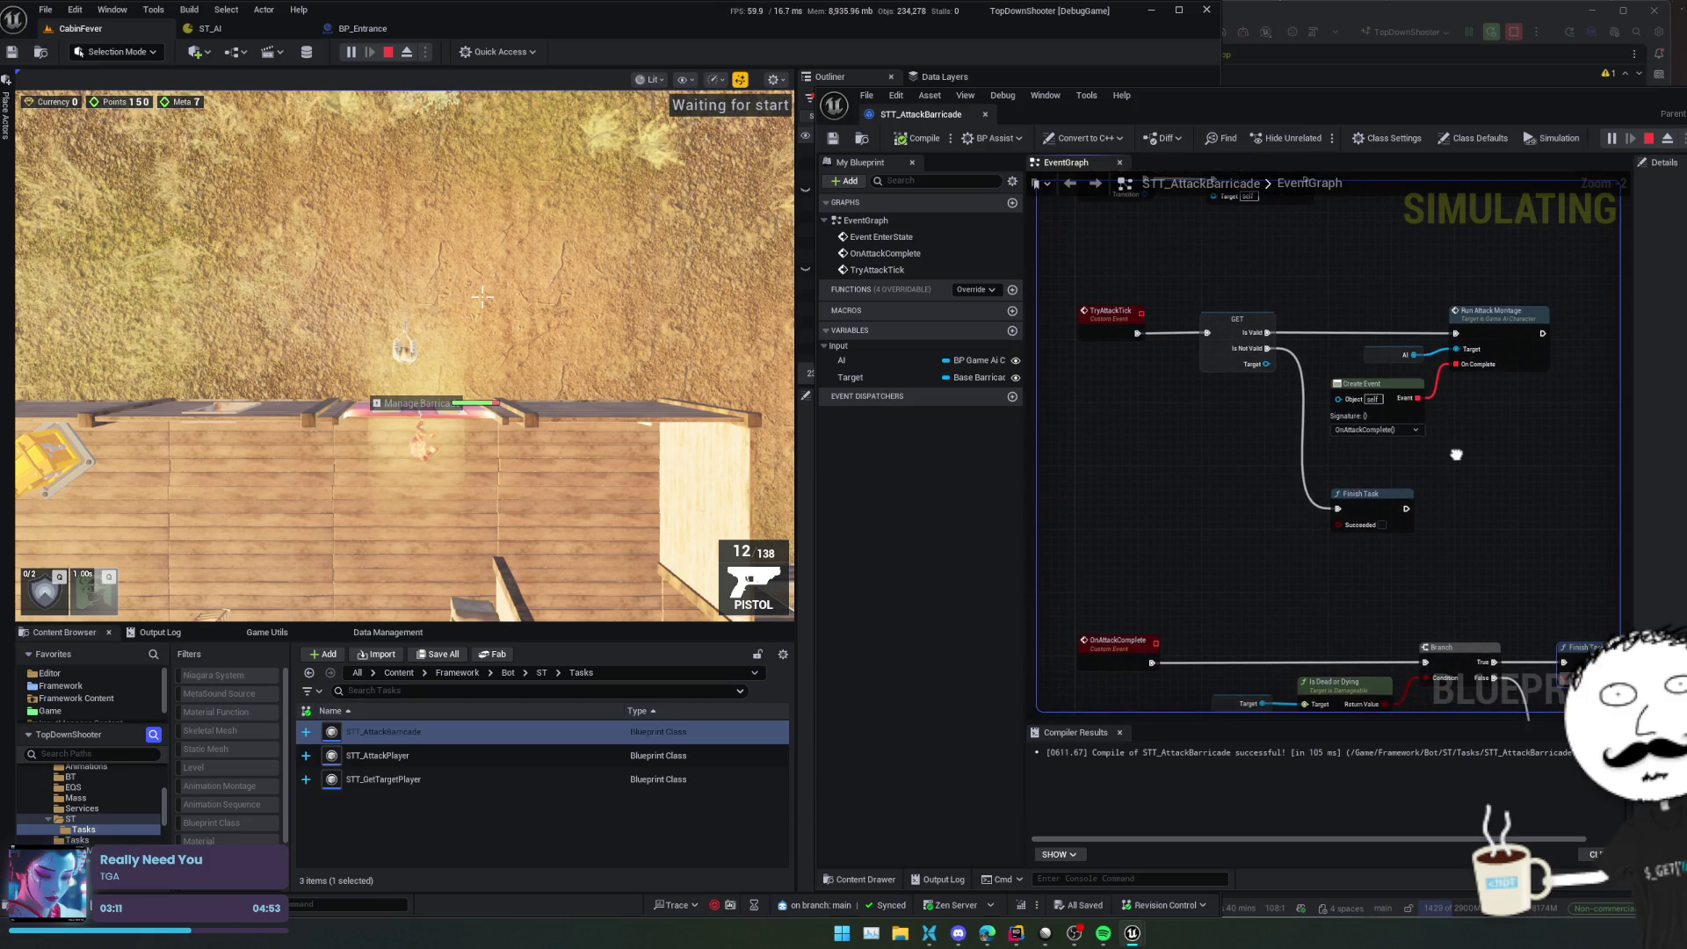
pyautogui.scroll(-3, 1405, 456)
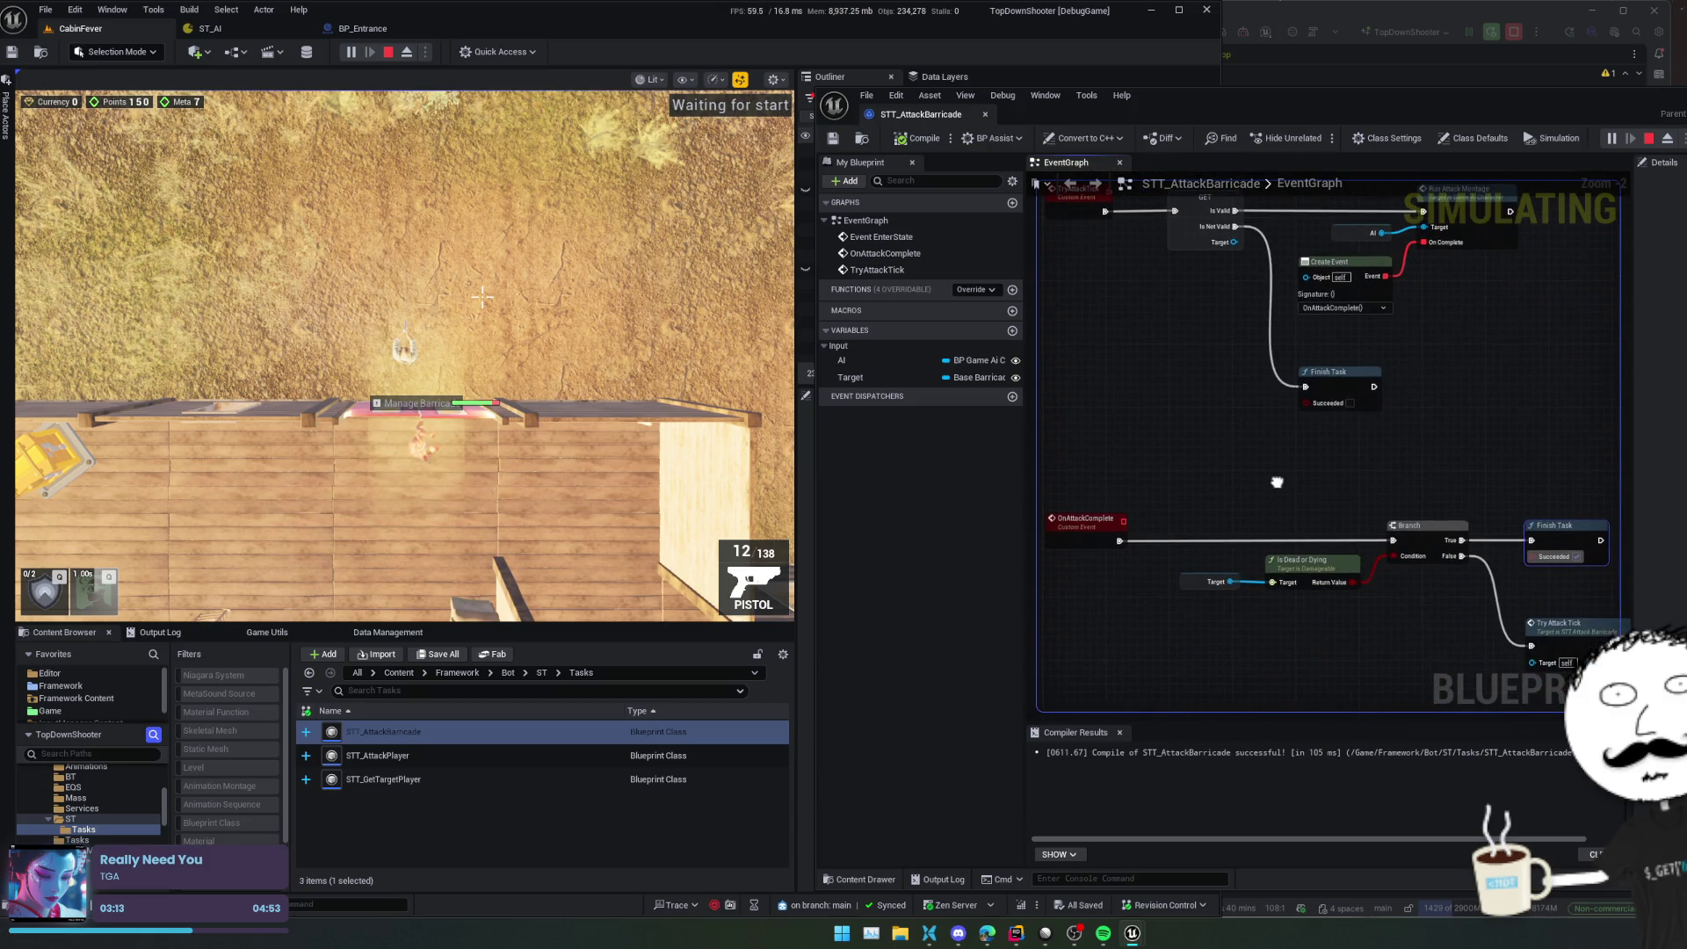
pyautogui.scroll(2, 1278, 487)
pyautogui.scroll(2, 1274, 460)
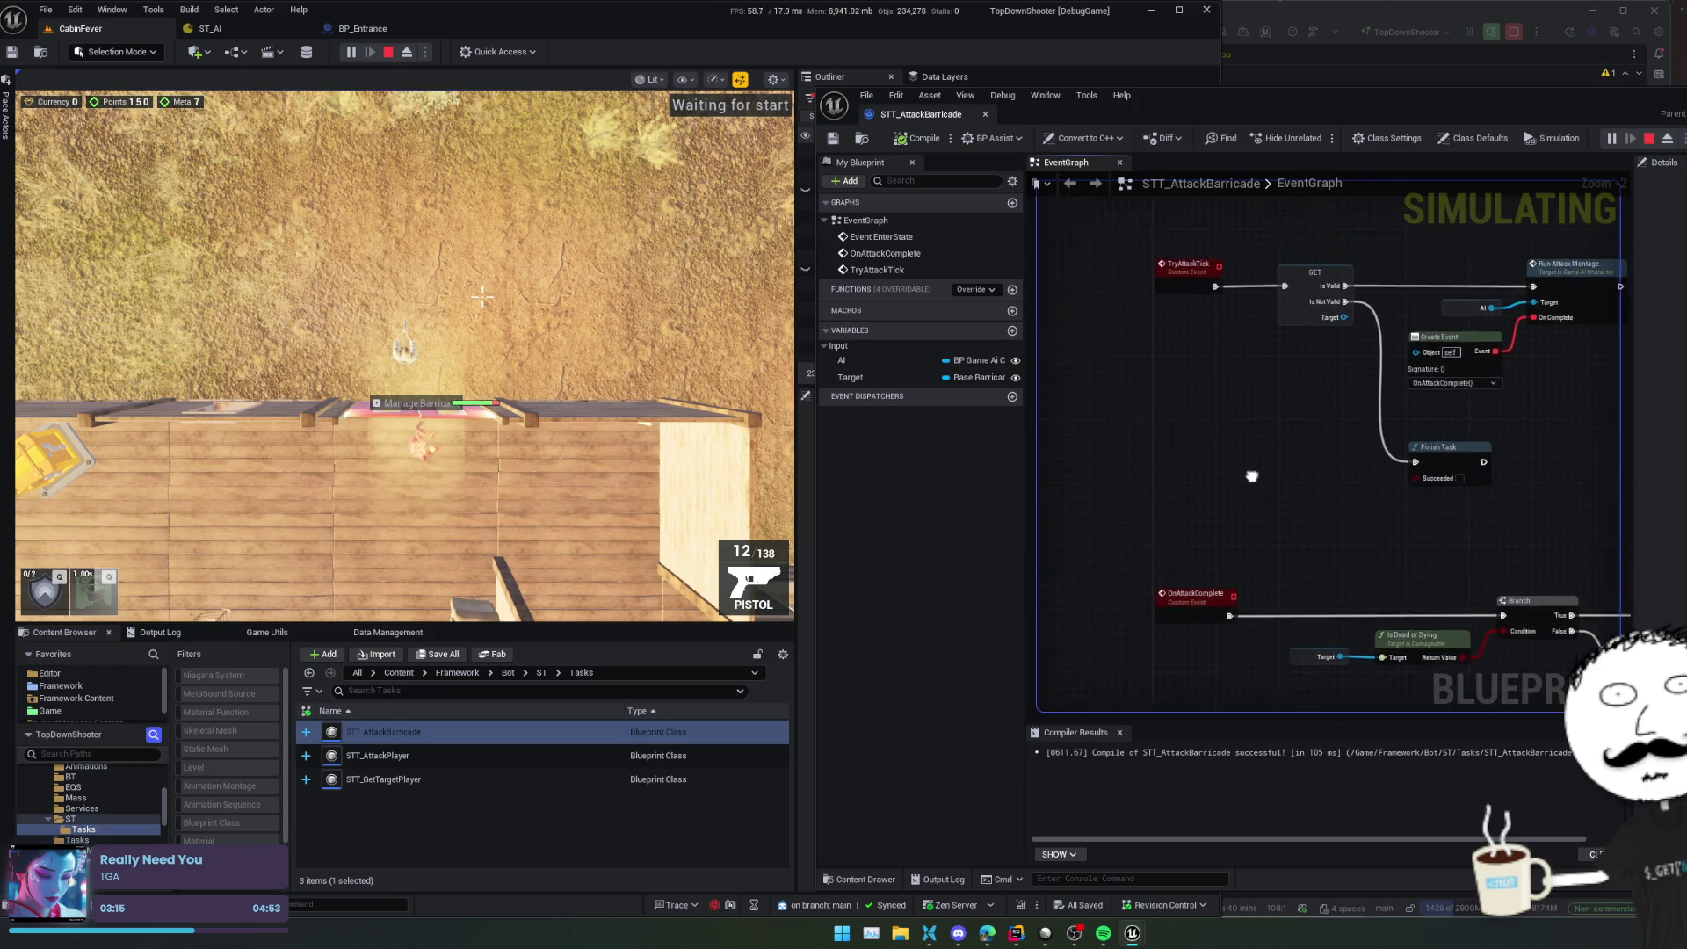
pyautogui.hscroll(2, 1430, 449)
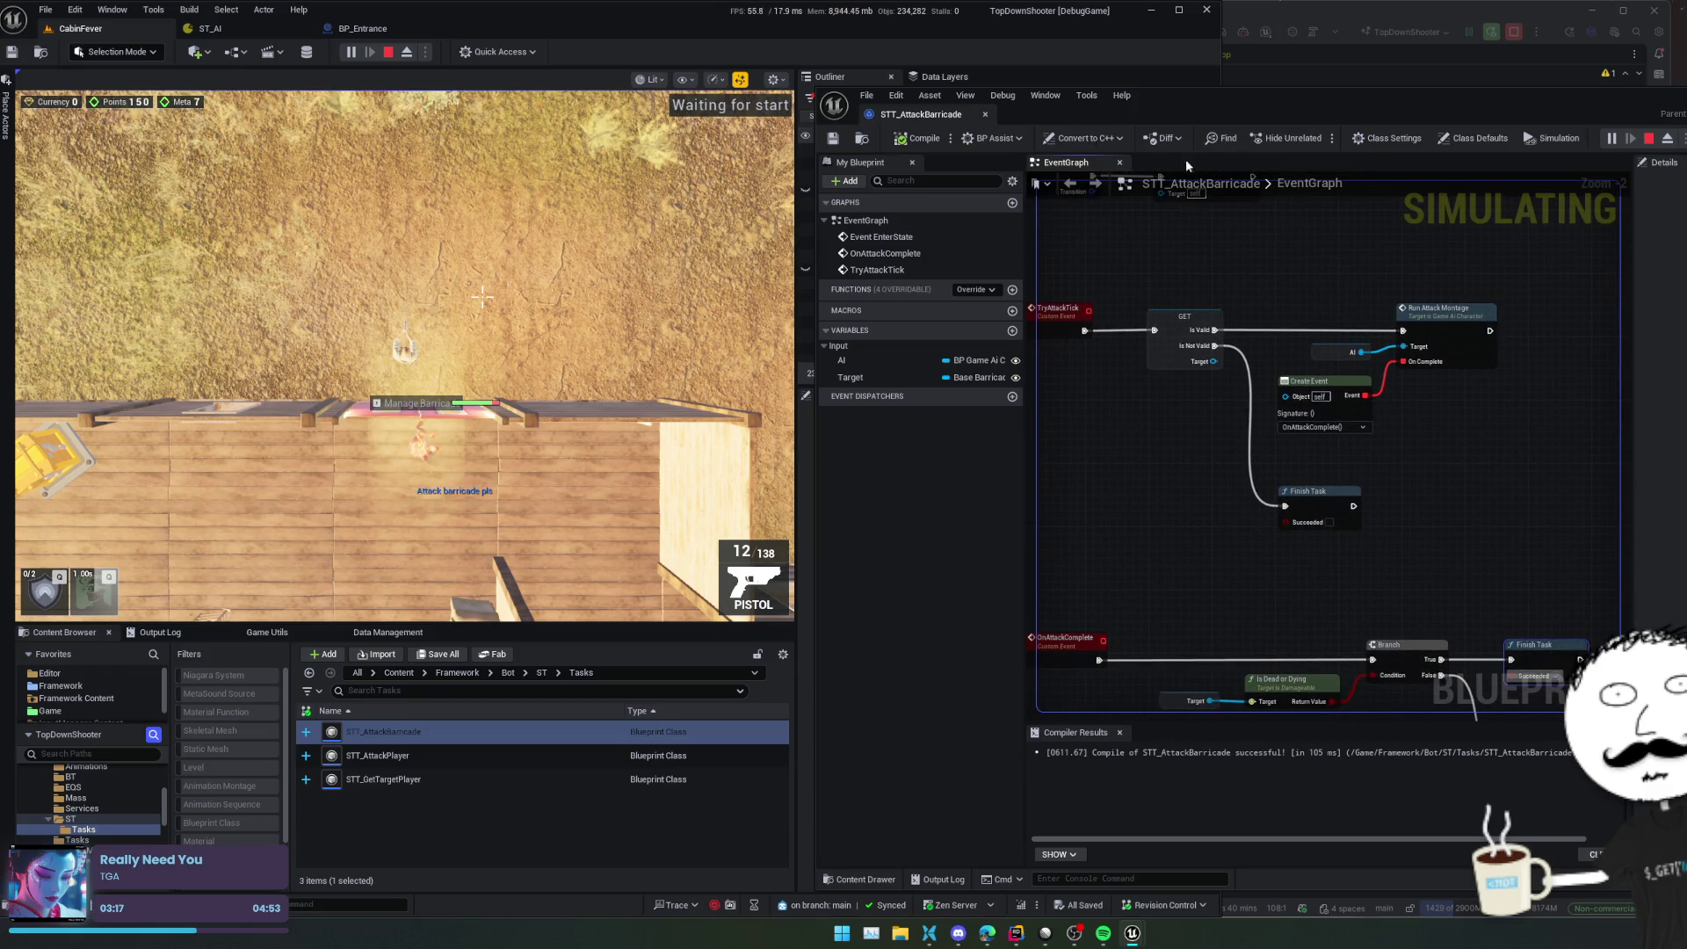
pyautogui.click(389, 52)
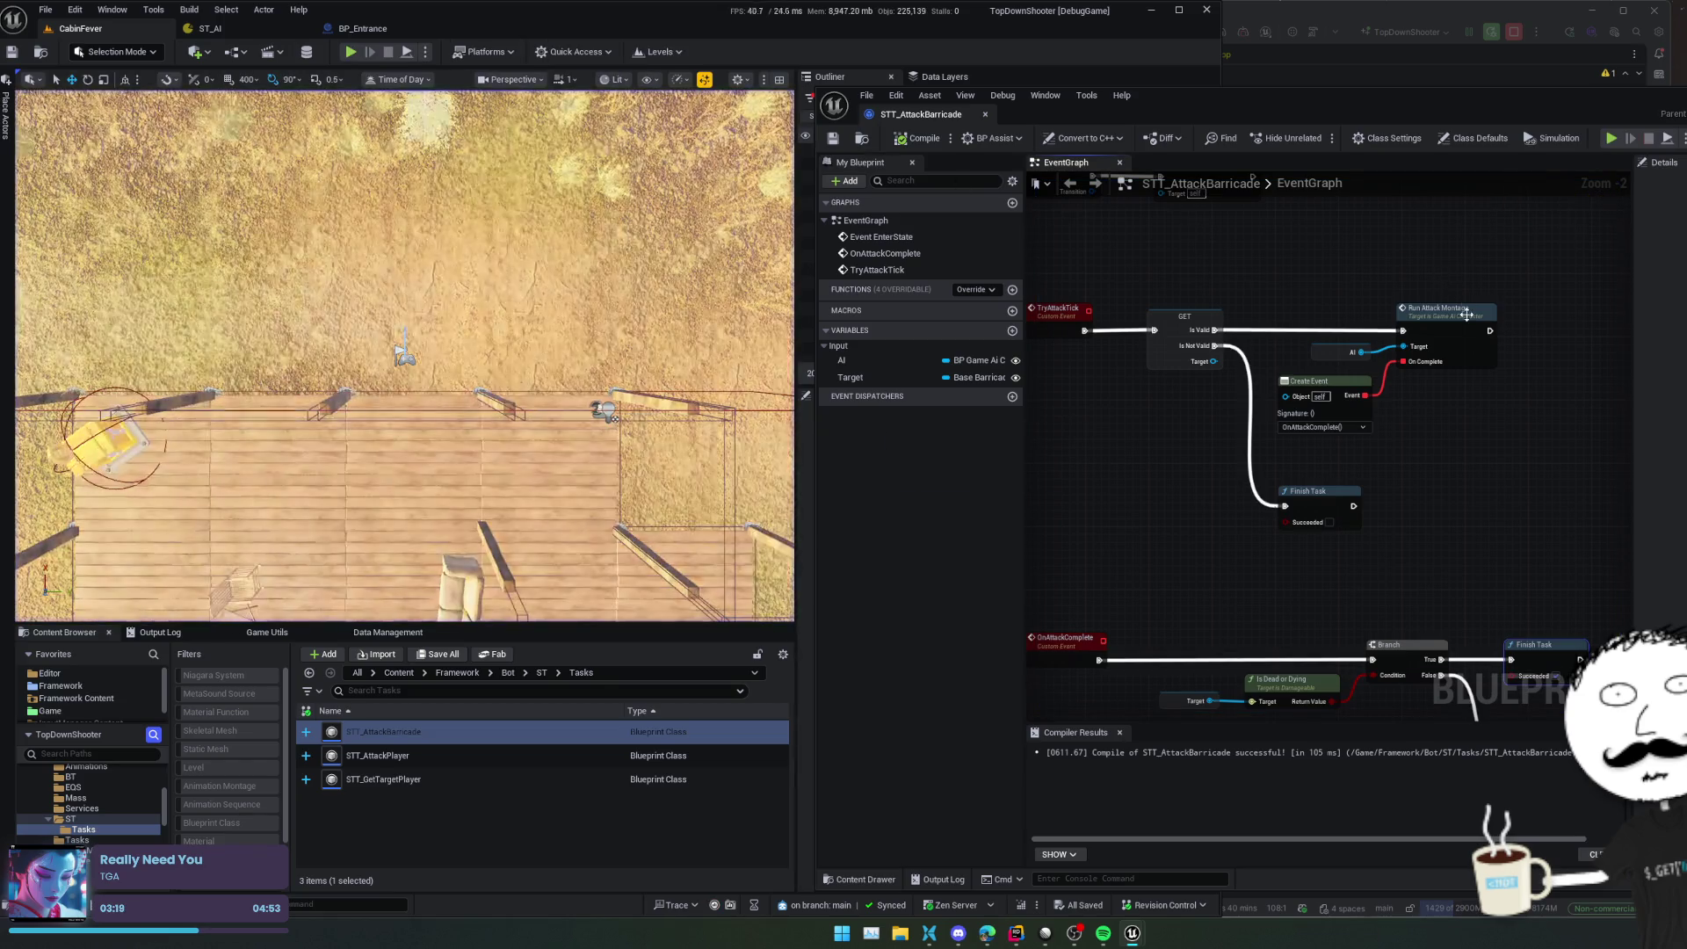
pyautogui.doubleClick(1467, 315)
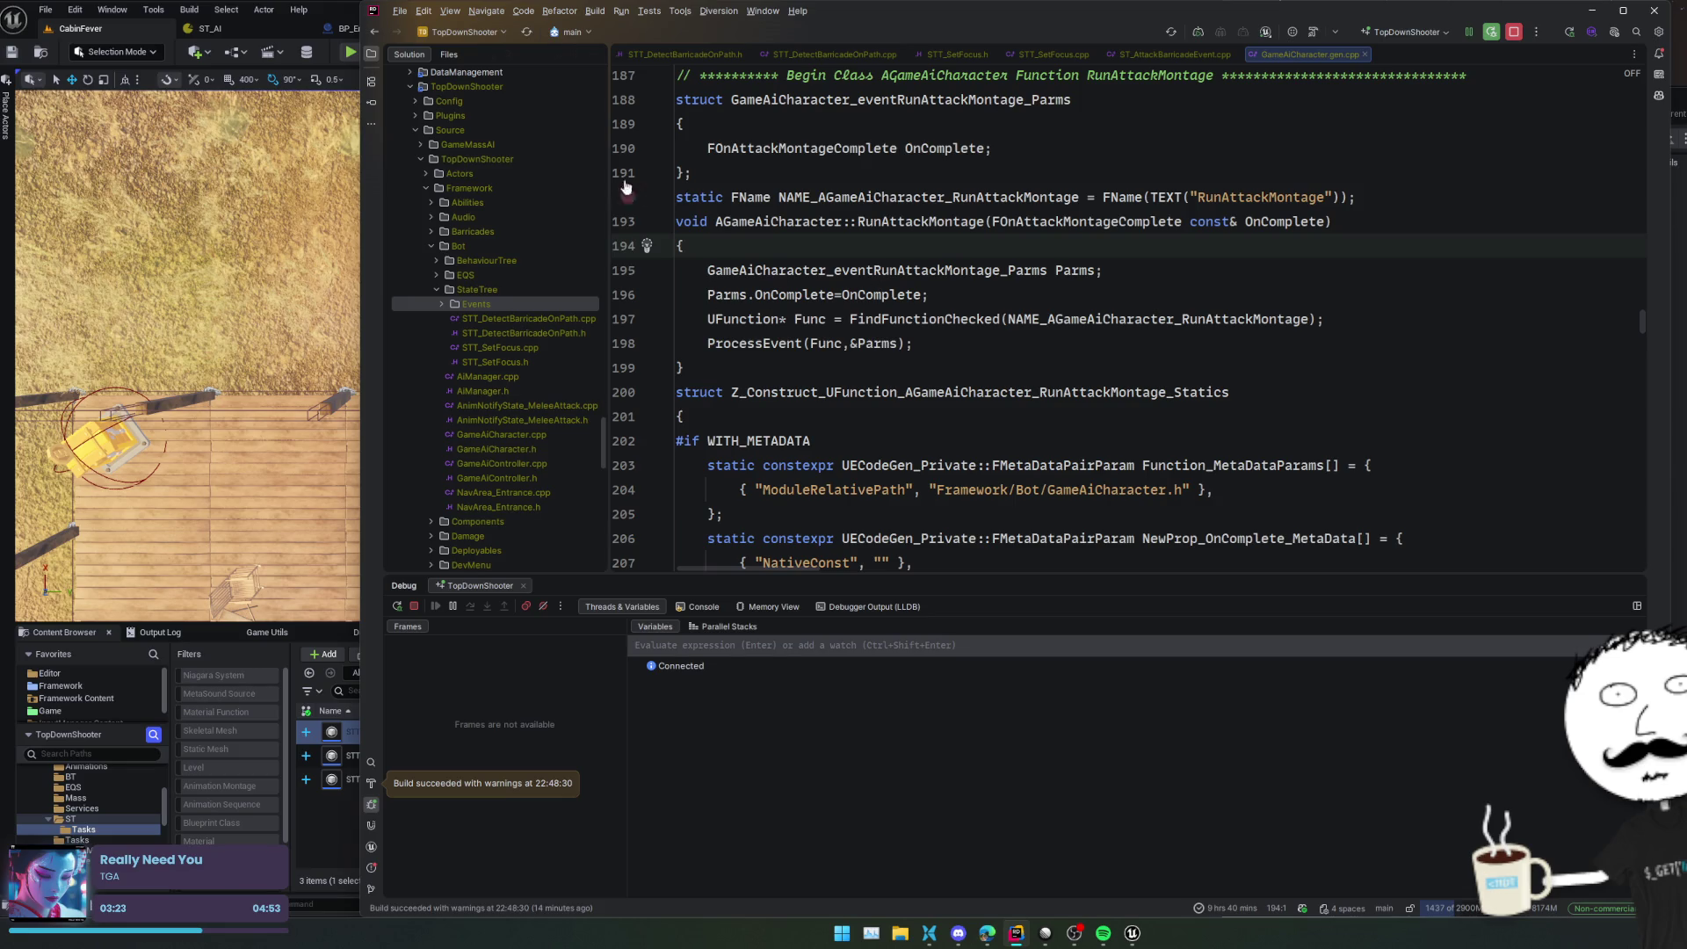
# Leave Rider's RunAttackMontage code and bring the Unreal Editor's STT_AttackBarricade graph back
pyautogui.click(225, 35)
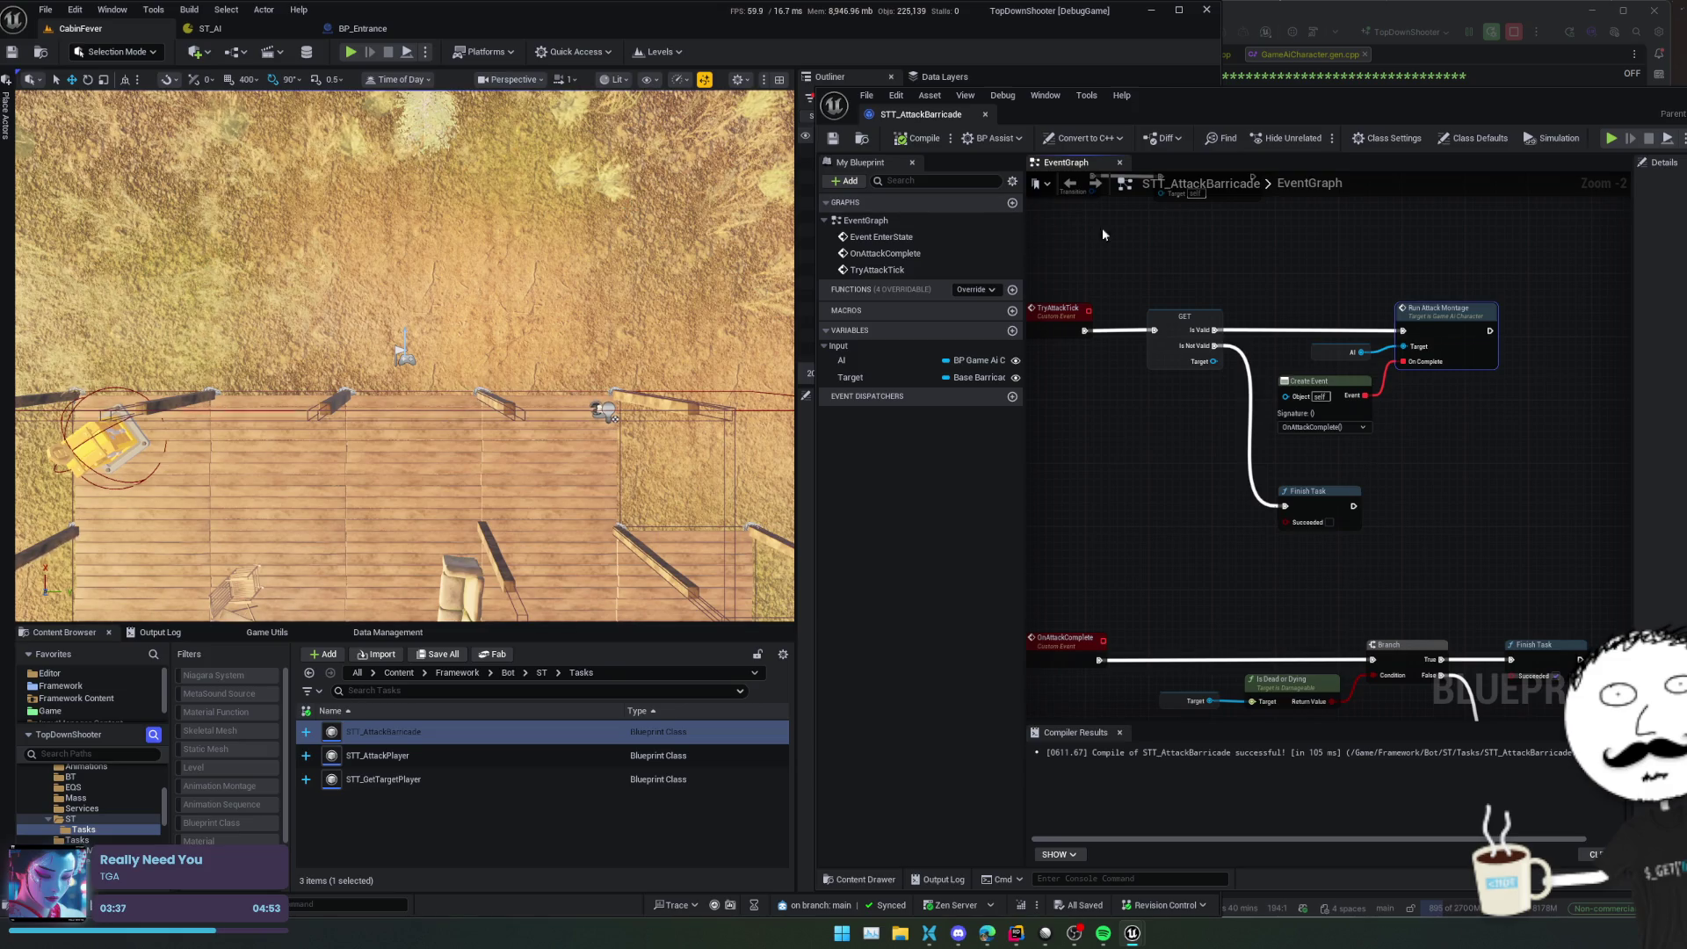
# Review the overridable task functions, select Is Dead or Dying, then close GameAiCharacter.gen.cpp in Rider
pyautogui.click(970, 290)
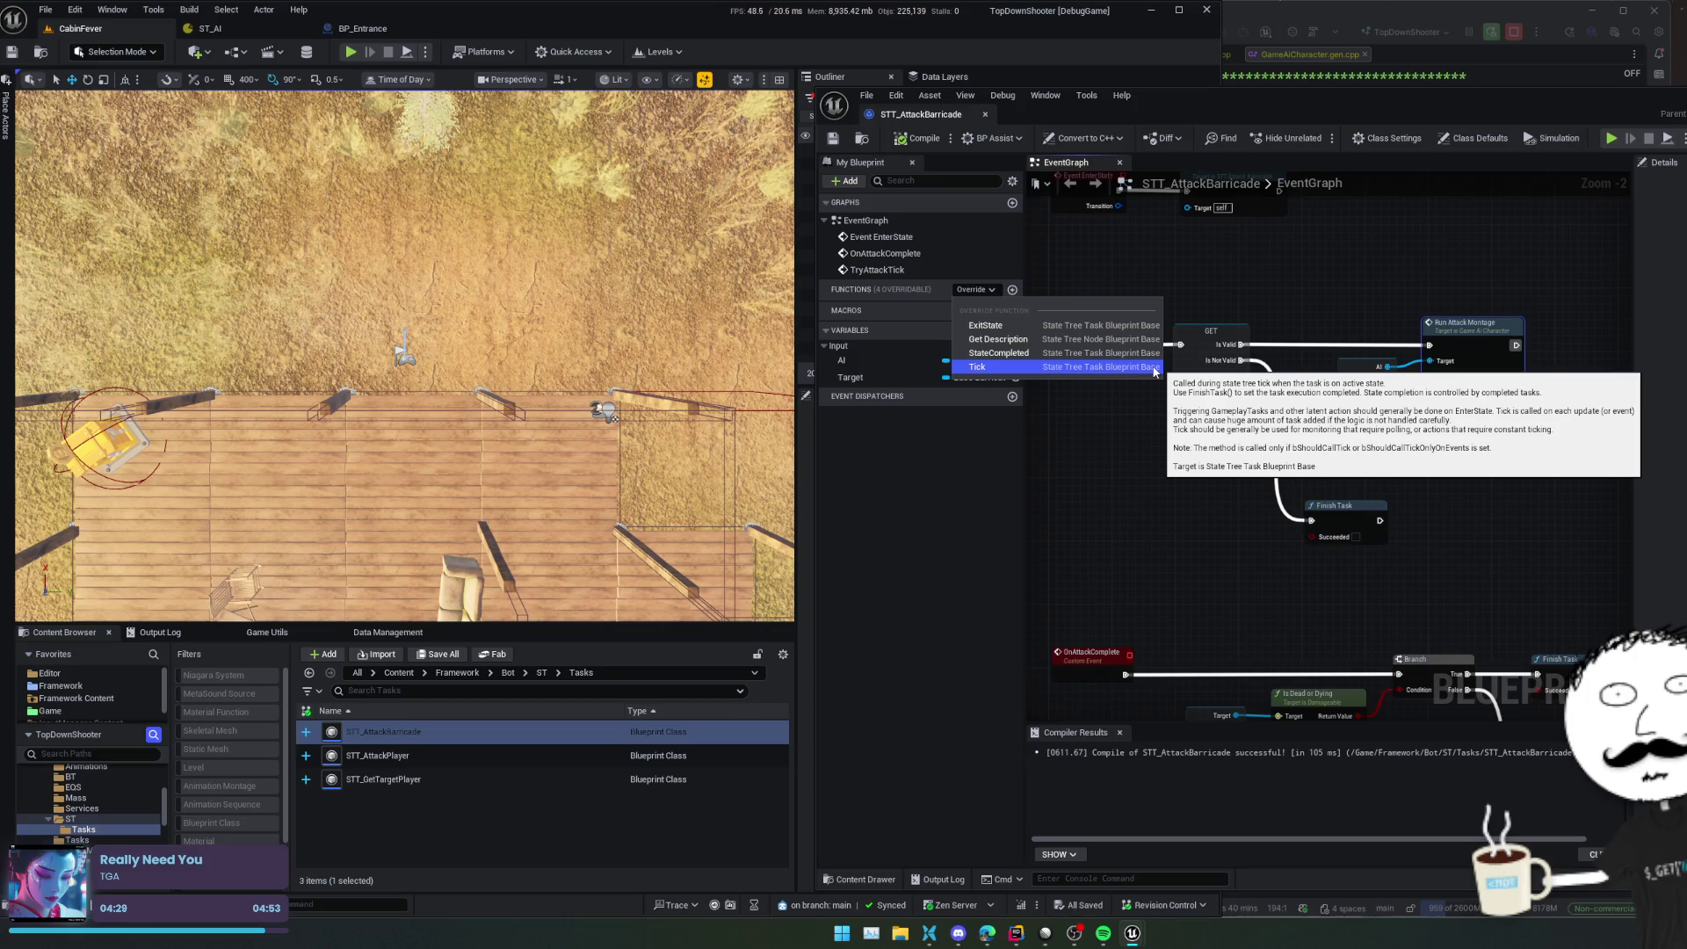
pyautogui.press('Escape')
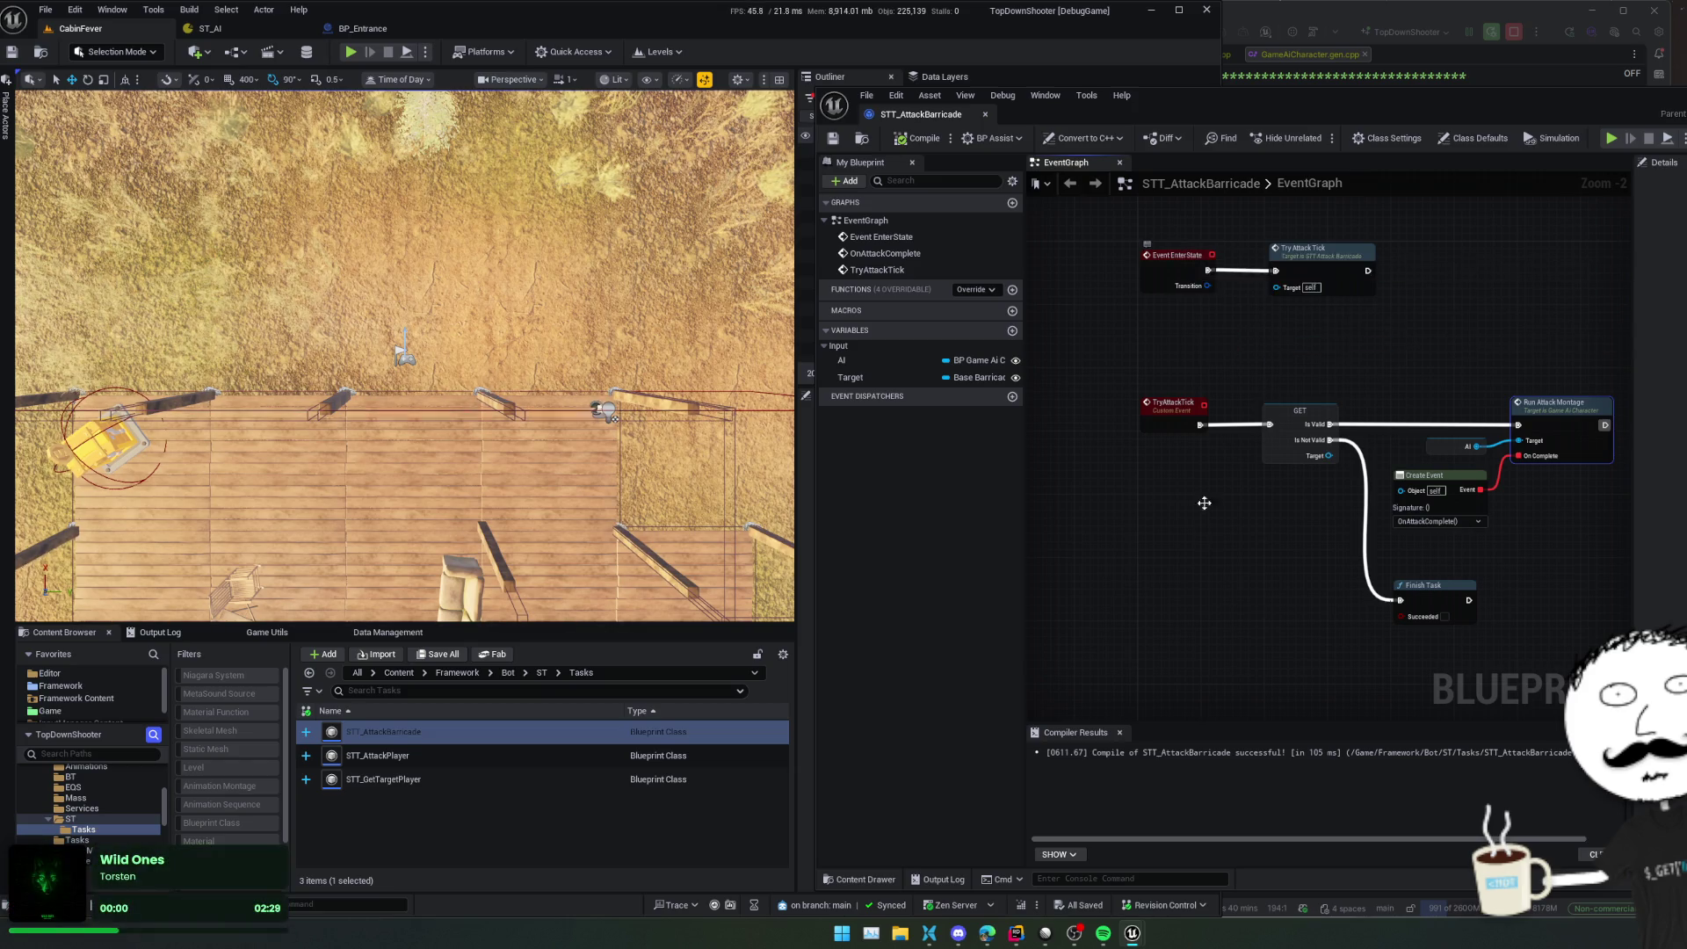
pyautogui.scroll(-1, 1203, 489)
pyautogui.moveTo(1204, 489)
pyautogui.mouseDown()
pyautogui.moveTo(1154, 603)
pyautogui.moveTo(1182, 464)
pyautogui.moveTo(1212, 463)
pyautogui.mouseUp()
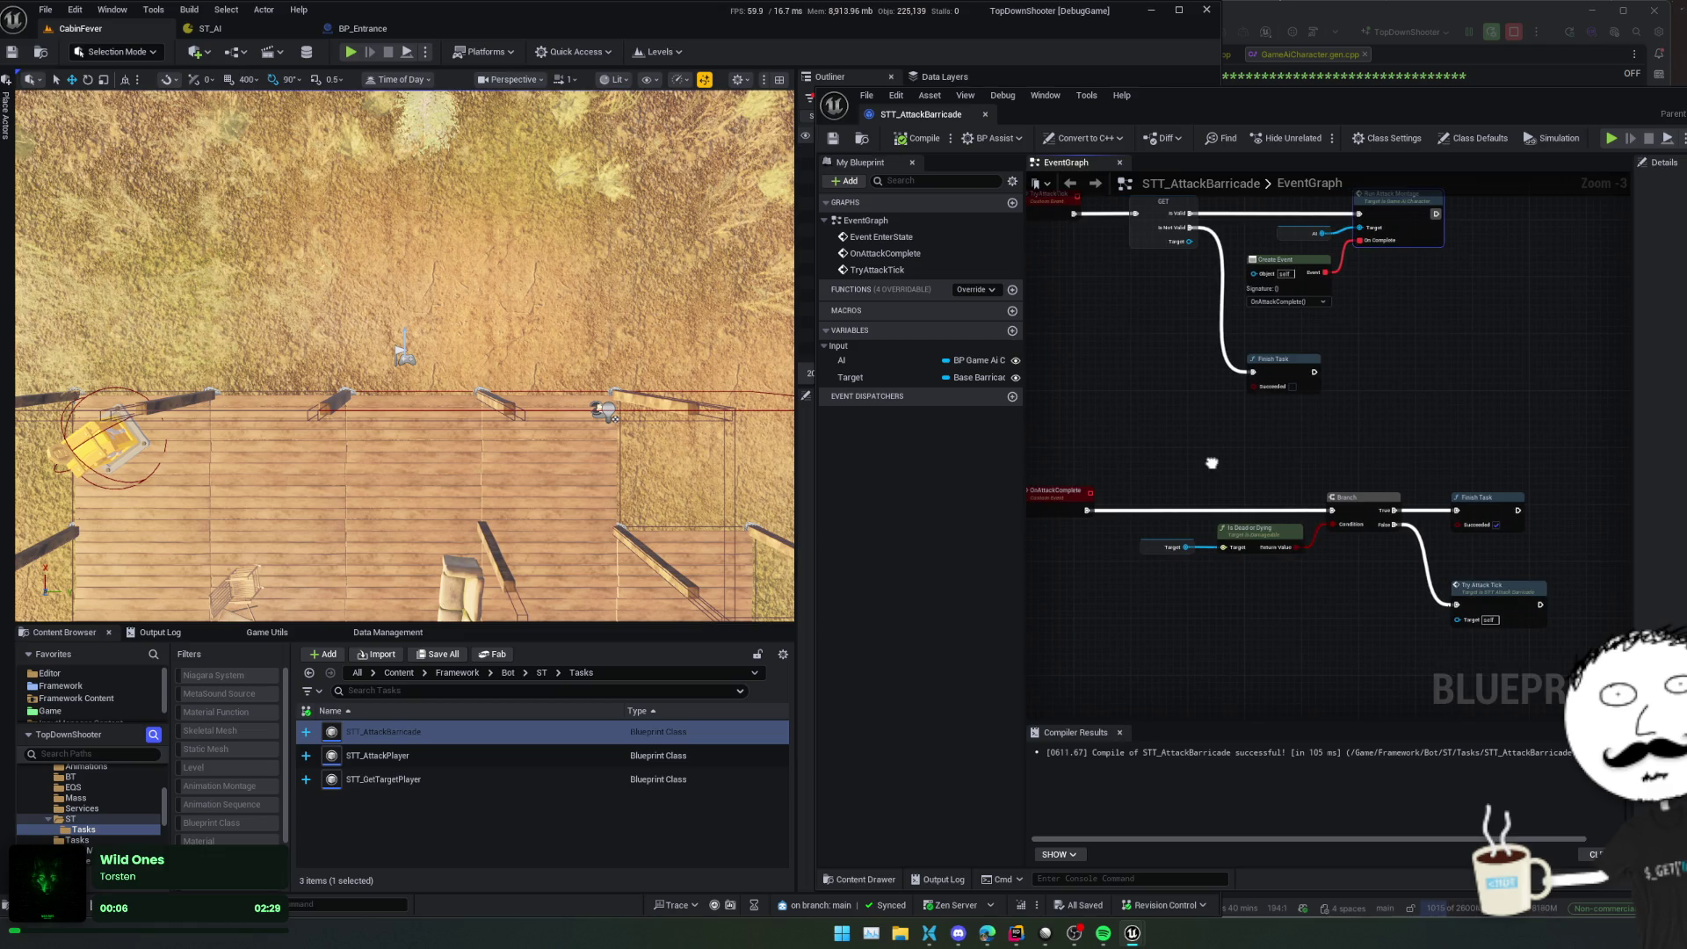
pyautogui.click(1261, 529)
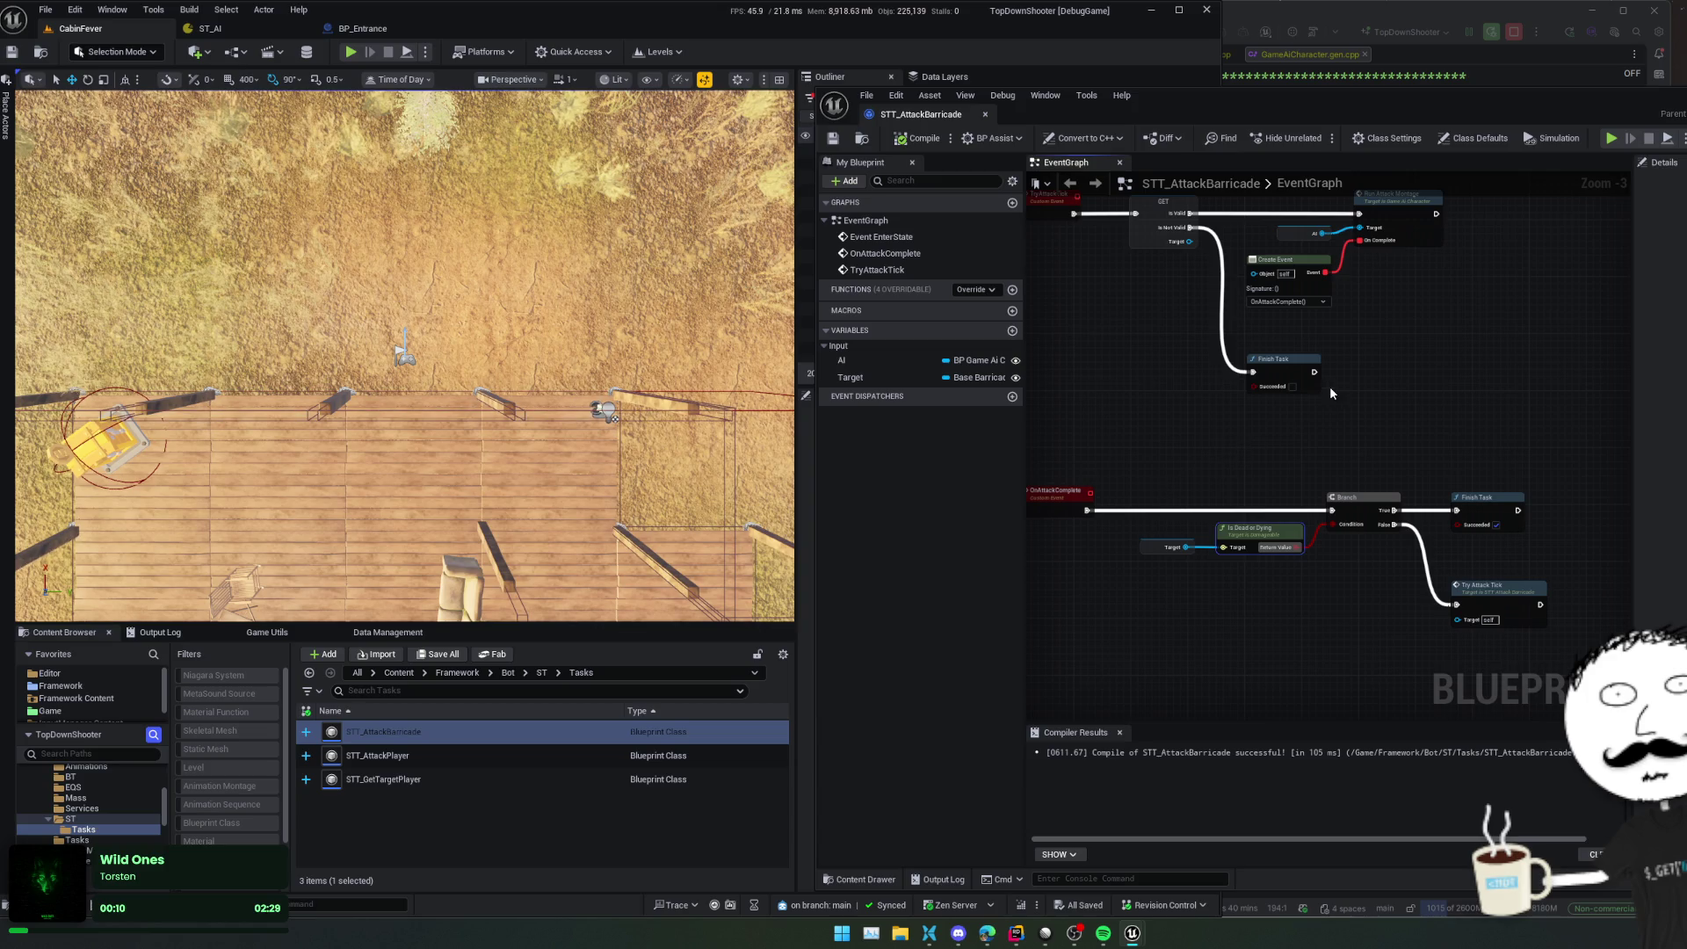
pyautogui.click(1395, 75)
pyautogui.click(1362, 54)
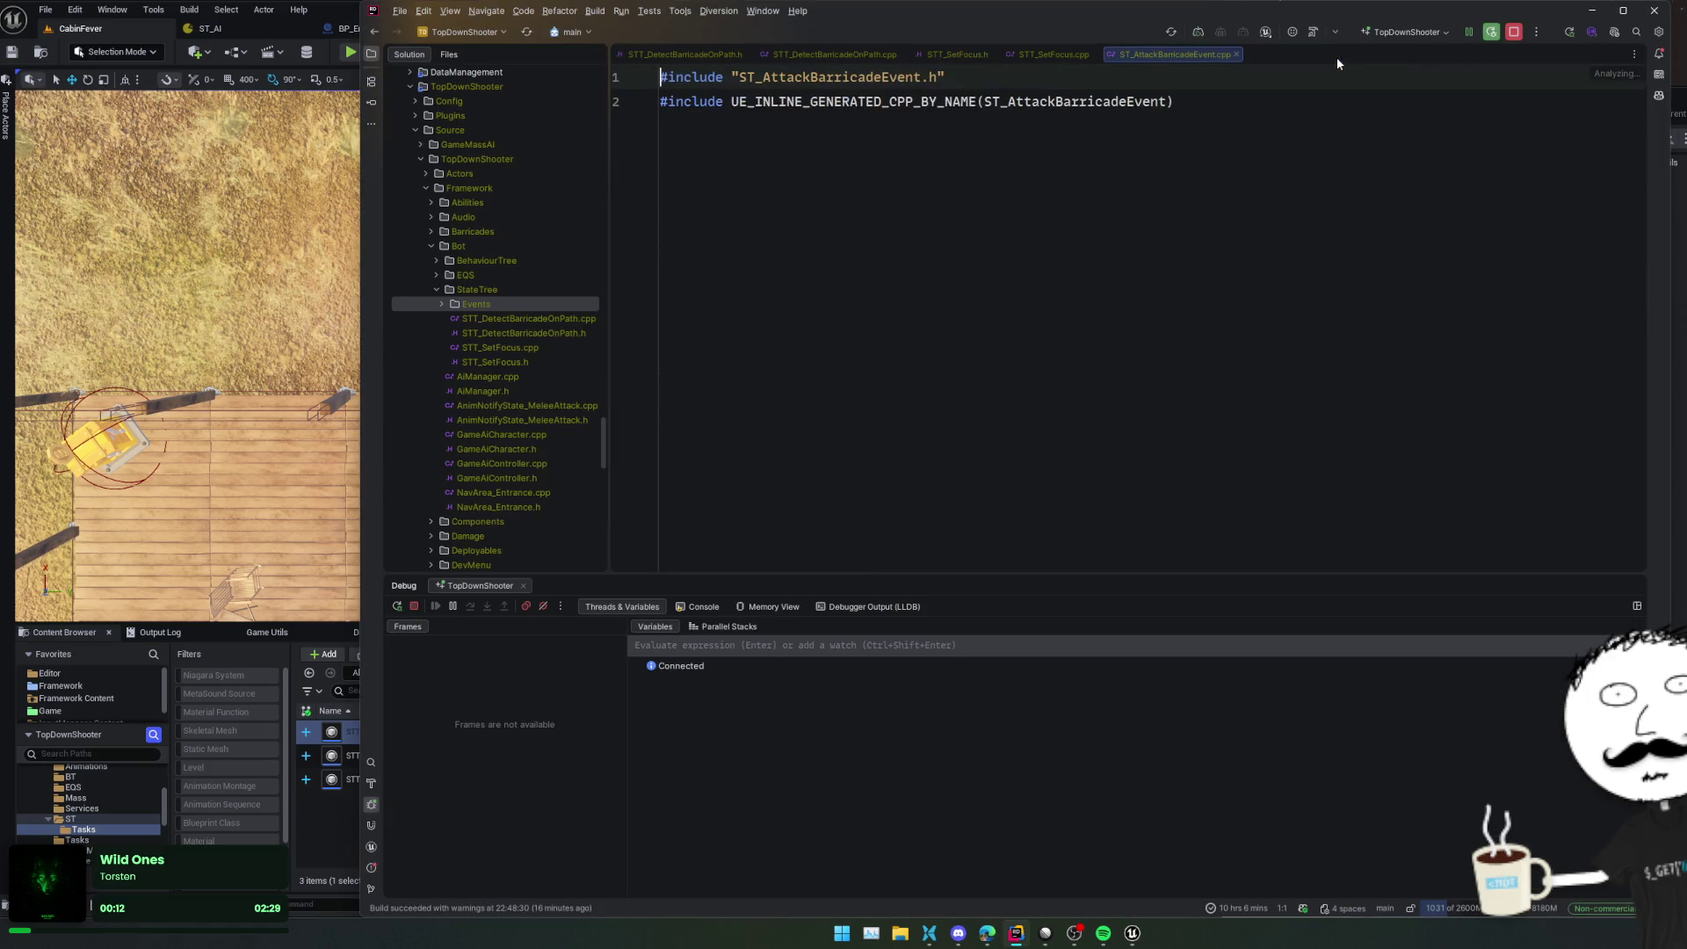
# Look over the Finish Task and Try Attack Tick nodes in the STT_AttackBarricade graph
pyautogui.hotkey('alt', 'Tab')
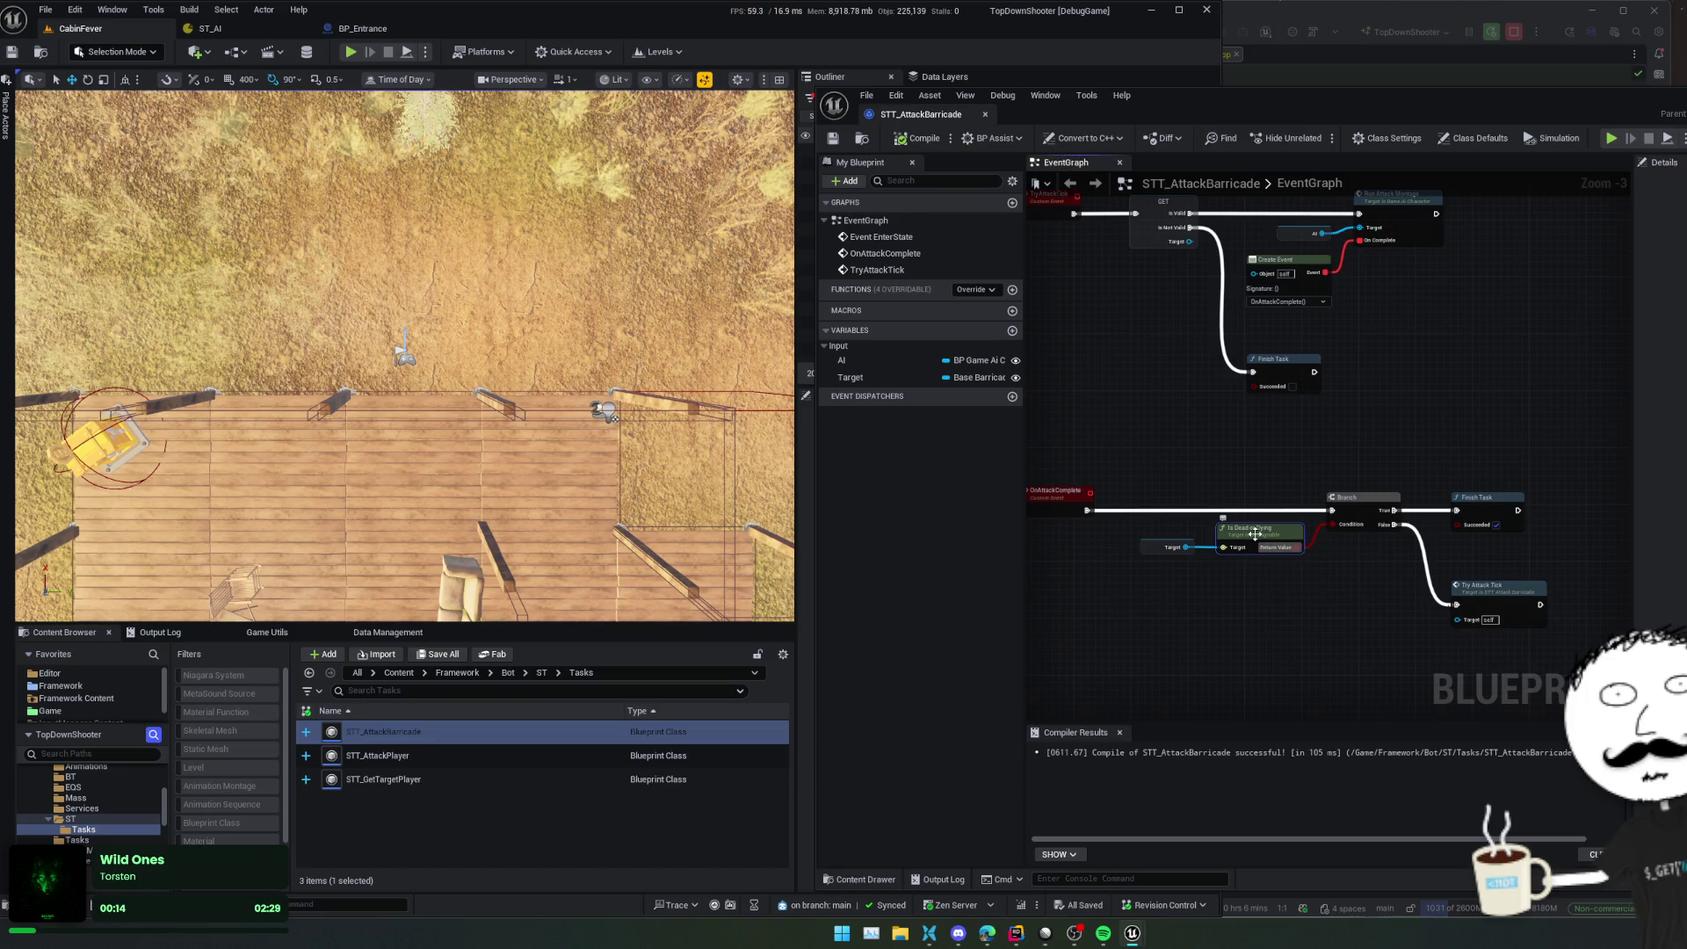
pyautogui.scroll(4, 1244, 556)
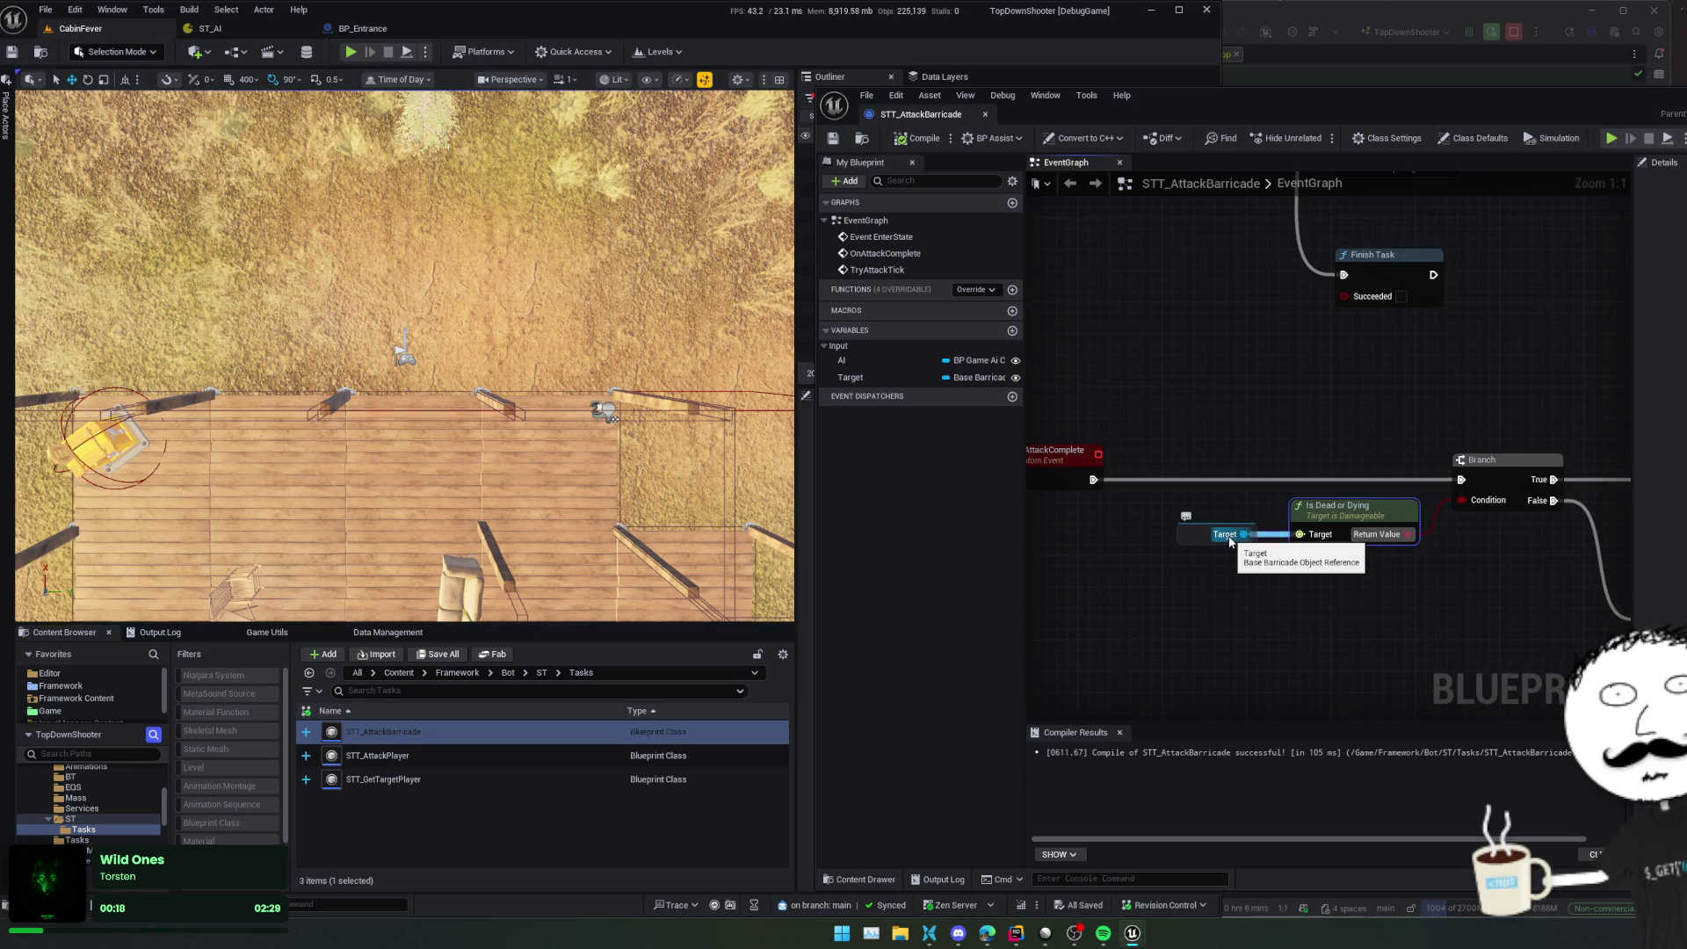
pyautogui.scroll(-1, 1381, 586)
pyautogui.moveTo(1381, 586); pyautogui.dragTo(1258, 567)
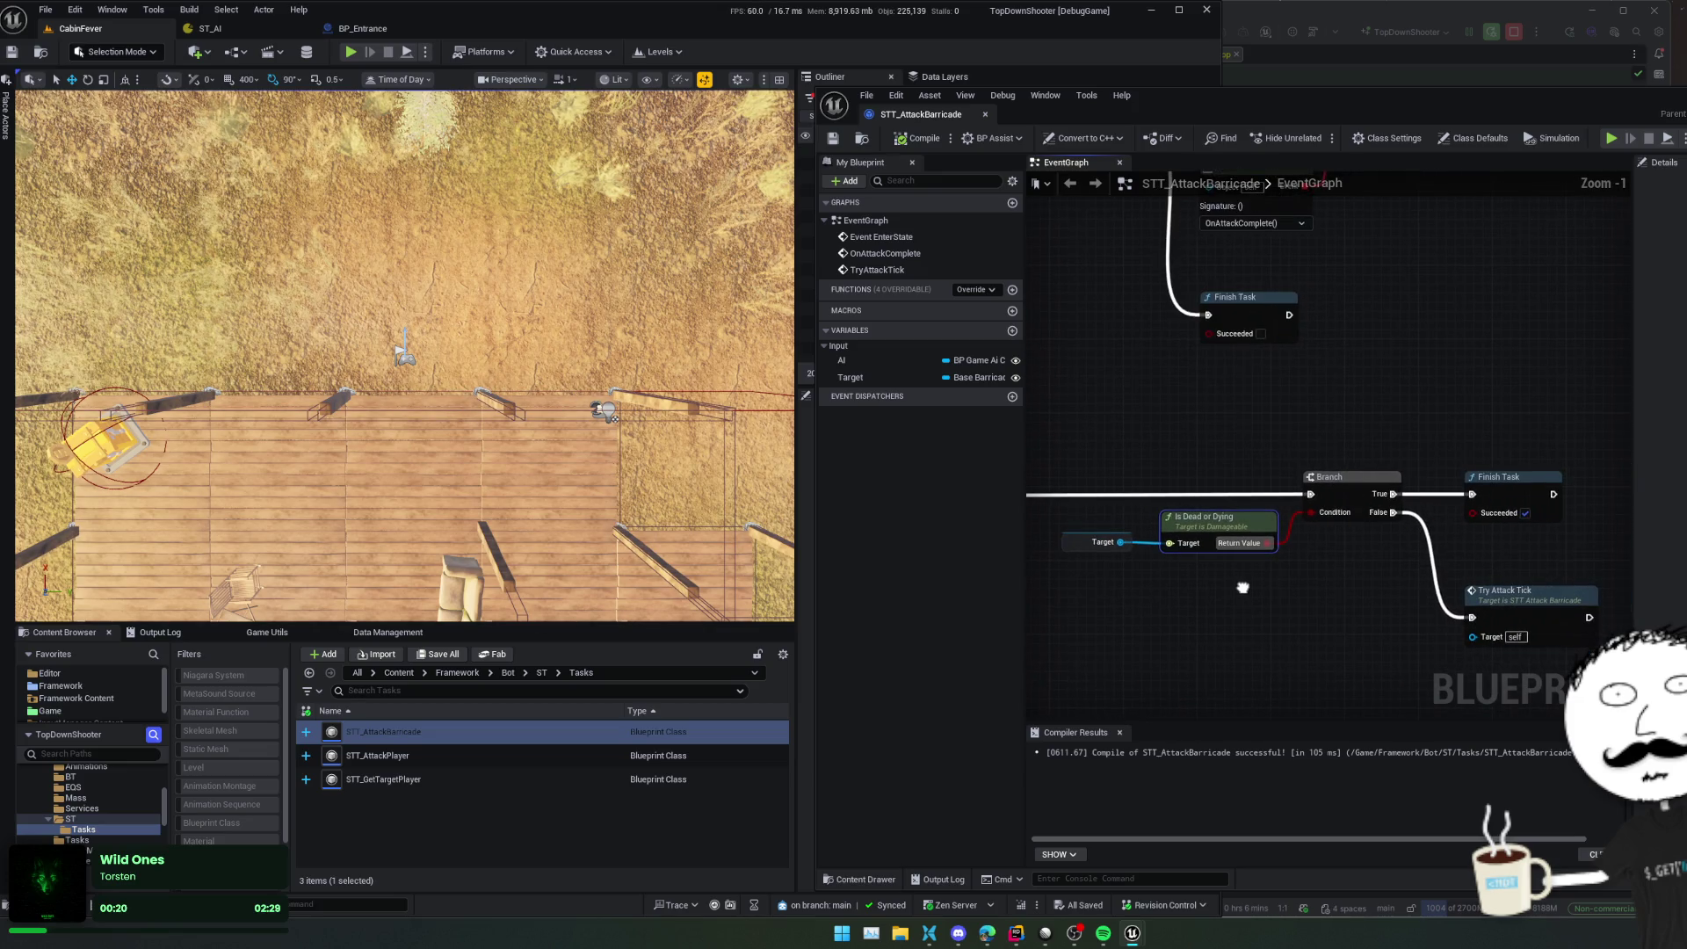
# In Rider, search 'BaseBarr' and open BaseBarricade.cpp
pyautogui.hotkey('alt', 'Tab')
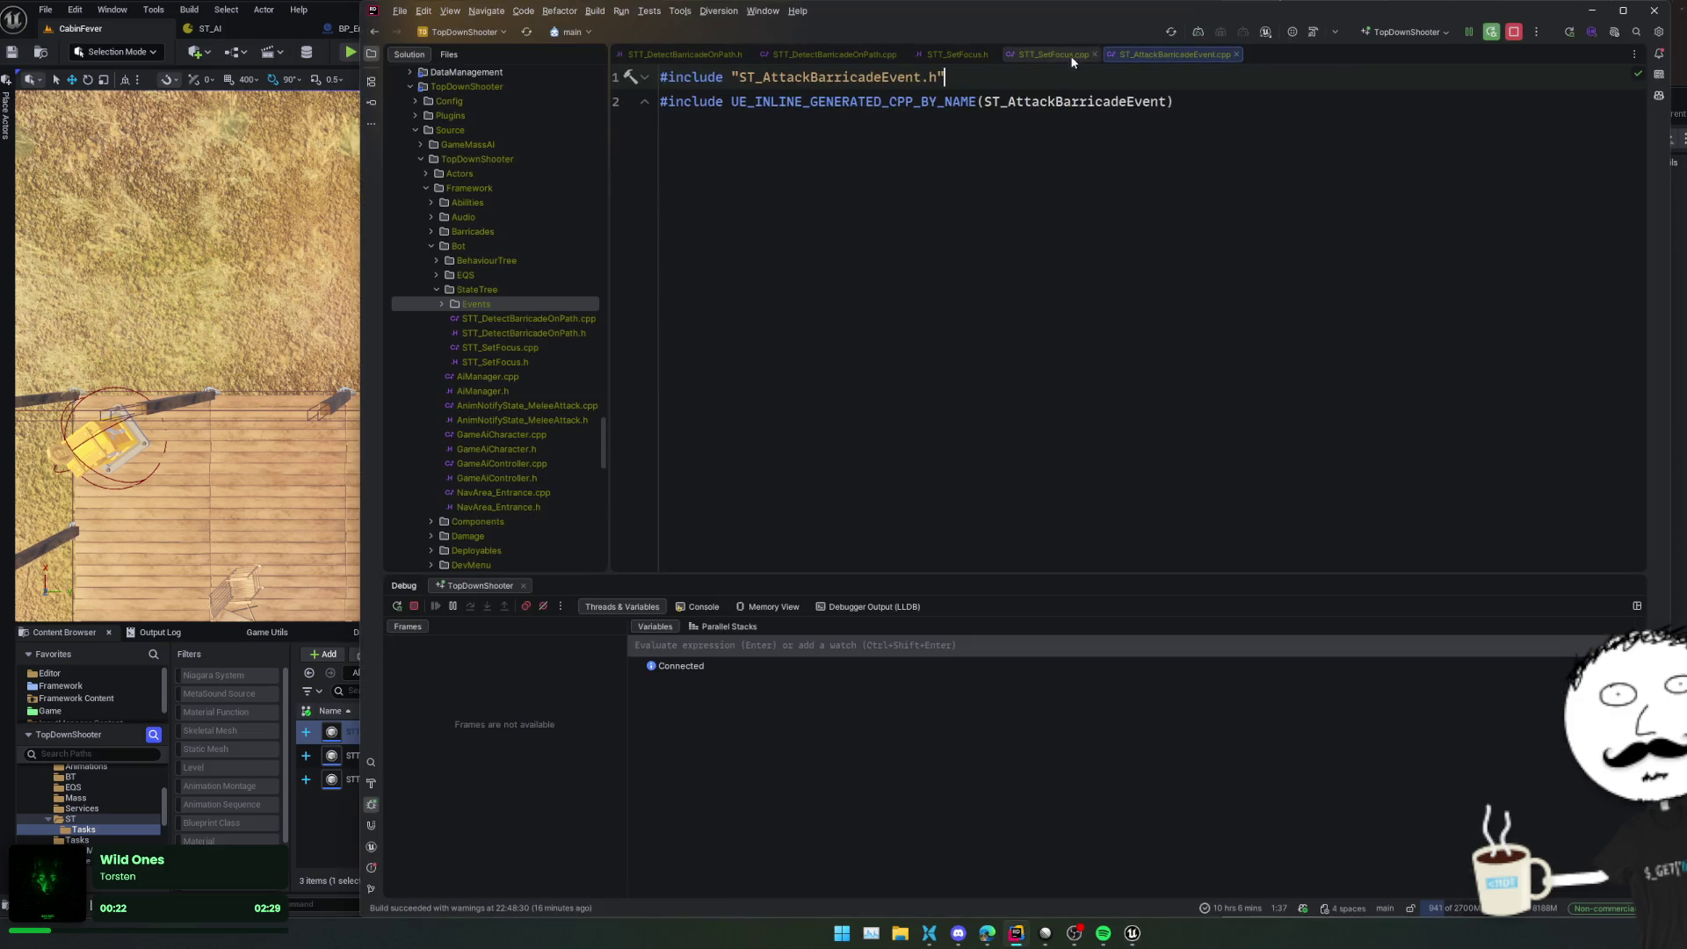
pyautogui.click(1045, 101)
pyautogui.press('shift')
pyautogui.press('shift')
pyautogui.write('Ba')
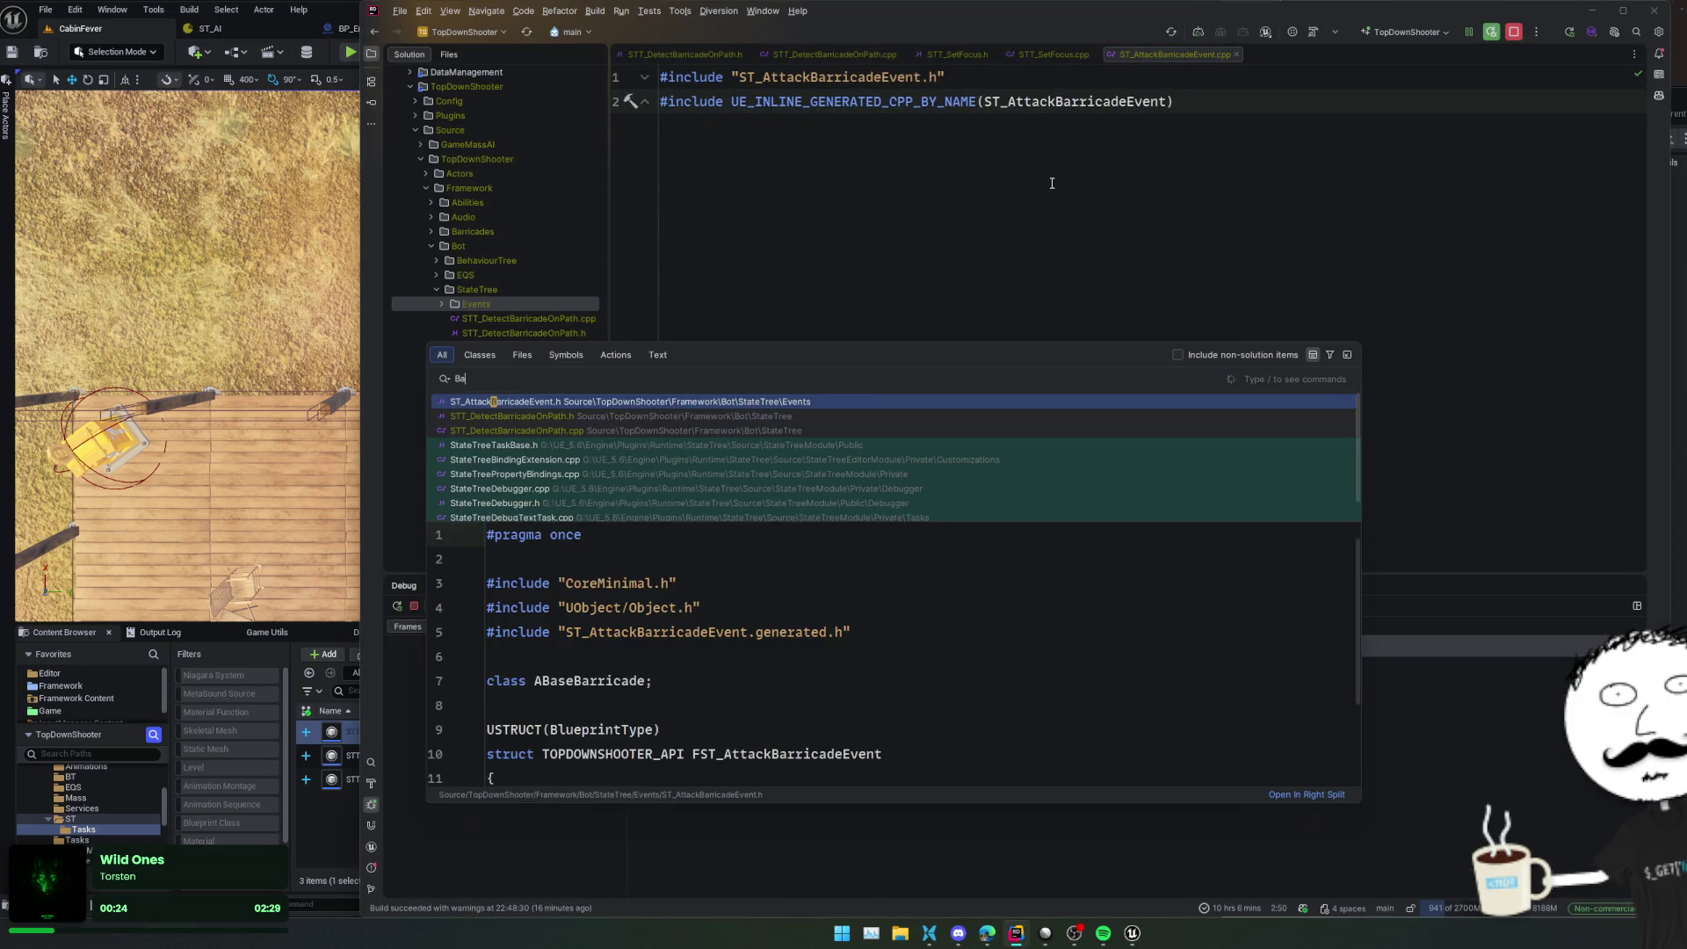
pyautogui.write('seBarr')
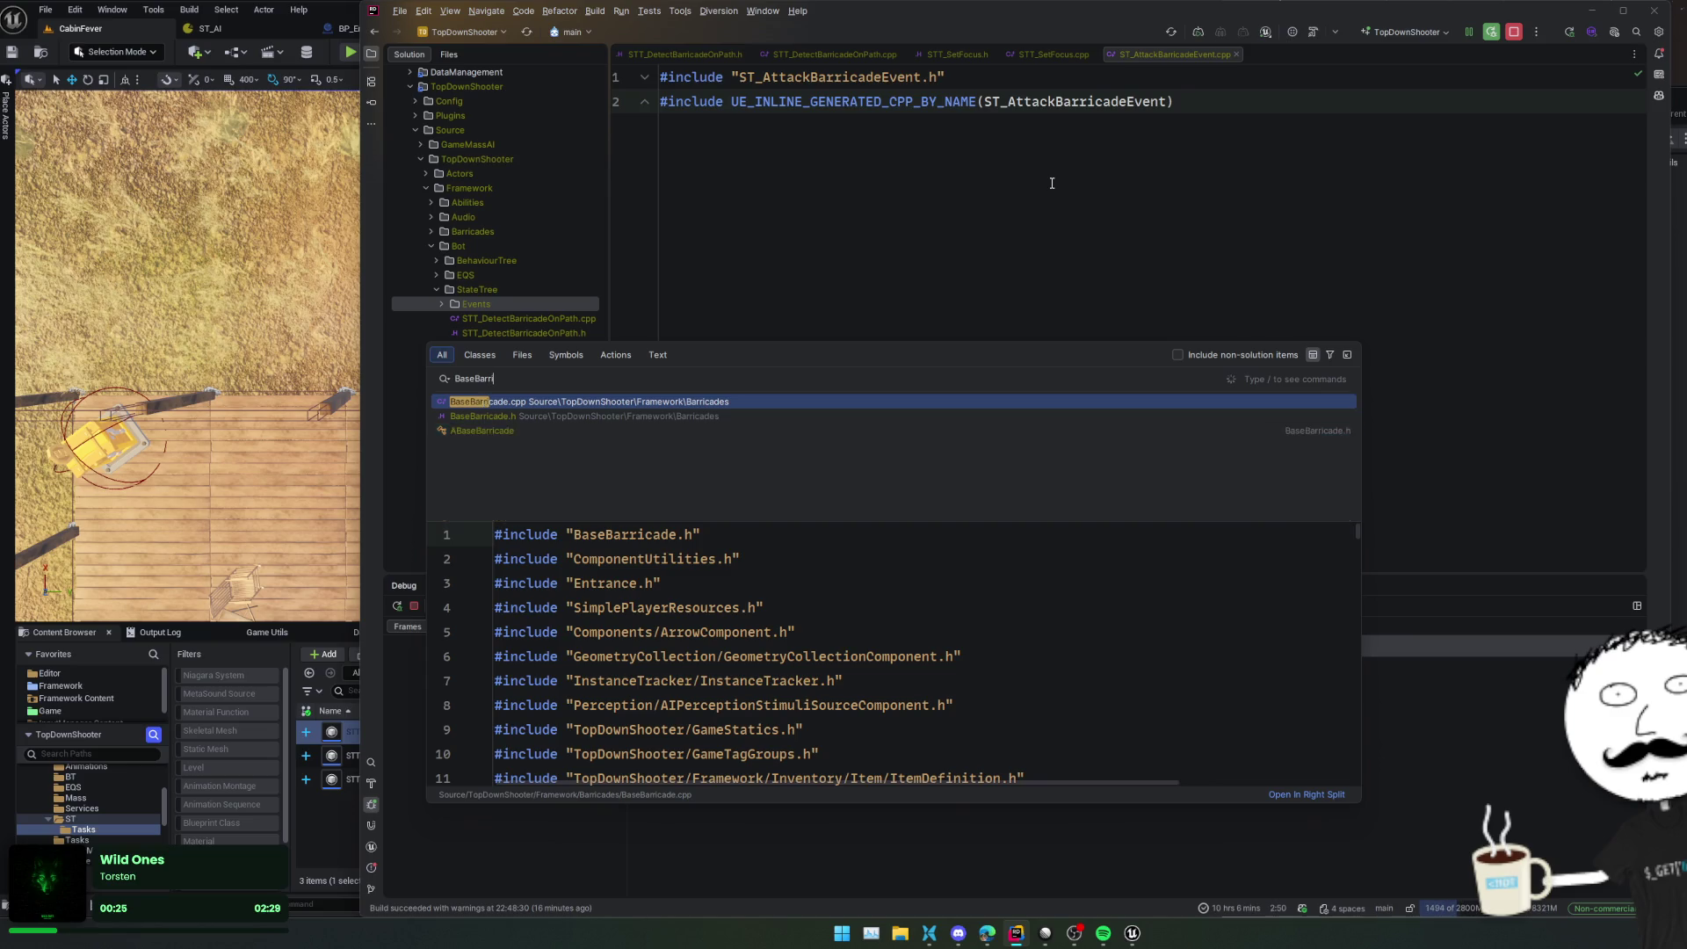
pyautogui.press('Return')
# Browse the ABaseBarricade header and implementation, navigate back, and return to the ST_AI editor
pyautogui.scroll(-5, 812, 382)
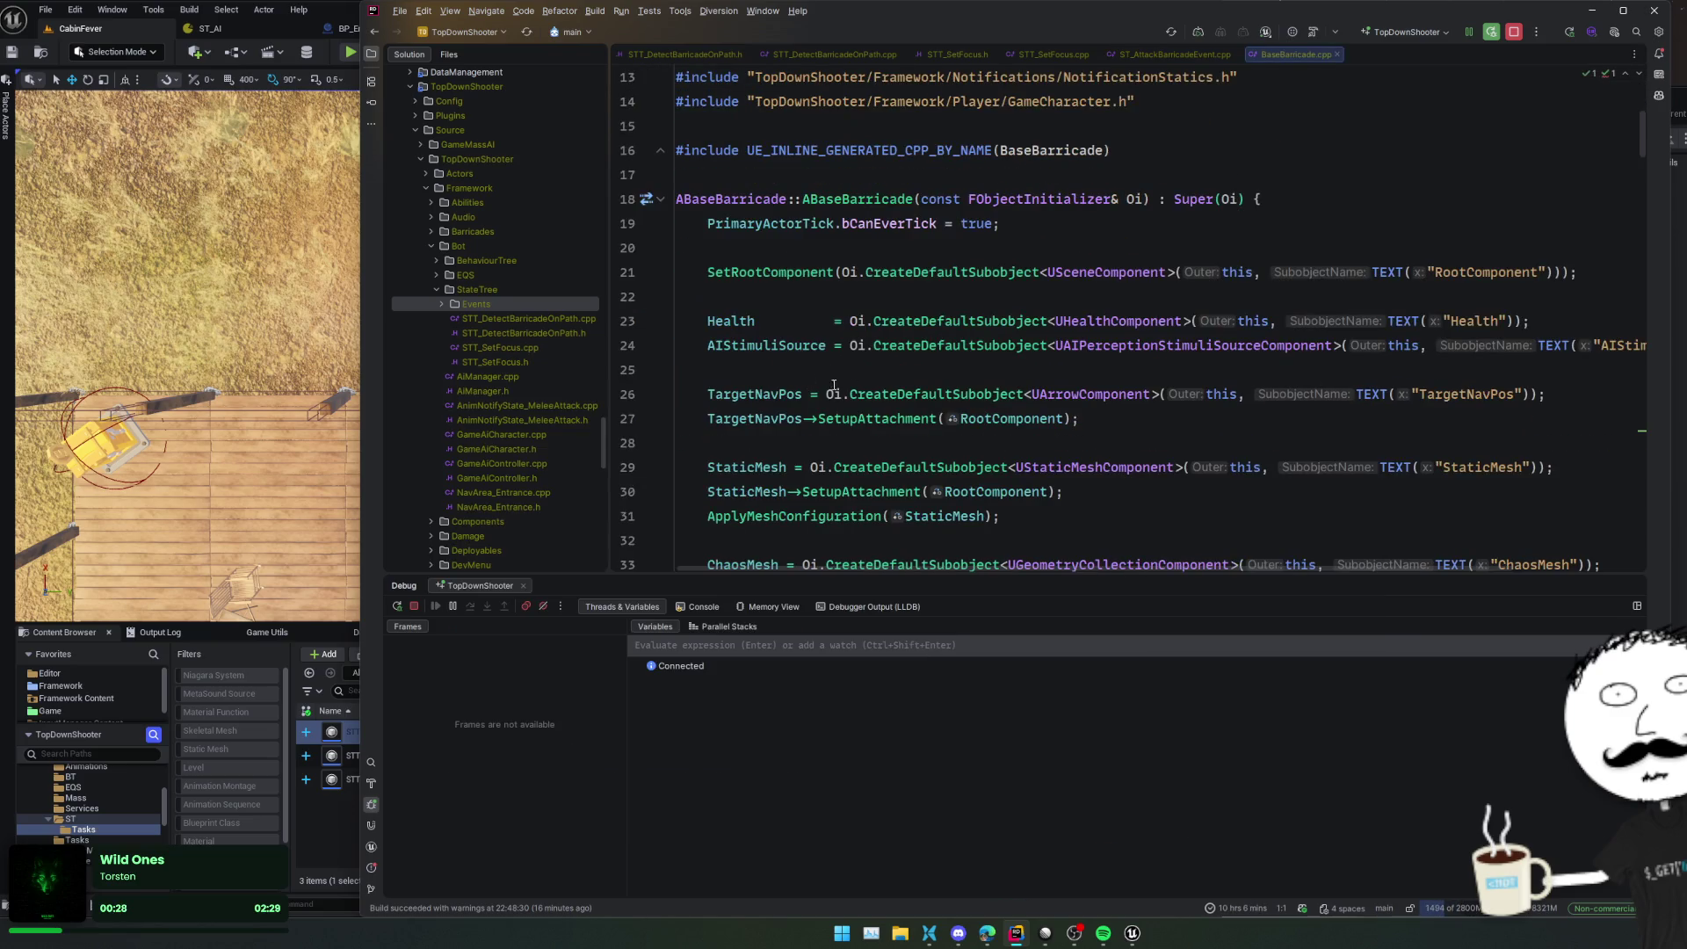
pyautogui.scroll(3, 833, 341)
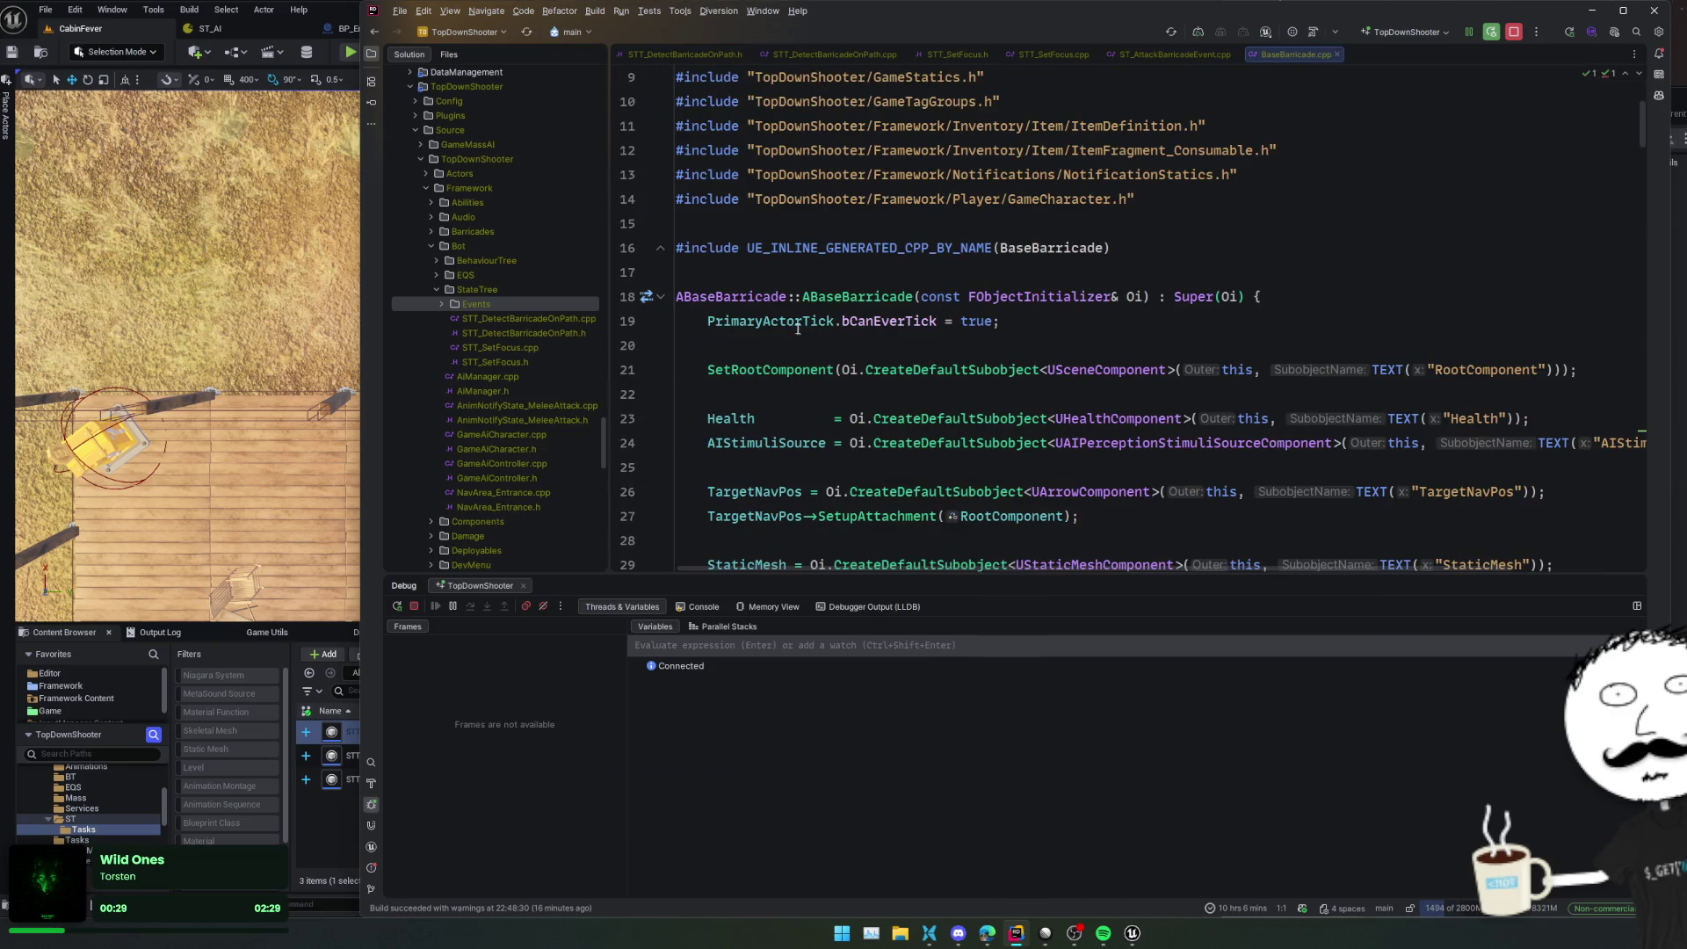
pyautogui.keyDown('ctrl'); pyautogui.click(747, 290); pyautogui.keyUp('ctrl')
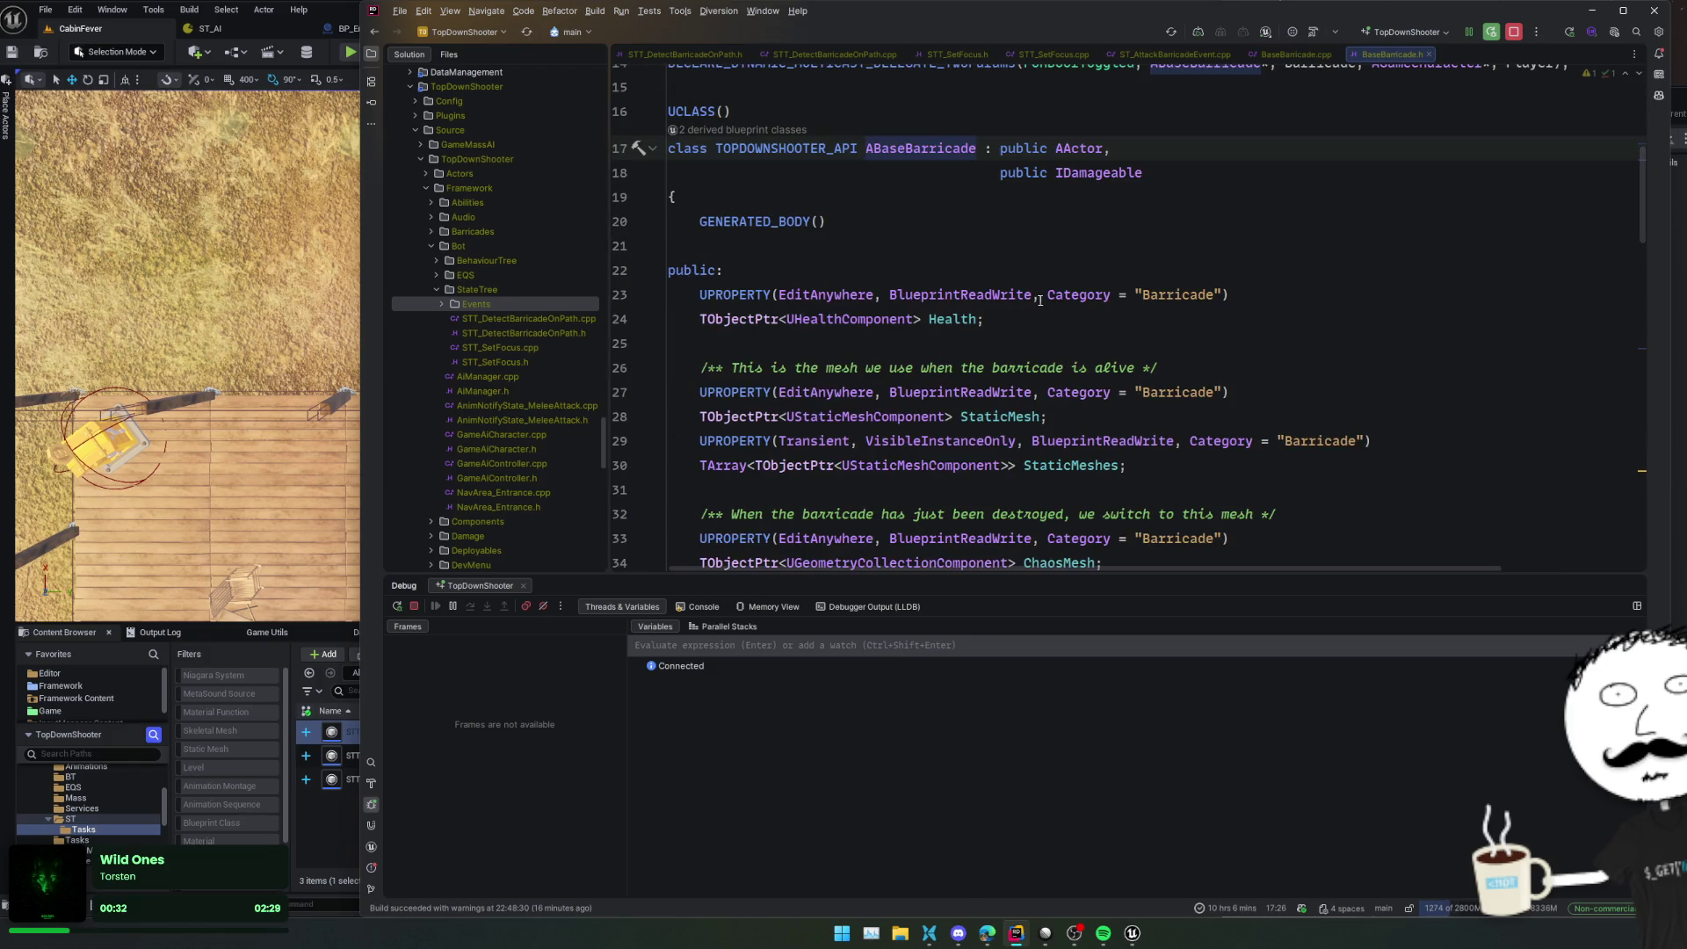
pyautogui.hotkey('ctrl', 'Tab')
pyautogui.scroll(-3, 1037, 300)
pyautogui.hotkey('ctrl', 'Tab')
pyautogui.scroll(-1, 1032, 302)
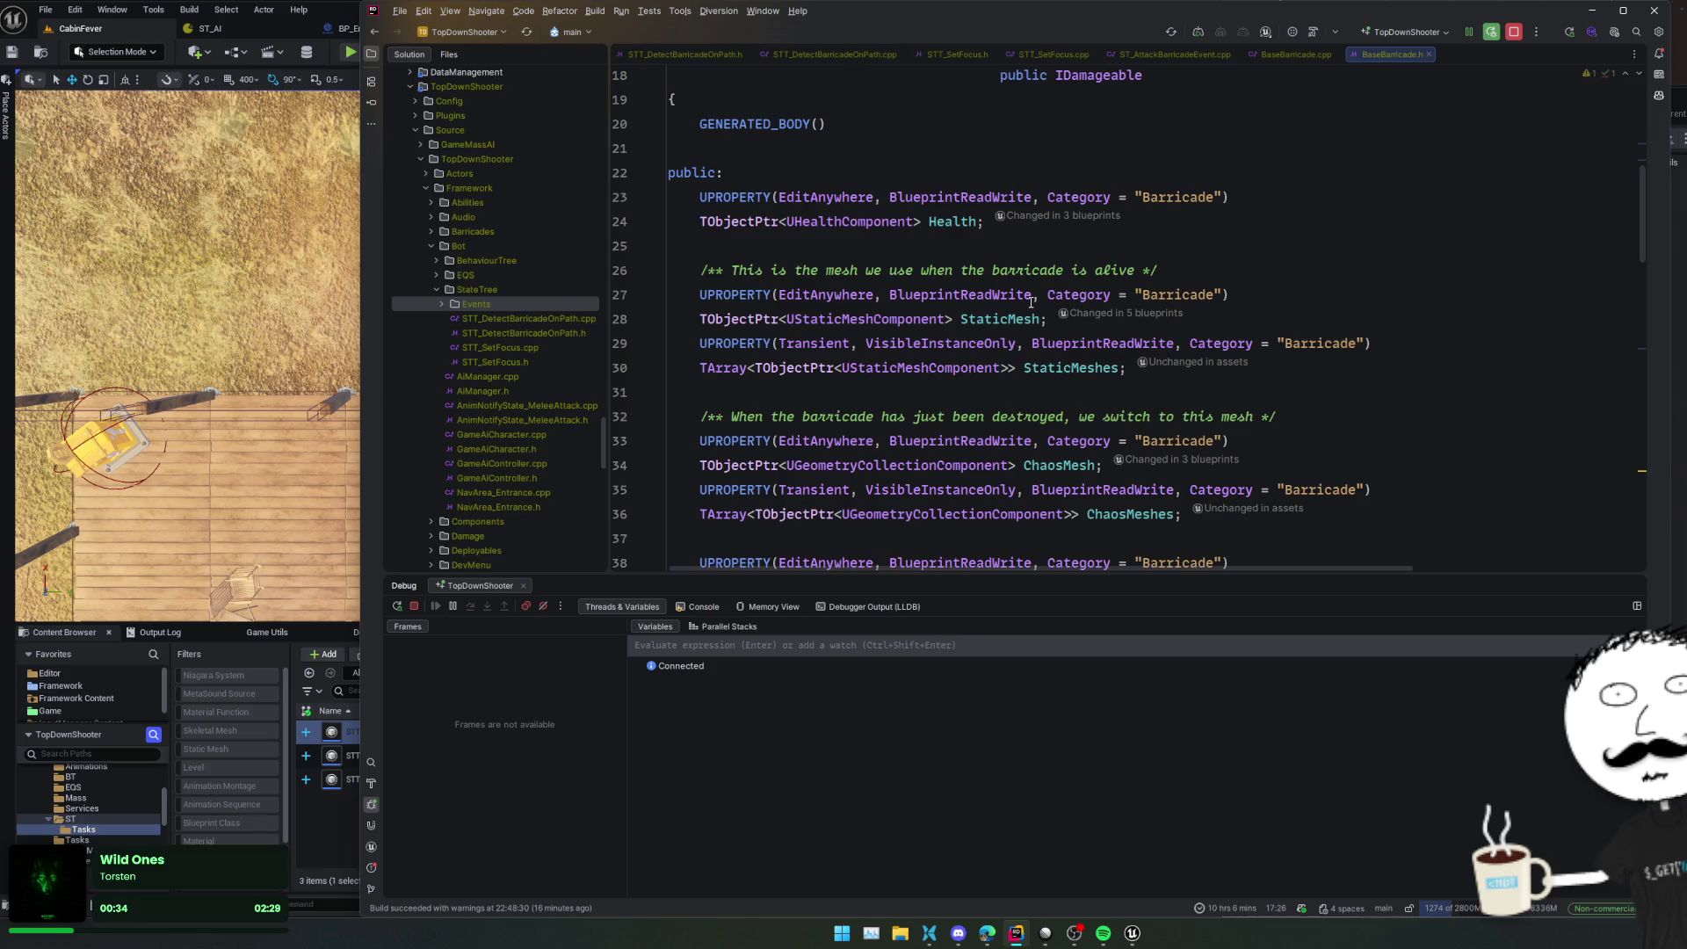
pyautogui.scroll(2, 1032, 303)
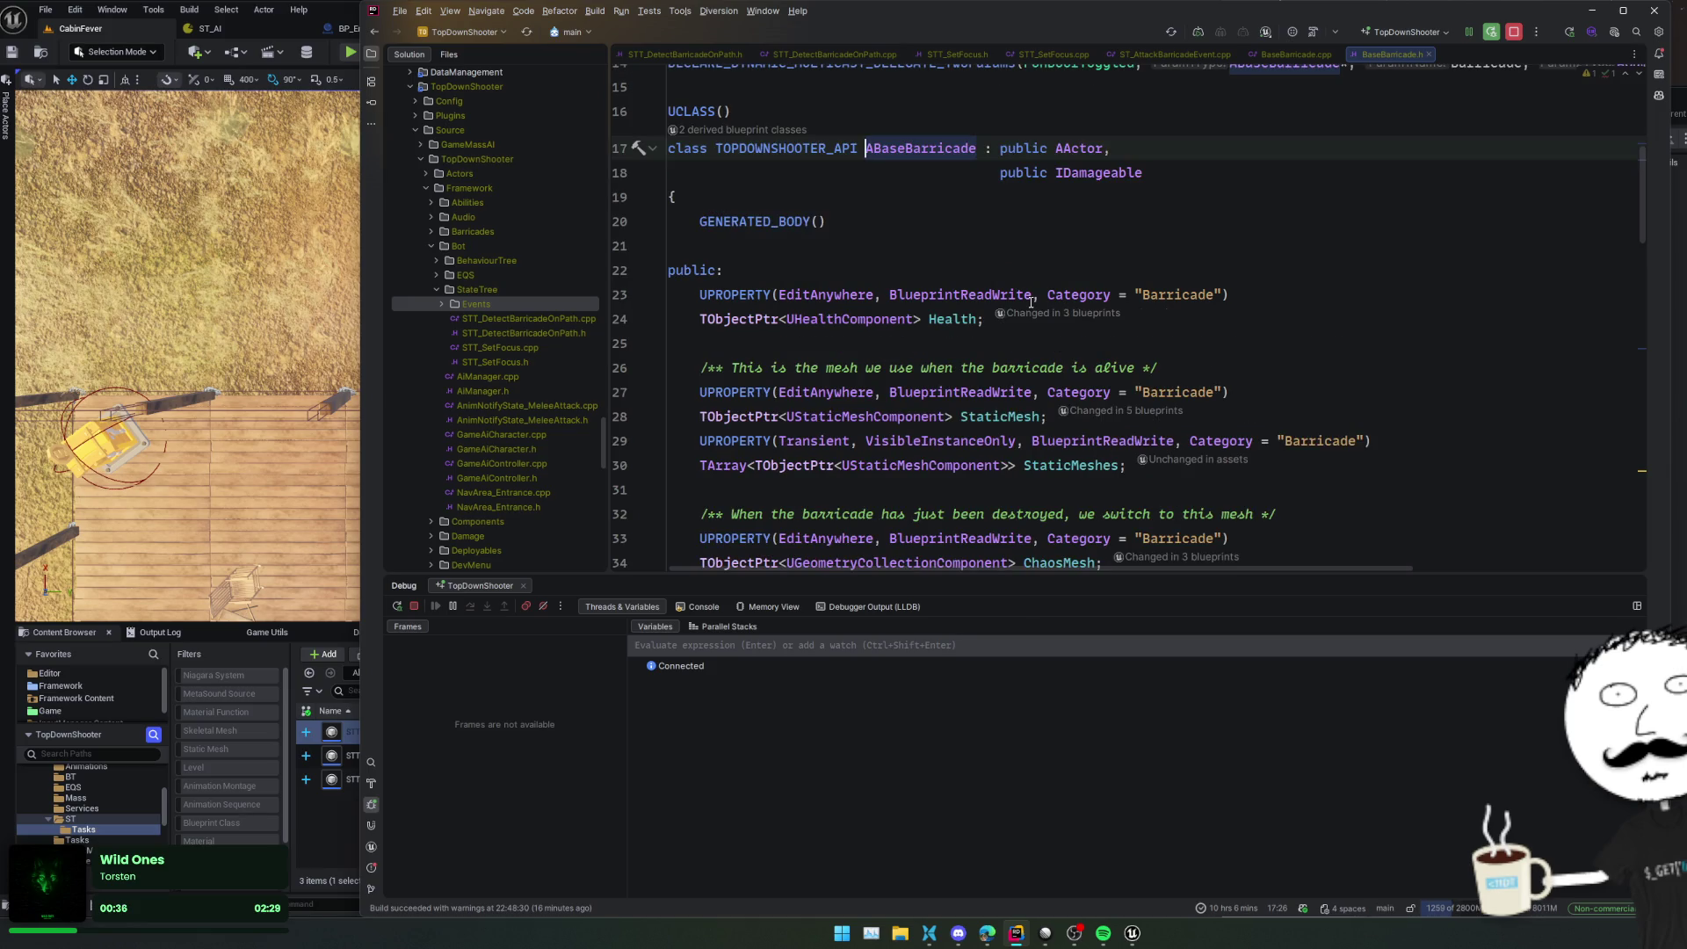
pyautogui.hotkey('ctrl', 'alt', 'Left')
pyautogui.hotkey('ctrl', 'alt', 'Left')
pyautogui.hotkey('ctrl', 'alt', 'Left')
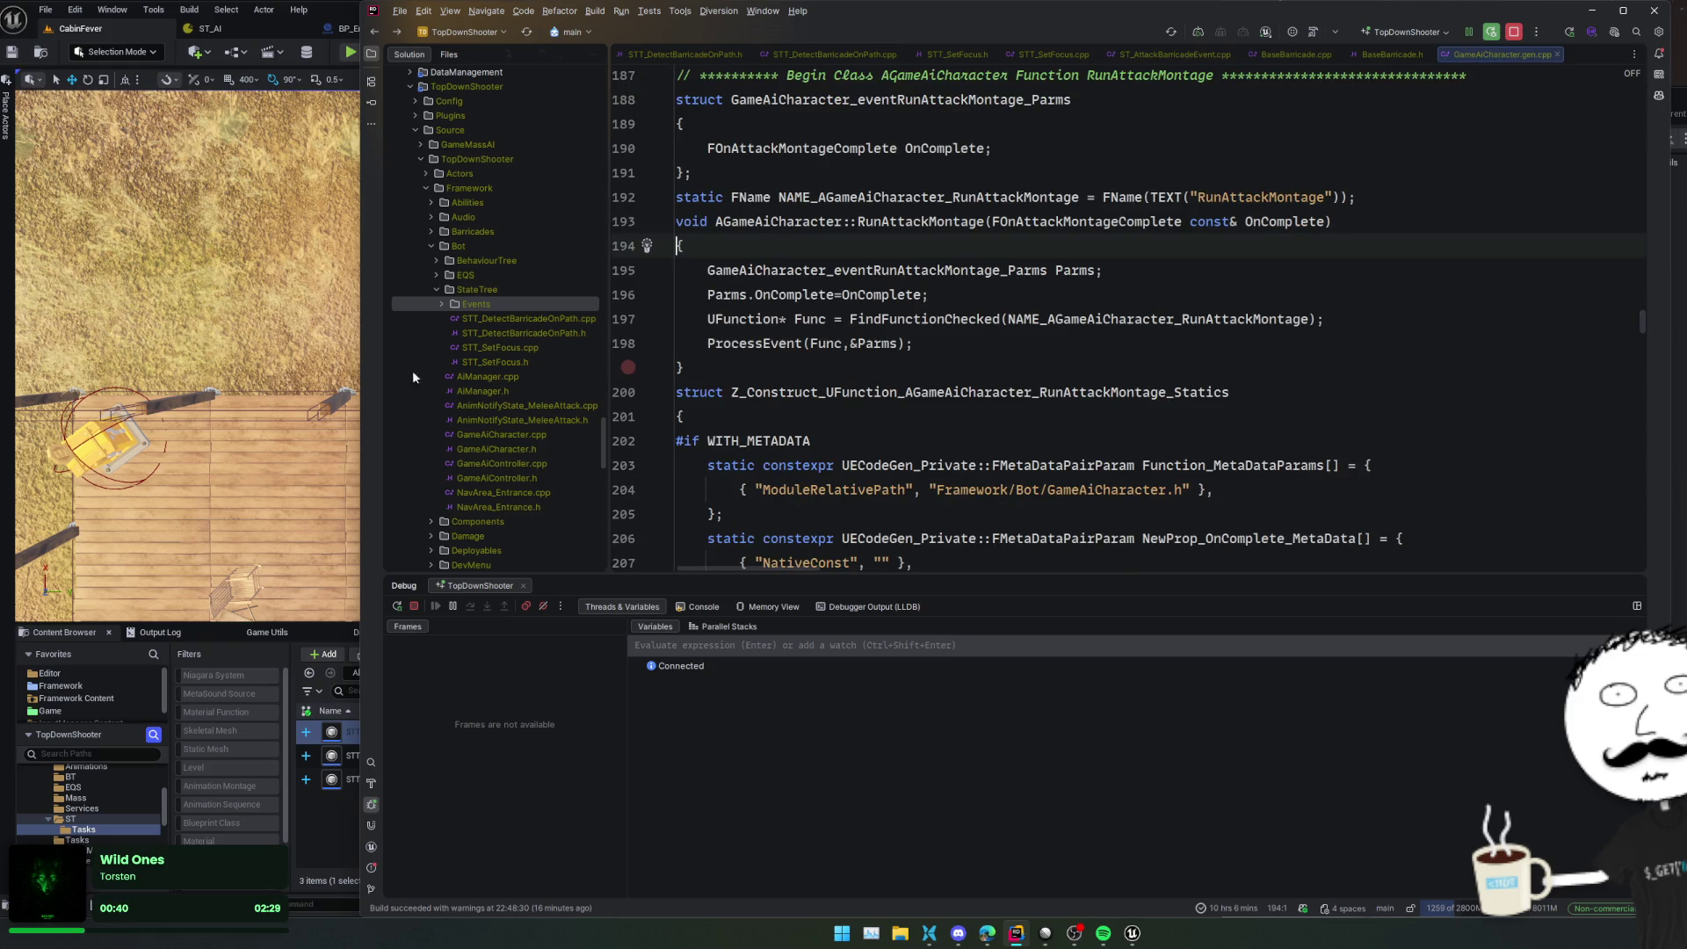
pyautogui.click(212, 33)
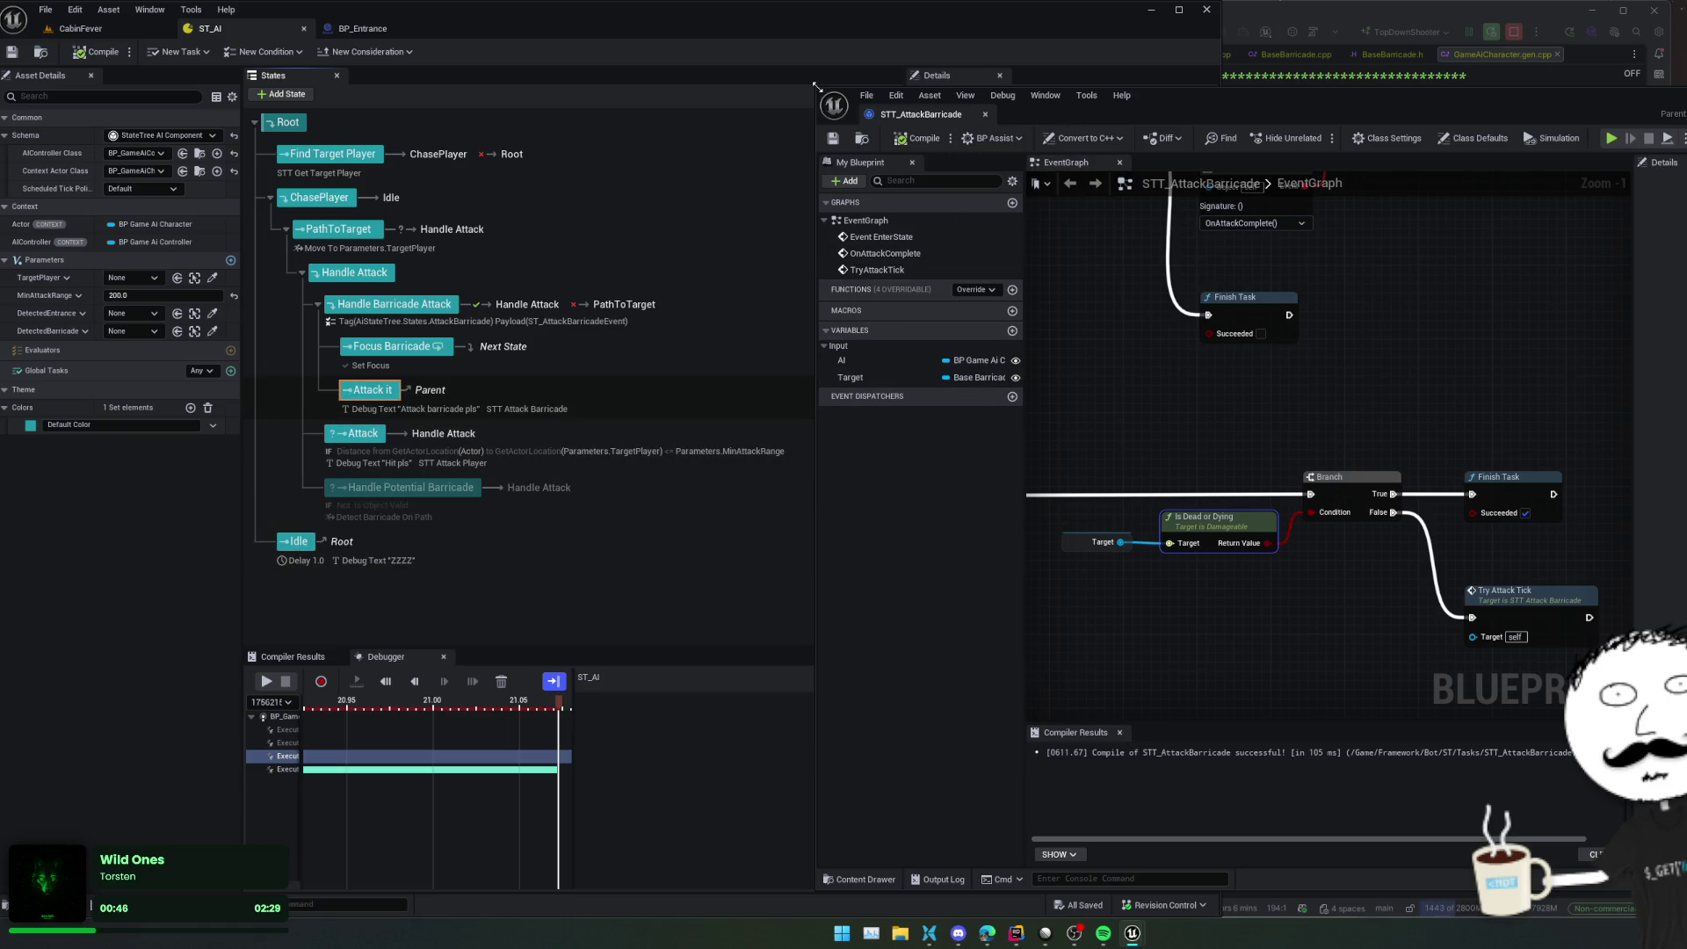
# Add an On State Completed transition to Root on the Attack it state and save ST_AI
pyautogui.moveTo(841, 115)
pyautogui.mouseDown()
pyautogui.moveTo(1109, 184)
pyautogui.moveTo(1187, 242)
pyautogui.moveTo(1252, 250)
pyautogui.mouseUp()
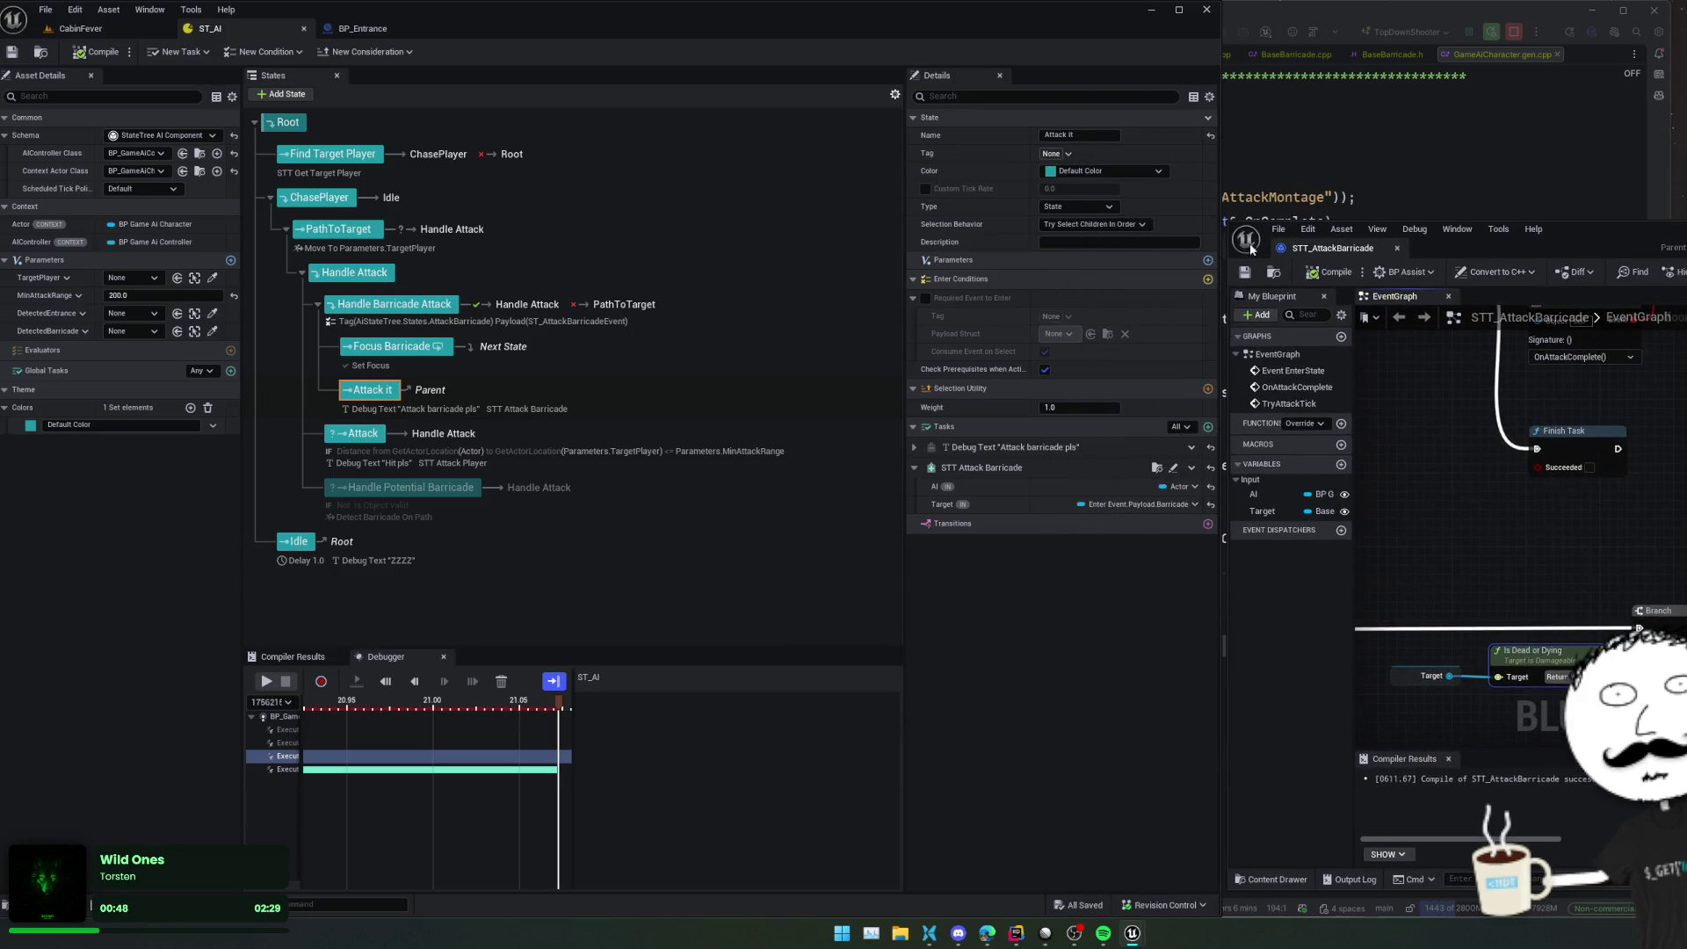
pyautogui.click(1210, 524)
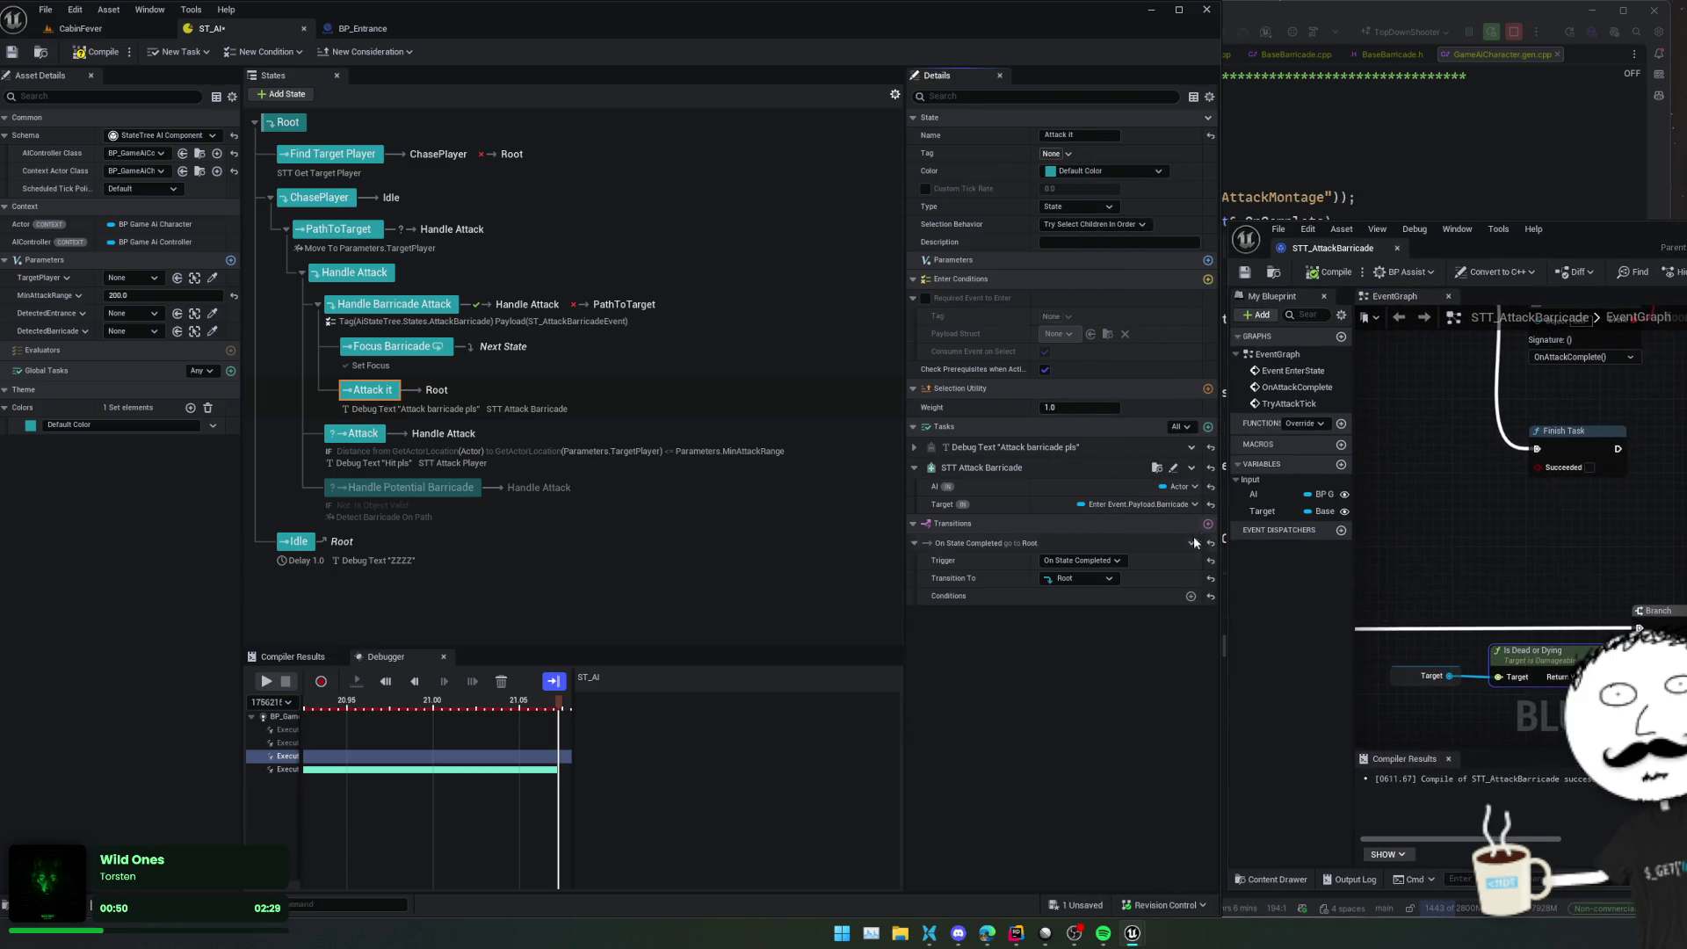
pyautogui.click(1082, 560)
pyautogui.click(1101, 586)
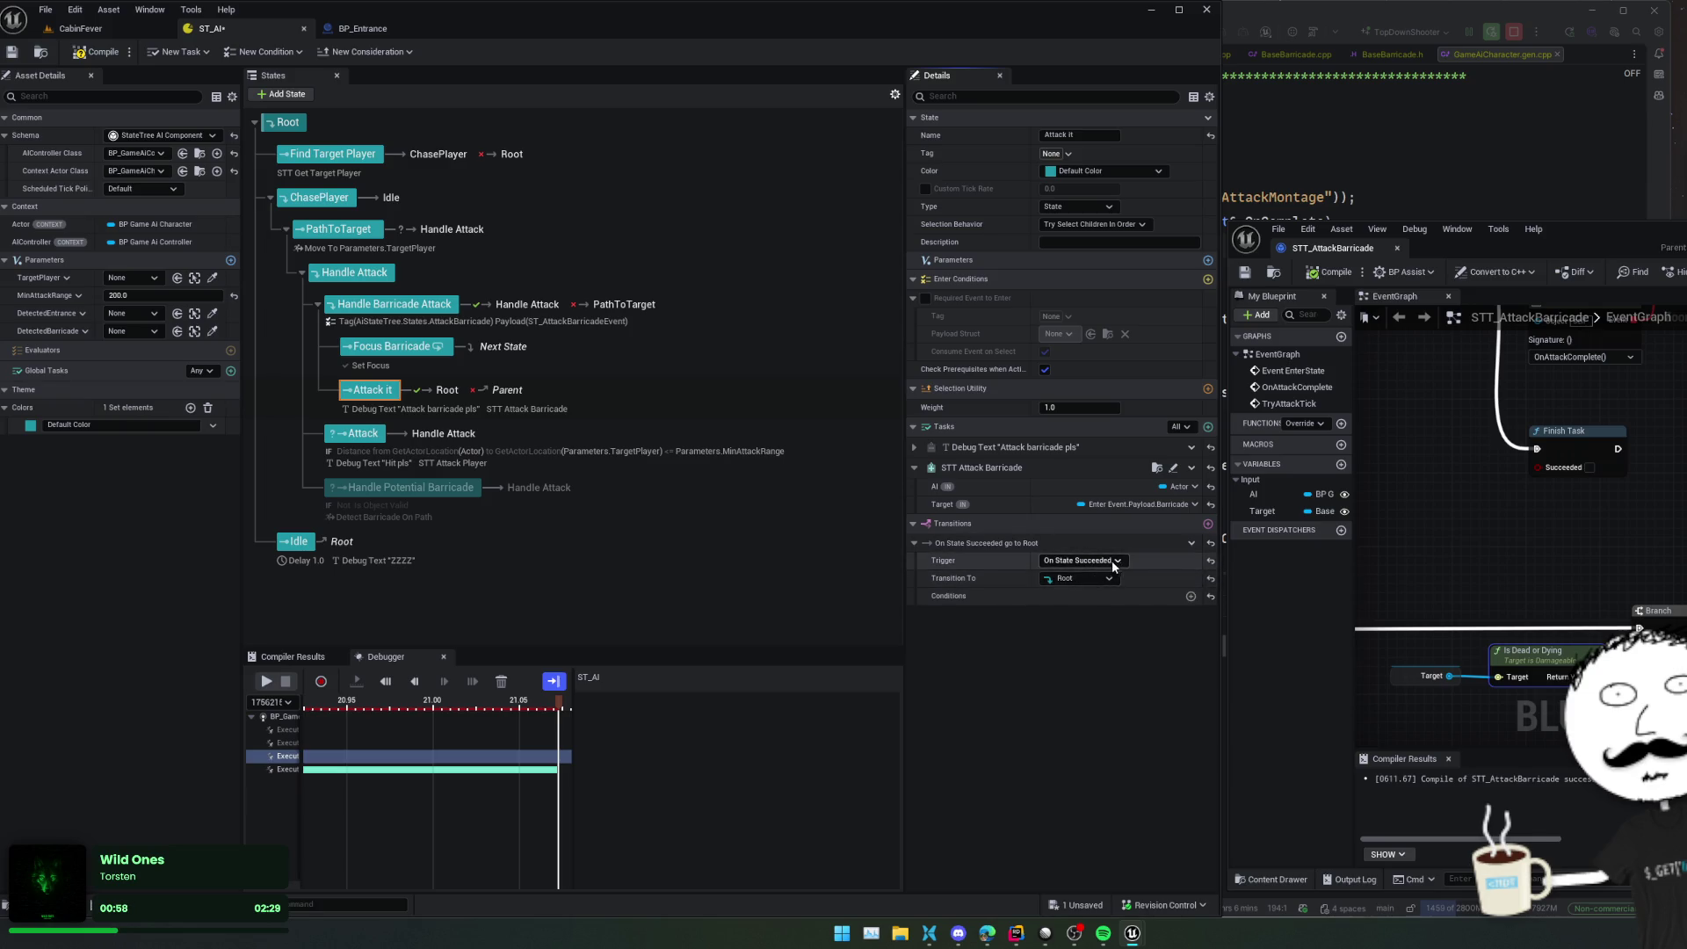
pyautogui.click(1081, 561)
pyautogui.click(1071, 576)
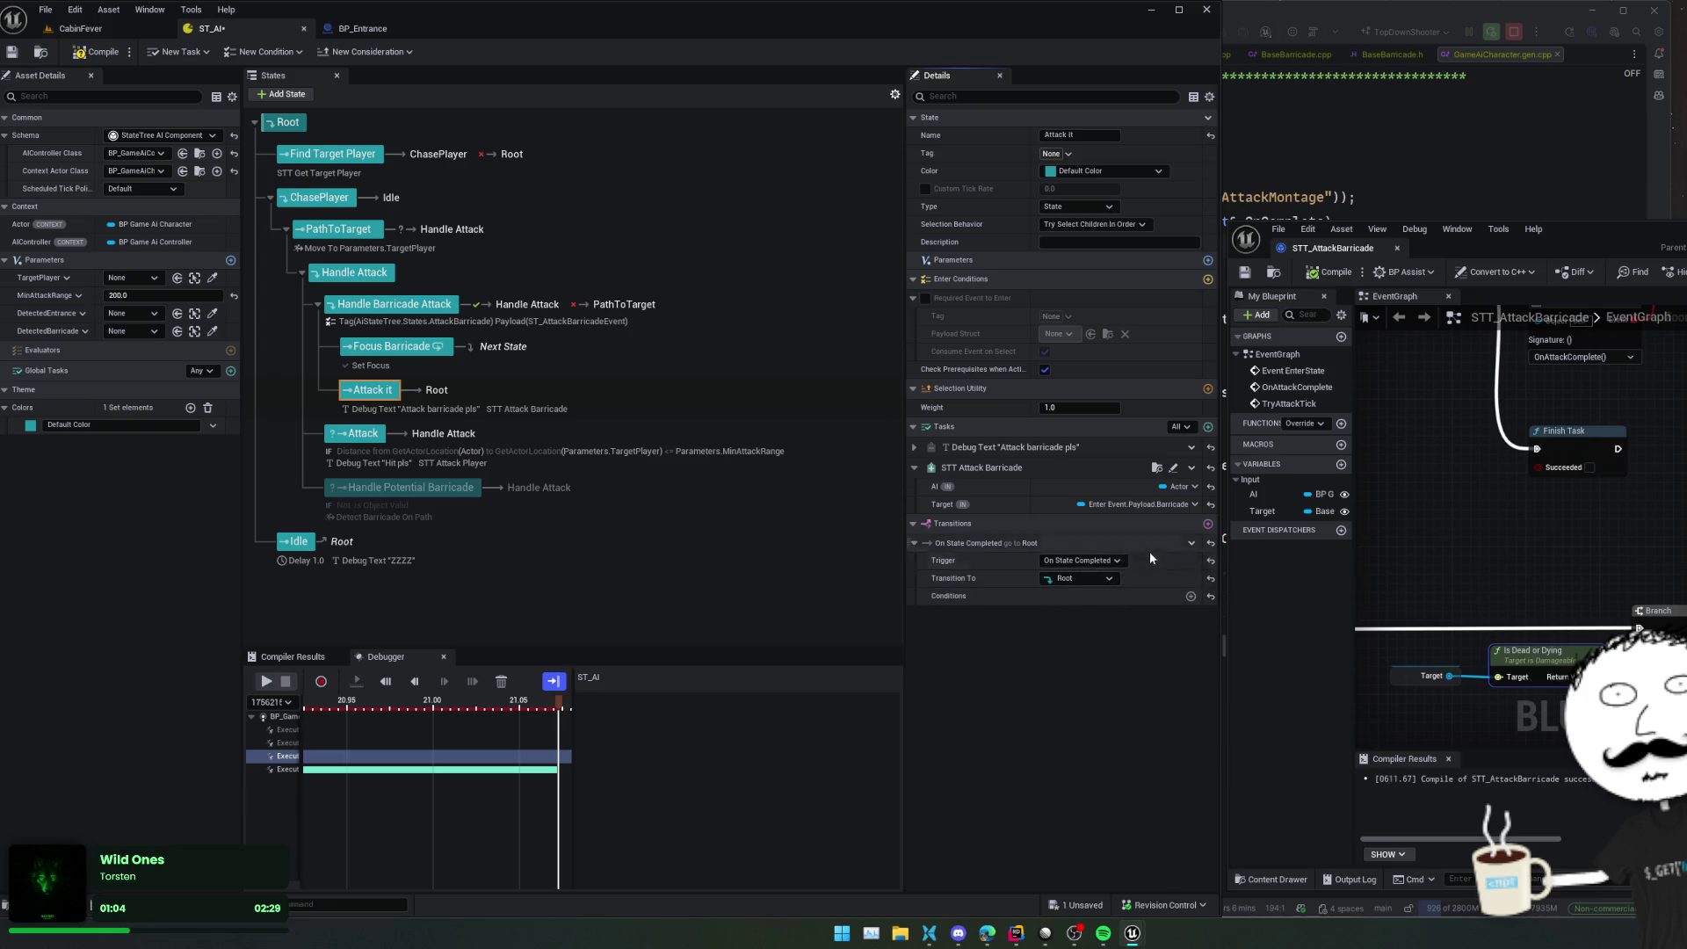
pyautogui.hotkey('ctrl', 's')
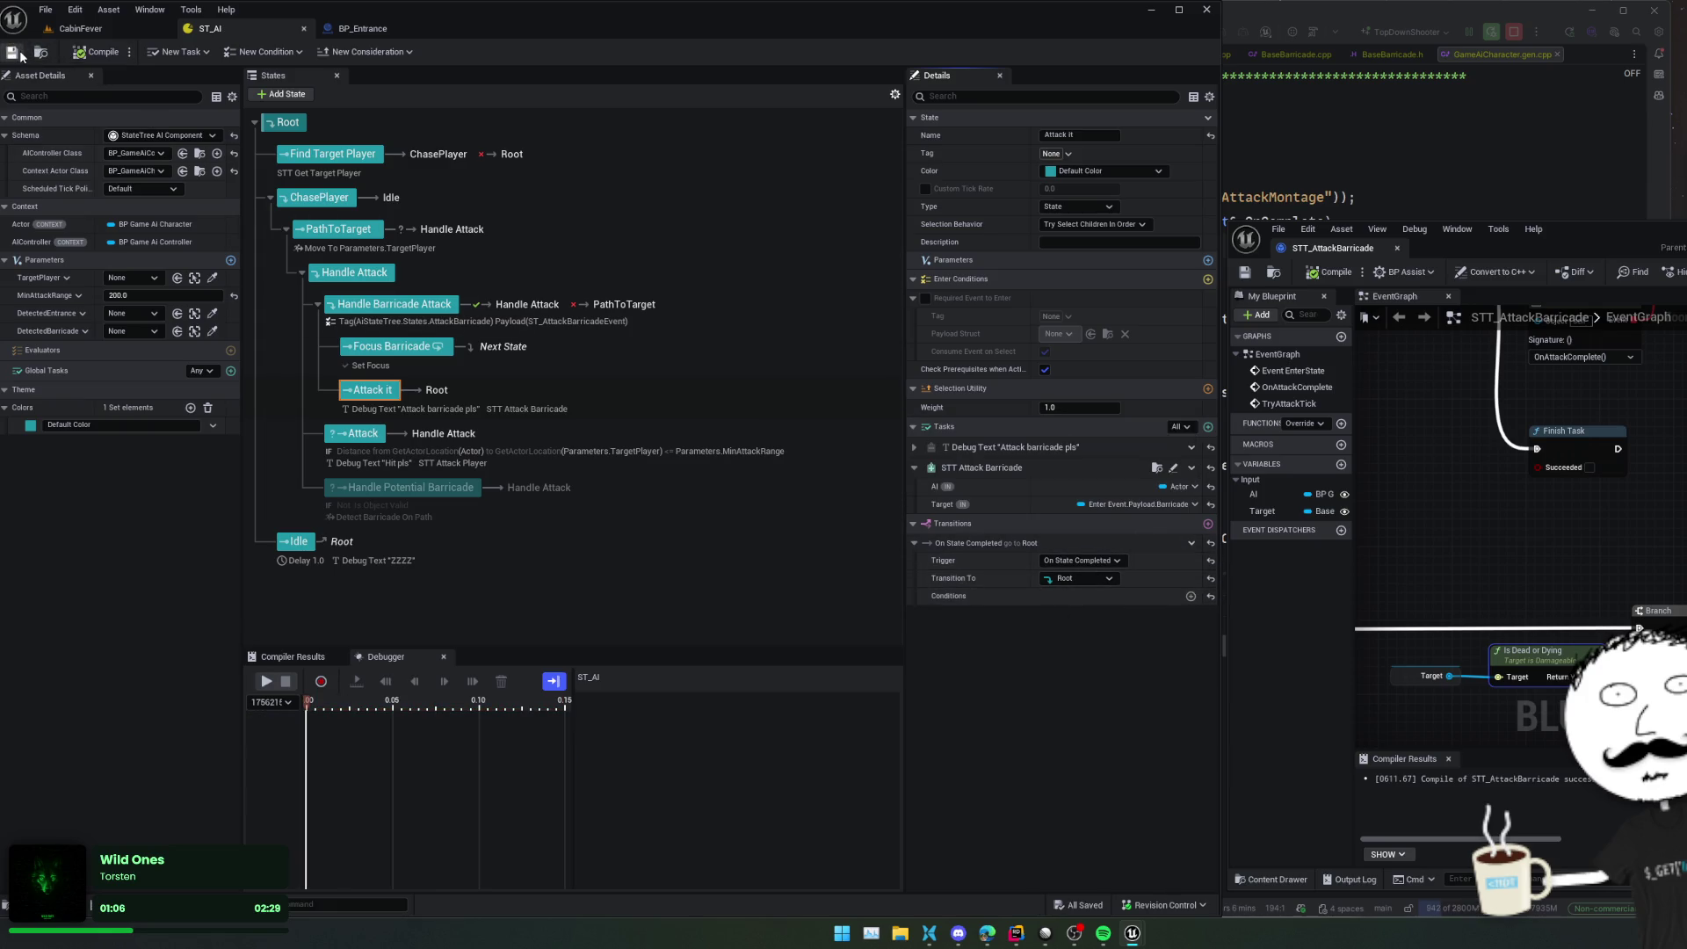
pyautogui.click(88, 28)
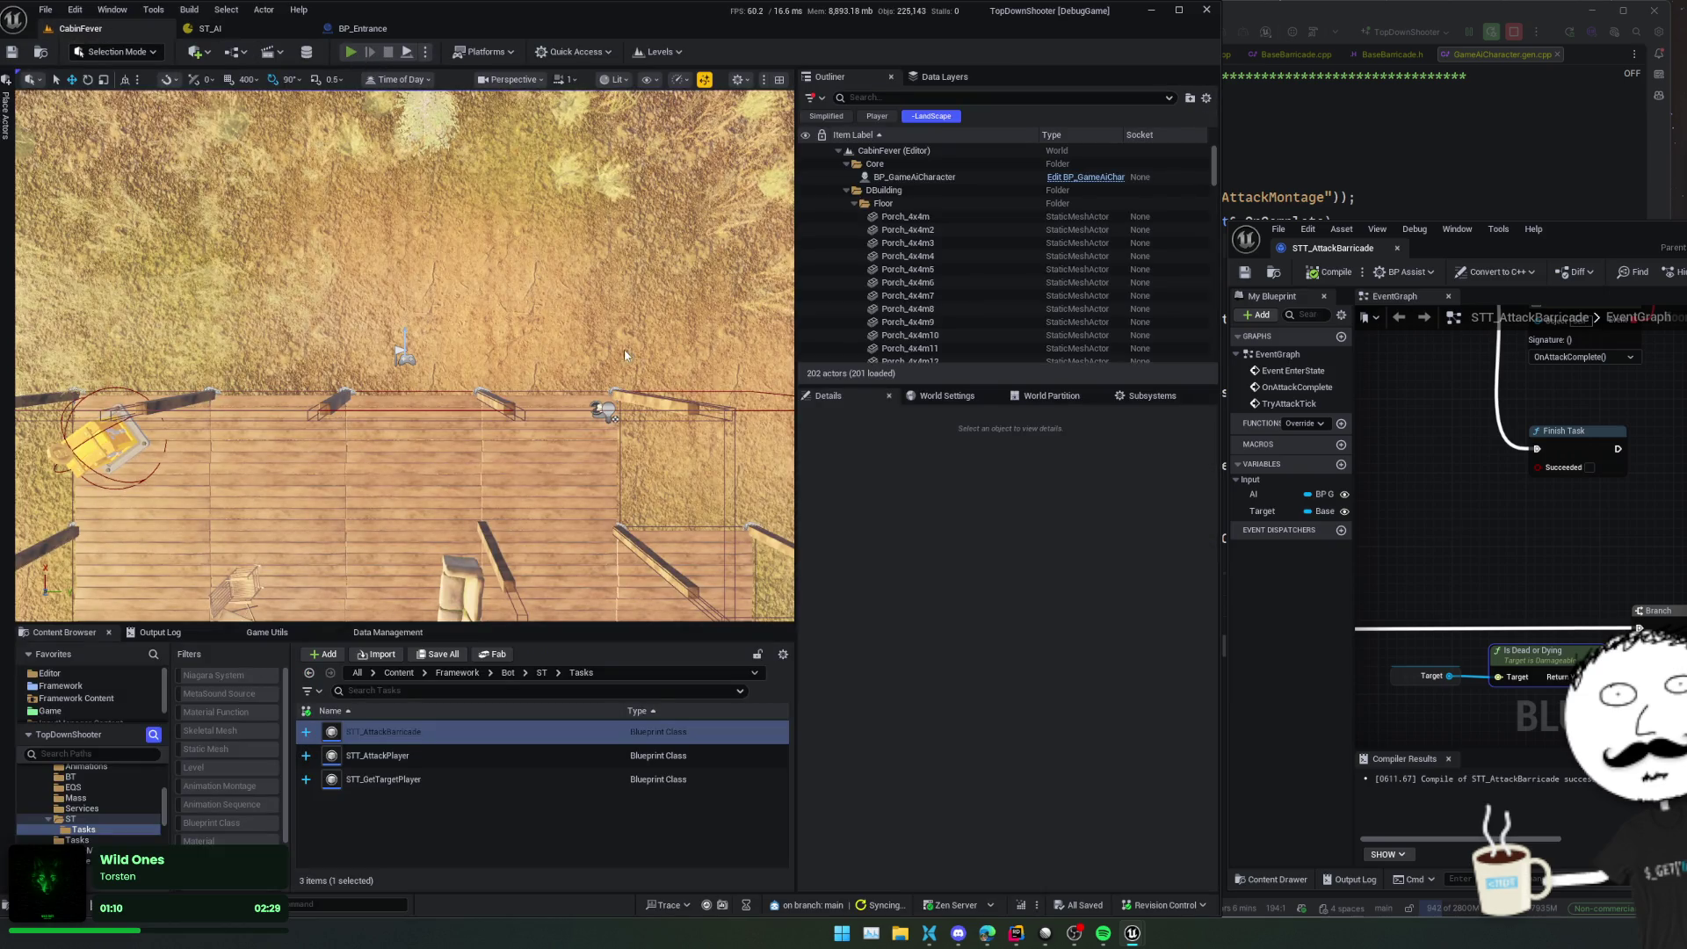
# Play-test CabinFever twice, watching the TryAttackTick and OnAttackComplete nodes, and stop each session
pyautogui.hotkey('alt', 'p')
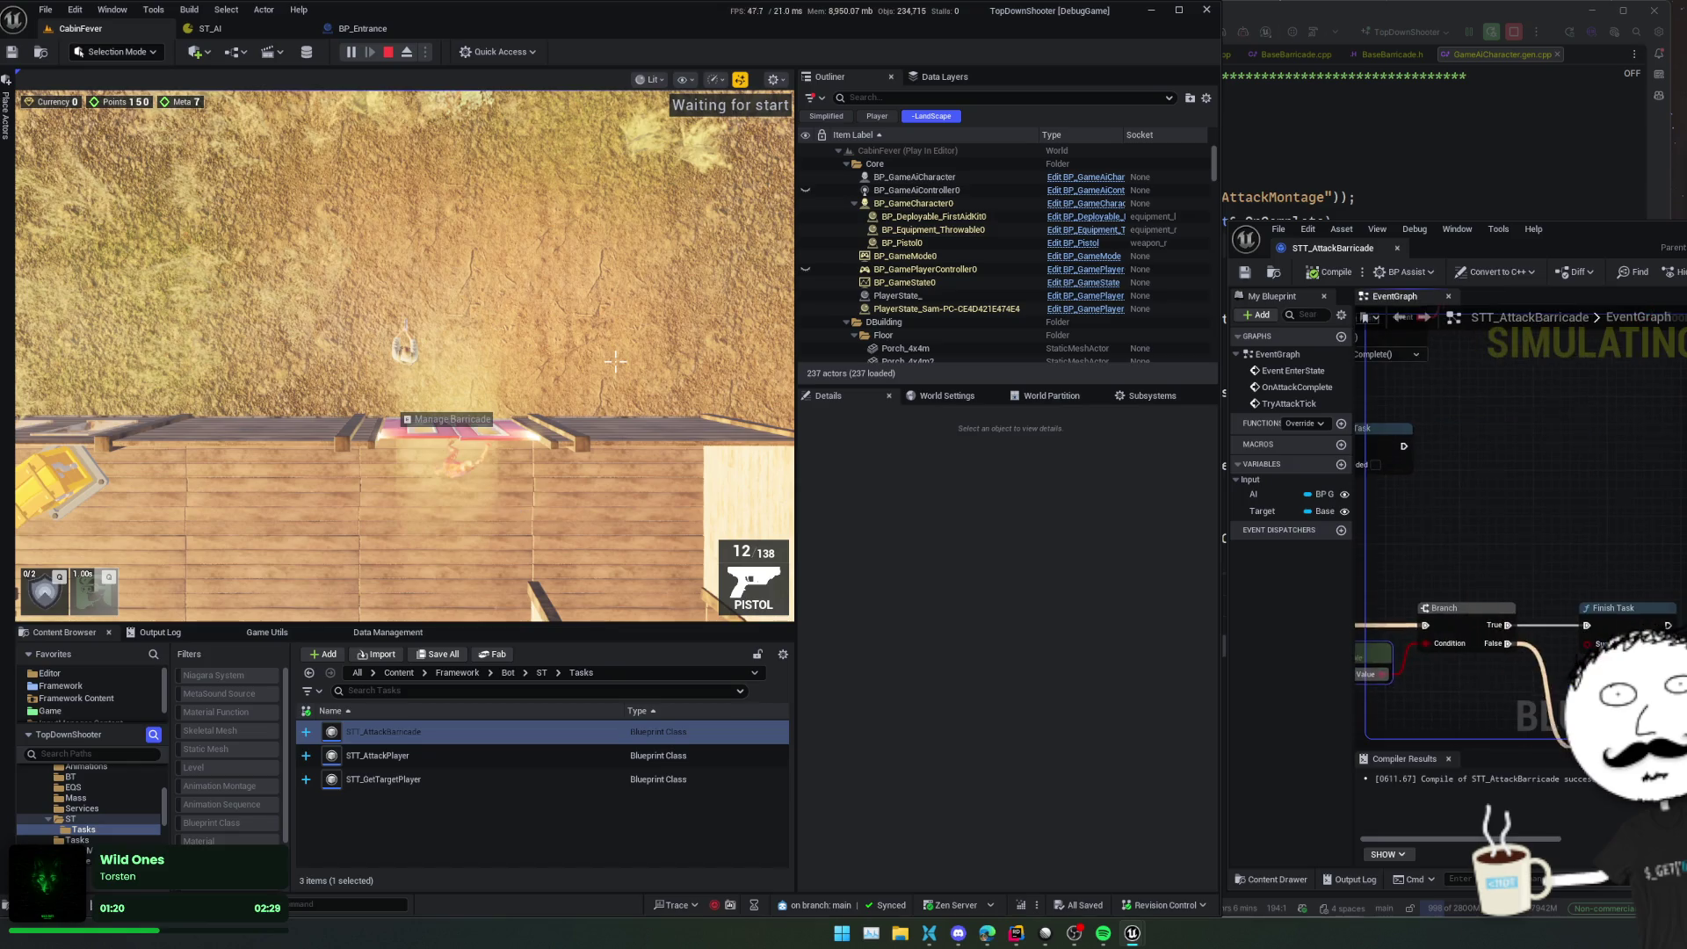
pyautogui.scroll(-3, 1399, 540)
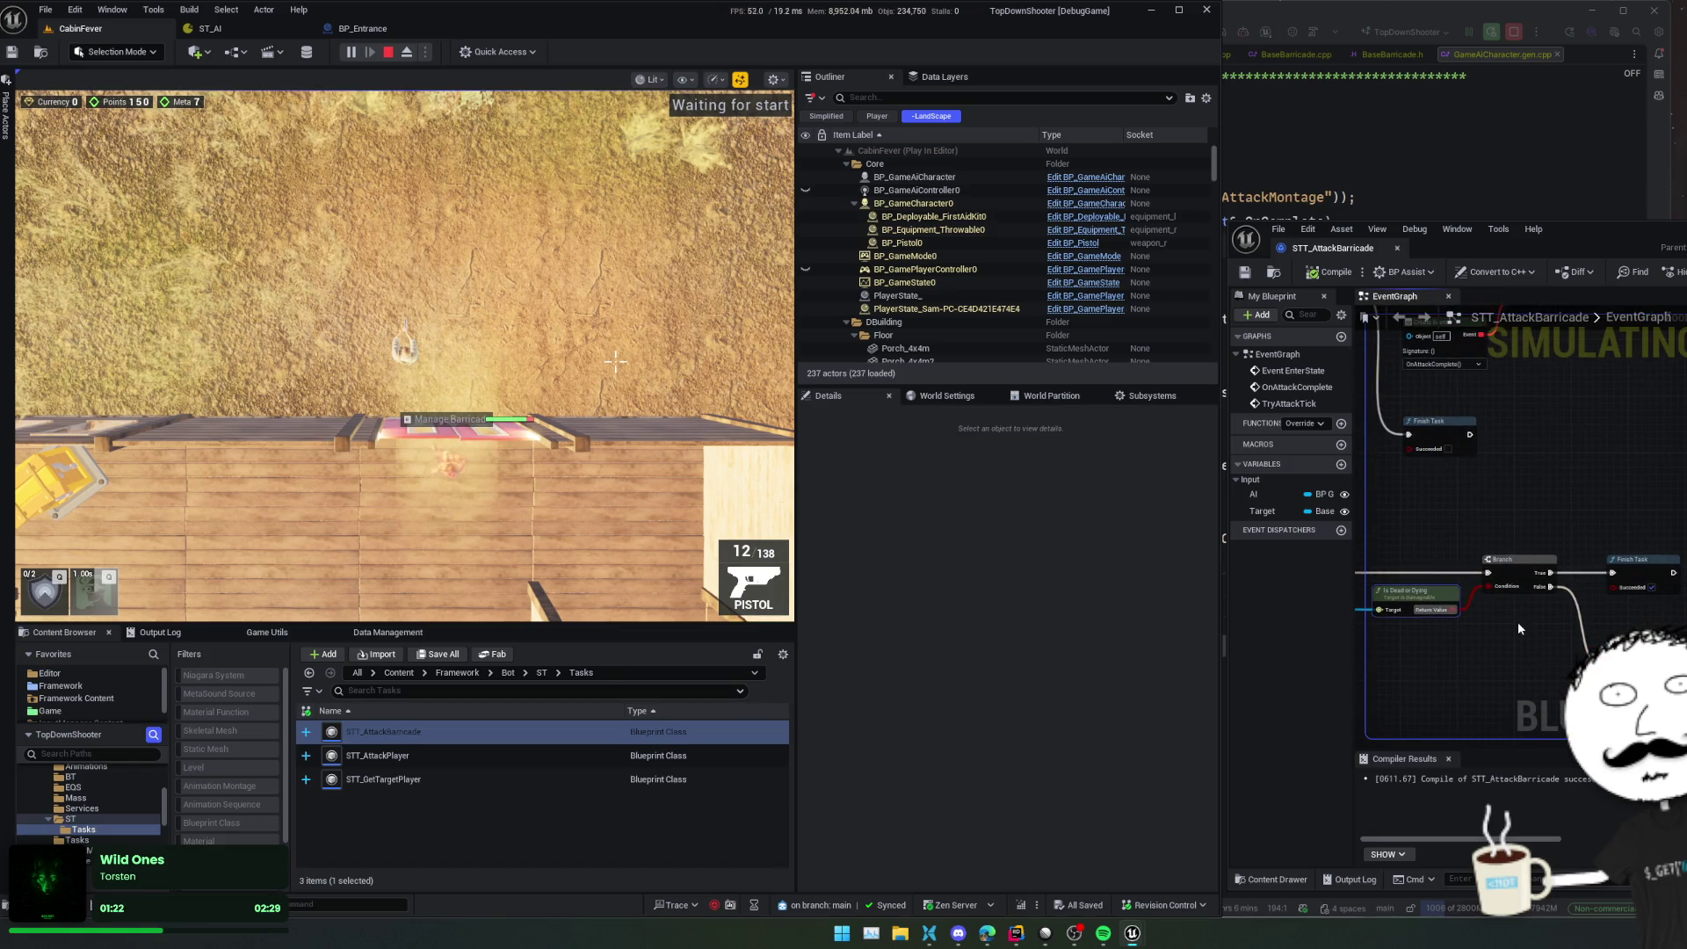
pyautogui.scroll(-2, 1518, 625)
pyautogui.moveTo(1495, 534)
pyautogui.mouseDown()
pyautogui.moveTo(1532, 610)
pyautogui.moveTo(1504, 604)
pyautogui.moveTo(1524, 615)
pyautogui.moveTo(1524, 598)
pyautogui.mouseUp()
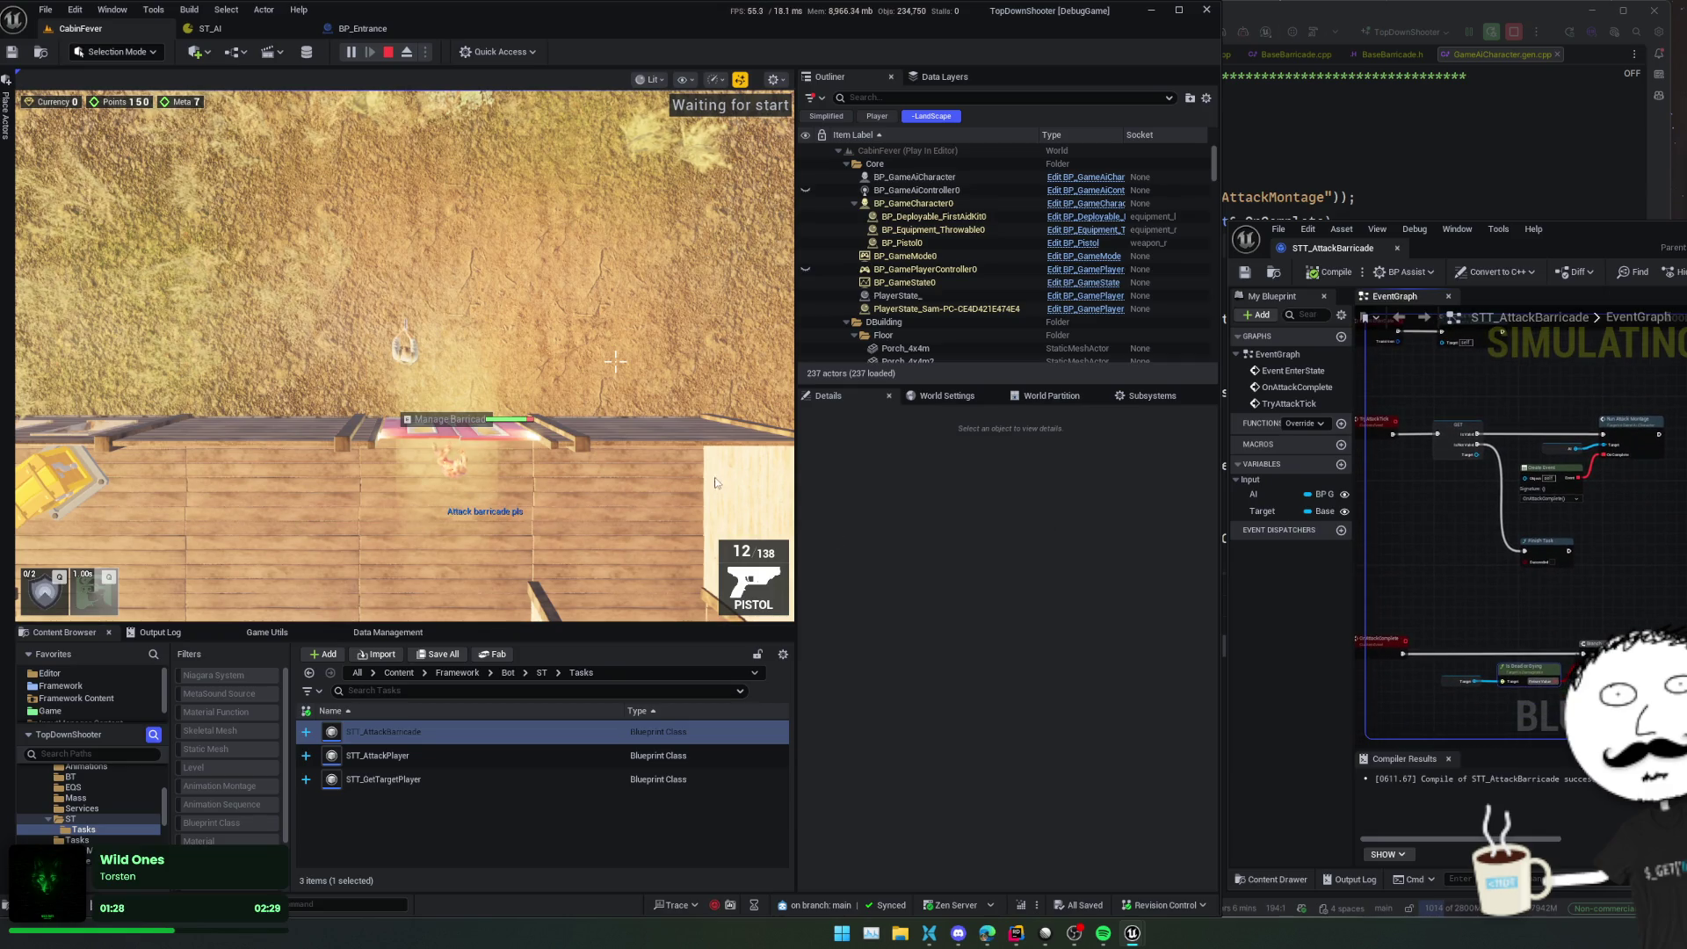
pyautogui.click(387, 52)
pyautogui.hotkey('alt', 'p')
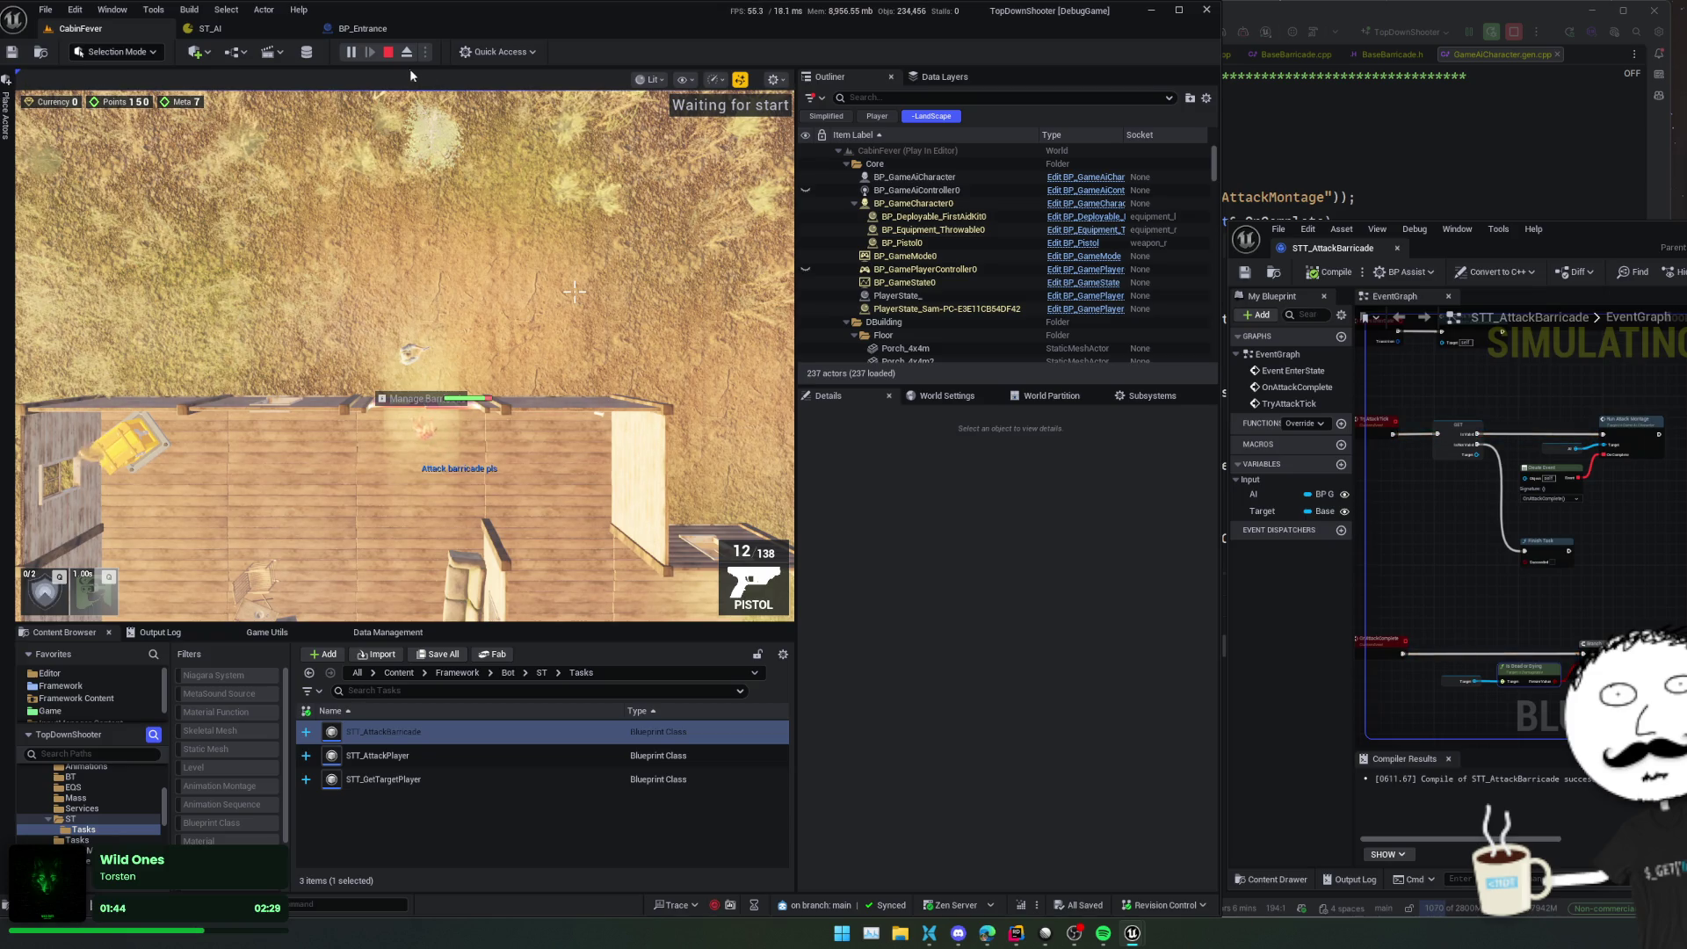
pyautogui.click(388, 52)
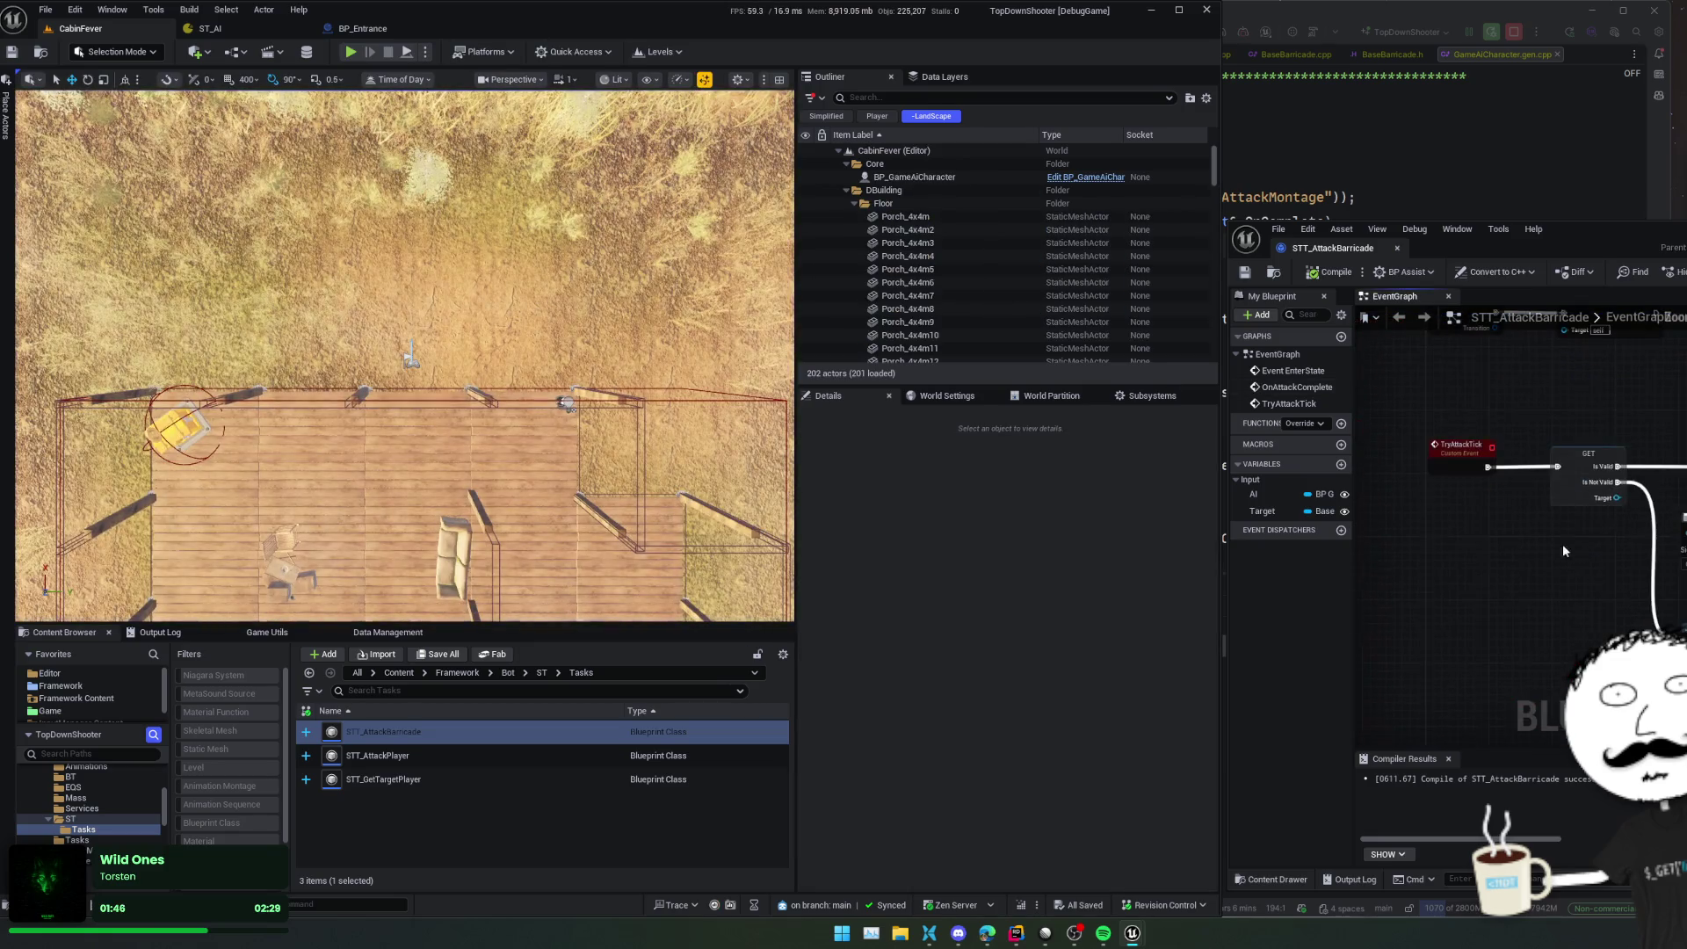
# Shift Try Attack Tick right and add an Is Attack Montage Running check on a Get AI node
pyautogui.moveTo(1563, 550)
pyautogui.mouseDown()
pyautogui.moveTo(1525, 481)
pyautogui.moveTo(1516, 511)
pyautogui.moveTo(1461, 520)
pyautogui.mouseUp()
pyautogui.moveTo(1533, 457); pyautogui.dragTo(1609, 479)
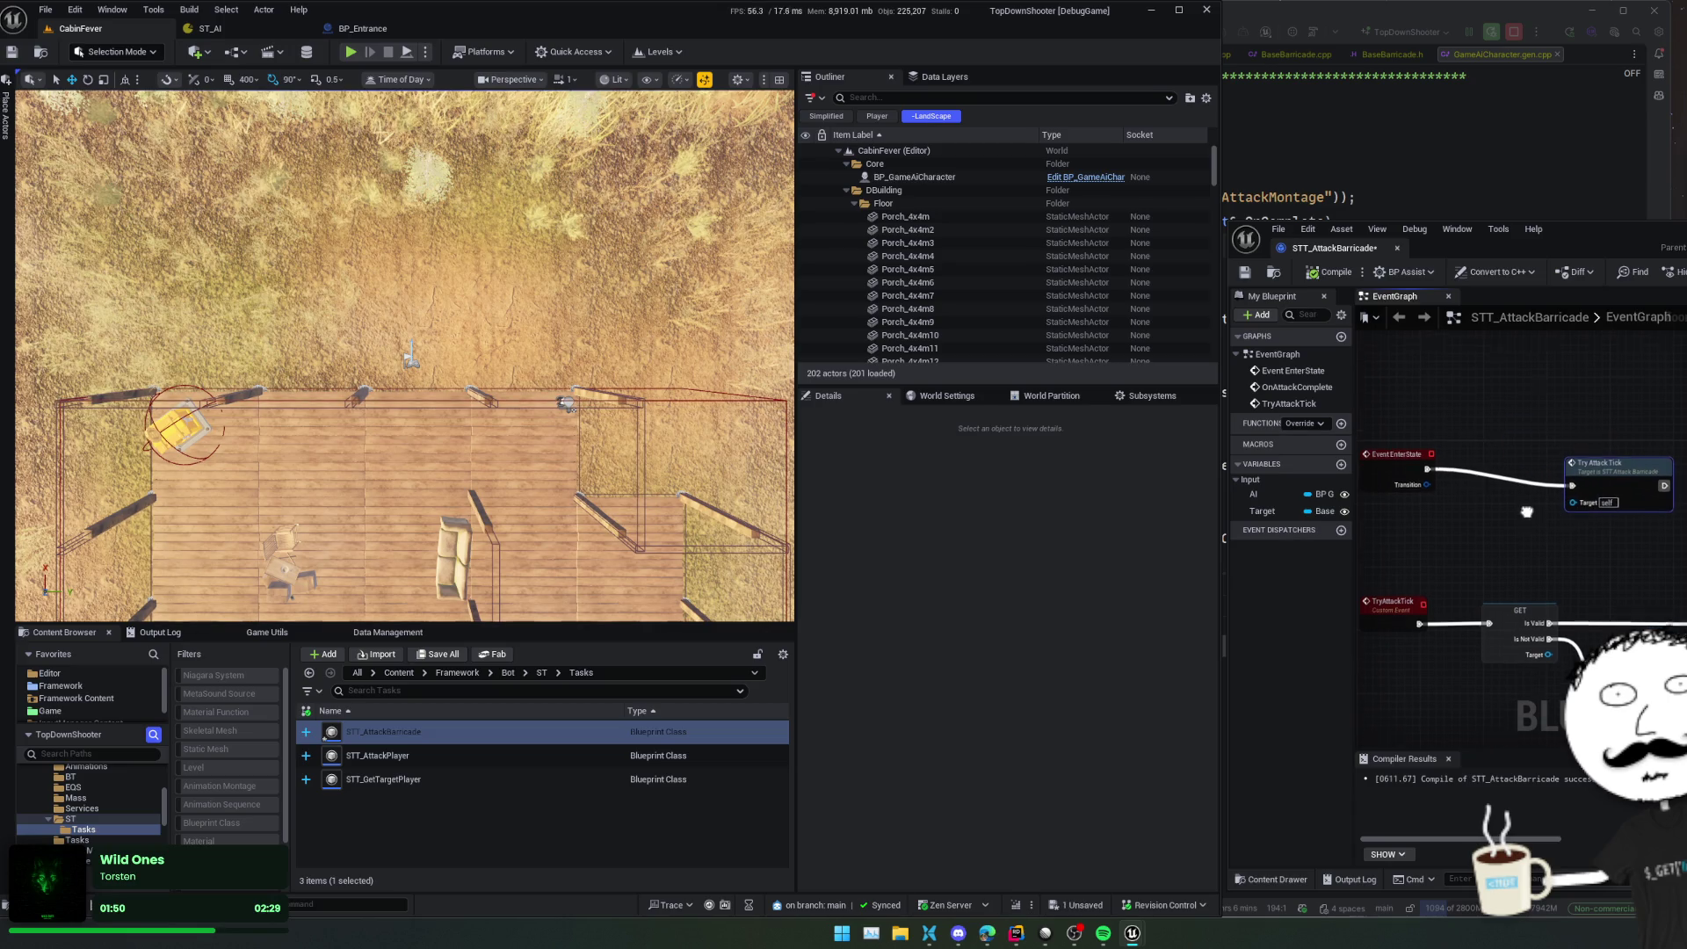
pyautogui.moveTo(1253, 494)
pyautogui.mouseDown()
pyautogui.moveTo(1457, 559)
pyautogui.moveTo(1548, 530)
pyautogui.mouseUp()
pyautogui.click(1457, 560)
pyautogui.write('is attack')
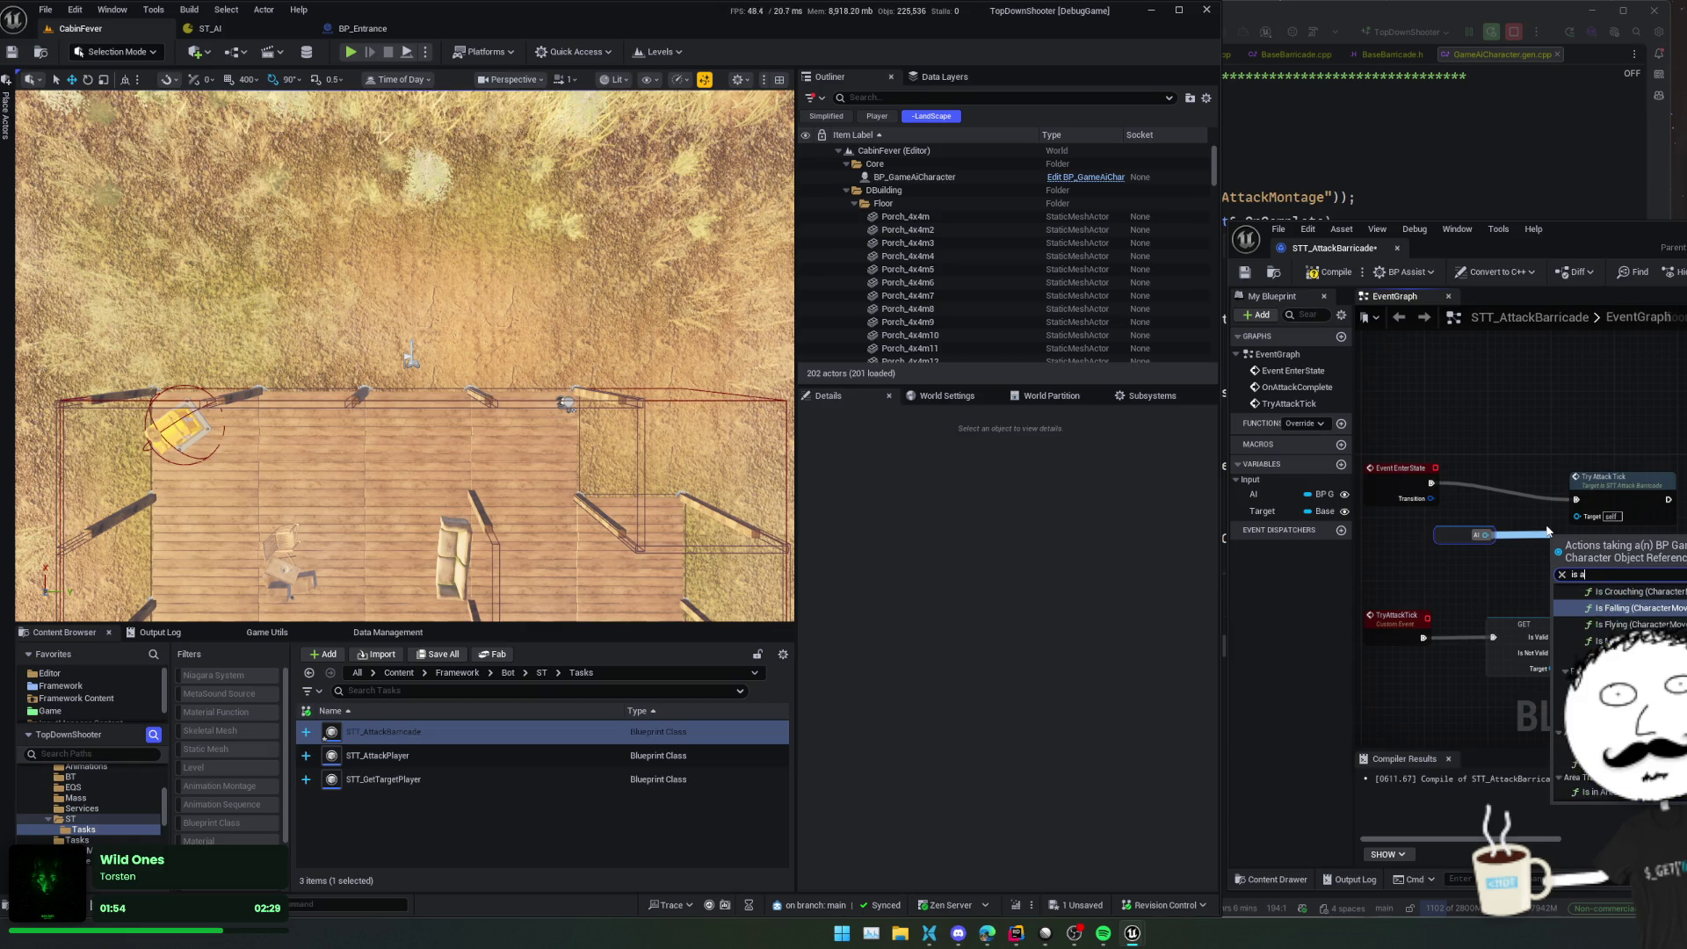
pyautogui.press('Return')
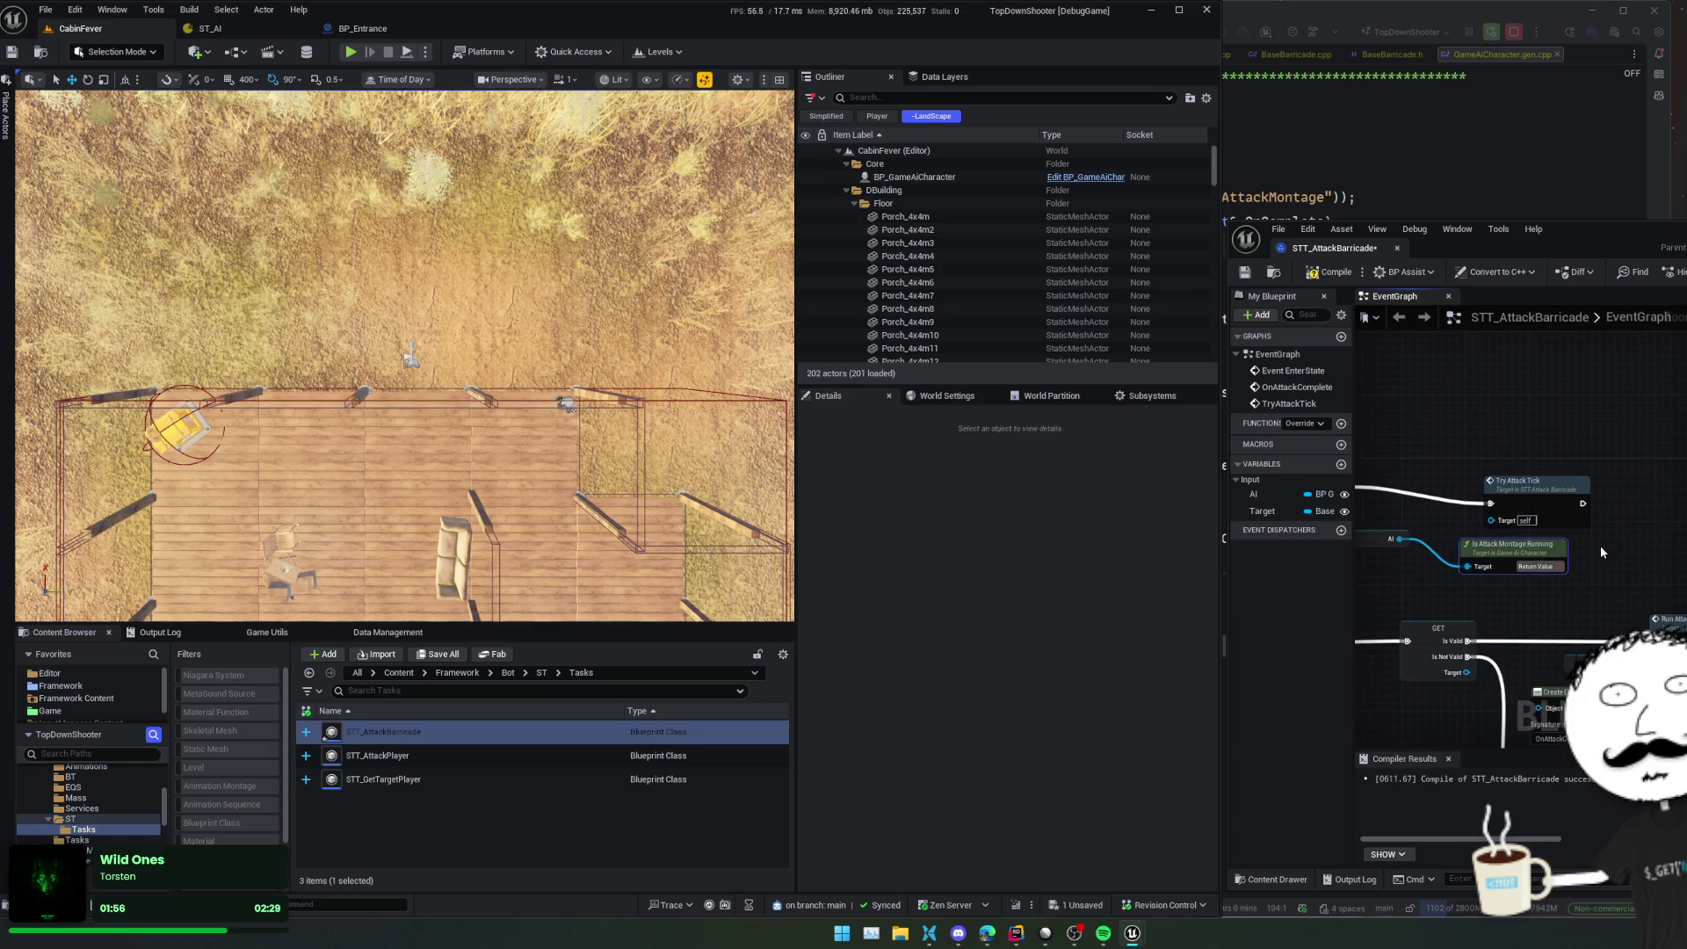
# Feed its Return Value into a new Branch beside Try Attack Tick and save the blueprint
pyautogui.click(1626, 553)
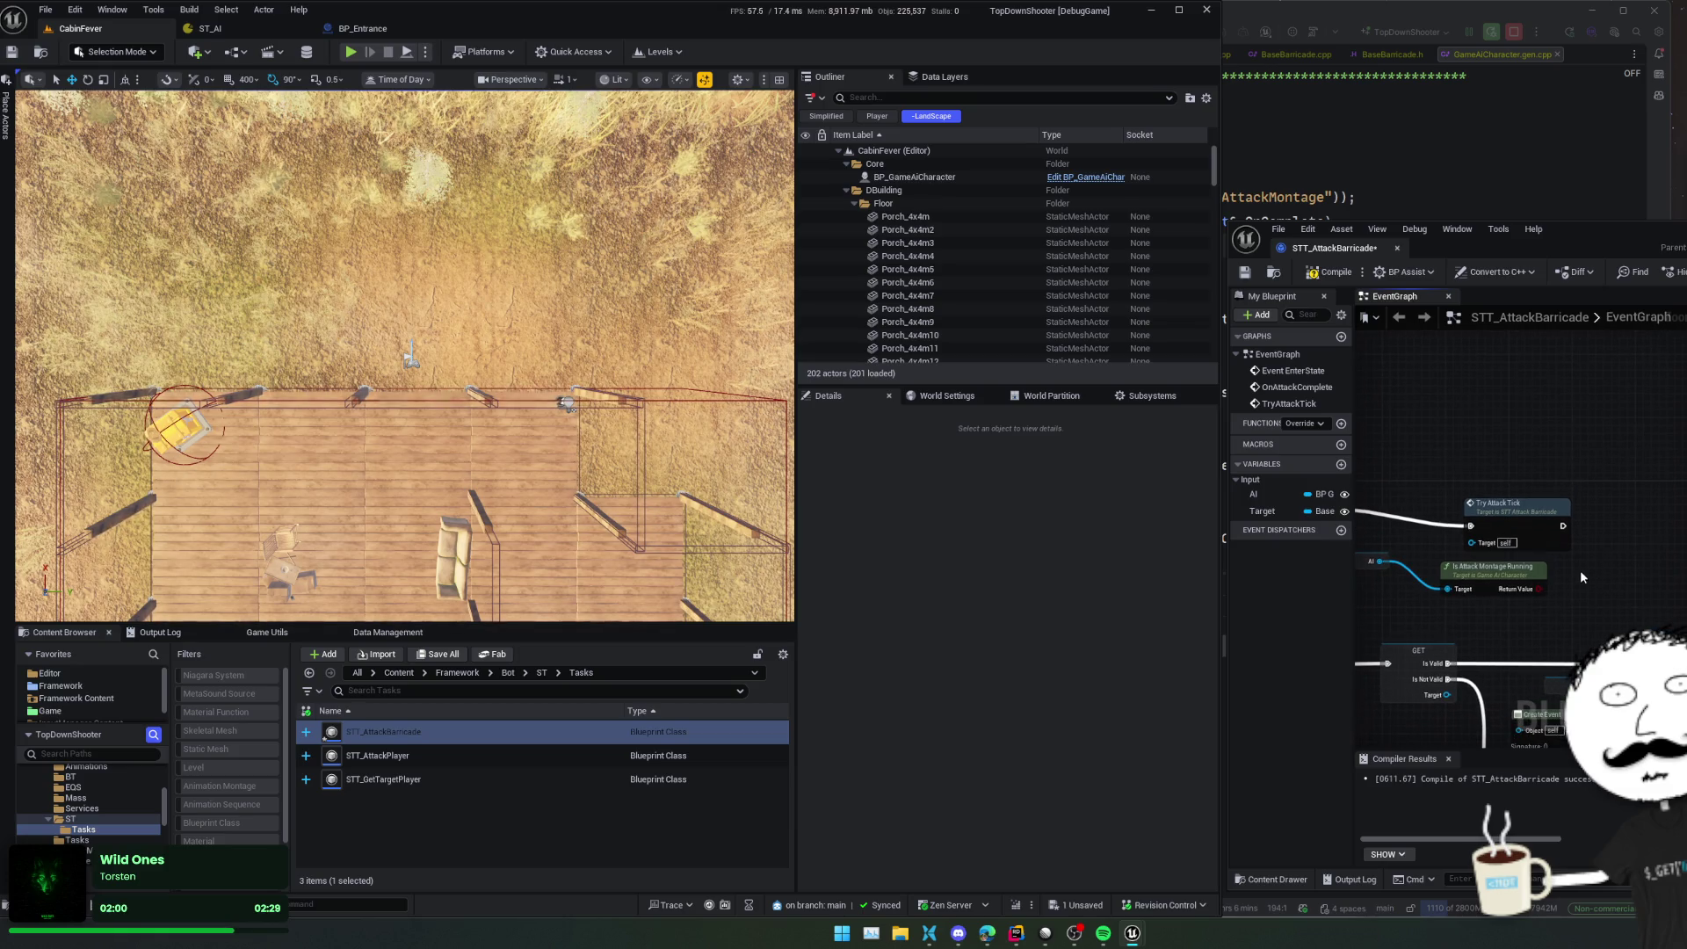
pyautogui.moveTo(1550, 589); pyautogui.dragTo(1588, 564)
pyautogui.write('branch')
pyautogui.press('Return')
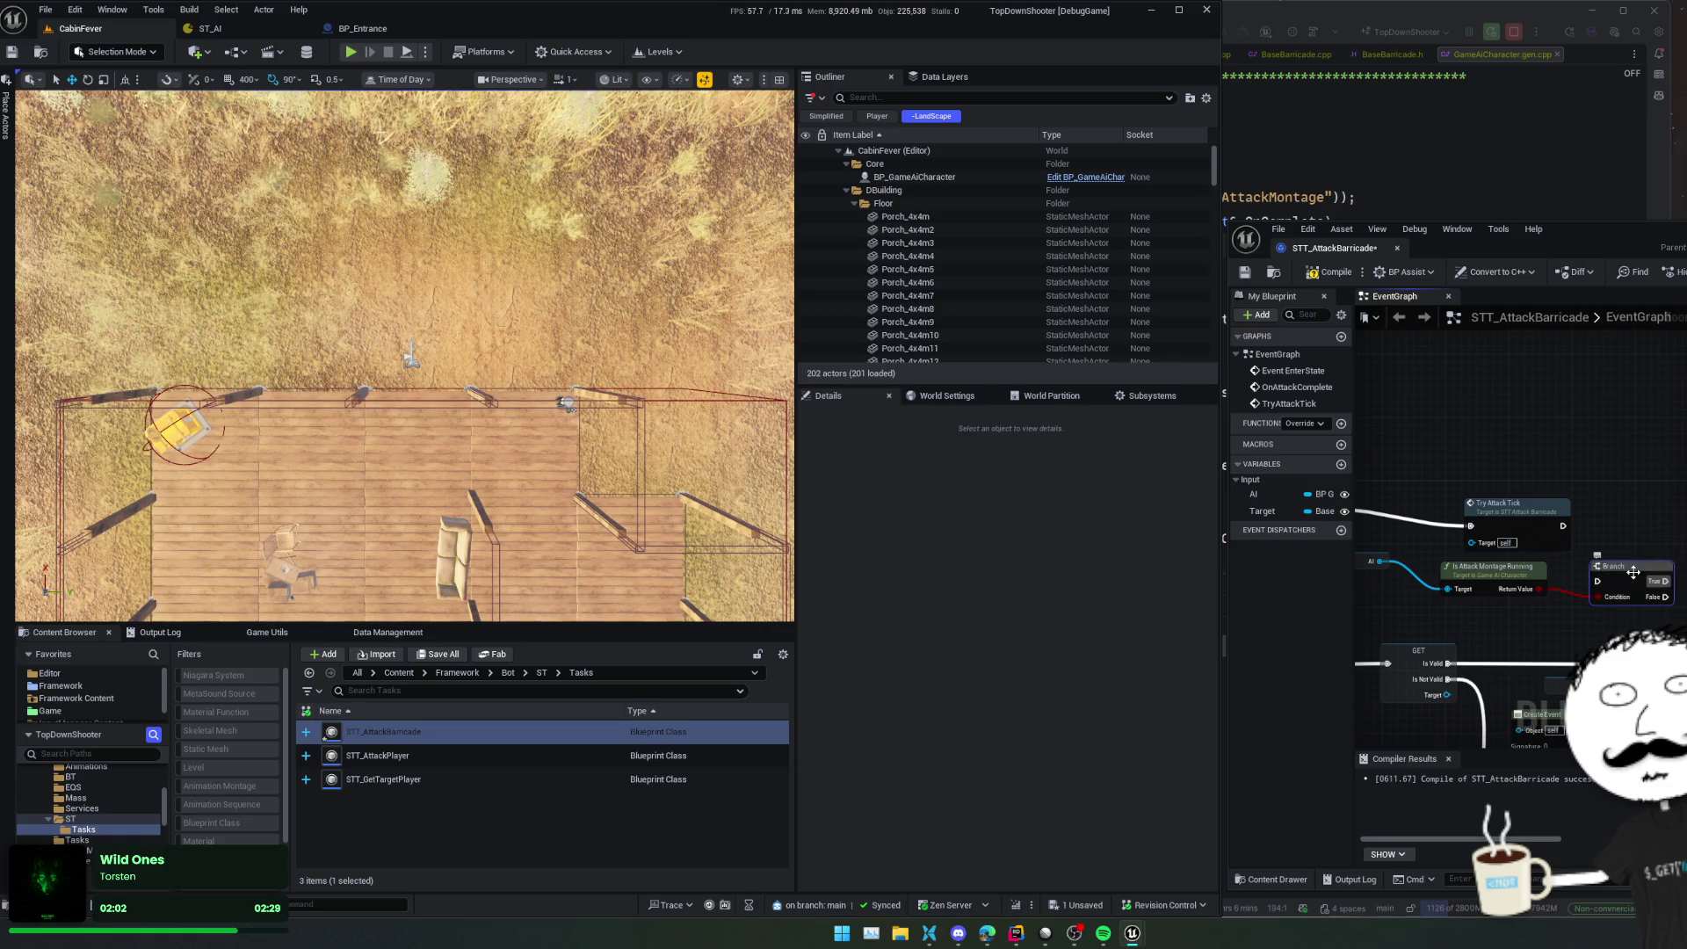
pyautogui.moveTo(1527, 540)
pyautogui.mouseDown()
pyautogui.moveTo(1571, 541)
pyautogui.moveTo(1569, 514)
pyautogui.moveTo(1523, 492)
pyautogui.moveTo(1531, 536)
pyautogui.moveTo(1568, 541)
pyautogui.moveTo(1564, 560)
pyautogui.moveTo(1588, 570)
pyautogui.mouseUp()
pyautogui.moveTo(1625, 461)
pyautogui.mouseDown()
pyautogui.moveTo(1623, 525)
pyautogui.moveTo(1617, 438)
pyautogui.moveTo(1572, 375)
pyautogui.mouseUp()
pyautogui.moveTo(1648, 641)
pyautogui.mouseDown()
pyautogui.moveTo(1613, 542)
pyautogui.moveTo(1651, 888)
pyautogui.mouseUp()
pyautogui.moveTo(1555, 537)
pyautogui.mouseDown()
pyautogui.moveTo(1539, 480)
pyautogui.moveTo(1481, 559)
pyautogui.mouseUp()
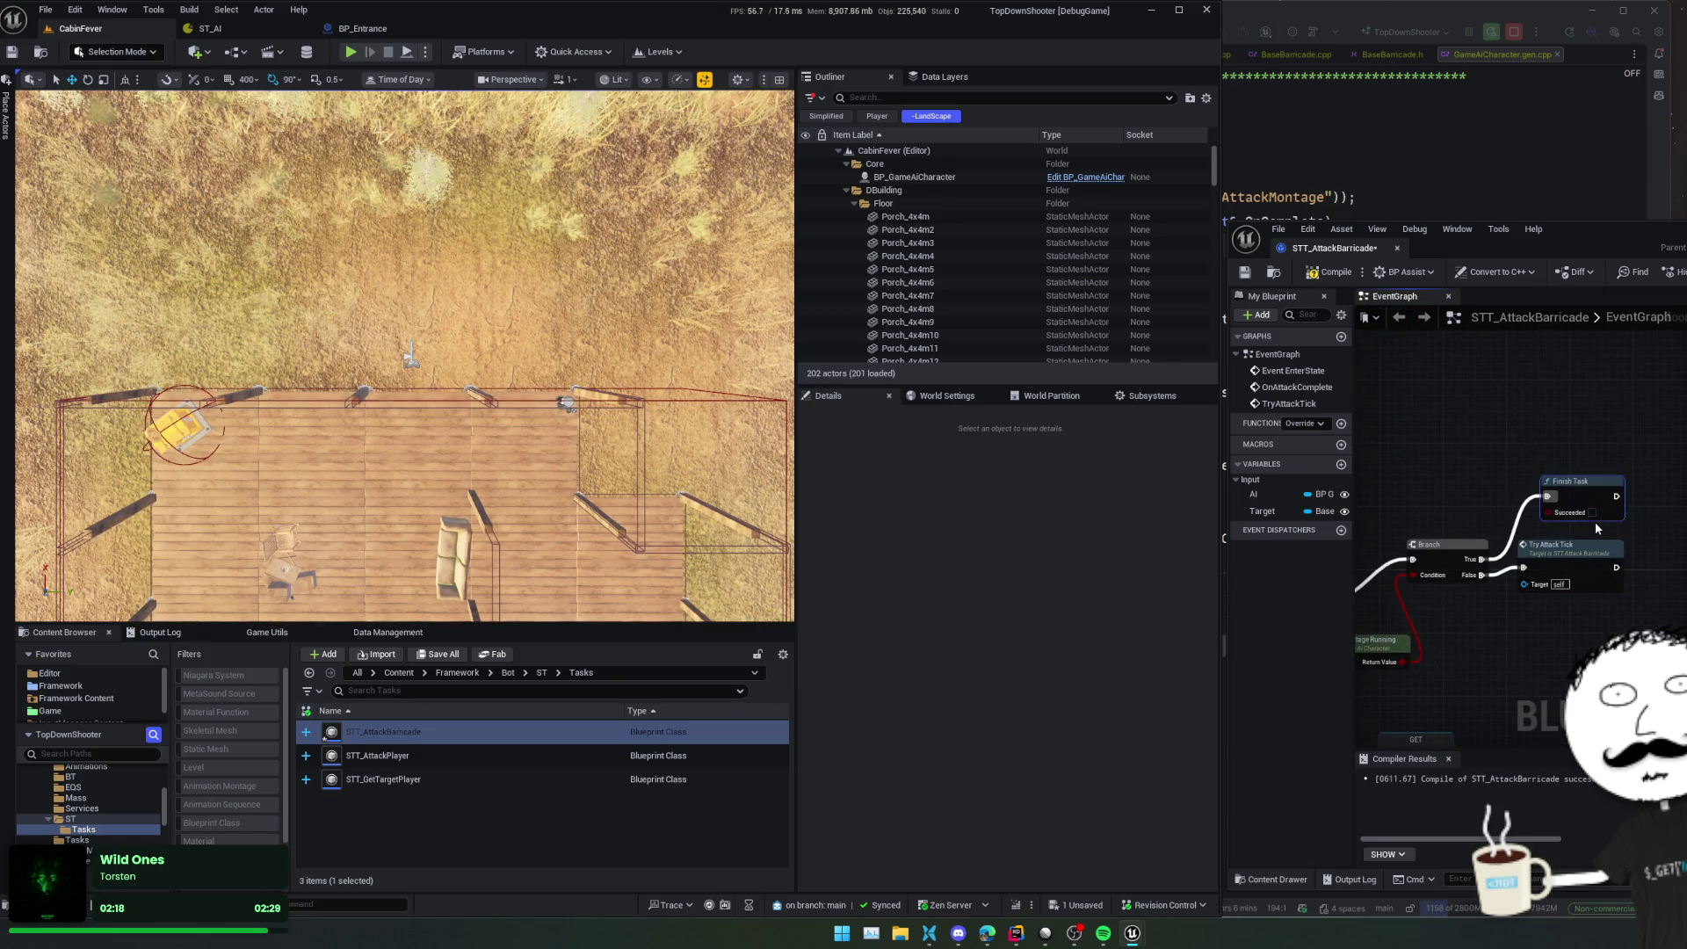
pyautogui.moveTo(1552, 487); pyautogui.dragTo(1625, 457)
pyautogui.moveTo(1553, 526); pyautogui.dragTo(1552, 374)
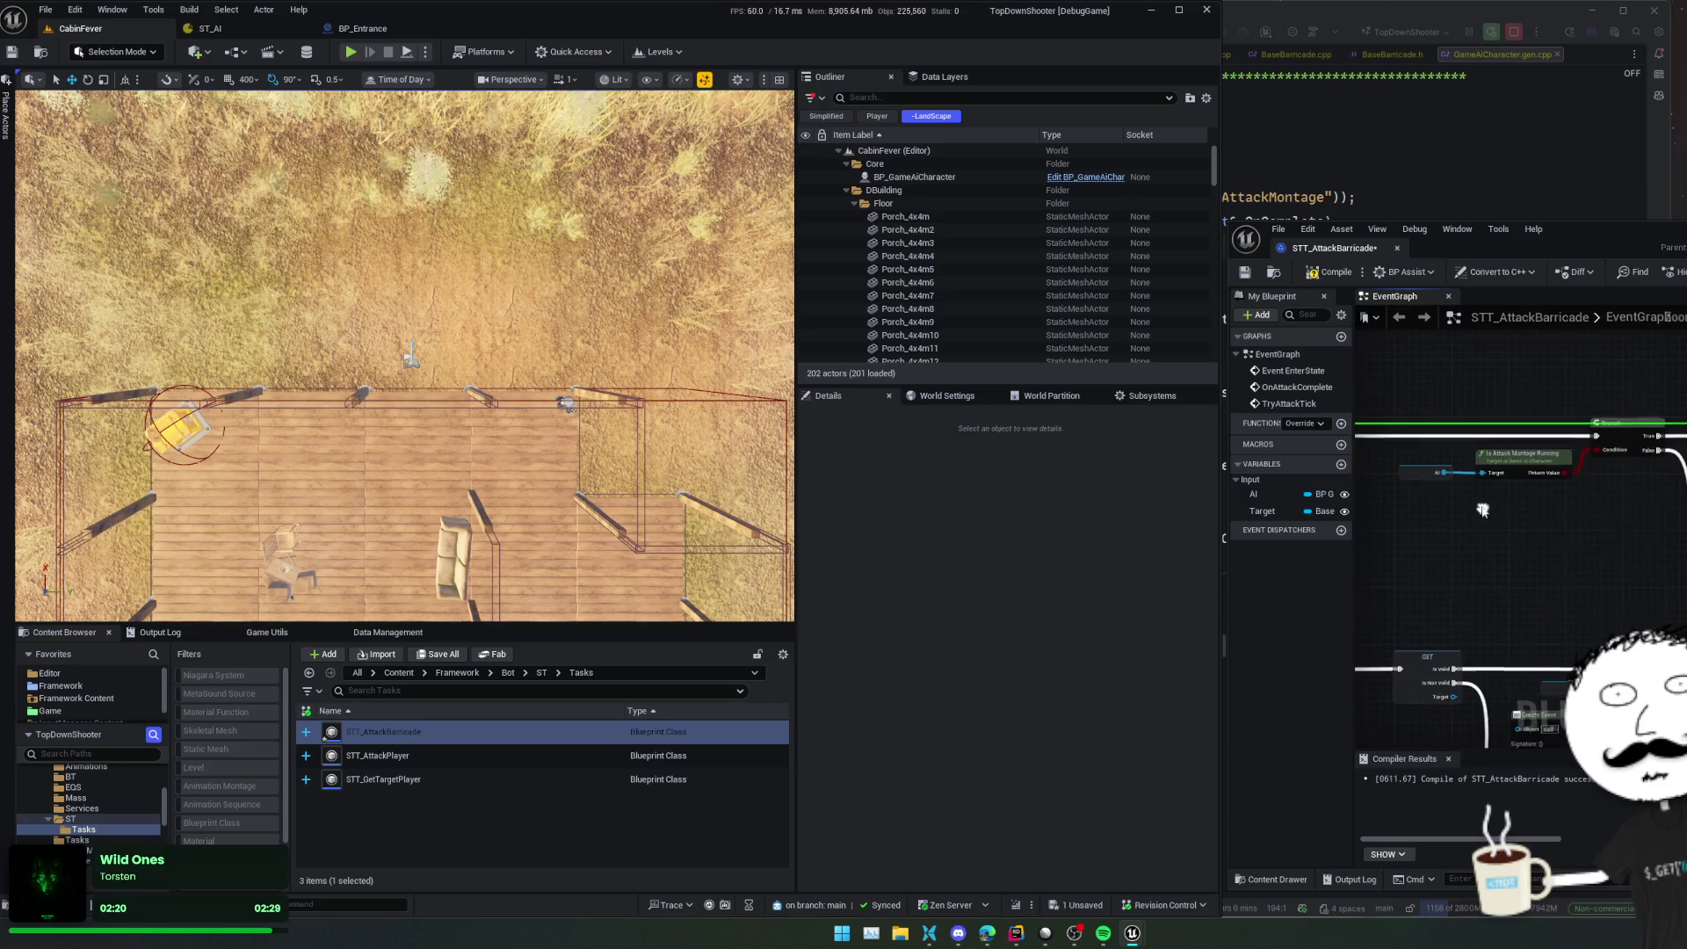
pyautogui.hotkey('ctrl', 's')
pyautogui.moveTo(1552, 532); pyautogui.dragTo(1521, 522)
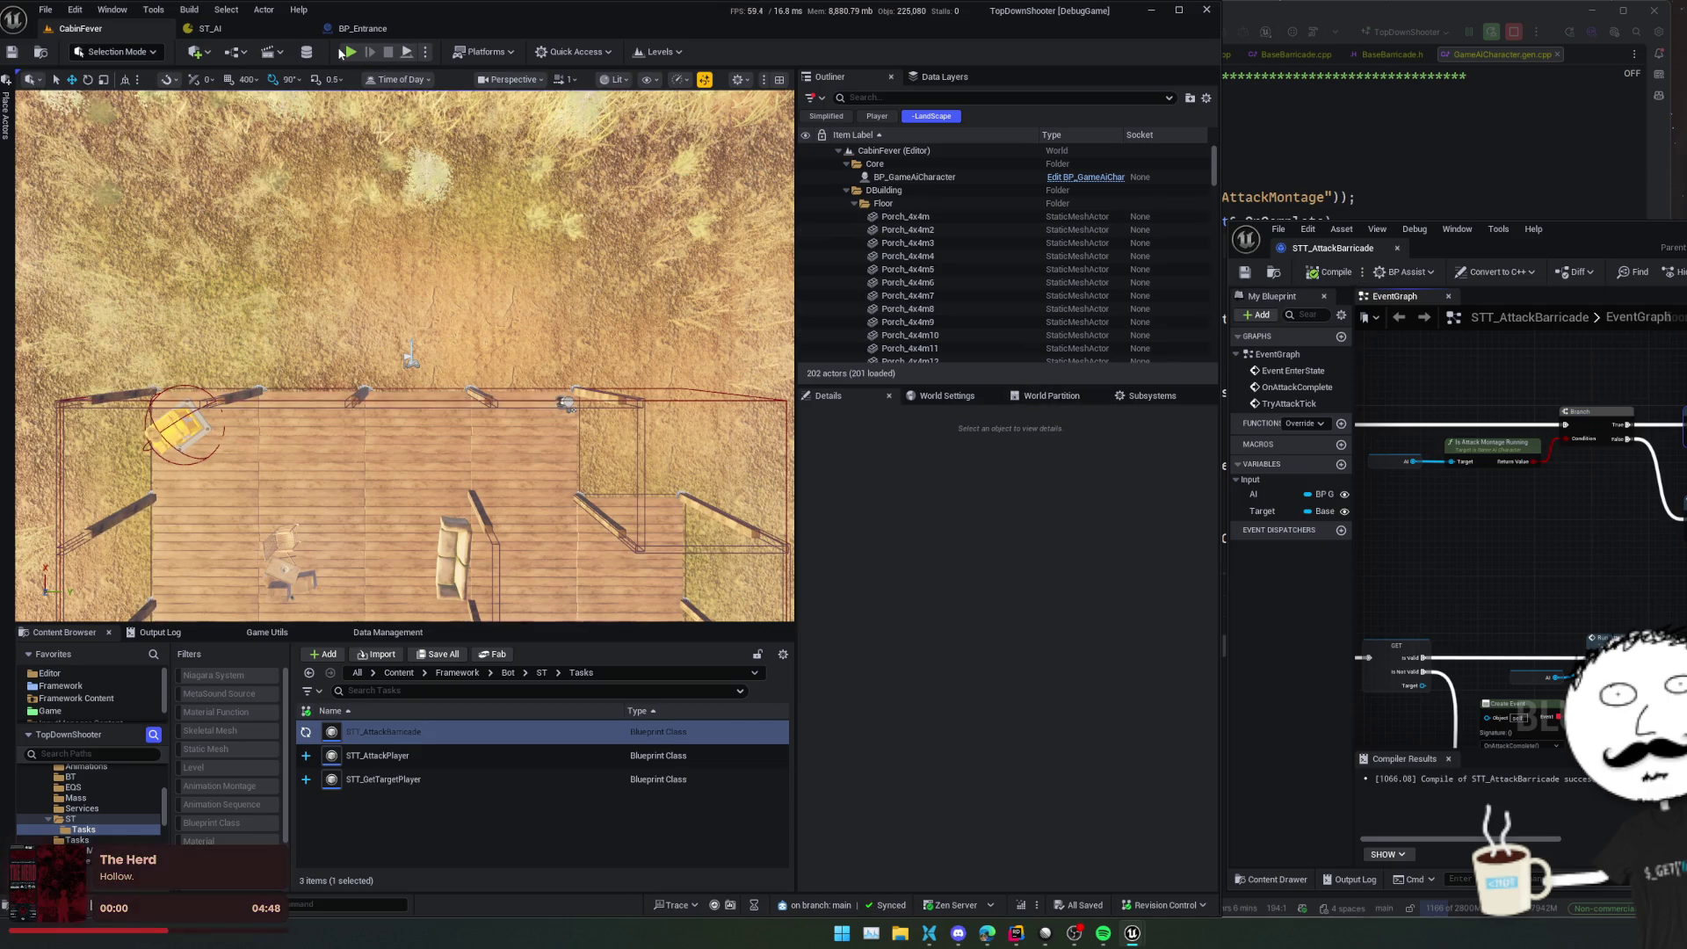
# Play-test CabinFever, walking the player around the house with A and S toward the barricade
pyautogui.hotkey('alt', 'p')
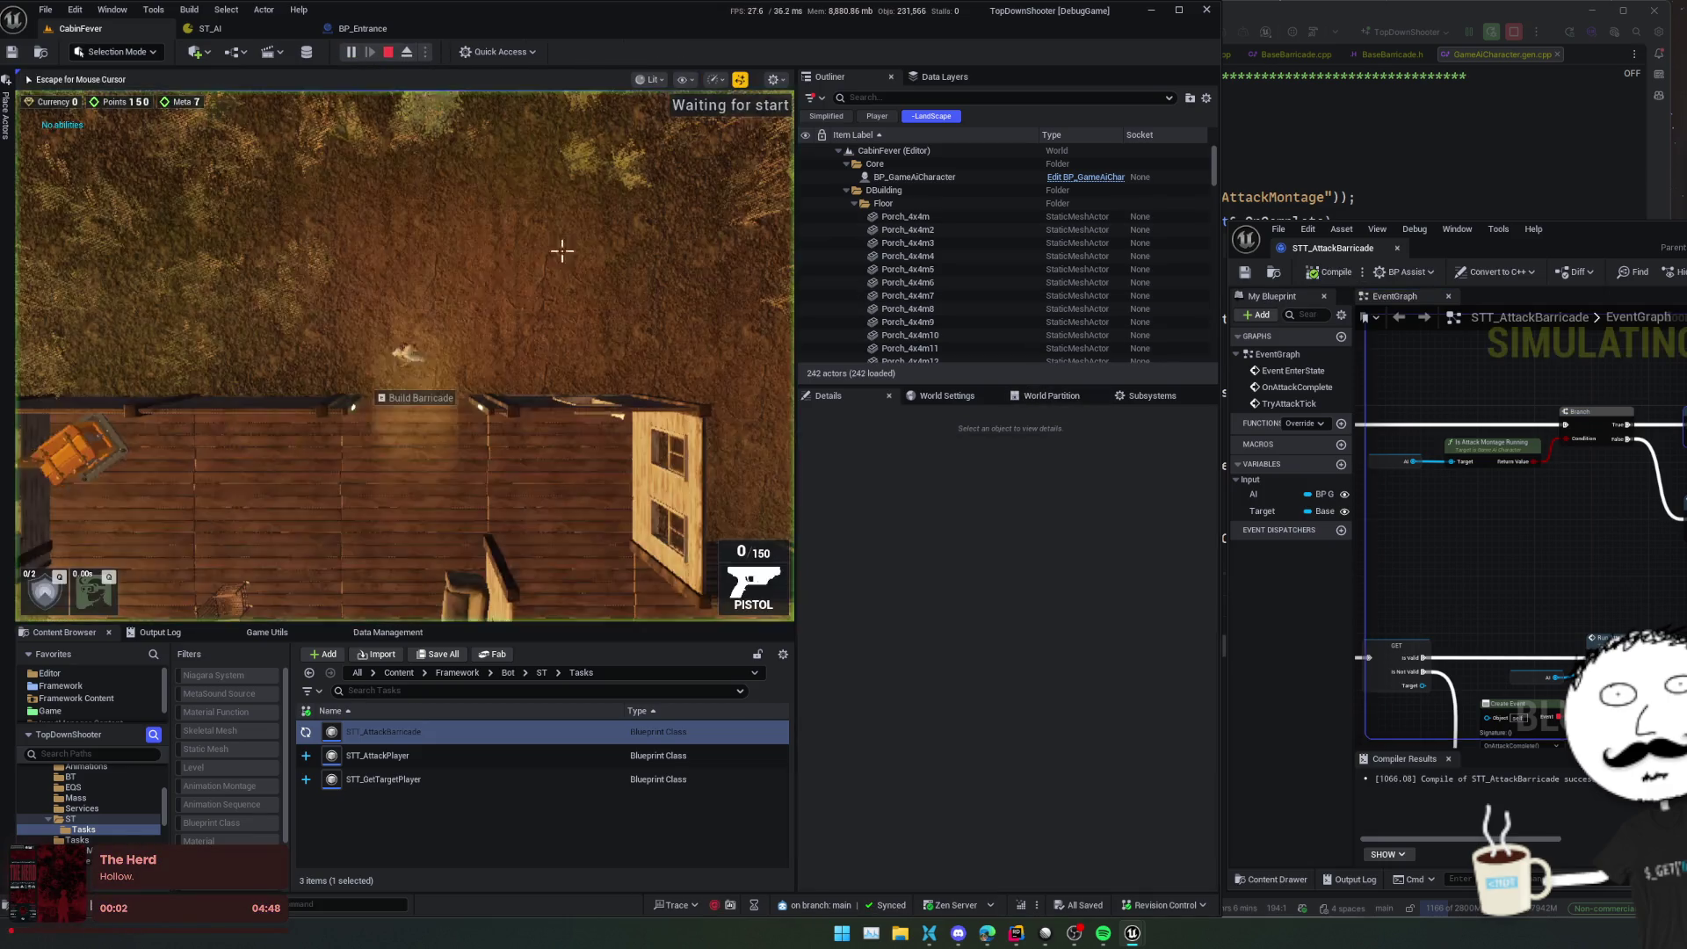
pyautogui.press('a')
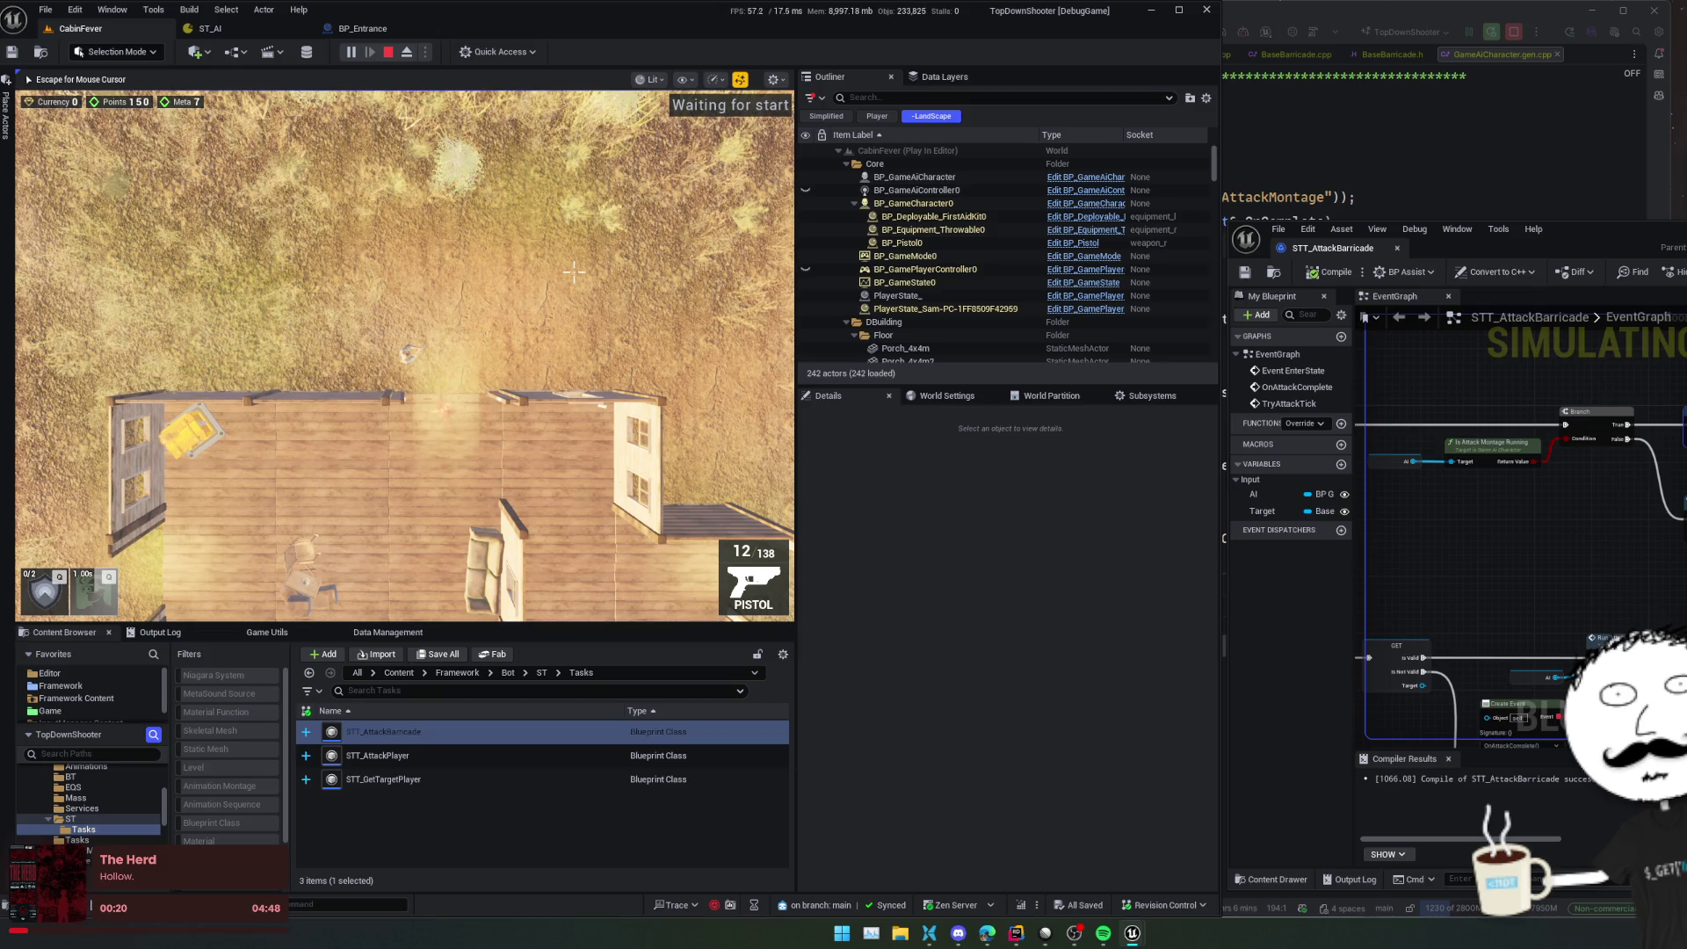
pyautogui.press('a')
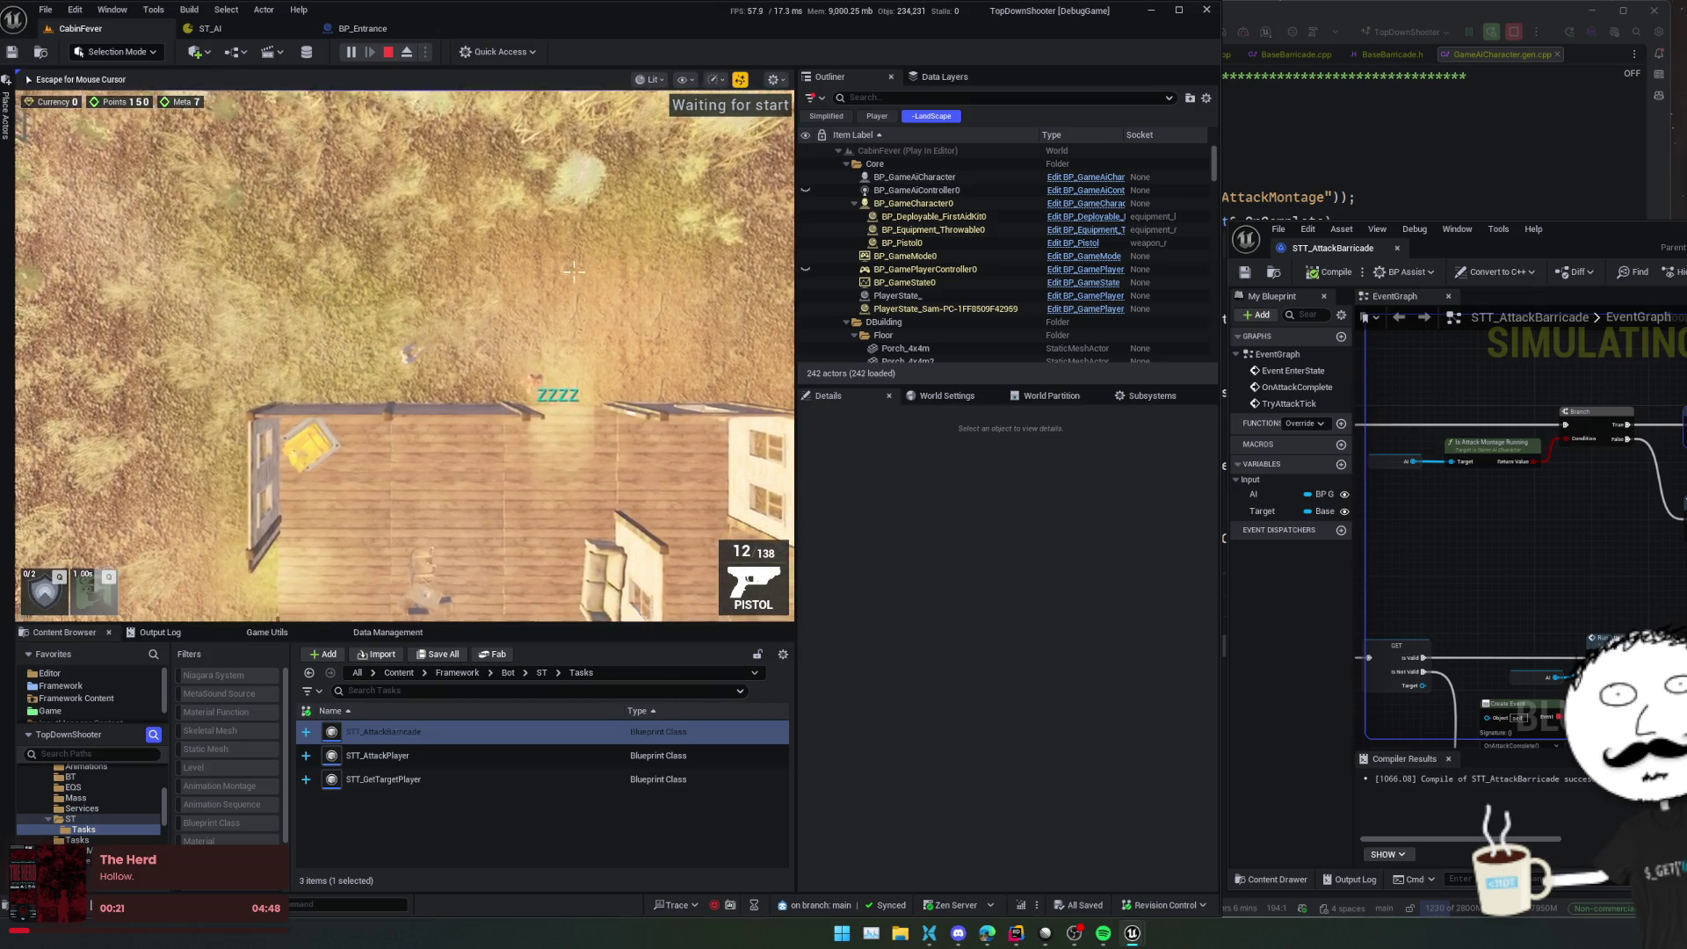
pyautogui.press('s')
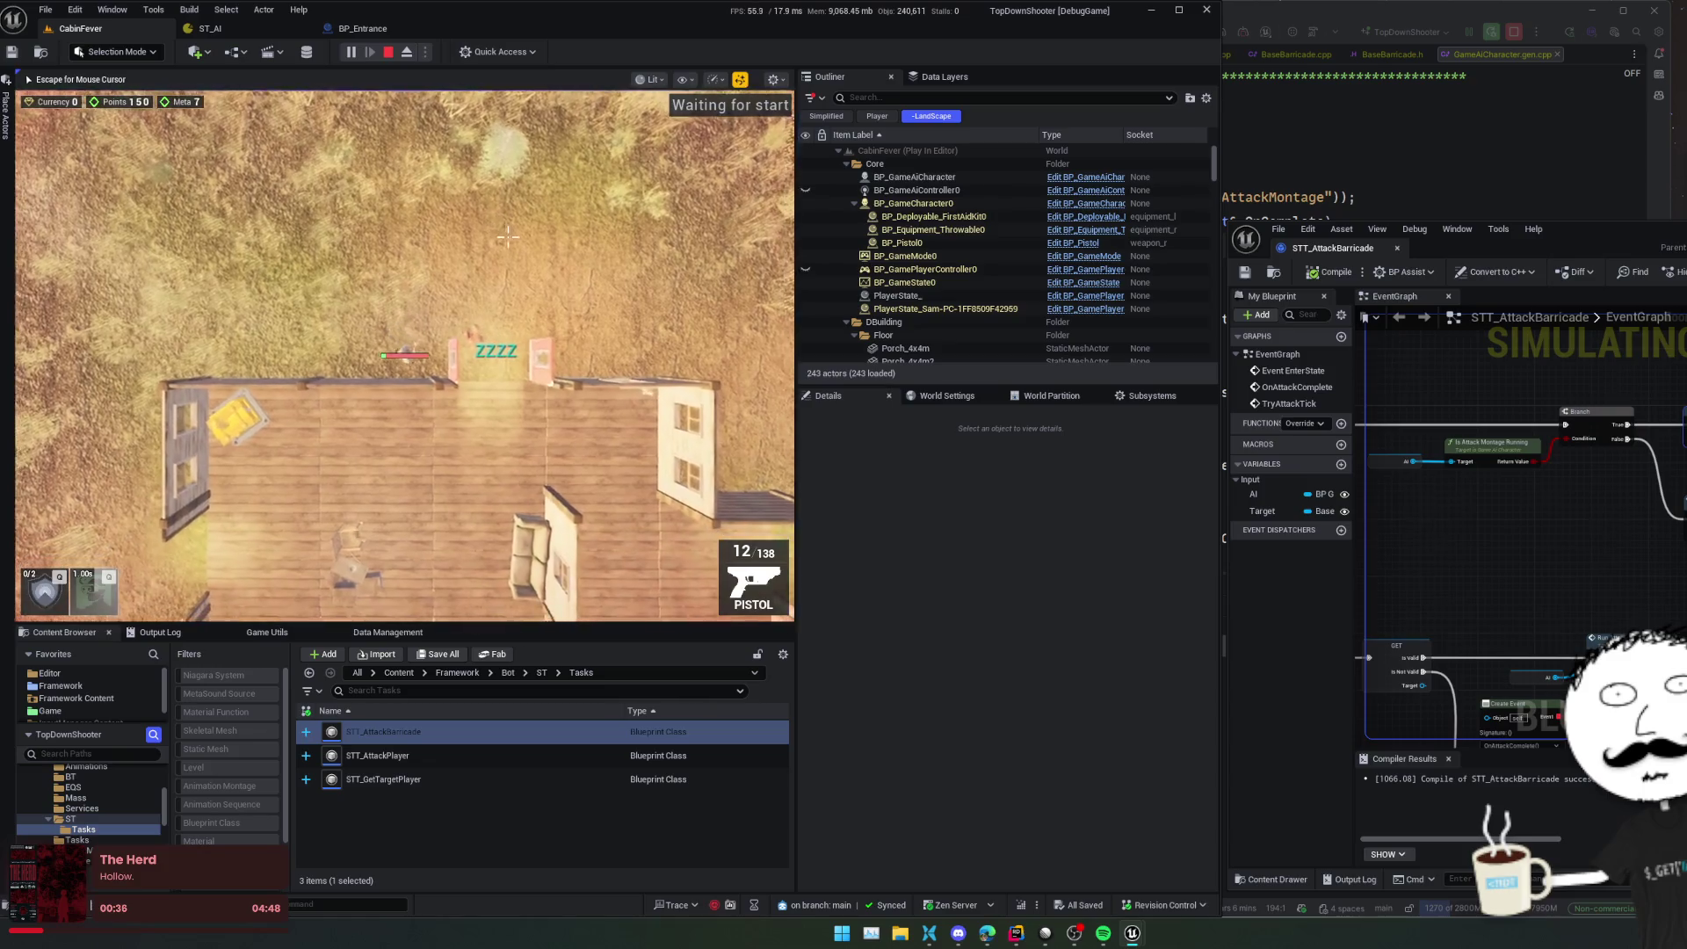
pyautogui.press('a')
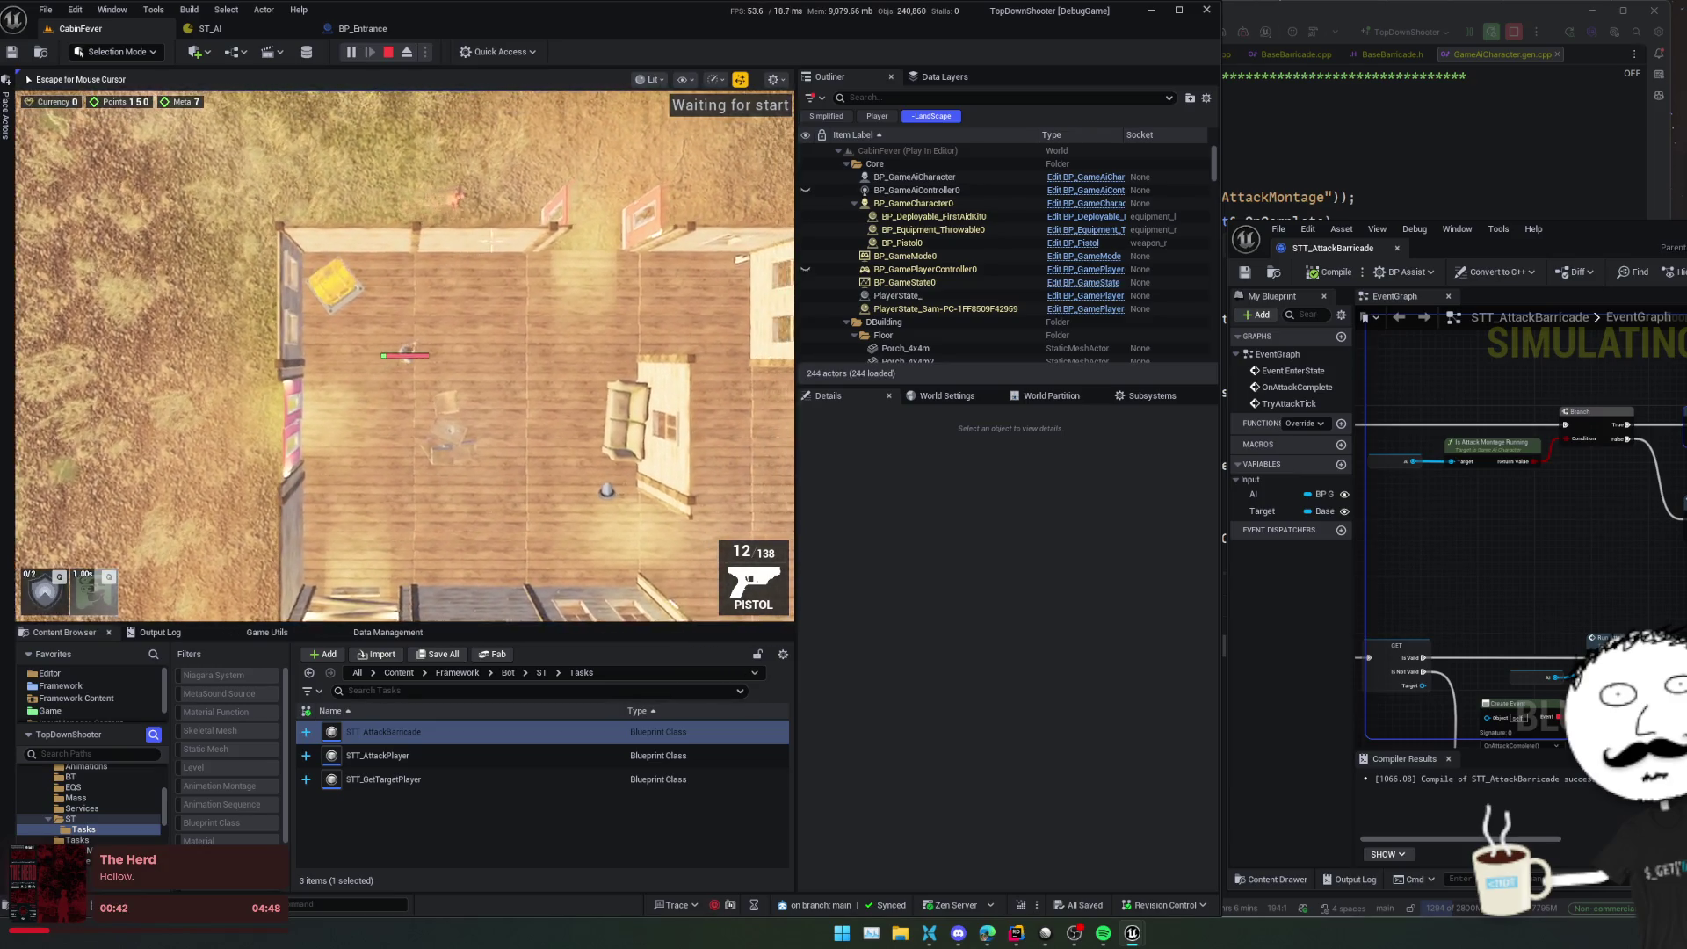
pyautogui.press('s')
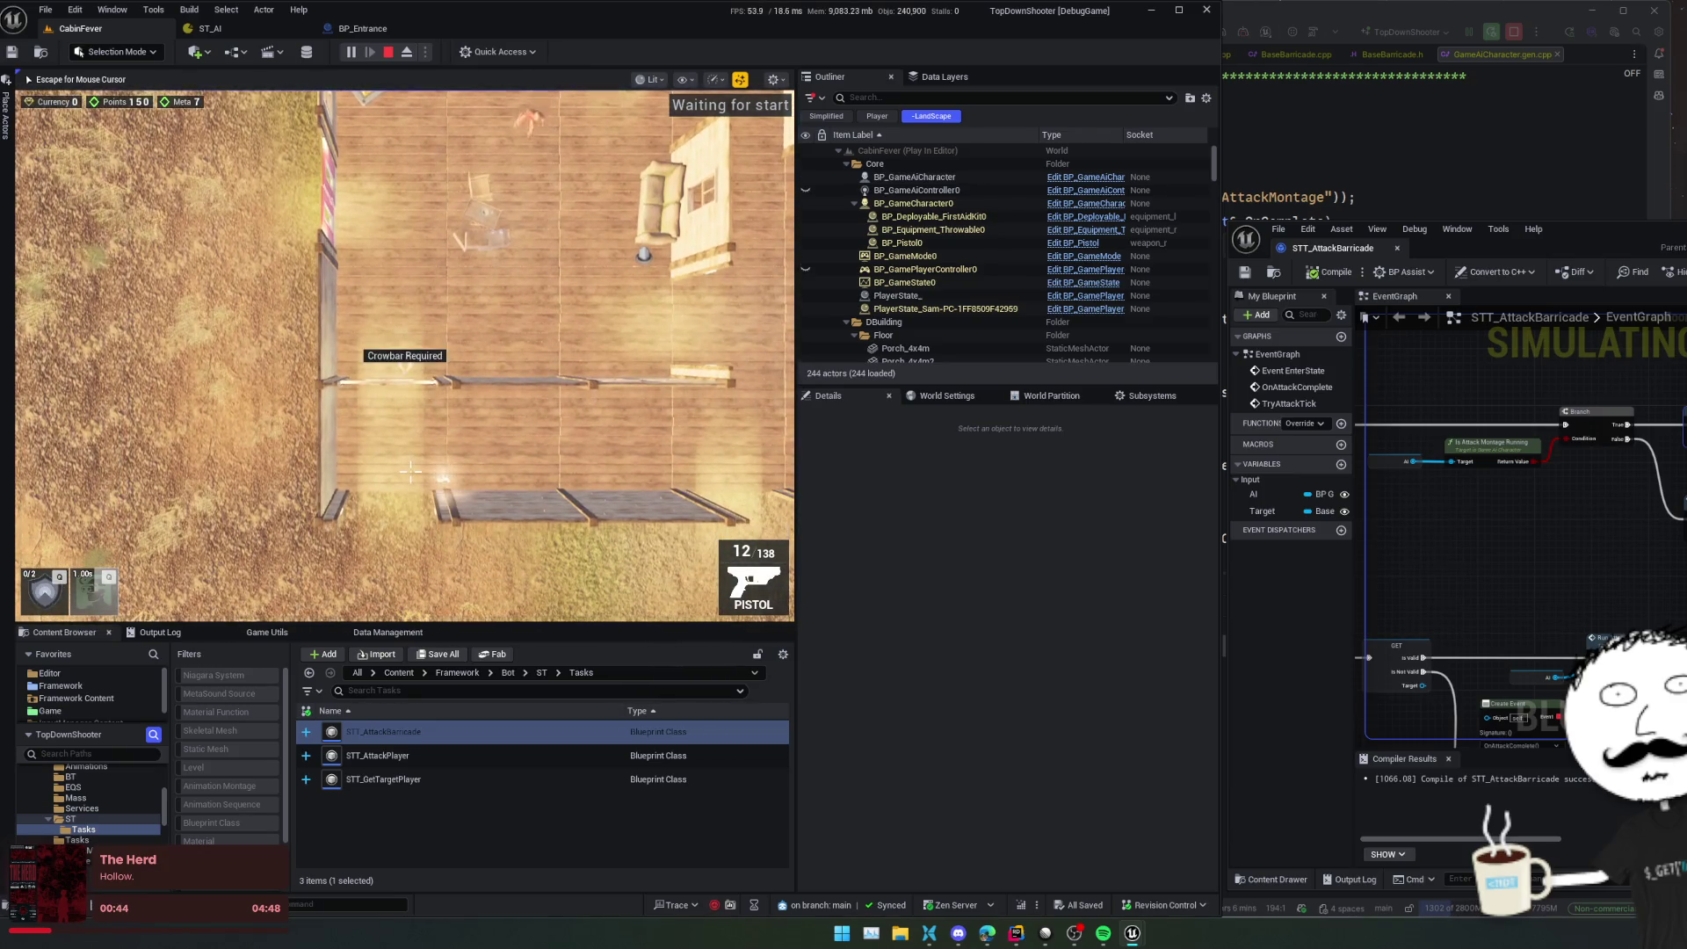
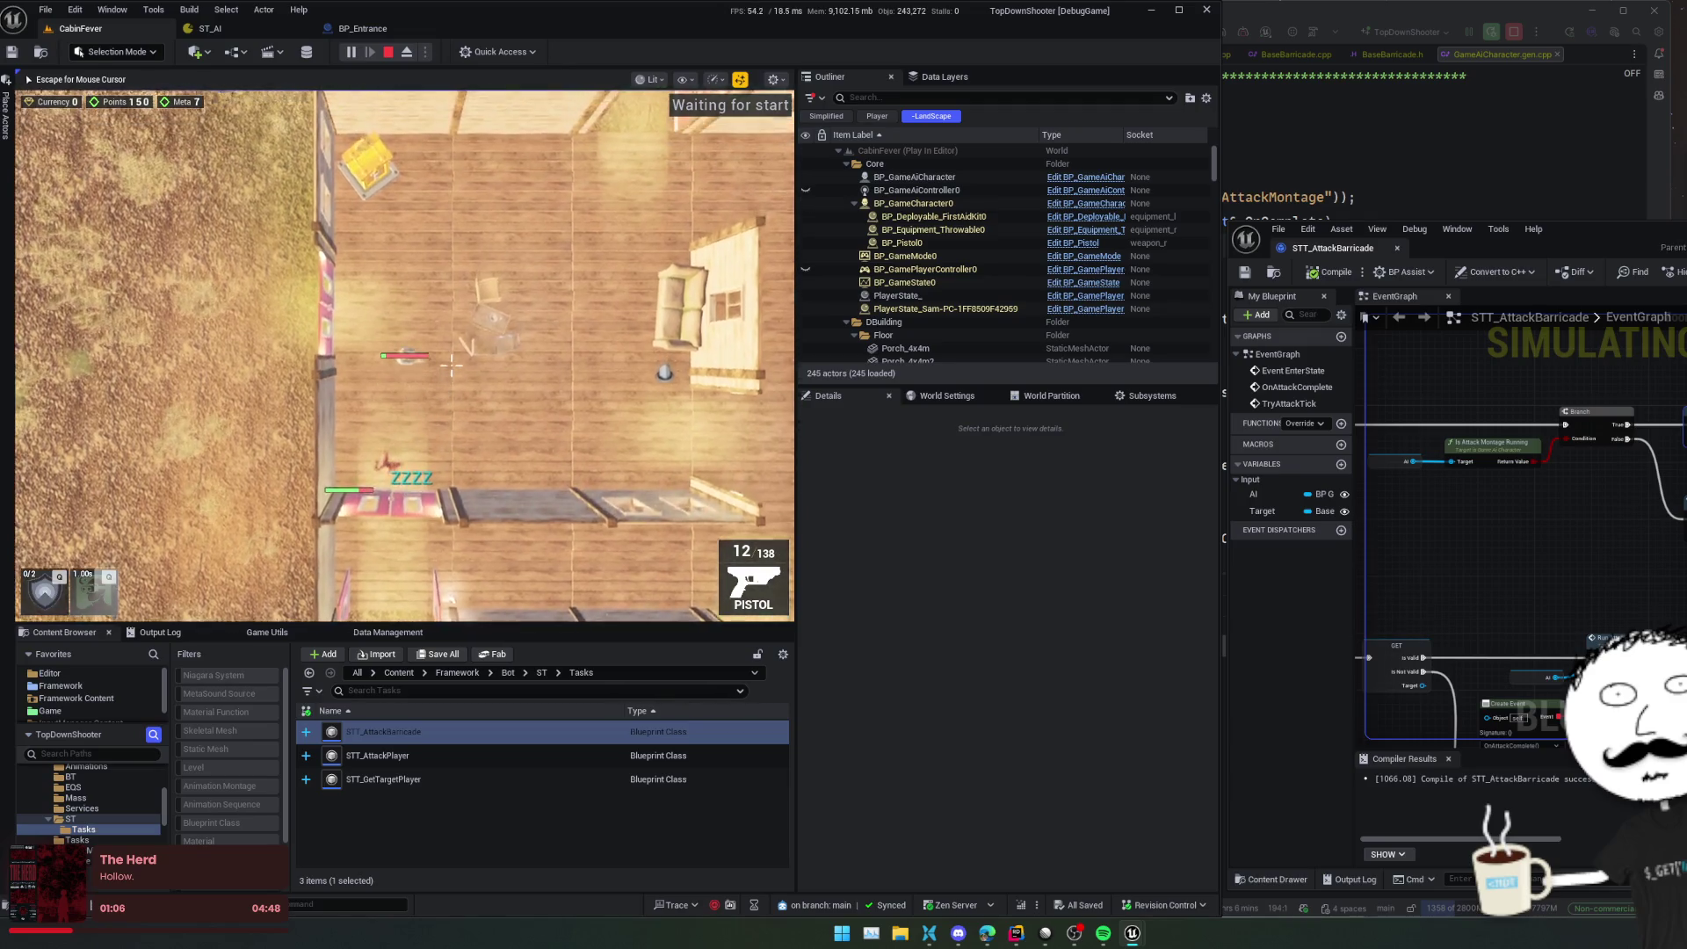
# Move the player, shoot the 'Hit pls' enemy, then end the play session
pyautogui.hotkey('w', 'd')
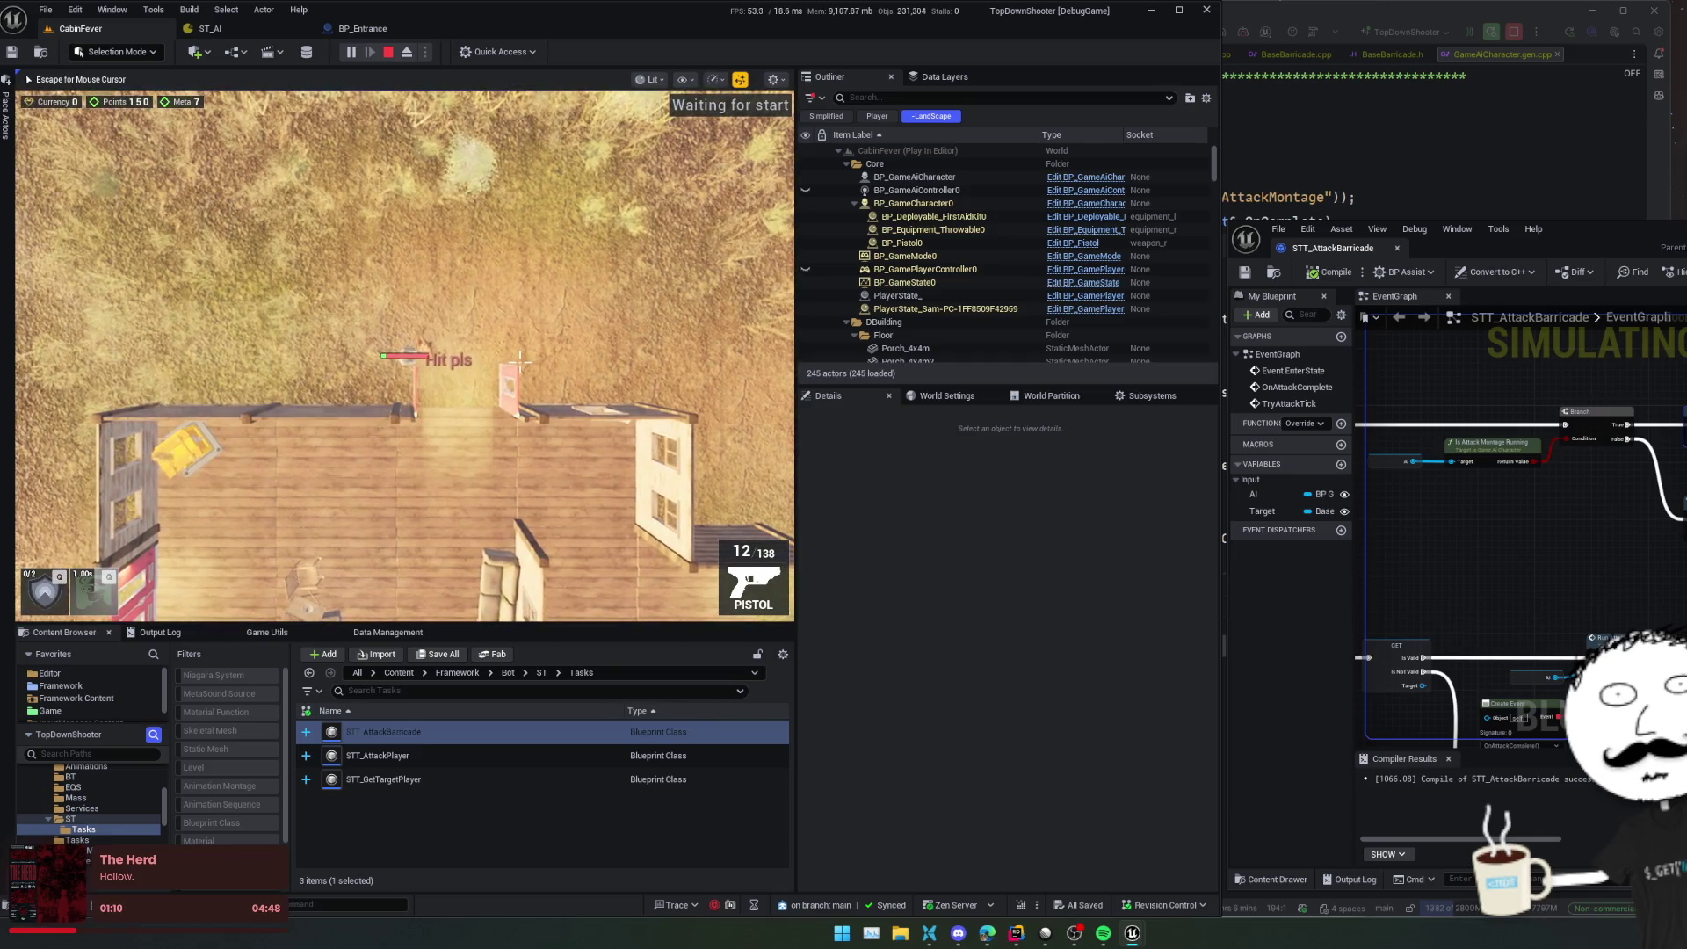
pyautogui.click(454, 306)
pyautogui.click(466, 305)
pyautogui.click(479, 306)
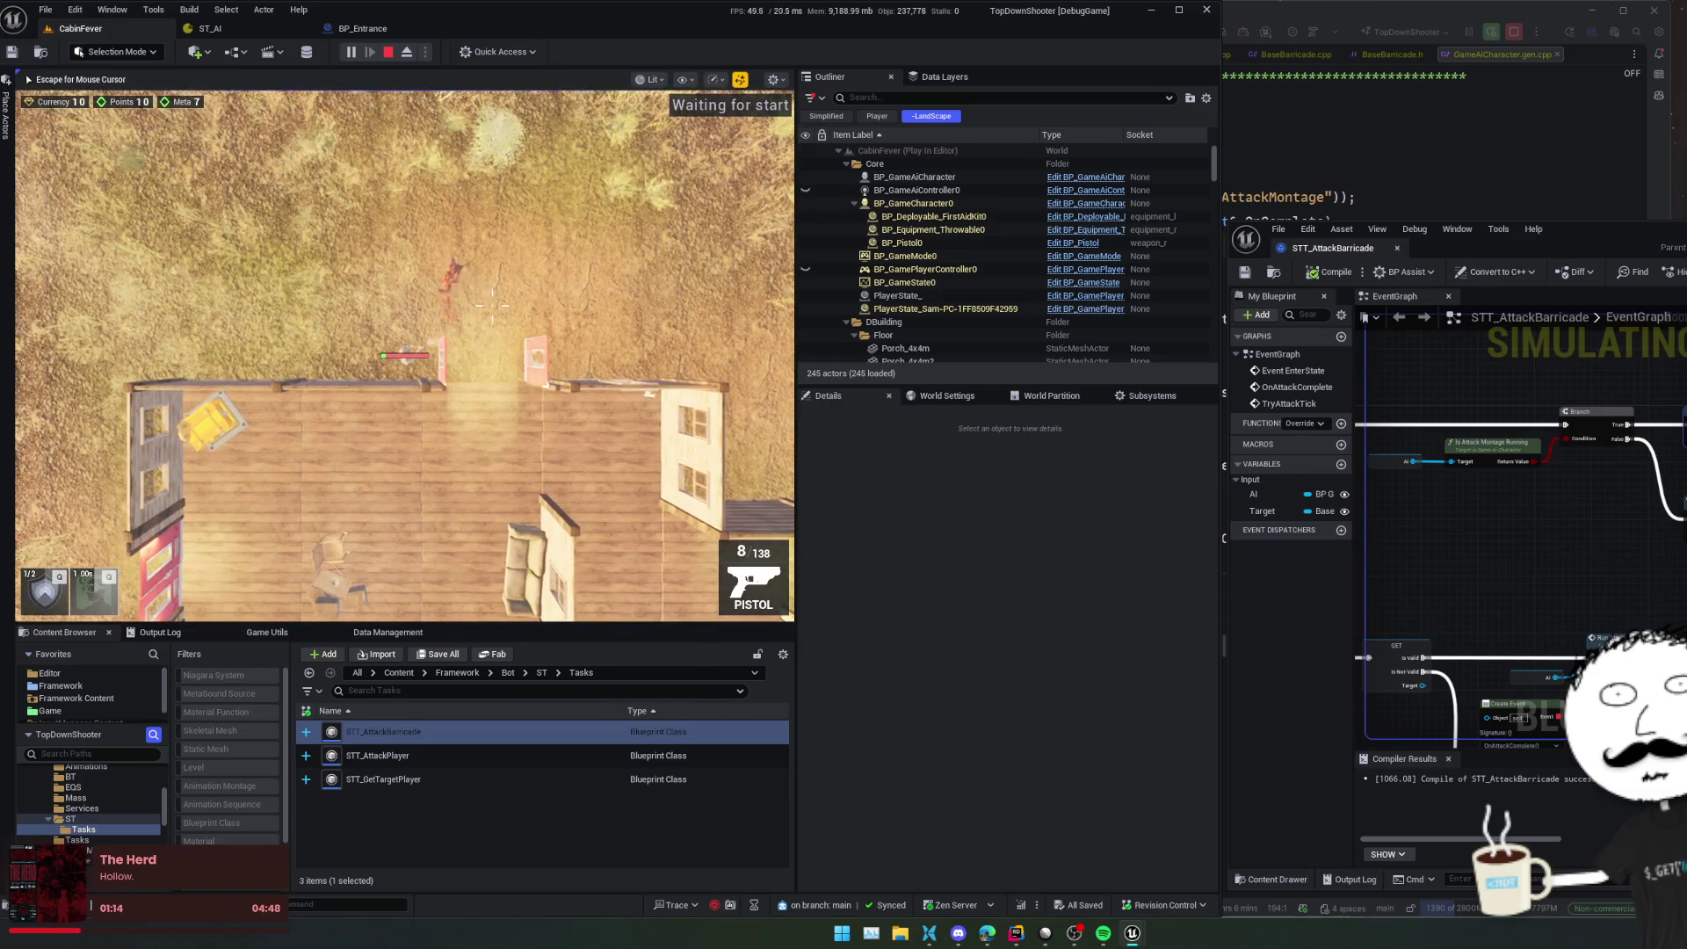
pyautogui.press('Escape')
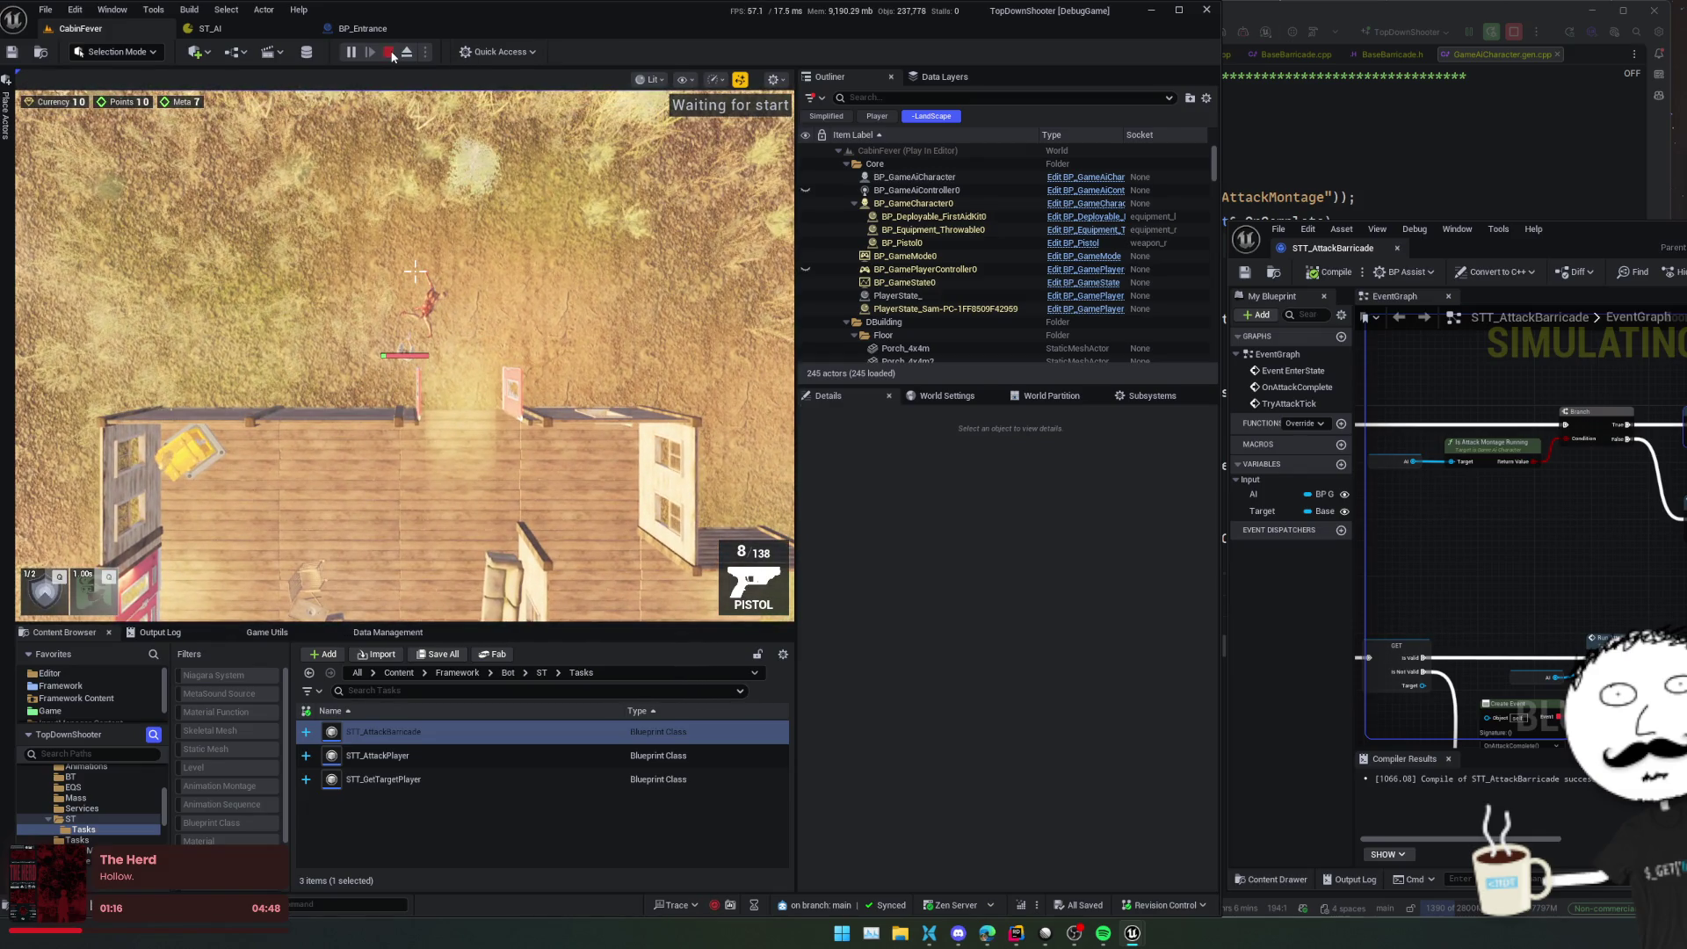
pyautogui.click(392, 56)
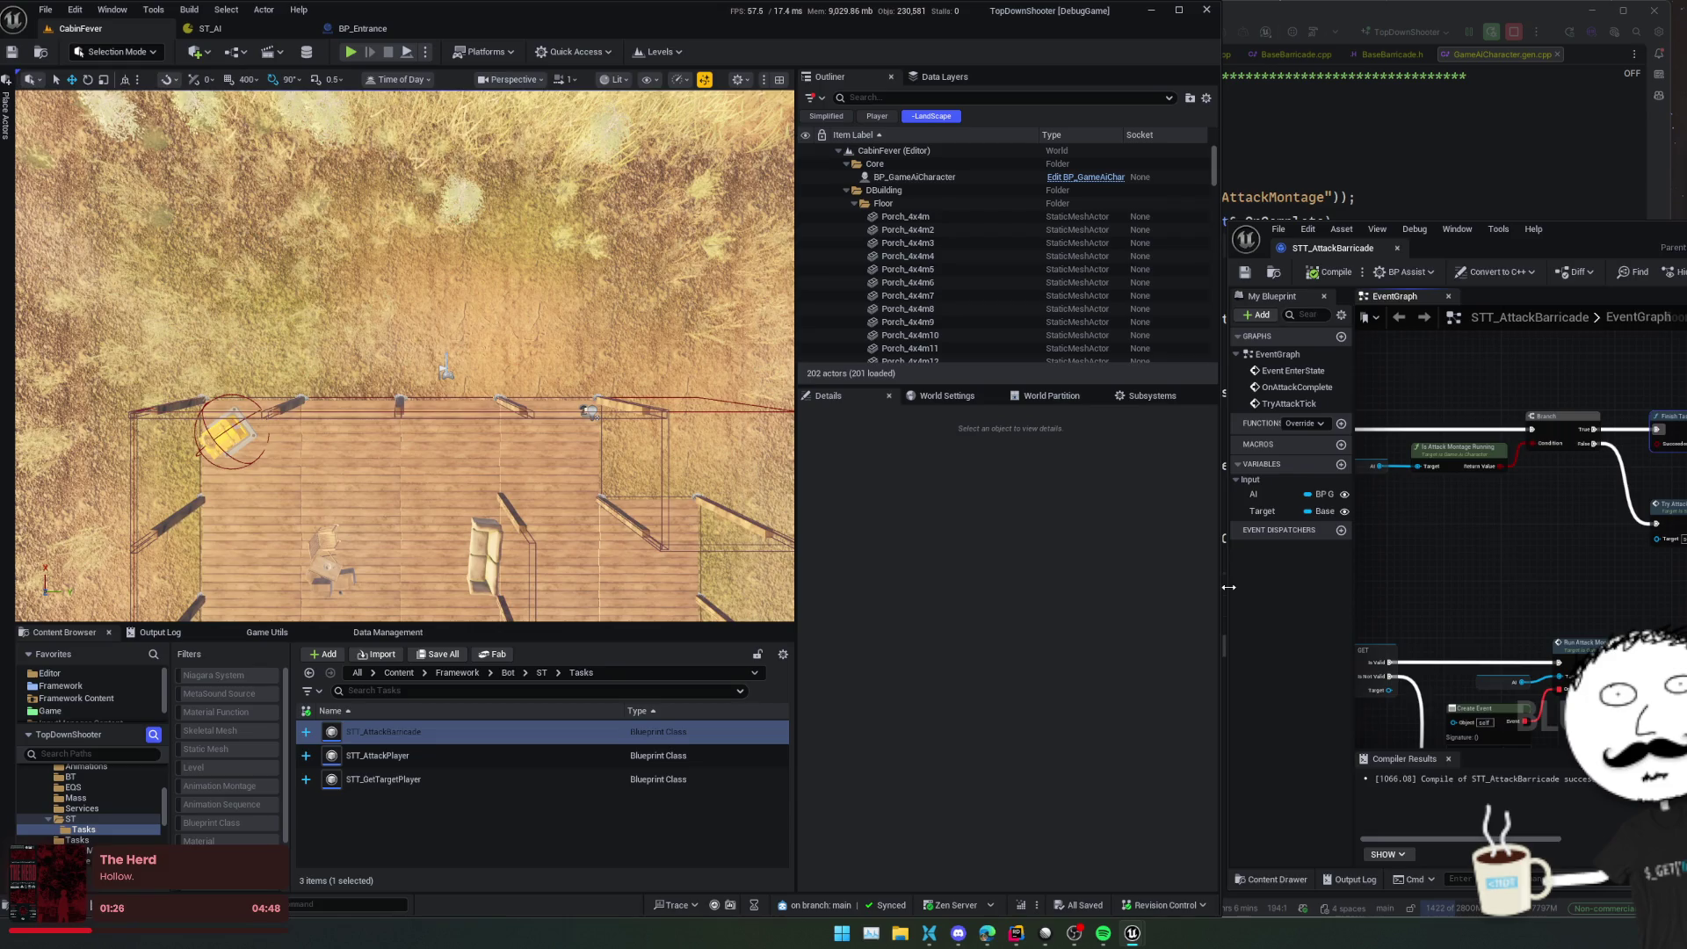
# Bring the whole STT_AttackBarricade window on screen and switch to the ST_AI StateTree
pyautogui.moveTo(1224, 579); pyautogui.dragTo(1021, 575)
pyautogui.moveTo(1530, 227); pyautogui.dragTo(1370, 227)
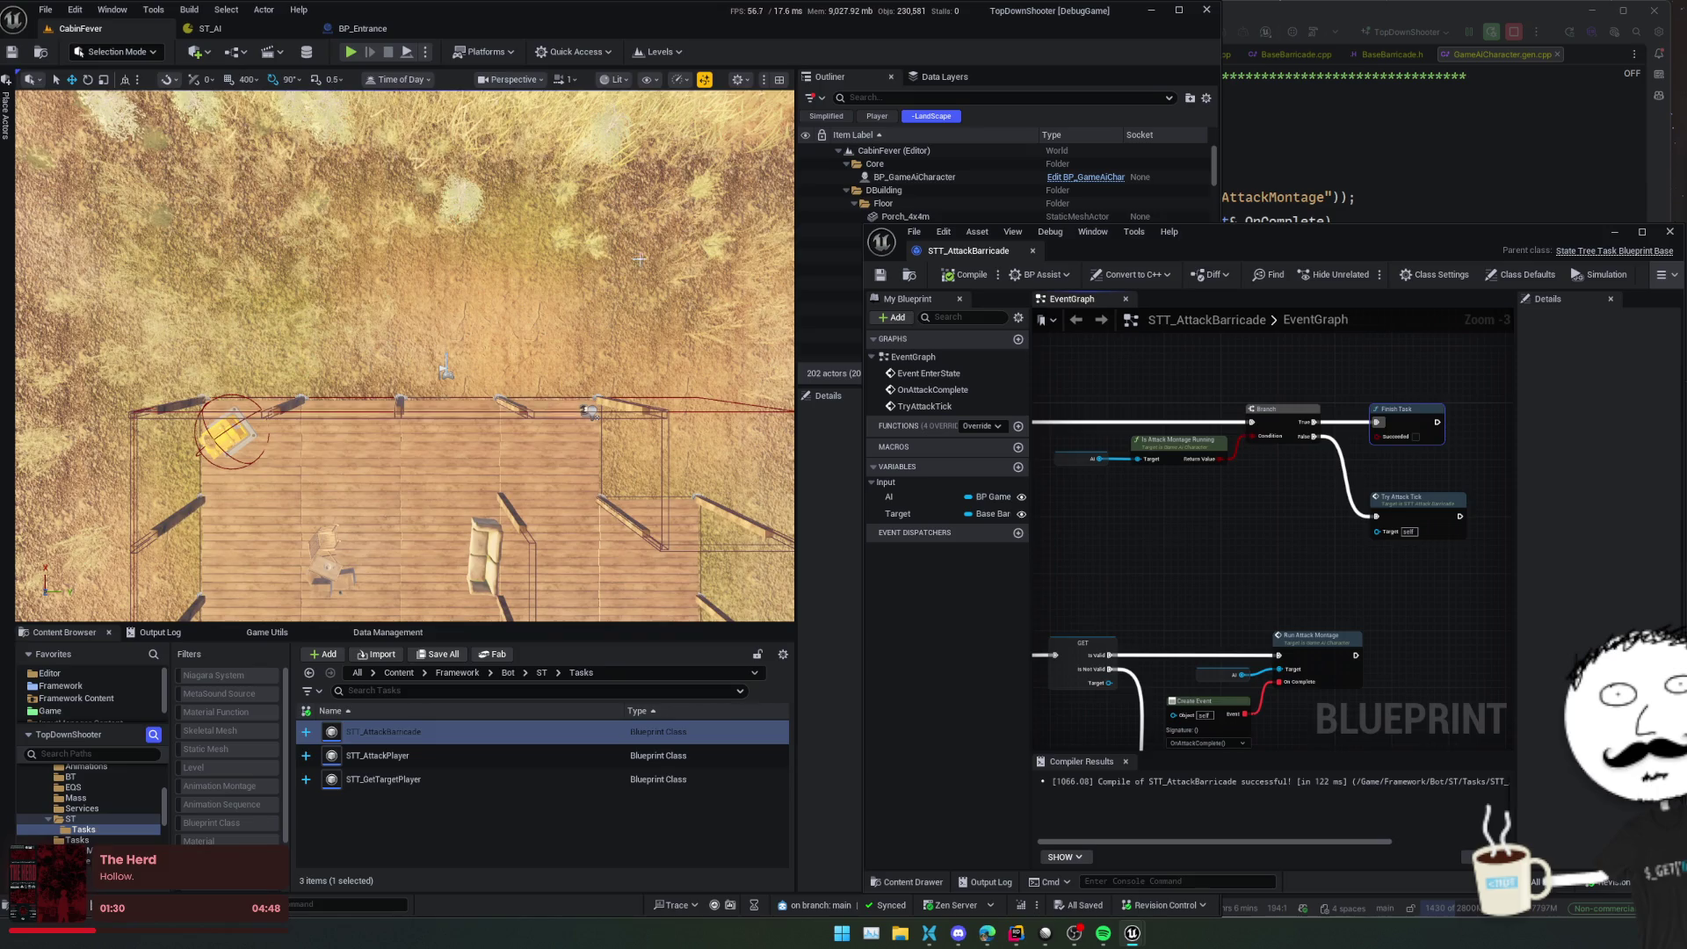
pyautogui.click(211, 28)
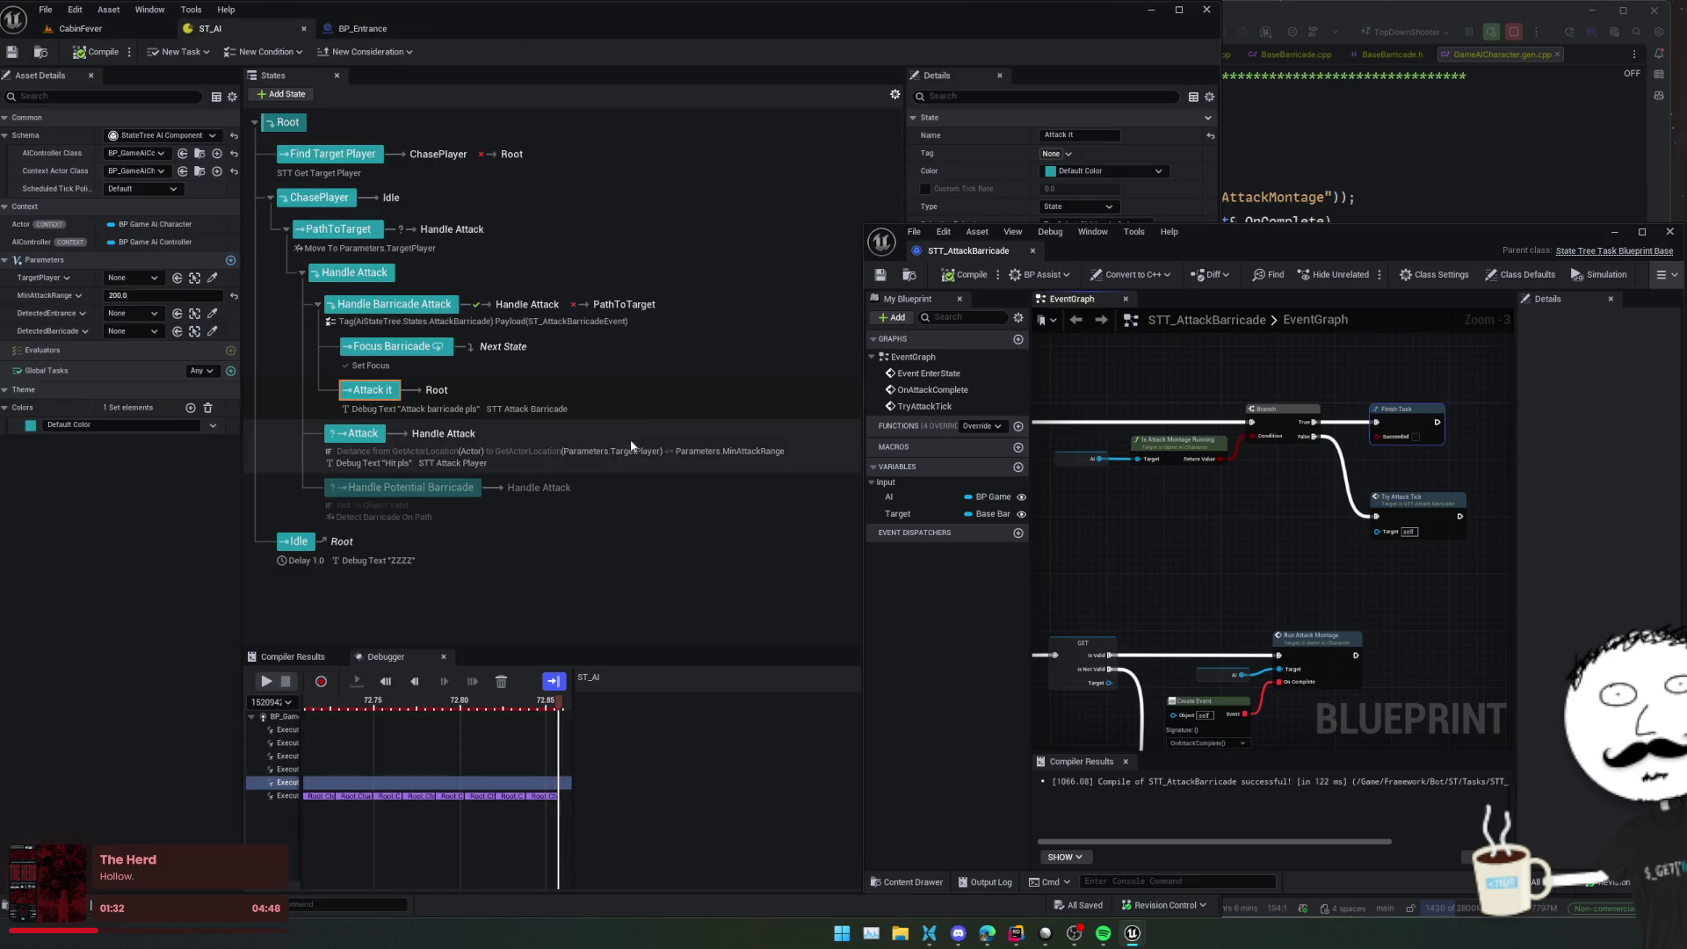
# Dock the STT_AttackBarricade blueprint into the main editor and bring ST_AI back to front
pyautogui.moveTo(1253, 231); pyautogui.dragTo(1413, 215)
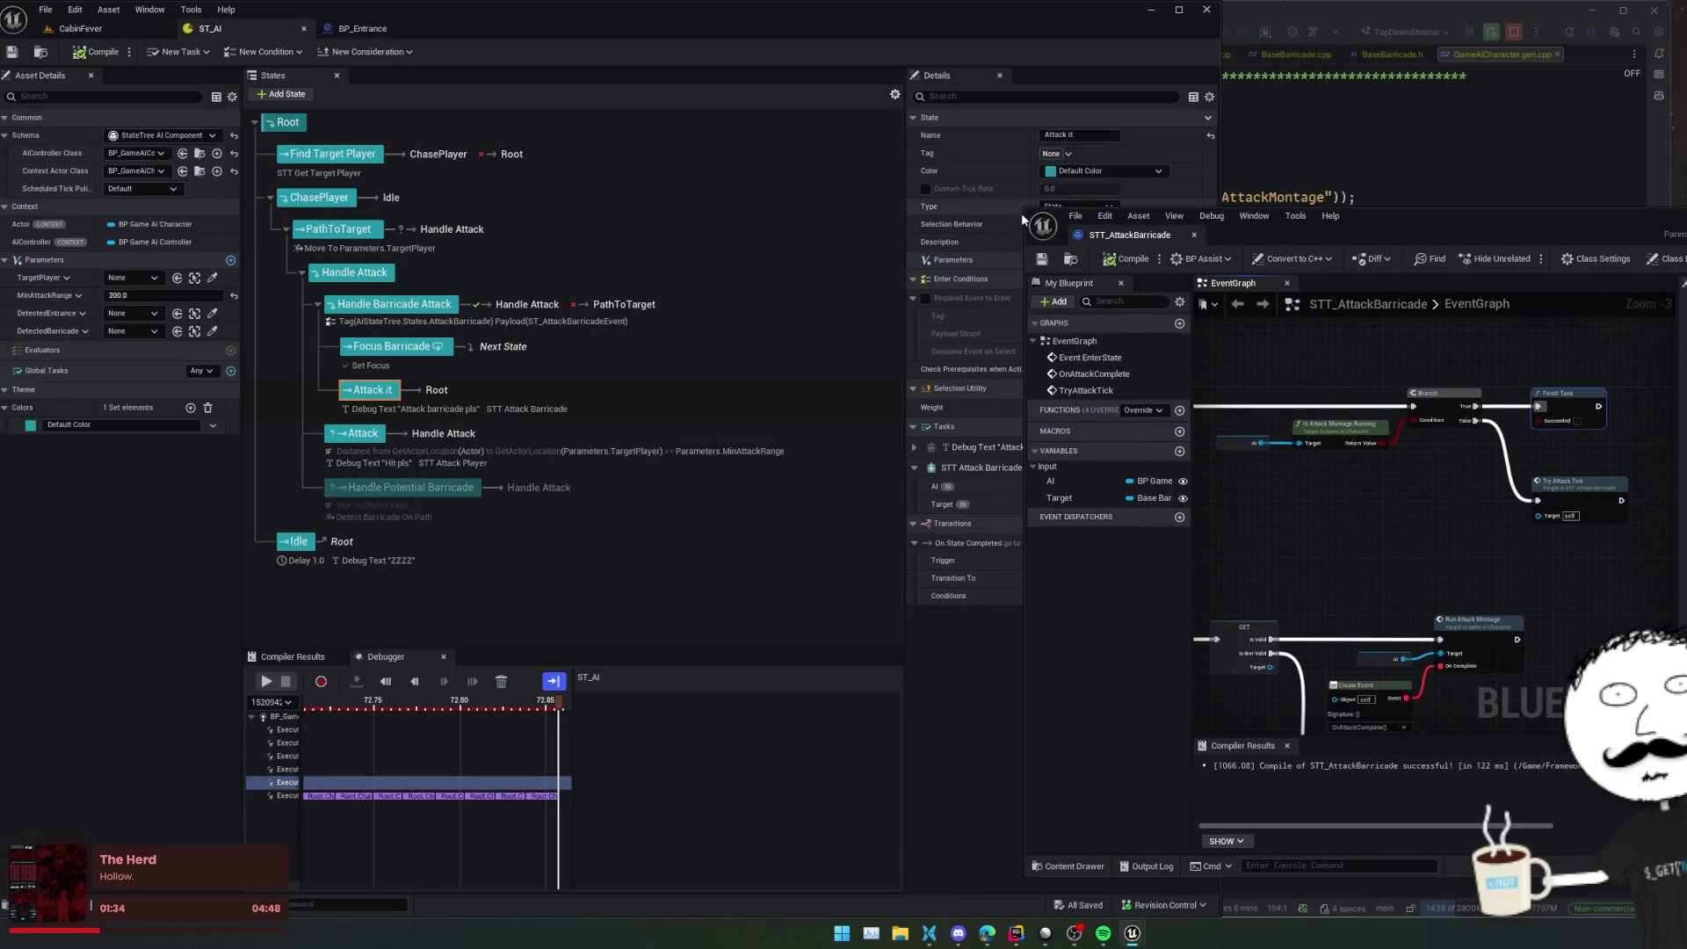
pyautogui.moveTo(1102, 237); pyautogui.dragTo(509, 28)
pyautogui.click(211, 28)
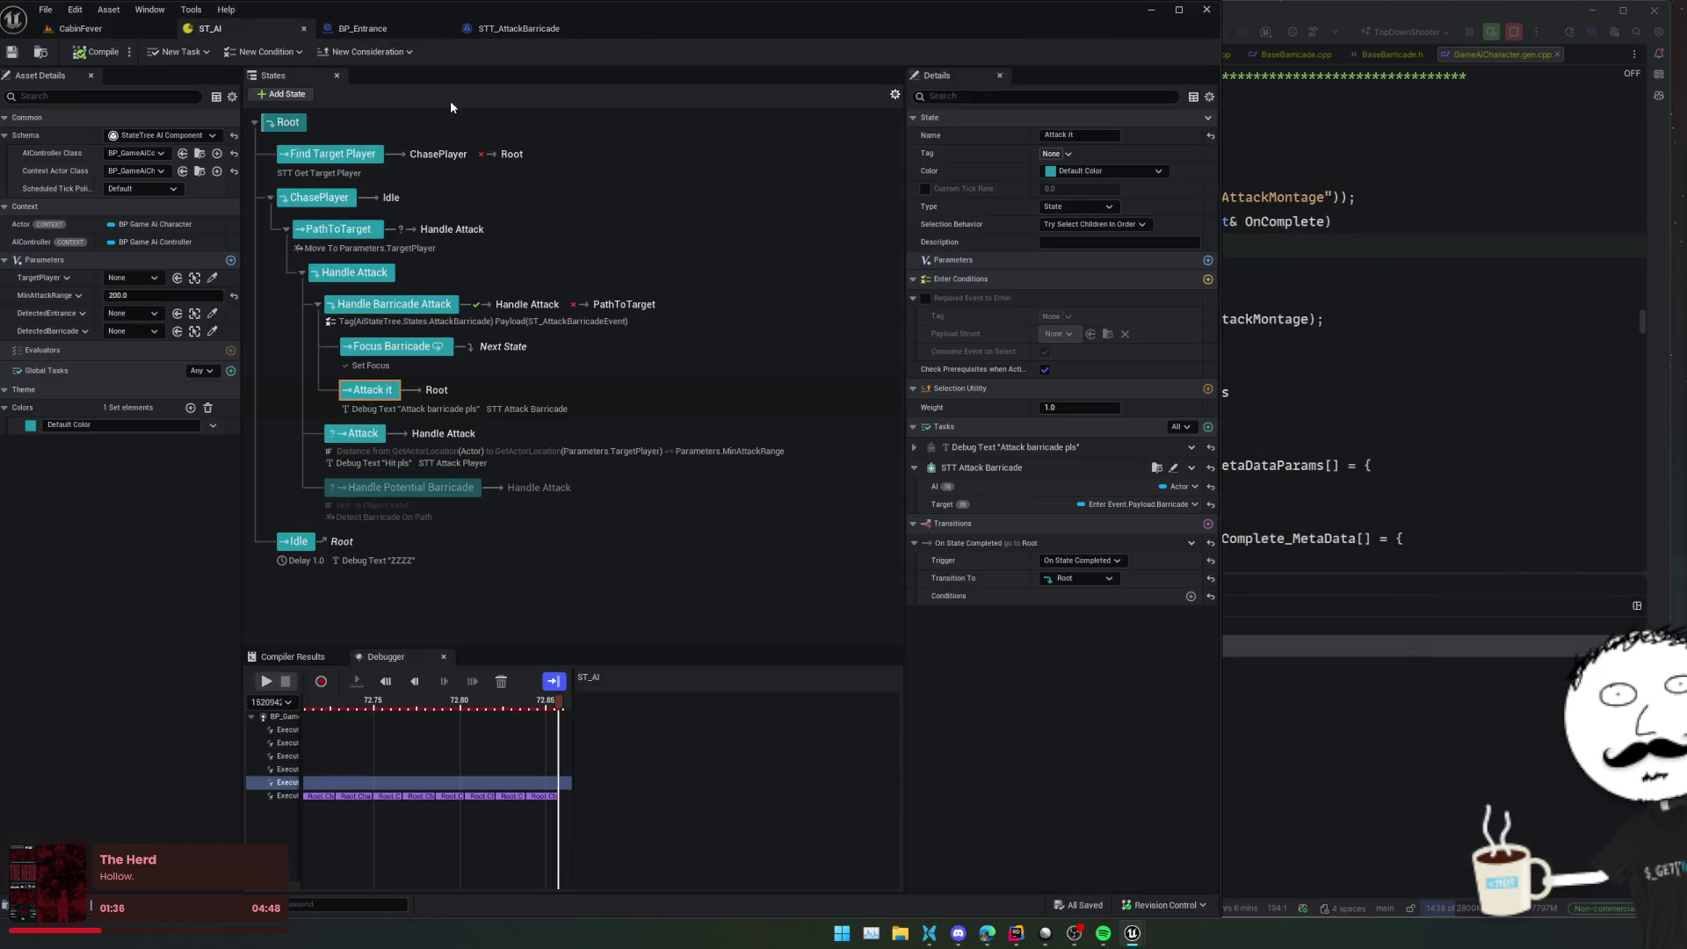
# Make Focus Barricade require the pasted AttackBarricade event tag with ST_AttackBarricadeEvent payload
pyautogui.click(482, 352)
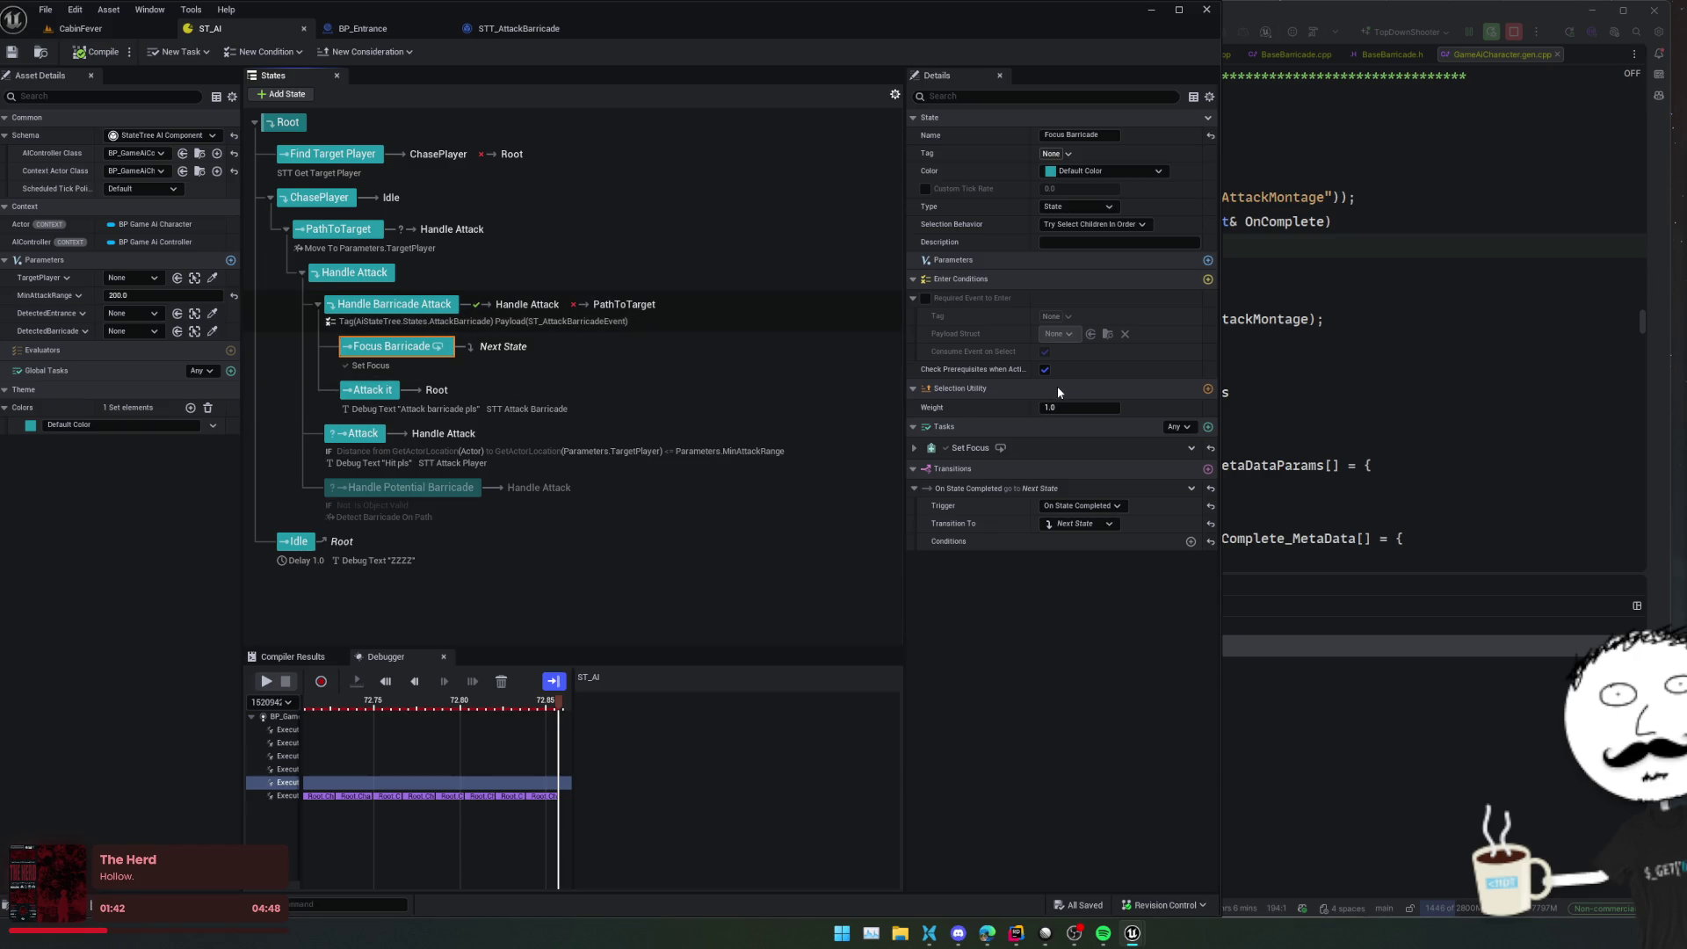
pyautogui.press('Up')
pyautogui.moveTo(980, 356)
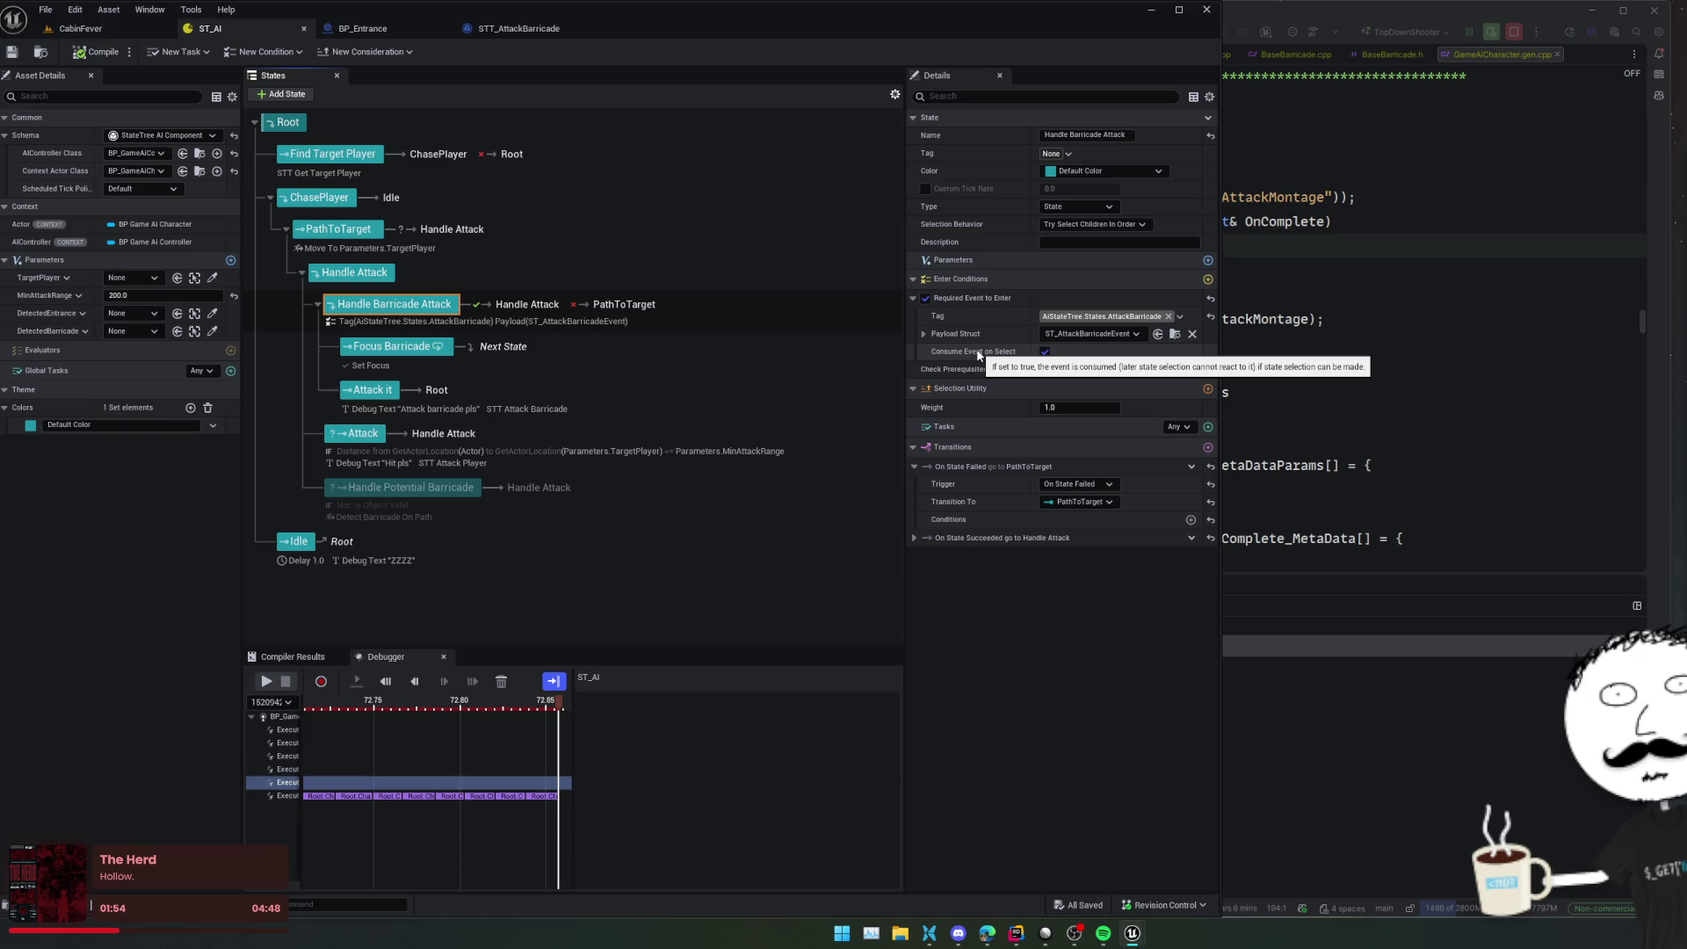
pyautogui.click(372, 348)
pyautogui.click(925, 298)
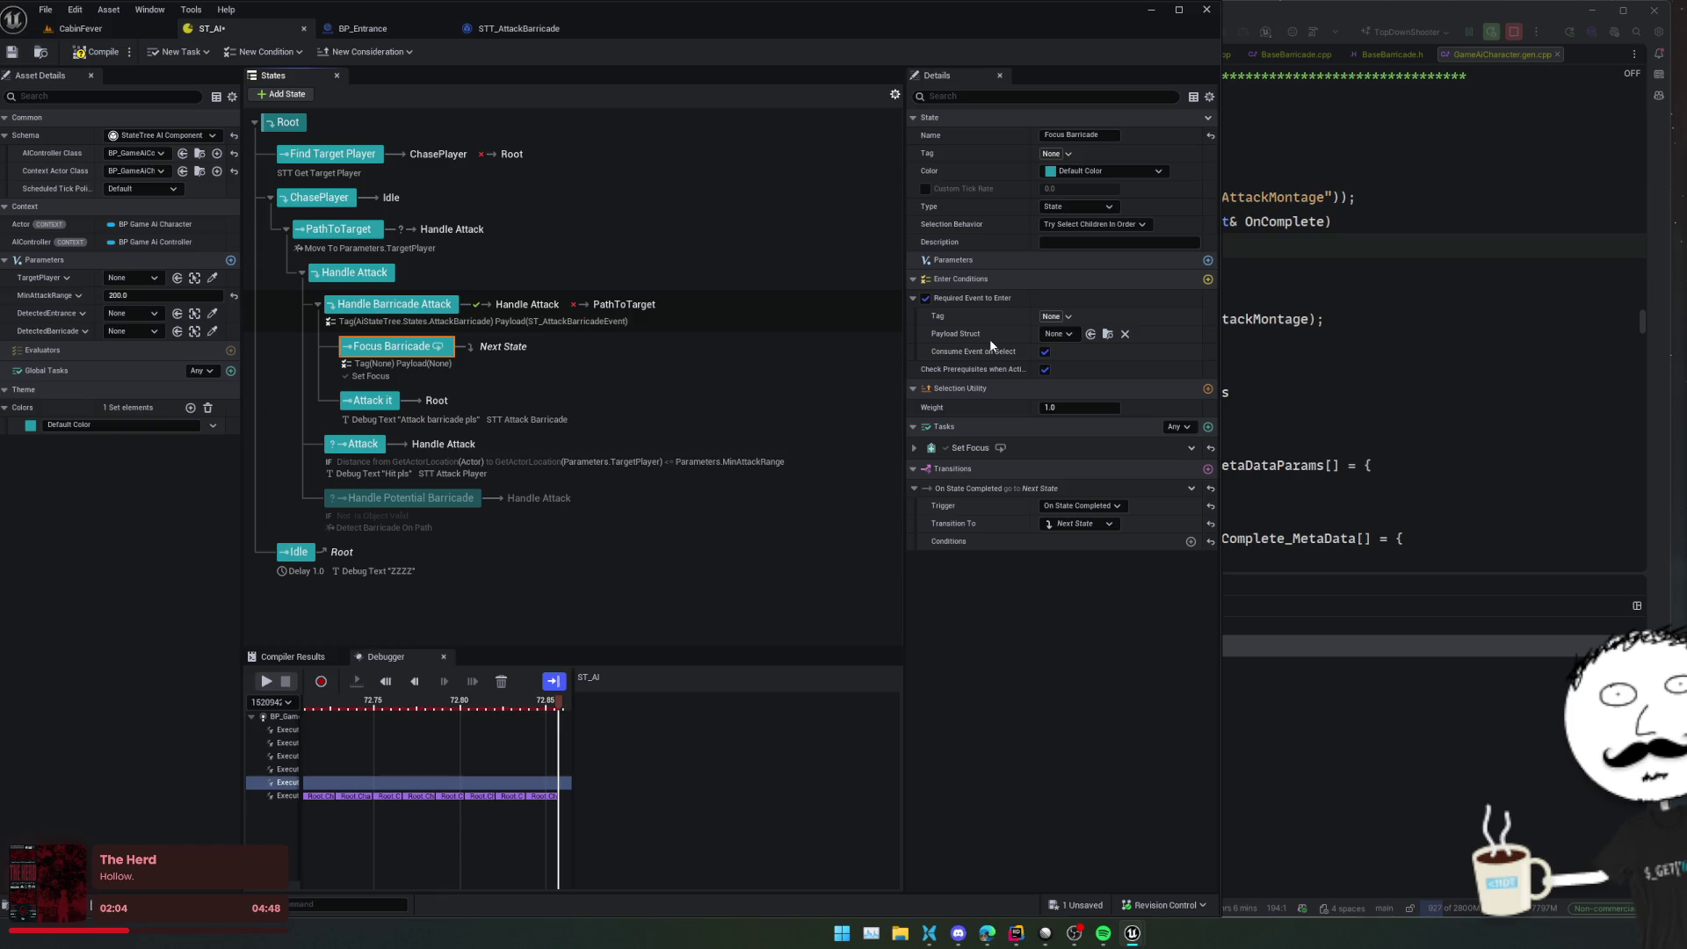
pyautogui.hotkey('ctrl', 'z')
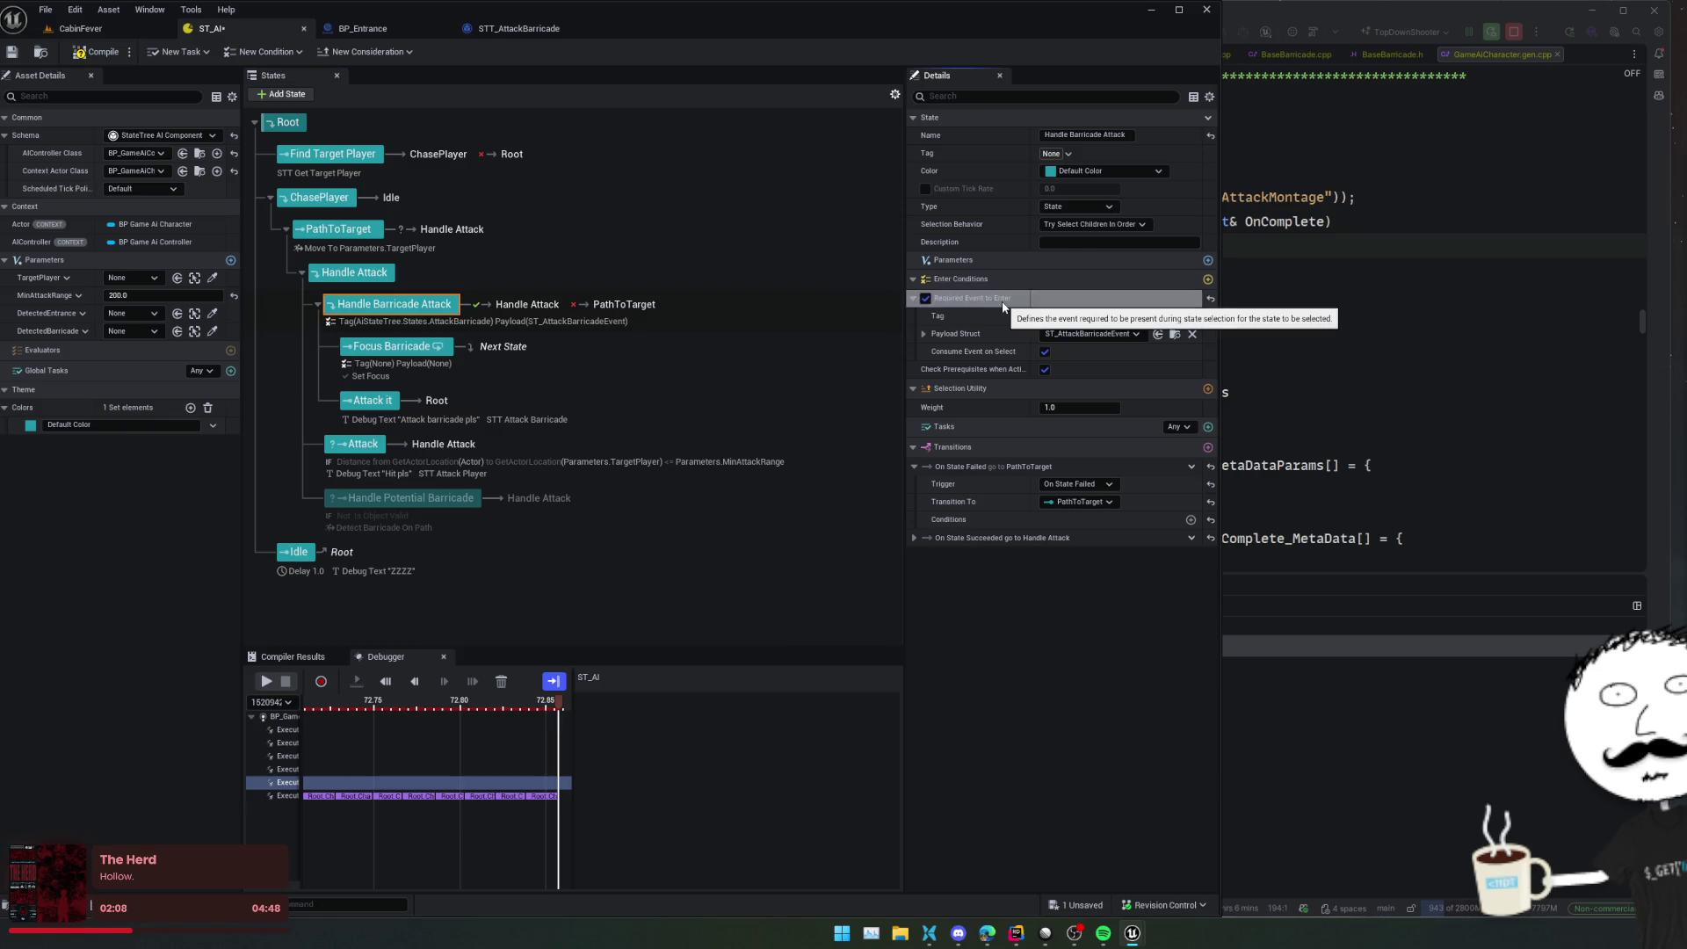
pyautogui.click(411, 351)
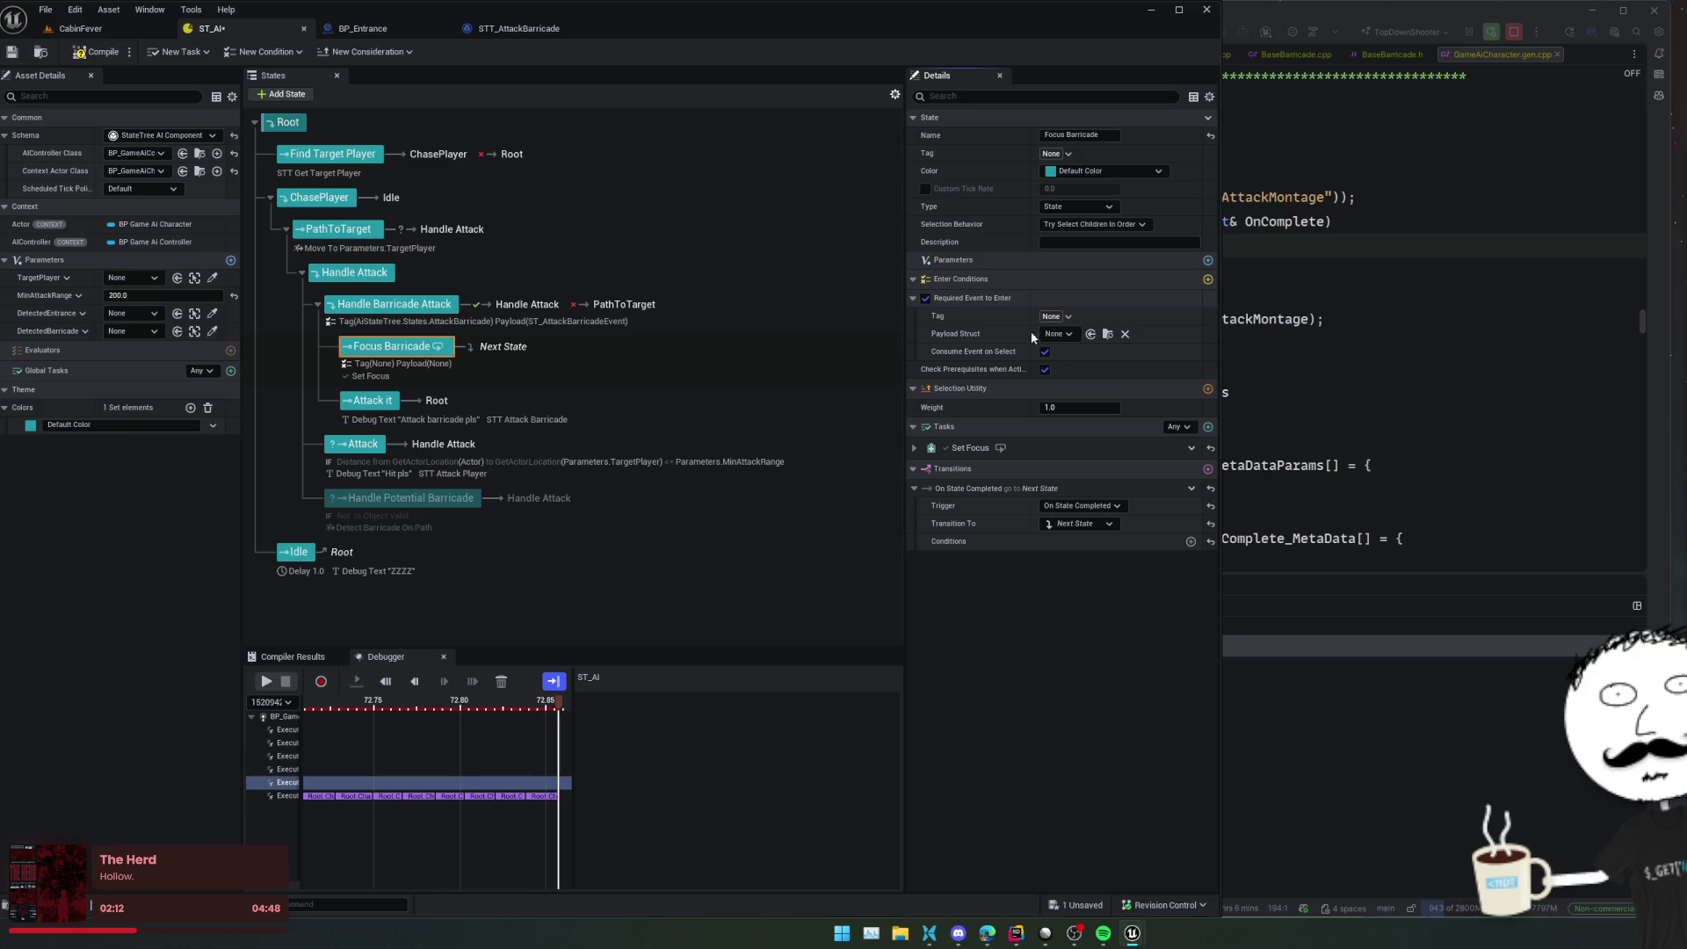
pyautogui.hotkey('ctrl', 'v')
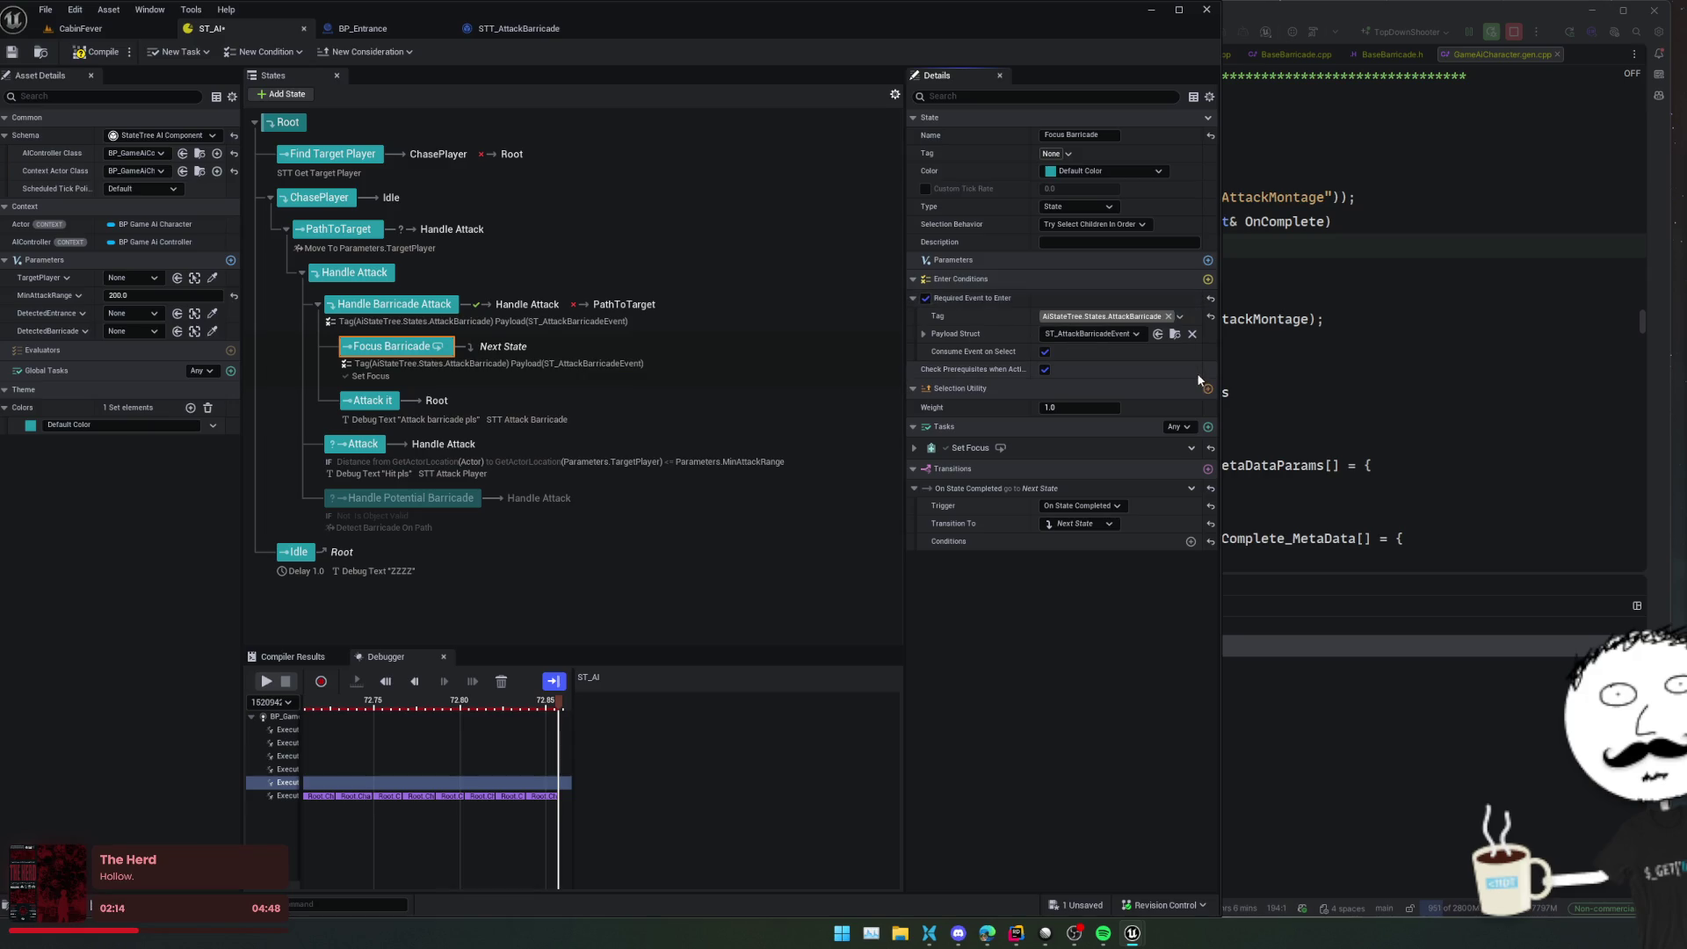
# Check the Set Focus task settings and the Attack it state, then save ST_AI
pyautogui.moveTo(970, 372)
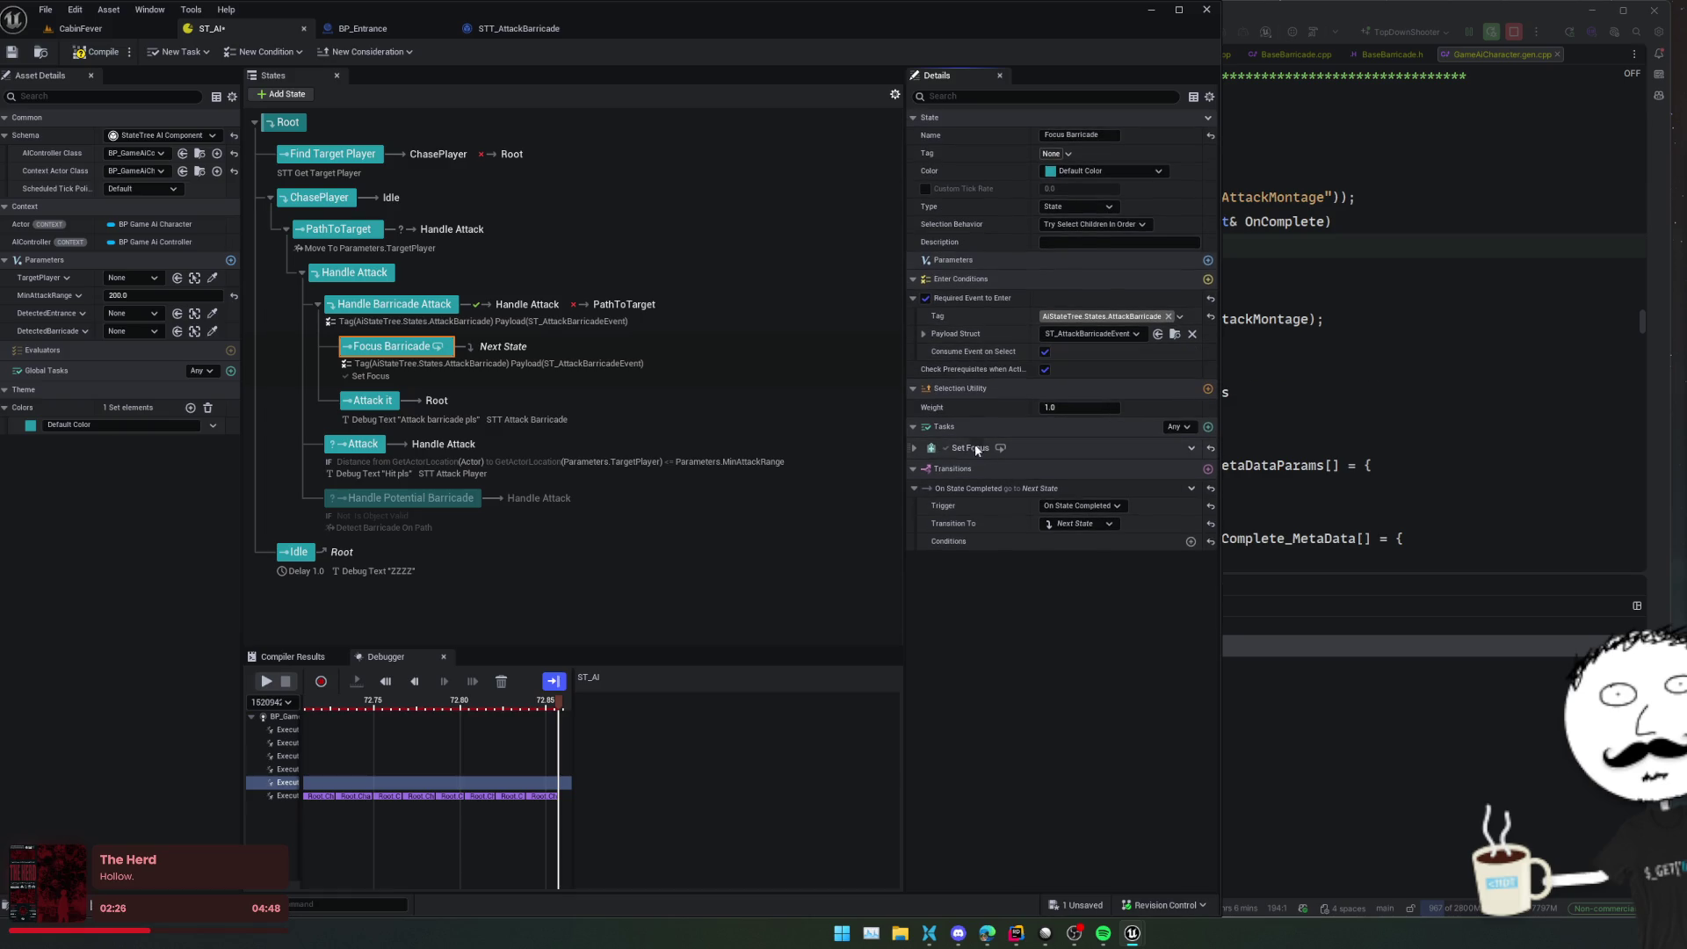
pyautogui.click(913, 448)
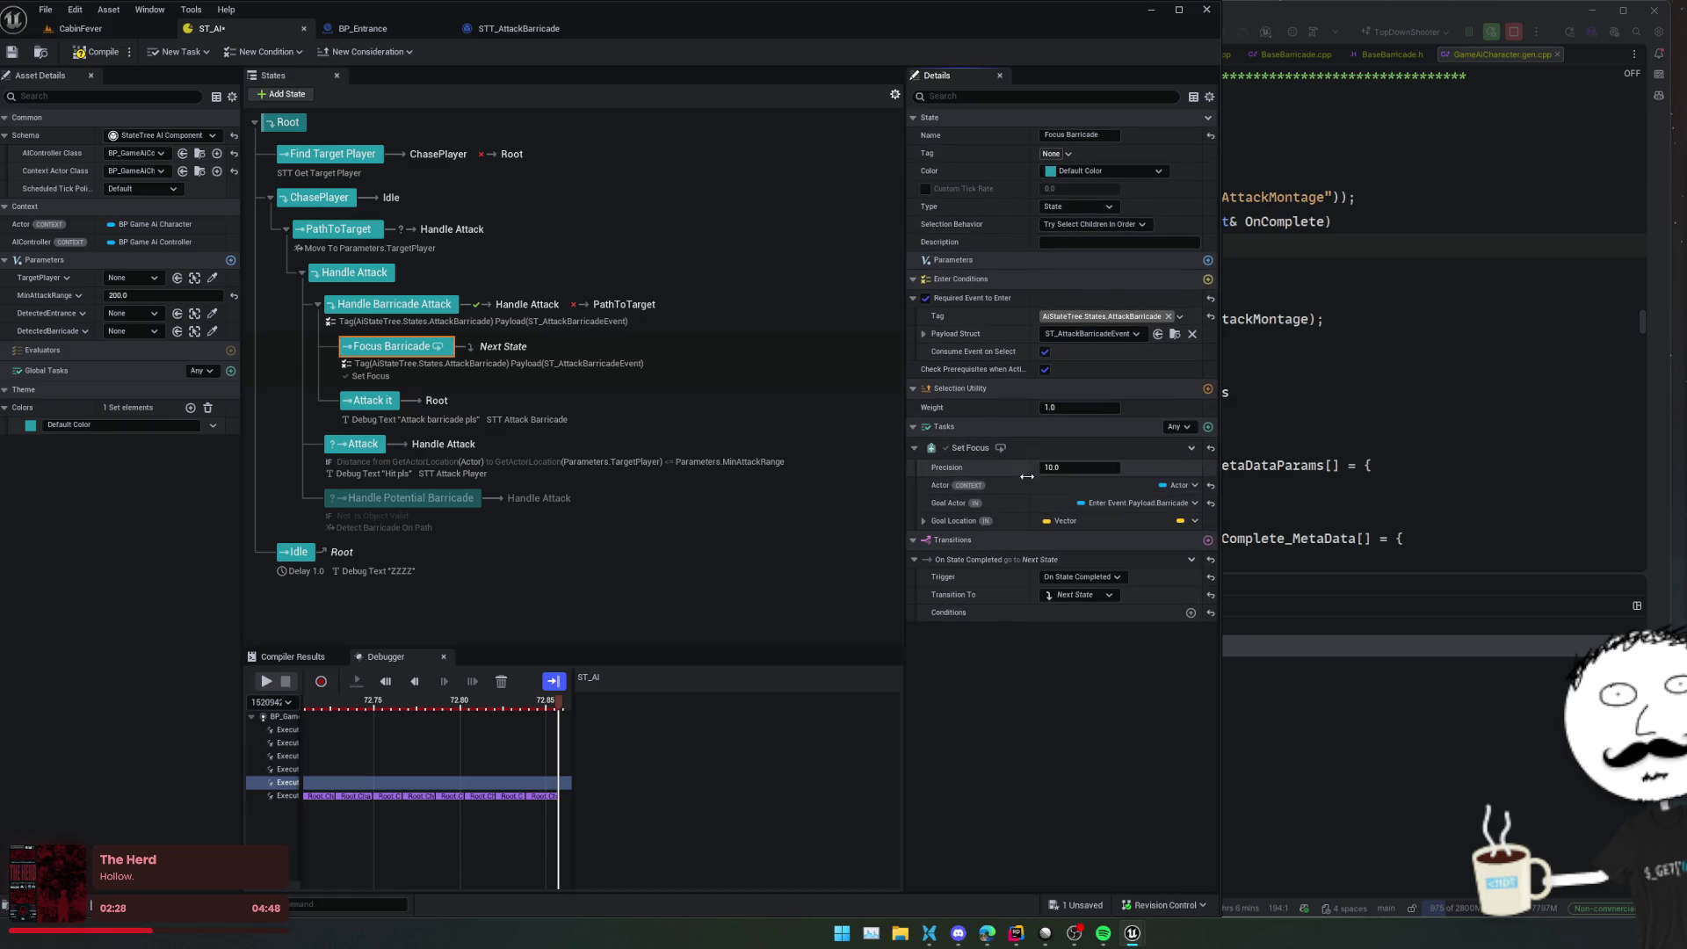
pyautogui.scroll(-1, 1012, 485)
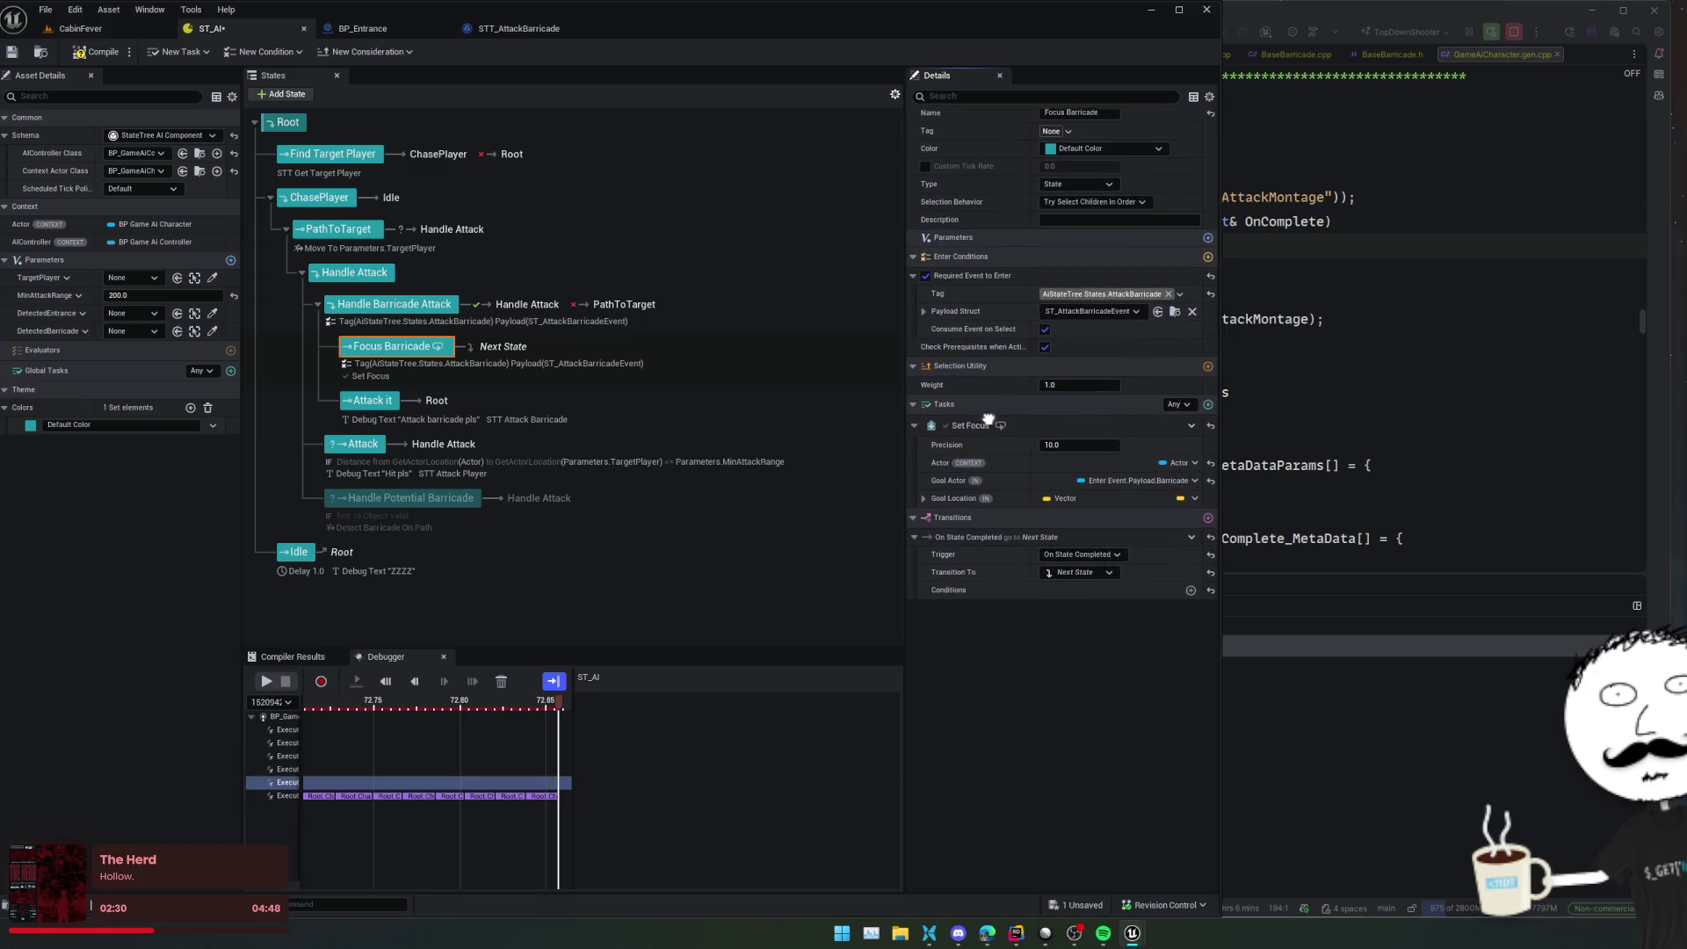
pyautogui.scroll(2, 988, 412)
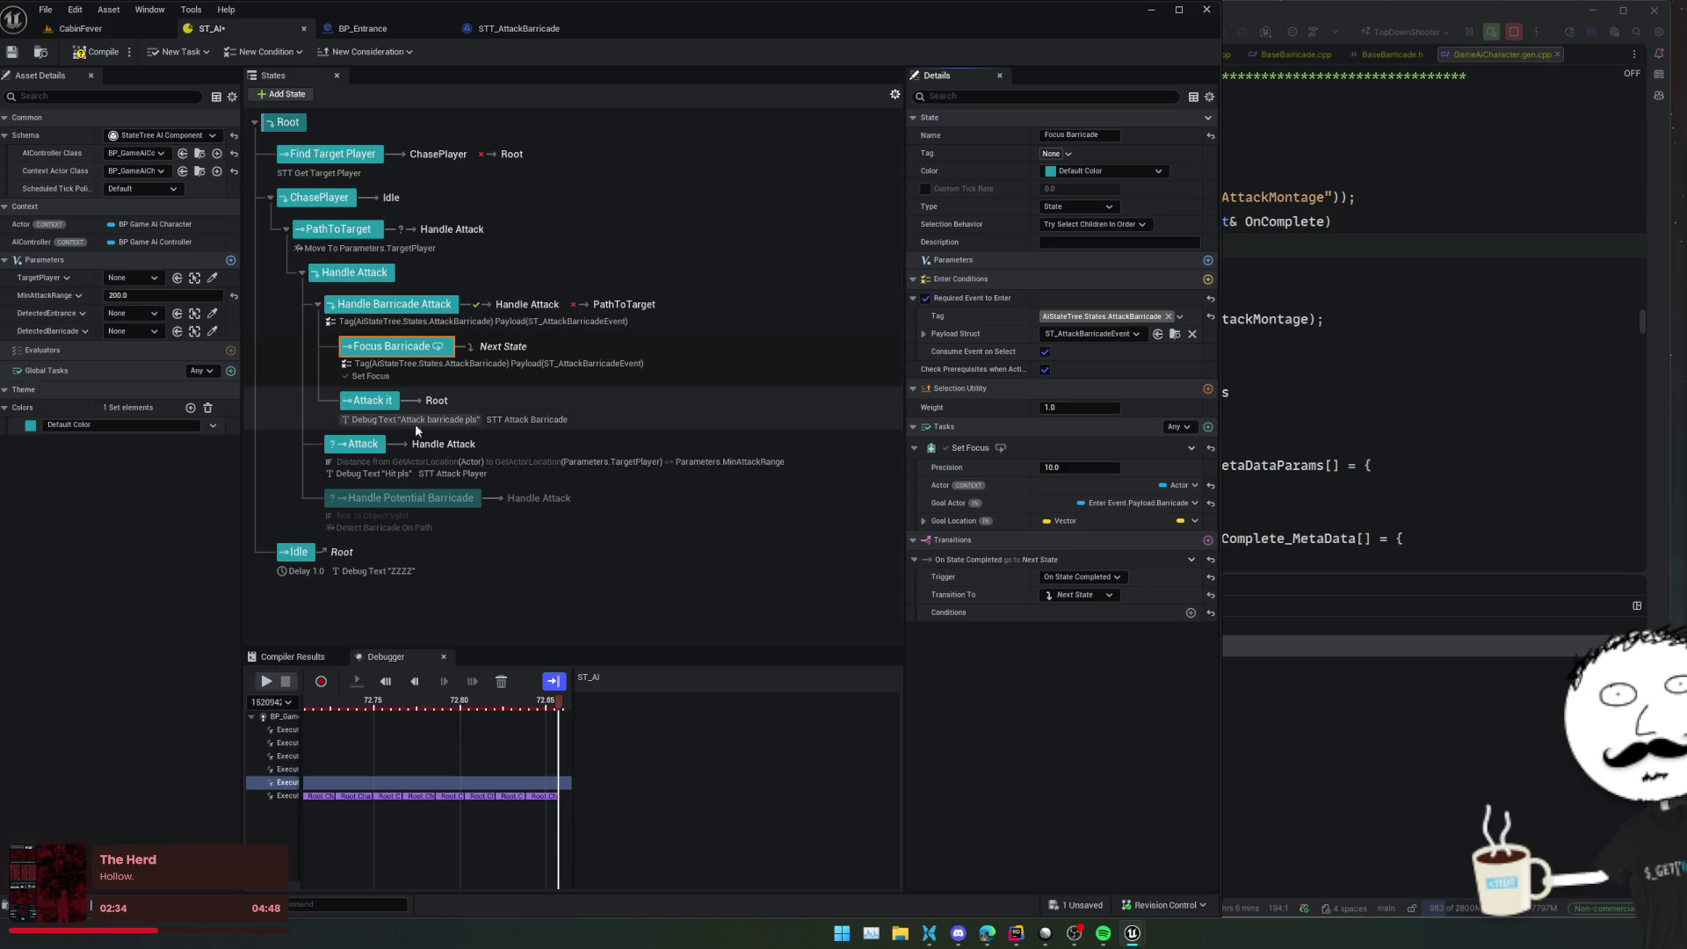
pyautogui.click(373, 400)
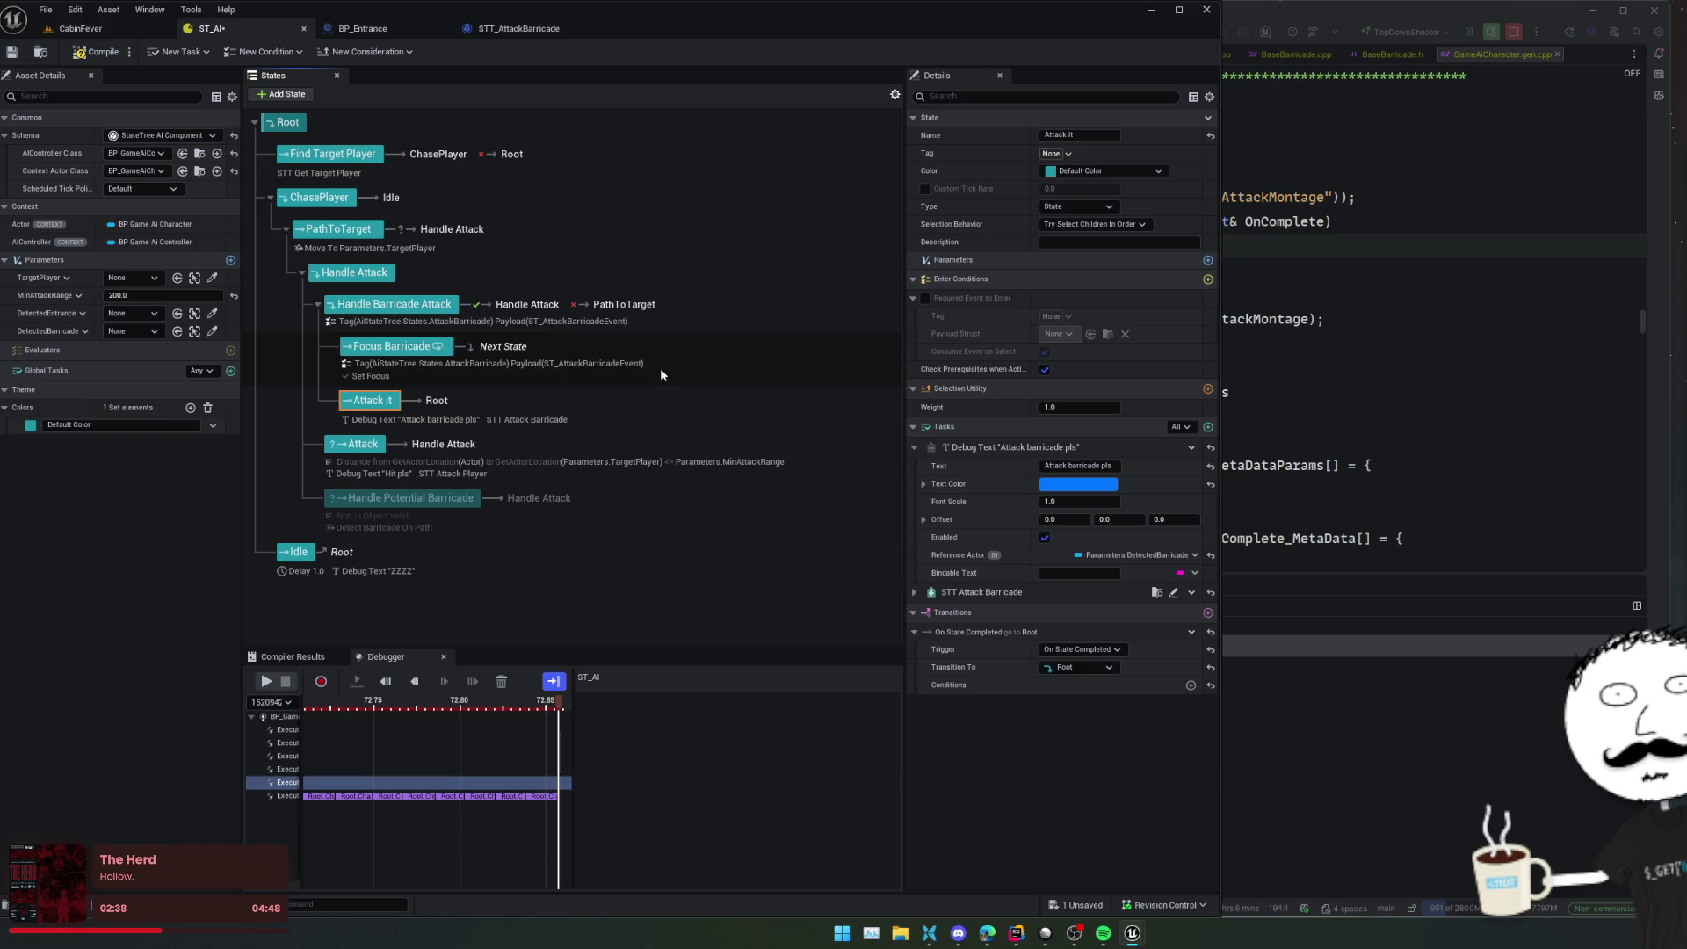
pyautogui.click(585, 345)
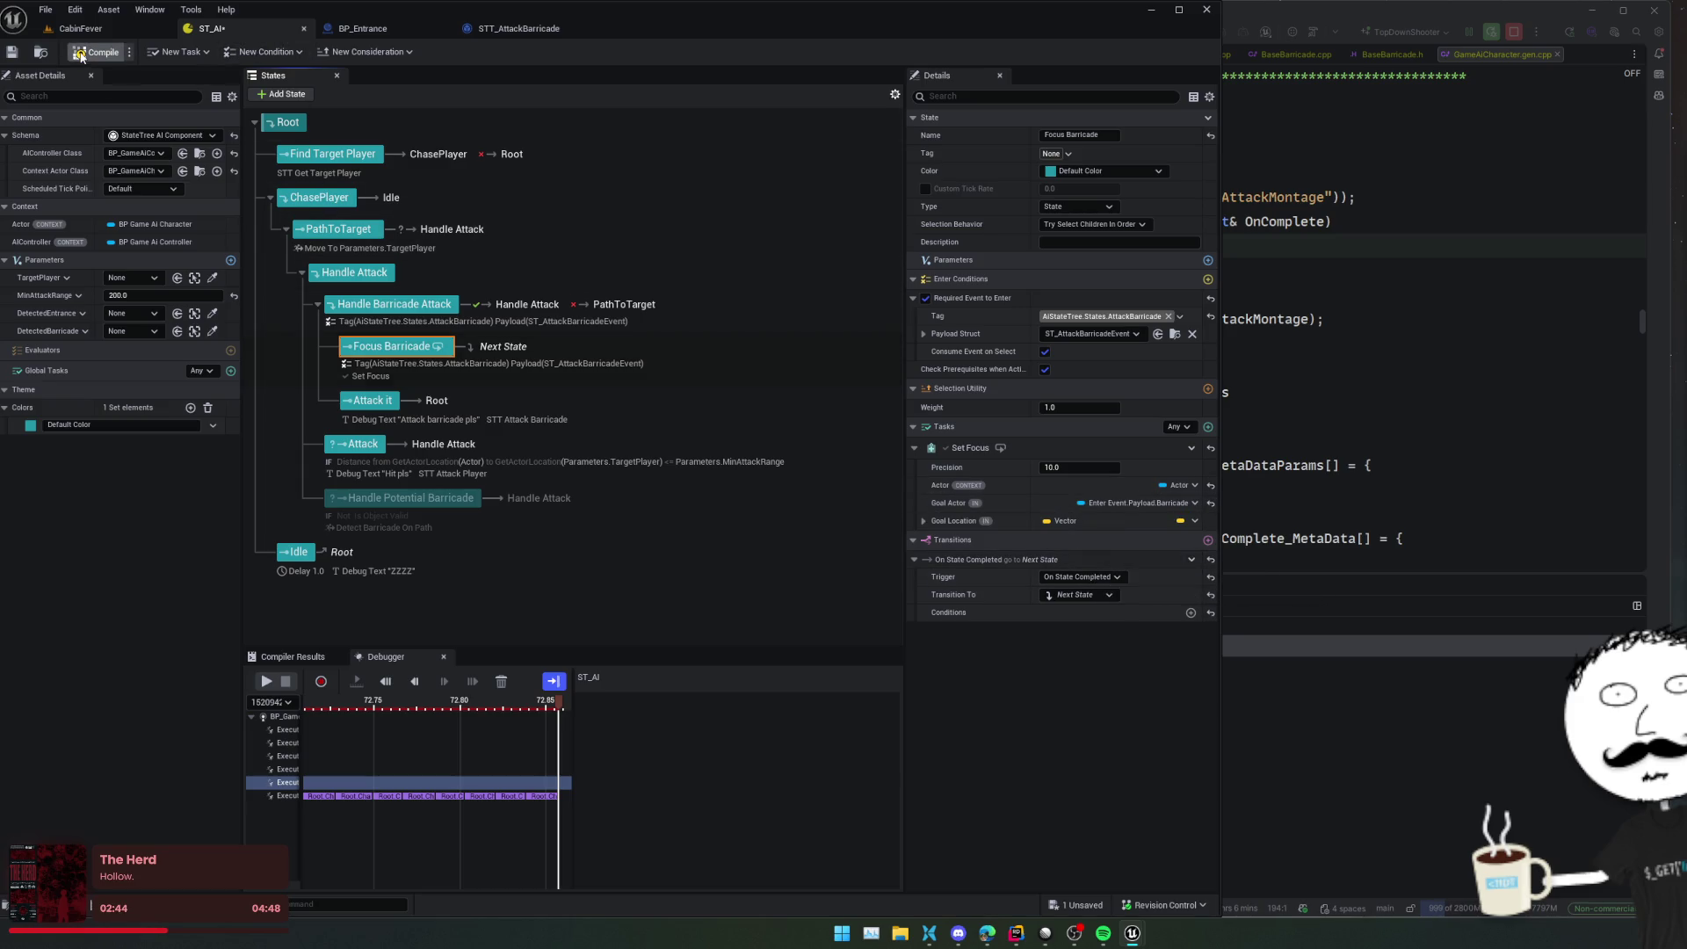
pyautogui.click(13, 52)
# Run a play test of the CabinFever level, then view the BP_Entrance blueprint graph
pyautogui.click(79, 28)
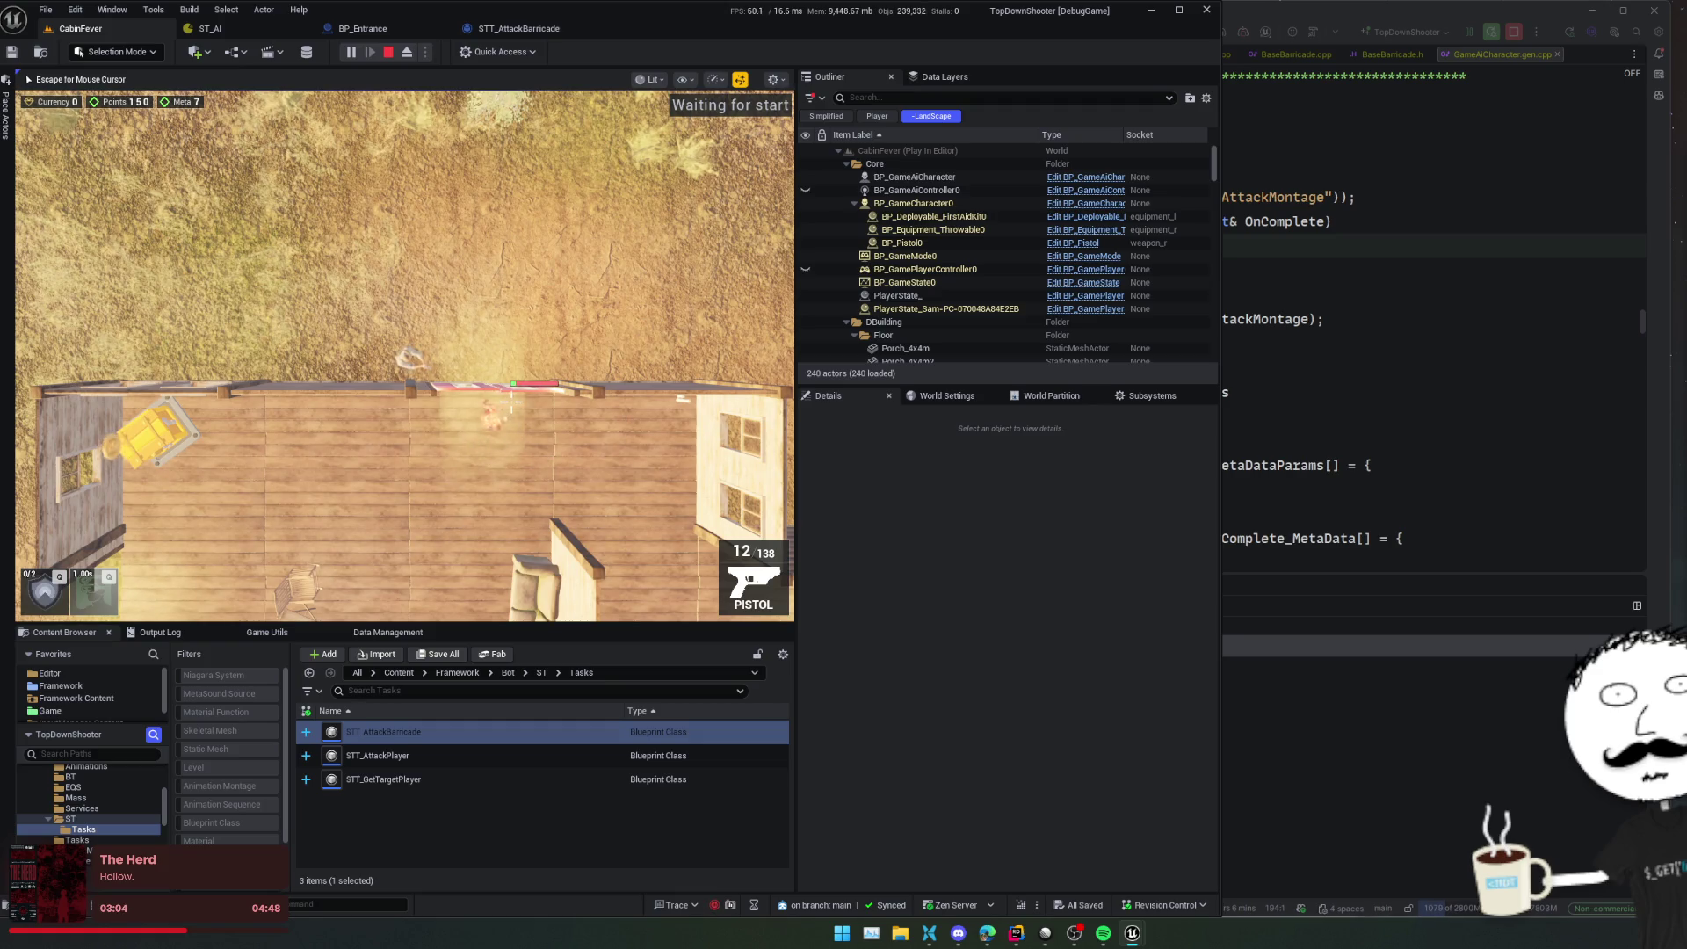
pyautogui.press('Escape')
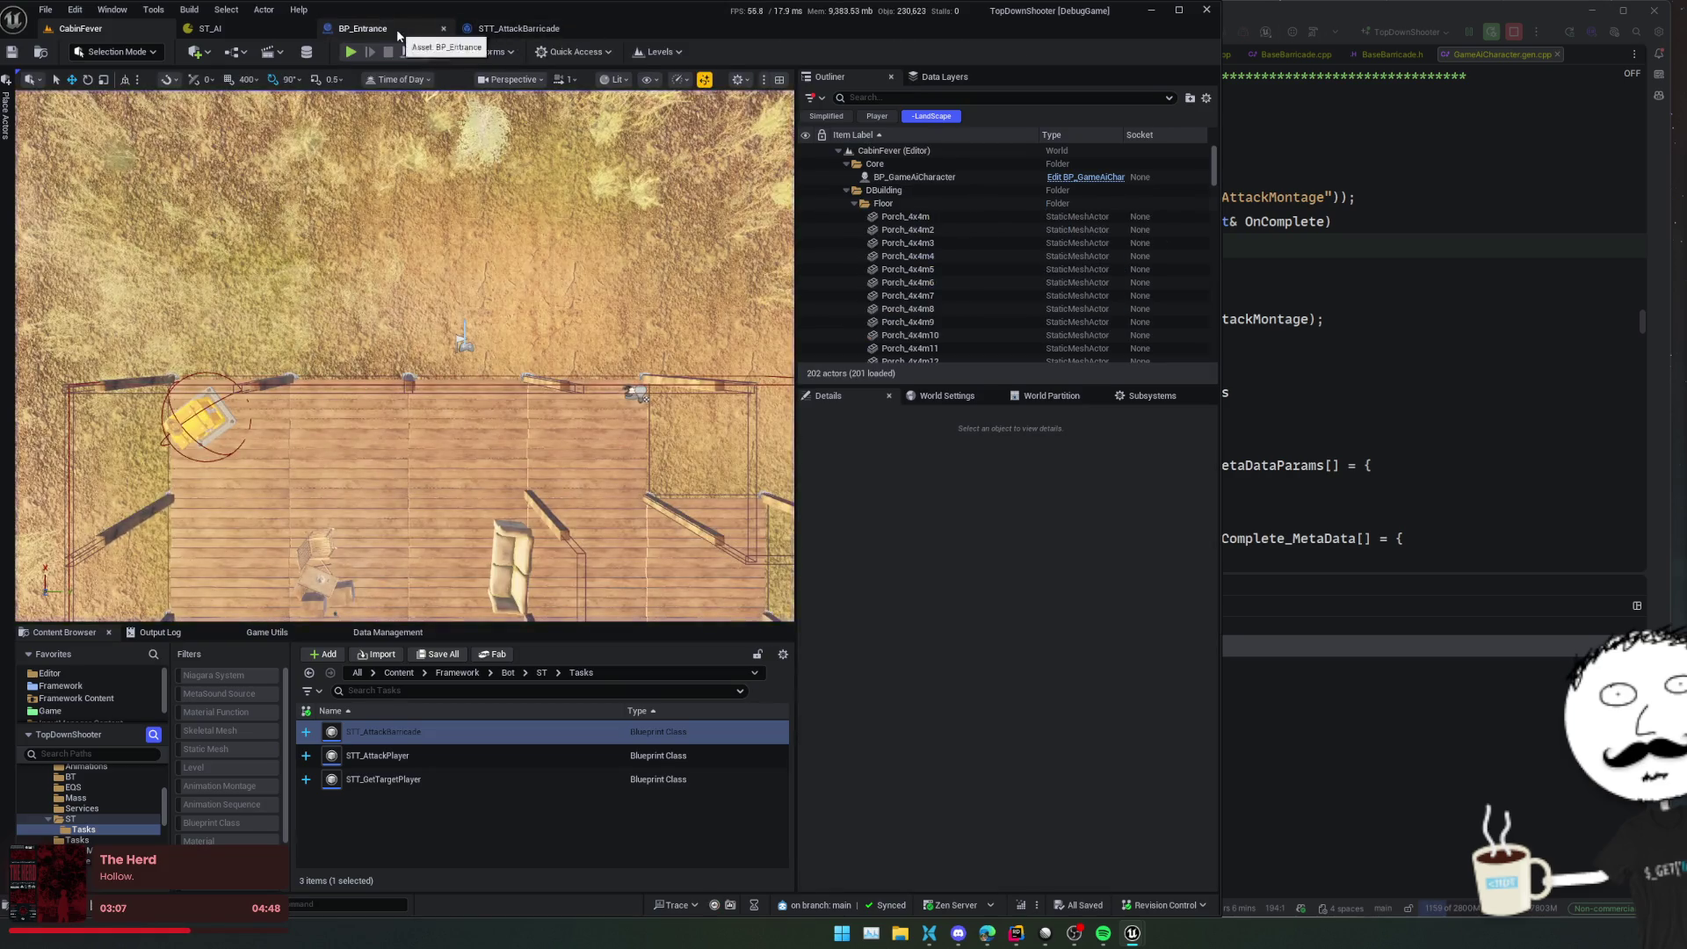
pyautogui.click(387, 29)
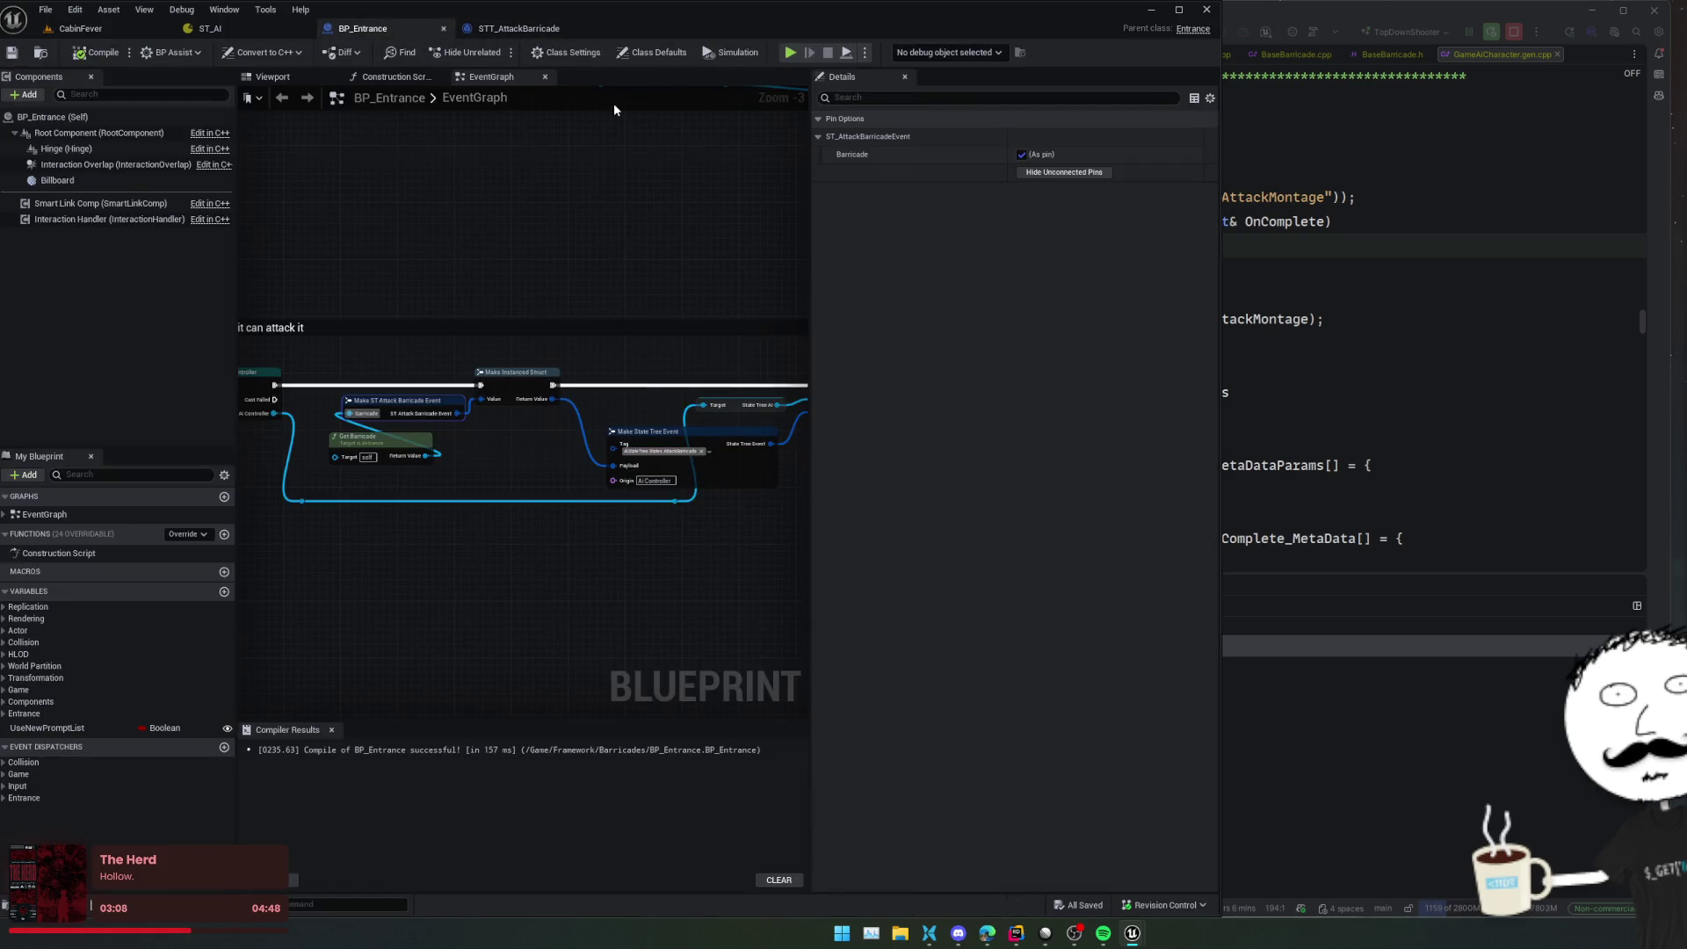
# Zoom out of BP_Entrance's graph and return to the STT_AttackBarricade event graph
pyautogui.scroll(-1, 708, 223)
pyautogui.scroll(-1, 626, 279)
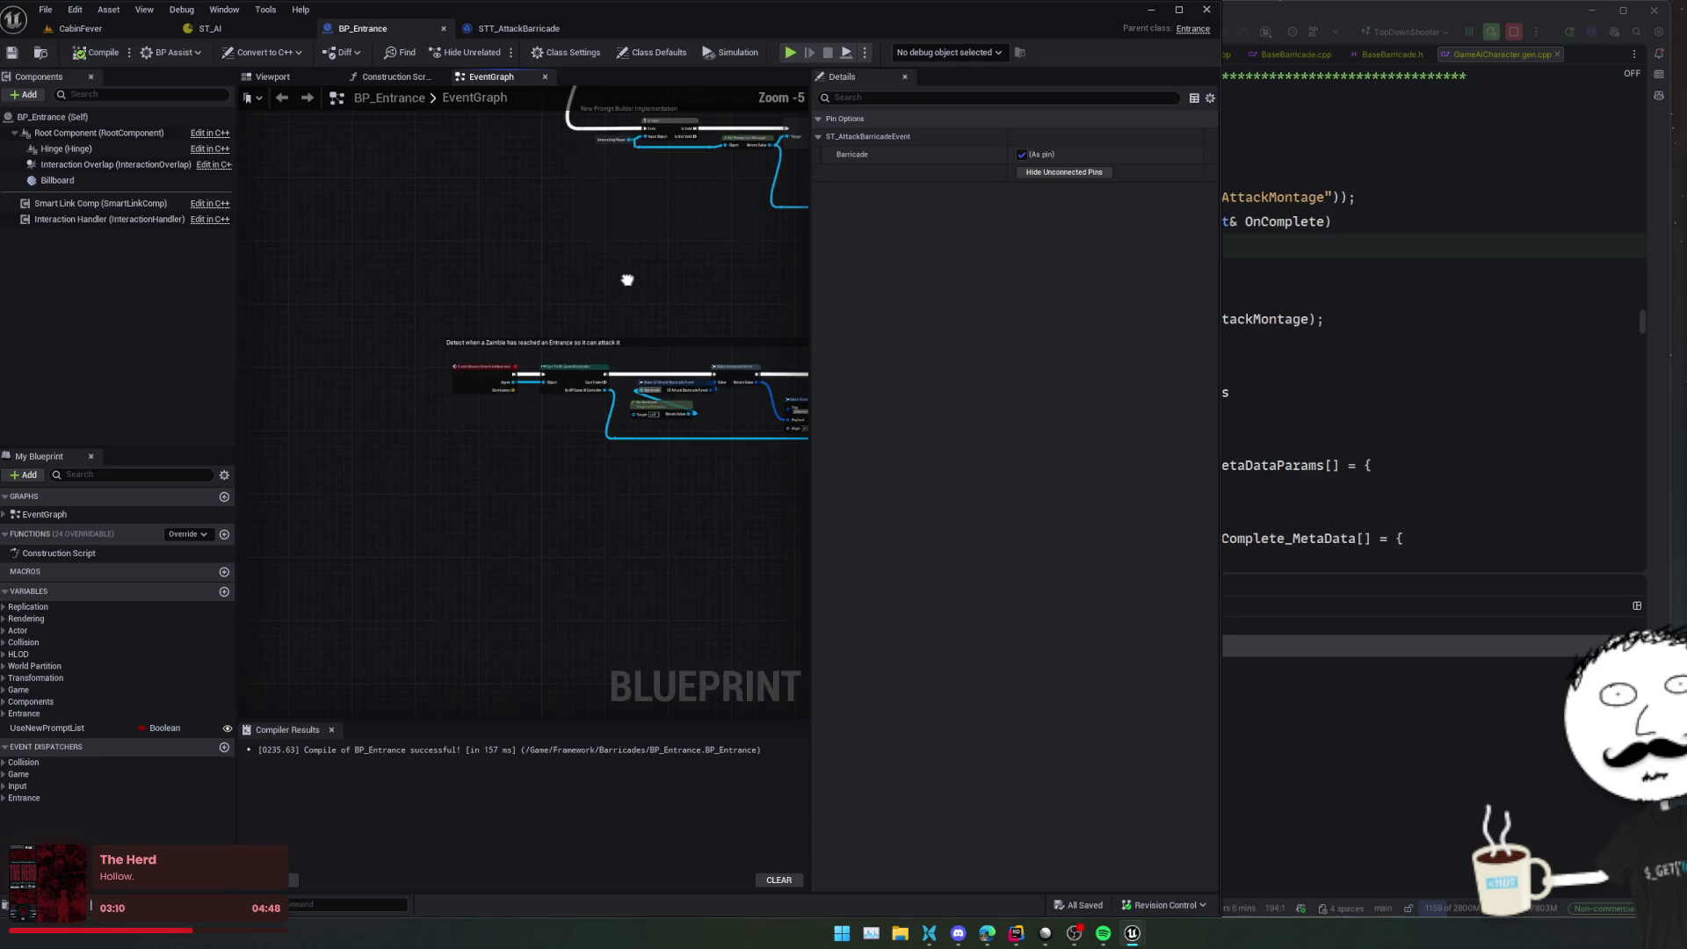
pyautogui.click(527, 28)
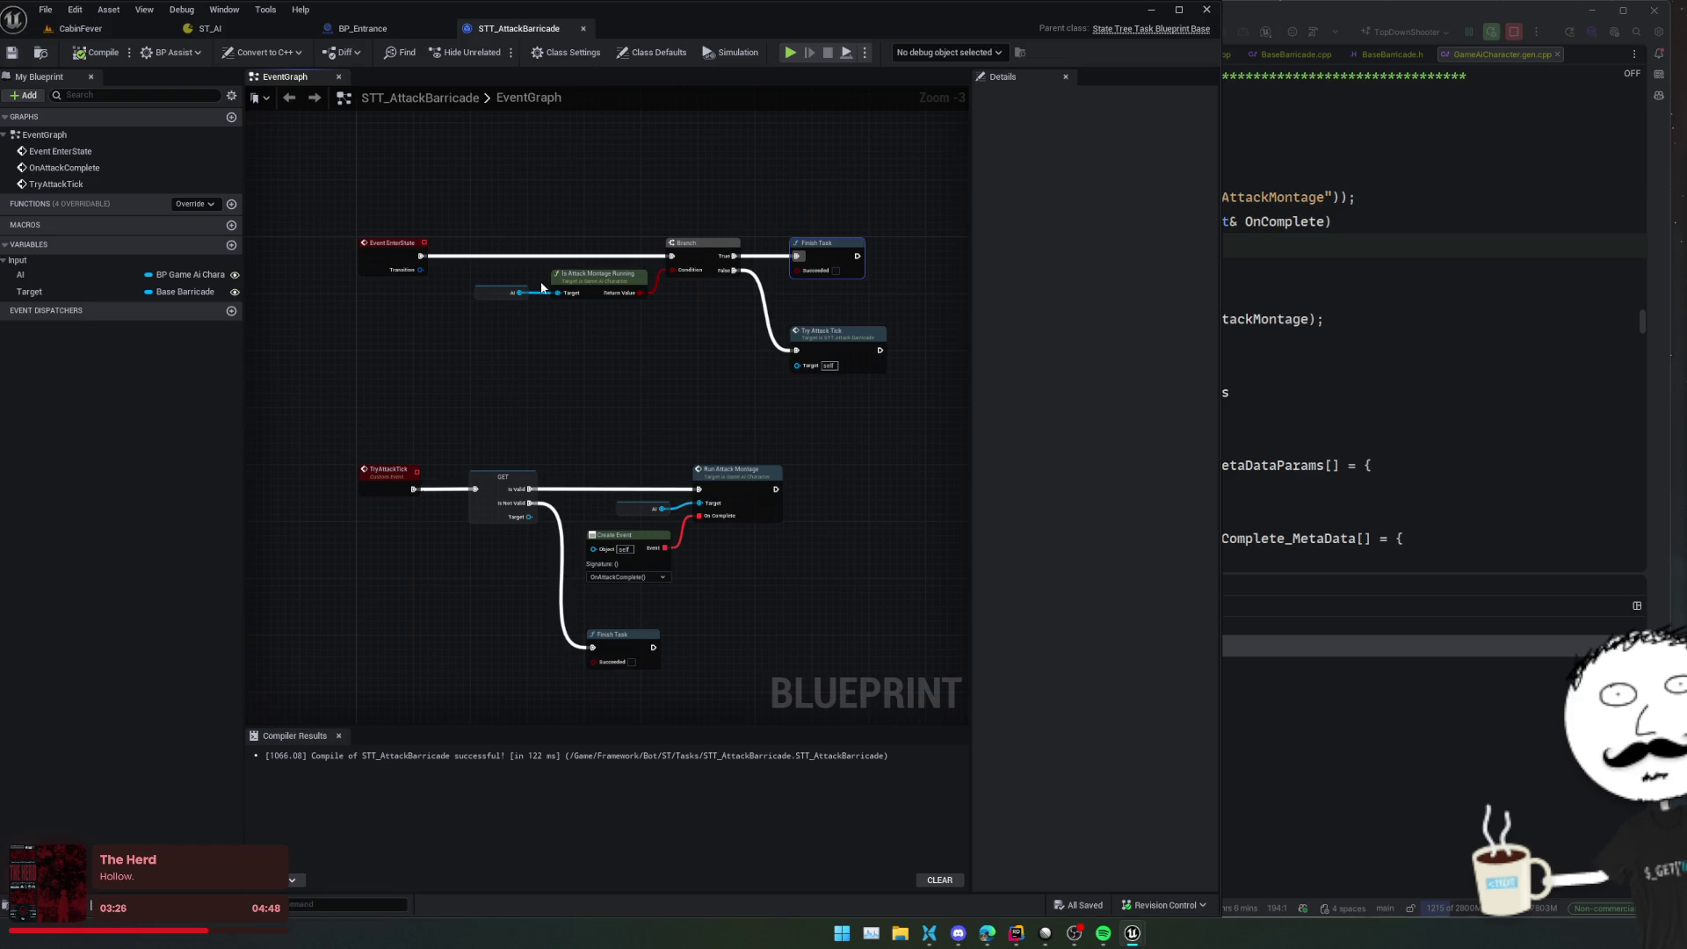
# Make room beside Try Attack Tick and paste an AI getter node there
pyautogui.scroll(1, 487, 310)
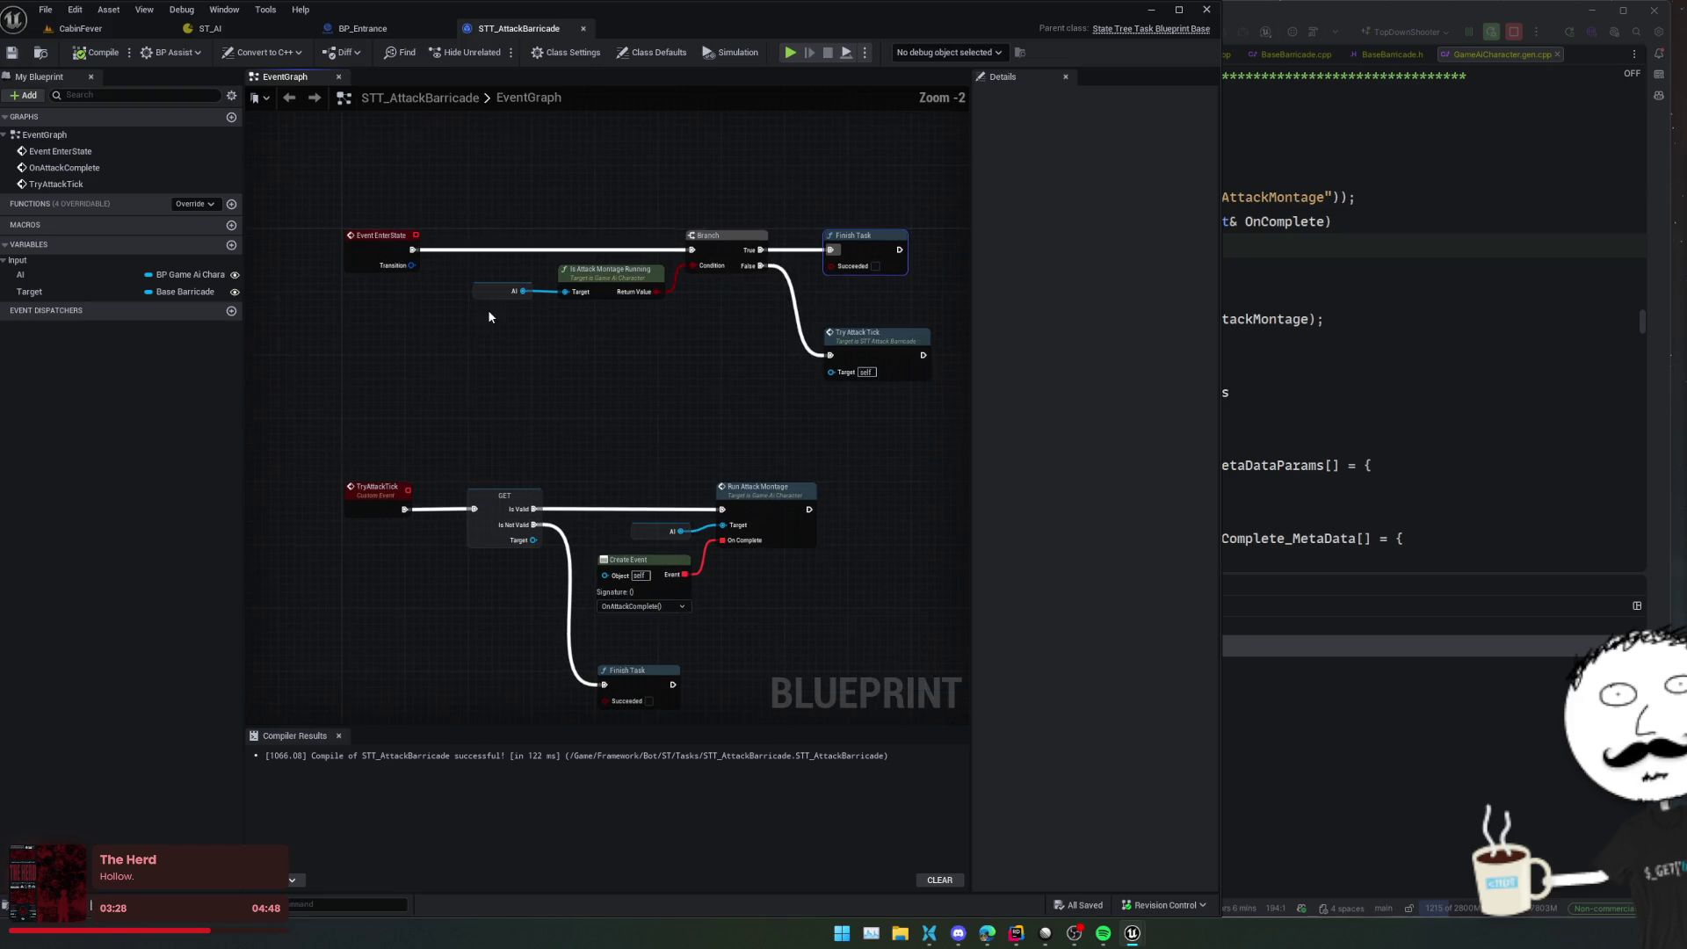
pyautogui.click(512, 304)
pyautogui.moveTo(678, 341)
pyautogui.mouseDown()
pyautogui.moveTo(569, 345)
pyautogui.moveTo(606, 369)
pyautogui.mouseUp()
pyautogui.doubleClick(784, 339)
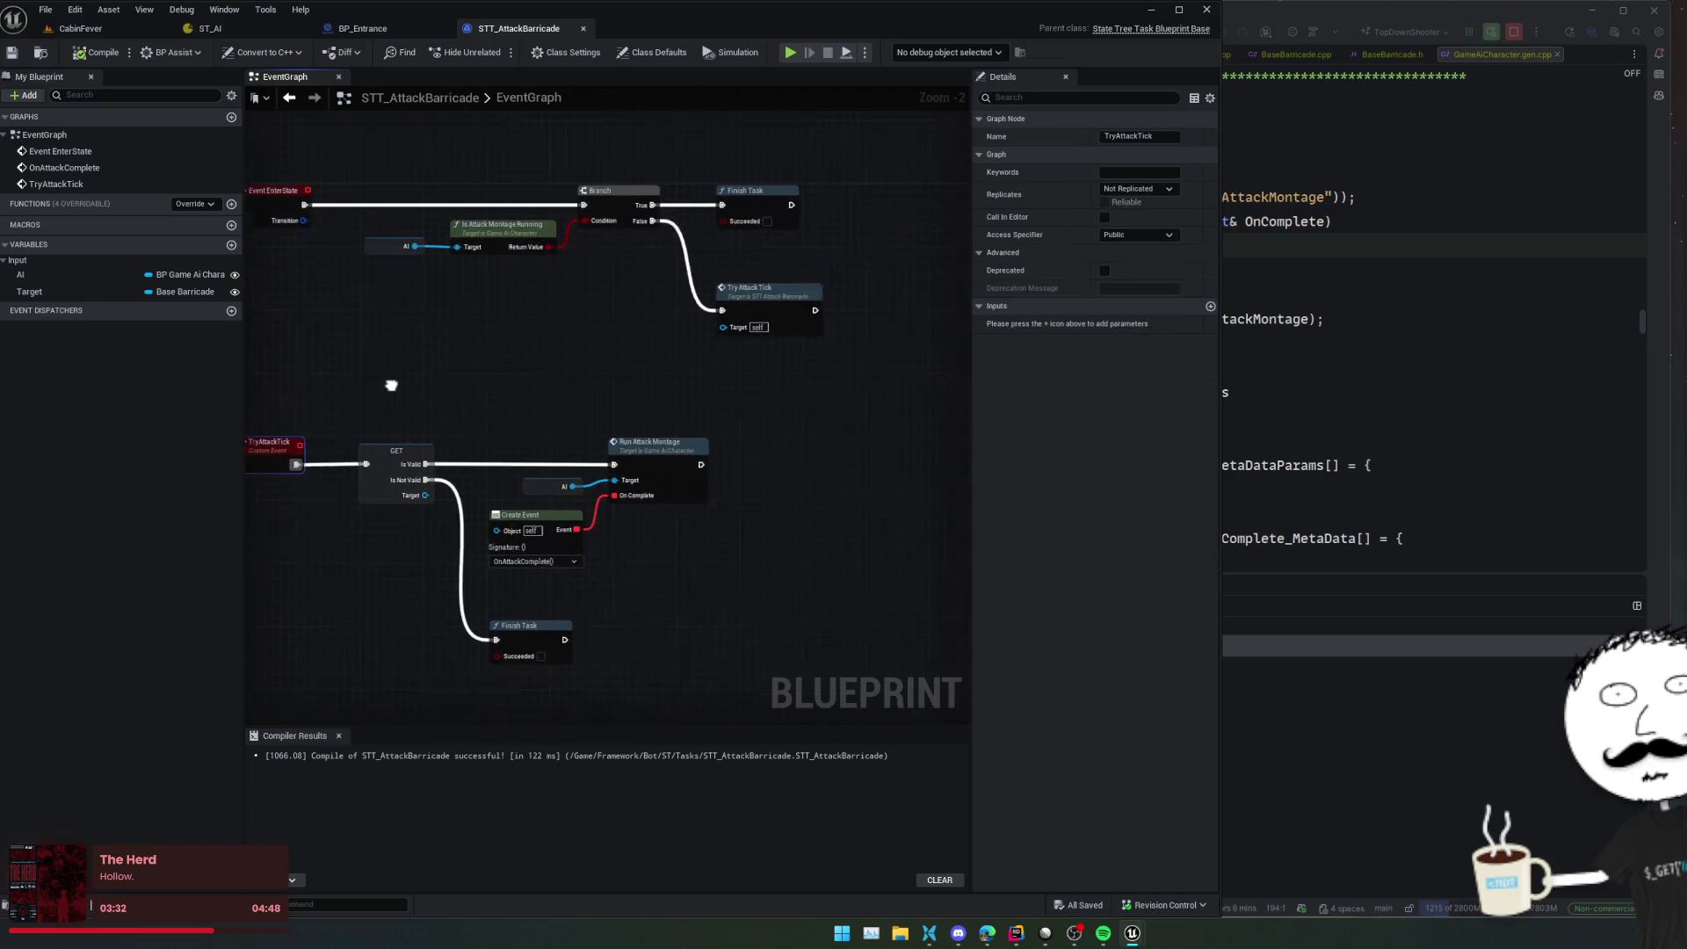
pyautogui.moveTo(587, 356); pyautogui.dragTo(687, 356)
pyautogui.hotkey('ctrl', 'v')
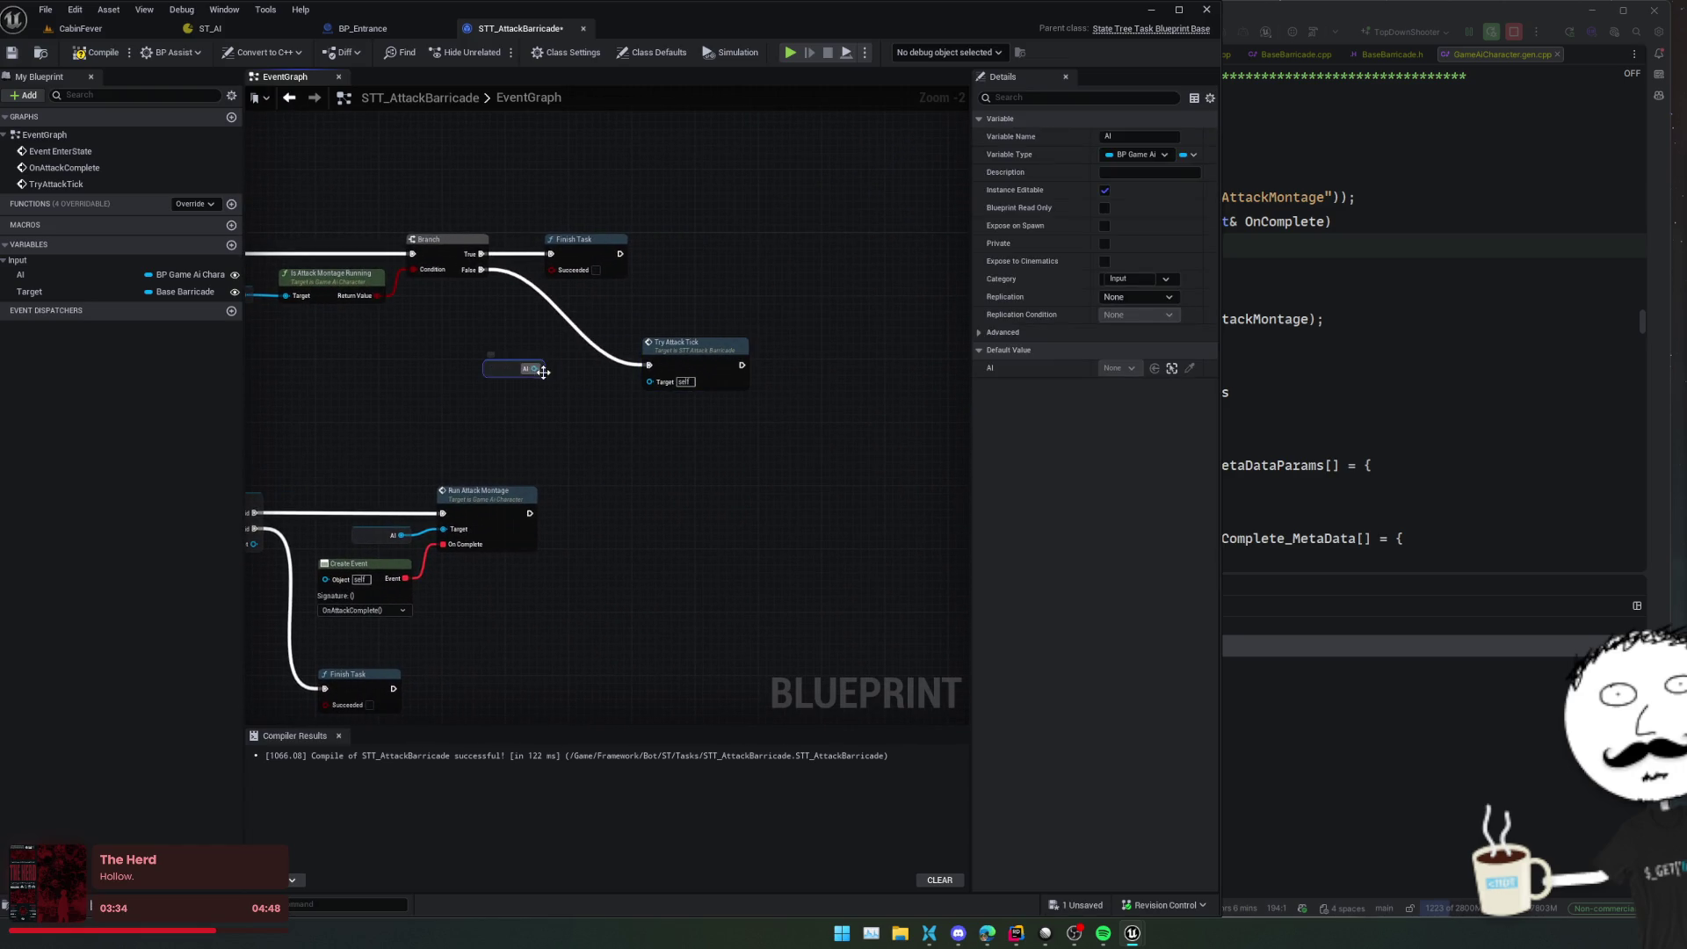
# Add a Get AI Controller node wired from the AI getter's pin
pyautogui.moveTo(535, 367); pyautogui.dragTo(579, 349)
pyautogui.write('set focus')
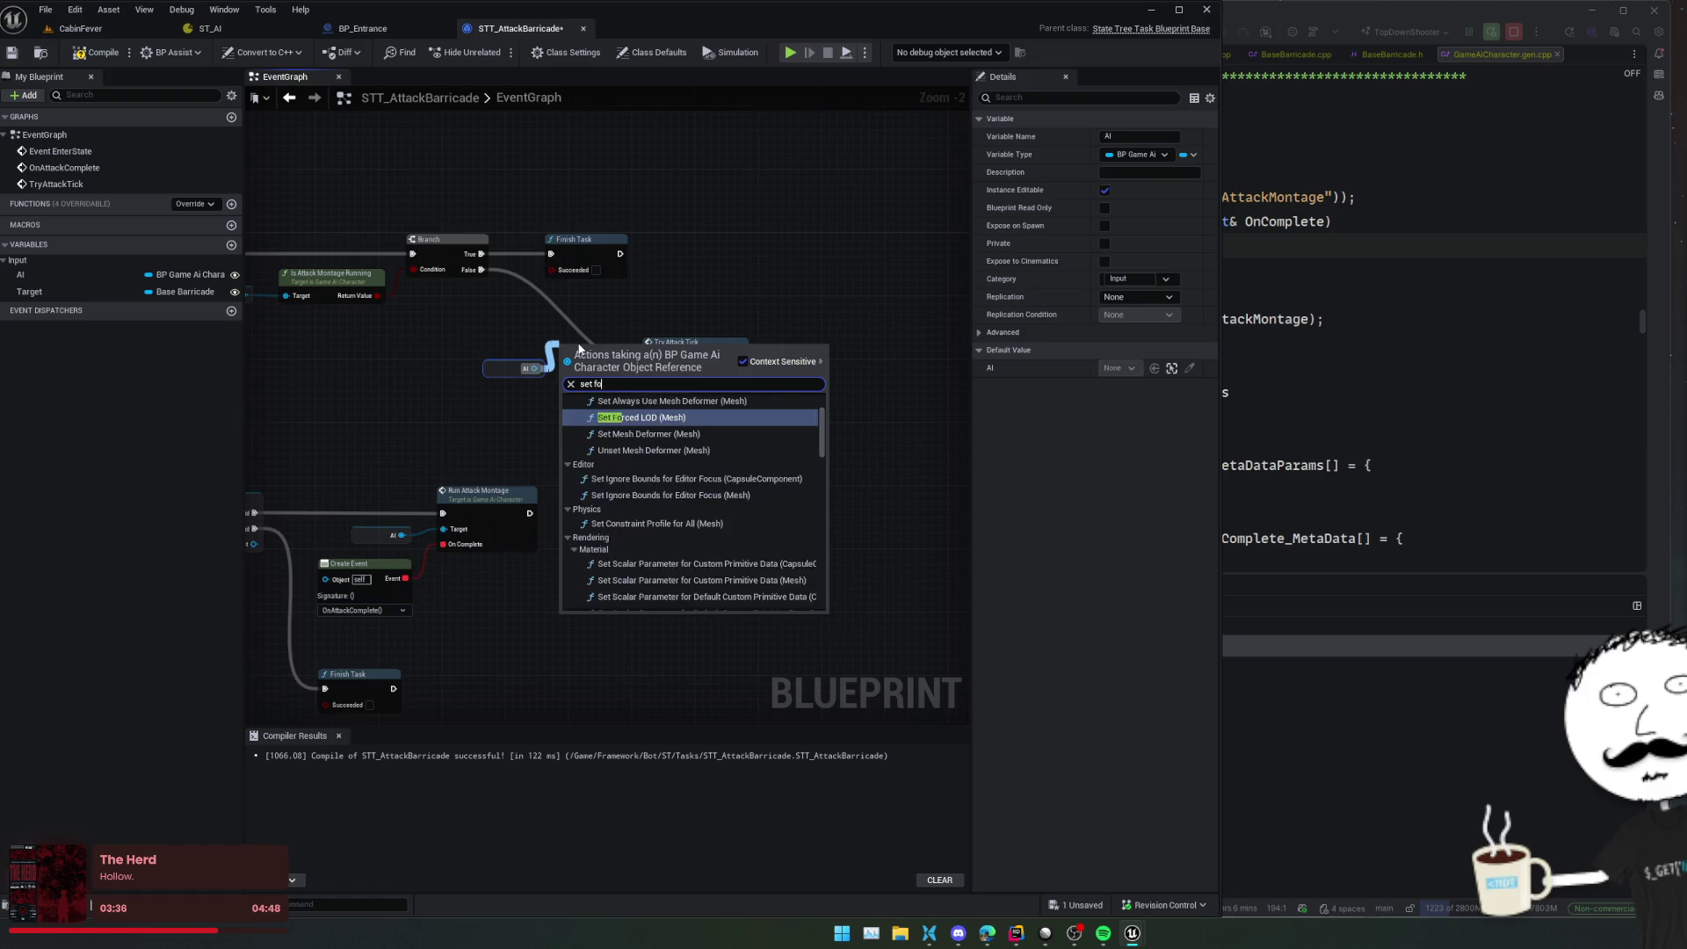
pyautogui.press('BackSpace')
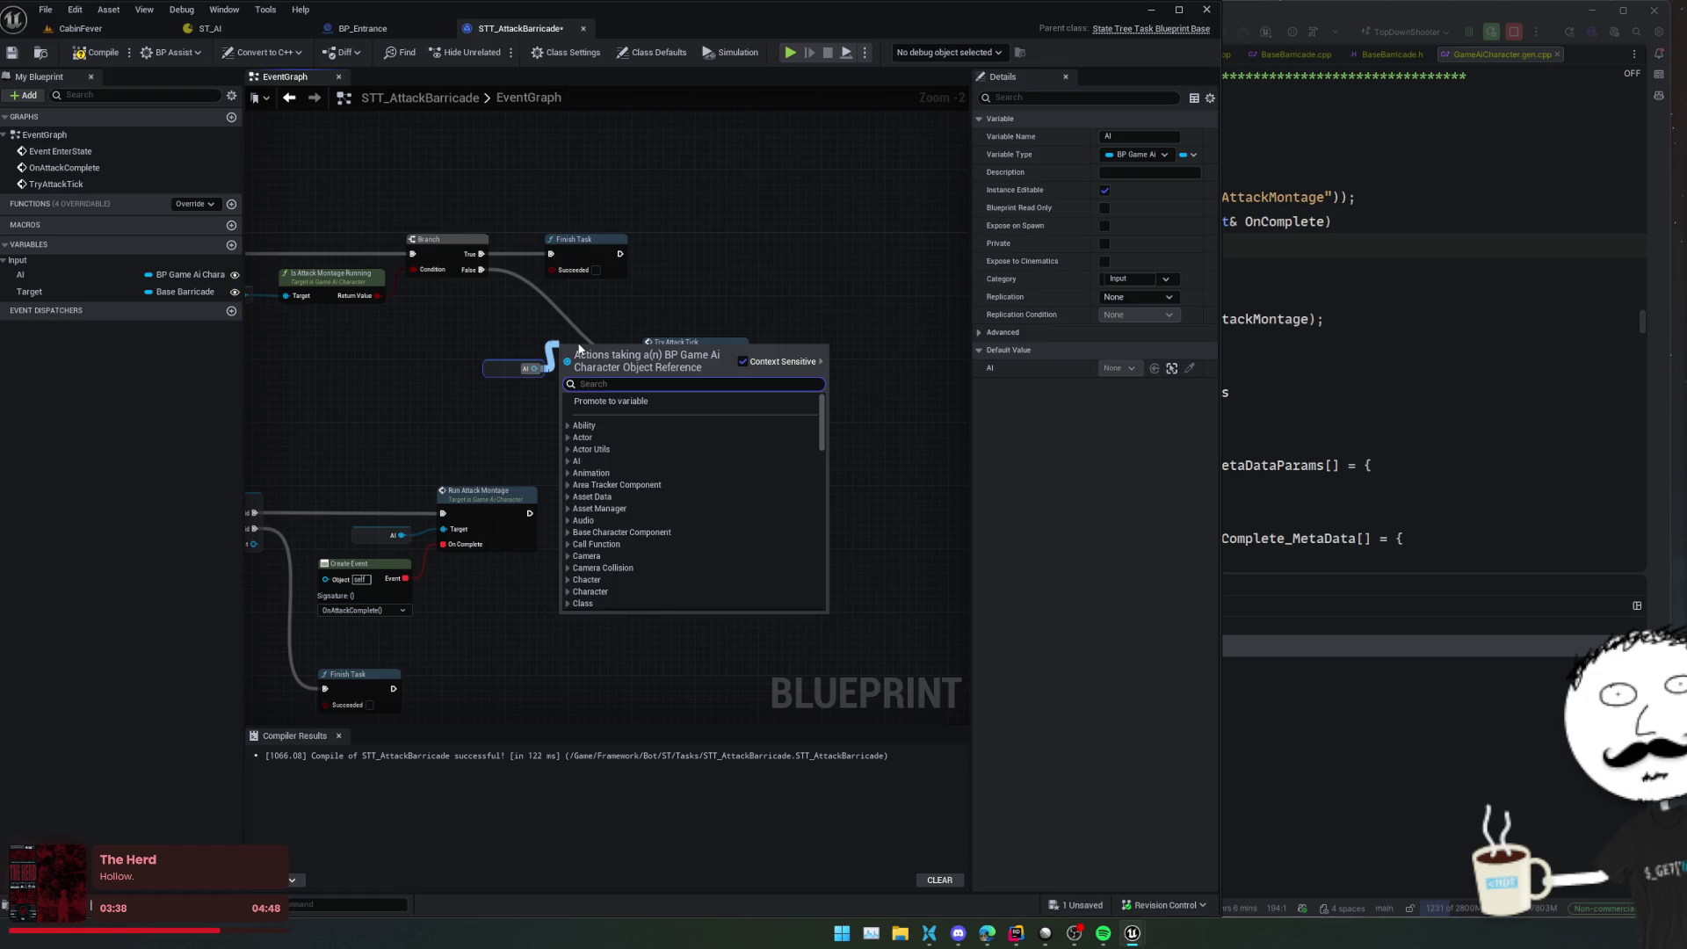
pyautogui.write('get ai con')
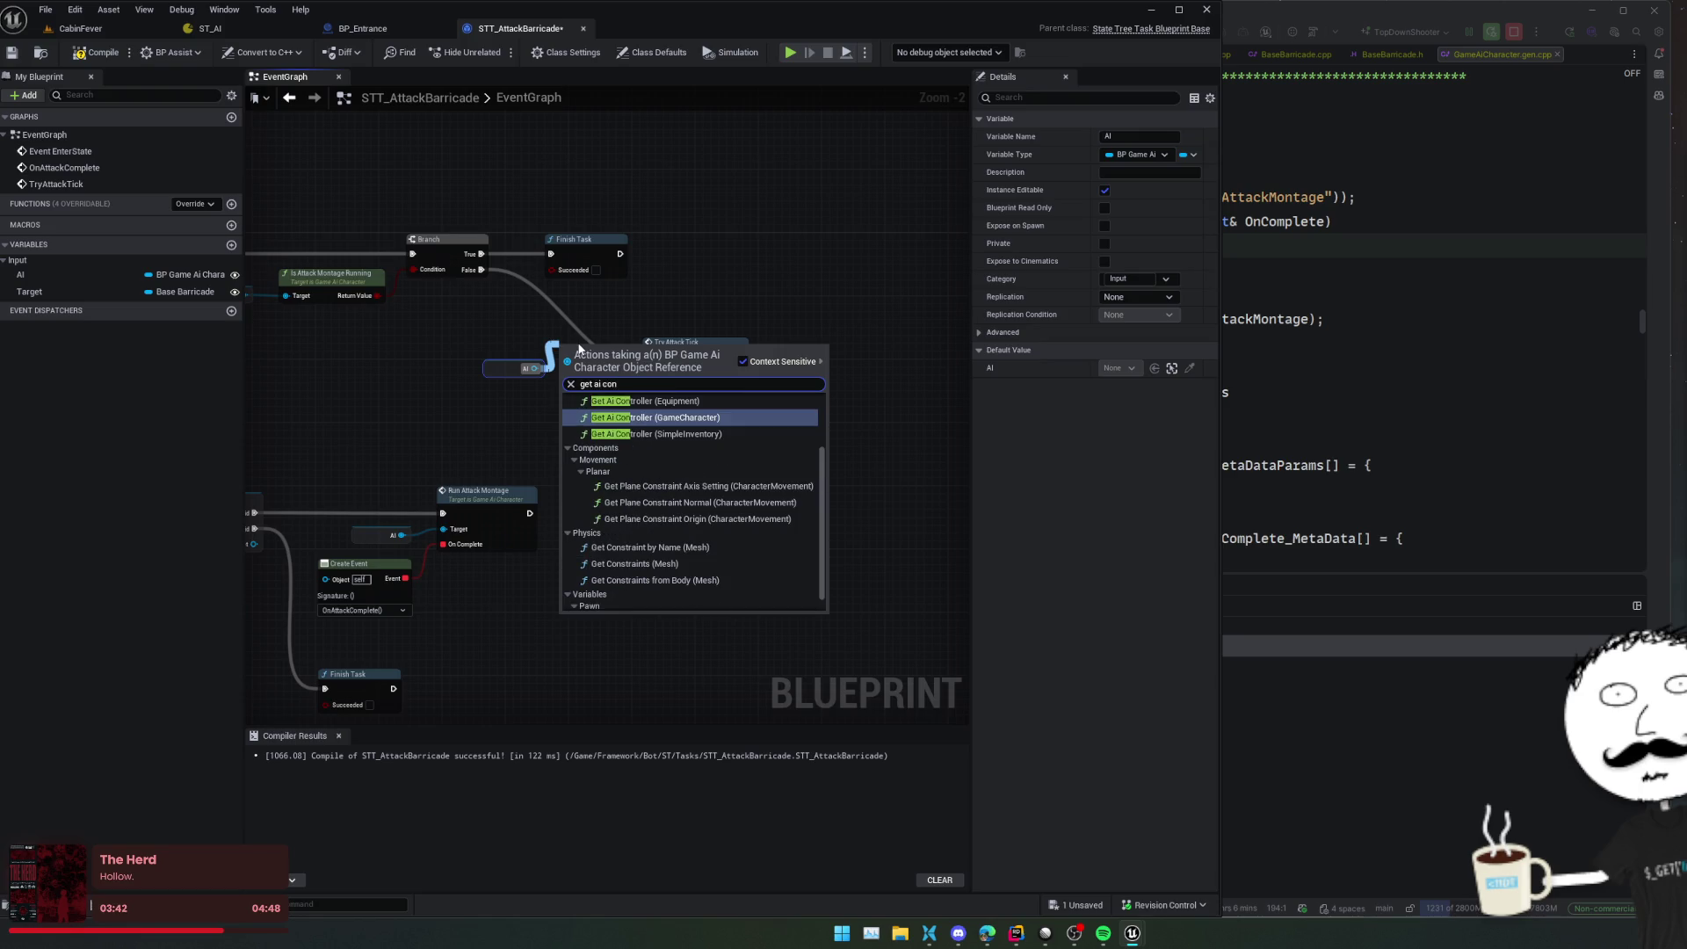
pyautogui.press('Return')
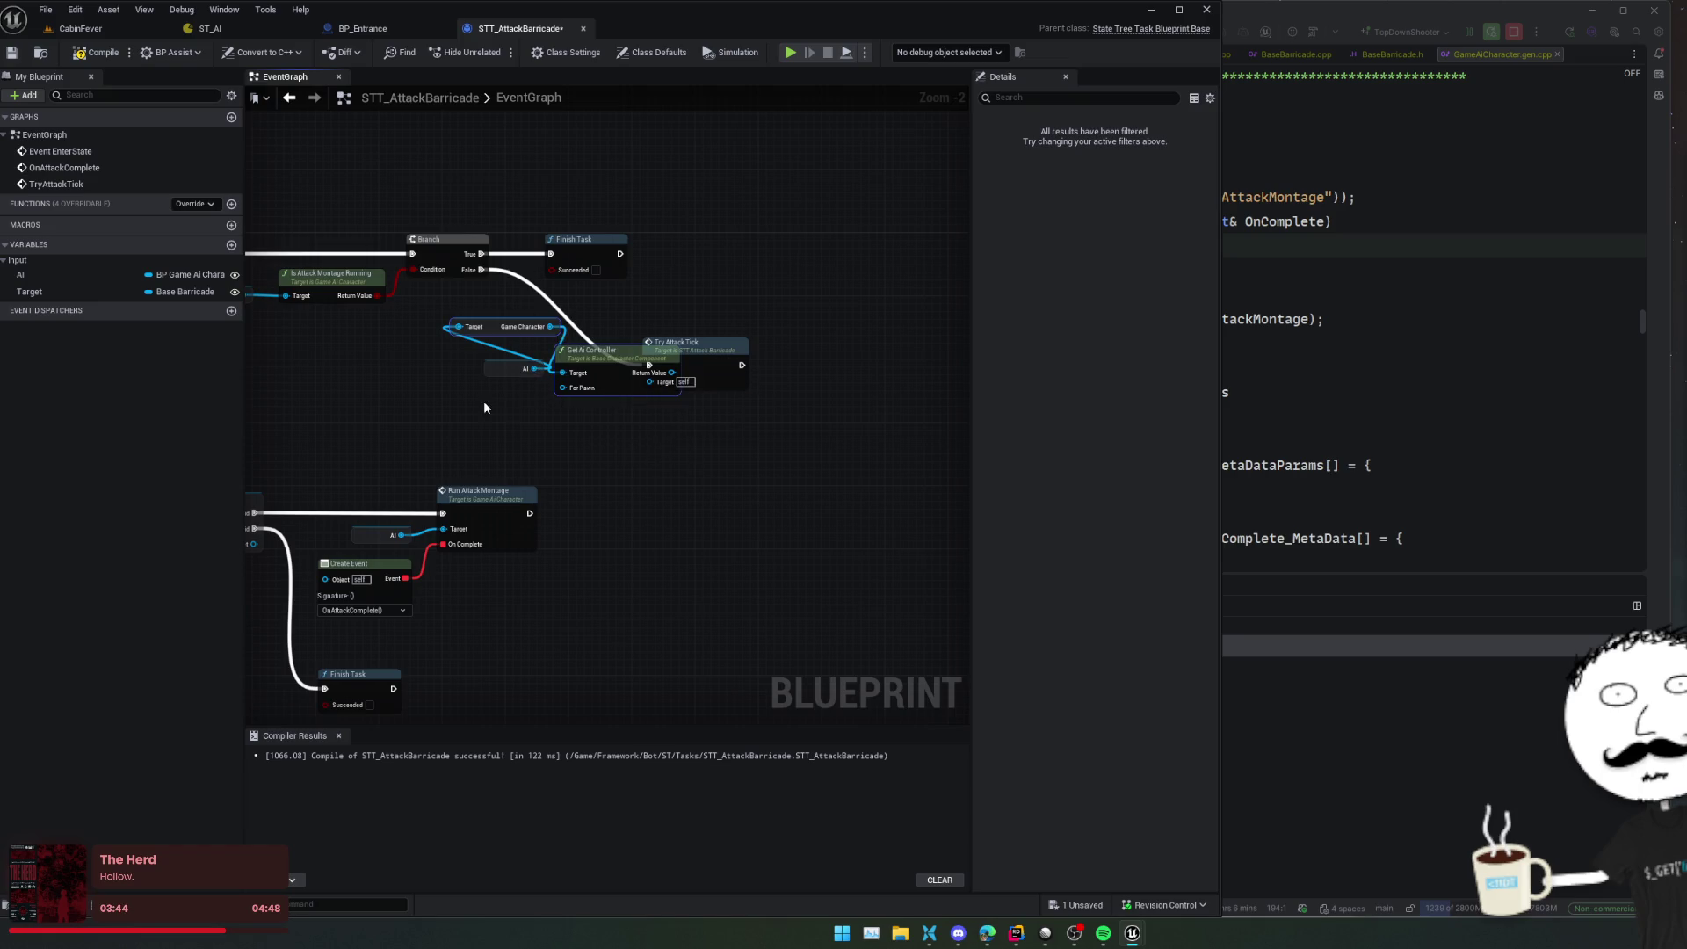
# Delete the Game Character cast and Get AI Controller nodes, leaving the AI getter unconnected
pyautogui.click(483, 369)
pyautogui.moveTo(483, 369); pyautogui.dragTo(344, 394)
pyautogui.moveTo(489, 332); pyautogui.dragTo(448, 387)
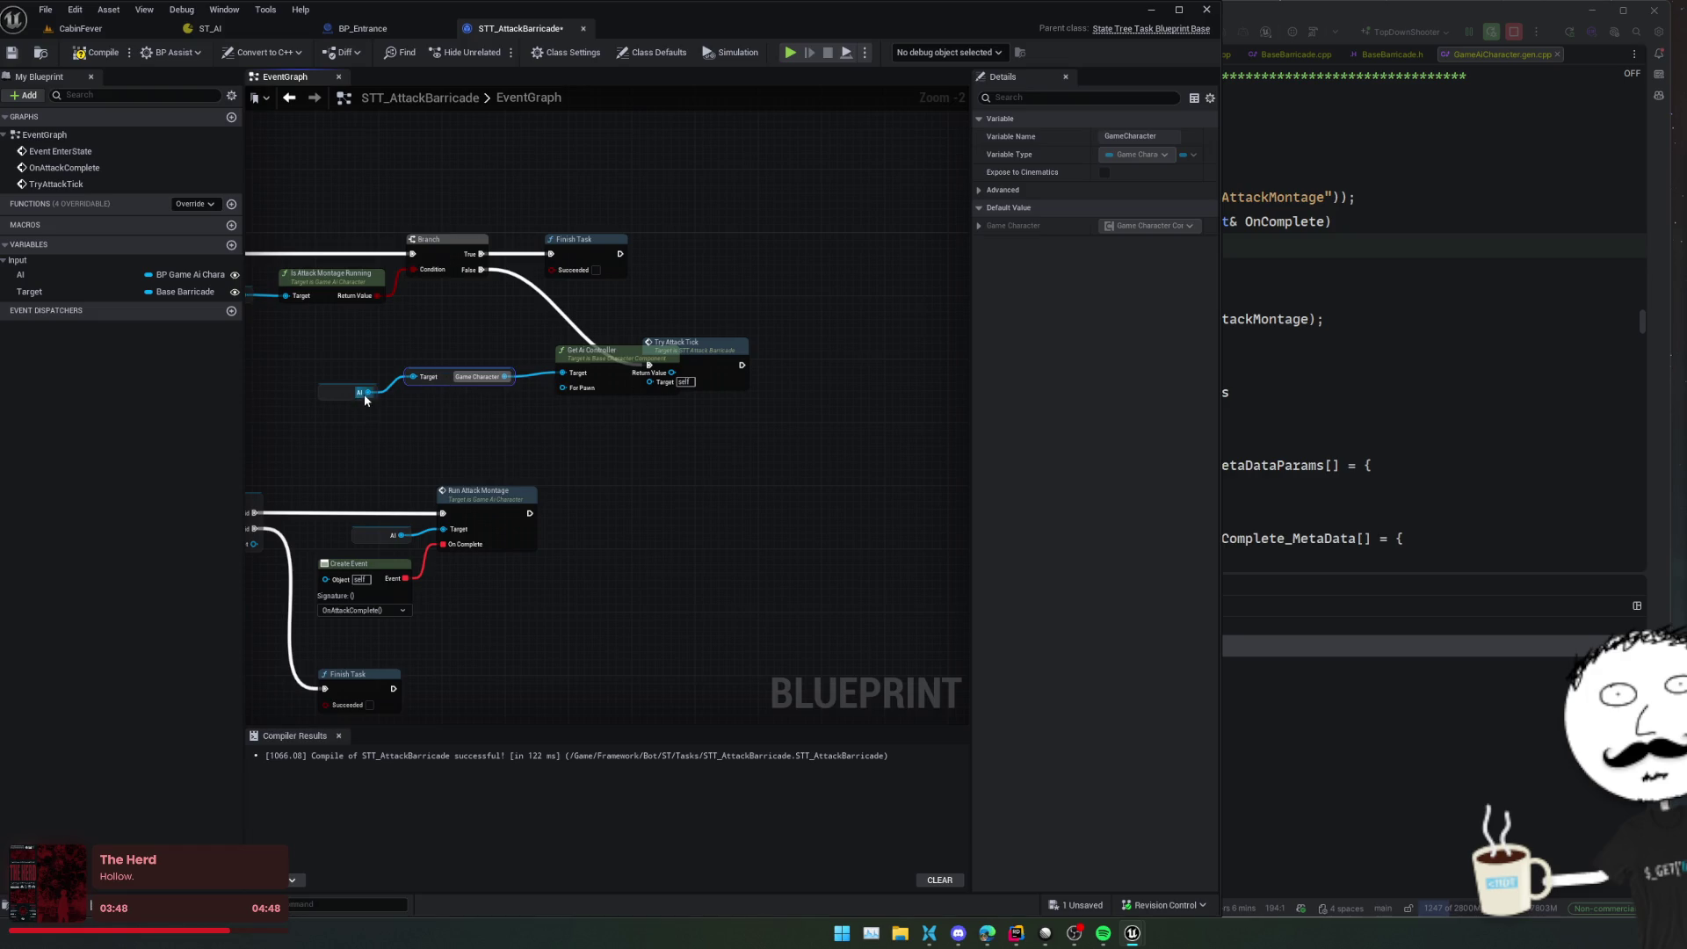
pyautogui.press('Delete')
pyautogui.moveTo(584, 360); pyautogui.dragTo(545, 369)
pyautogui.press('Delete')
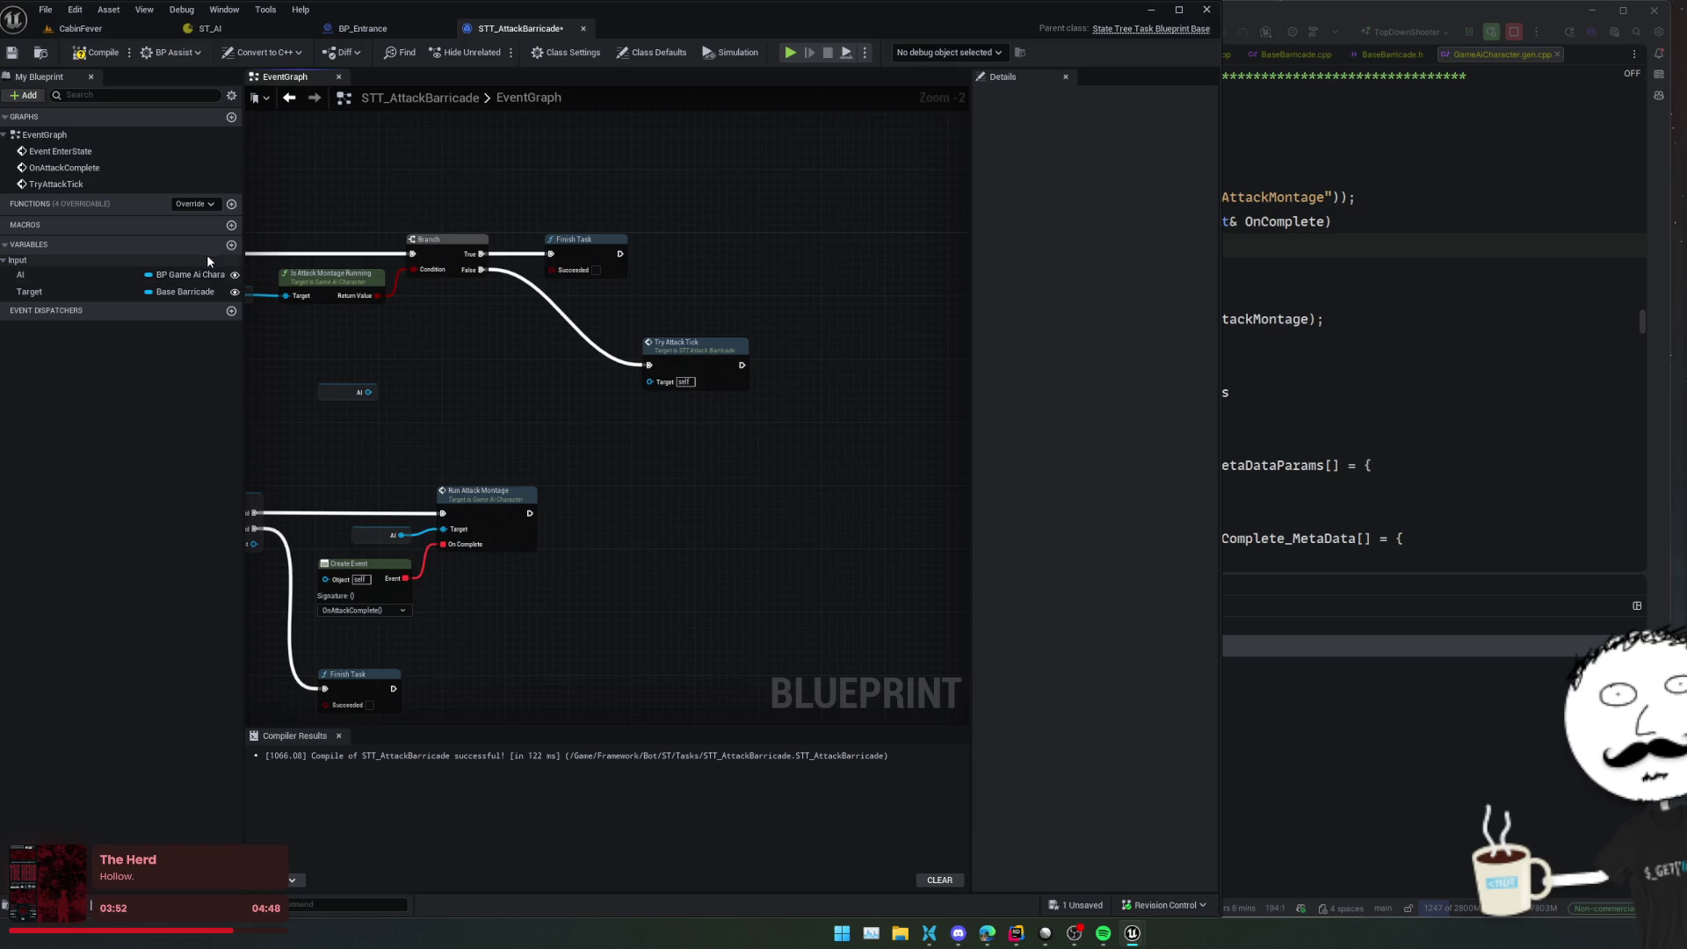
# Duplicate the AI variable as AIC with type BP Game Ai Controller
pyautogui.click(103, 276)
pyautogui.hotkey('ctrl', 'd')
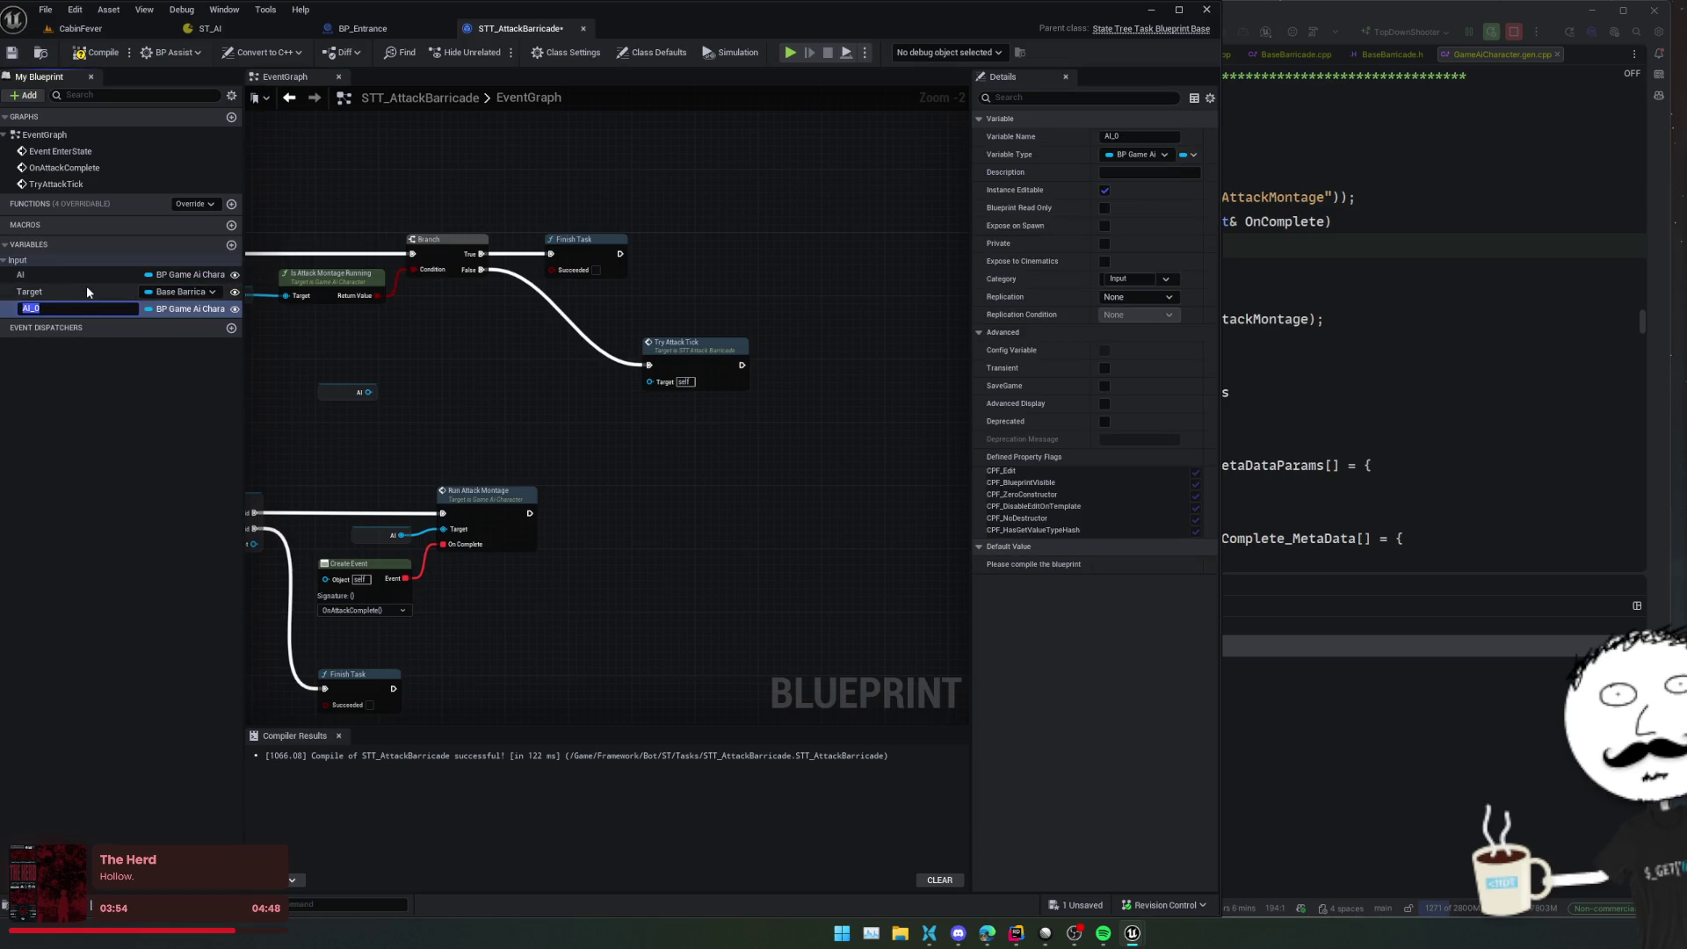
pyautogui.write('AIC')
pyautogui.press('Return')
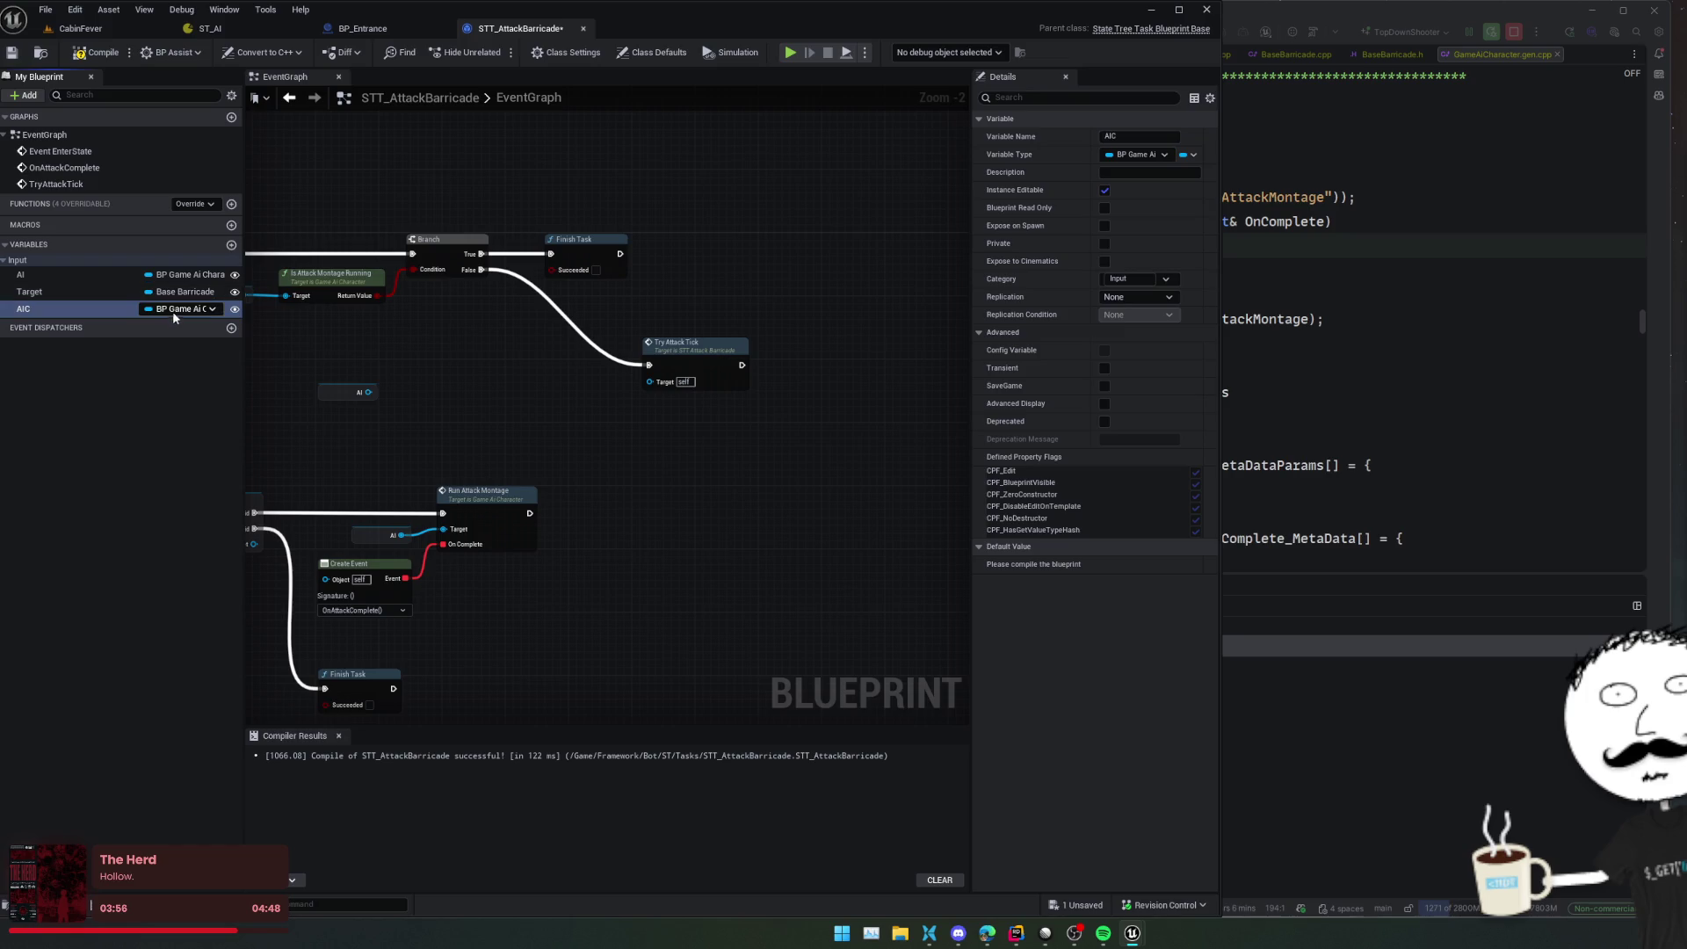
pyautogui.click(172, 311)
pyautogui.write('BP_')
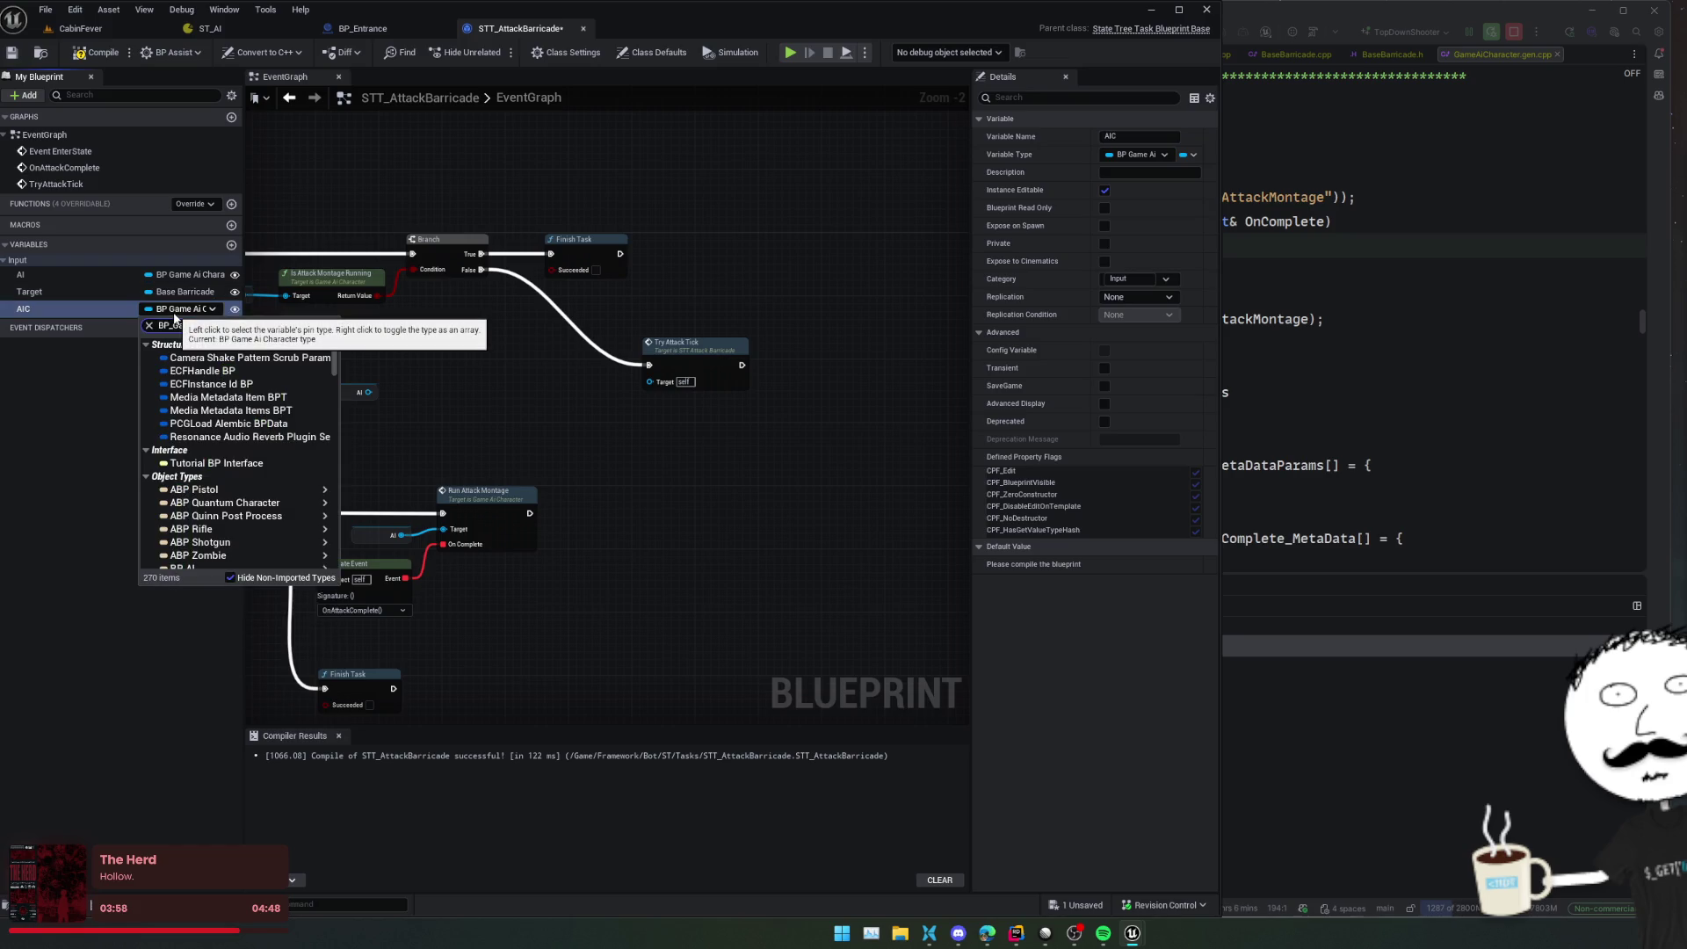
pyautogui.write('GameAi')
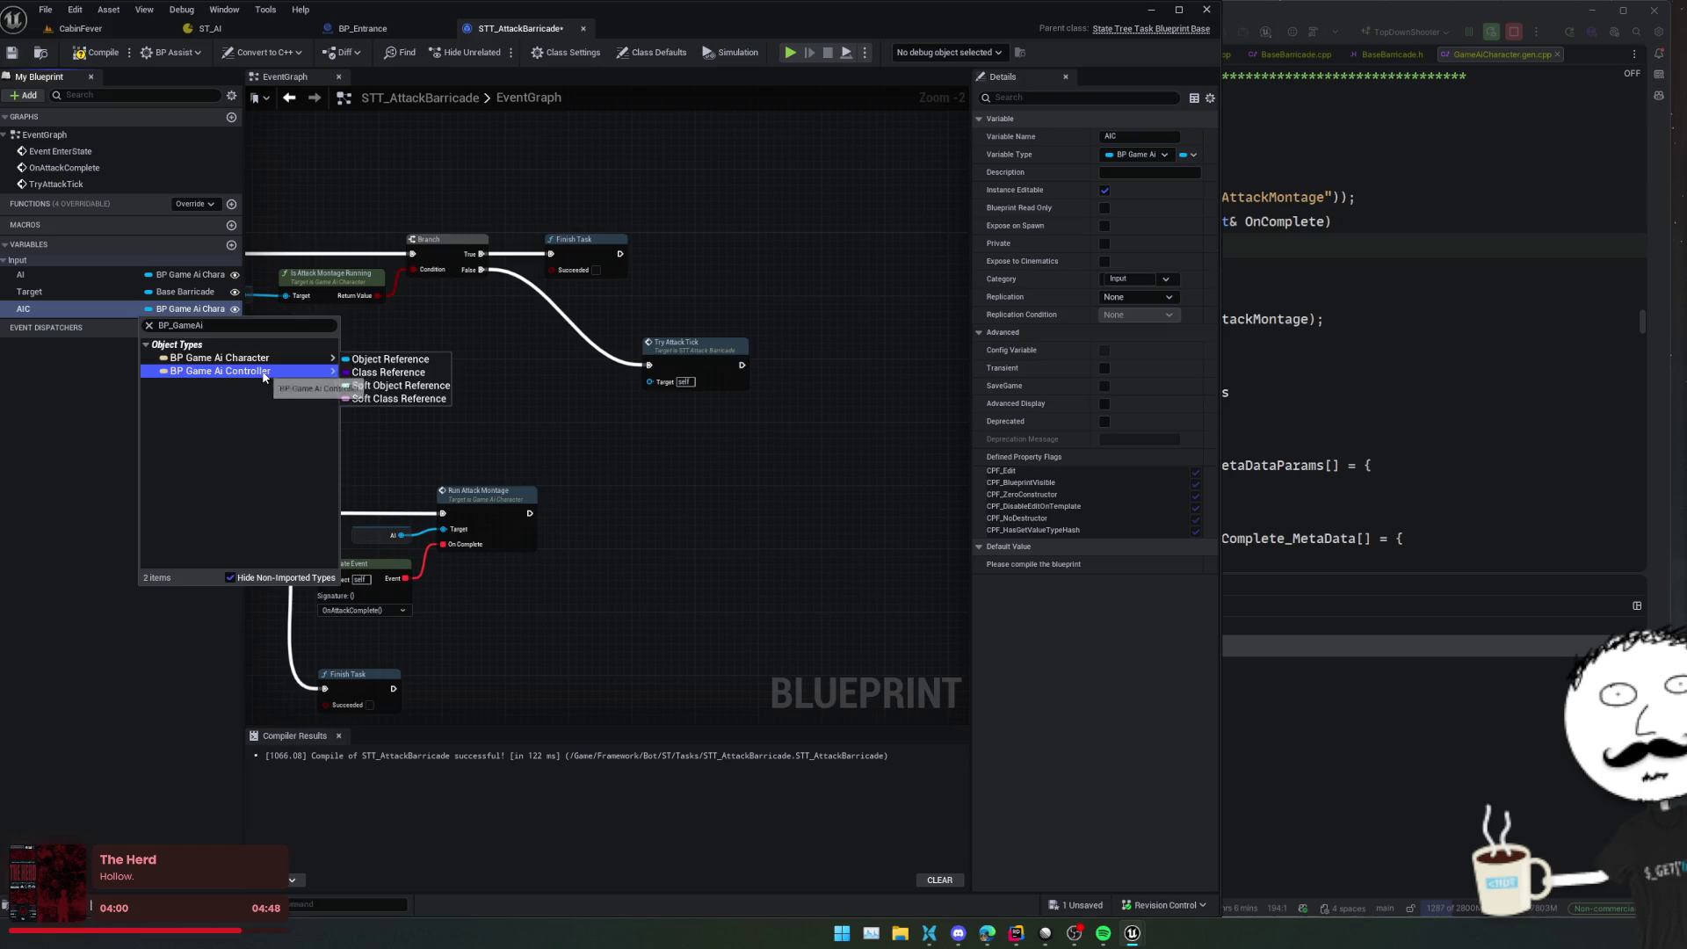
pyautogui.click(261, 369)
# Add a SetFocus node on an AIC getter and route Branch False through it
pyautogui.moveTo(65, 309)
pyautogui.mouseDown()
pyautogui.moveTo(53, 318)
pyautogui.moveTo(35, 291)
pyautogui.moveTo(325, 280)
pyautogui.moveTo(471, 396)
pyautogui.moveTo(399, 408)
pyautogui.moveTo(488, 397)
pyautogui.mouseUp()
pyautogui.click(422, 420)
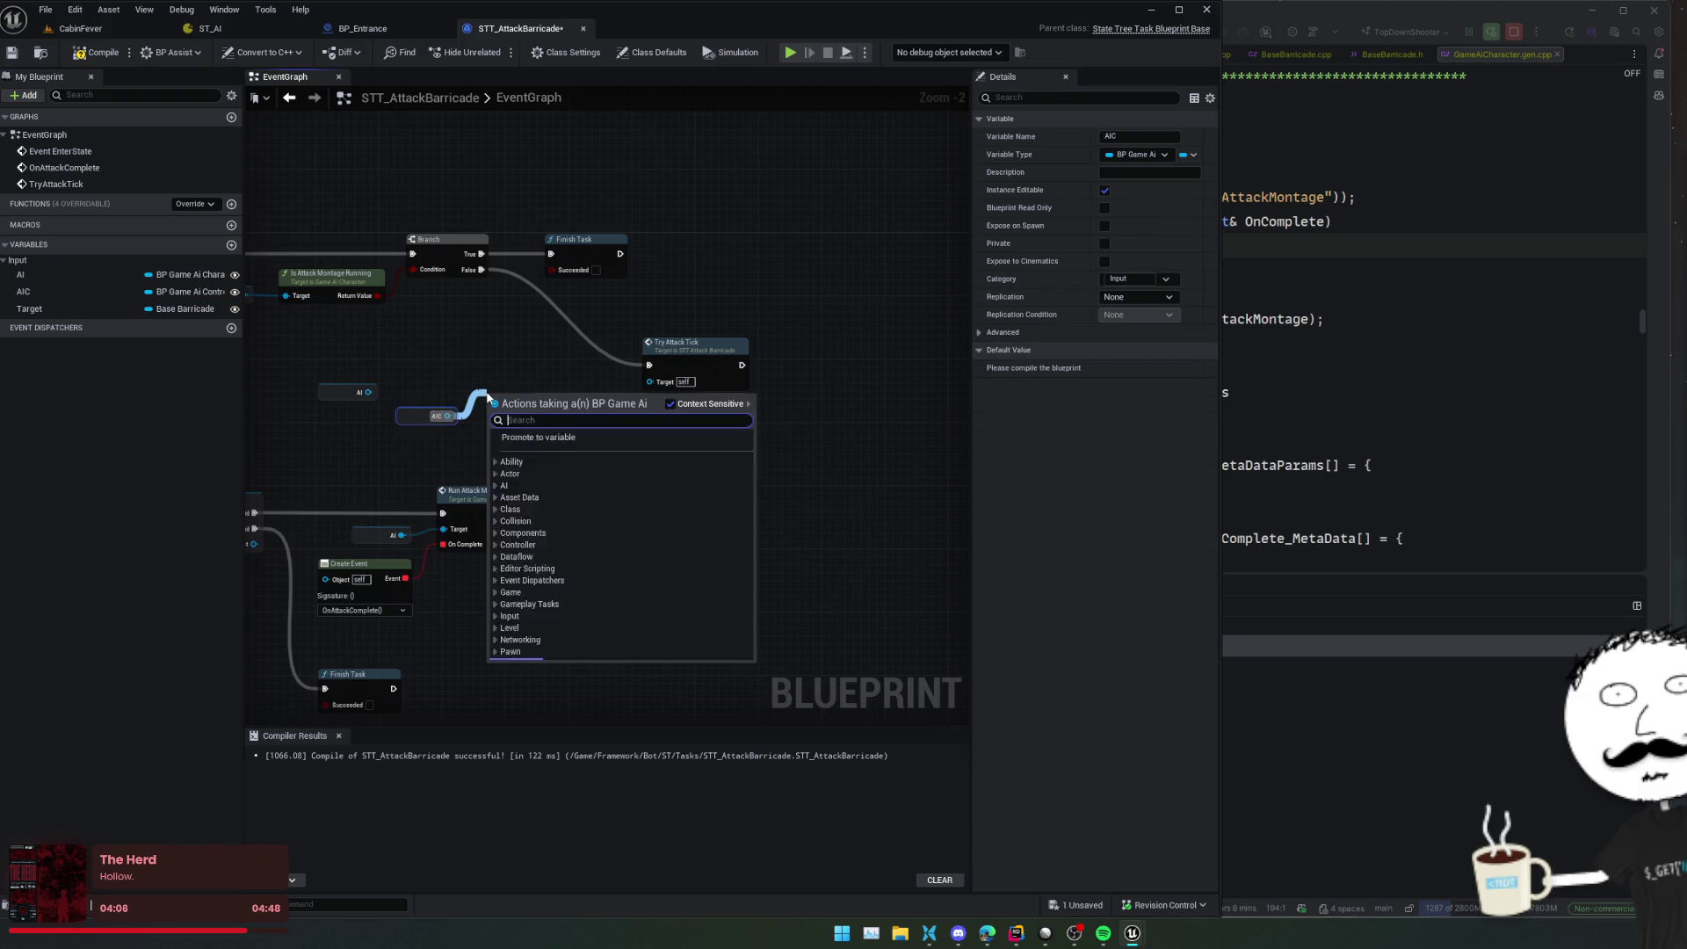
pyautogui.write('set foc')
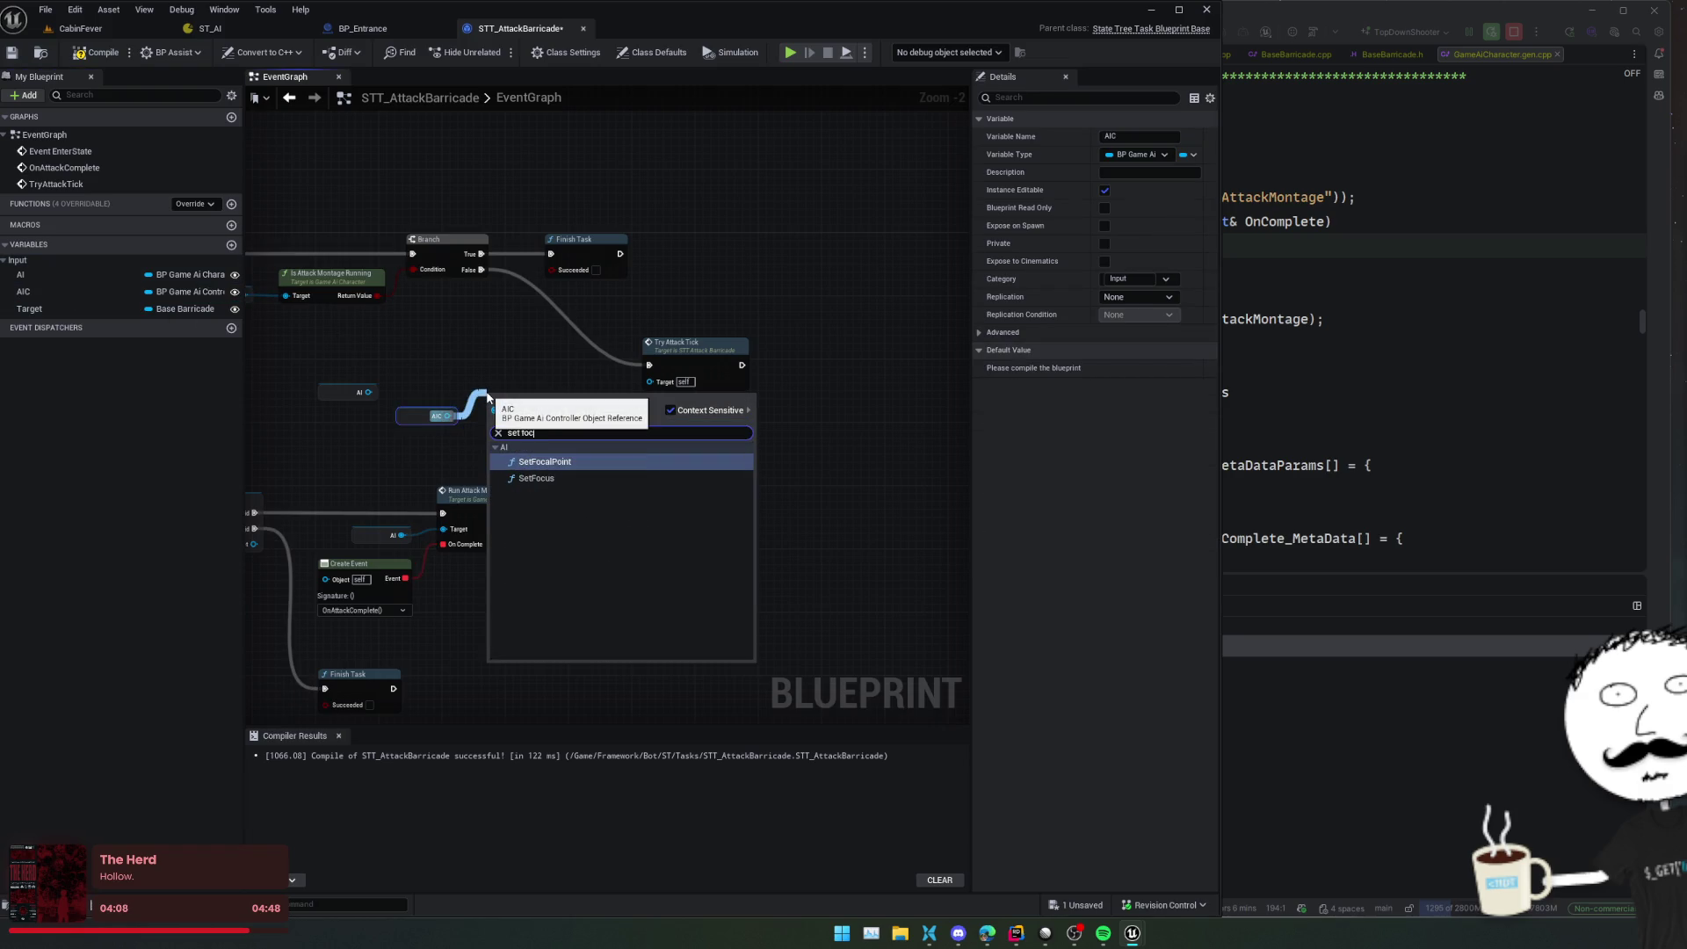
pyautogui.click(535, 478)
pyautogui.moveTo(373, 365); pyautogui.dragTo(345, 374)
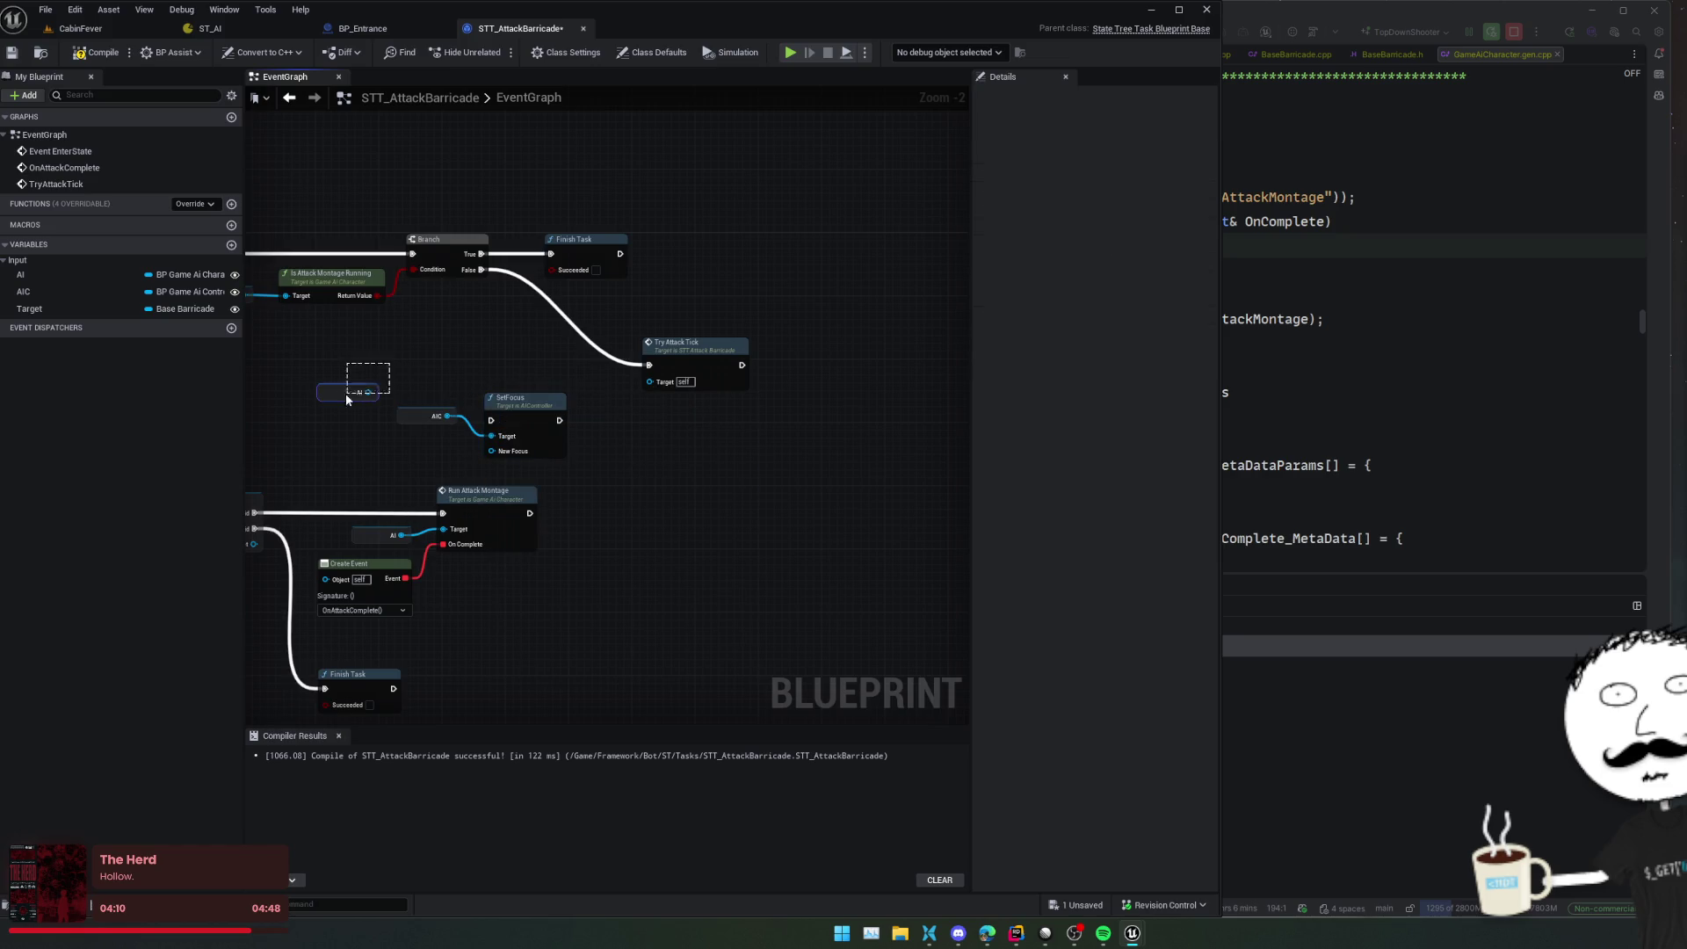
pyautogui.moveTo(522, 404)
pyautogui.mouseDown()
pyautogui.moveTo(486, 365)
pyautogui.moveTo(562, 334)
pyautogui.moveTo(561, 289)
pyautogui.mouseUp()
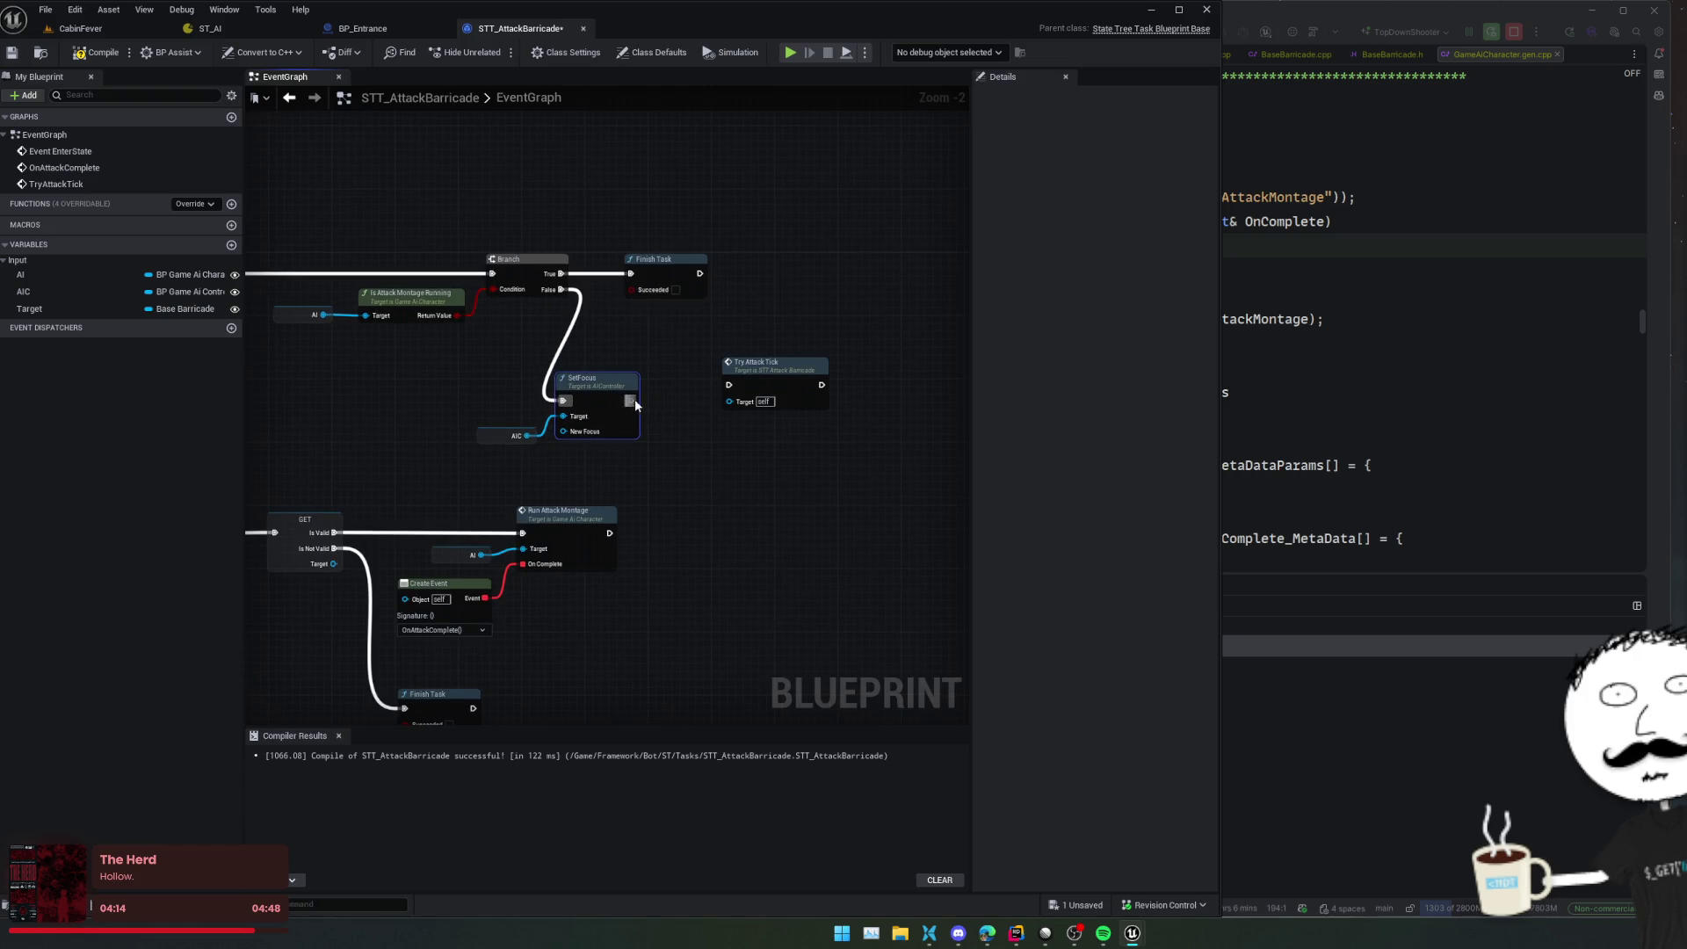
pyautogui.moveTo(630, 401); pyautogui.dragTo(730, 386)
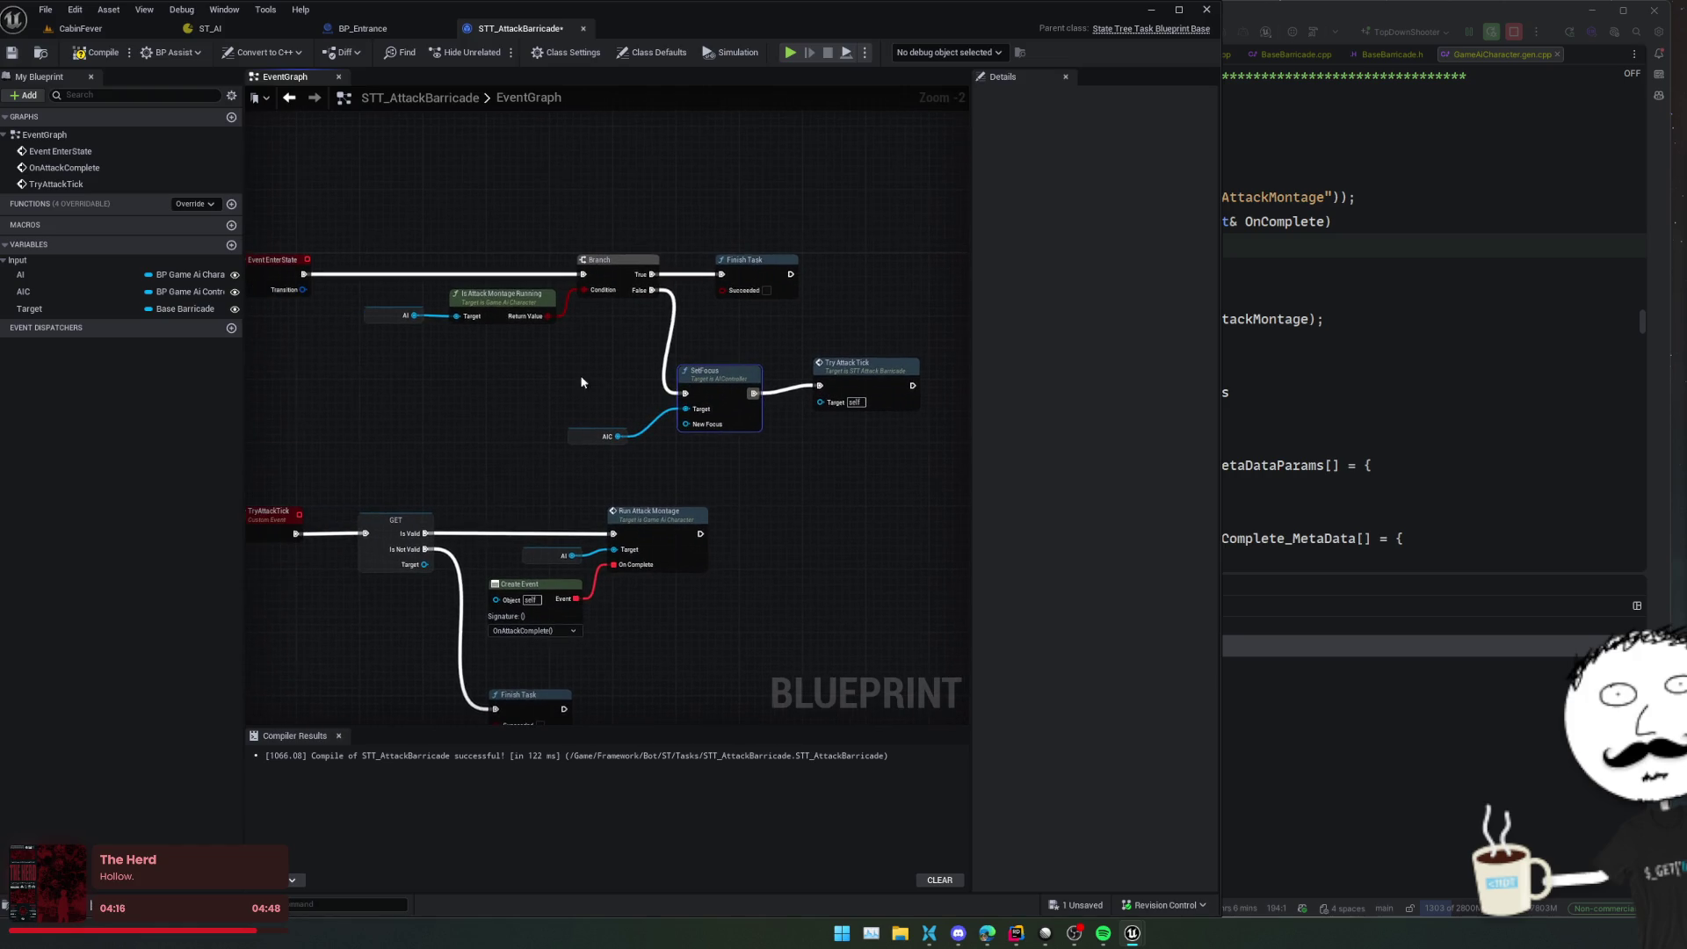
# Plug the Target variable into SetFocus's New Focus input
pyautogui.moveTo(550, 372); pyautogui.dragTo(462, 365)
pyautogui.click(65, 309)
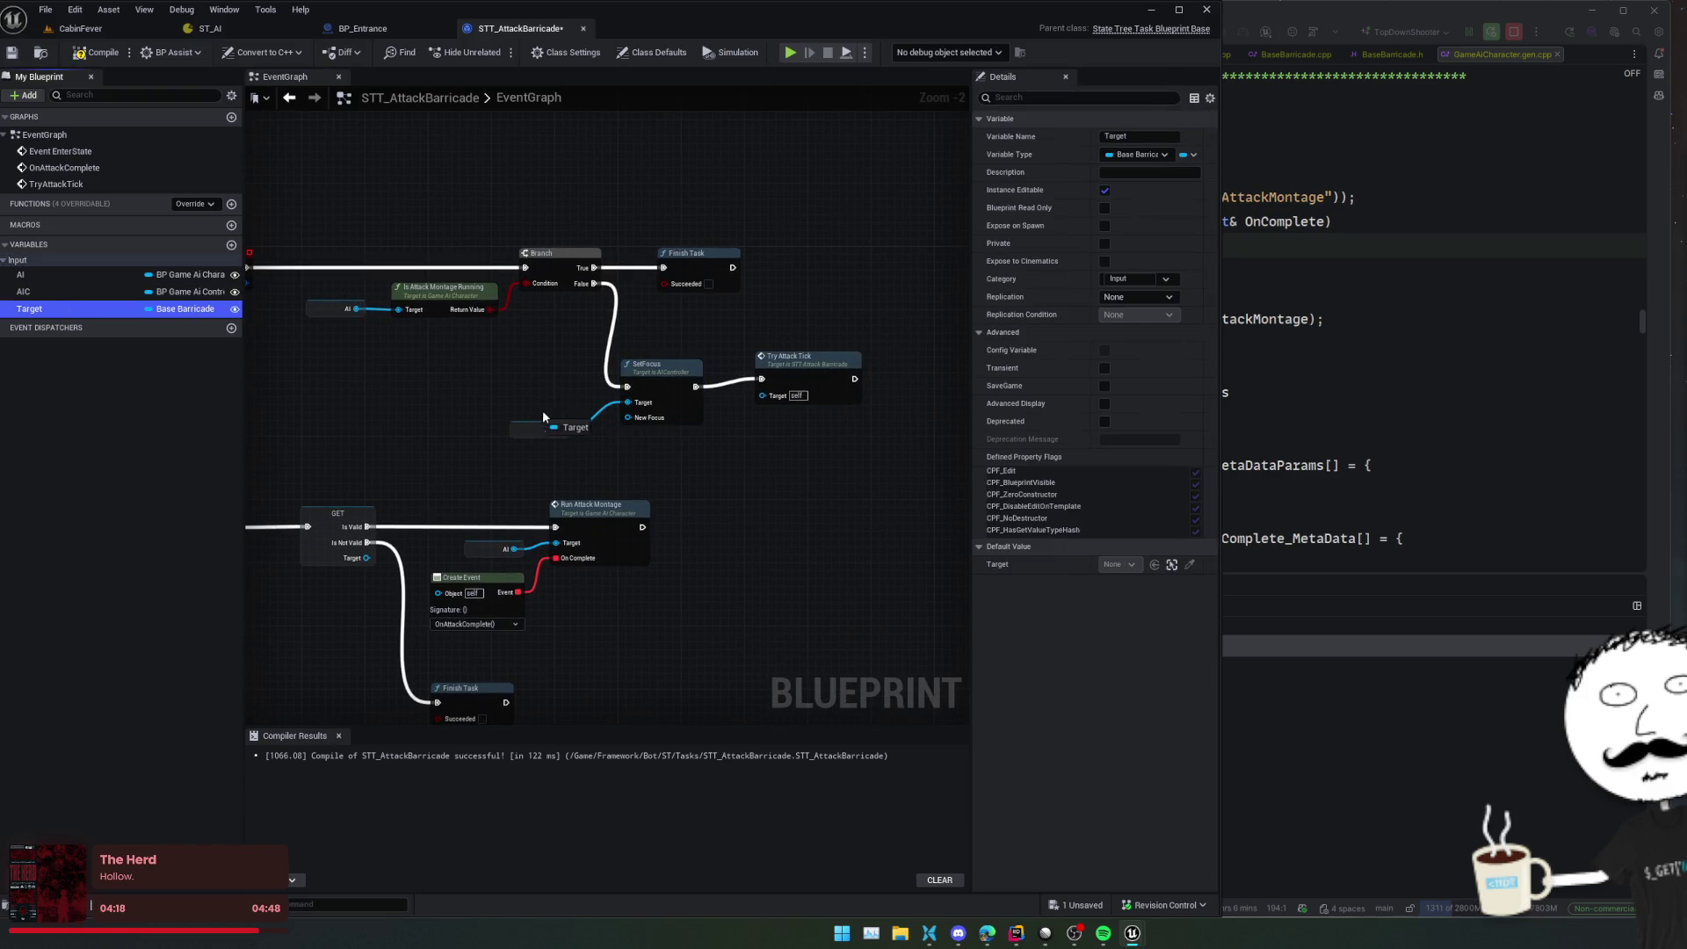
pyautogui.moveTo(29, 308); pyautogui.dragTo(635, 418)
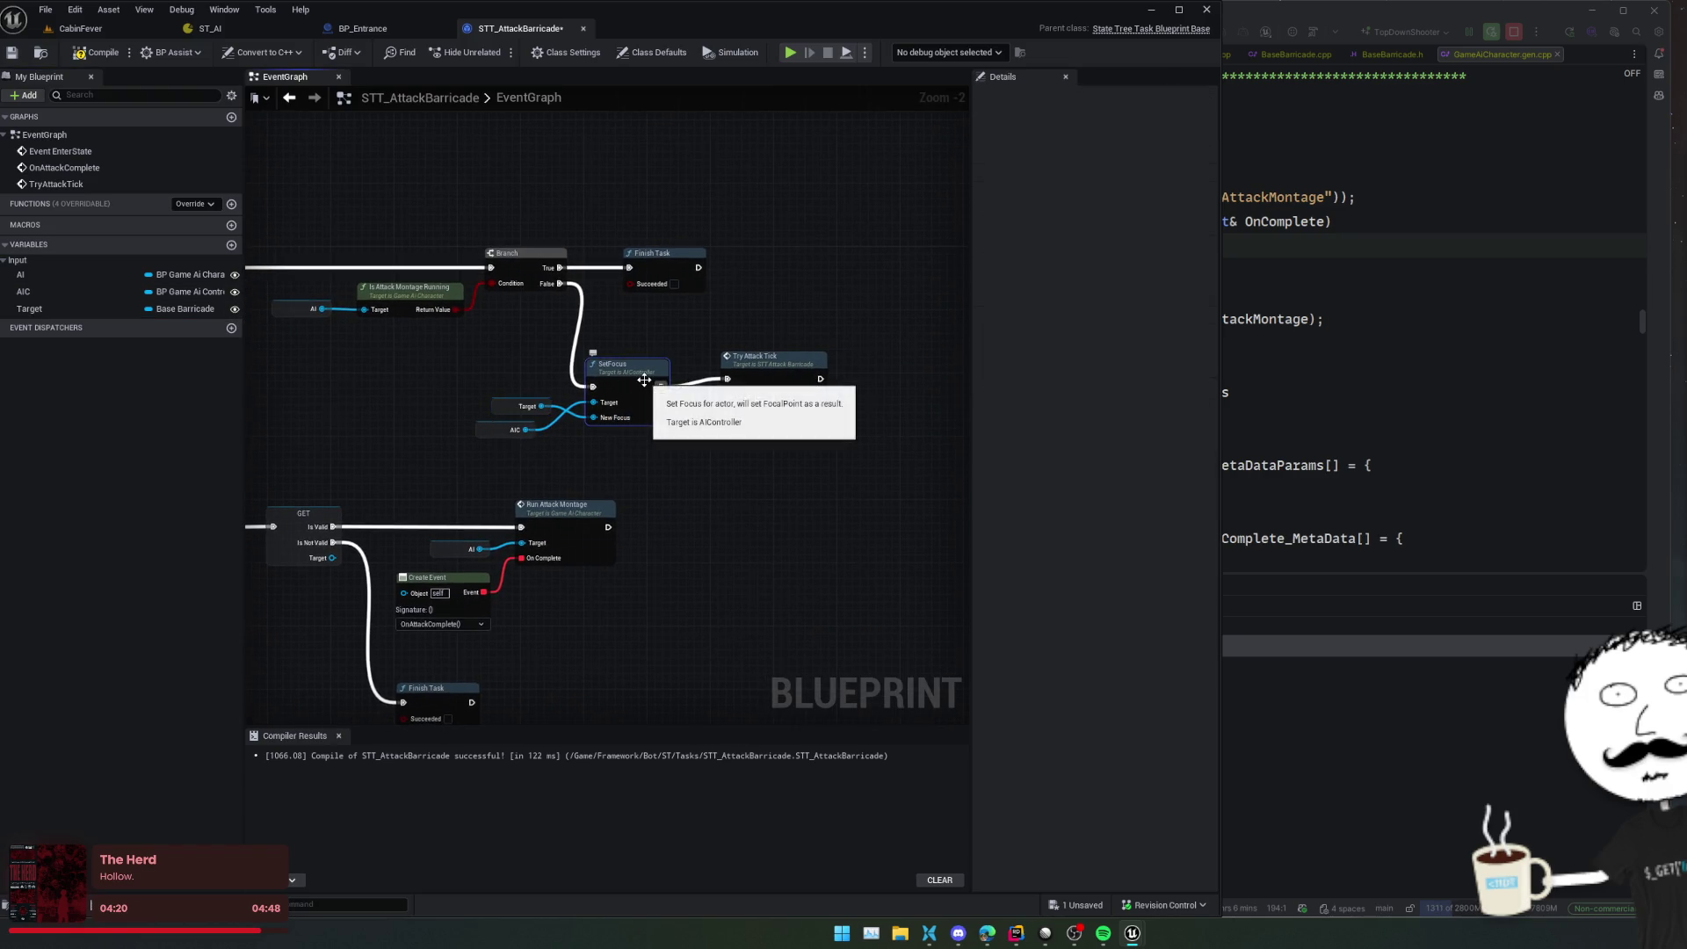
pyautogui.moveTo(755, 485)
pyautogui.mouseDown()
pyautogui.moveTo(747, 444)
pyautogui.moveTo(787, 423)
pyautogui.mouseUp()
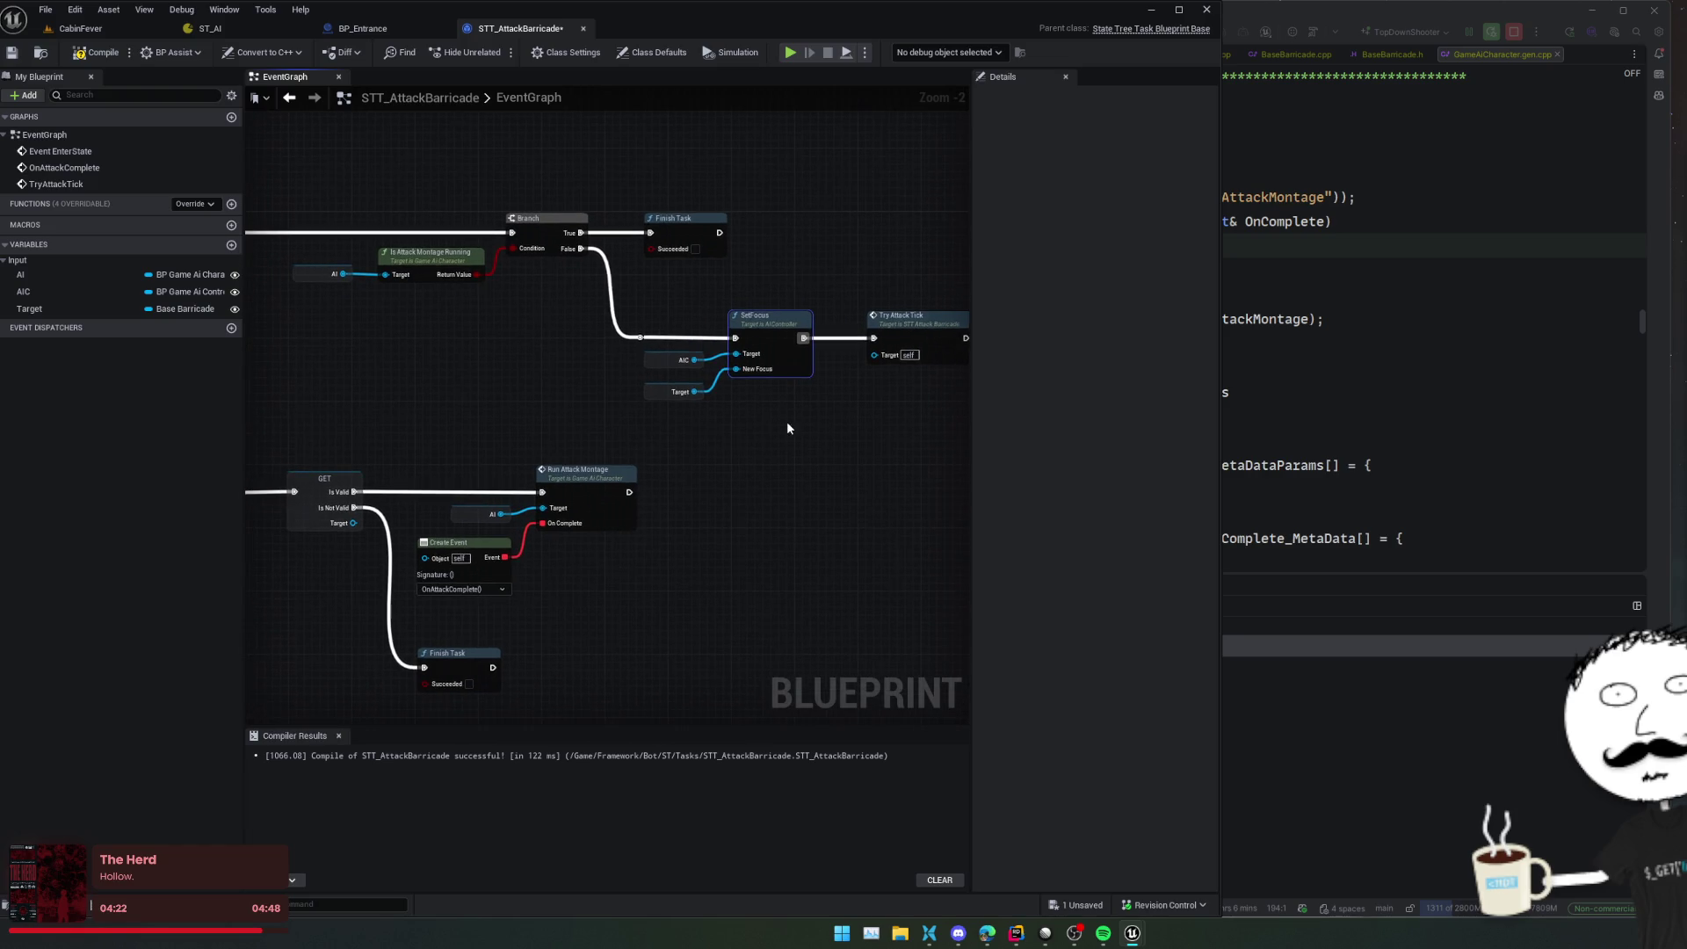
pyautogui.click(678, 359)
pyautogui.moveTo(620, 585)
pyautogui.mouseDown()
pyautogui.moveTo(600, 530)
pyautogui.moveTo(720, 481)
pyautogui.moveTo(692, 450)
pyautogui.moveTo(738, 383)
pyautogui.moveTo(734, 309)
pyautogui.moveTo(782, 302)
pyautogui.moveTo(793, 323)
pyautogui.moveTo(693, 188)
pyautogui.moveTo(716, 186)
pyautogui.moveTo(746, 237)
pyautogui.moveTo(724, 237)
pyautogui.moveTo(779, 226)
pyautogui.moveTo(791, 264)
pyautogui.moveTo(764, 248)
pyautogui.moveTo(738, 269)
pyautogui.moveTo(764, 264)
pyautogui.moveTo(756, 339)
pyautogui.moveTo(707, 318)
pyautogui.moveTo(407, 497)
pyautogui.moveTo(407, 557)
pyautogui.moveTo(421, 471)
pyautogui.moveTo(373, 542)
pyautogui.mouseUp()
# Add a custom event named Finish
pyautogui.rightClick(373, 541)
pyautogui.write('custom e')
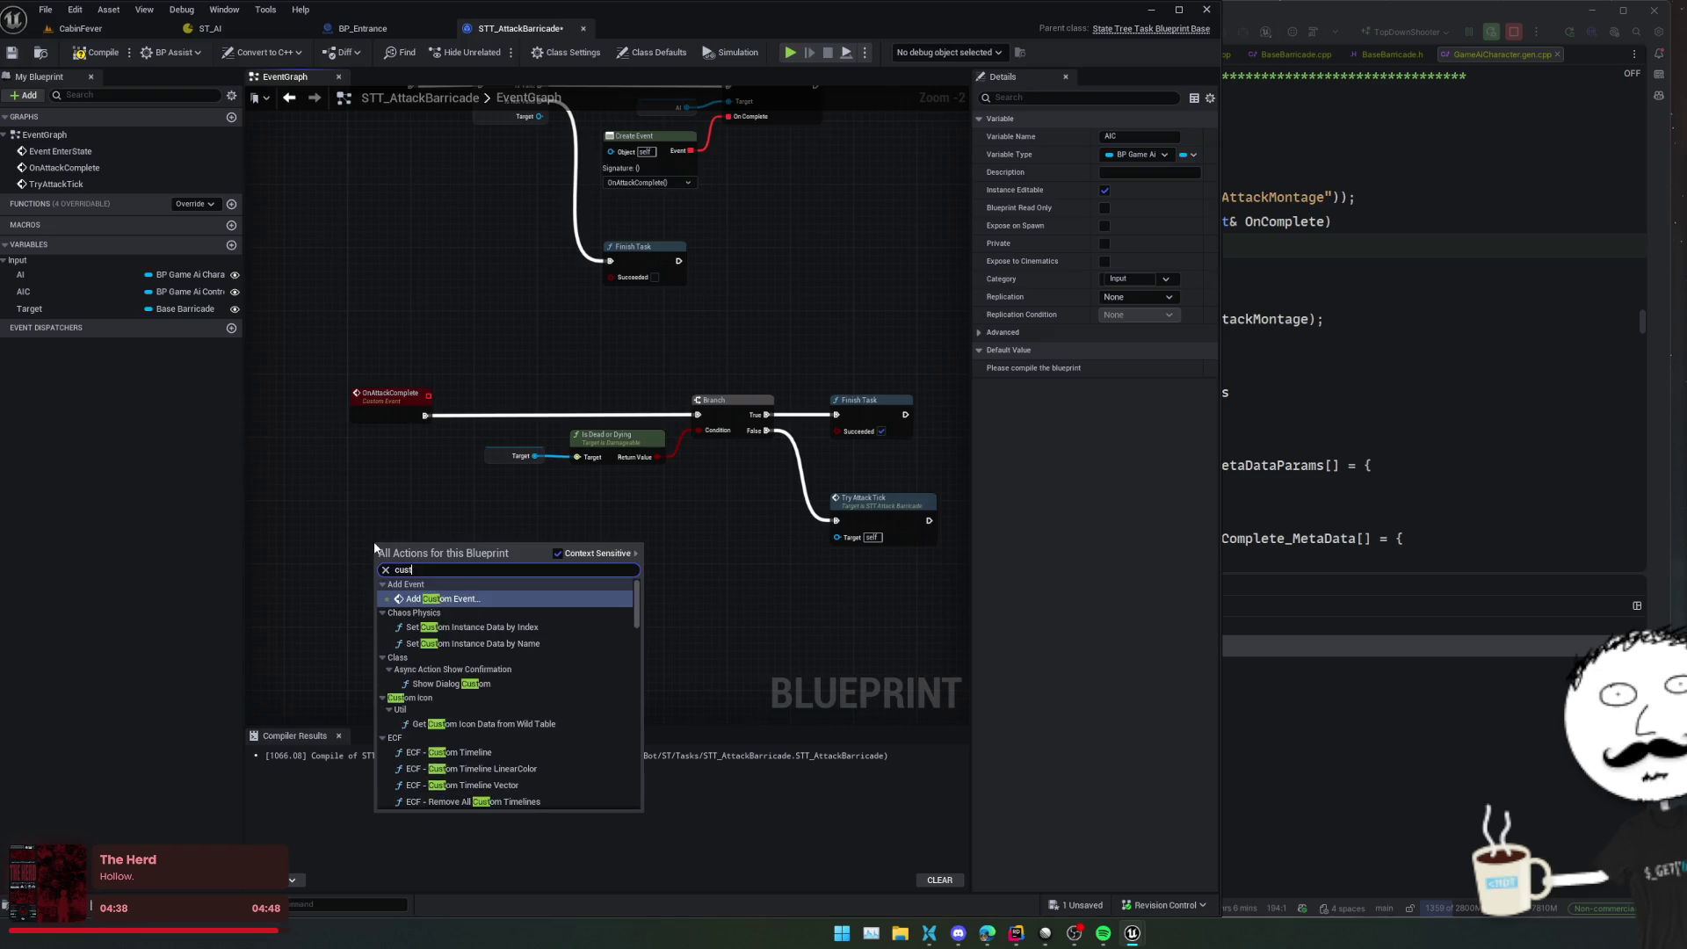
pyautogui.press('Return')
pyautogui.write('Fi')
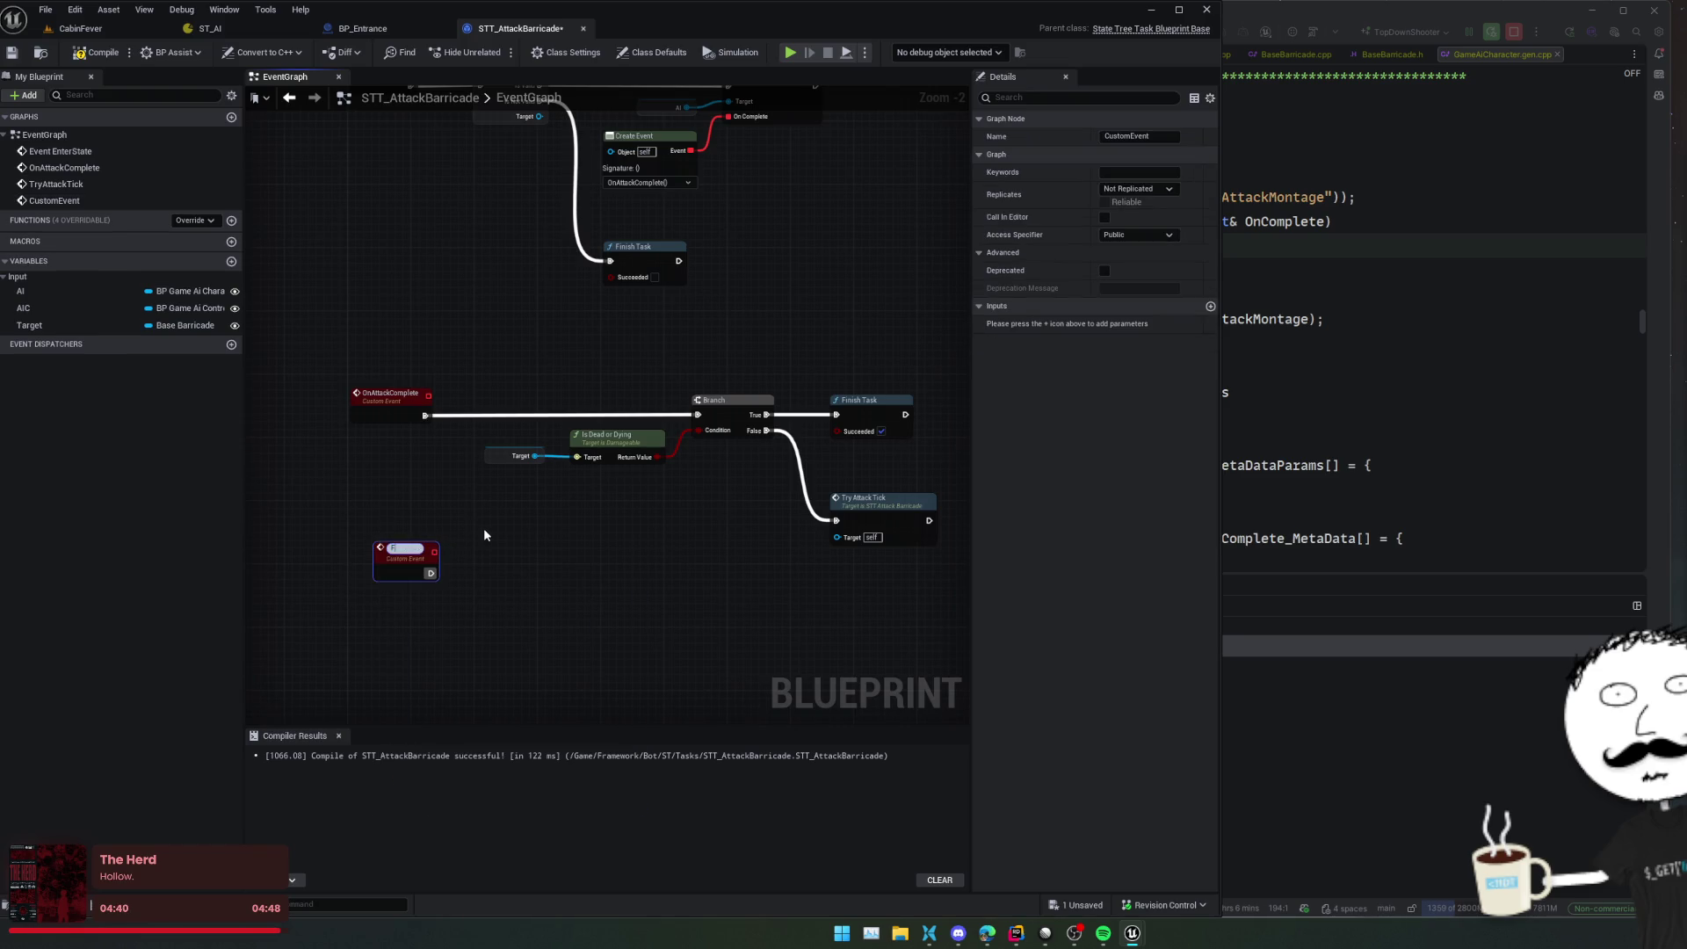
pyautogui.write('nish')
pyautogui.press('Return')
# Compare AIC's Get Focus Actor with Target using an == node
pyautogui.moveTo(22, 308)
pyautogui.mouseDown()
pyautogui.moveTo(521, 547)
pyautogui.moveTo(702, 575)
pyautogui.mouseUp()
pyautogui.write('get focus')
pyautogui.press('Return')
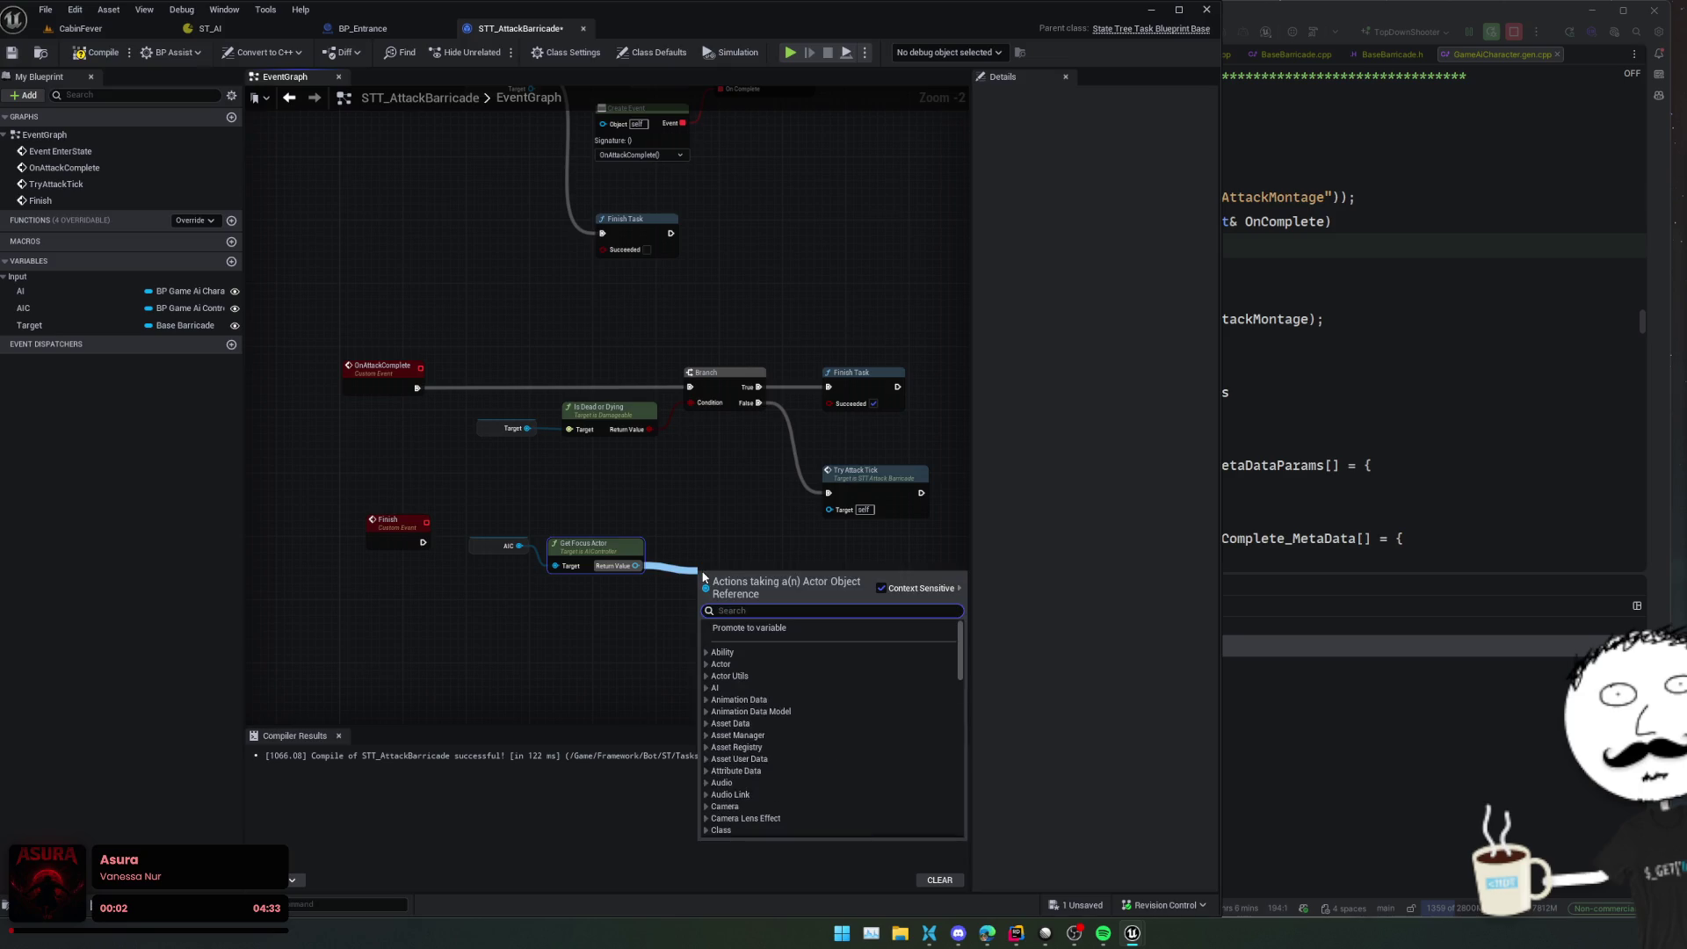
pyautogui.write('==')
pyautogui.press('Return')
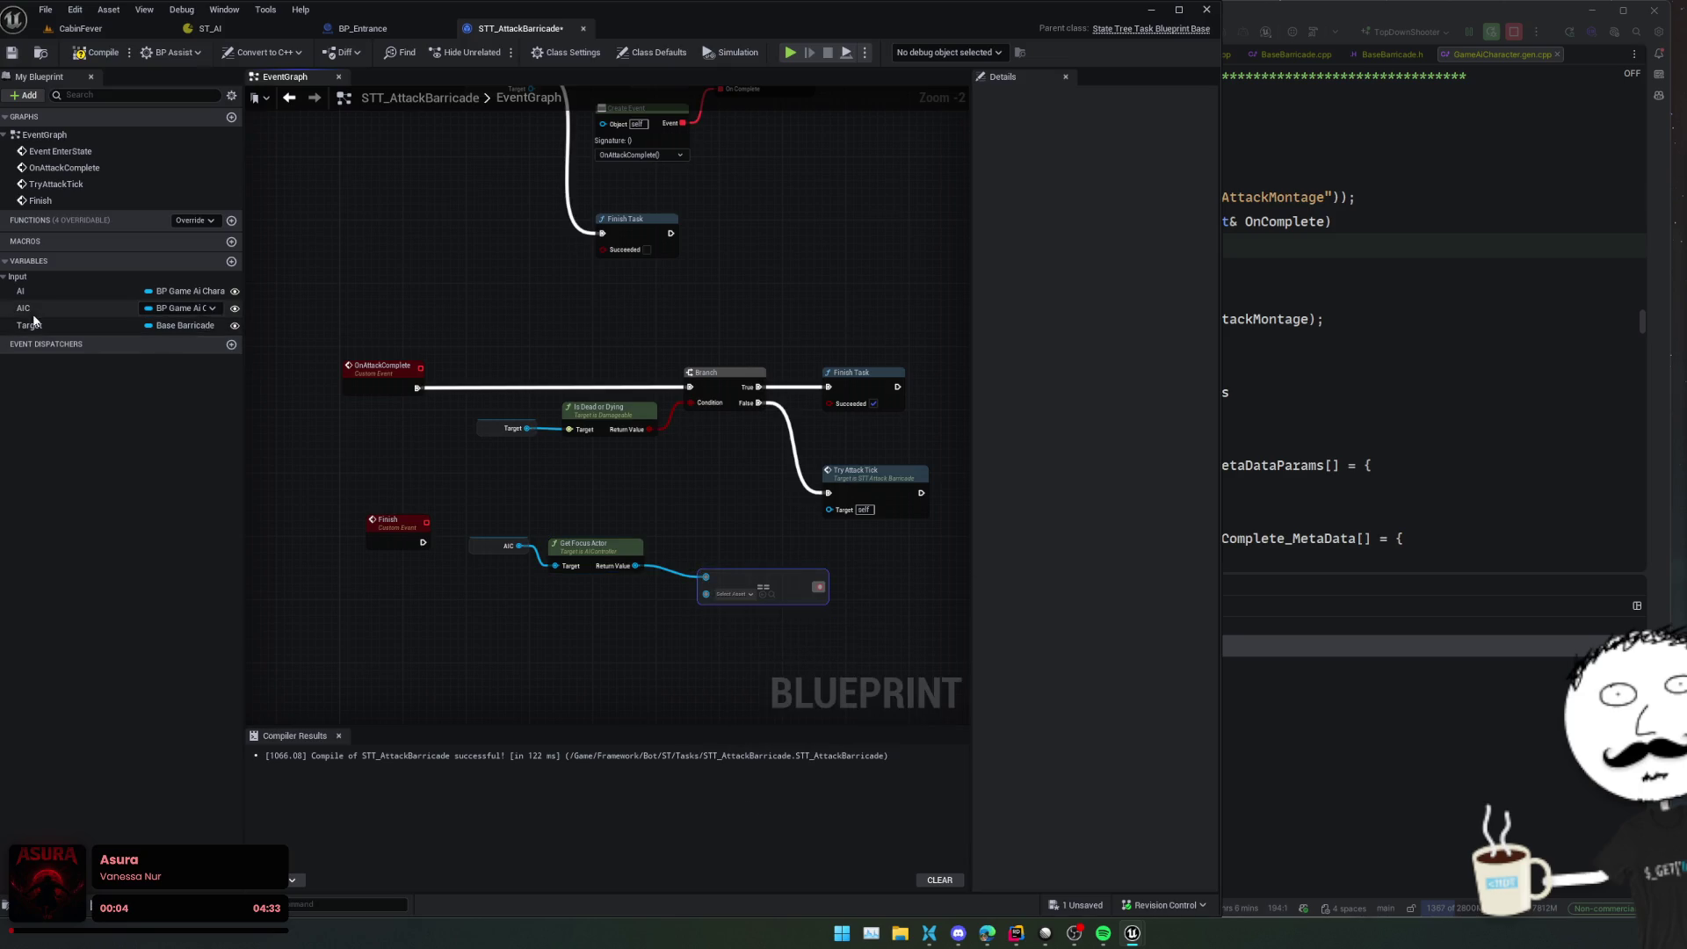
pyautogui.moveTo(36, 325)
pyautogui.mouseDown()
pyautogui.moveTo(694, 514)
pyautogui.moveTo(719, 598)
pyautogui.moveTo(716, 552)
pyautogui.moveTo(308, 518)
pyautogui.mouseUp()
pyautogui.click(709, 562)
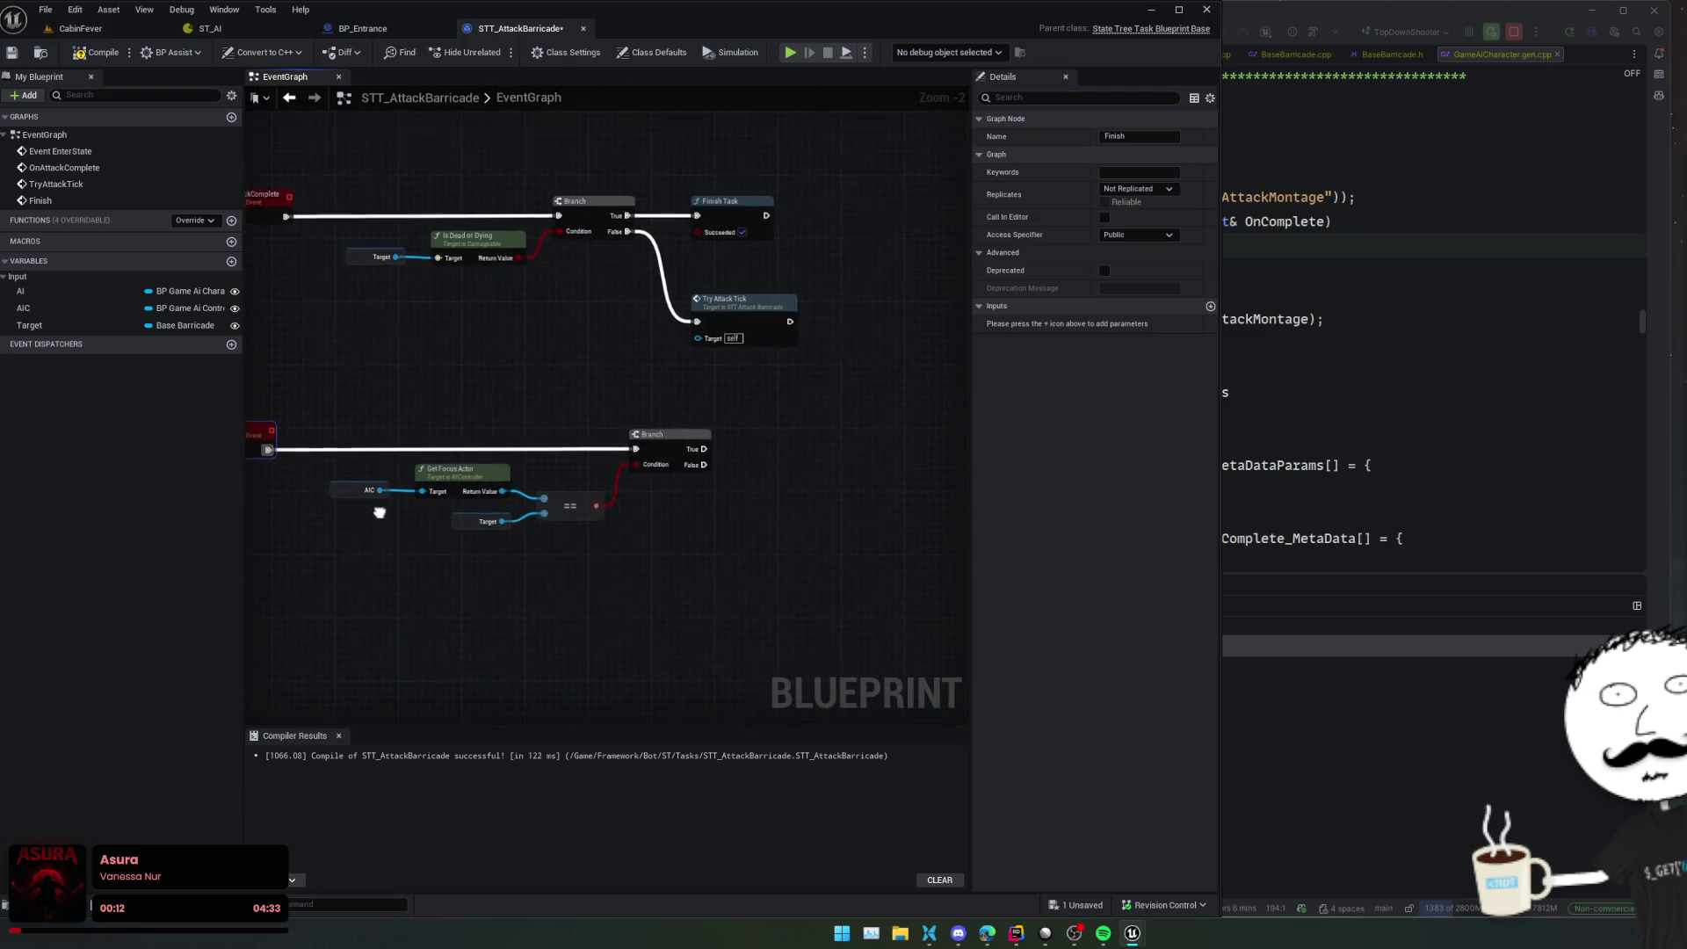
# Add a ClearFocus node driven by a copied AIC getter
pyautogui.click(328, 482)
pyautogui.hotkey('ctrl', 'c')
pyautogui.hotkey('ctrl', 'v')
pyautogui.moveTo(642, 565); pyautogui.dragTo(744, 470)
pyautogui.write('clear focus')
pyautogui.press('Return')
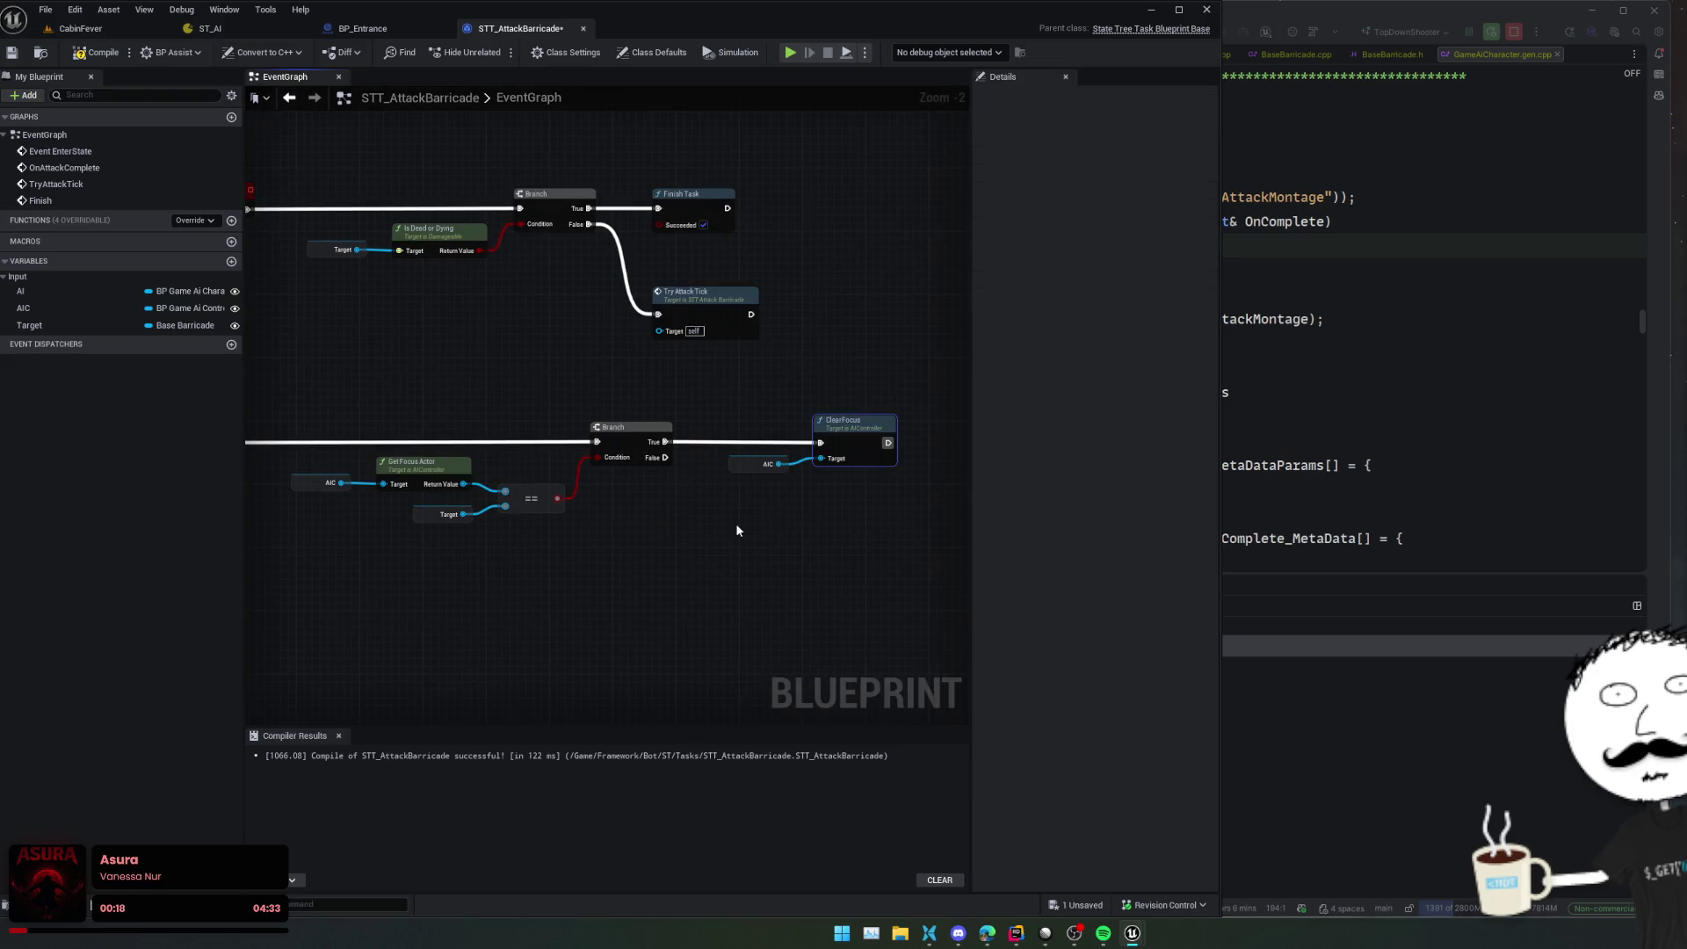
# Add Finish Task fed by a new Succeeded event input, reached from Branch False and ClearFocus
pyautogui.moveTo(778, 526)
pyautogui.mouseDown()
pyautogui.moveTo(802, 524)
pyautogui.moveTo(774, 530)
pyautogui.mouseUp()
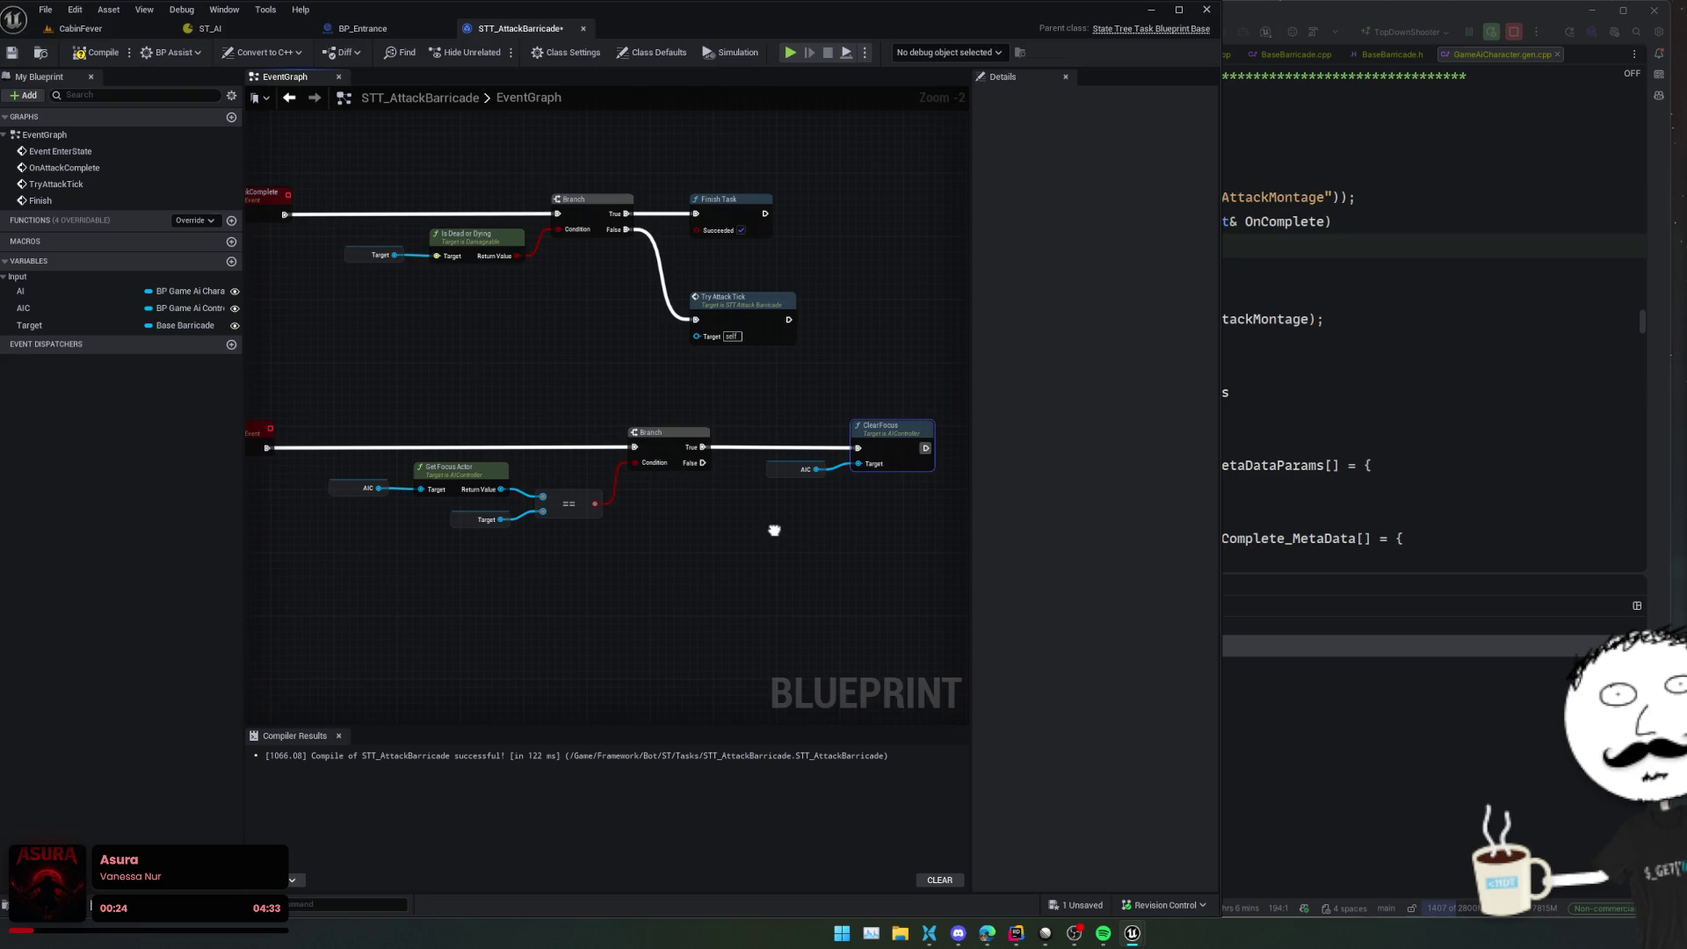
pyautogui.scroll(-1, 774, 531)
pyautogui.moveTo(774, 530); pyautogui.dragTo(766, 545)
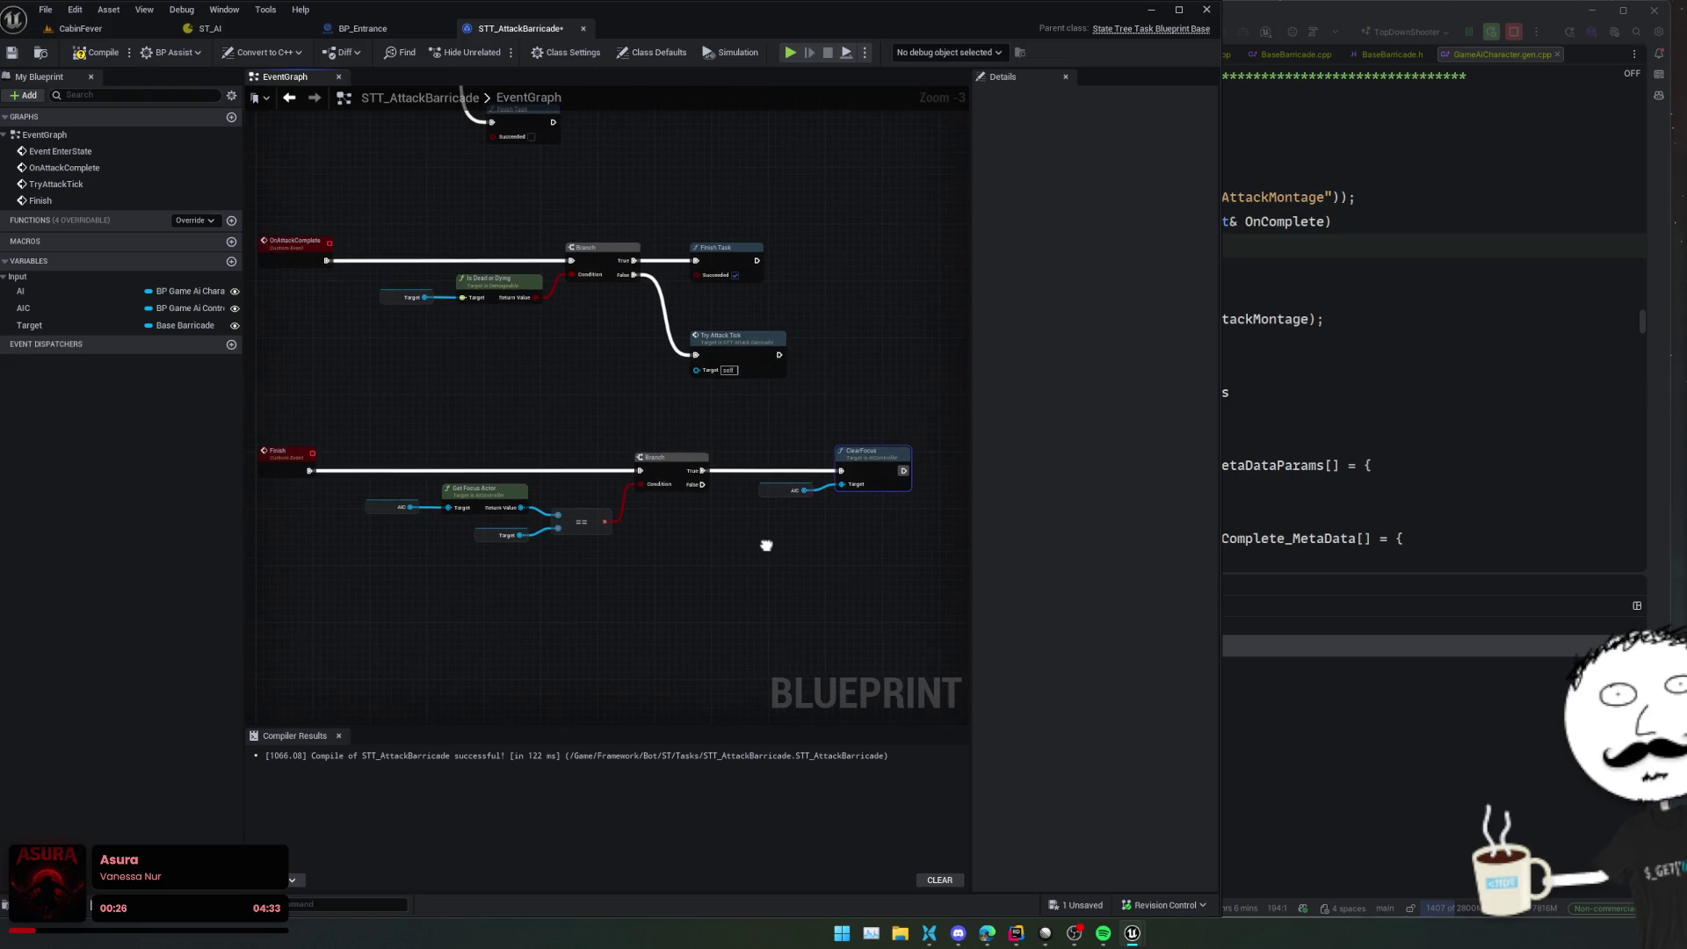
pyautogui.moveTo(725, 345); pyautogui.dragTo(728, 302)
pyautogui.hotkey('ctrl', 'v')
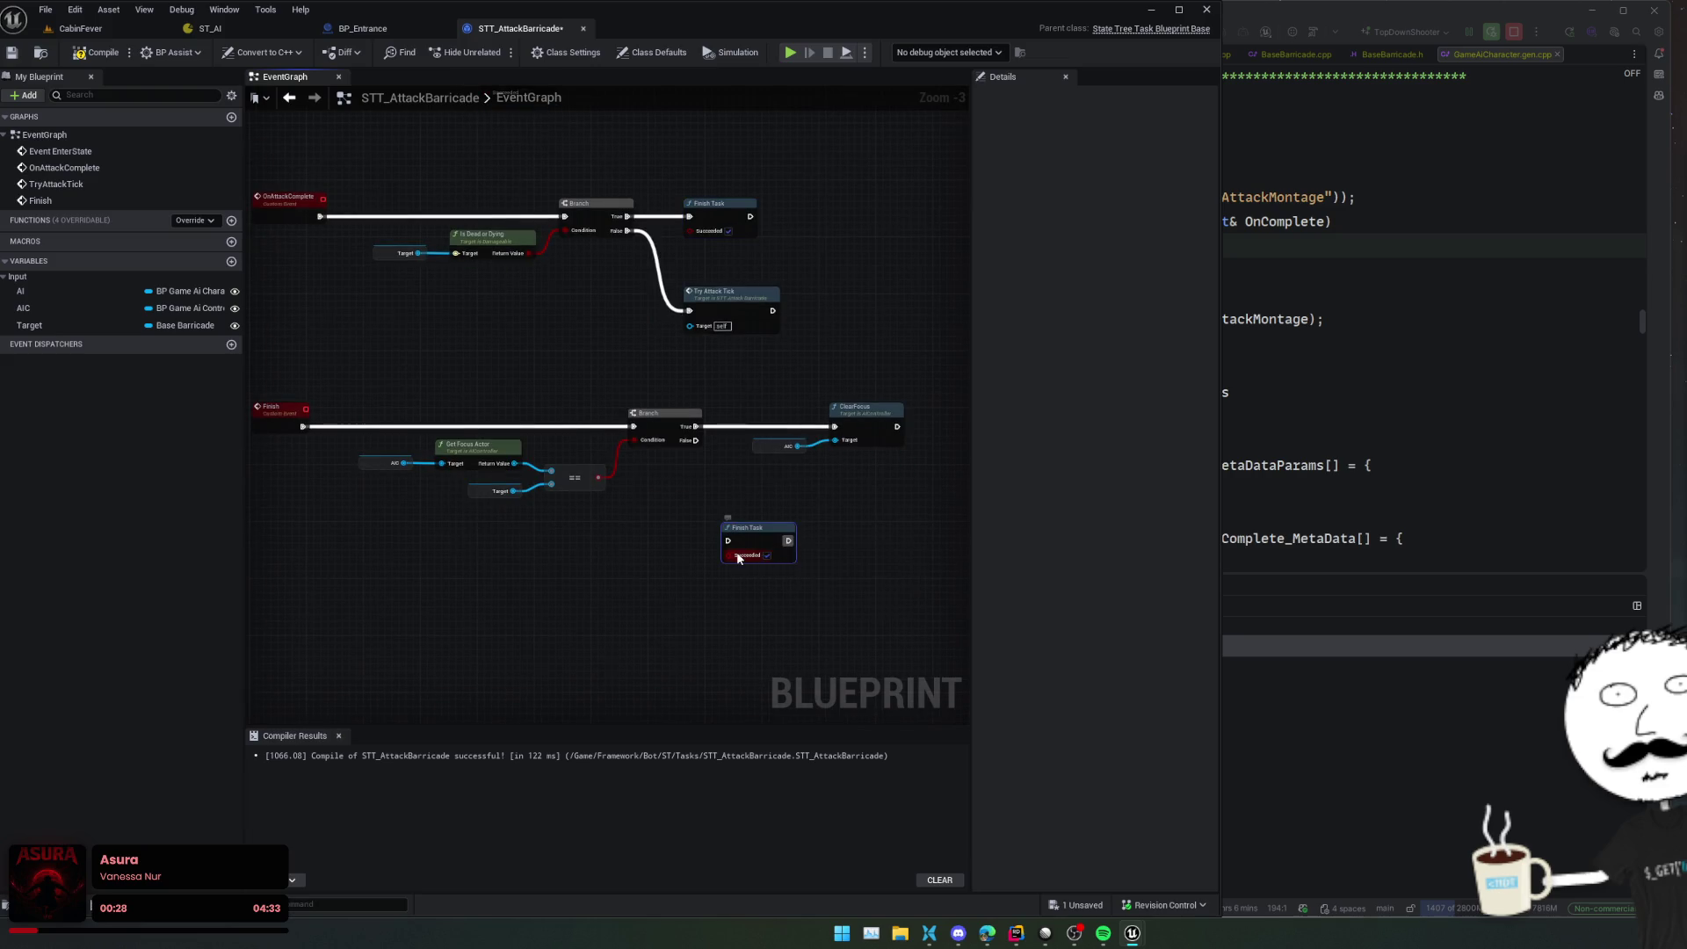
pyautogui.moveTo(737, 541)
pyautogui.mouseDown()
pyautogui.moveTo(263, 444)
pyautogui.moveTo(283, 429)
pyautogui.mouseUp()
pyautogui.moveTo(672, 508); pyautogui.dragTo(615, 497)
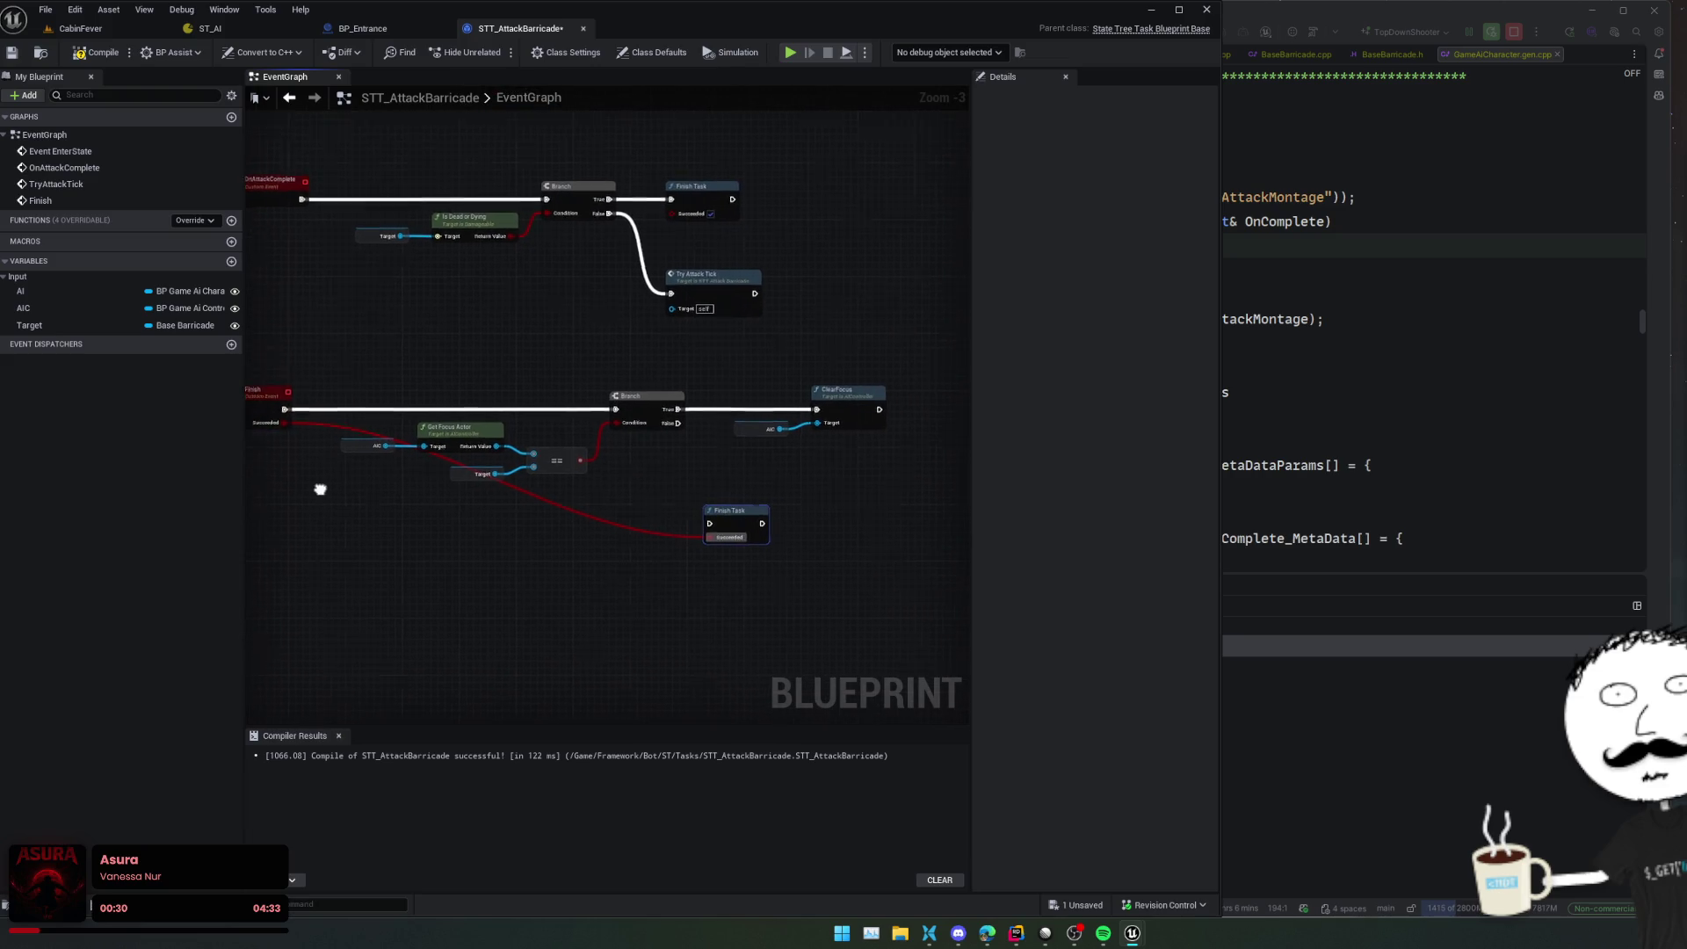
pyautogui.moveTo(646, 431)
pyautogui.mouseDown()
pyautogui.moveTo(679, 529)
pyautogui.moveTo(795, 517)
pyautogui.mouseUp()
pyautogui.click(857, 472)
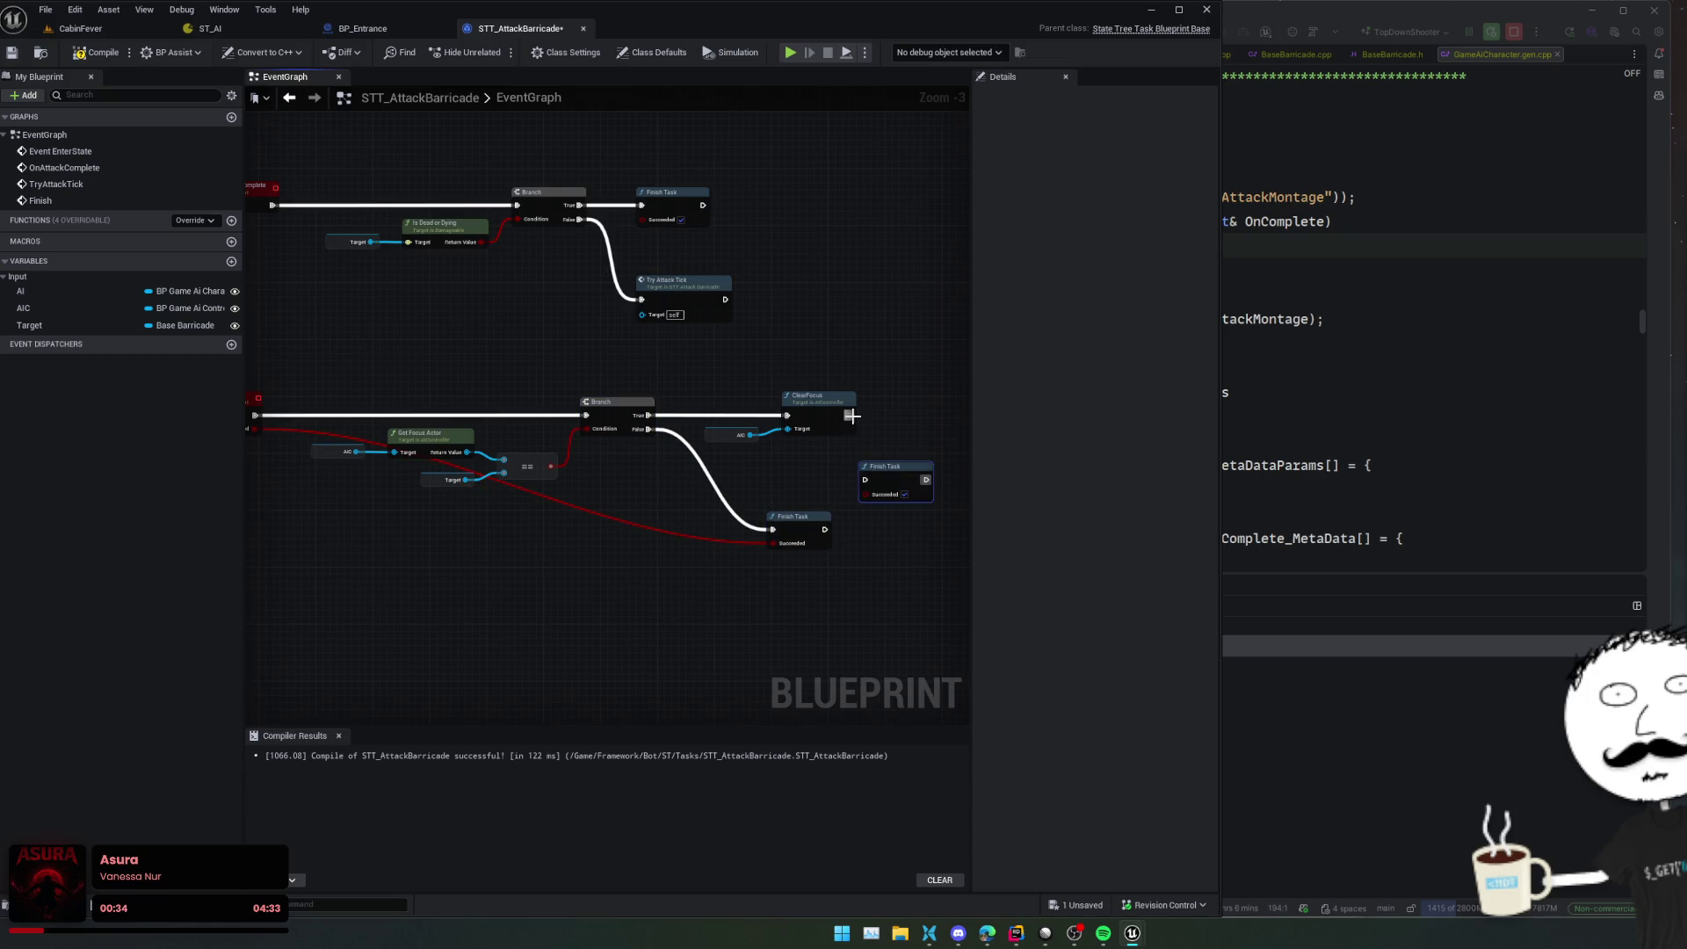
pyautogui.moveTo(846, 415)
pyautogui.mouseDown()
pyautogui.moveTo(771, 529)
pyautogui.moveTo(929, 400)
pyautogui.mouseUp()
# Save the blueprint and frame both custom events in the graph
pyautogui.hotkey('ctrl', 's')
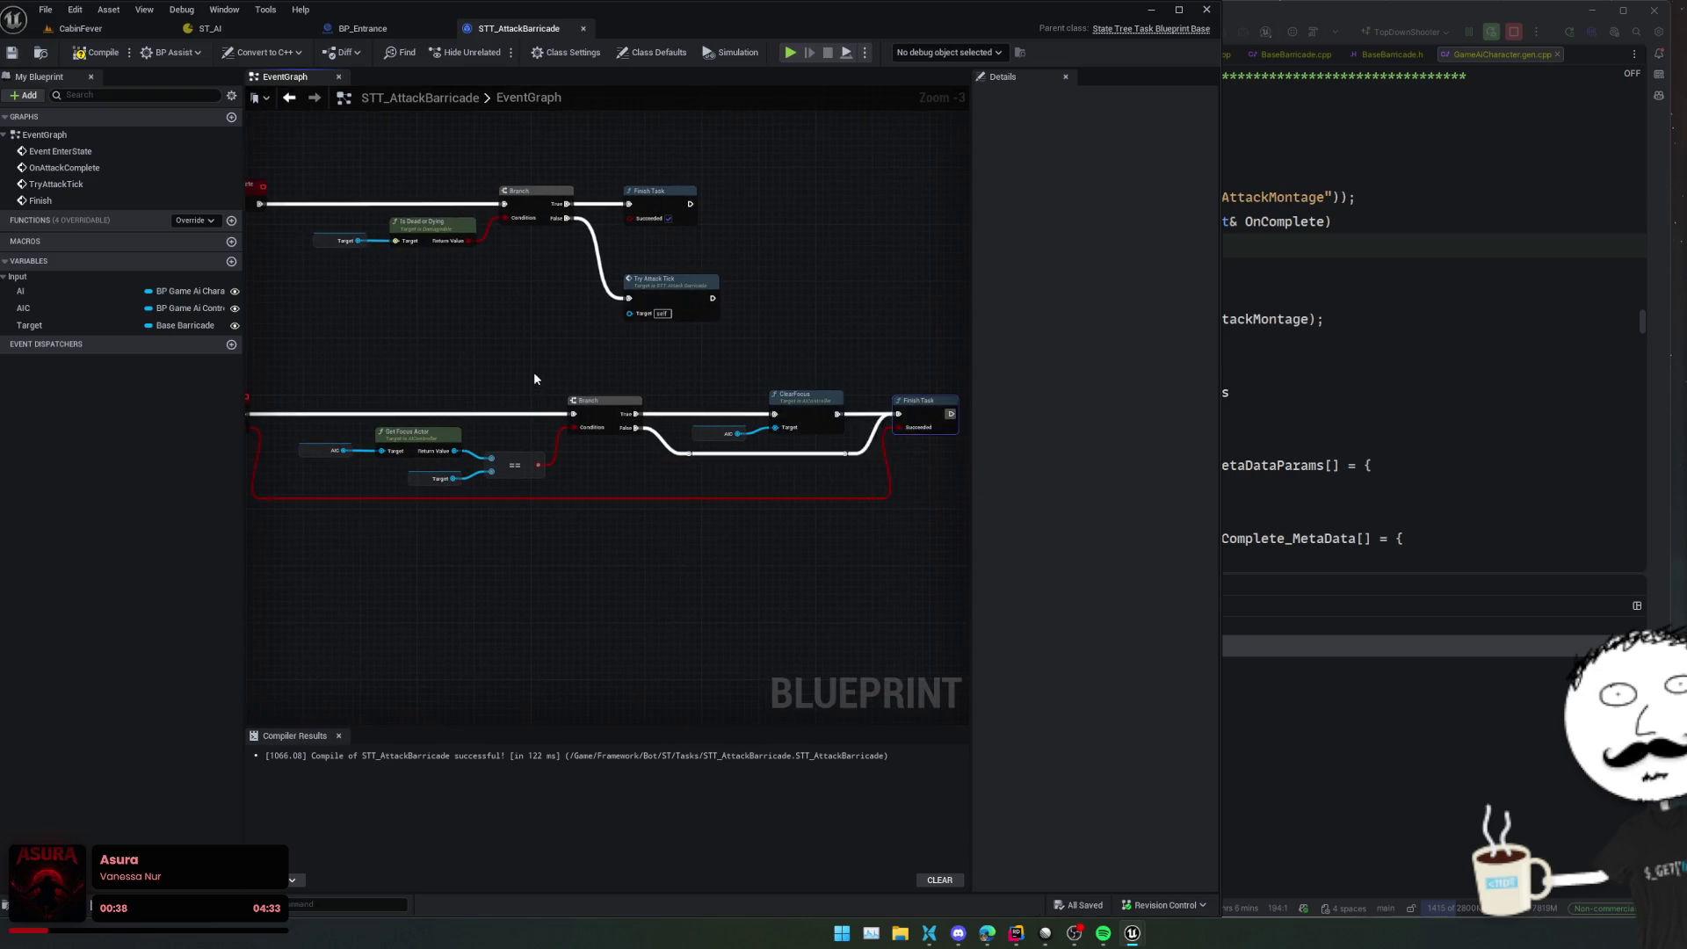
pyautogui.moveTo(535, 371)
pyautogui.mouseDown()
pyautogui.moveTo(648, 474)
pyautogui.moveTo(556, 496)
pyautogui.mouseUp()
pyautogui.moveTo(808, 442); pyautogui.dragTo(730, 452)
pyautogui.rightClick(736, 403)
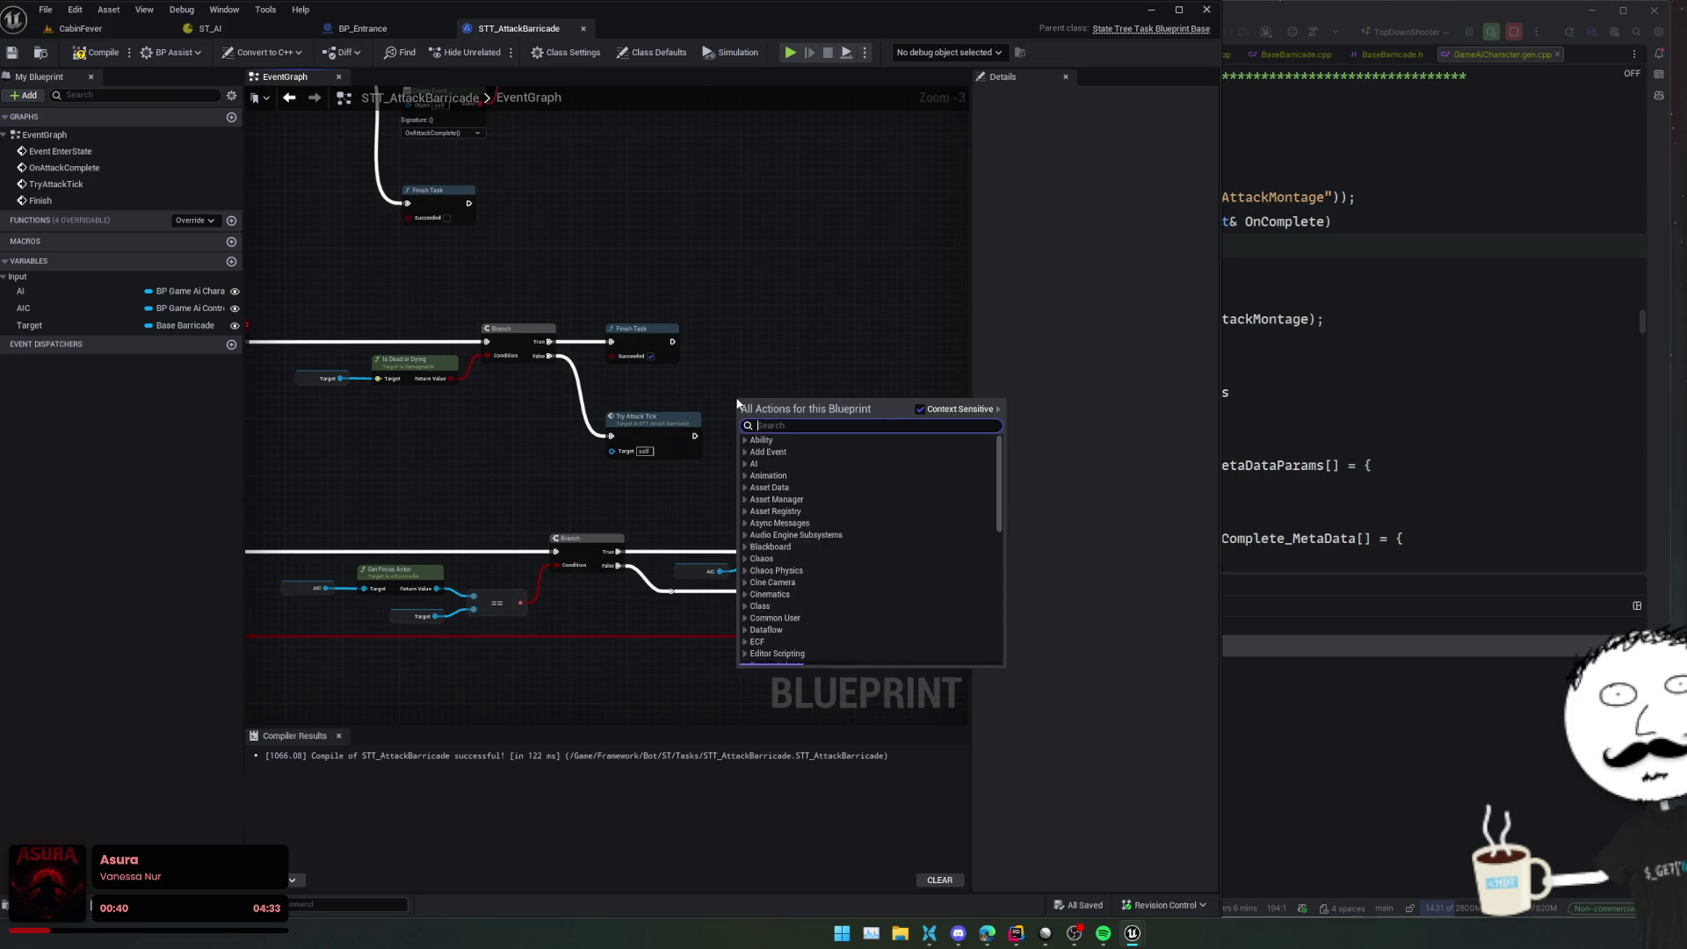
# Place a Finish call beside the Branch with Succeeded ticked
pyautogui.write('finish')
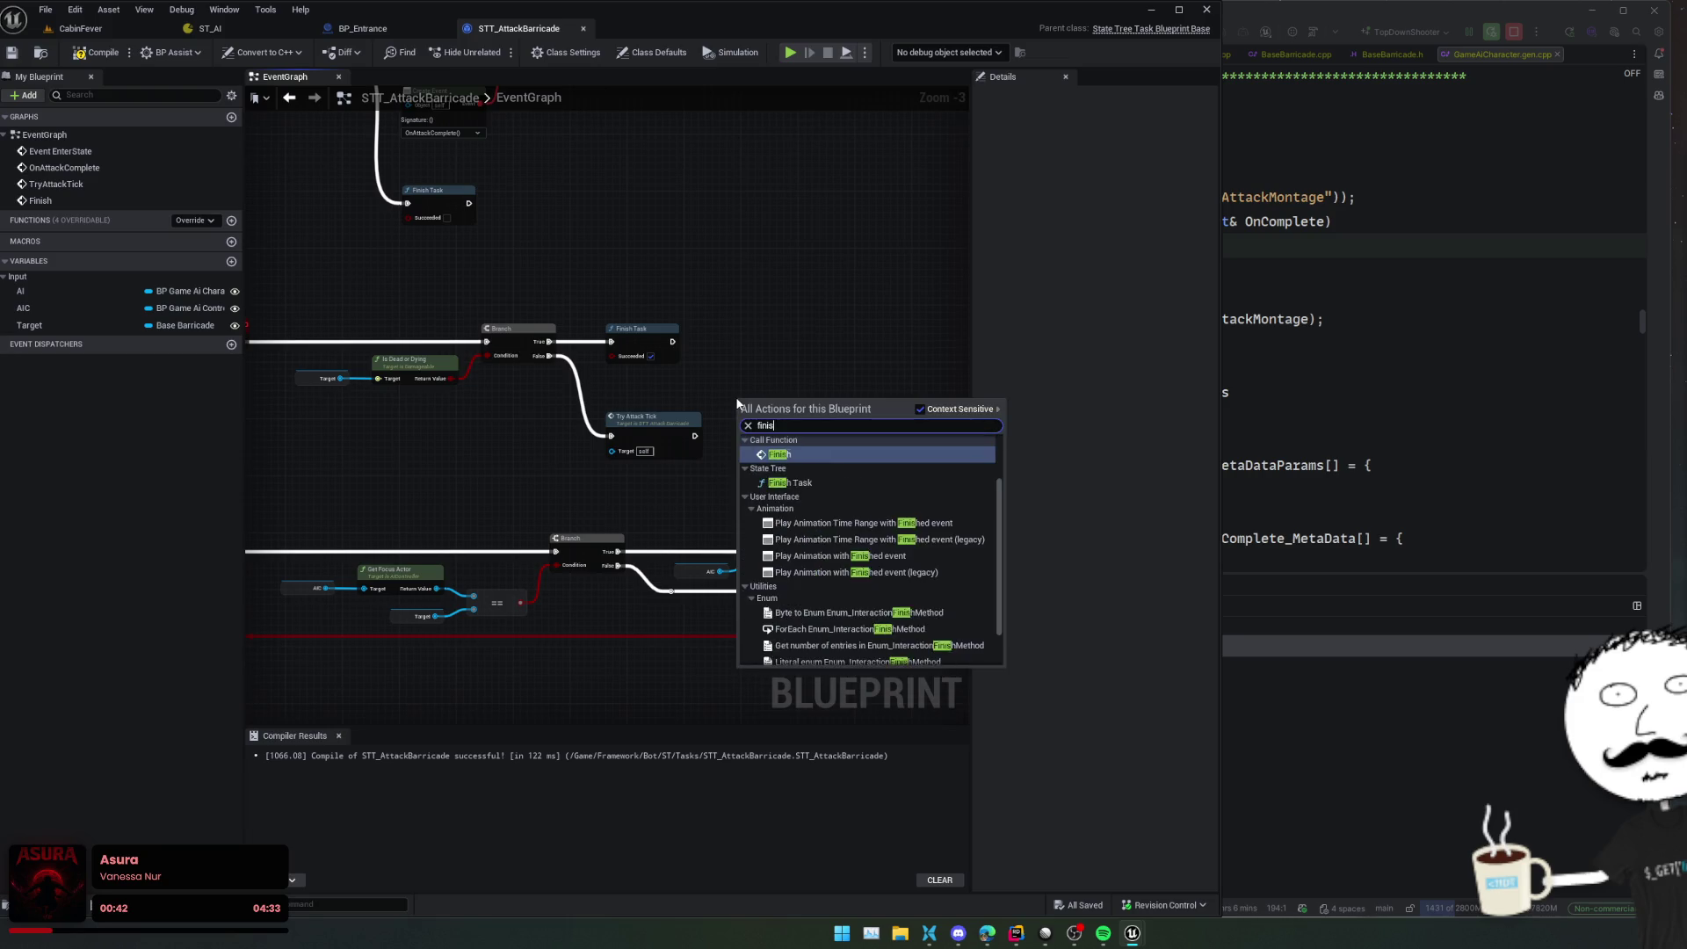
pyautogui.press('Return')
pyautogui.scroll(2, 764, 382)
pyautogui.moveTo(764, 381); pyautogui.dragTo(816, 452)
pyautogui.moveTo(637, 382); pyautogui.dragTo(613, 296)
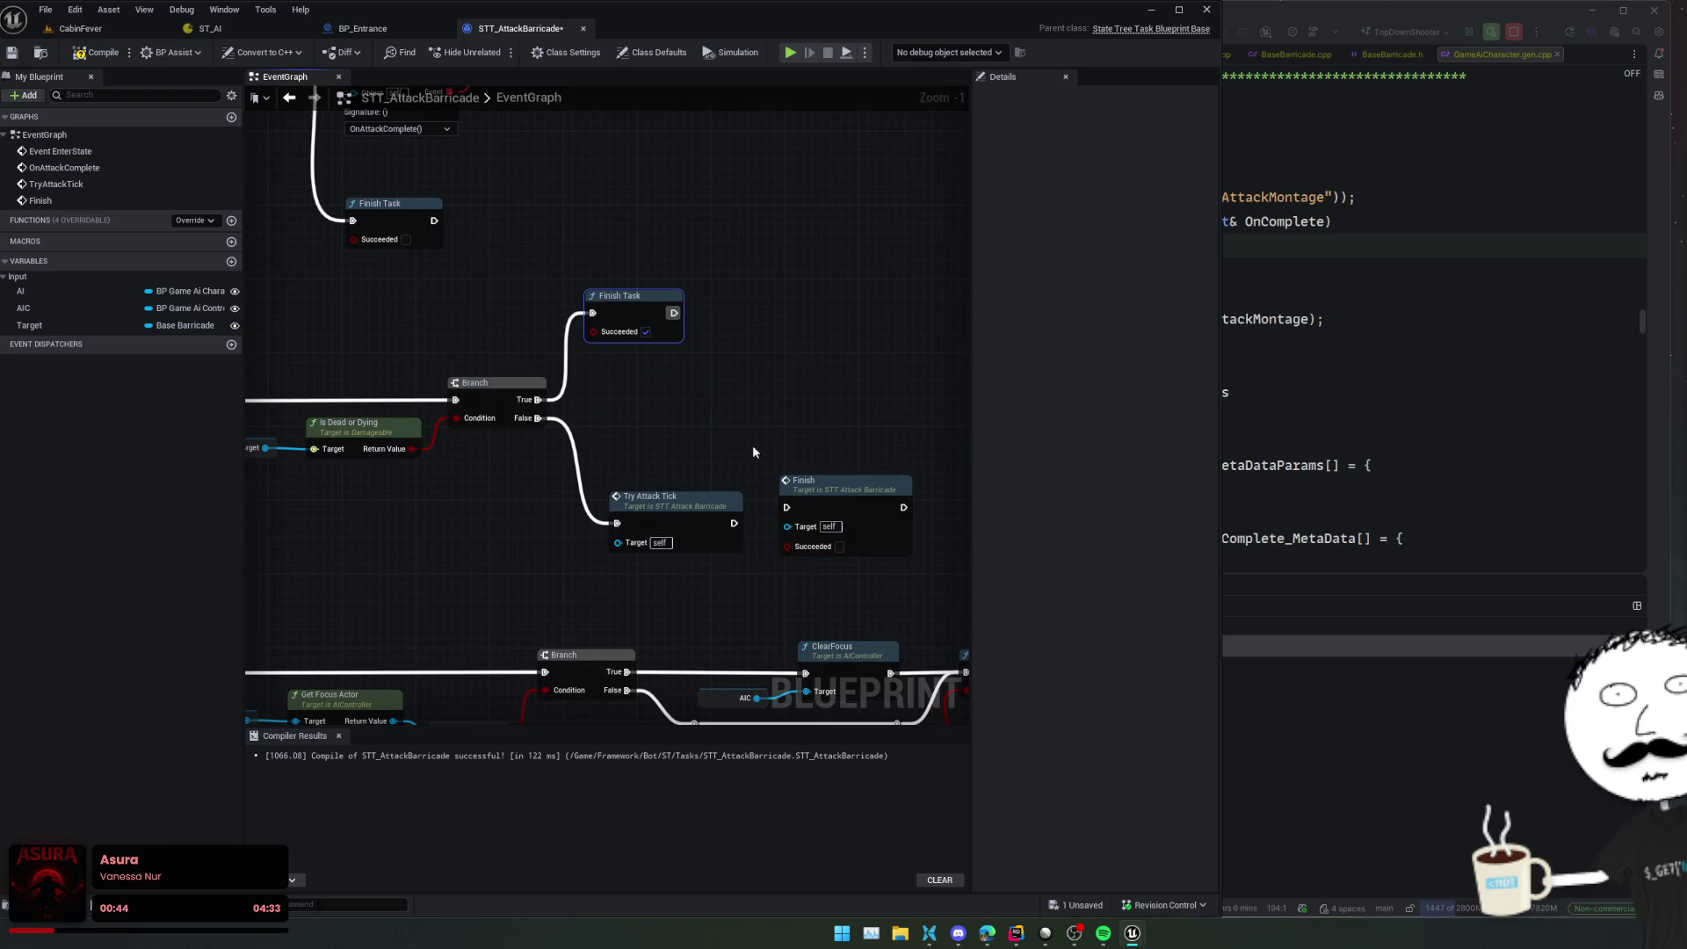
pyautogui.moveTo(838, 495)
pyautogui.mouseDown()
pyautogui.moveTo(709, 376)
pyautogui.moveTo(630, 347)
pyautogui.moveTo(527, 402)
pyautogui.mouseUp()
pyautogui.click(683, 426)
# Replace the Is Not Valid path's Finish Task with a Finish call, Succeeded unticked
pyautogui.click(632, 296)
pyautogui.press('Delete')
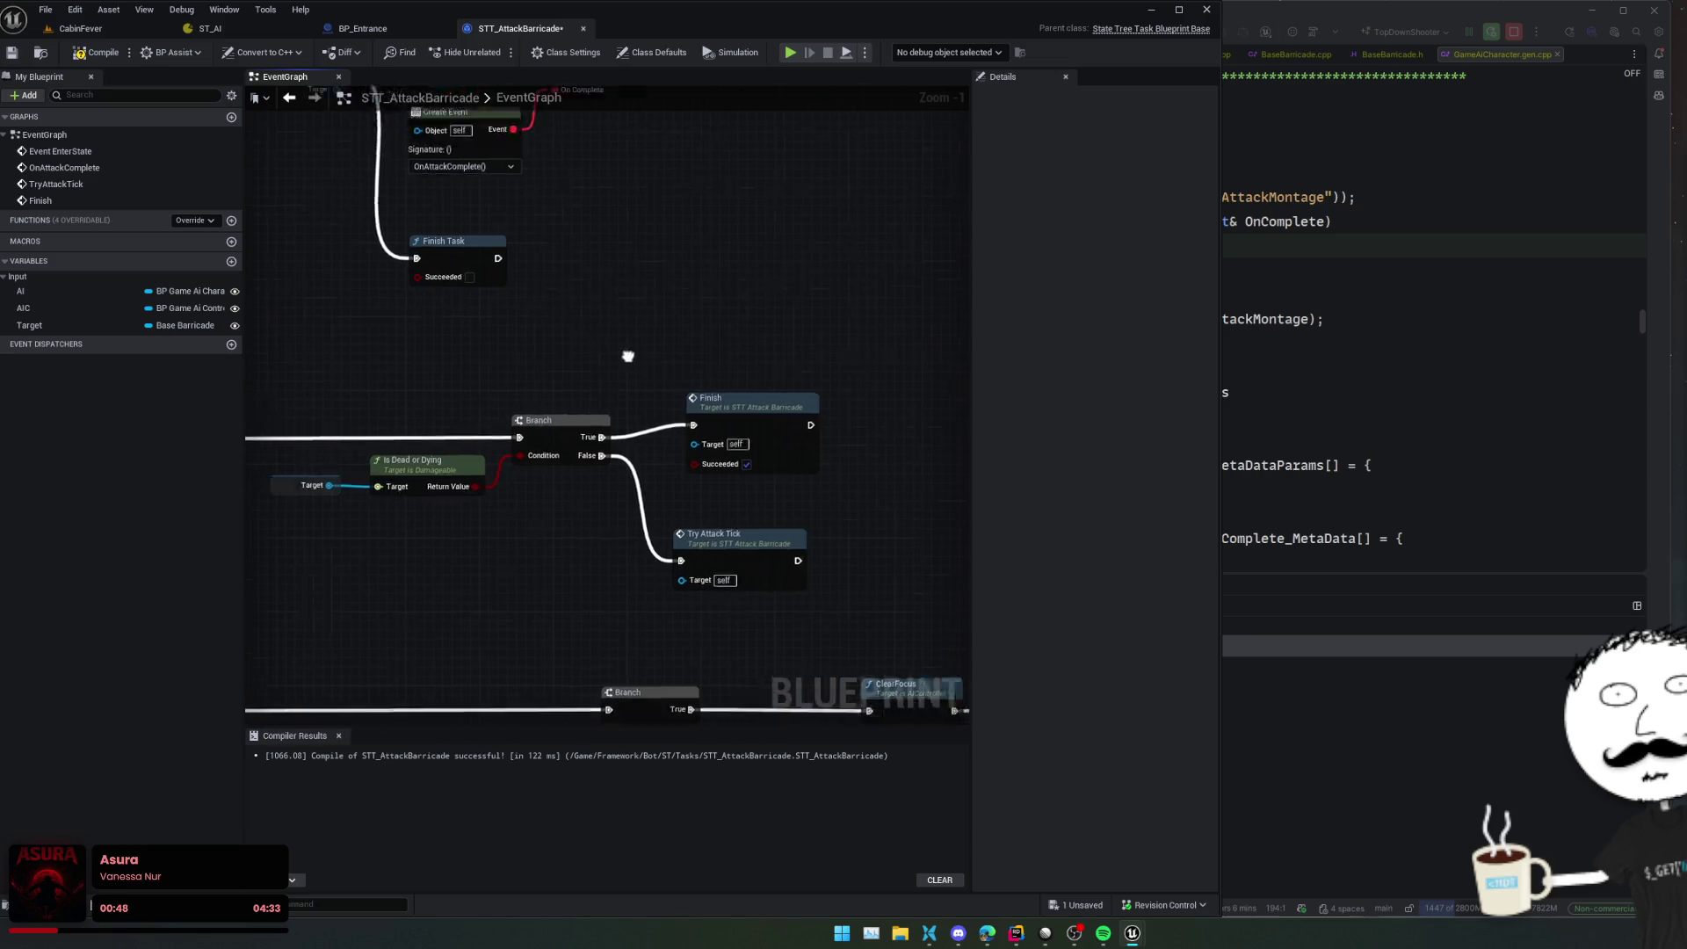
pyautogui.moveTo(651, 373); pyautogui.dragTo(799, 462)
pyautogui.click(835, 450)
pyautogui.hotkey('ctrl', 'c')
pyautogui.hotkey('ctrl', 'v')
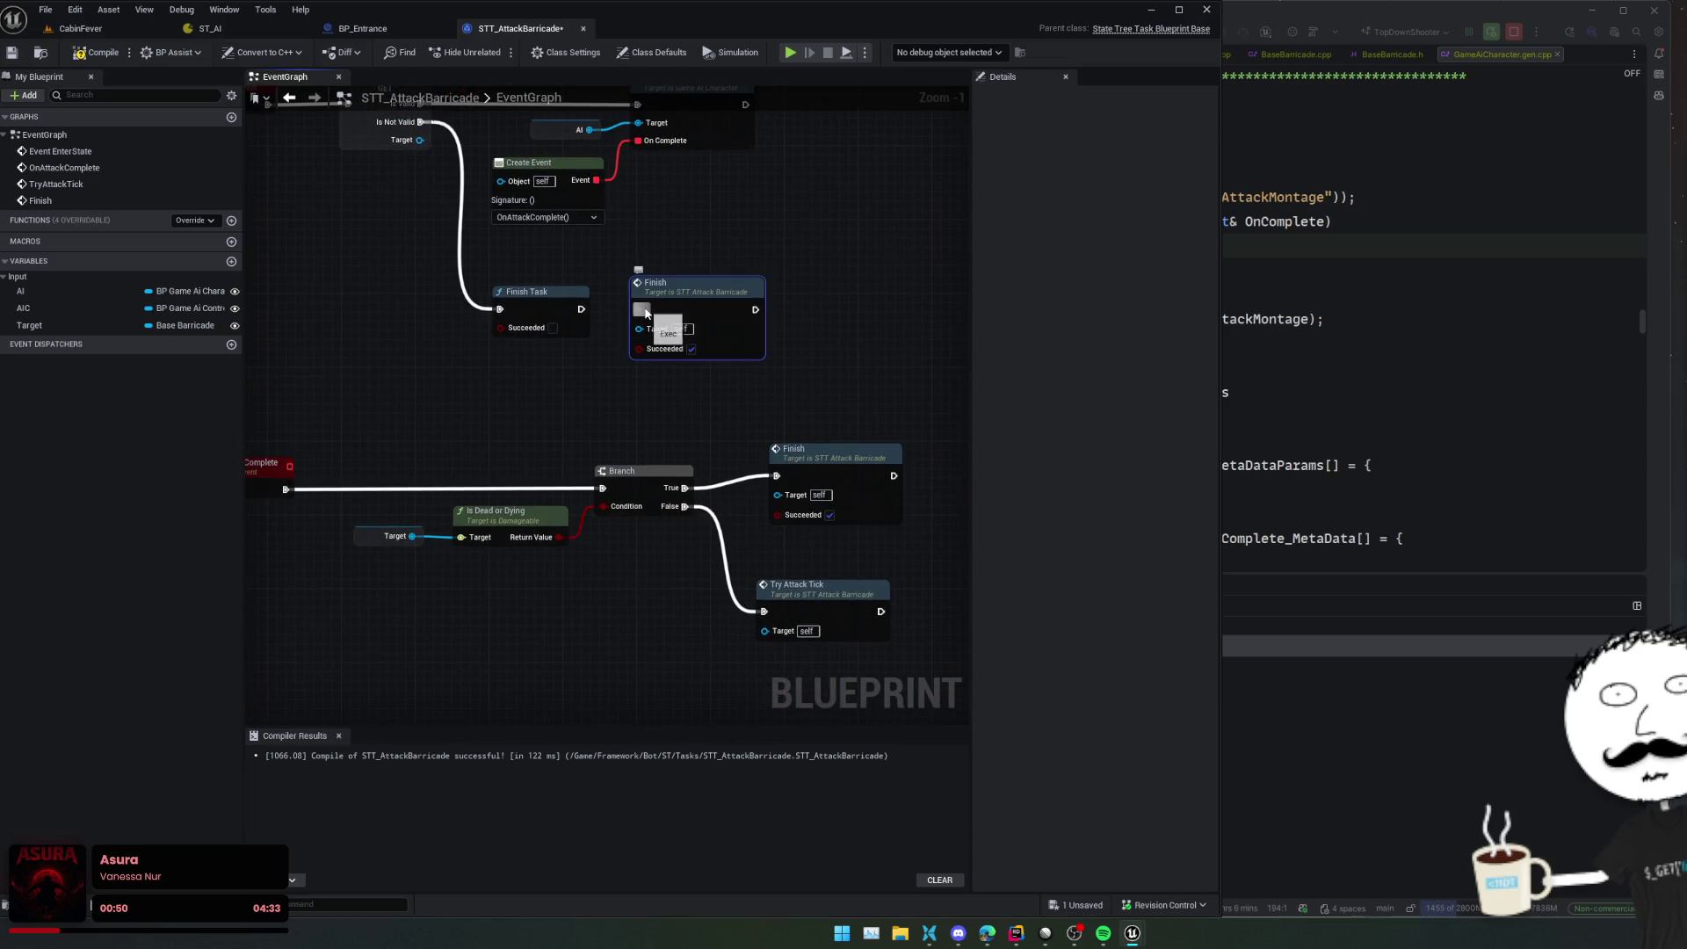
pyautogui.moveTo(638, 309); pyautogui.dragTo(423, 122)
pyautogui.click(691, 348)
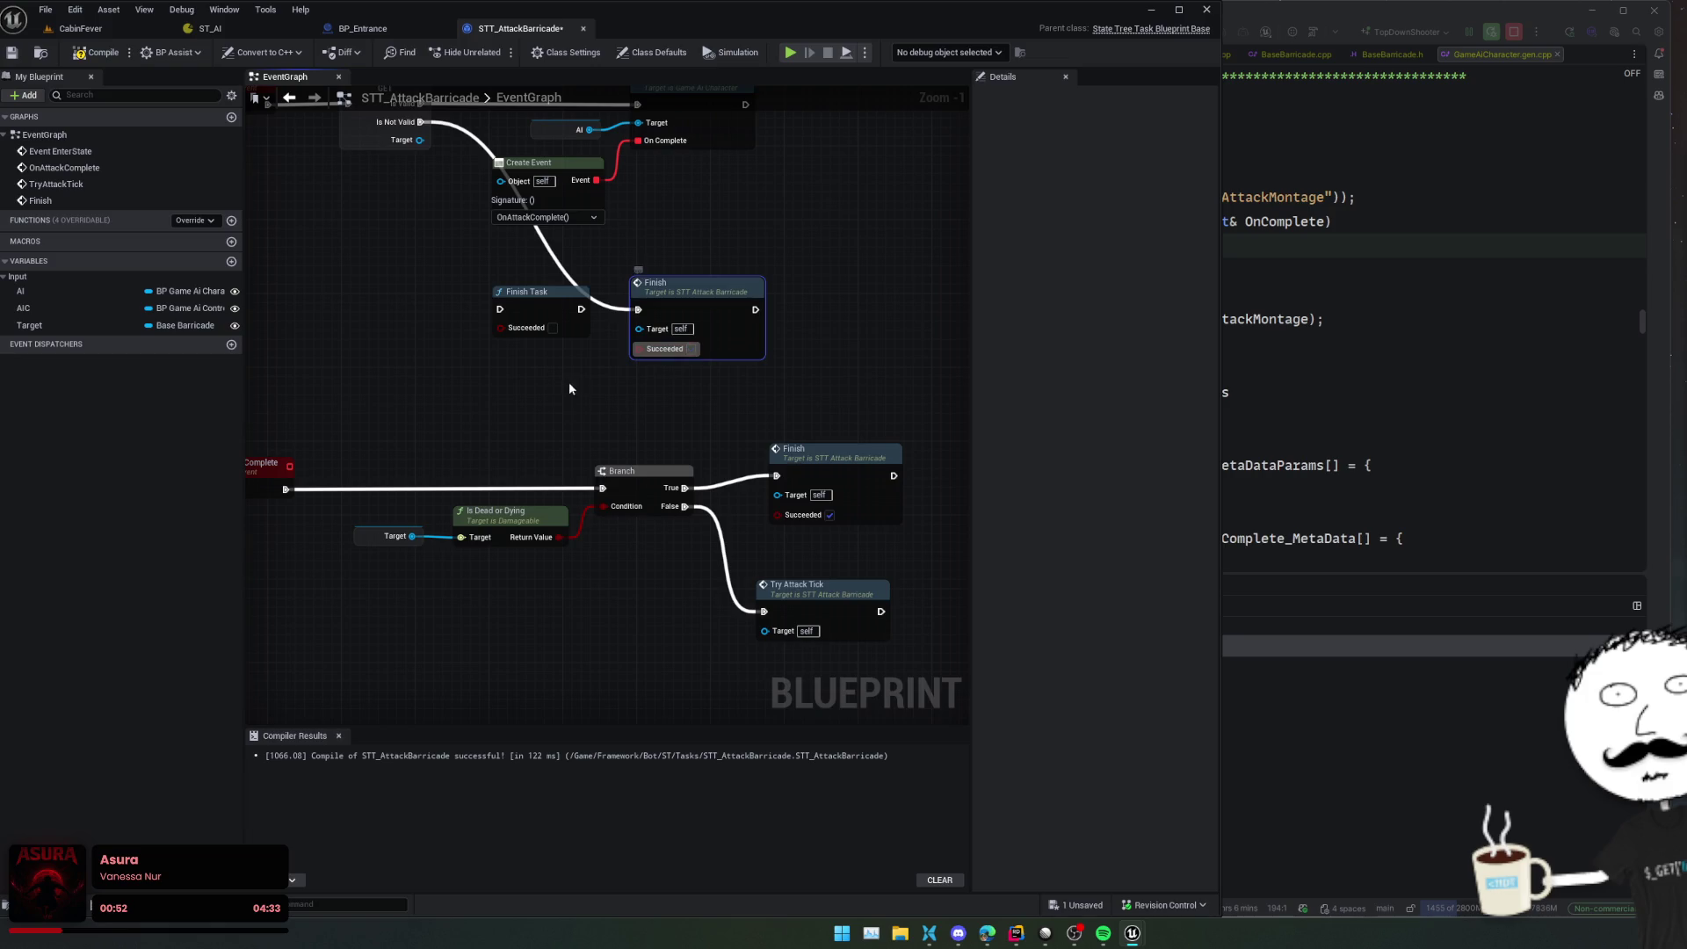
pyautogui.click(571, 296)
pyautogui.press('Delete')
pyautogui.click(693, 299)
pyautogui.moveTo(693, 298); pyautogui.dragTo(556, 311)
# Connect the montage Branch's True path to Finish and save the task blueprint
pyautogui.scroll(-1, 682, 316)
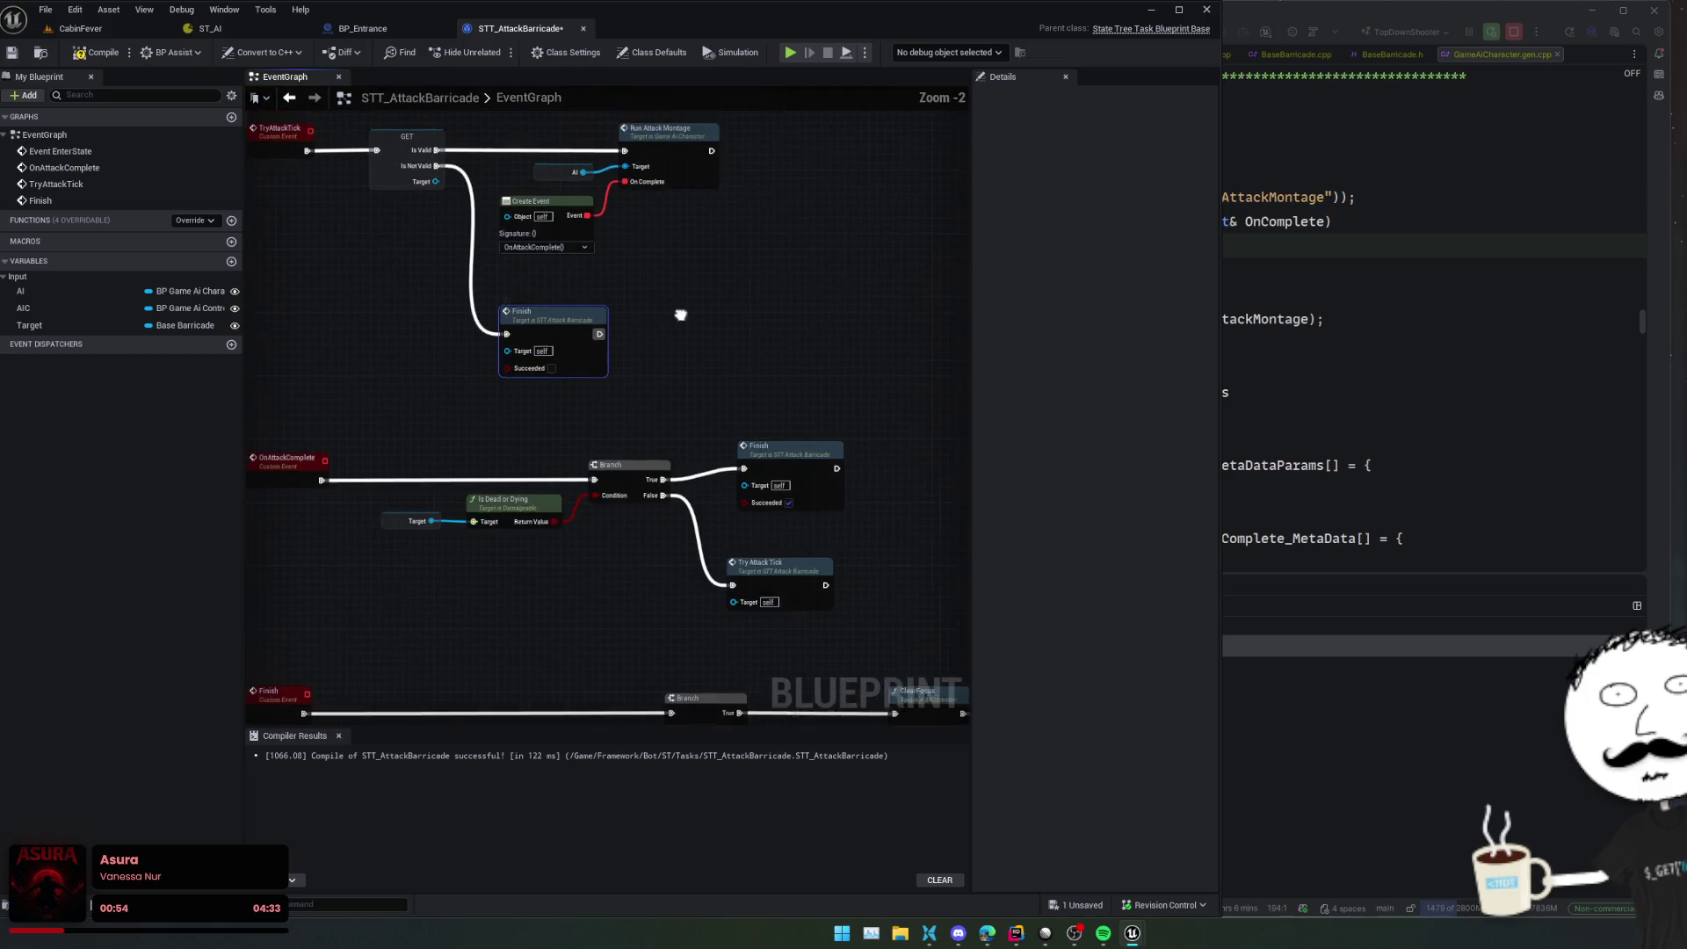
pyautogui.moveTo(646, 372)
pyautogui.mouseDown()
pyautogui.moveTo(595, 440)
pyautogui.moveTo(700, 452)
pyautogui.moveTo(762, 595)
pyautogui.moveTo(754, 455)
pyautogui.moveTo(734, 530)
pyautogui.moveTo(671, 603)
pyautogui.moveTo(737, 337)
pyautogui.moveTo(543, 320)
pyautogui.mouseUp()
pyautogui.hotkey('ctrl', 'y')
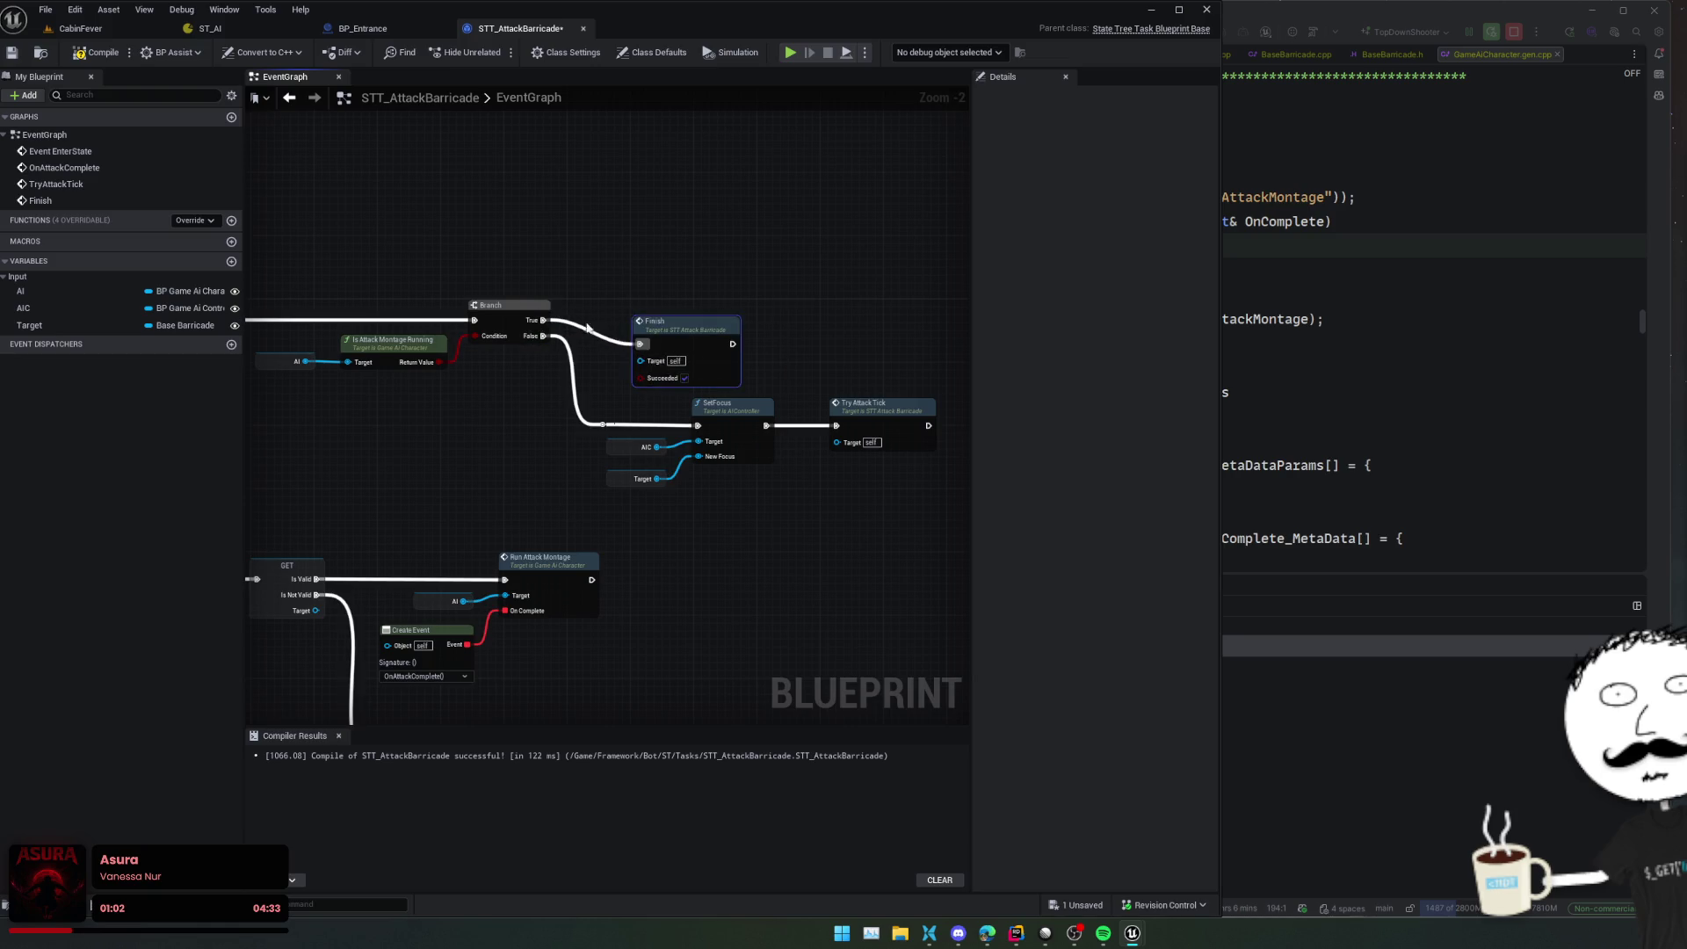
pyautogui.moveTo(688, 380); pyautogui.dragTo(672, 348)
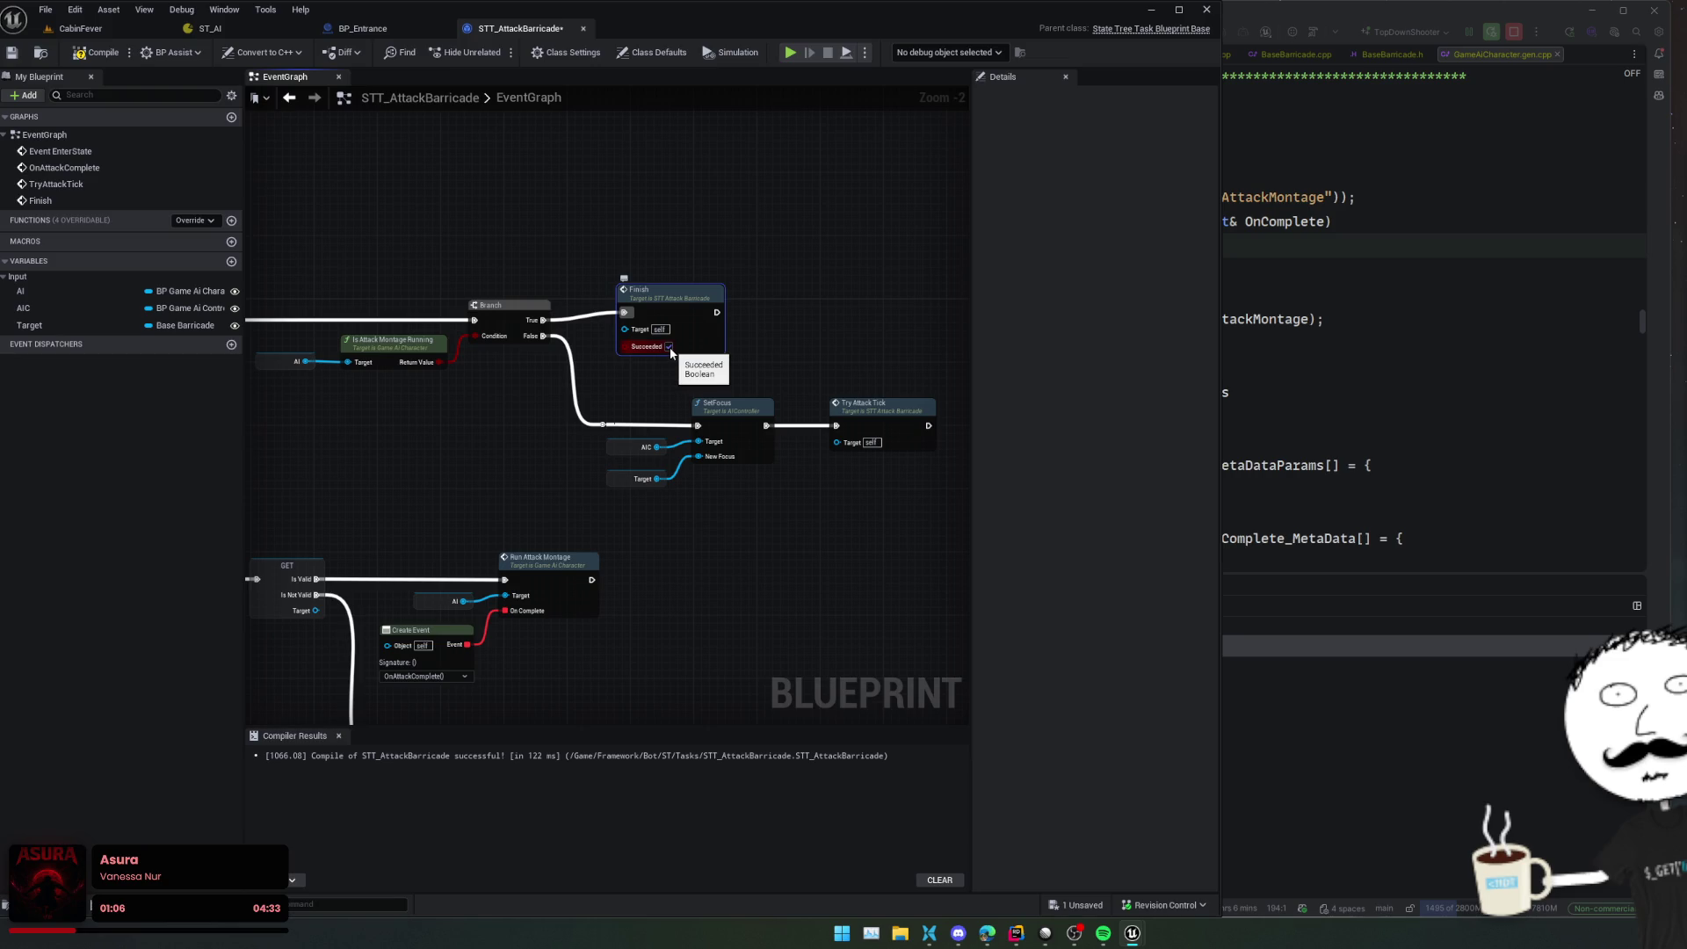
pyautogui.hotkey('ctrl', 'y')
pyautogui.hotkey('ctrl', 's')
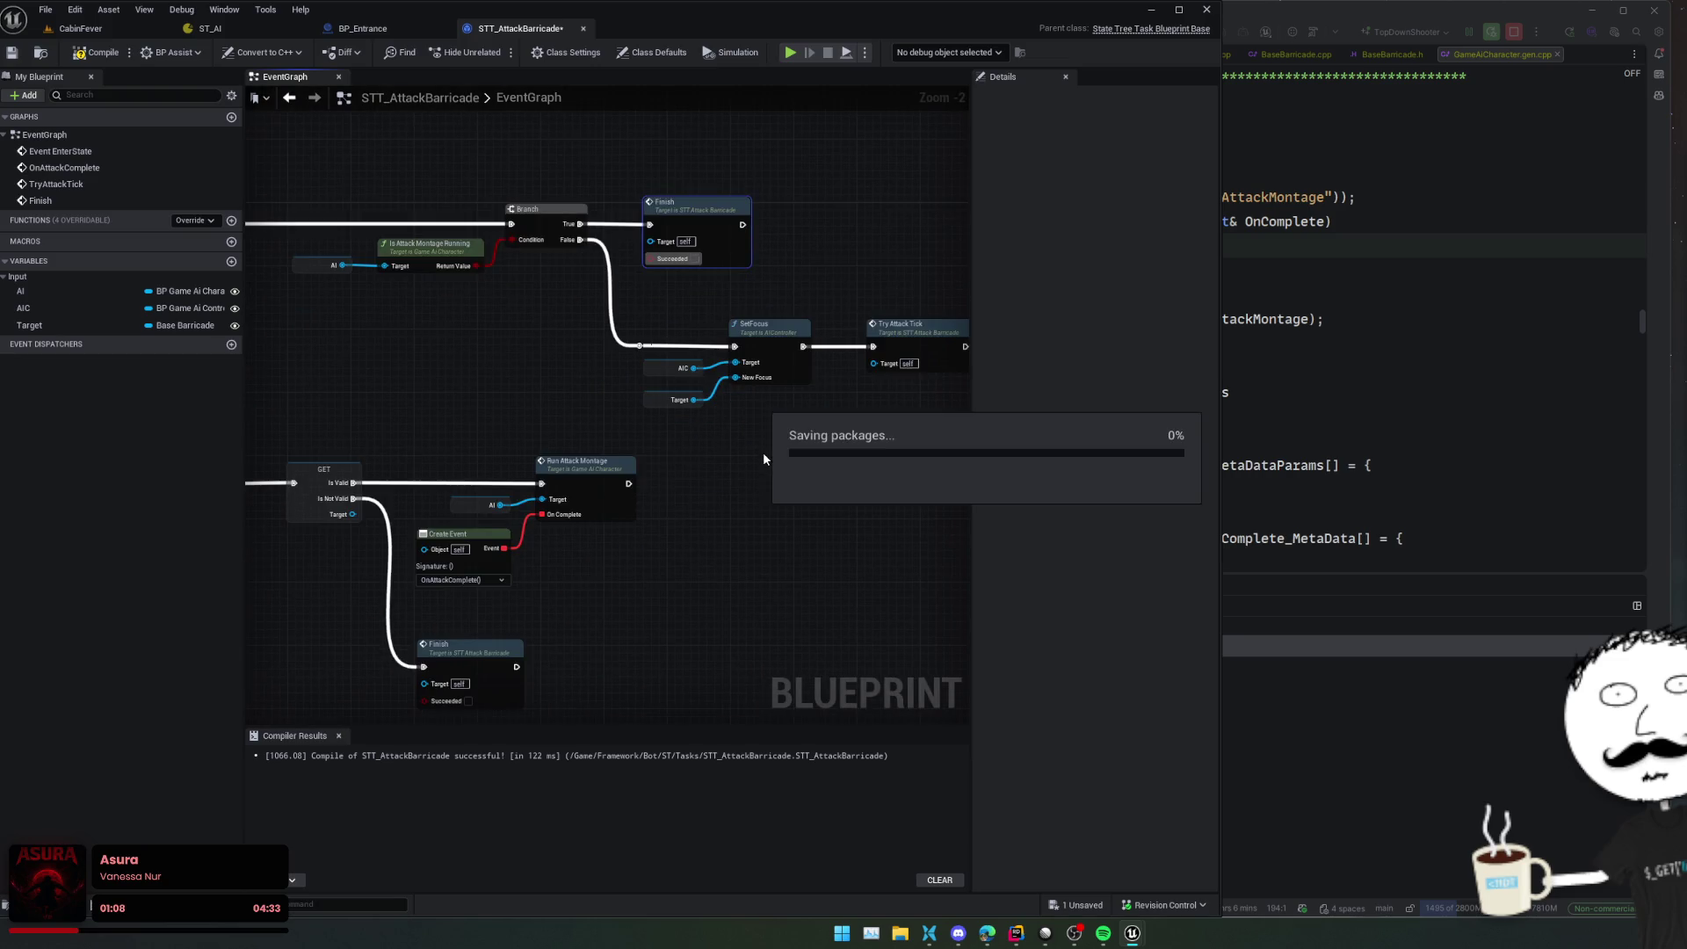
# Review the OnAttackComplete and Finish event wiring, then return to ST_AI
pyautogui.scroll(-1, 763, 452)
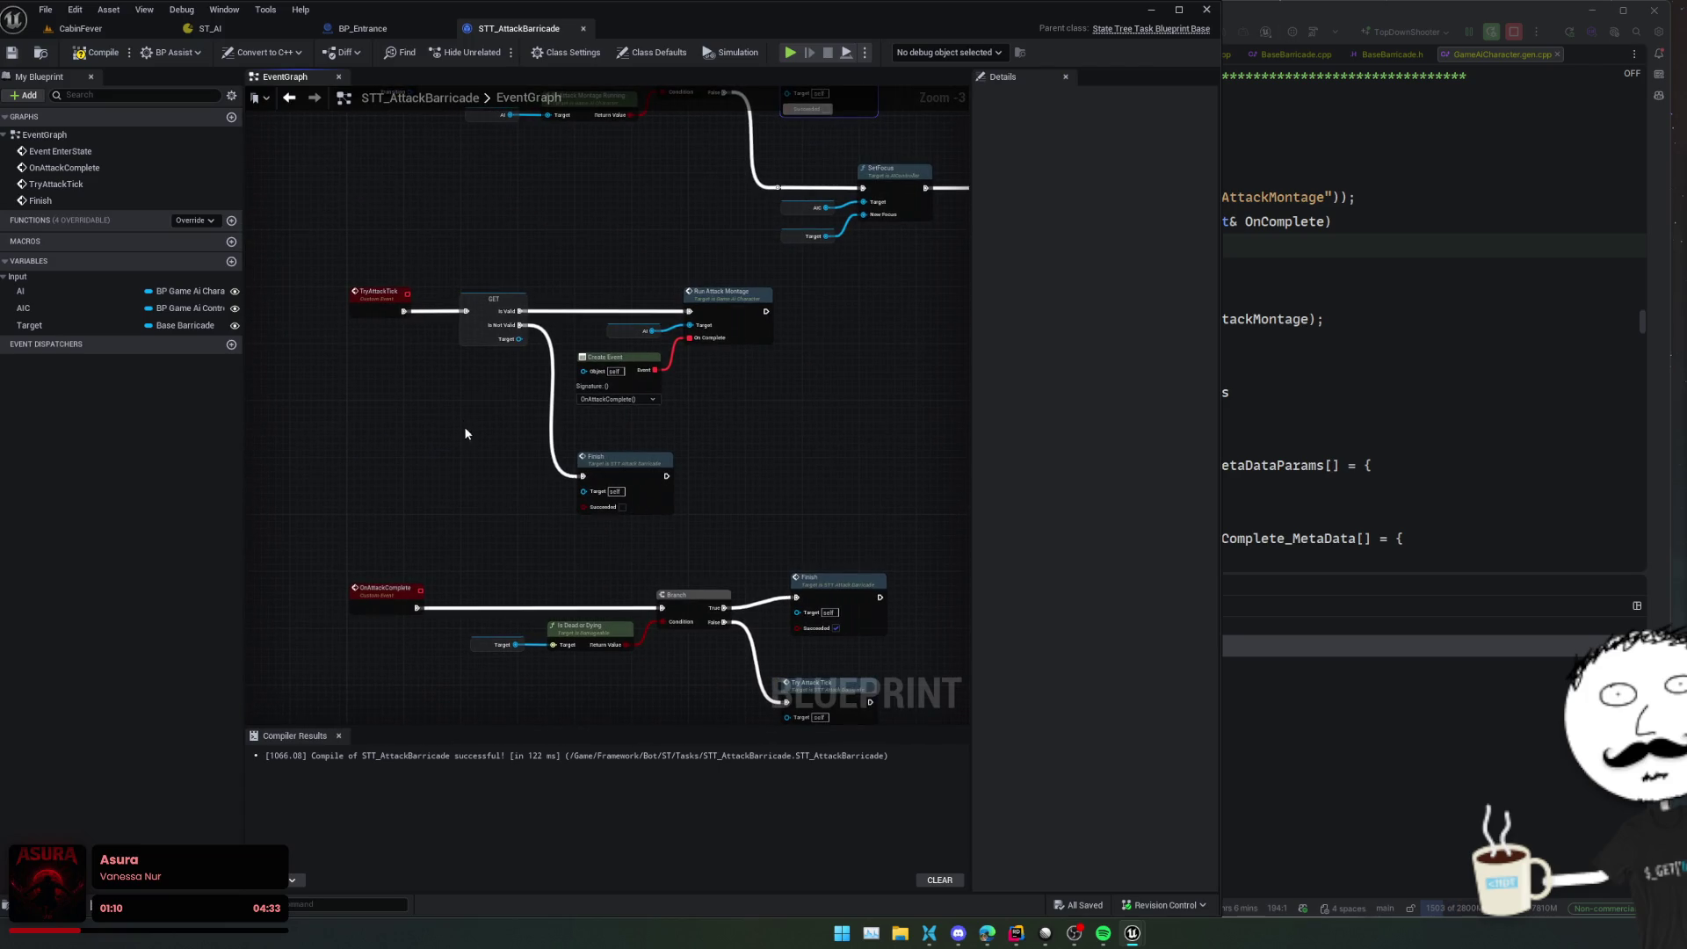
pyautogui.moveTo(465, 433)
pyautogui.mouseDown()
pyautogui.moveTo(381, 452)
pyautogui.moveTo(346, 275)
pyautogui.mouseUp()
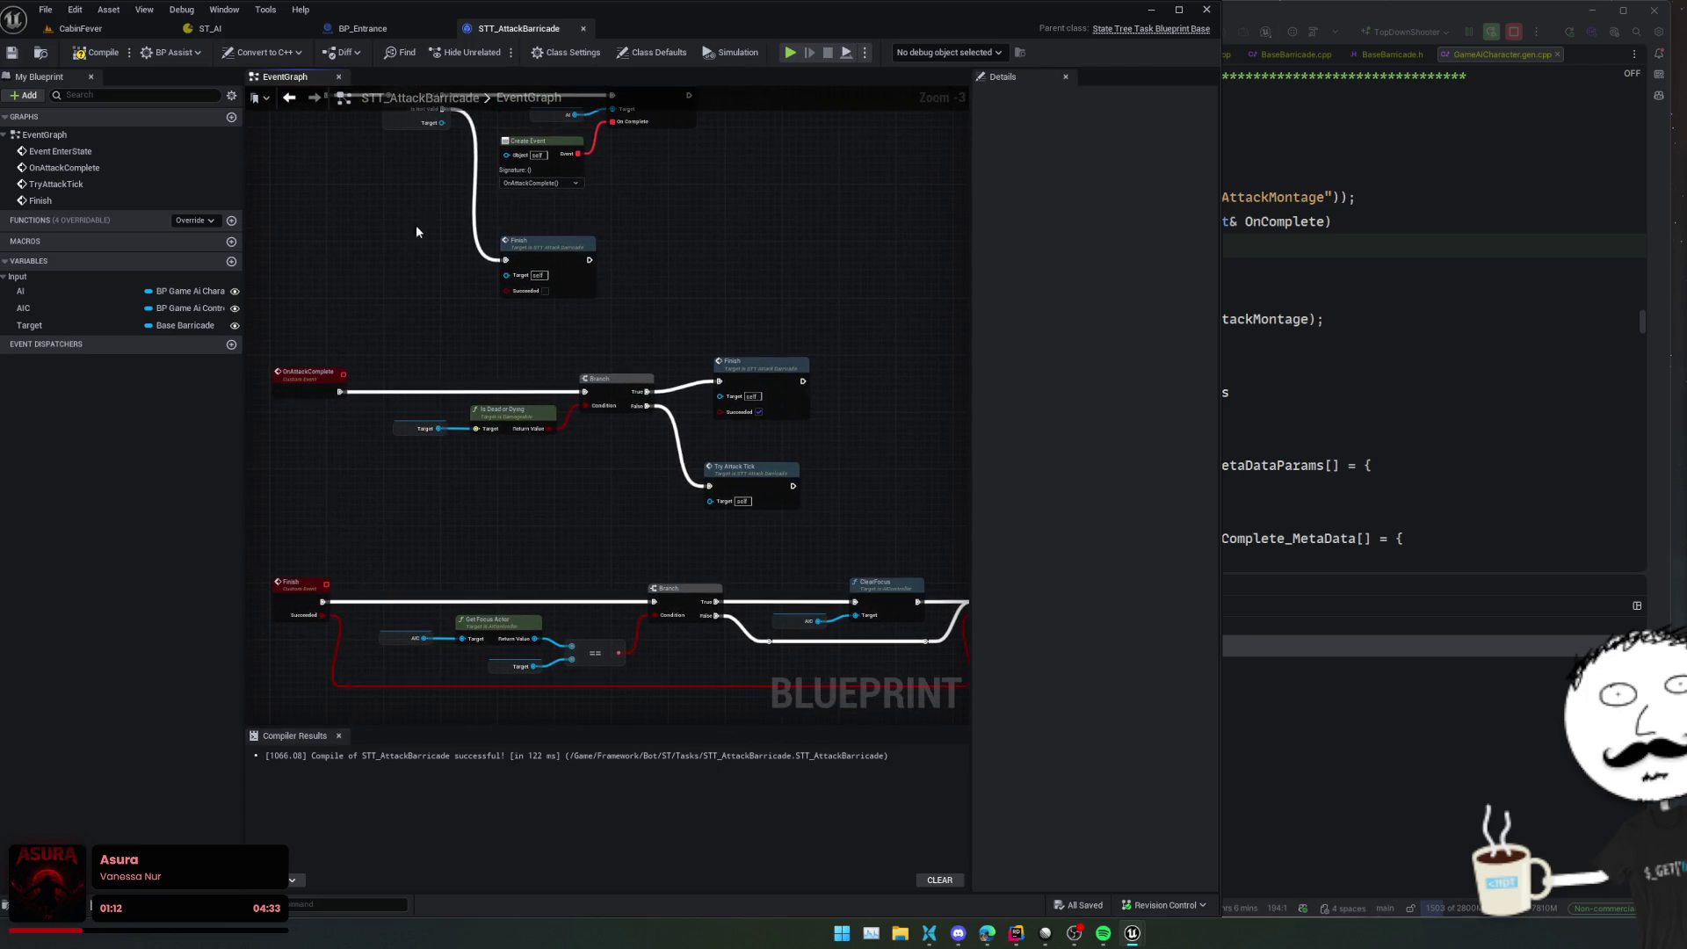
pyautogui.moveTo(429, 503)
pyautogui.mouseDown()
pyautogui.moveTo(438, 409)
pyautogui.moveTo(490, 489)
pyautogui.moveTo(478, 402)
pyautogui.moveTo(269, 167)
pyautogui.mouseUp()
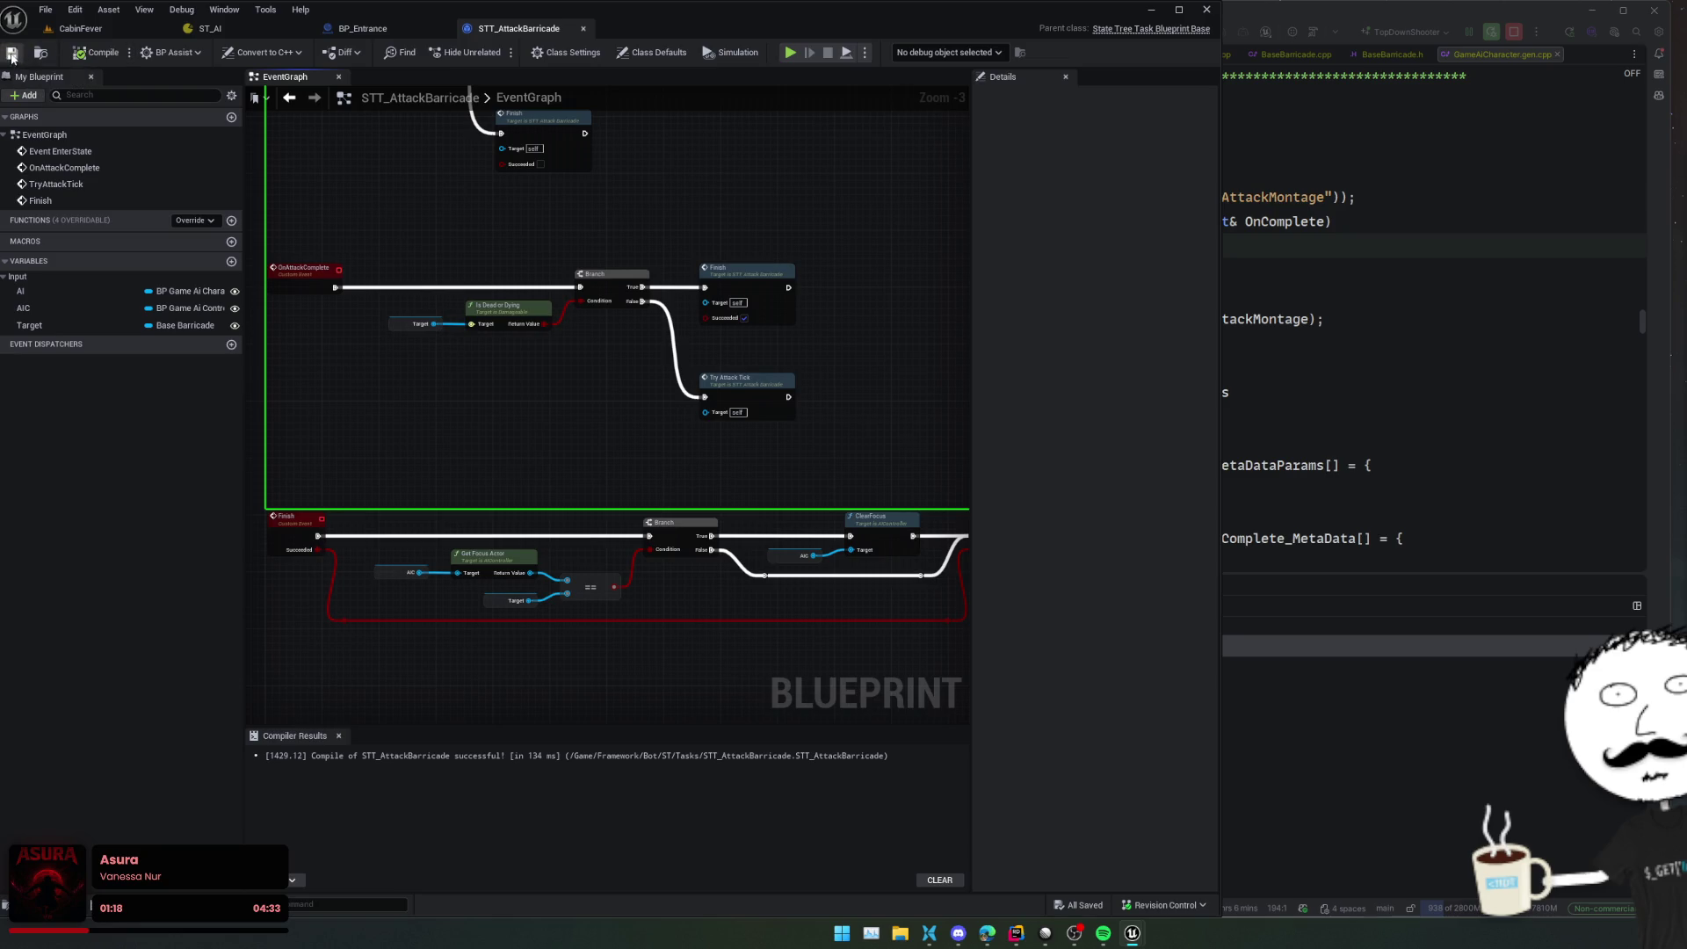
pyautogui.click(261, 29)
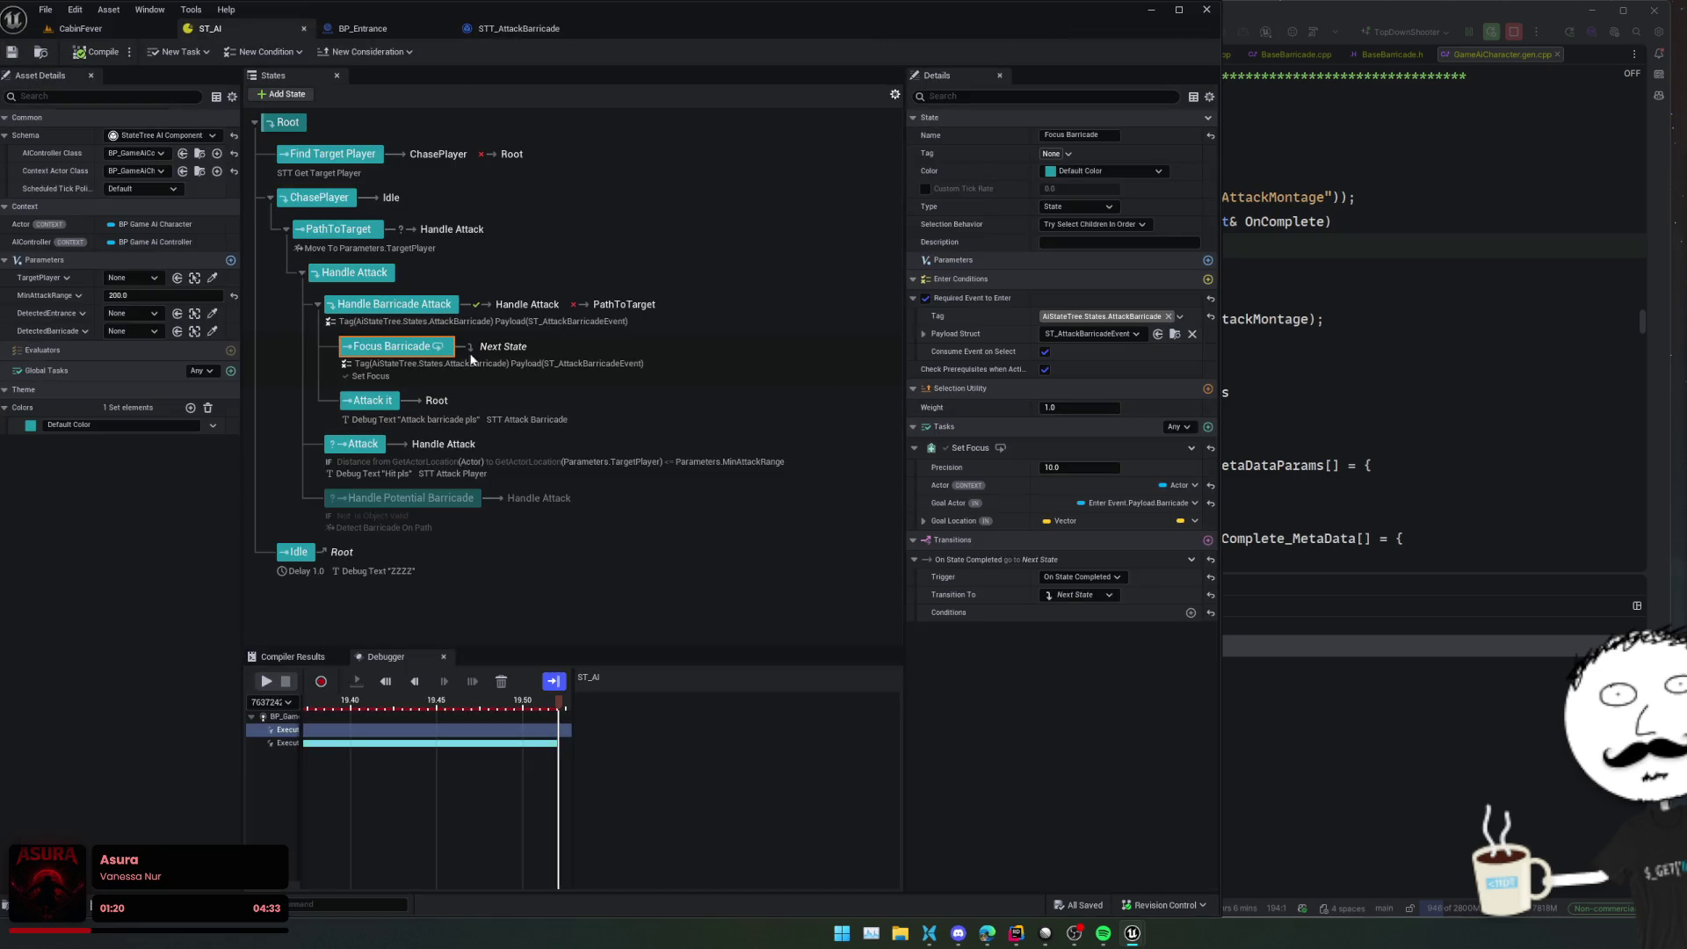
# Disable the Focus Barricade state, save, and compile the ST_AI state tree
pyautogui.rightClick(435, 349)
pyautogui.click(554, 499)
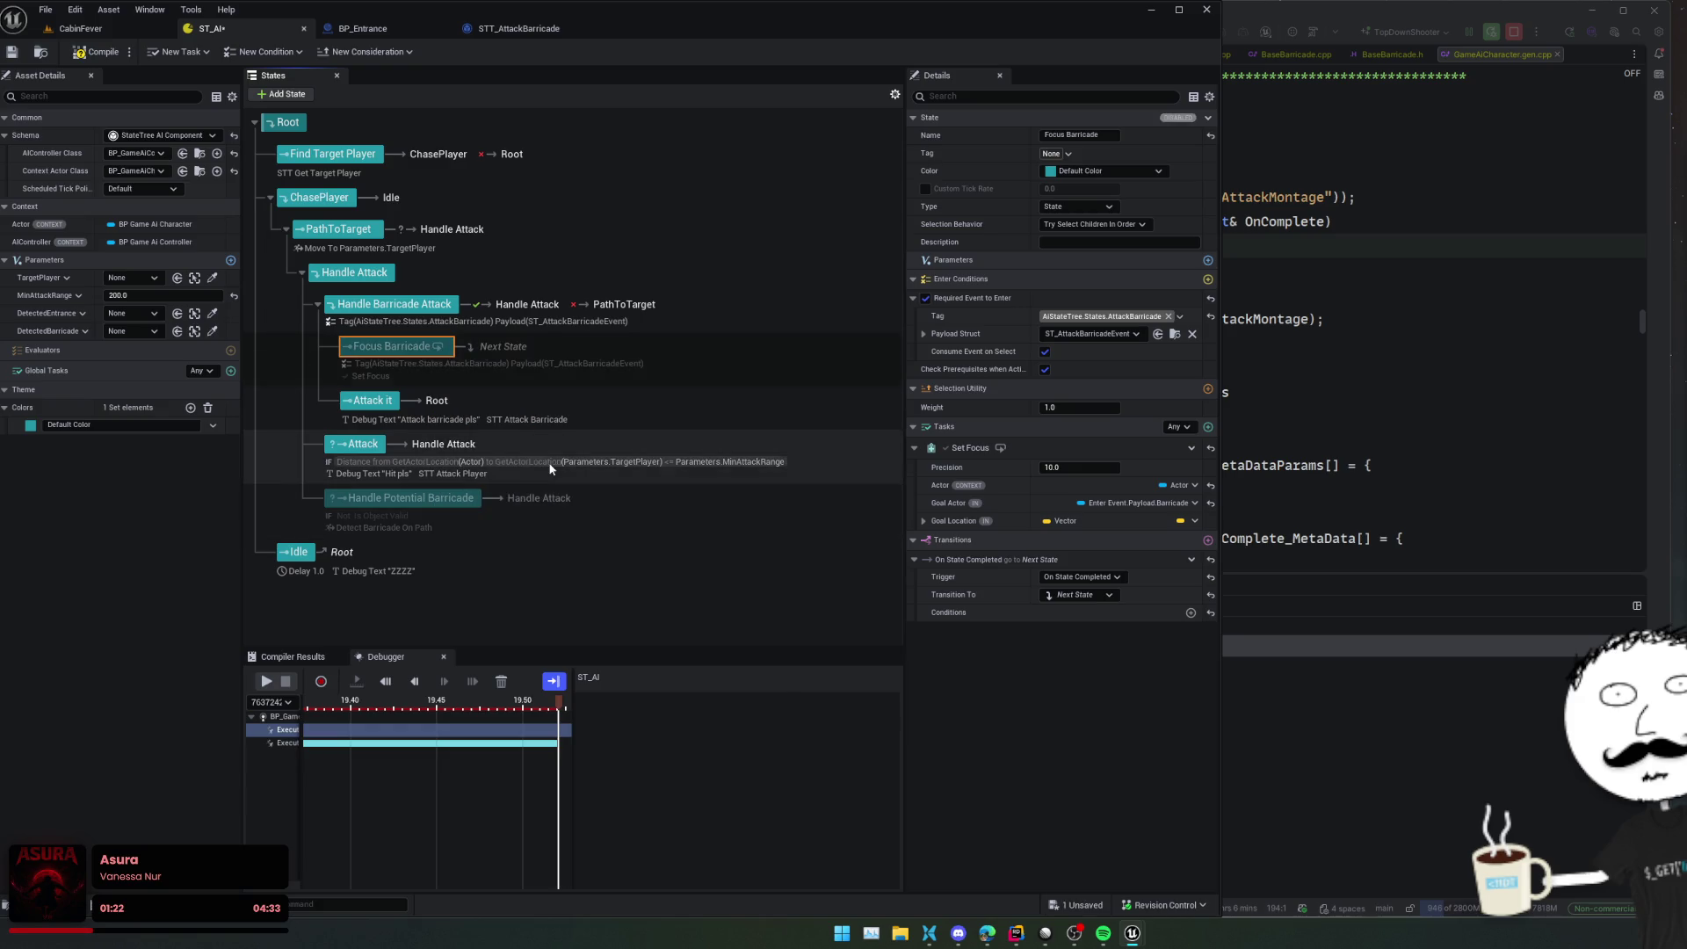
pyautogui.hotkey('ctrl', 's')
pyautogui.click(374, 402)
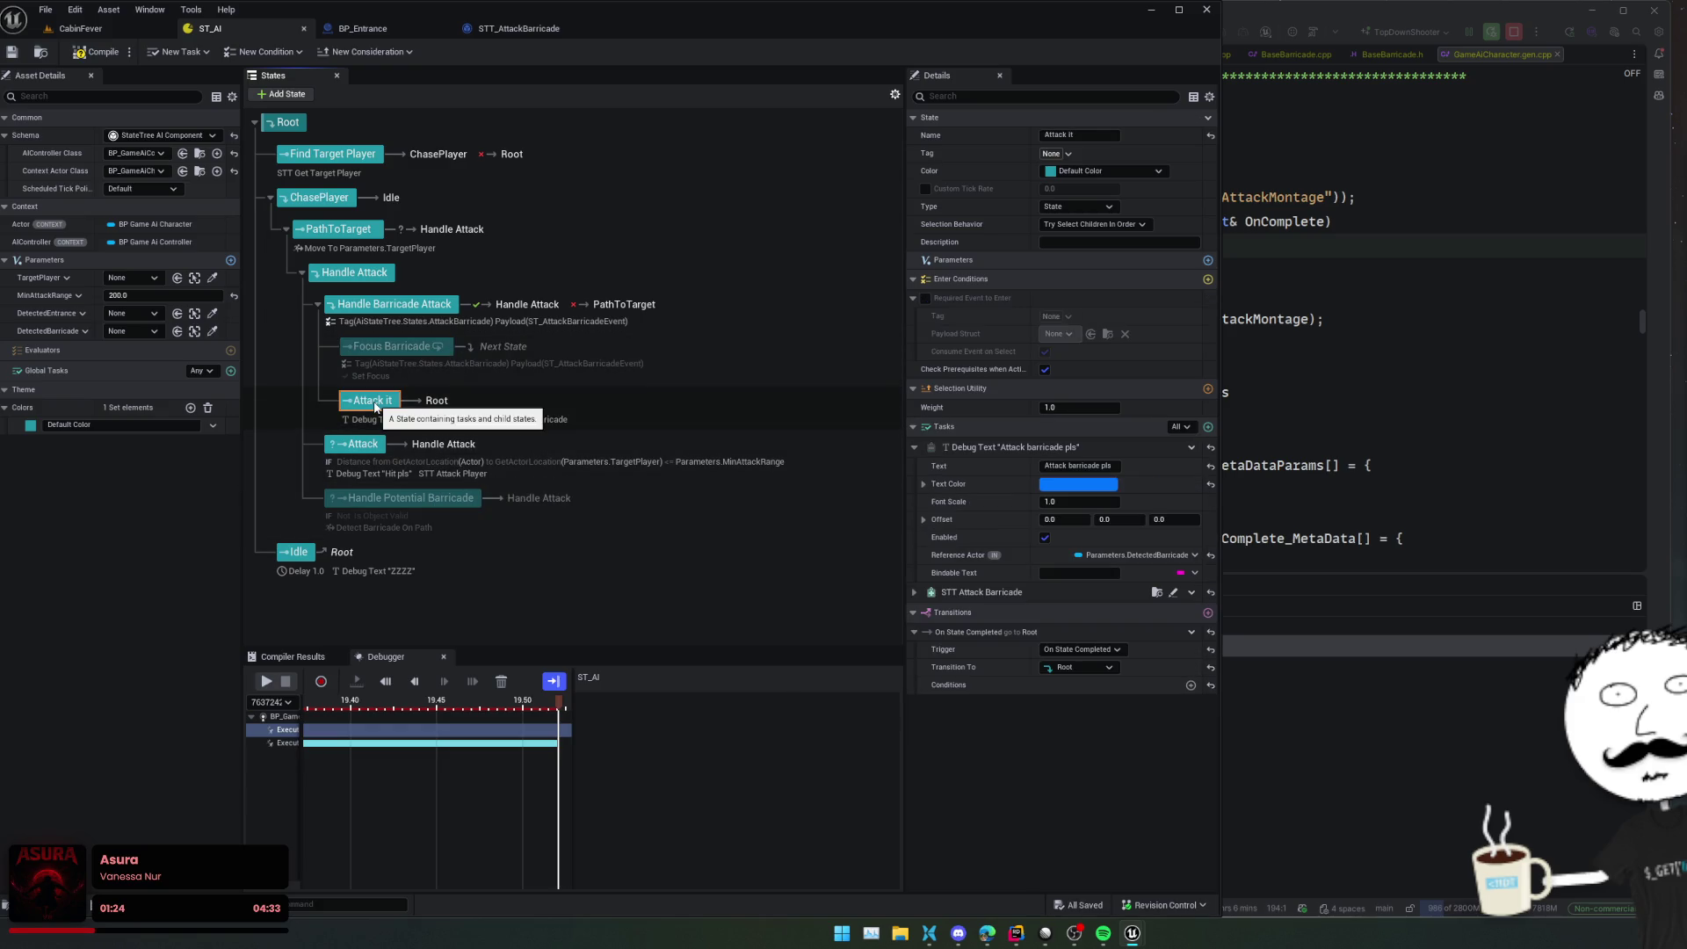
pyautogui.click(87, 51)
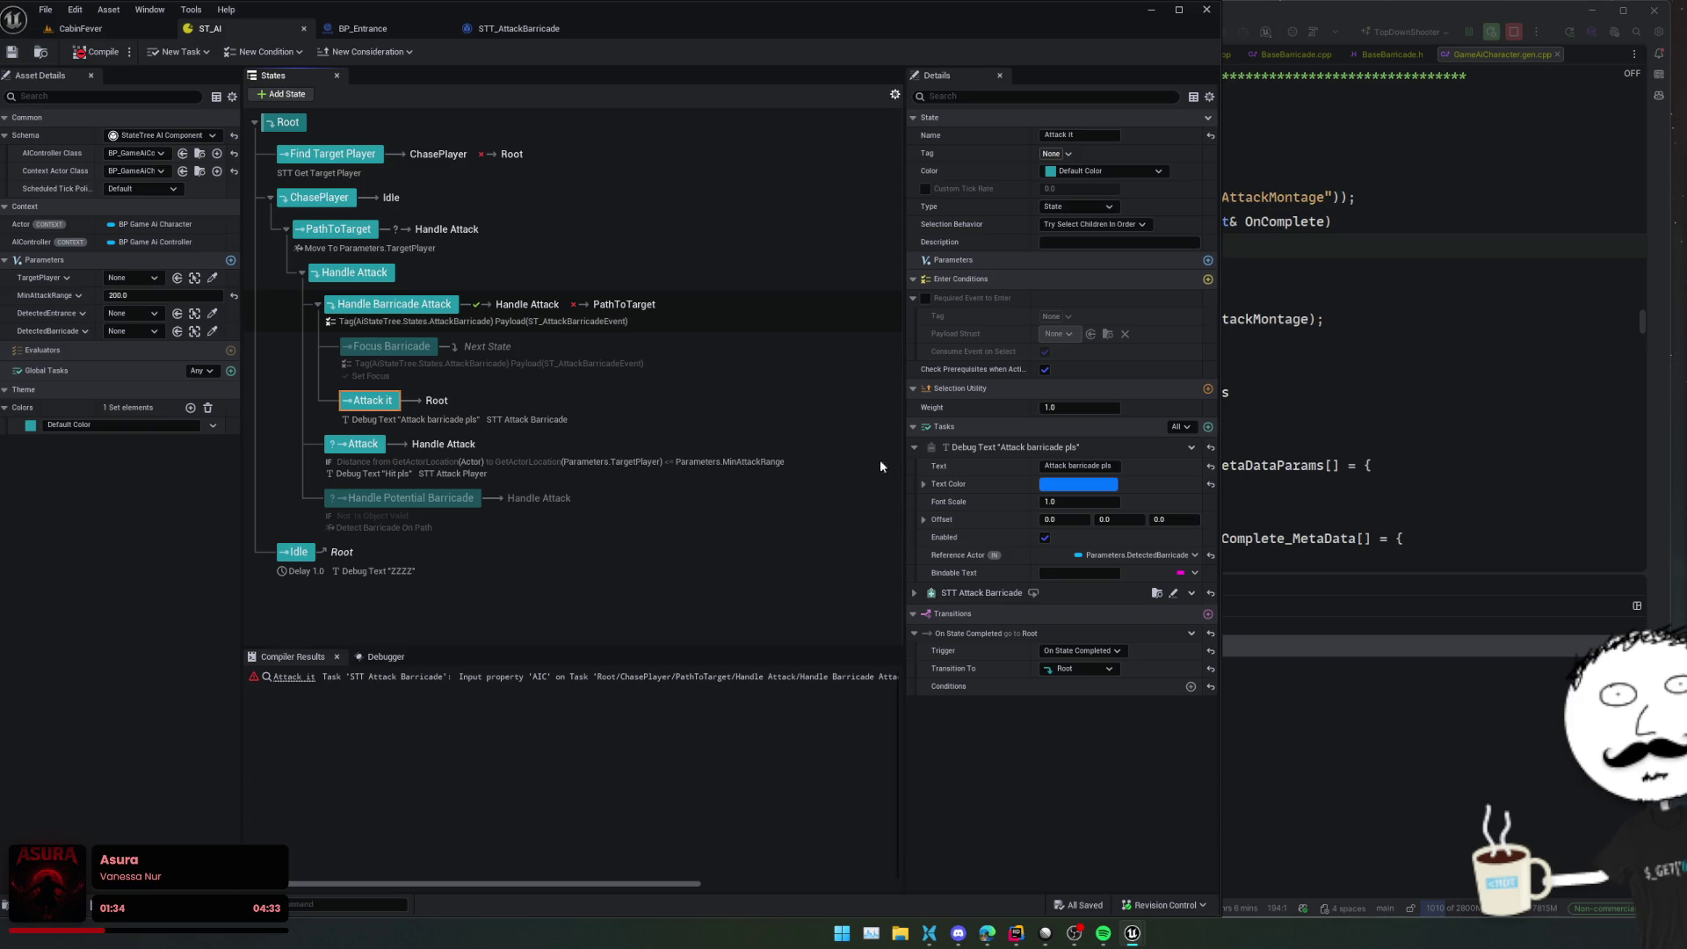
# Trace the compile error to the state whose AIC input is unbound
pyautogui.press('Left')
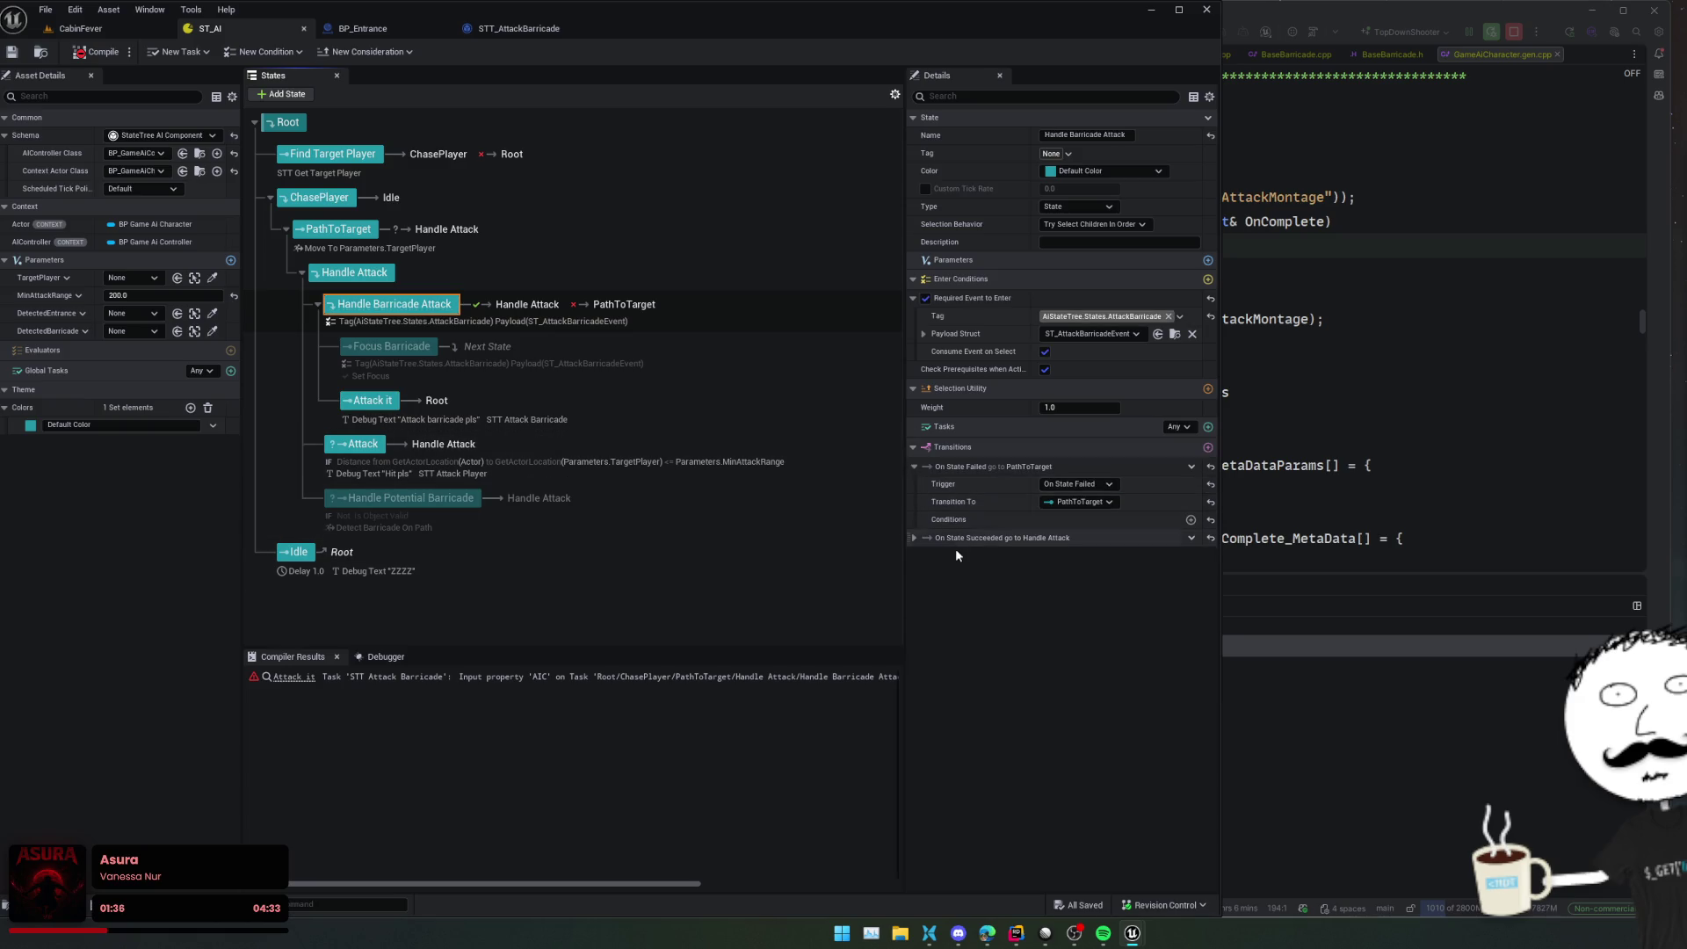
pyautogui.click(998, 537)
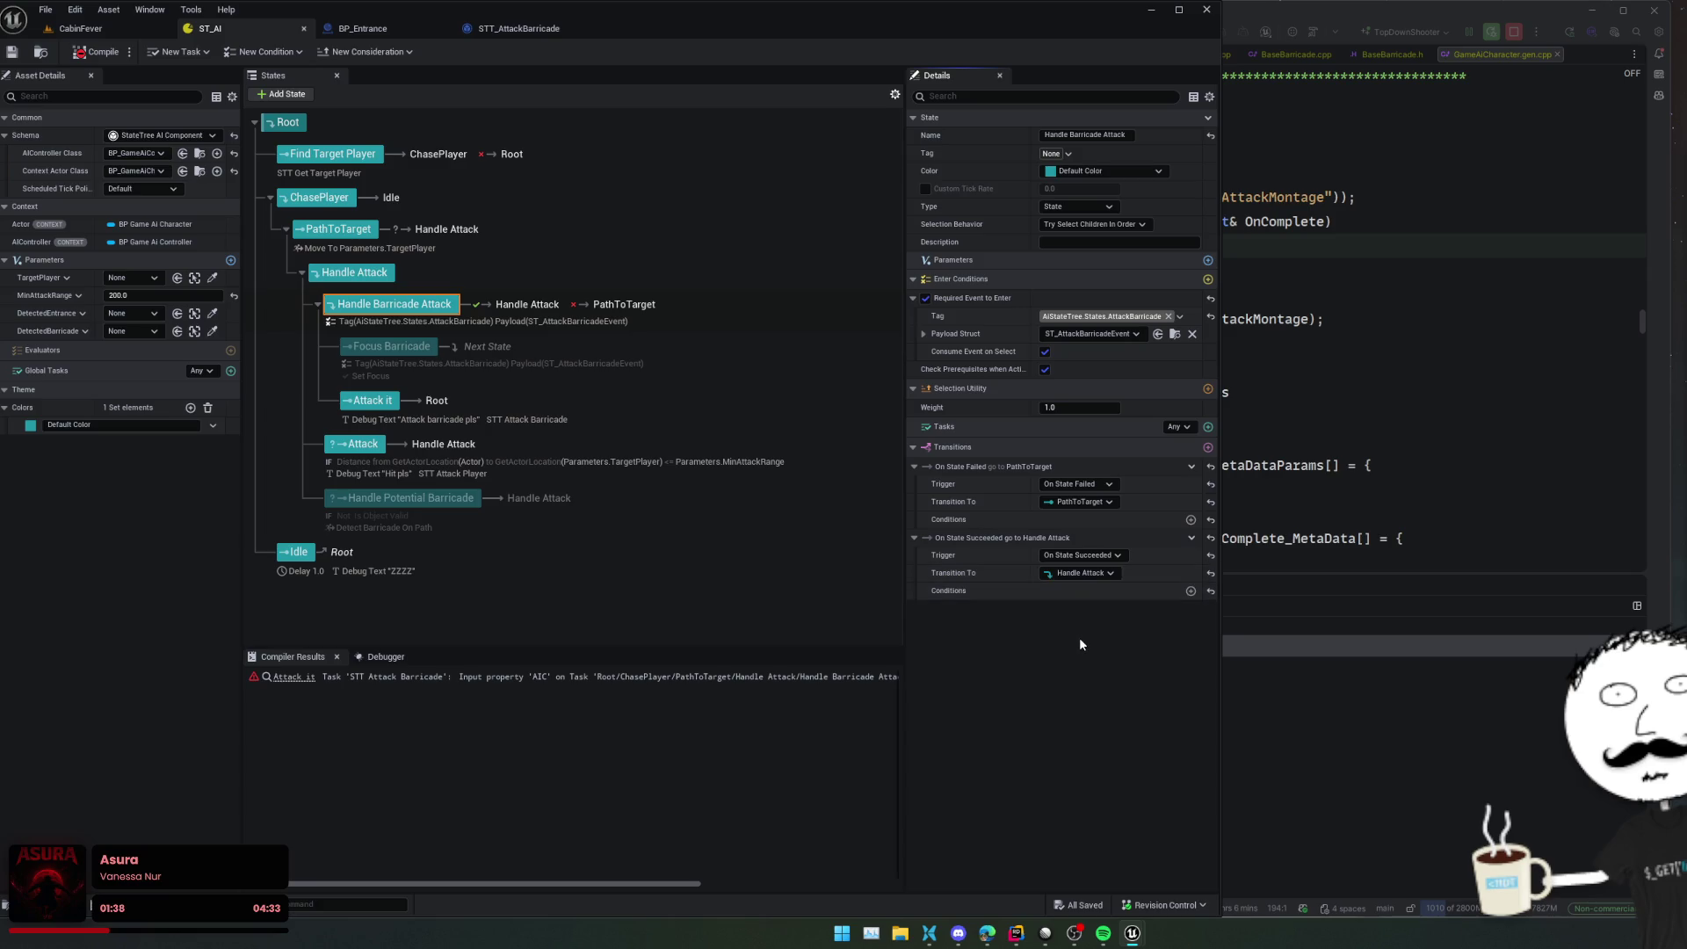
pyautogui.scroll(-1, 1056, 652)
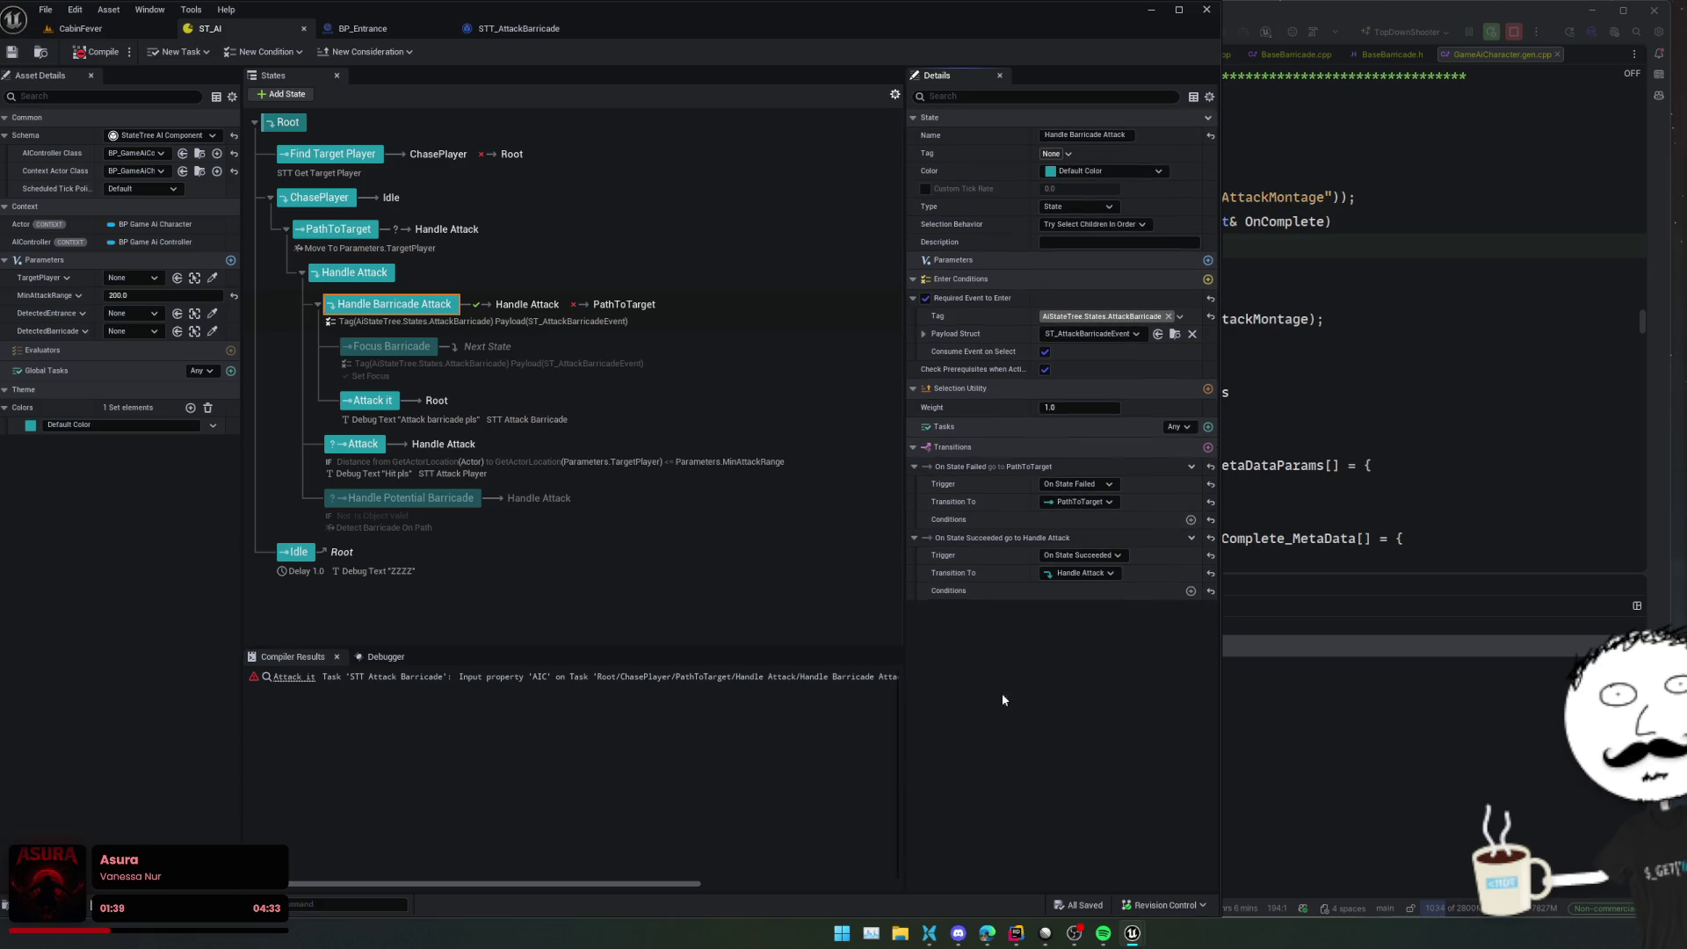
pyautogui.click(283, 675)
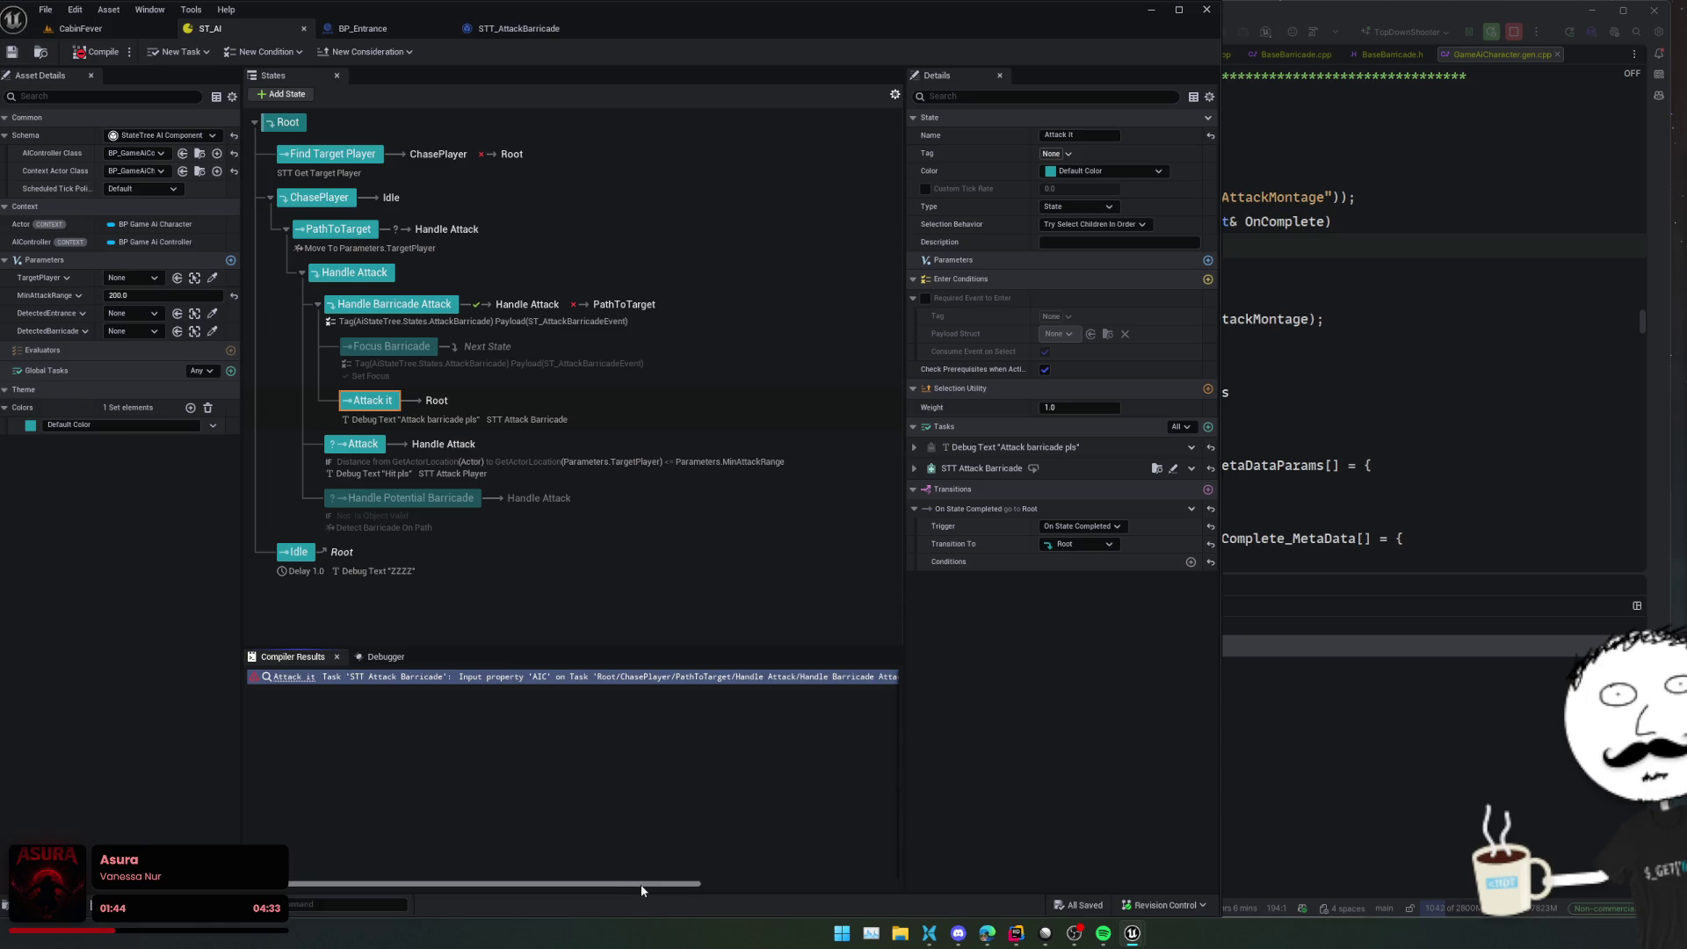
pyautogui.hscroll(2, 640, 883)
pyautogui.hscroll(-2, 653, 884)
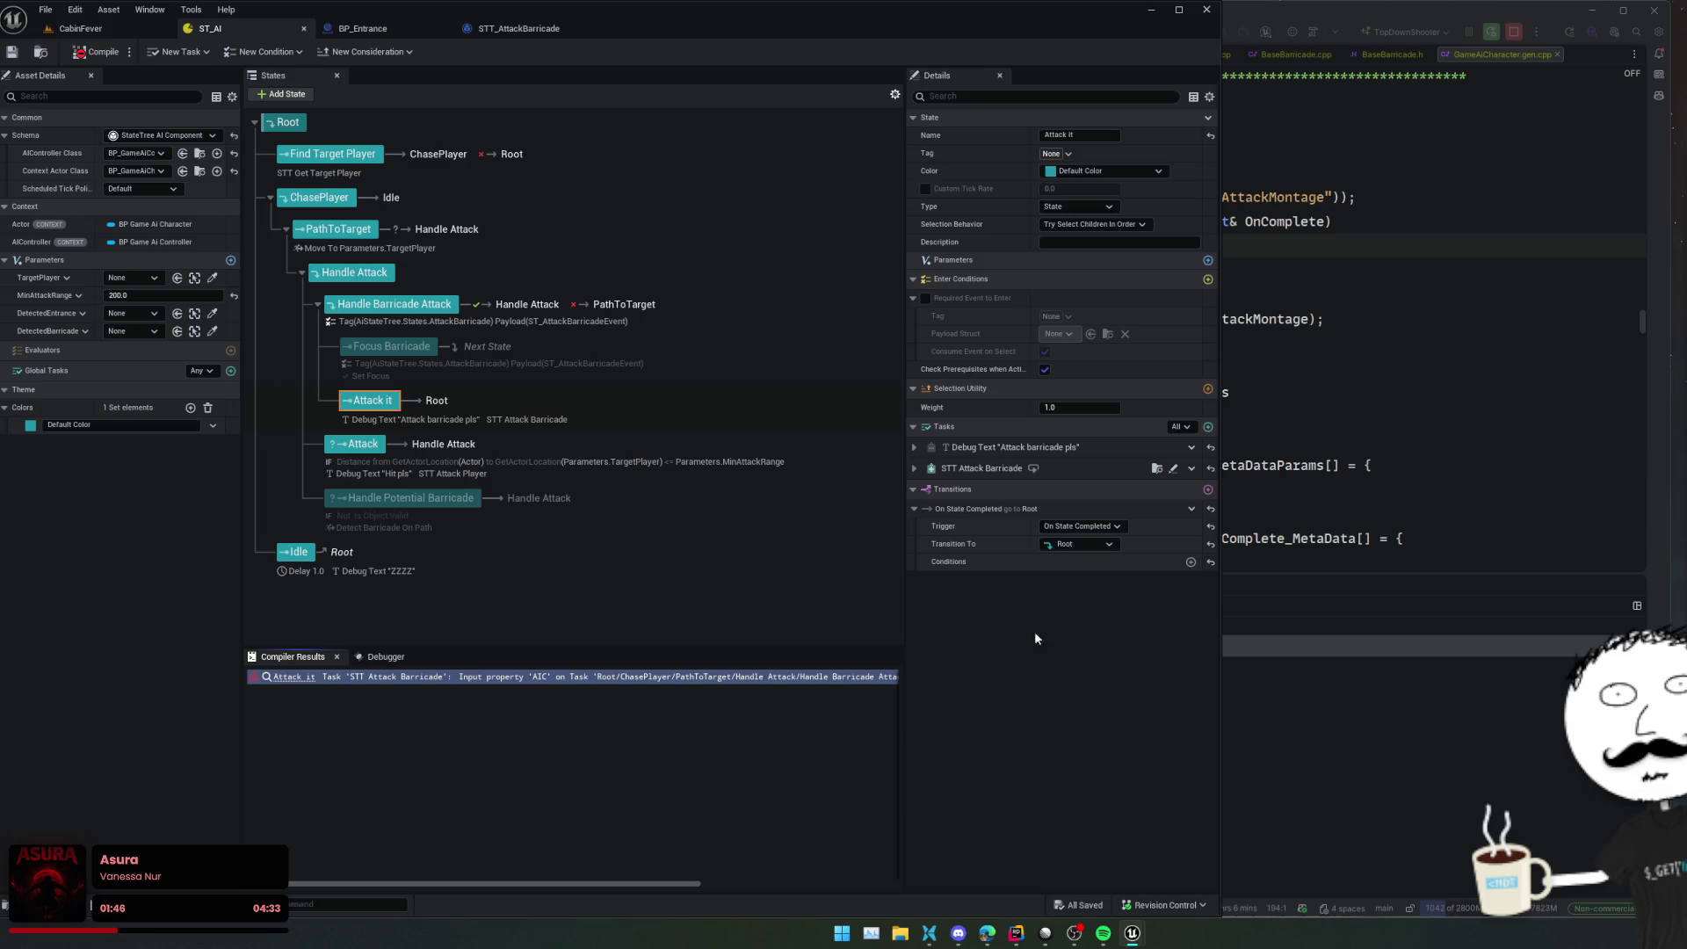
# Bind the STT Attack Barricade task's AIC input to the AIController, save, and return to CabinFever
pyautogui.click(950, 468)
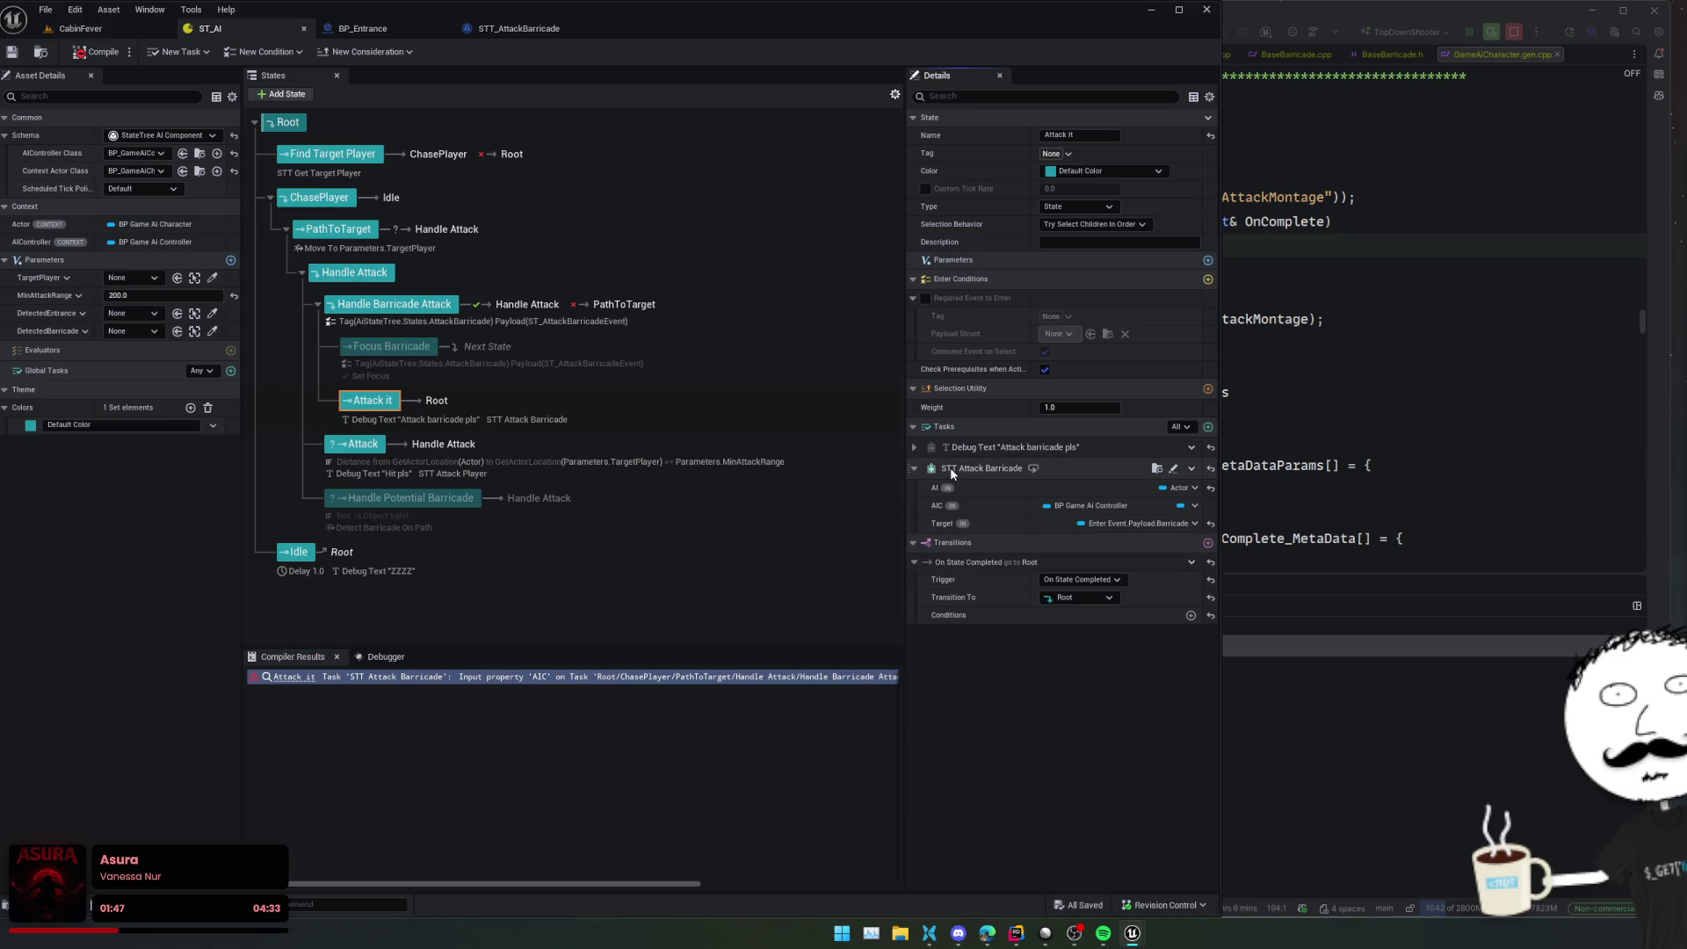
pyautogui.click(1173, 528)
pyautogui.click(1178, 528)
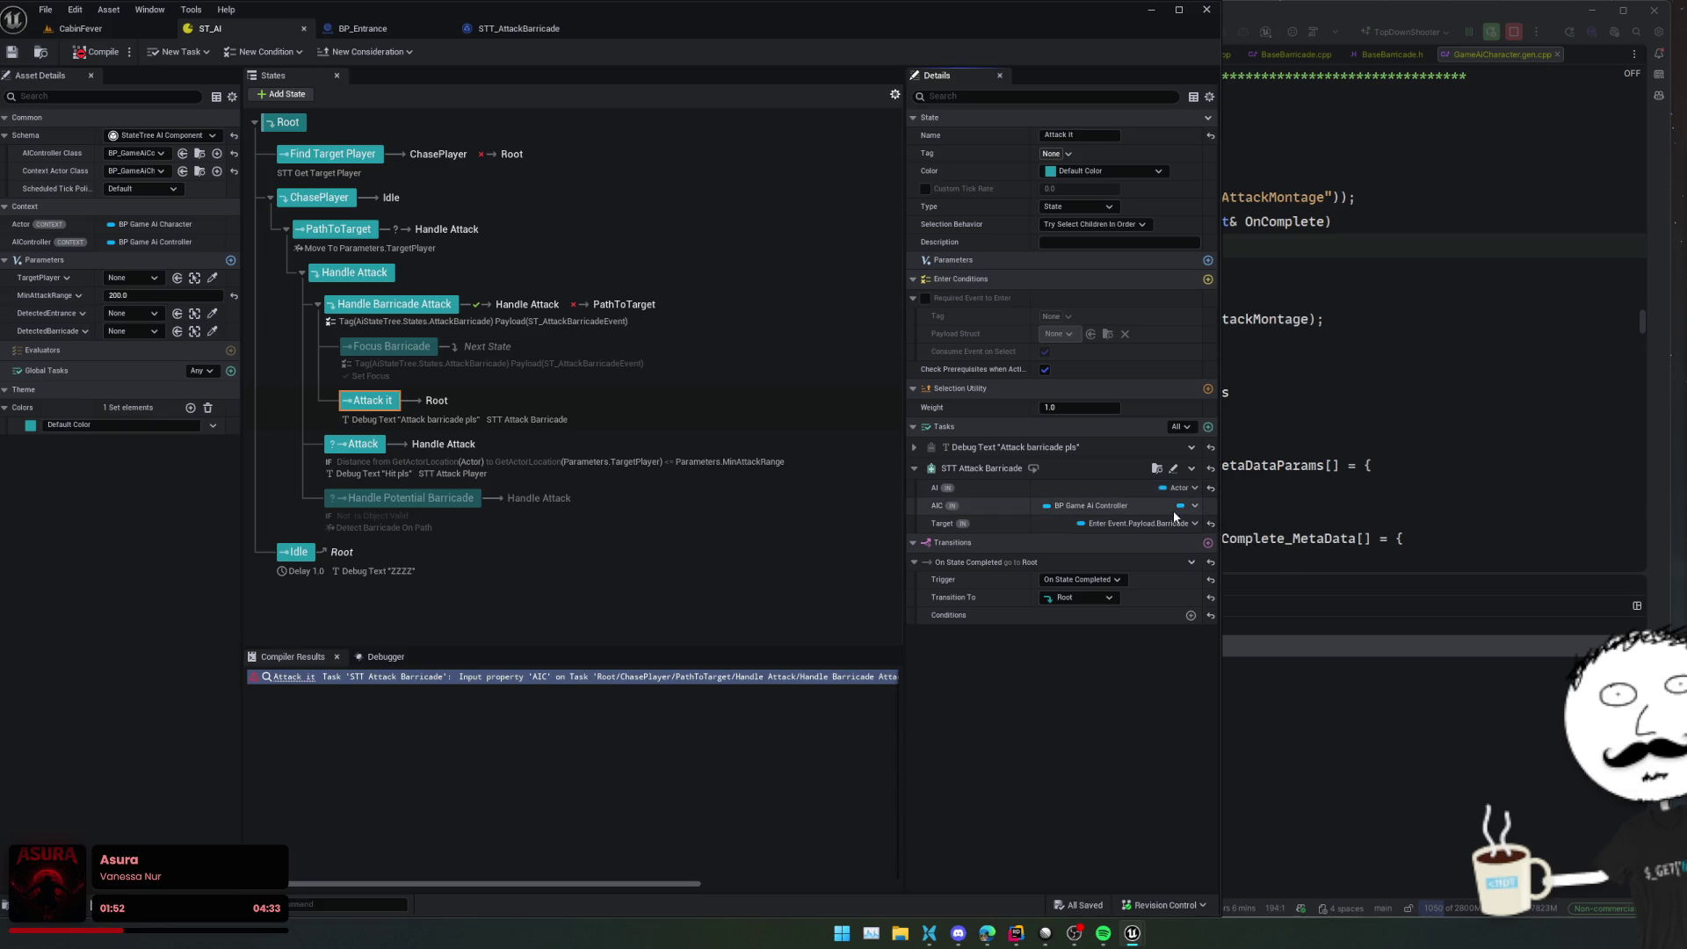
pyautogui.click(1179, 513)
pyautogui.click(1225, 554)
pyautogui.hotkey('ctrl', 's')
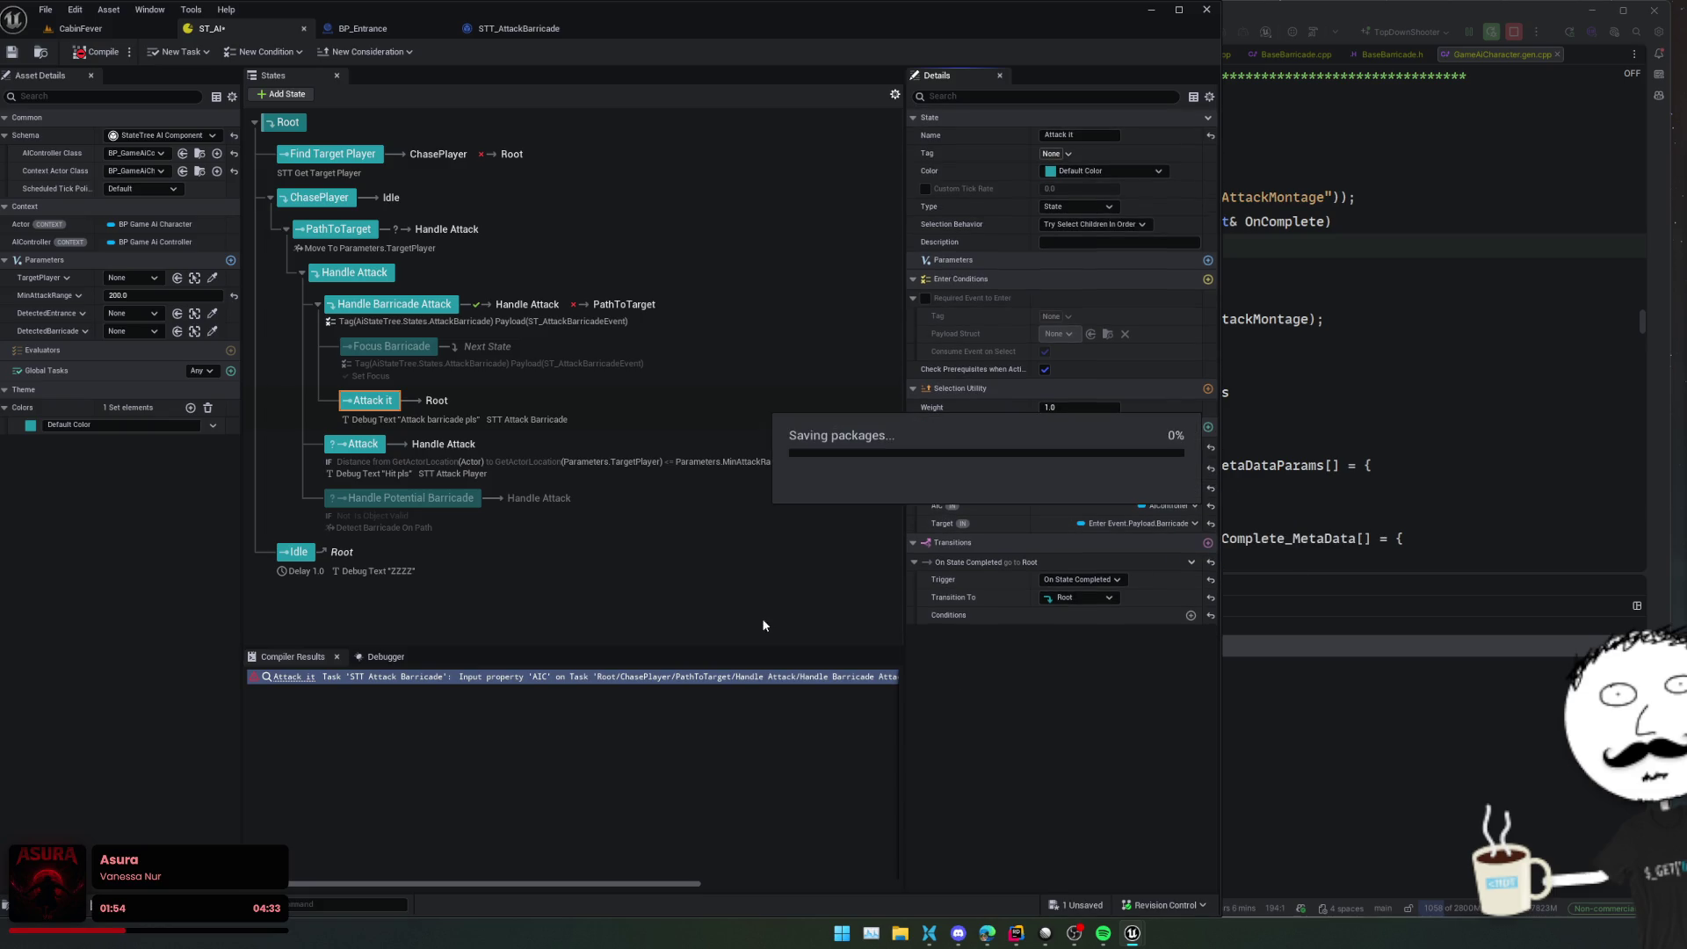
pyautogui.click(80, 28)
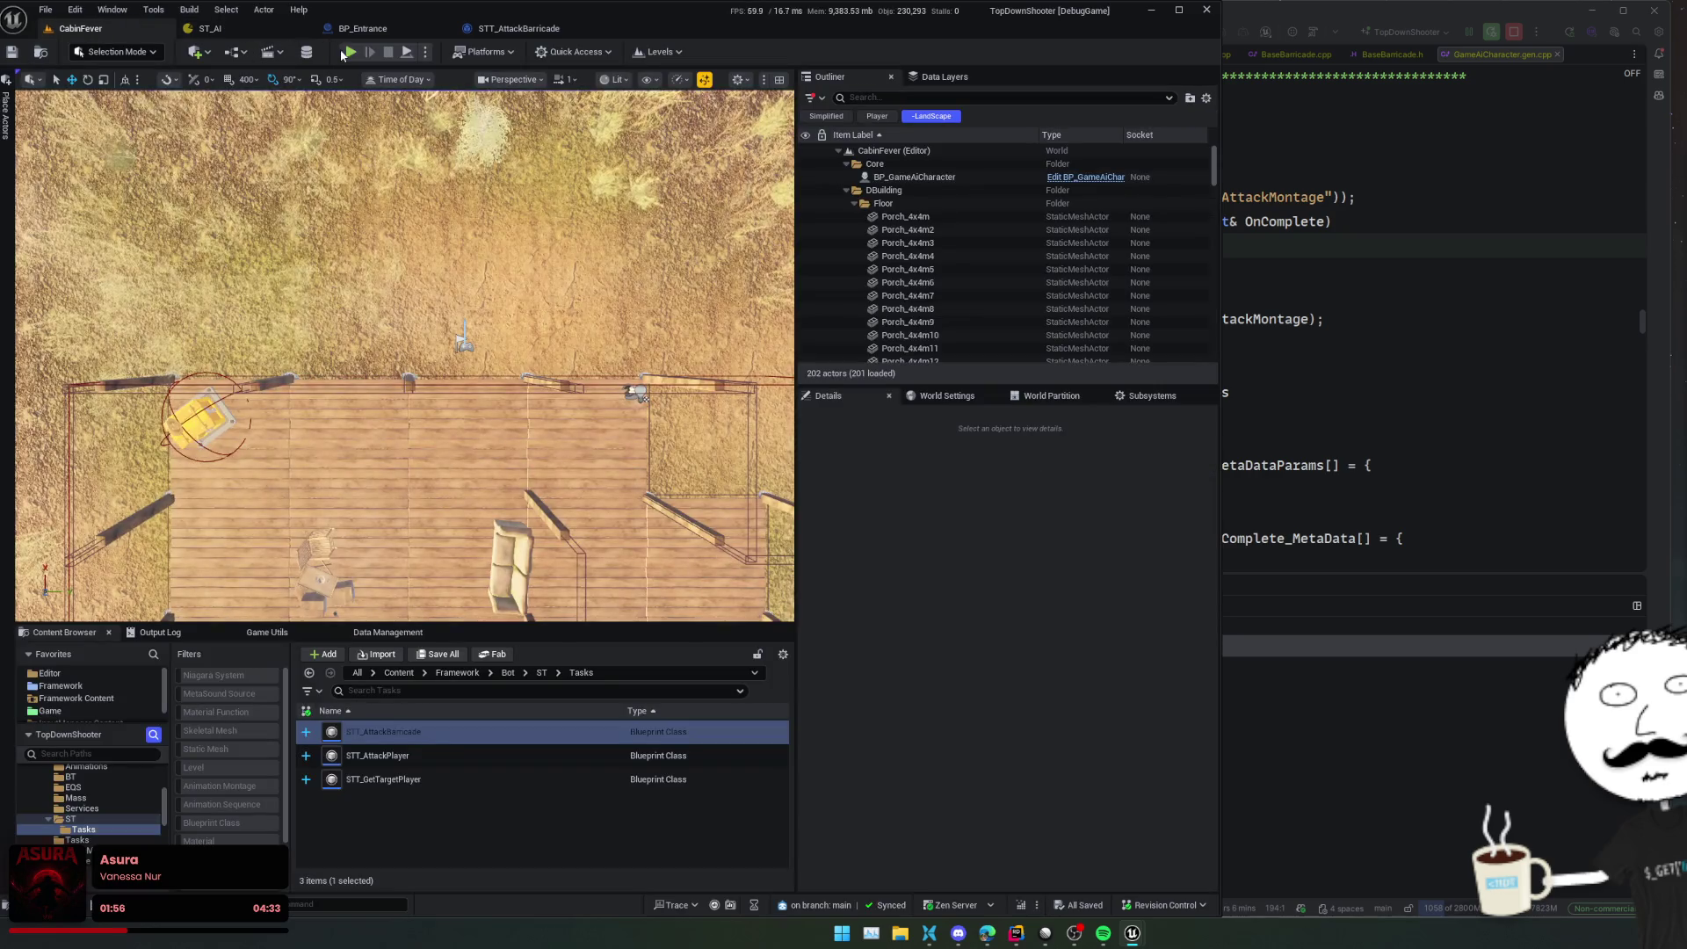
# Start Play In Editor and walk the character around the cabin toward the barricade and zombie
pyautogui.click(349, 52)
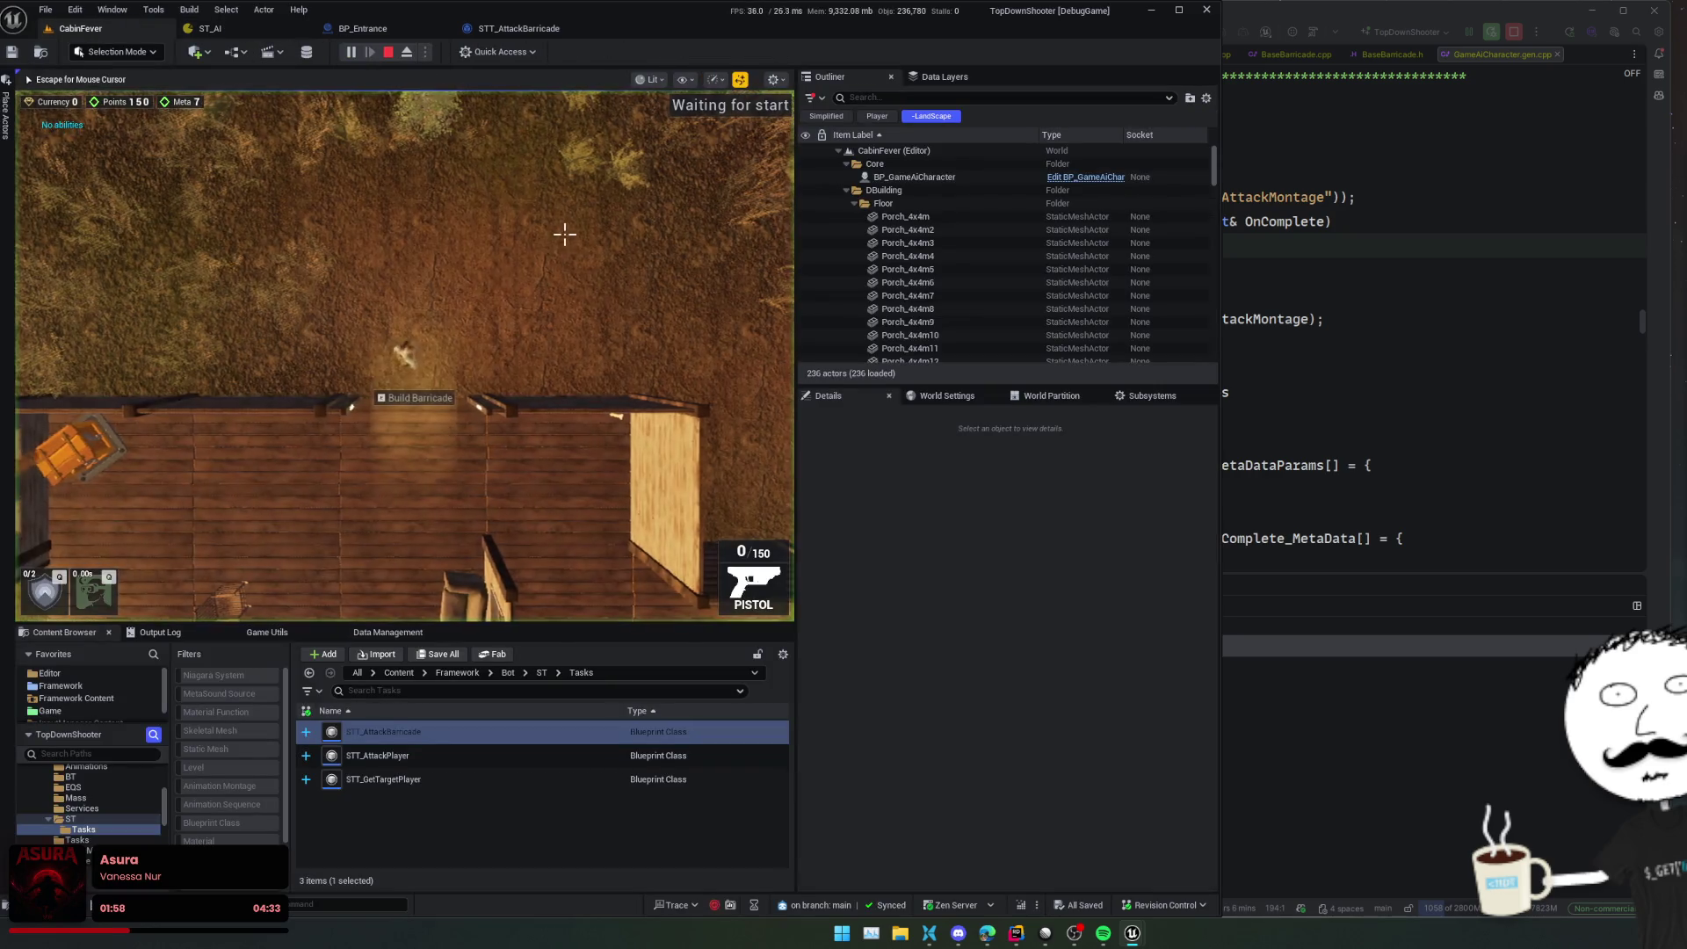
pyautogui.press('w')
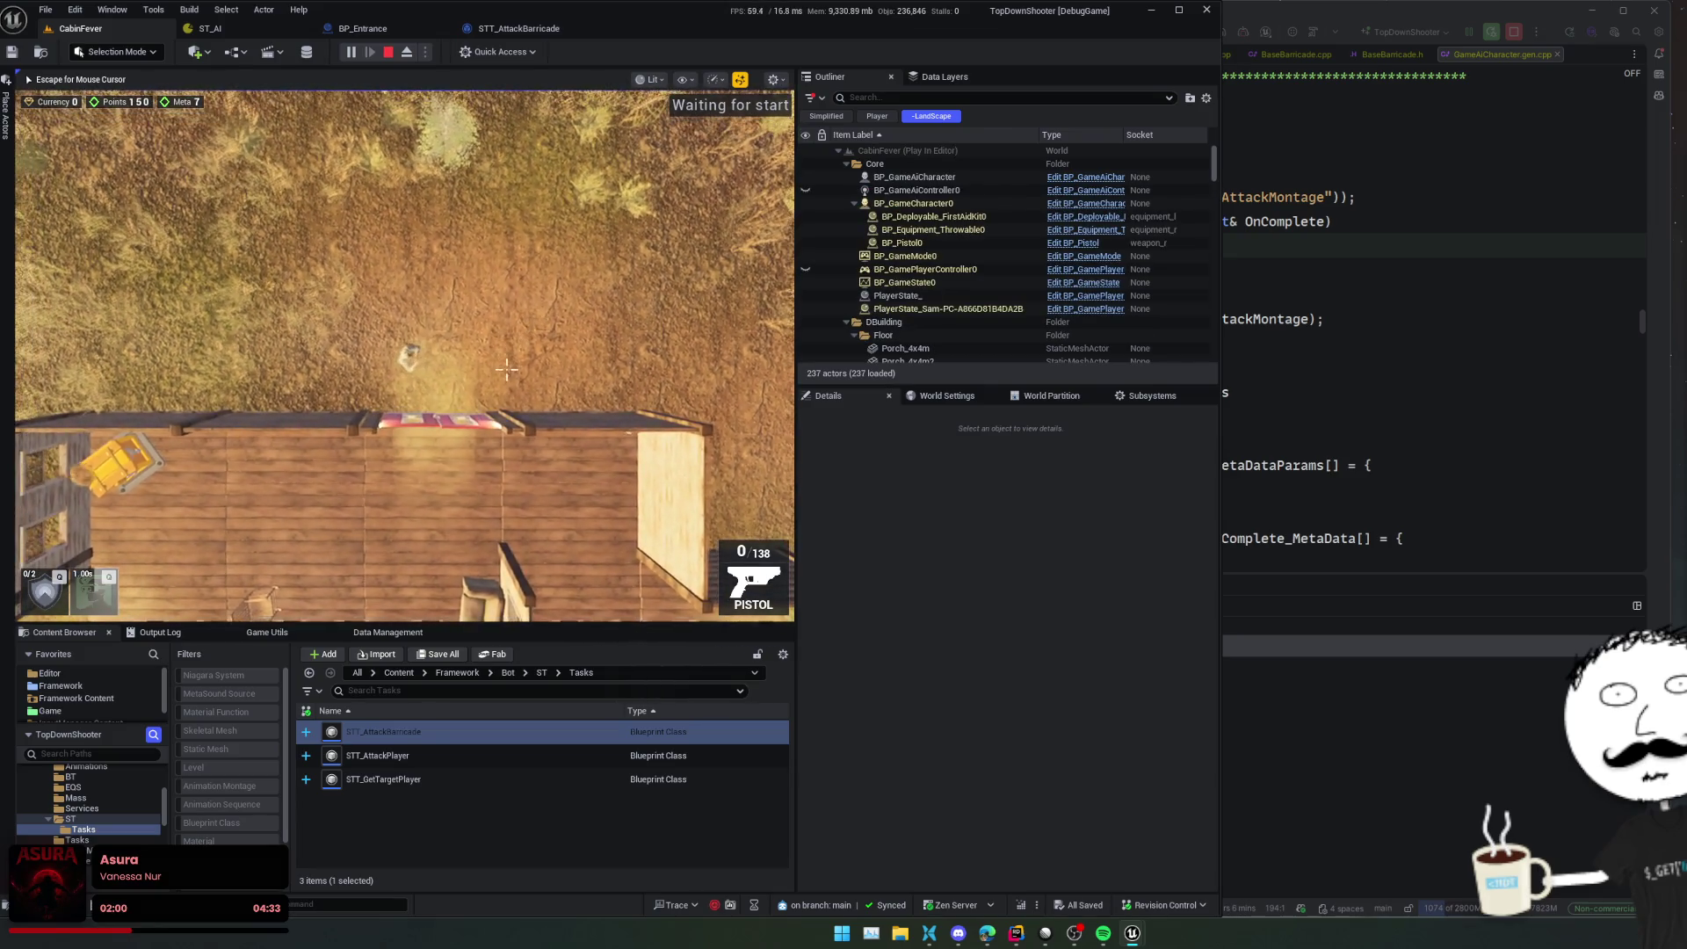
pyautogui.press('w')
pyautogui.press('a')
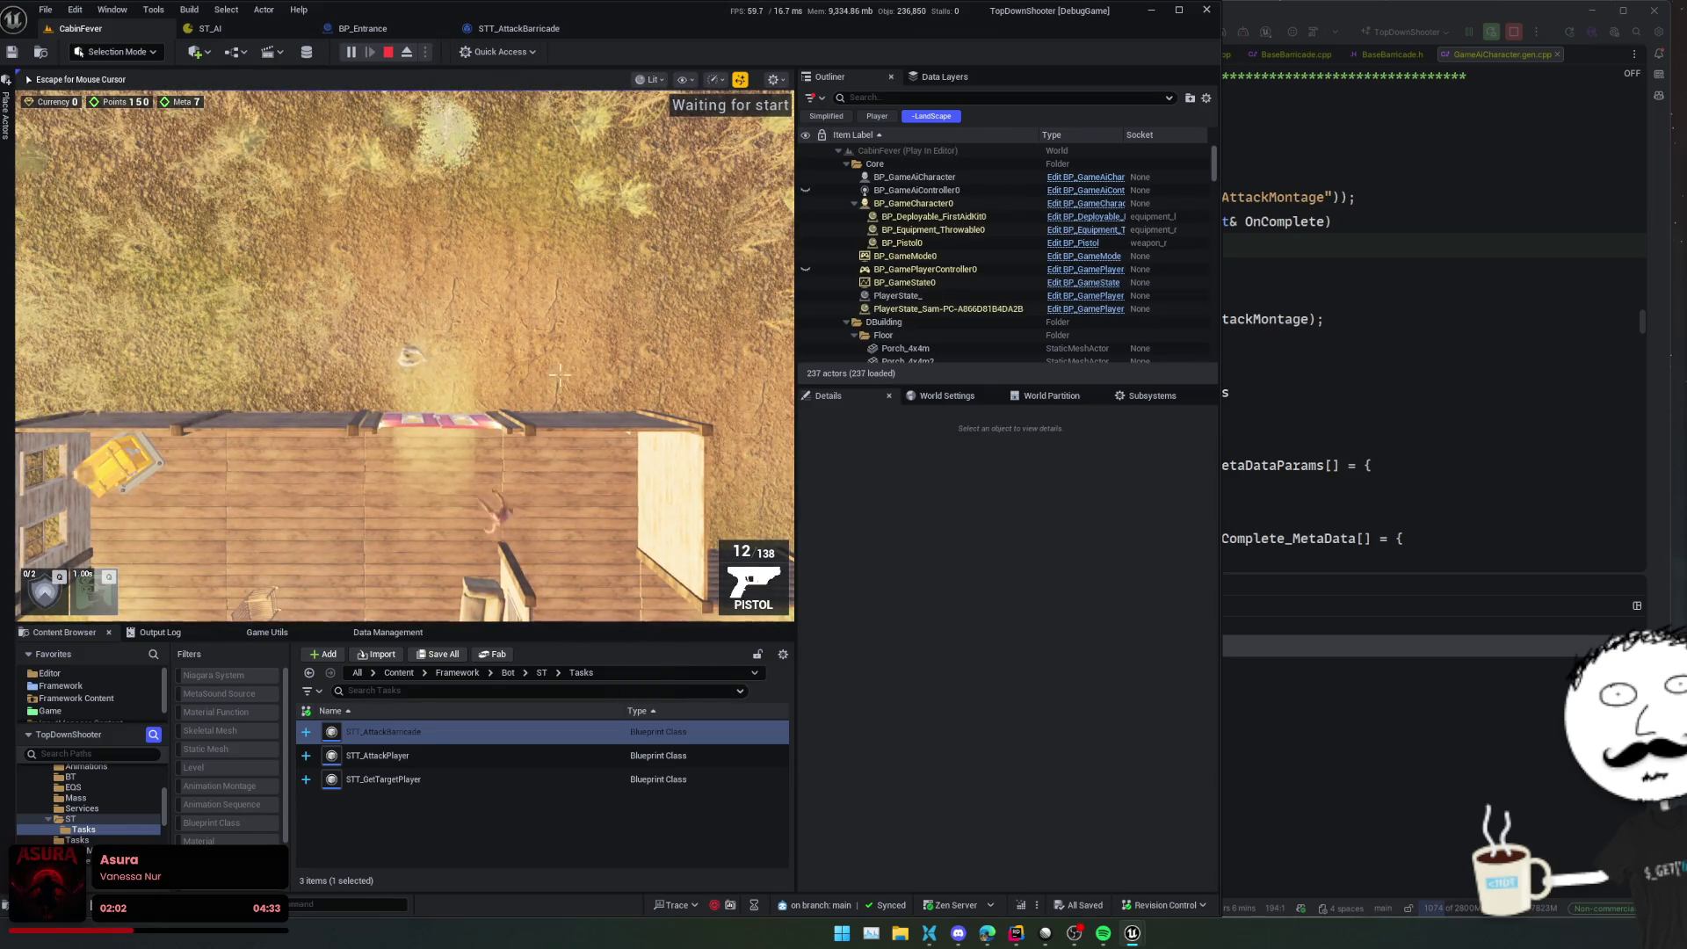
pyautogui.press('a')
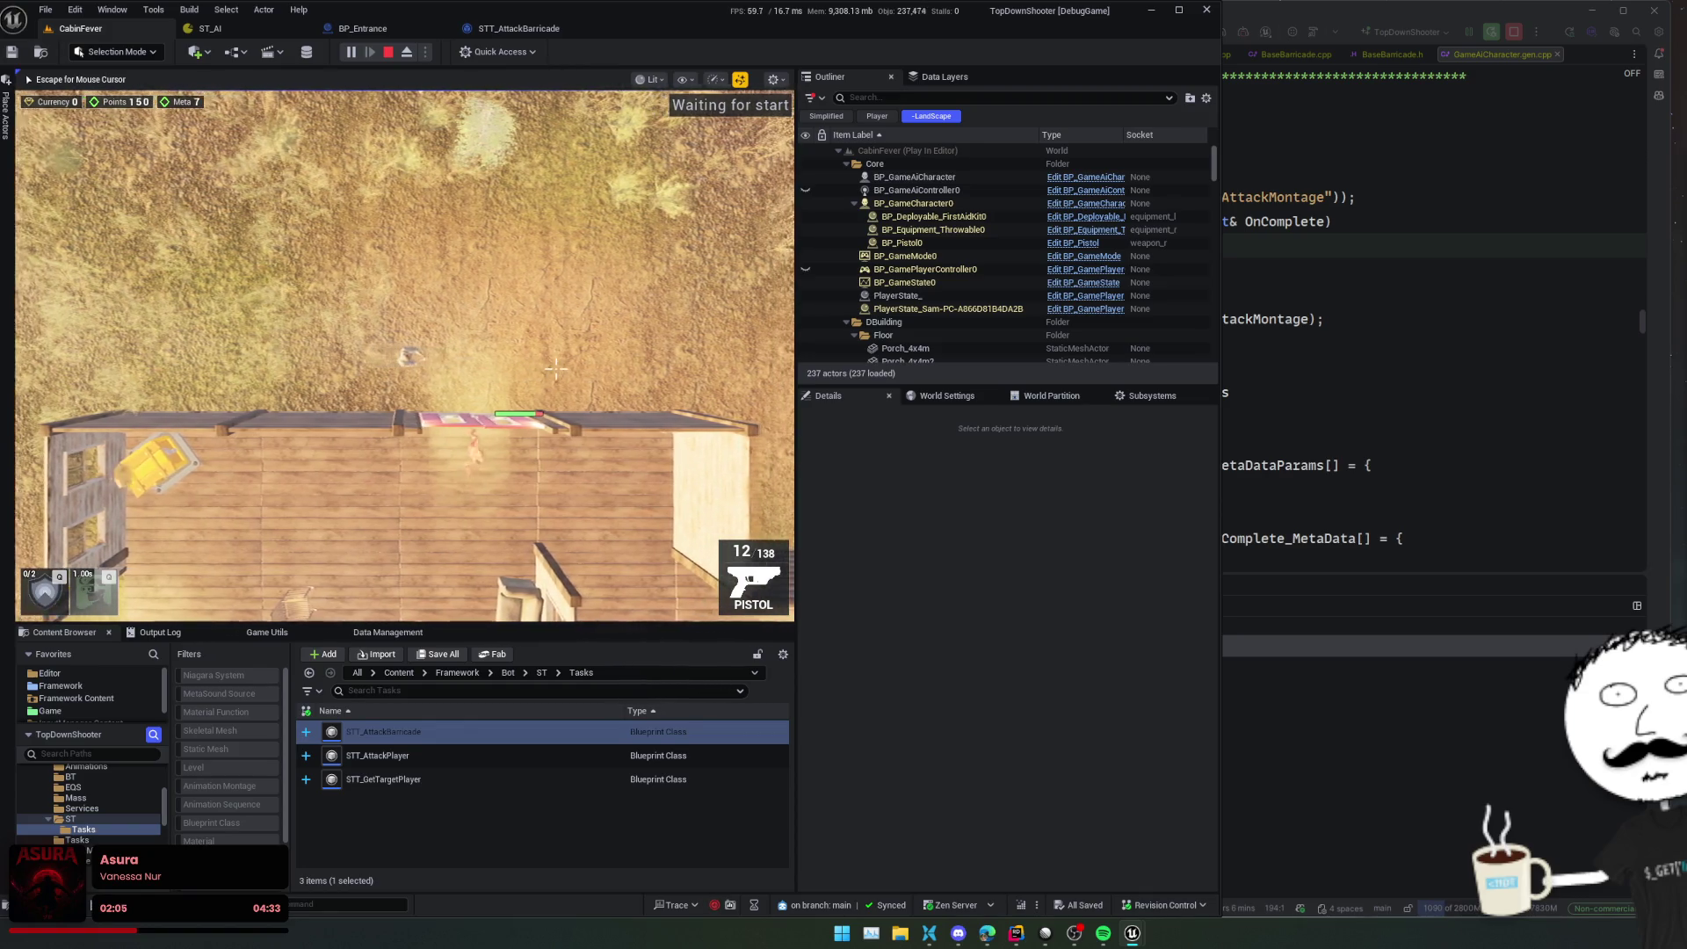
pyautogui.press('d')
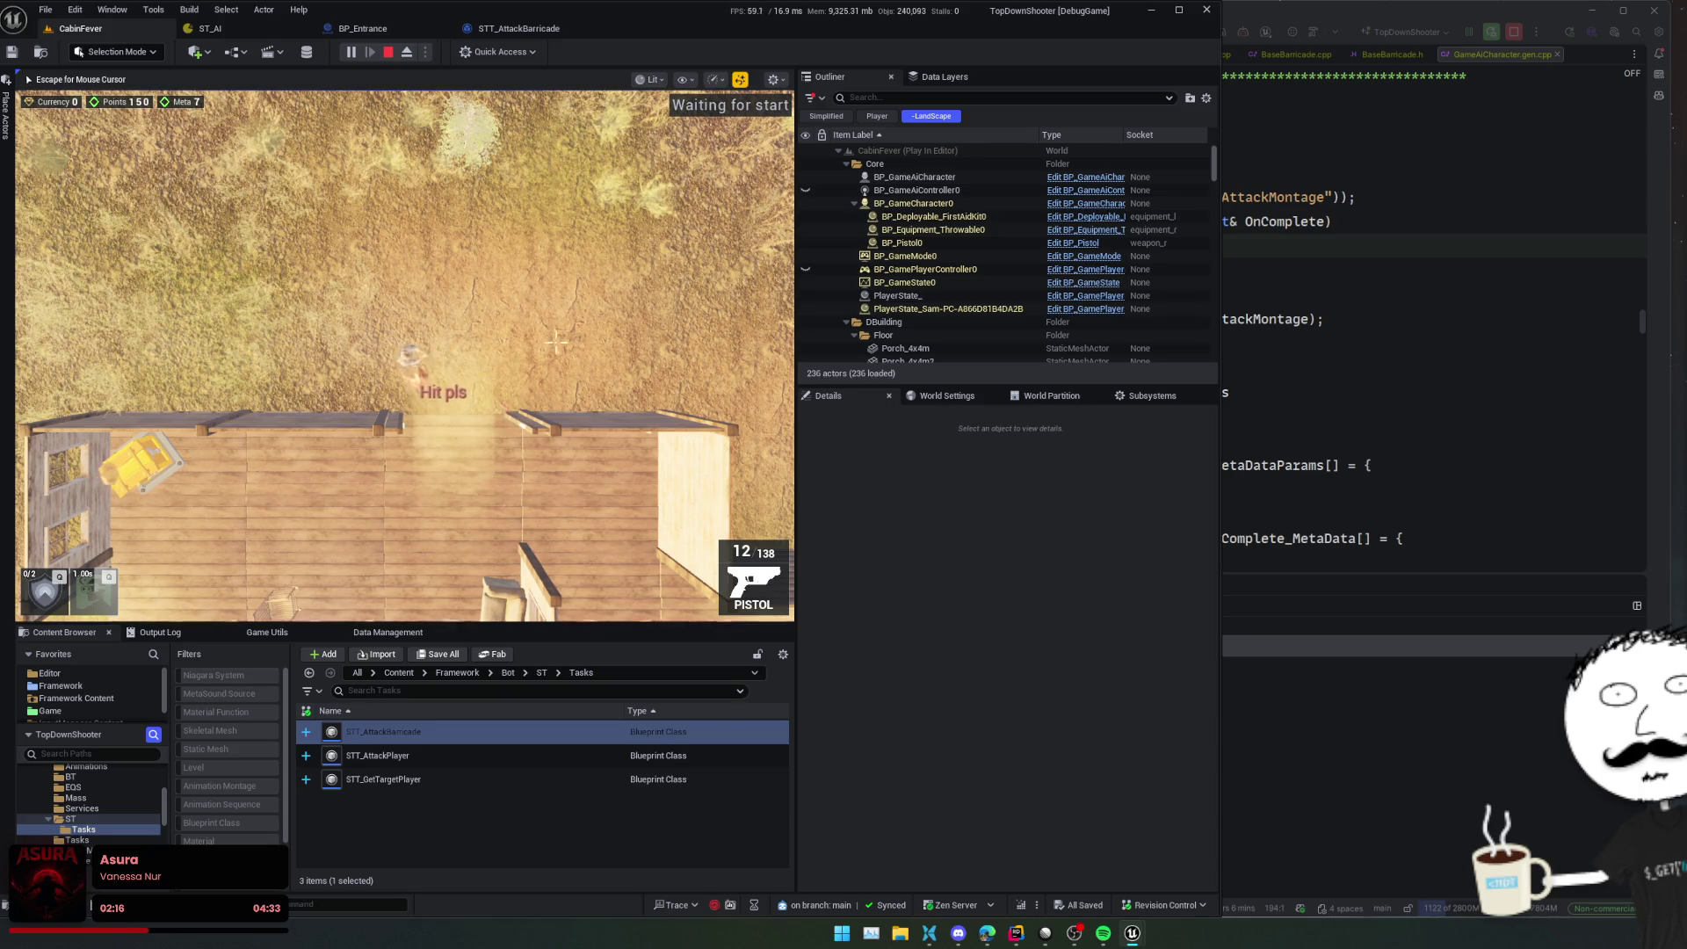
pyautogui.press('a')
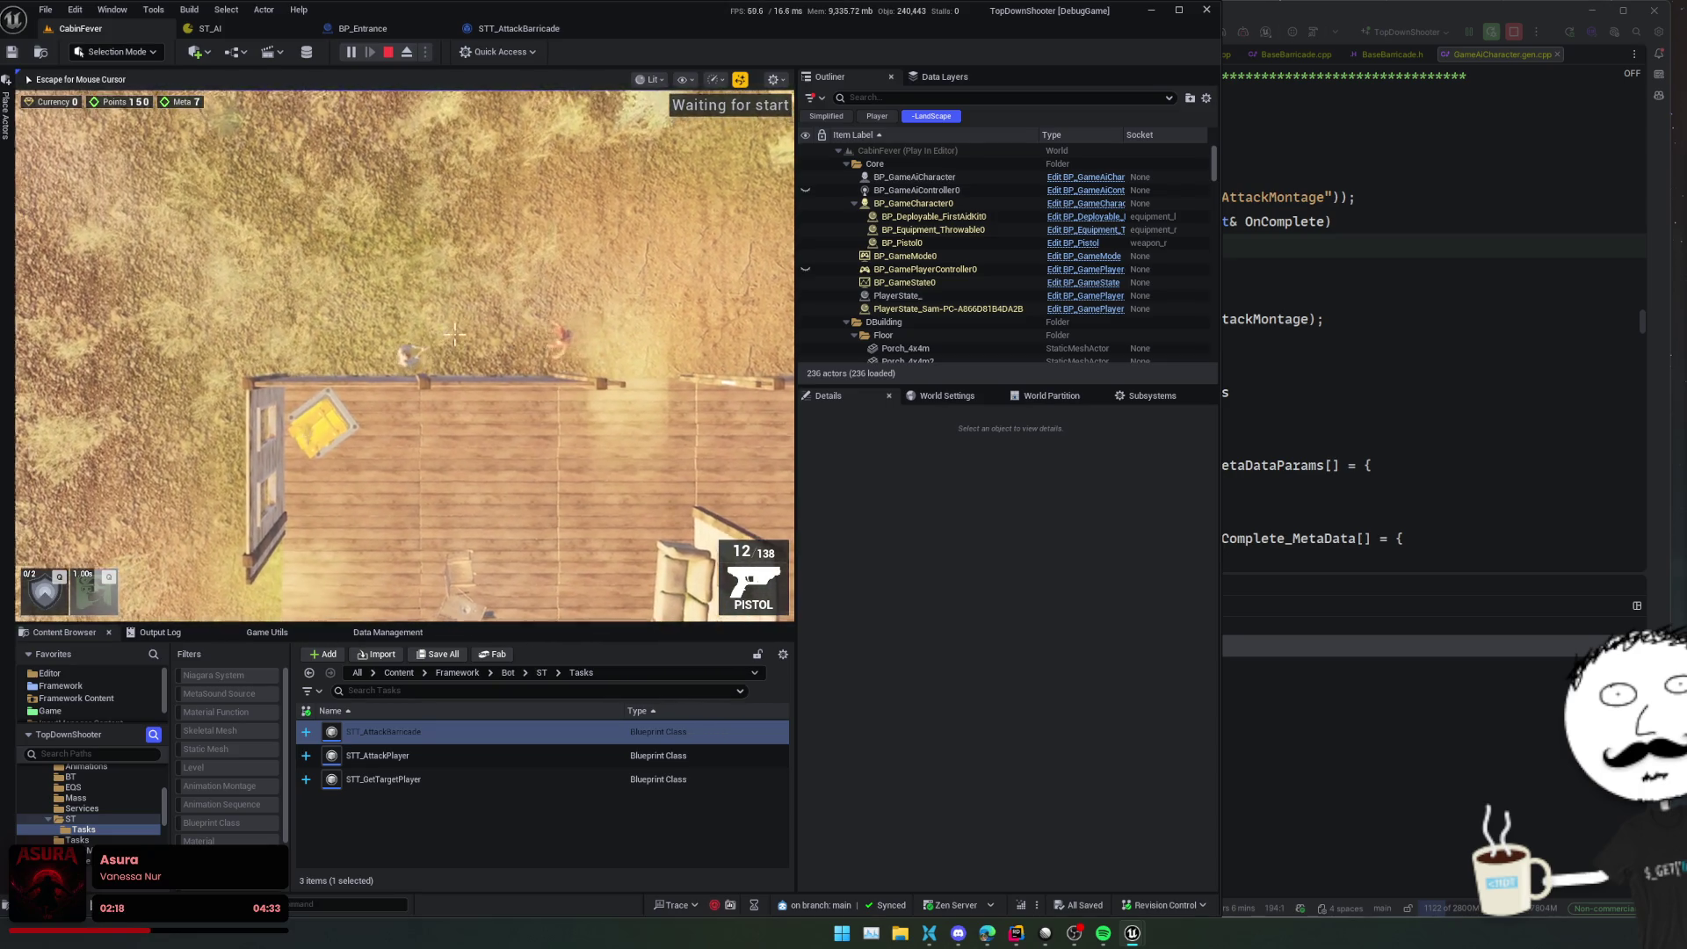
pyautogui.press('w')
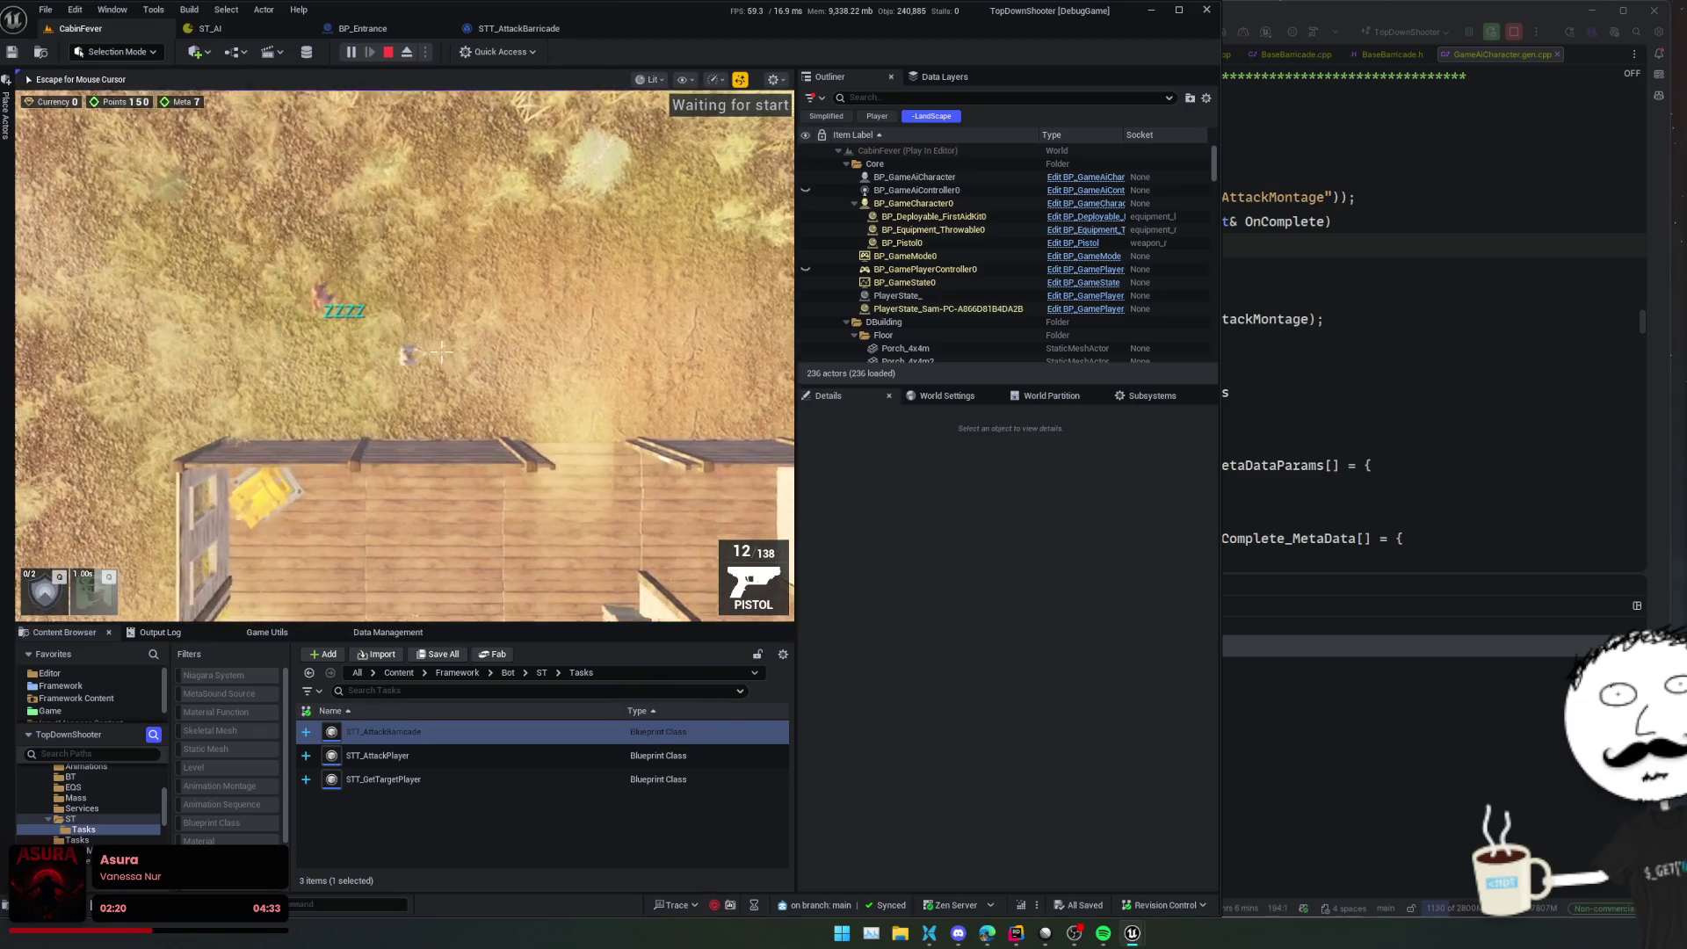
pyautogui.press('a')
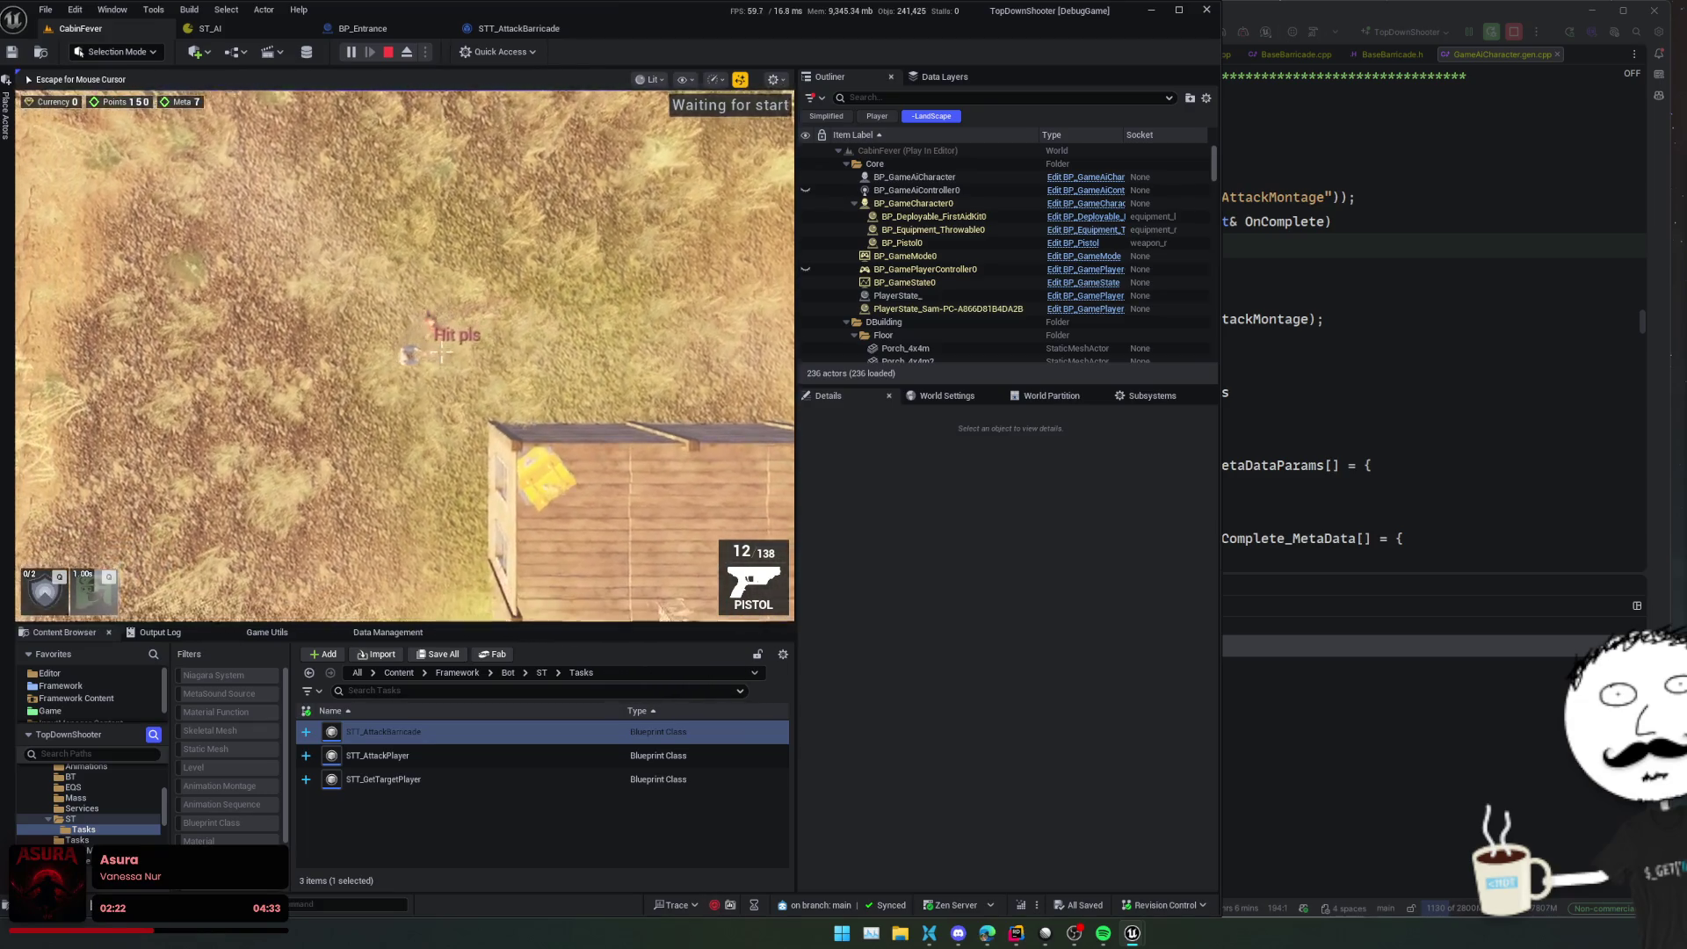